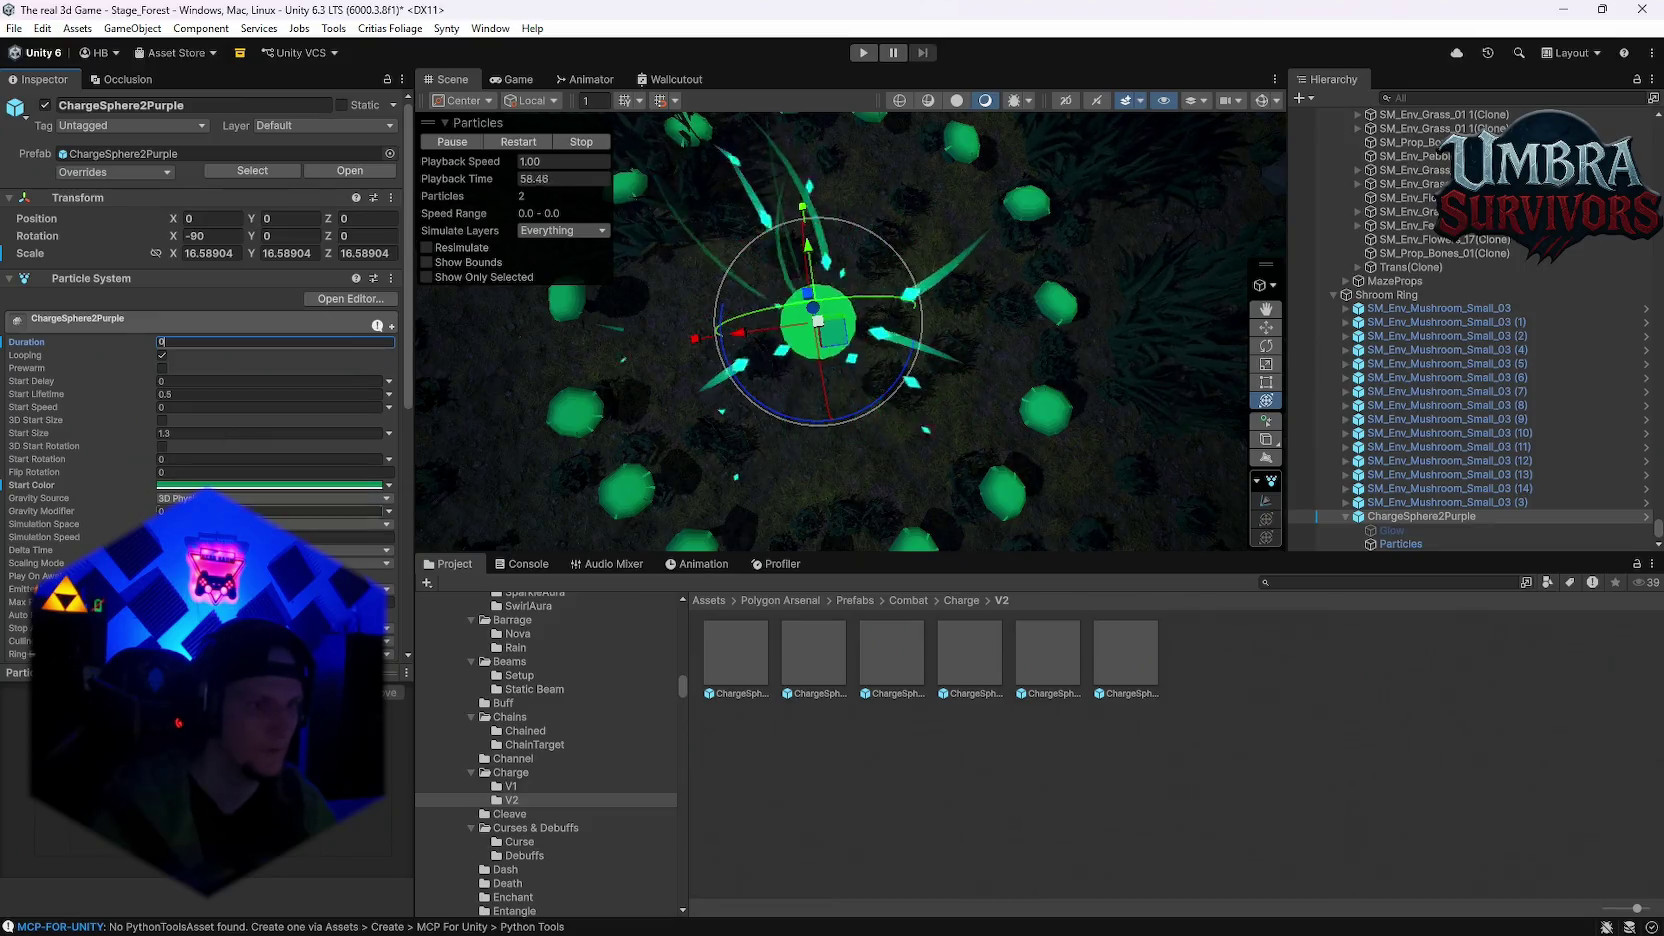
Step: Set the ChargeSphere2Purple Duration to 0.05 and Start Size to 0
text(.05)
click(175, 432)
text(0)
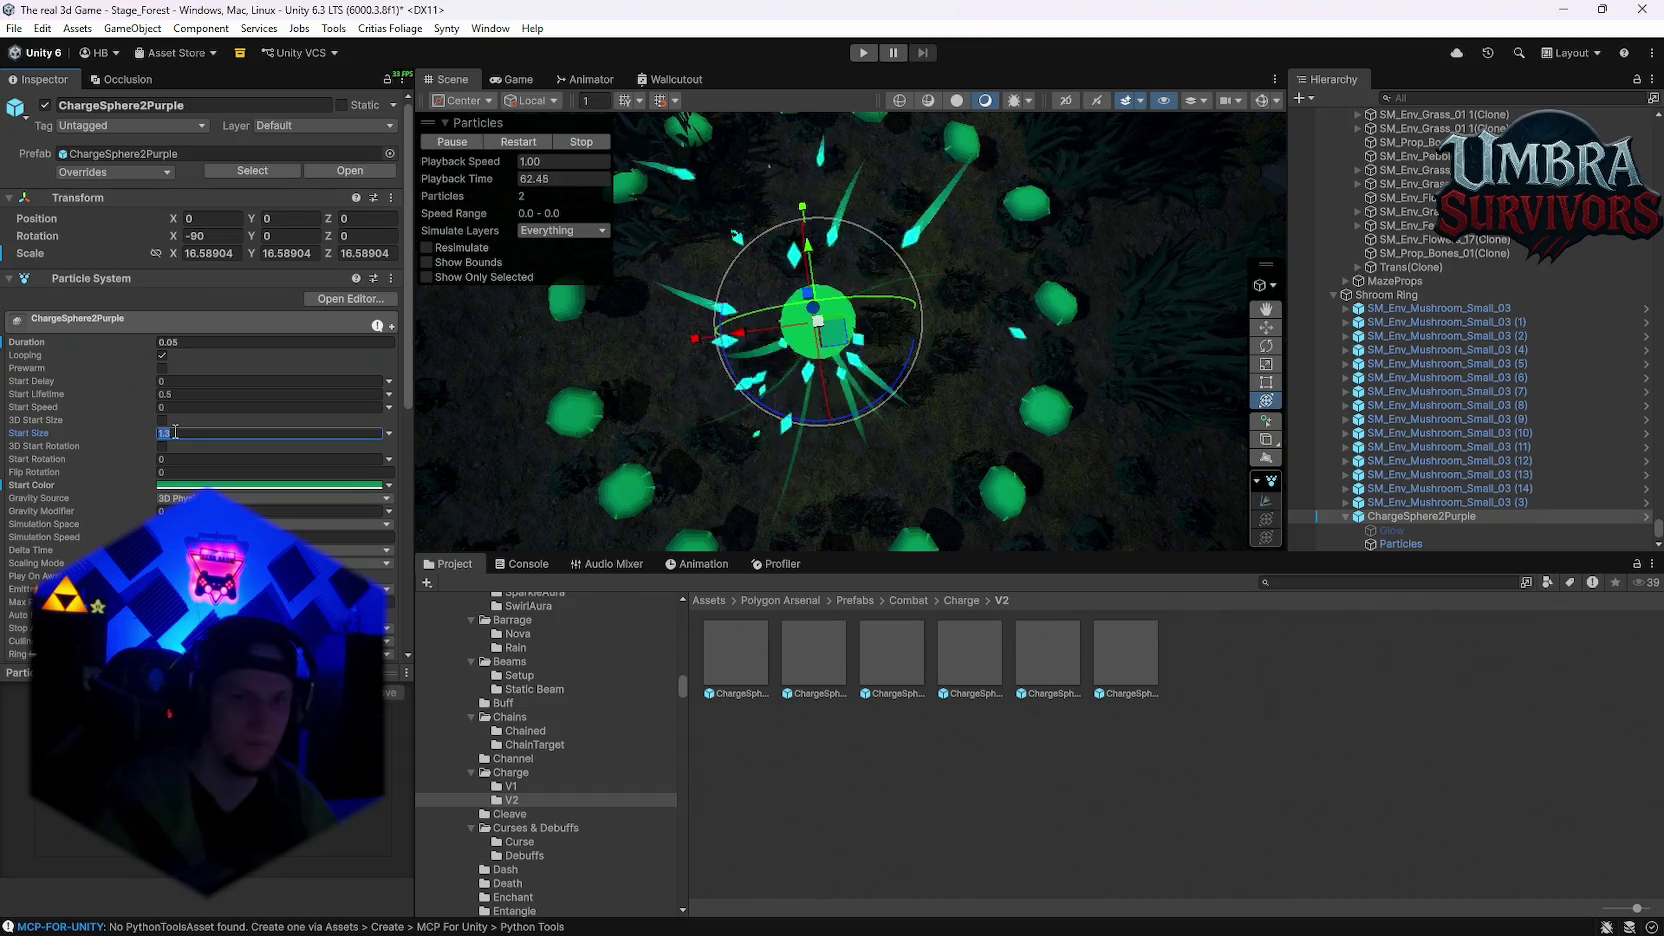
Step: Reselect ChargeSphere2Purple and frame it in the Scene view
mouse_move(654, 447)
mouse_down()
mouse_move(900, 300)
mouse_move(848, 294)
mouse_move(854, 208)
mouse_move(884, 361)
mouse_move(913, 405)
mouse_up()
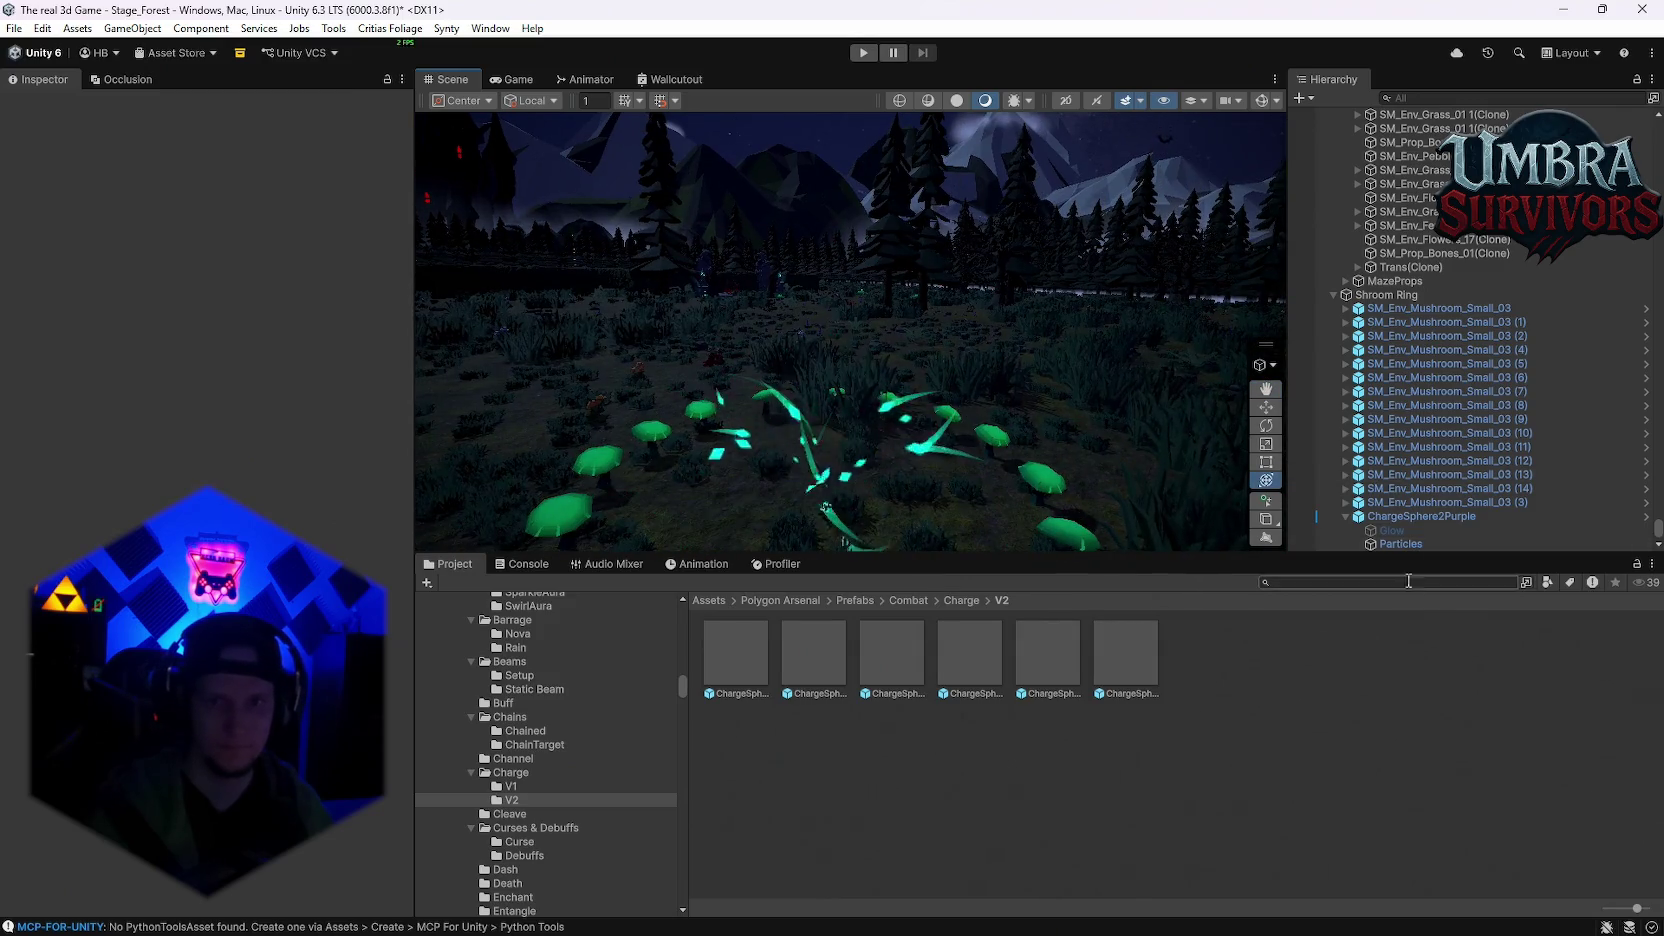
click(1405, 517)
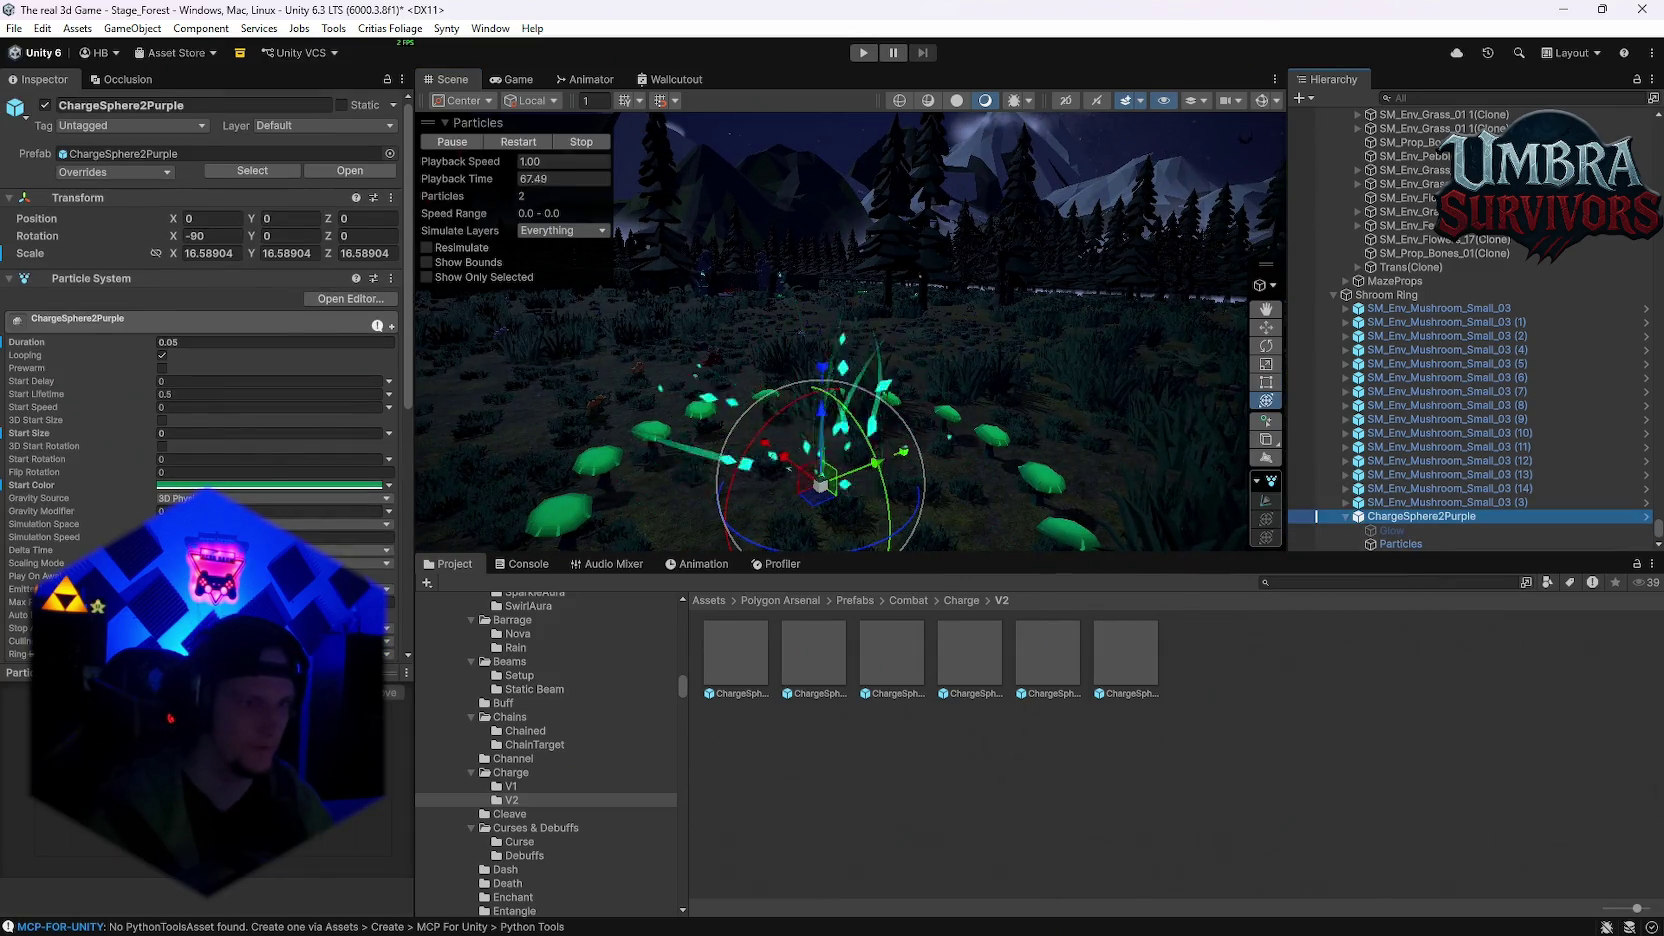
click(45, 537)
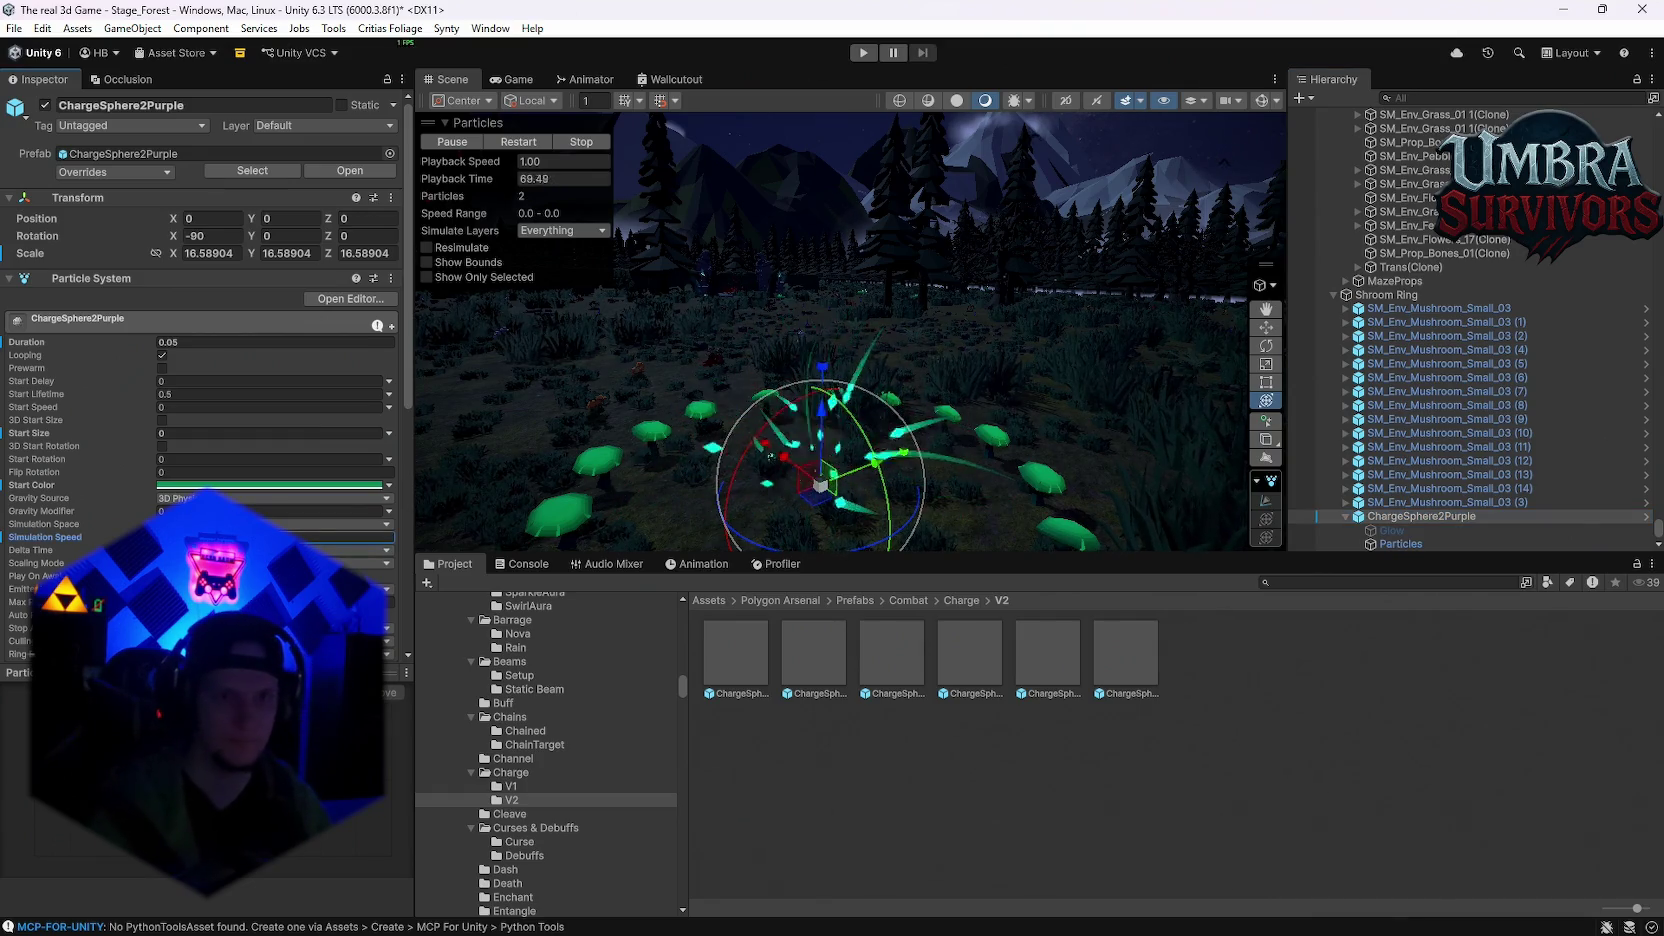
key(f)
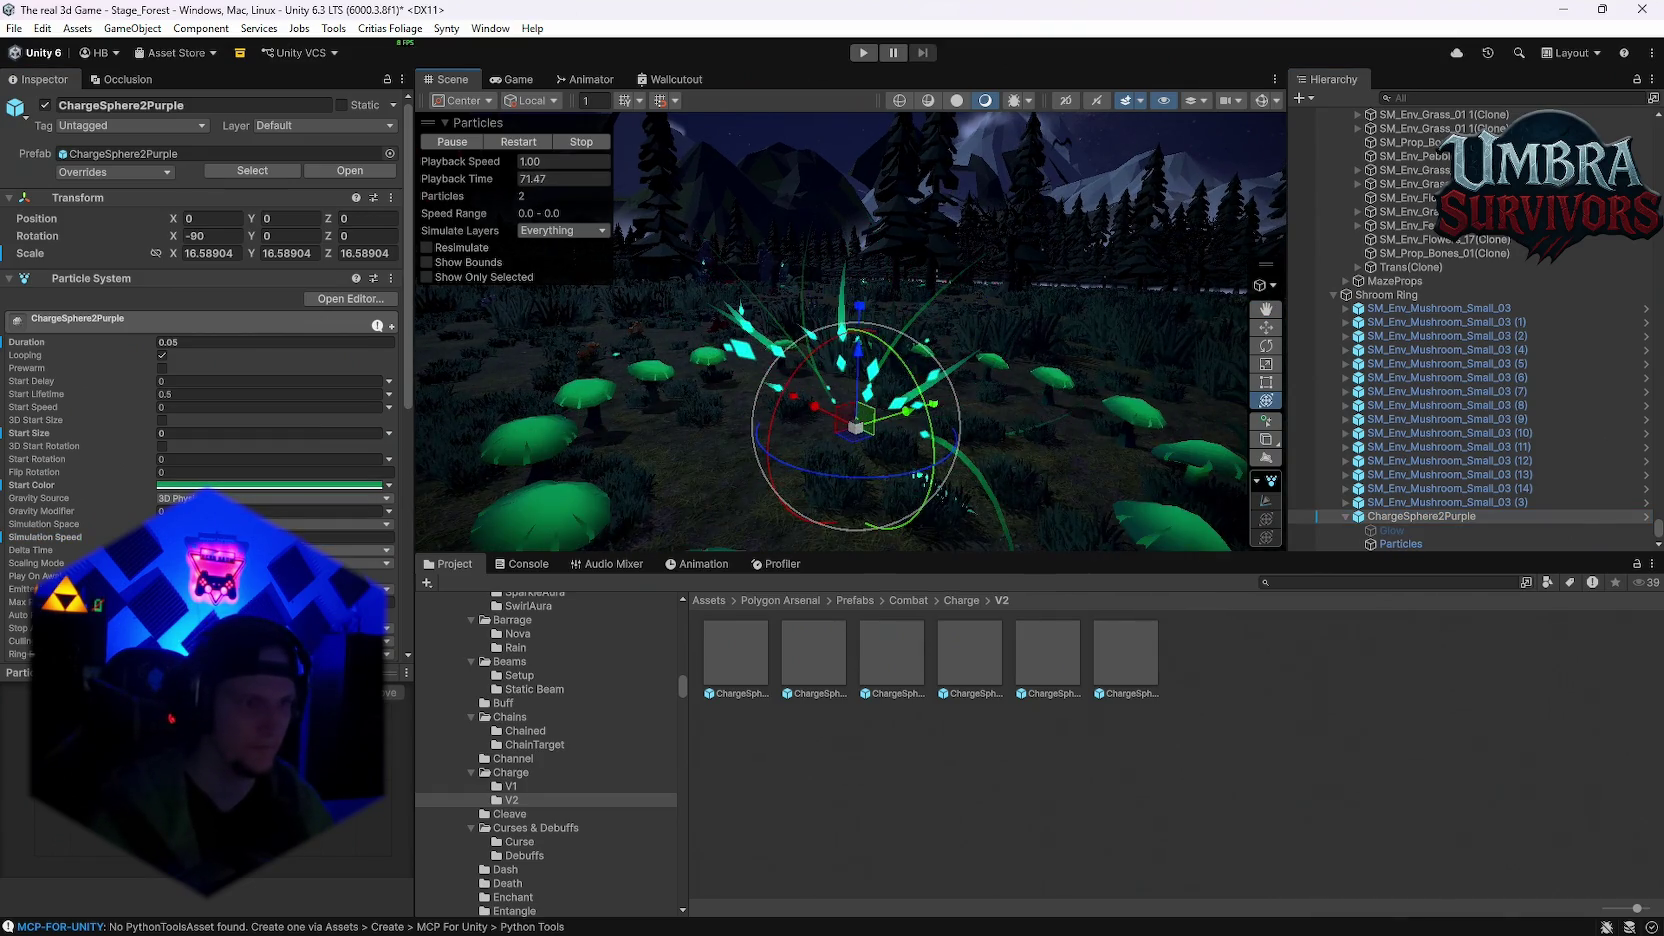
scroll(200, 400, down, 5)
scroll(58, 373, down, 4)
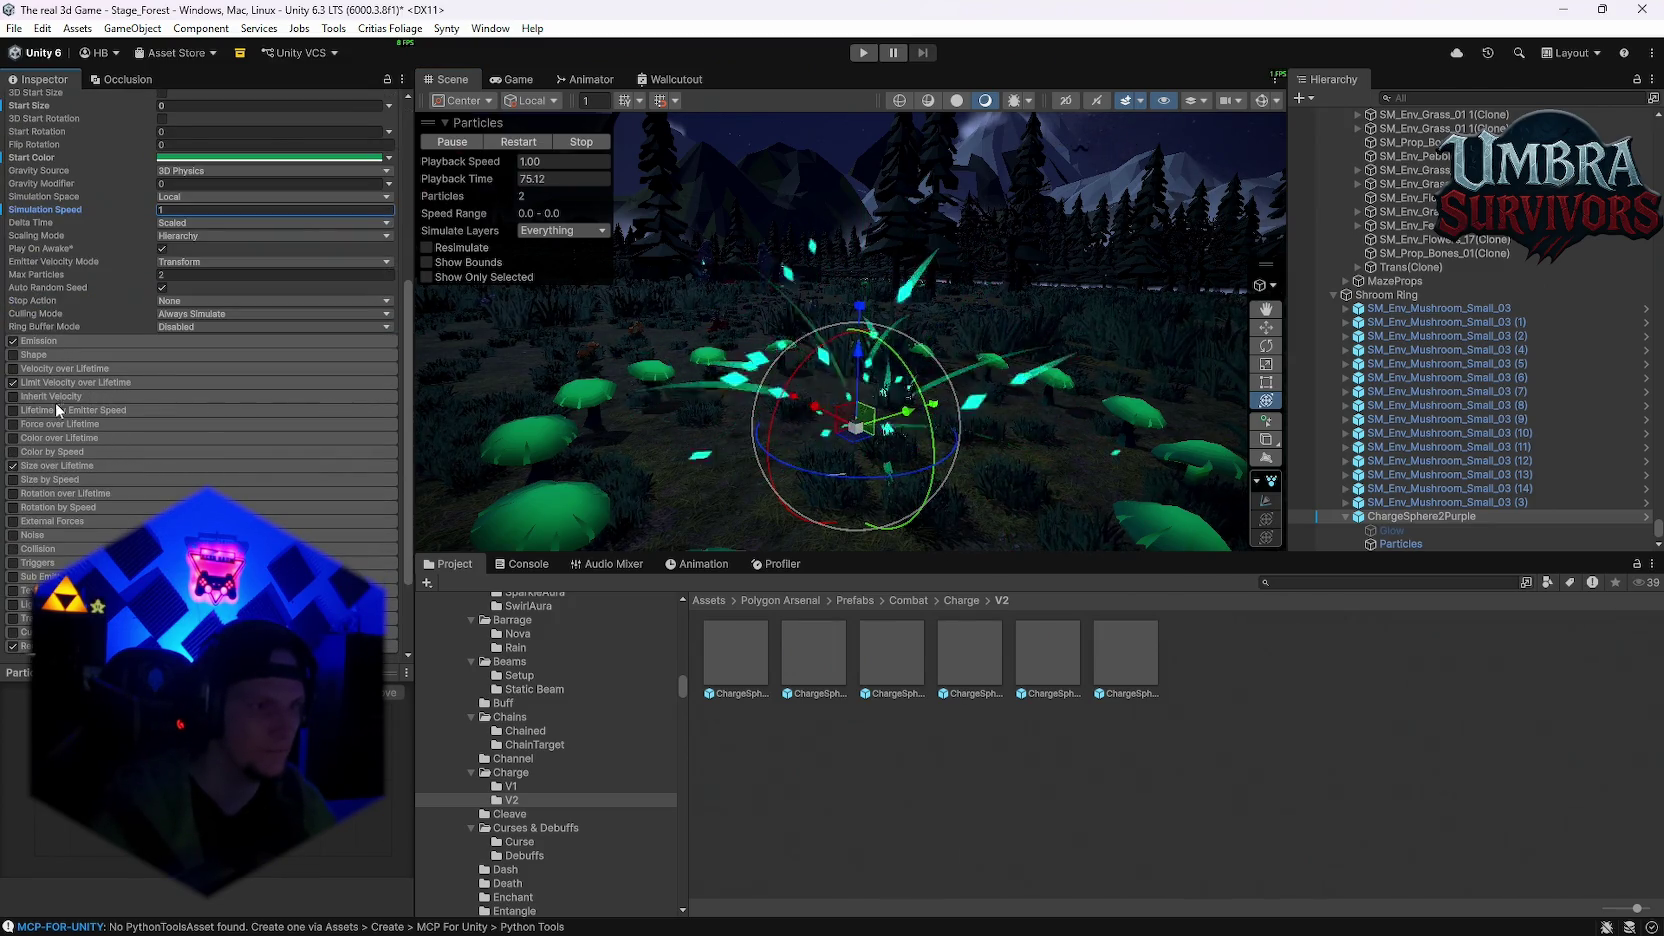
Step: Set Limit Velocity over Lifetime to speed 0.1 and dampen 0.2, and toggle Multiply by Size
click(43, 382)
click(185, 425)
text(0.1)
key(BackSpace)
text(2)
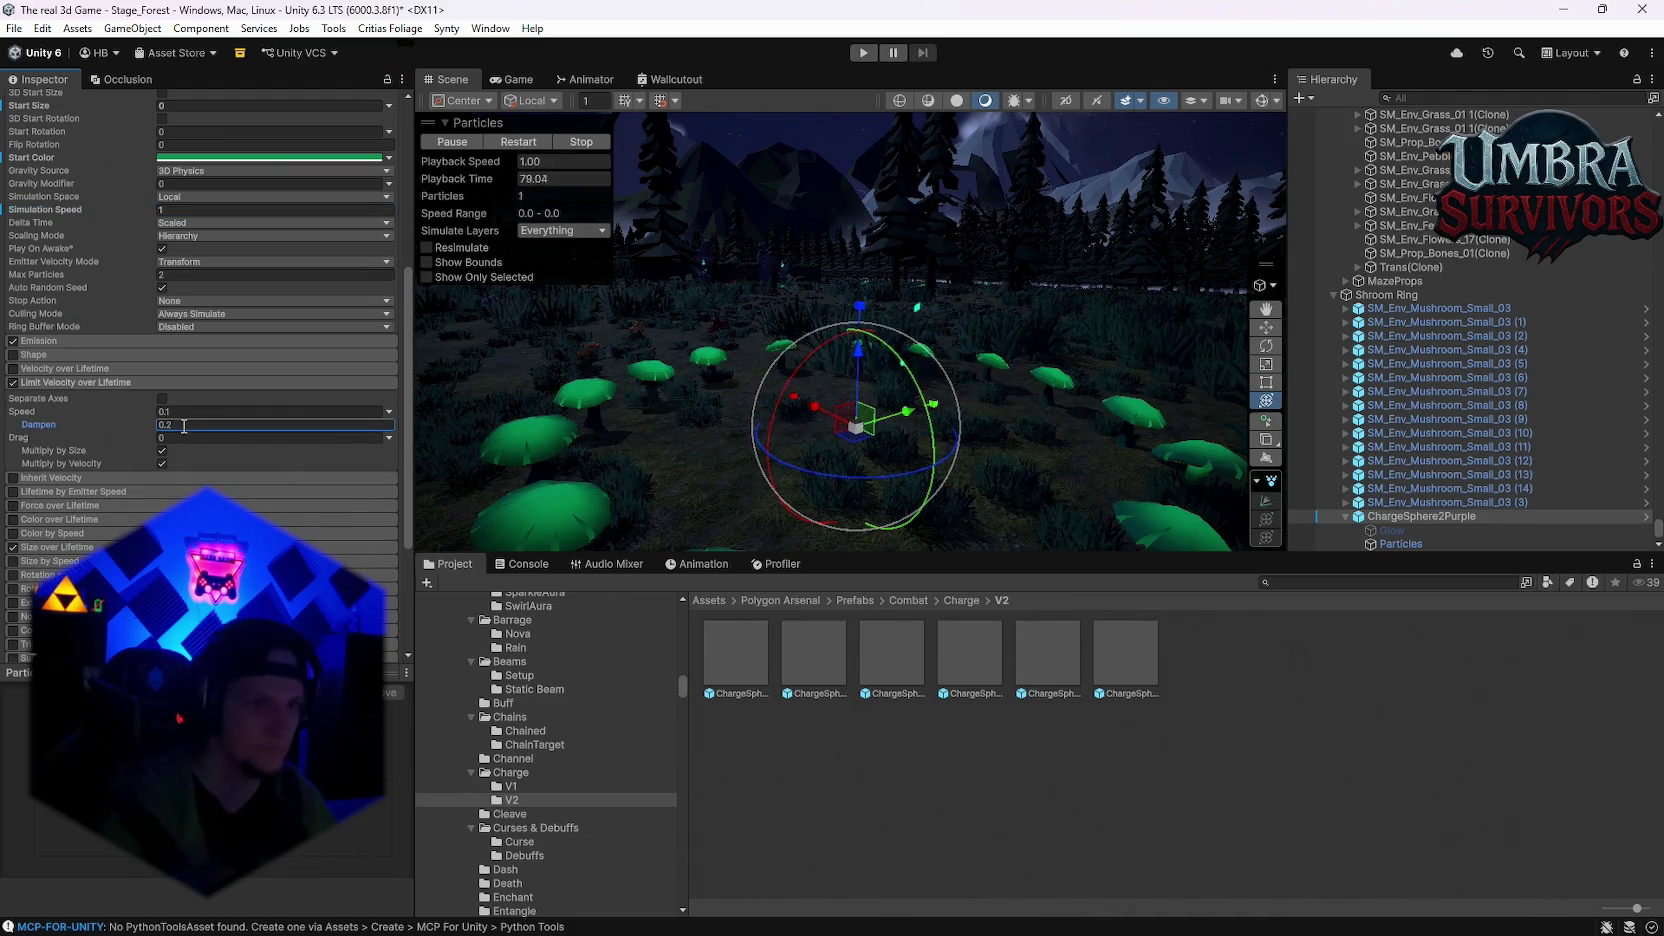
click(163, 451)
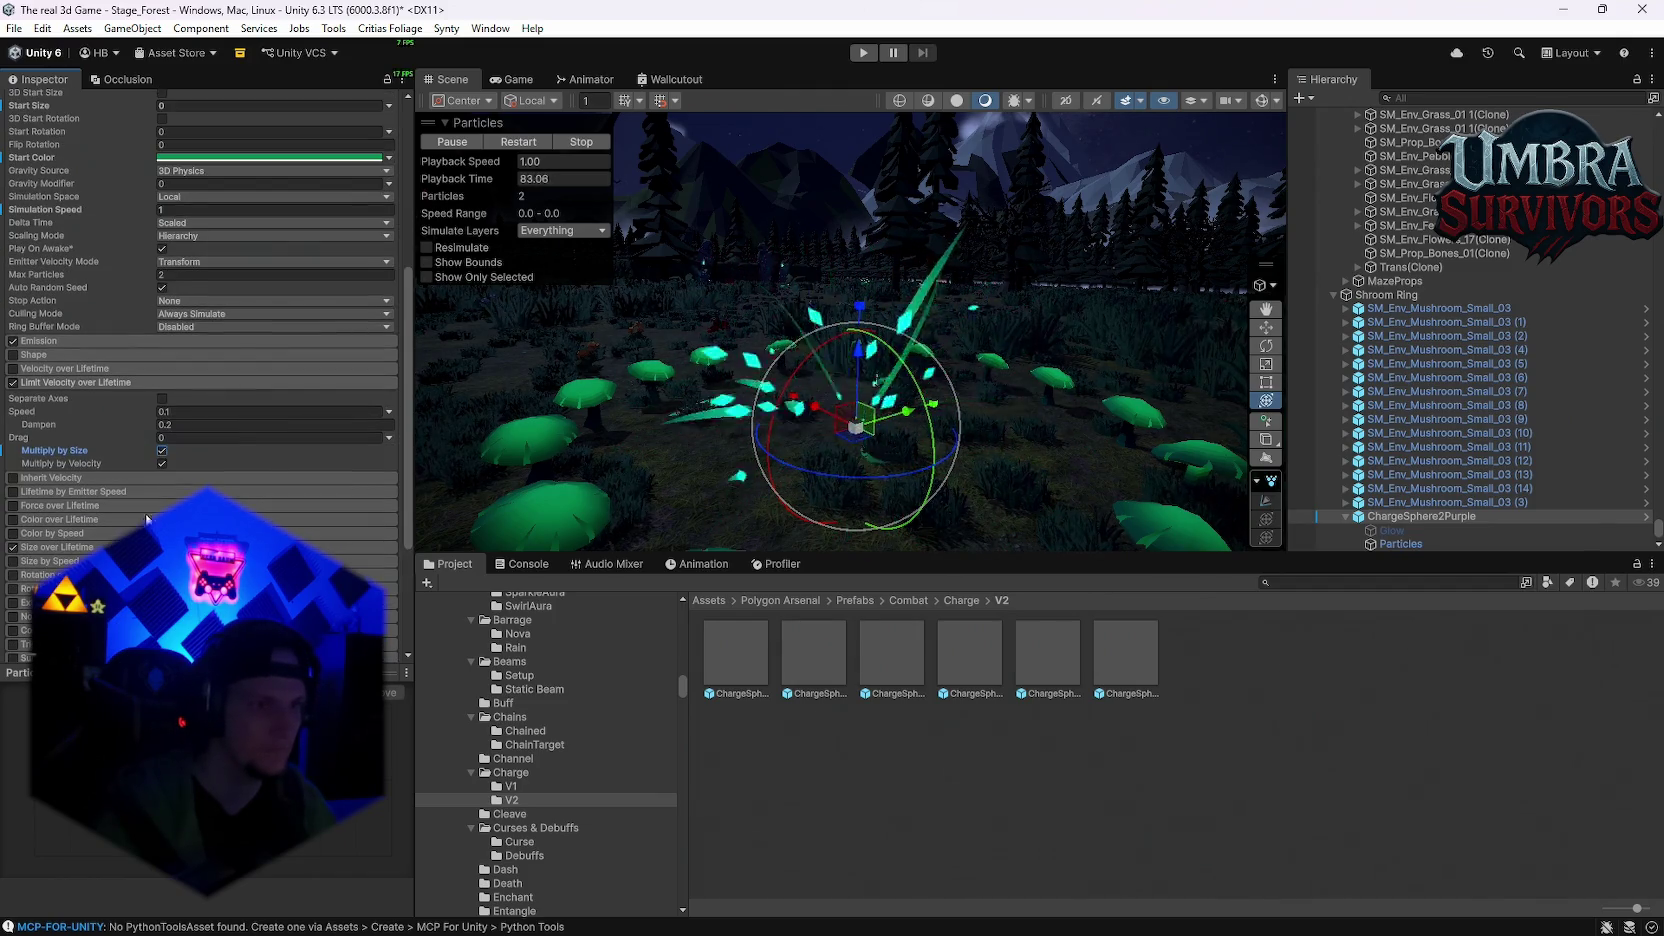
click(13, 384)
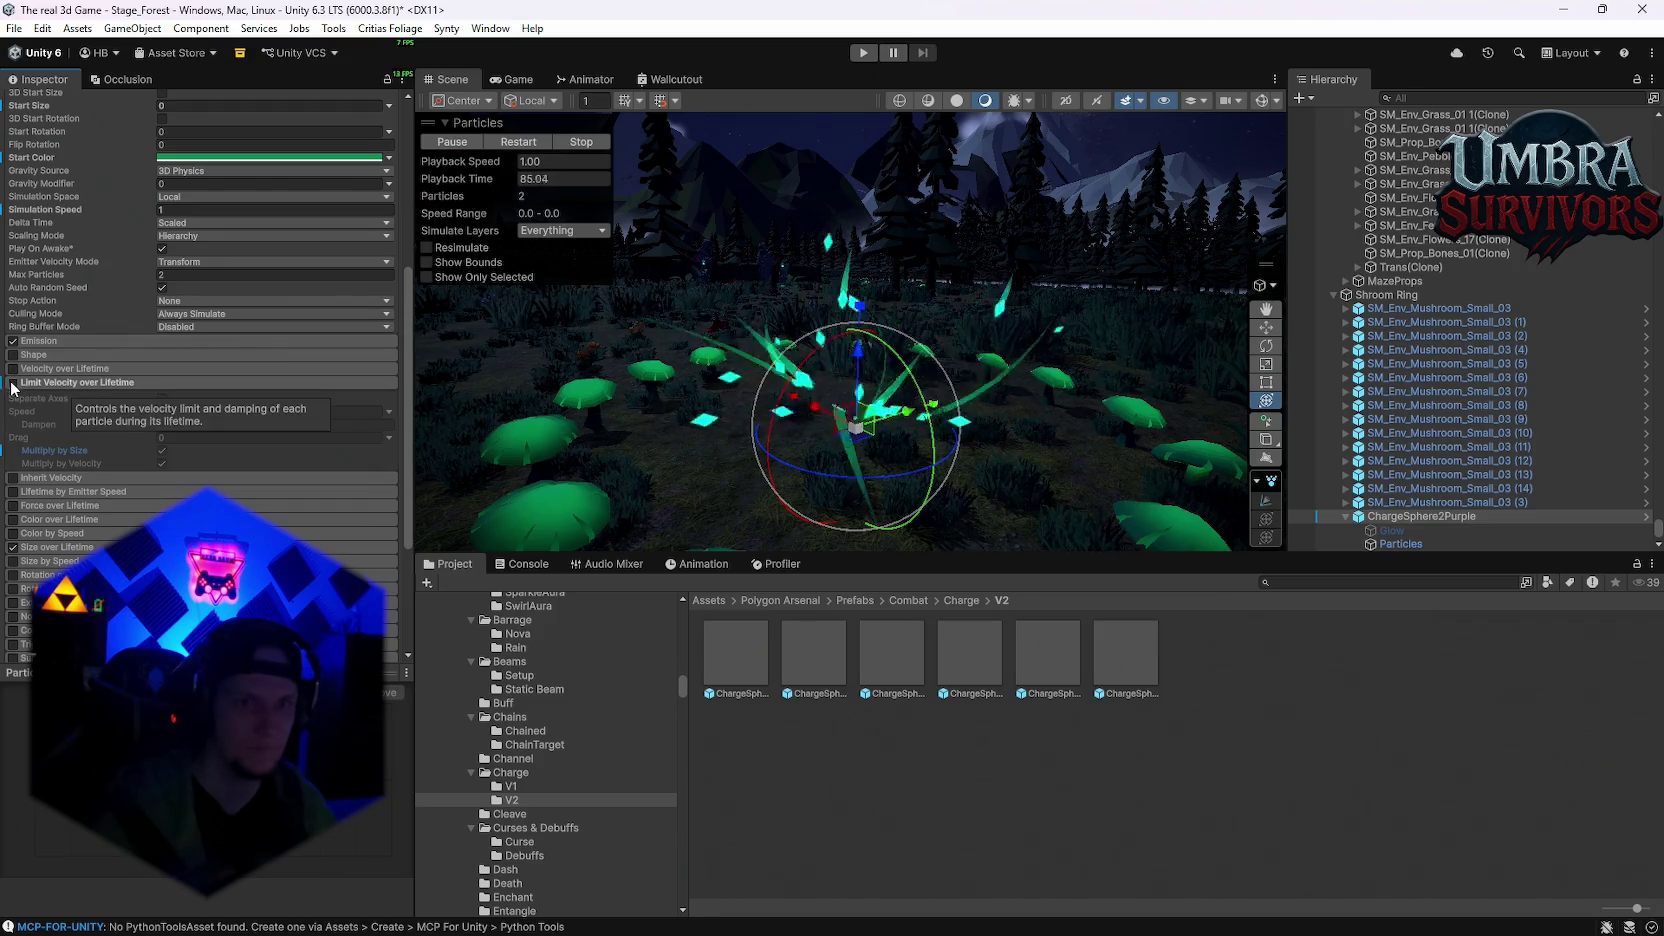
scroll(85, 420, up, 2)
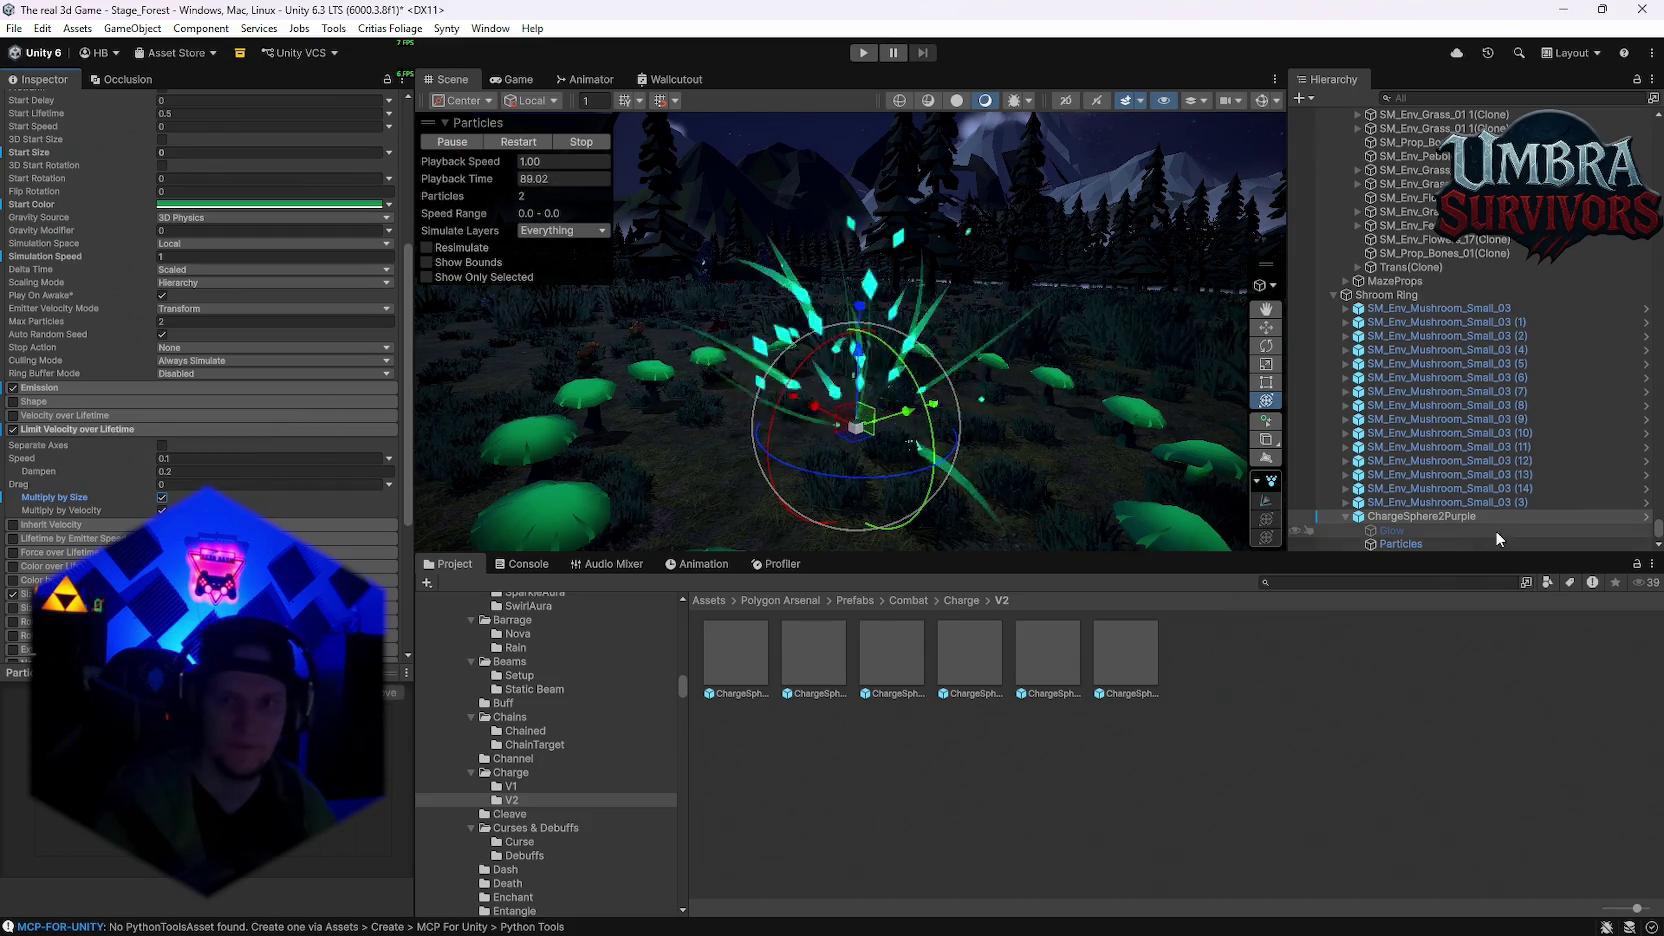
Step: Re-enable Velocity over Lifetime and set its Speed Modifier to 0.5
click(13, 371)
click(13, 371)
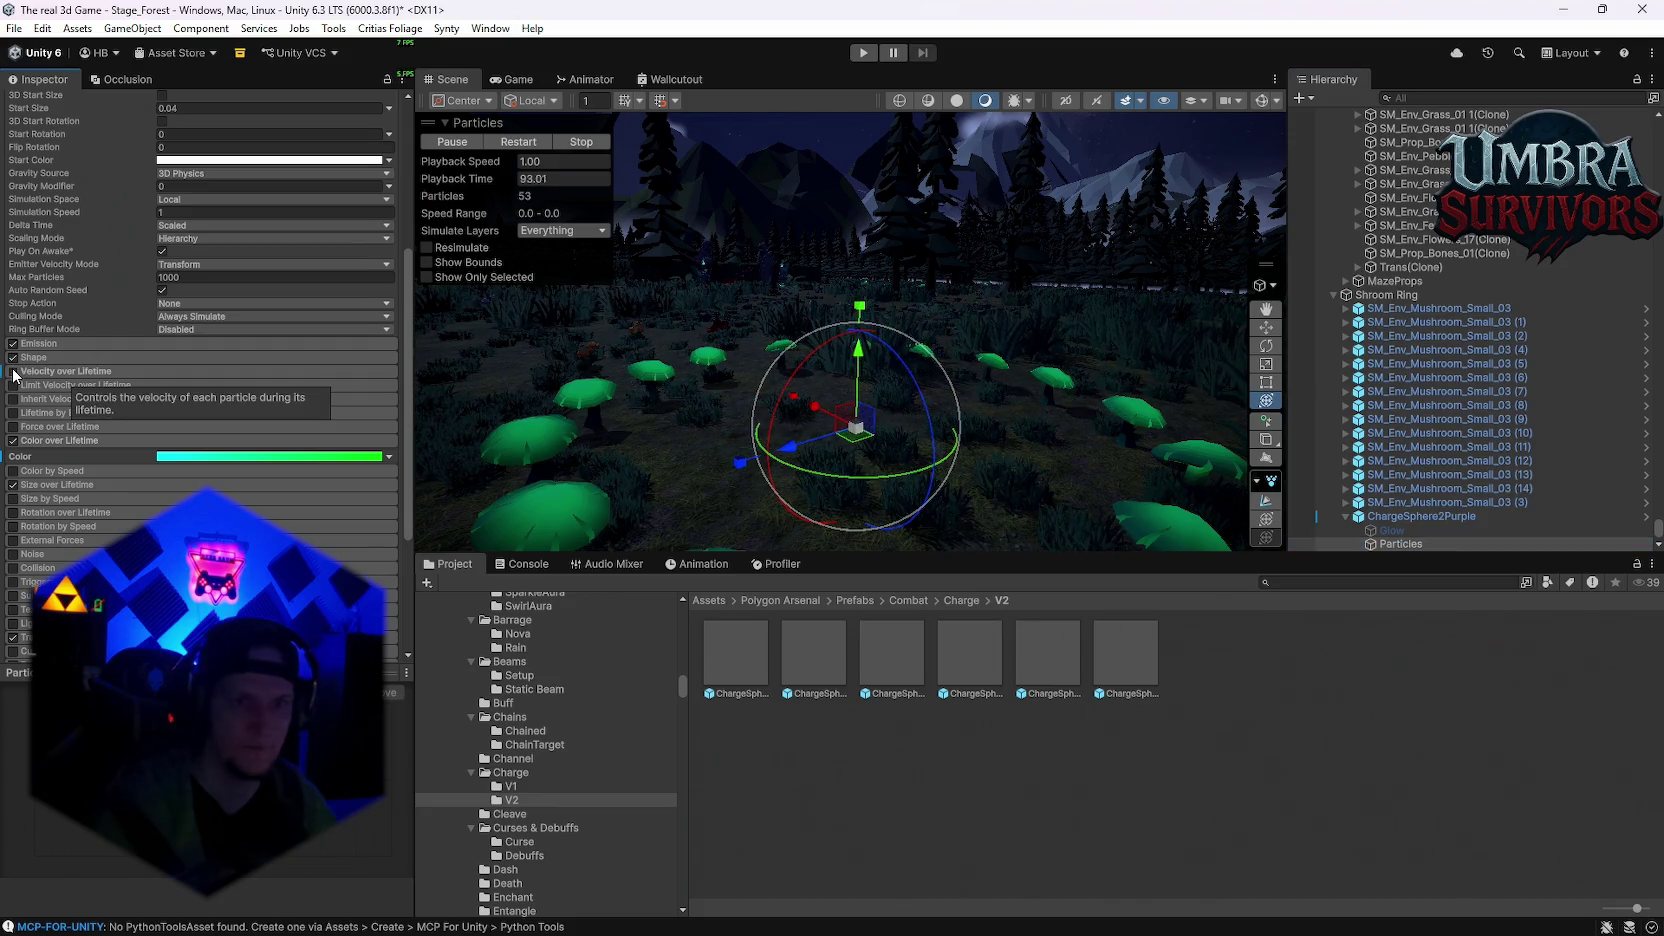
click(80, 371)
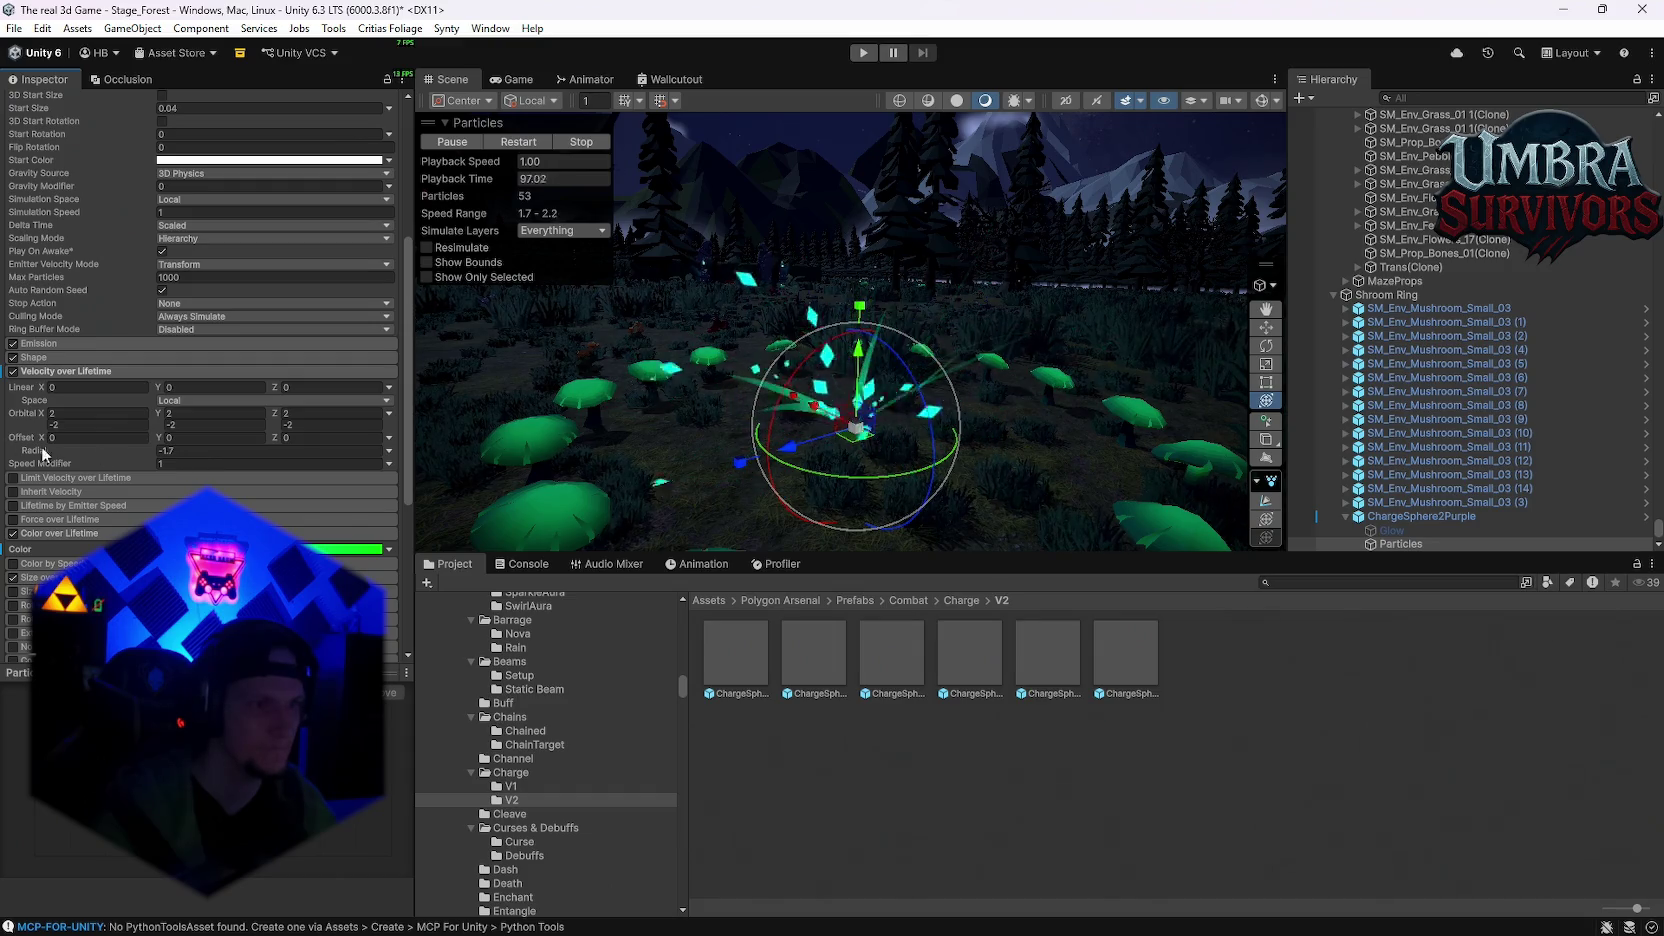
click(185, 463)
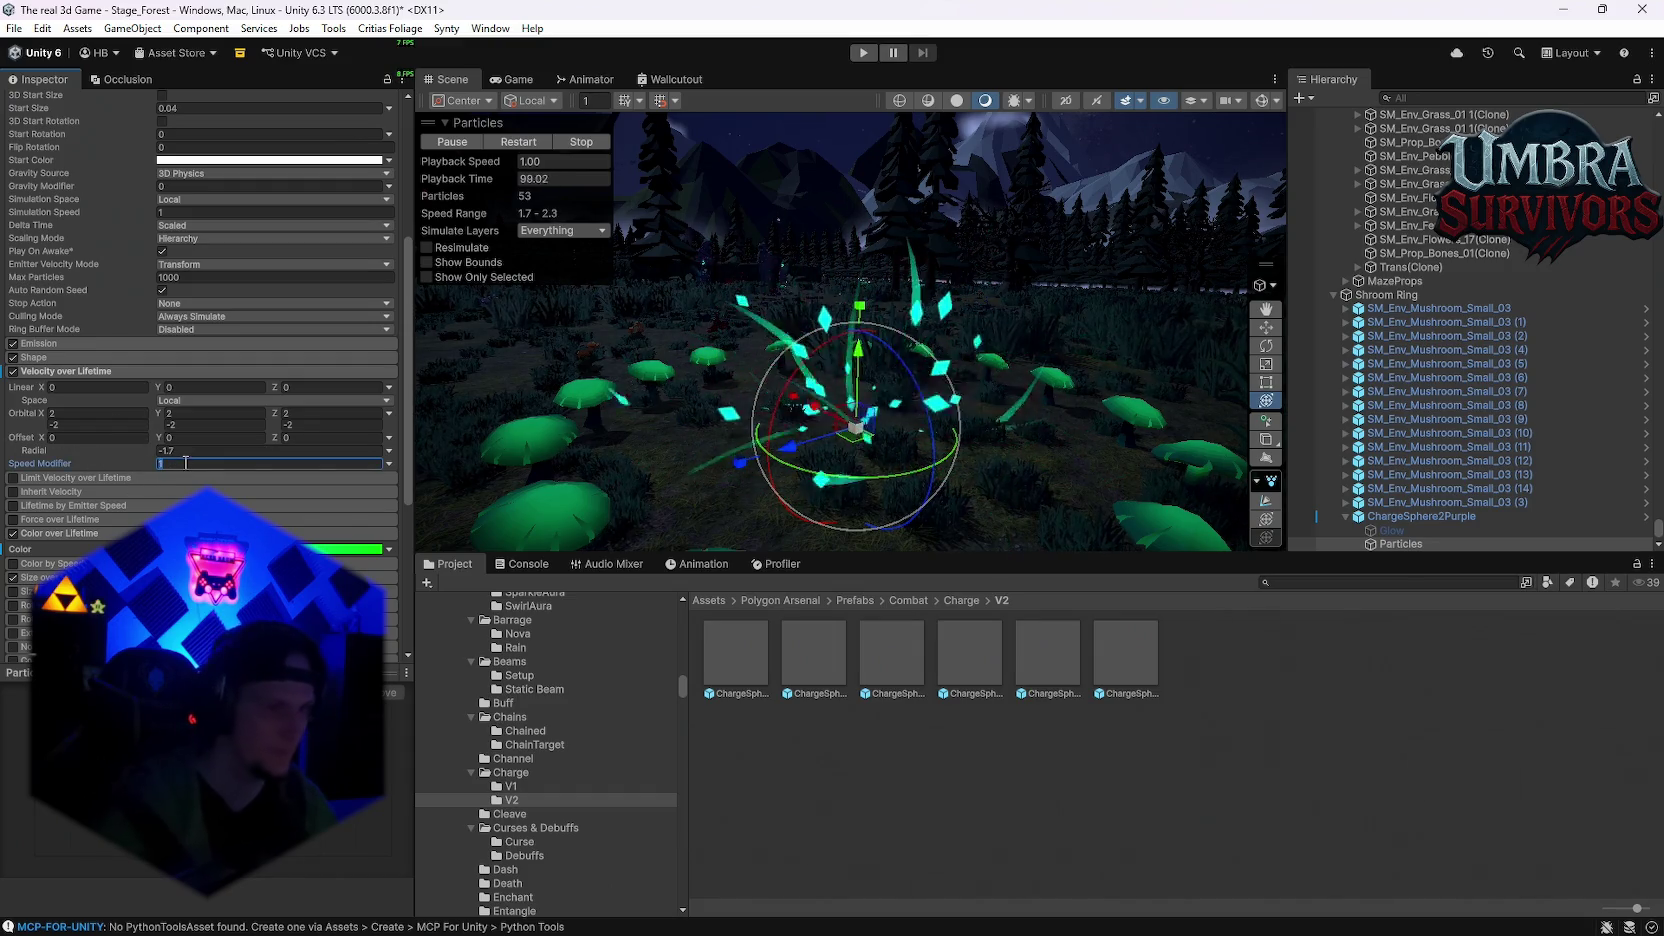
text(0.4)
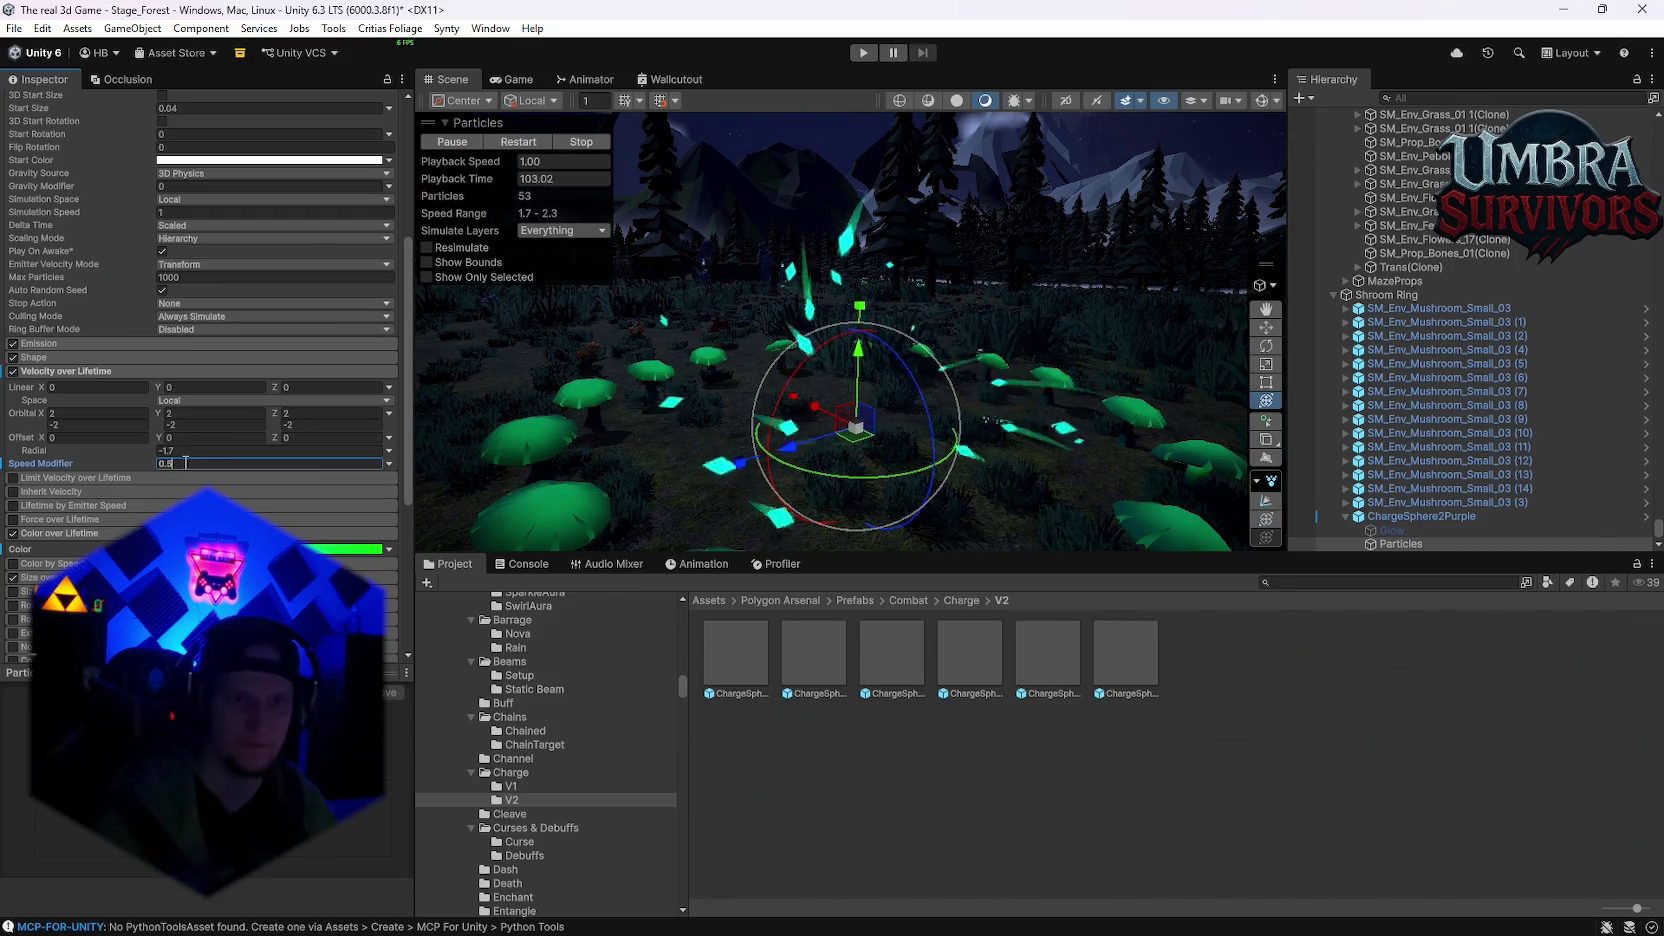
Step: Frame the particle effect and set Max Particles to 50
drag(930, 320, 856, 418)
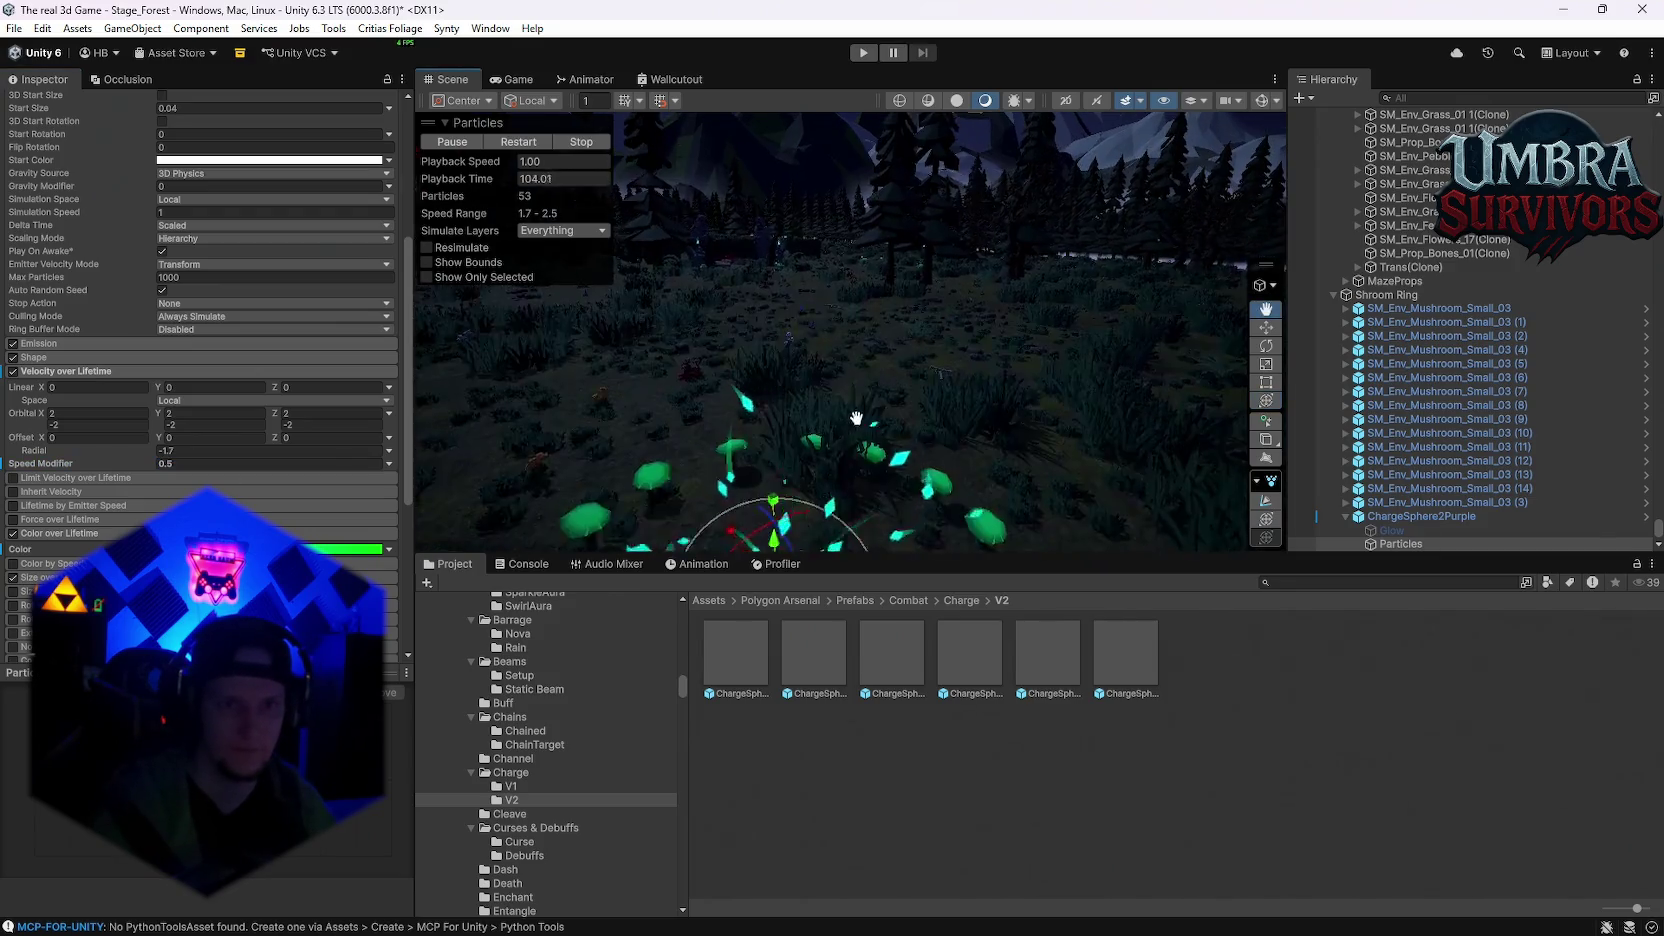
key(f)
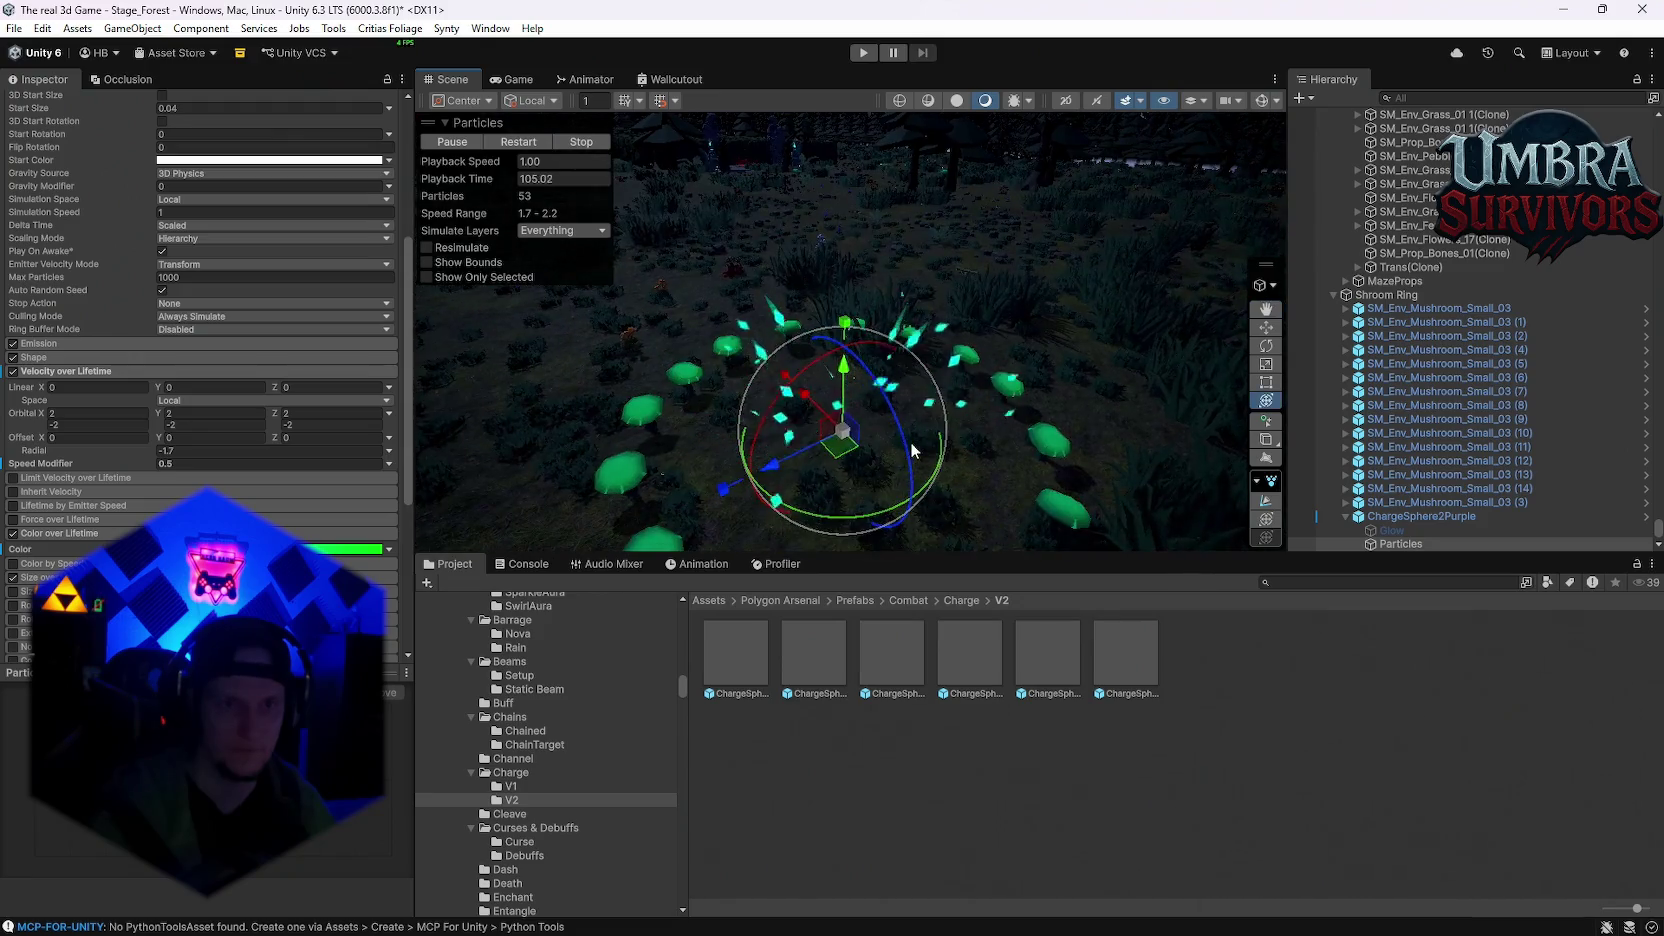
scroll(165, 478, up, 5)
click(187, 465)
text(10)
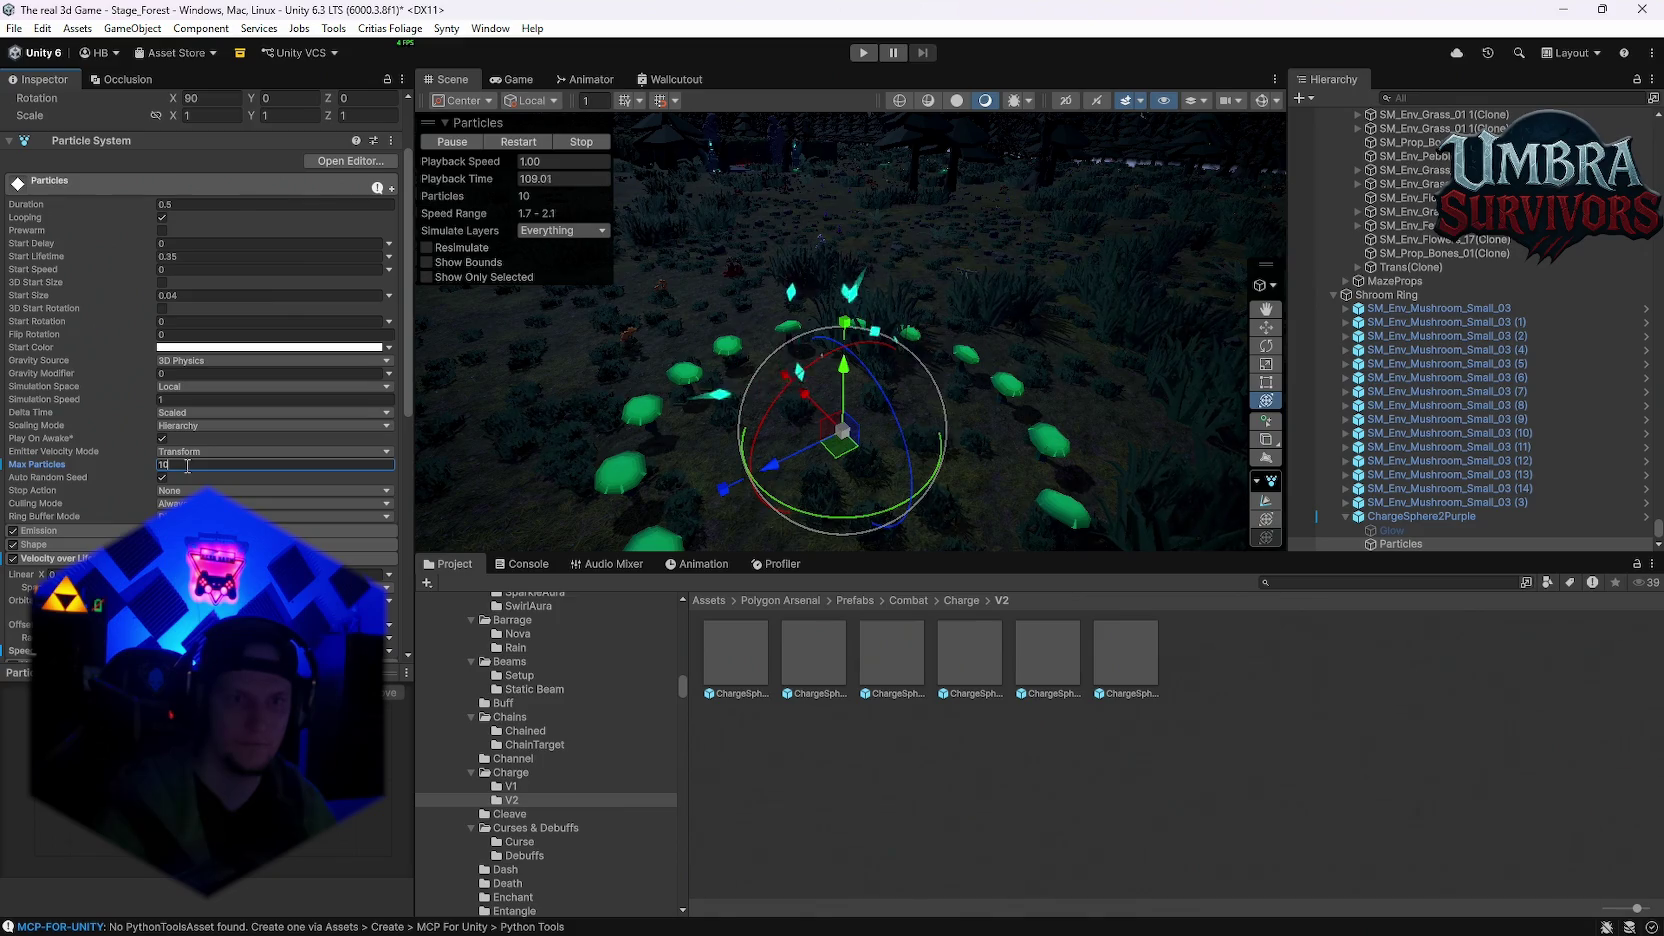
key(BackSpace)
key(BackSpace)
text(50)
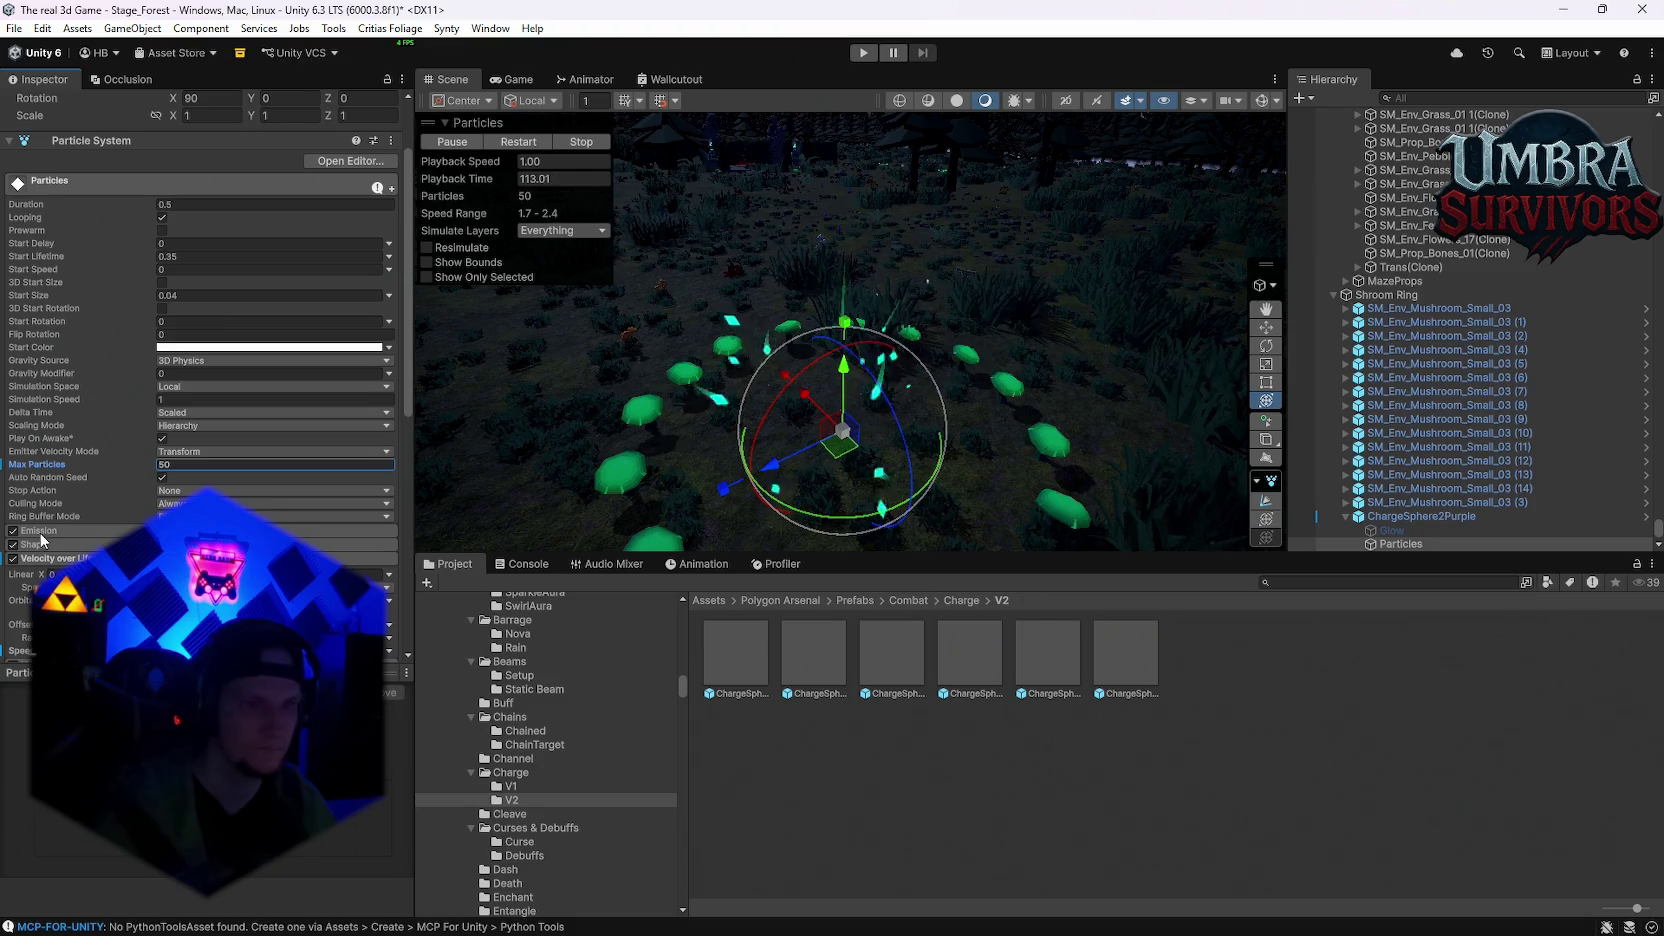
click(150, 530)
Step: Expand Emission and change Max Particles to 100
click(340, 546)
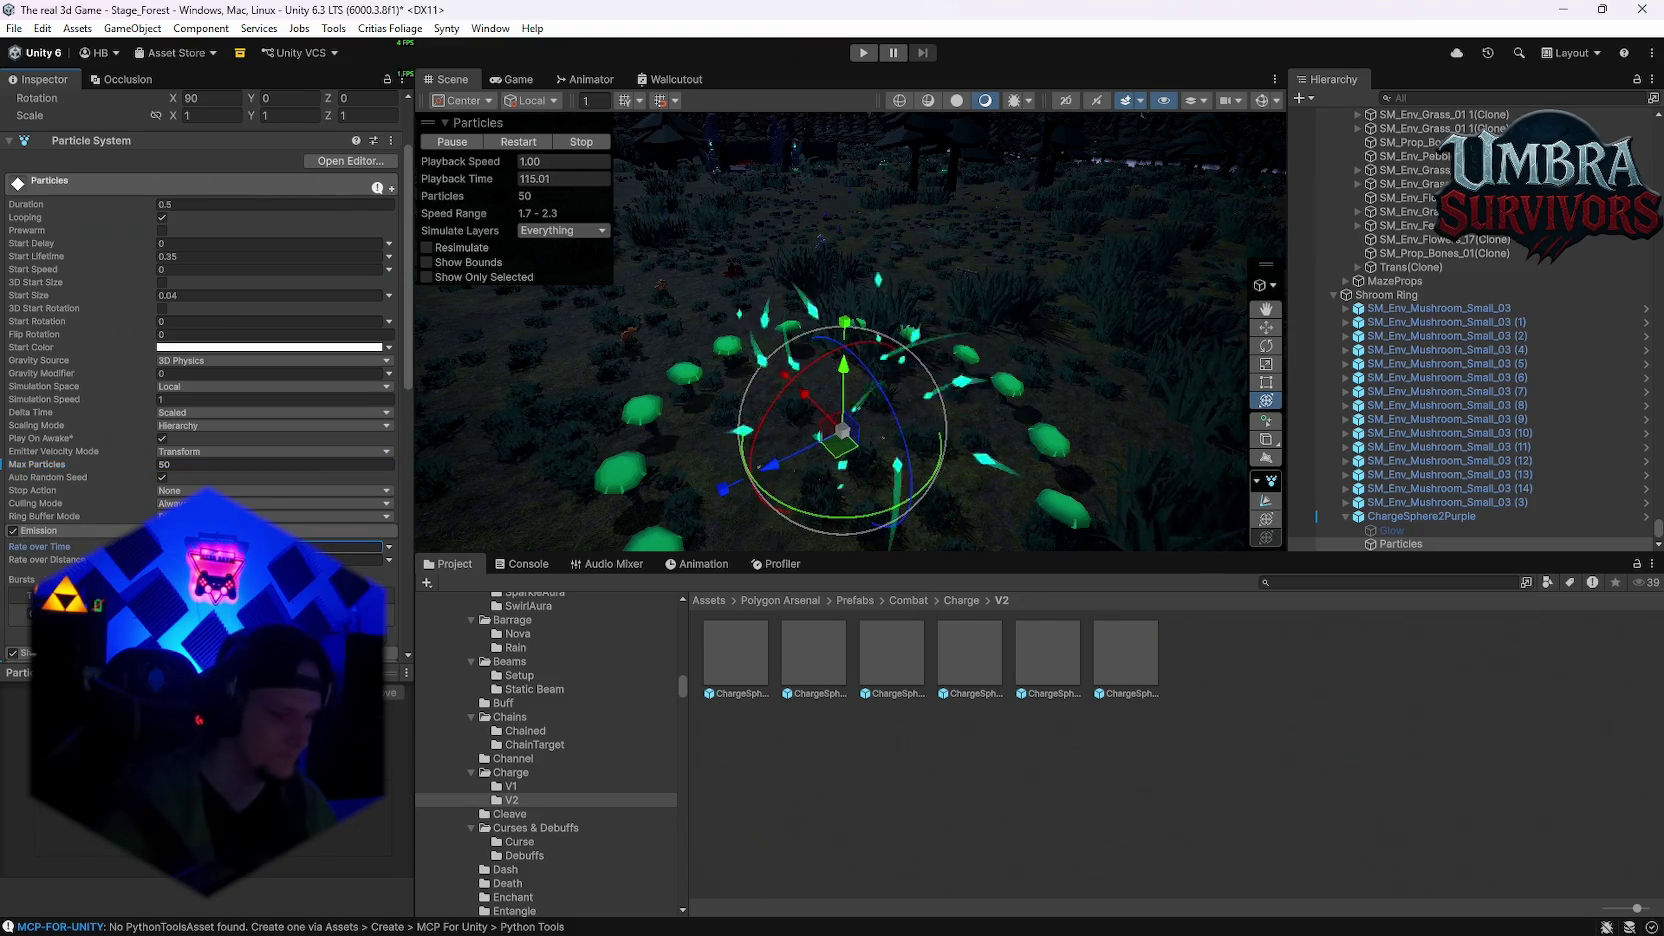
mouse_move(989, 471)
mouse_down()
mouse_move(982, 417)
mouse_move(998, 433)
mouse_move(419, 398)
mouse_up()
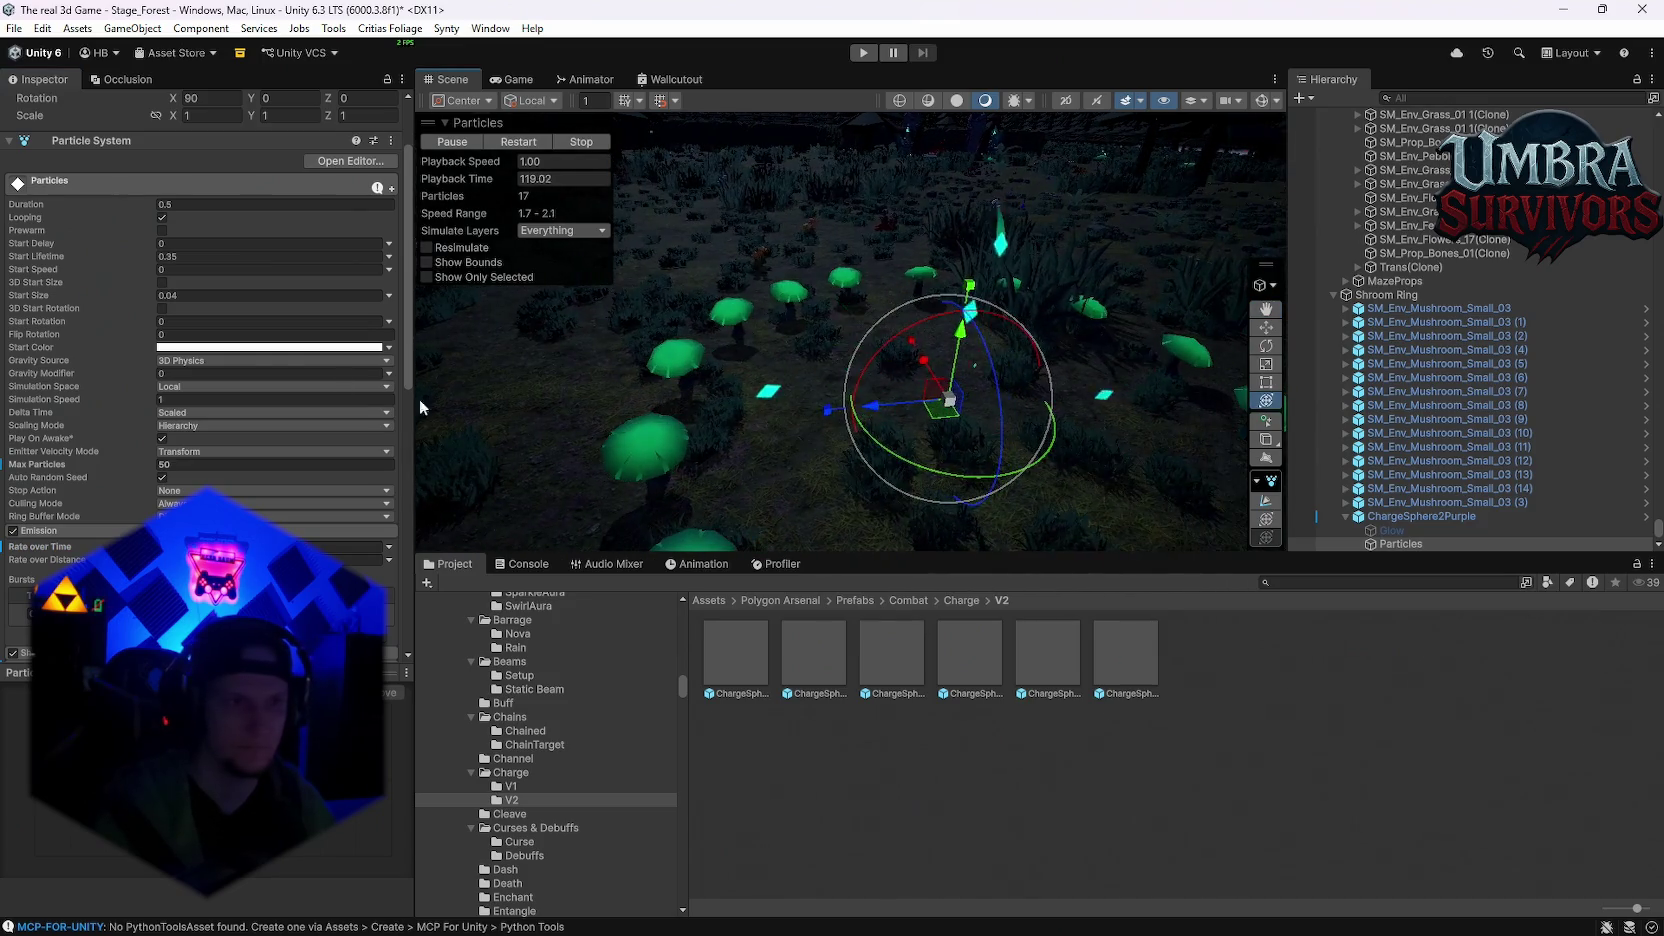
click(178, 465)
text(100)
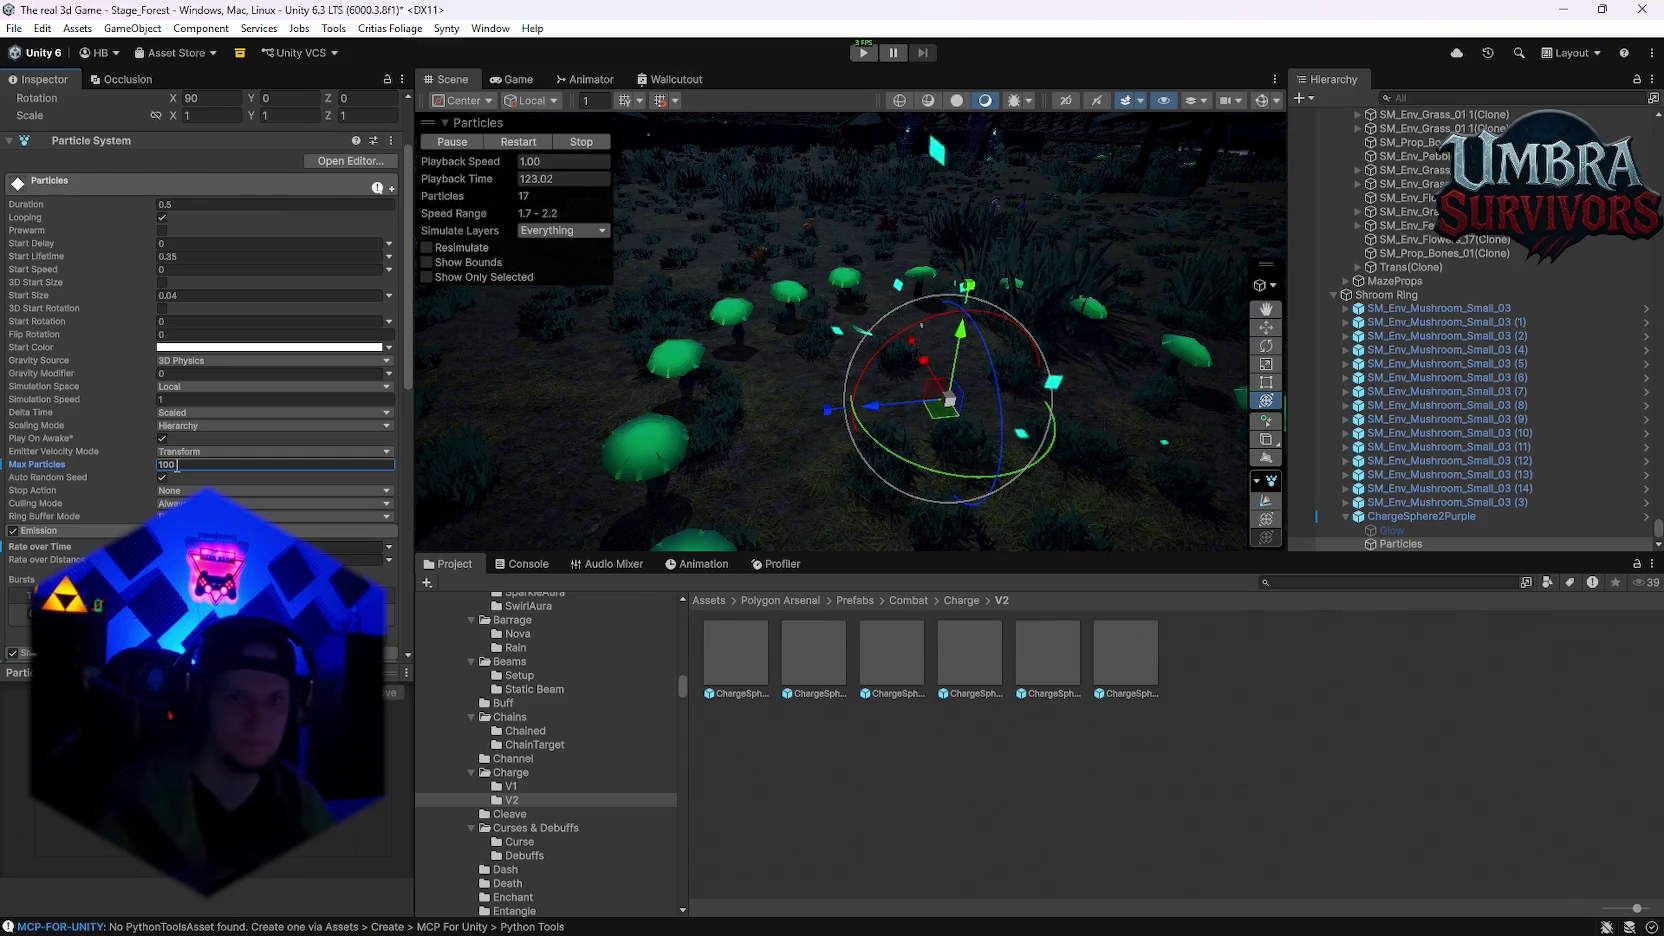
drag(835, 330, 819, 207)
mouse_move(786, 152)
mouse_down()
mouse_move(982, 447)
mouse_move(1070, 320)
mouse_move(873, 416)
mouse_move(812, 420)
mouse_move(890, 424)
mouse_move(962, 376)
mouse_move(897, 389)
mouse_up()
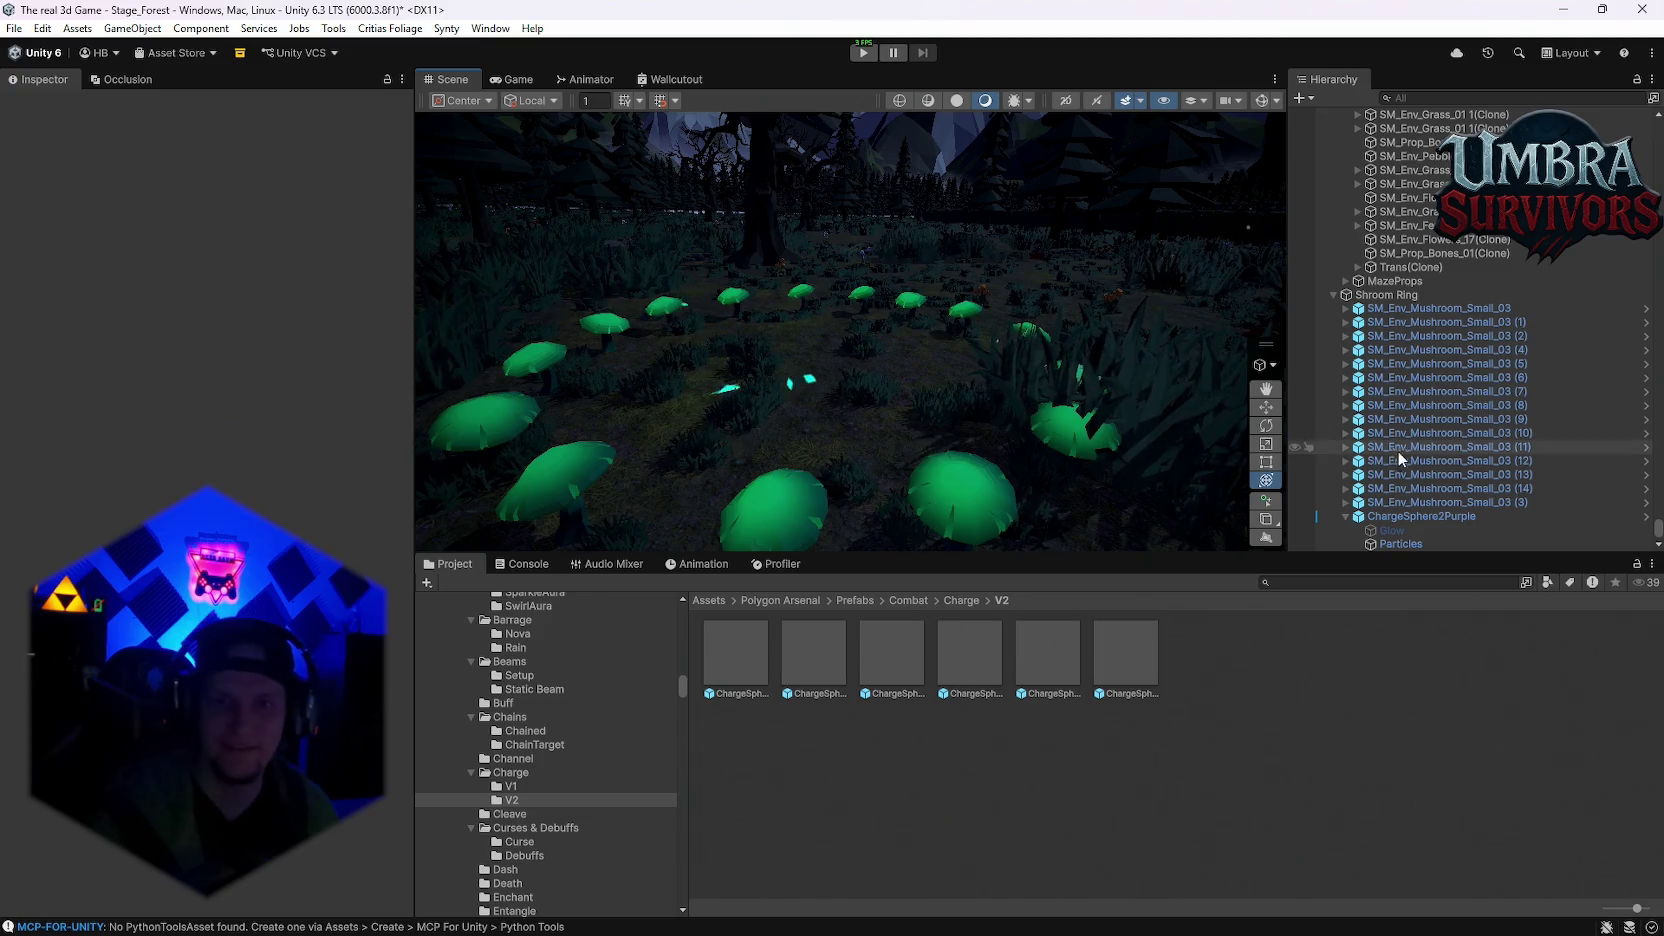
Step: Select Shroom Ring to show its ritual event POI script and radius-13.14 trigger Sphere Collider
click(1398, 295)
mouse_move(900, 211)
mouse_down()
mouse_move(871, 243)
mouse_move(896, 254)
mouse_up()
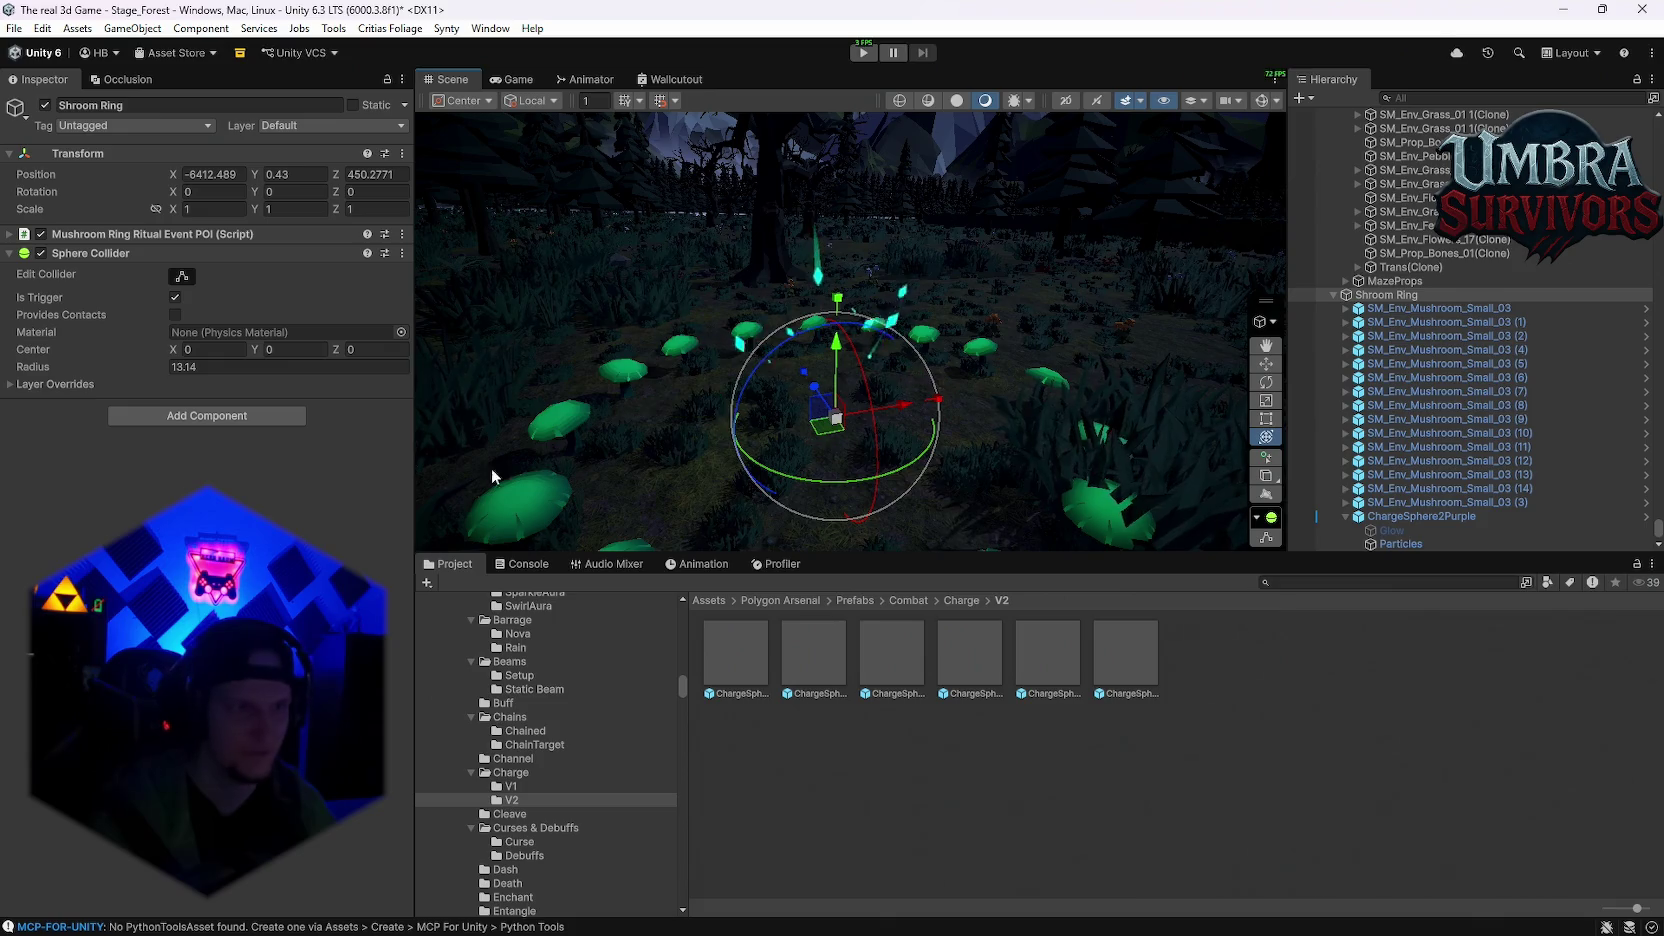
Step: Search the Project window for 'nova' and open the Nova prefabs folder
click(140, 234)
scroll(150, 406, down, 10)
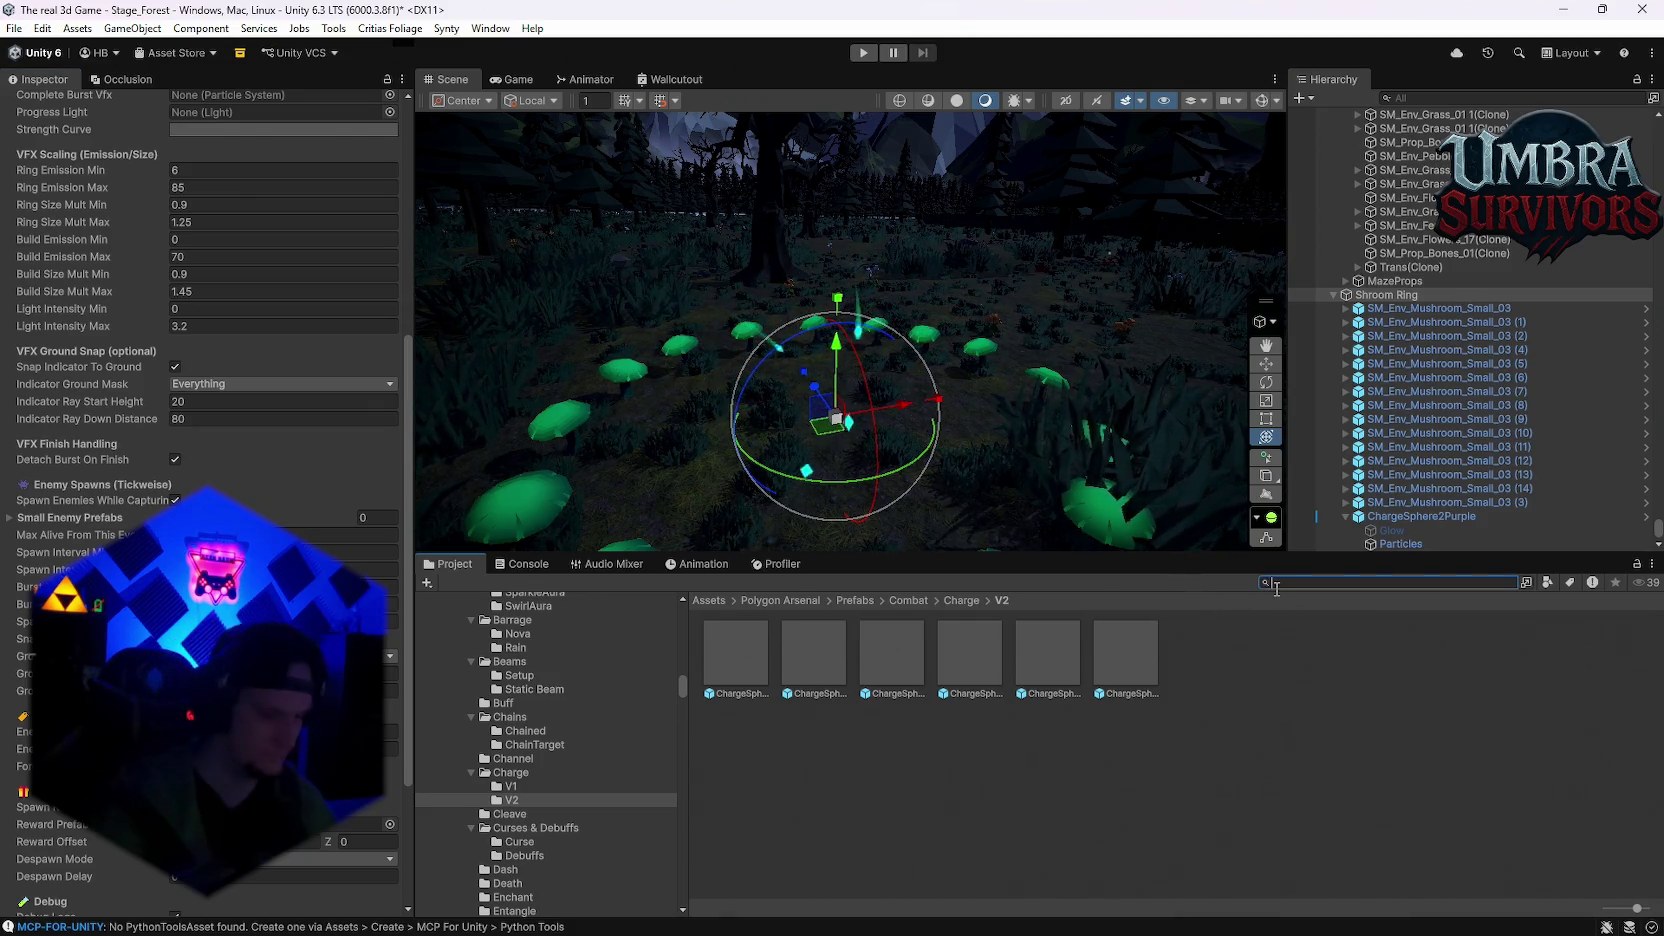
key(BackSpace)
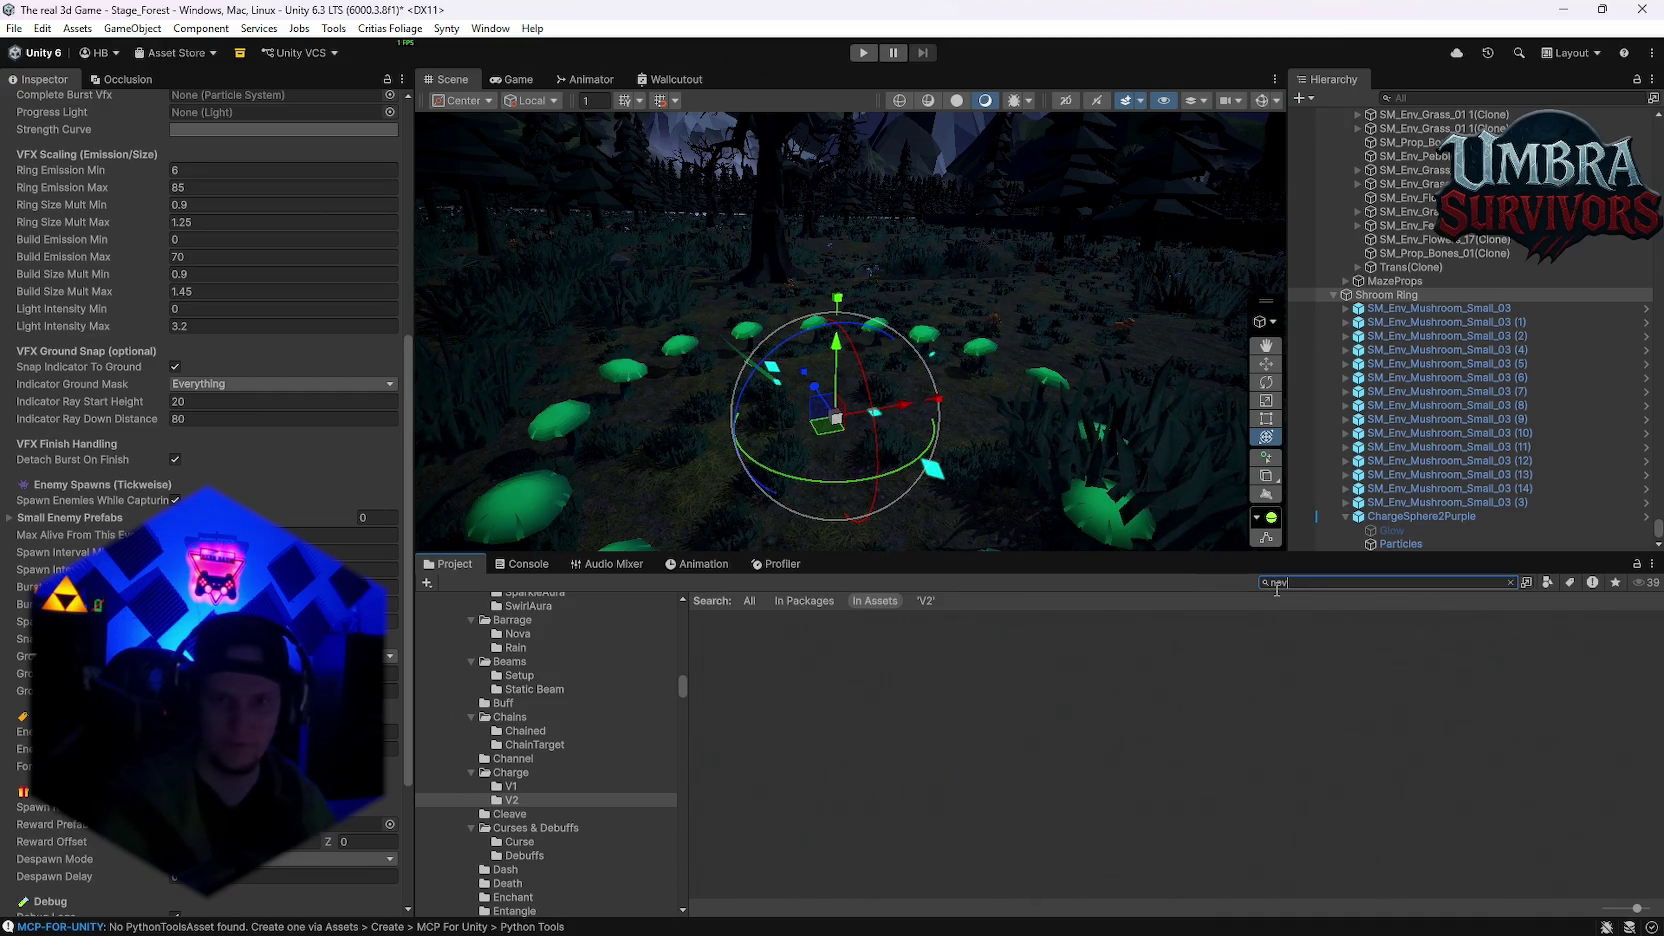
key(BackSpace)
key(BackSpace)
text(ova)
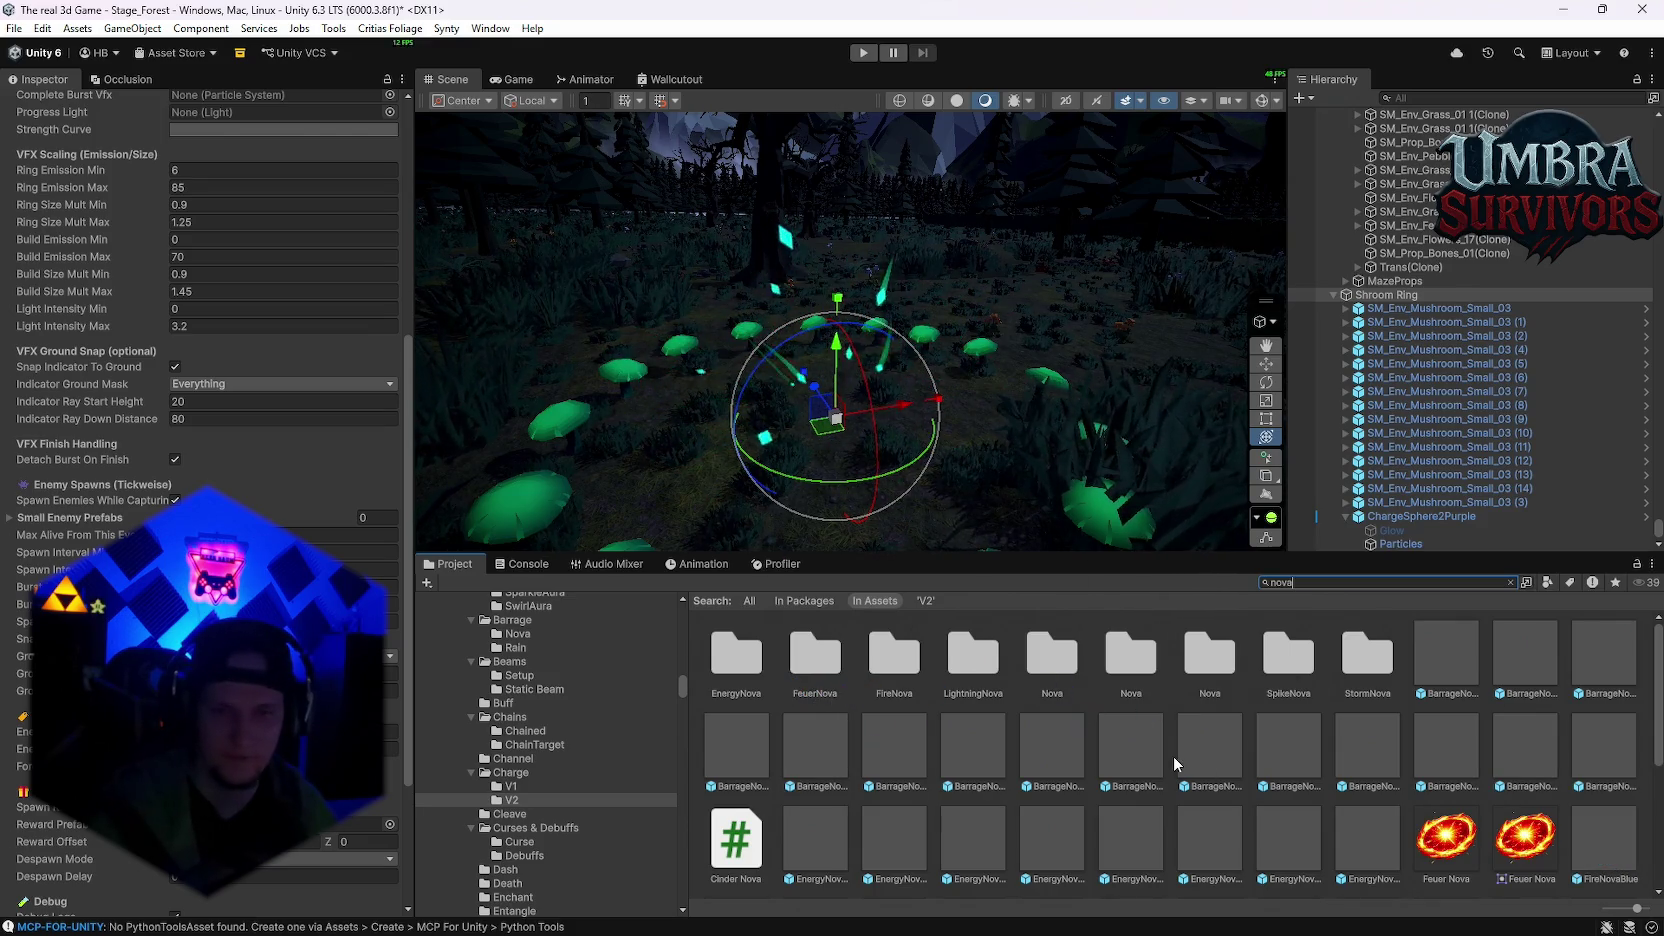
click(1051, 665)
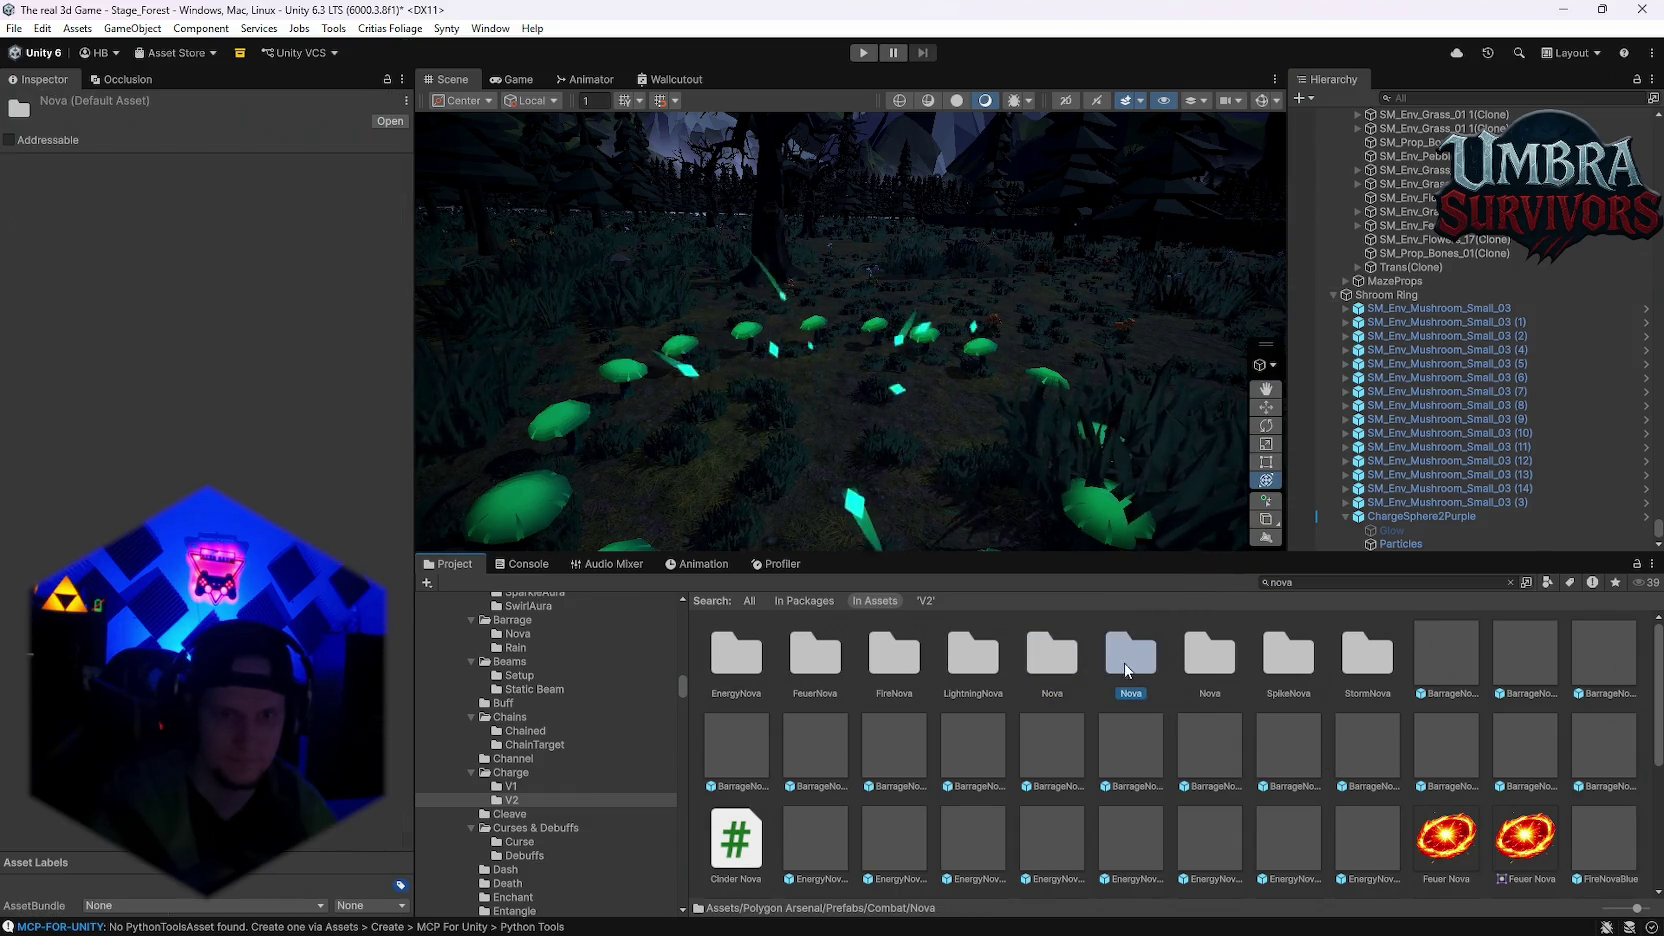
double_click(1140, 660)
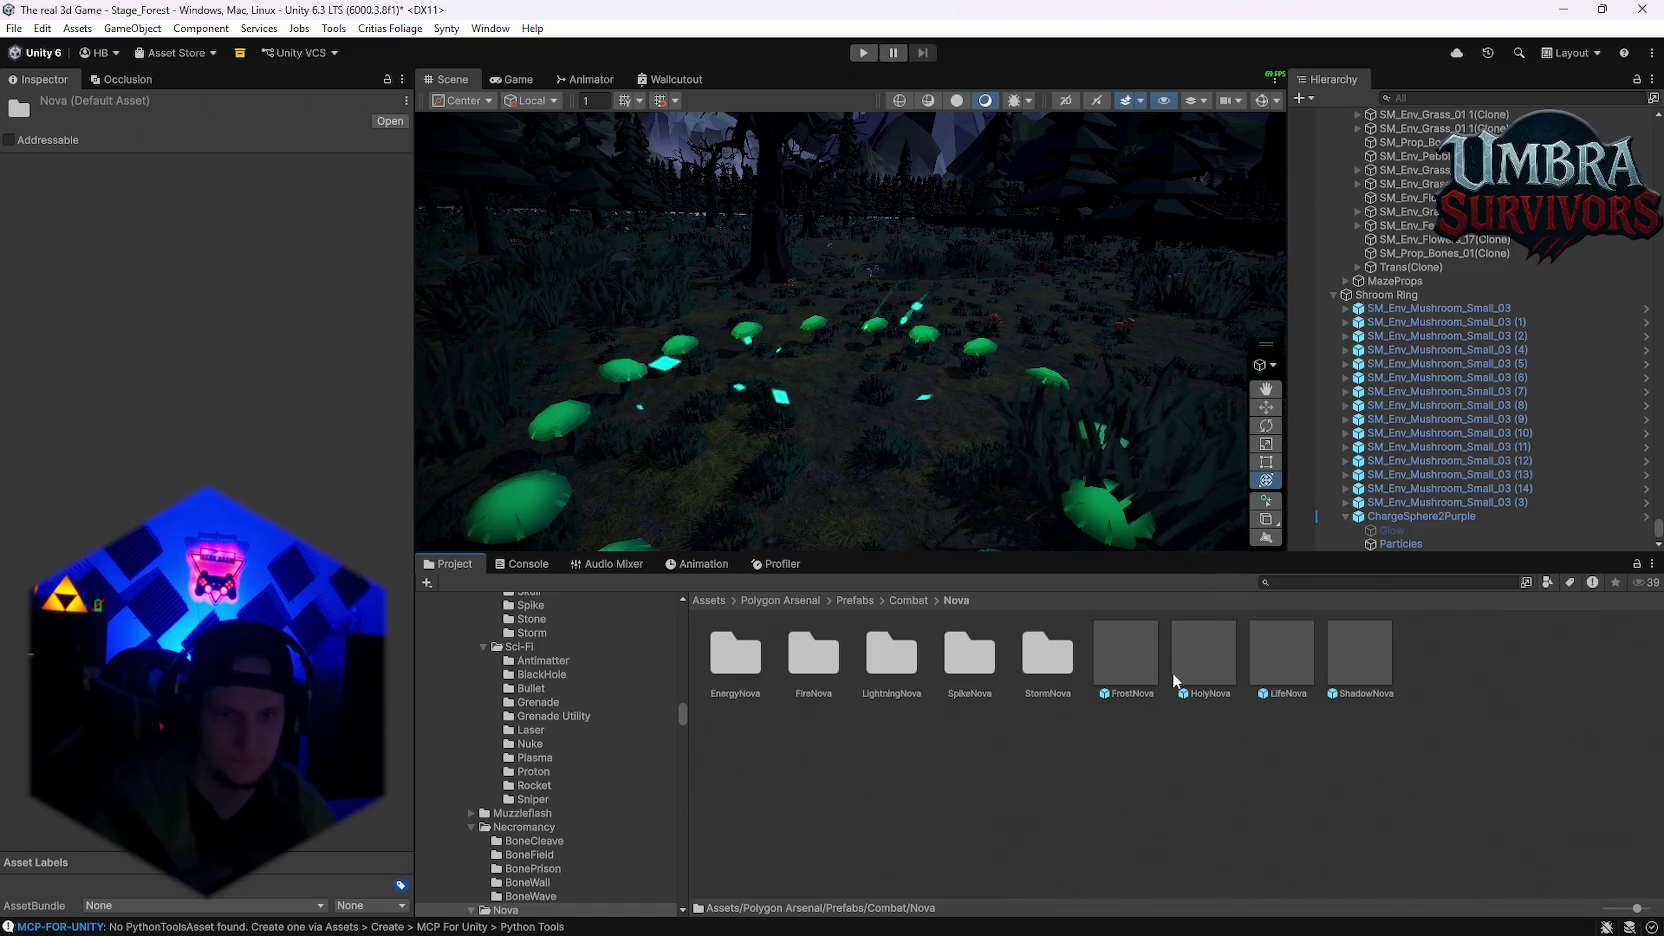
Step: Preview the HolyNova and ShadowNova prefabs, then return to the forest scene
double_click(1195, 660)
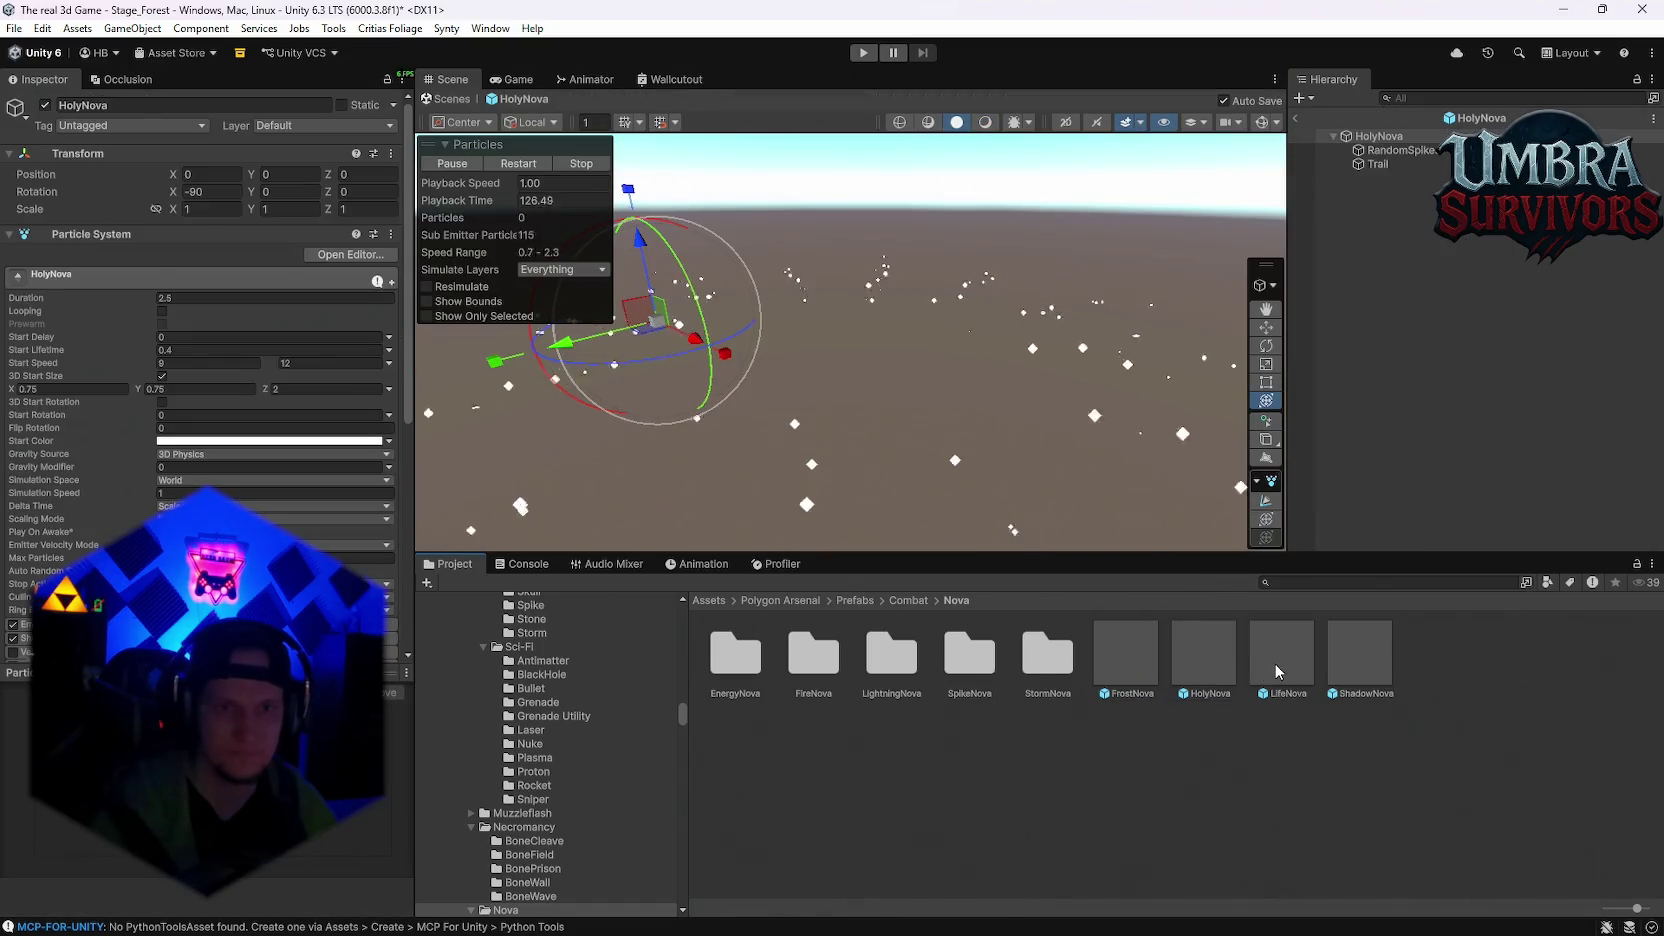
double_click(1332, 656)
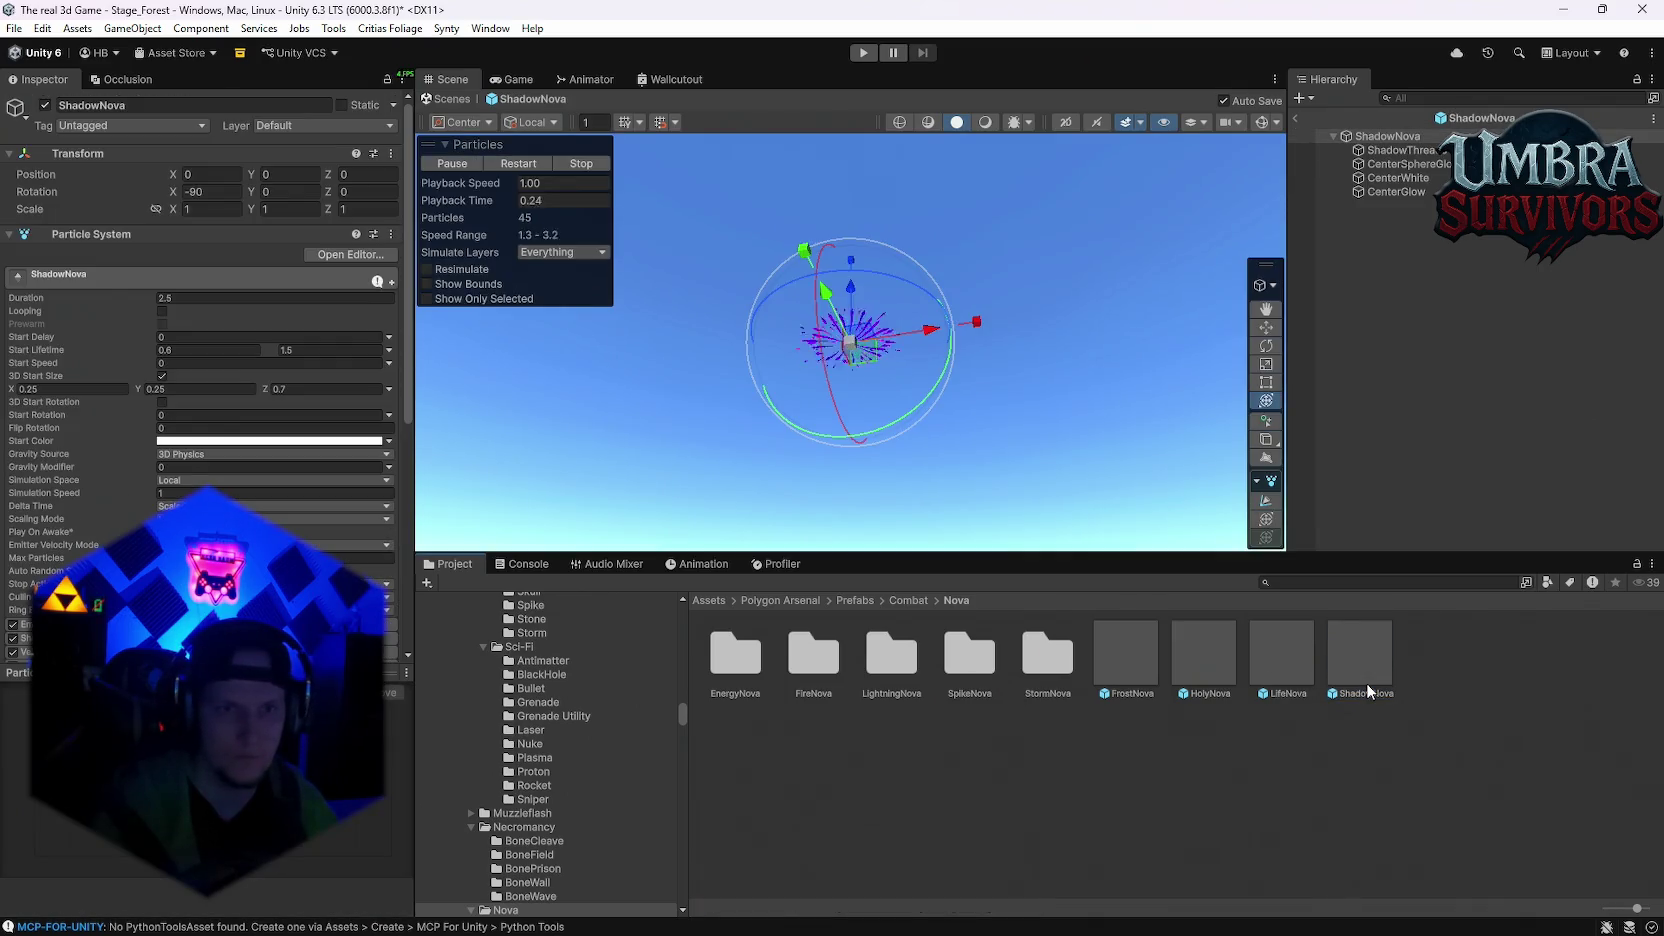
click(1341, 652)
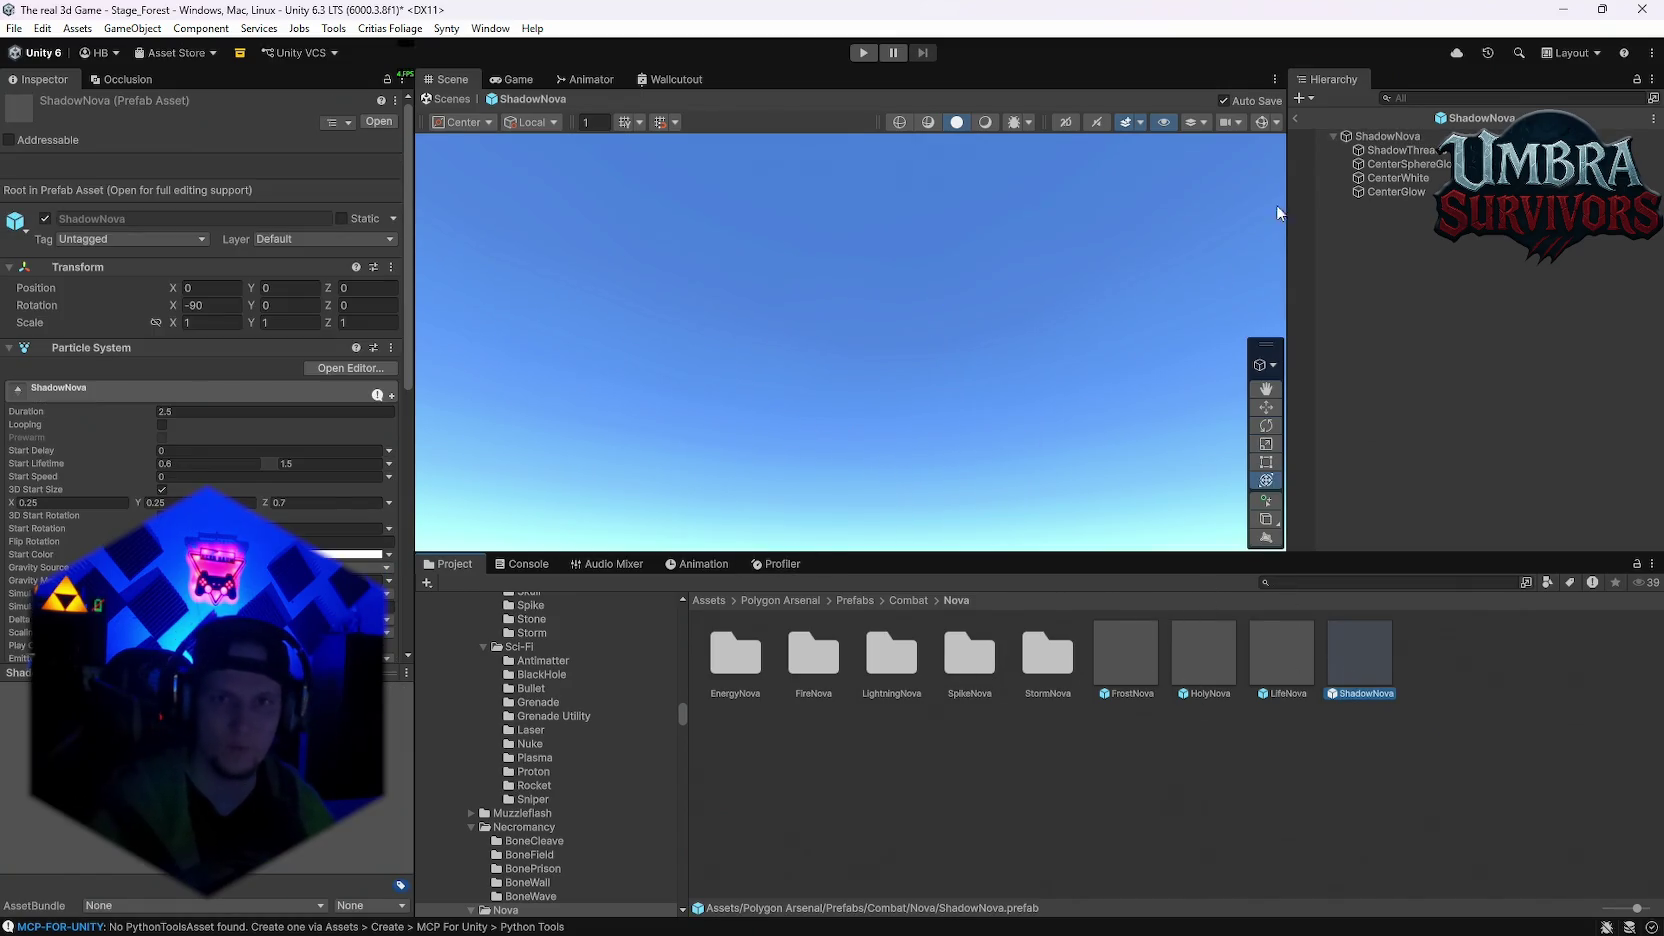
click(1293, 119)
click(1372, 278)
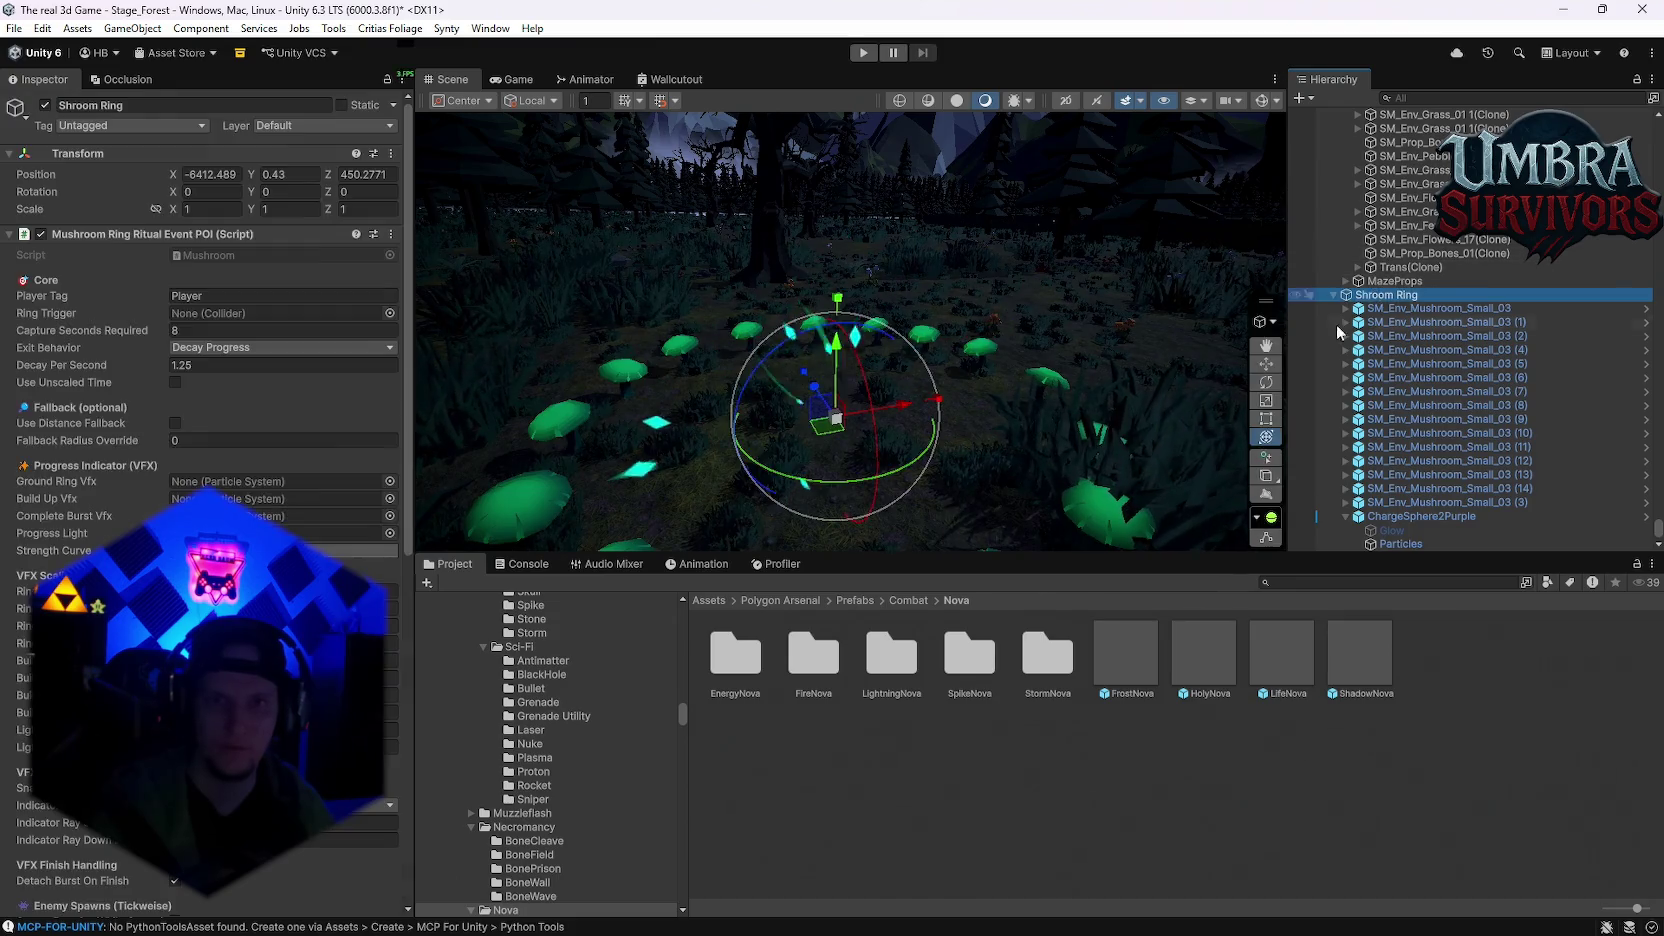
Step: Select the ShadowNova effect, scale it up about threefold, and replay its burst
click(938, 362)
mouse_move(1020, 250)
mouse_down()
mouse_move(901, 339)
mouse_move(1017, 412)
mouse_up()
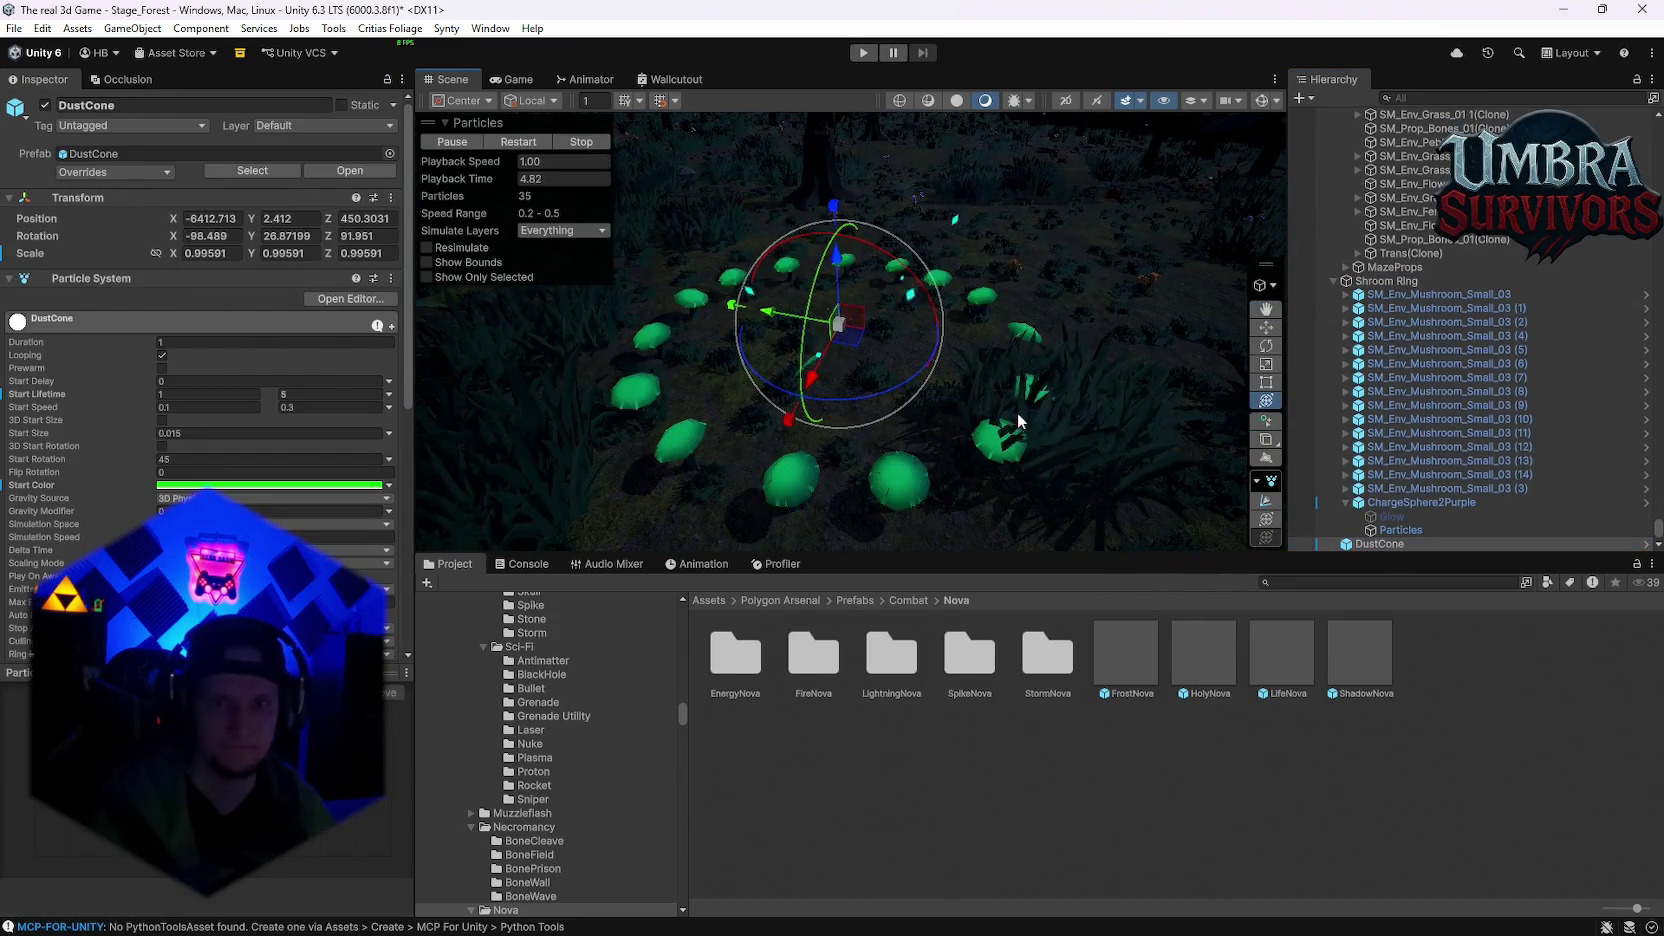
click(1399, 543)
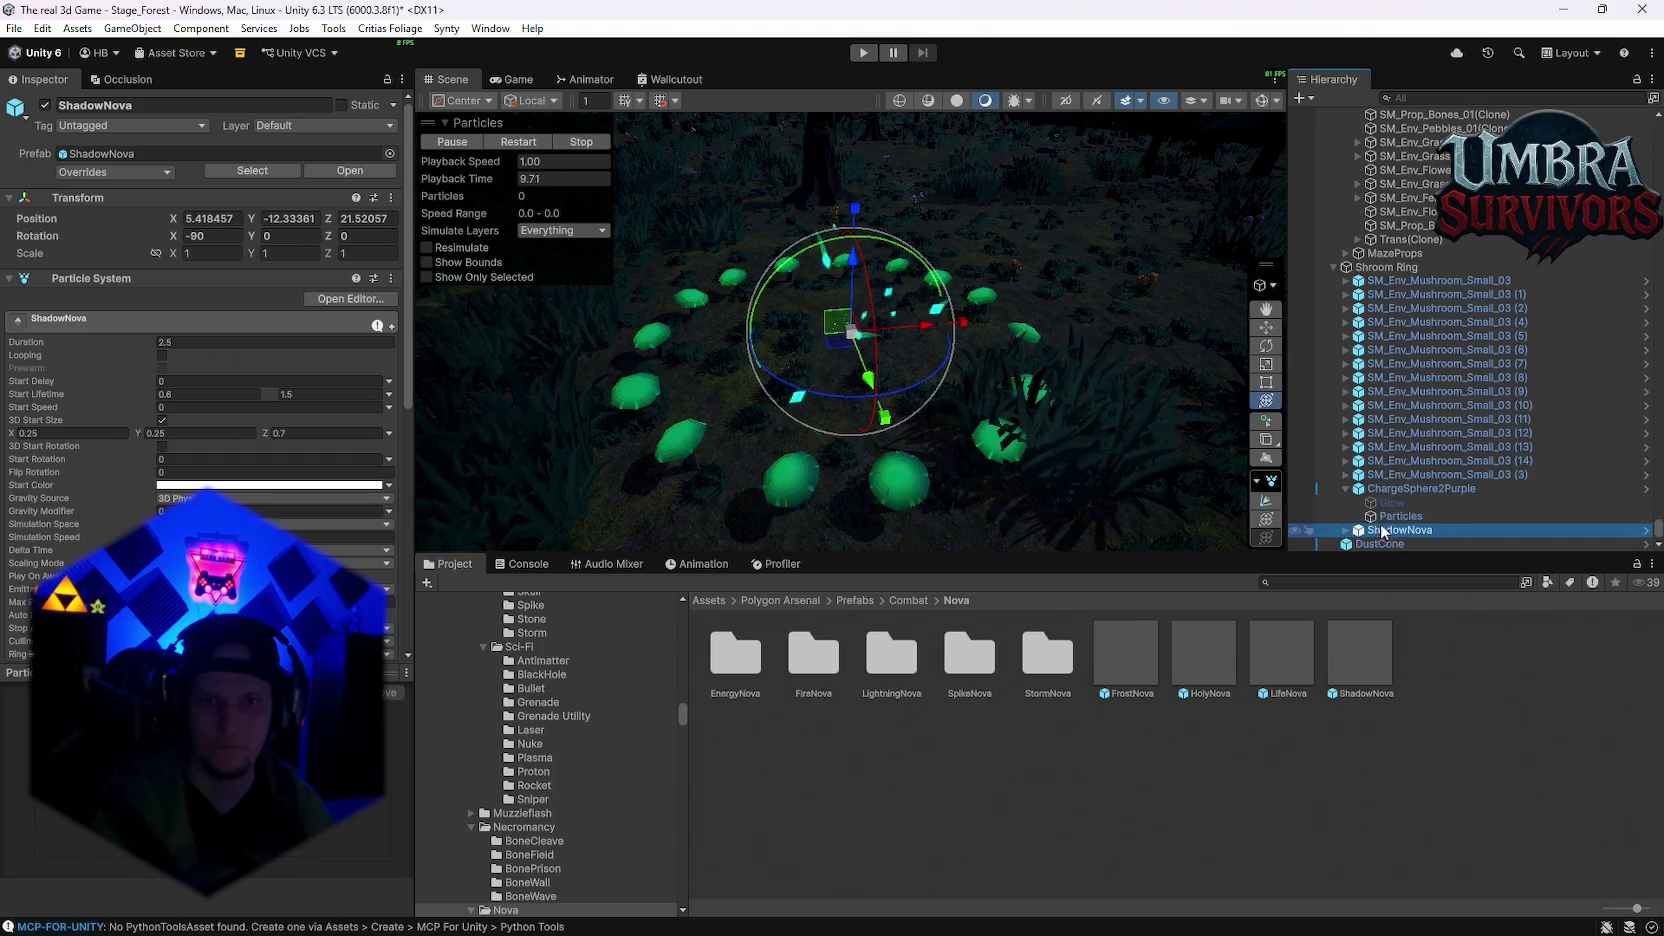
ctrl+click(1375, 543)
click(1375, 543)
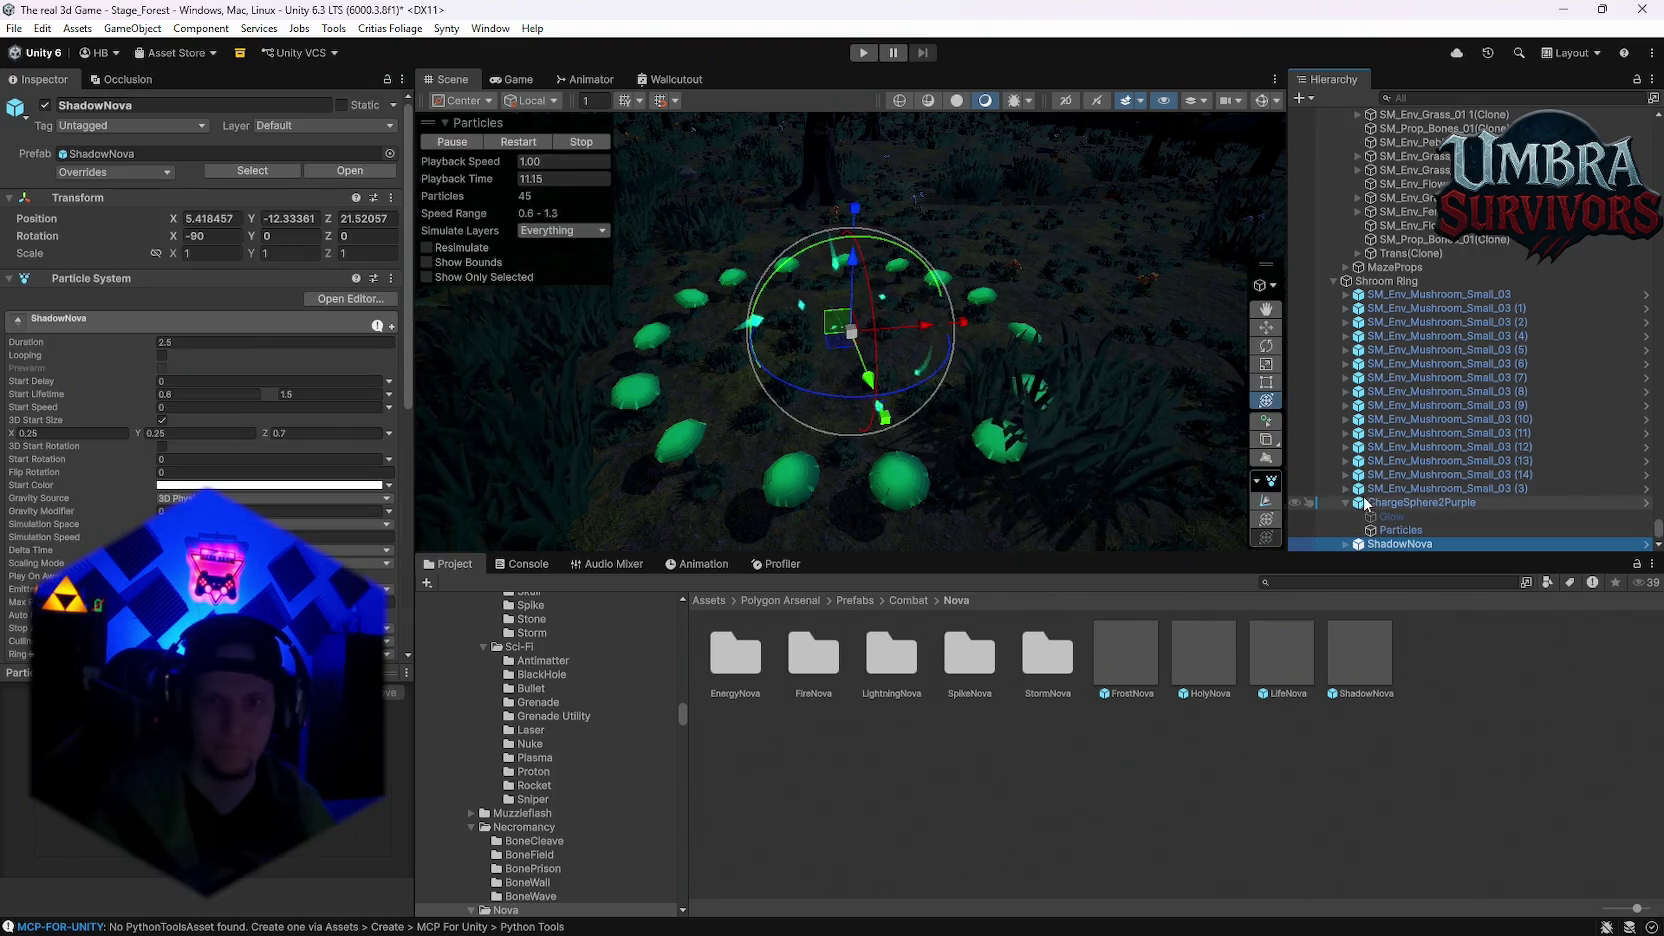
click(1344, 503)
mouse_move(858, 348)
mouse_down()
mouse_move(905, 300)
mouse_move(485, 338)
mouse_up()
click(510, 138)
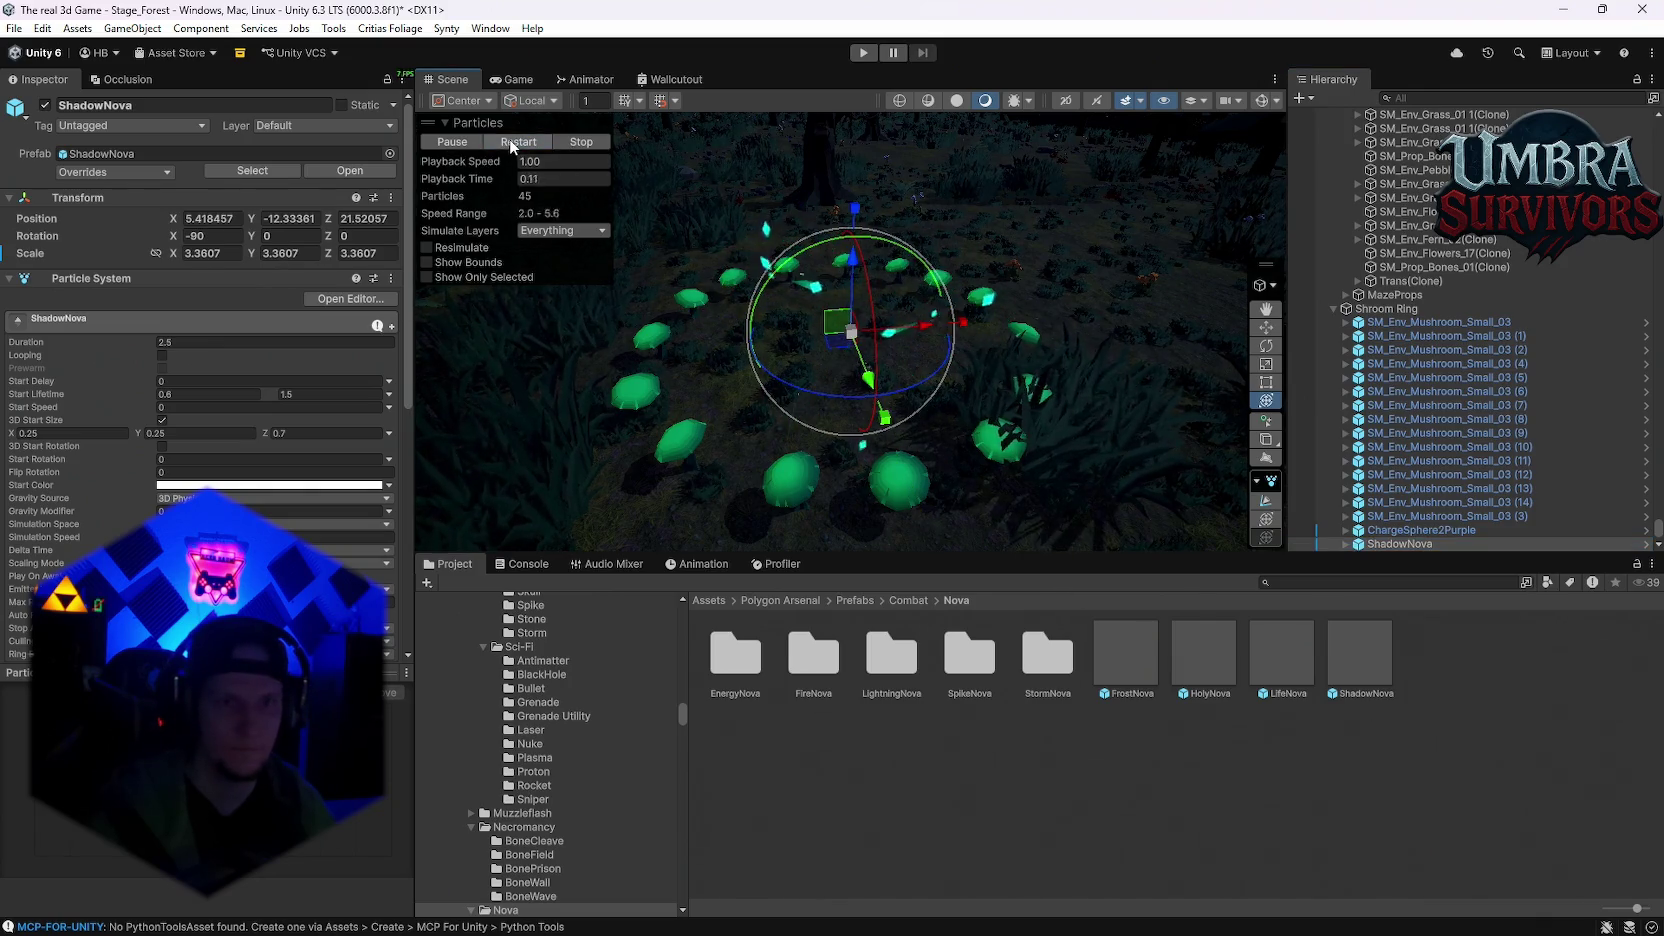
click(1398, 543)
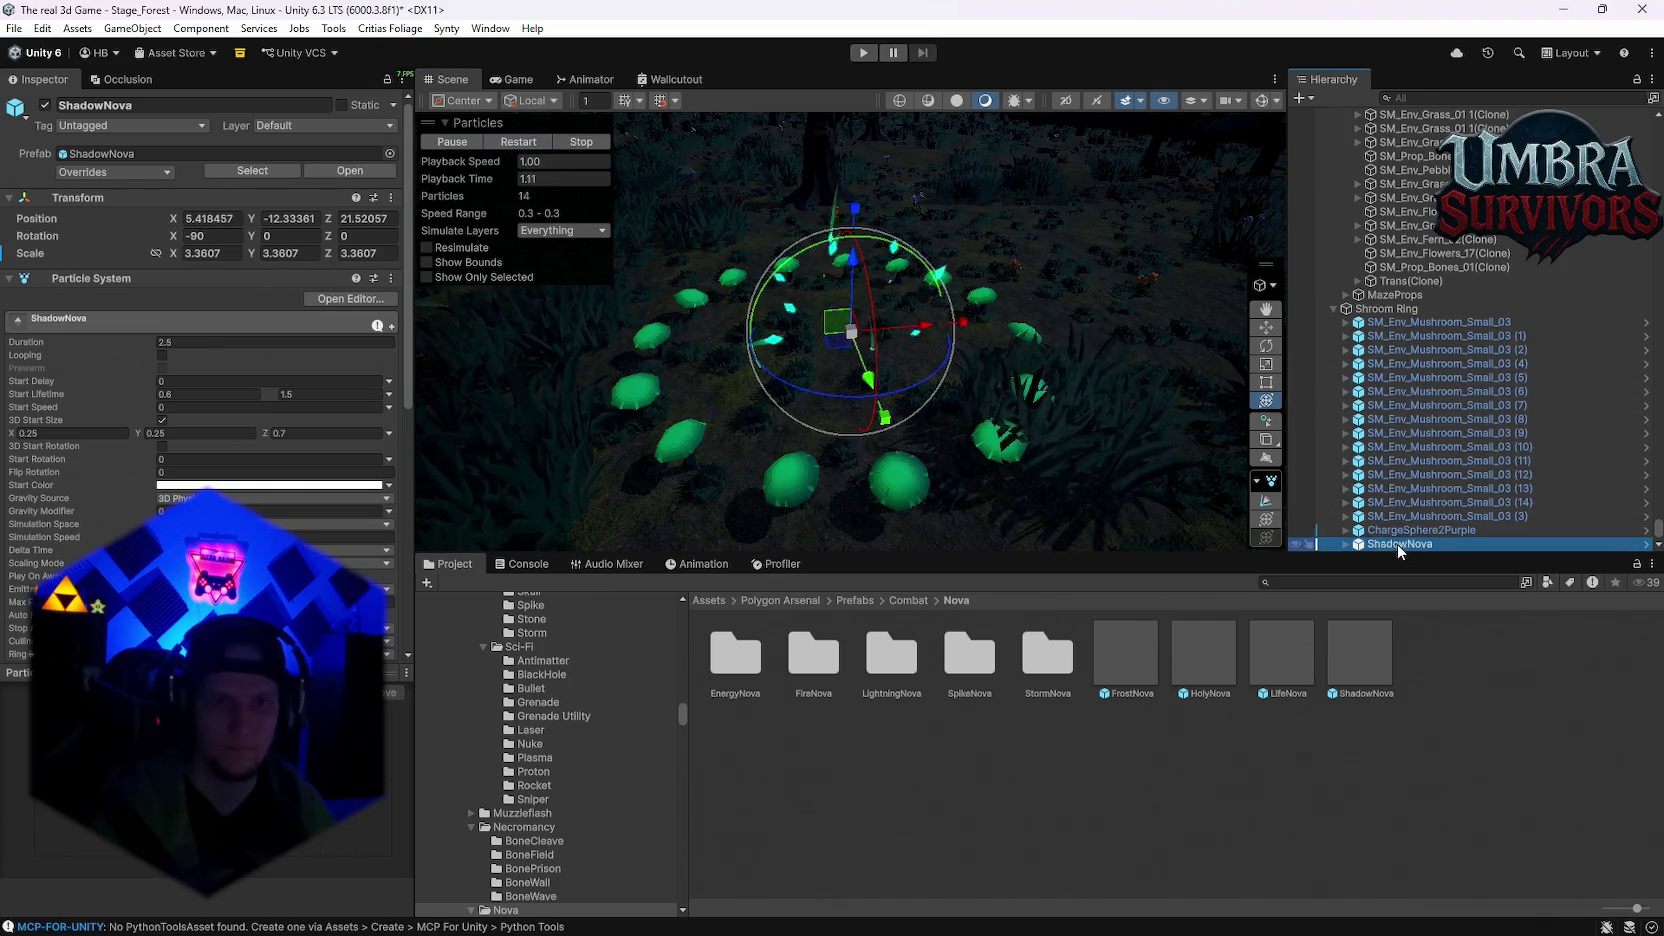
click(508, 143)
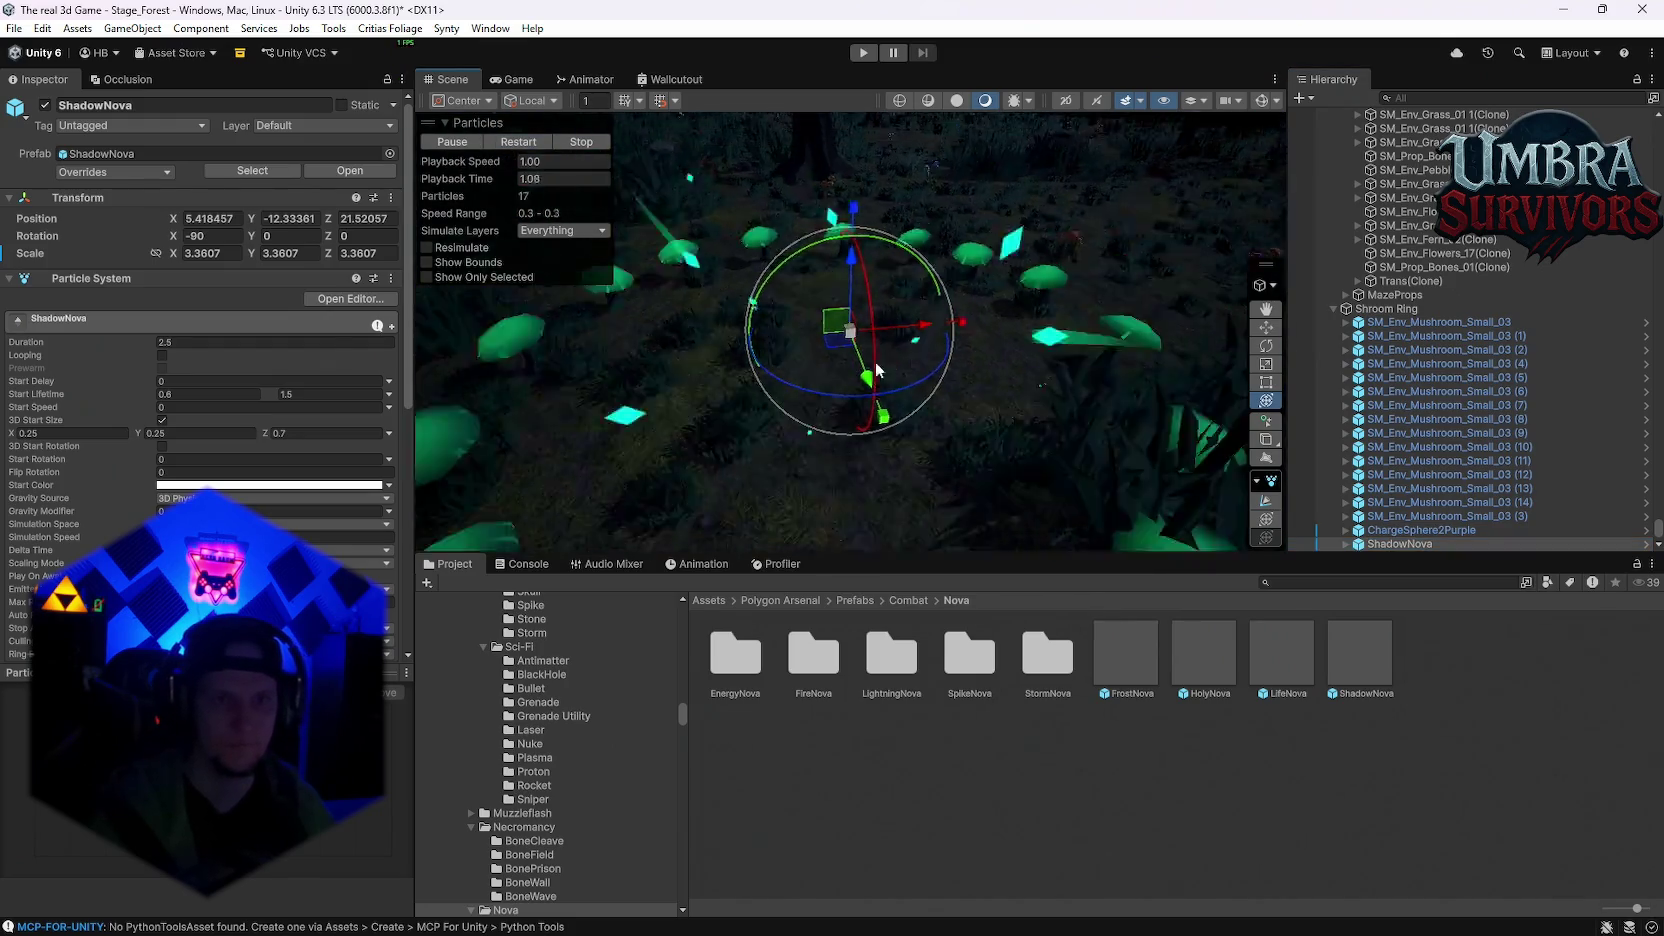
Step: Scale ShadowNova up much larger and expand it to show its child effects
mouse_move(851, 279)
mouse_down()
mouse_move(851, 240)
mouse_move(958, 262)
mouse_move(1650, 276)
mouse_up()
click(523, 140)
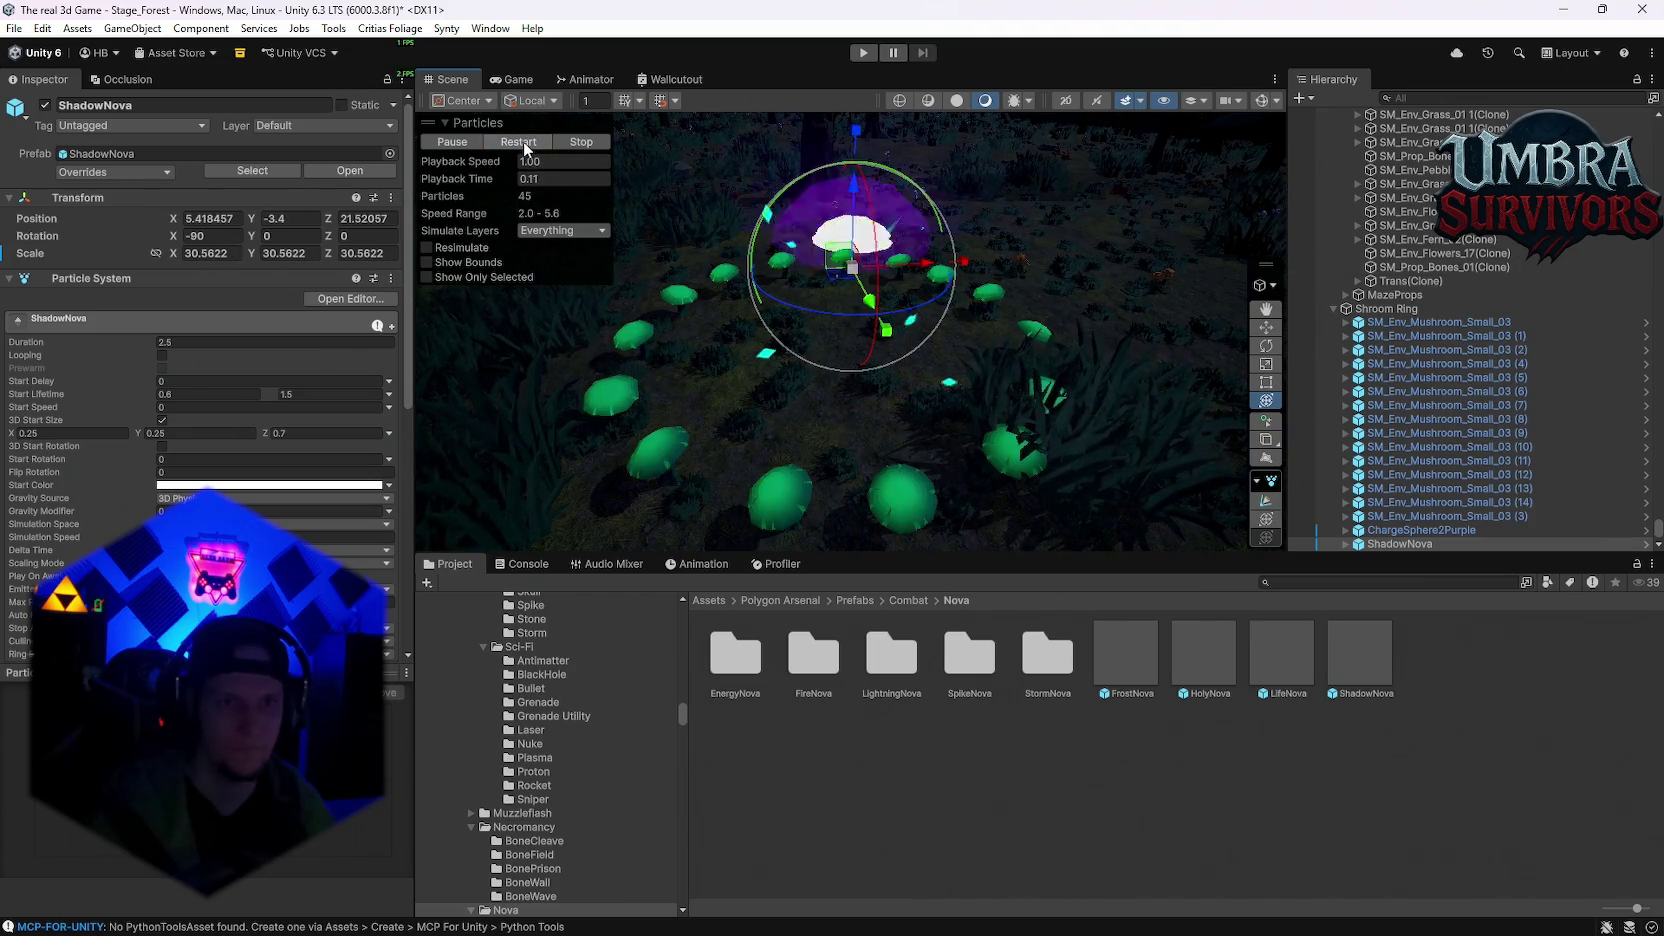
click(523, 140)
scroll(965, 326, down, 5)
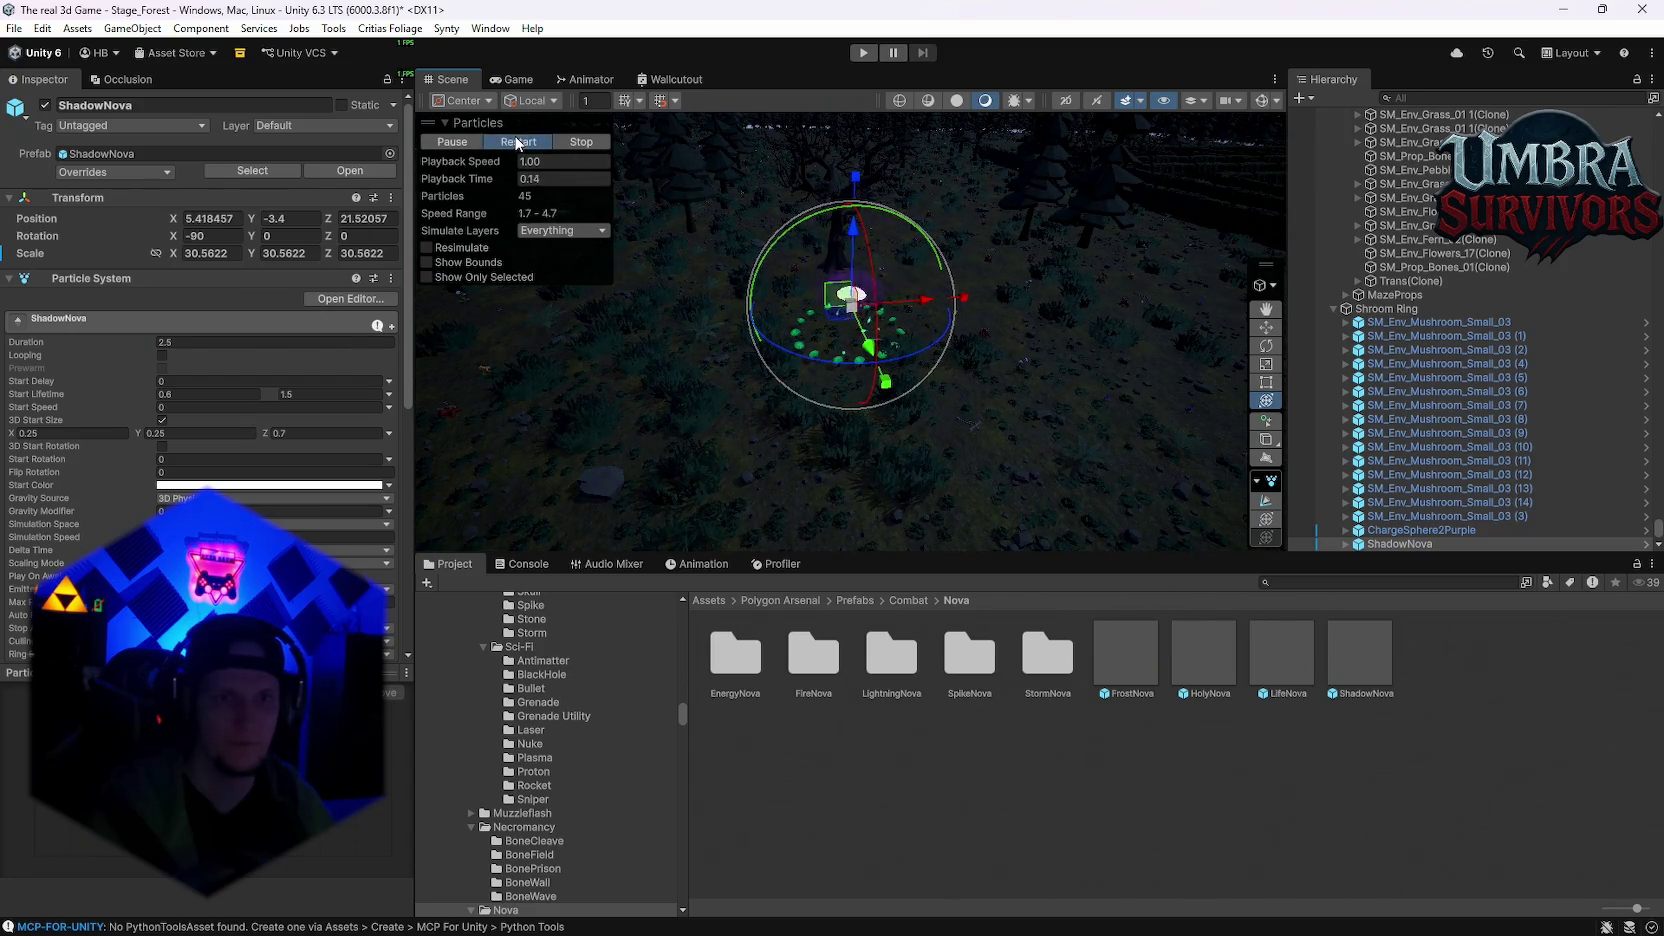
scroll(1020, 351, up, 5)
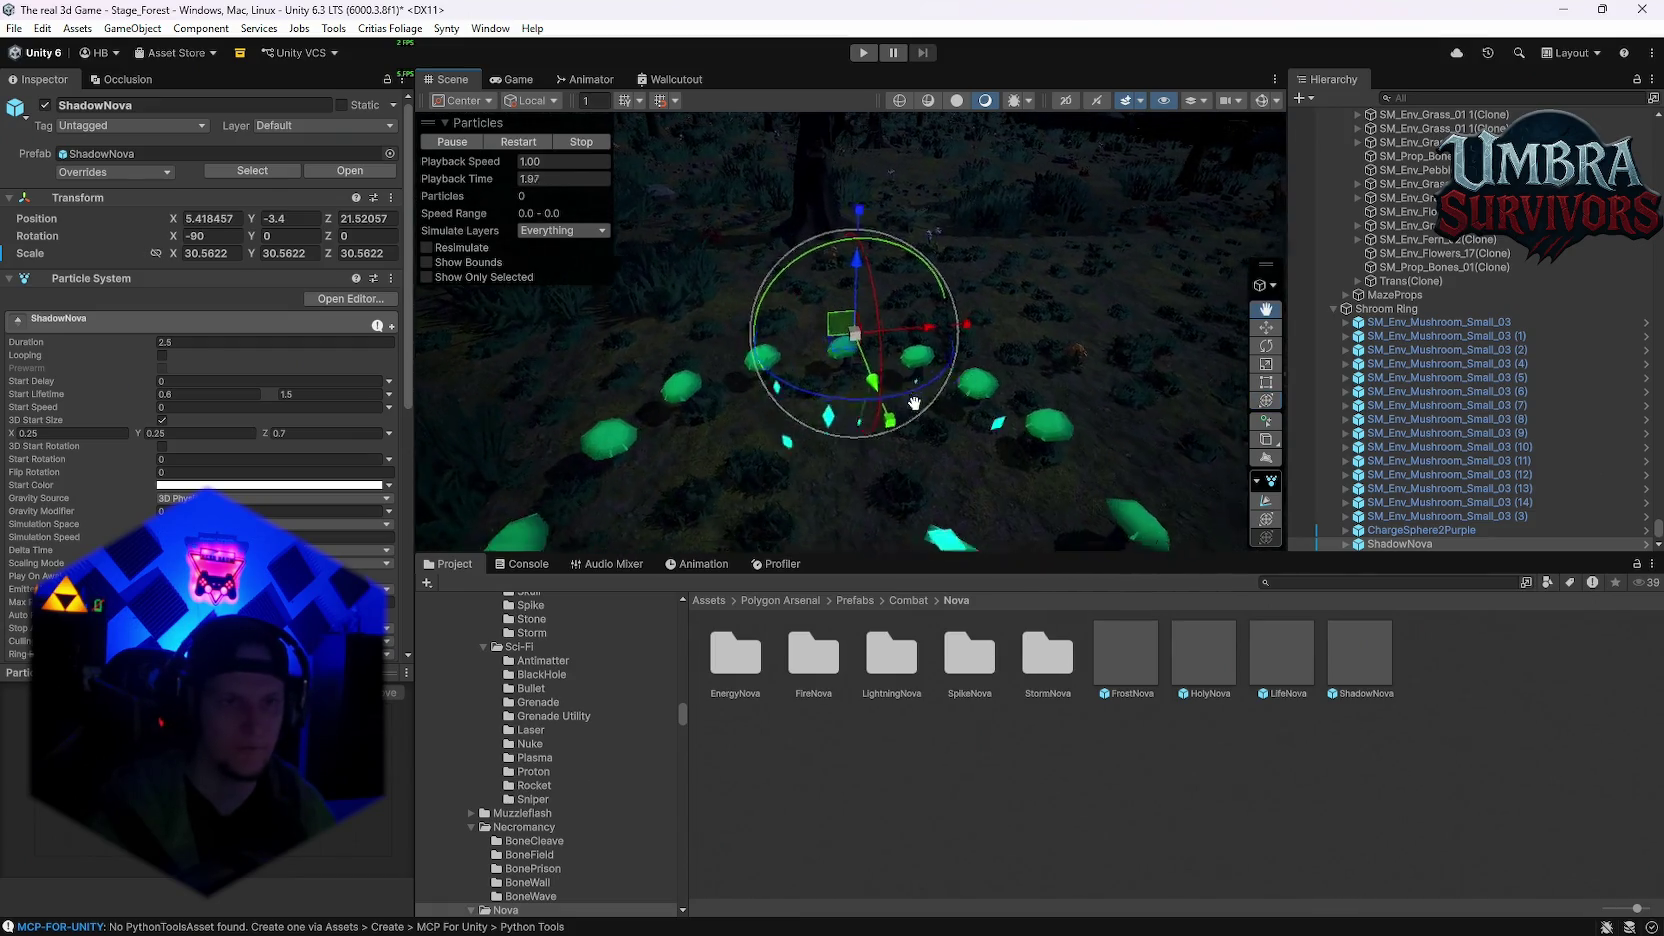
drag(914, 403, 880, 370)
click(1344, 544)
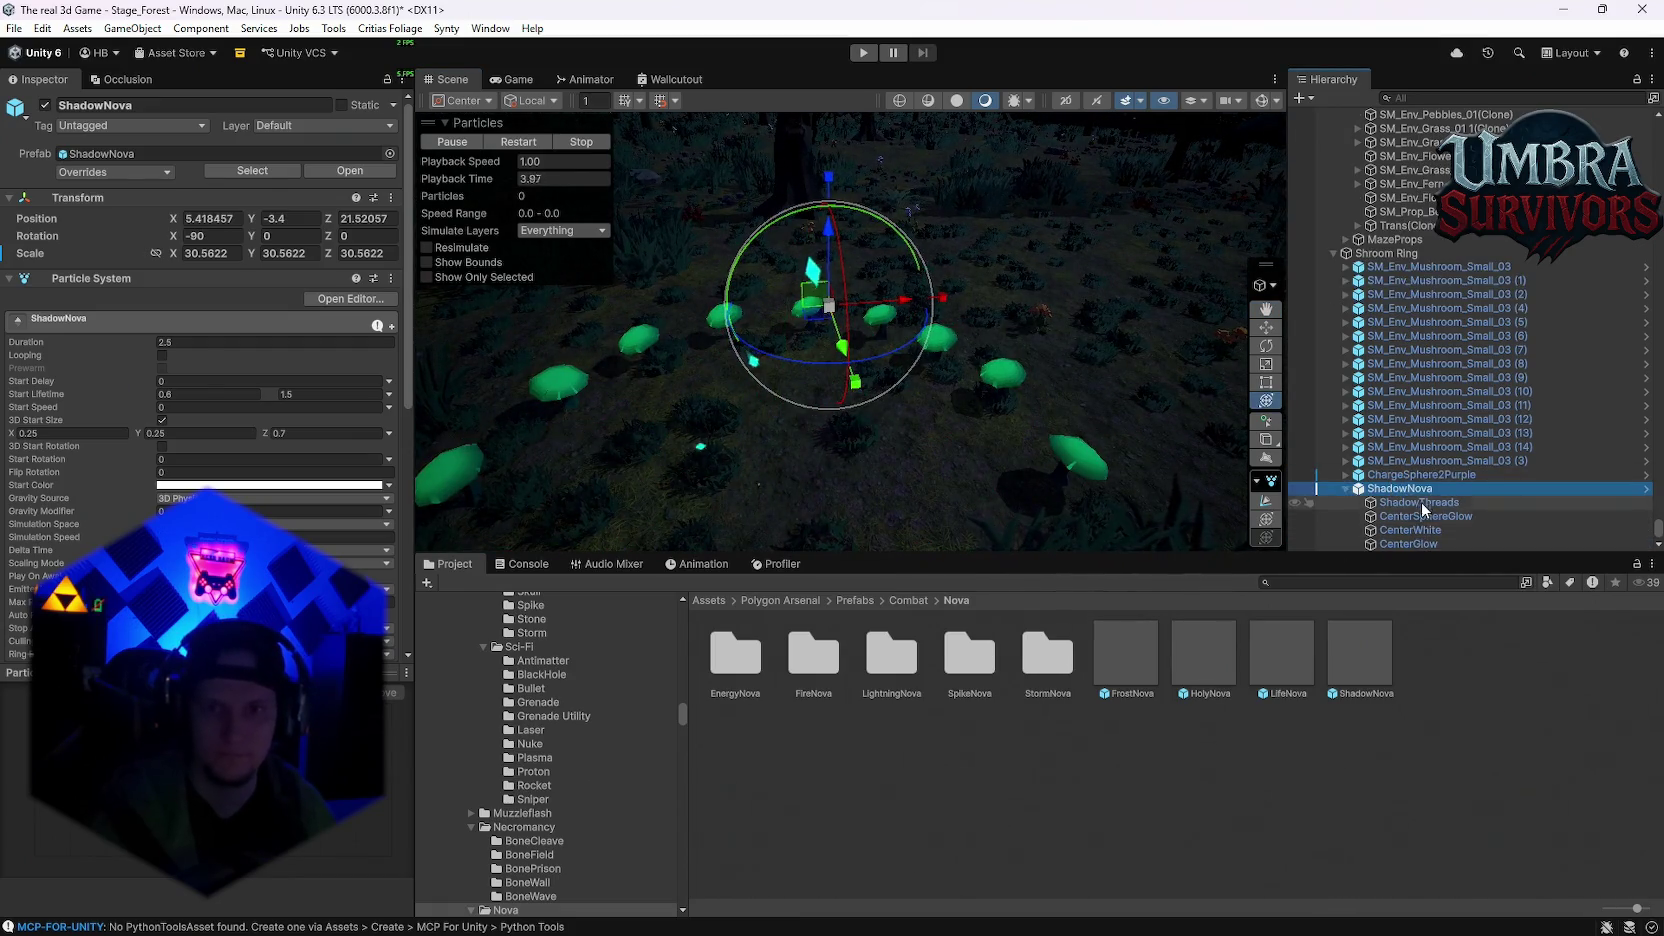
mouse_move(960, 480)
mouse_down()
mouse_move(965, 555)
mouse_move(974, 432)
mouse_move(921, 397)
mouse_move(896, 275)
mouse_move(946, 263)
mouse_move(456, 116)
mouse_up()
click(526, 144)
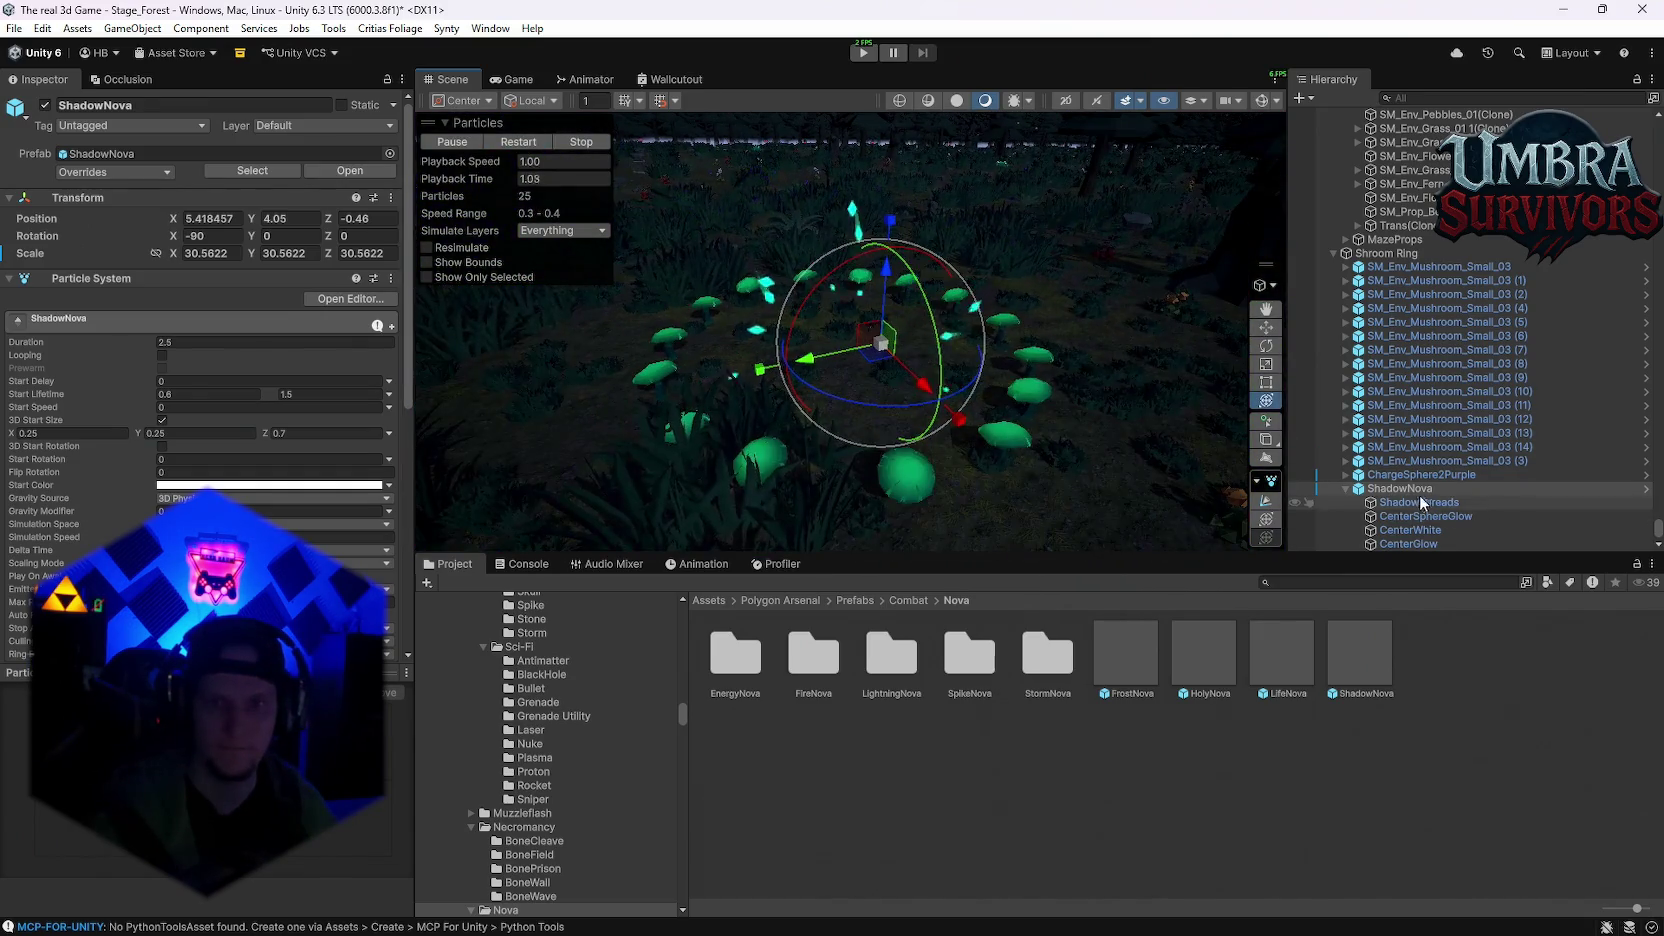
Step: Delete CenterWhite and CenterSphereGlow from ShadowNova and shrink it to about half size
click(1407, 530)
ctrl+click(1420, 516)
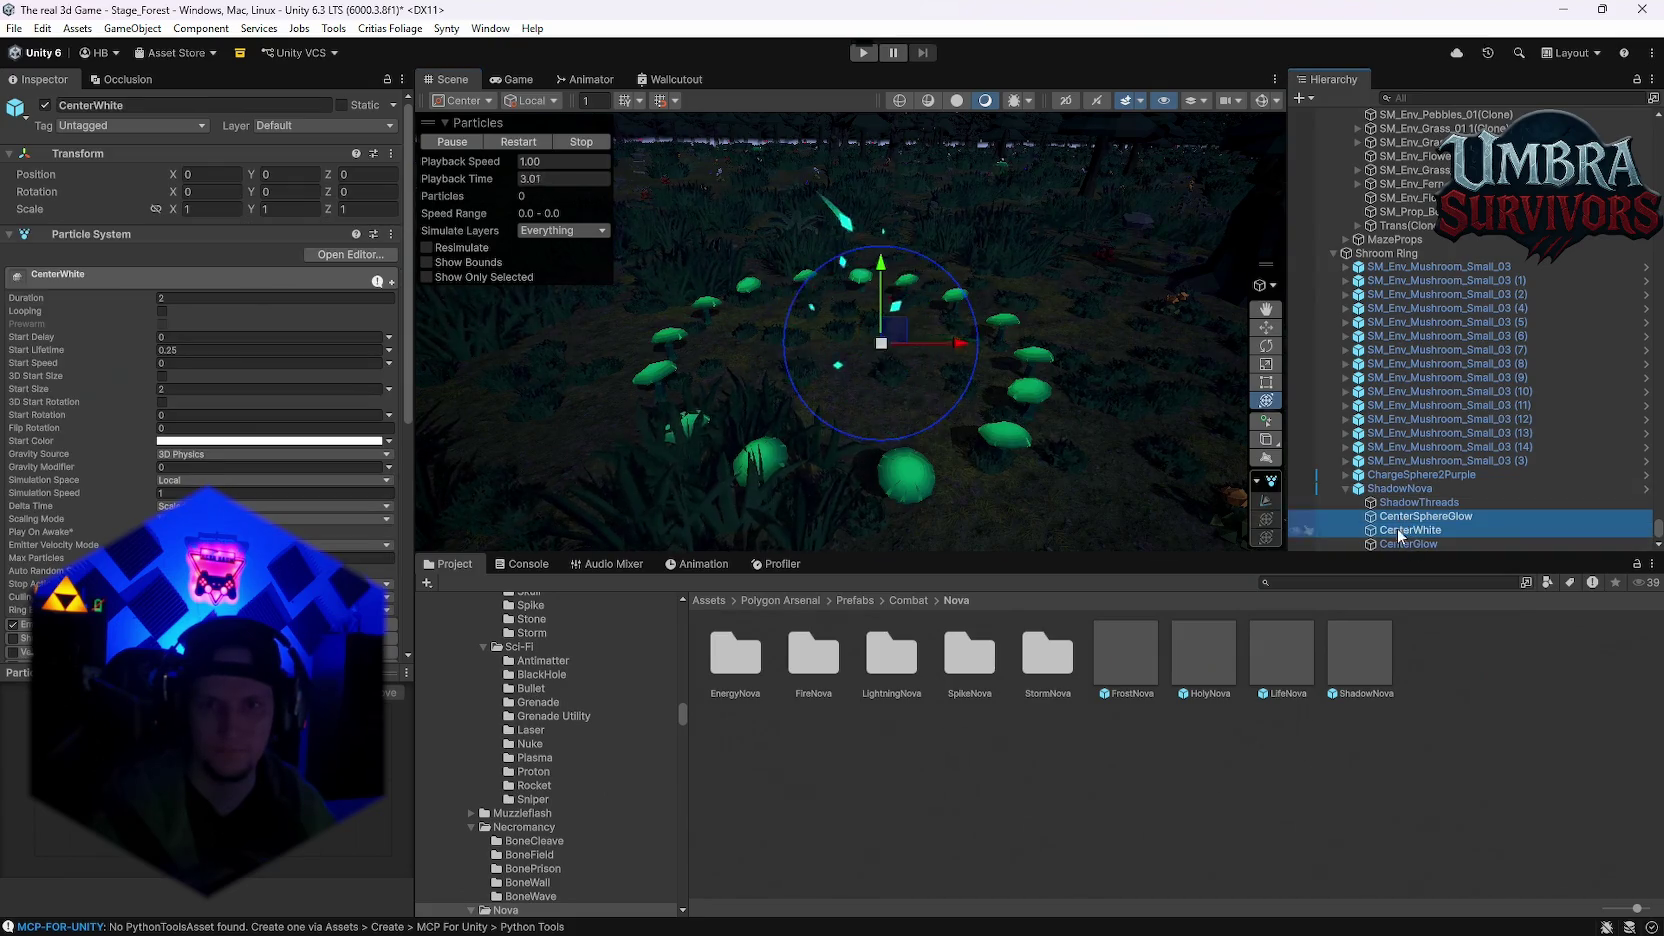
key(Delete)
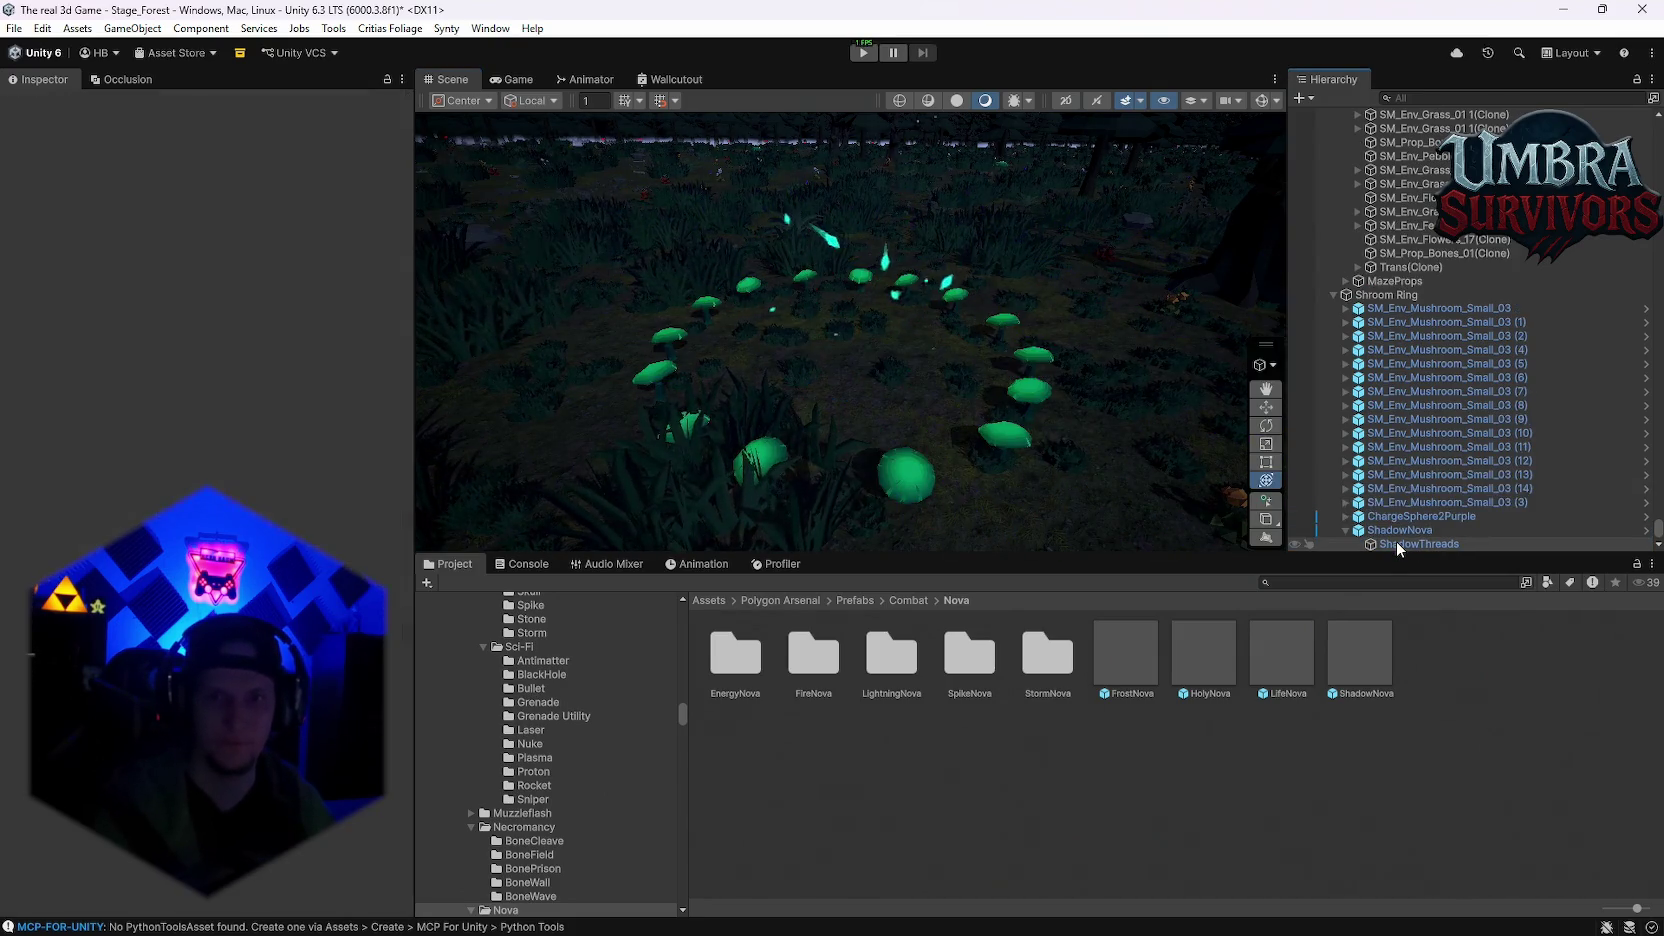
click(1396, 531)
click(518, 141)
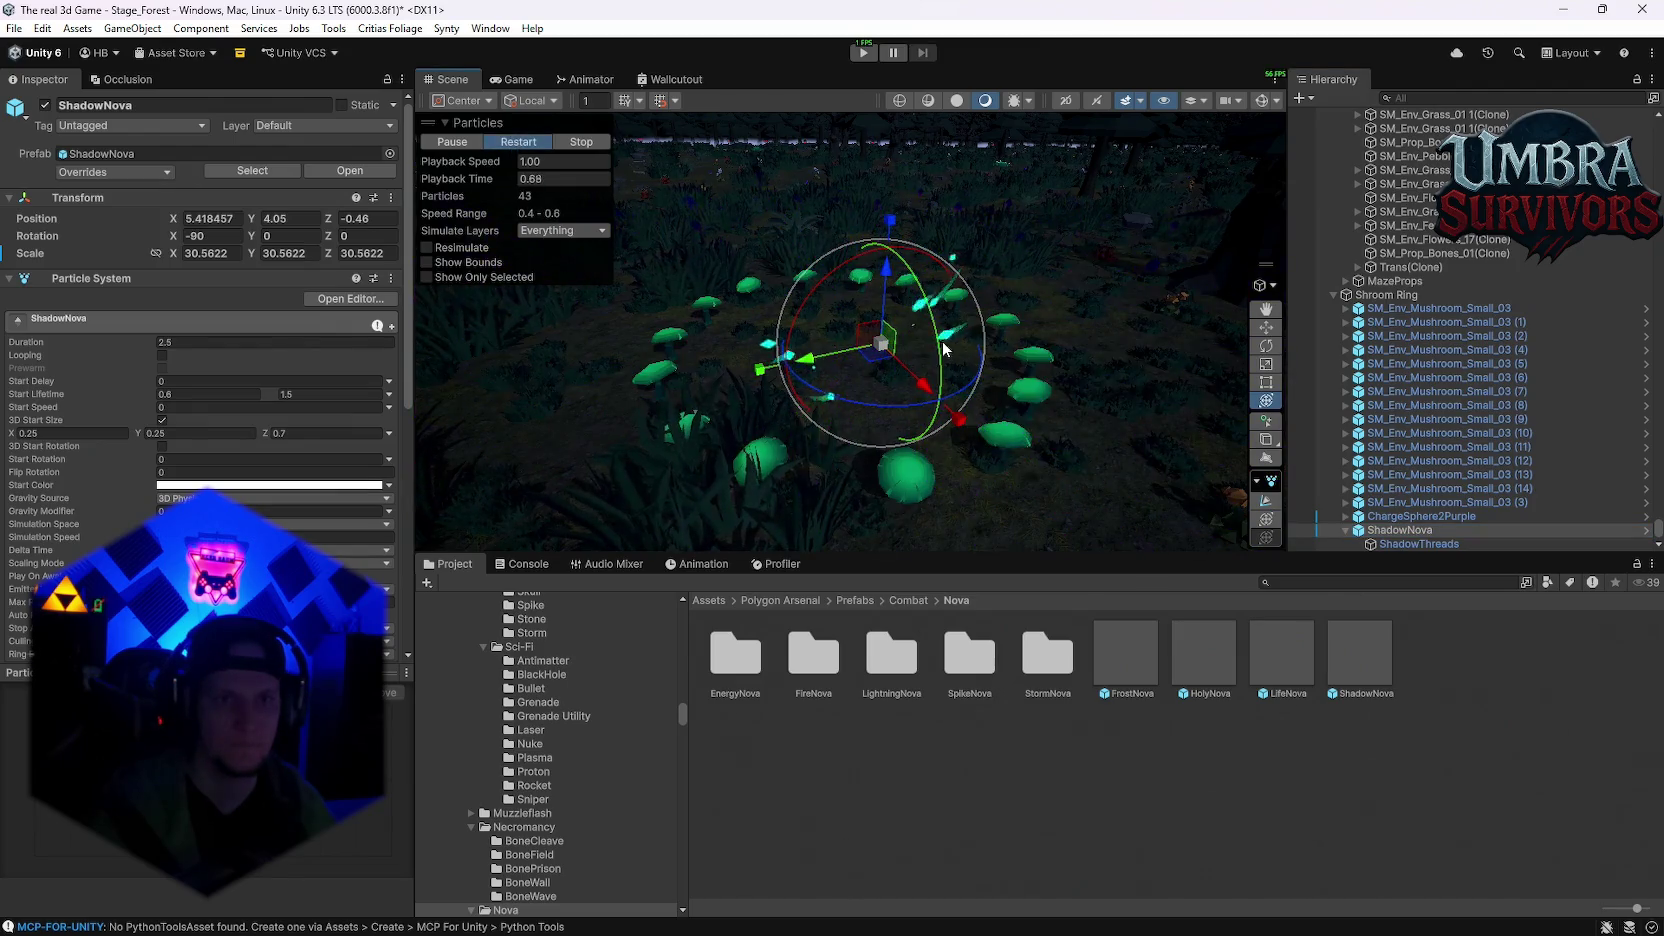
drag(883, 353, 850, 362)
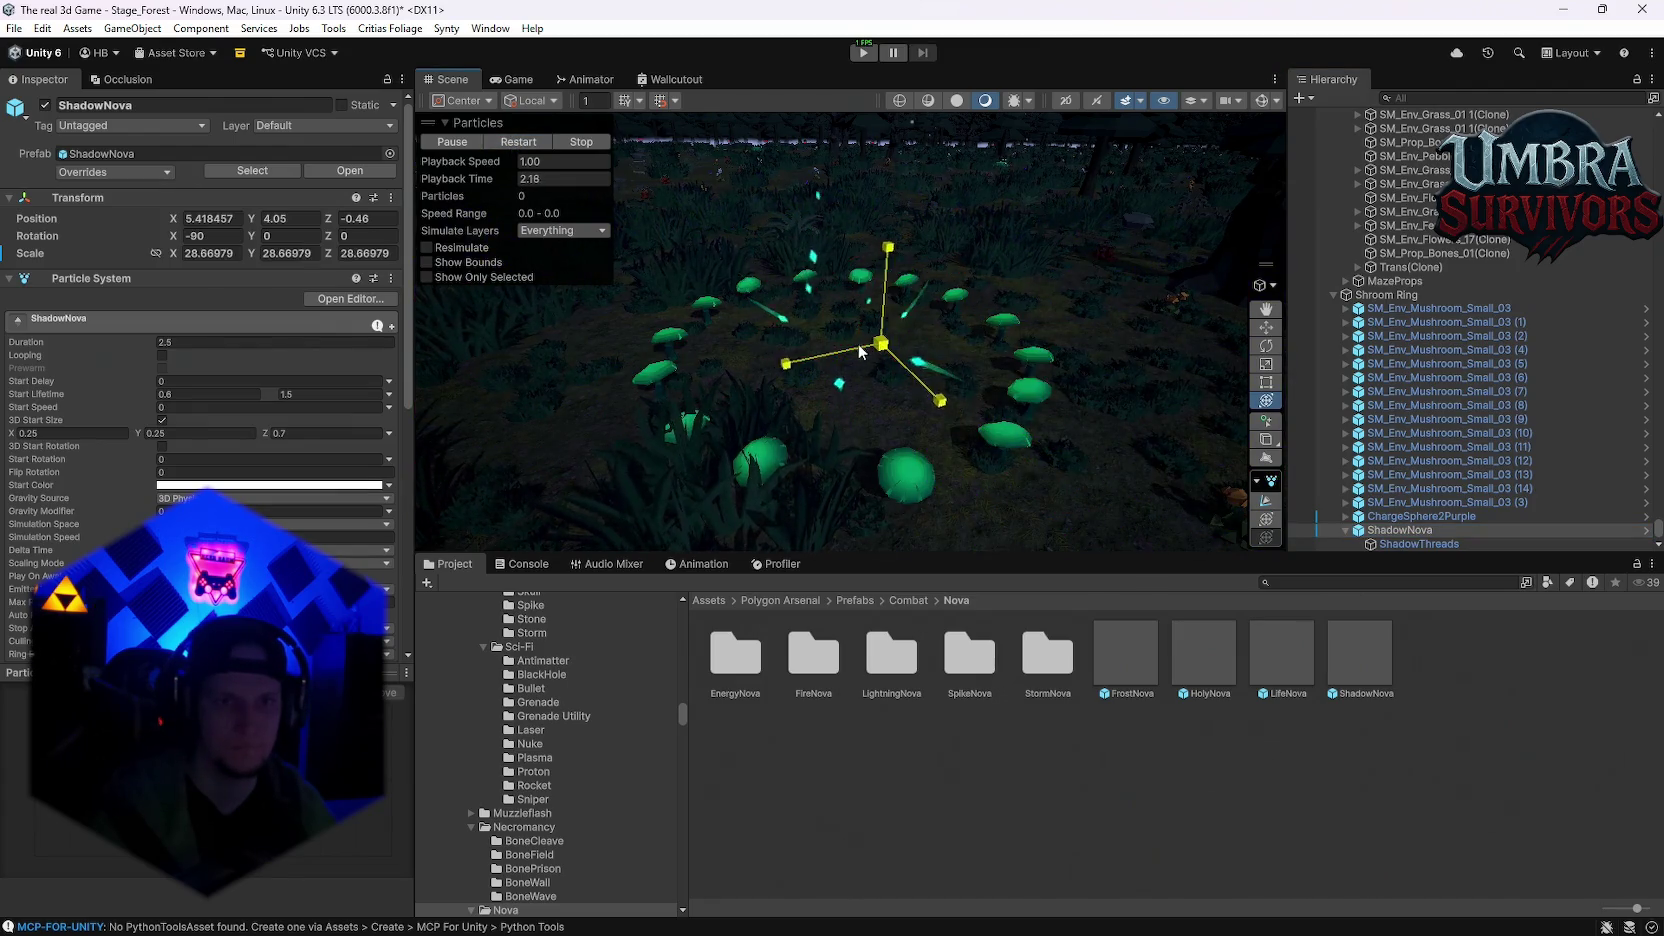
click(499, 141)
Step: Edit ShadowNova's Y position and replay the burst at the new height
click(279, 218)
text(0)
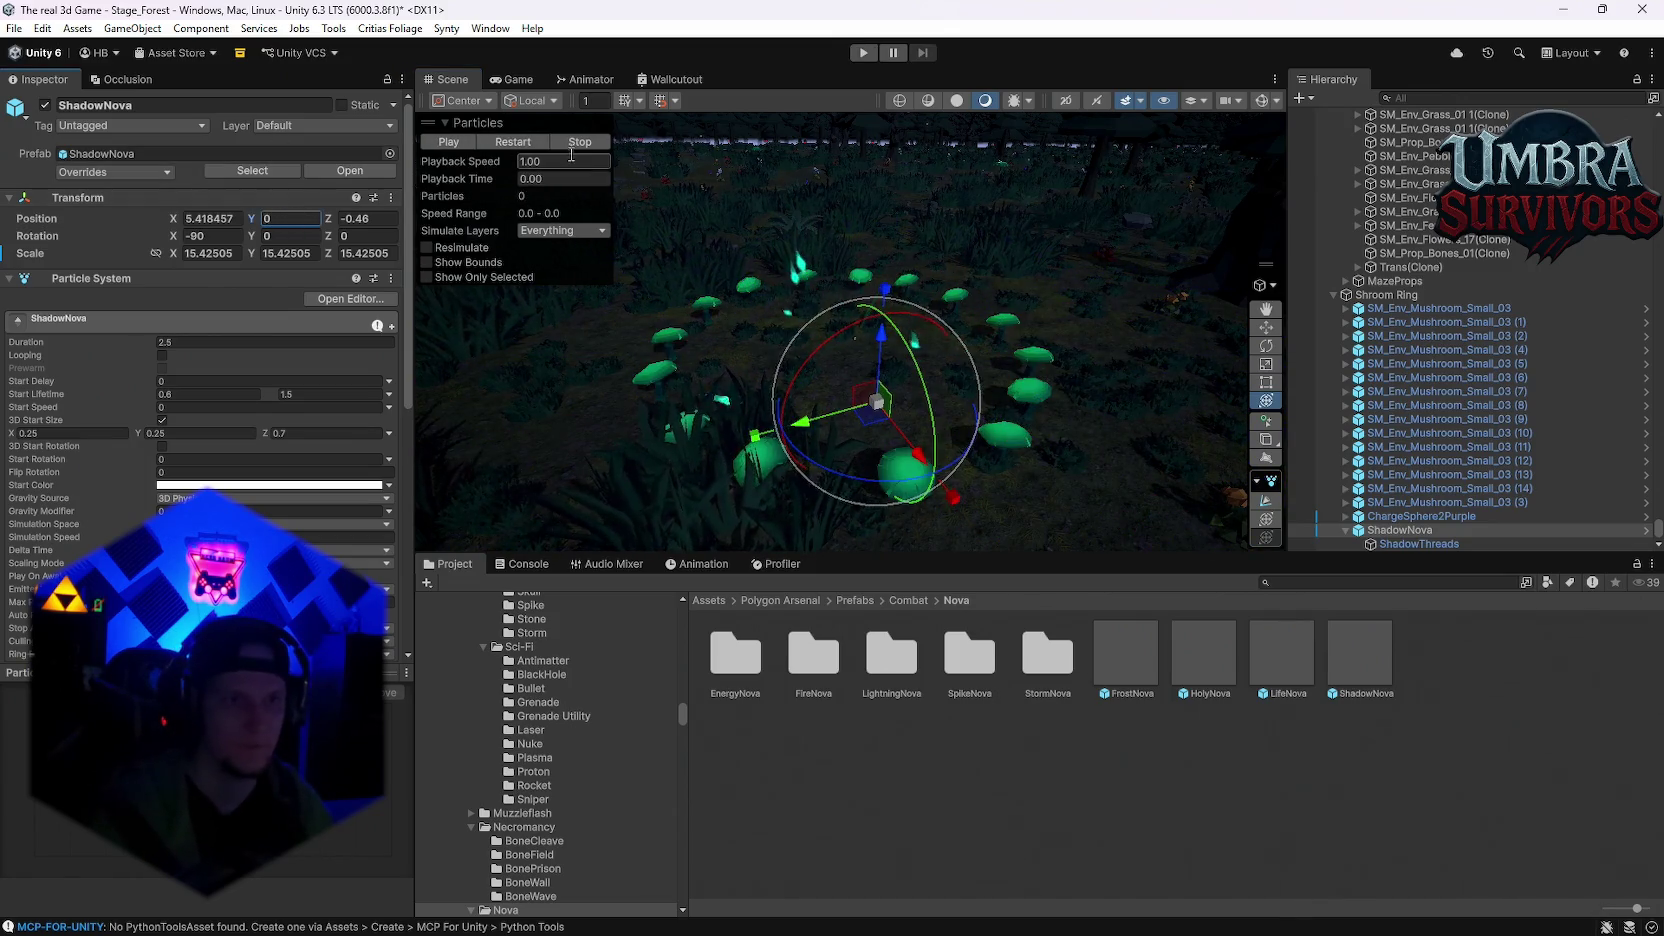
click(514, 144)
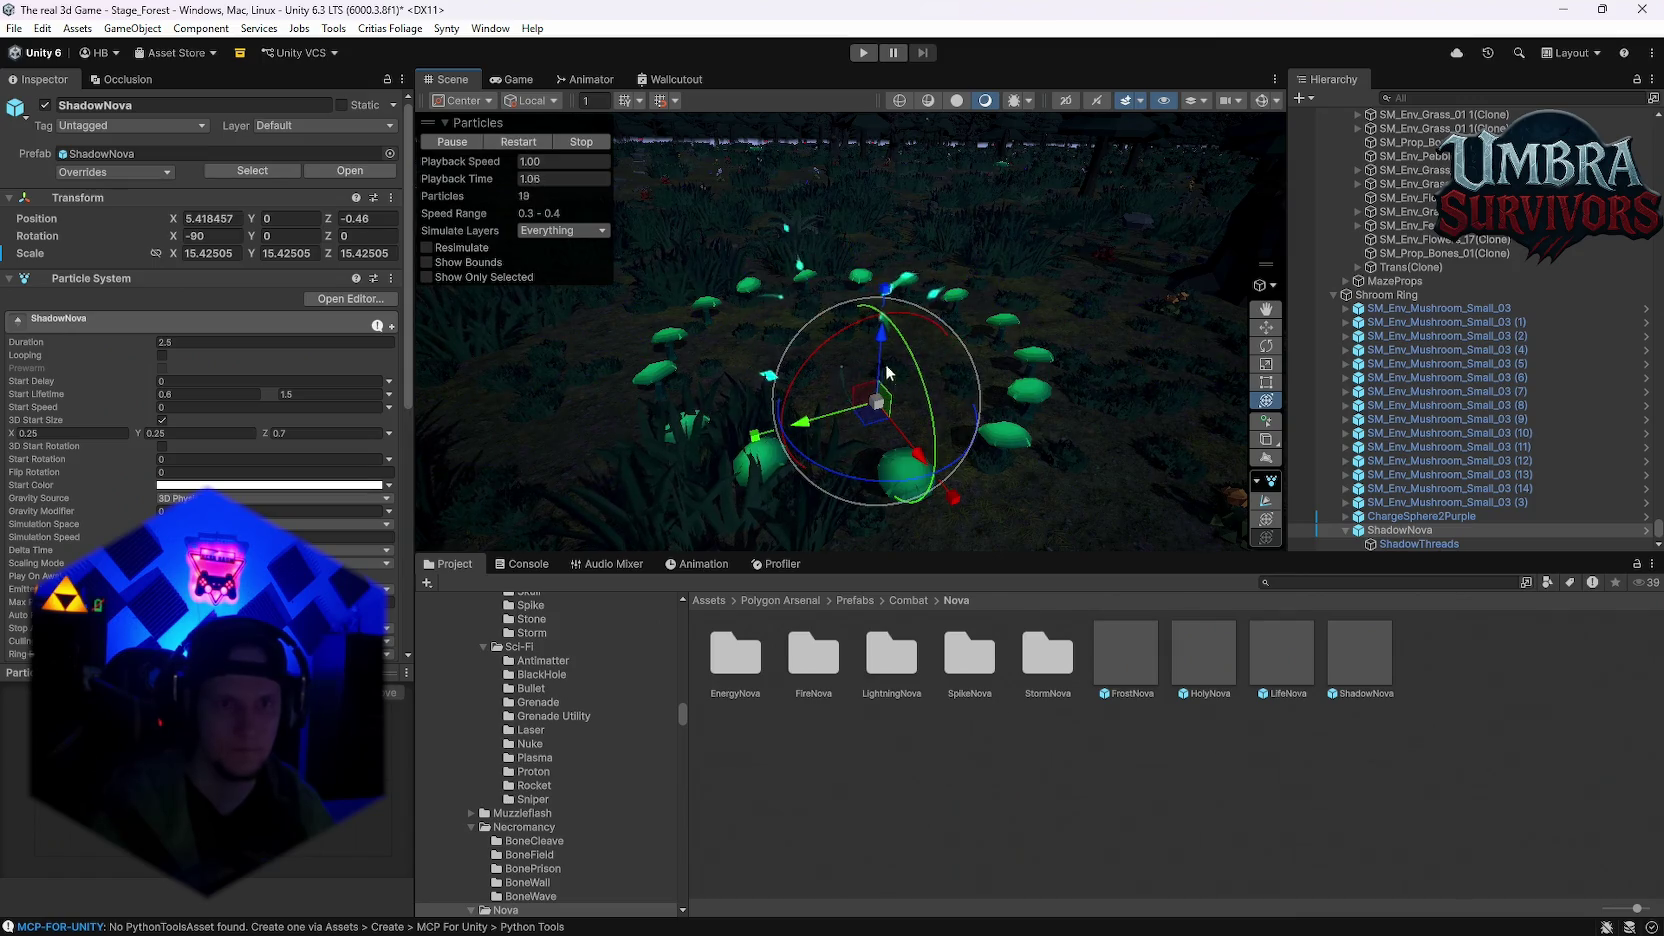
text(.1)
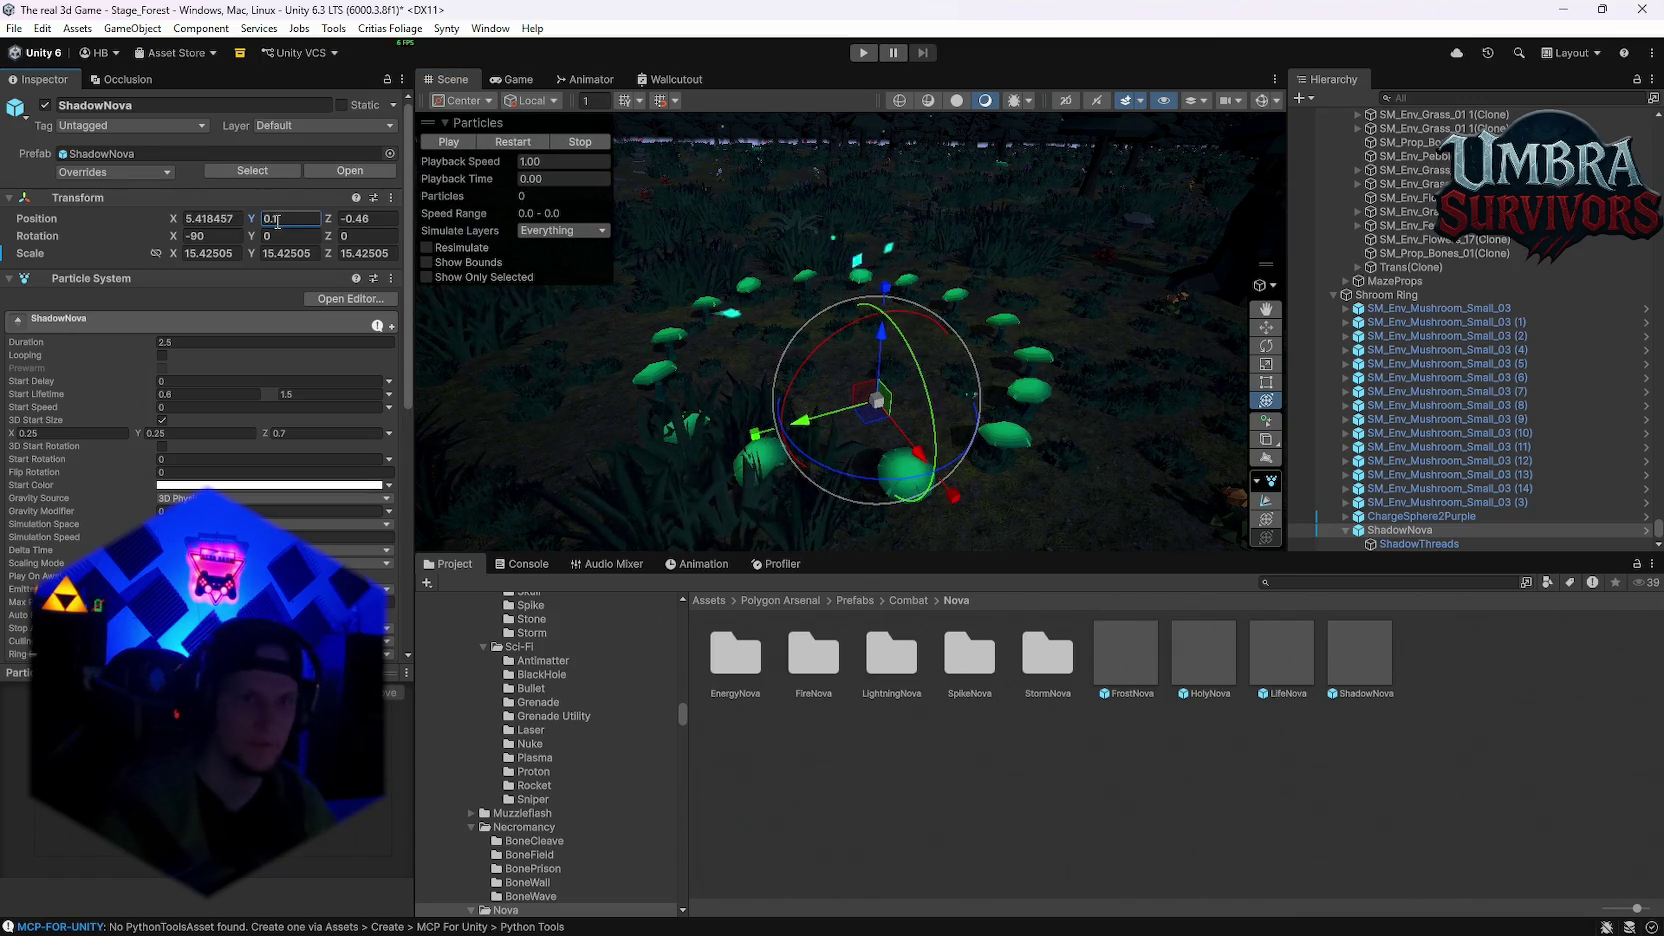
mouse_move(860, 350)
mouse_down()
mouse_move(871, 391)
mouse_move(887, 386)
mouse_move(914, 318)
mouse_move(907, 340)
mouse_move(855, 298)
mouse_move(829, 372)
mouse_move(789, 365)
mouse_up()
key(ctrl+z)
Step: Enable the Scene view lighting and effects preview and shrink ShadowNova slightly
key(f)
drag(984, 218, 1179, 199)
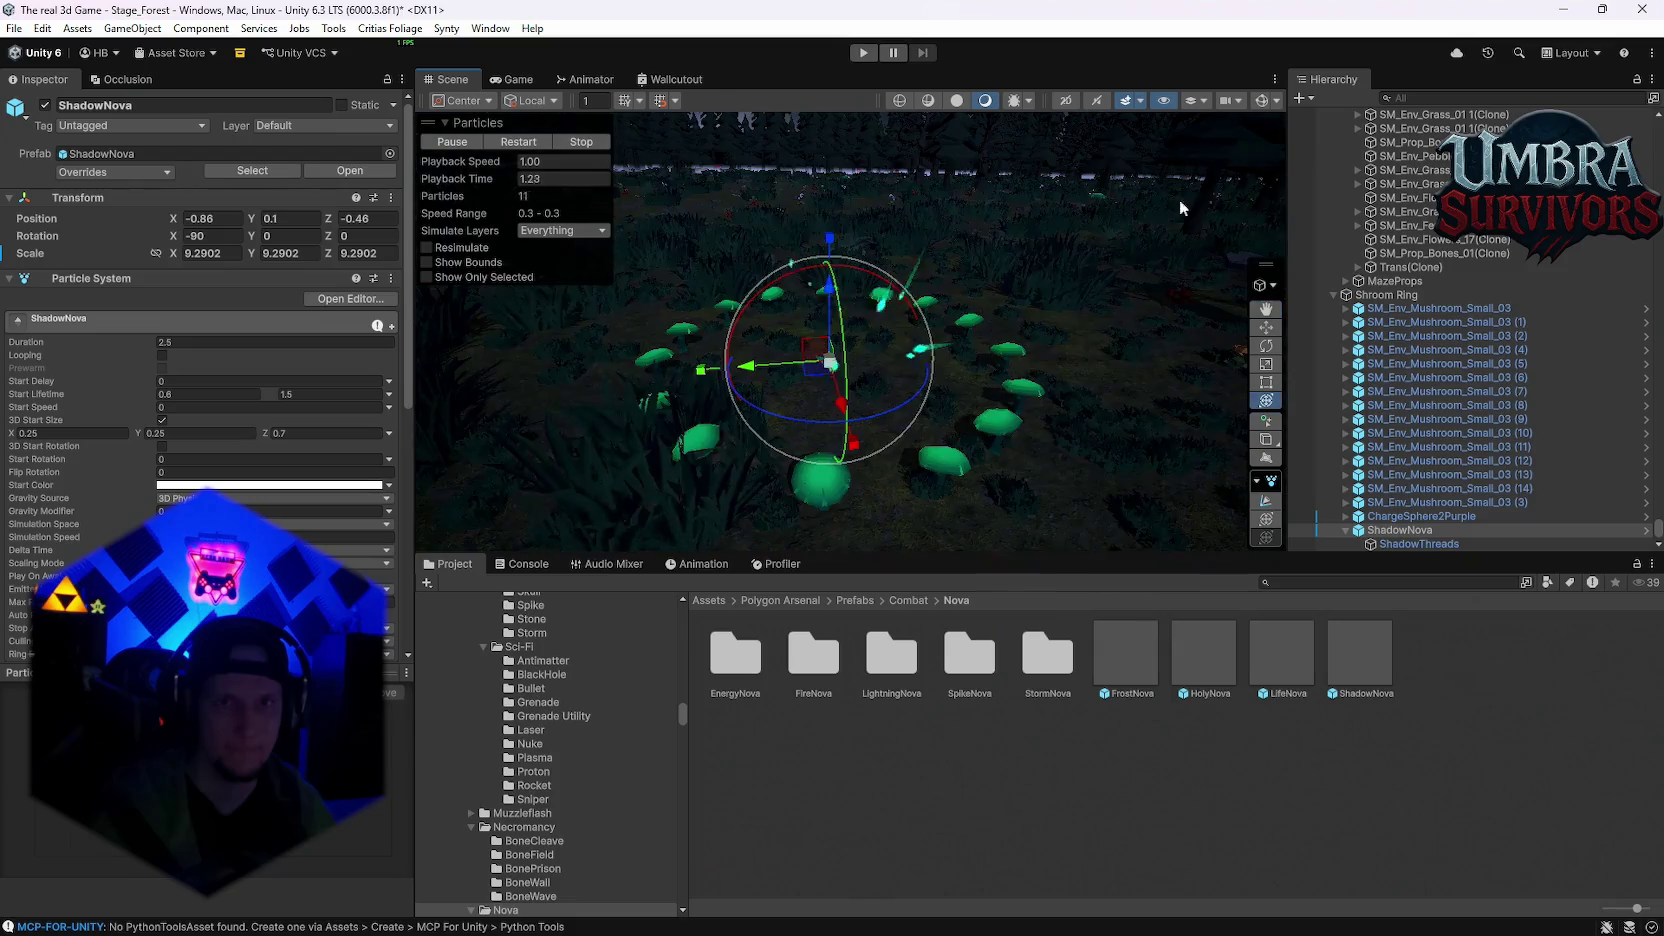
click(1260, 101)
click(520, 141)
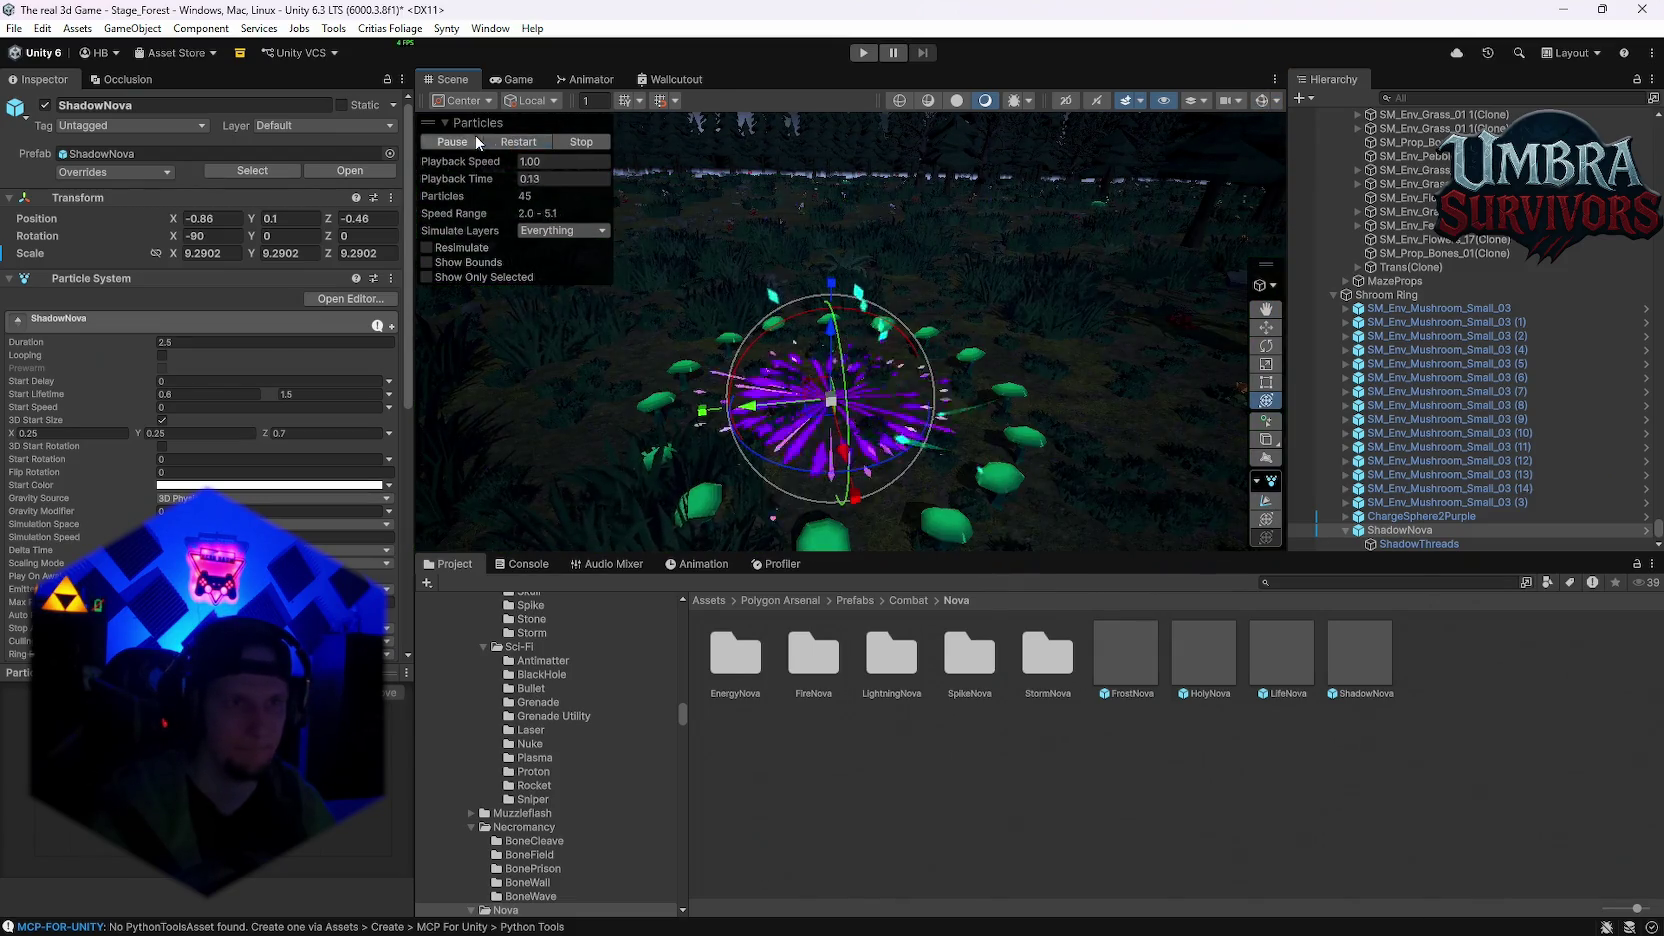
drag(895, 318, 874, 311)
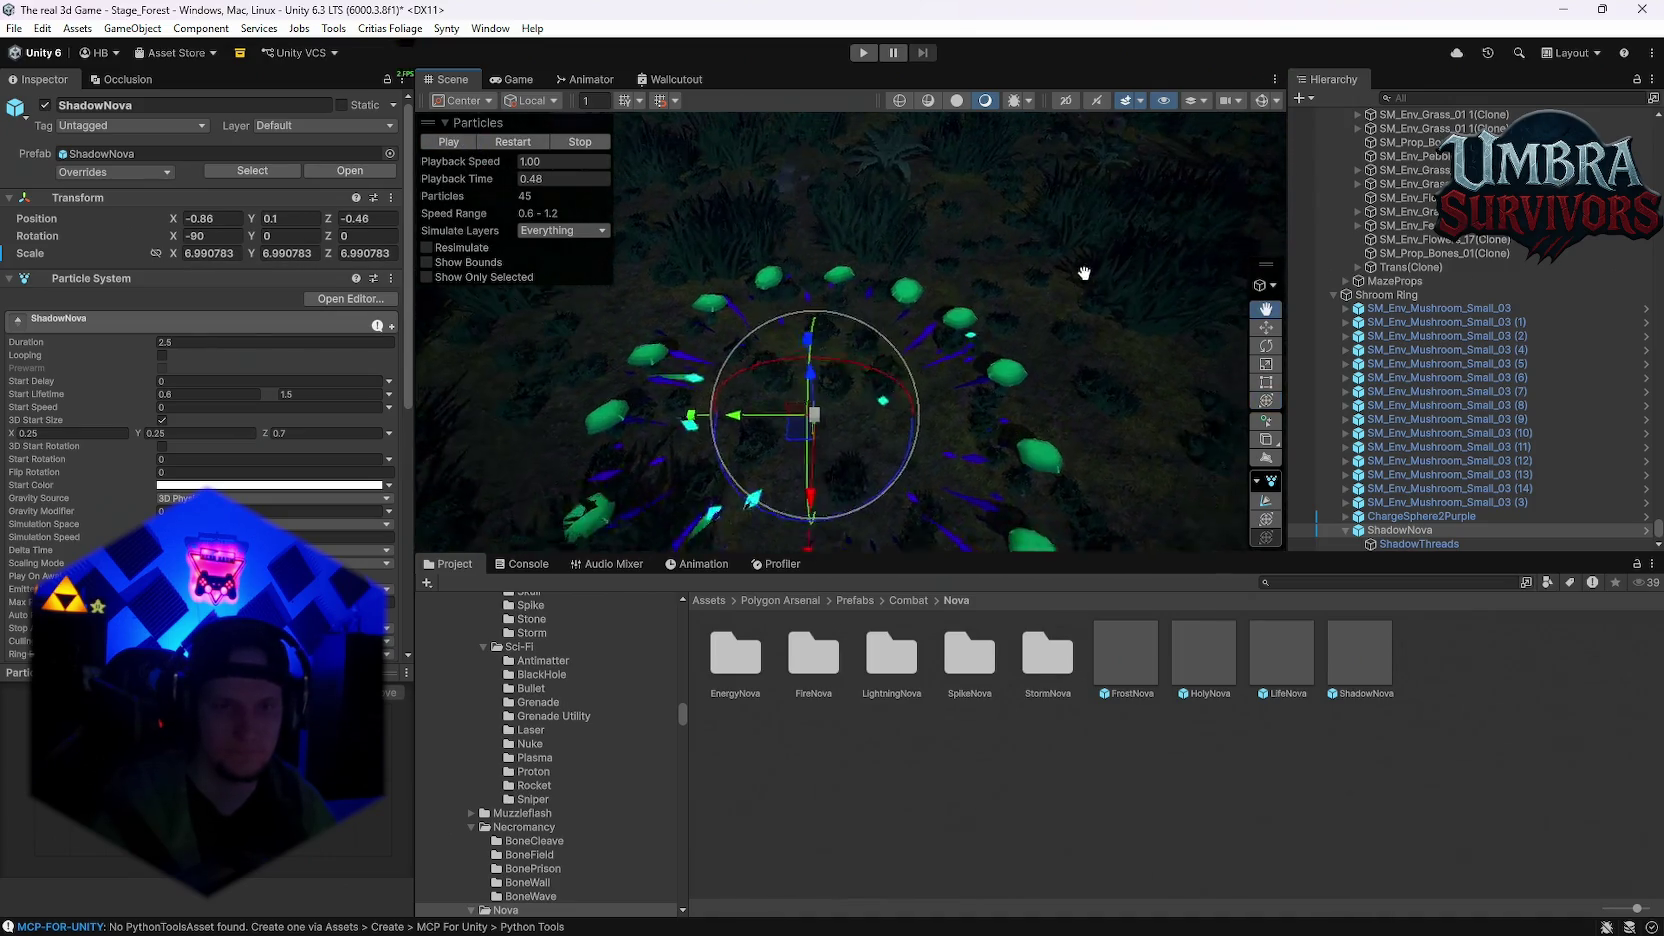
Step: Centre ShadowNova at X 0 and Z 0 and replay the burst
click(212, 218)
text(0)
click(363, 218)
text(0)
key(Return)
scroll(699, 244, up, 3)
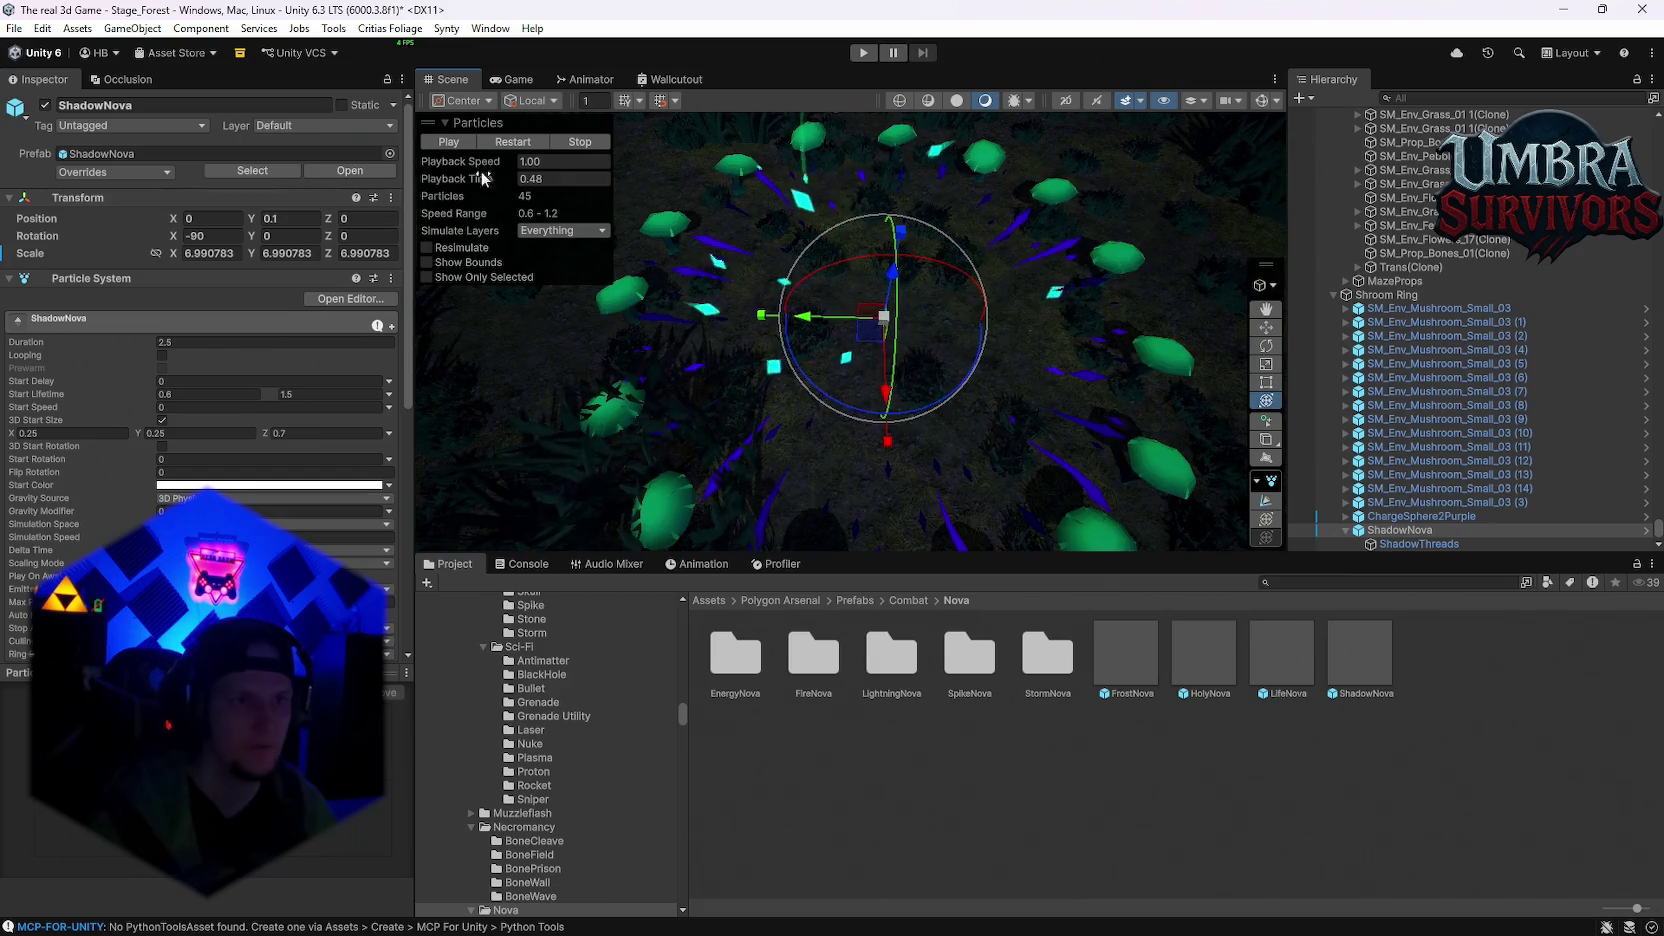
click(512, 142)
click(512, 142)
click(512, 142)
Step: Enlarge ShadowNova to a scale of about 10.14 and replay the burst
mouse_move(760, 195)
mouse_down()
mouse_move(770, 235)
mouse_move(690, 265)
mouse_up()
drag(864, 362, 692, 305)
click(512, 142)
click(512, 142)
drag(950, 230, 961, 257)
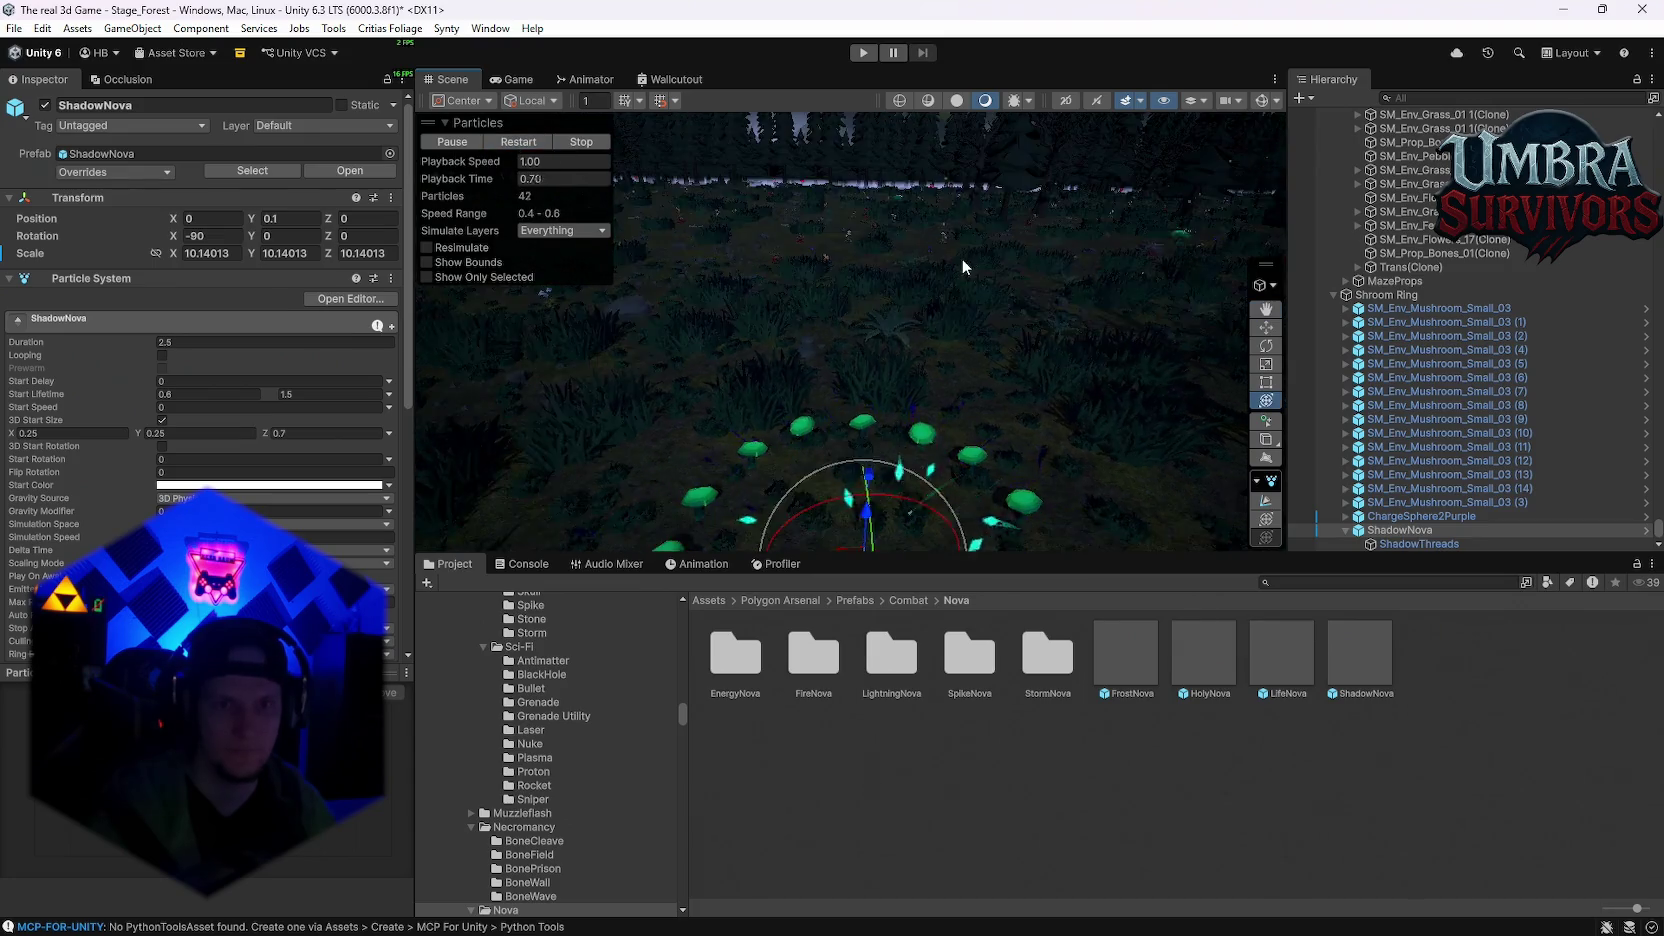
key(f)
click(523, 140)
click(523, 140)
Step: Raise ShadowNova slightly above the ground to Y 0.72 and reselect it
mouse_move(852, 293)
mouse_down()
mouse_move(893, 290)
mouse_move(887, 262)
mouse_move(840, 275)
mouse_up()
click(514, 142)
click(514, 141)
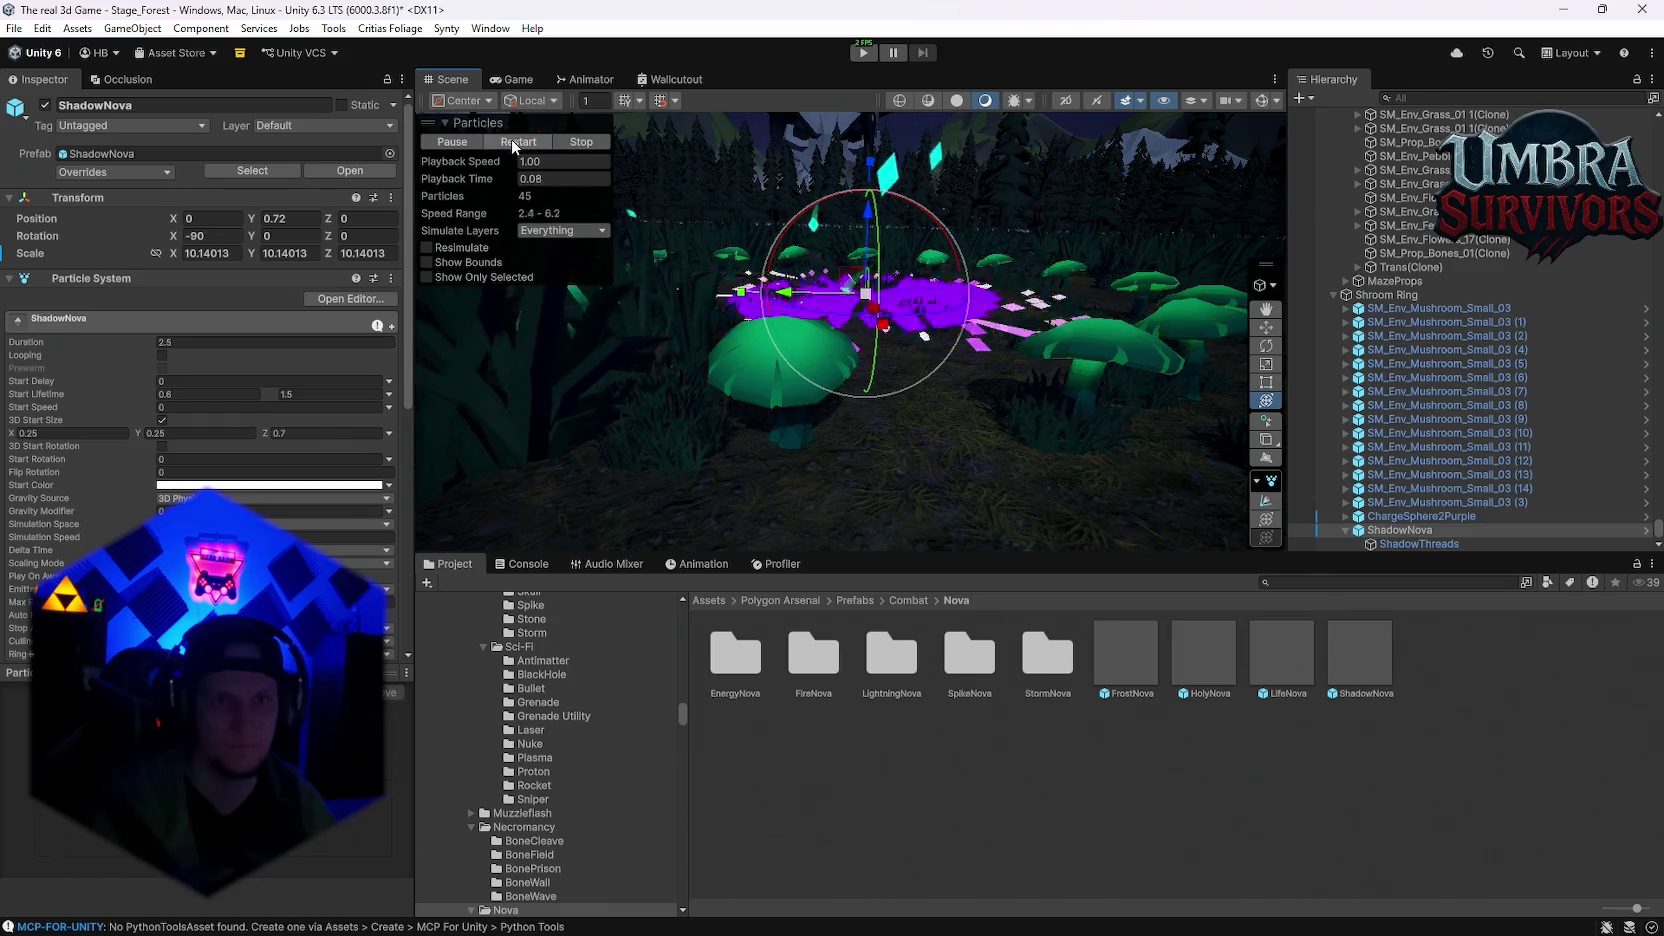
drag(946, 150, 948, 240)
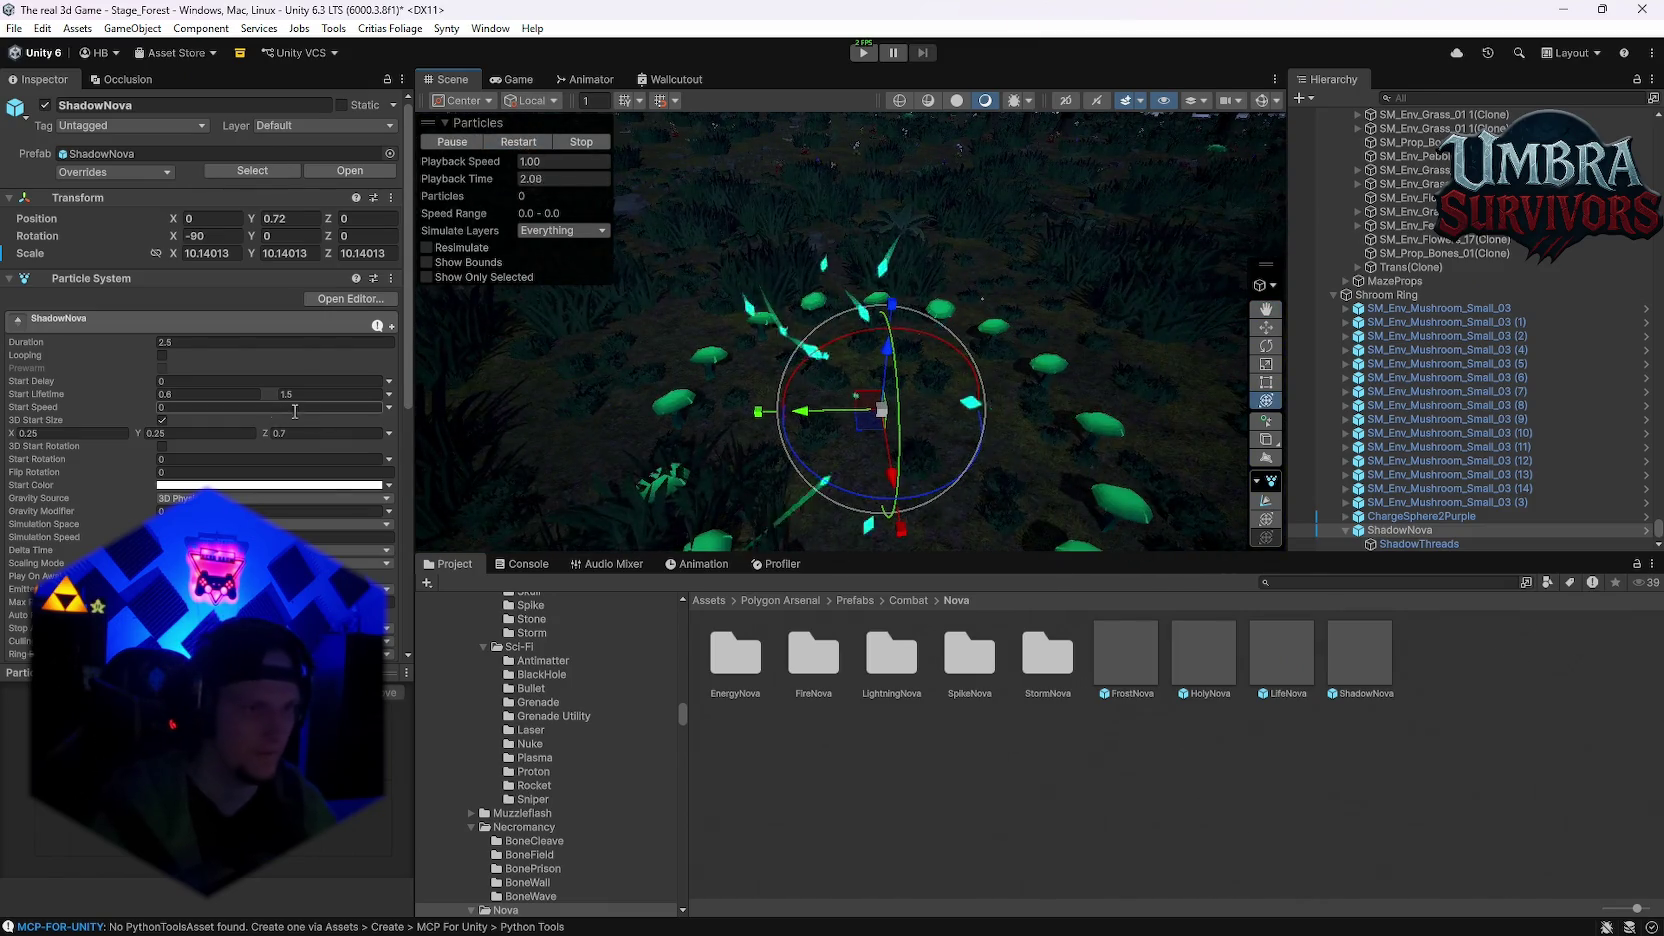
scroll(283, 471, down, 5)
click(1400, 530)
Step: Apply a cyan-green preset to the ShadowThreads Color over Lifetime gradient and preview it
click(1345, 544)
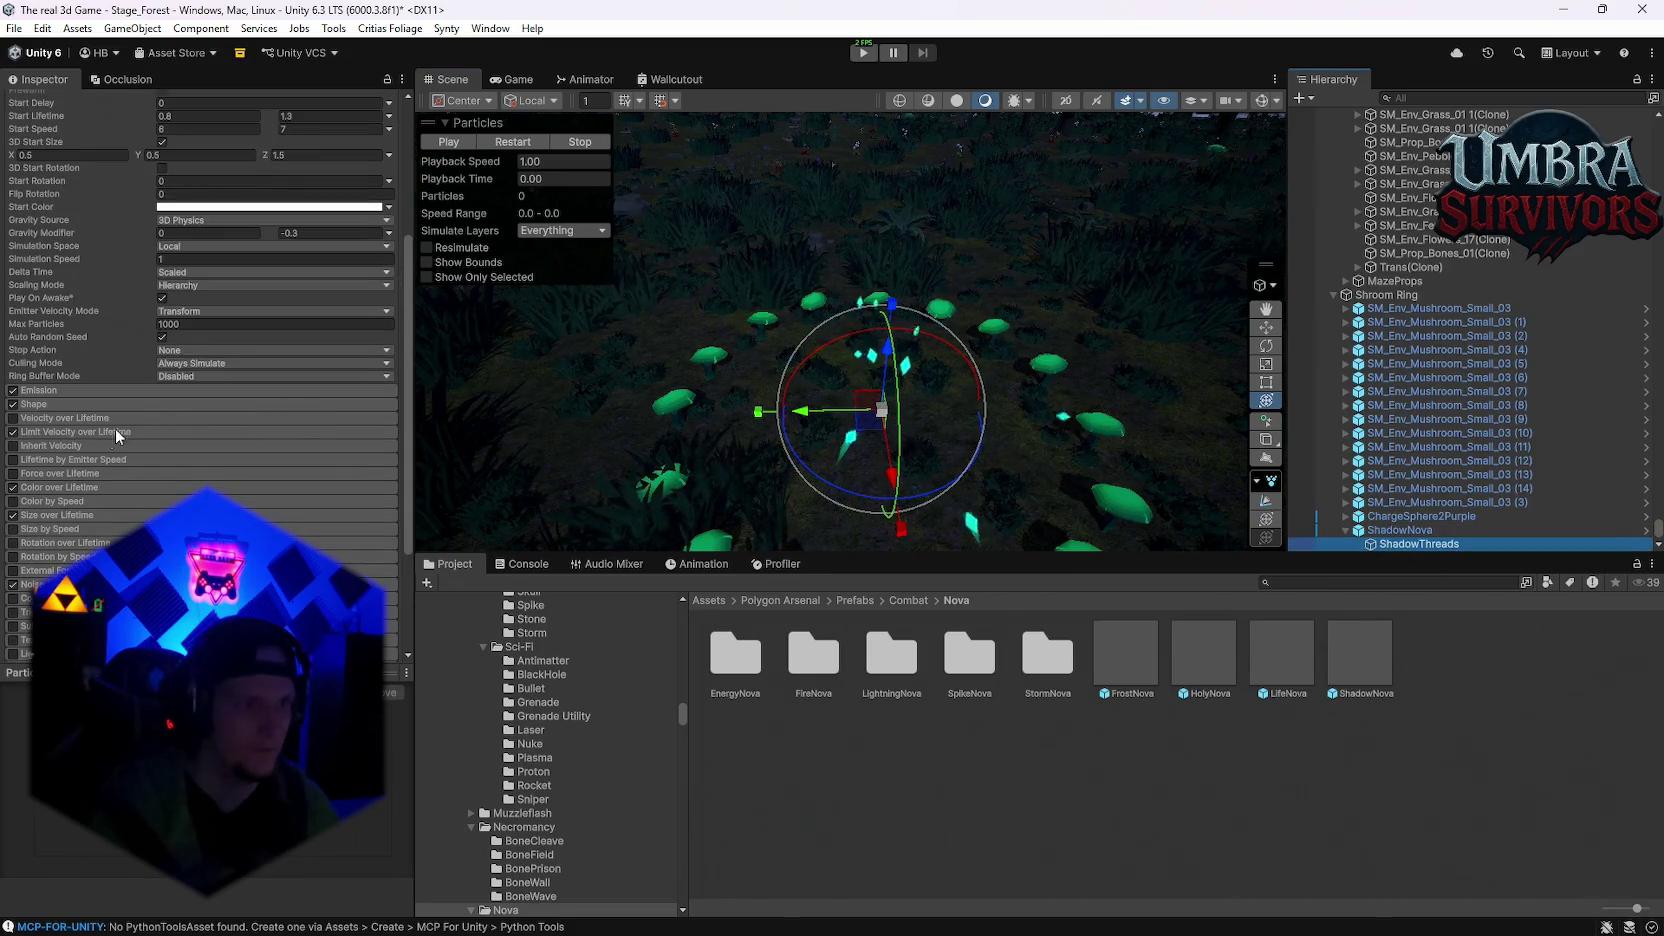
click(60, 487)
click(270, 503)
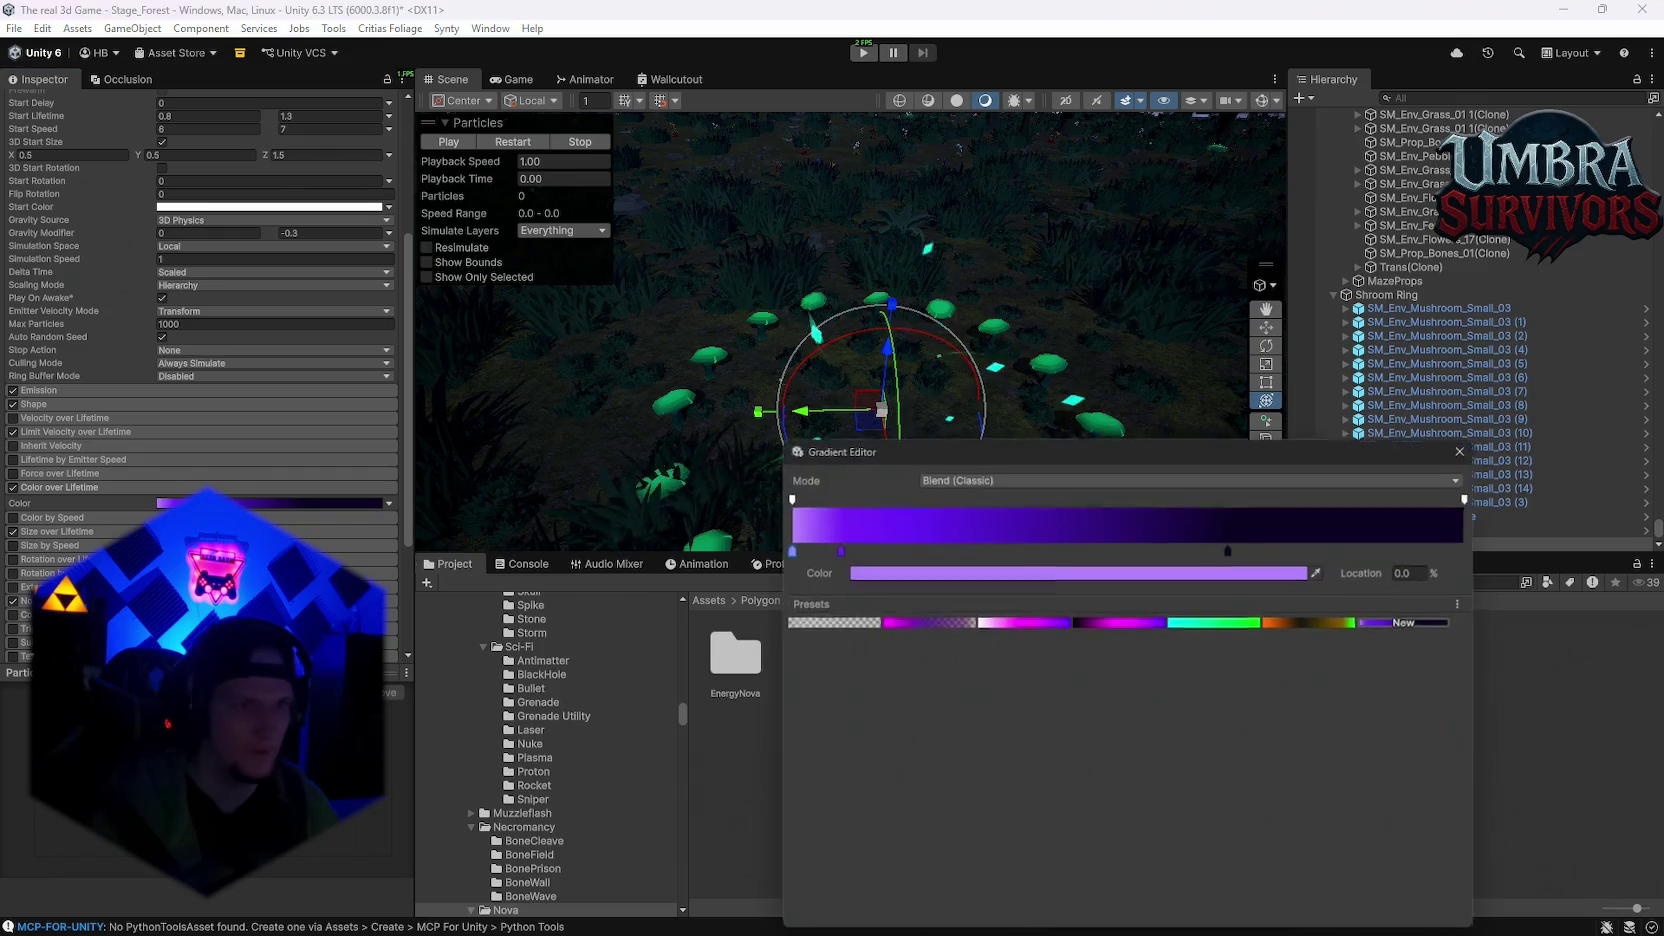
click(1218, 622)
click(1472, 444)
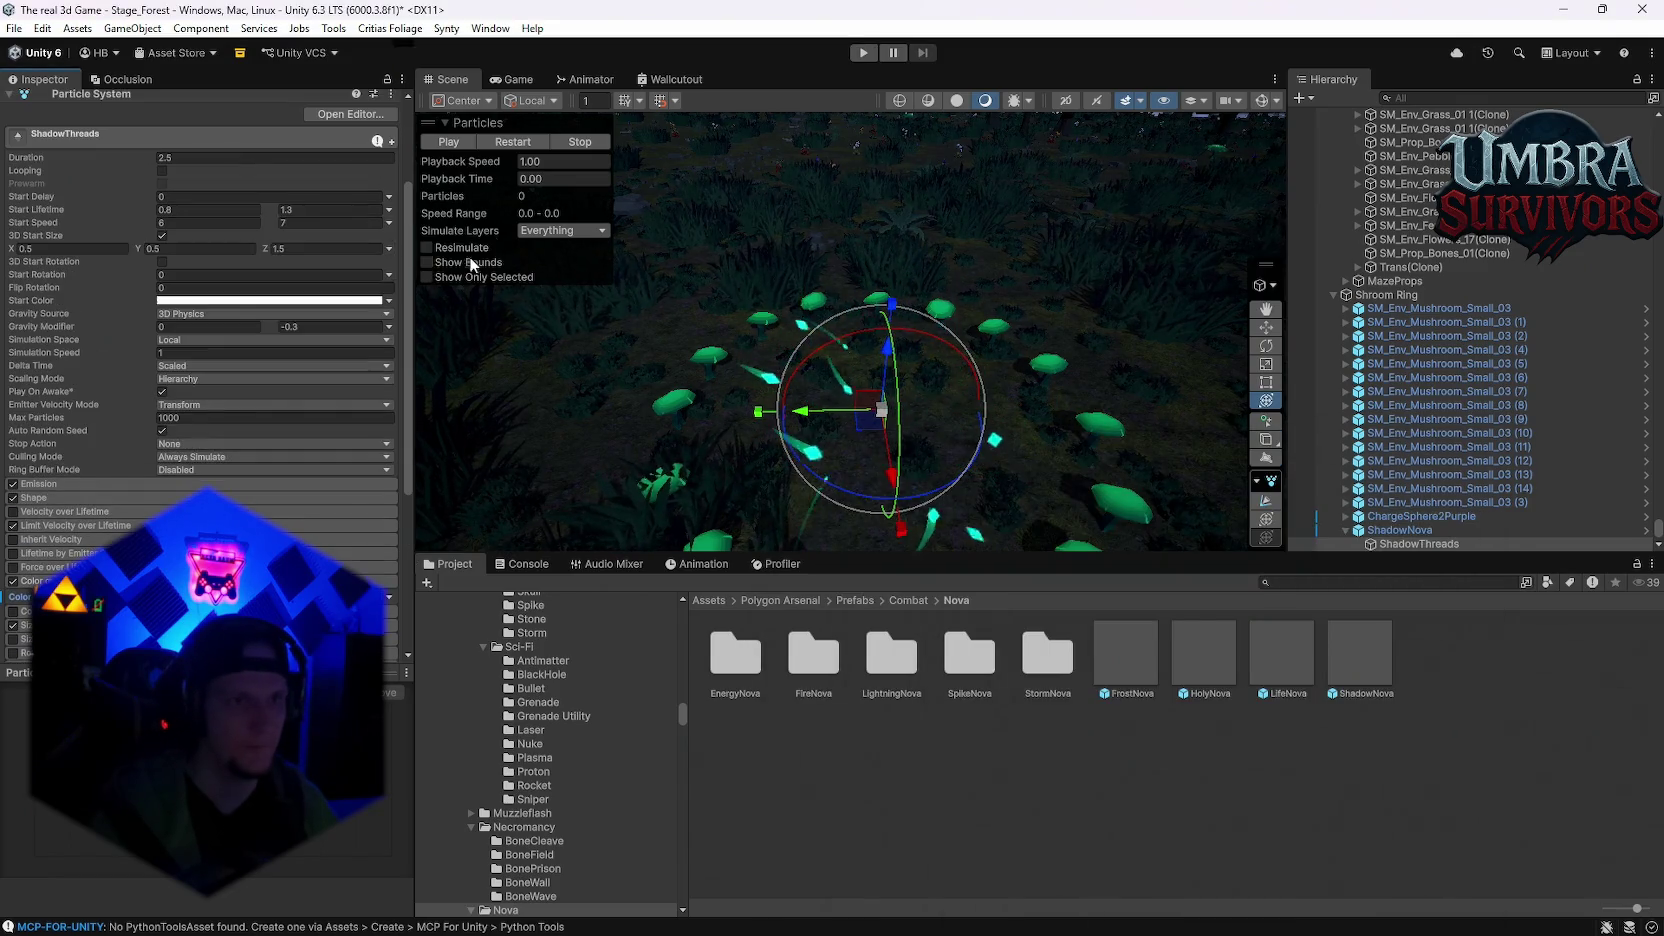
click(498, 145)
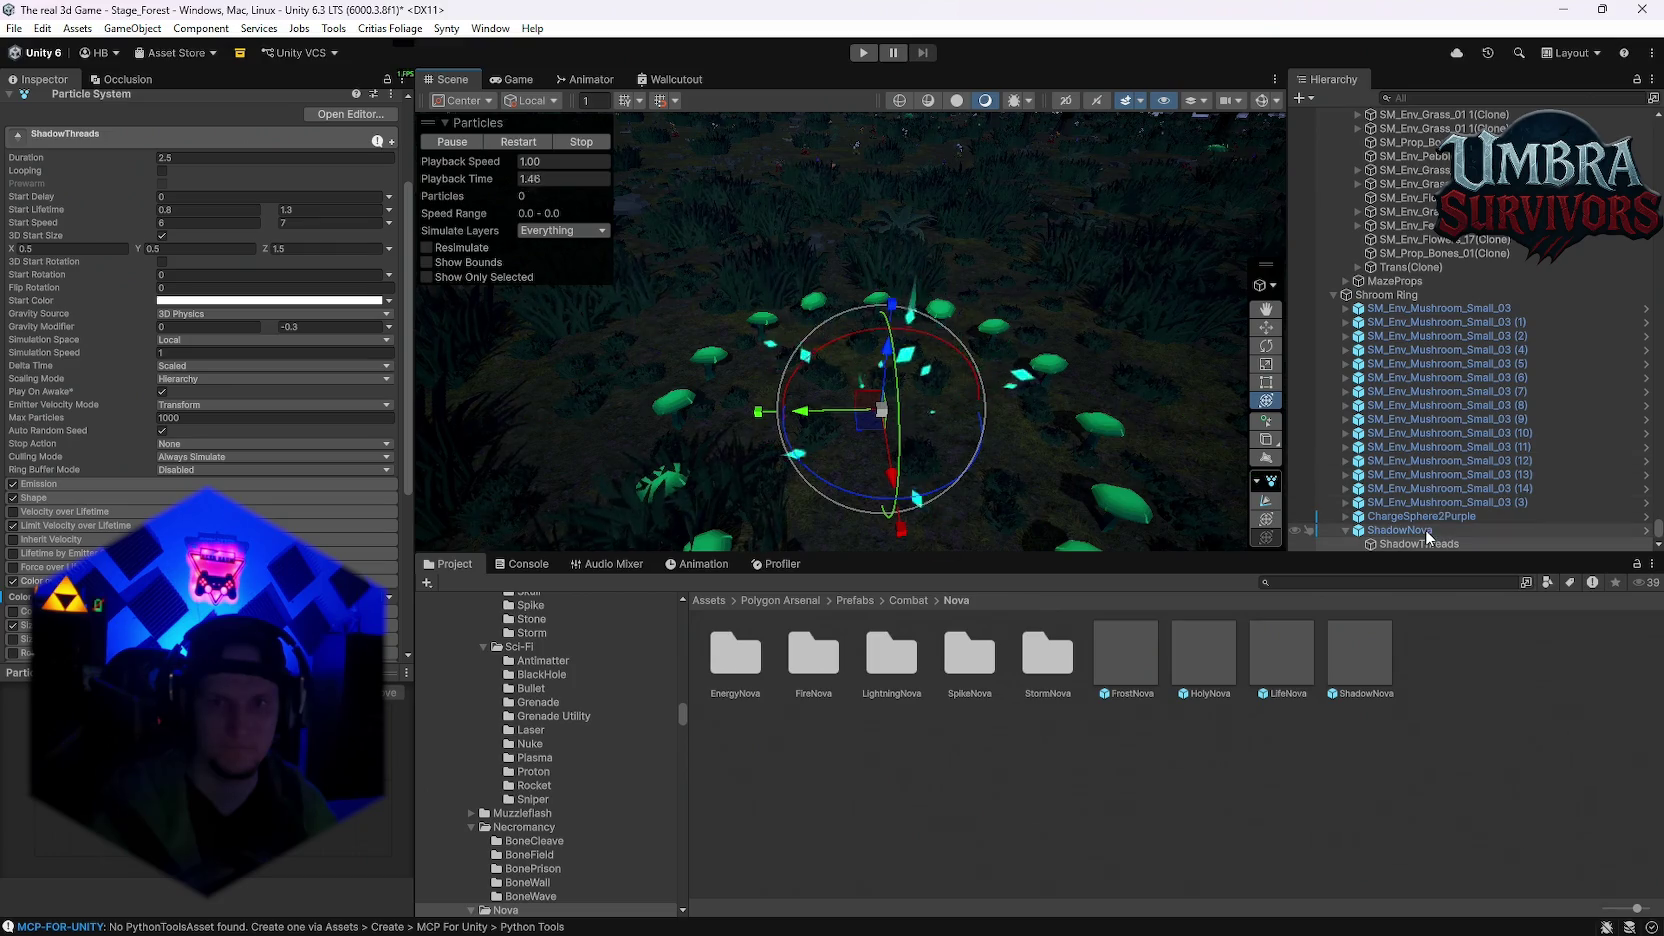
click(529, 141)
Step: Move the gradient's cyan colour stop to 98.8% and preview the threads
click(270, 597)
mouse_move(787, 548)
mouse_down()
mouse_move(1379, 548)
mouse_move(999, 547)
mouse_up()
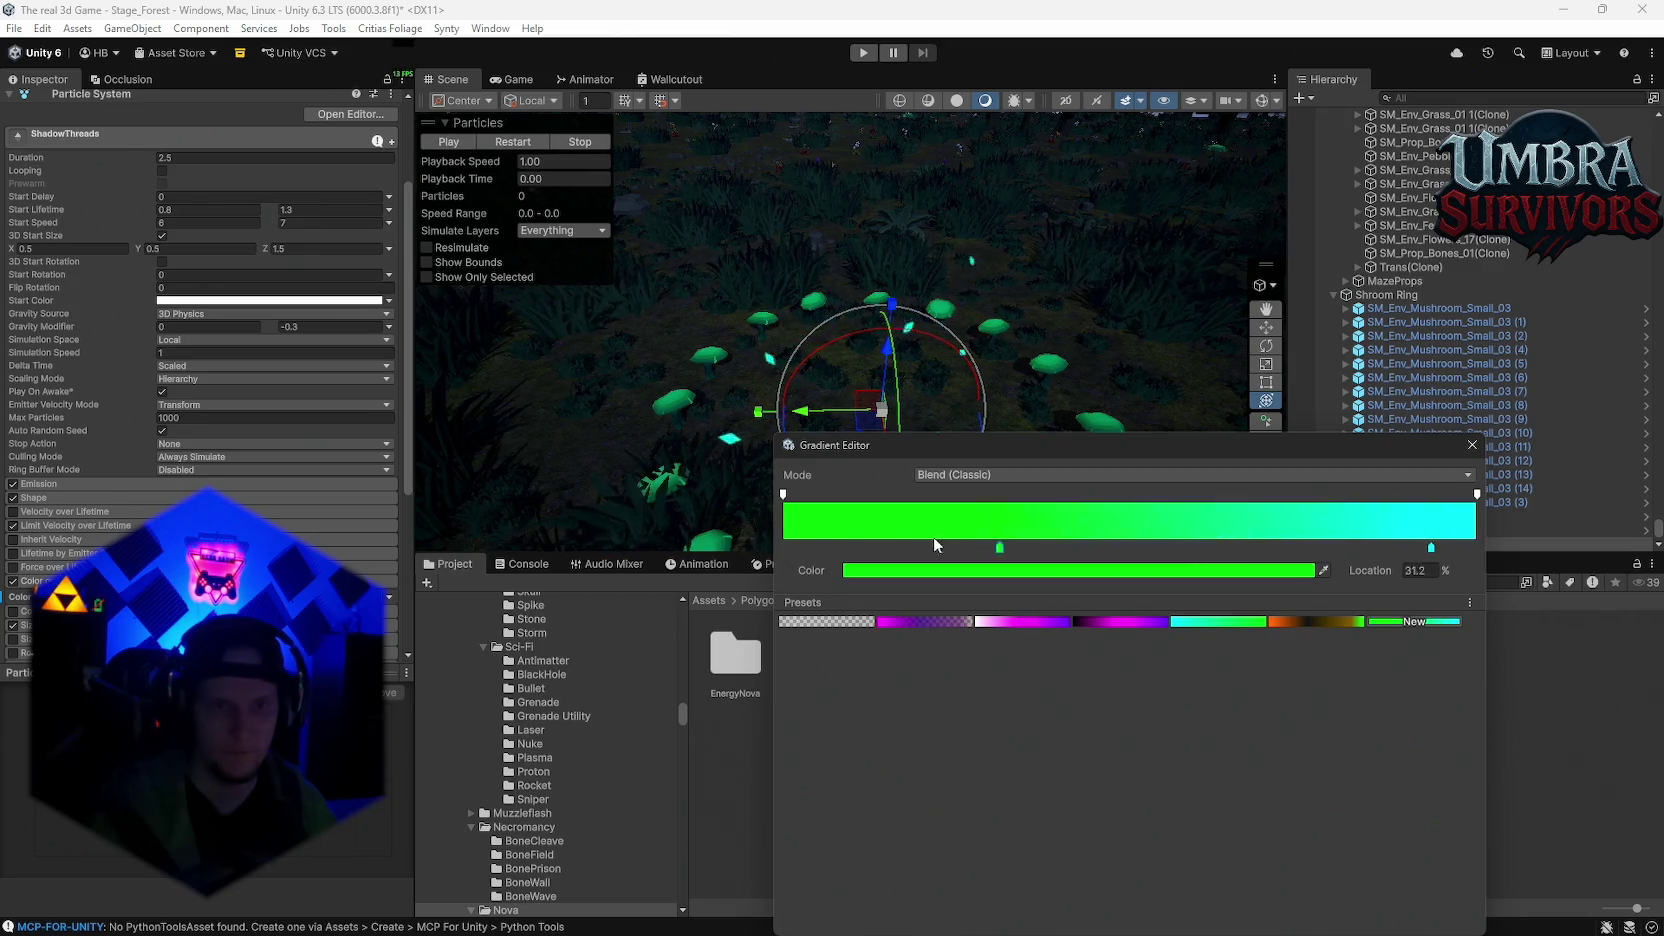
drag(1432, 548, 1468, 548)
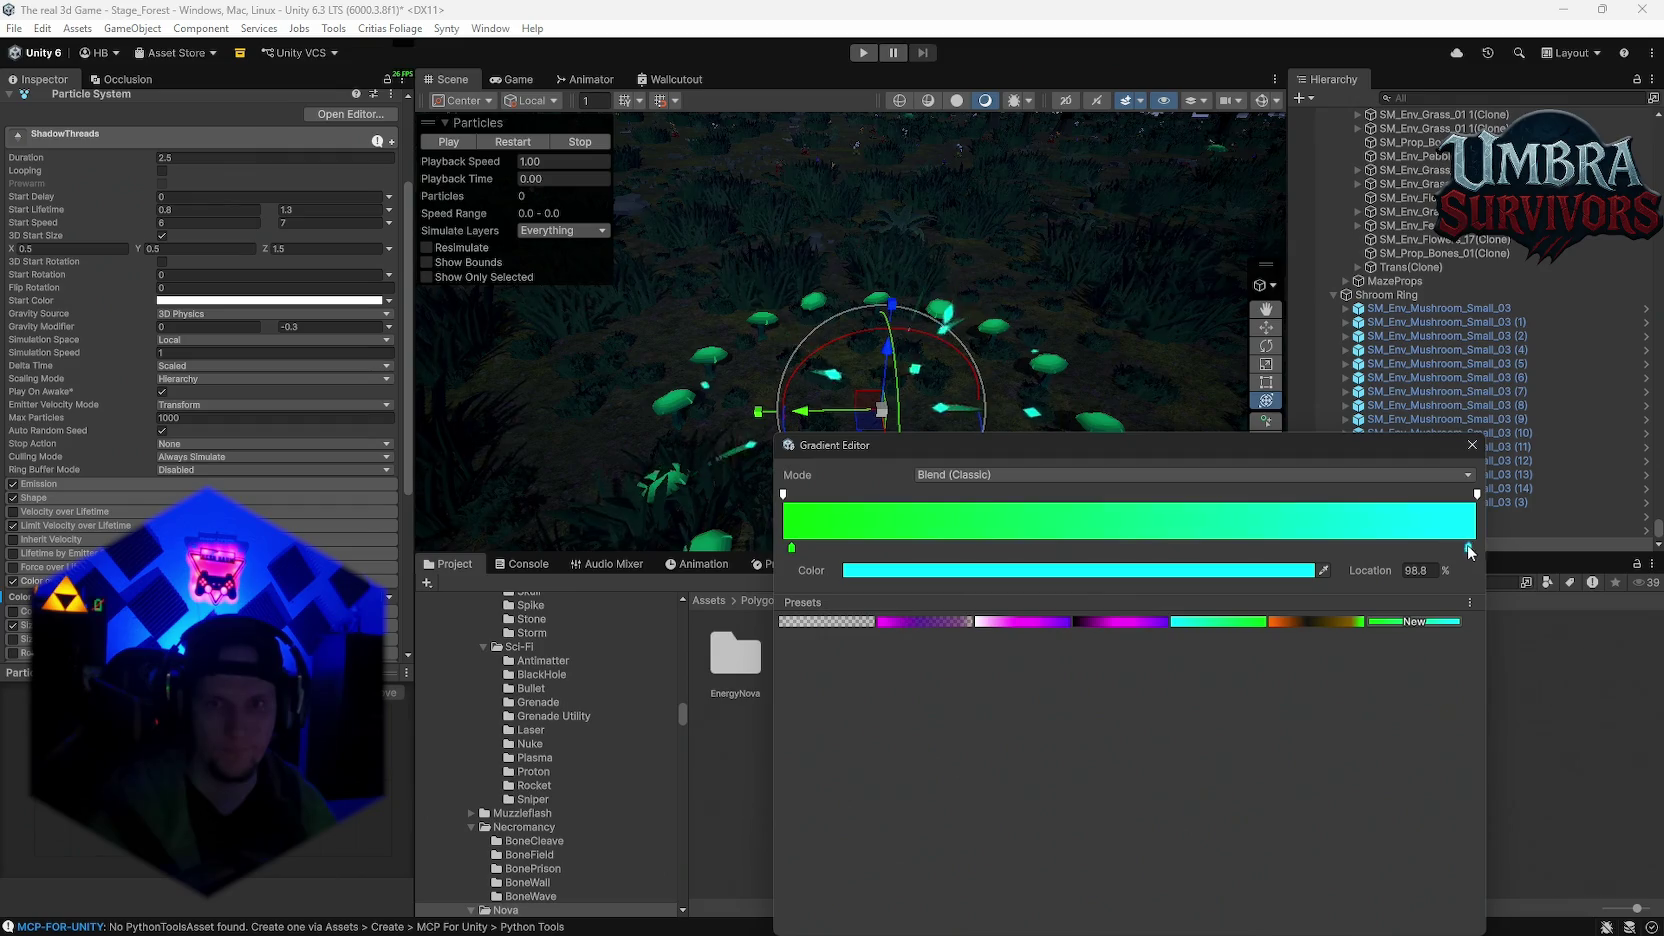
click(1472, 446)
click(497, 141)
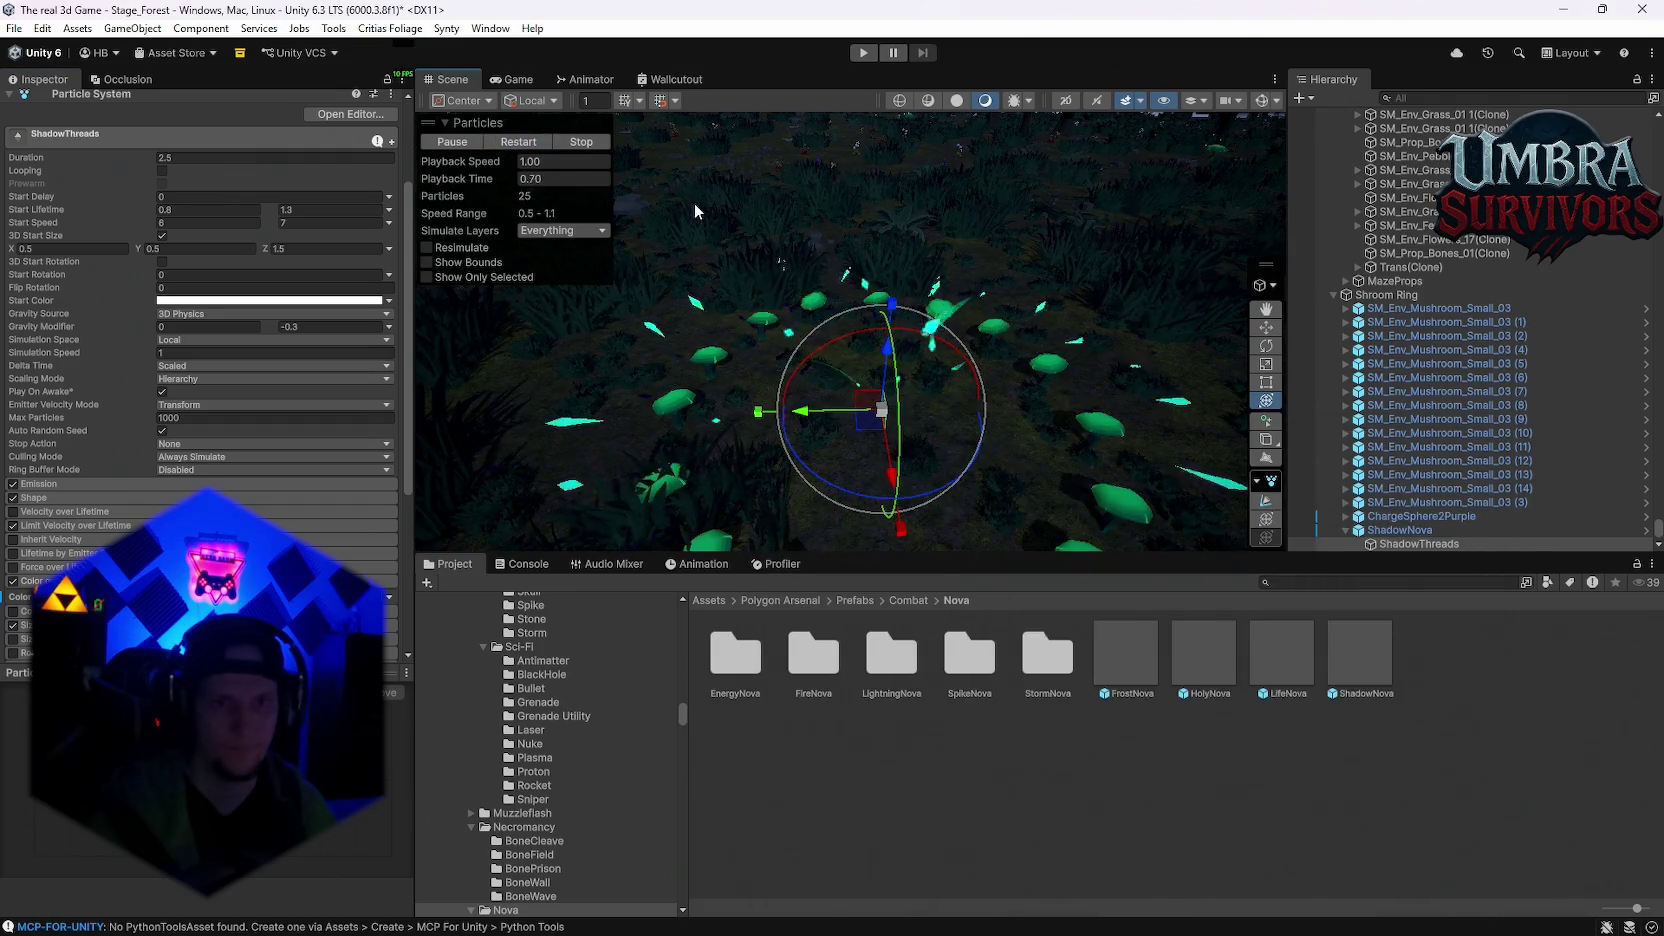
Step: Change the gradient's green key to deeper teal-green 008B60 and replay the effect
click(300, 596)
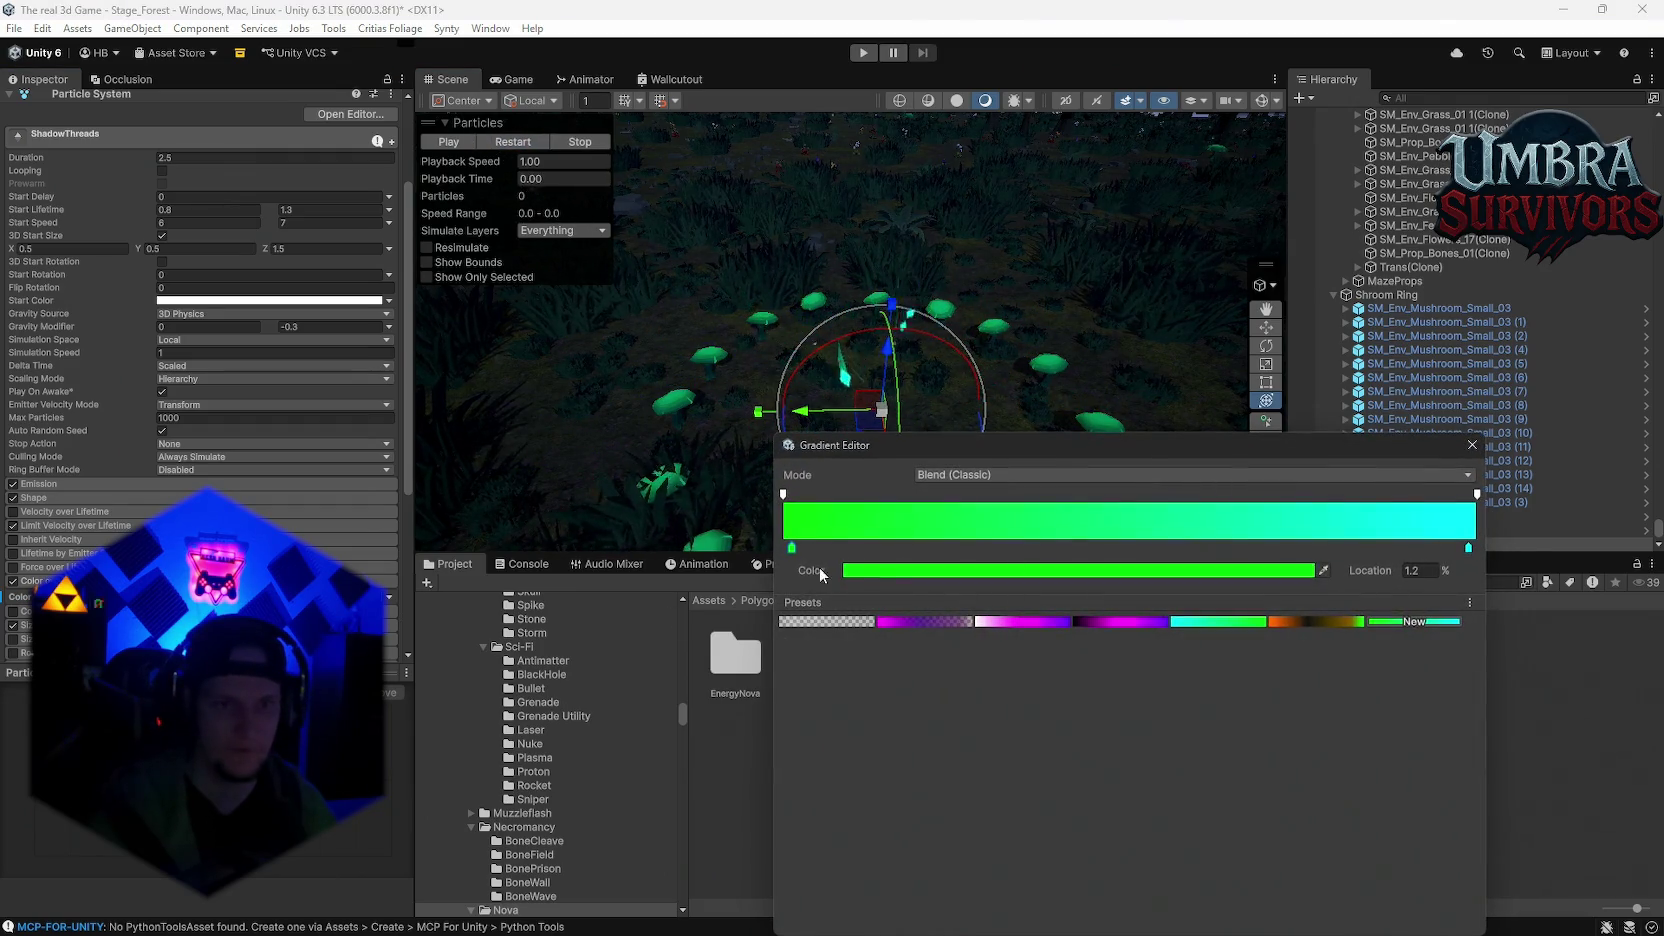
click(885, 578)
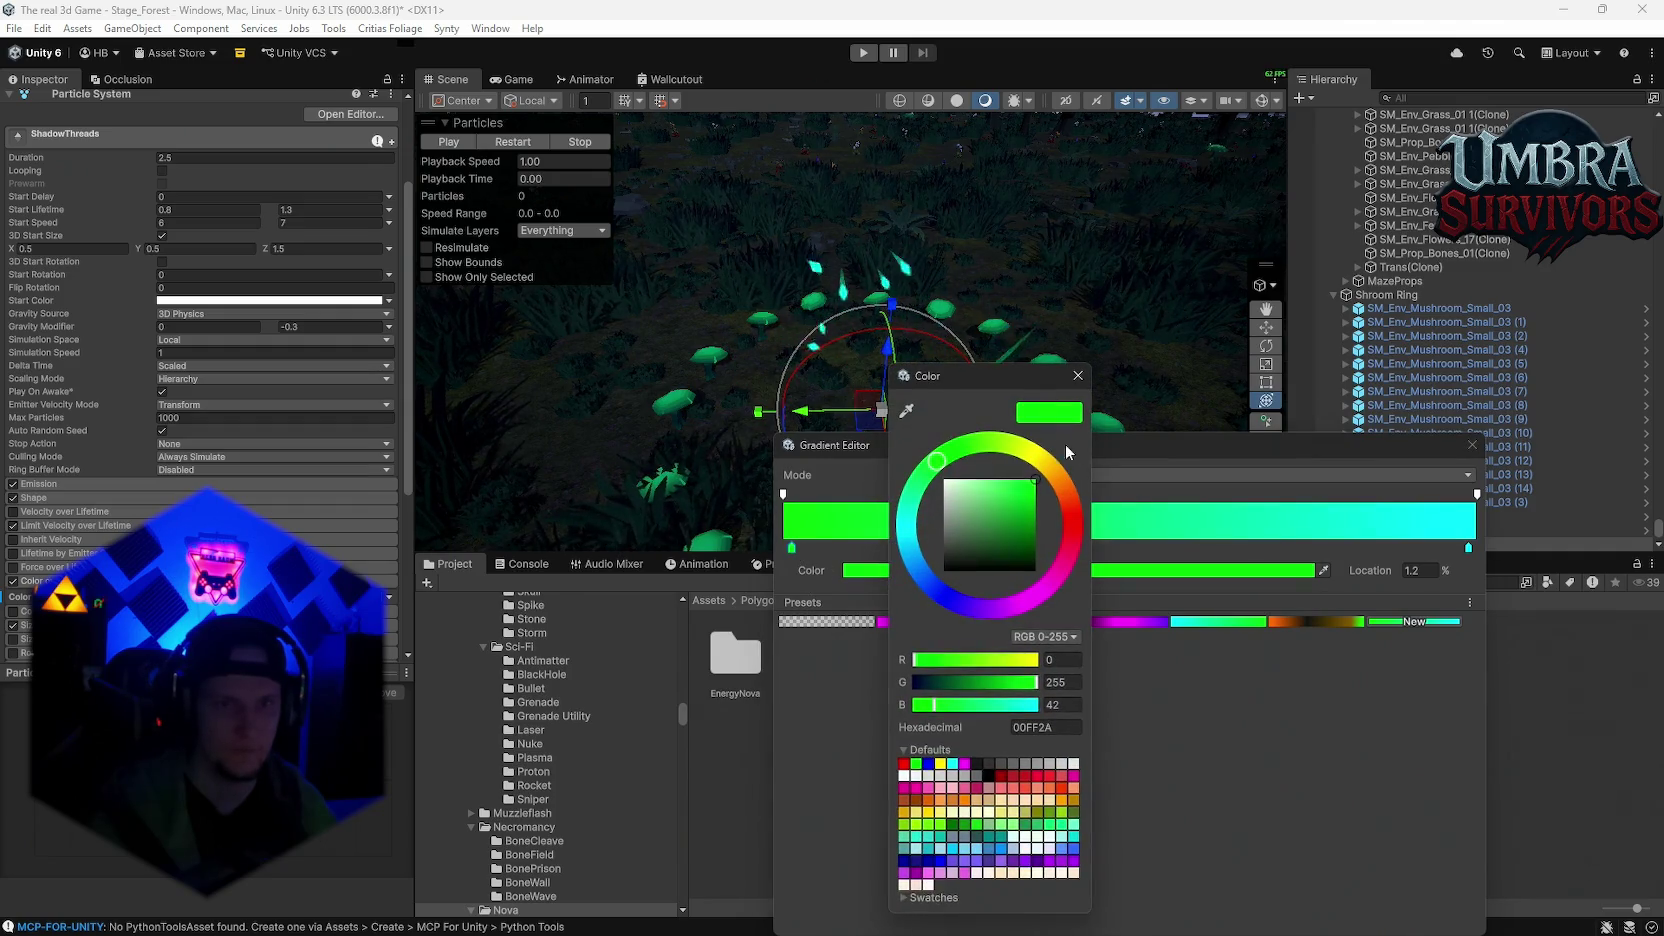
click(905, 409)
click(1113, 368)
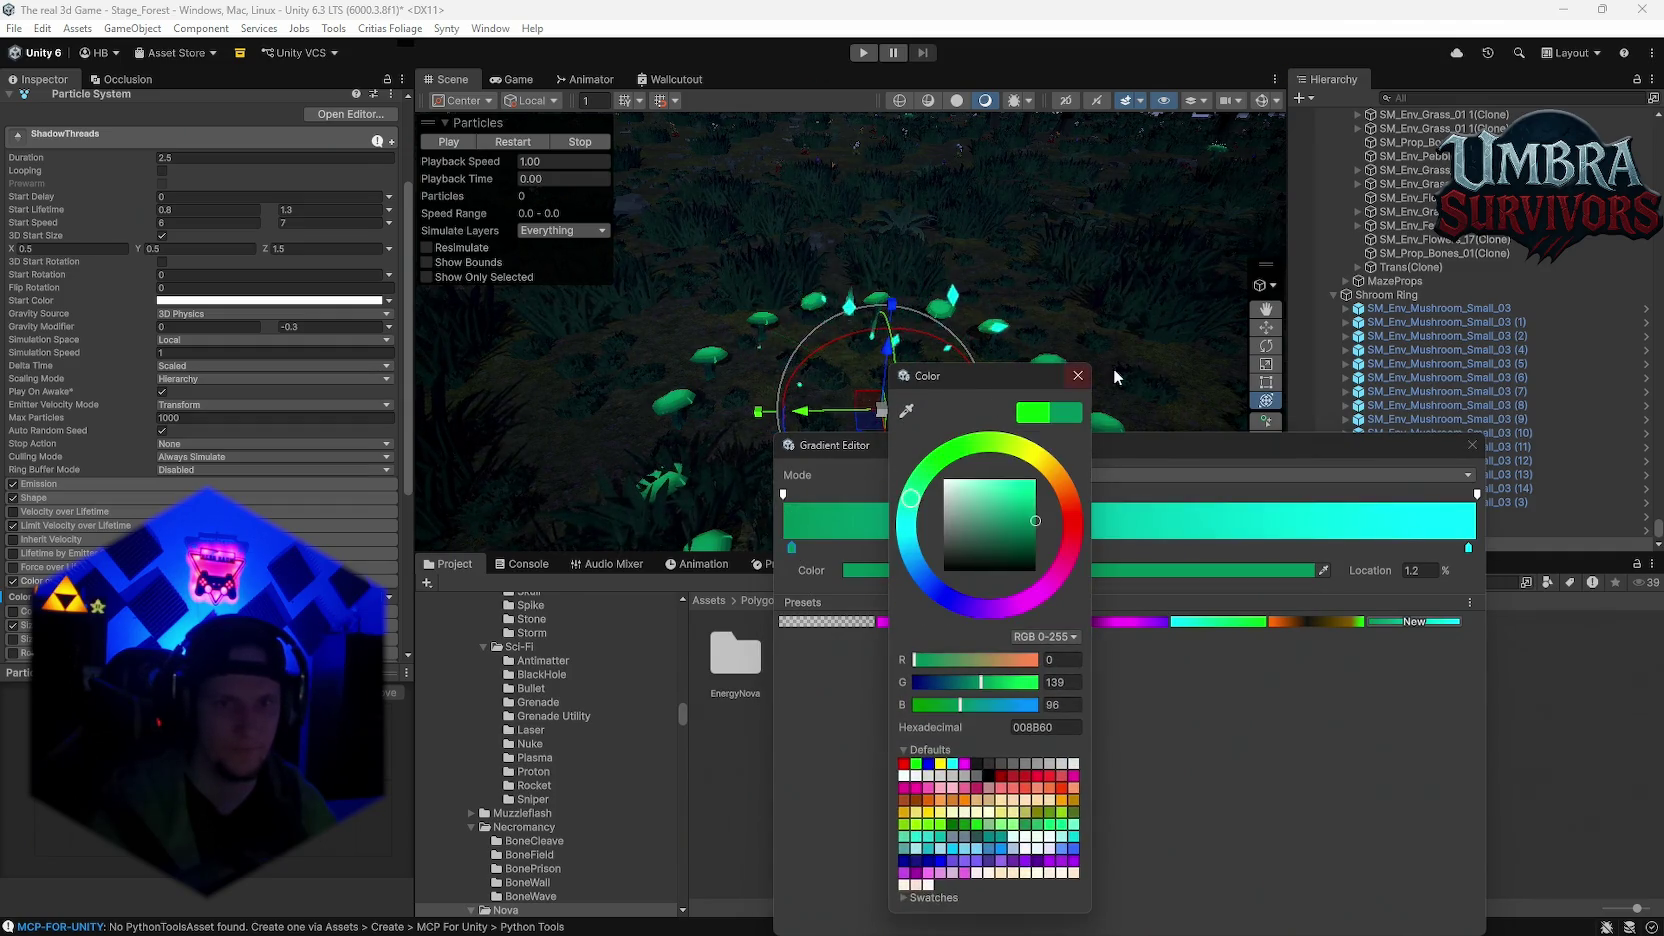
click(524, 142)
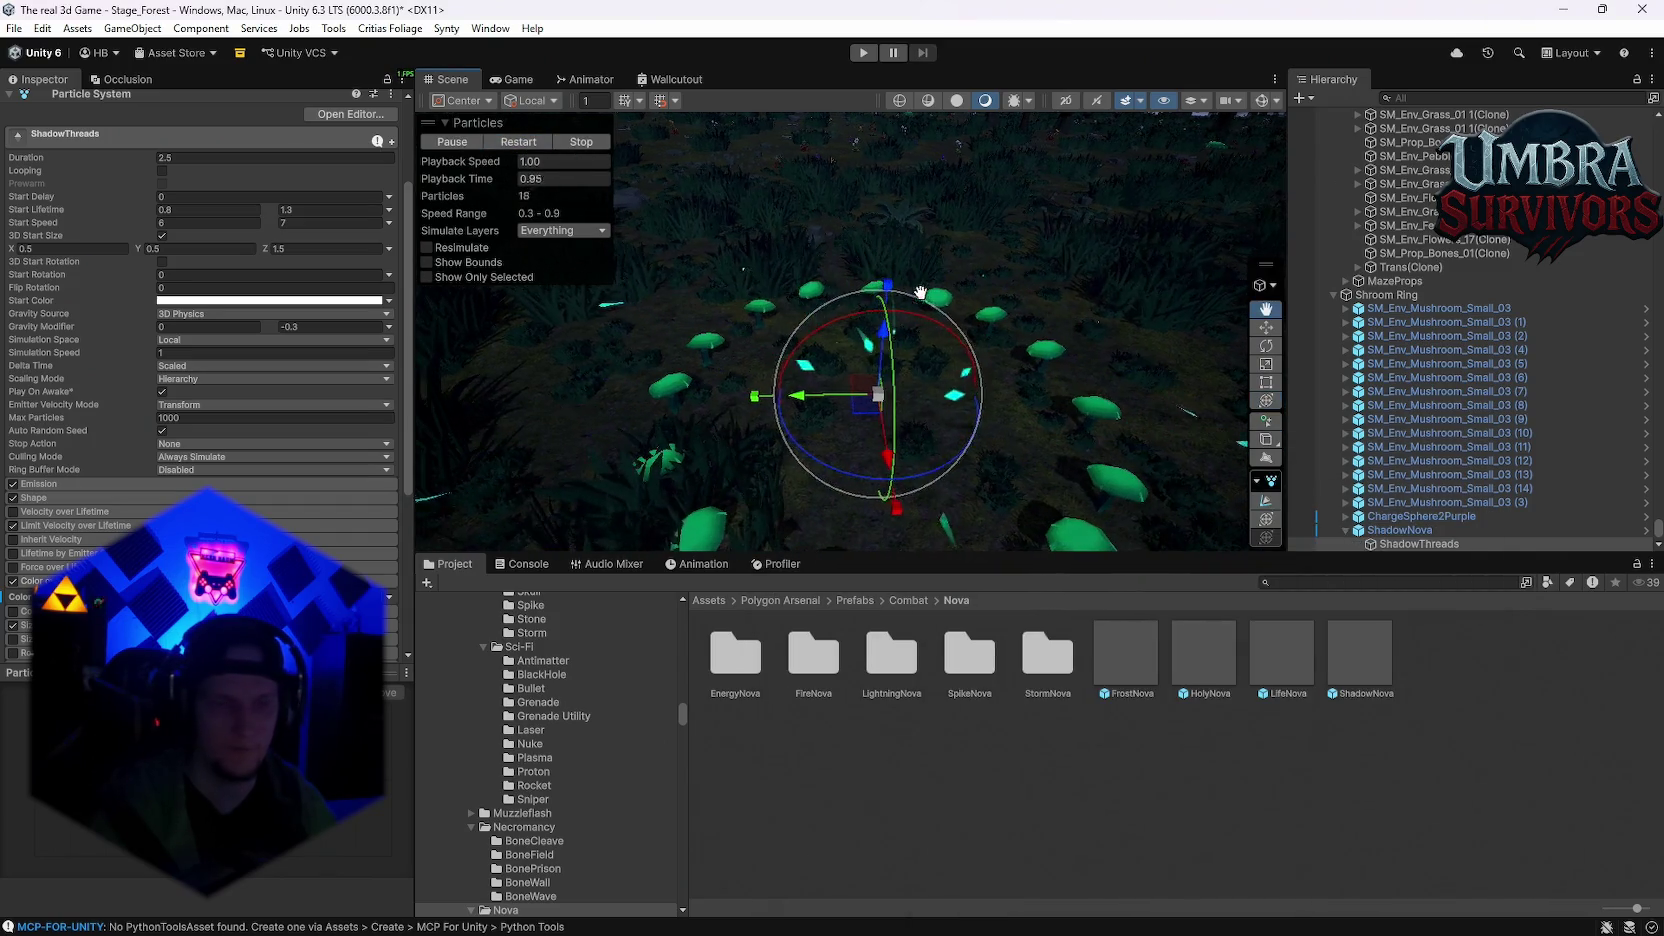
click(1400, 531)
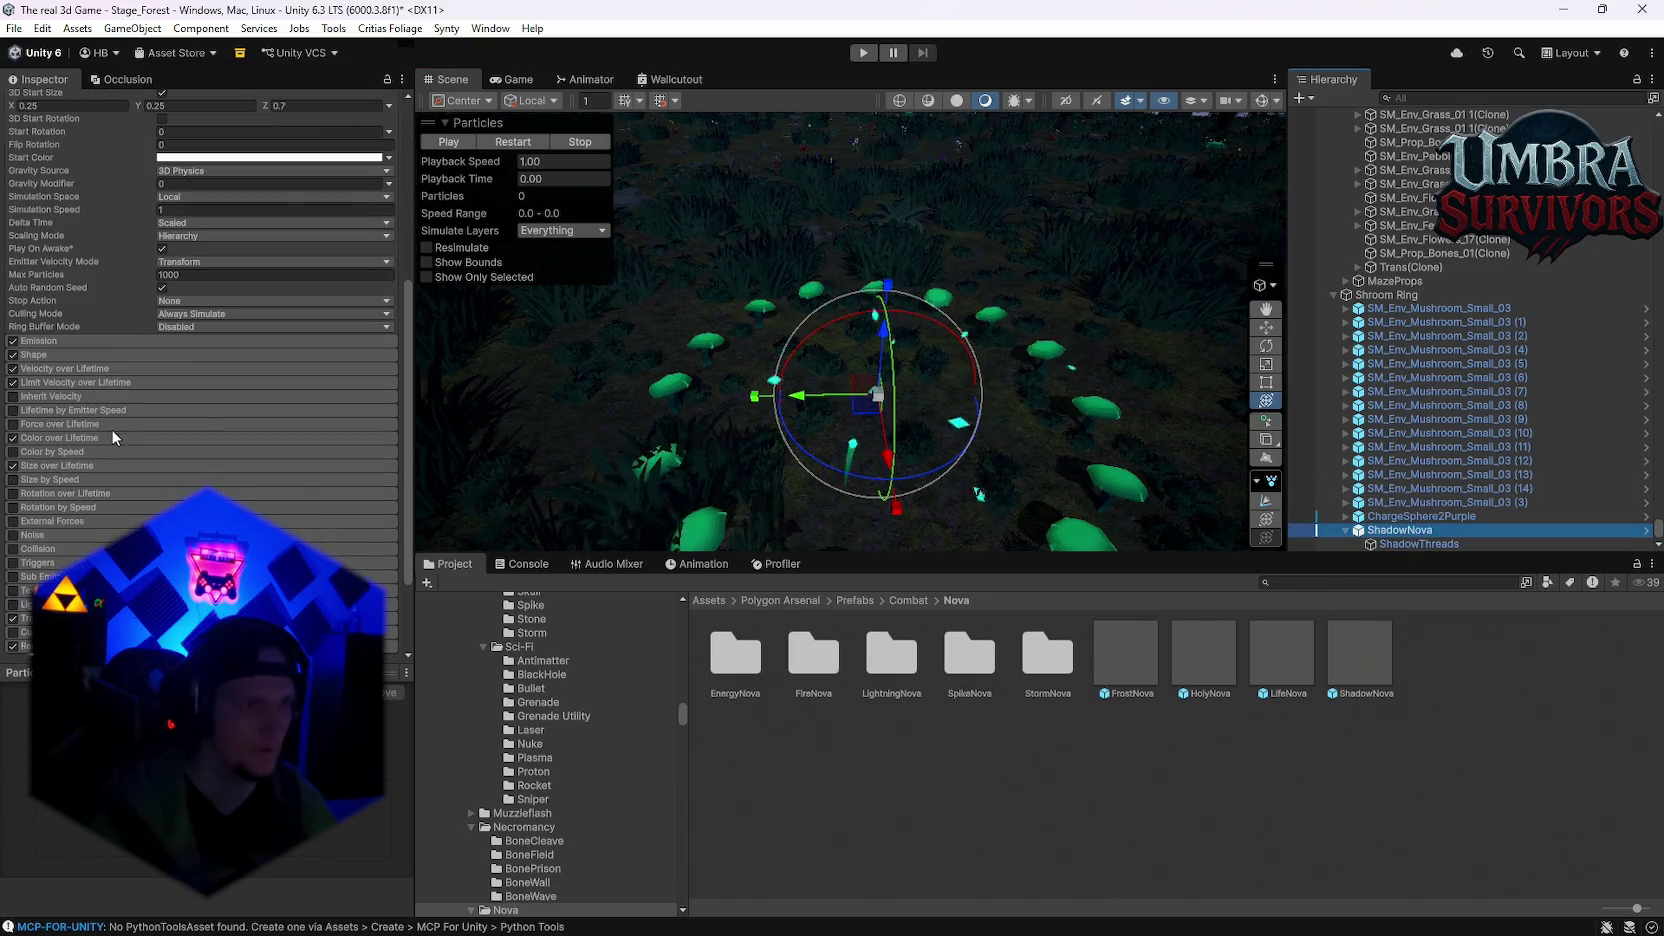
Step: Apply the cyan-to-green preset to ShadowNova's Color over Lifetime gradient
click(110, 438)
click(259, 455)
click(1414, 621)
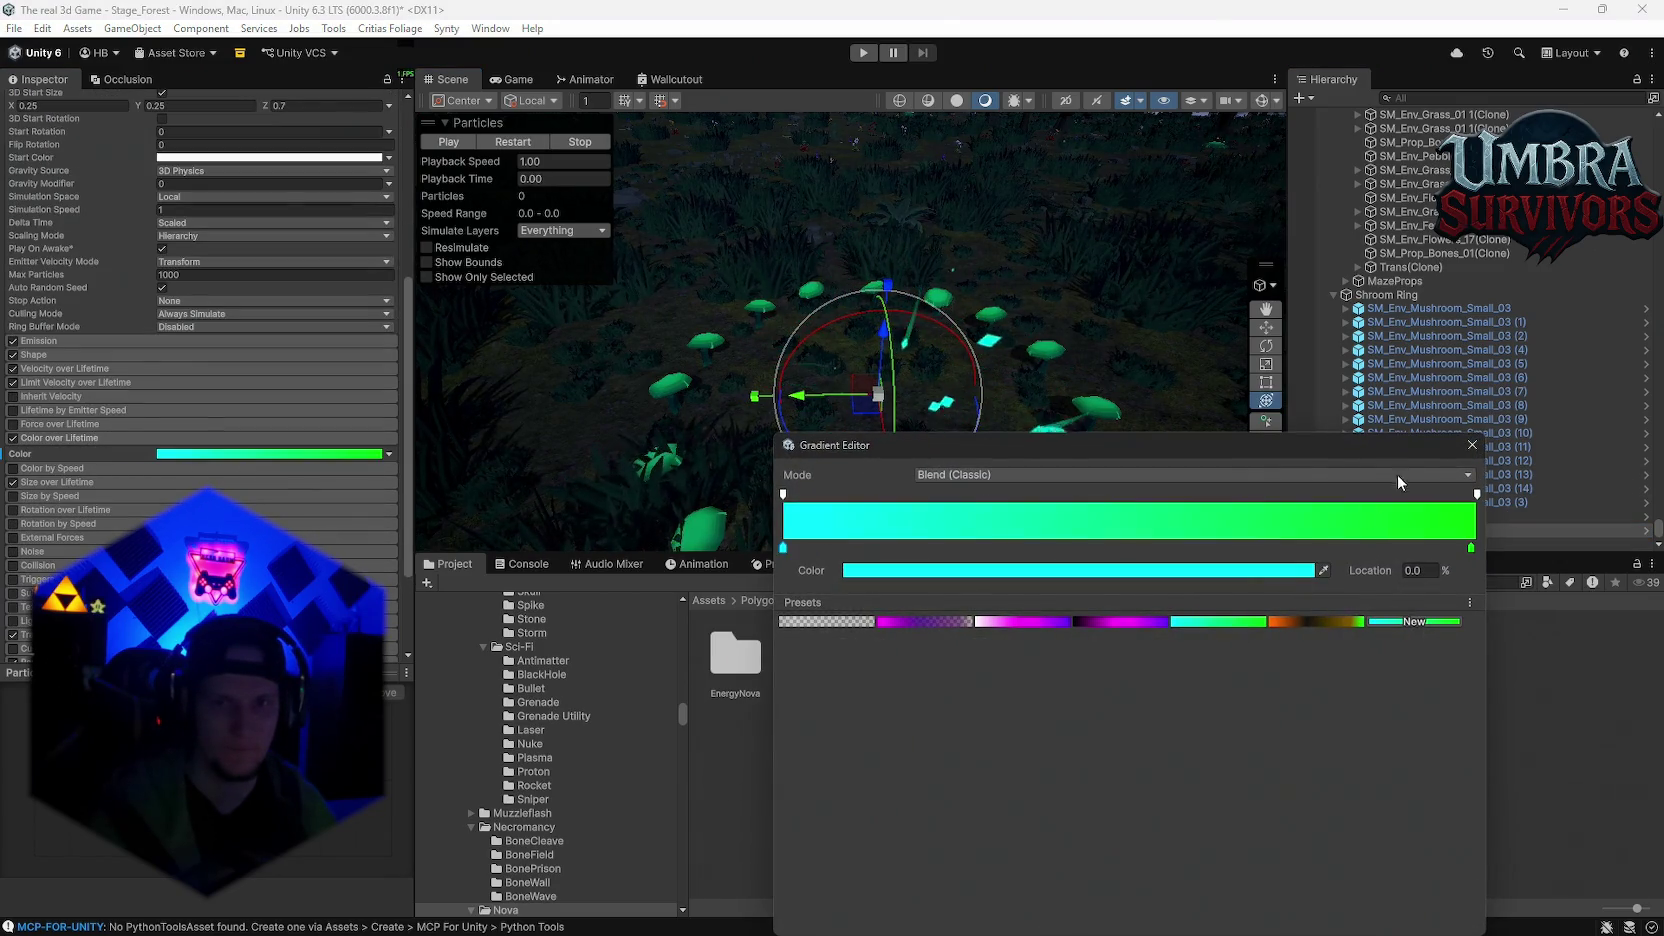
click(1472, 444)
Step: Play, restart and stop the ShadowNova preview over the mushroom ring
click(500, 138)
click(500, 138)
mouse_move(995, 257)
mouse_down()
mouse_move(995, 312)
mouse_move(990, 235)
mouse_up()
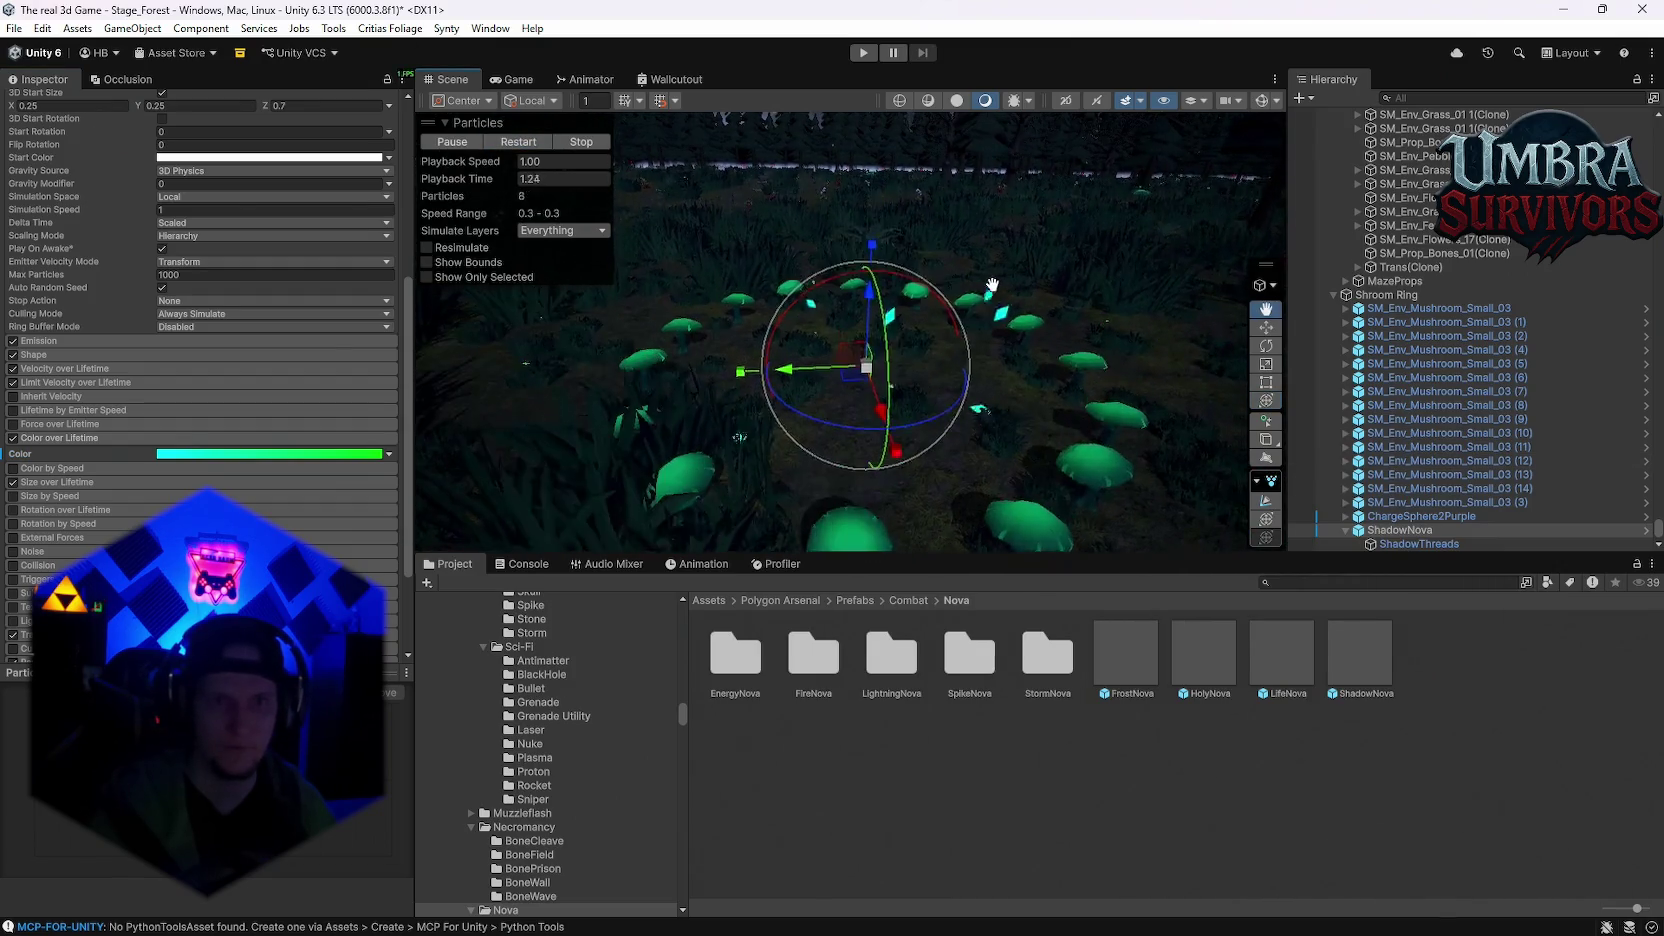
click(521, 142)
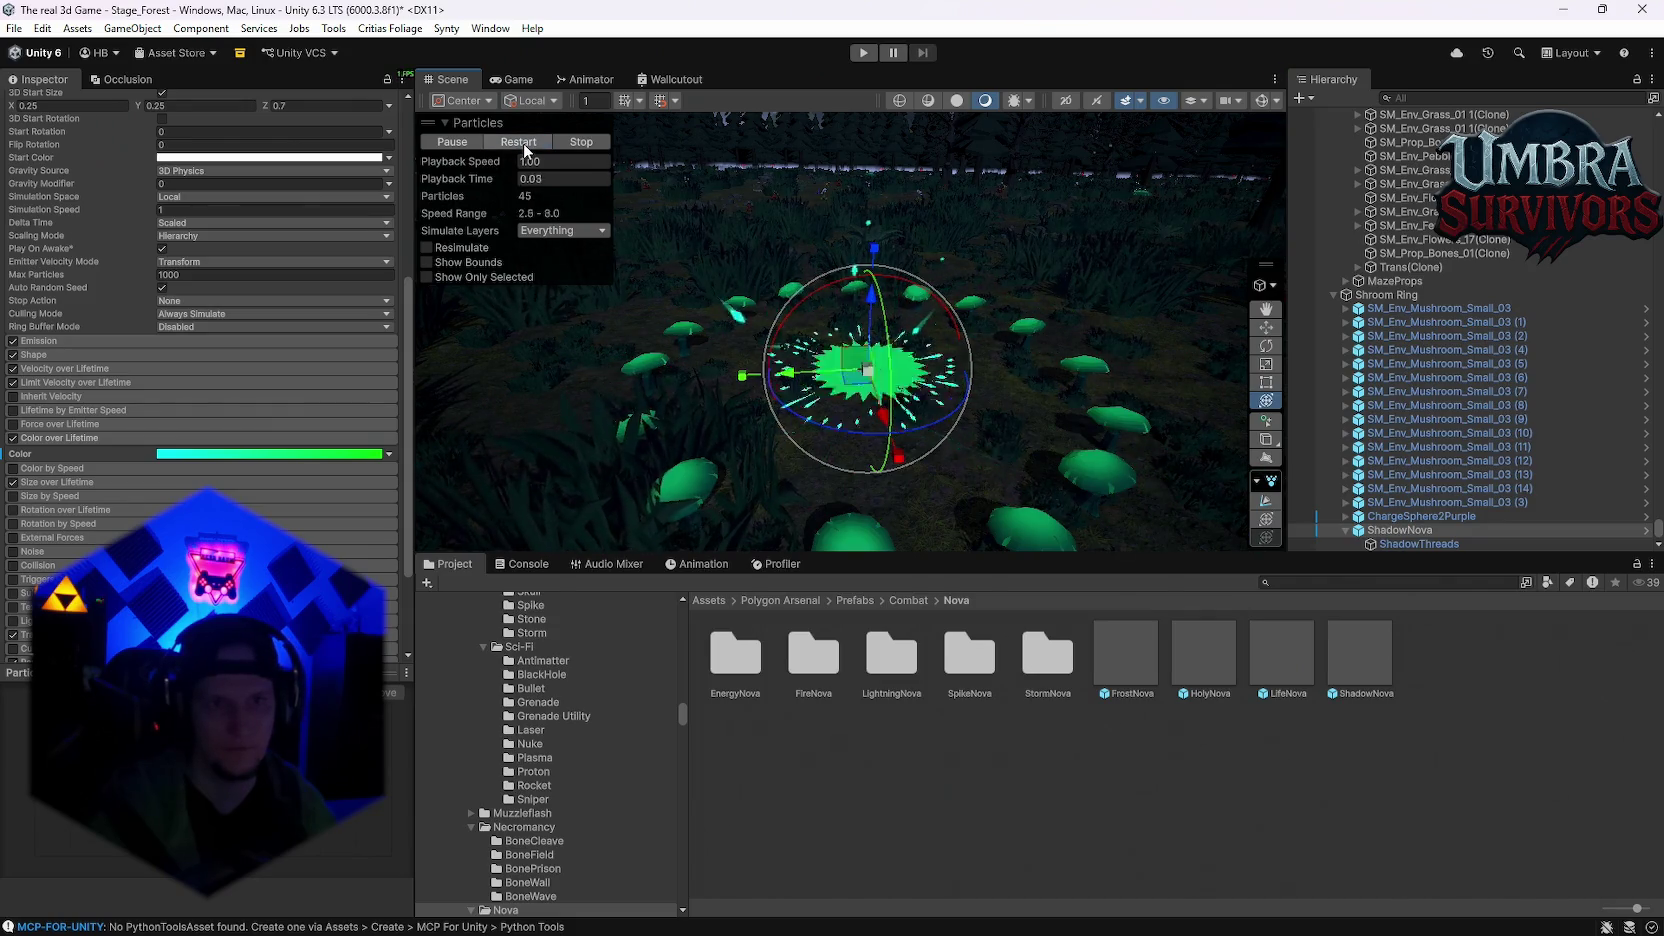
click(580, 142)
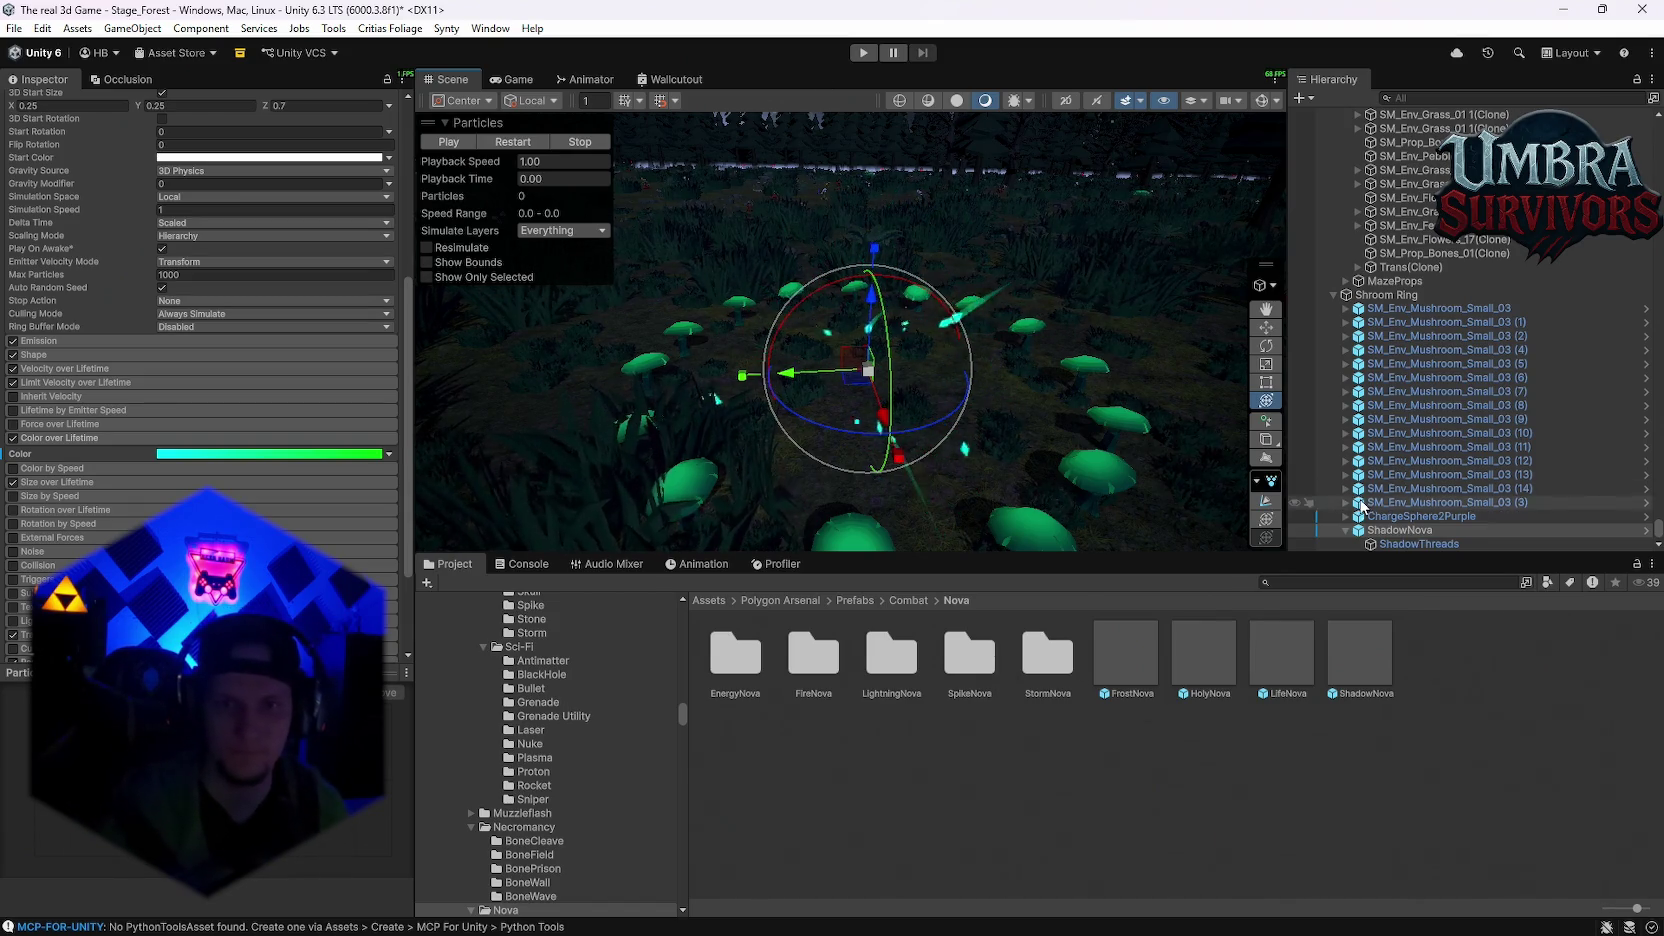
Step: Orbit across the ring, reselect ShadowNova and replay the recoloured burst
click(1420, 516)
drag(845, 390, 910, 375)
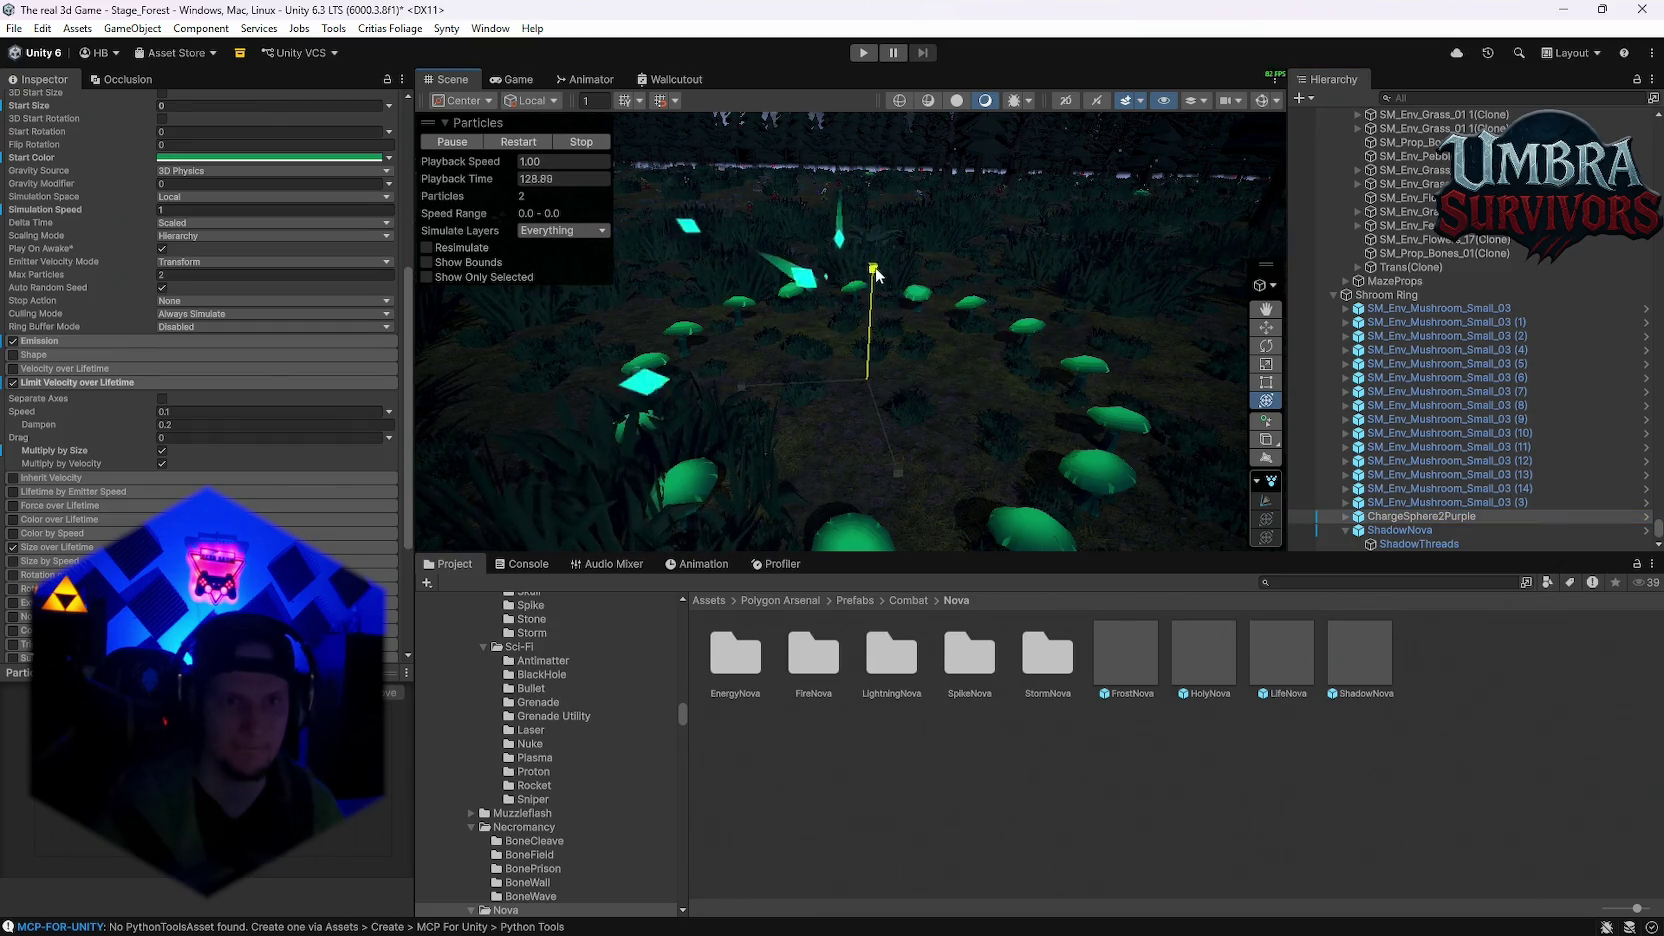
mouse_move(893, 317)
mouse_down()
mouse_move(942, 328)
mouse_move(965, 360)
mouse_move(826, 480)
mouse_move(775, 417)
mouse_move(850, 330)
mouse_move(968, 386)
mouse_up()
click(1405, 530)
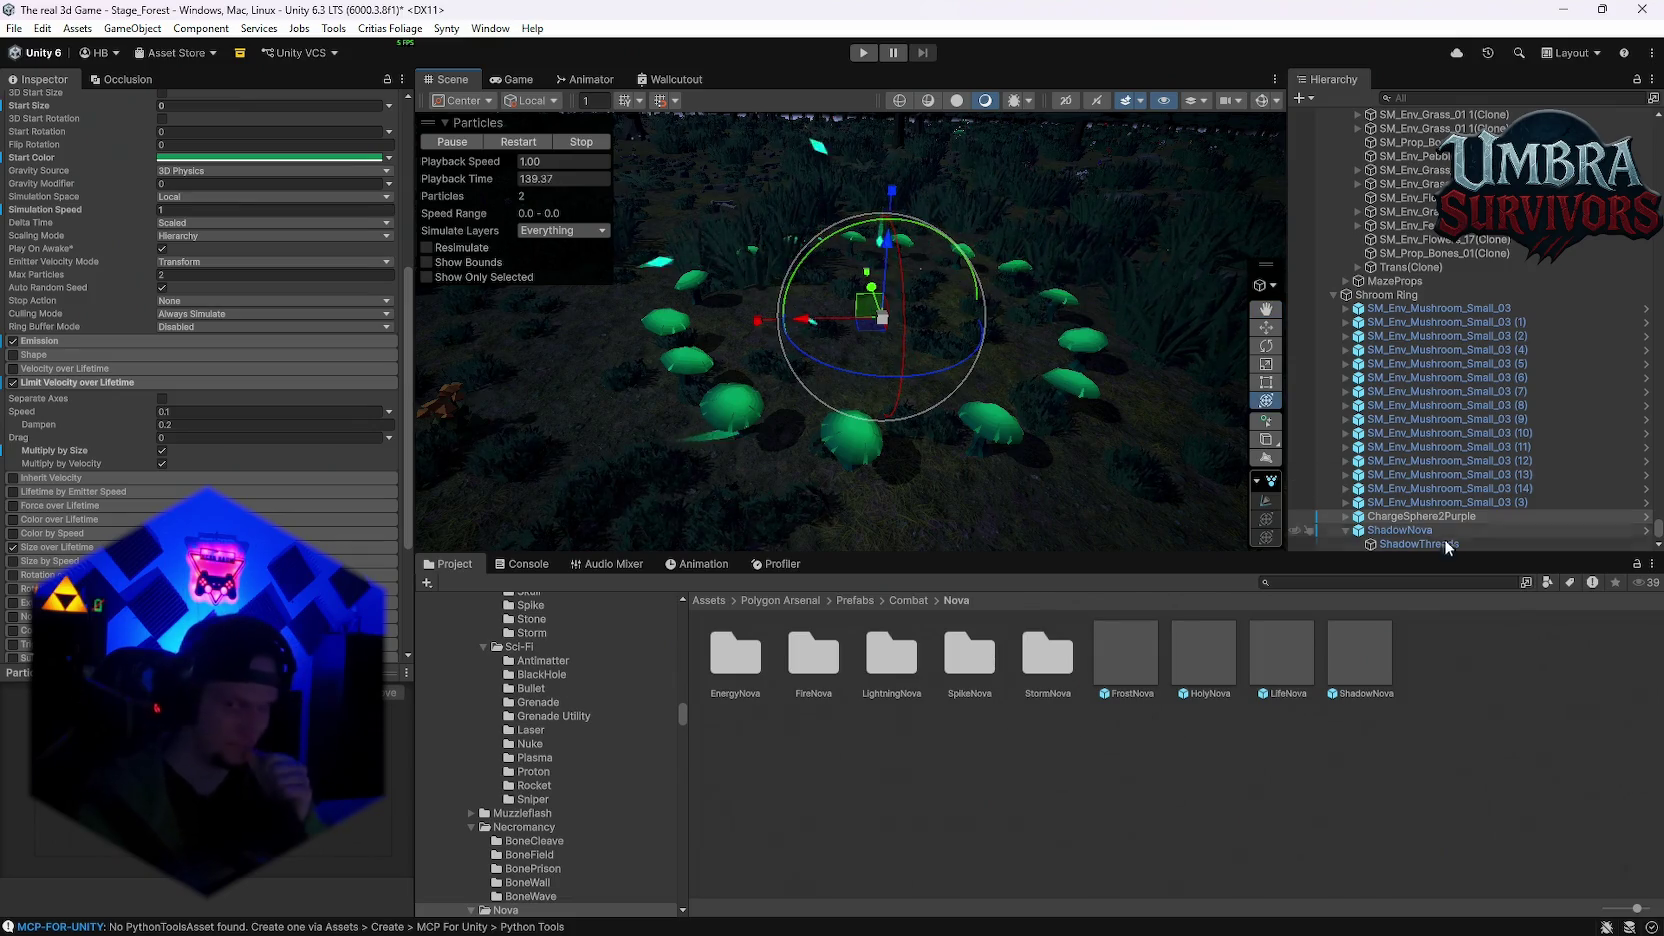
click(516, 141)
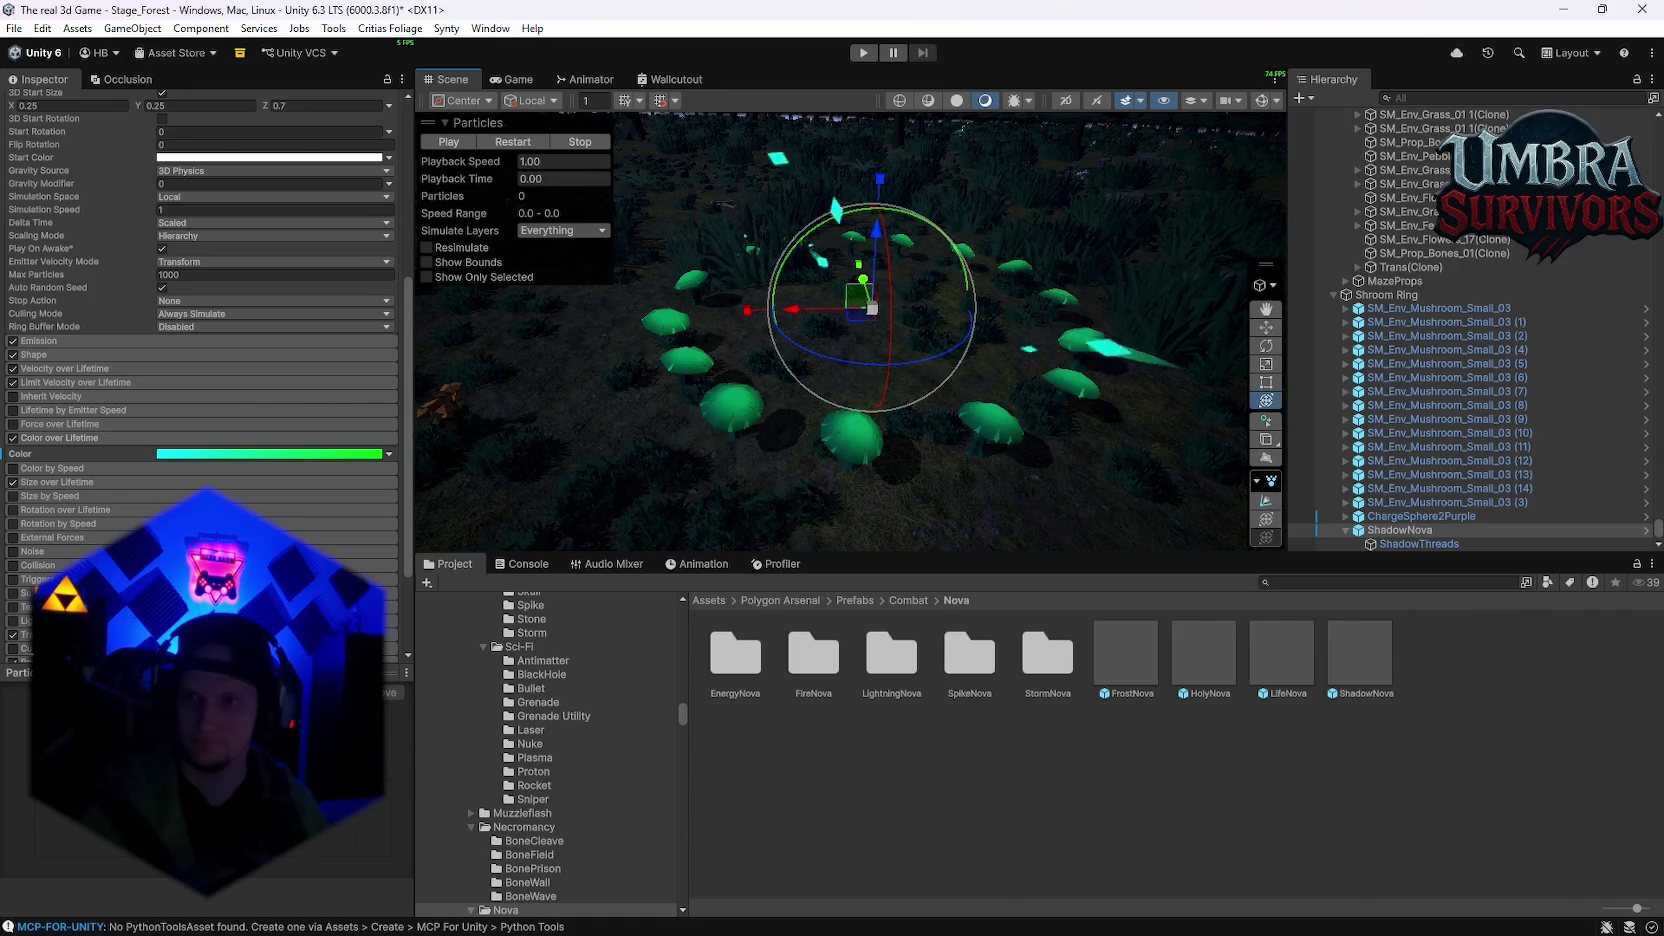
Step: Drag Shroom Ring's Sphere Collider into the Ring Trigger slot of Mushroom Ring Ritual Event POI
click(1346, 531)
click(1386, 309)
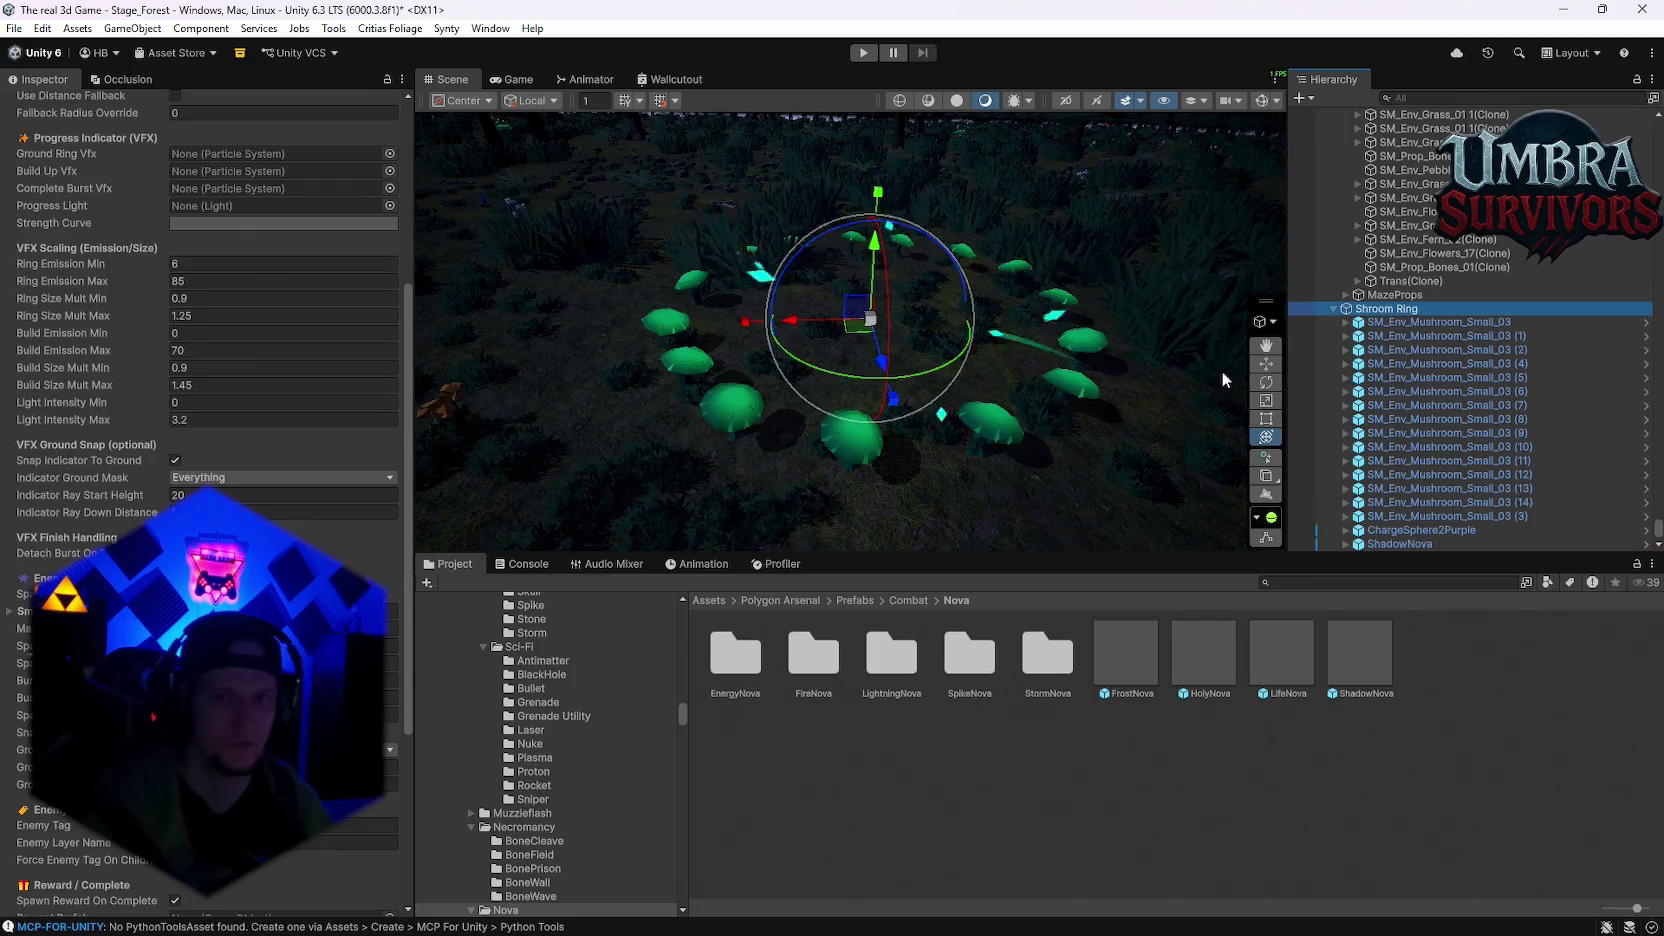
scroll(210, 488, up, 4)
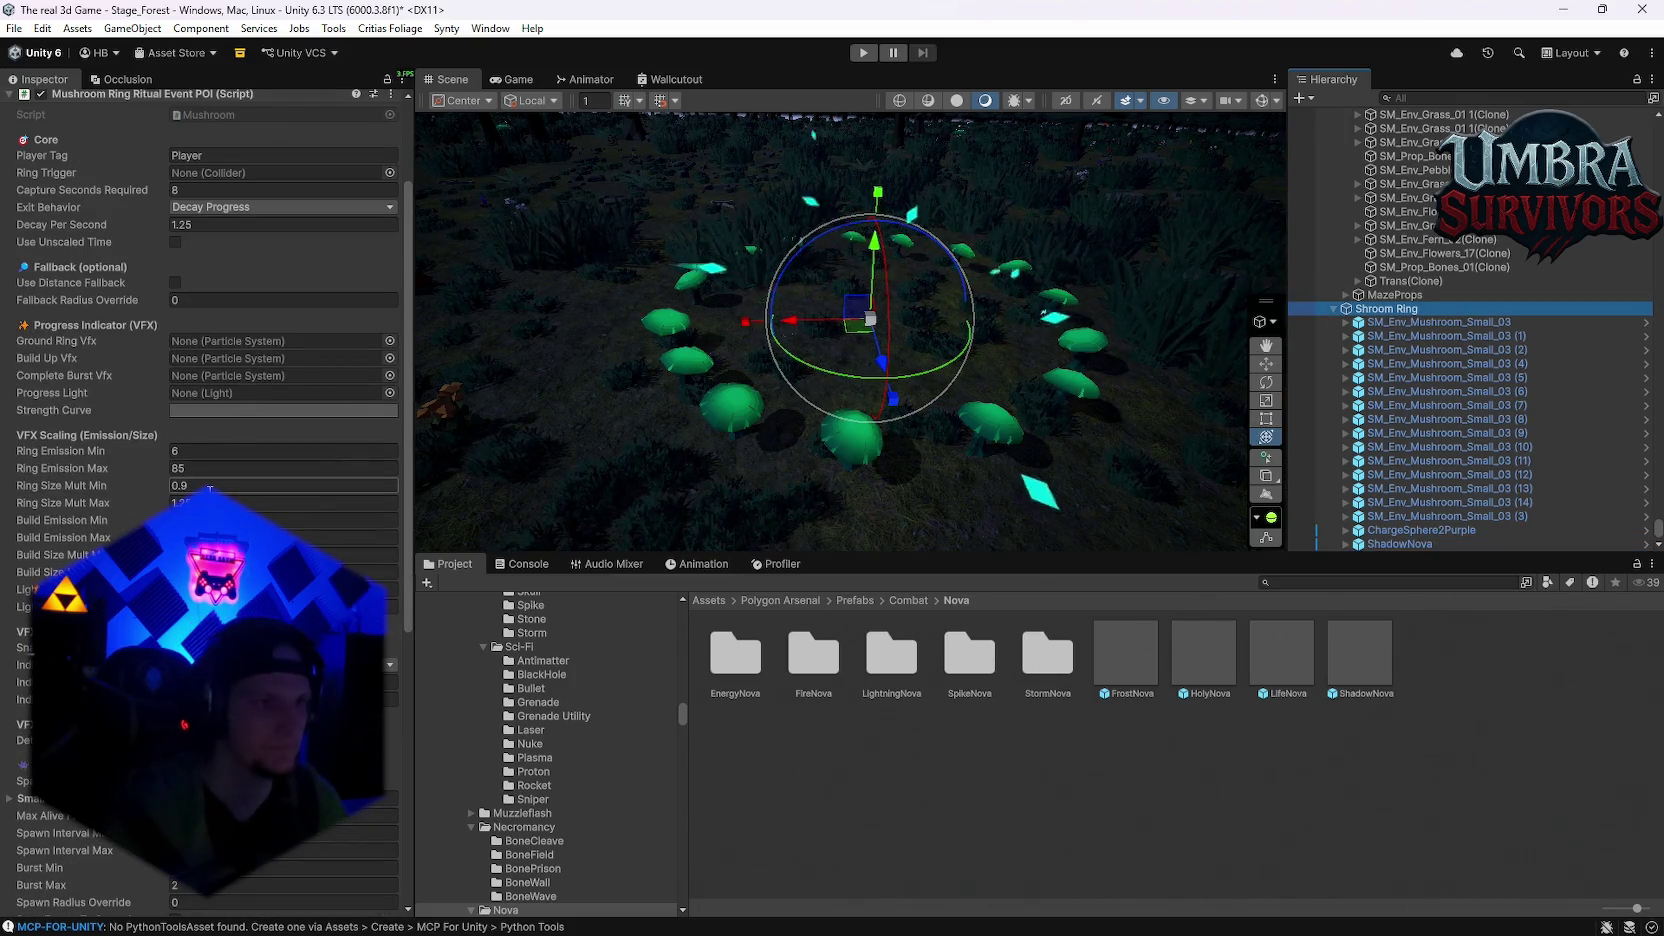
scroll(210, 488, up, 1)
scroll(183, 410, up, 2)
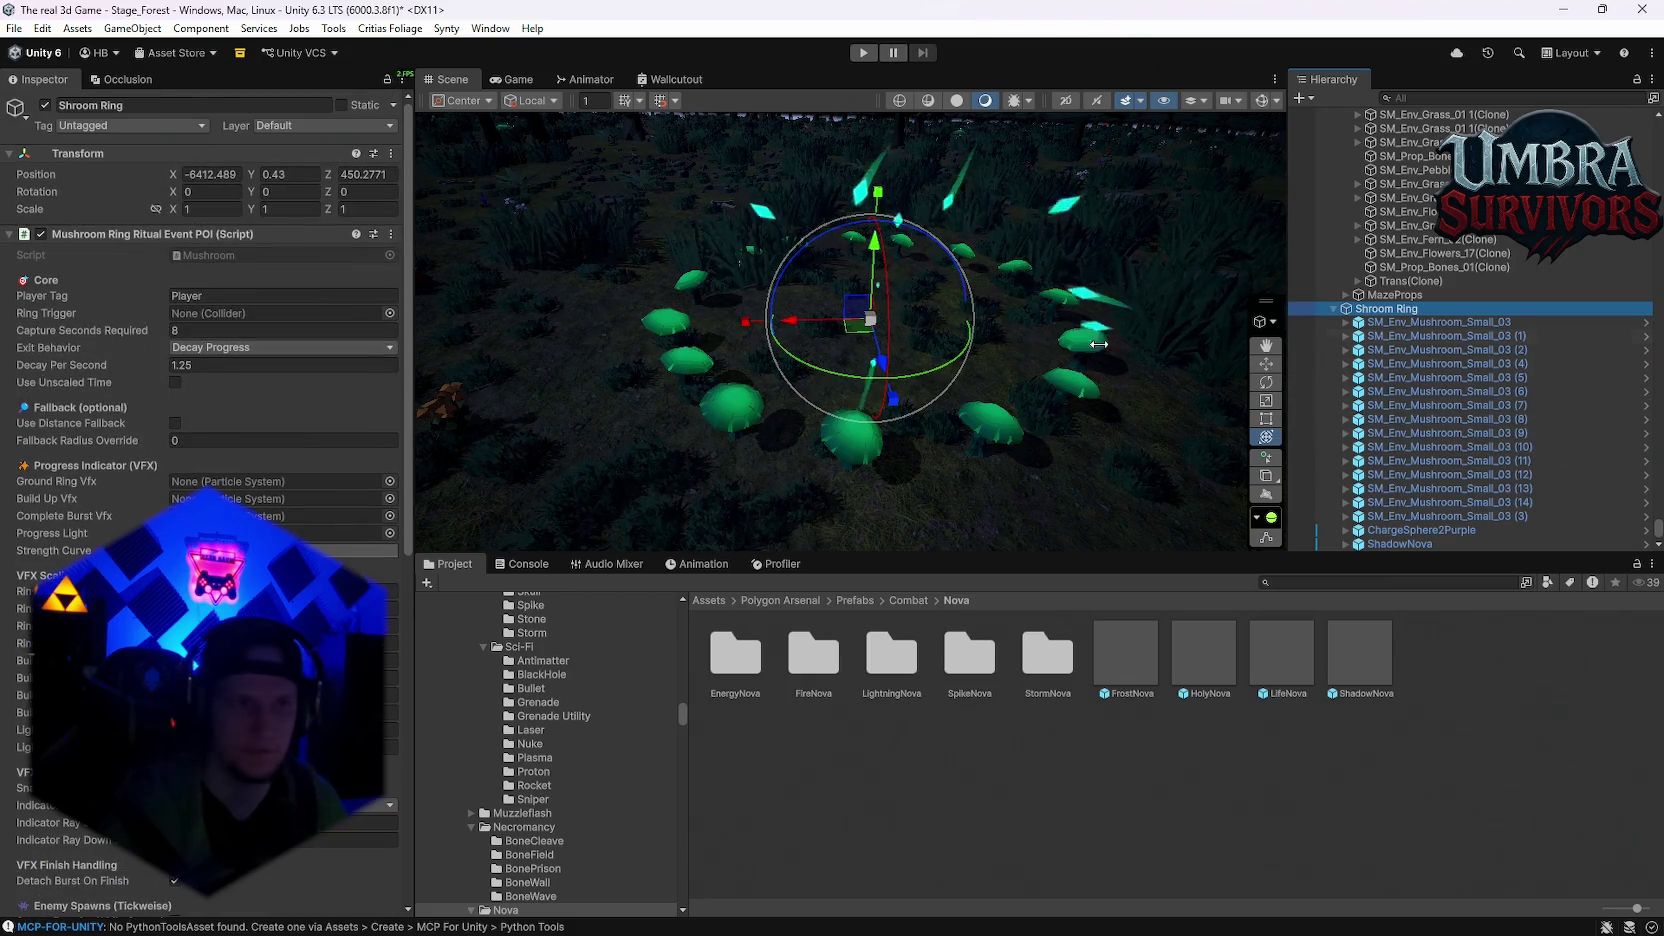
scroll(22, 243, down, 13)
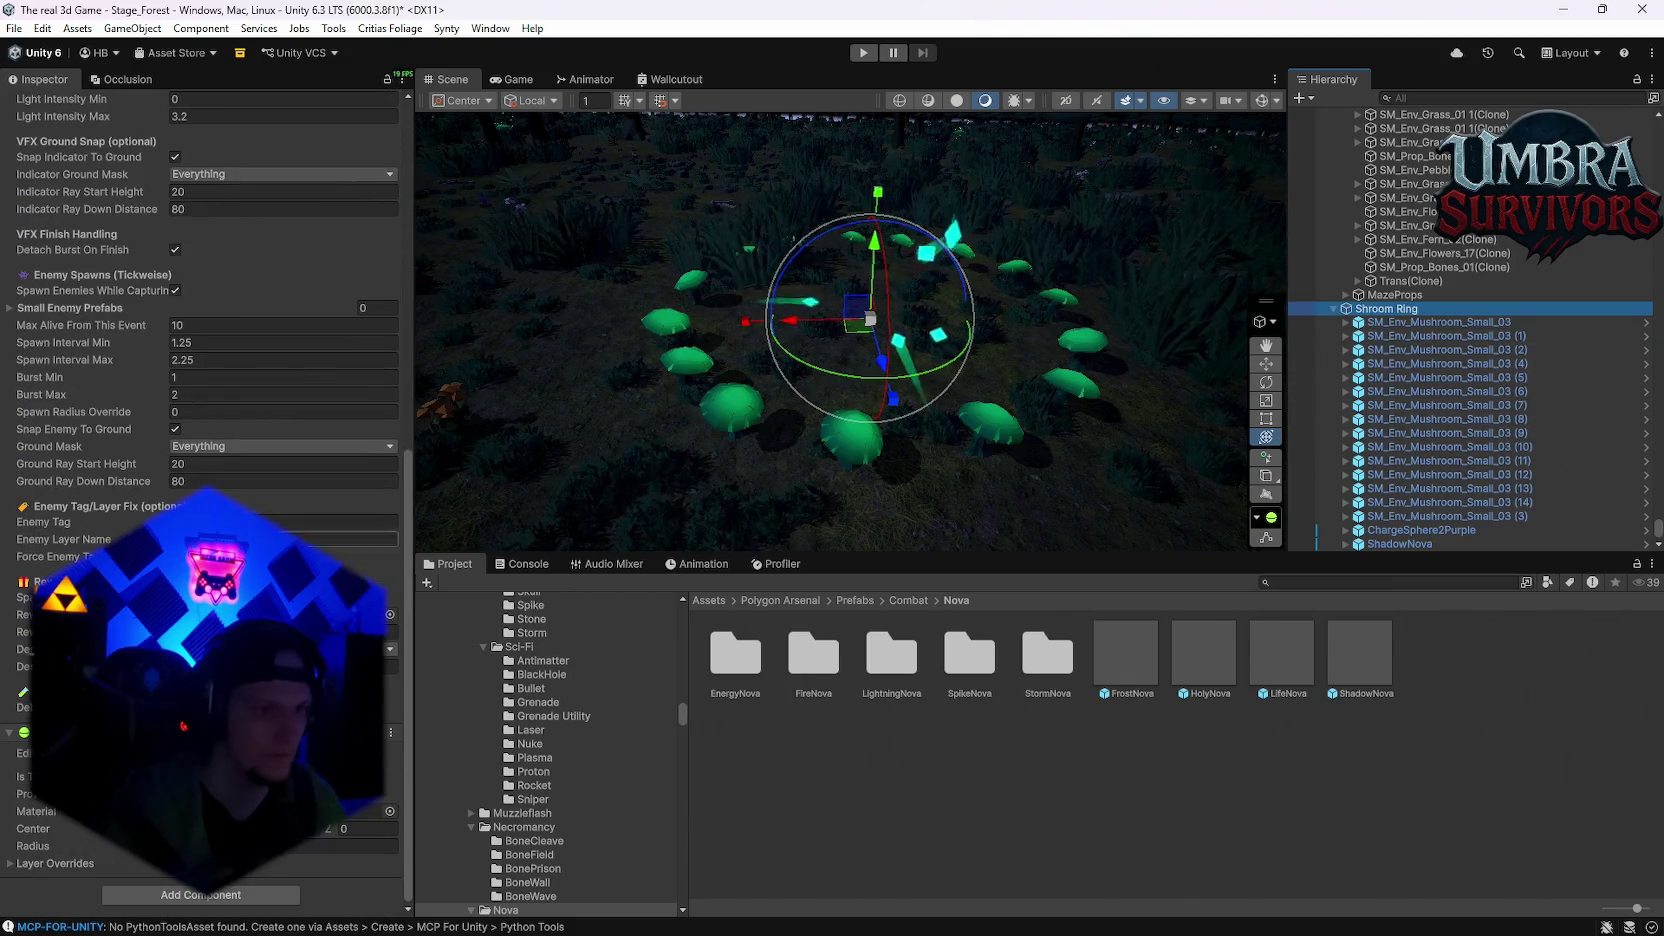
scroll(115, 124, up, 13)
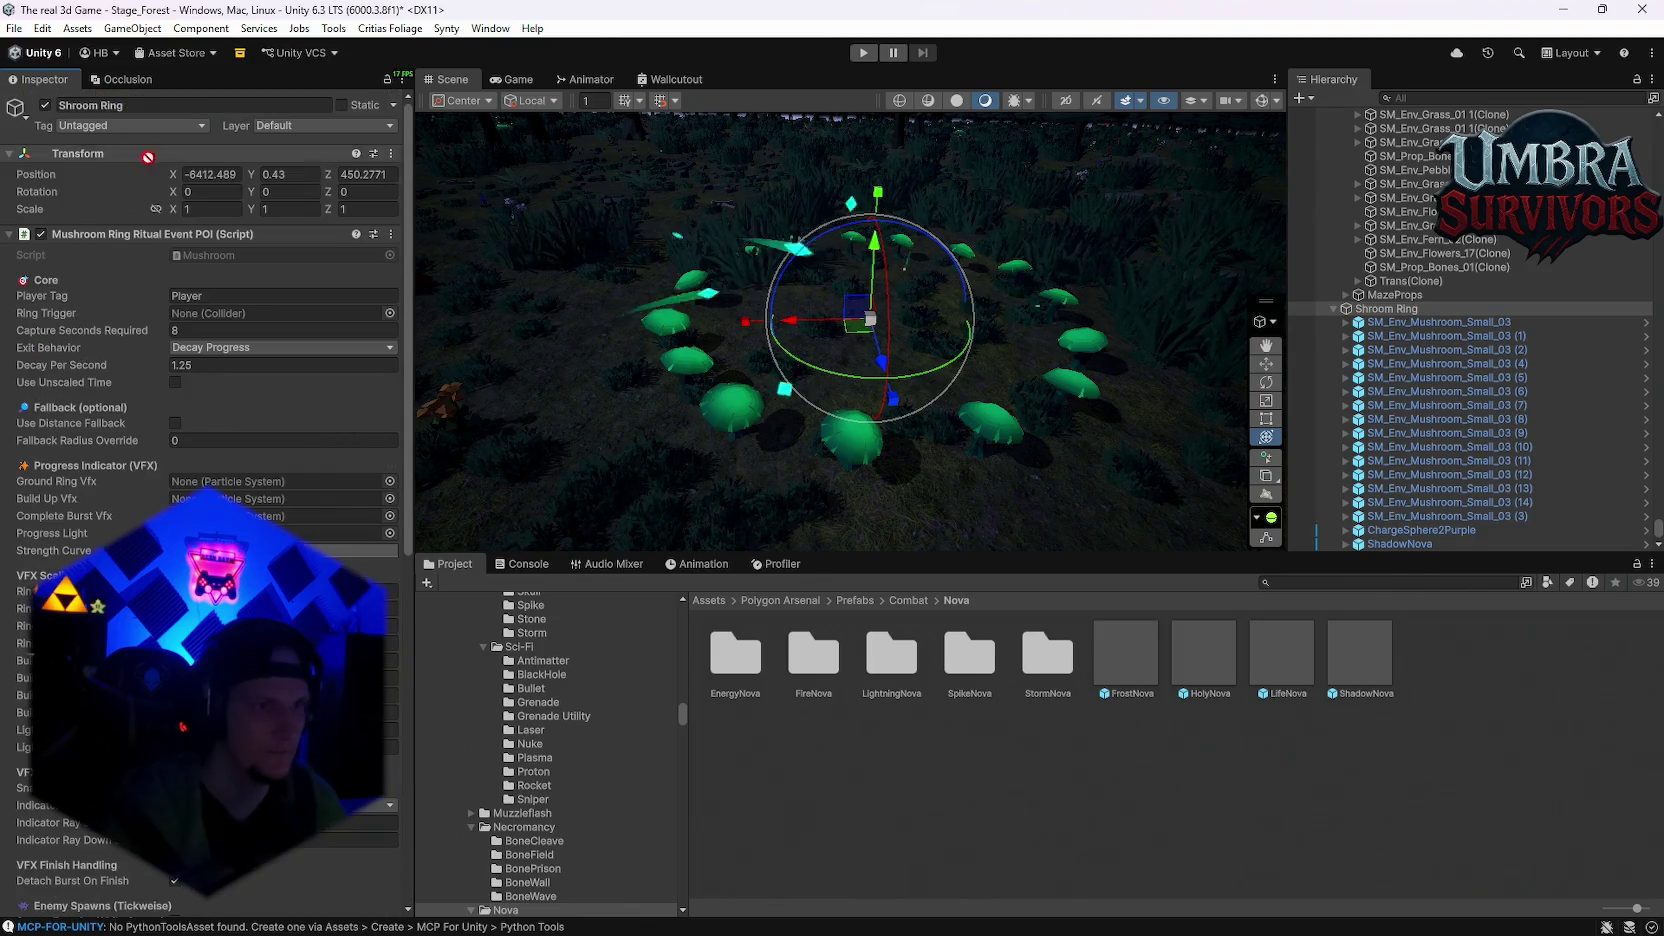
drag(203, 296, 208, 313)
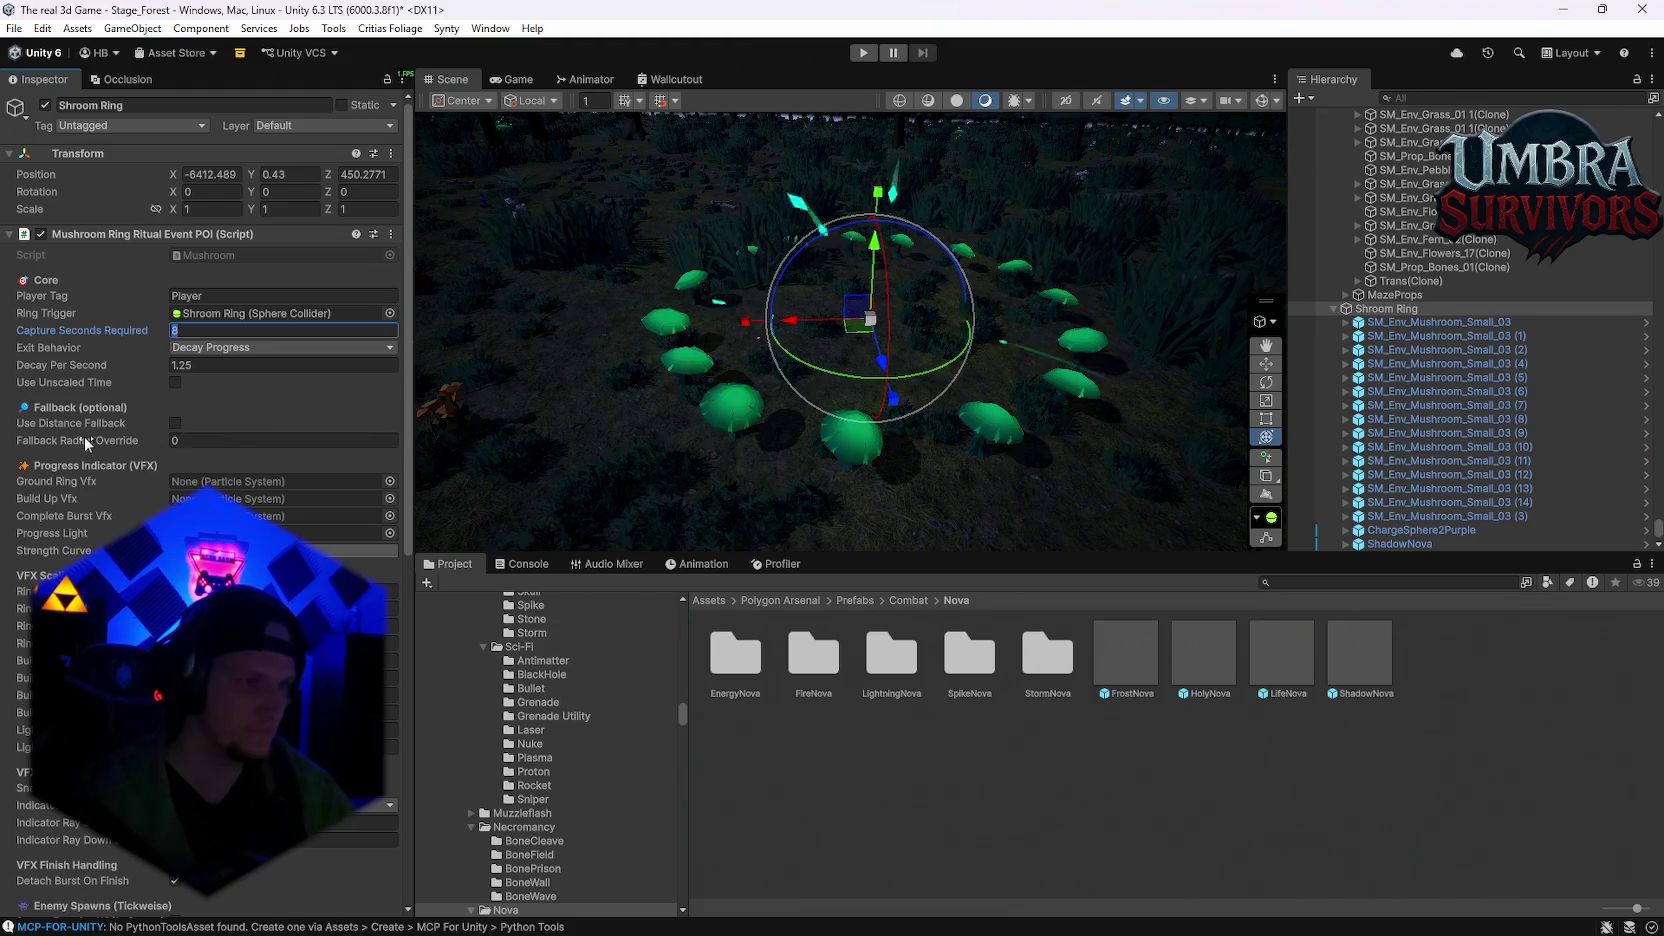
mouse_move(72, 426)
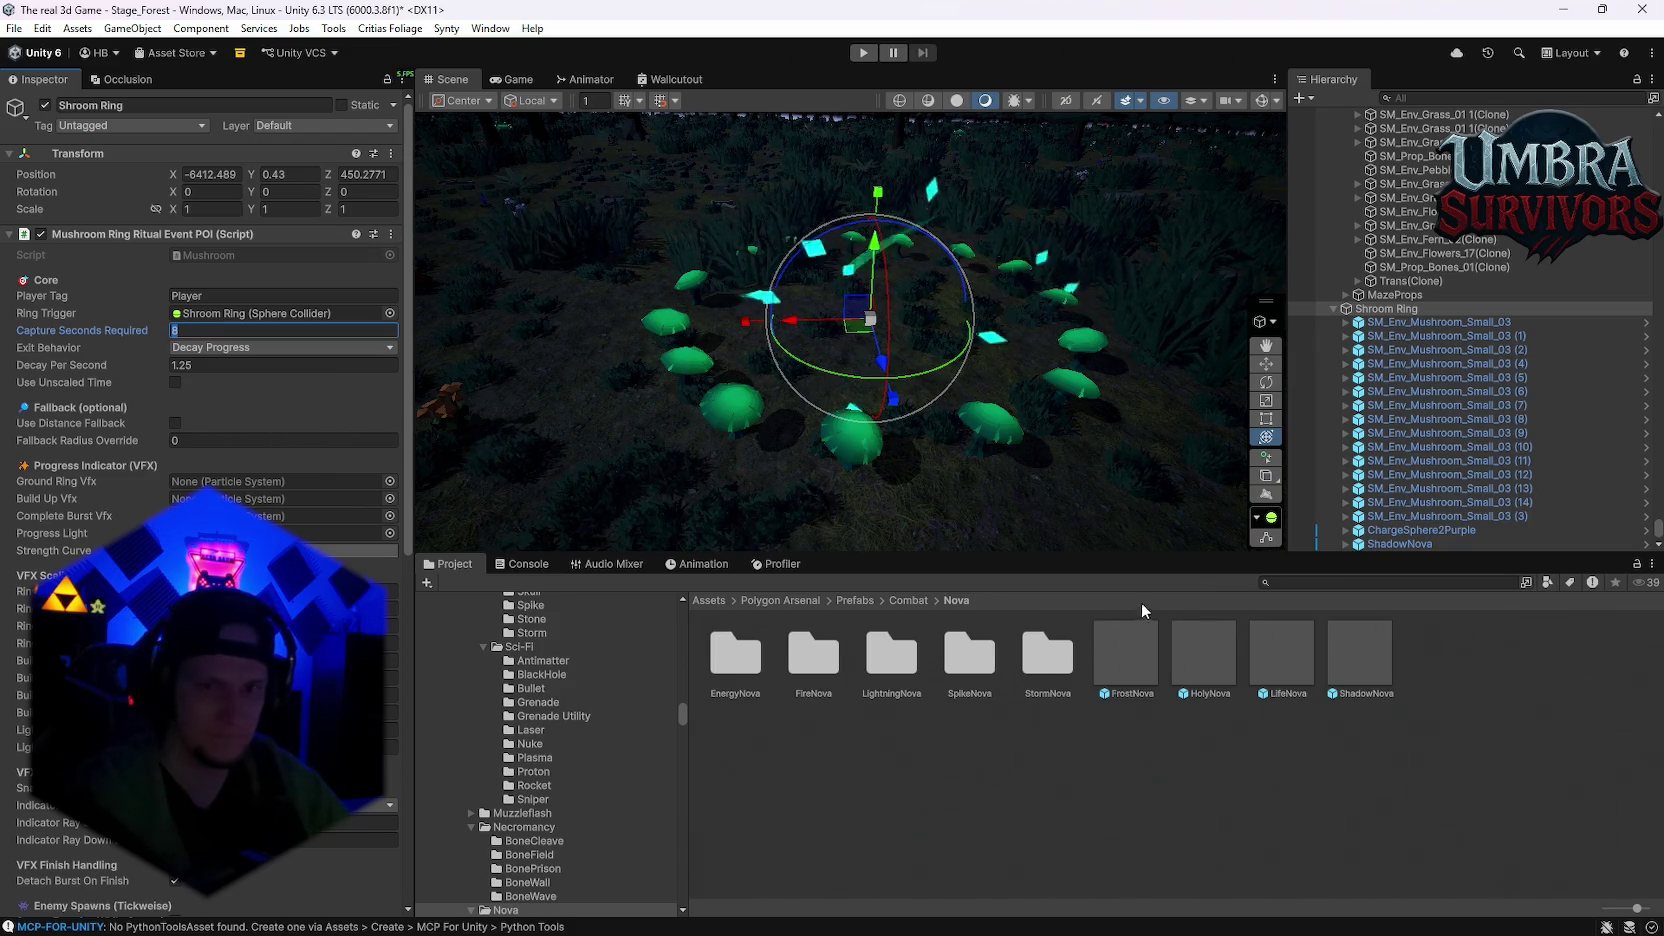
Step: Find DamageAuraShadow in the Event Shroom folder and place it in the Scene
click(1320, 584)
text(shroom)
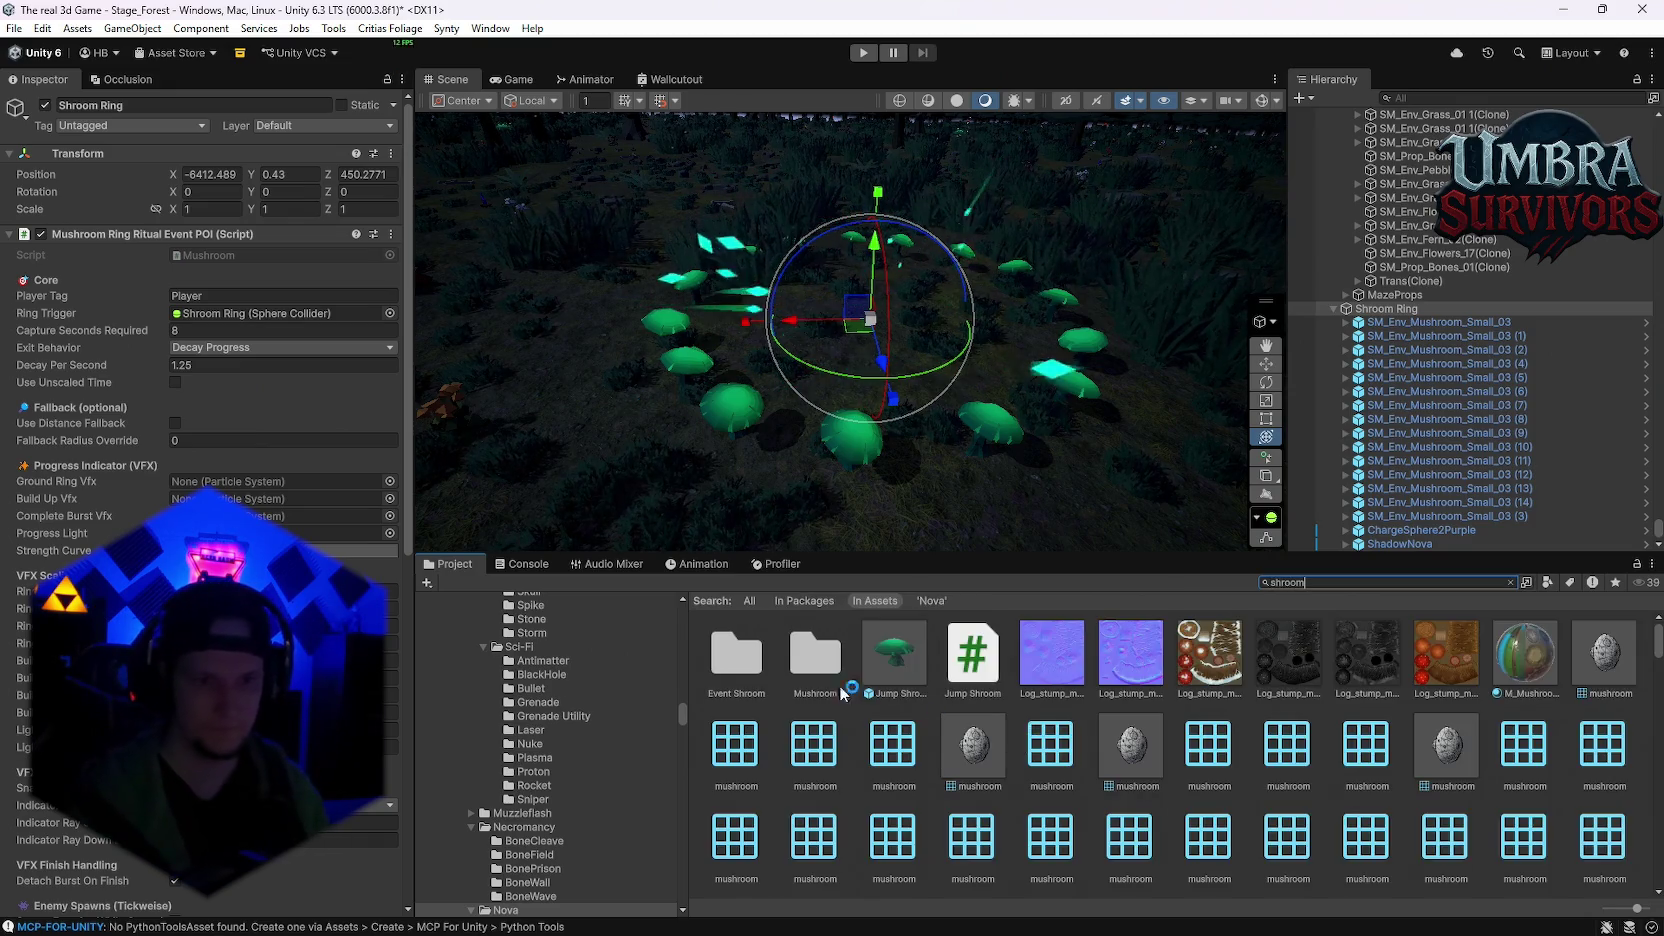
double_click(835, 737)
double_click(741, 663)
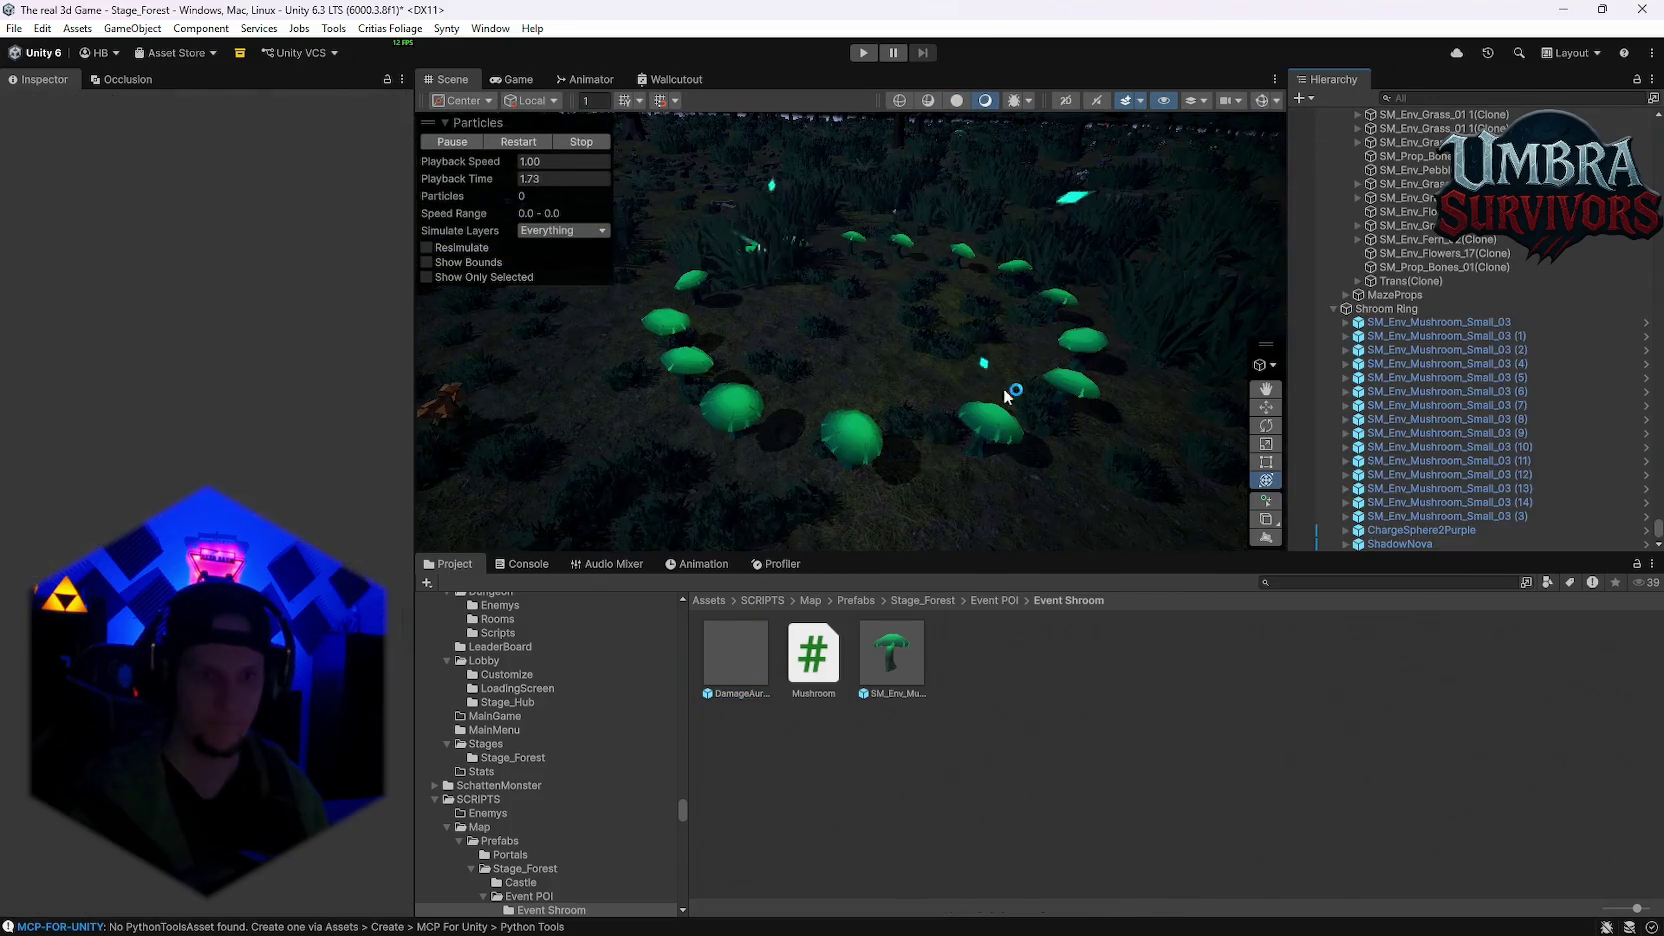
mouse_move(741, 667)
mouse_down()
mouse_move(897, 316)
mouse_move(852, 330)
mouse_up()
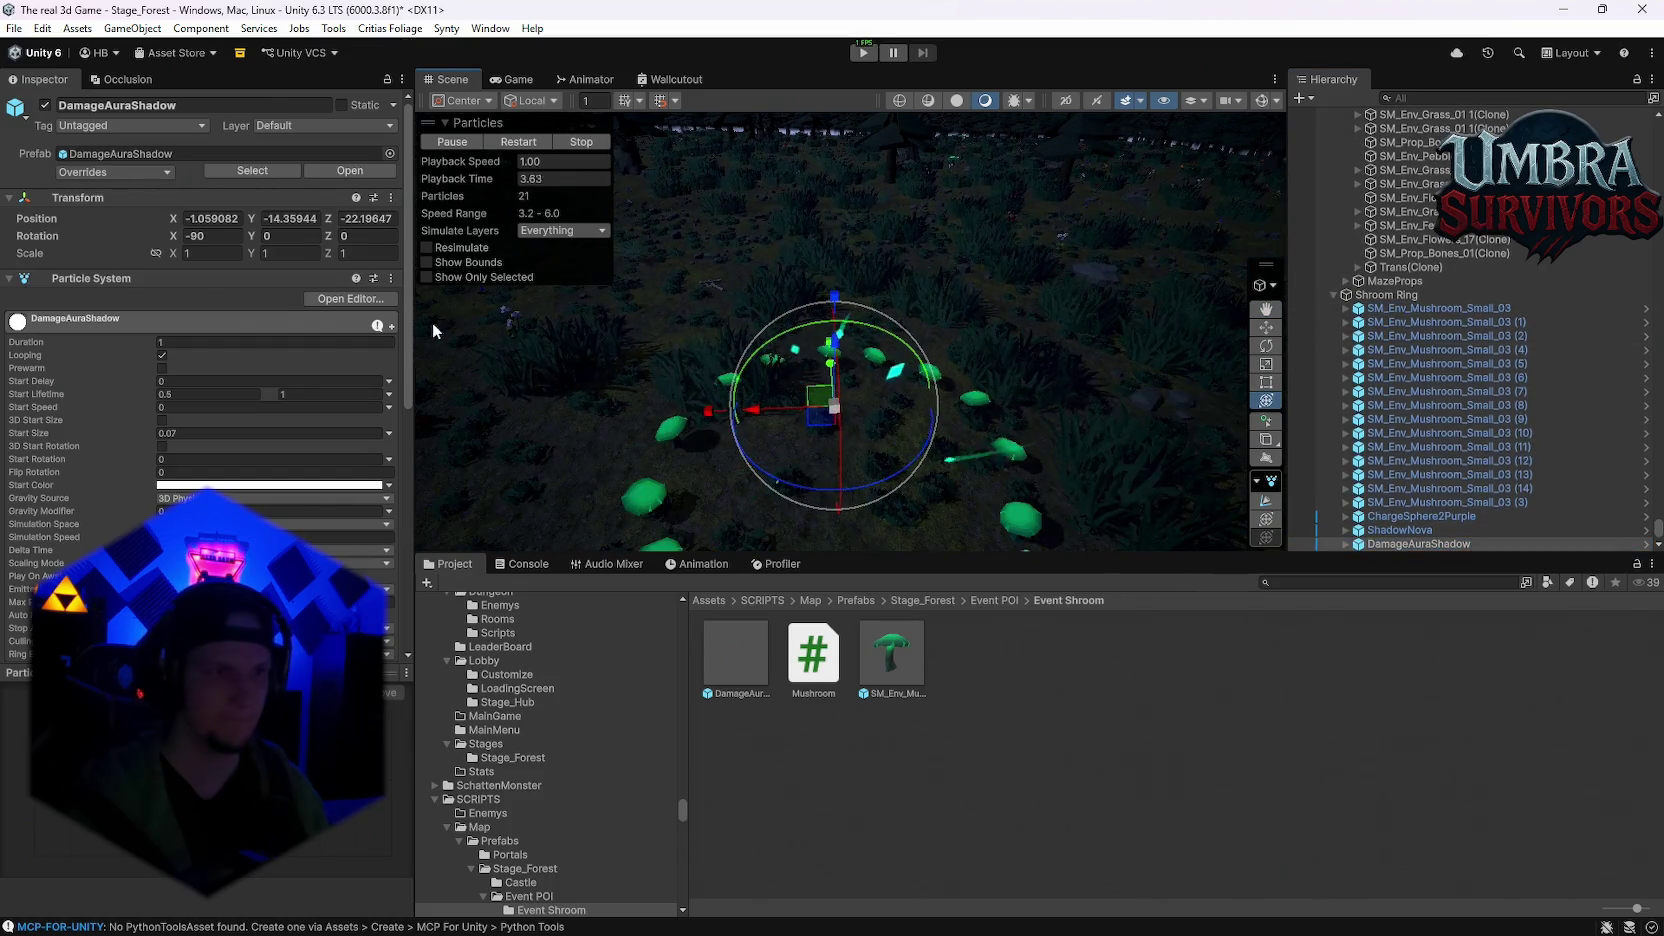
Step: Set the DamageAuraShadow position to 0, 0, 0
click(211, 218)
text(0)
key(Tab)
text(0)
key(Tab)
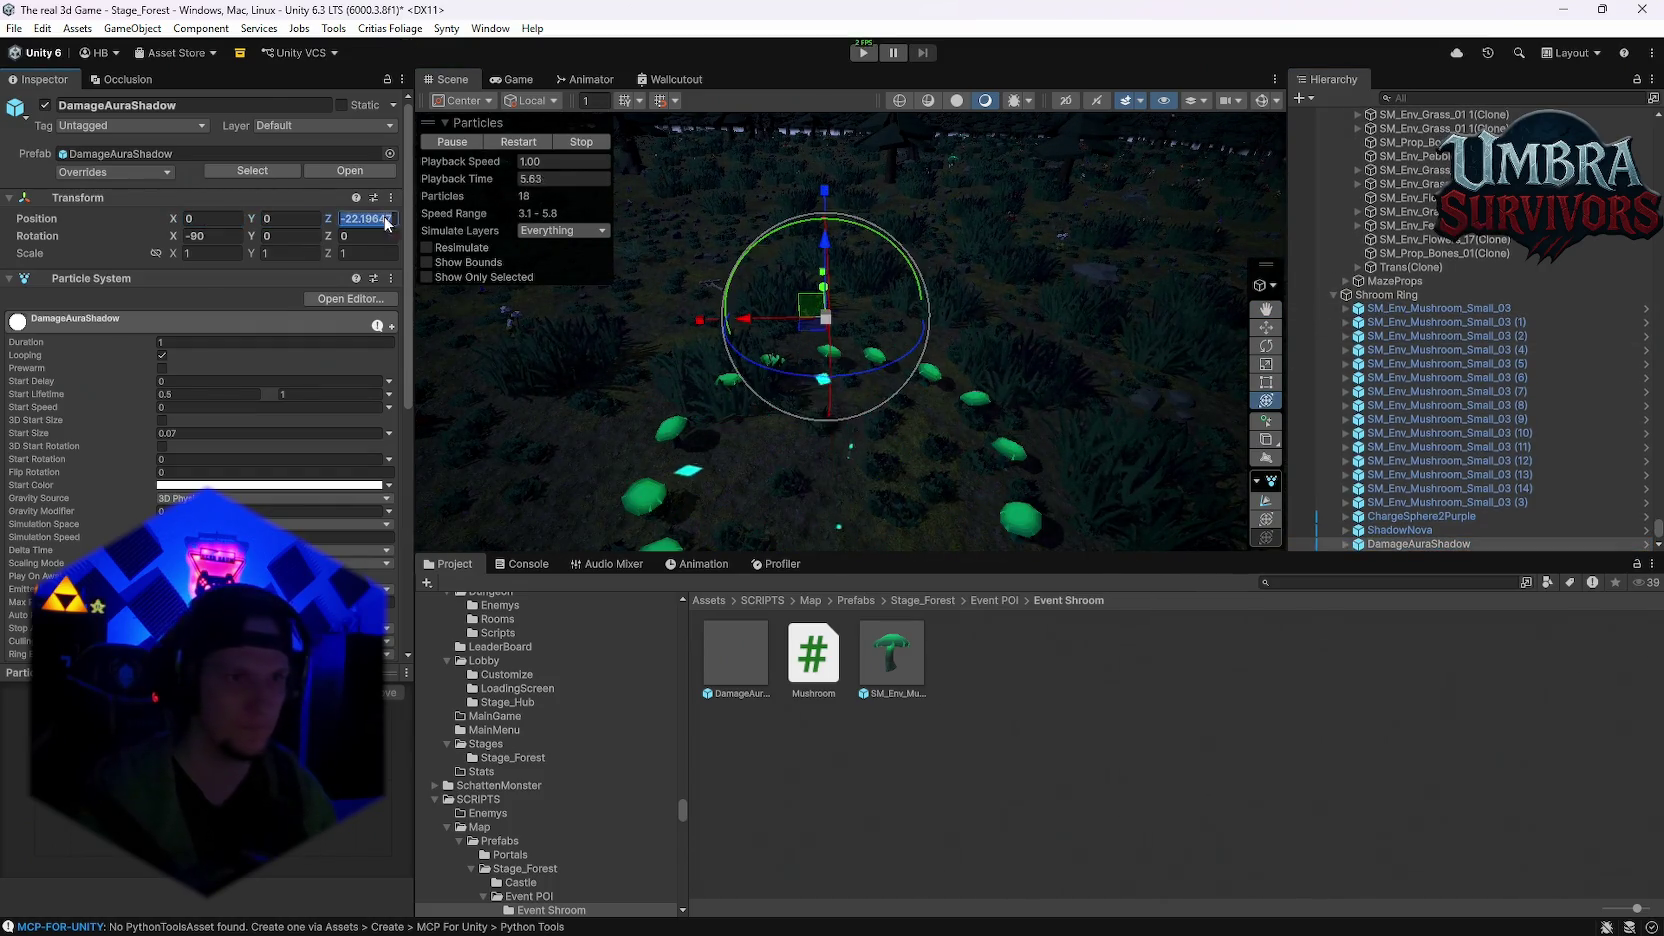
text(0)
key(Return)
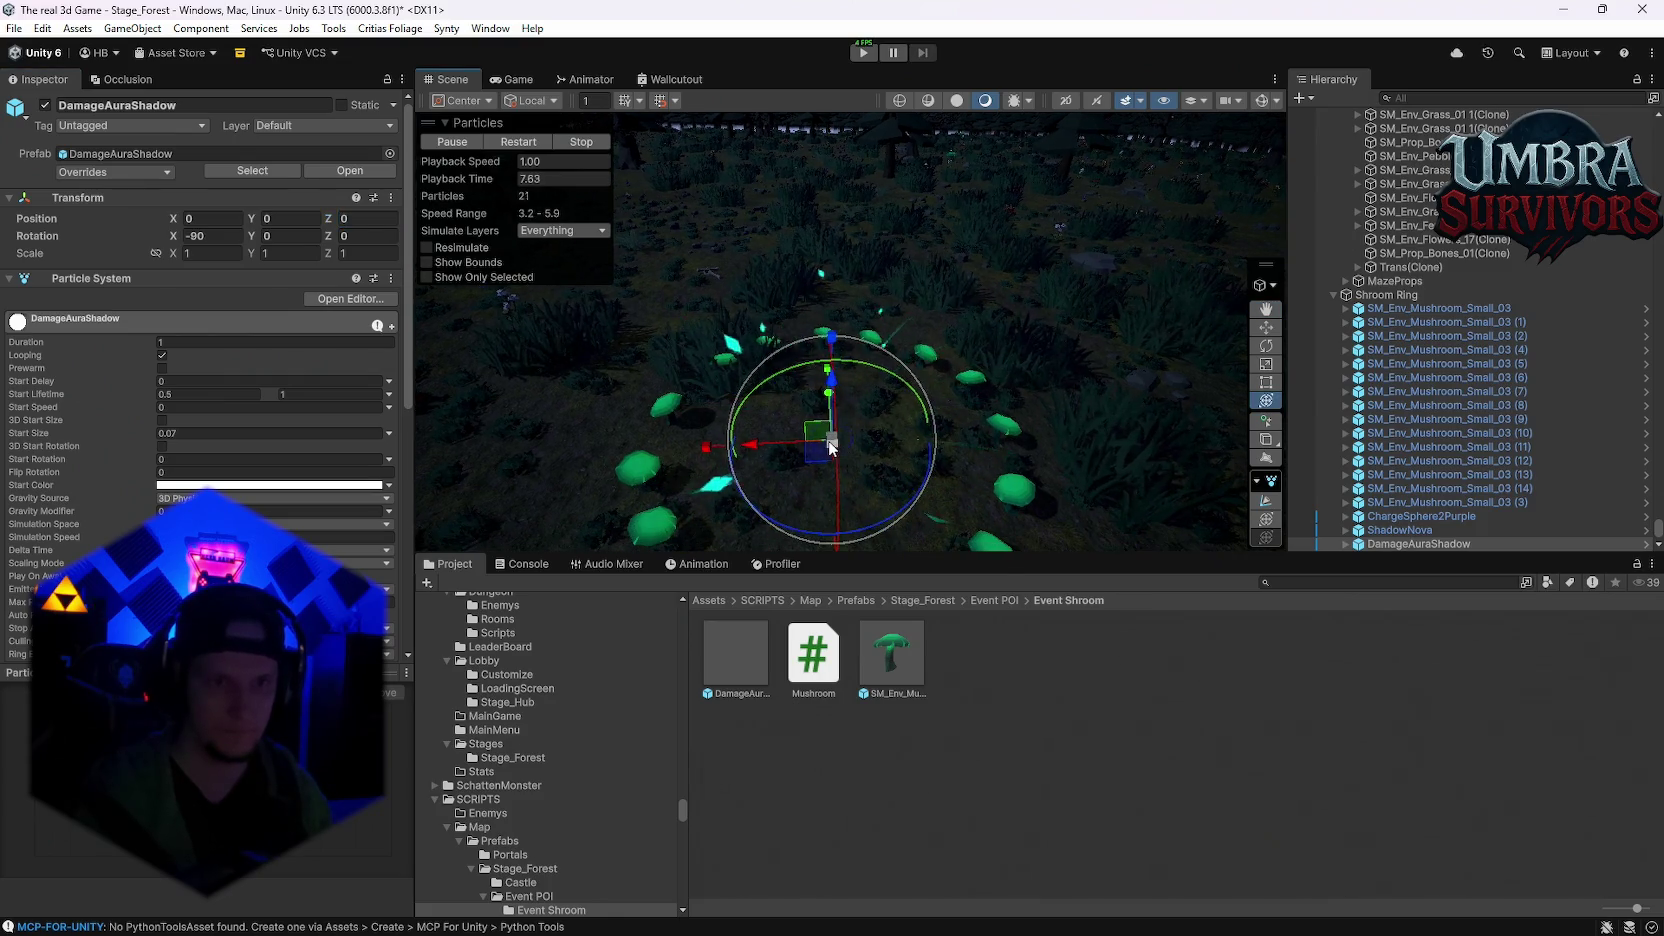
Step: Scale the aura up to about 8.77 around the ring and frame it in view
drag(829, 447, 993, 424)
mouse_move(1476, 384)
mouse_down()
mouse_move(1524, 384)
mouse_move(1495, 394)
mouse_up()
key(f)
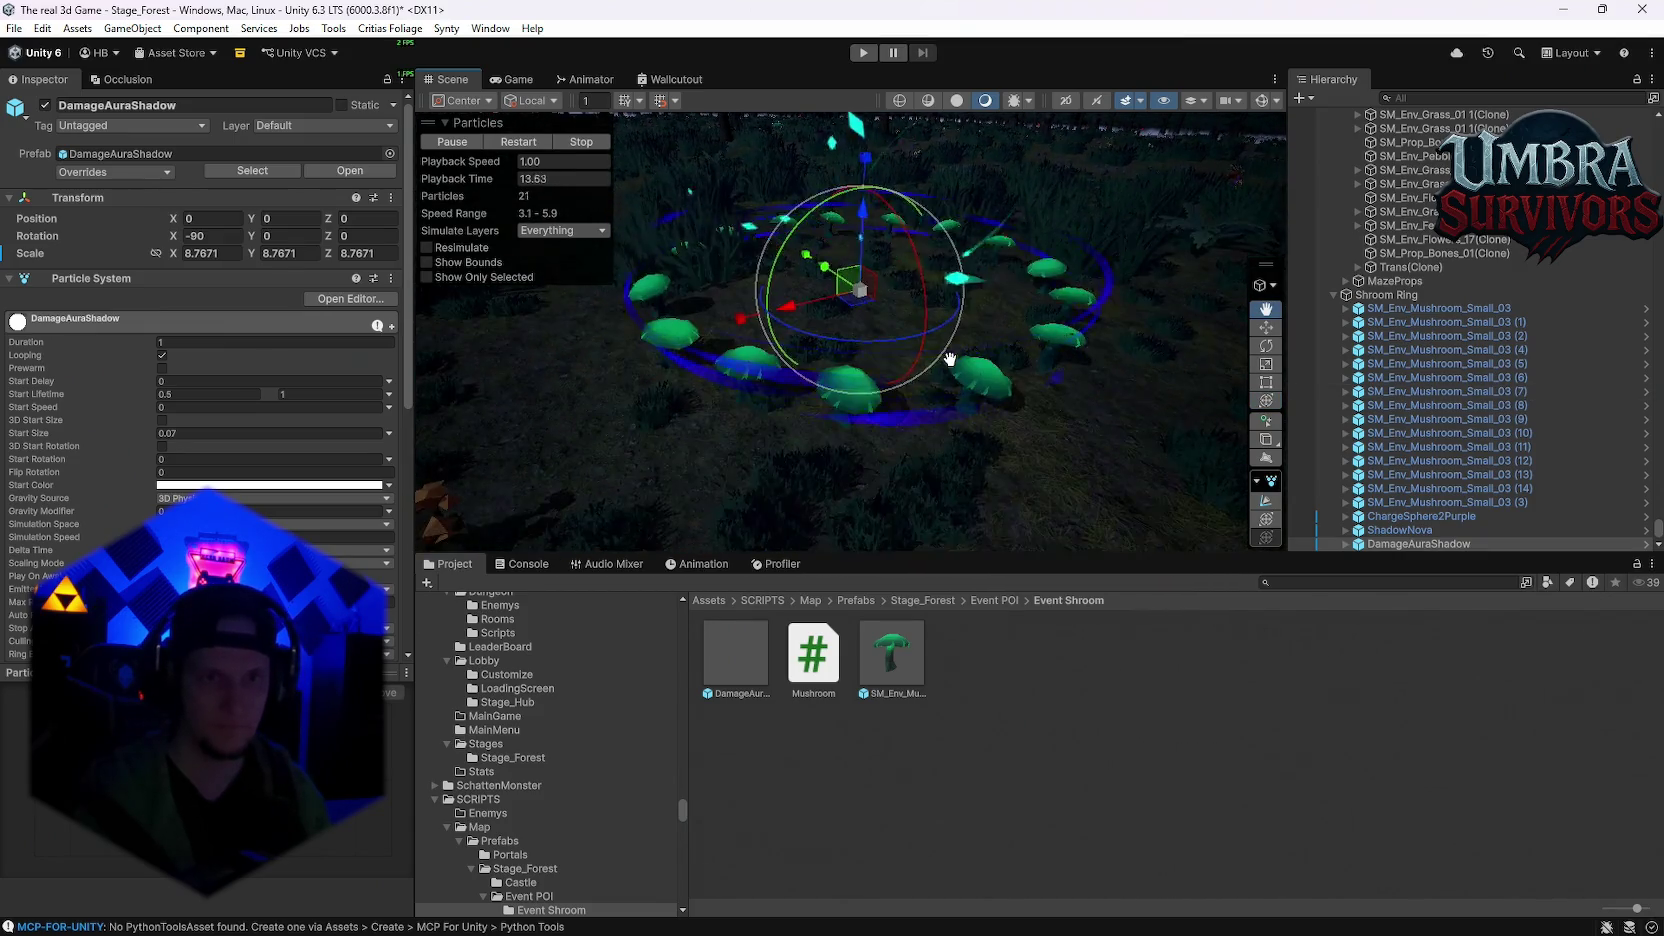
scroll(74, 508, down, 5)
scroll(74, 508, down, 3)
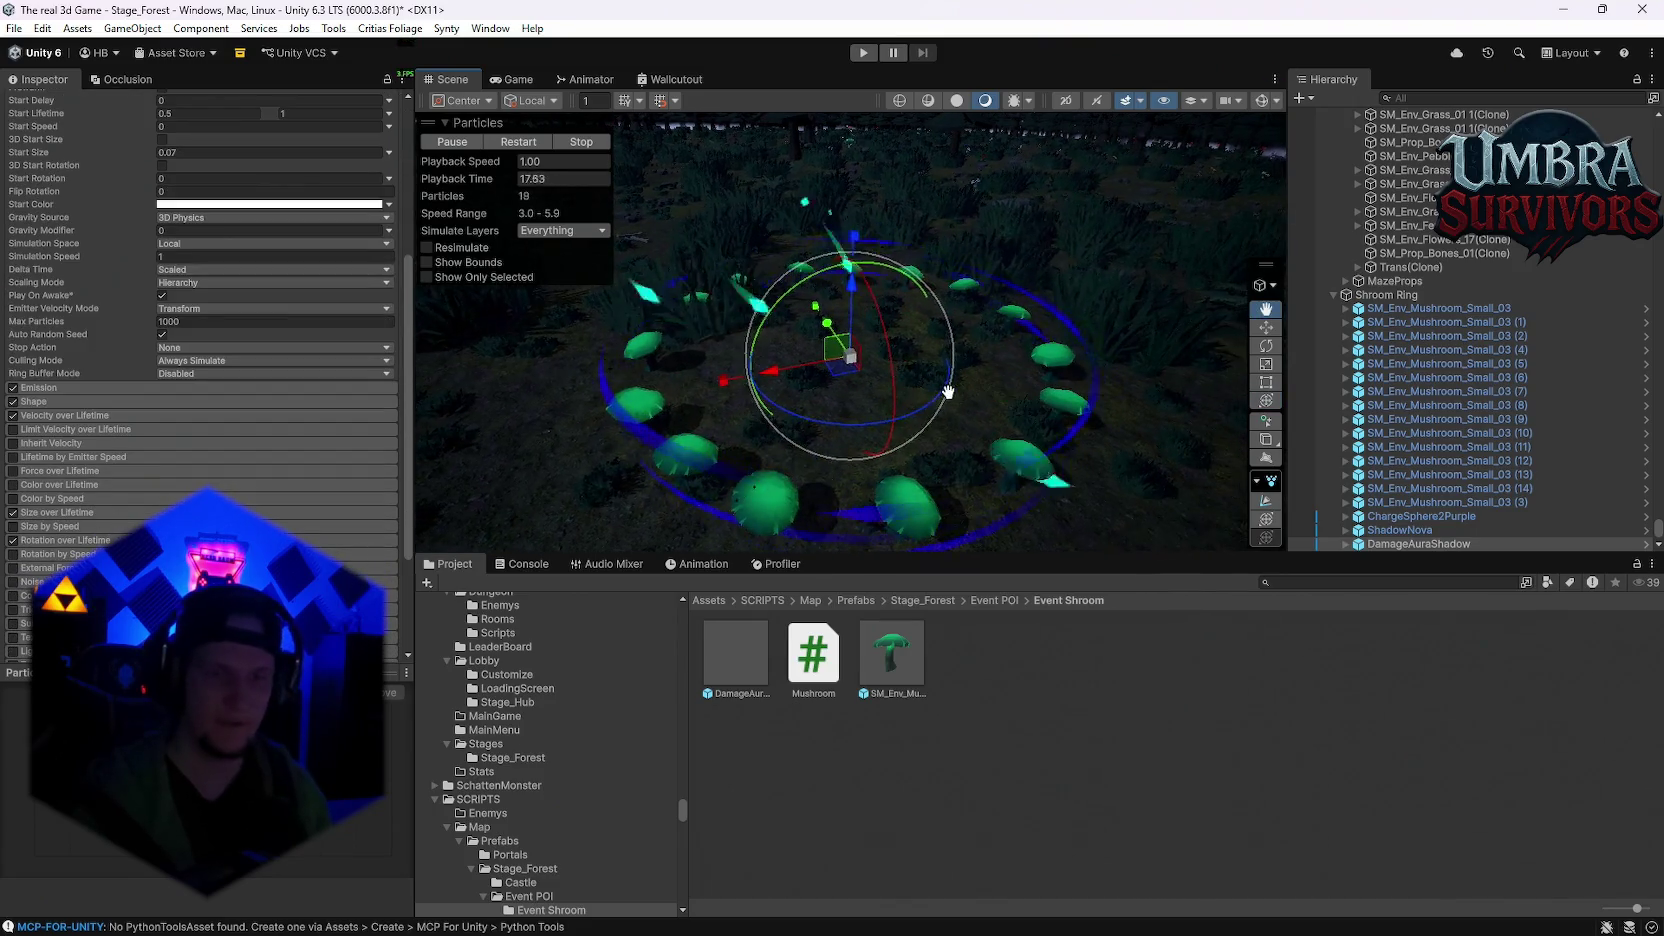
click(1420, 516)
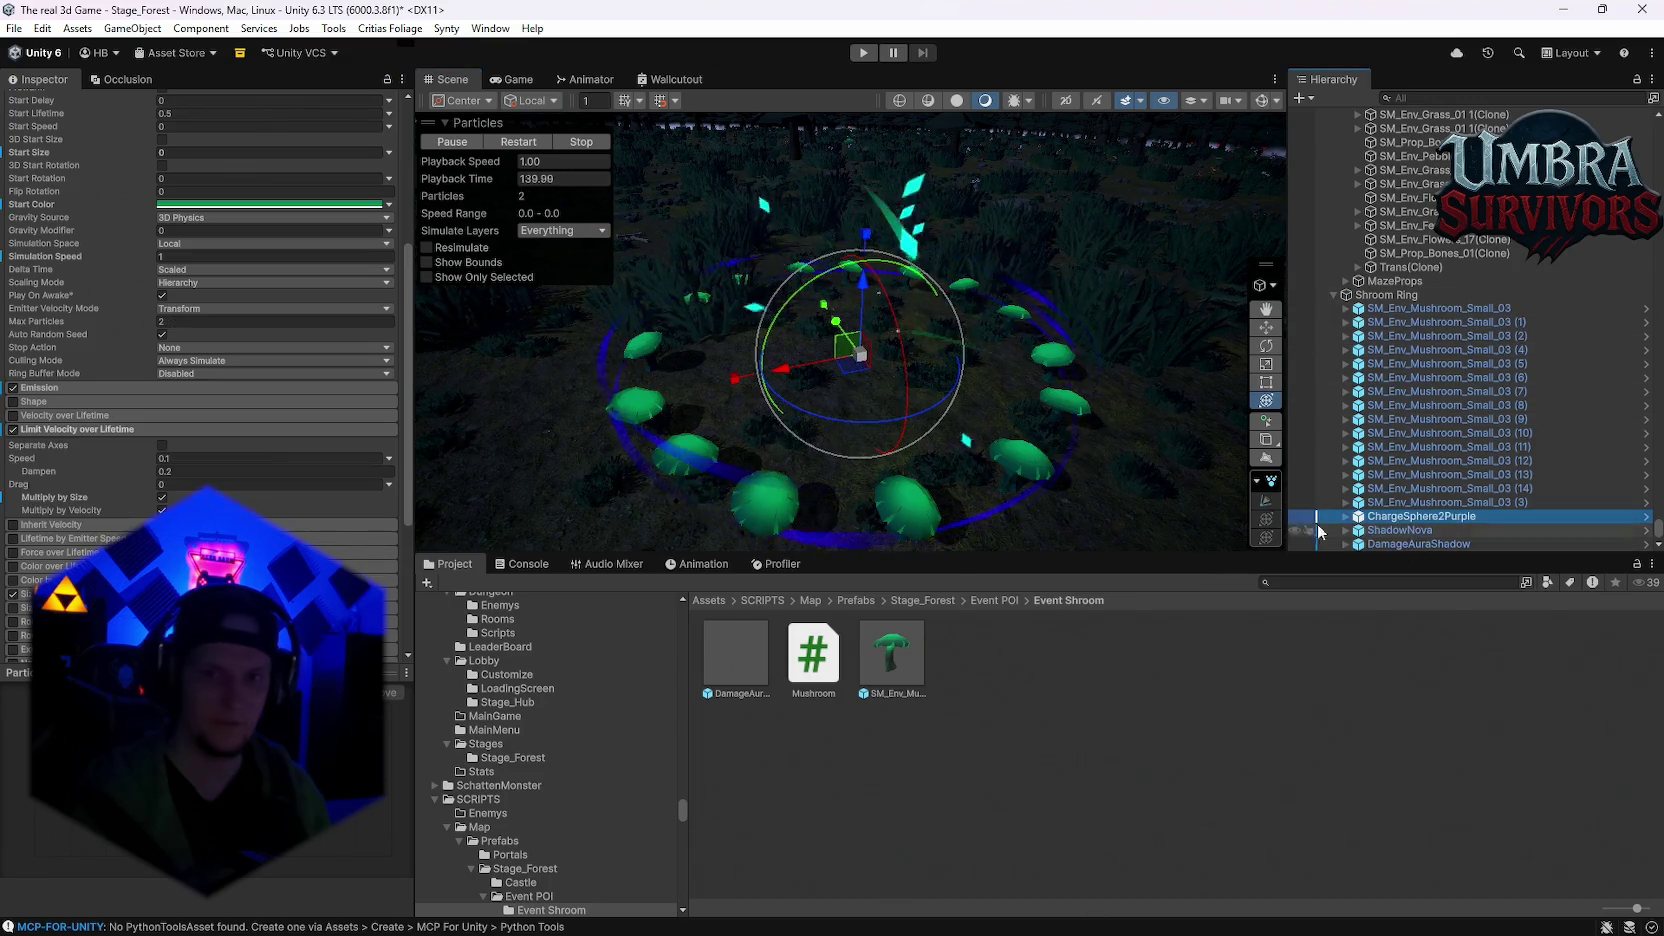
Step: Expand ChargeSphere2Purple and select its Particles child in the Inspector
scroll(195, 445, up, 3)
scroll(56, 342, up, 2)
scroll(56, 342, down, 6)
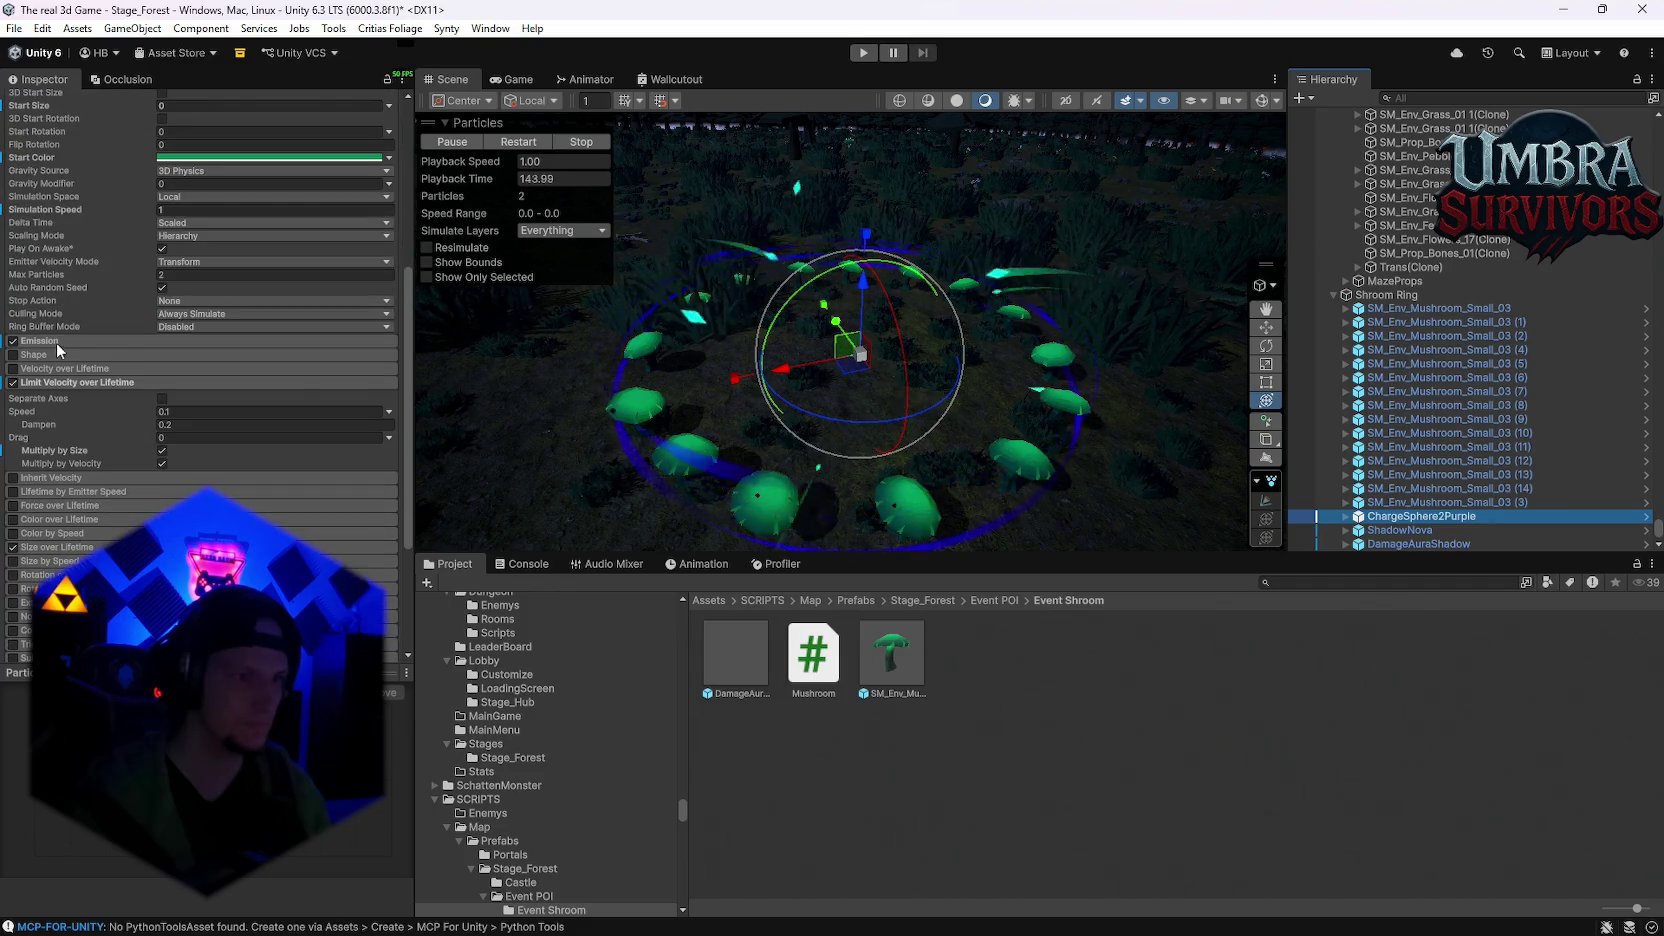
scroll(100, 475, down, 2)
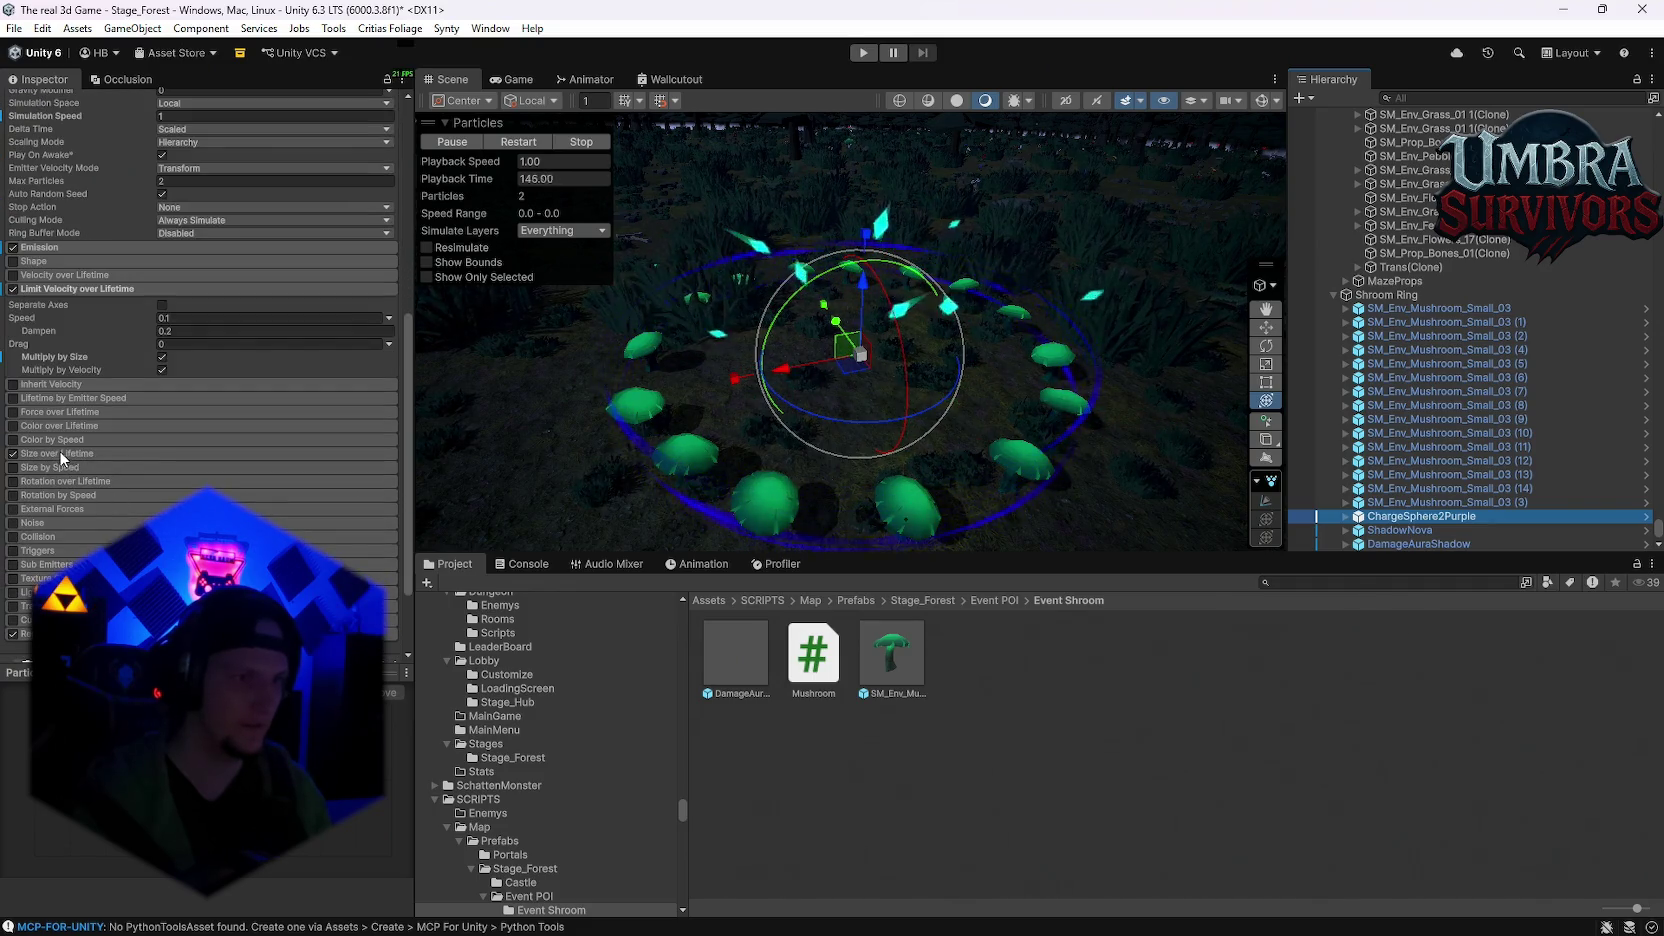
scroll(224, 462, up, 7)
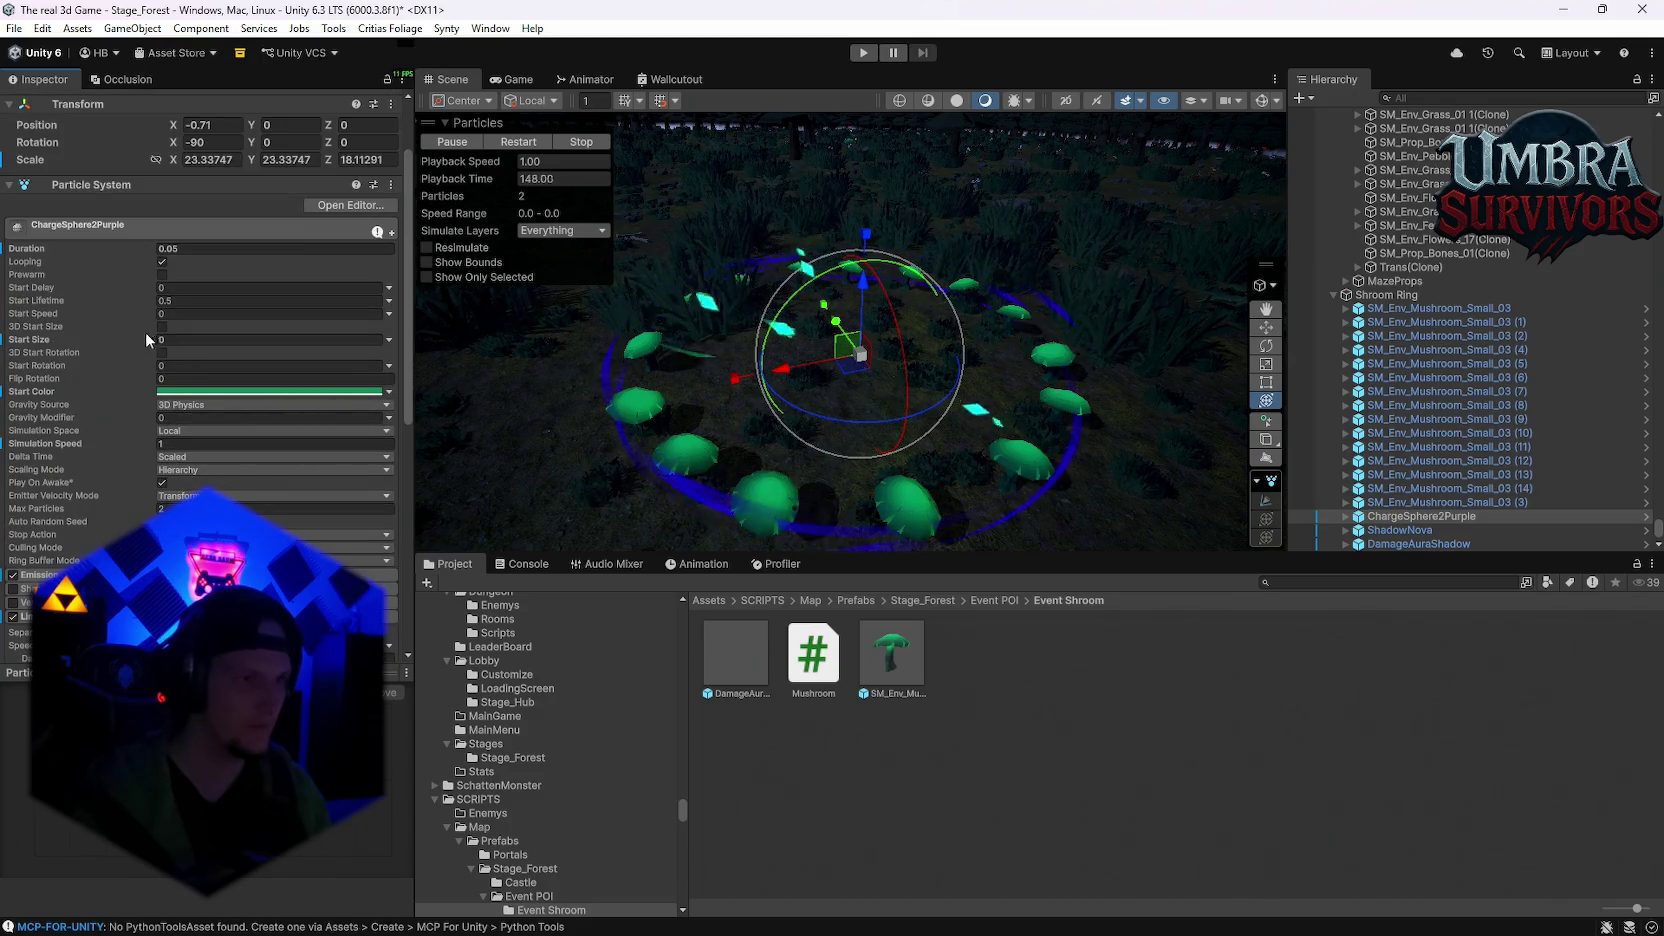
click(1346, 516)
click(1400, 516)
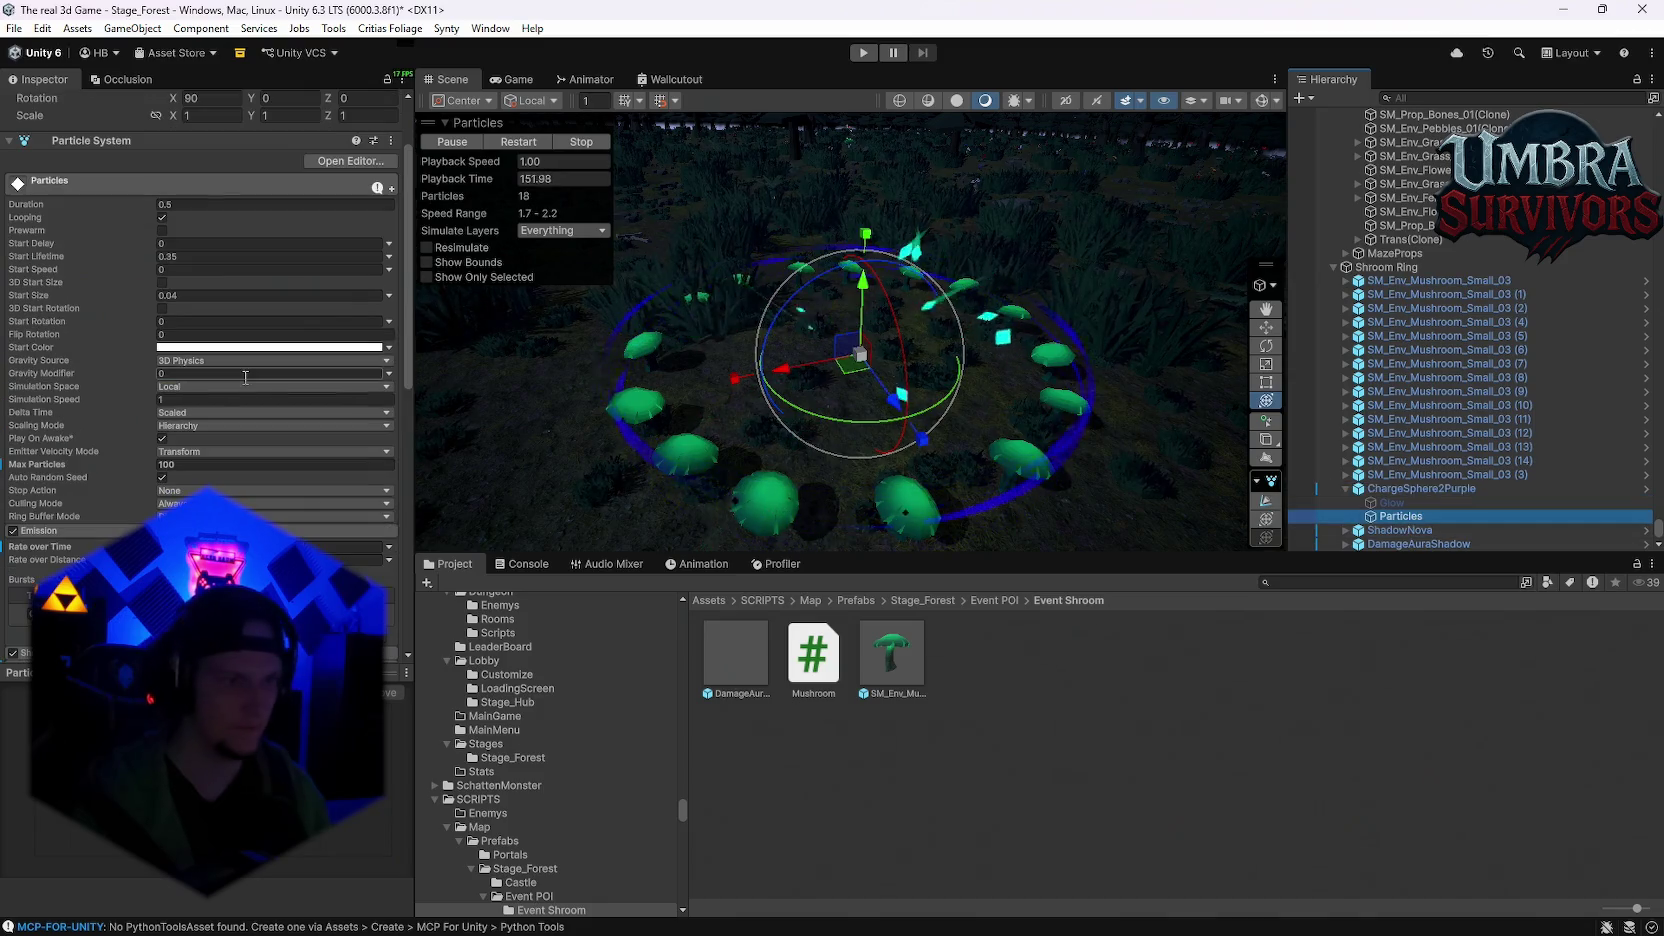
scroll(211, 429, down, 3)
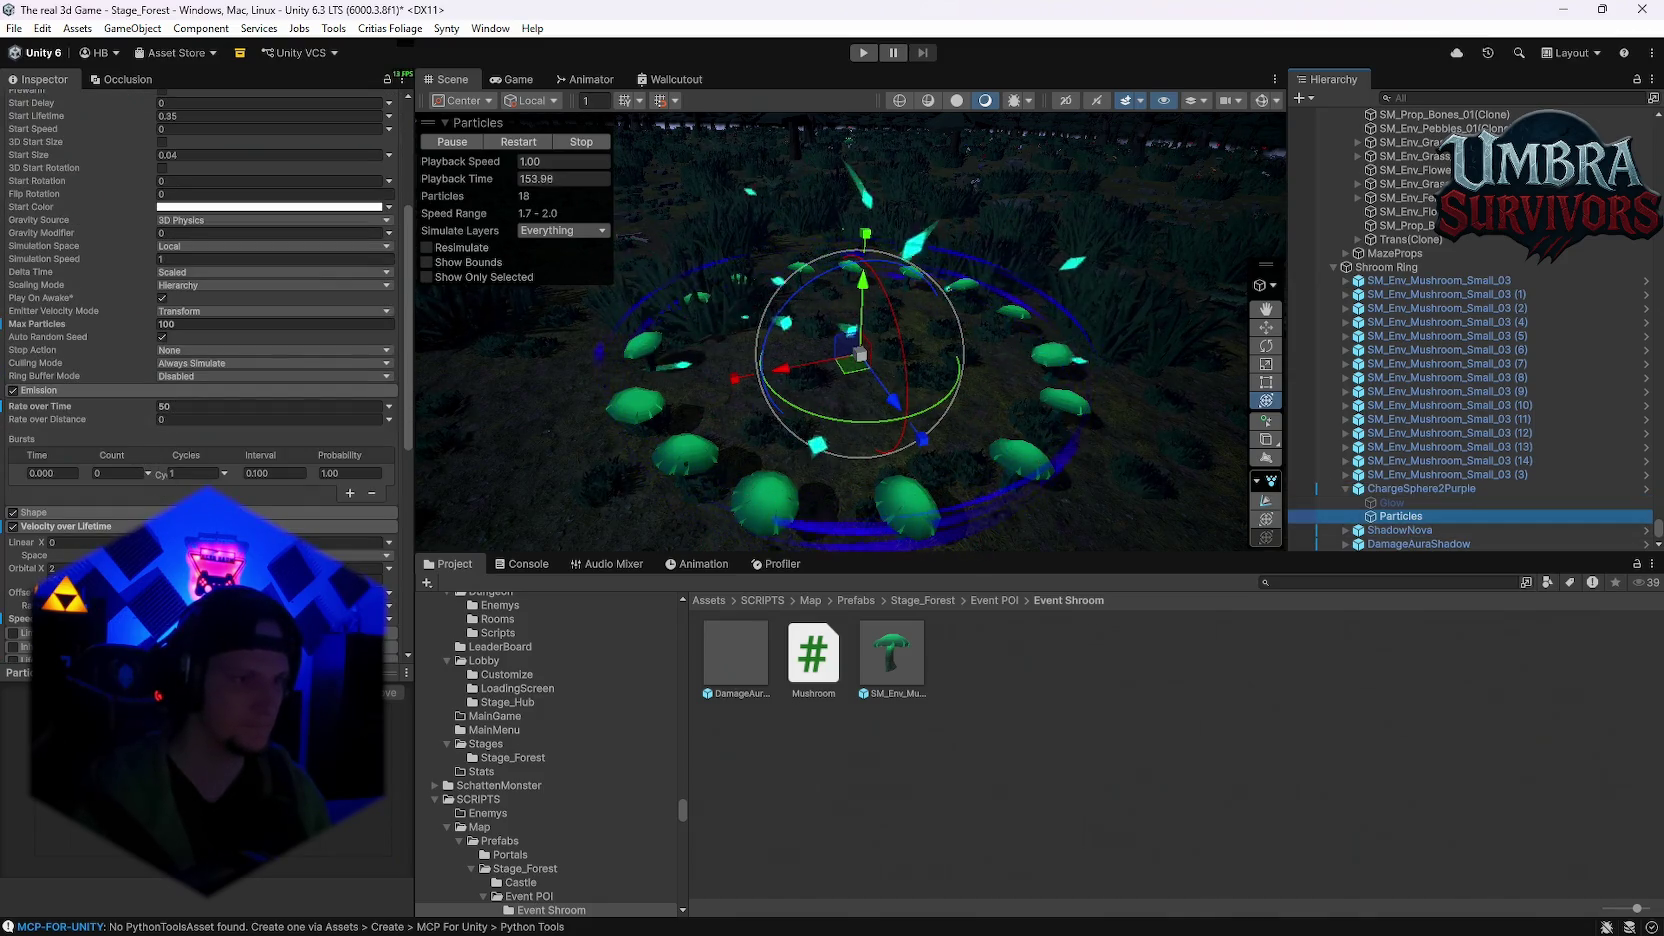
click(69, 514)
scroll(192, 418, up, 4)
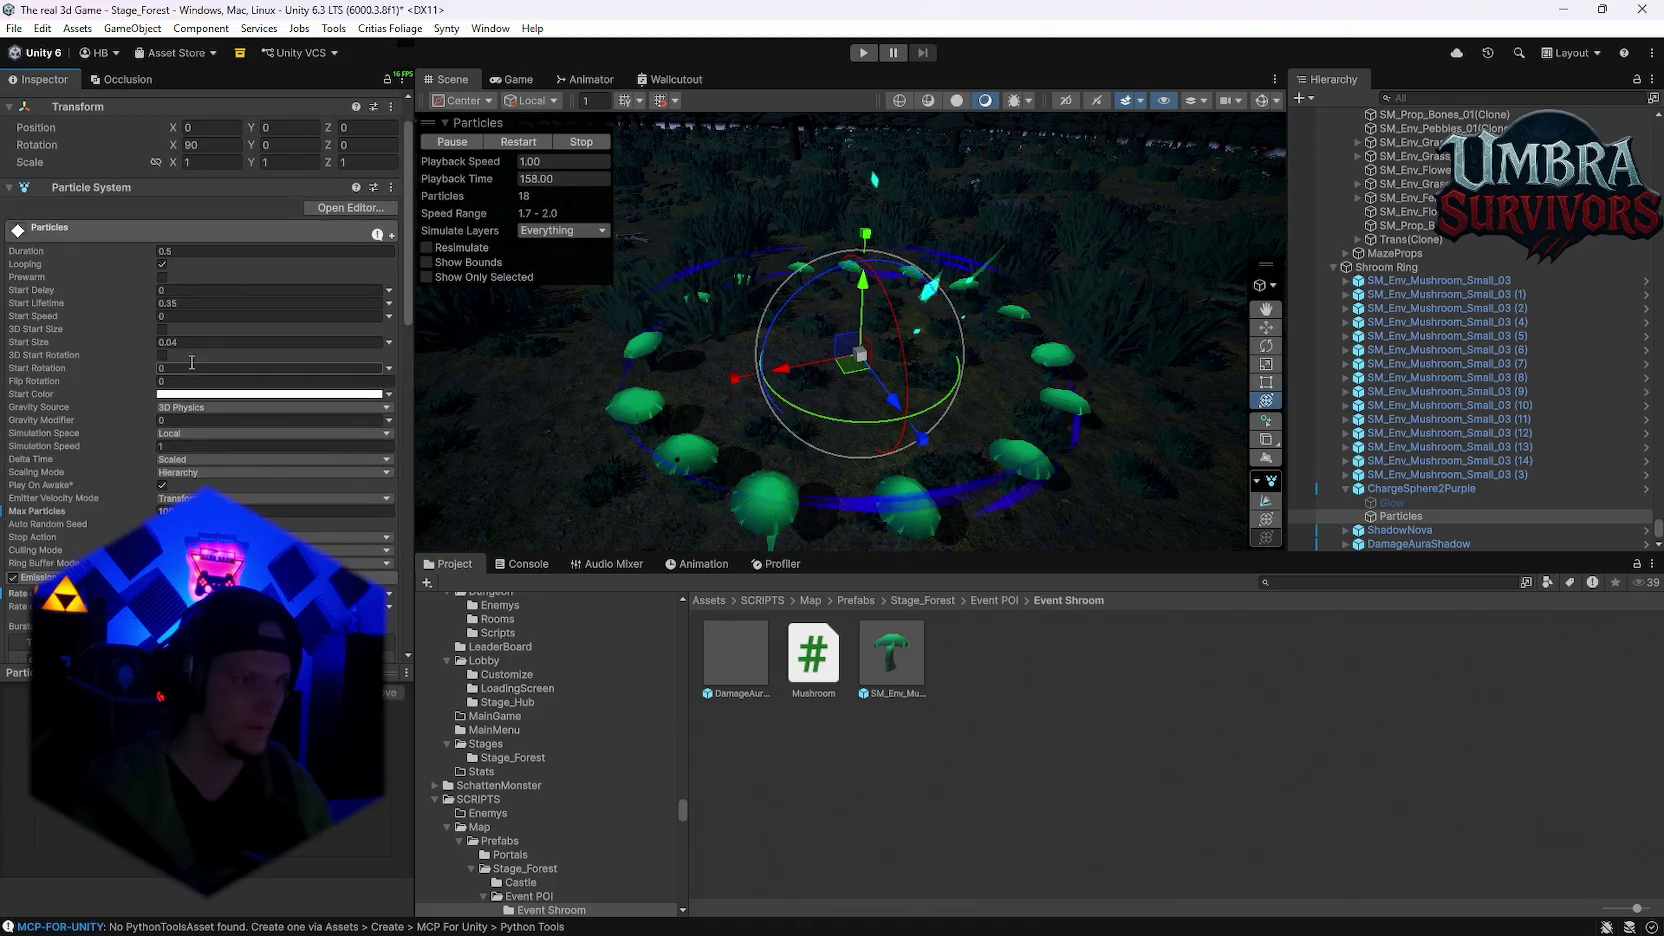
Step: Change the Particles start size from 0.04 to 0.01
click(184, 342)
text(0.02)
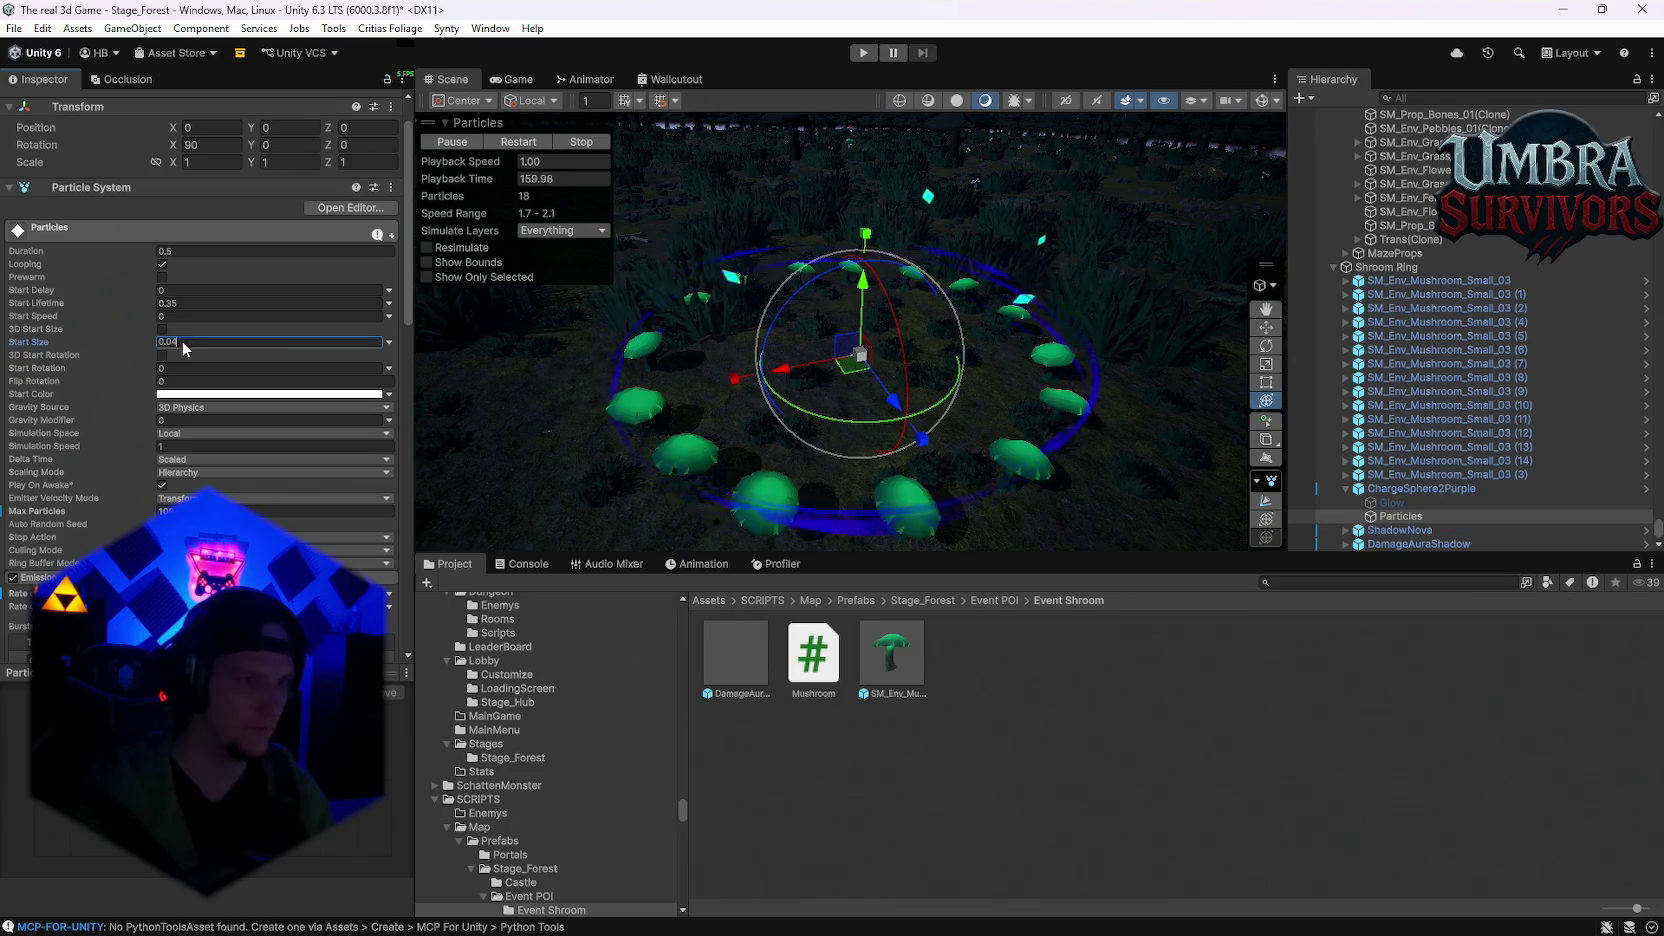
key(BackSpace)
text(1)
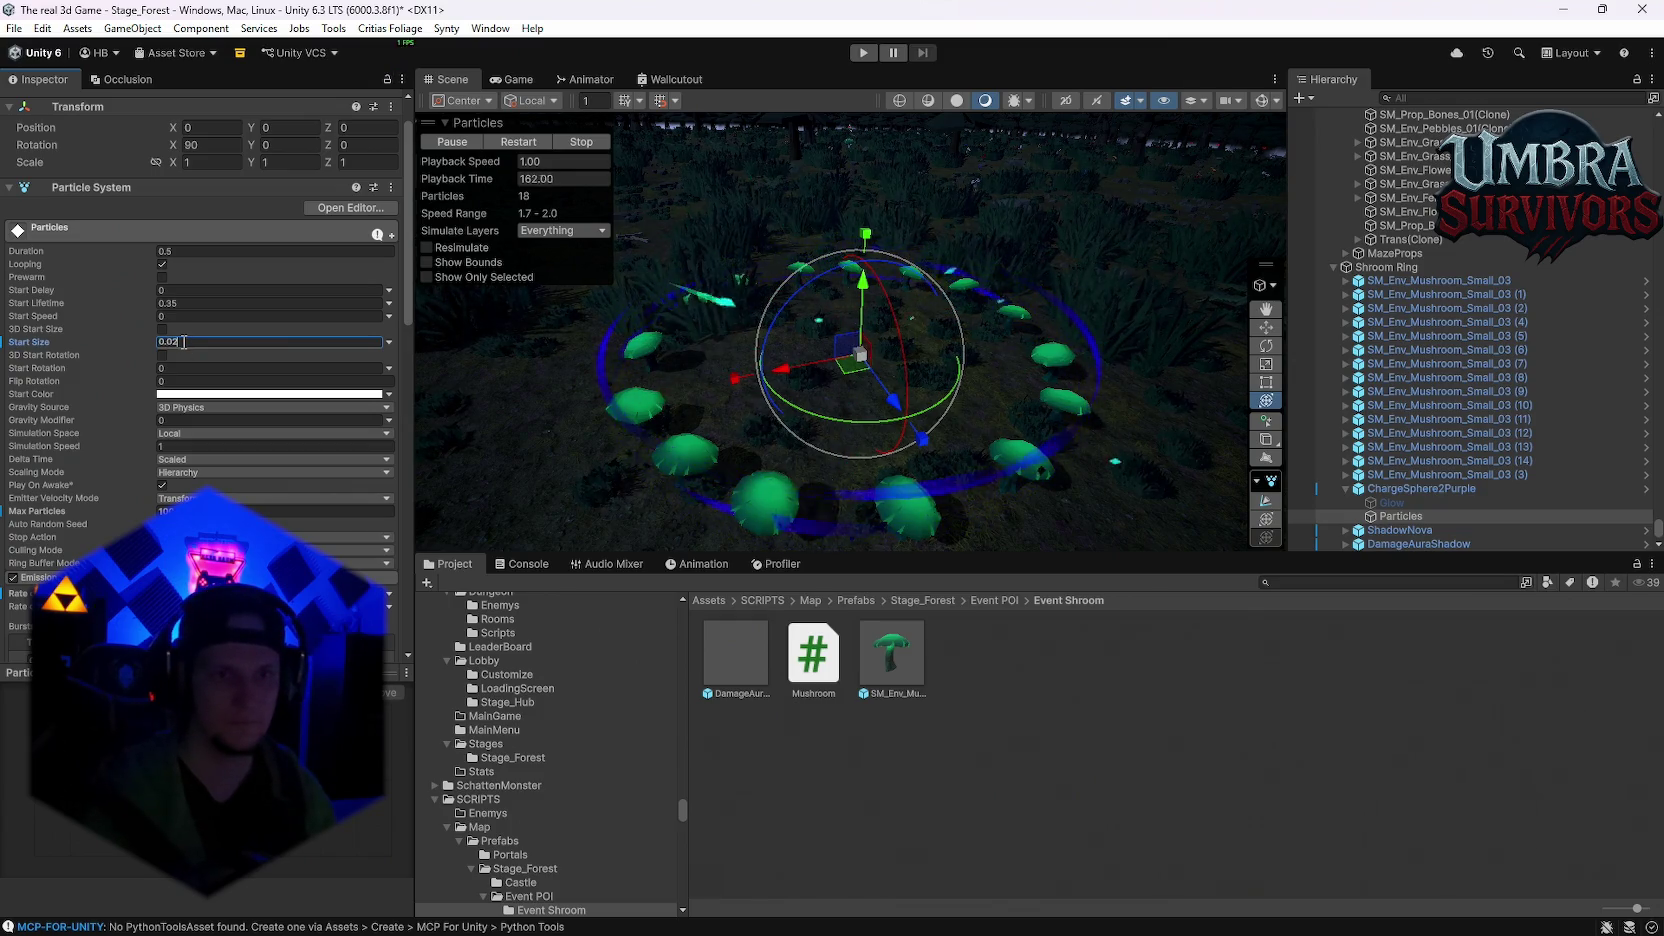
mouse_move(1010, 340)
mouse_down()
mouse_move(924, 220)
mouse_move(978, 306)
mouse_move(965, 303)
mouse_up()
click(924, 220)
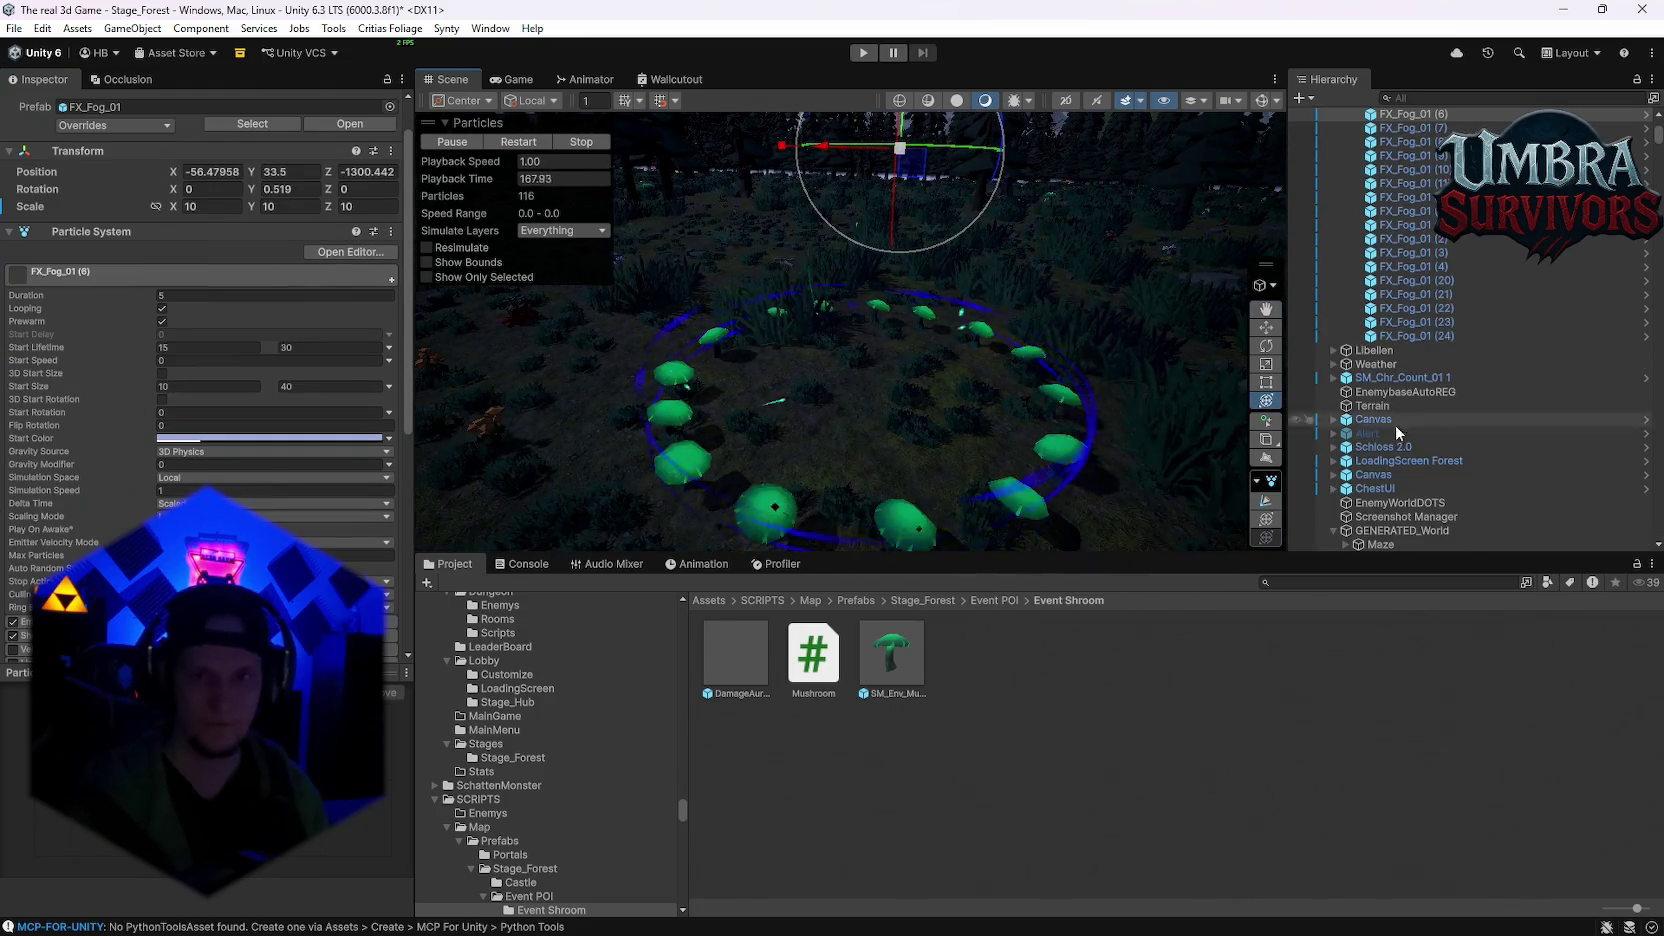
Step: Select DamageAuraShadow, check its Dust child, then ping its trail material in the Project
scroll(1407, 504, down, 10)
scroll(1432, 513, up, 4)
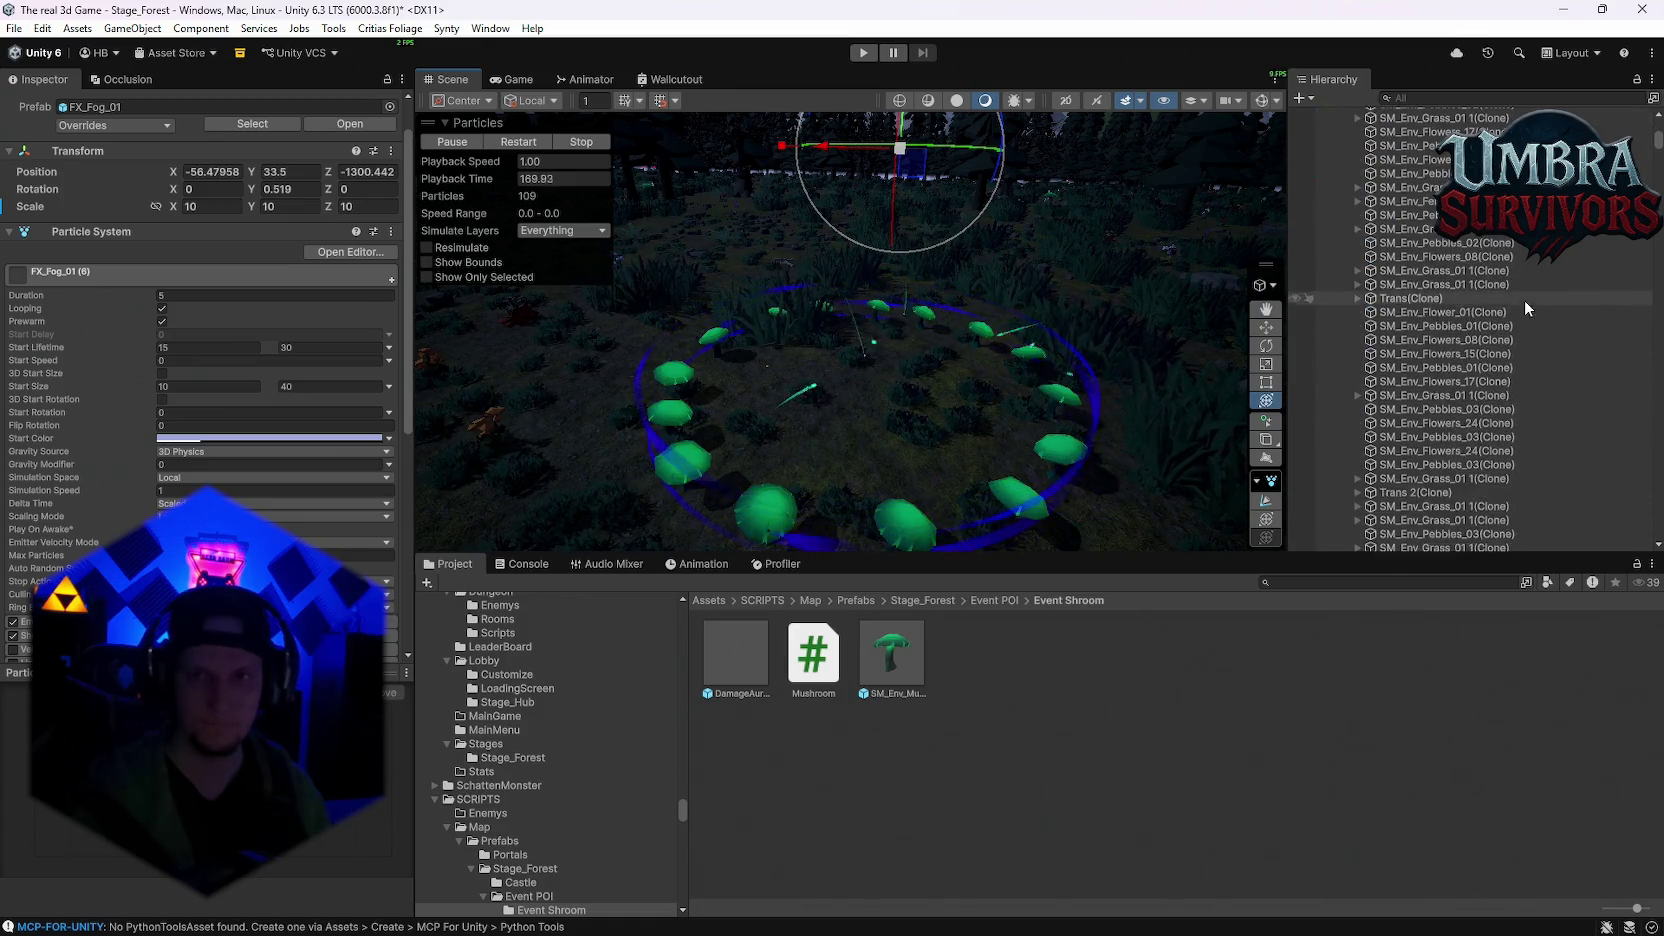
drag(1656, 146, 1625, 514)
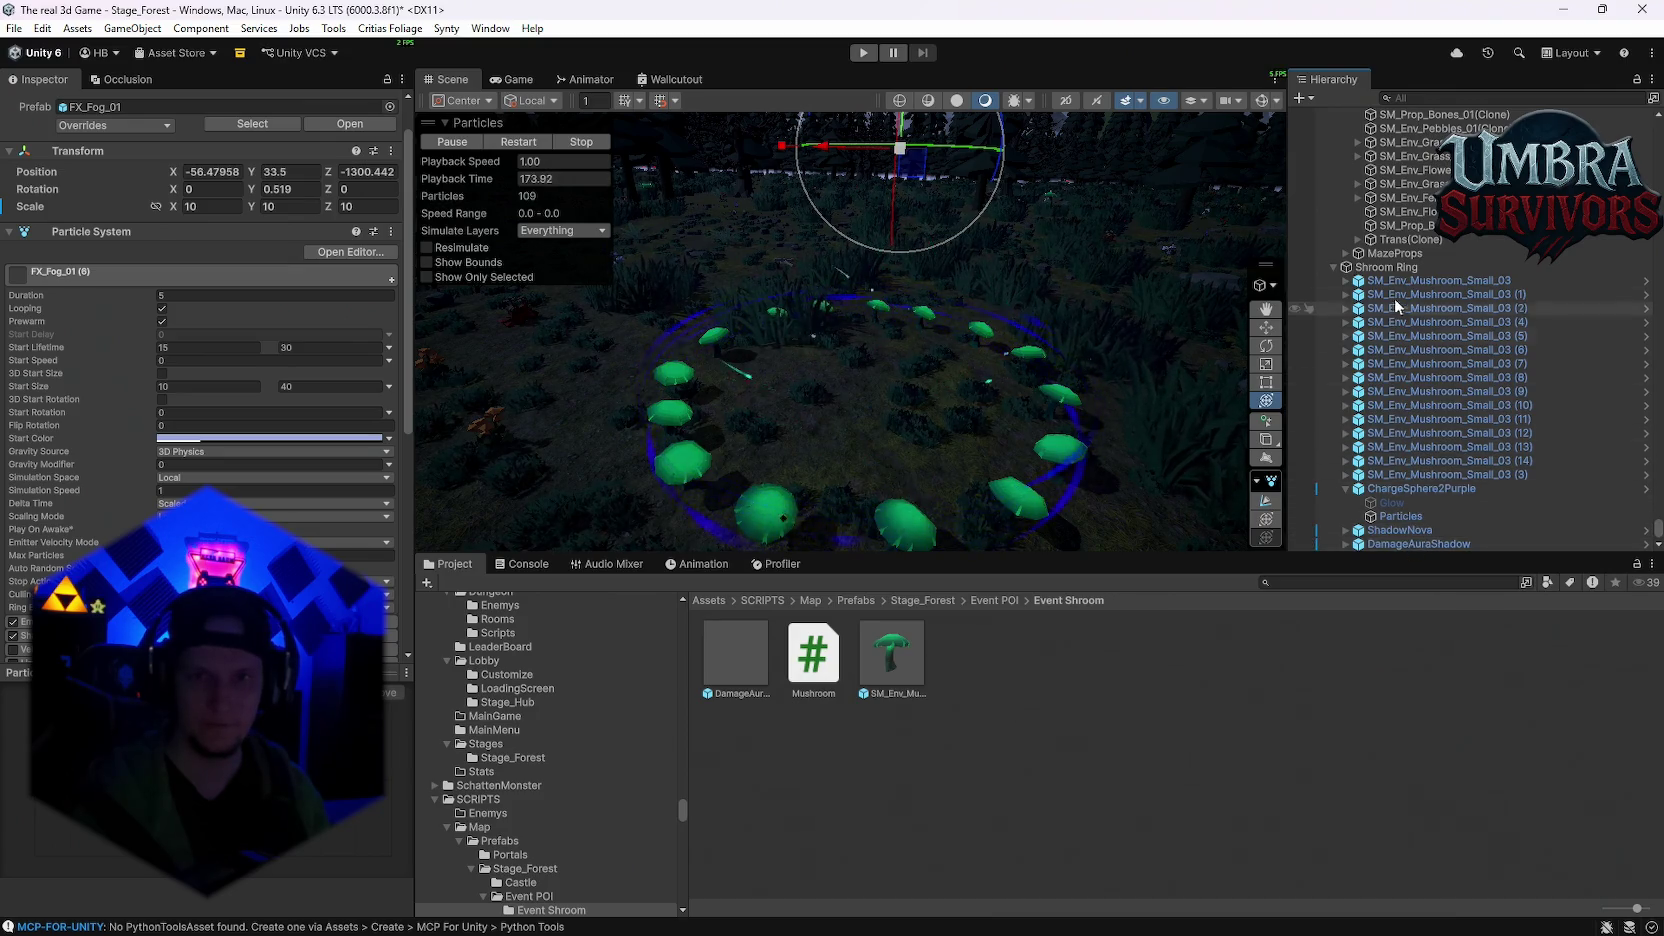
click(1410, 543)
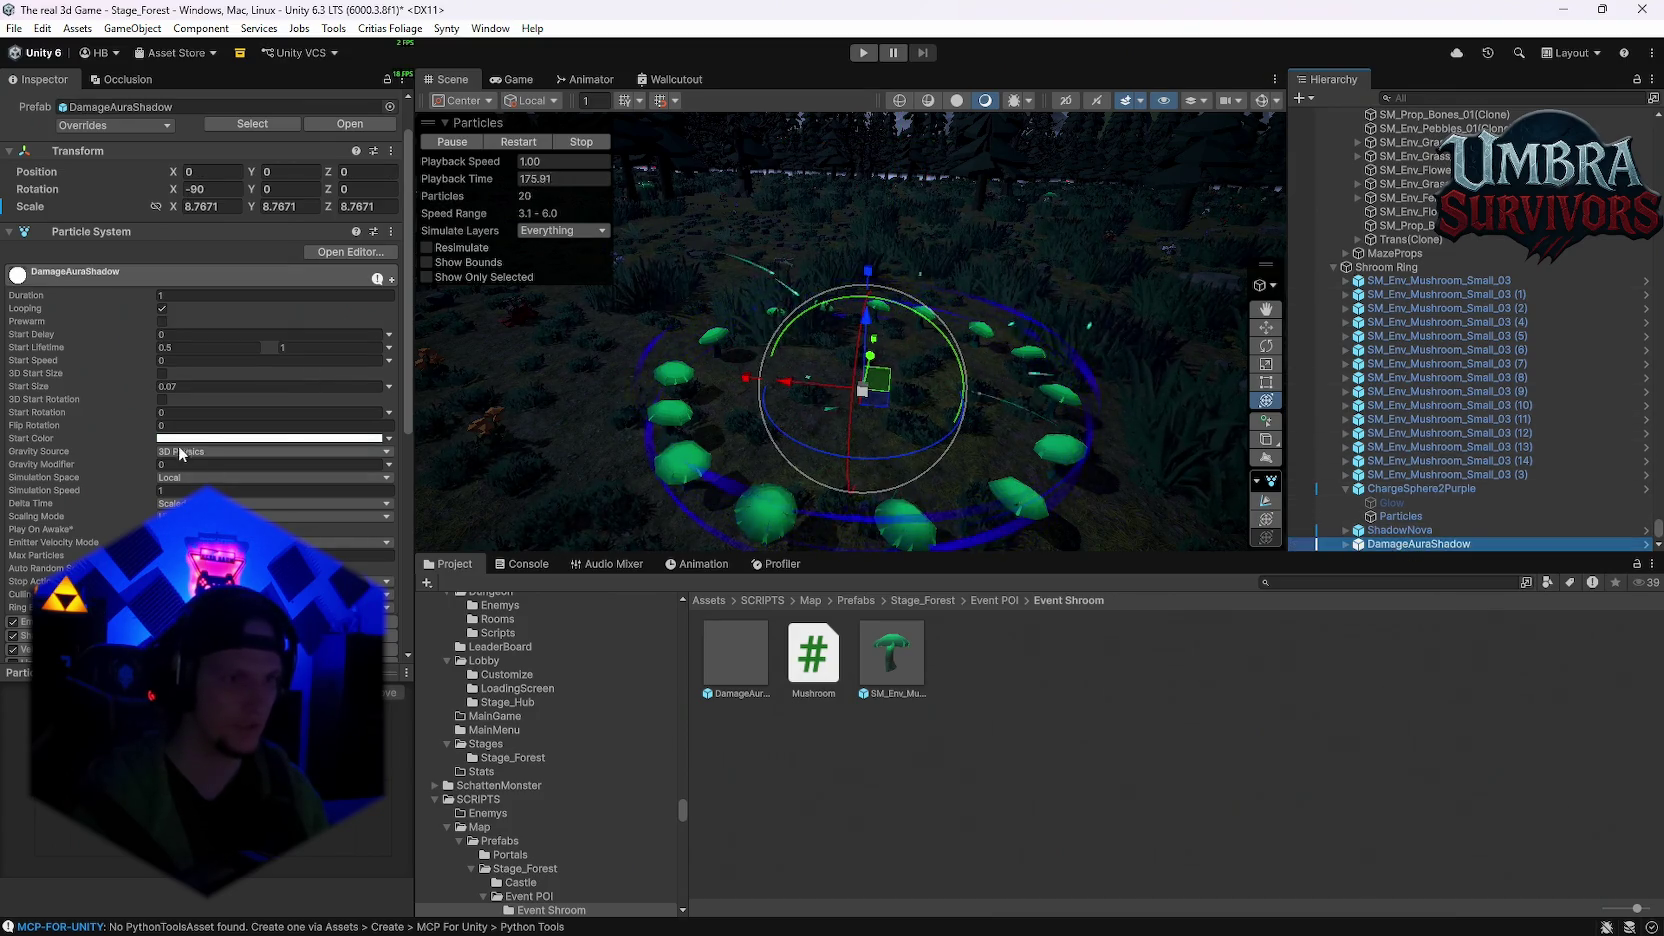
scroll(150, 480, down, 3)
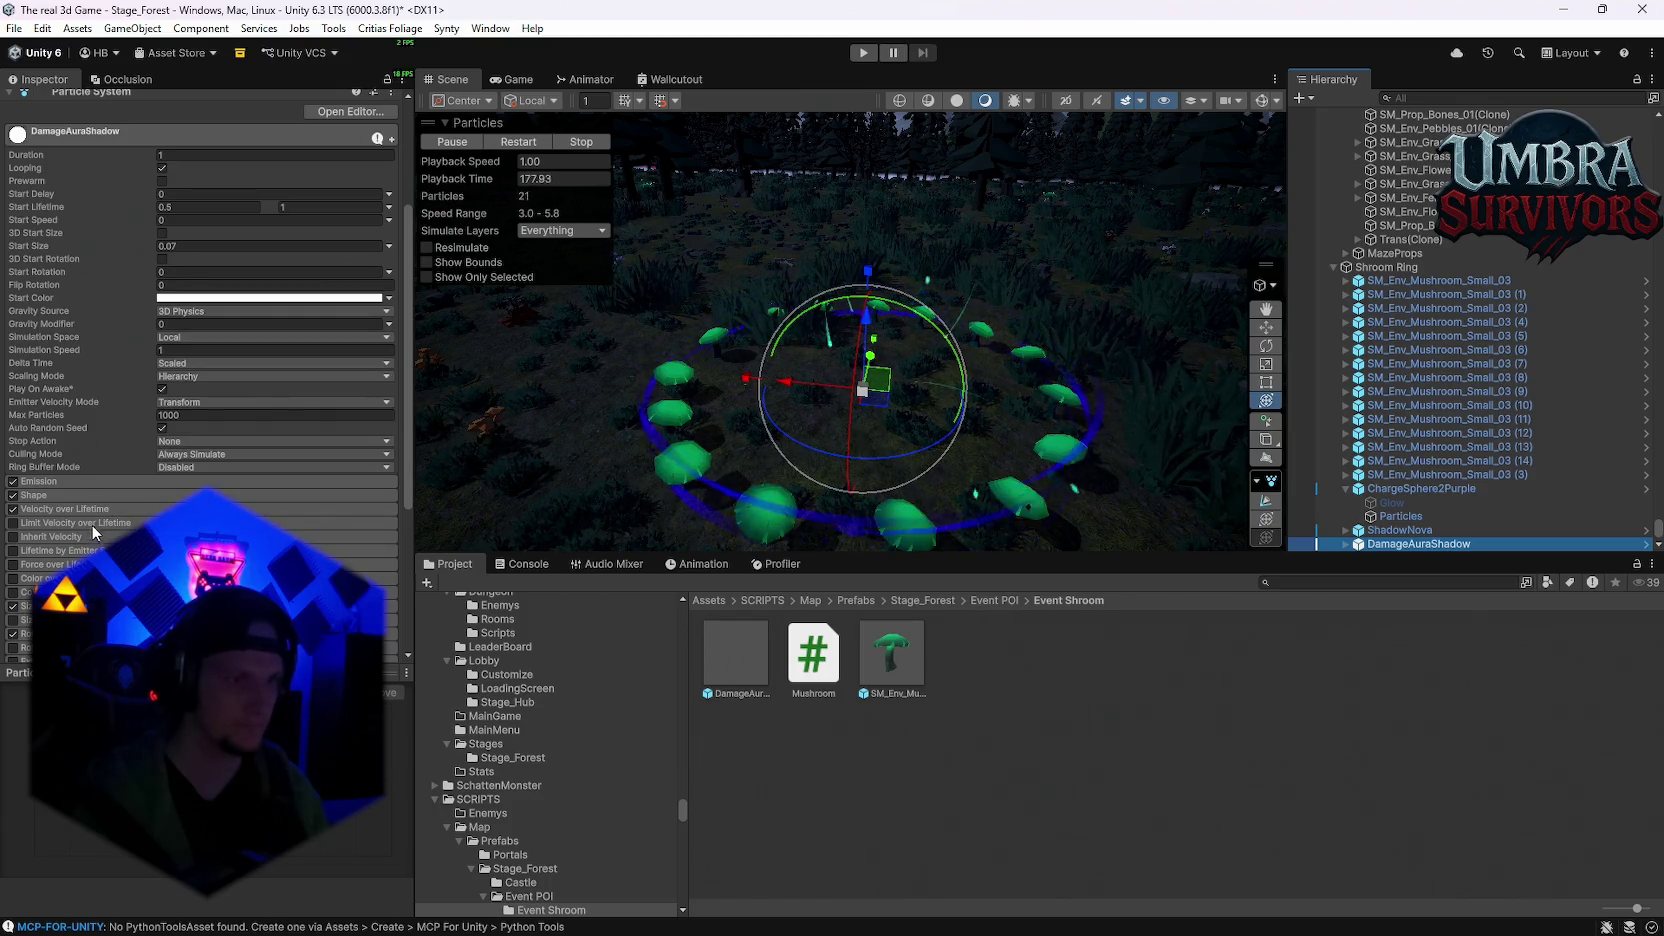
scroll(75, 500, down, 1)
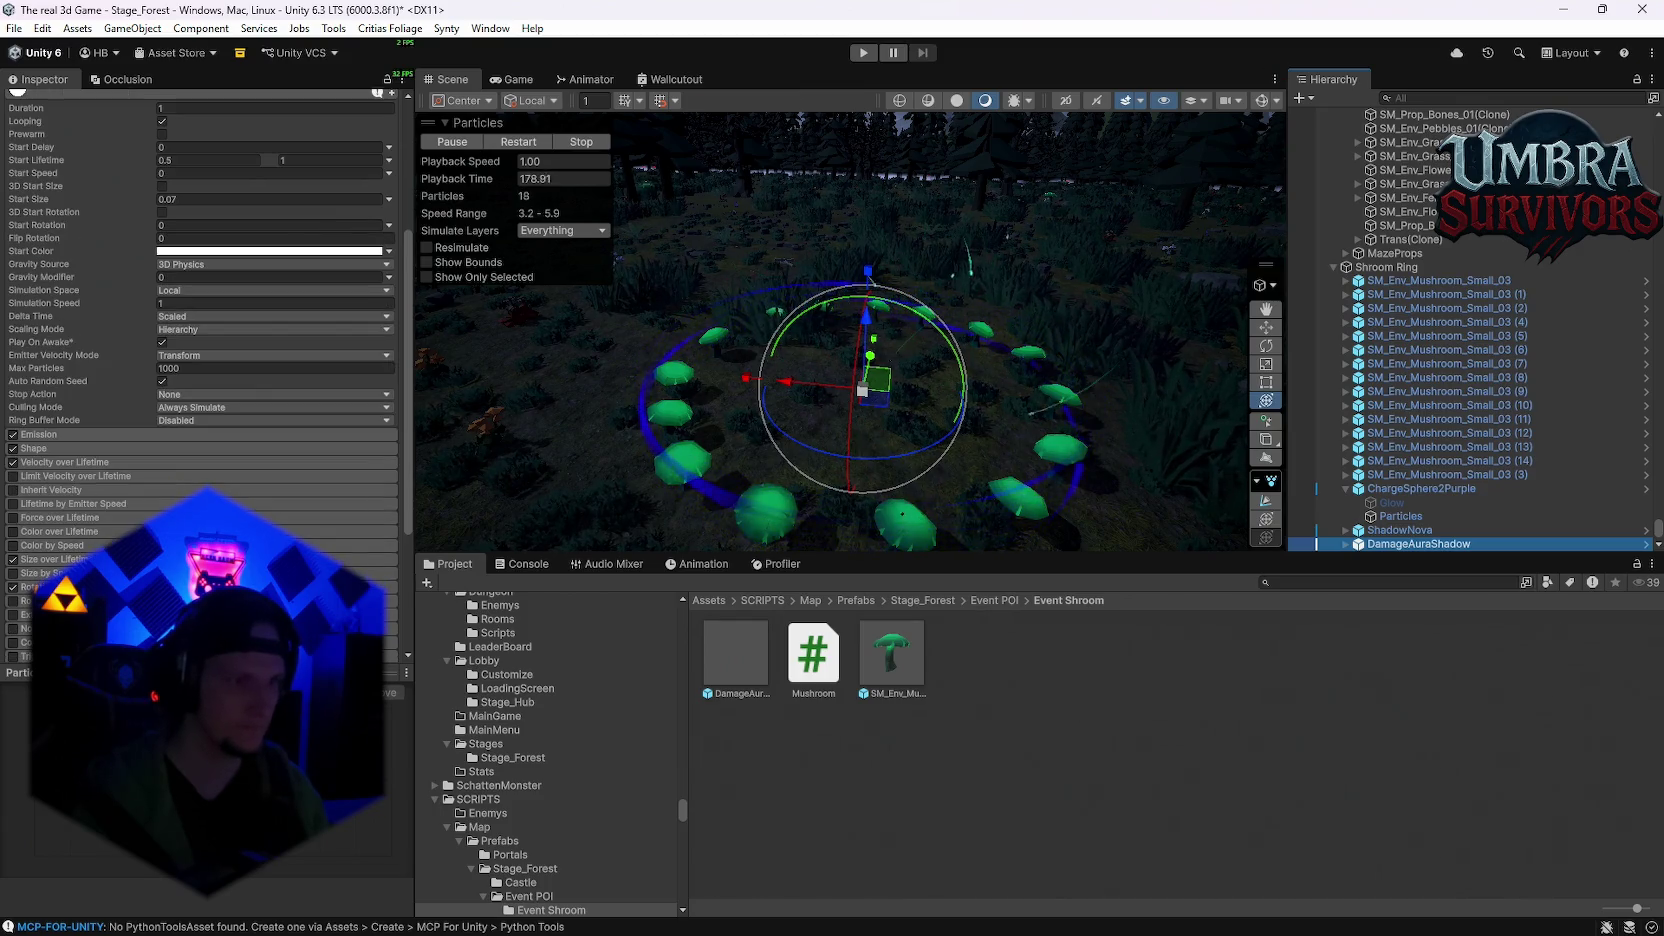
click(1346, 544)
click(1370, 545)
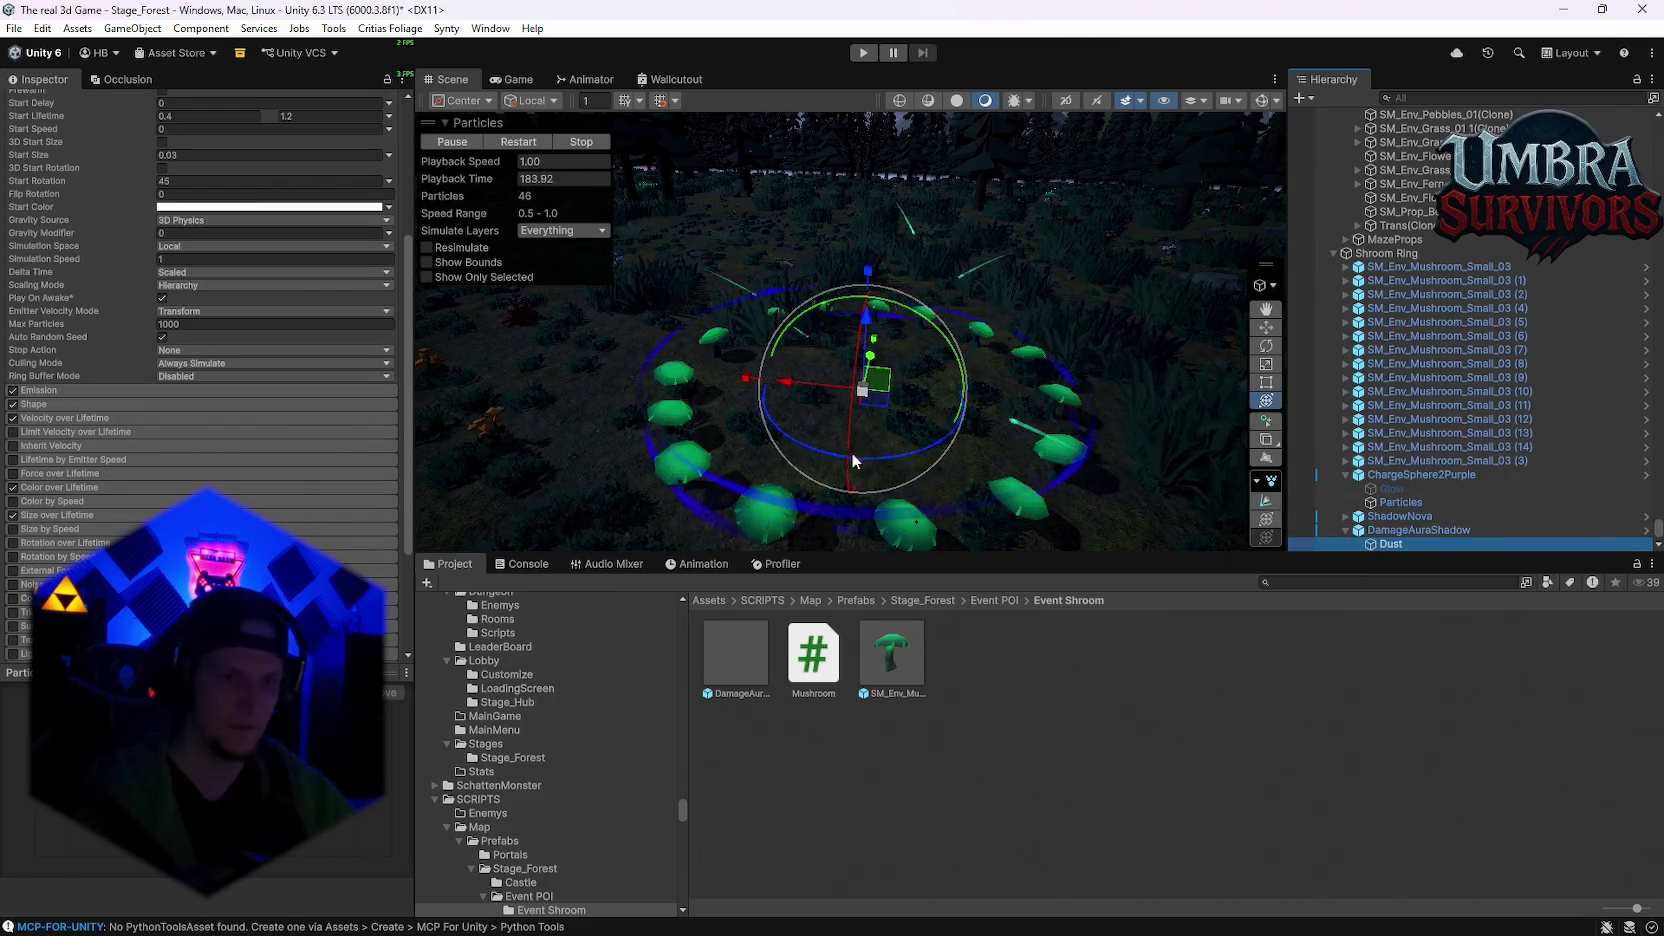
click(1450, 534)
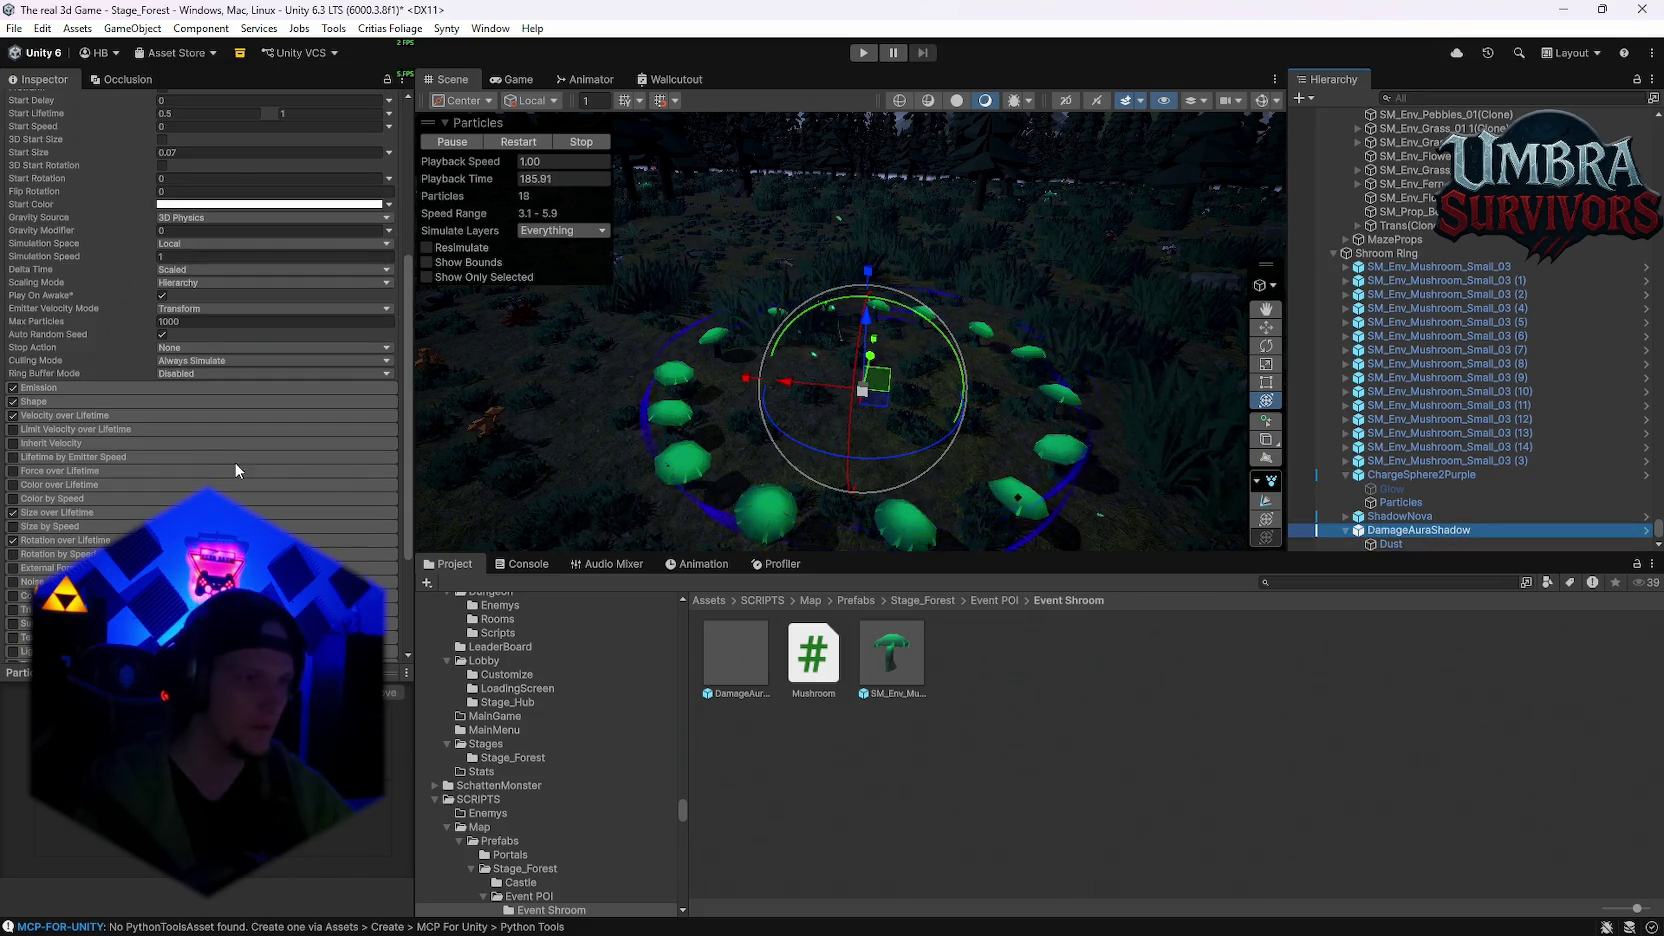
scroll(90, 430, up, 3)
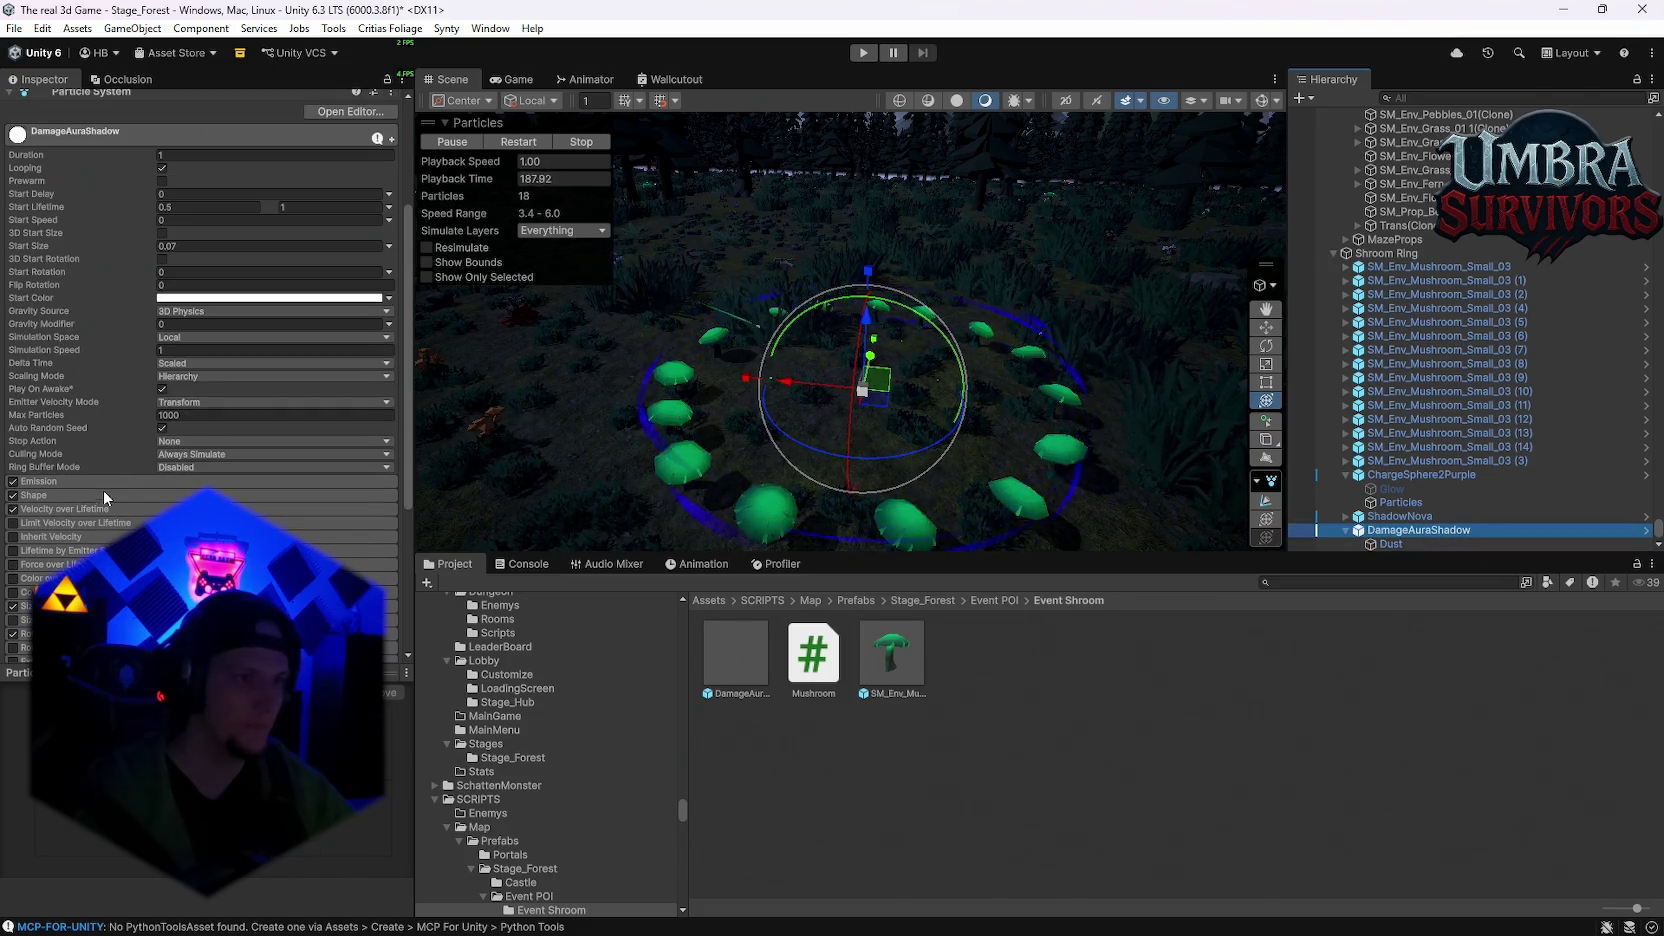
scroll(101, 512, down, 8)
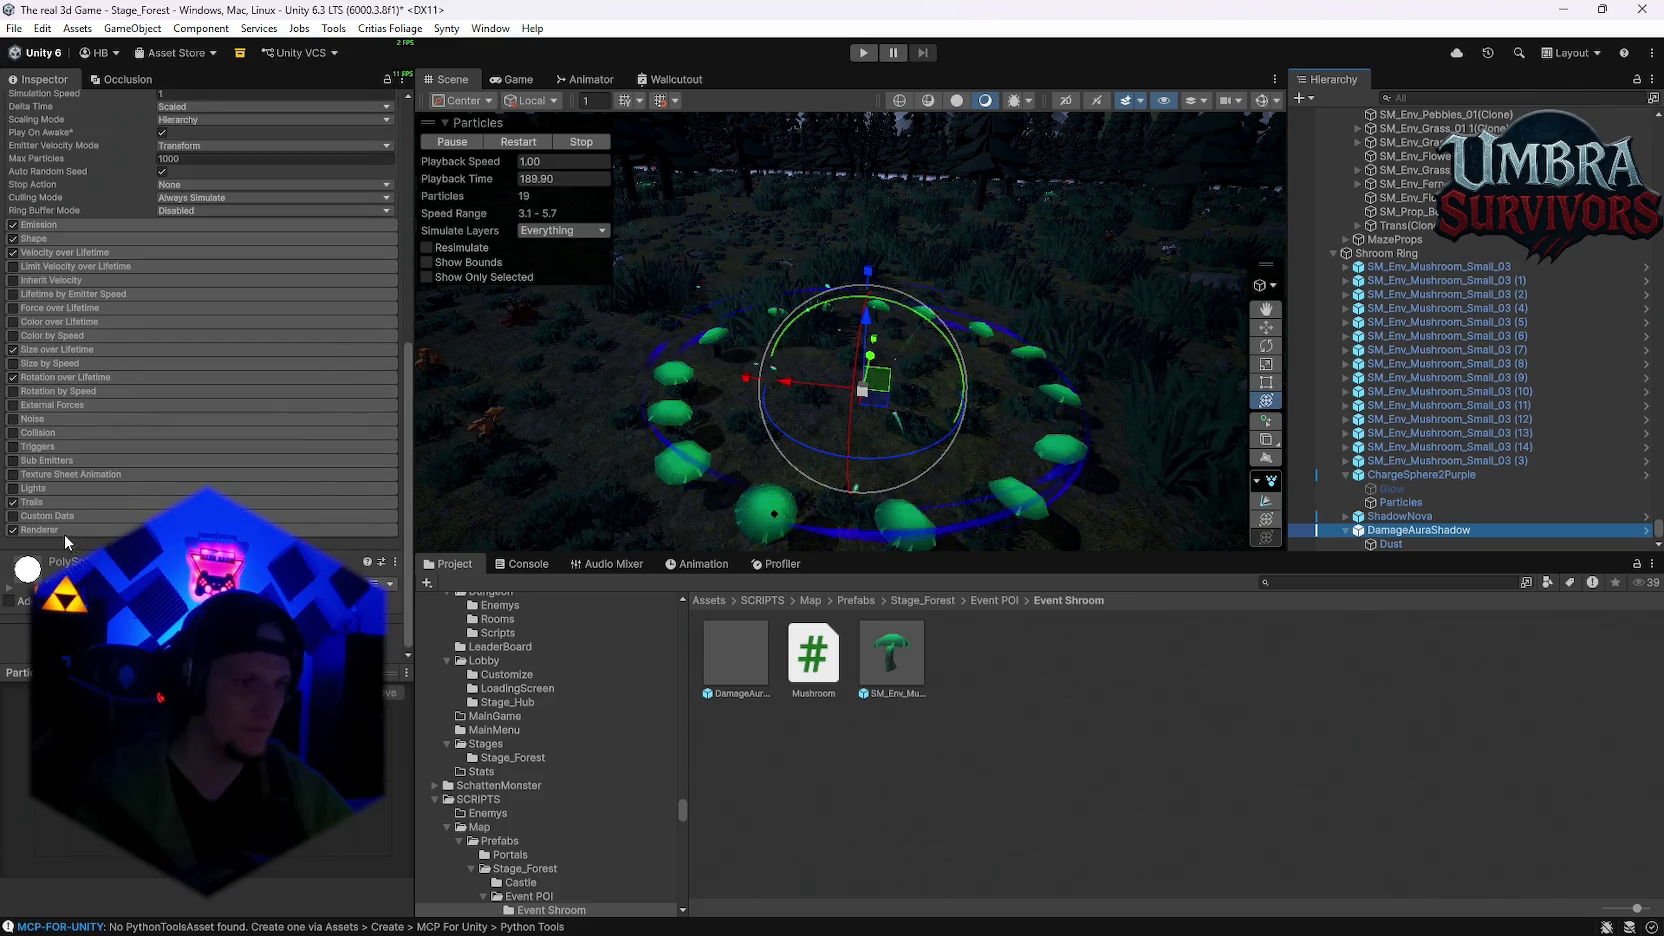
click(270, 559)
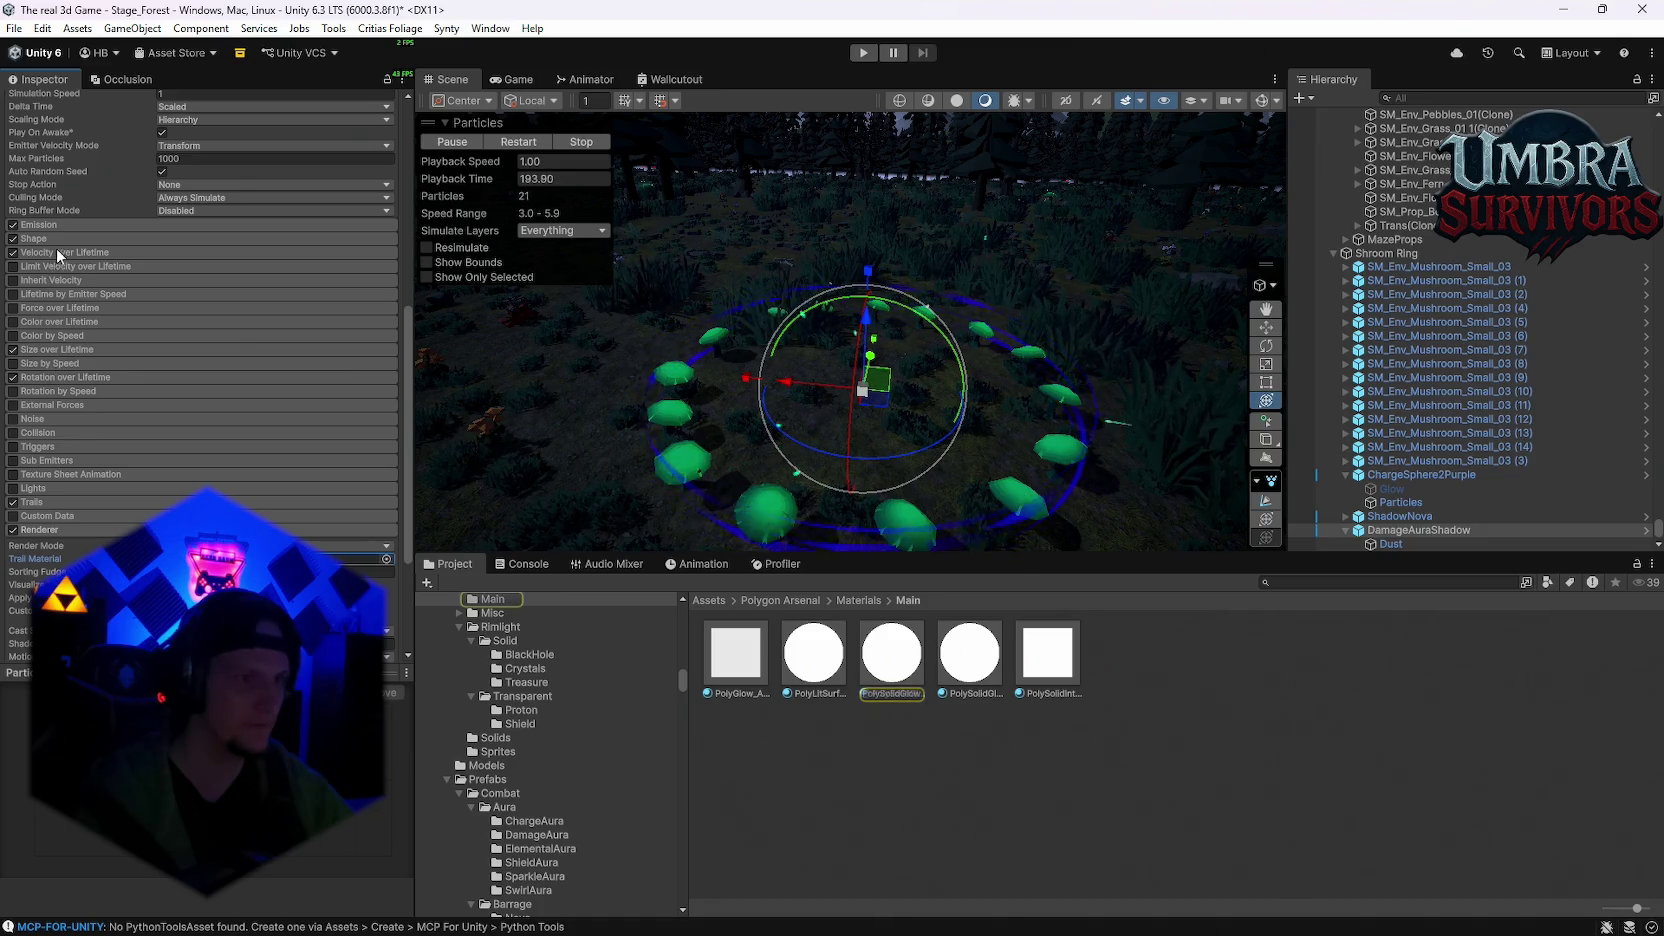
Step: Set DamageAuraShadow's Start Color to teal-green (0, 146, 98)
scroll(110, 270, up, 6)
click(168, 228)
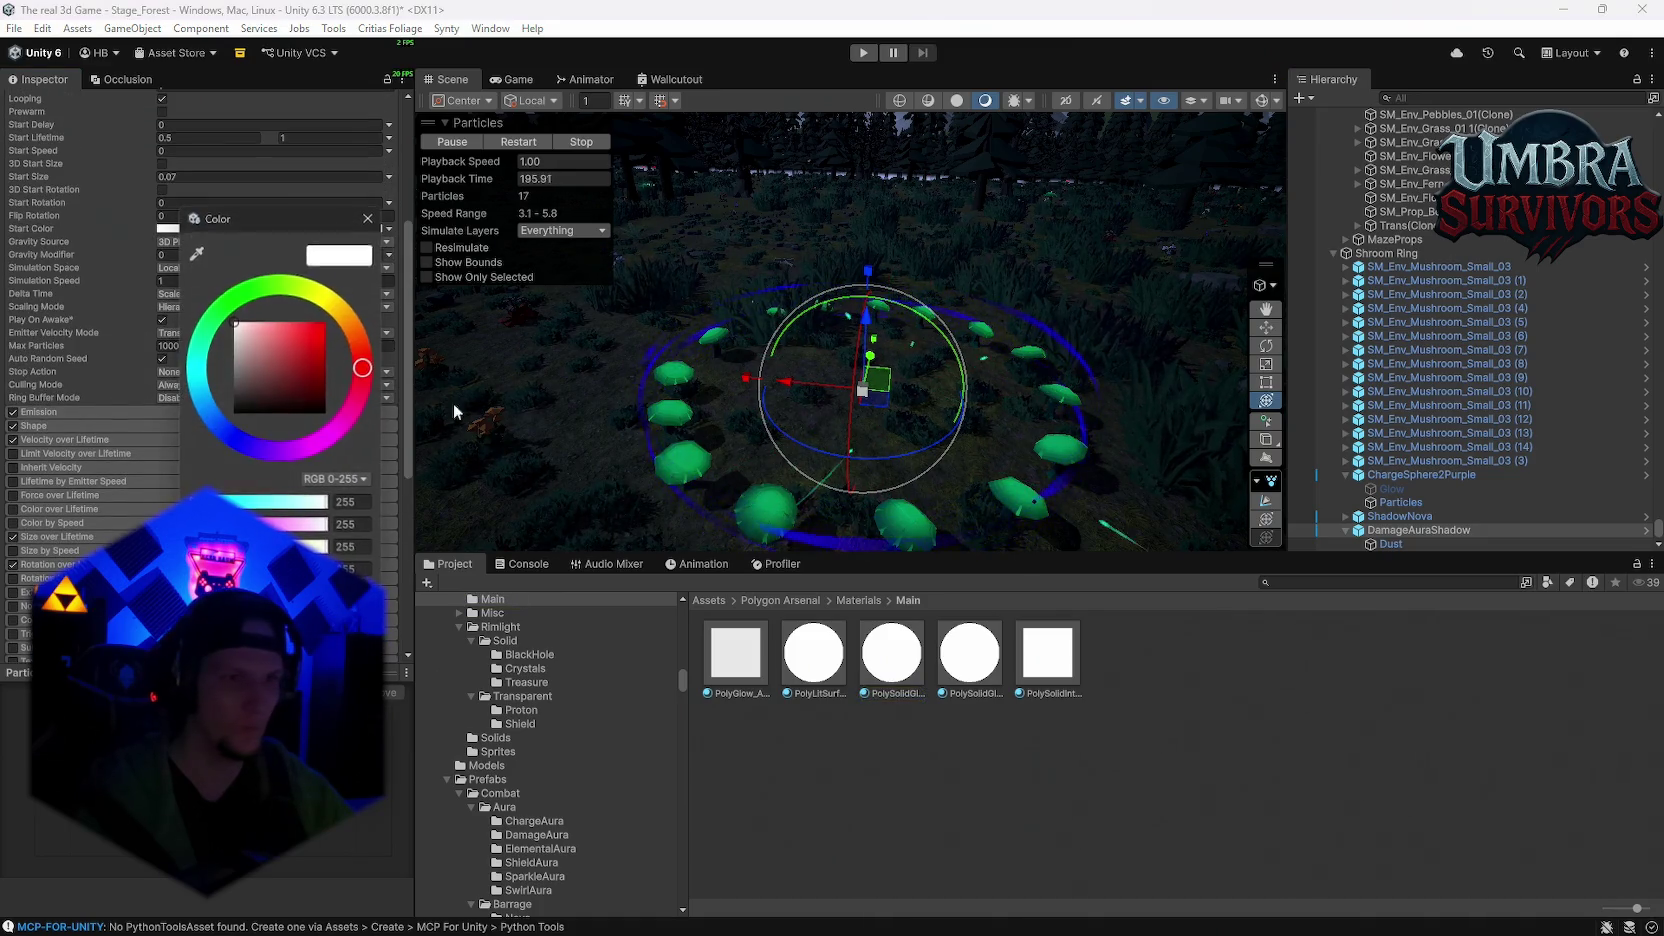
drag(310, 330, 417, 218)
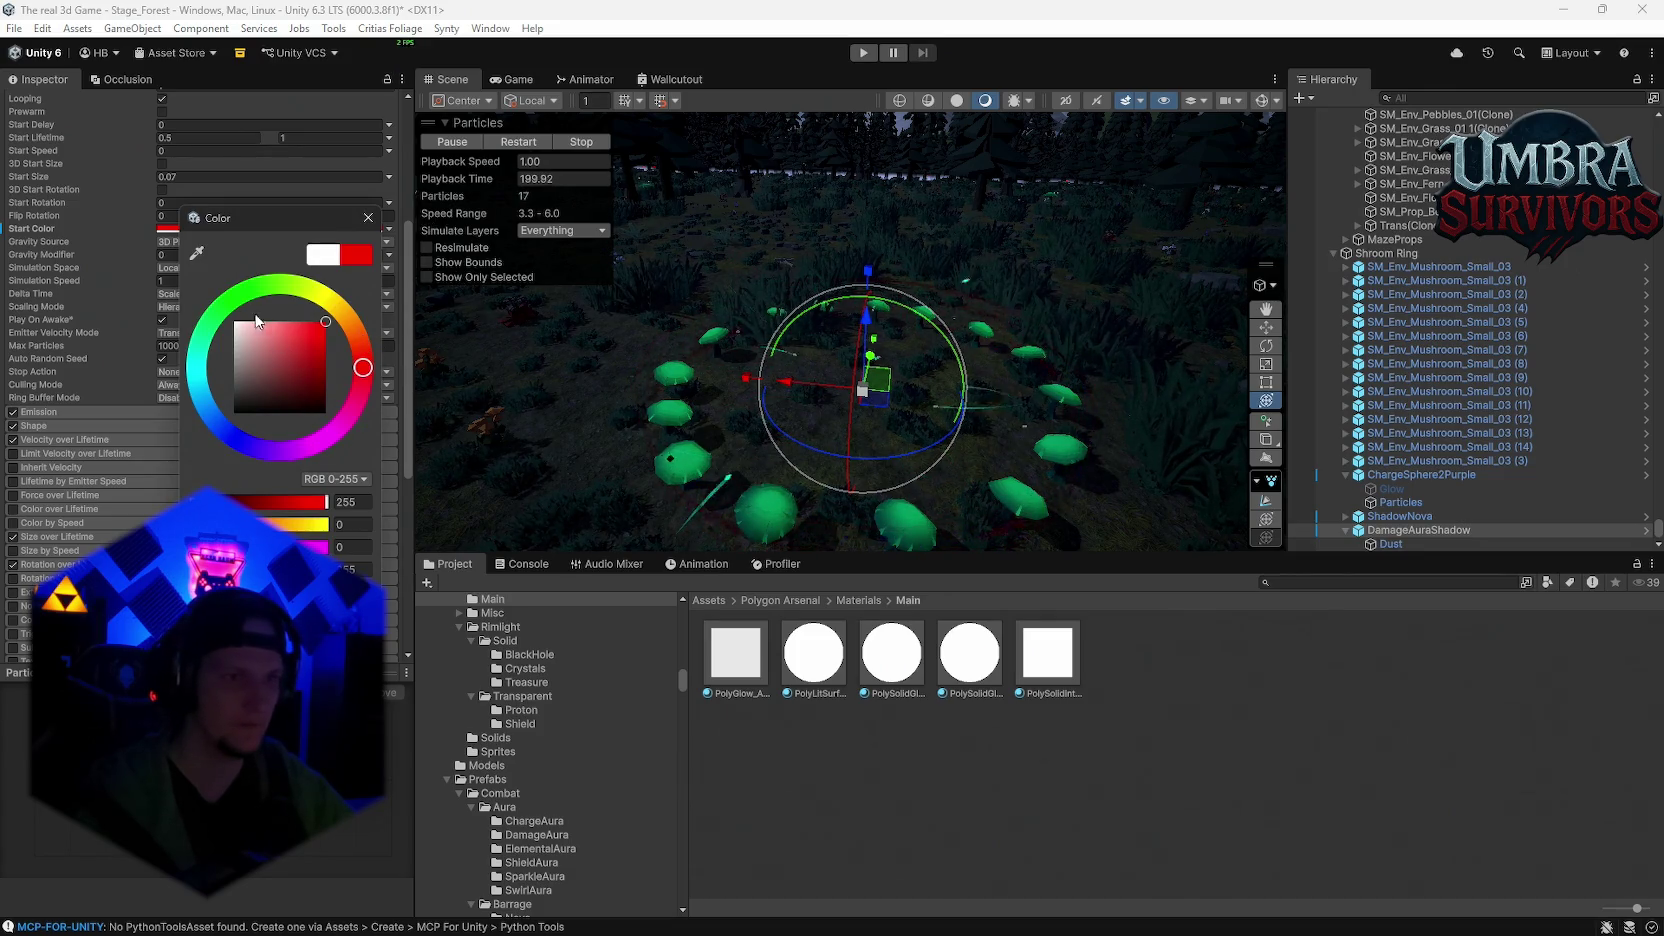
click(201, 339)
click(325, 360)
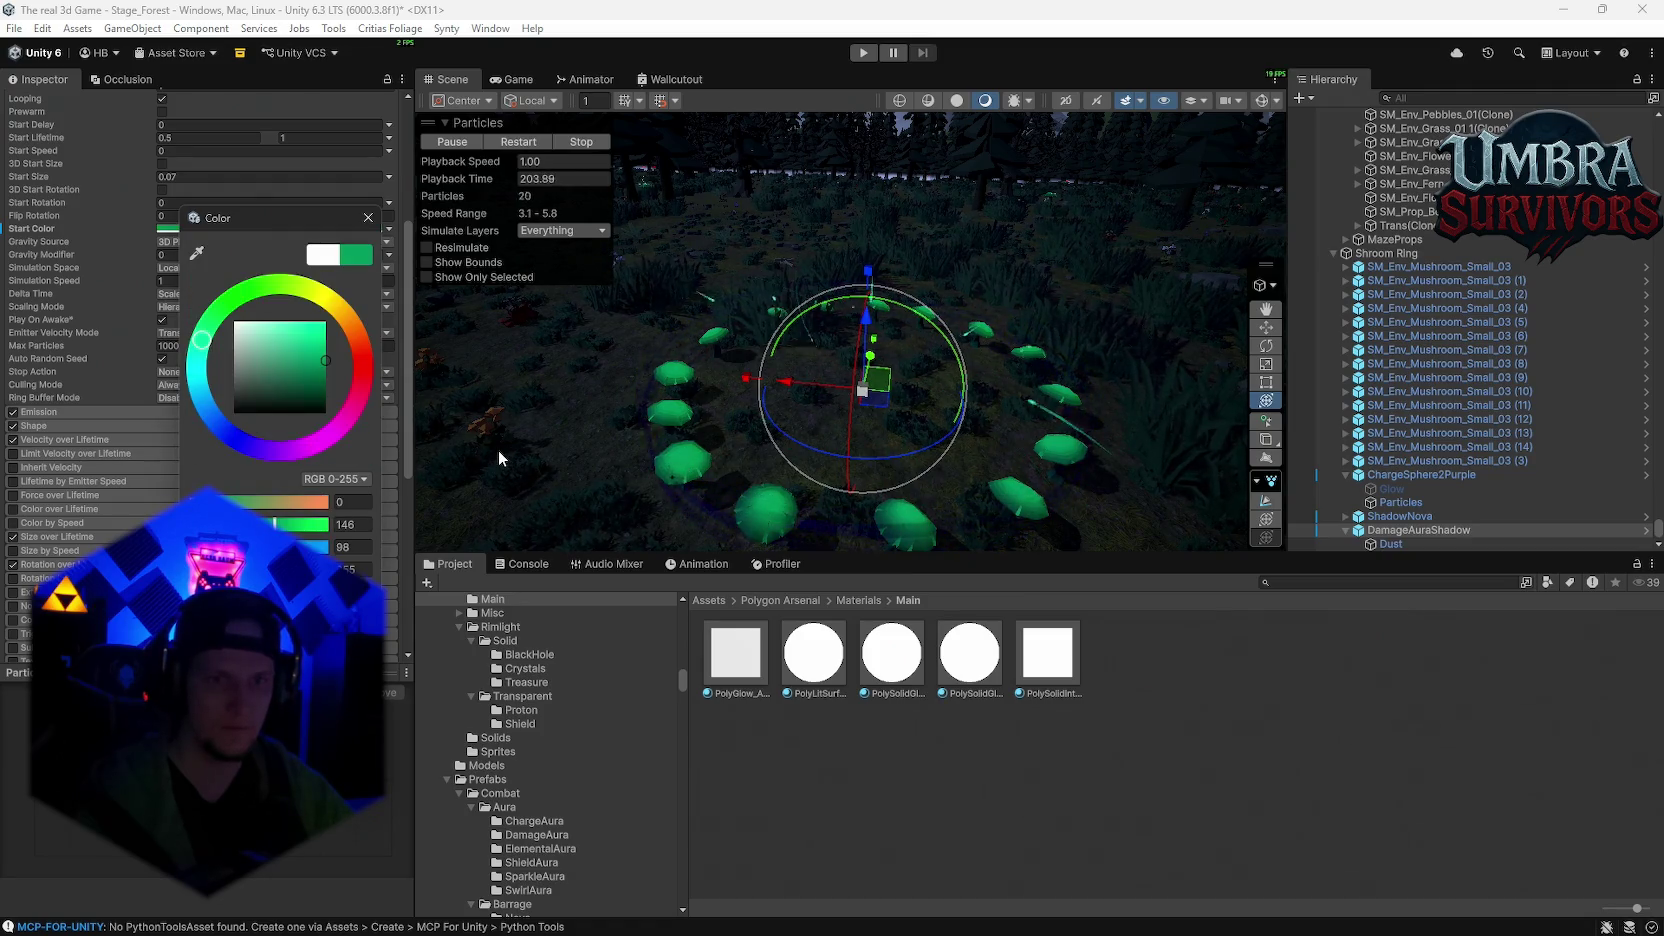
click(368, 217)
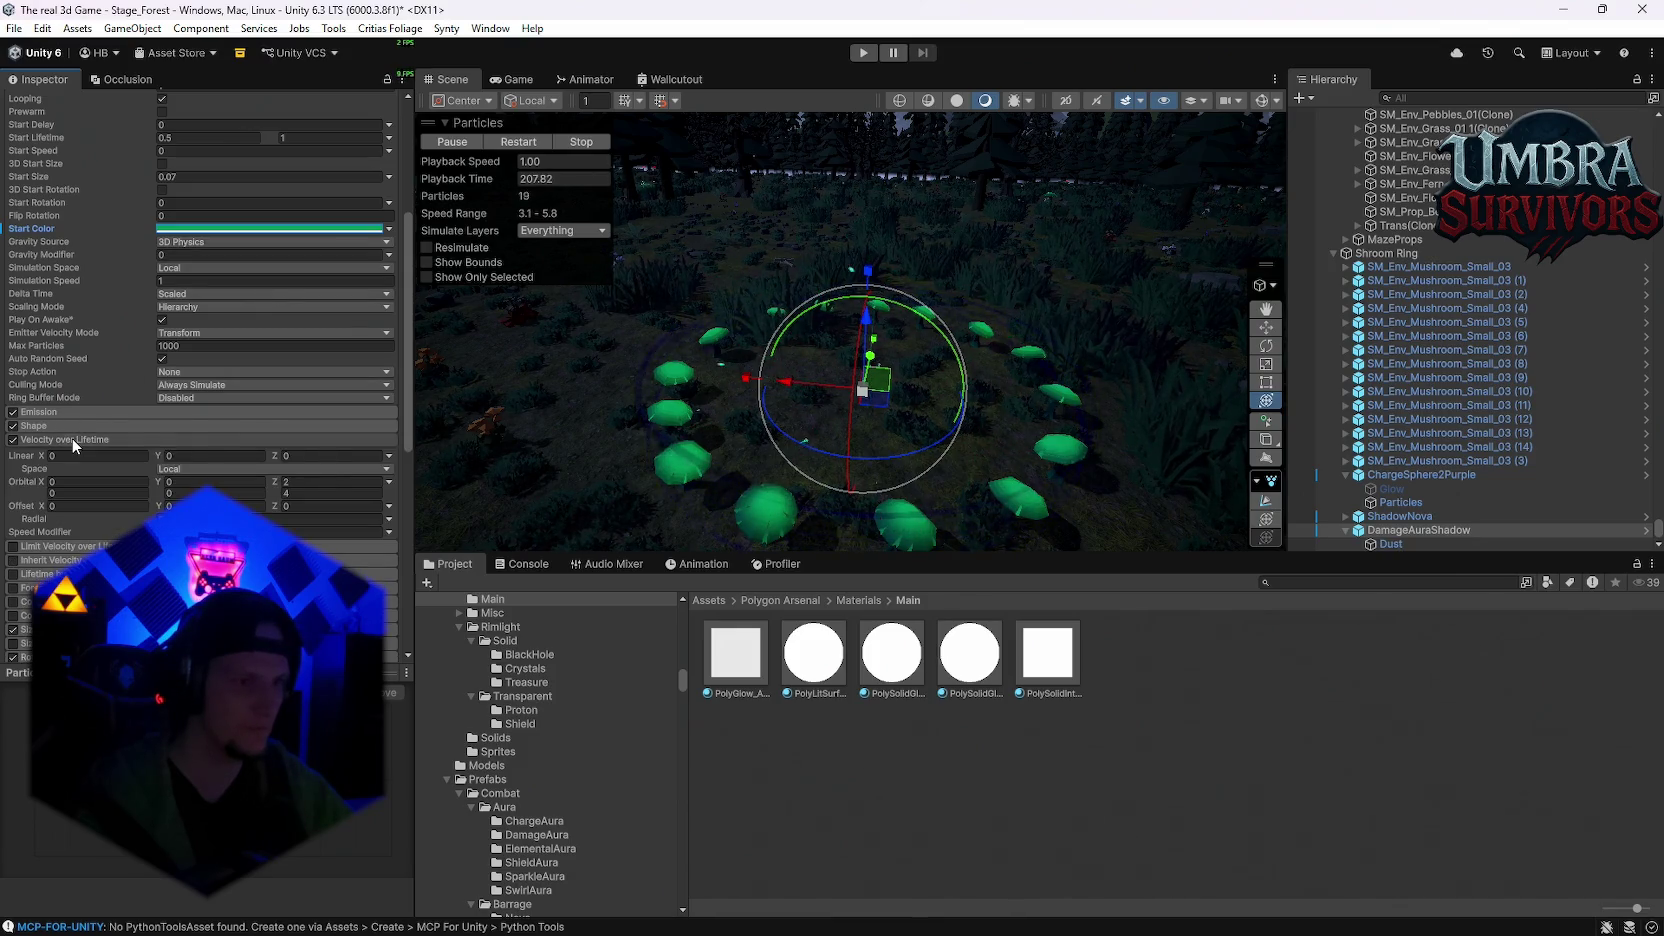
Step: Expand Trails and apply the cyan-to-green preset to its Color over Lifetime
scroll(105, 499, down, 3)
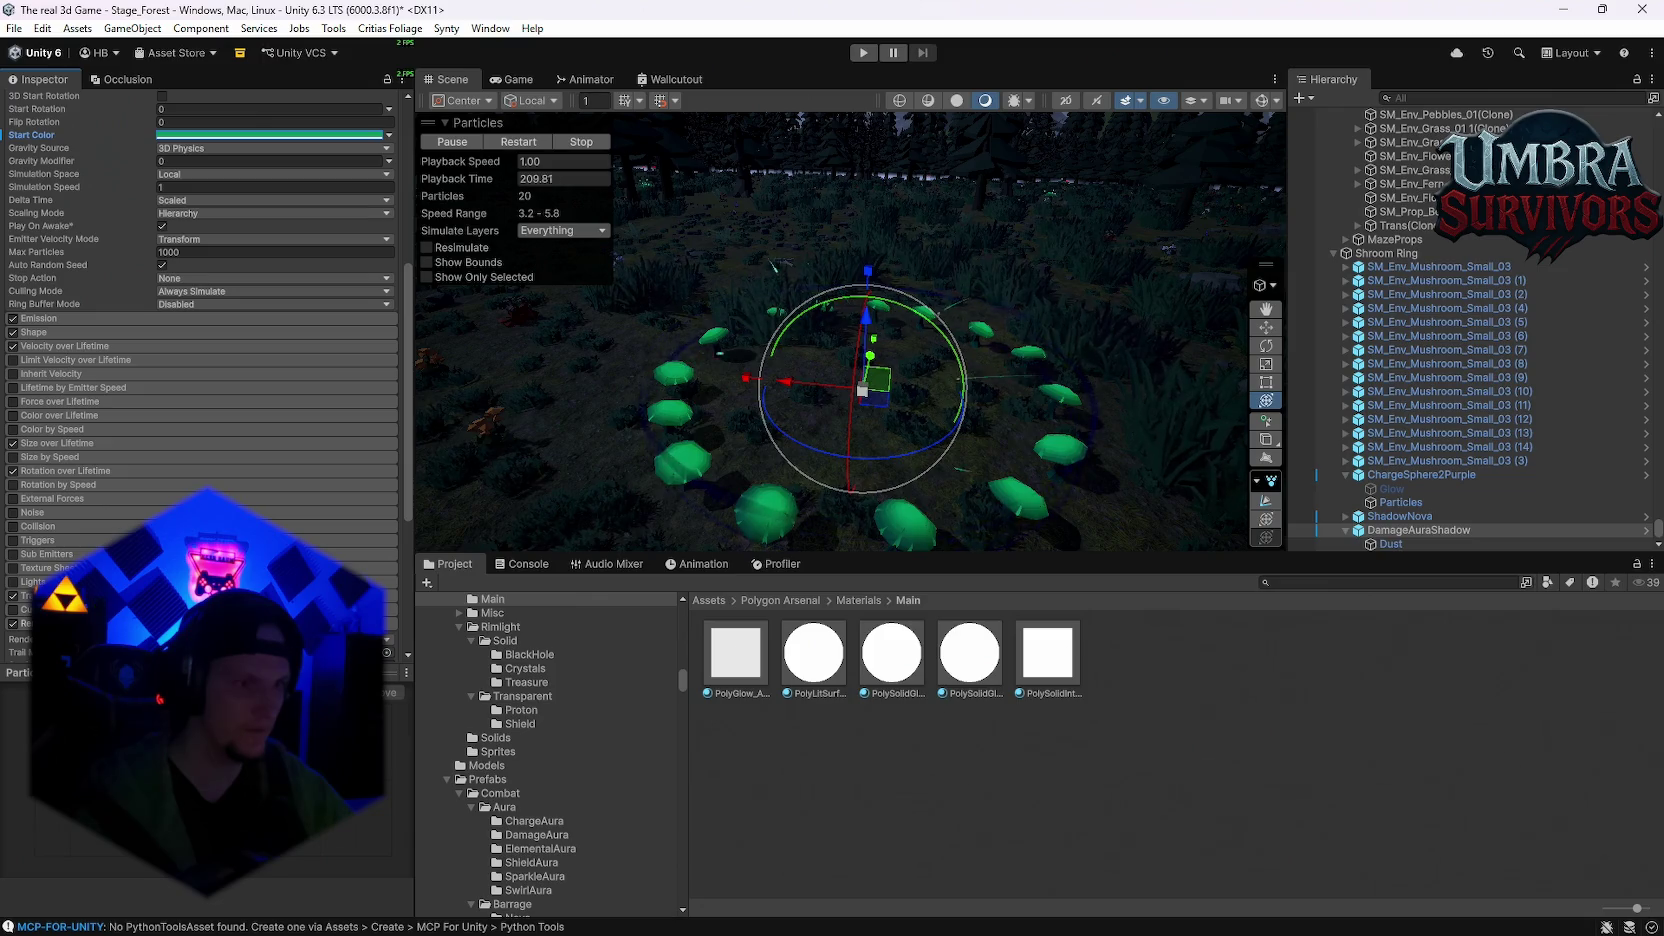
scroll(200, 400, down, 6)
click(60, 408)
click(365, 567)
click(1220, 622)
click(1472, 445)
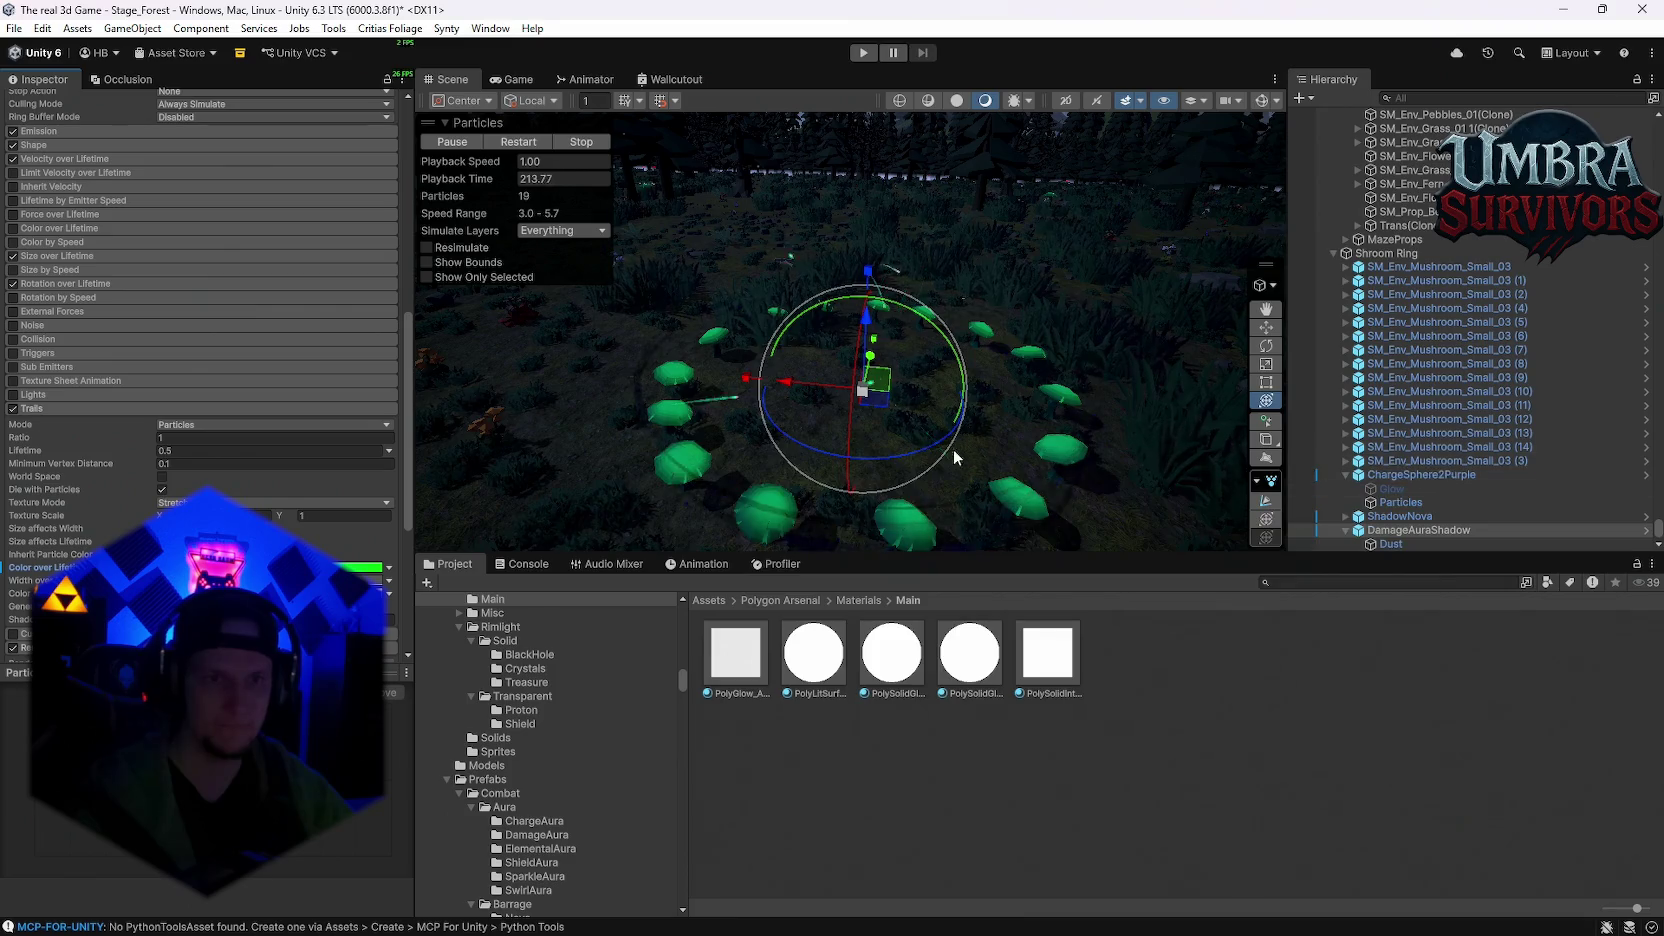
Step: Reapply the trail's cyan-to-green preset, fading the left end and dropping right opacity to 165
click(365, 593)
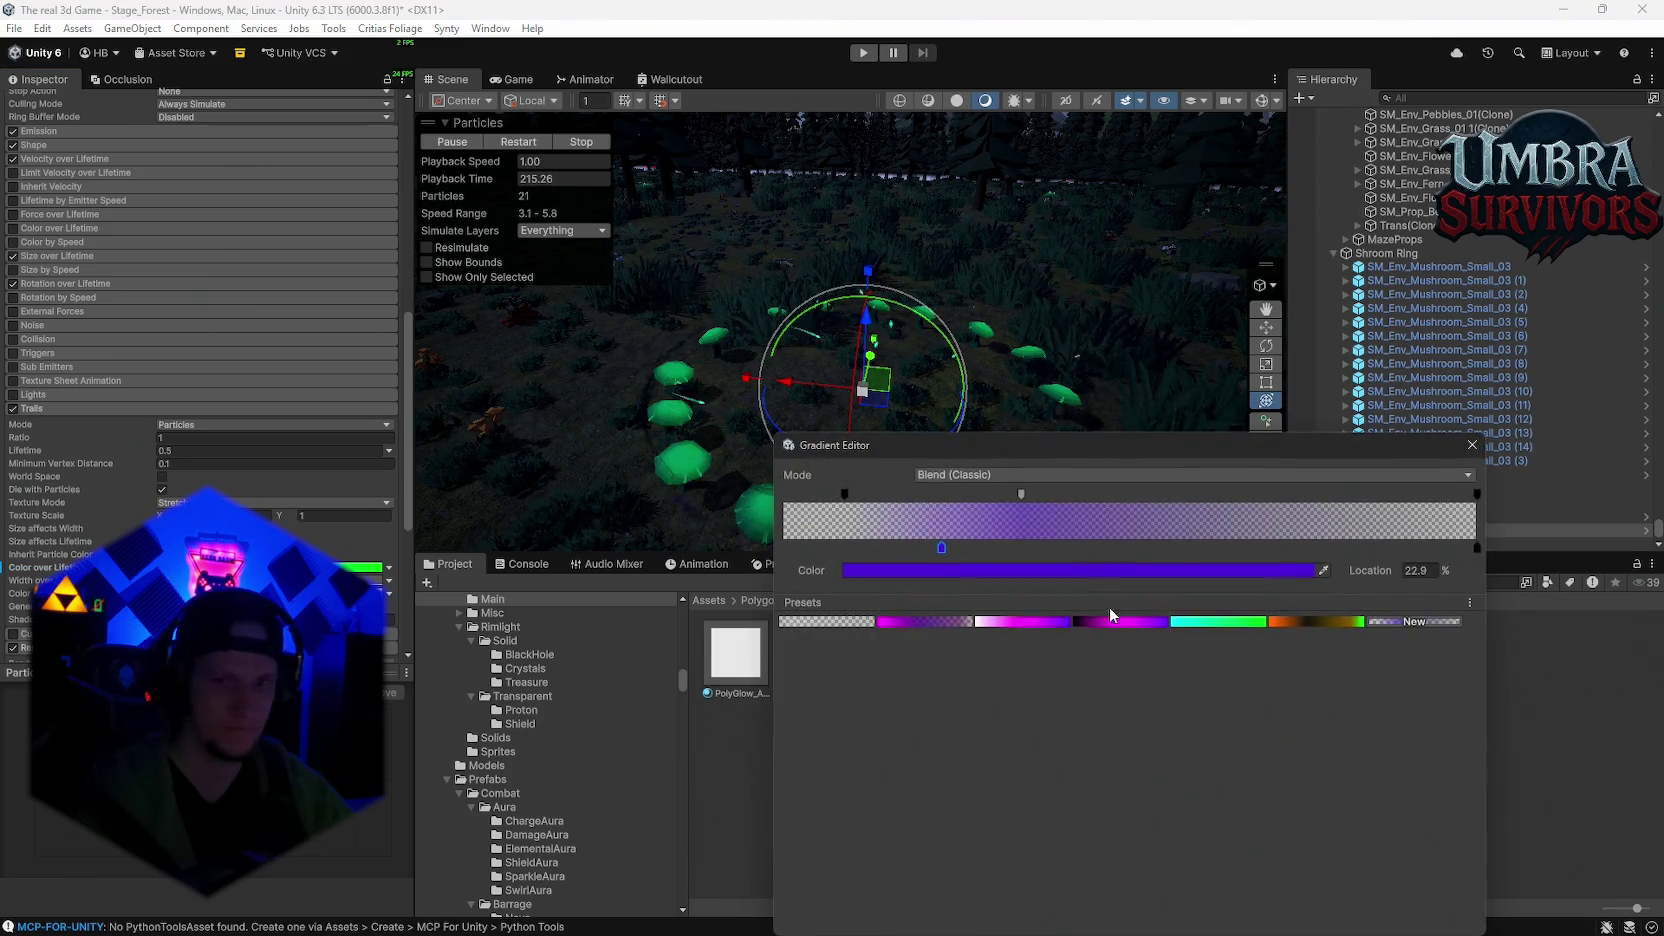
click(1215, 622)
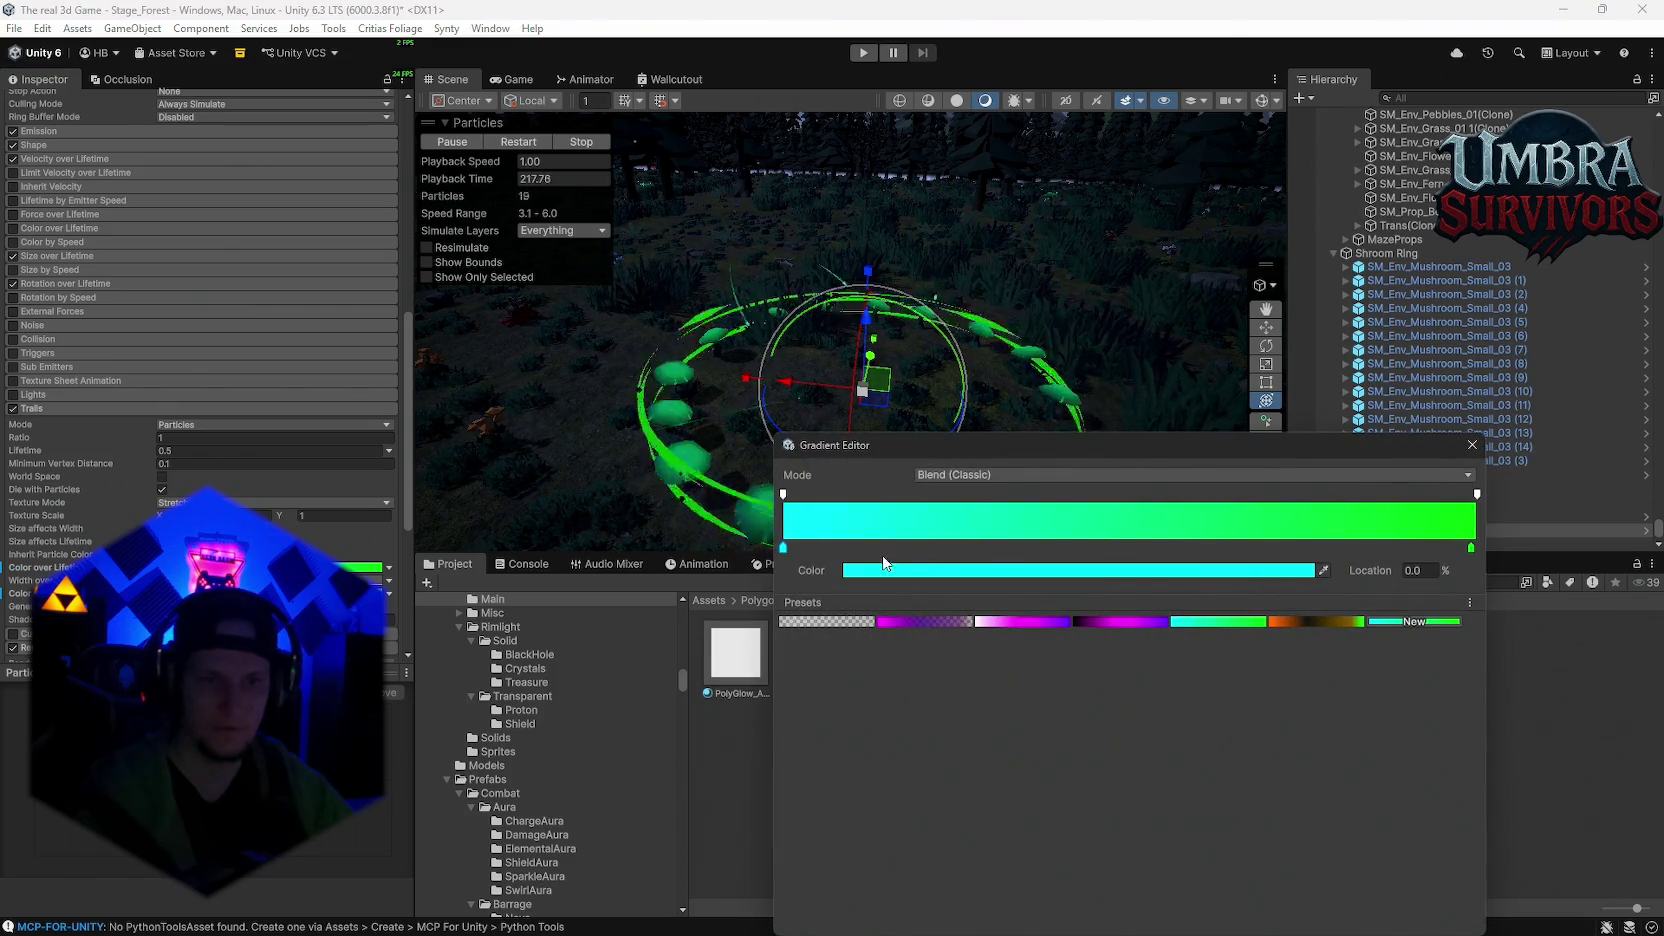
click(783, 494)
click(906, 568)
drag(906, 568, 850, 566)
click(1477, 494)
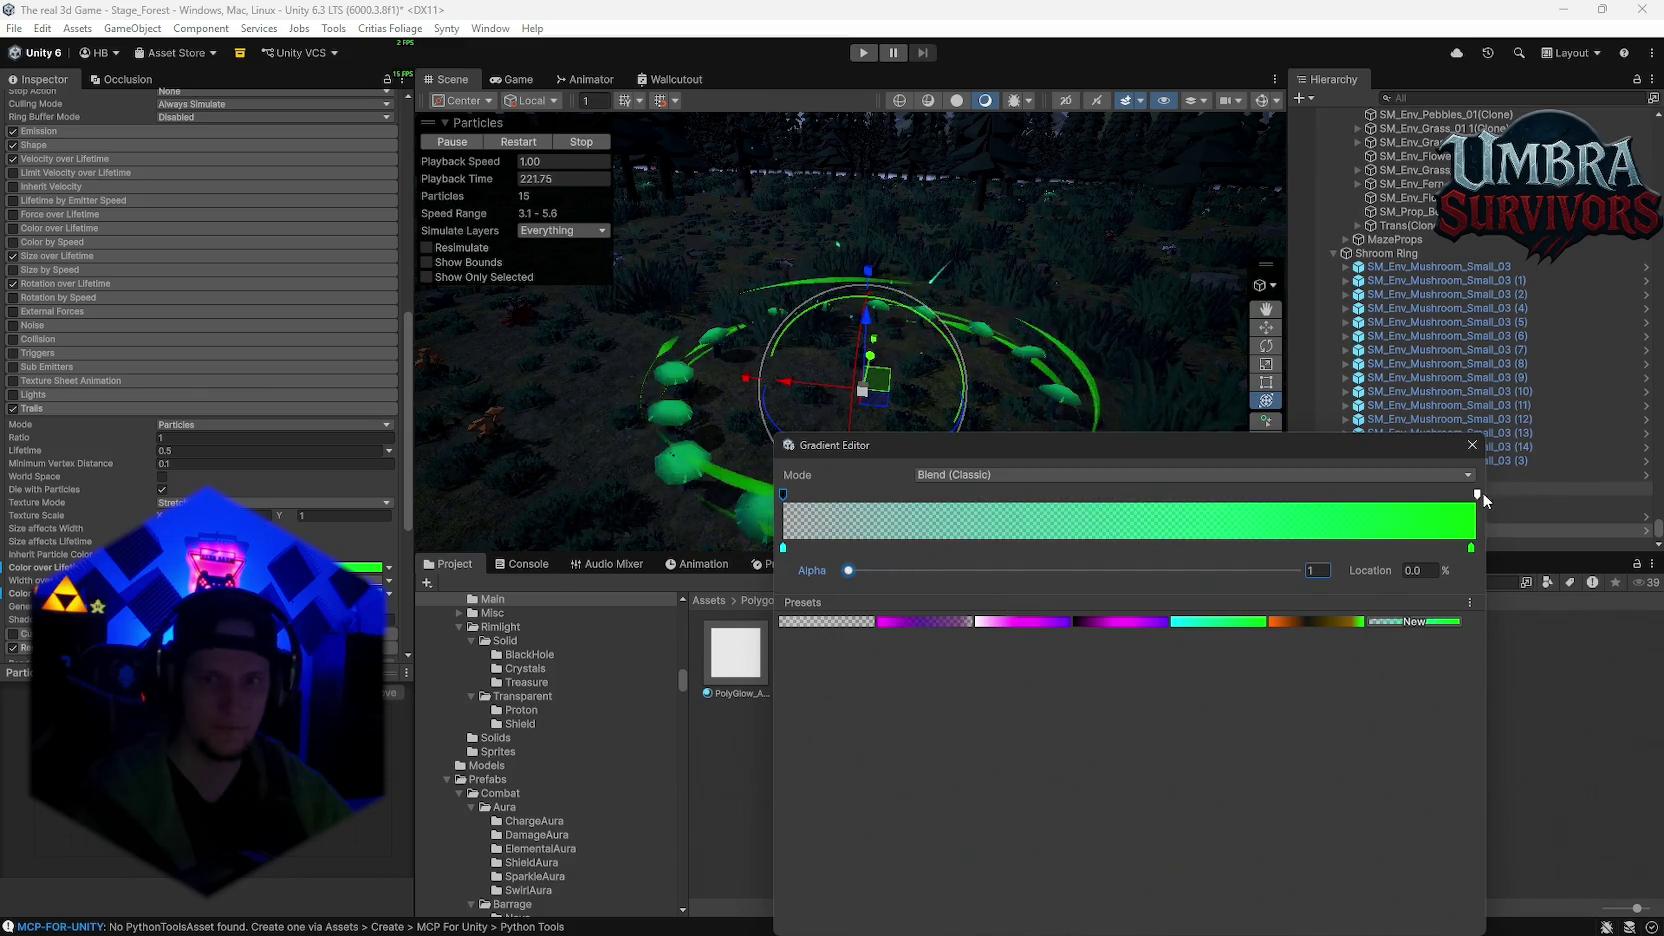
drag(1172, 460, 1189, 606)
mouse_move(1313, 716)
mouse_down()
mouse_move(1253, 699)
mouse_move(1284, 715)
mouse_move(883, 727)
mouse_up()
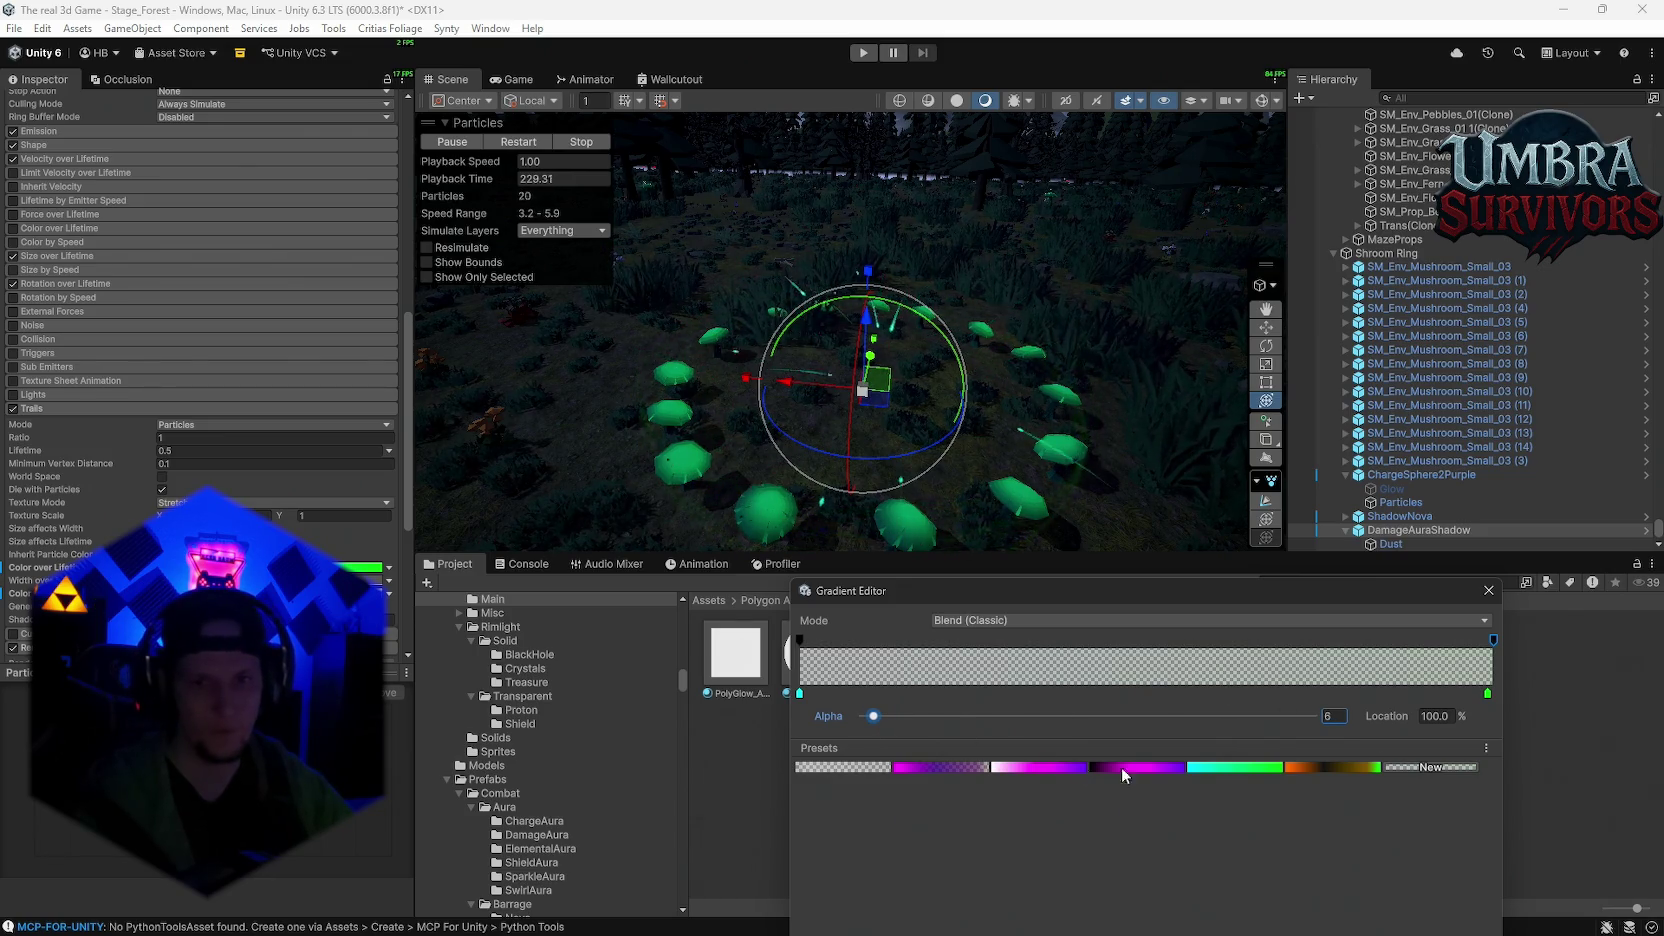
Step: Set the trail gradient's right colour key to white
click(1489, 695)
click(1242, 716)
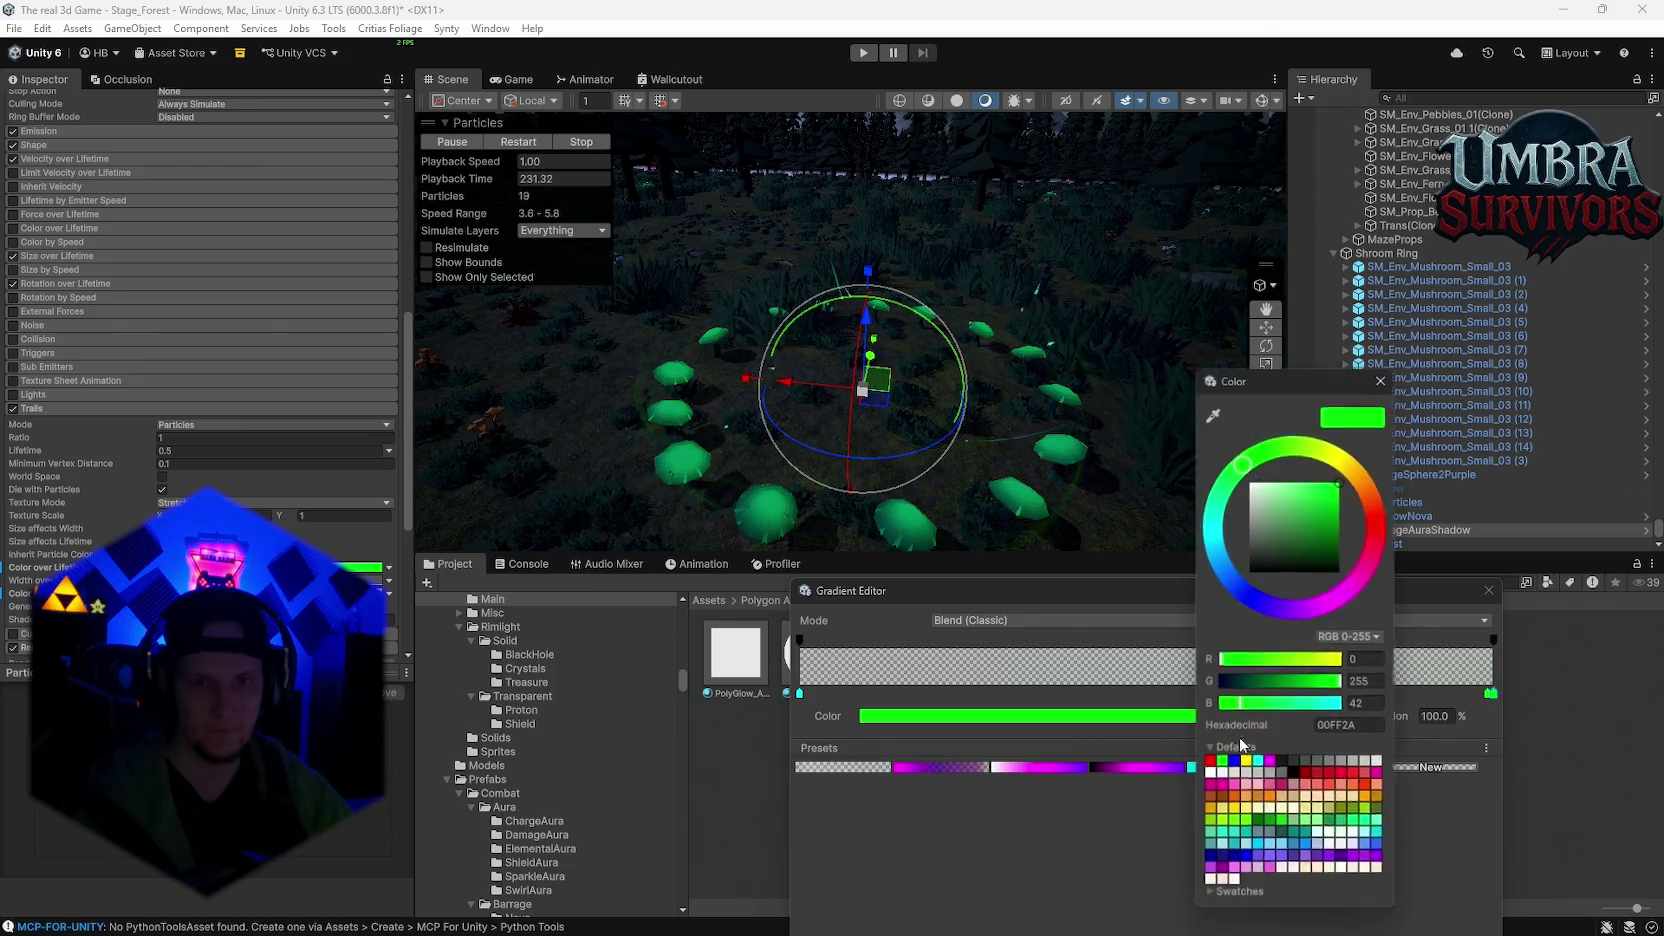
click(1209, 775)
click(1384, 377)
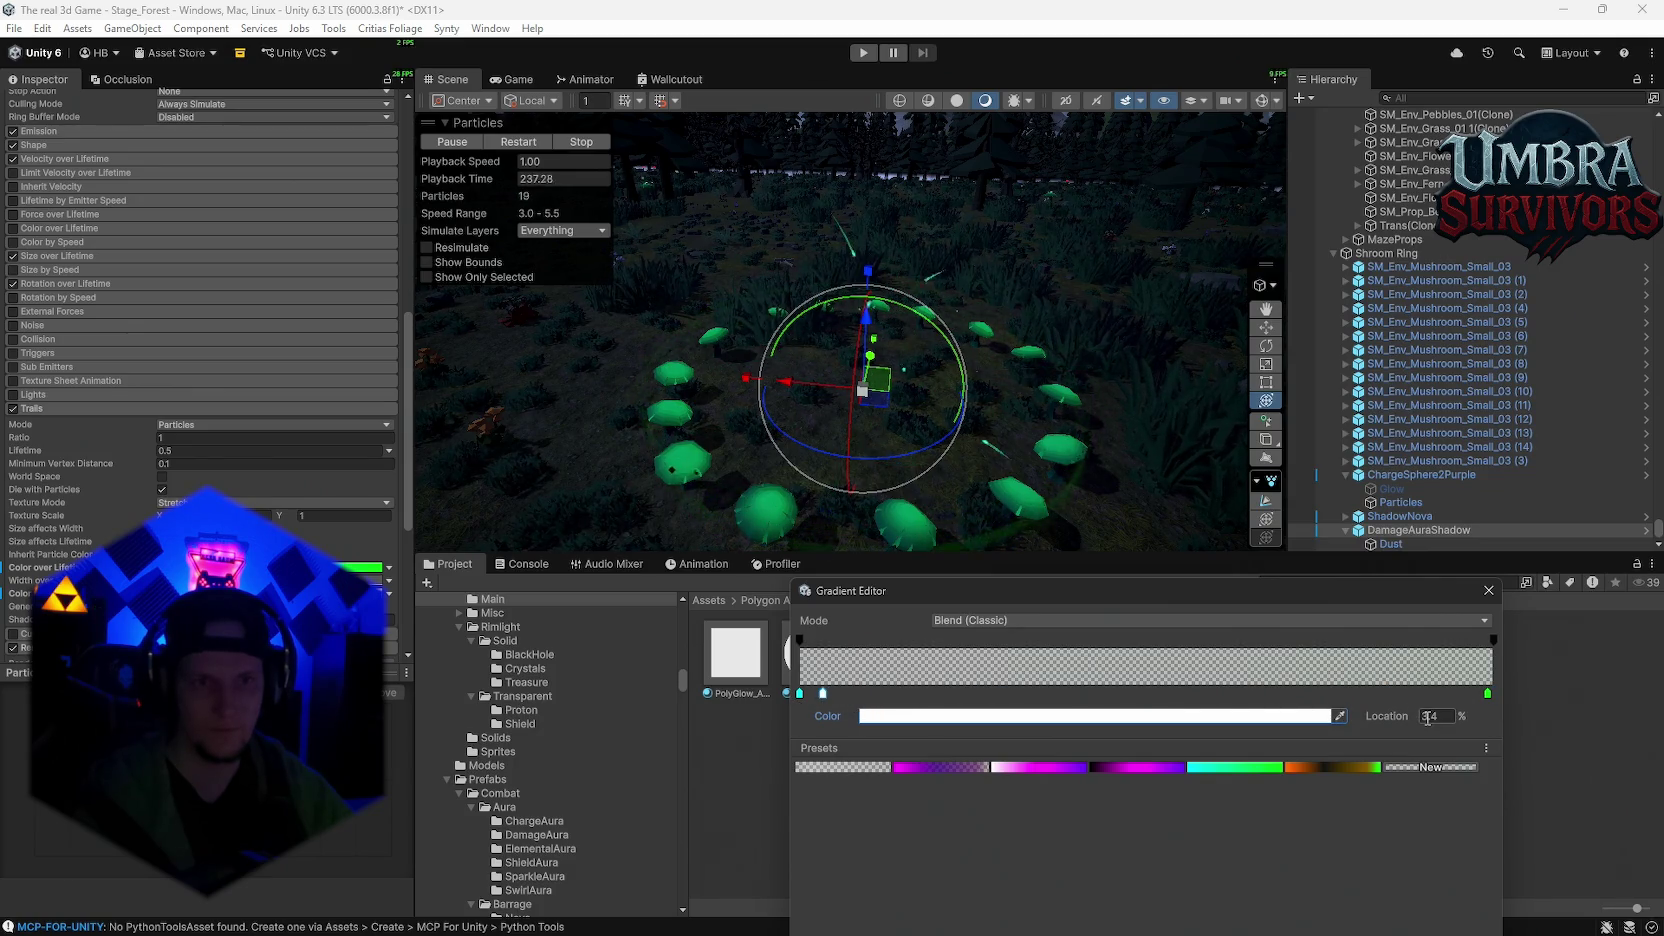
click(1486, 694)
click(1233, 716)
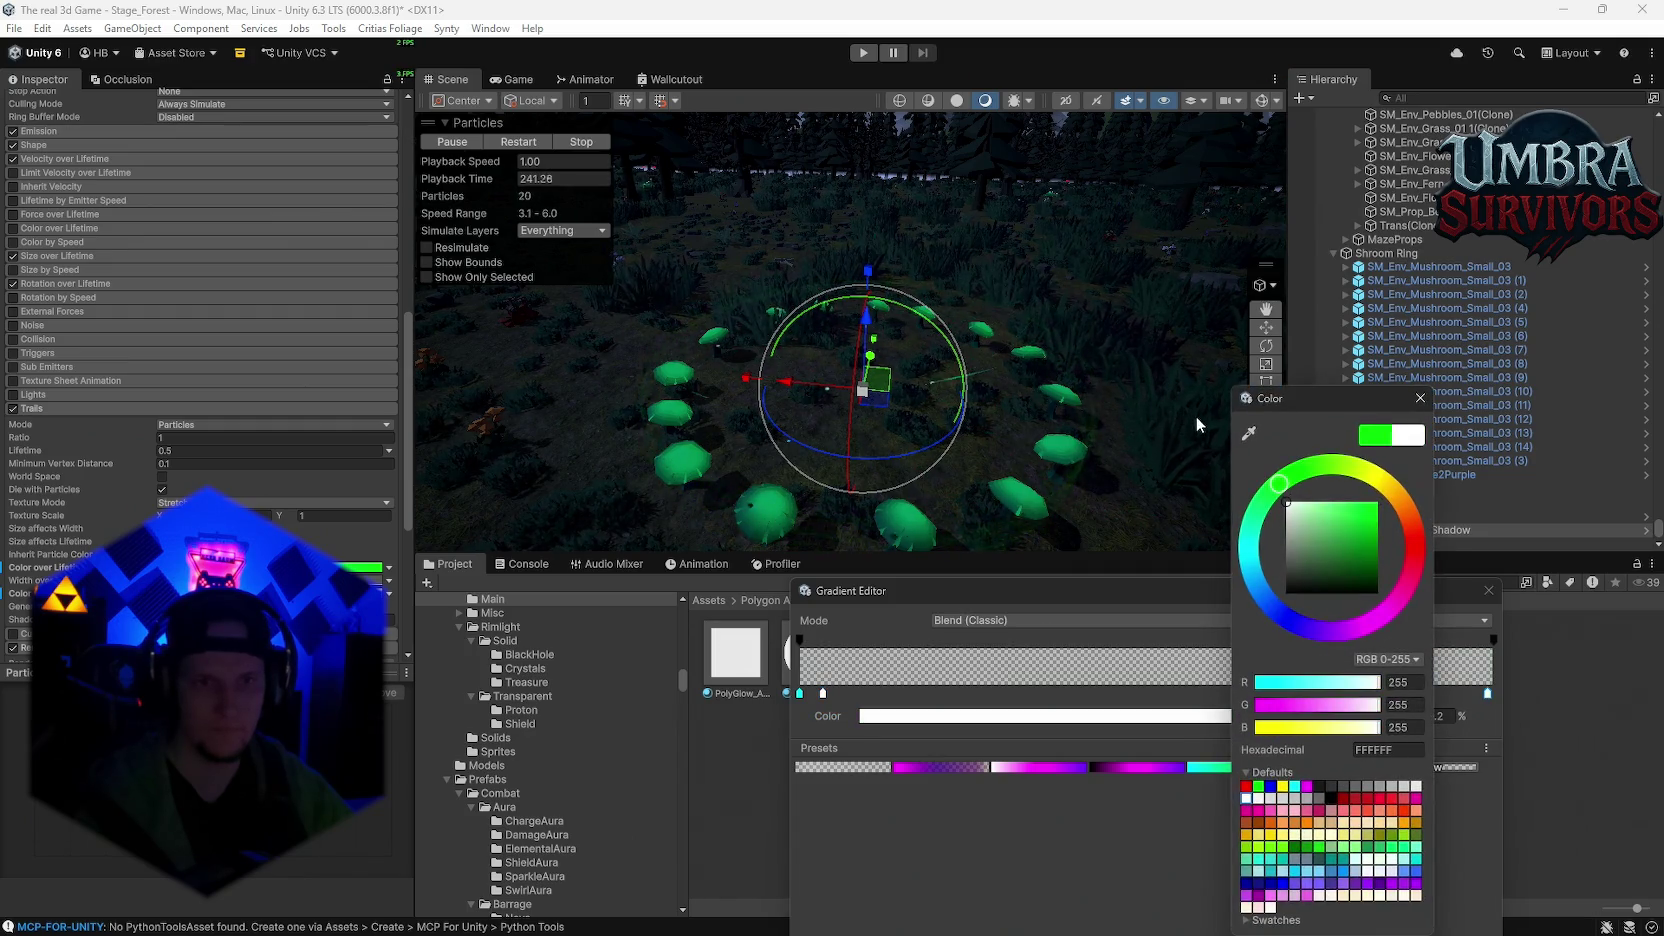
click(1421, 399)
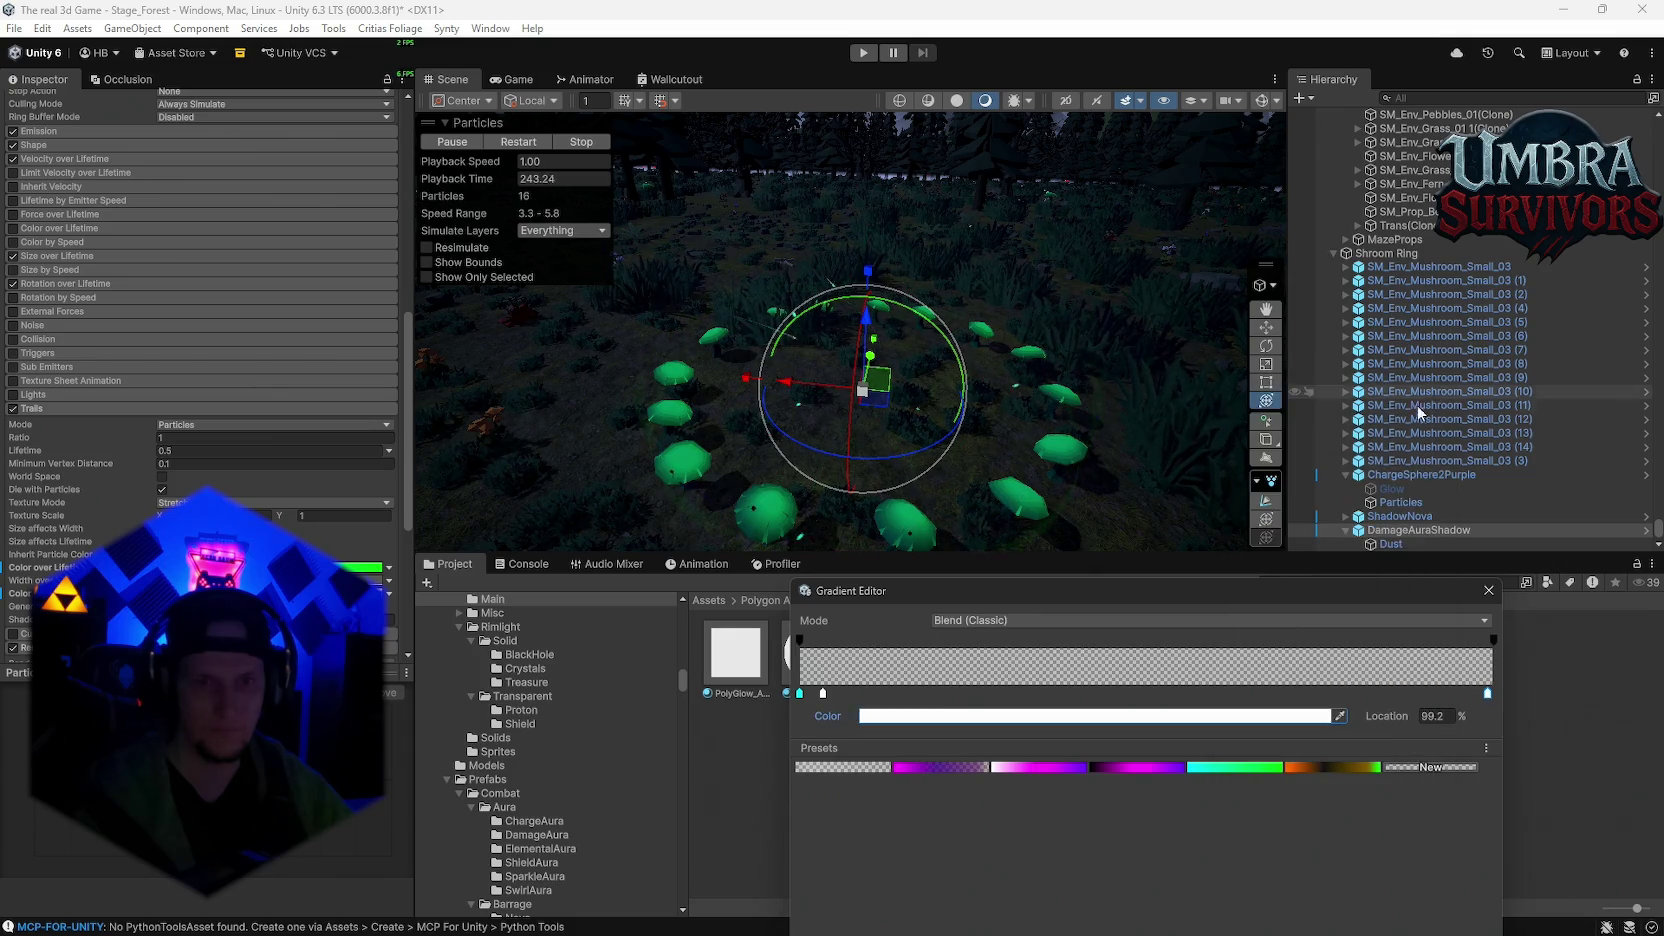
Step: Reapply the cyan-to-green preset, revisit both end key colours and close the editors
click(1240, 767)
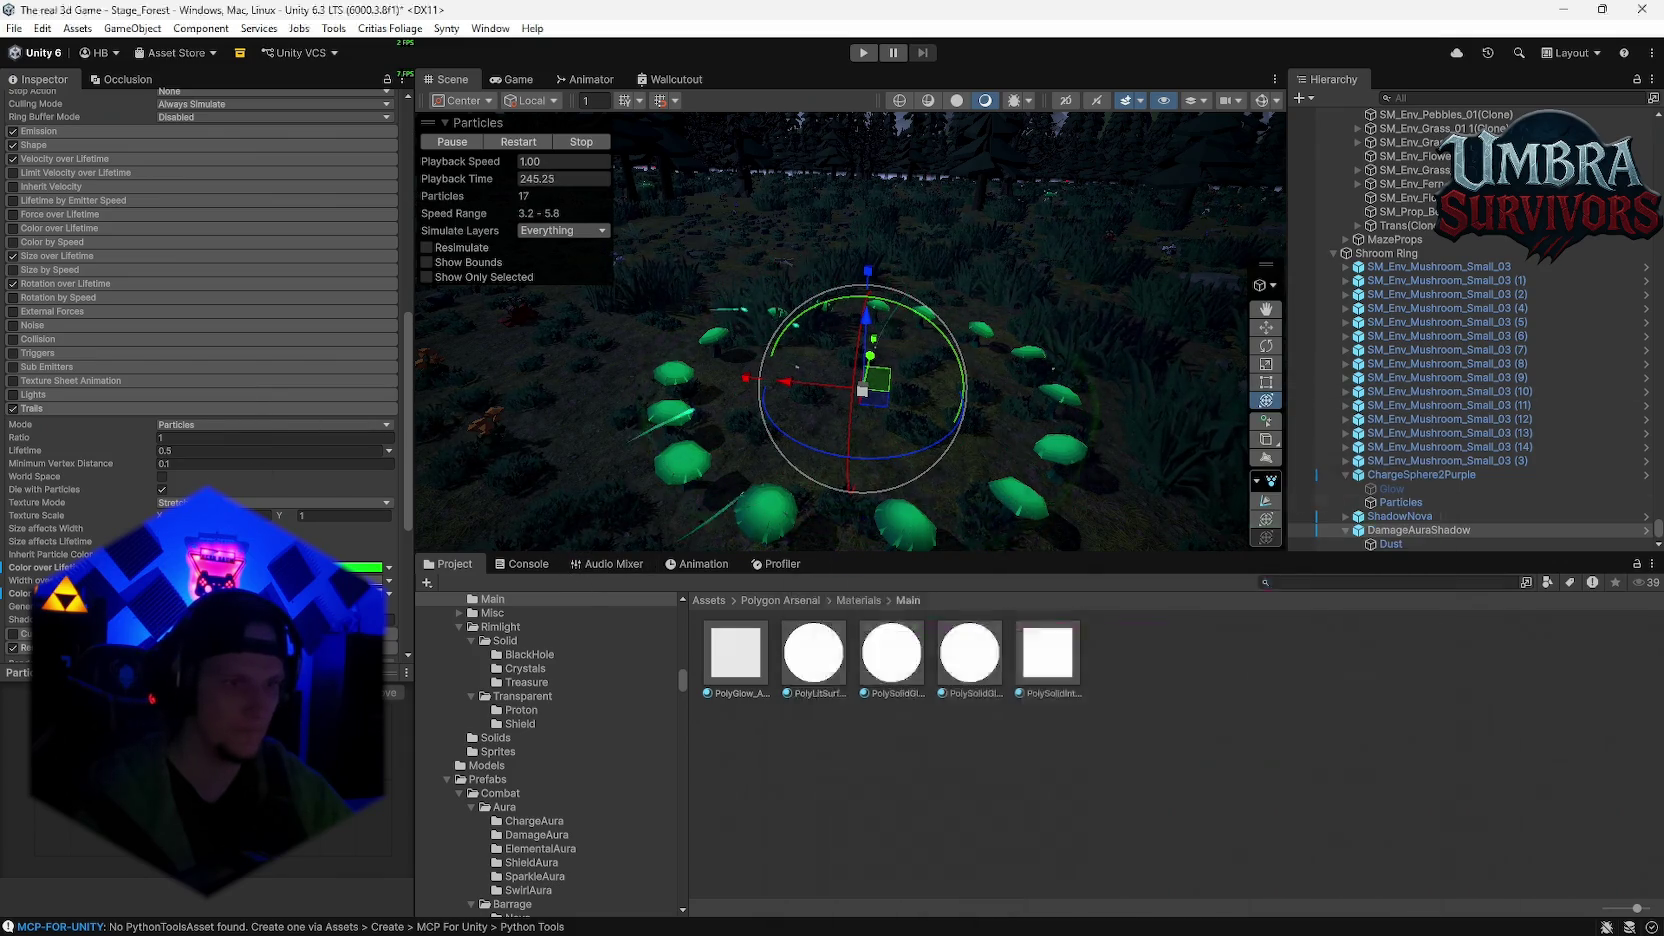
click(1486, 549)
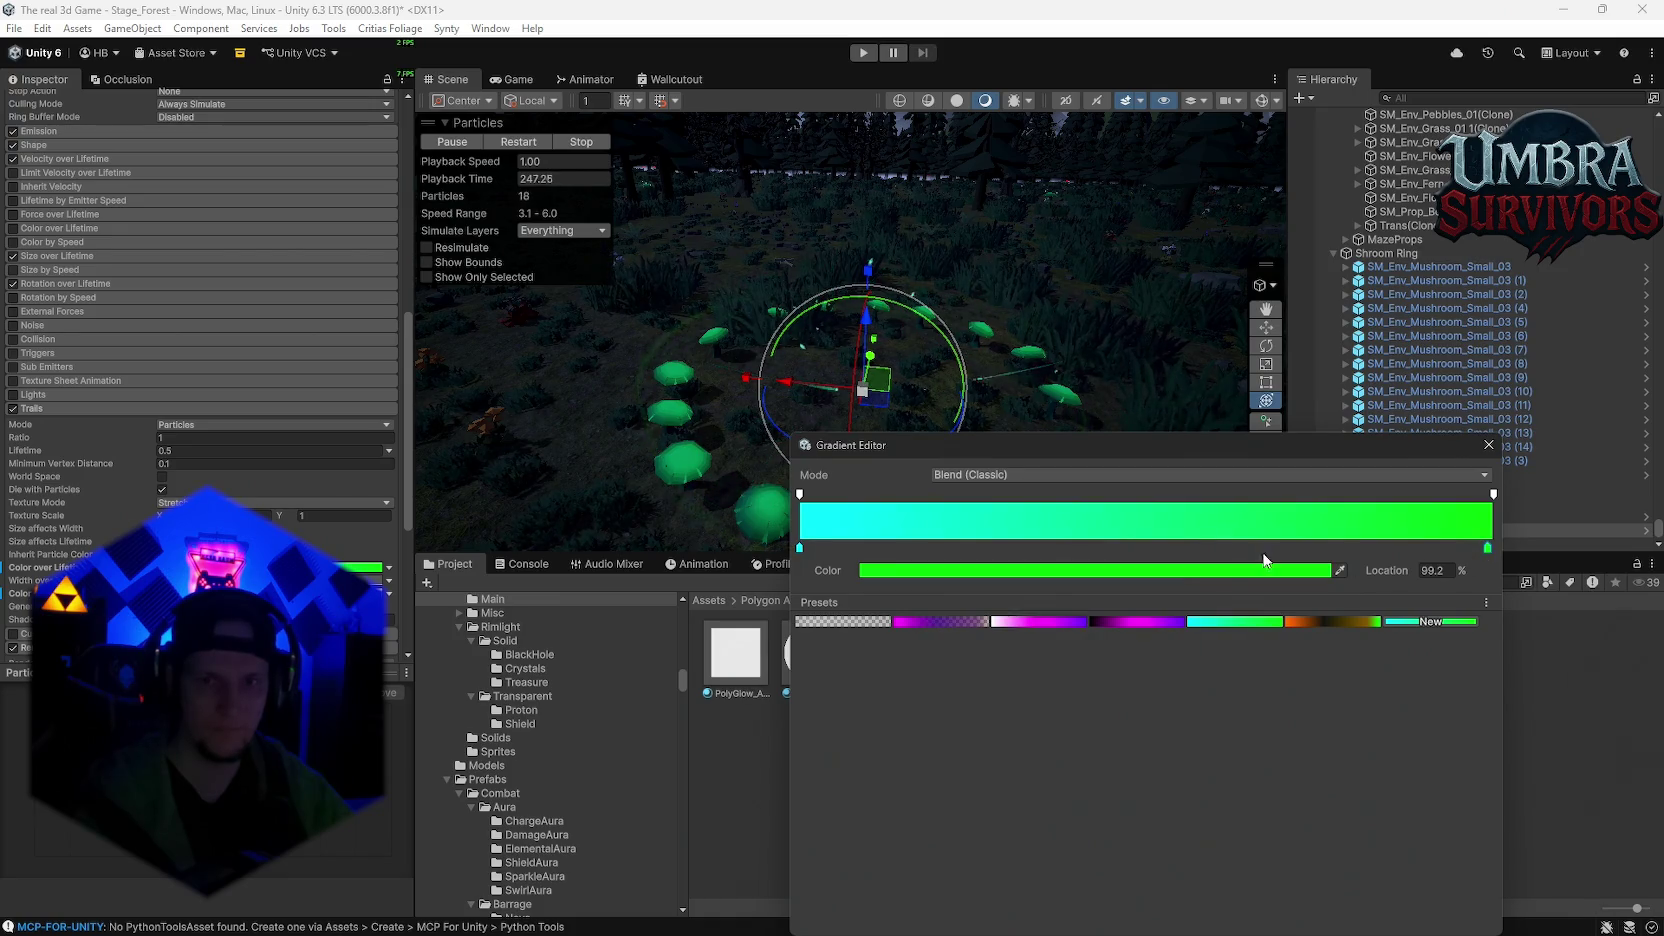
click(1141, 569)
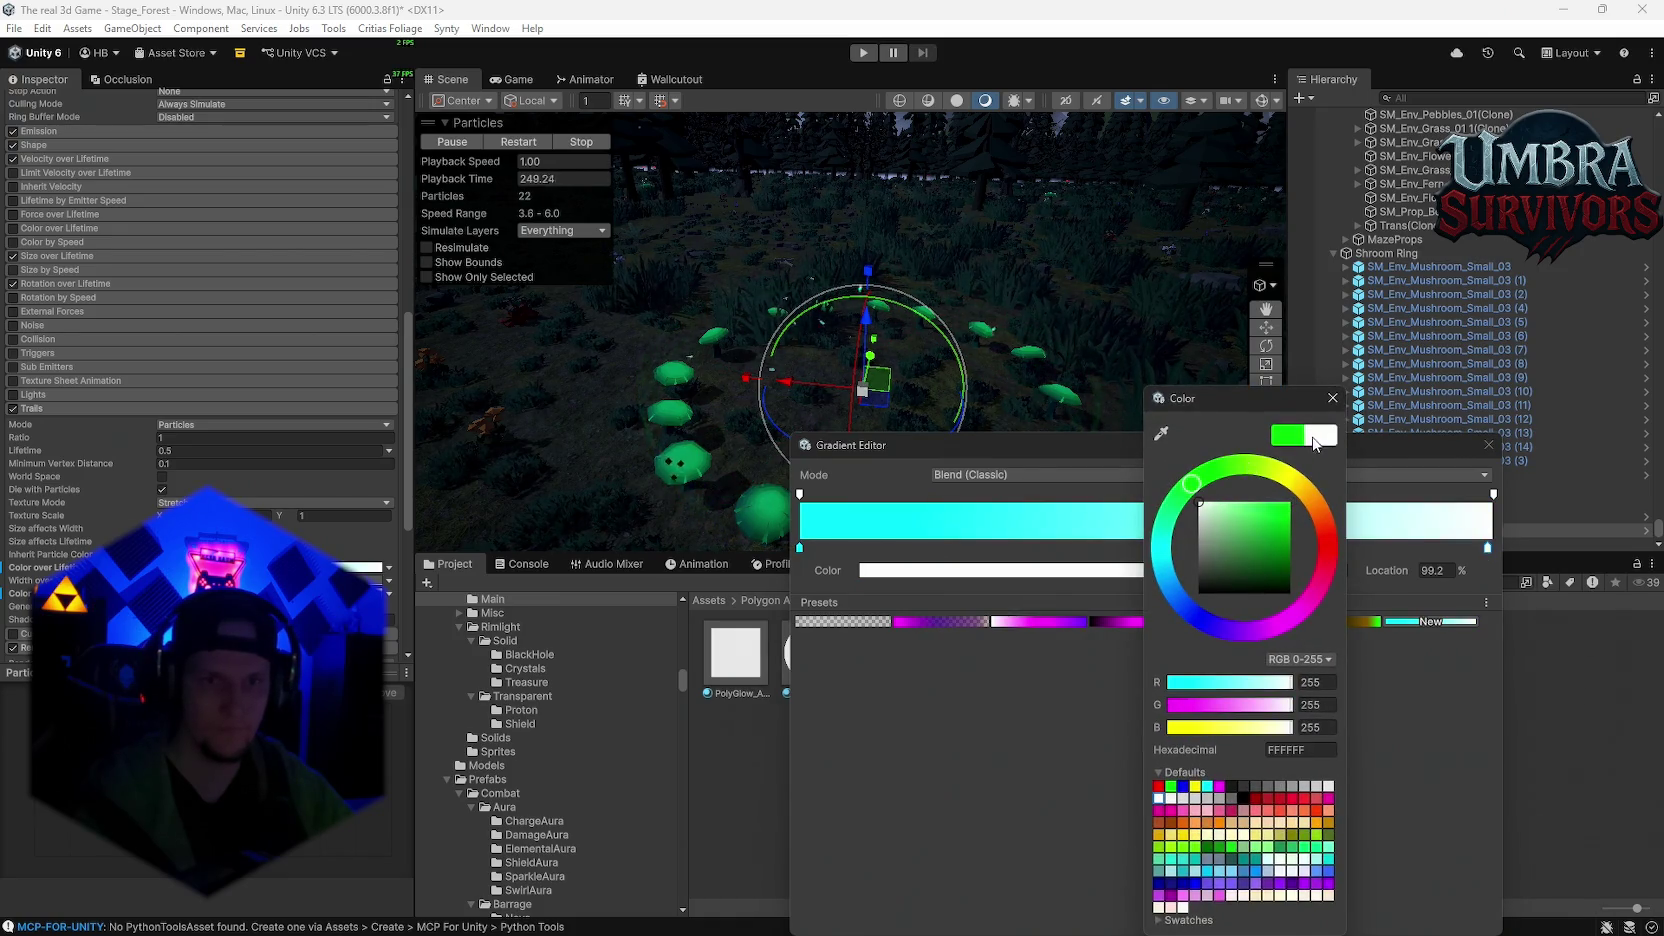
click(1332, 398)
click(799, 548)
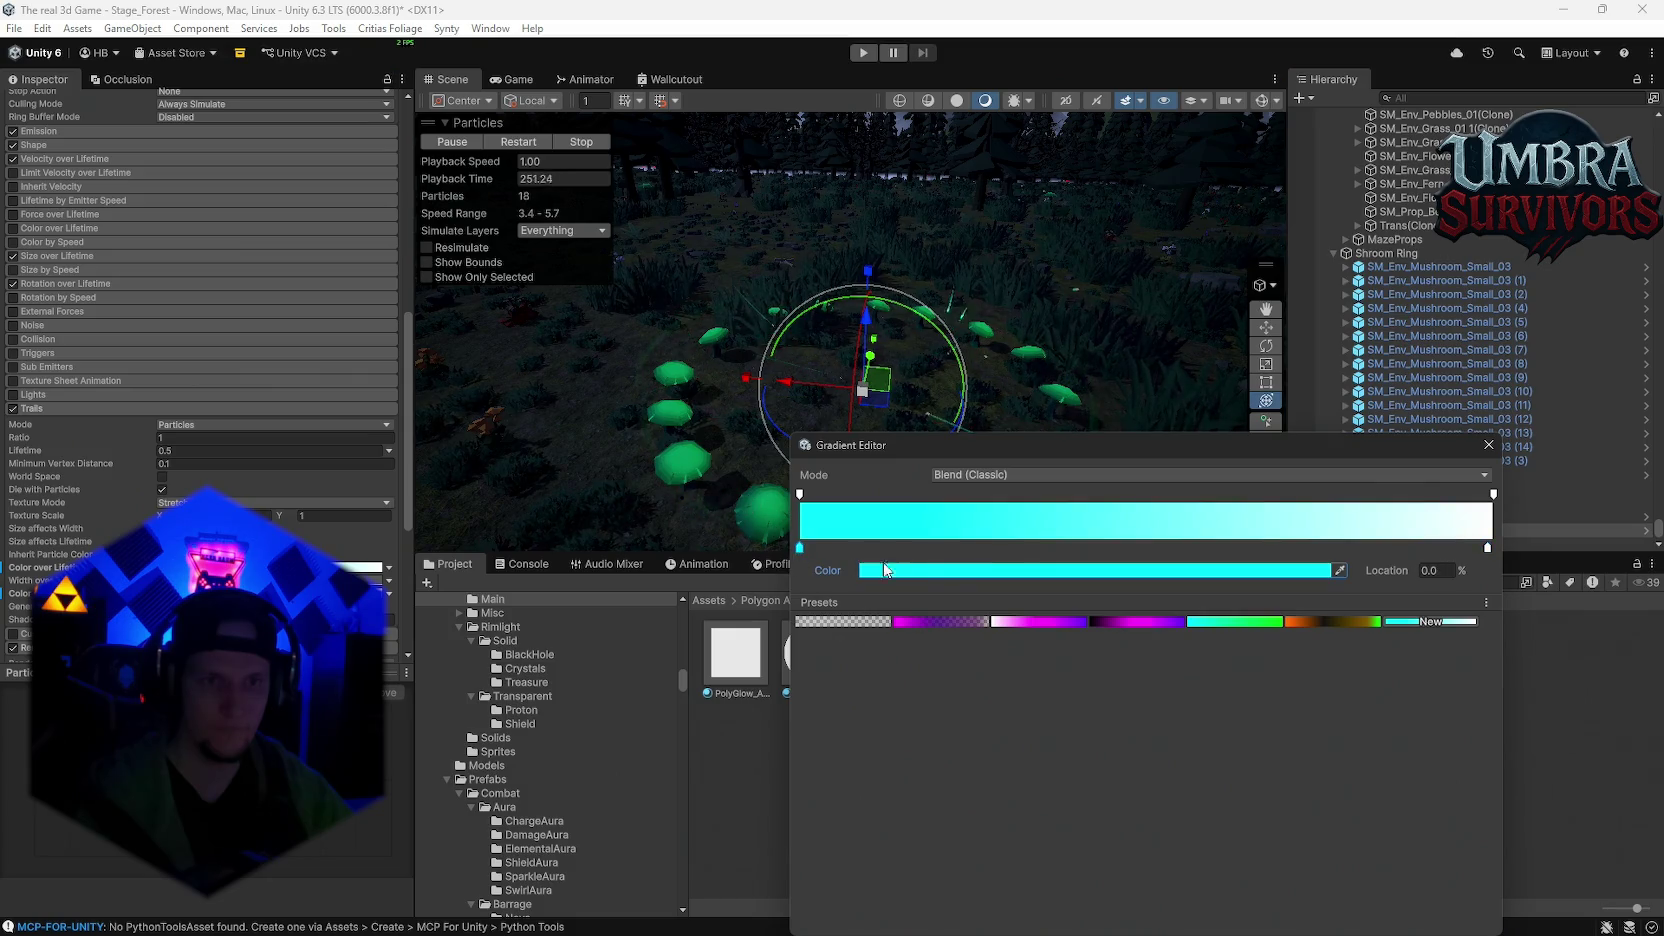
click(935, 572)
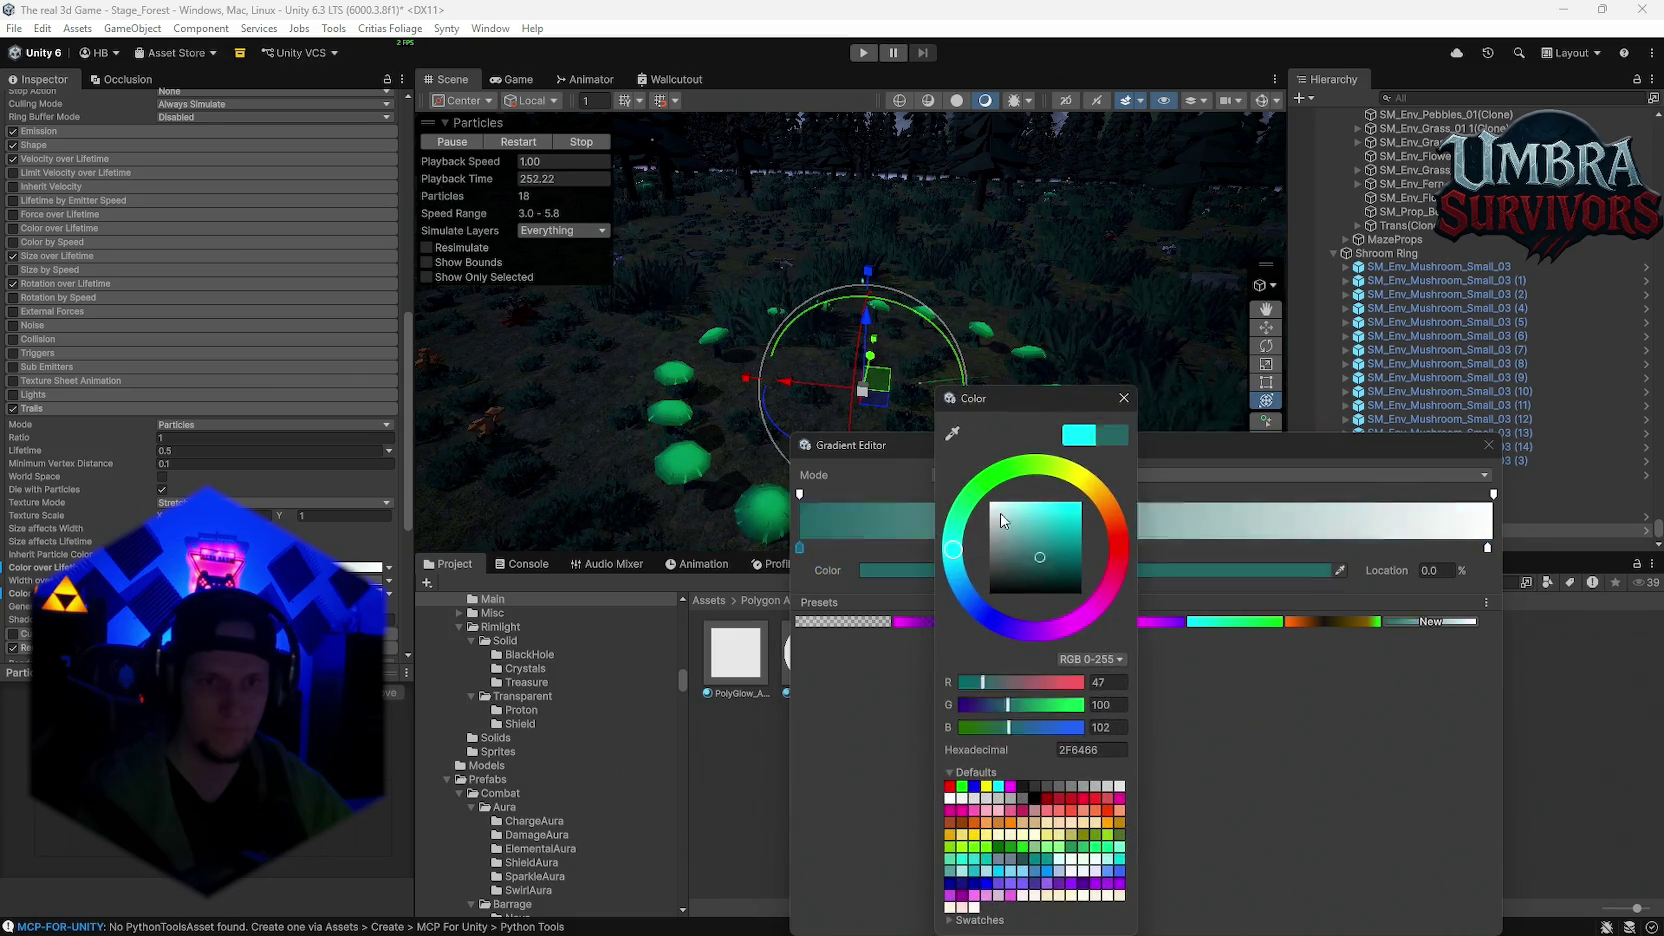
click(1122, 398)
click(1487, 446)
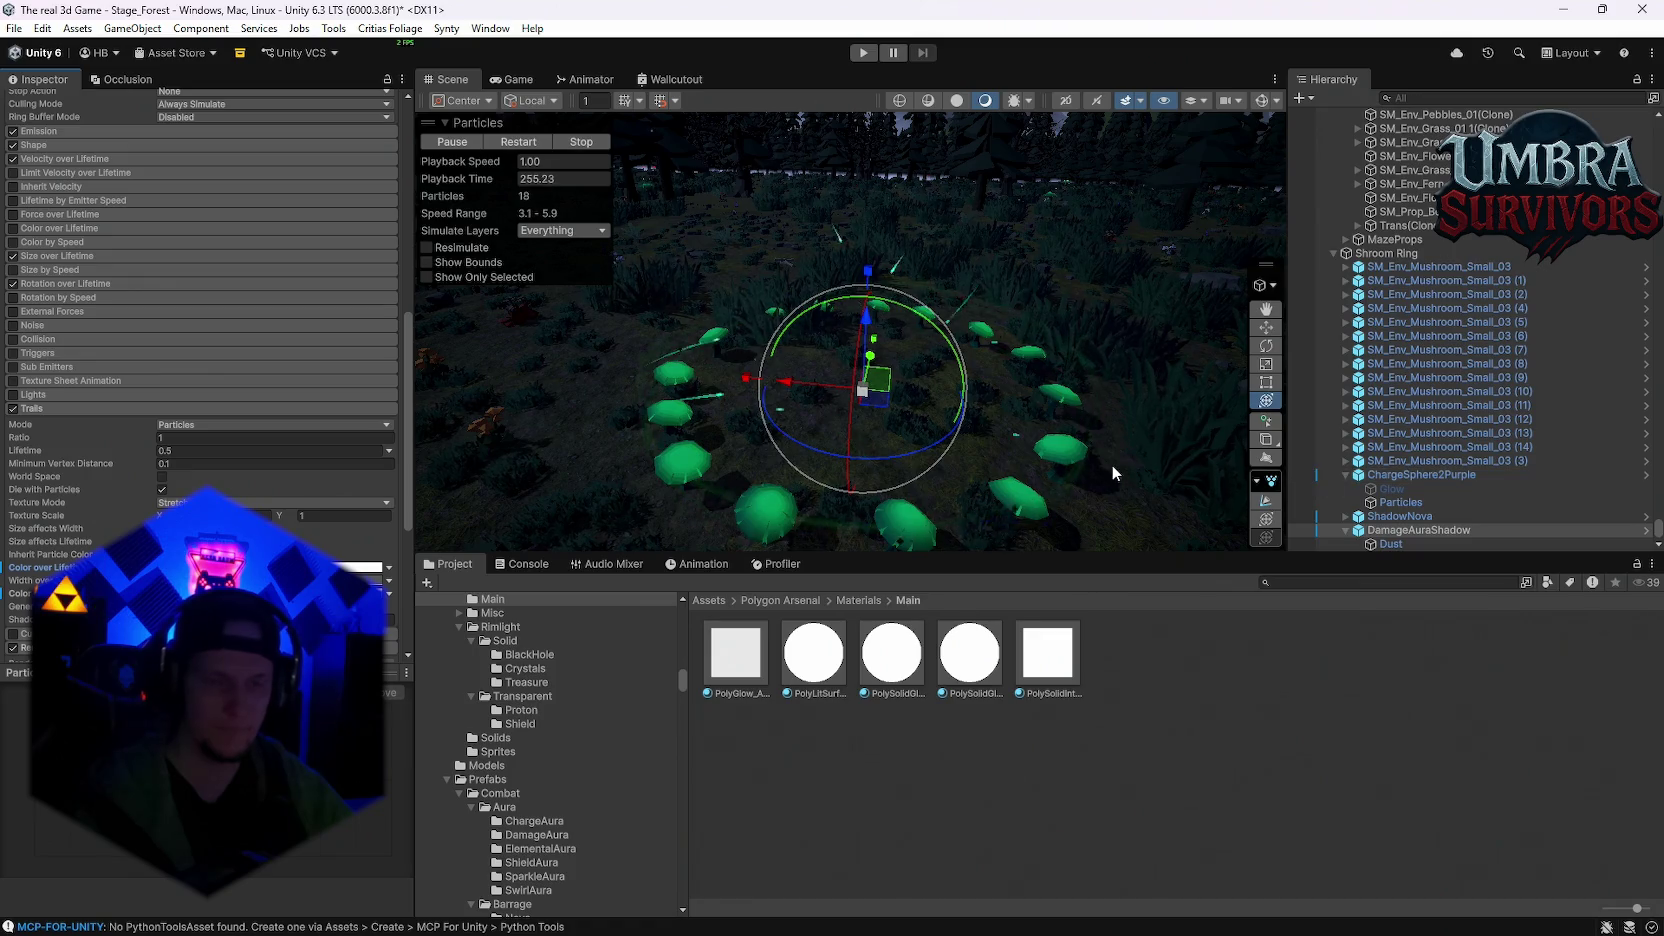
Step: Try white, black, bright green and a scene-sampled colour as the start colour
scroll(315, 493, up, 5)
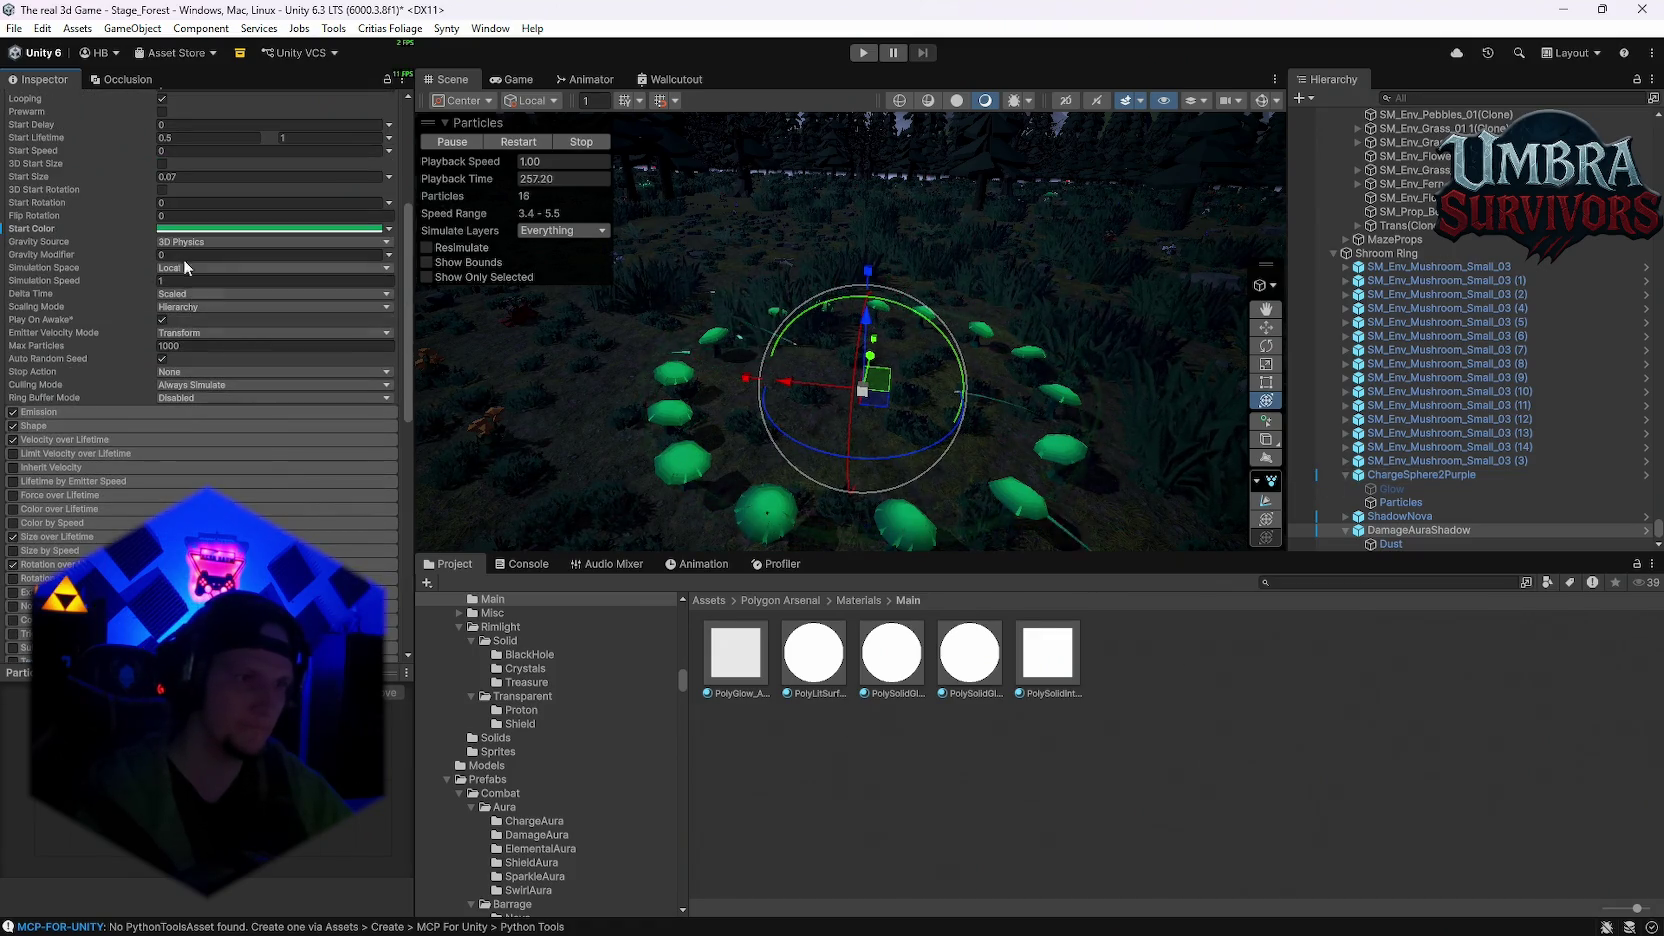
click(177, 230)
click(242, 323)
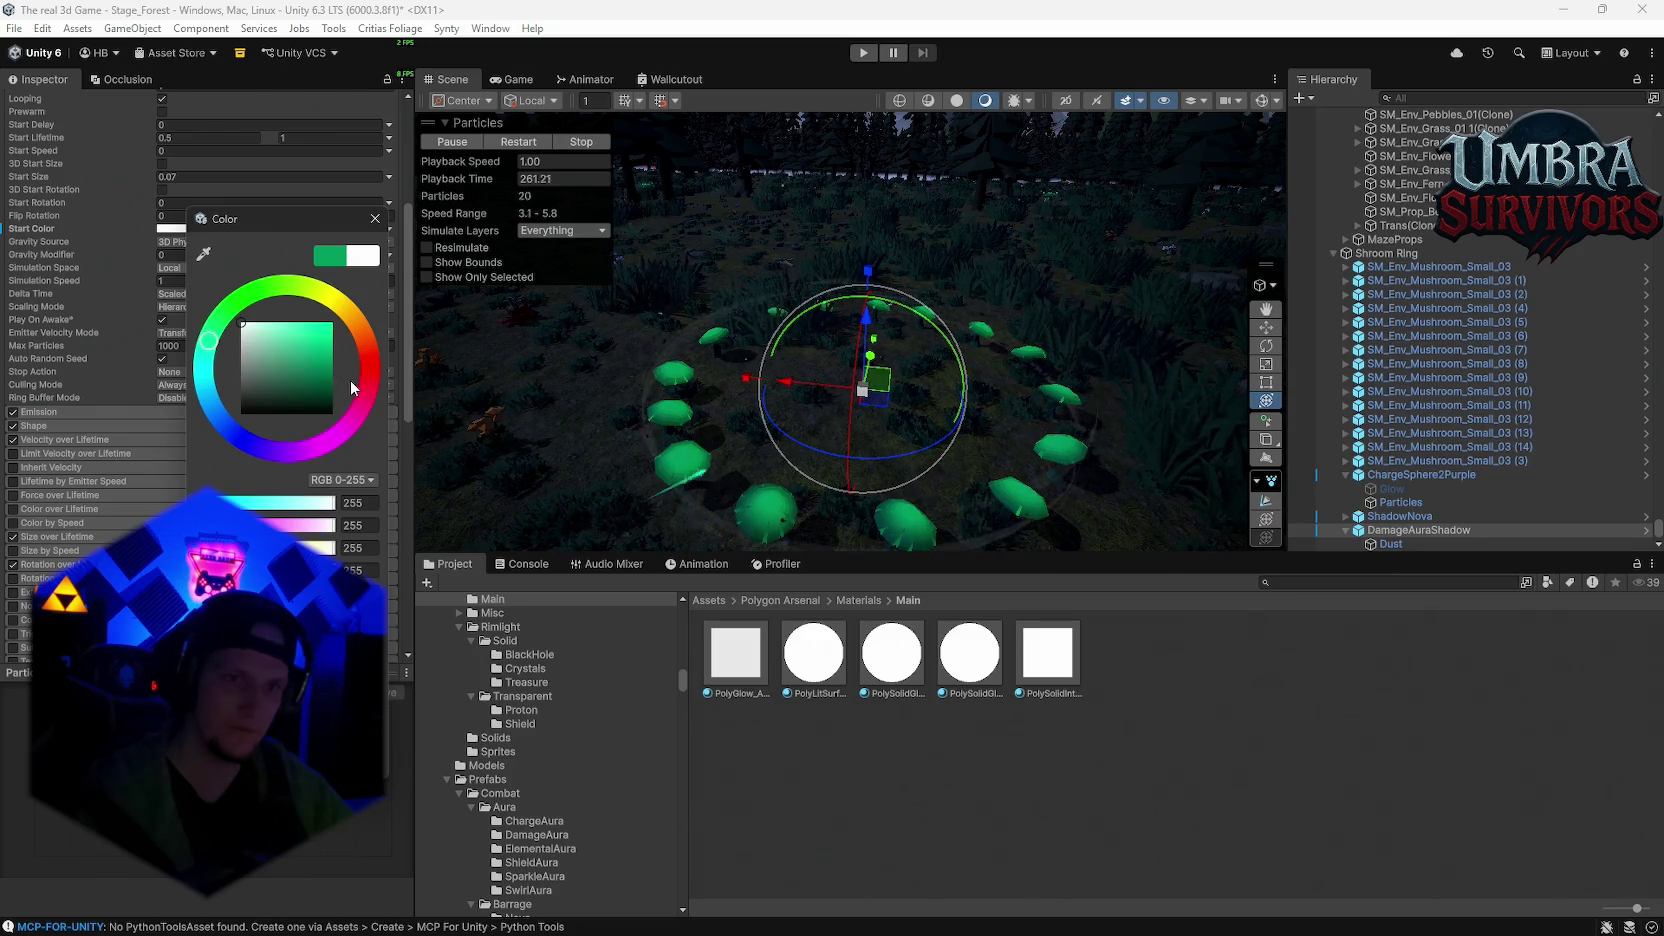
drag(304, 353, 202, 462)
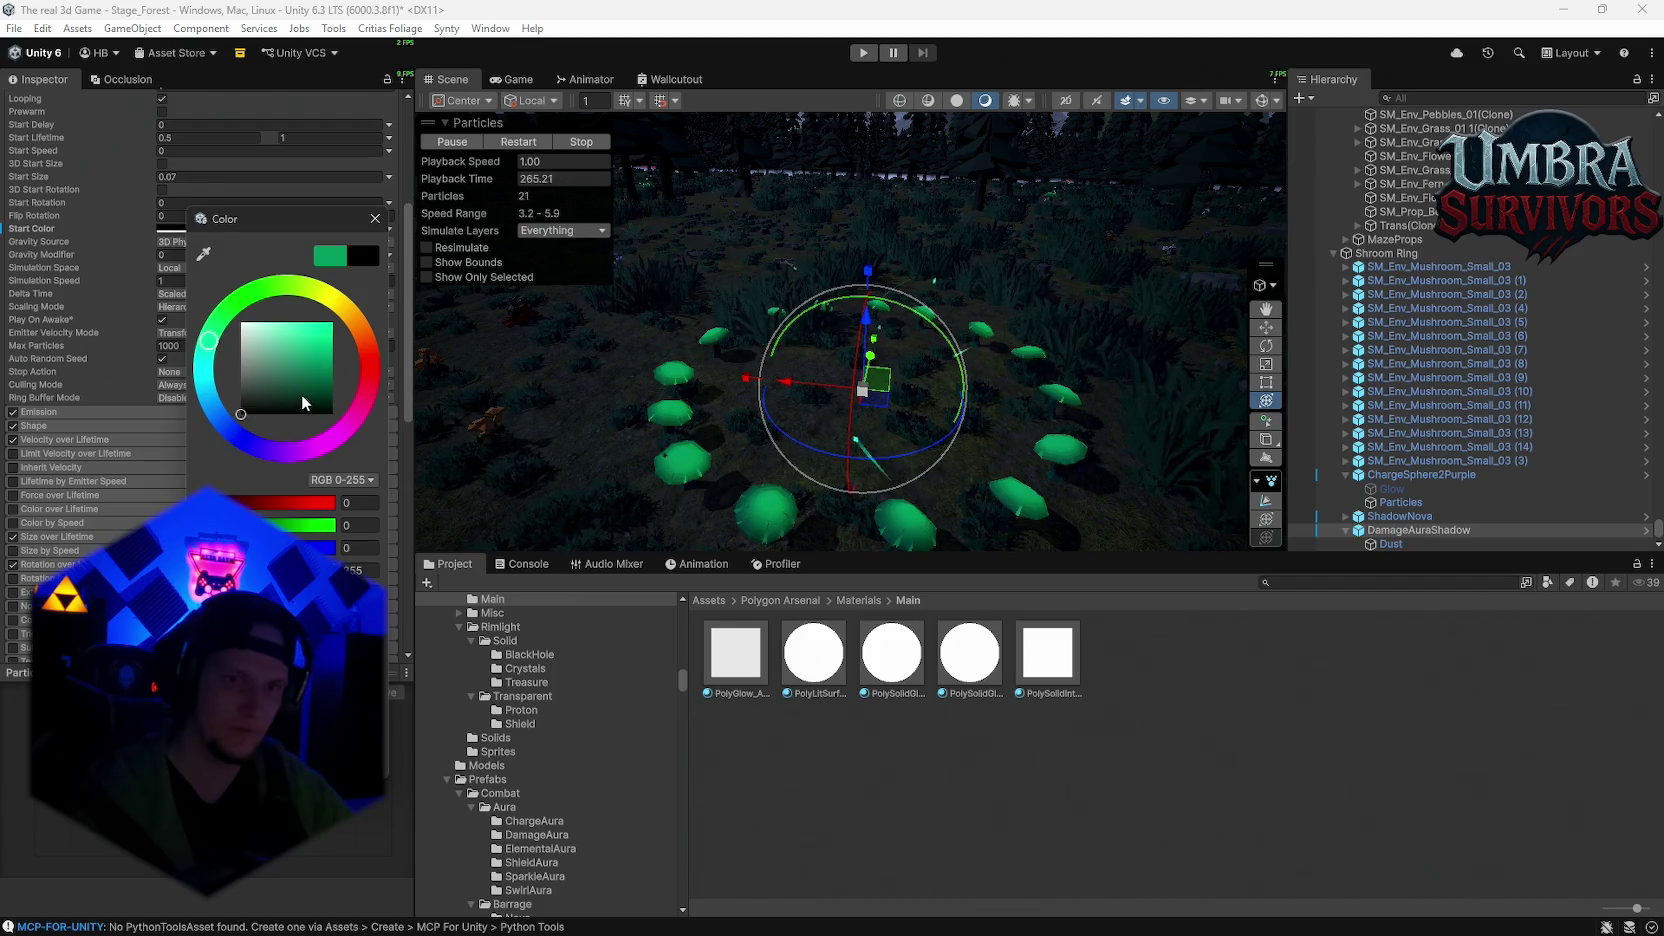
drag(325, 332, 370, 303)
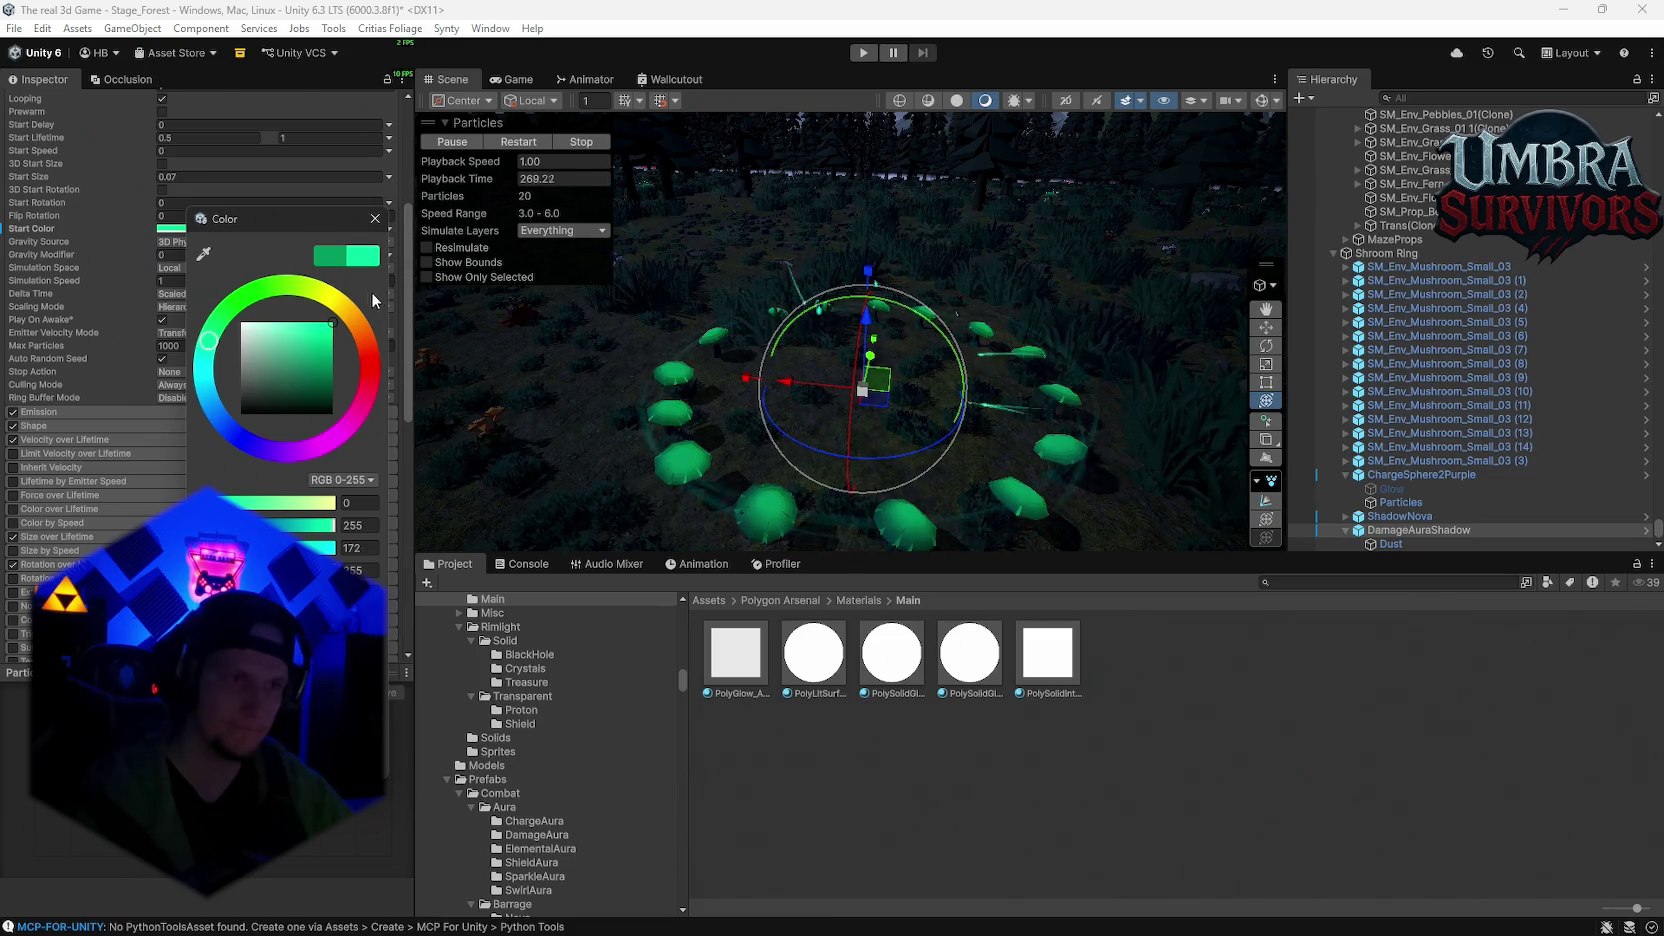
click(203, 253)
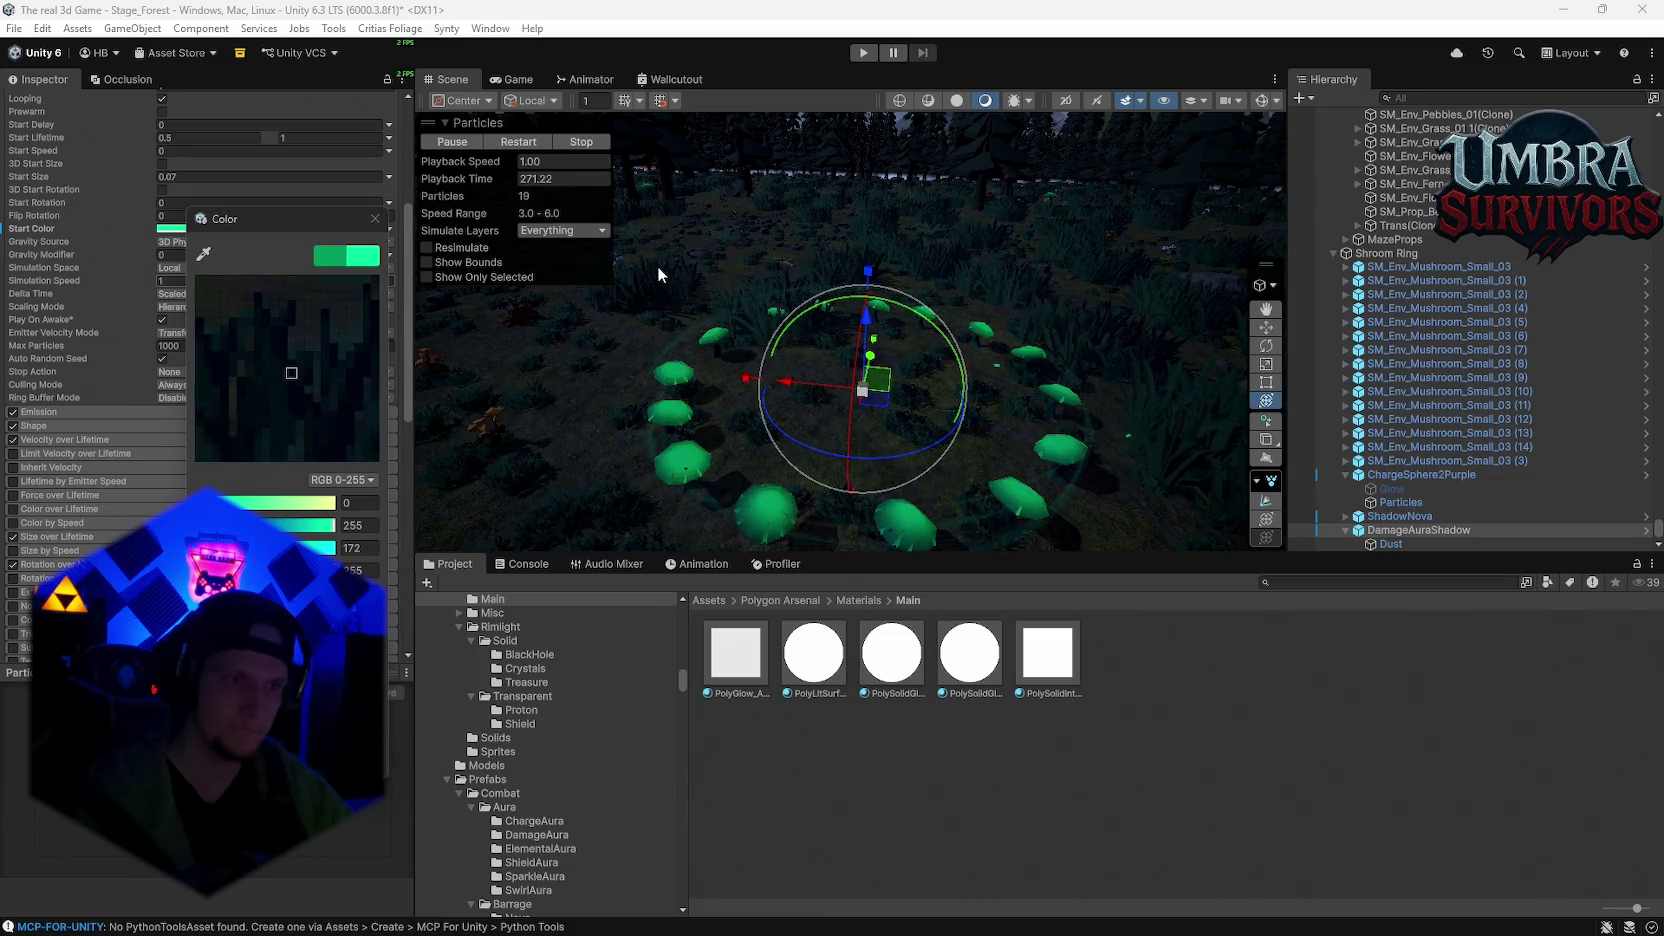
click(656, 266)
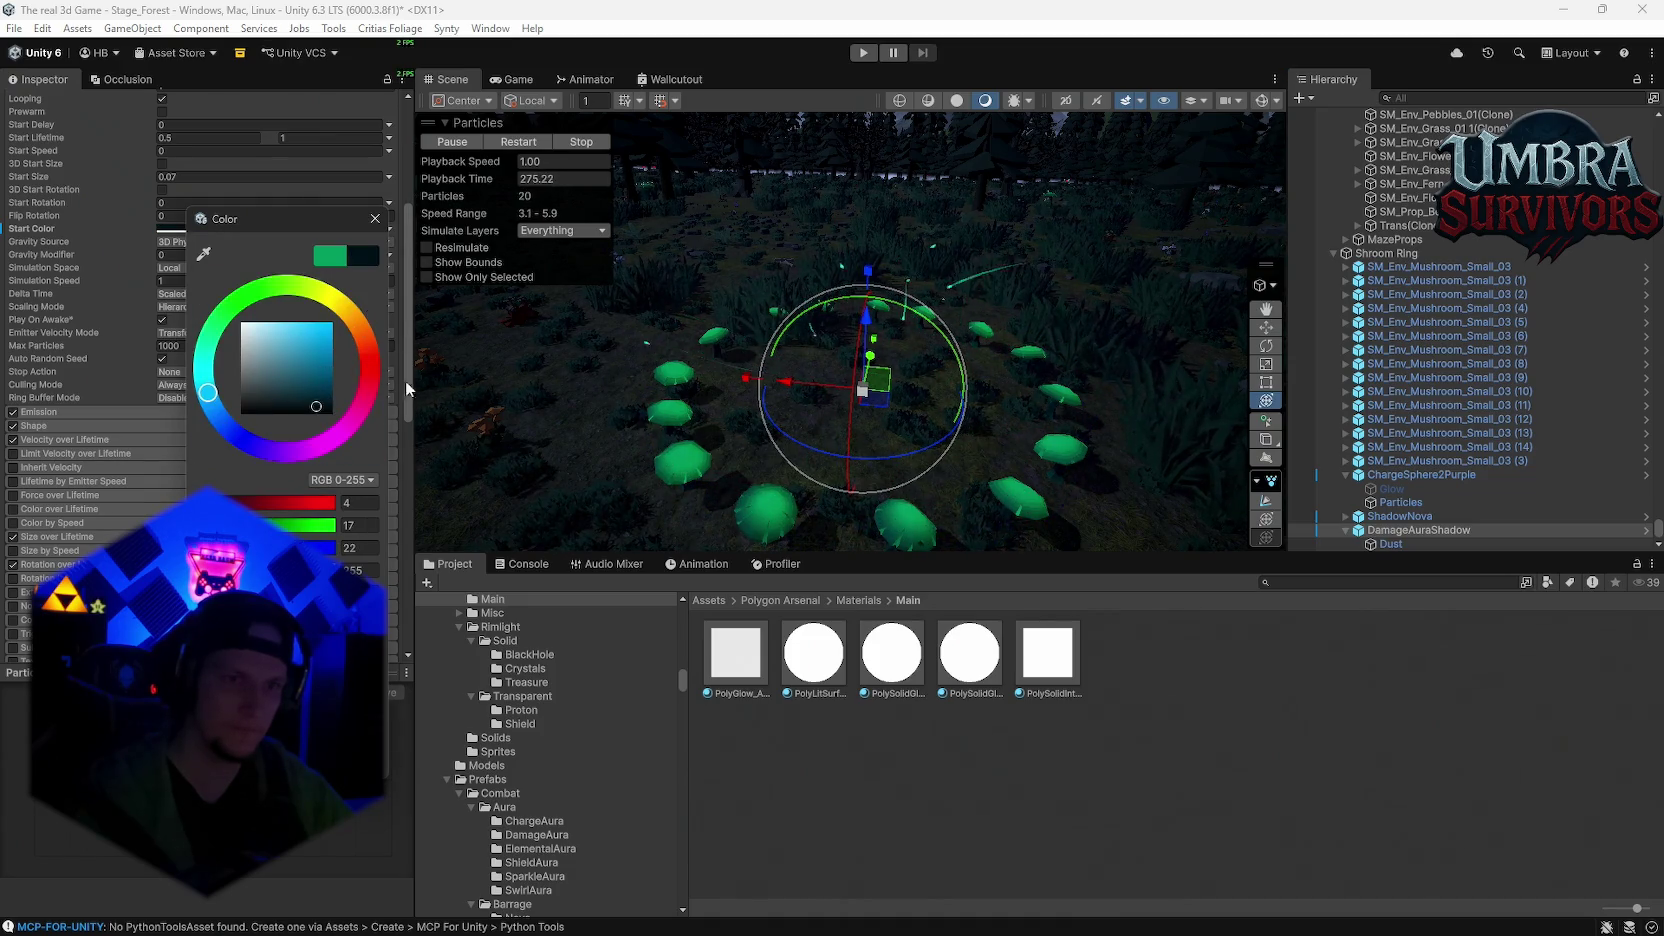
mouse_move(728, 438)
mouse_down()
mouse_move(728, 364)
mouse_move(727, 413)
mouse_up()
Step: Set the start colour to mint green (about 0, 255, 180) and close the picker
click(205, 228)
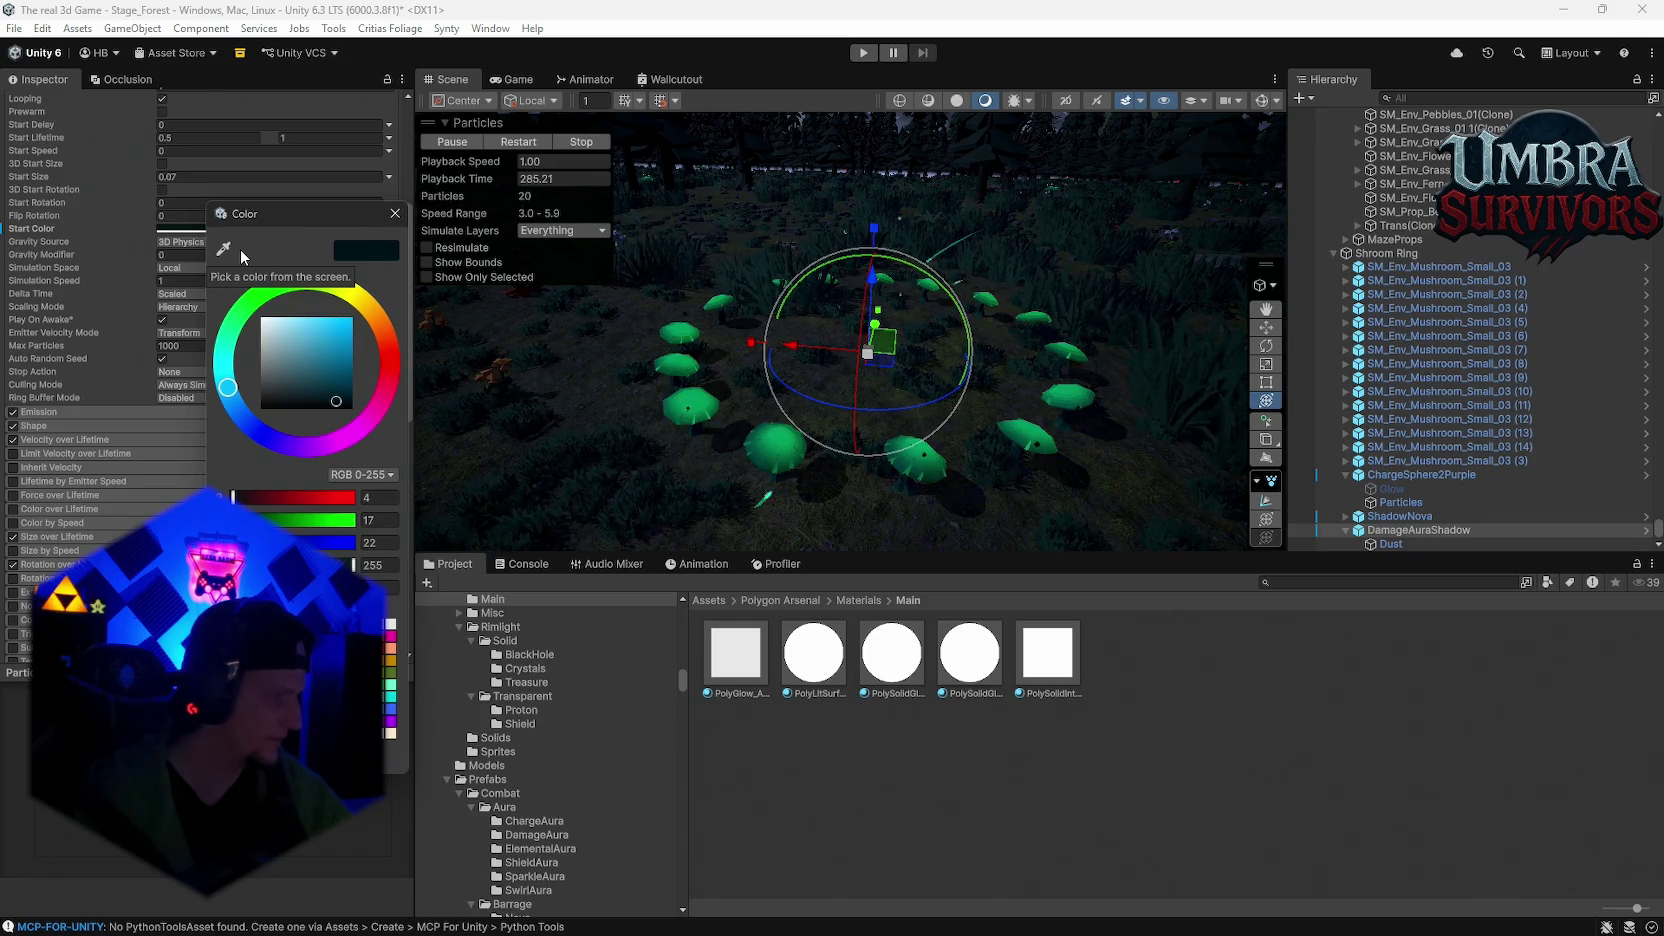
click(241, 250)
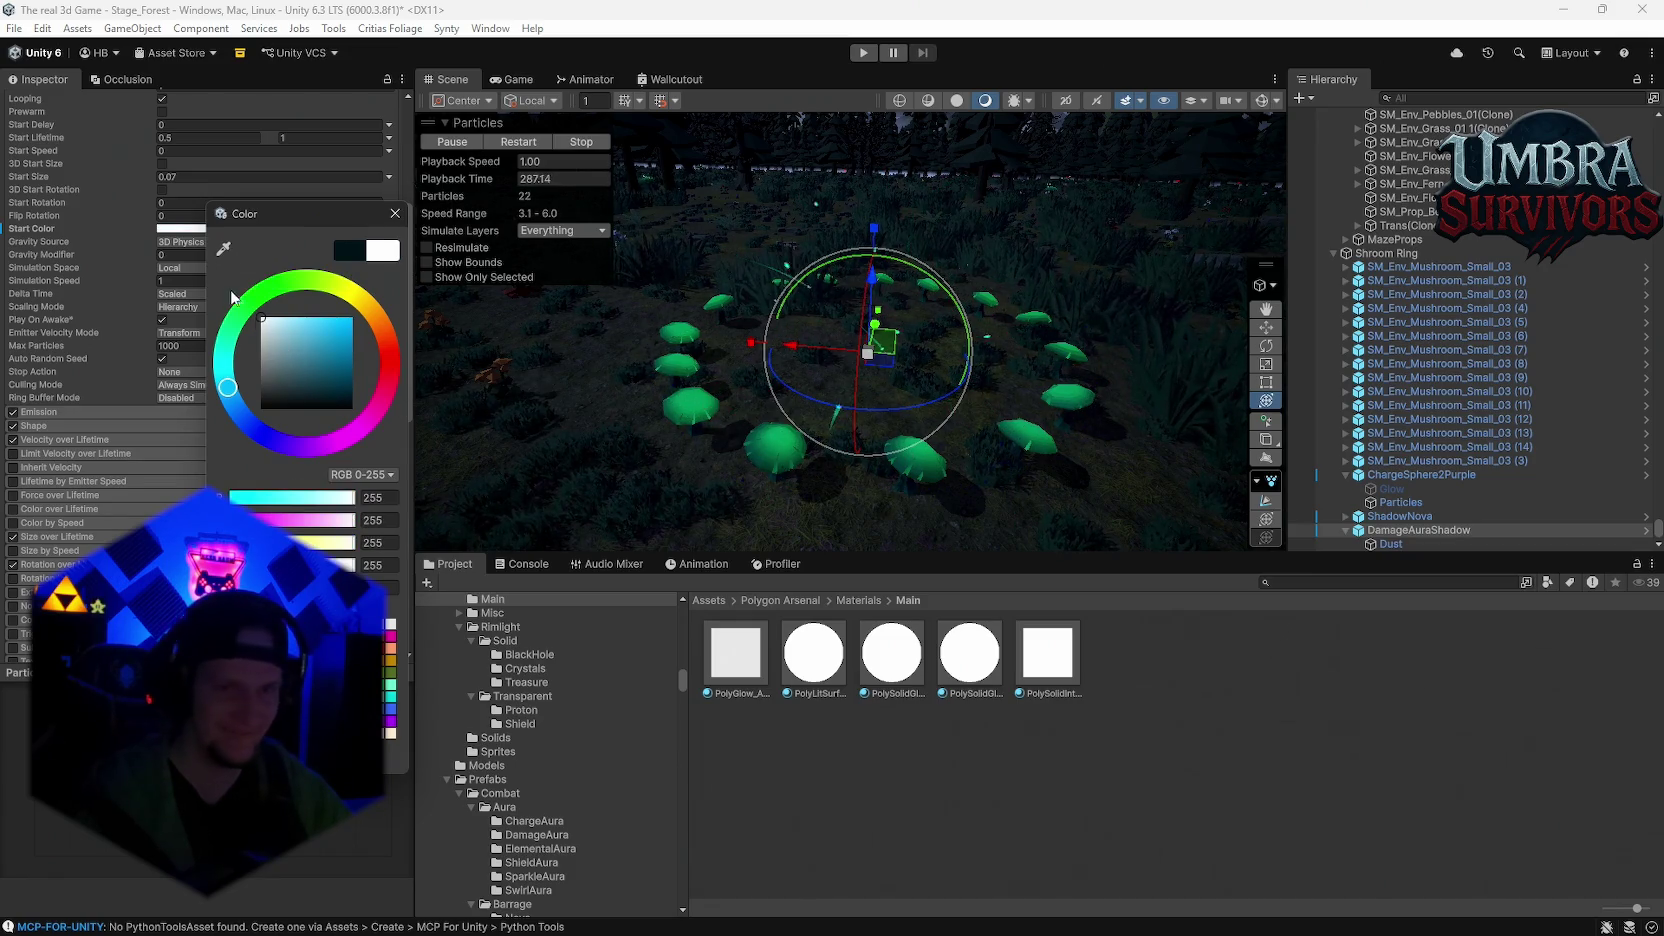
drag(460, 330, 515, 318)
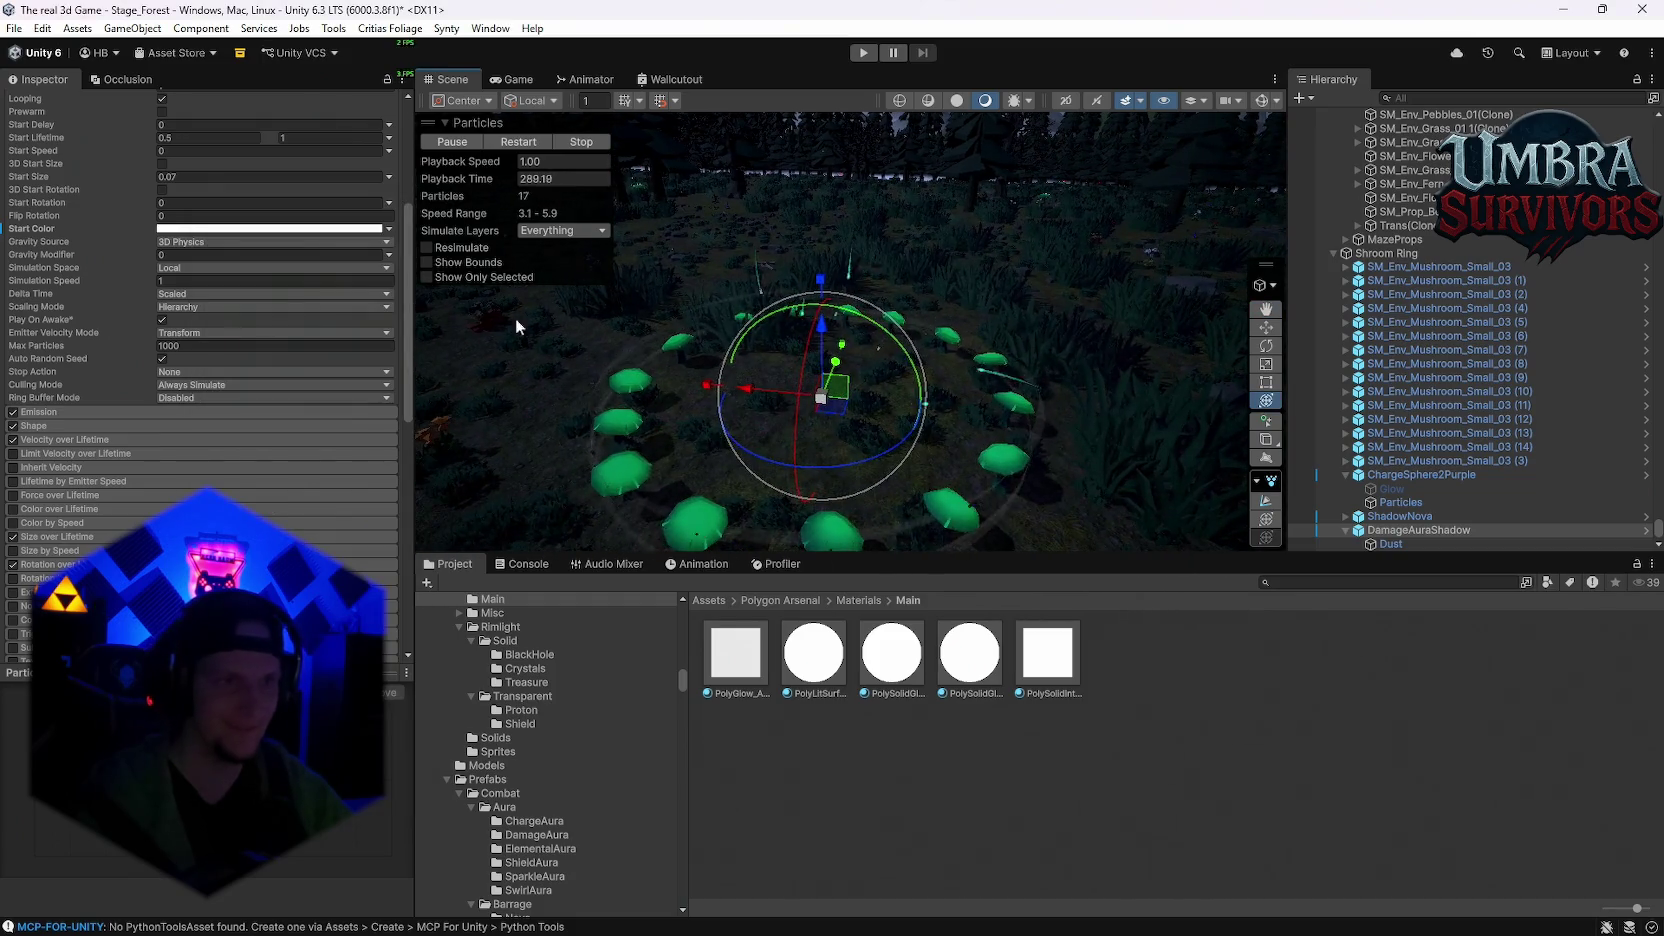
click(199, 230)
drag(332, 351, 358, 300)
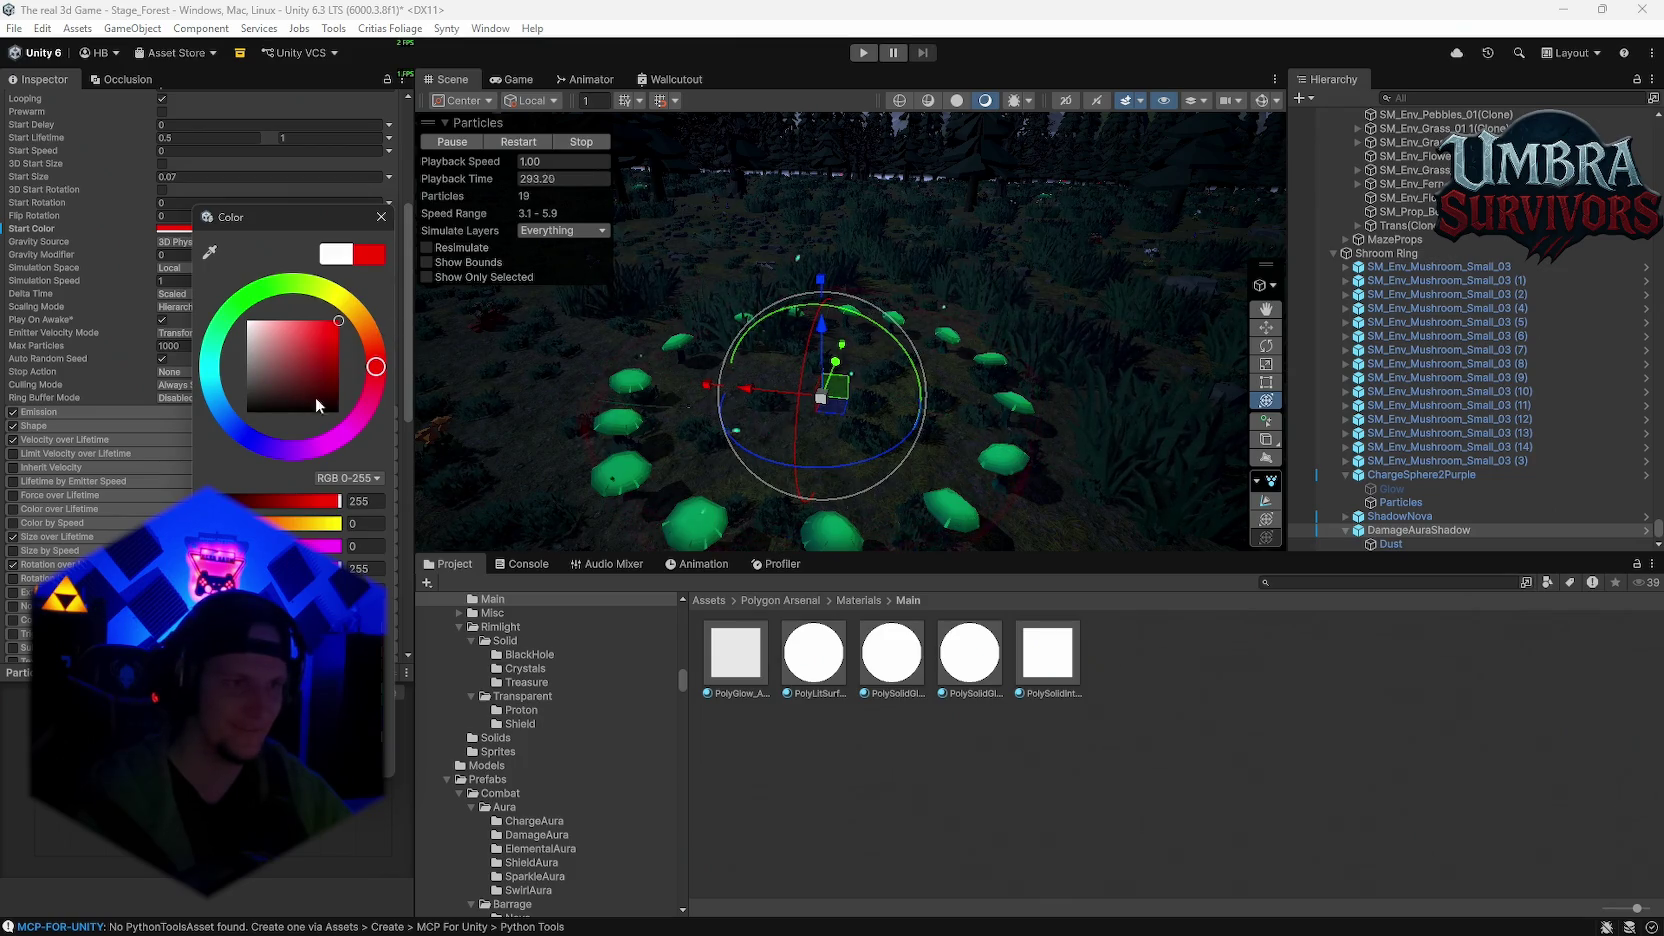
click(245, 296)
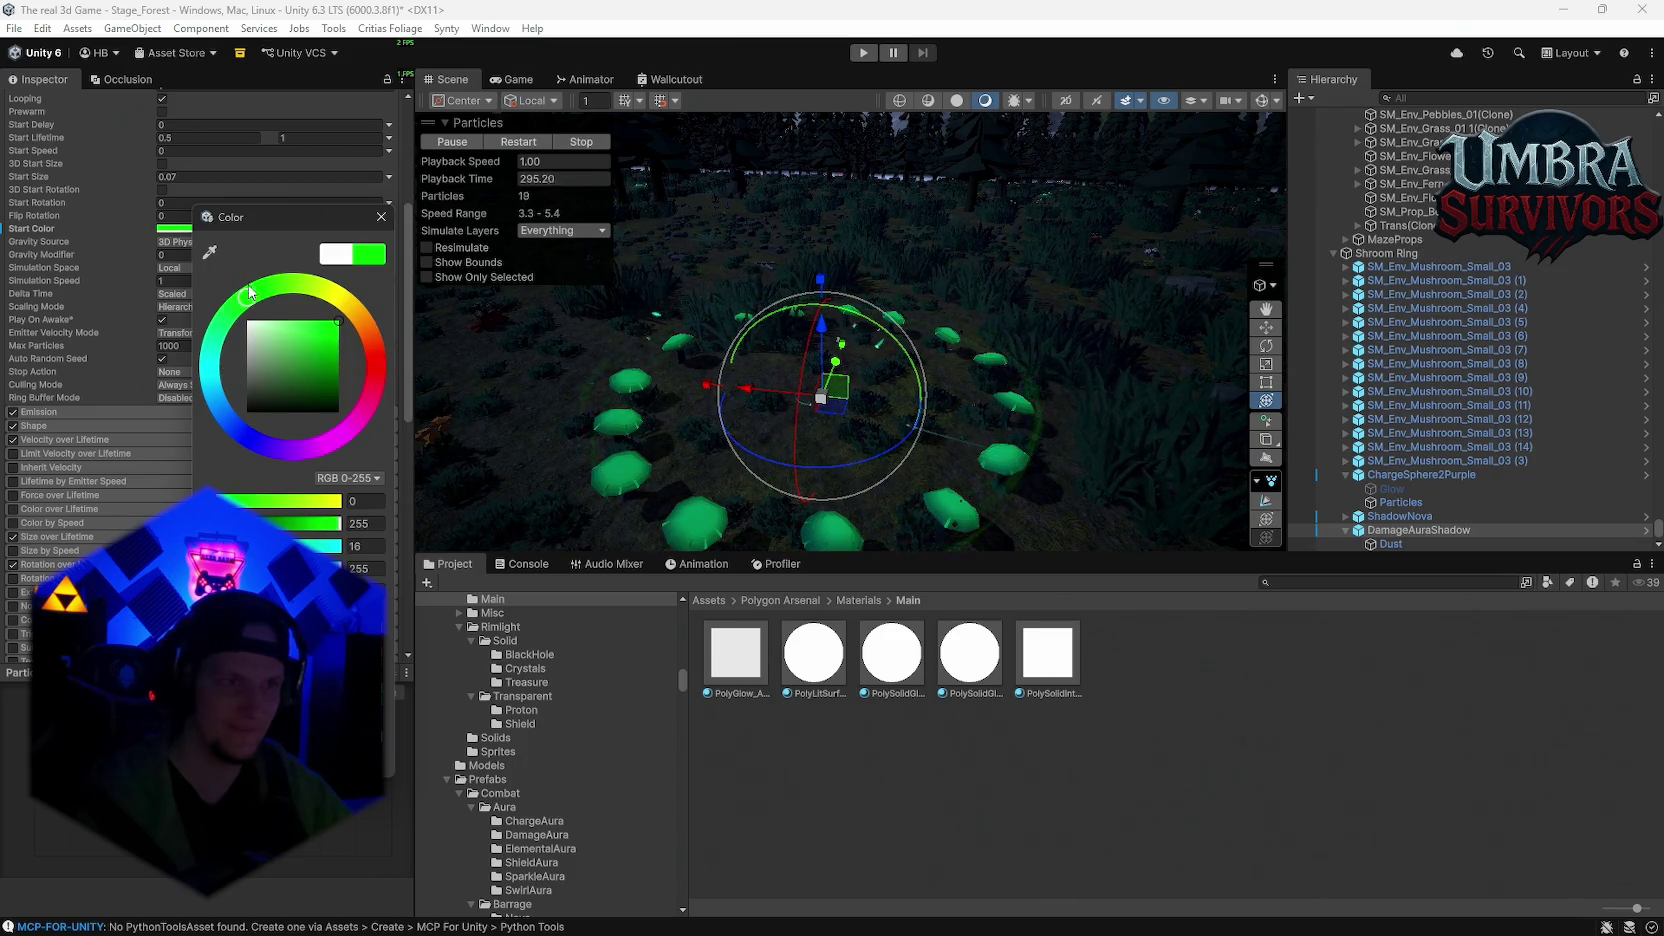
drag(213, 337, 210, 346)
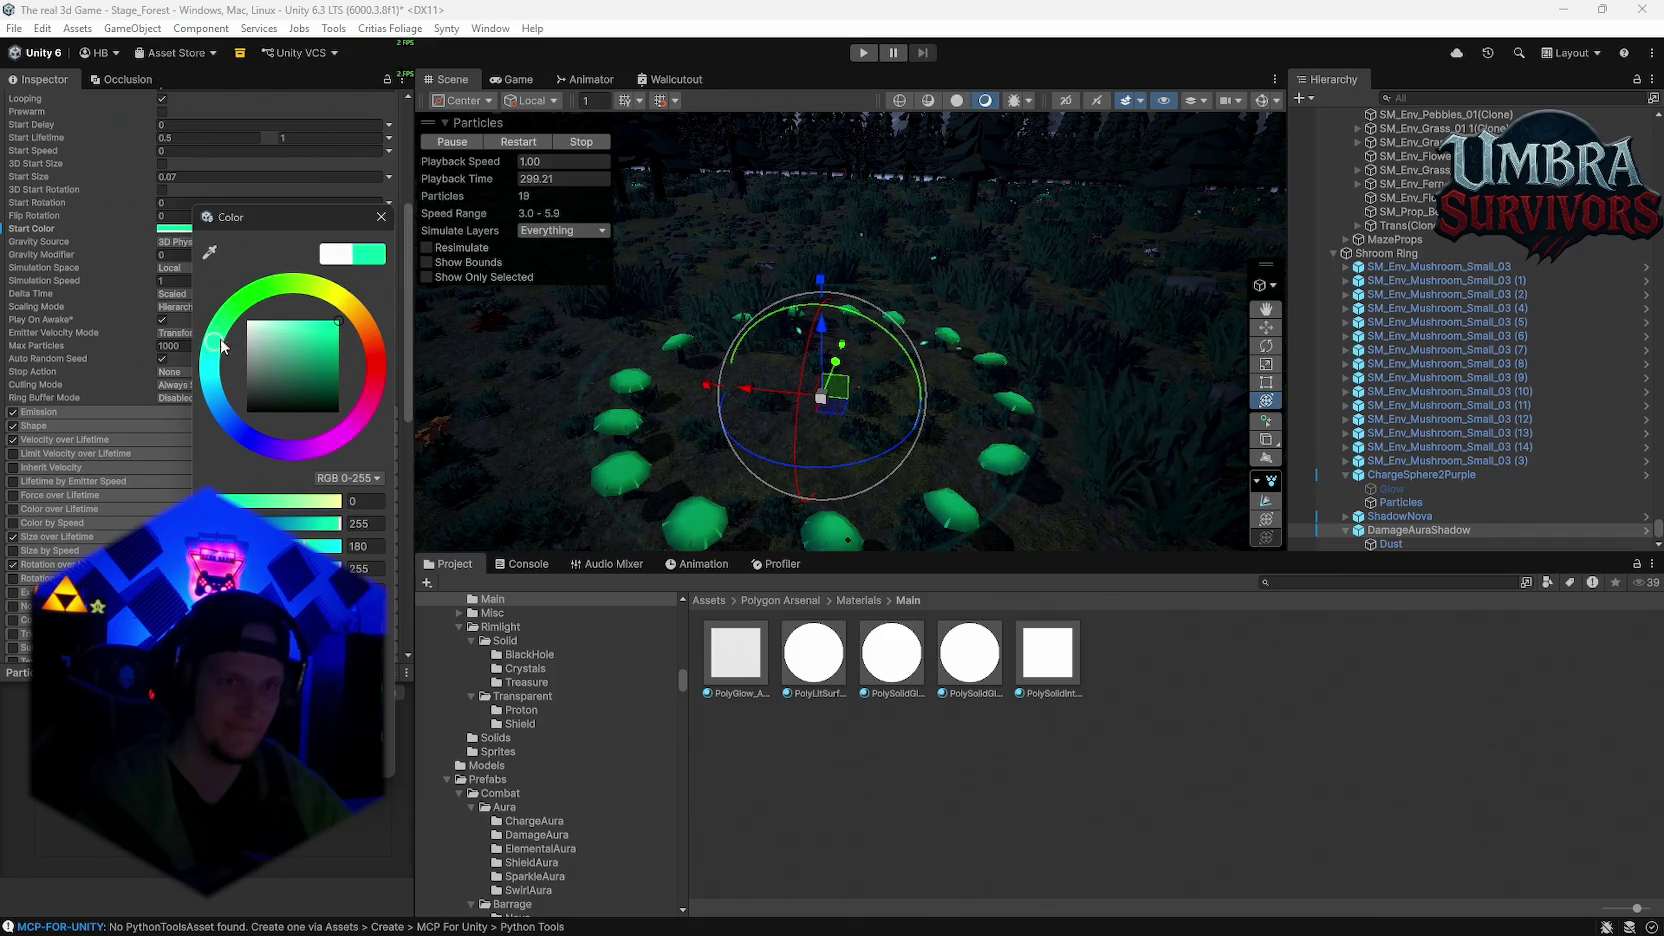
click(872, 187)
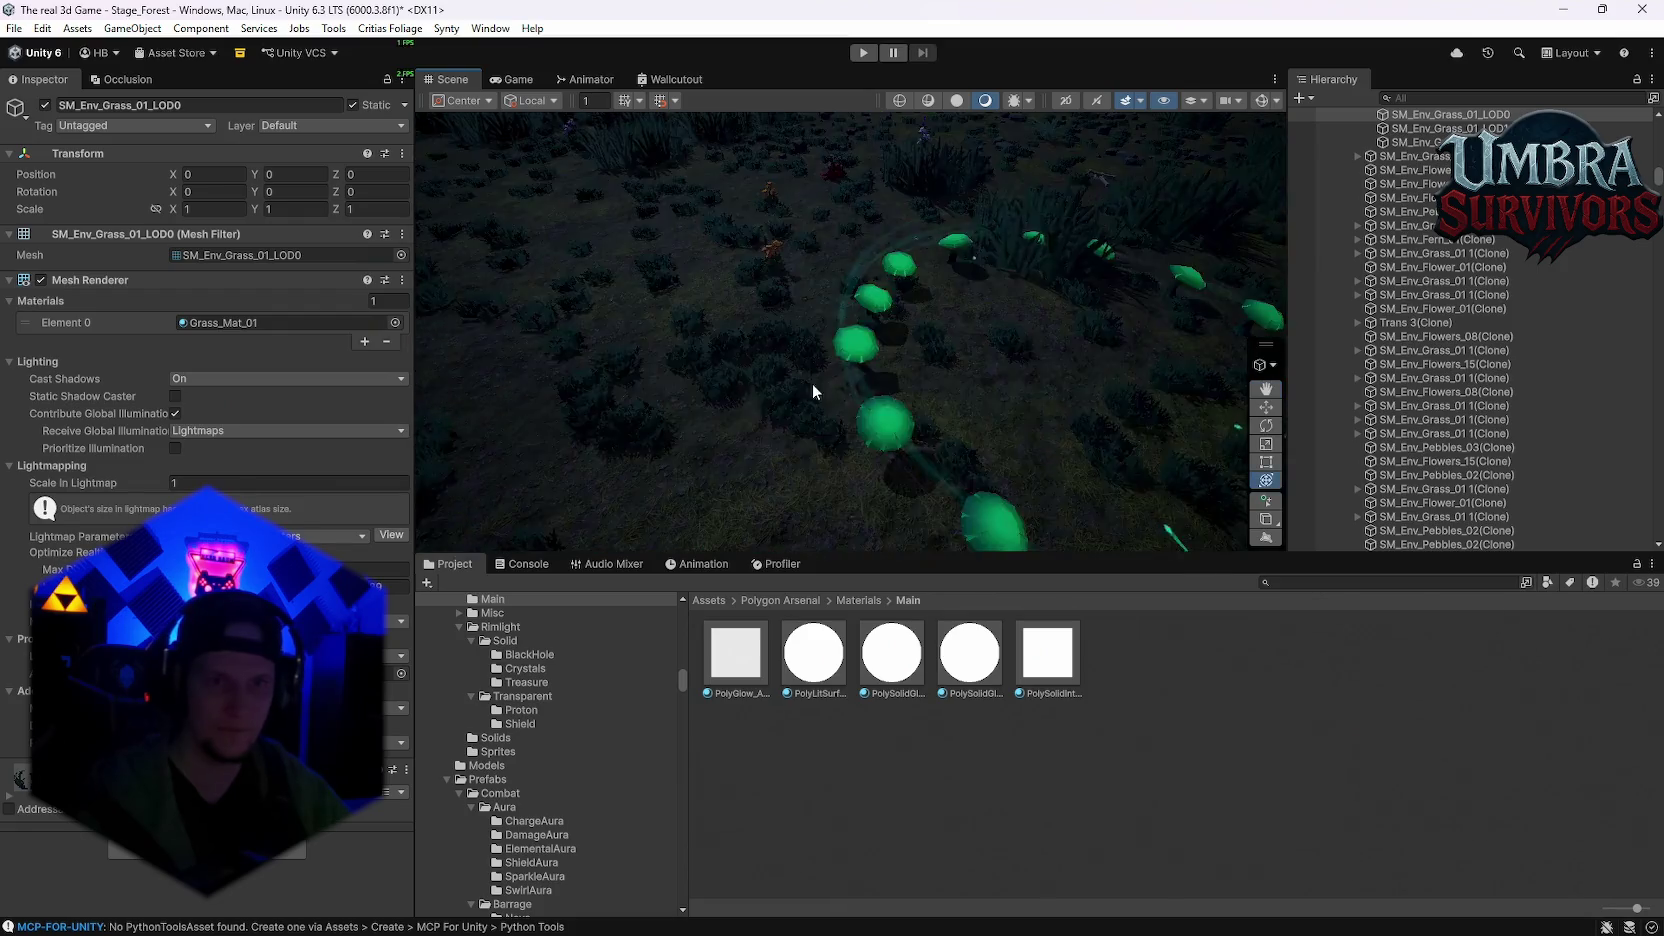
scroll(746, 398, down, 3)
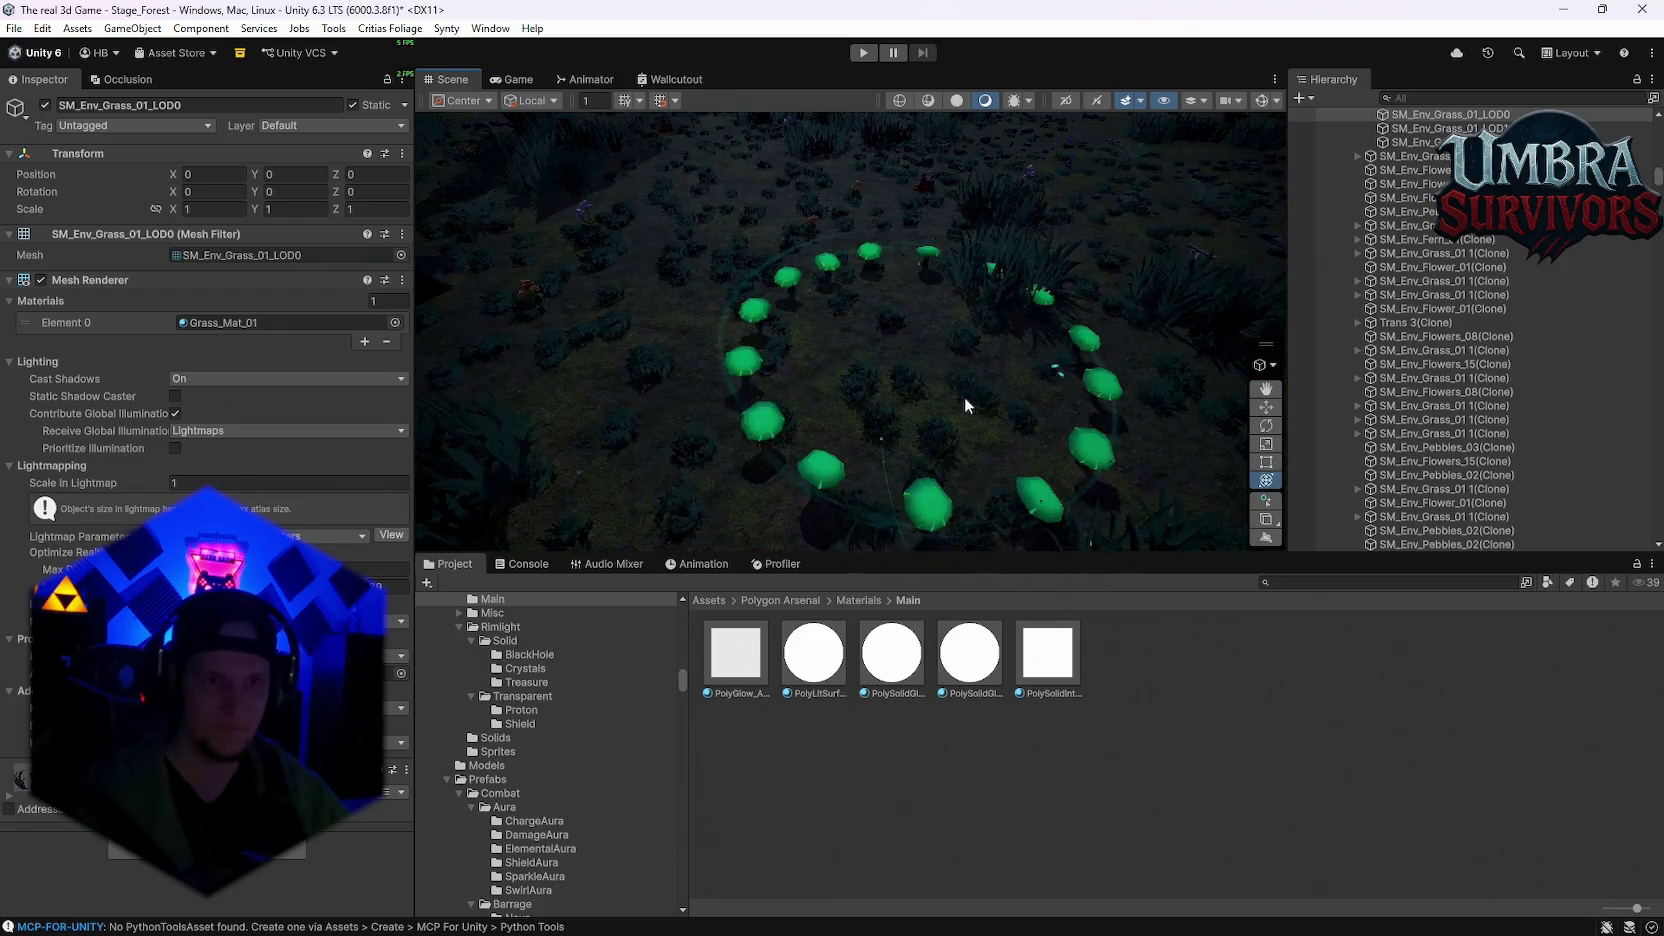
scroll(965, 396, up, 2)
scroll(972, 416, up, 2)
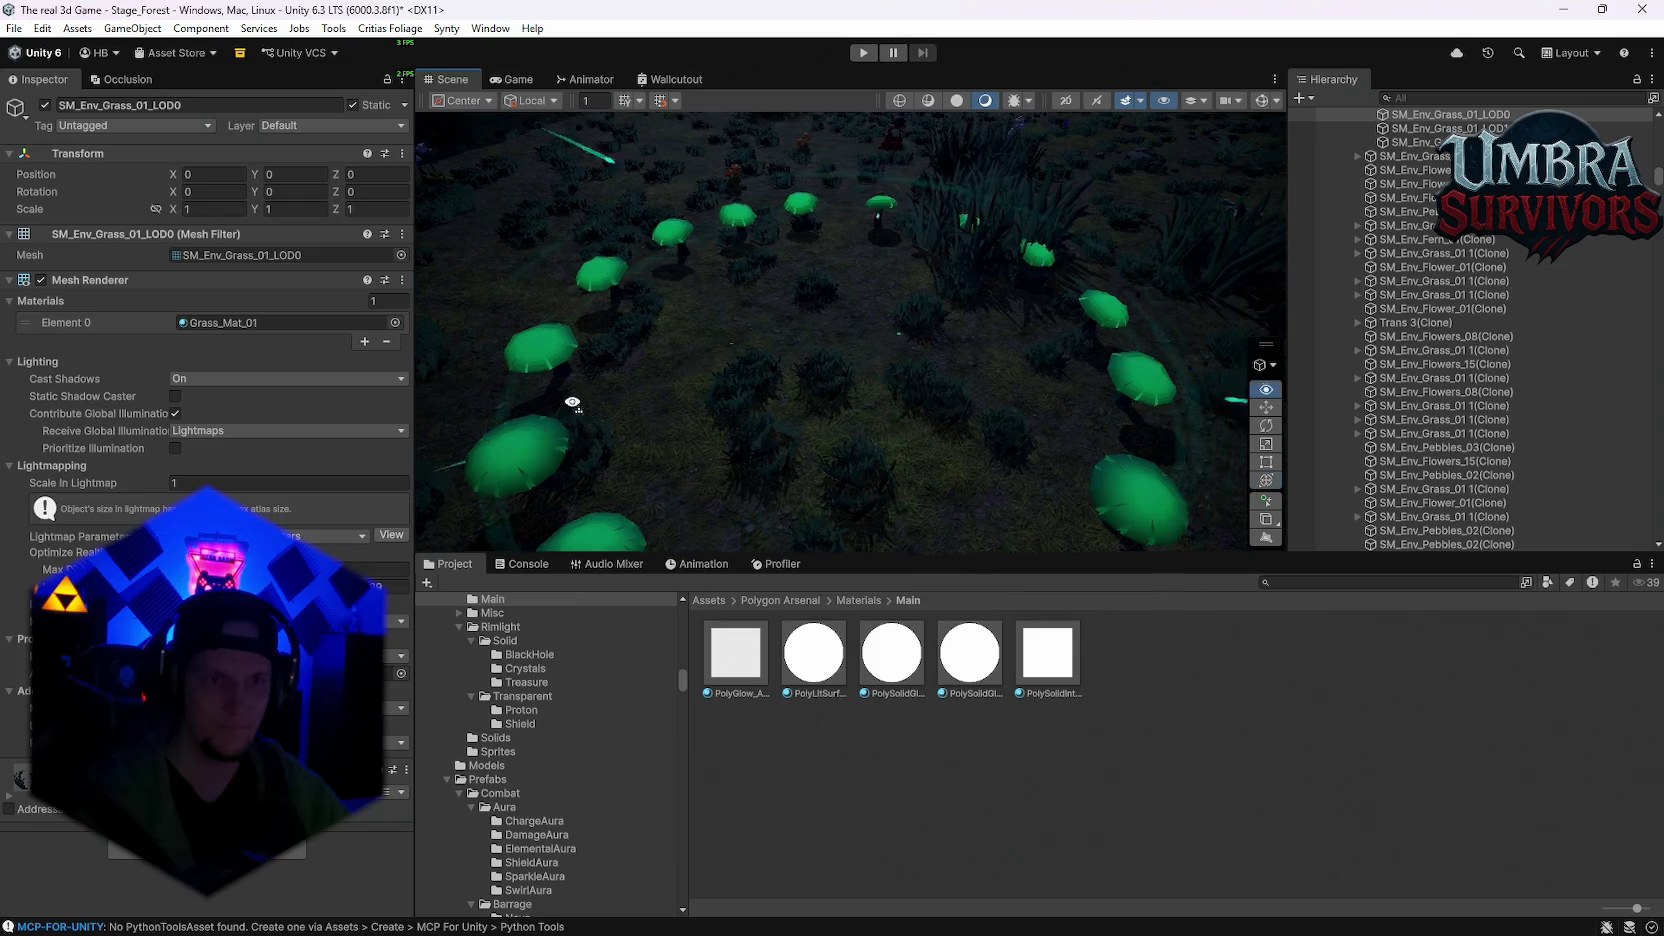
scroll(692, 320, up, 3)
mouse_move(671, 351)
mouse_down()
mouse_move(744, 351)
mouse_move(916, 246)
mouse_move(800, 436)
mouse_move(900, 300)
mouse_move(984, 275)
mouse_move(855, 307)
mouse_move(681, 462)
mouse_move(776, 345)
mouse_move(848, 419)
mouse_up()
scroll(805, 352, down, 5)
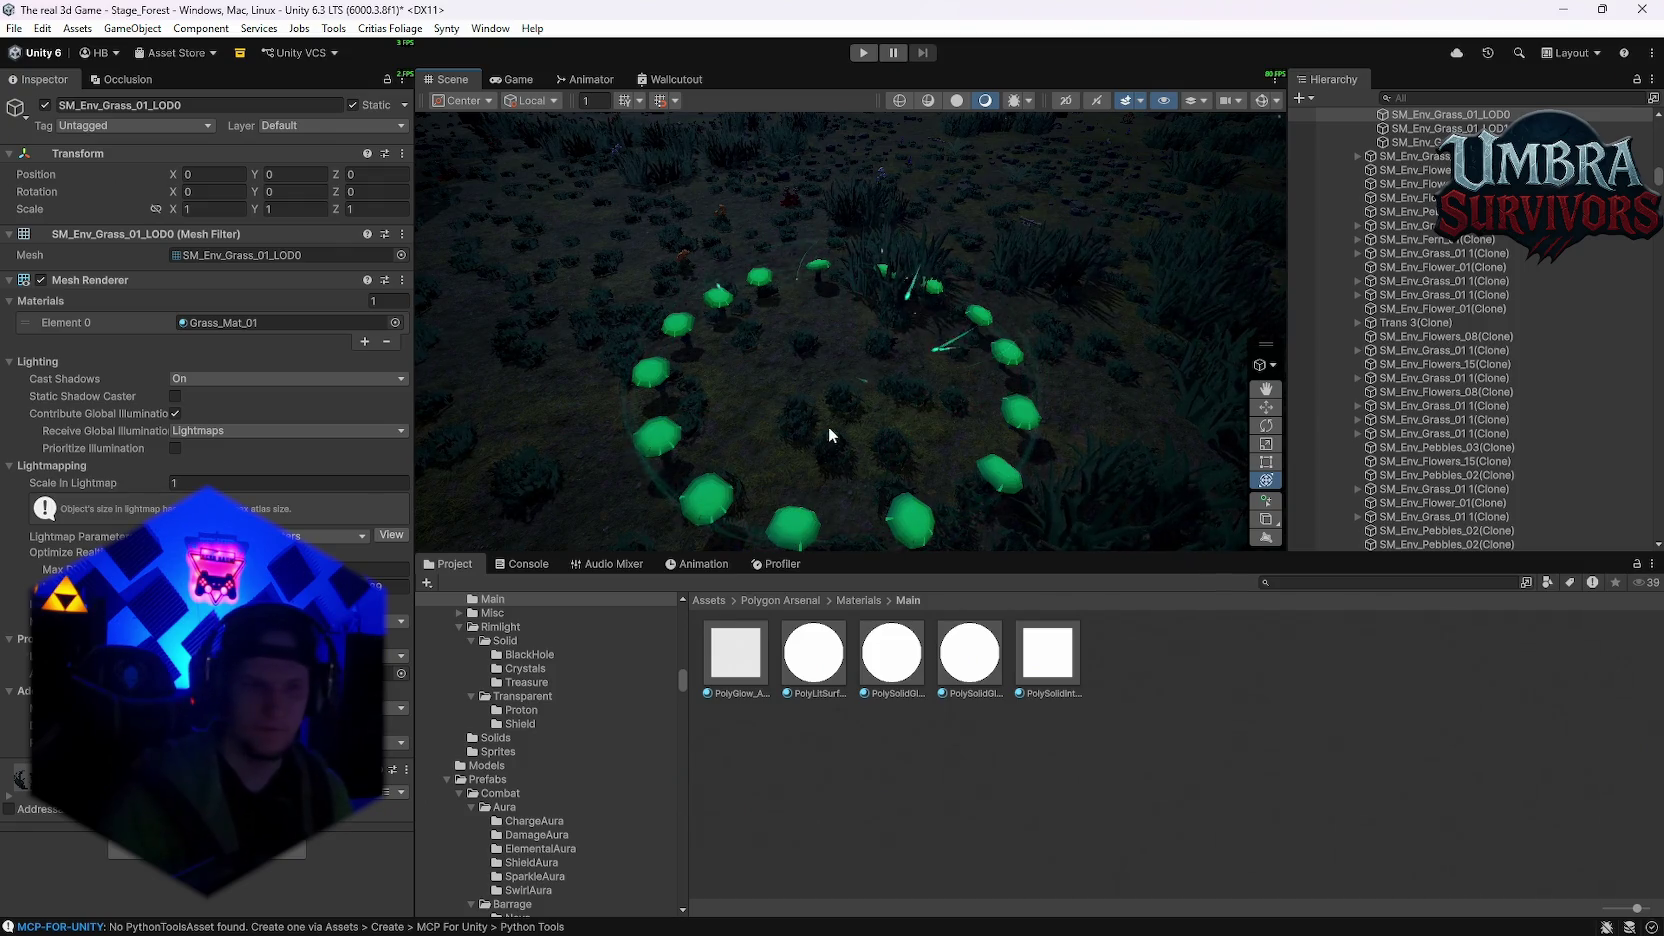
scroll(1510, 290, down, 5)
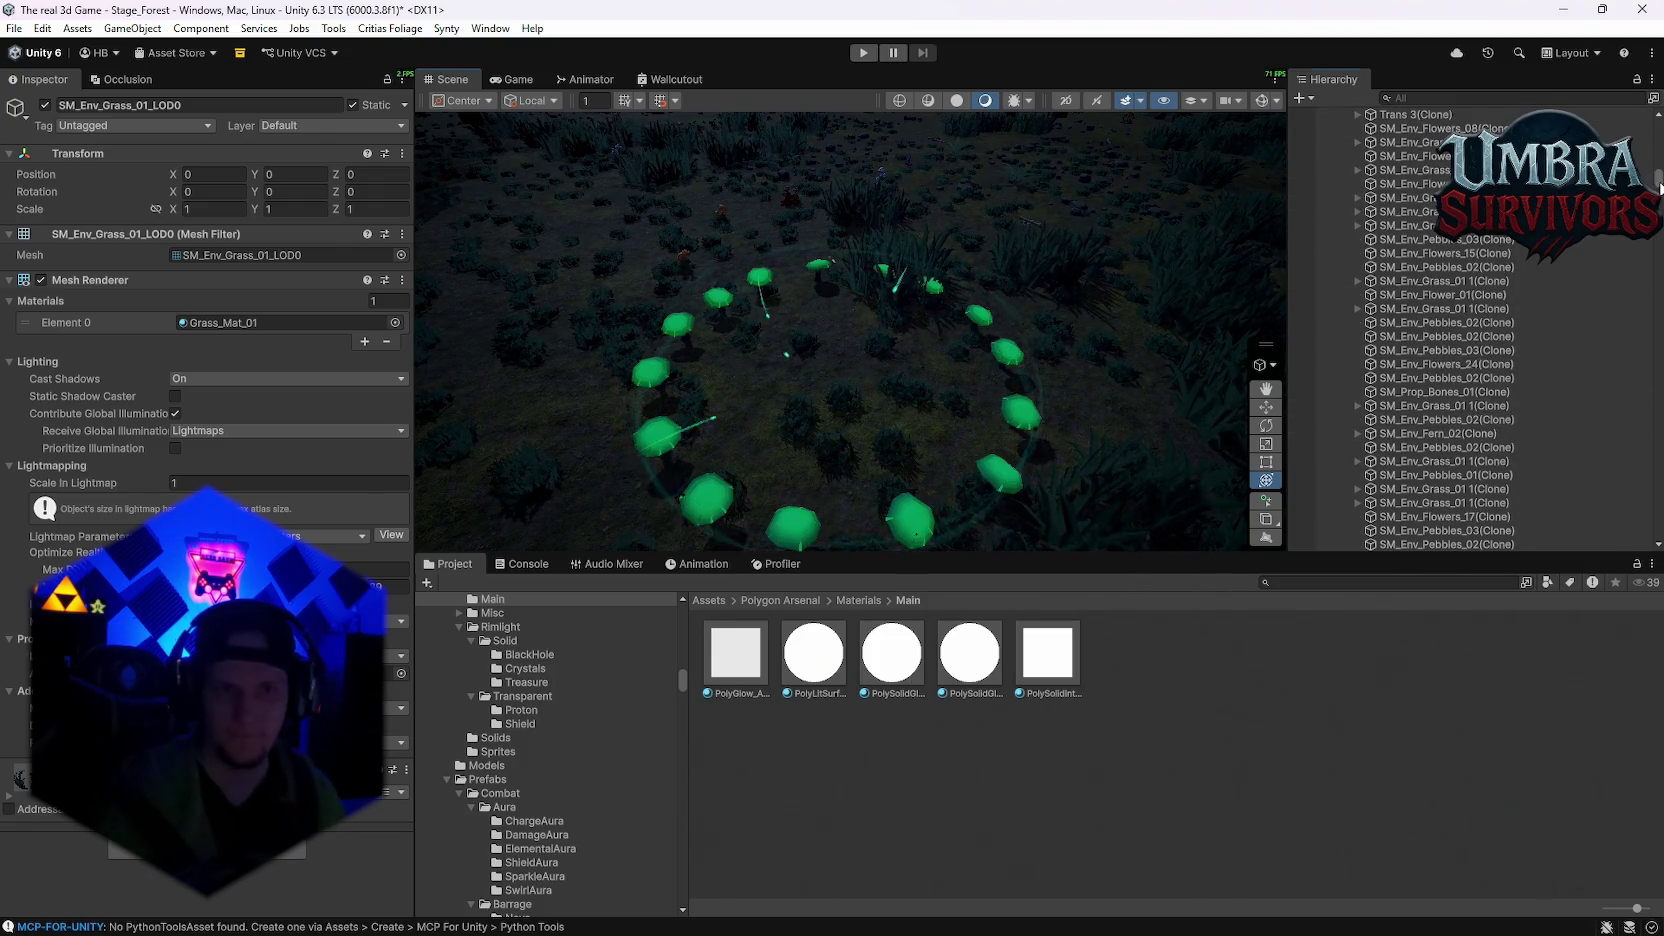
drag(1659, 188, 1658, 525)
Step: Assign DamageAuraShadow, ChargeSphere2Purple and ShadowNova to Ground Ring, Build Up and Complete Burst Vfx
click(1388, 262)
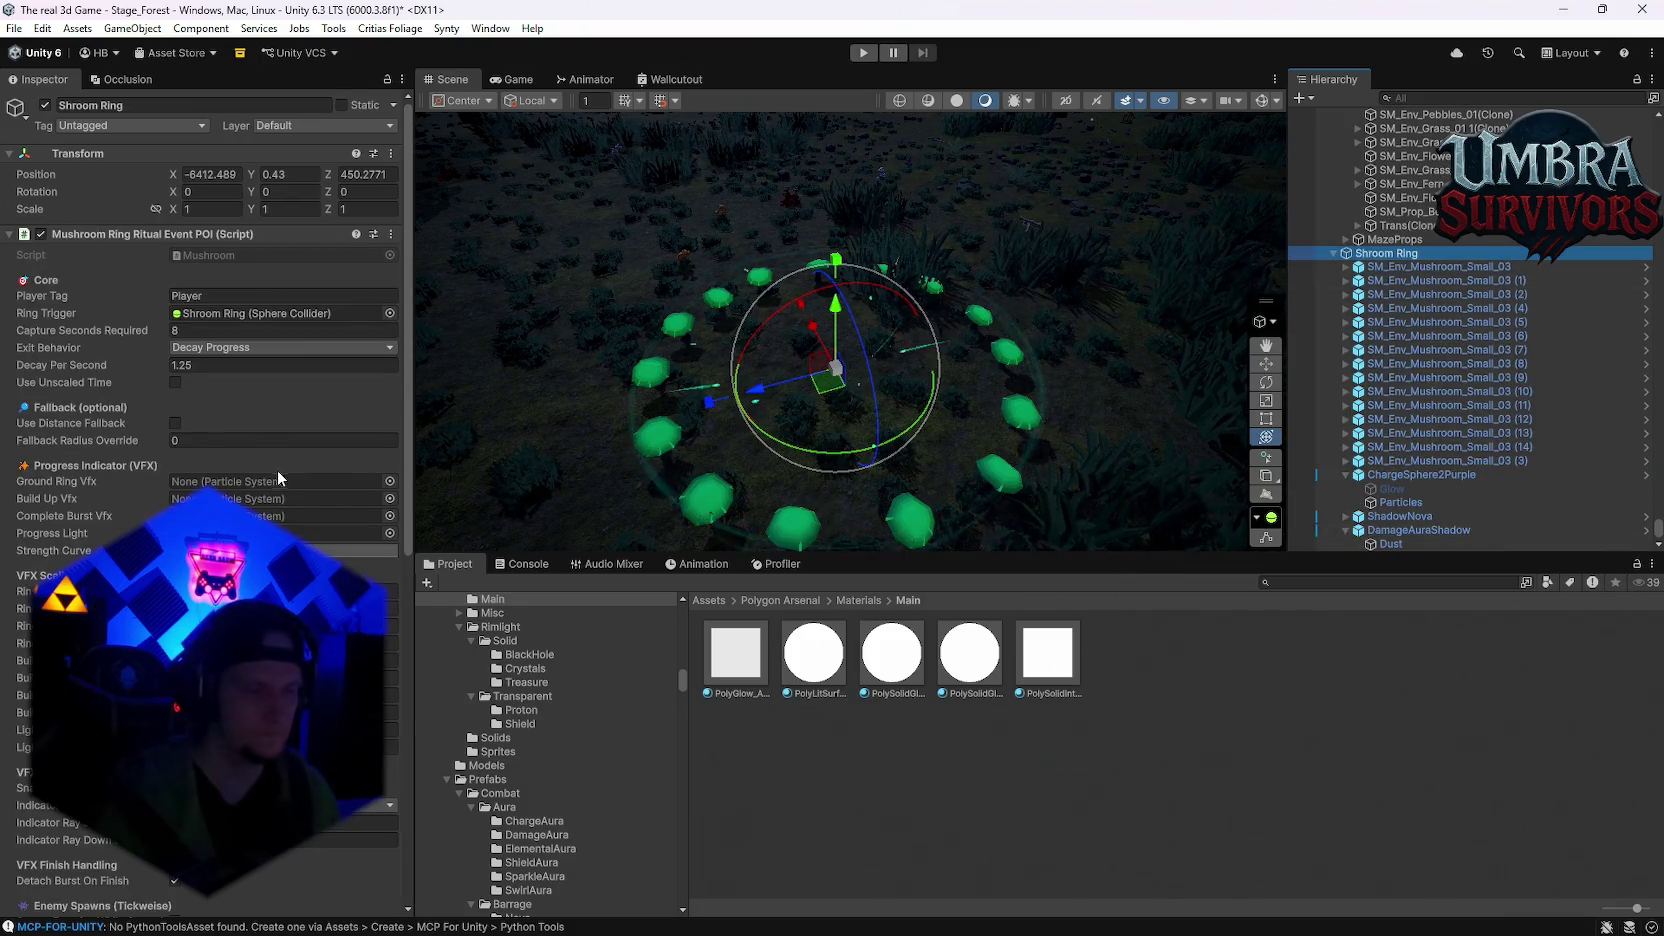
scroll(248, 442, down, 1)
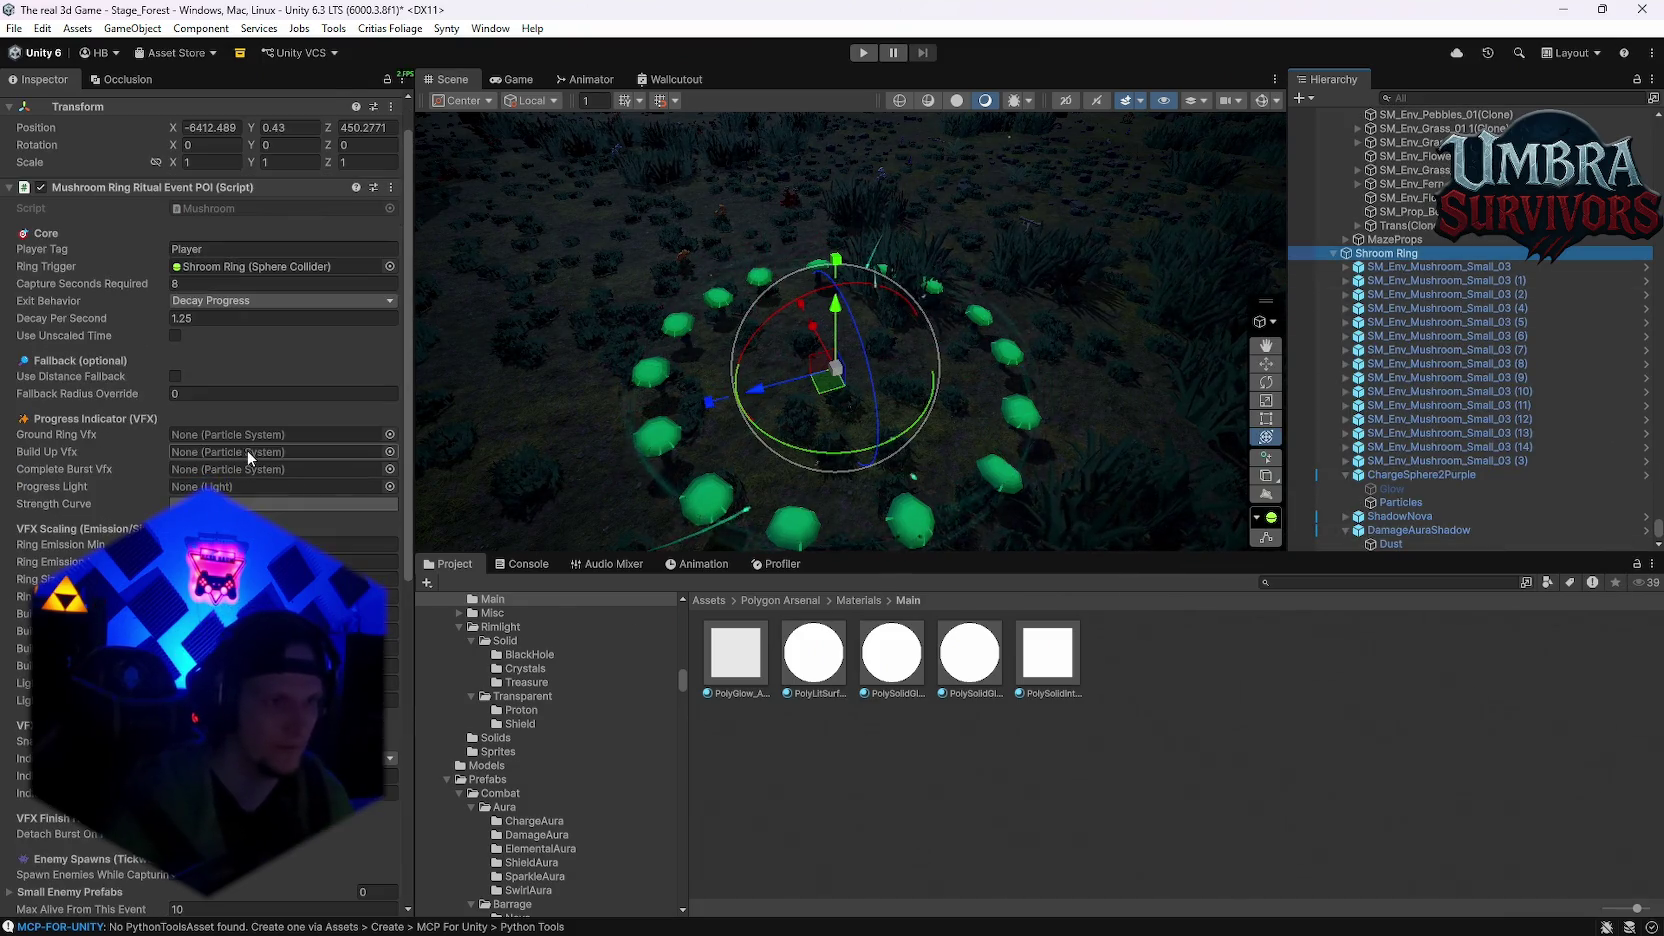
click(1343, 474)
mouse_move(1403, 530)
mouse_down()
mouse_move(286, 399)
mouse_move(214, 434)
mouse_up()
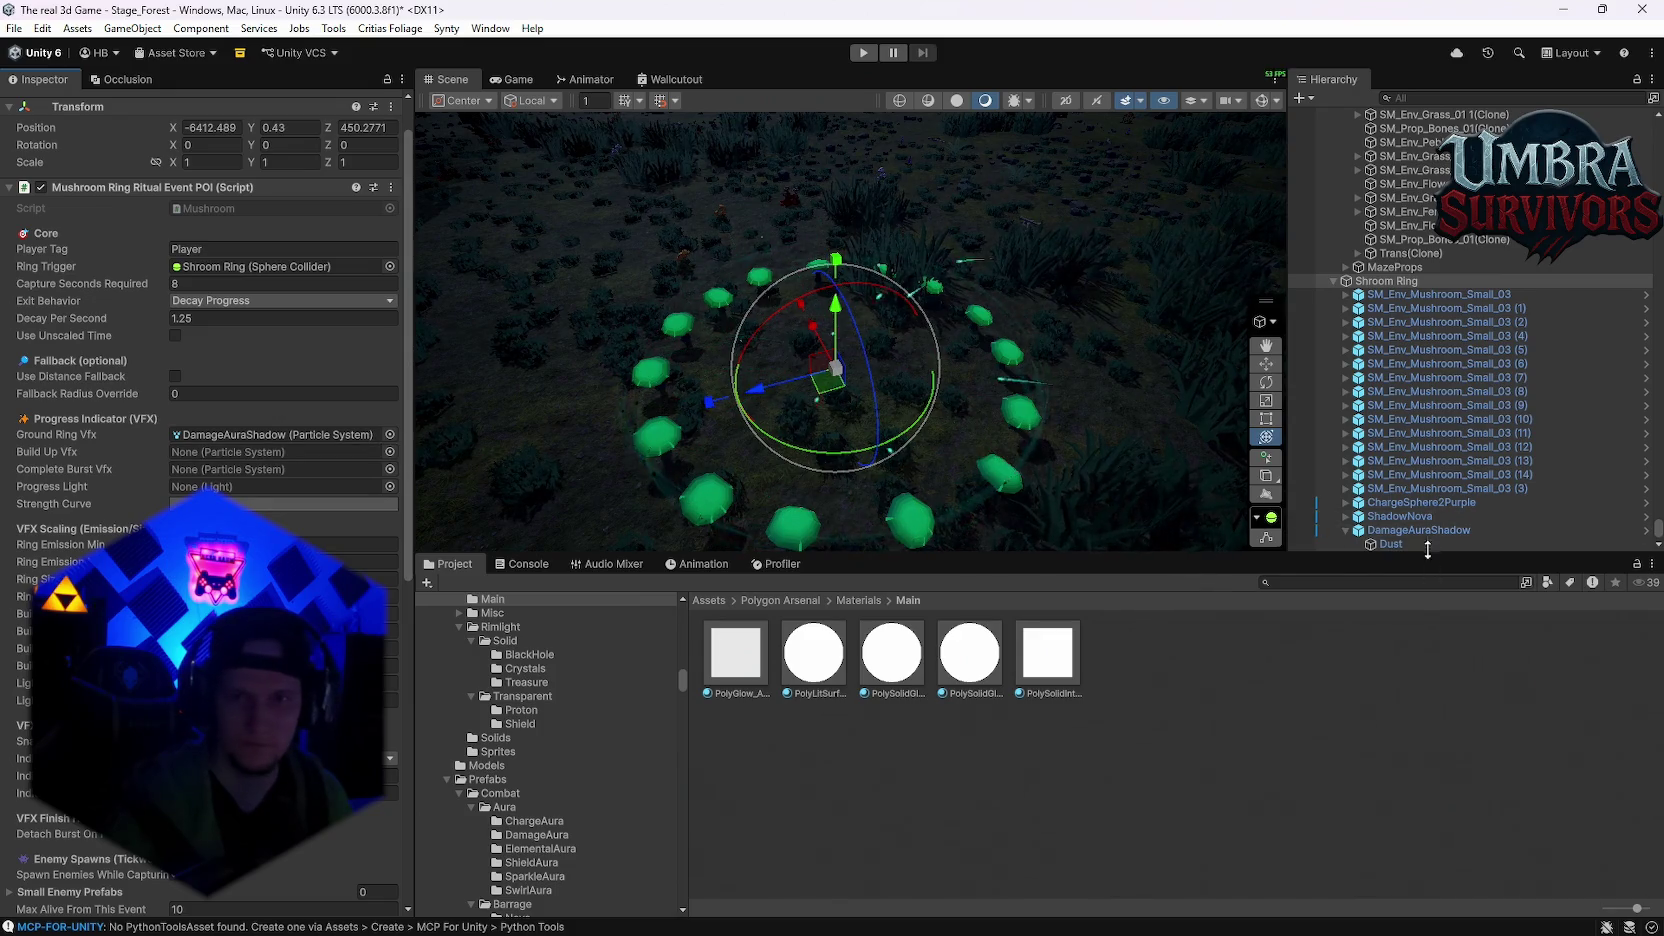
mouse_move(1407, 504)
mouse_down()
mouse_move(760, 460)
mouse_move(300, 452)
mouse_move(330, 454)
mouse_up()
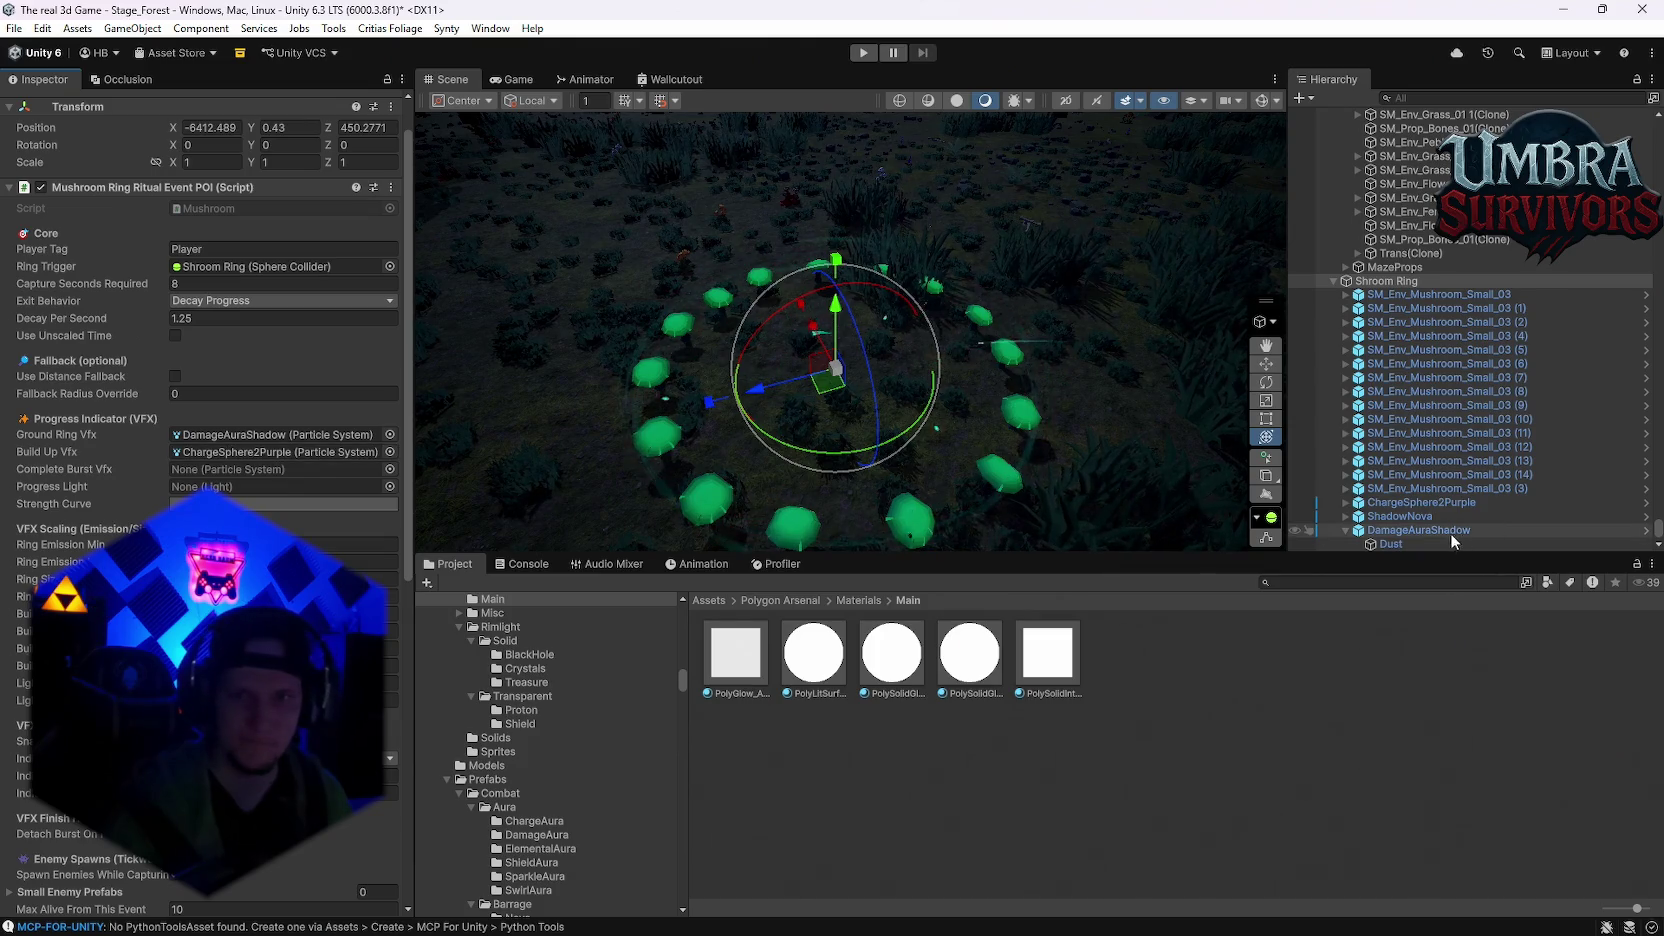
mouse_move(1400, 516)
mouse_down()
mouse_move(304, 459)
mouse_move(222, 474)
mouse_up()
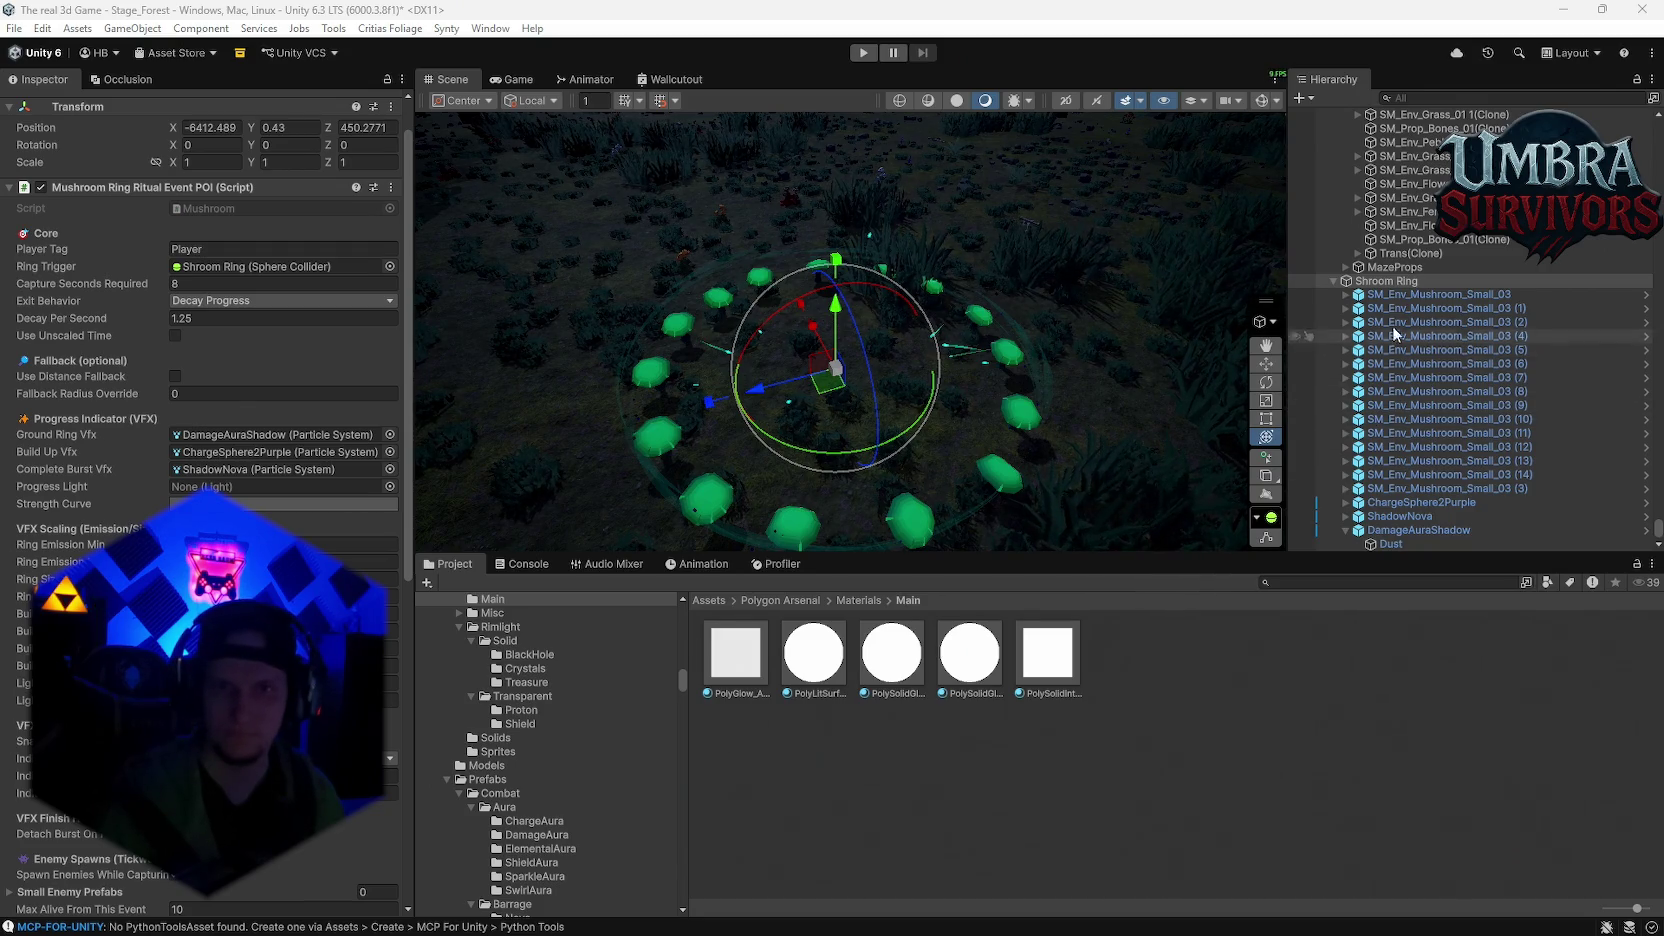
right_click(1379, 283)
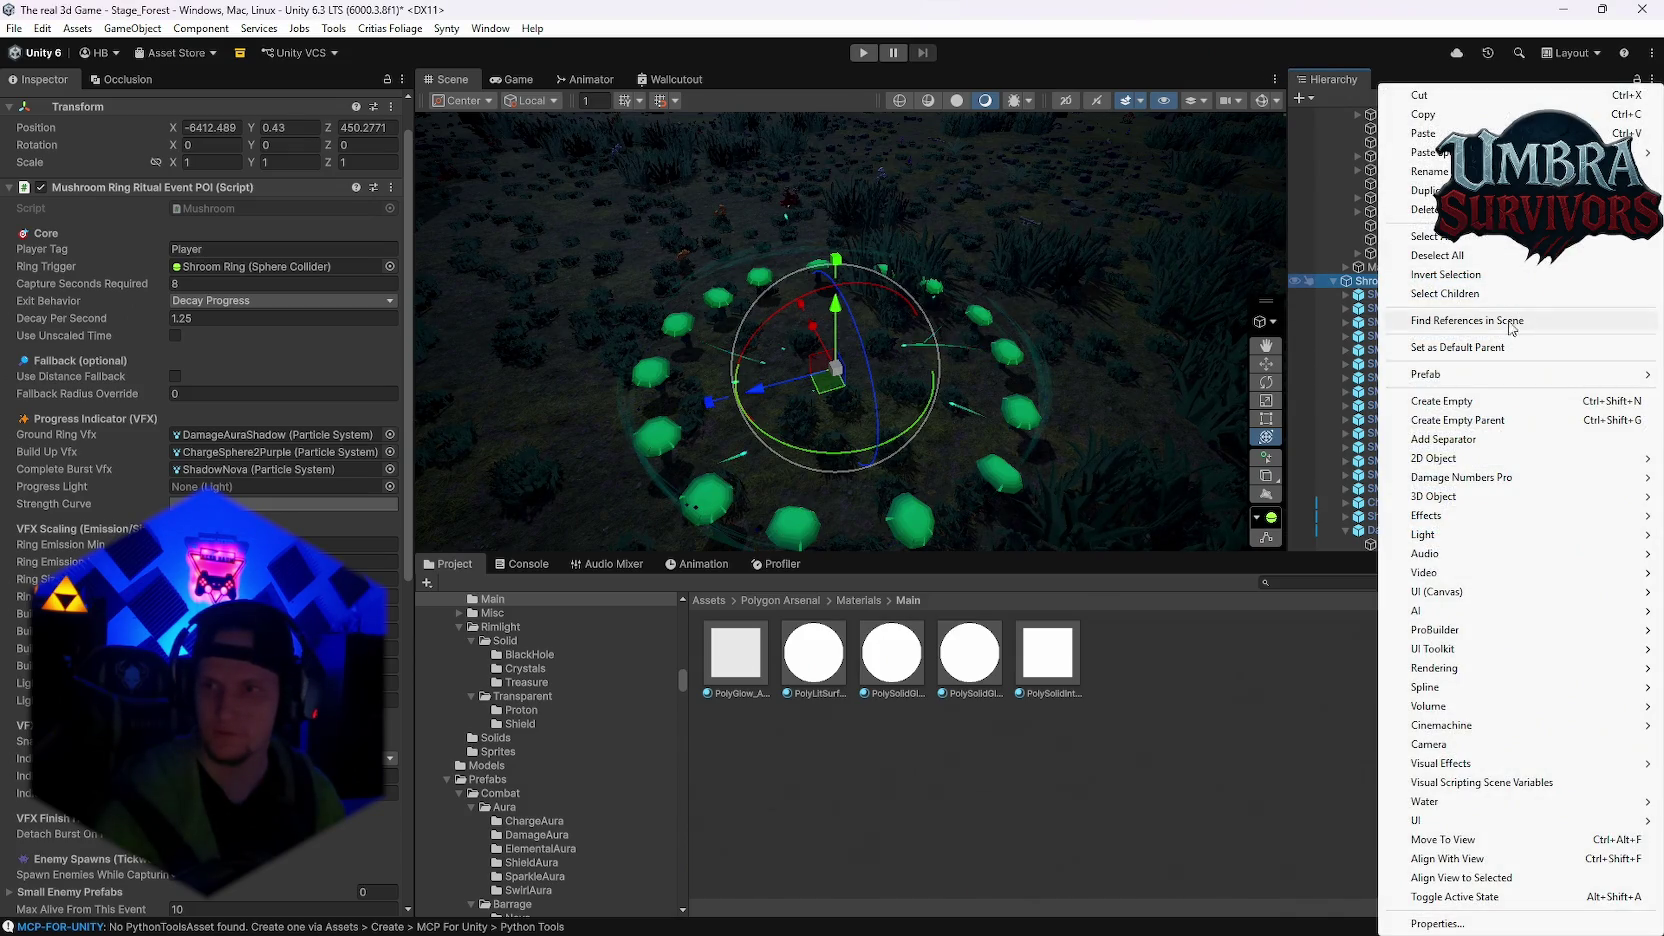
Step: Create an empty child under Shroom Ring named 'Progress light'
click(1455, 402)
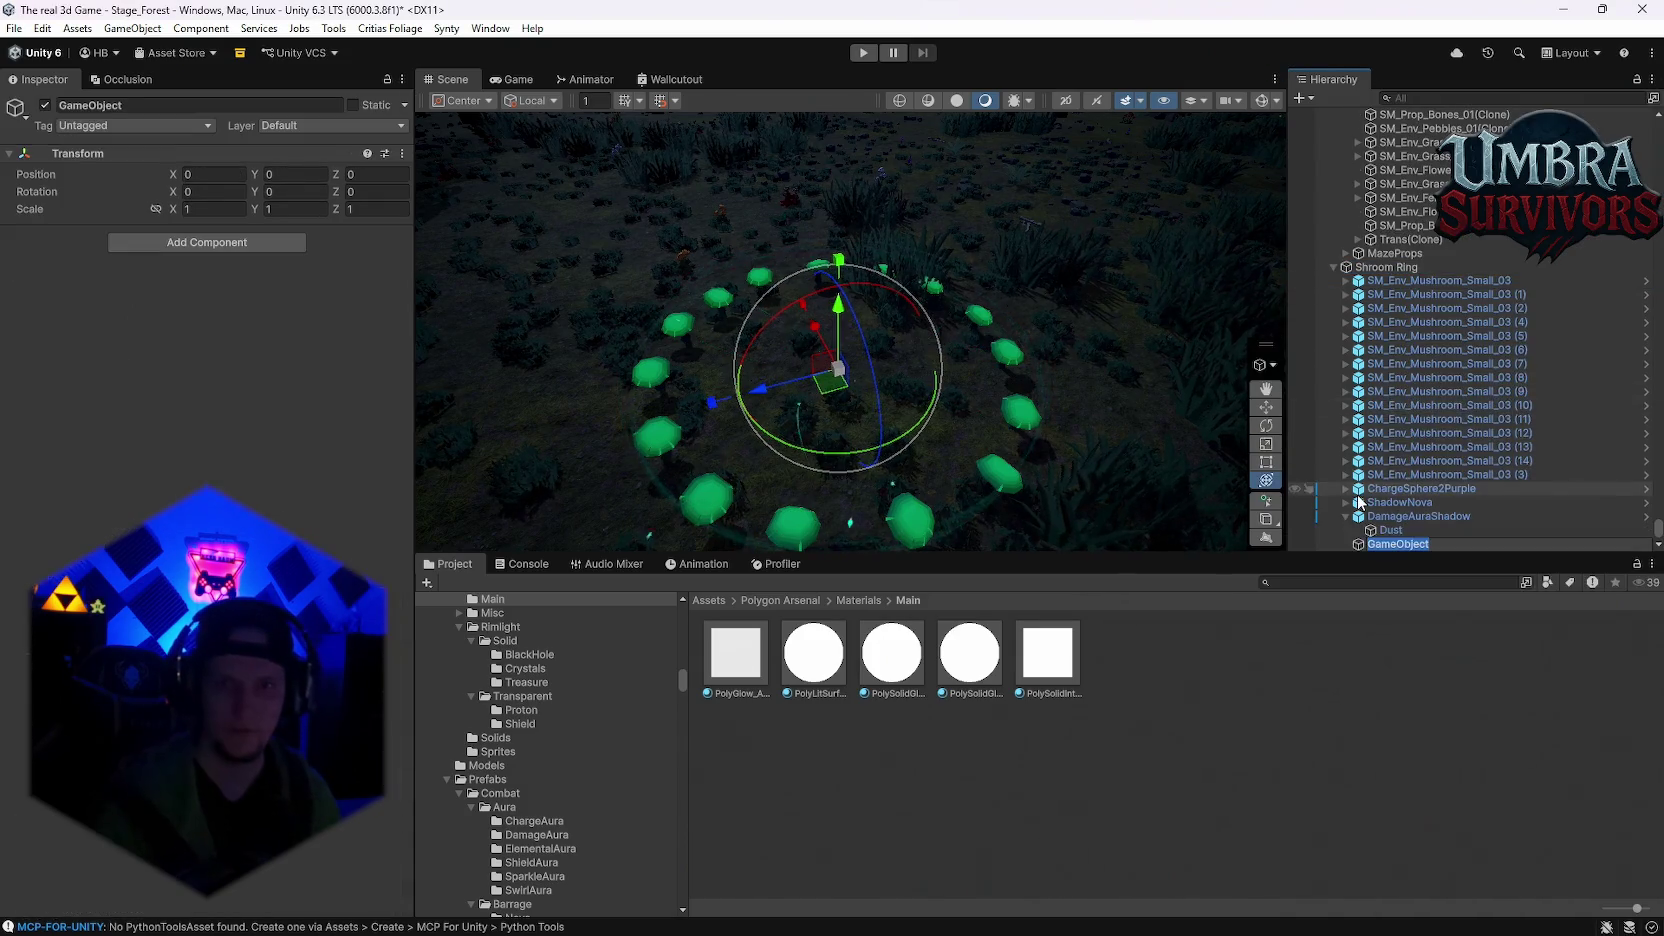
text(Prog)
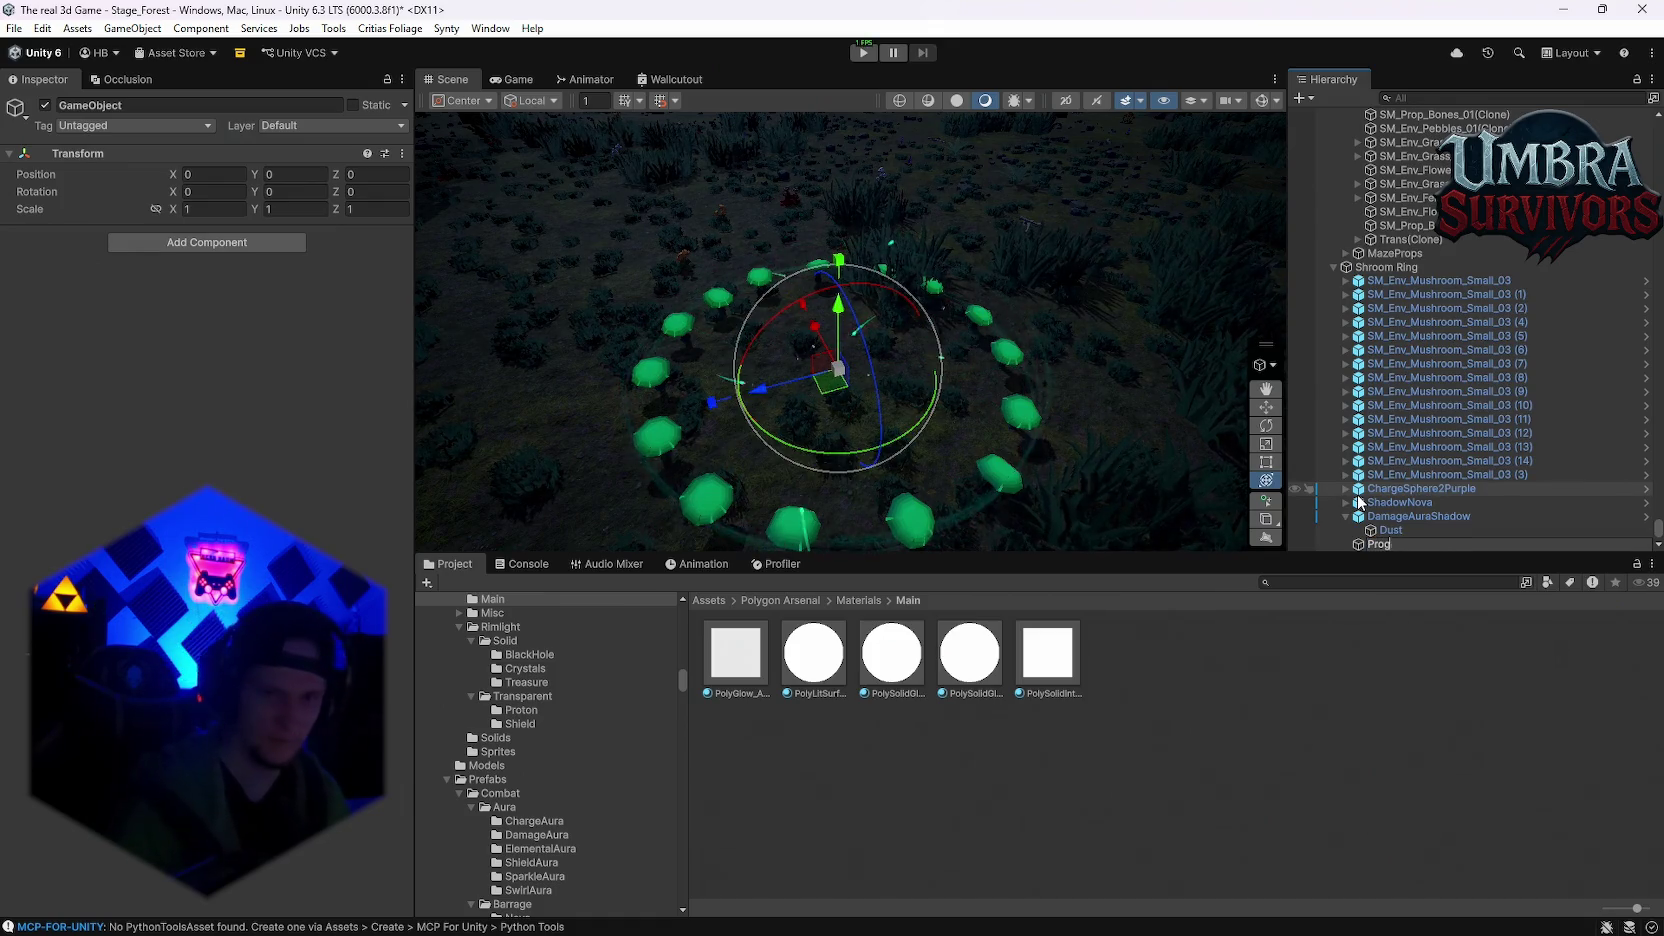
text(ress lioght)
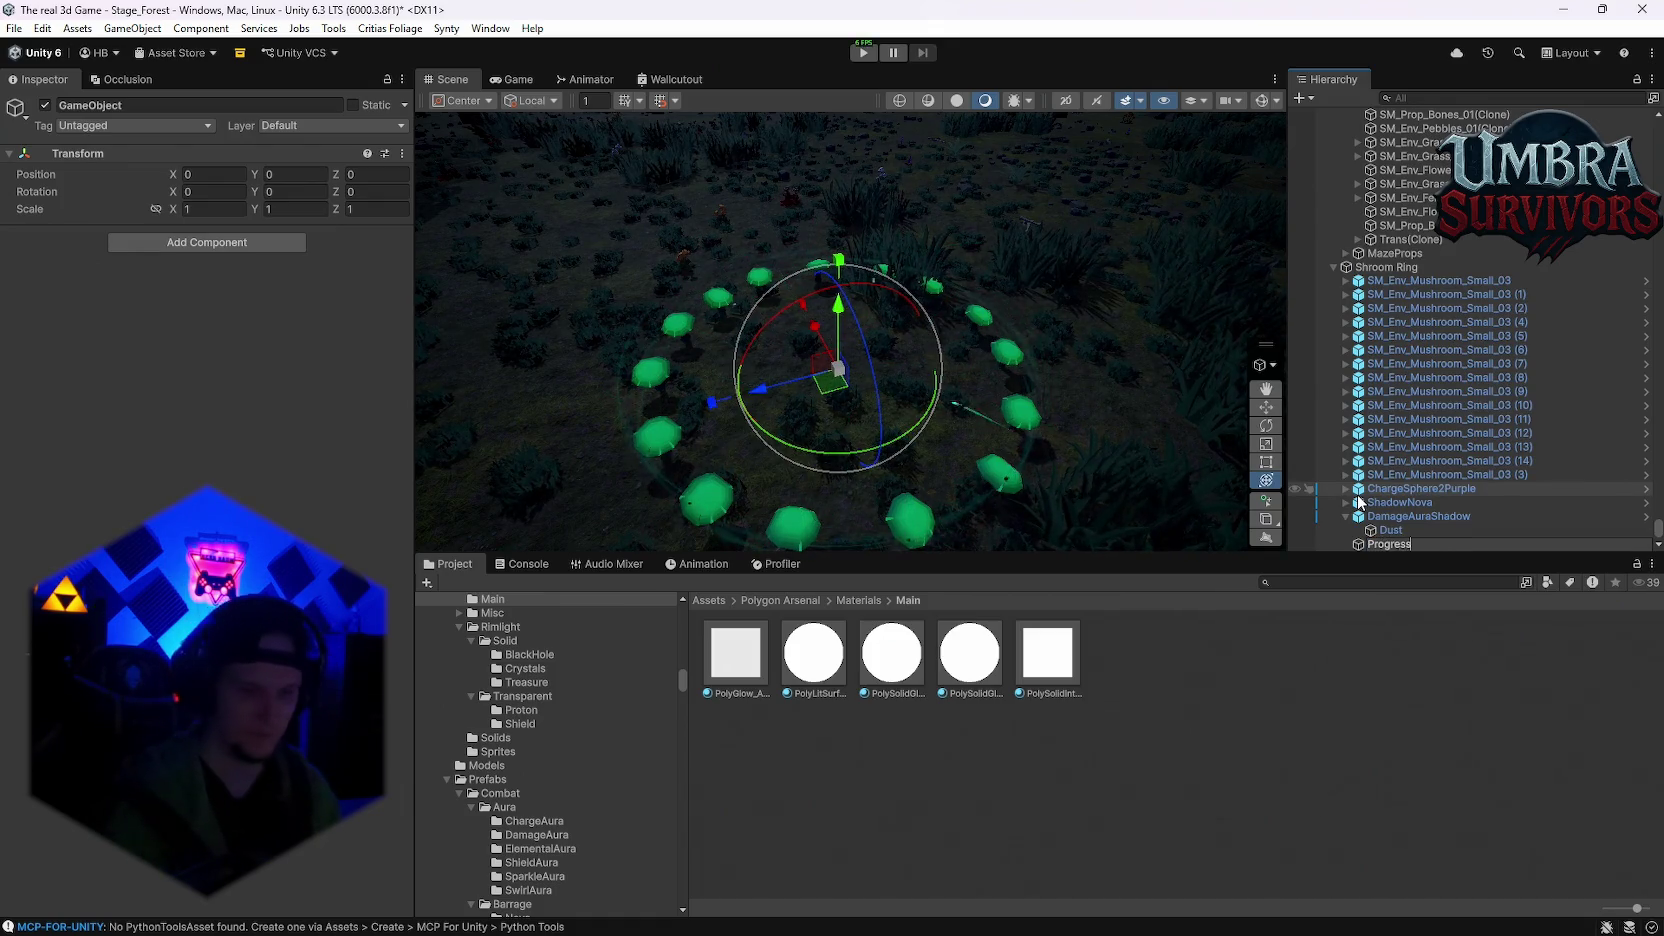
key(BackSpace)
key(BackSpace)
key(BackSpace)
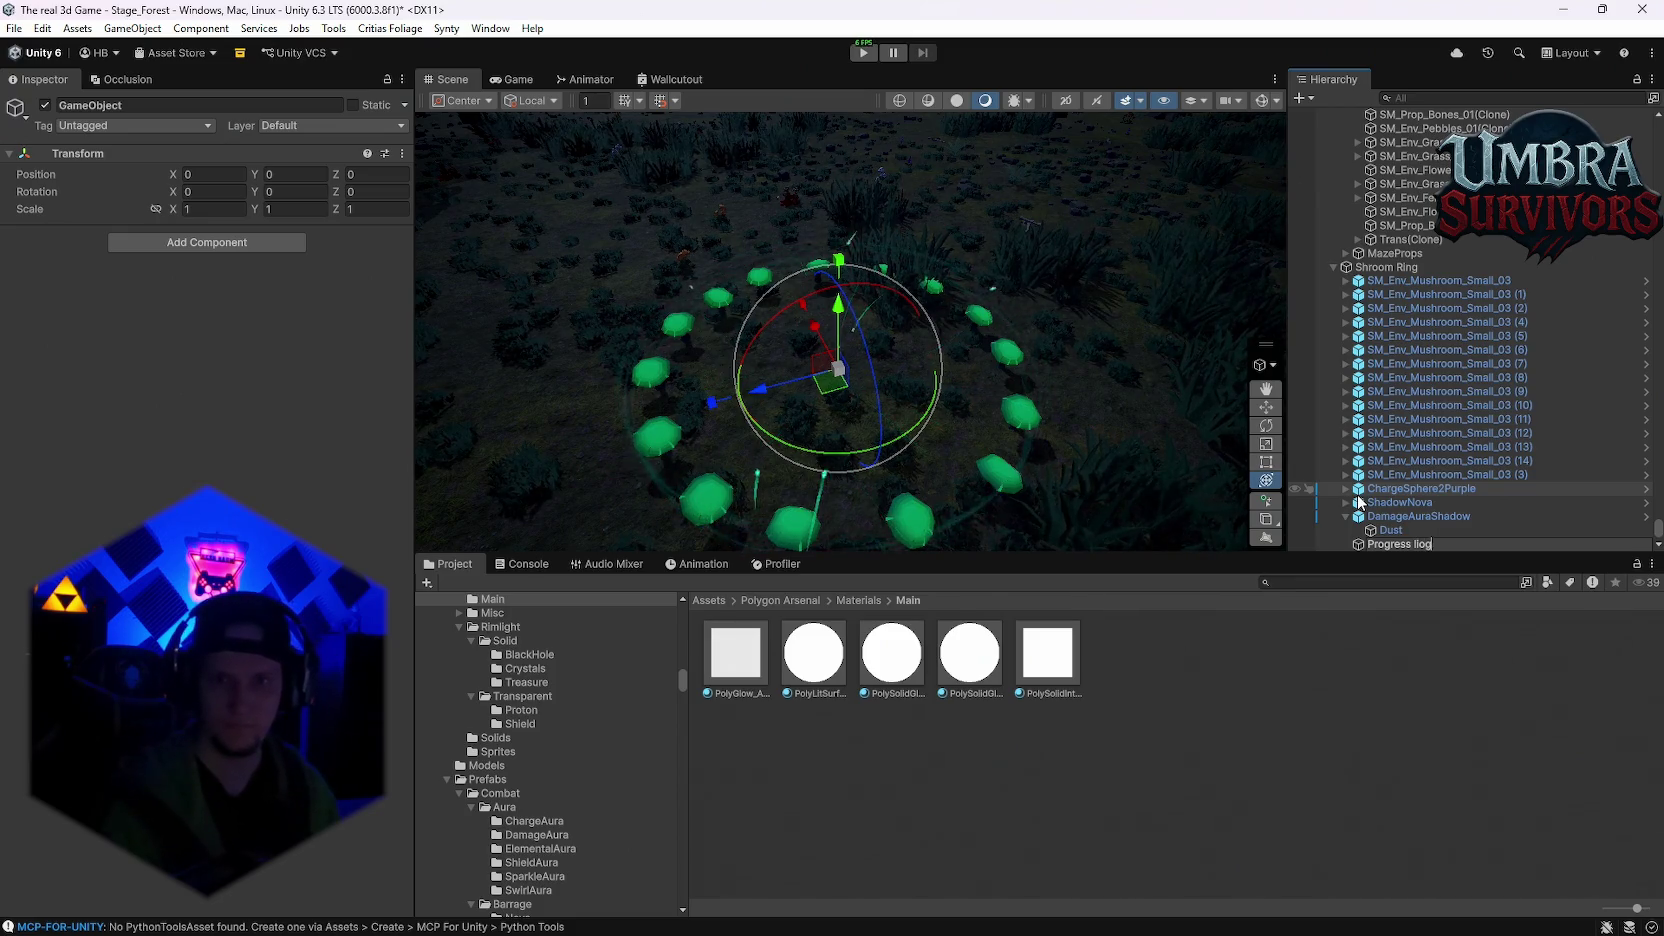
text(ght)
key(Return)
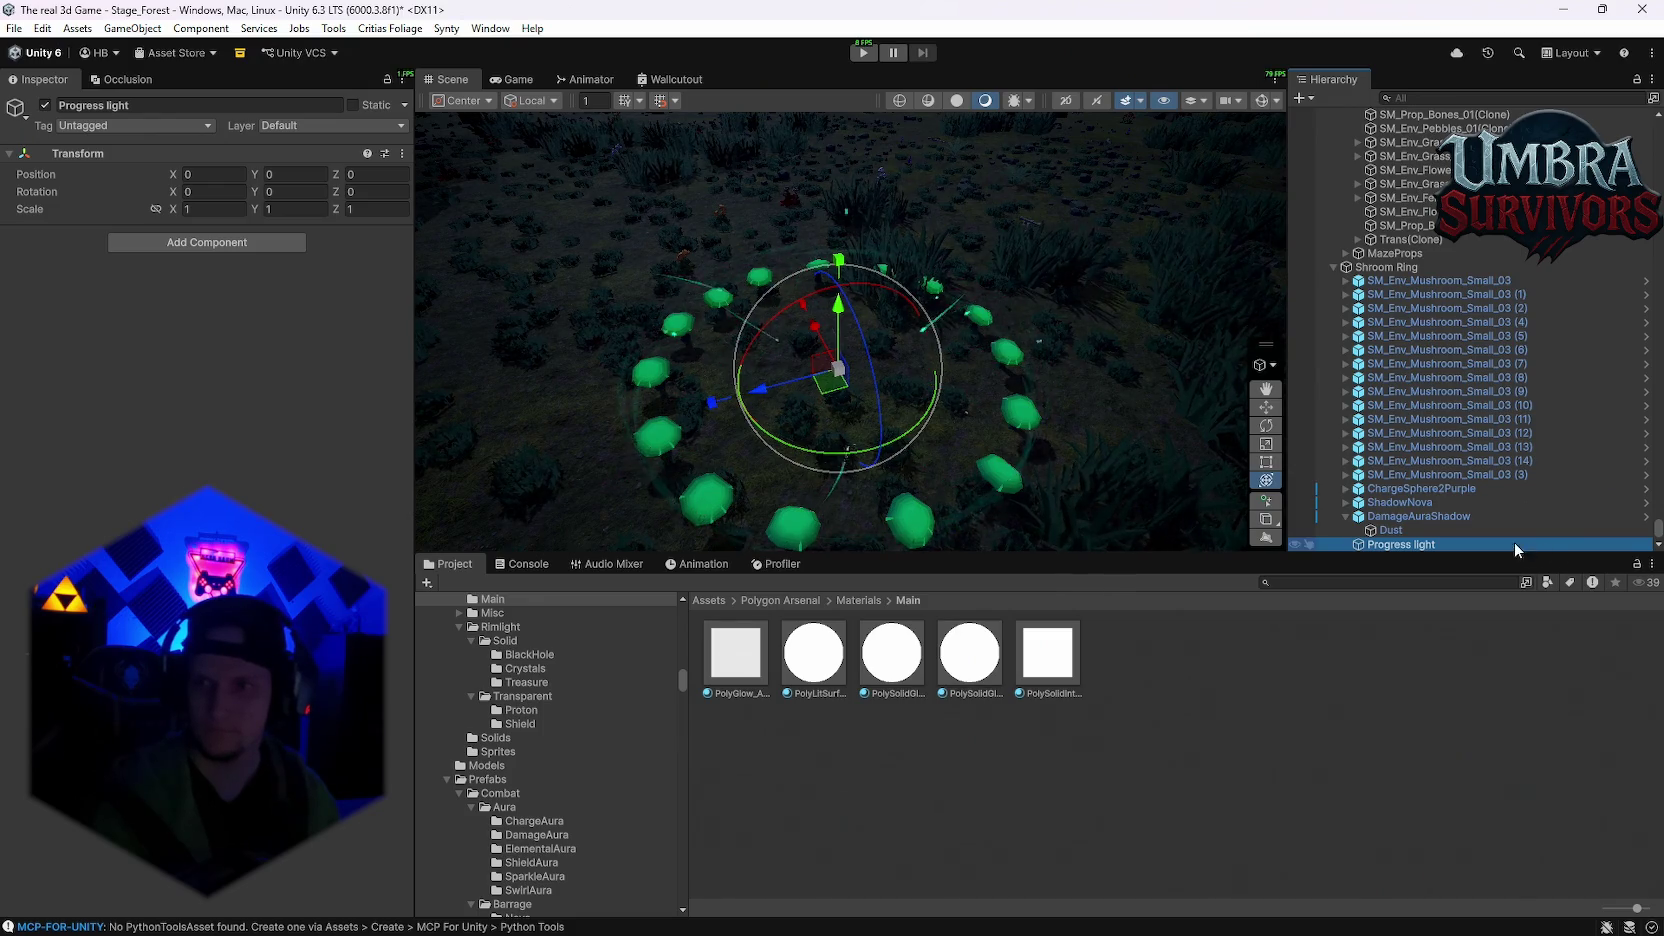
Step: Add a Point Light as a child of the Progress light object
right_click(1400, 546)
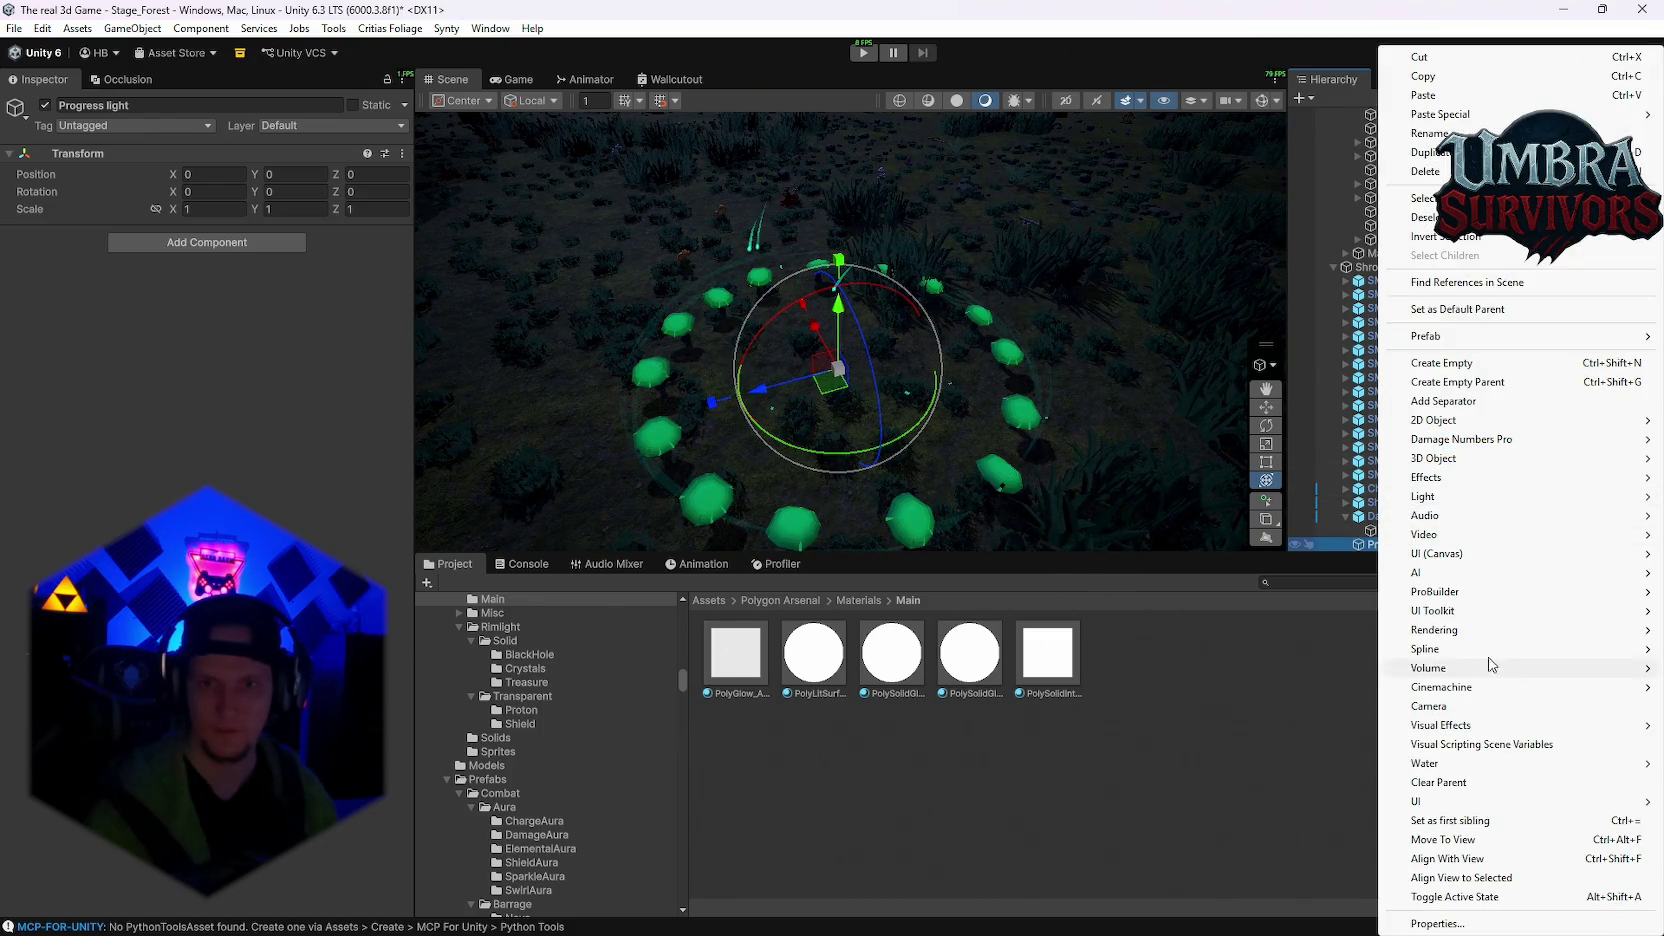
mouse_move(1436, 505)
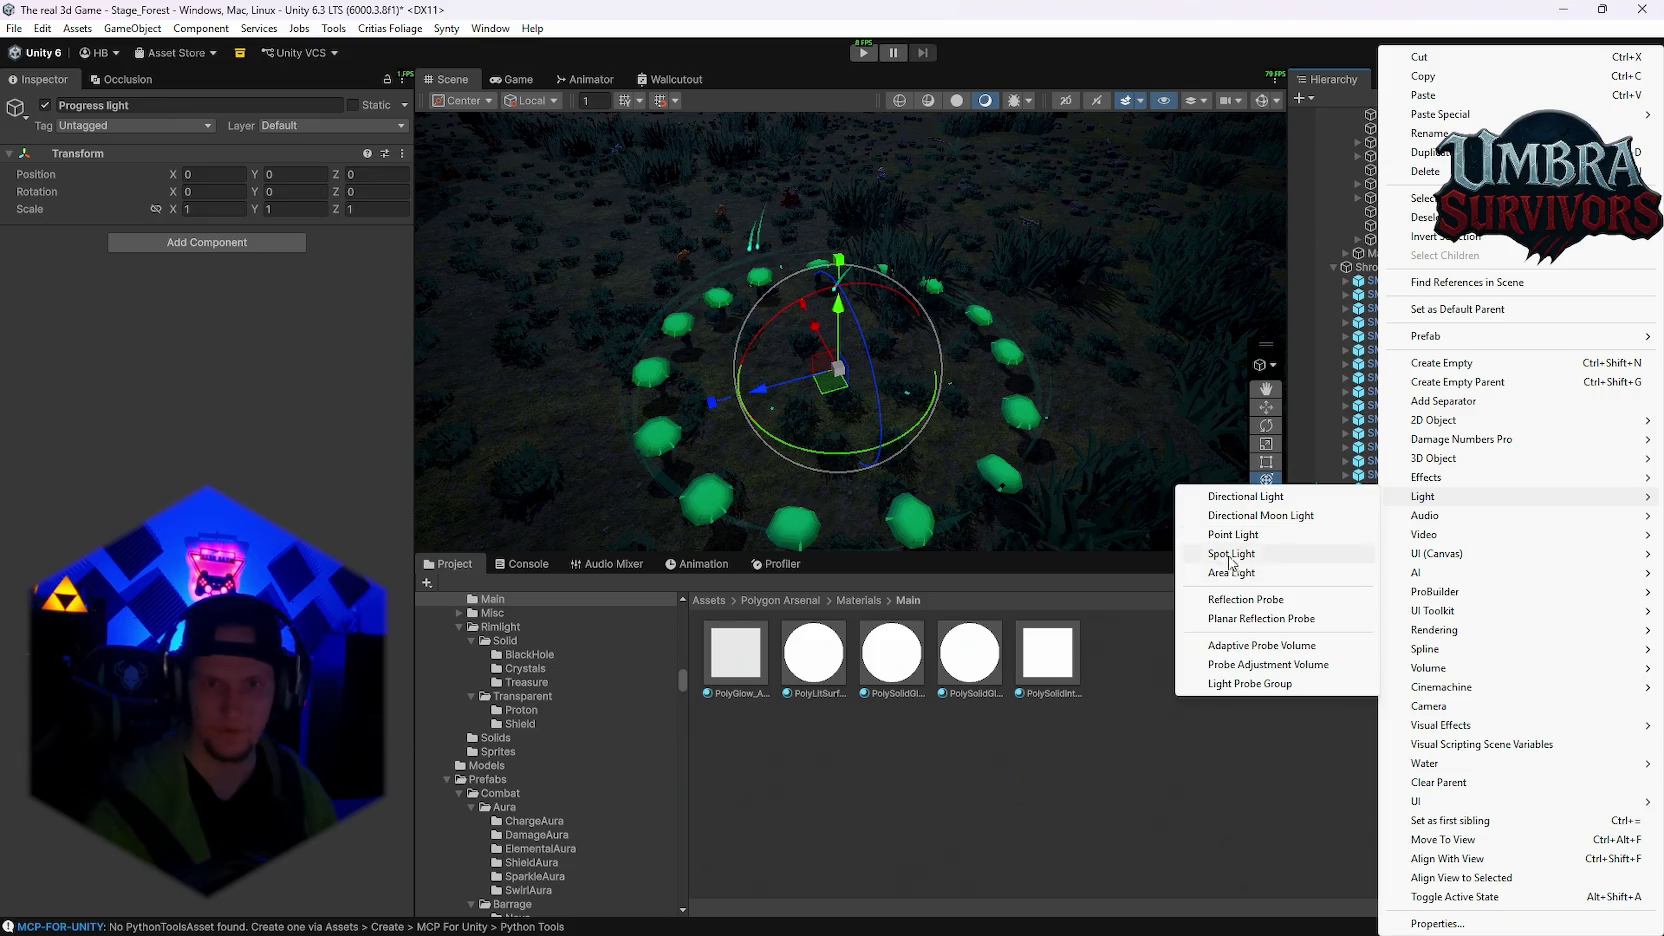
click(1240, 535)
Step: Raise the point light to about Y 1.93 above the ground
scroll(910, 399, up, 5)
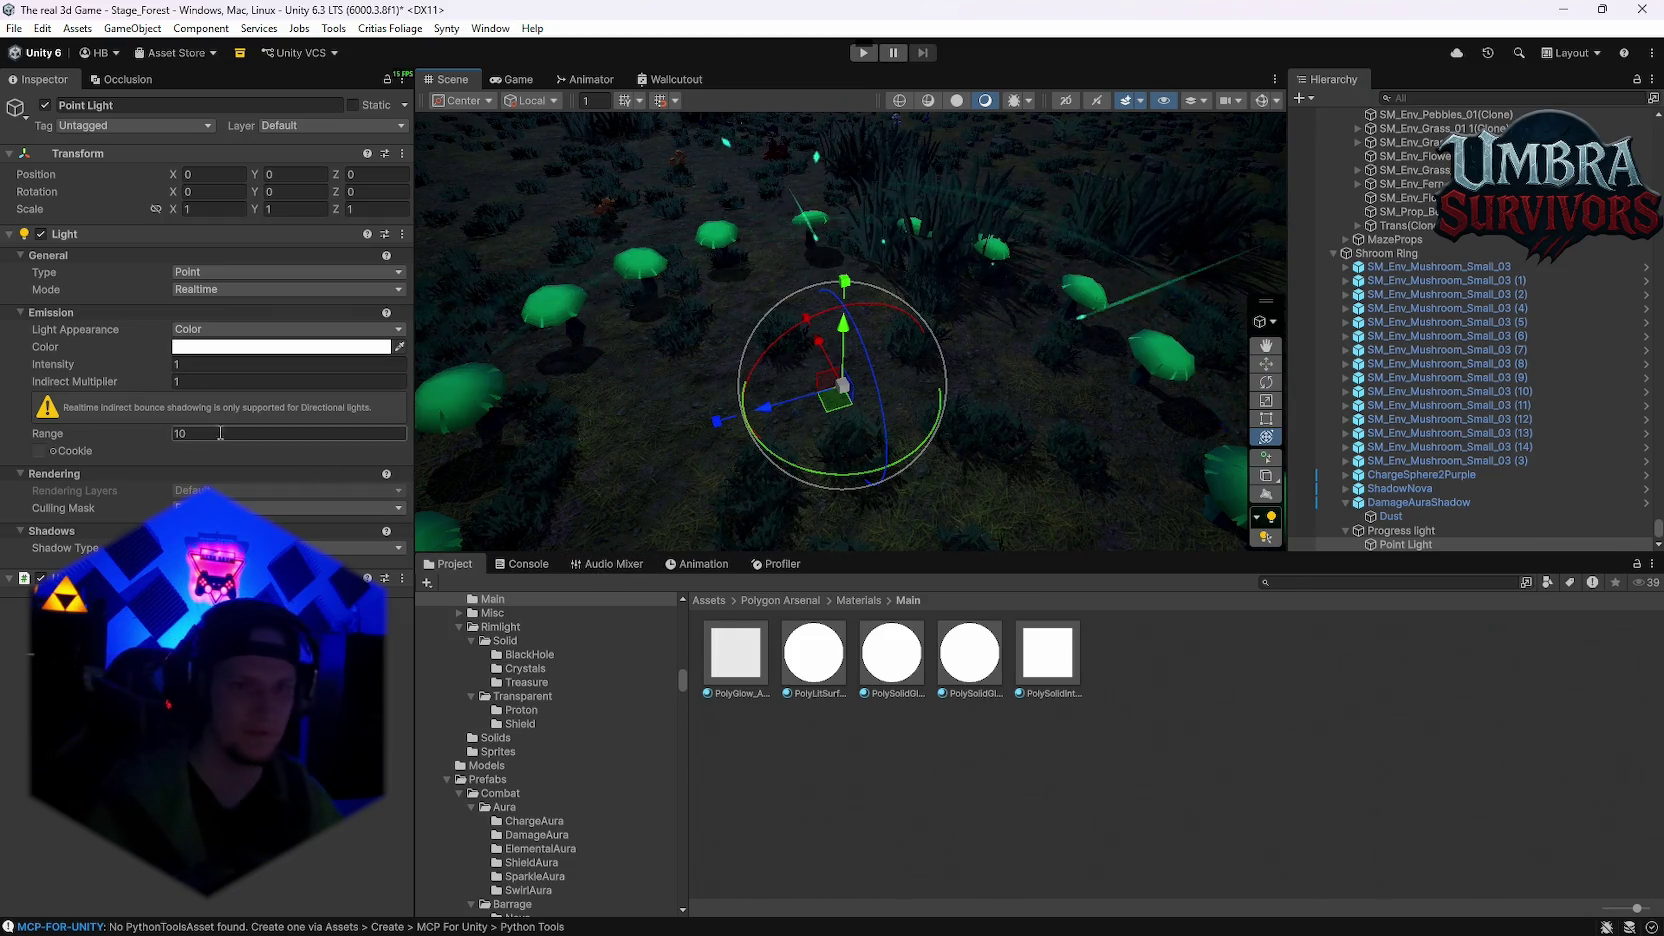
drag(884, 415, 901, 387)
key(y)
mouse_move(918, 318)
mouse_down()
mouse_move(978, 330)
mouse_move(996, 222)
mouse_move(1003, 283)
mouse_move(949, 311)
mouse_move(984, 322)
mouse_move(923, 355)
mouse_up()
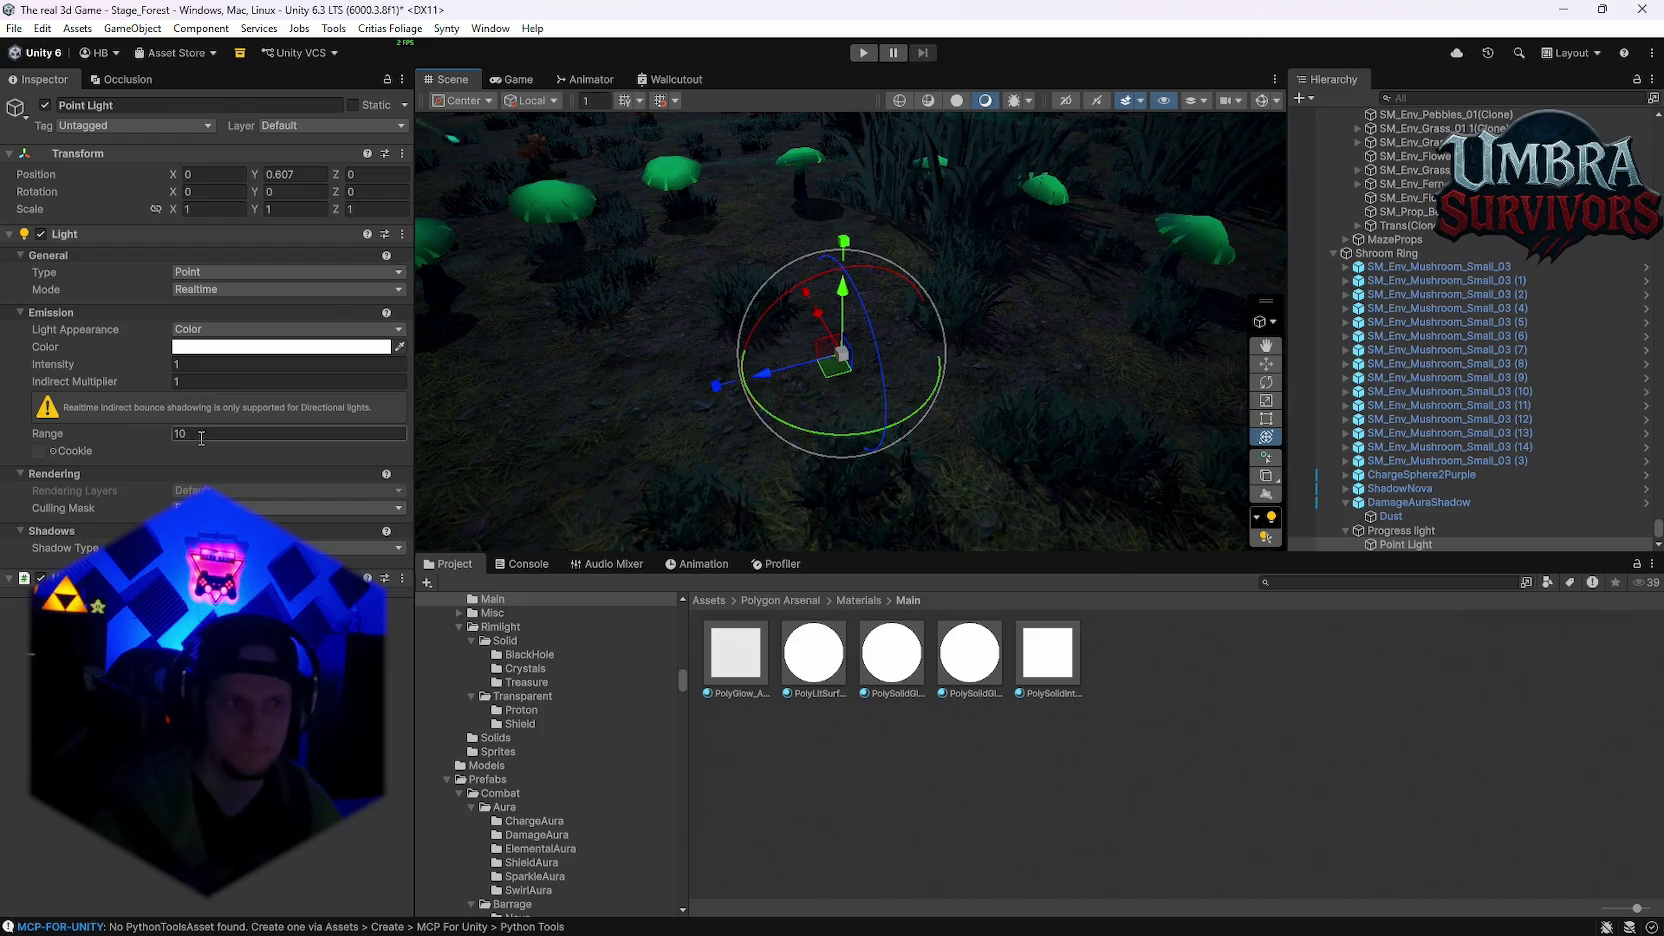
Step: Boost the point light's intensity to 68.37
click(211, 366)
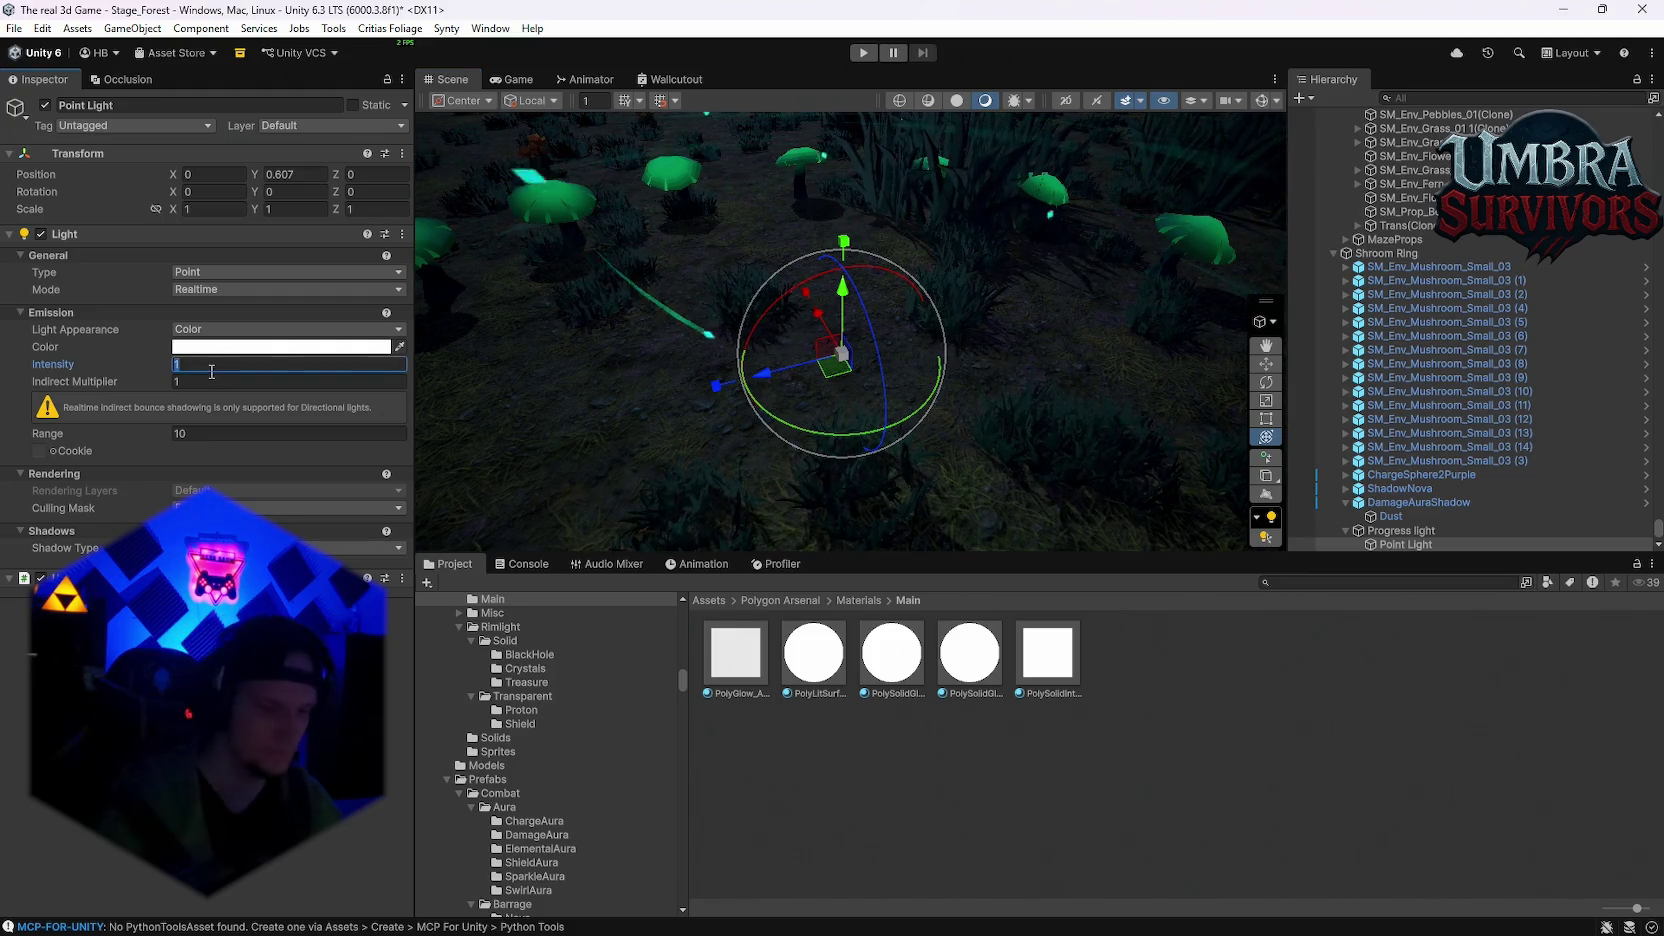
mouse_move(166, 367)
mouse_down()
mouse_move(896, 369)
mouse_move(845, 287)
mouse_move(880, 130)
mouse_move(850, 440)
mouse_move(874, 200)
mouse_move(874, 303)
mouse_up()
scroll(896, 361, down, 5)
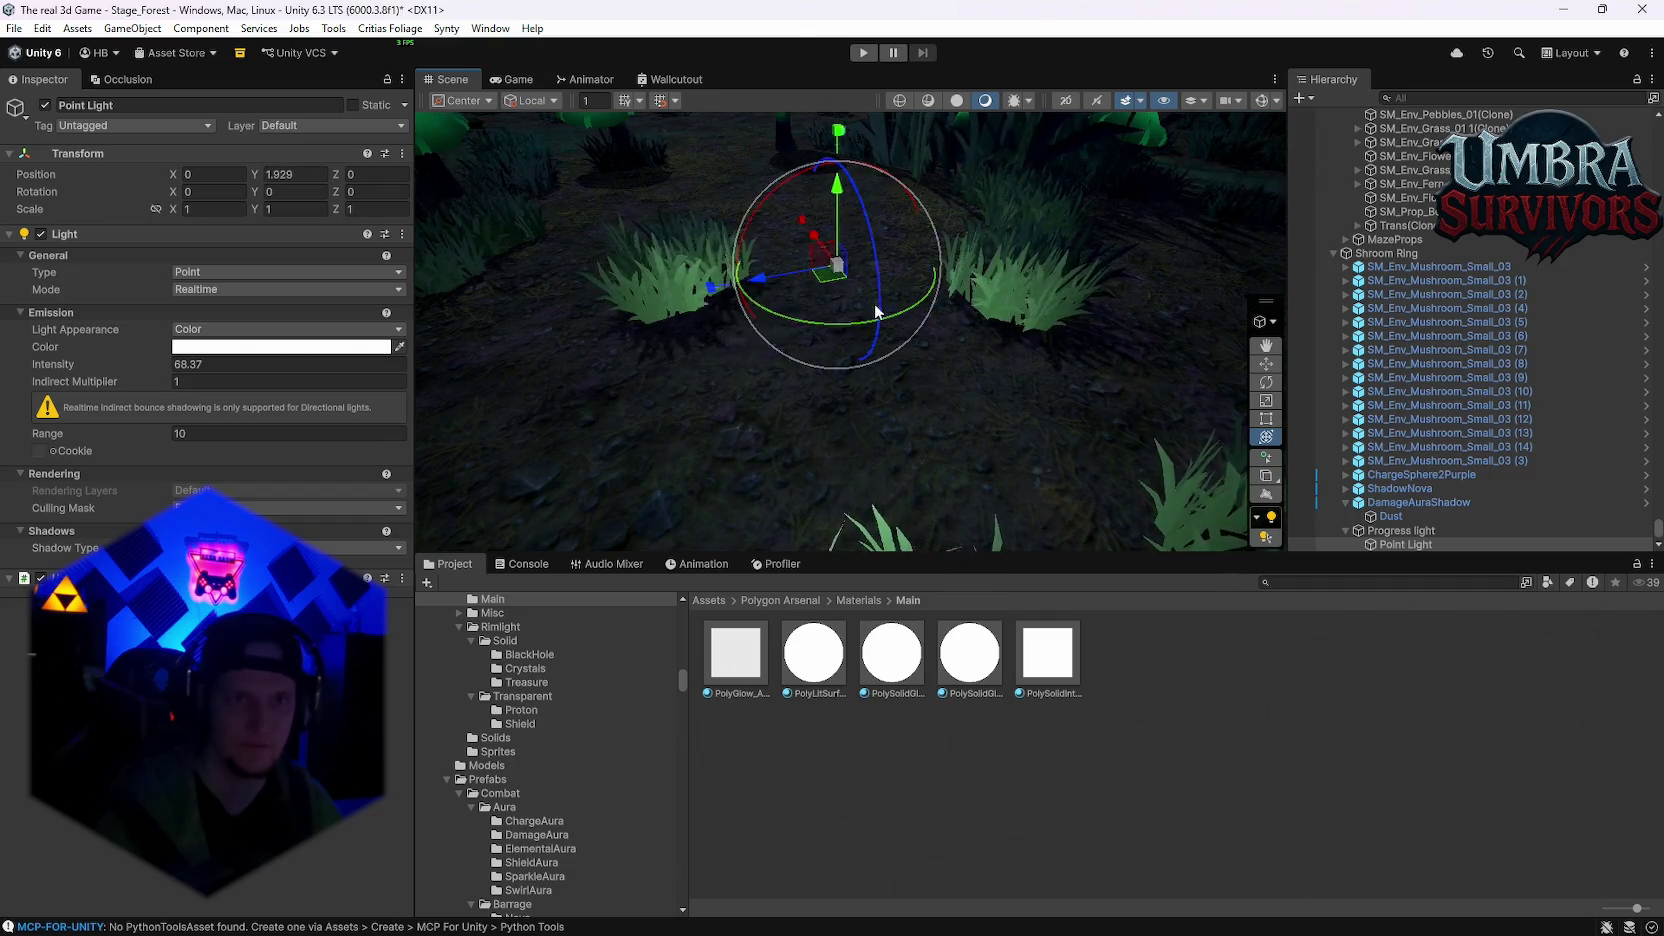
scroll(880, 330, down, 5)
scroll(1470, 355, up, 5)
scroll(1477, 350, up, 5)
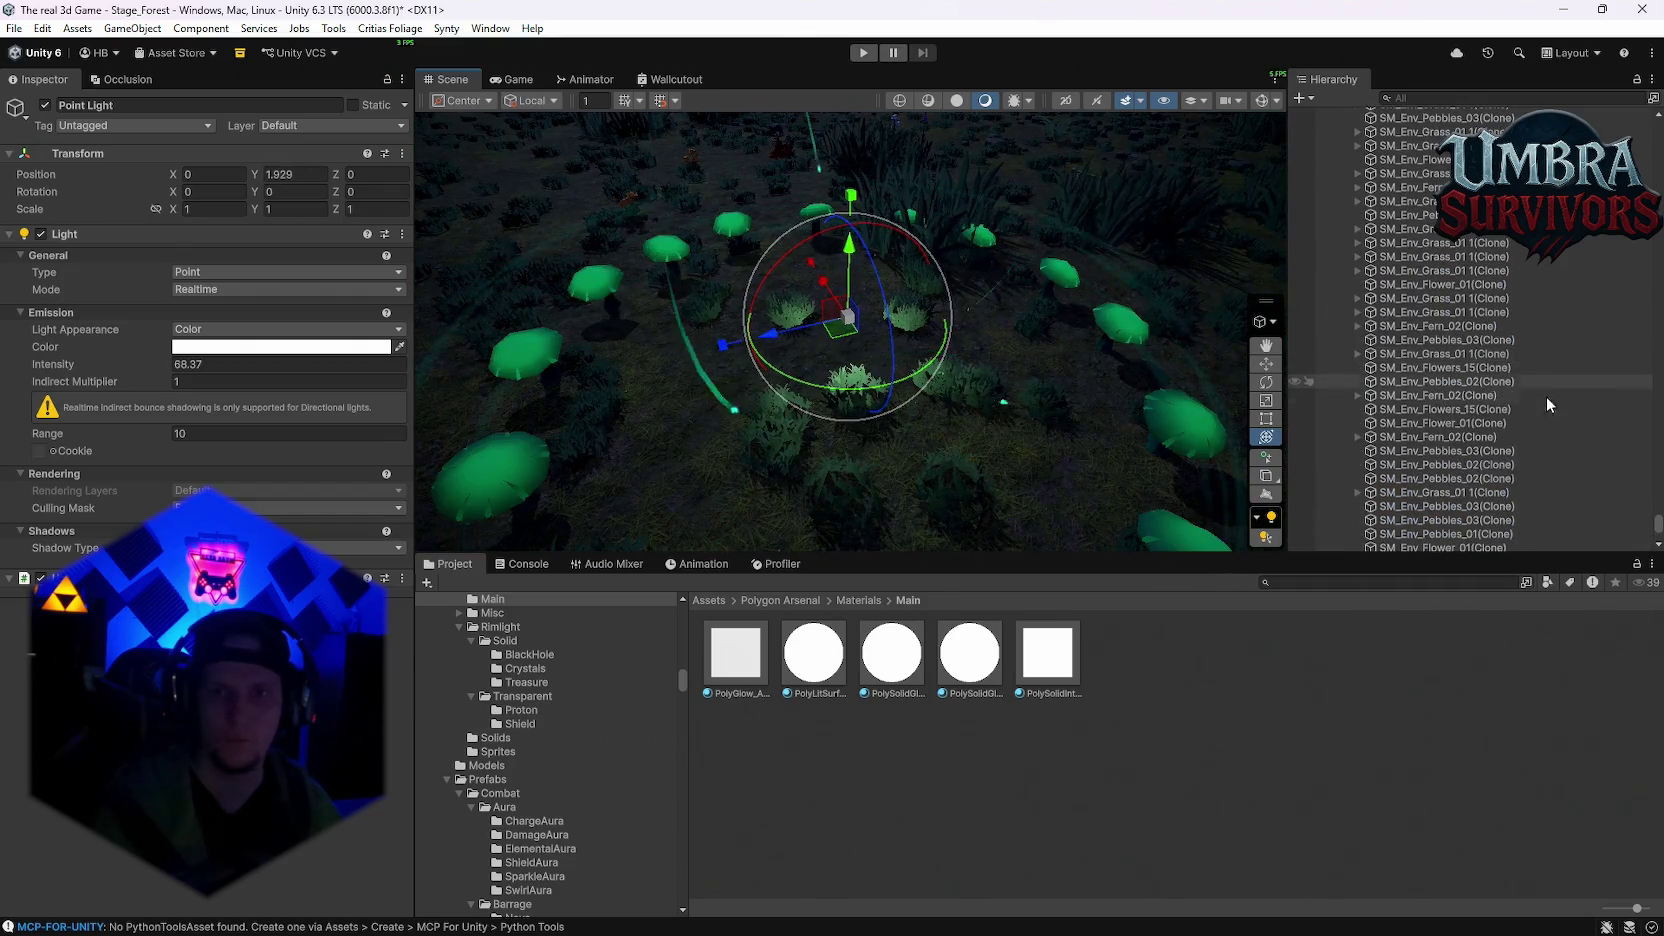
scroll(1650, 176, up, 10)
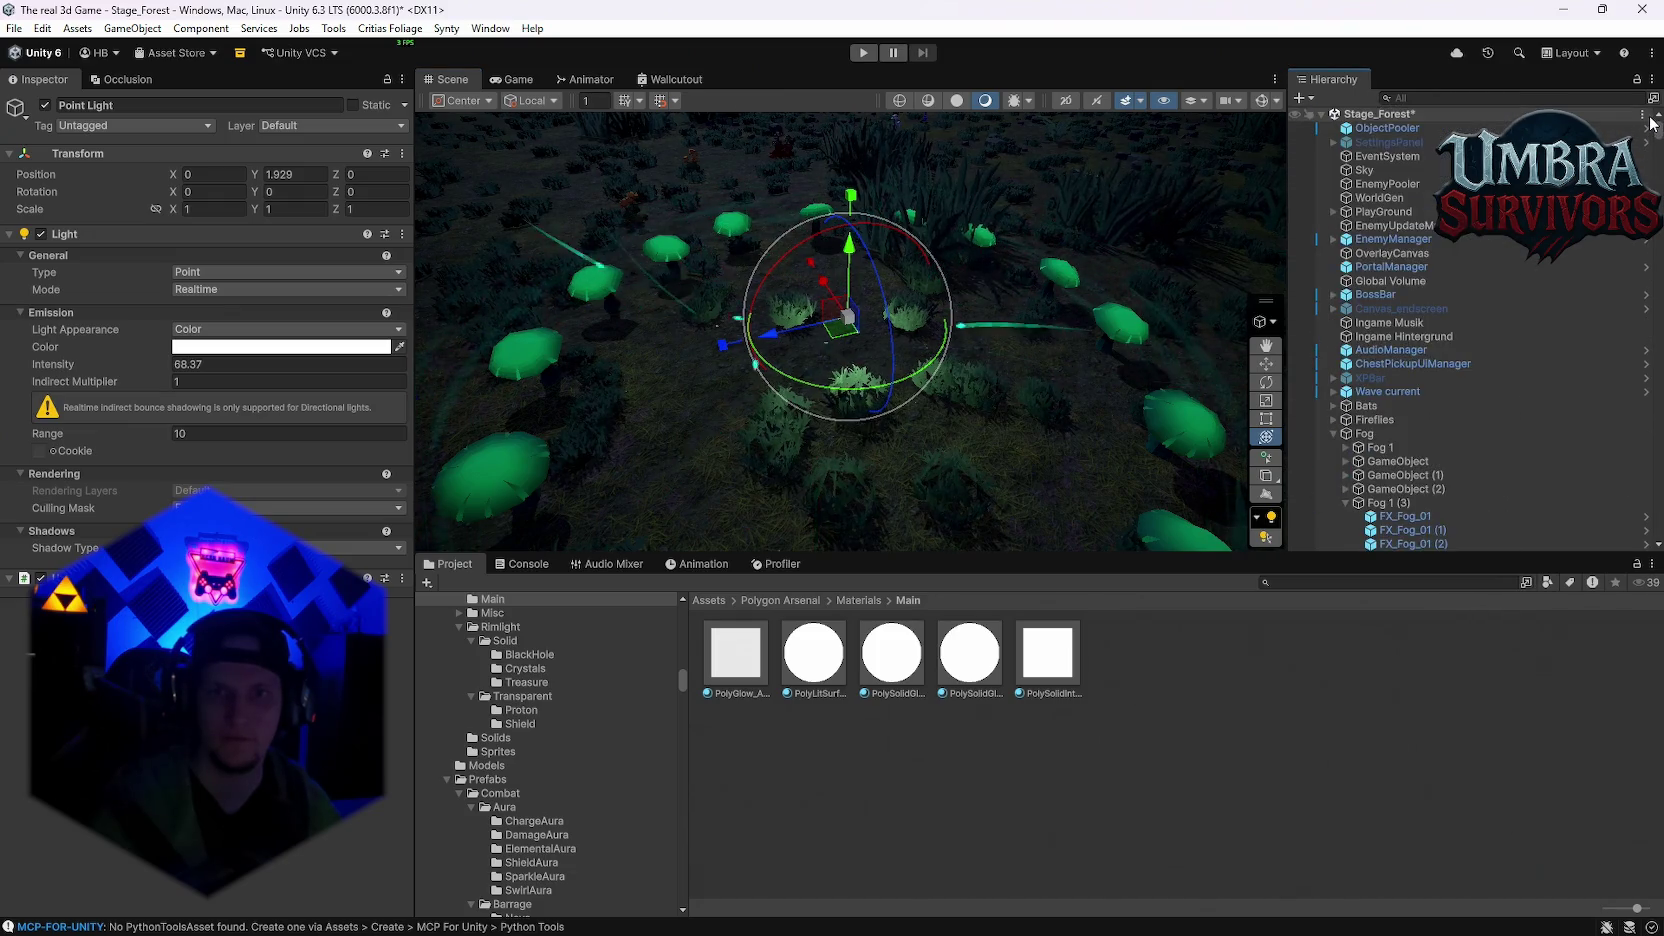
drag(966, 179, 696, 283)
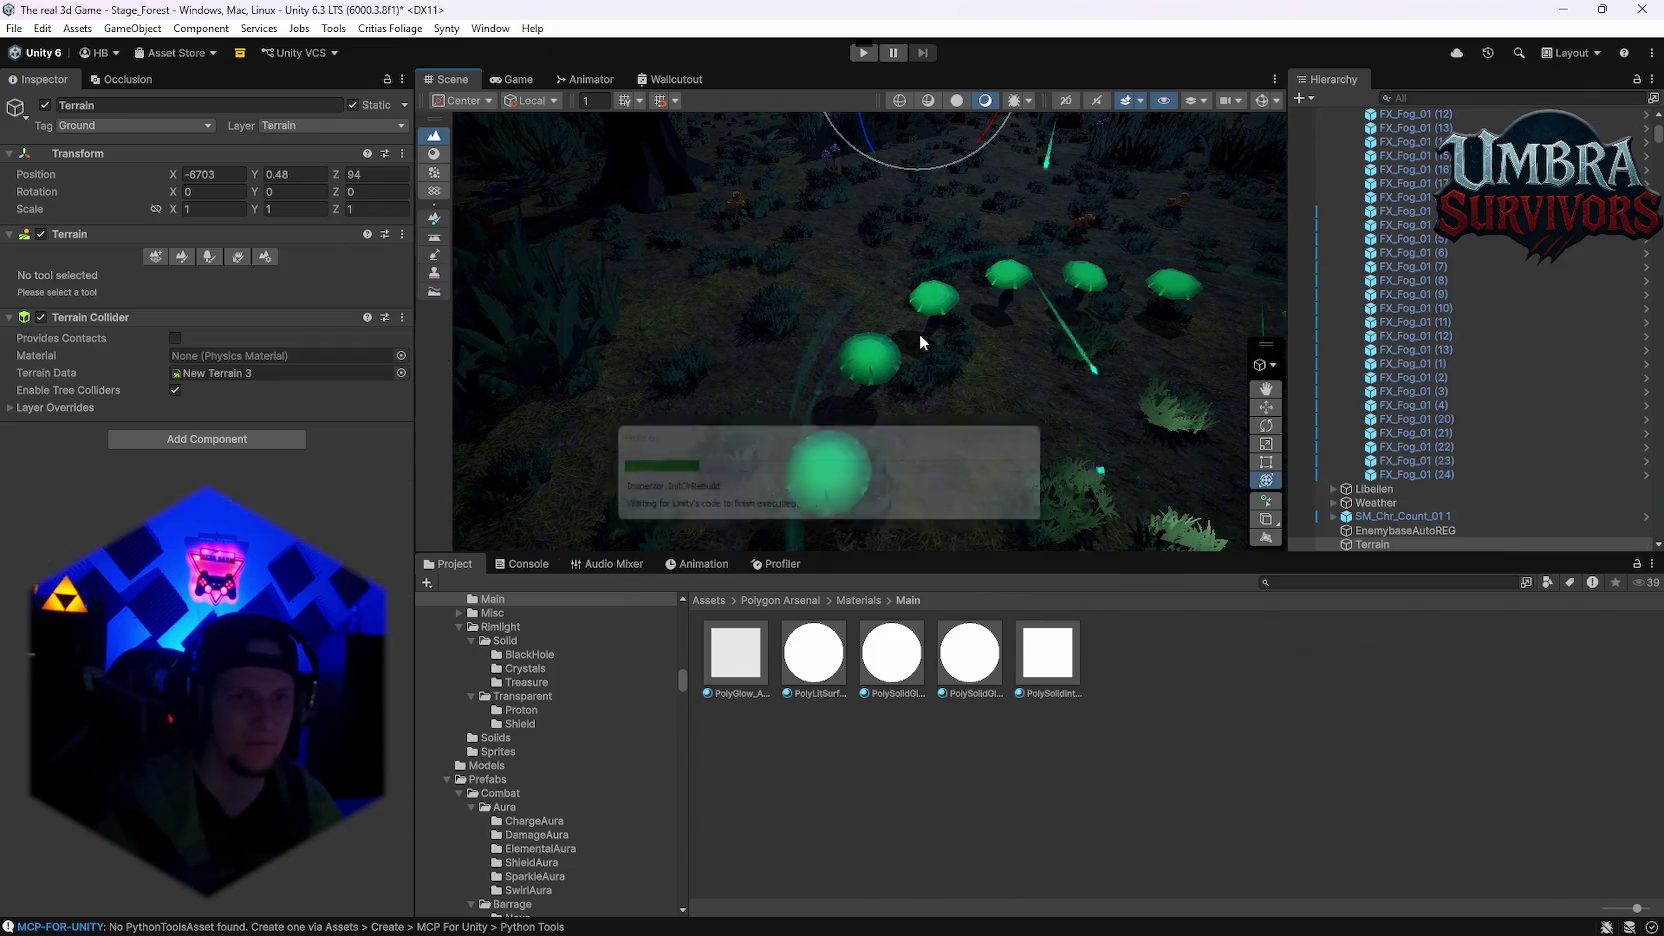
Step: Select the forest terrain and scroll through its Terrain Settings detail options
drag(770, 299, 1141, 322)
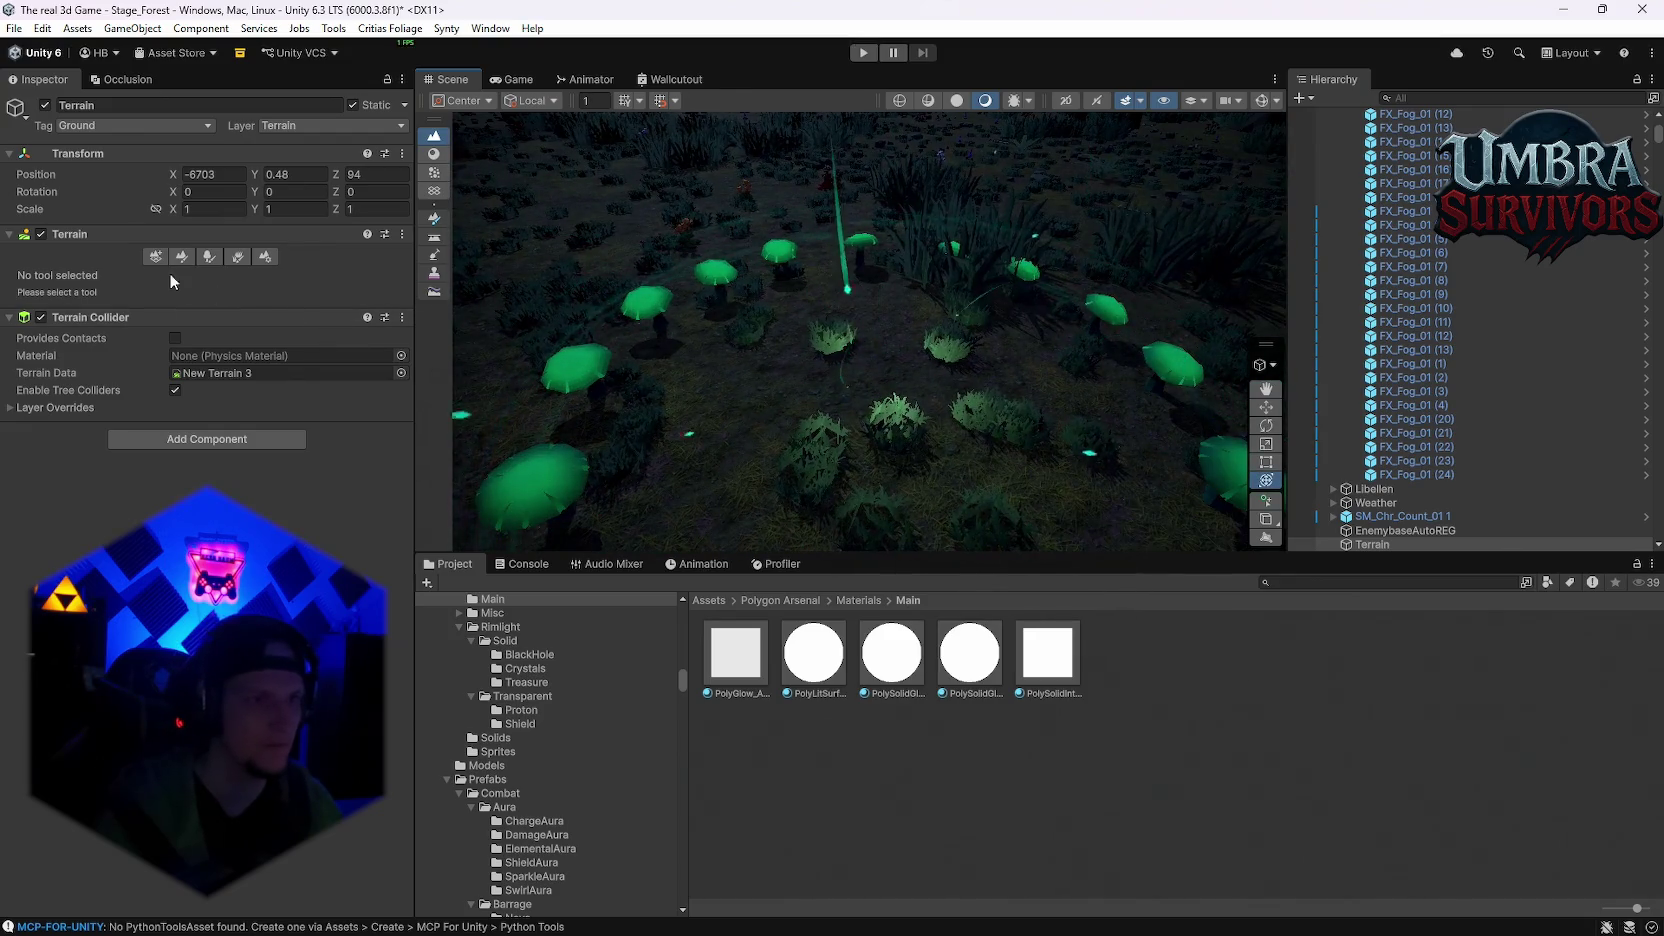
click(259, 256)
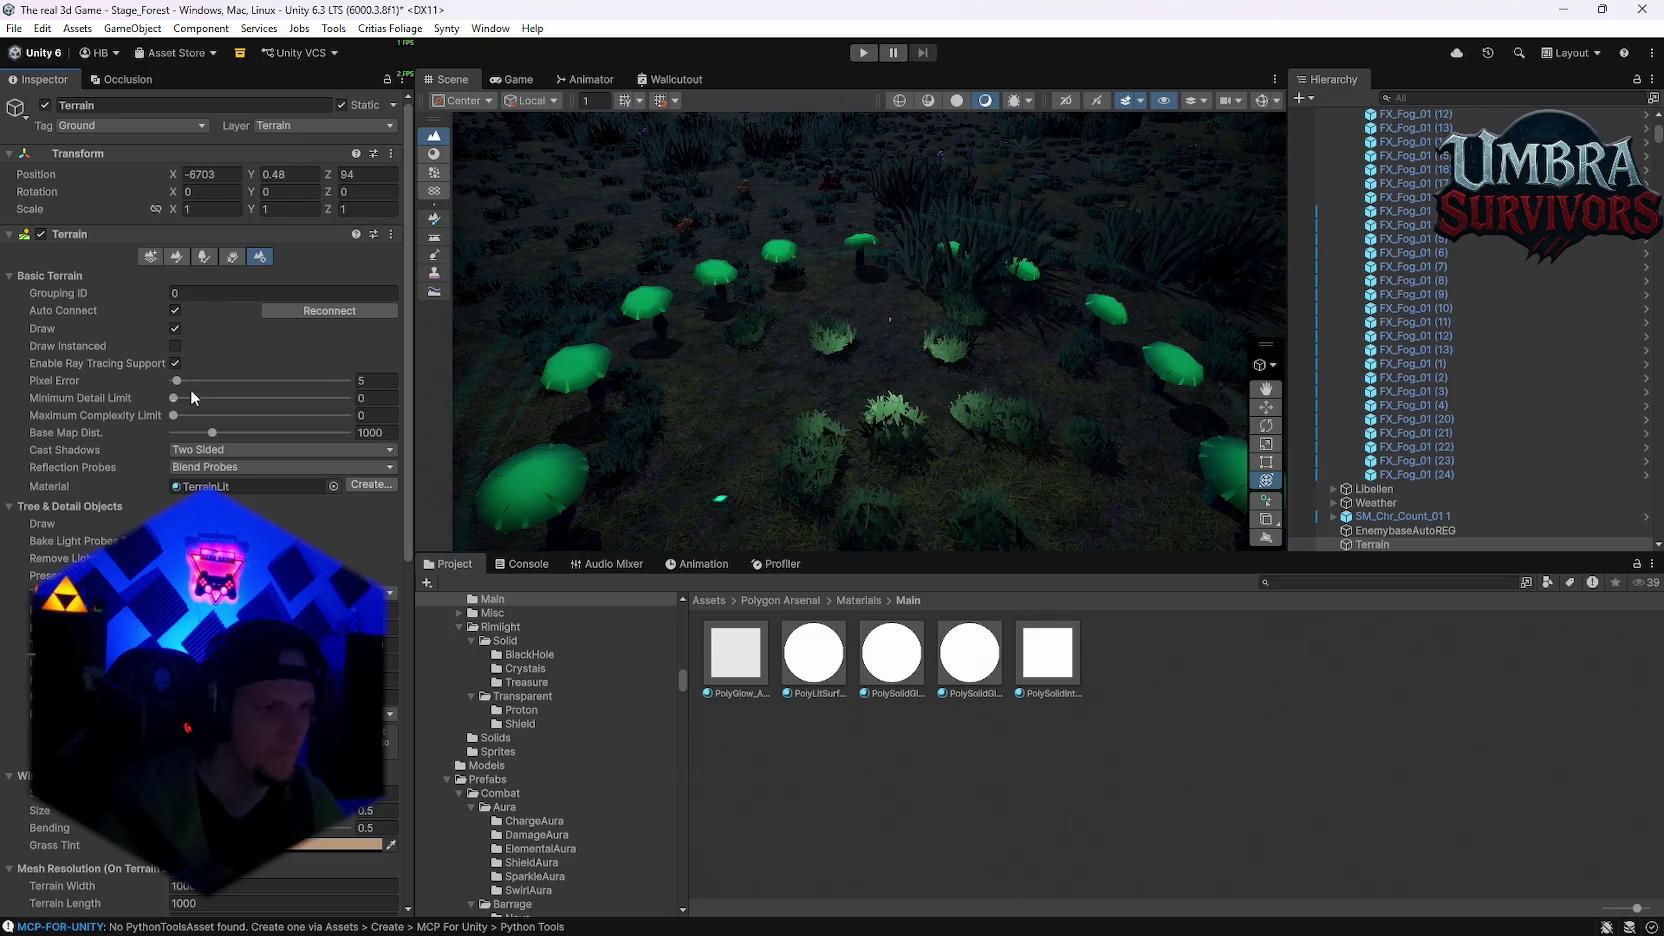
scroll(185, 440, down, 5)
scroll(191, 487, down, 3)
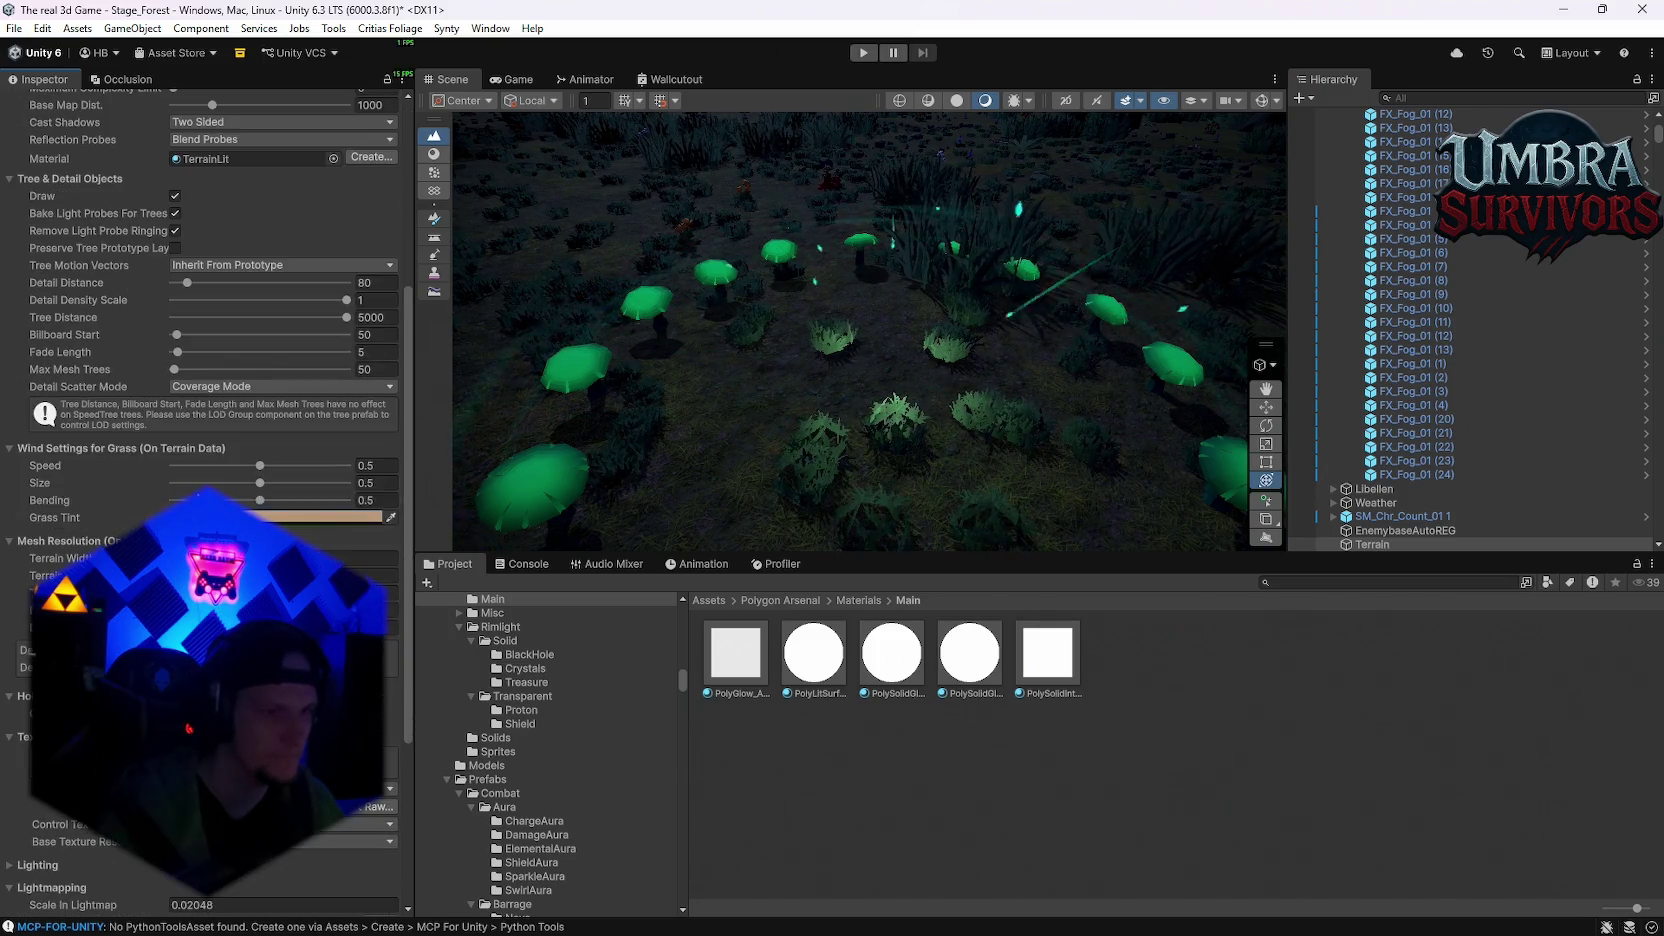
scroll(191, 487, down, 3)
scroll(191, 487, down, 3)
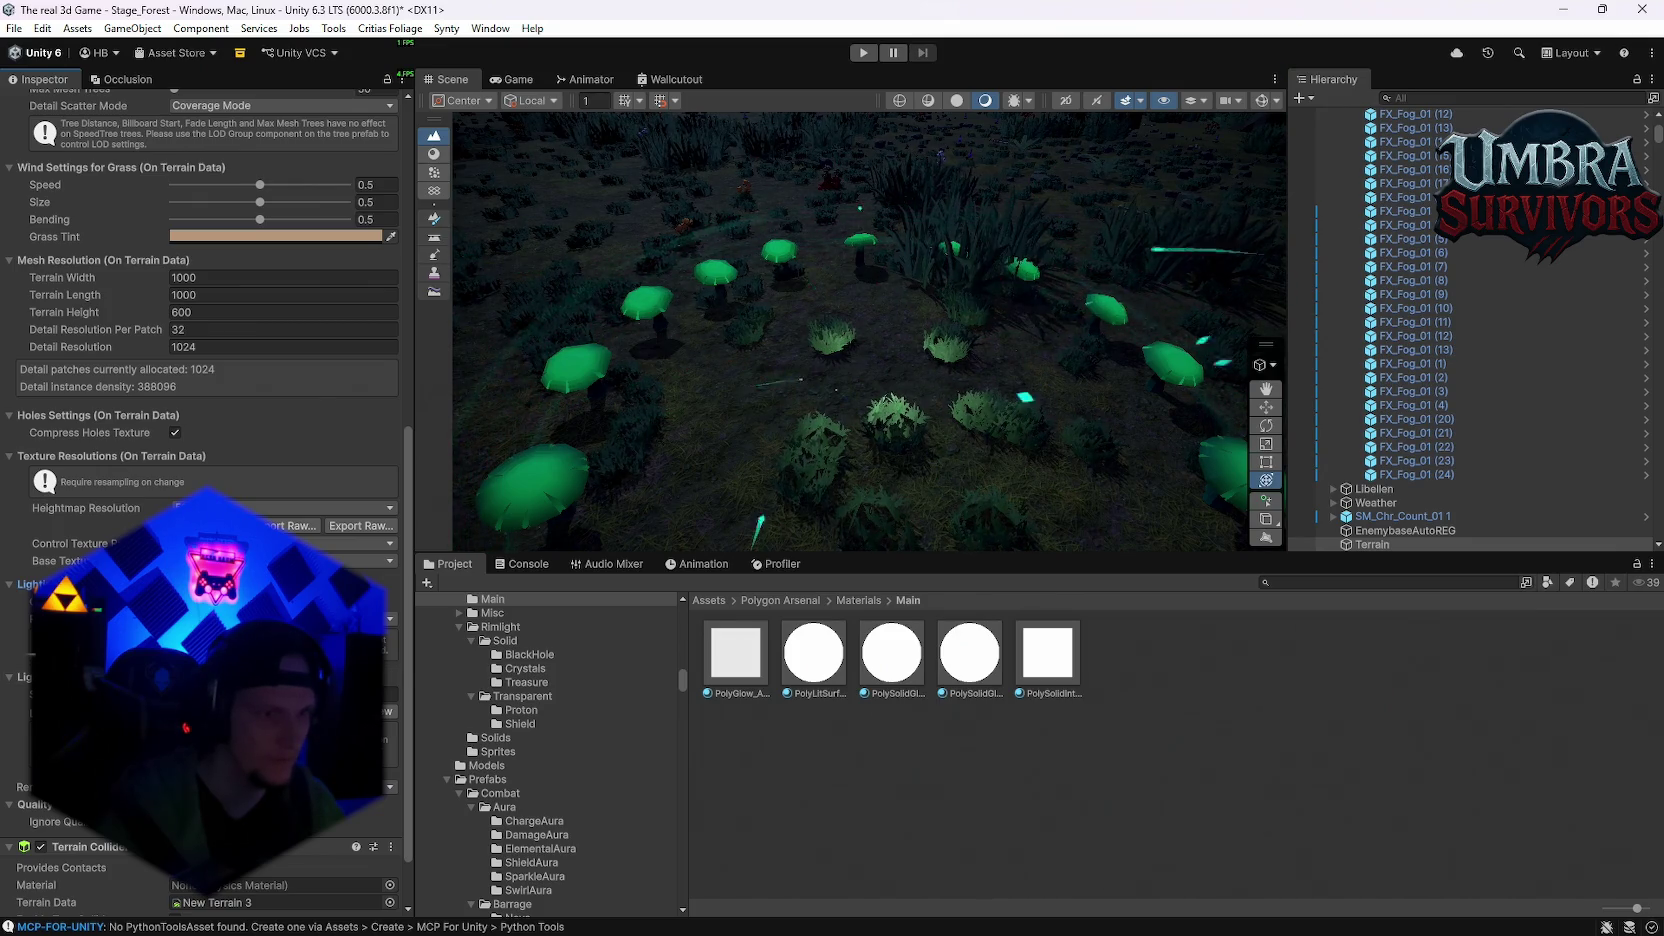
scroll(200, 500, down, 2)
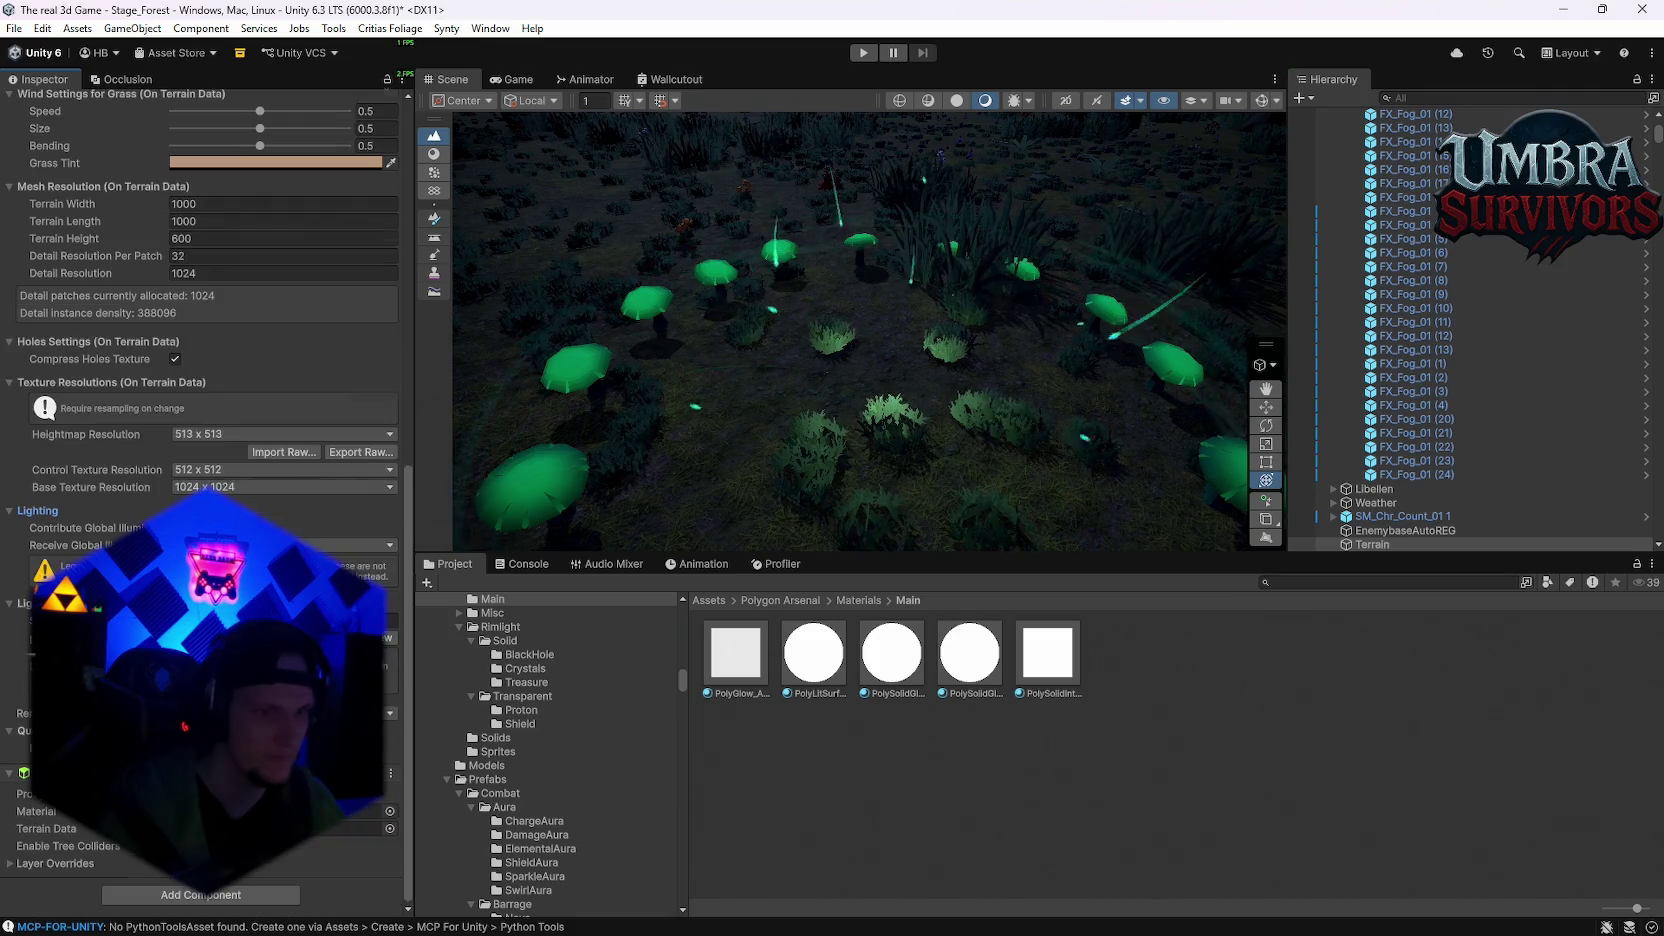
scroll(200, 300, up, 3)
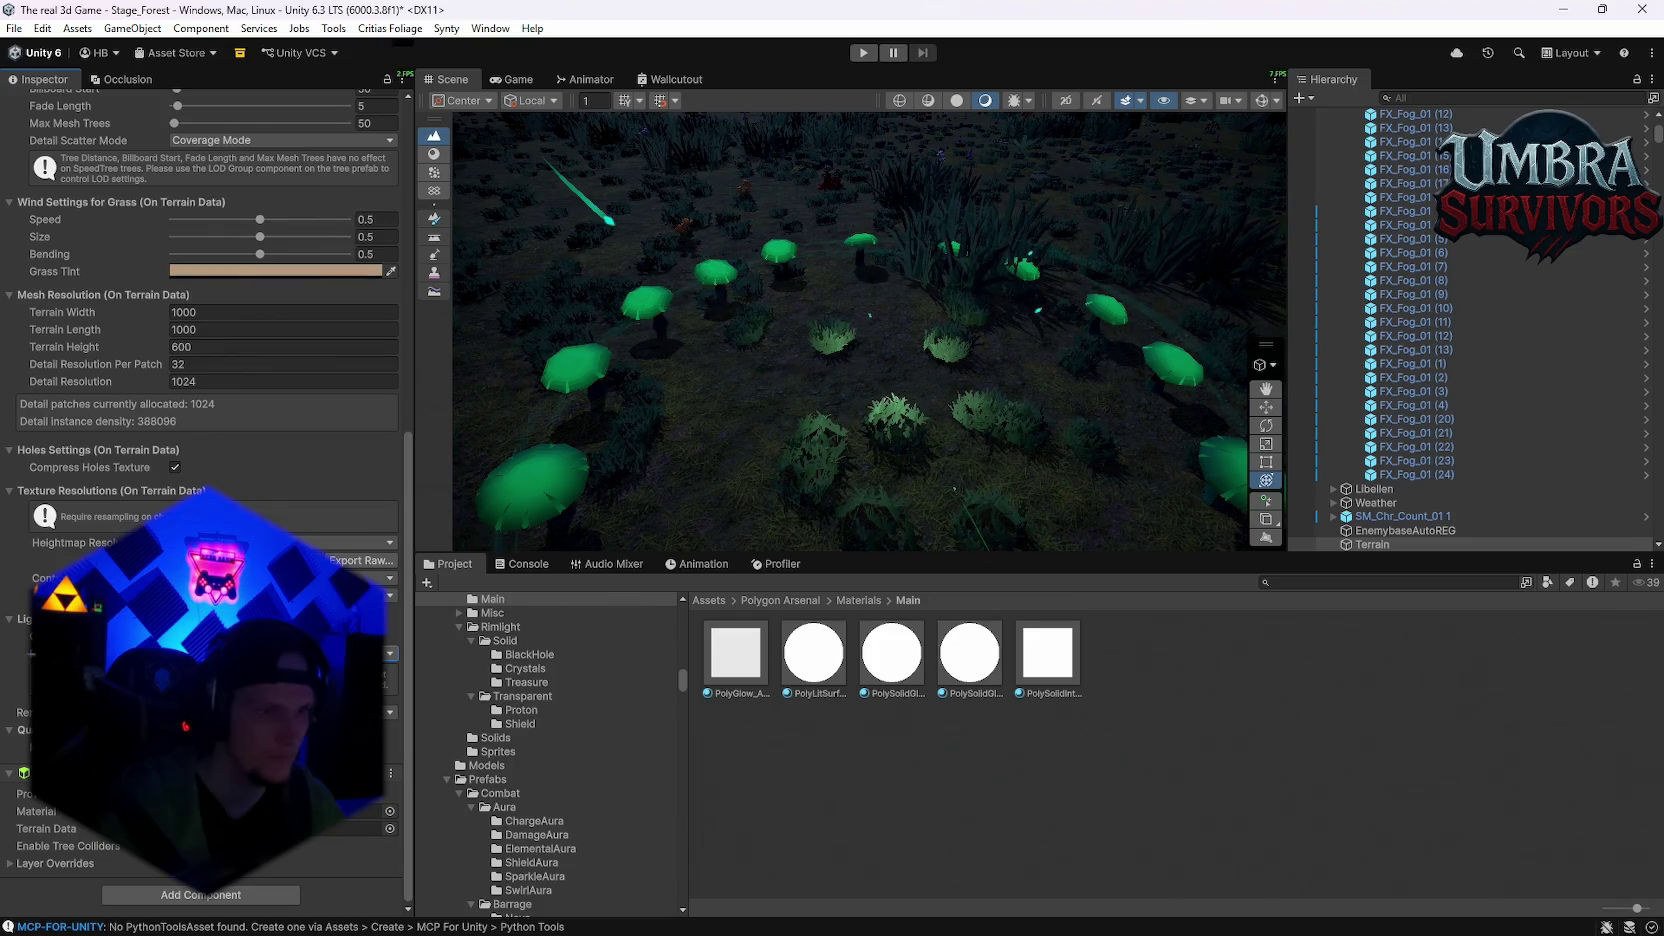
scroll(200, 400, down, 3)
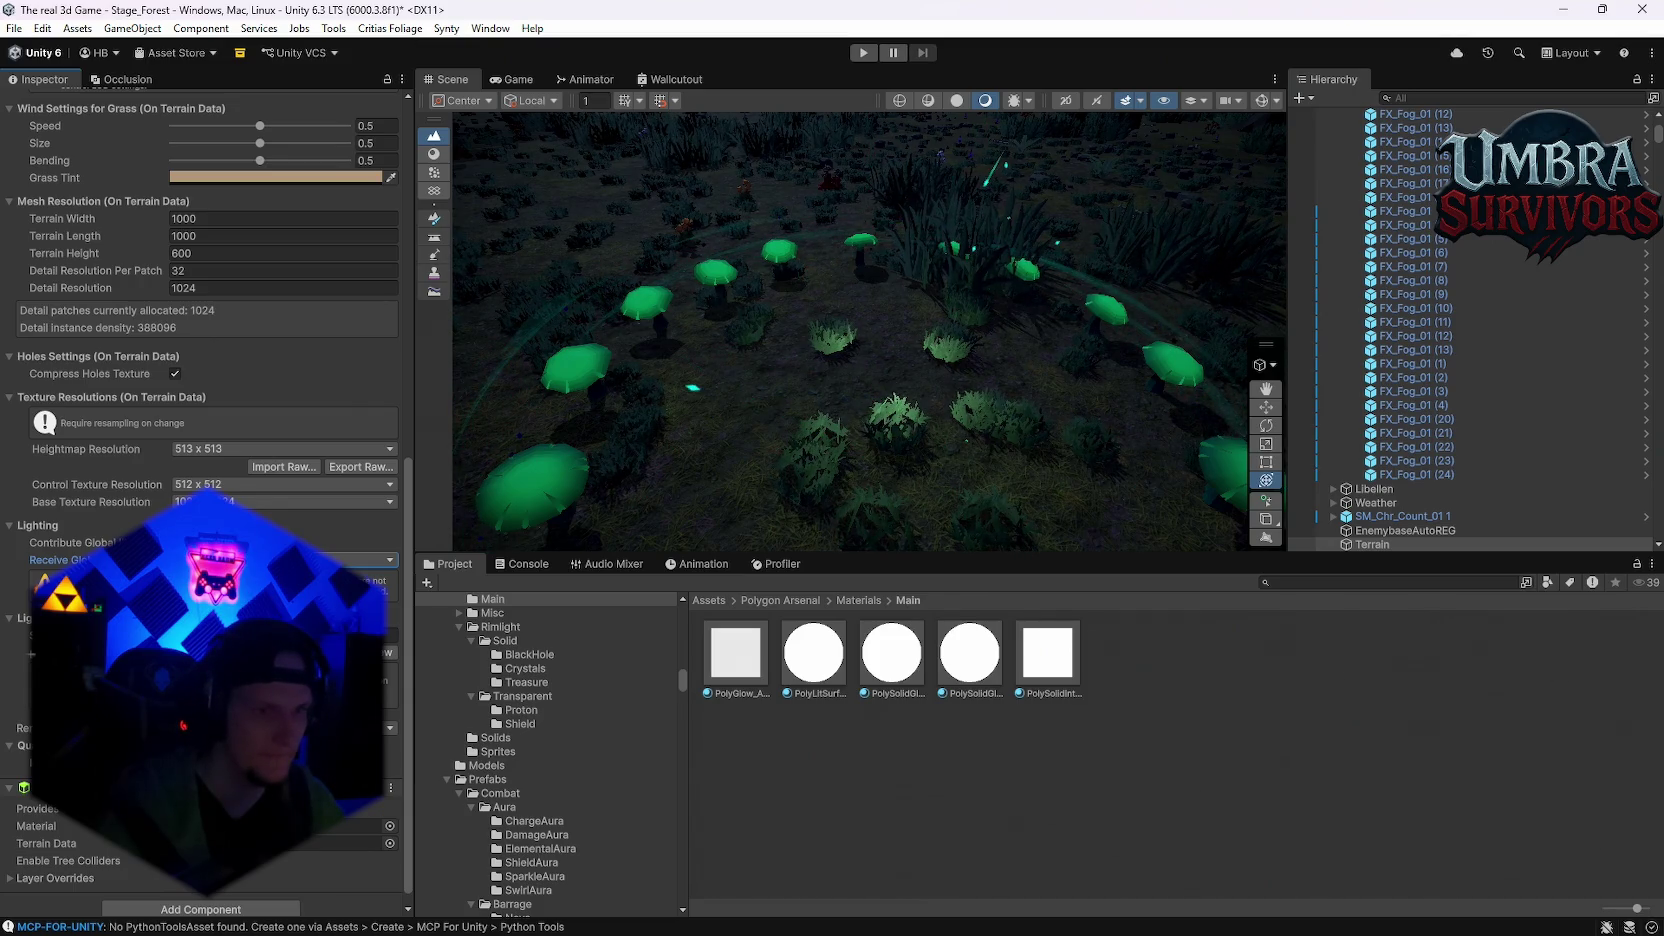
Step: Check the terrain's lightmap parameters, undo, and review its lighting and resolution settings
click(375, 652)
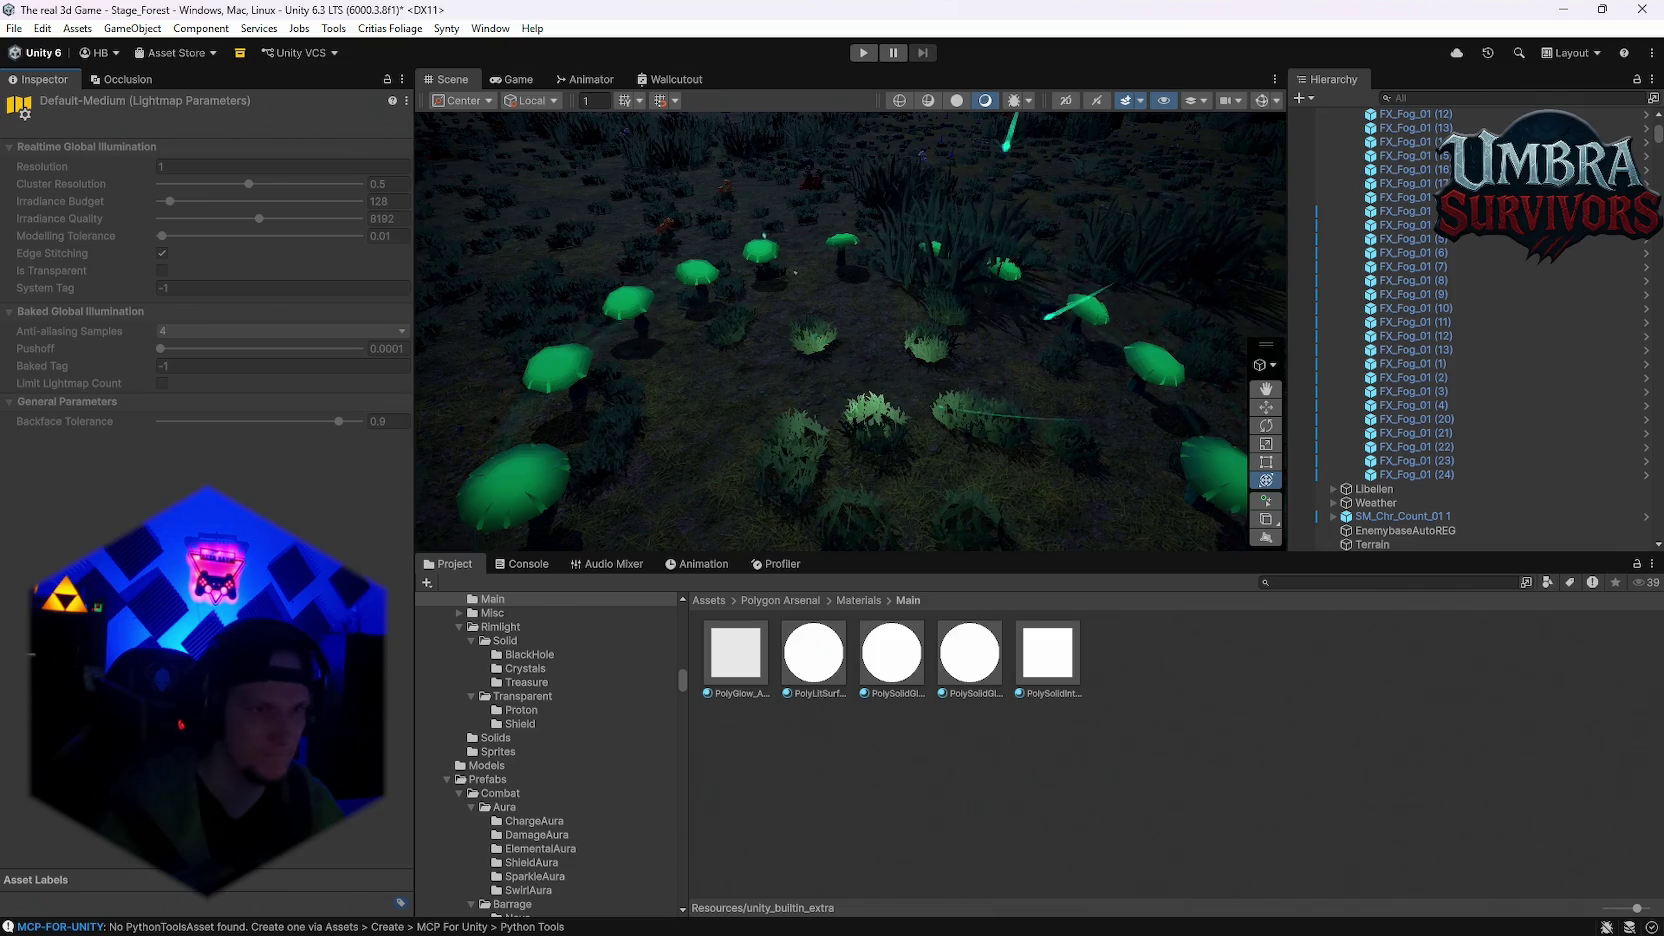
key(ctrl+z)
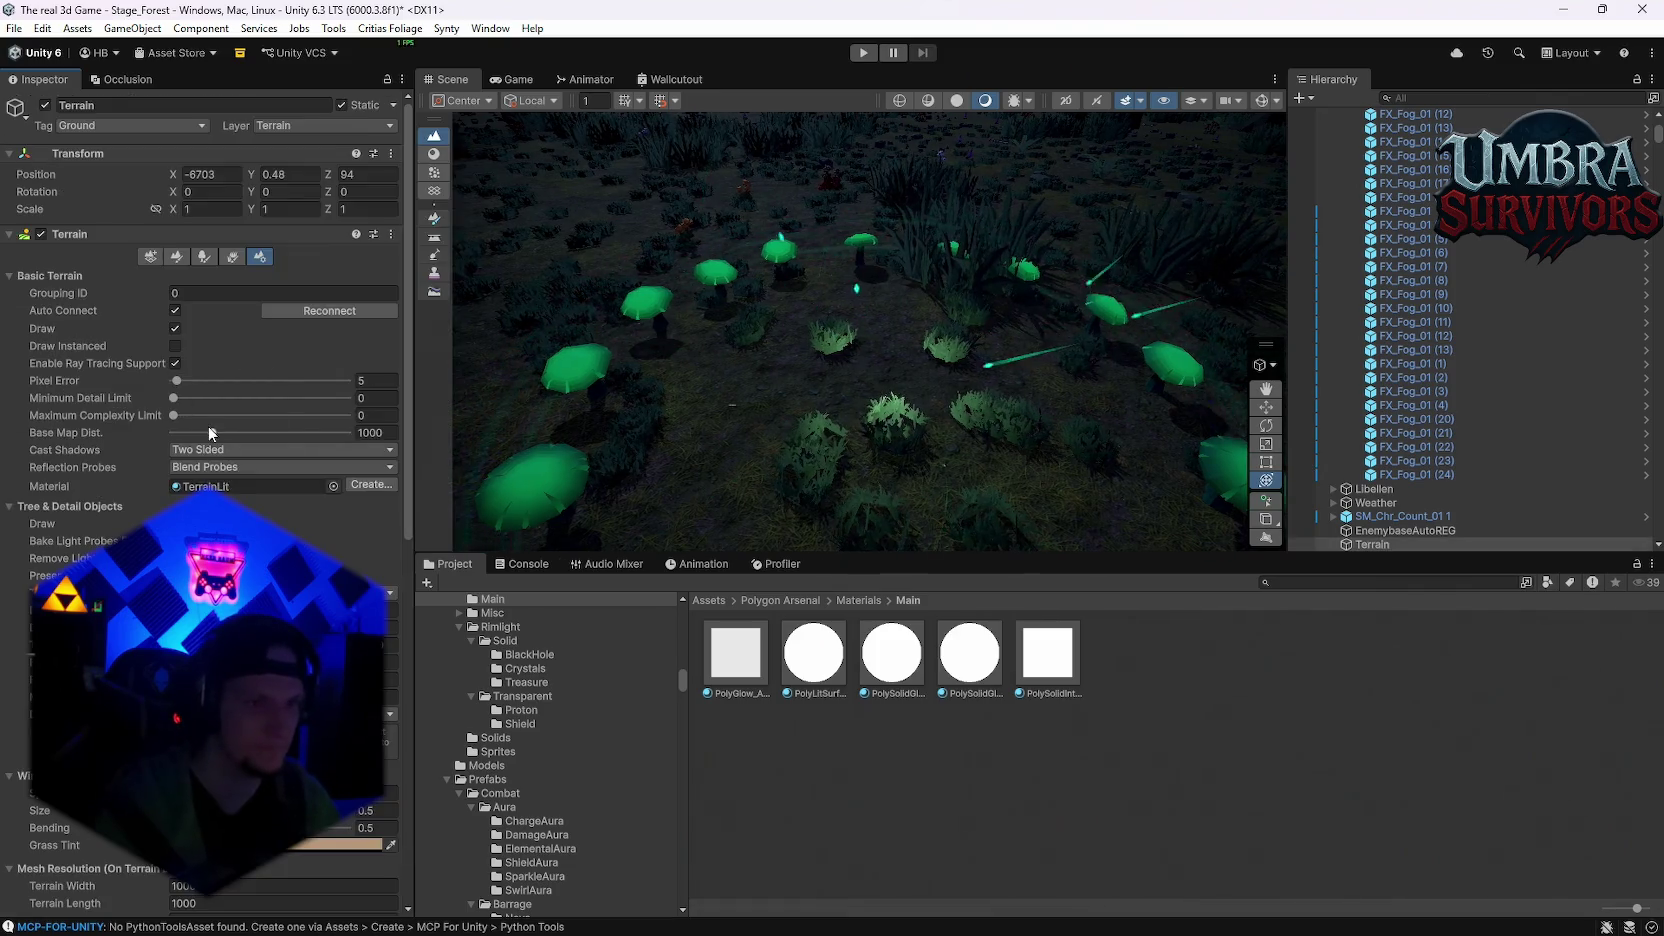
scroll(200, 400, down, 10)
scroll(200, 400, down, 2)
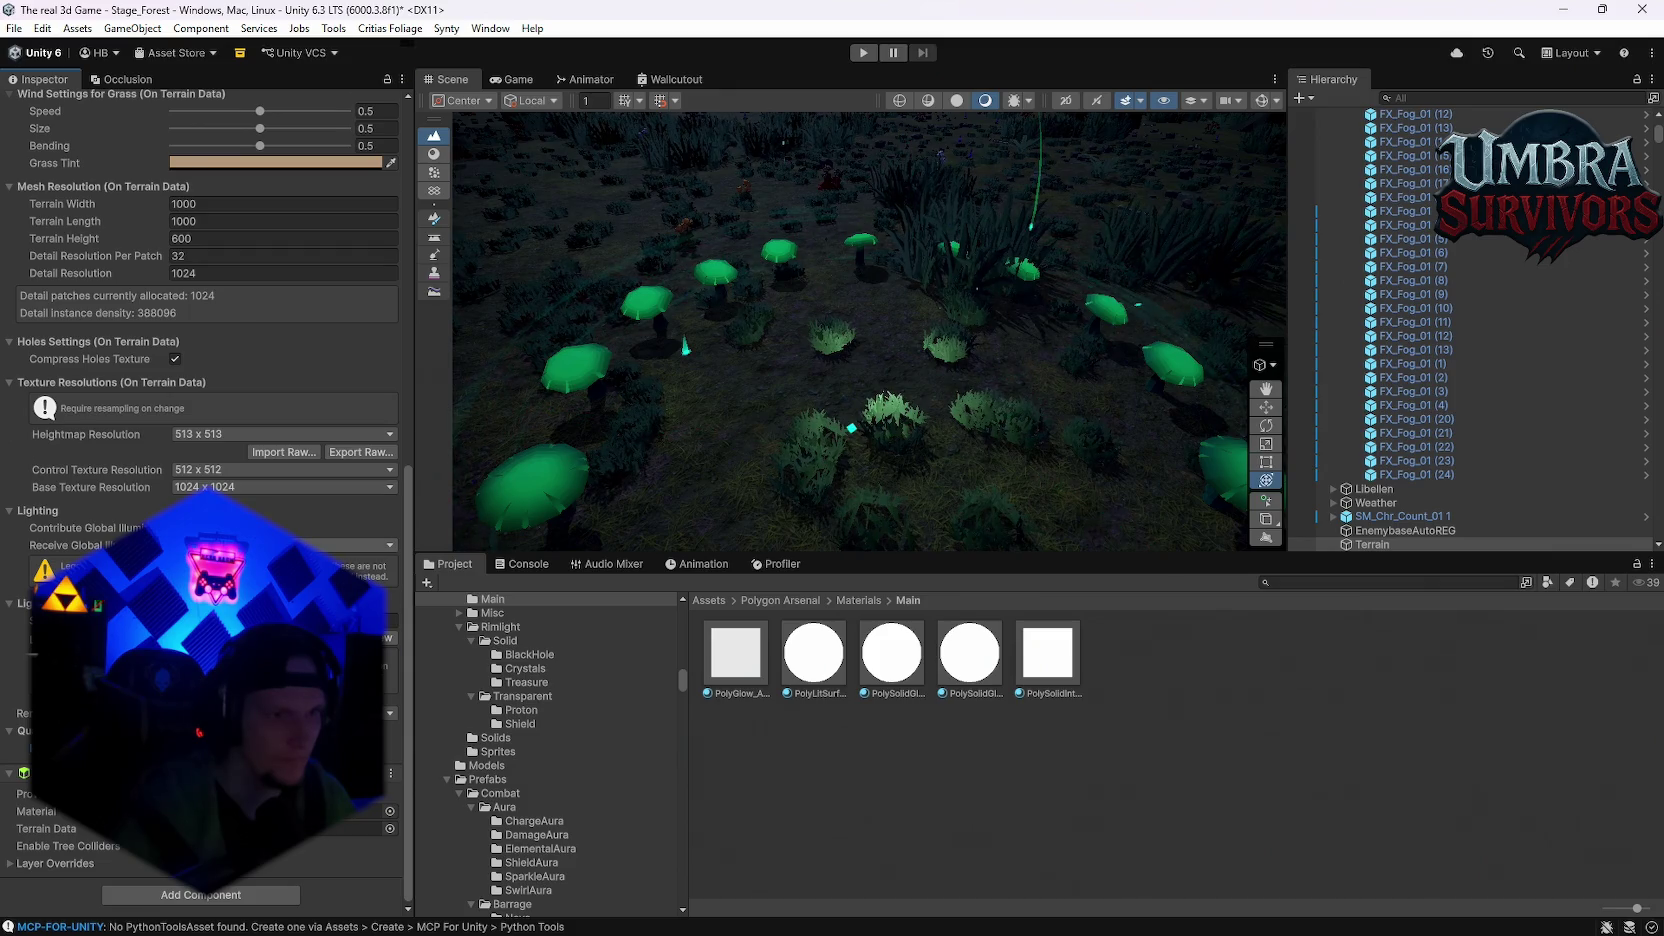
scroll(200, 300, up, 3)
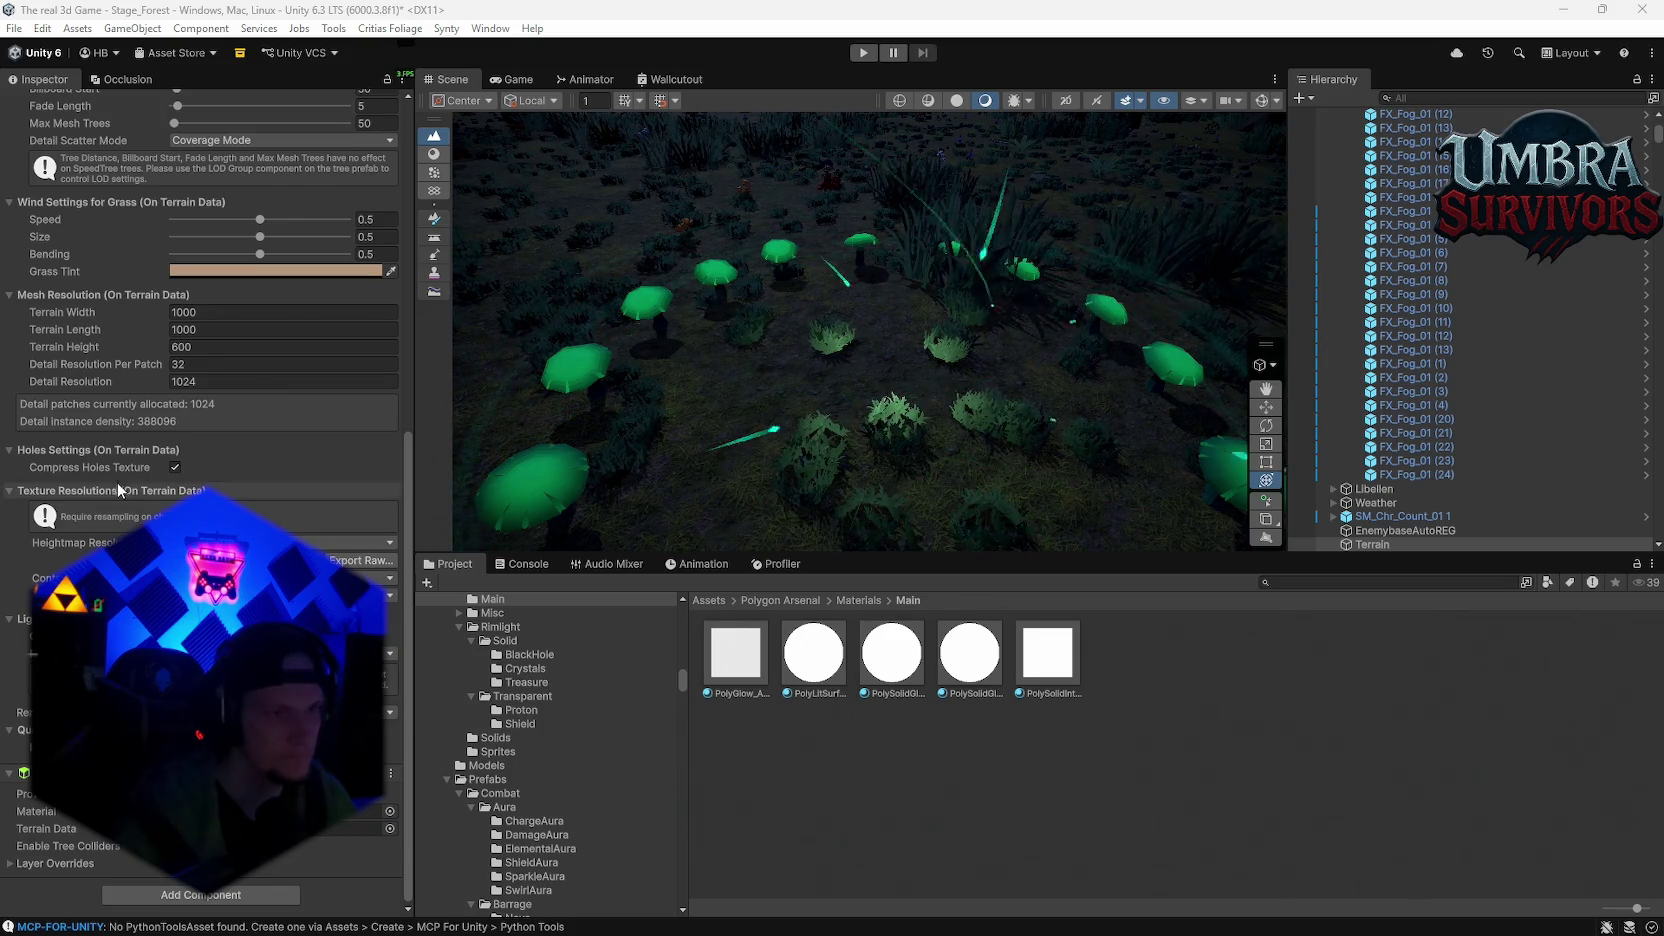
scroll(200, 400, up, 10)
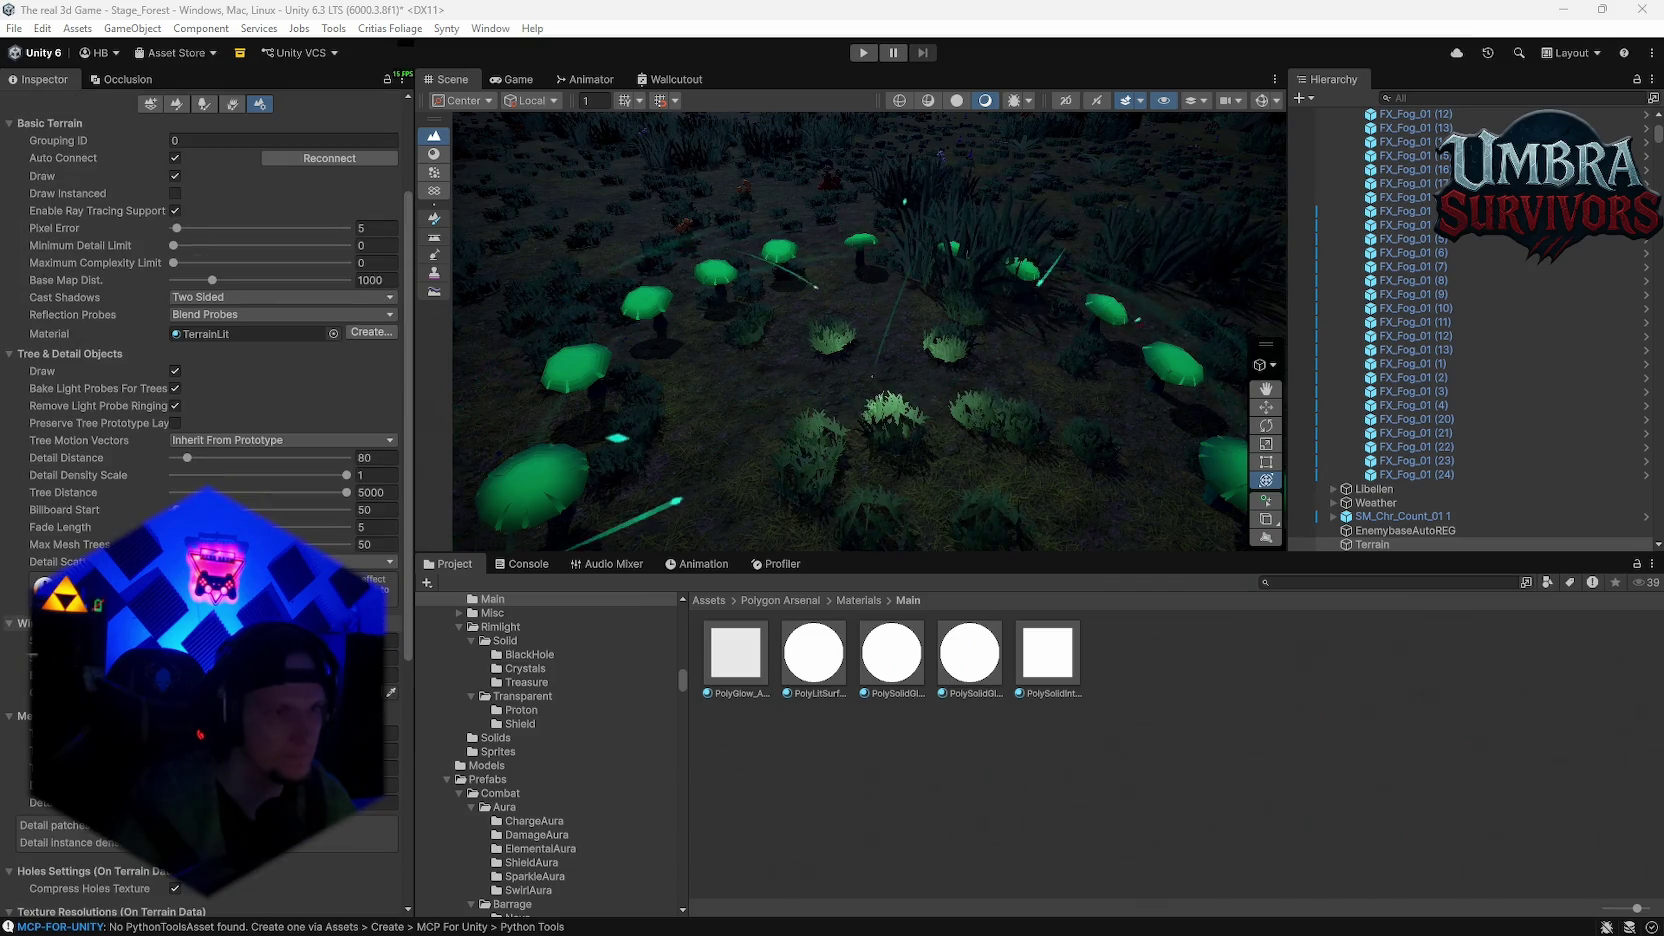
scroll(200, 400, up, 3)
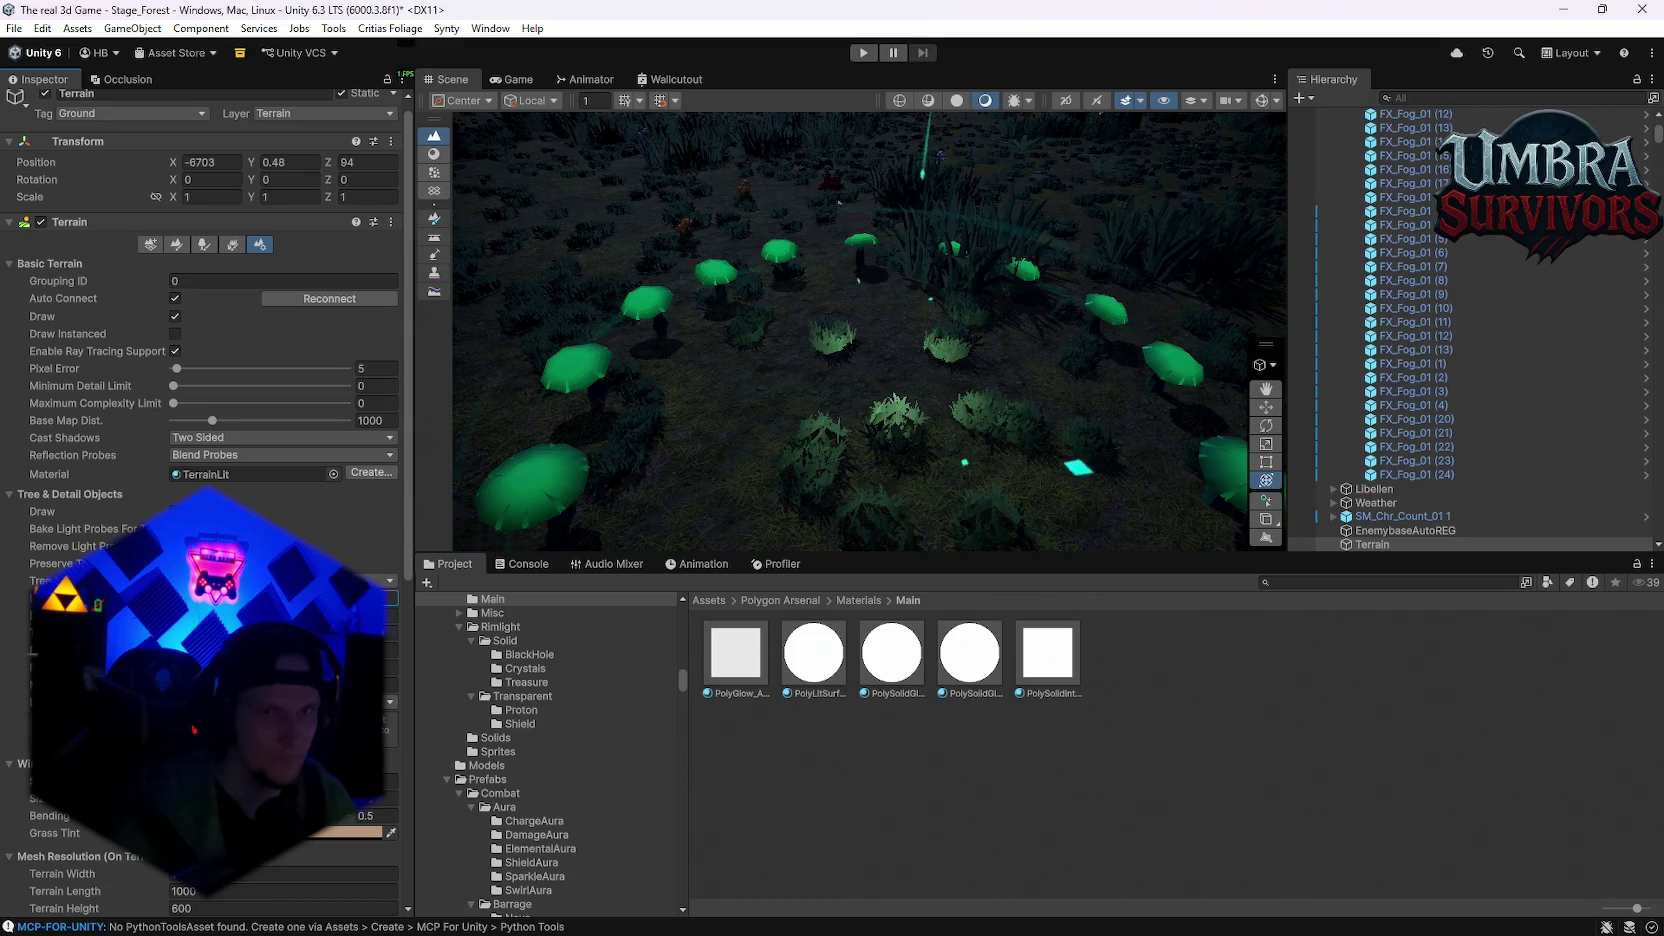
scroll(653, 421, down, 3)
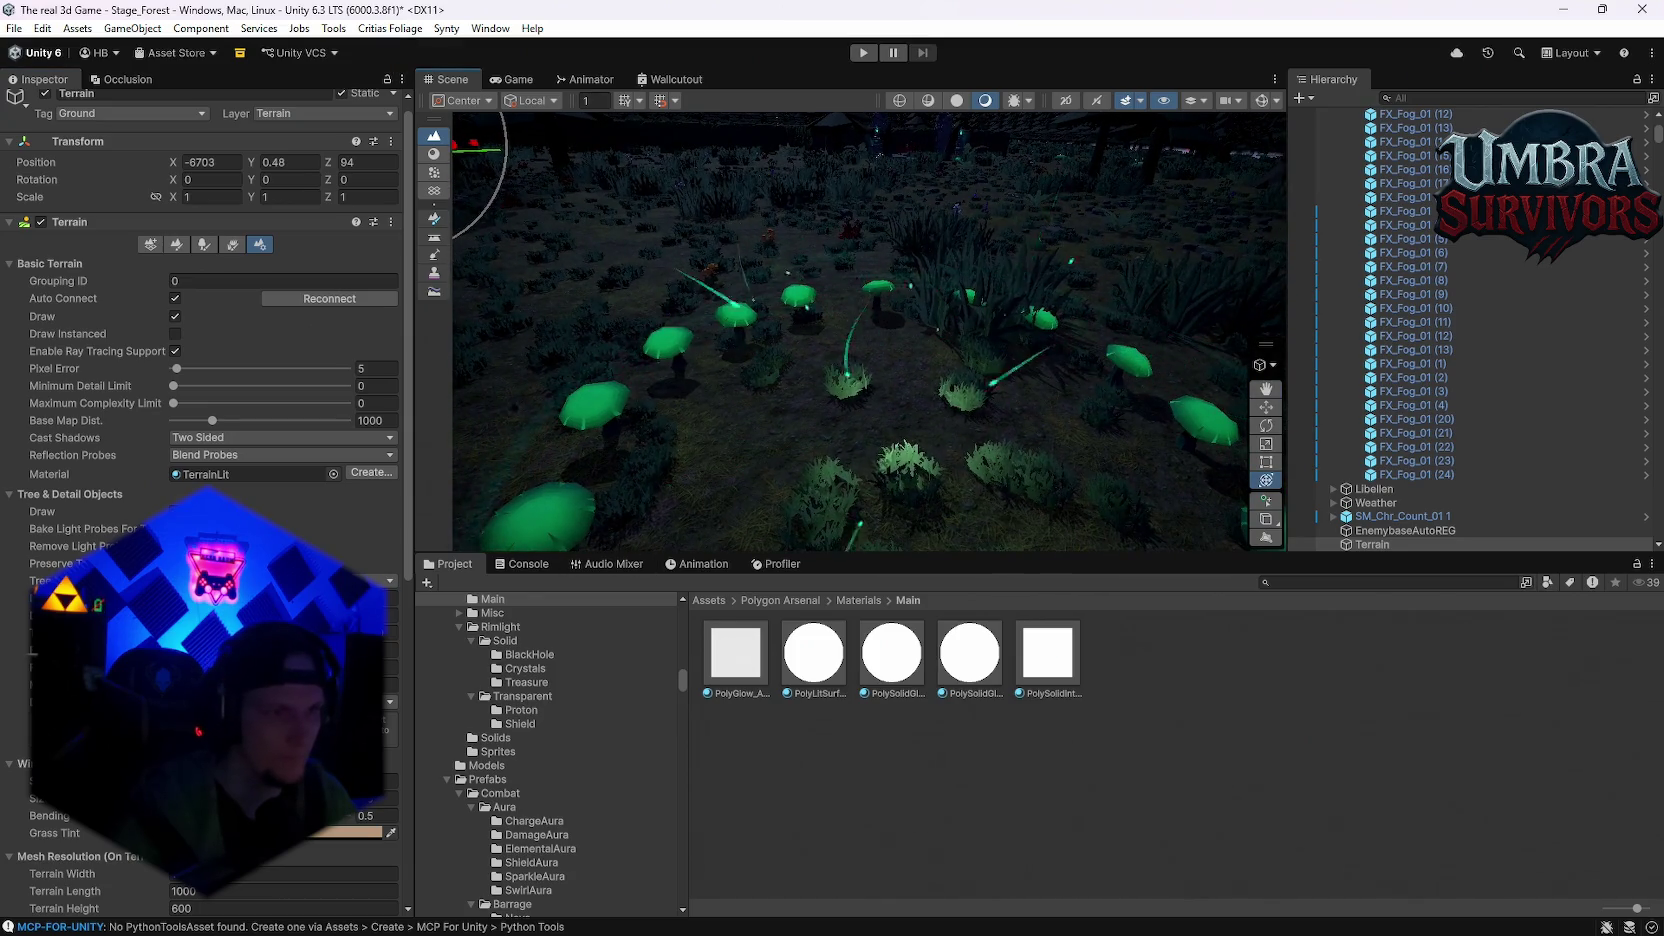
Step: Try Simple and Blend Probes And Skybox reflections, then keep the terrain's reflection probes at Blend Probes
scroll(280, 480, up, 1)
click(233, 464)
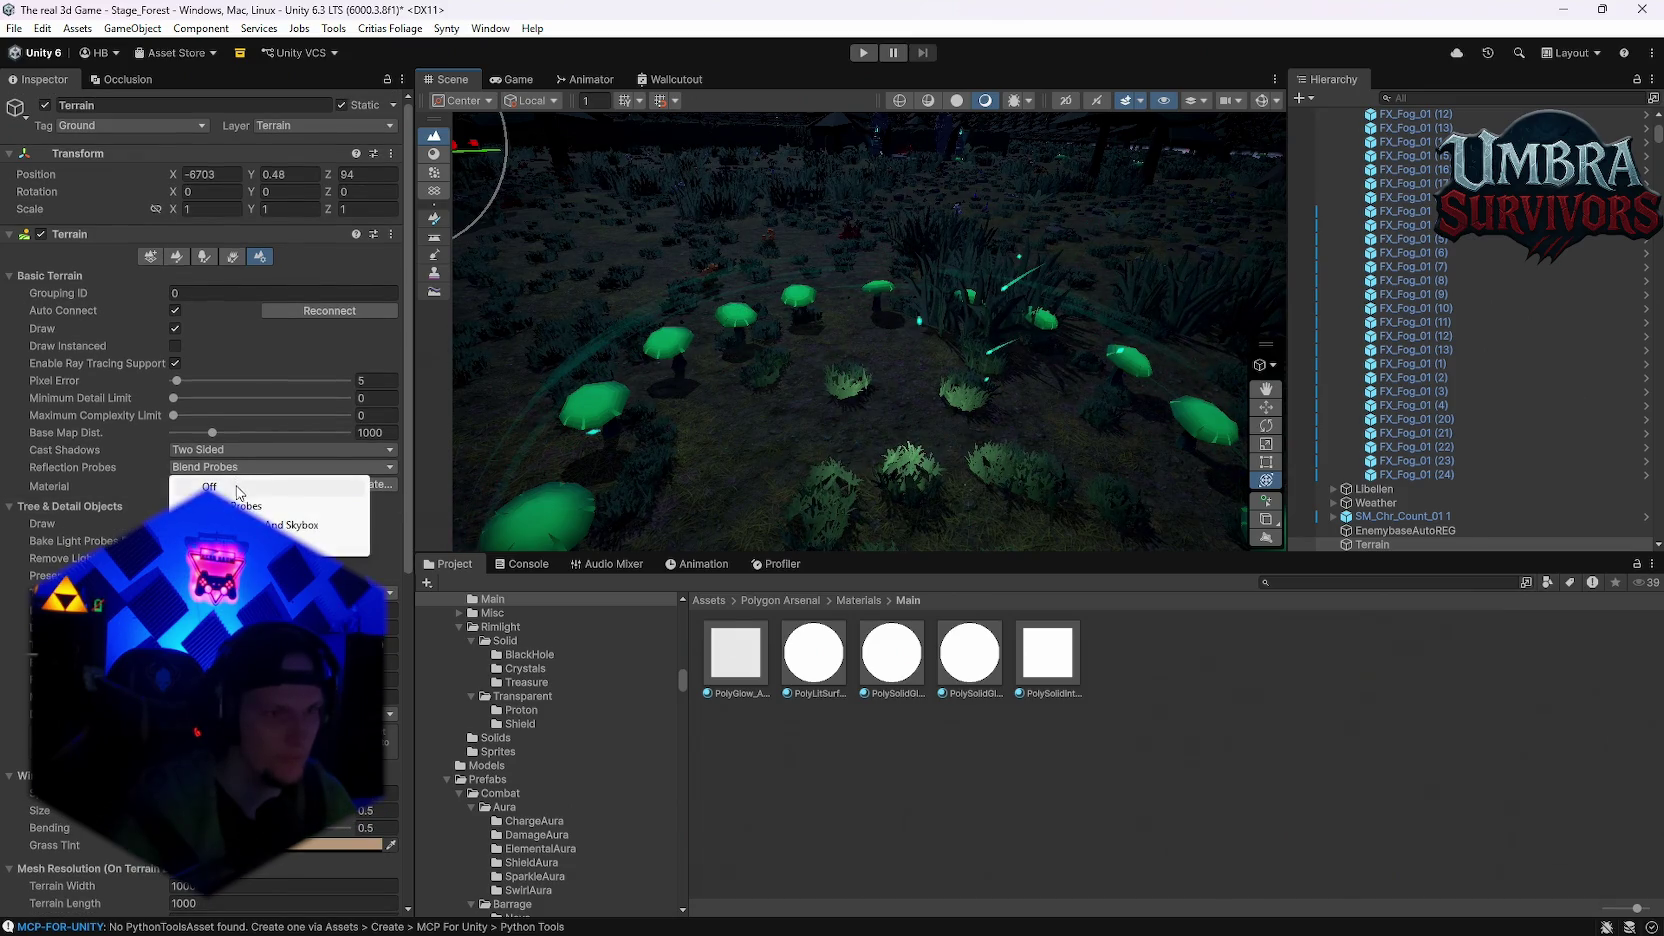
click(230, 543)
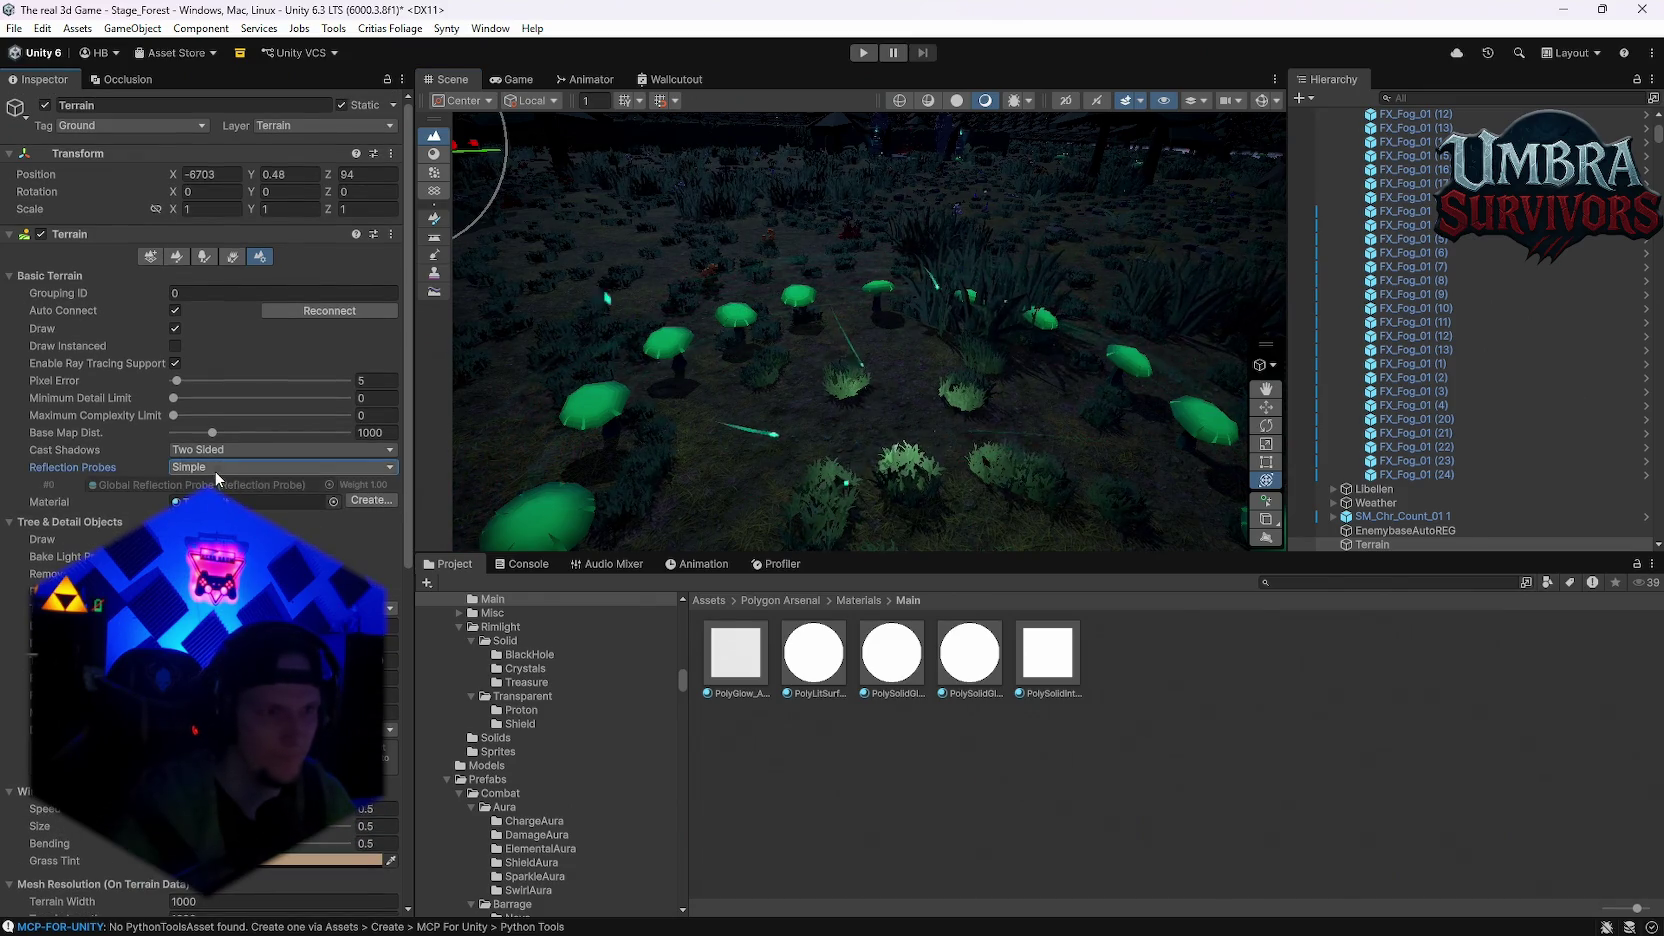
click(250, 467)
click(290, 524)
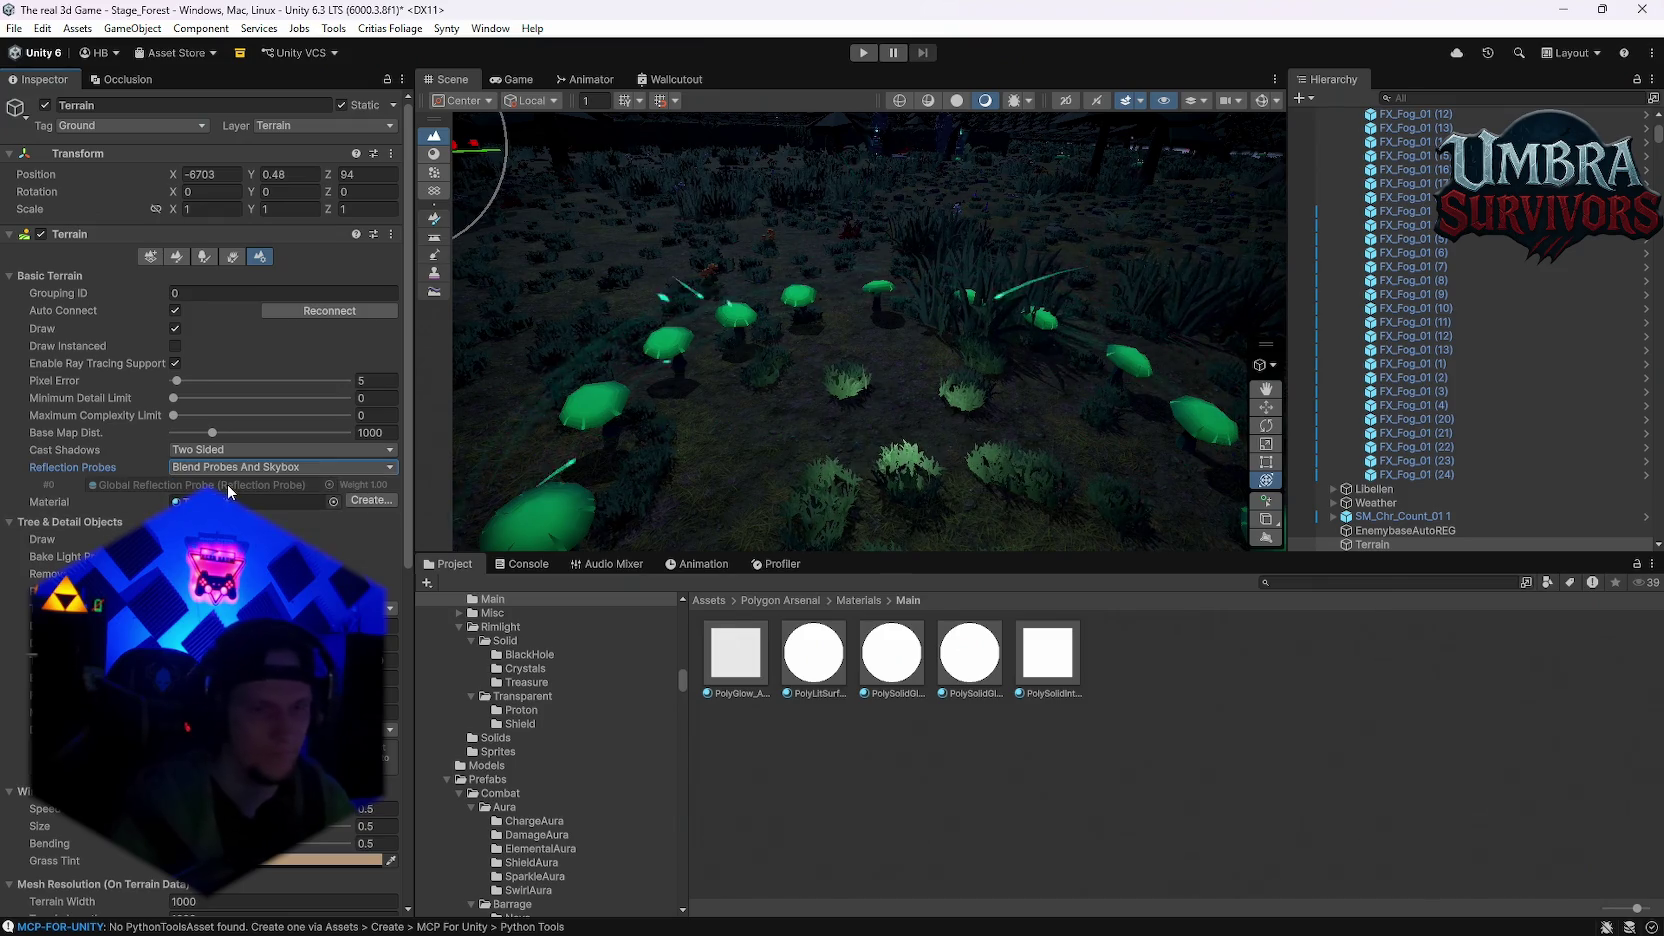
click(280, 467)
click(215, 505)
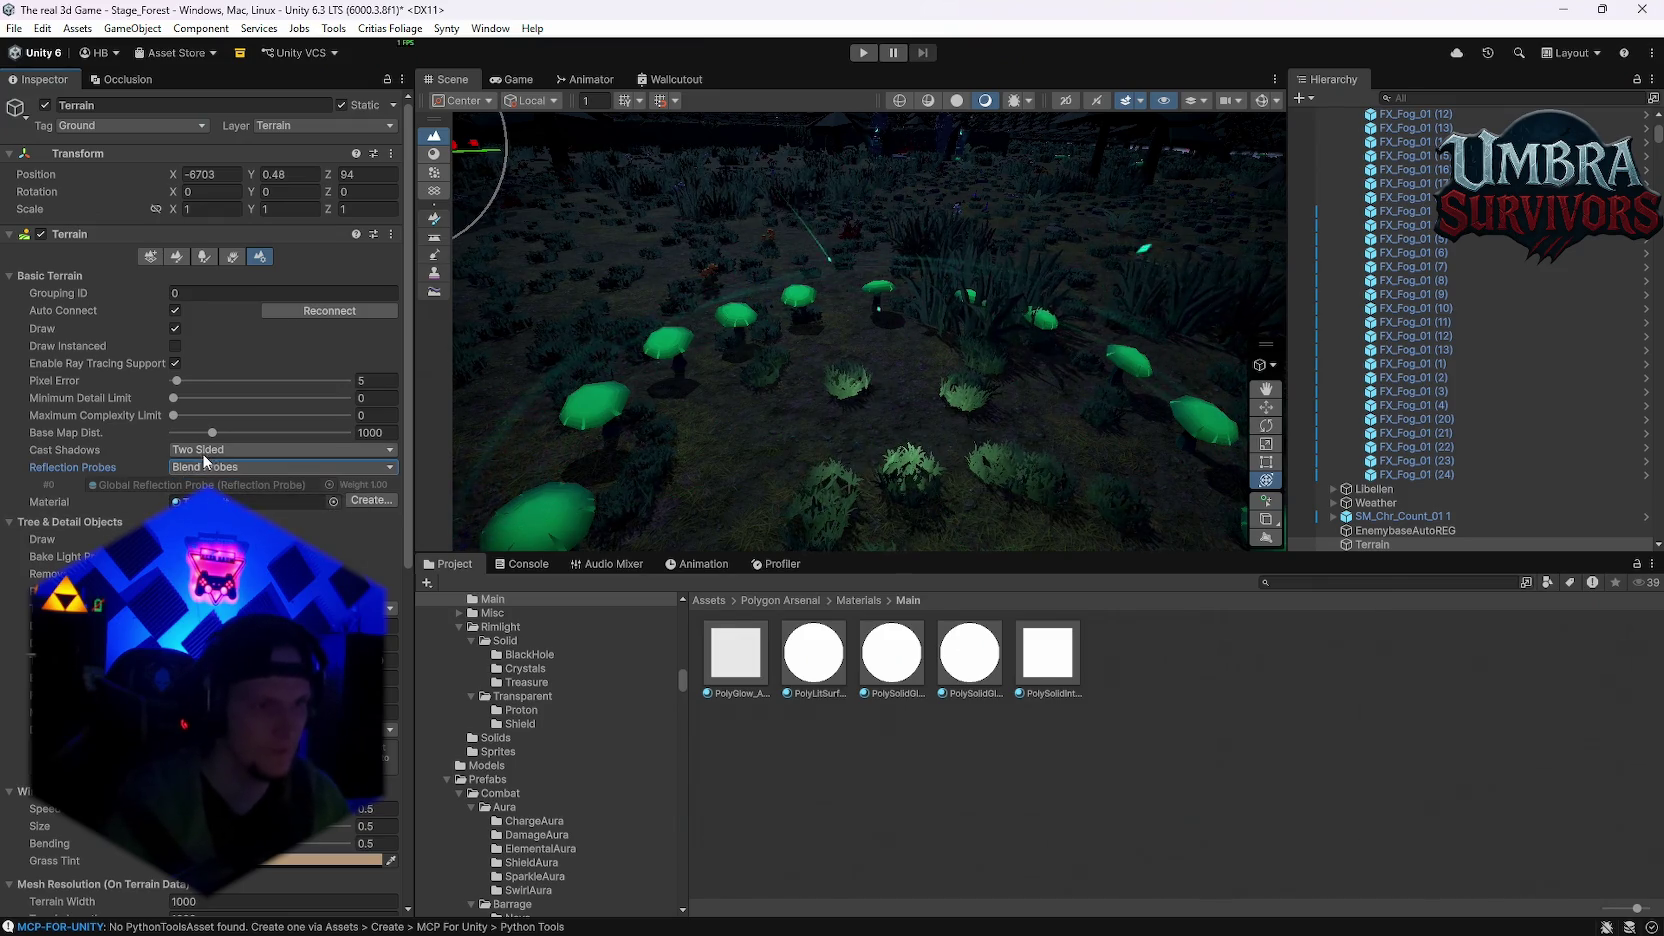
Step: Keep Cast Shadows at Two Sided after trying On and Shadows Only, and set Minimum Detail Limit 2
click(215, 450)
click(209, 488)
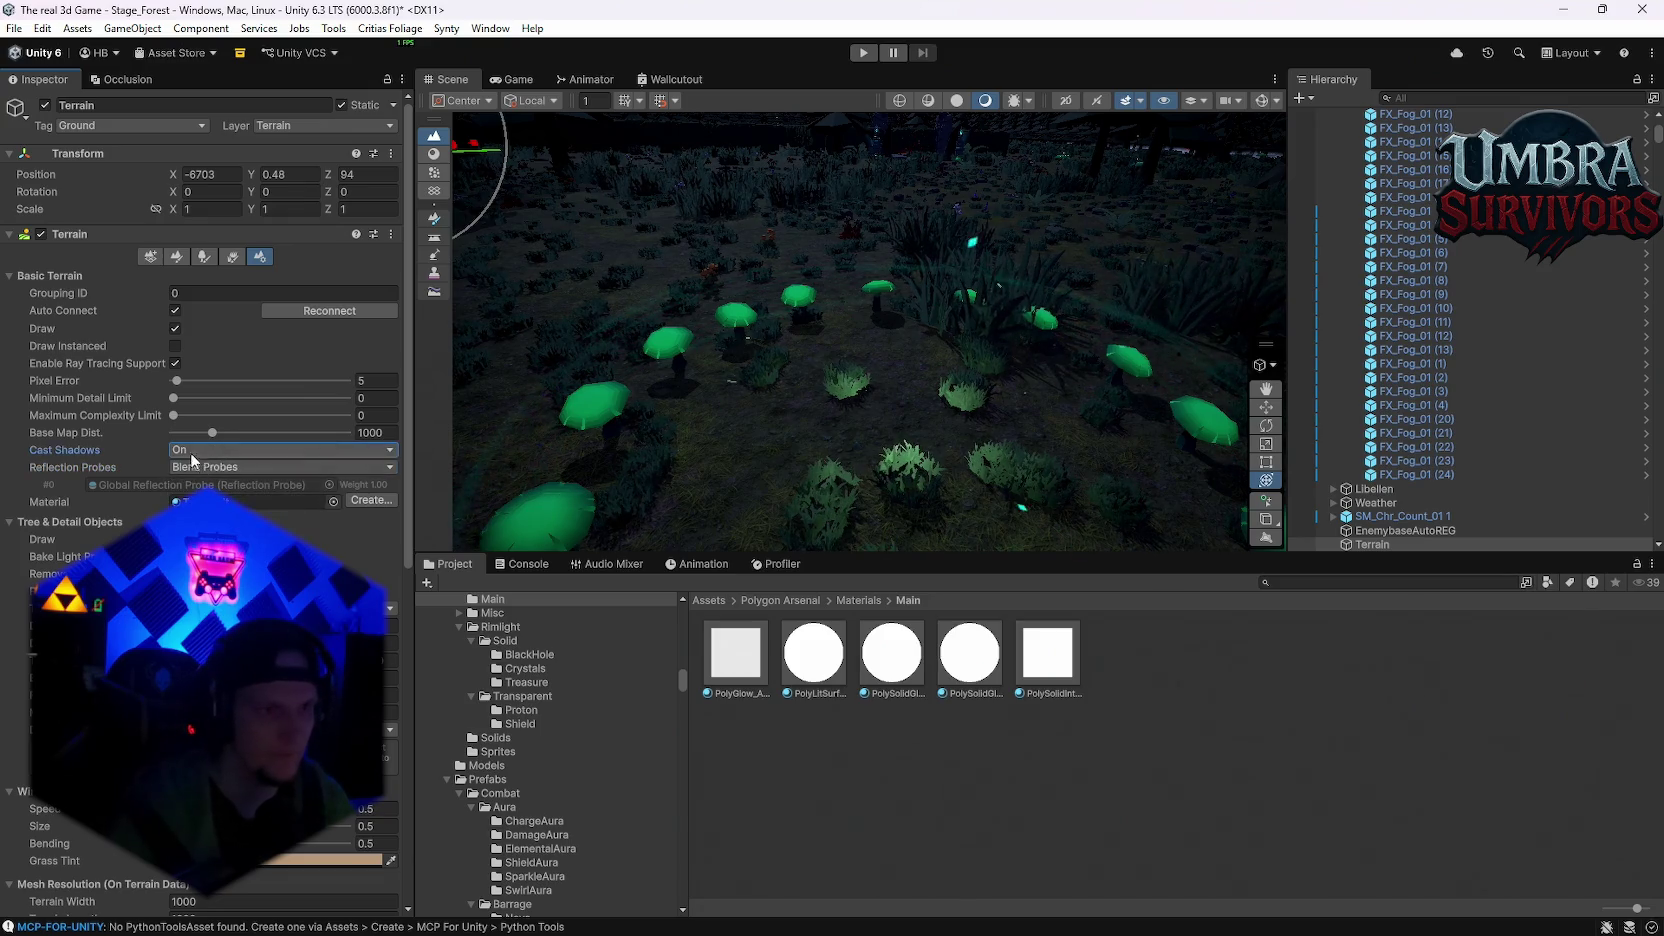
click(215, 450)
click(215, 526)
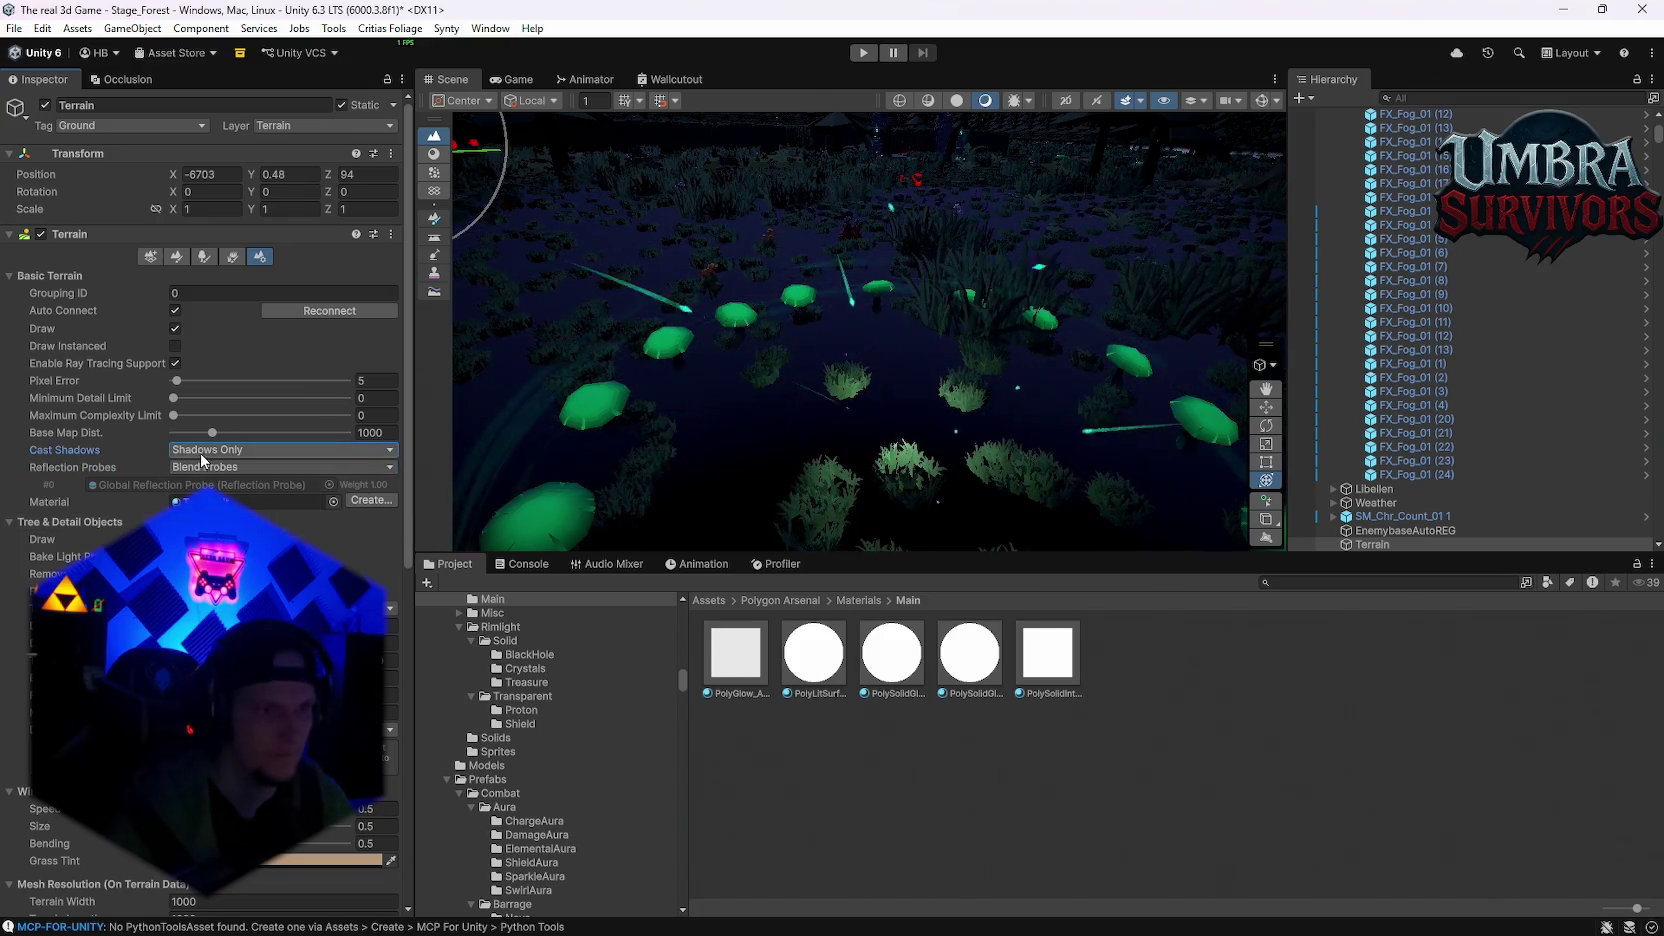
click(215, 450)
click(215, 507)
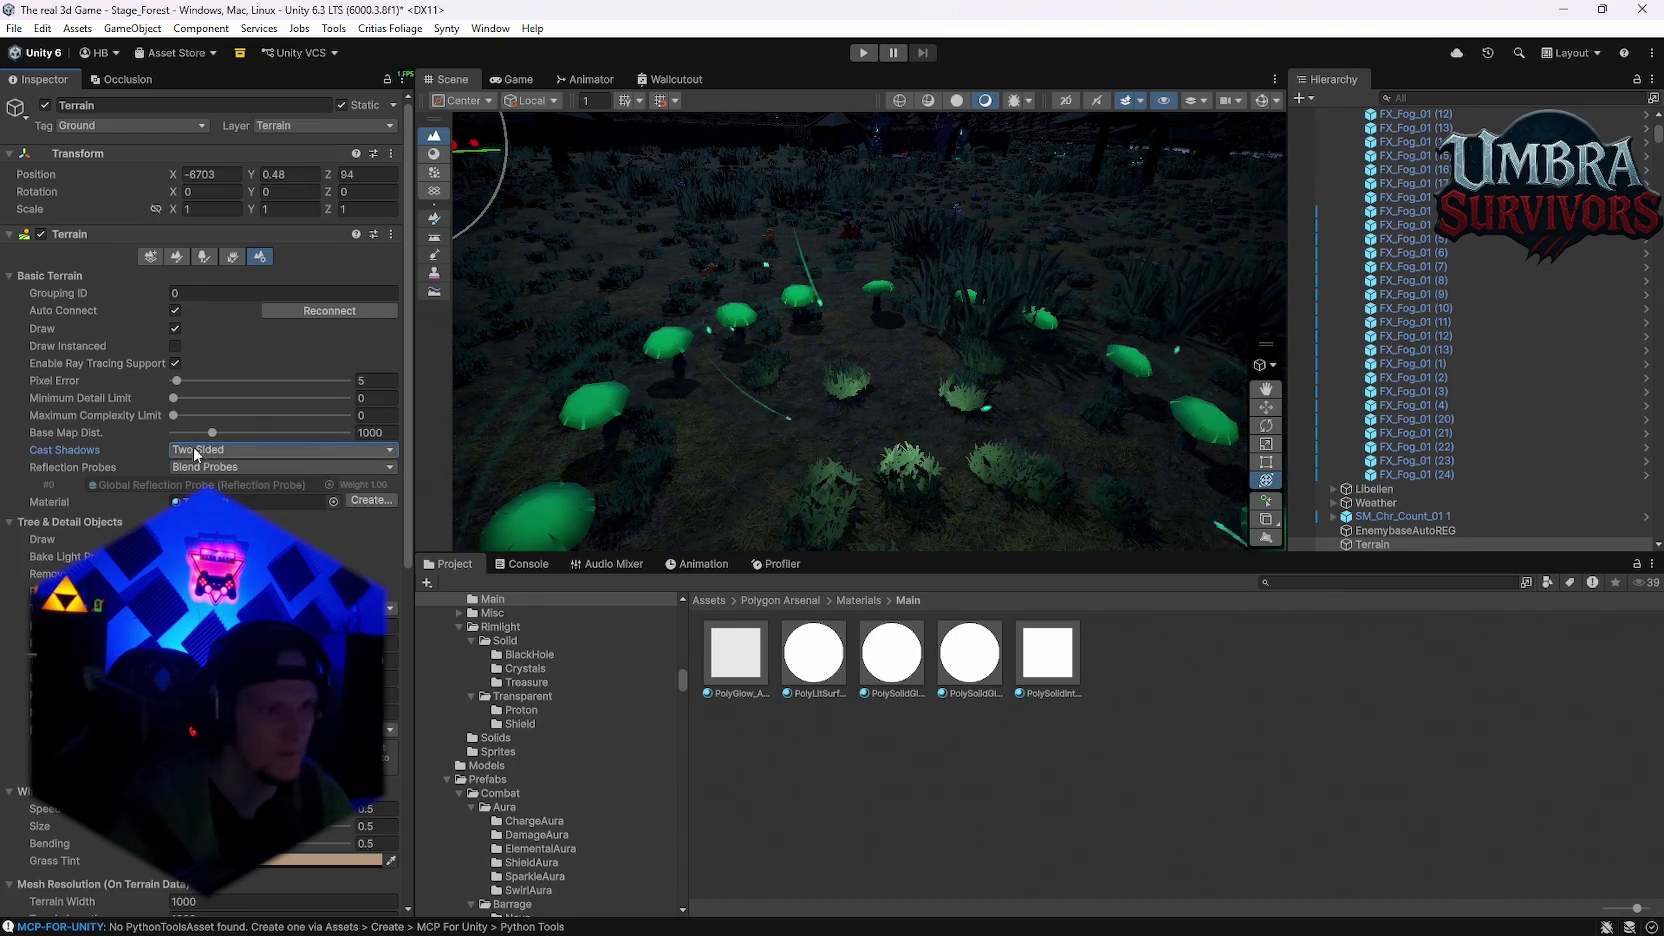
mouse_move(175, 400)
mouse_down()
mouse_move(309, 413)
mouse_move(250, 410)
mouse_move(259, 421)
mouse_move(220, 403)
mouse_up()
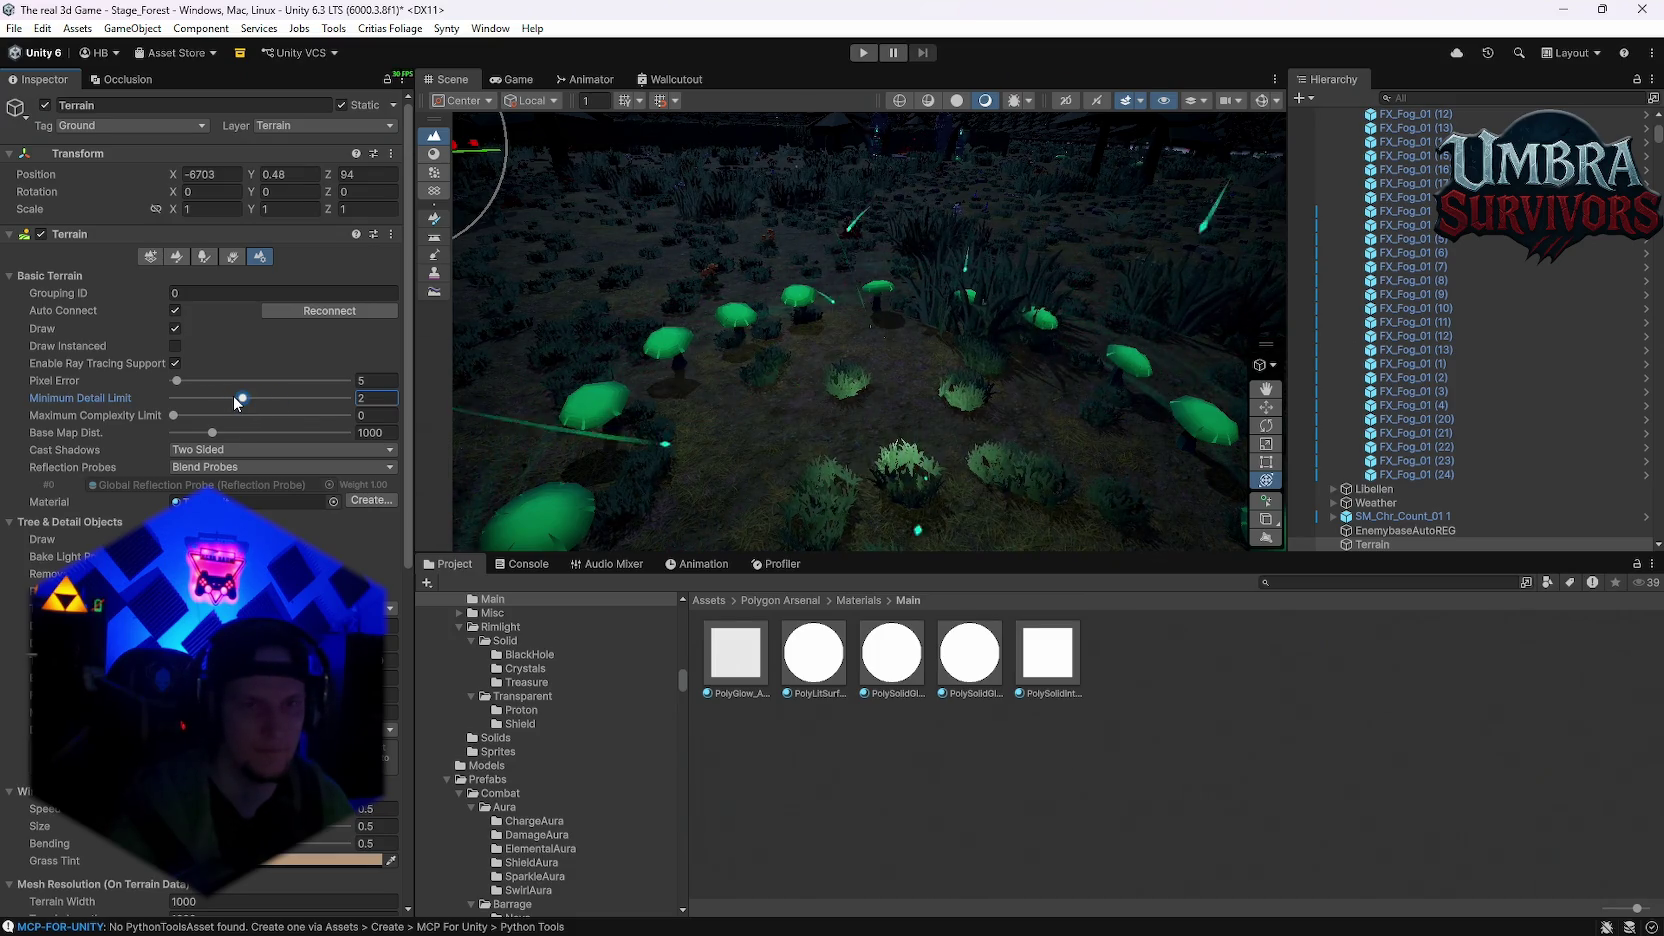
Step: Push the terrain's Minimum Detail Limit up to 3
drag(220, 403, 272, 402)
scroll(894, 384, down, 3)
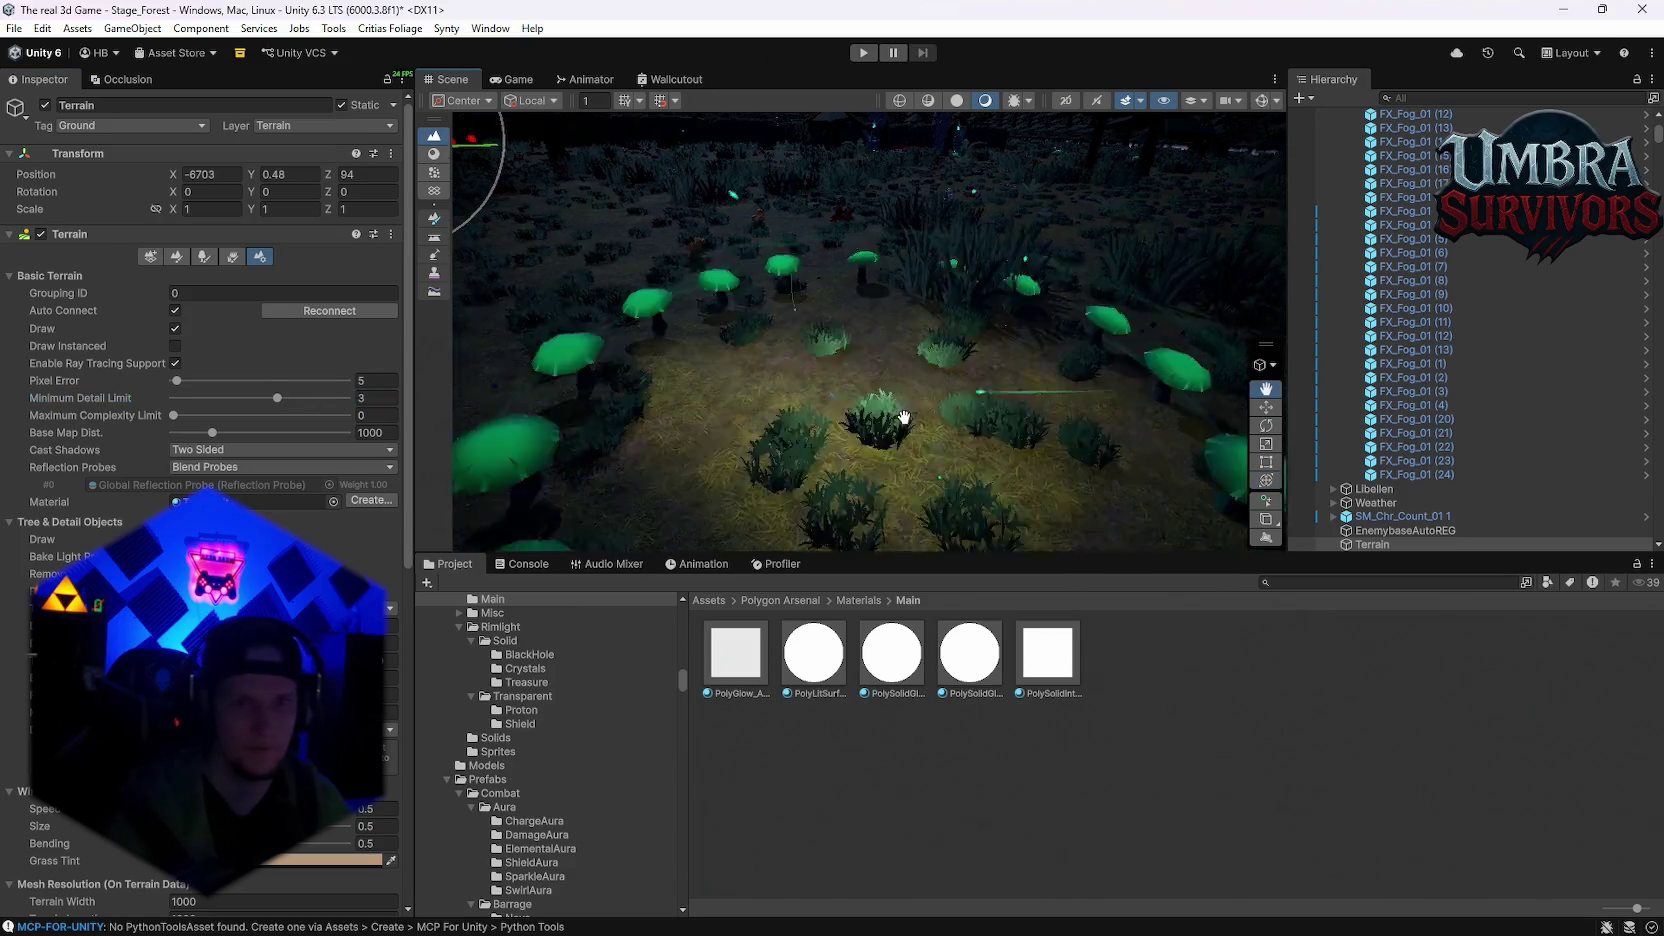
scroll(894, 384, up, 3)
Step: Find Progress light under Shroom Ring in the Hierarchy and frame it in the scene
scroll(894, 384, down, 3)
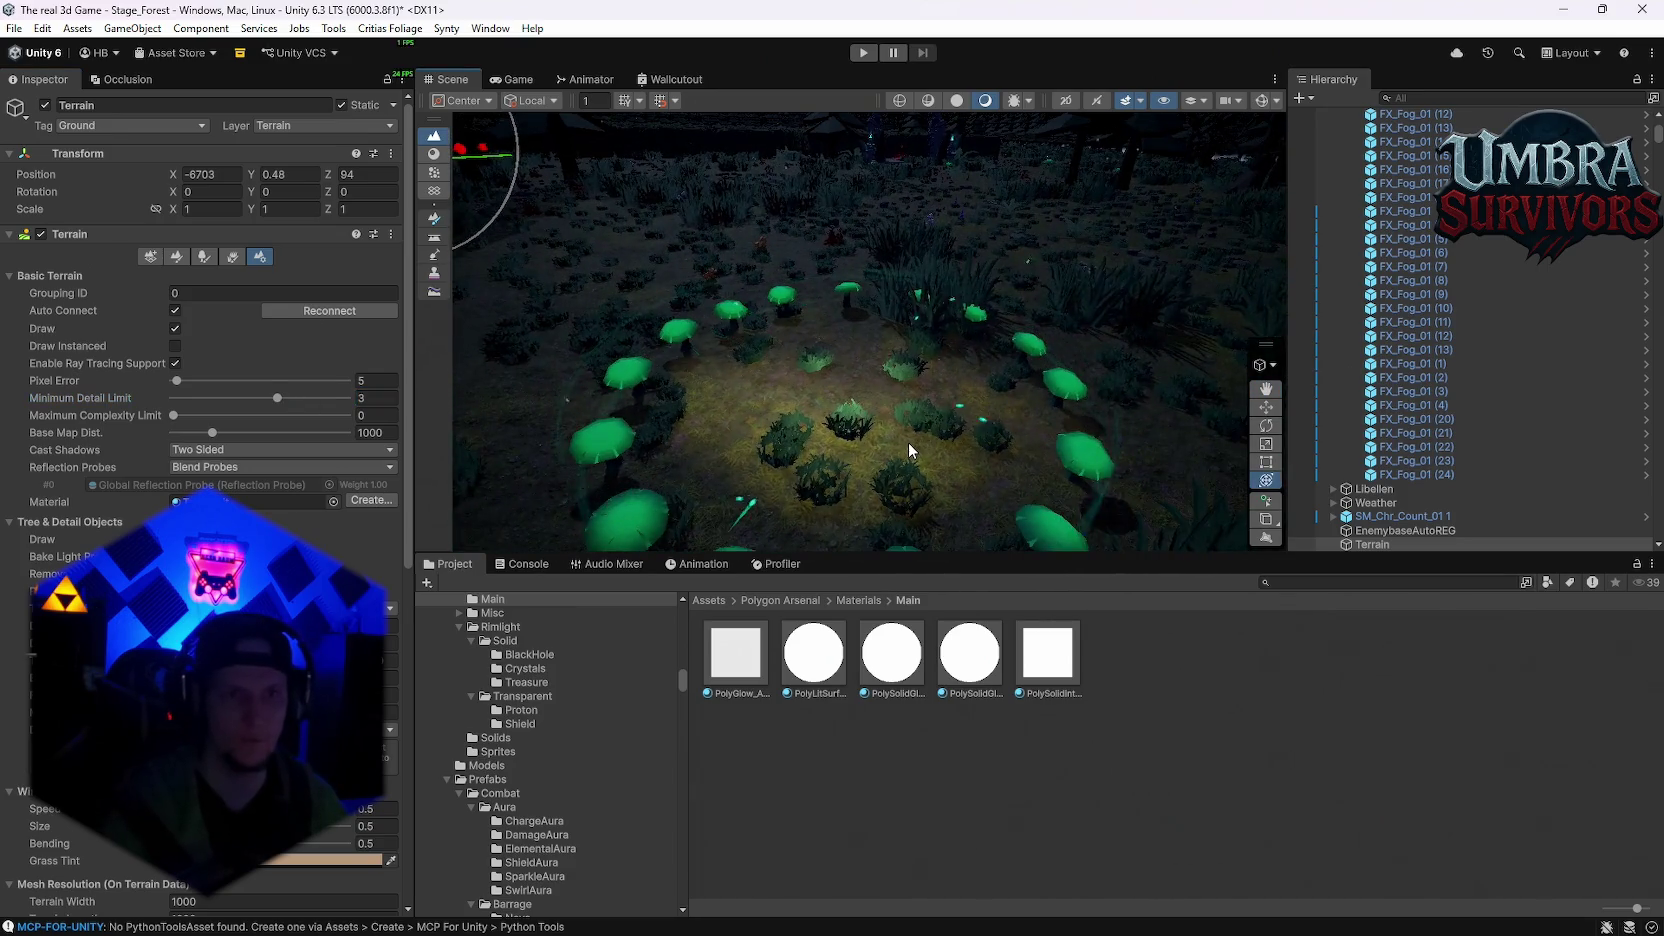
scroll(909, 440, up, 4)
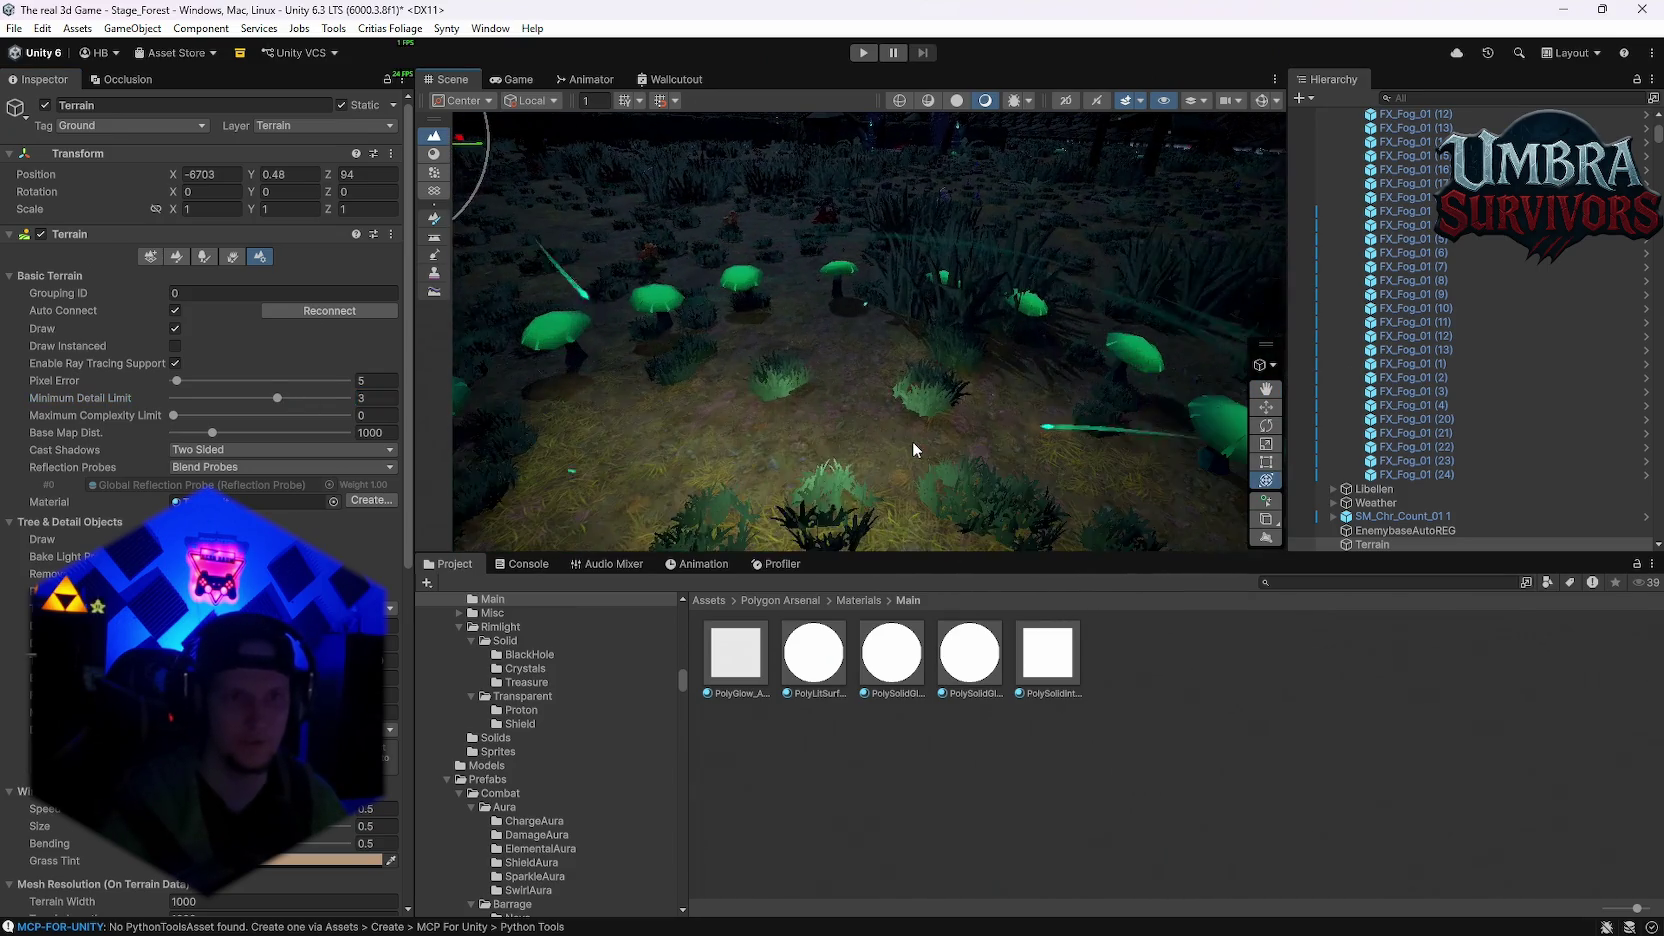
scroll(819, 459, down, 2)
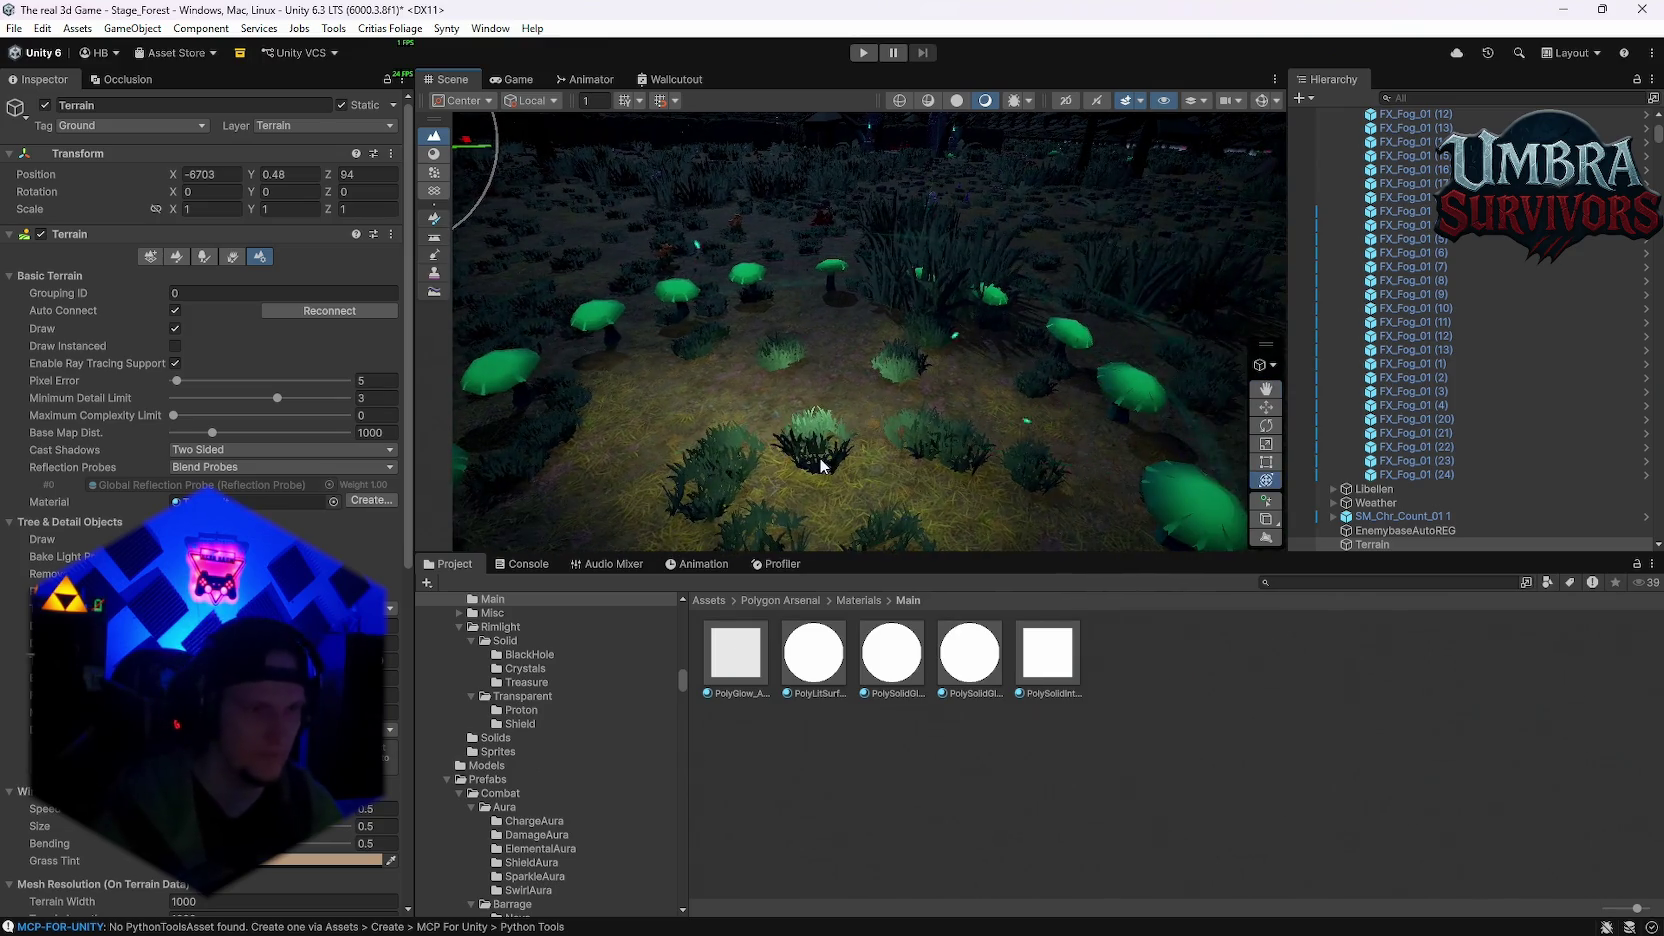
scroll(844, 408, up, 4)
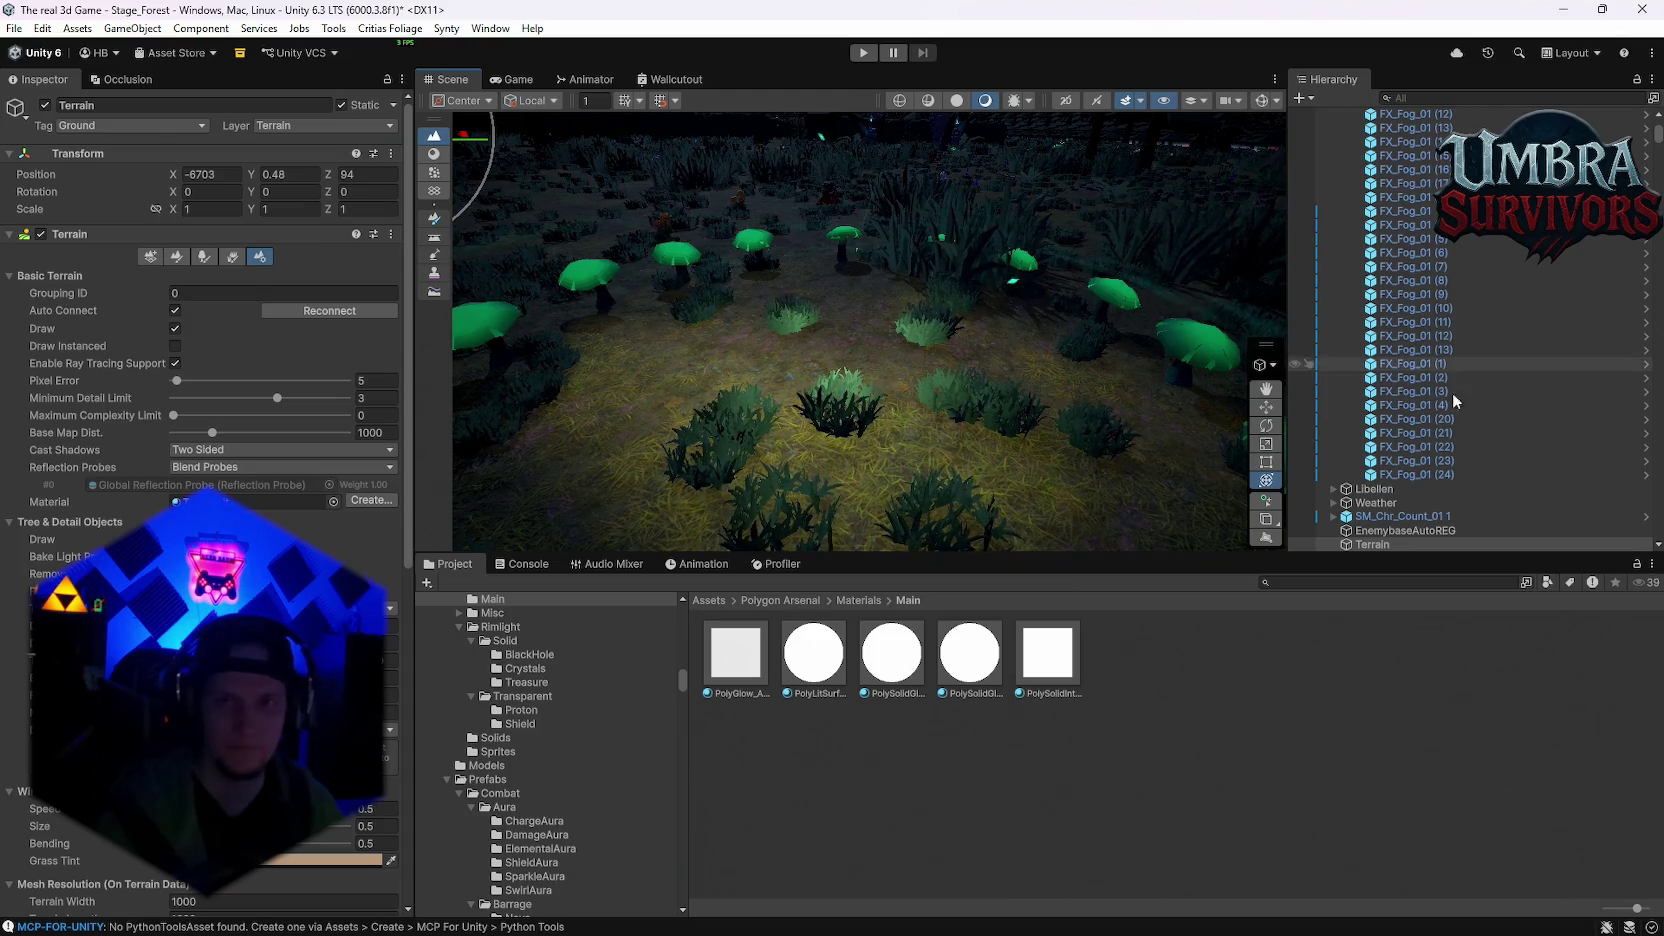
scroll(1452, 397, down, 10)
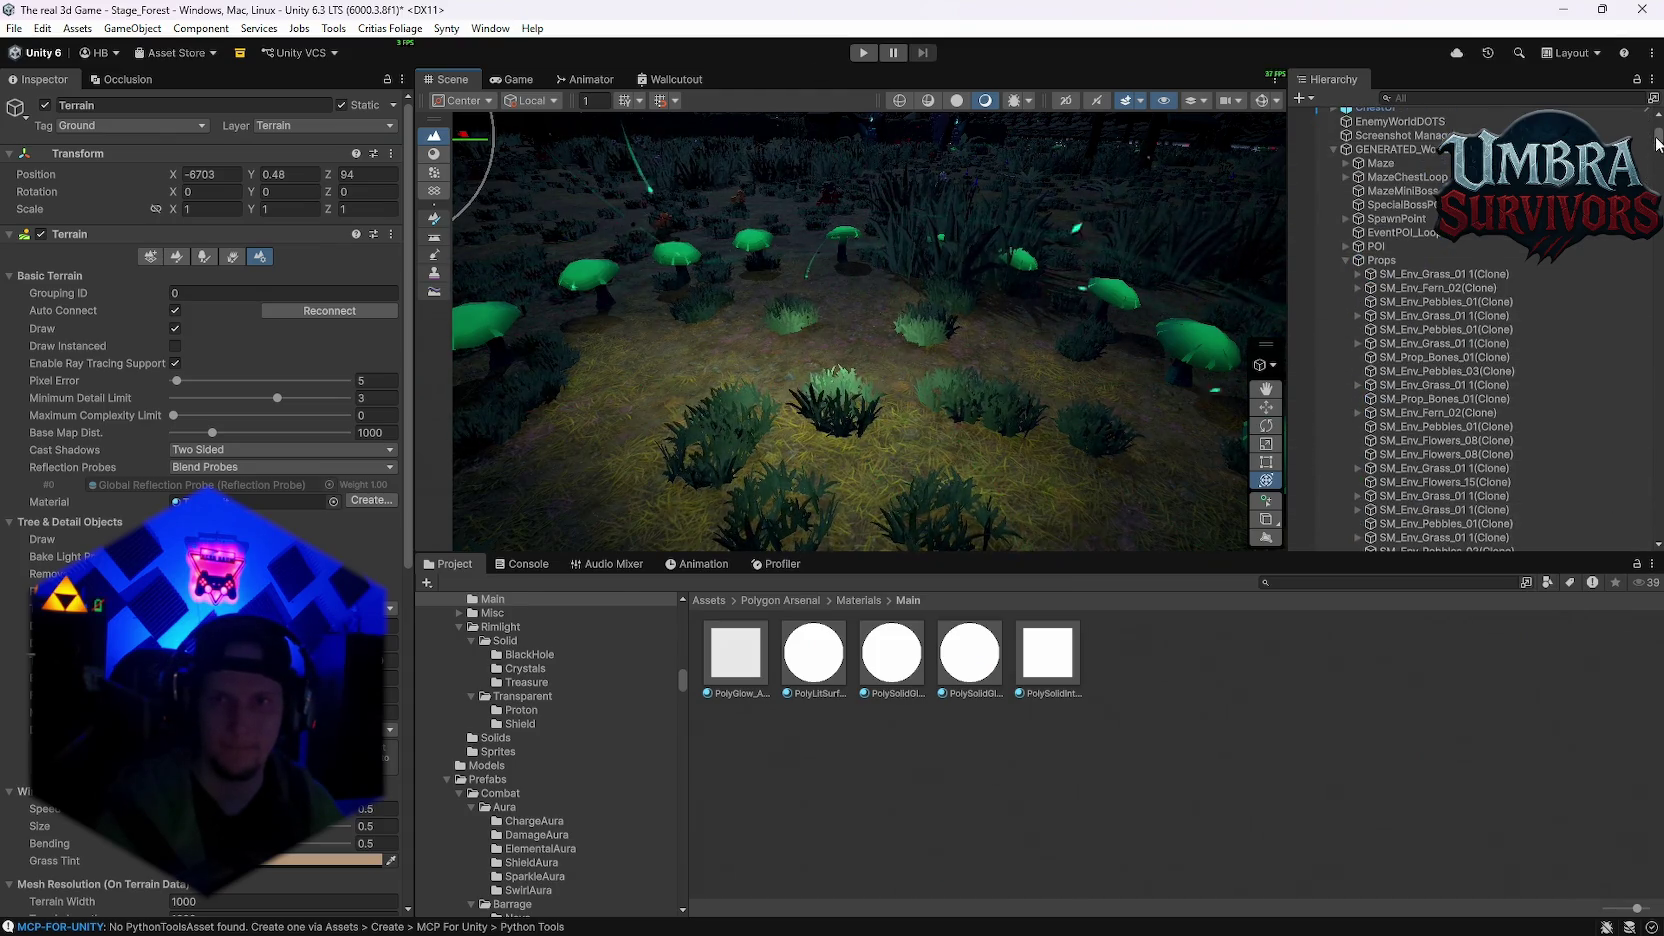
scroll(1414, 530, down, 10)
double_click(1403, 532)
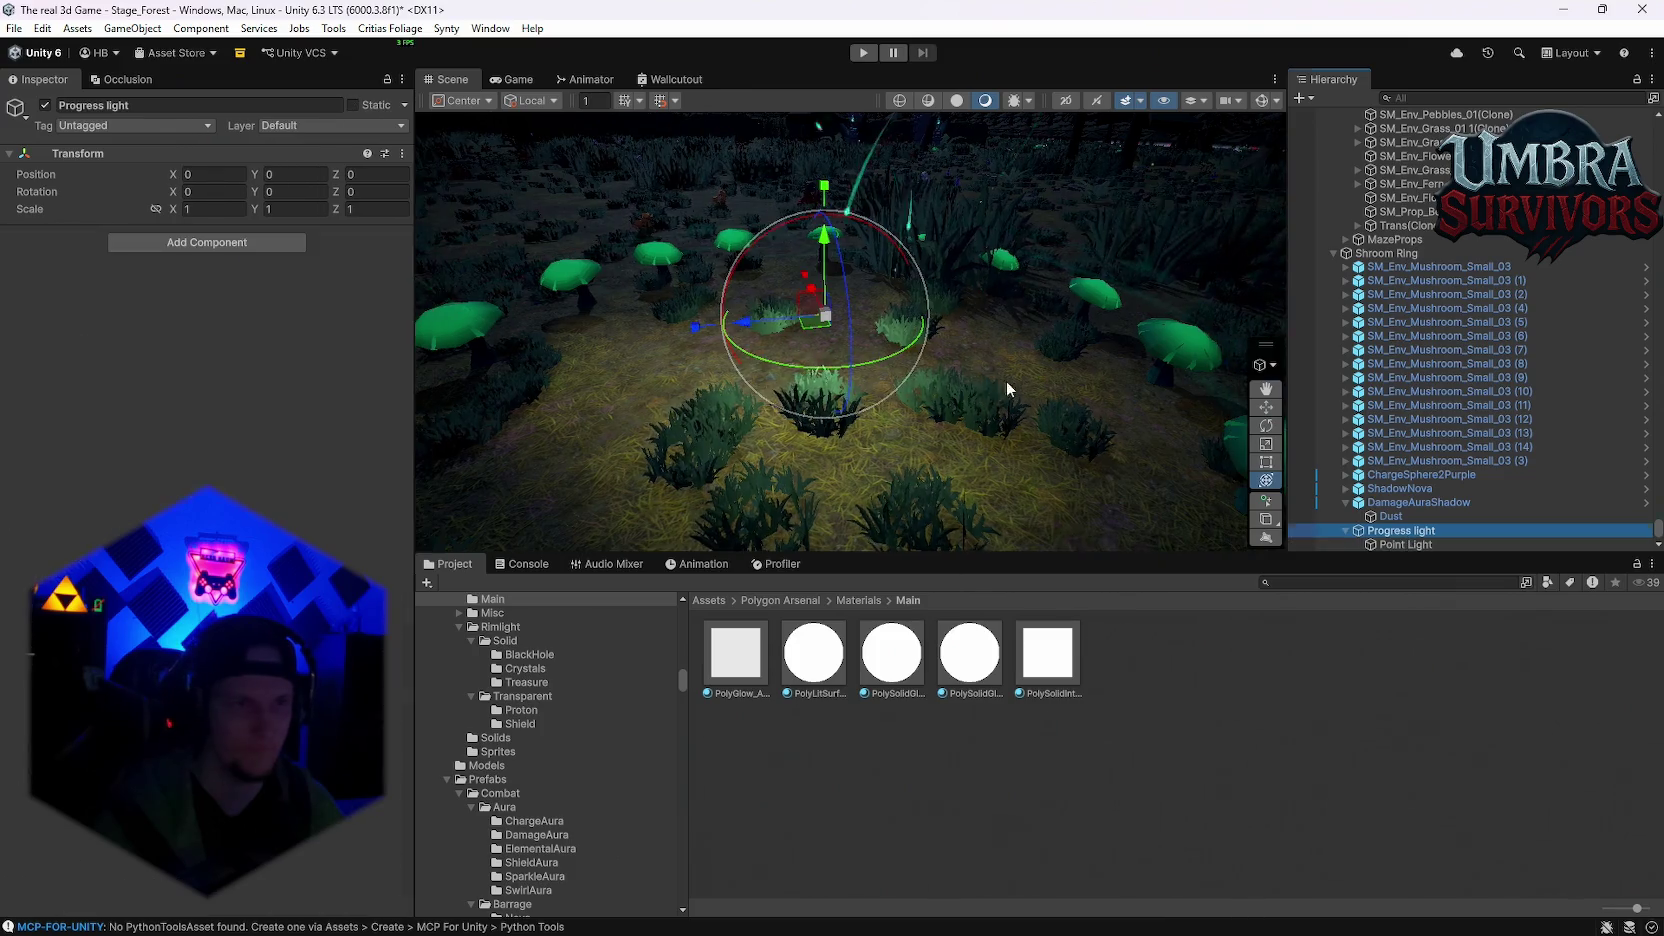
Step: Select the Point Light inside Progress light and frame the view on it
click(1405, 544)
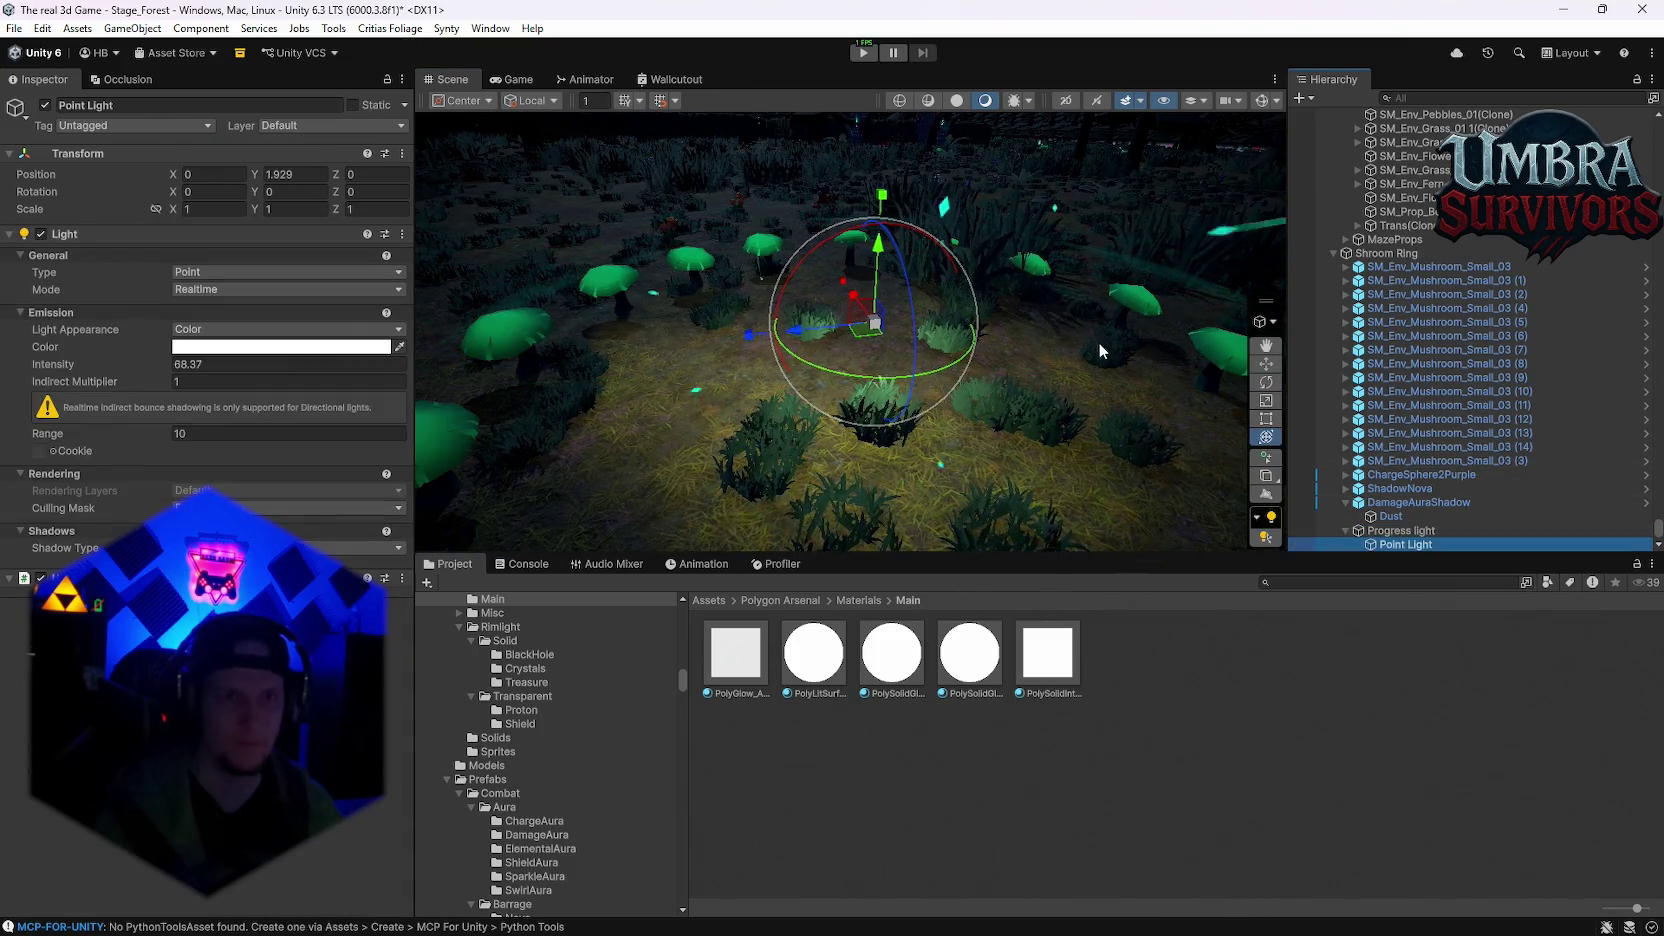
scroll(1098, 342, down, 10)
scroll(894, 285, up, 10)
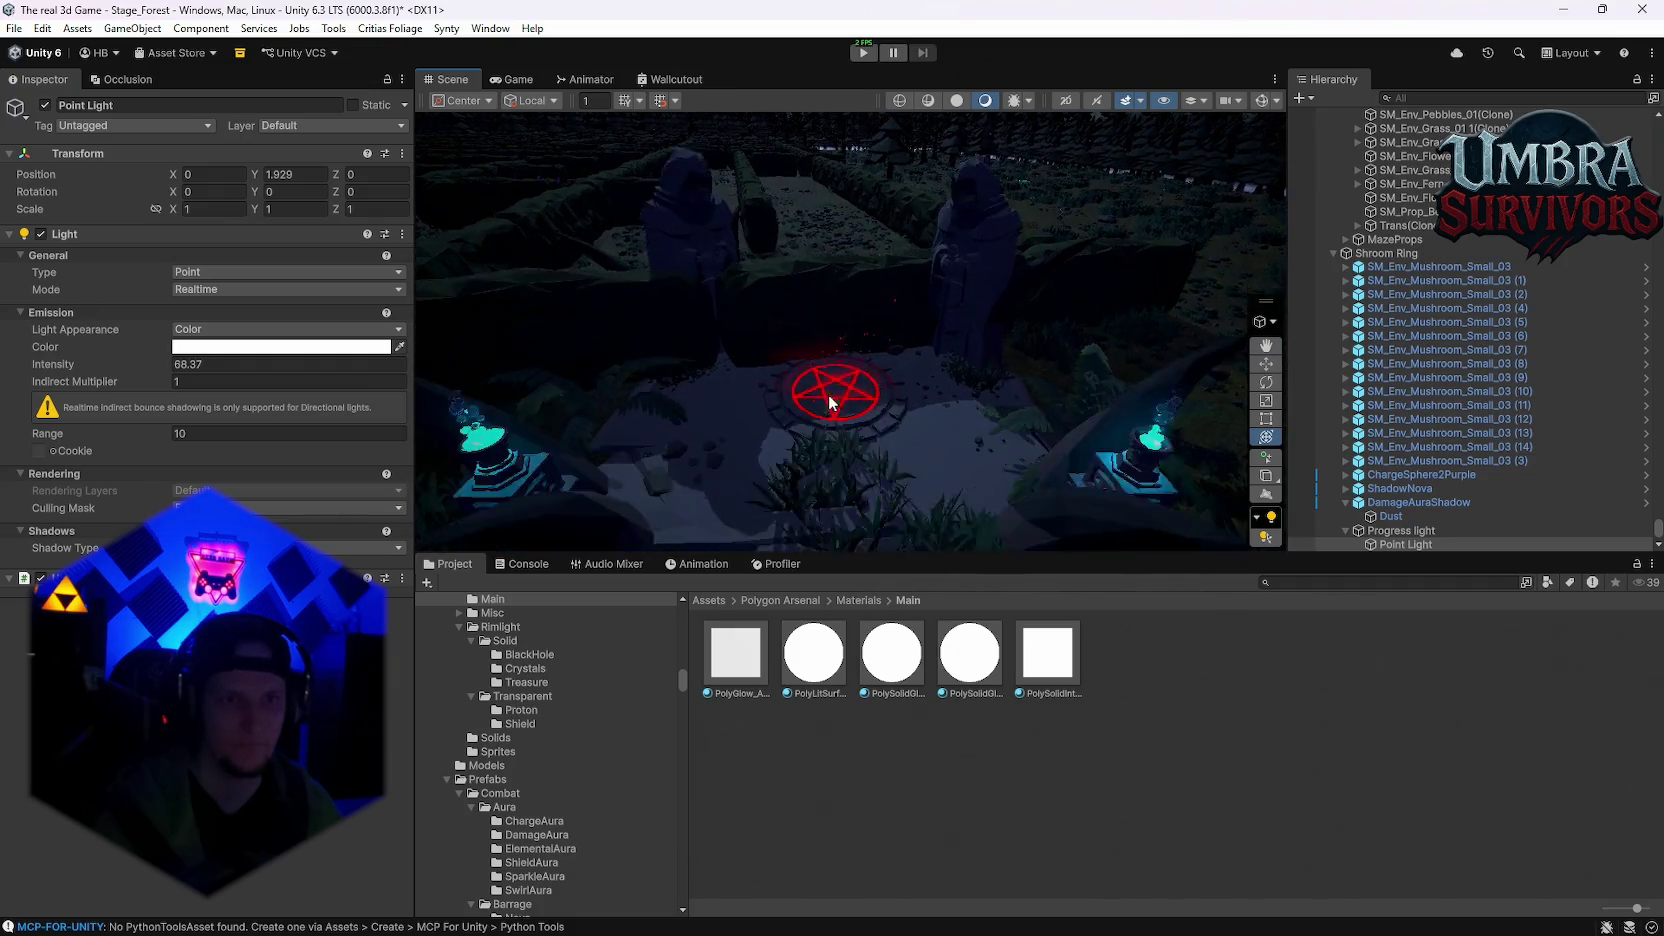
mouse_move(828, 394)
mouse_down()
mouse_move(952, 438)
mouse_move(992, 428)
mouse_move(735, 357)
mouse_move(1108, 329)
mouse_move(1081, 290)
mouse_move(871, 391)
mouse_move(975, 161)
mouse_up()
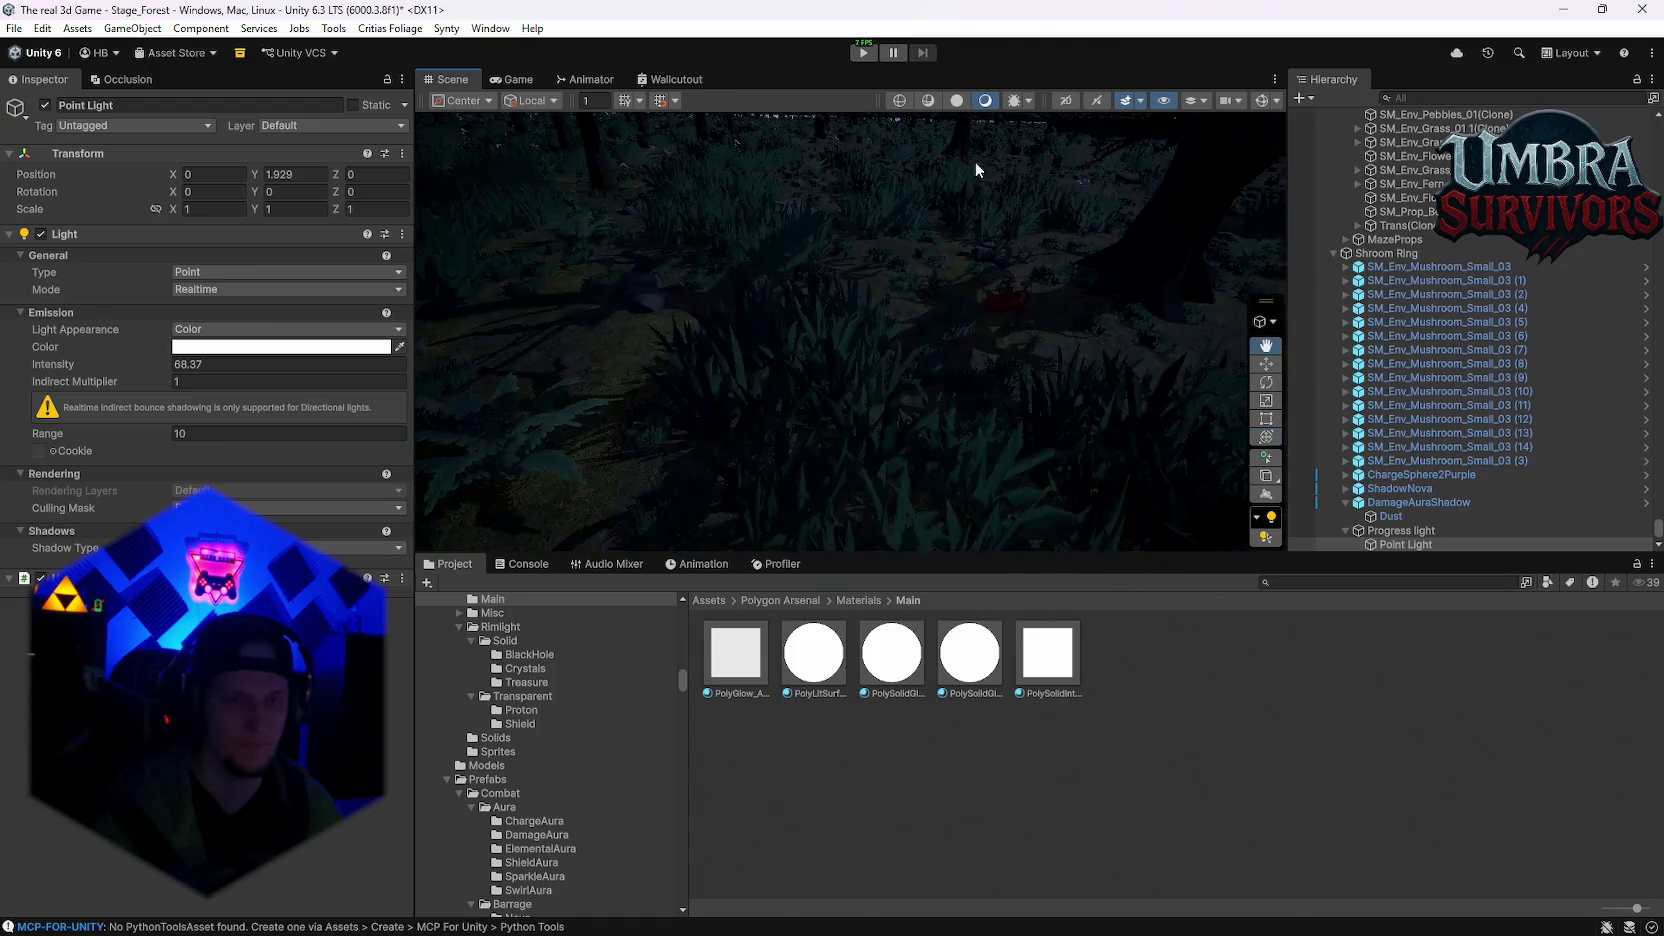
key(f)
Step: Orbit around the mushrooms and move the view through the hedge maze
mouse_move(985, 282)
mouse_down()
mouse_move(919, 322)
mouse_move(1057, 422)
mouse_up()
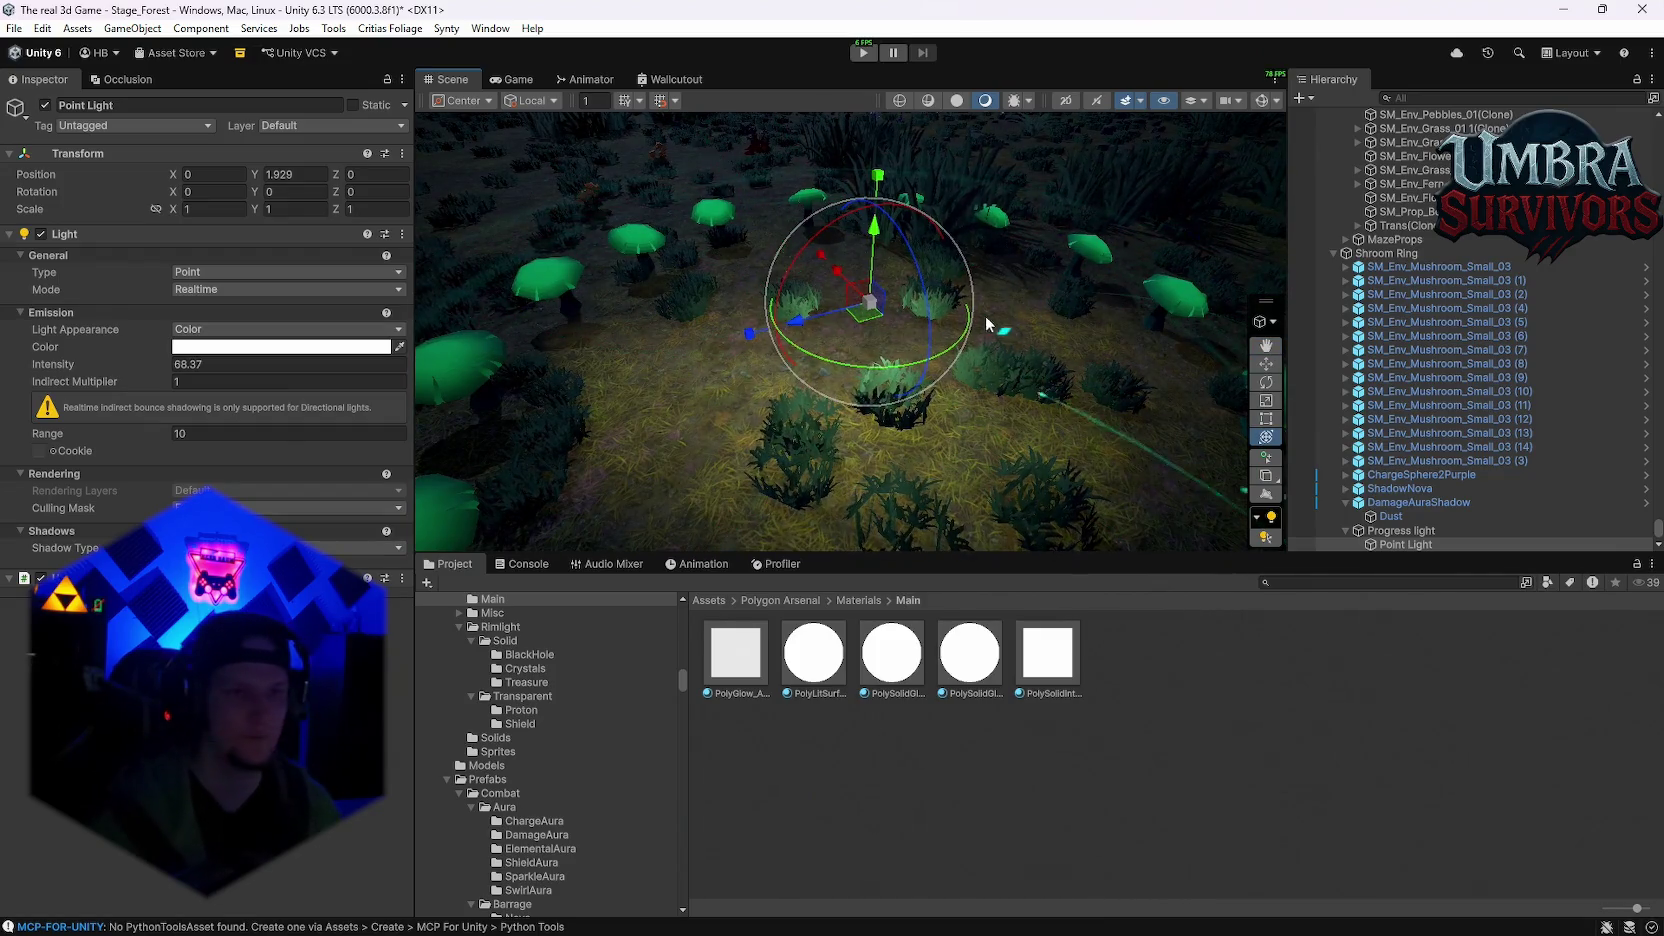
mouse_move(723, 136)
mouse_down()
mouse_move(707, 263)
mouse_move(1020, 211)
mouse_move(797, 396)
mouse_move(874, 419)
mouse_move(862, 430)
mouse_move(900, 334)
mouse_move(1024, 422)
mouse_move(814, 301)
mouse_move(1058, 345)
mouse_move(952, 357)
mouse_move(748, 306)
mouse_move(725, 191)
mouse_move(820, 330)
mouse_move(889, 394)
mouse_move(824, 434)
mouse_move(578, 294)
mouse_move(1063, 346)
mouse_move(1088, 442)
mouse_move(1029, 368)
mouse_move(980, 360)
mouse_move(714, 412)
mouse_up()
mouse_move(824, 354)
mouse_down()
mouse_move(950, 318)
mouse_move(1007, 500)
mouse_up()
mouse_move(982, 402)
mouse_down()
mouse_move(854, 270)
mouse_move(793, 300)
mouse_move(866, 274)
mouse_move(887, 213)
mouse_move(900, 221)
mouse_move(832, 408)
mouse_move(888, 310)
mouse_move(810, 355)
mouse_move(895, 347)
mouse_move(1022, 377)
mouse_up()
mouse_move(852, 349)
mouse_down()
mouse_move(598, 345)
mouse_move(865, 327)
mouse_move(1055, 447)
mouse_up()
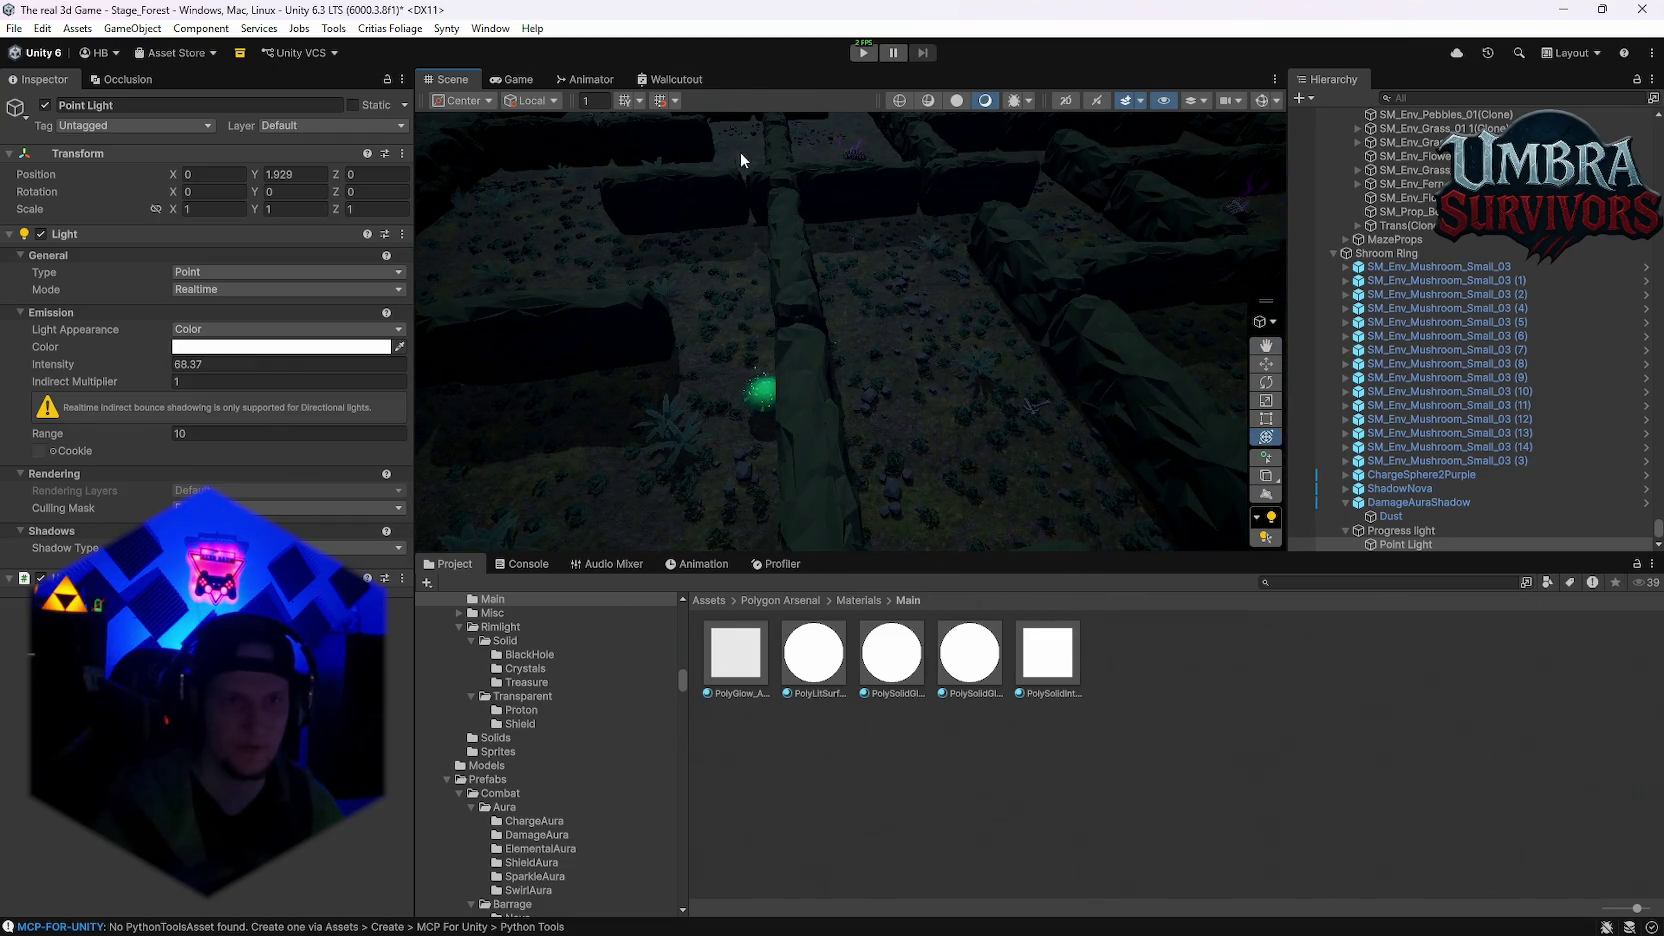
mouse_move(830, 482)
mouse_down()
mouse_move(623, 440)
mouse_move(977, 342)
mouse_move(918, 308)
mouse_move(1017, 352)
mouse_move(1051, 397)
mouse_move(1044, 449)
mouse_move(932, 371)
mouse_move(858, 248)
mouse_move(840, 272)
mouse_move(962, 316)
mouse_move(824, 286)
mouse_move(907, 303)
mouse_move(908, 348)
mouse_up()
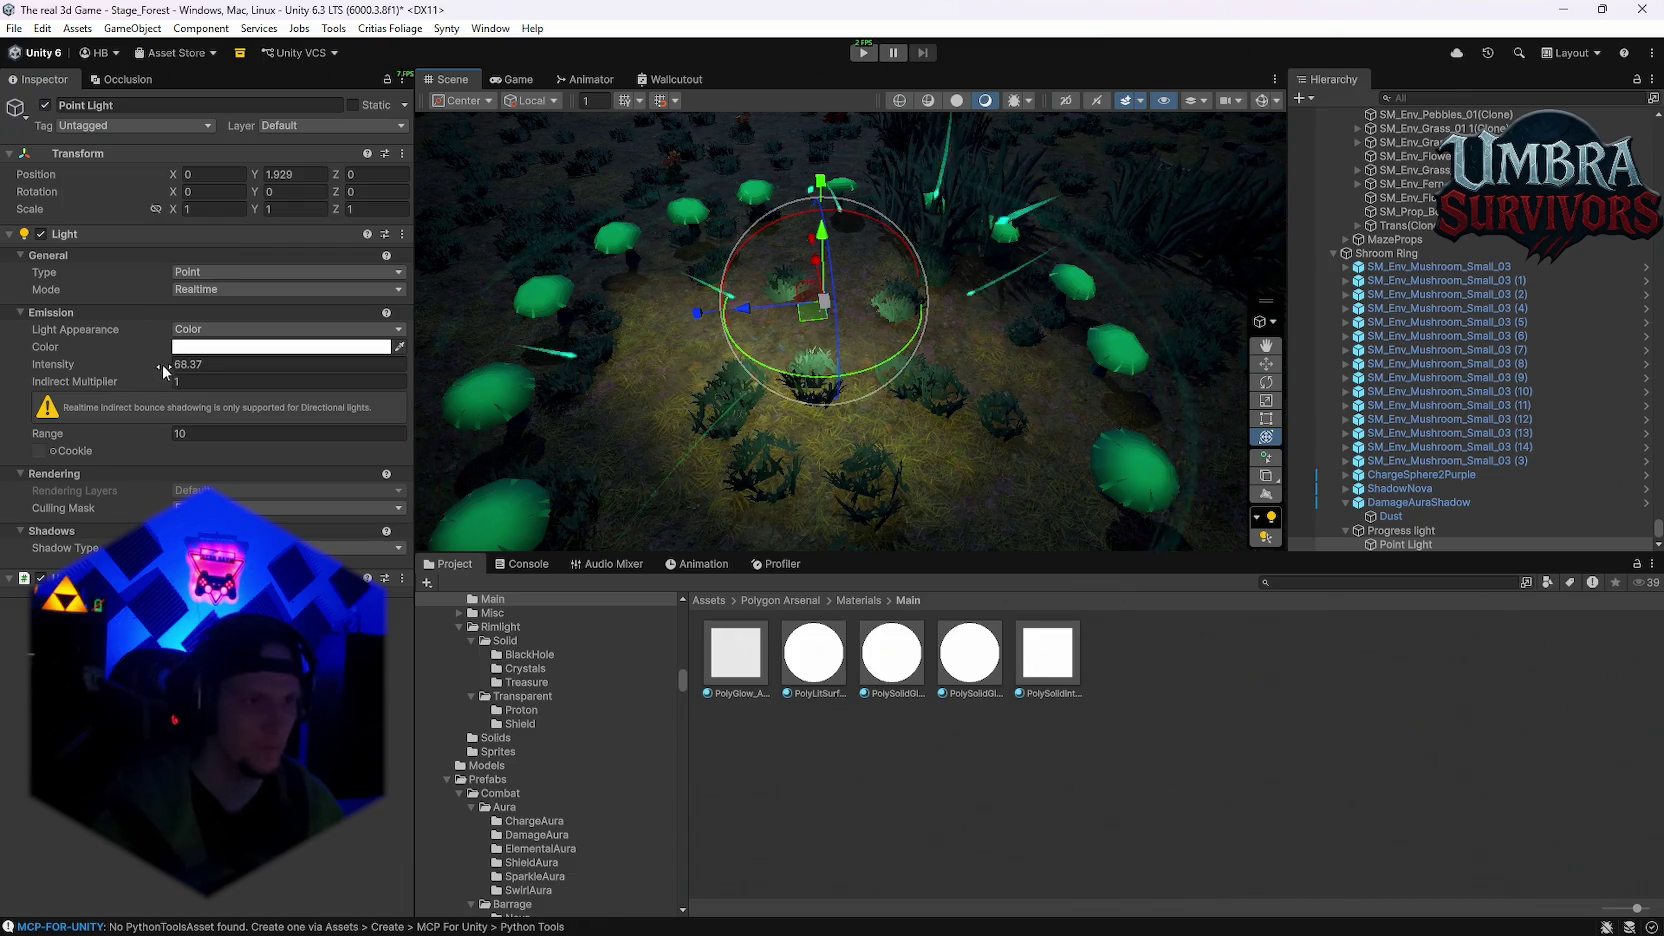
Step: Set the point light's intensity to about 256
mouse_move(1640, 376)
mouse_down()
mouse_move(516, 373)
mouse_move(1650, 381)
mouse_move(1274, 363)
mouse_up()
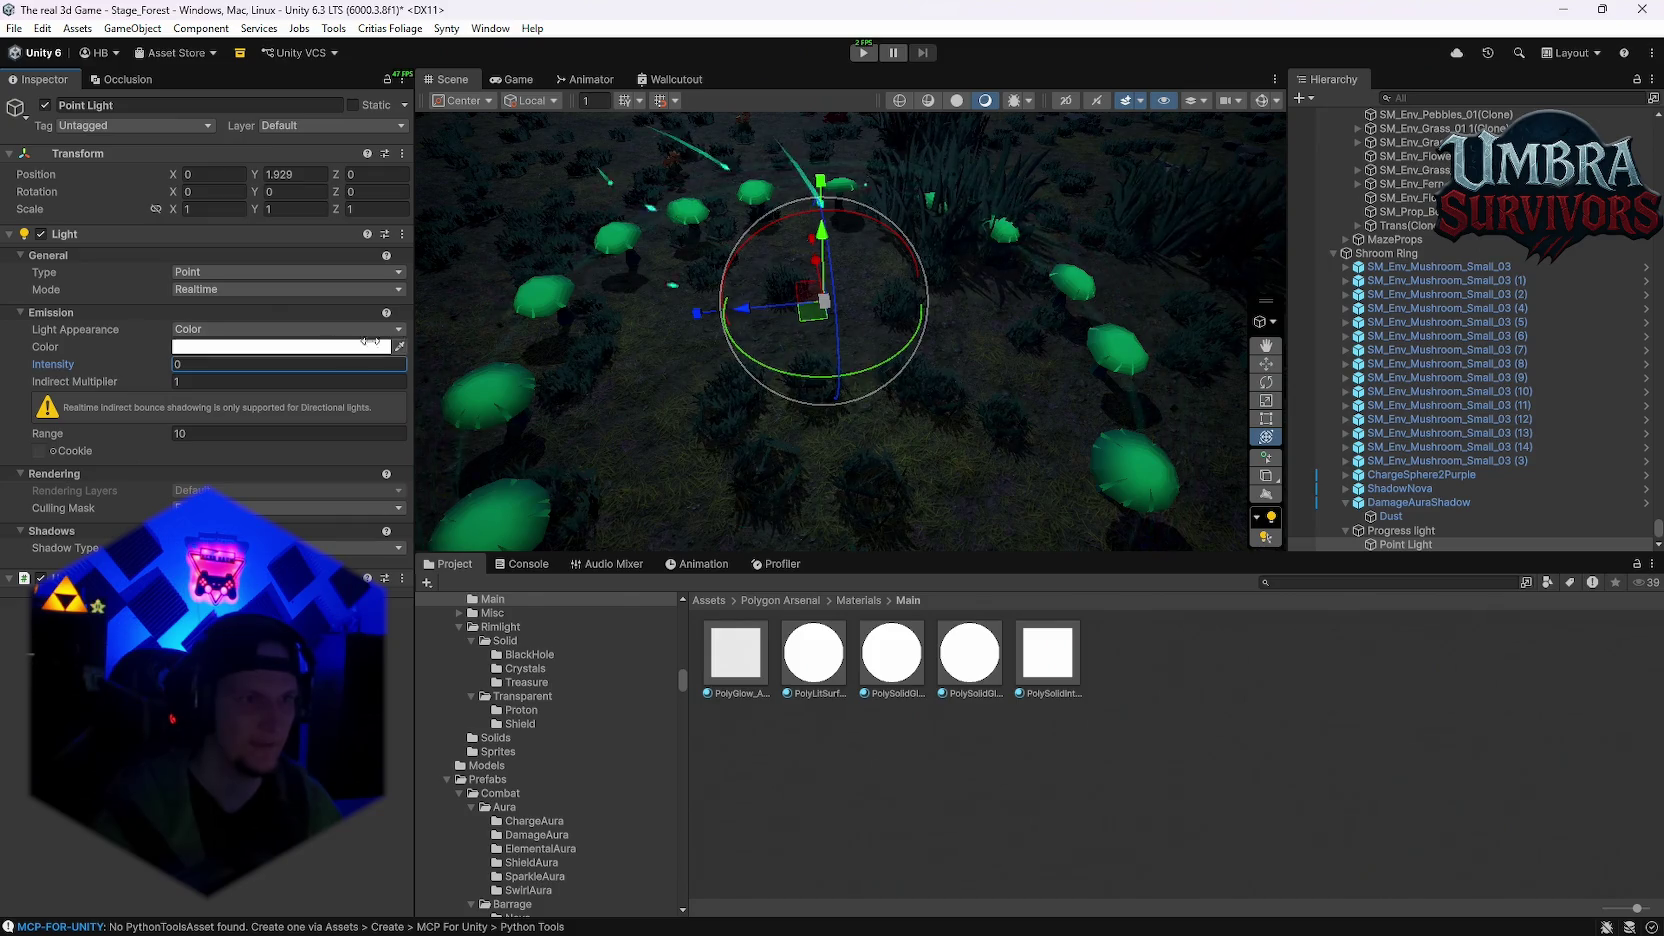
mouse_move(181, 378)
mouse_down()
mouse_move(1079, 346)
mouse_move(1056, 347)
mouse_up()
mouse_move(759, 395)
mouse_down()
mouse_move(895, 300)
mouse_move(762, 390)
mouse_move(706, 405)
mouse_move(836, 375)
mouse_move(846, 324)
mouse_move(832, 343)
mouse_up()
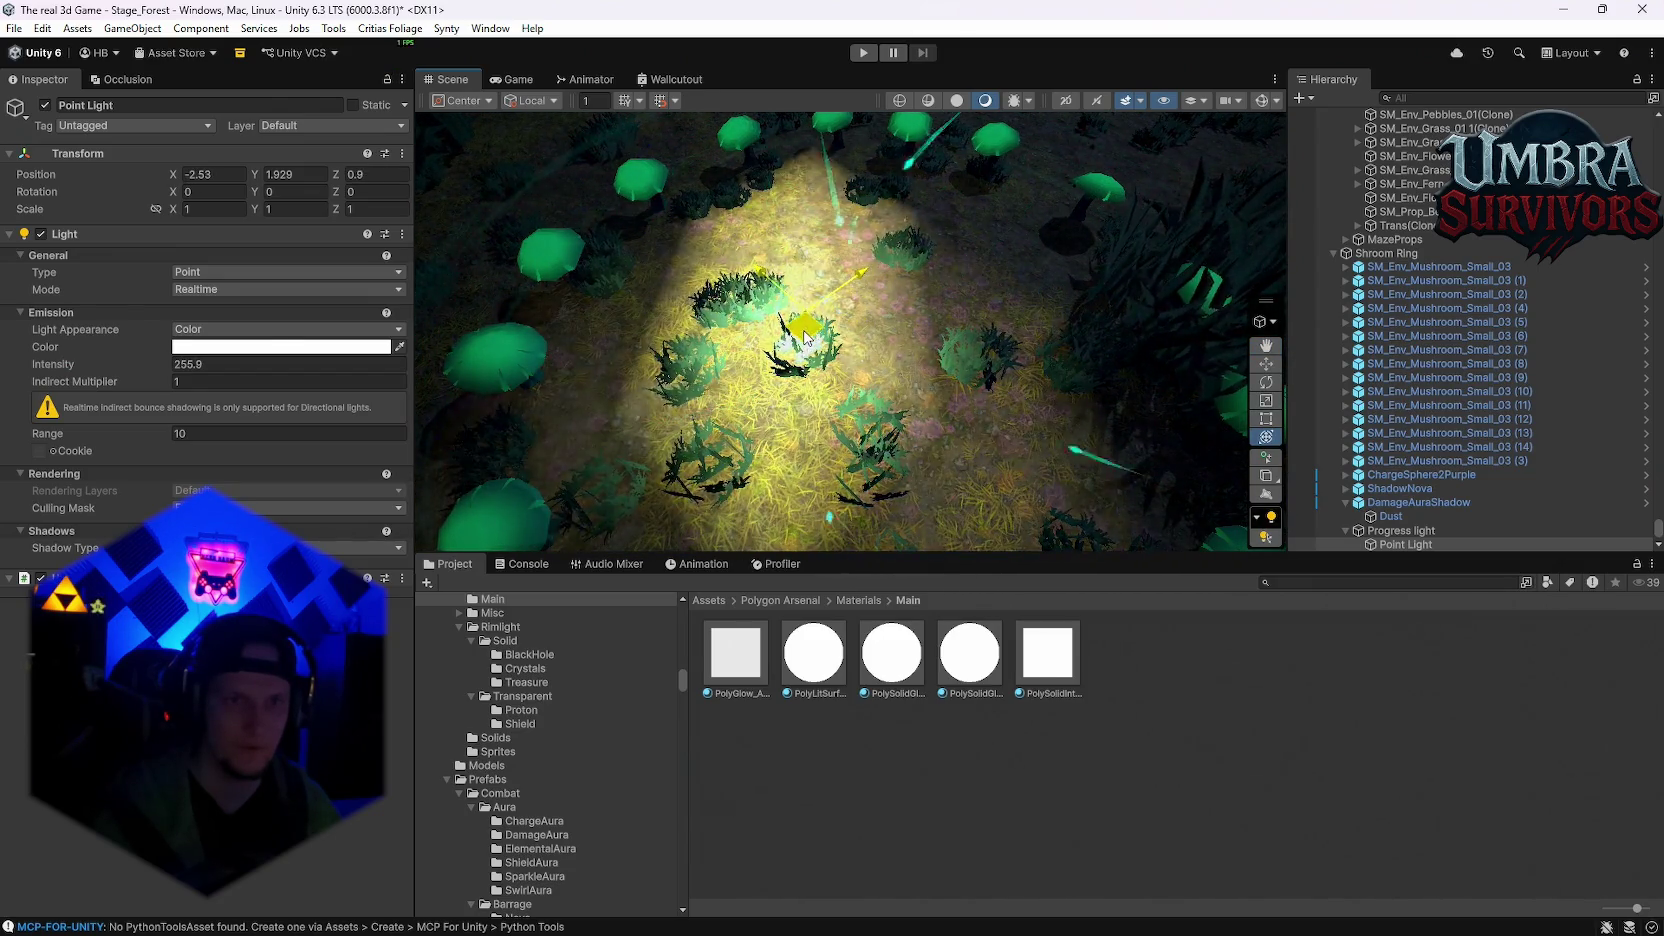
Step: Select the terrain, raise its Minimum Detail Limit to 5, and reselect Progress light
drag(535, 385, 842, 504)
click(842, 504)
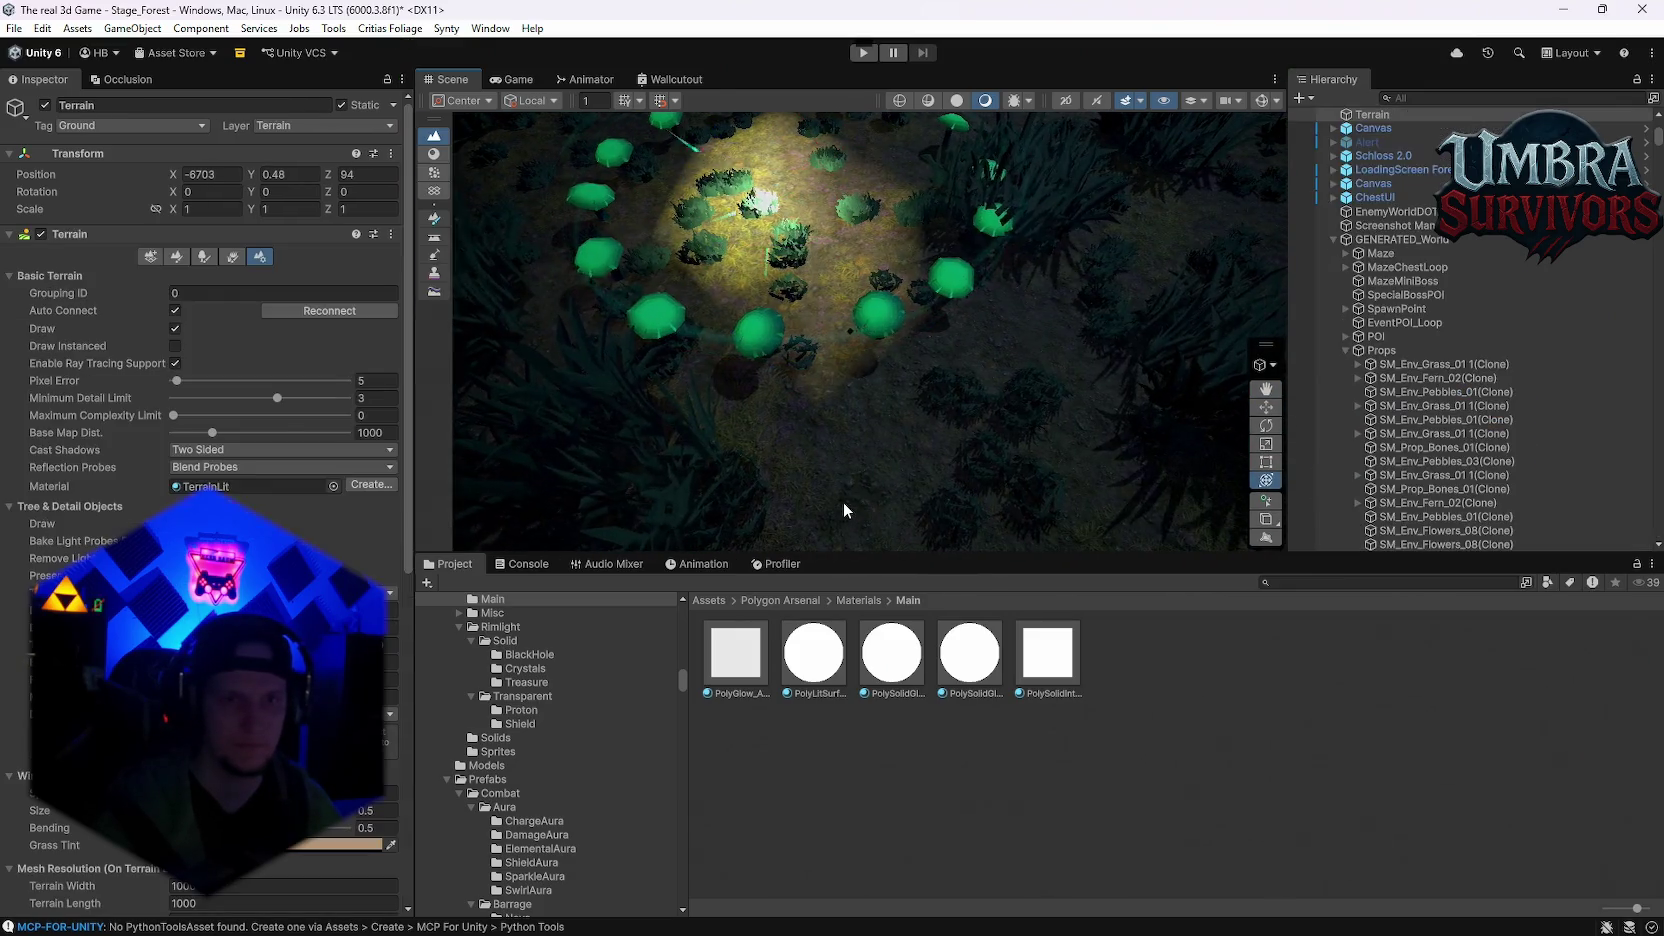
drag(277, 398, 371, 401)
scroll(711, 263, up, 5)
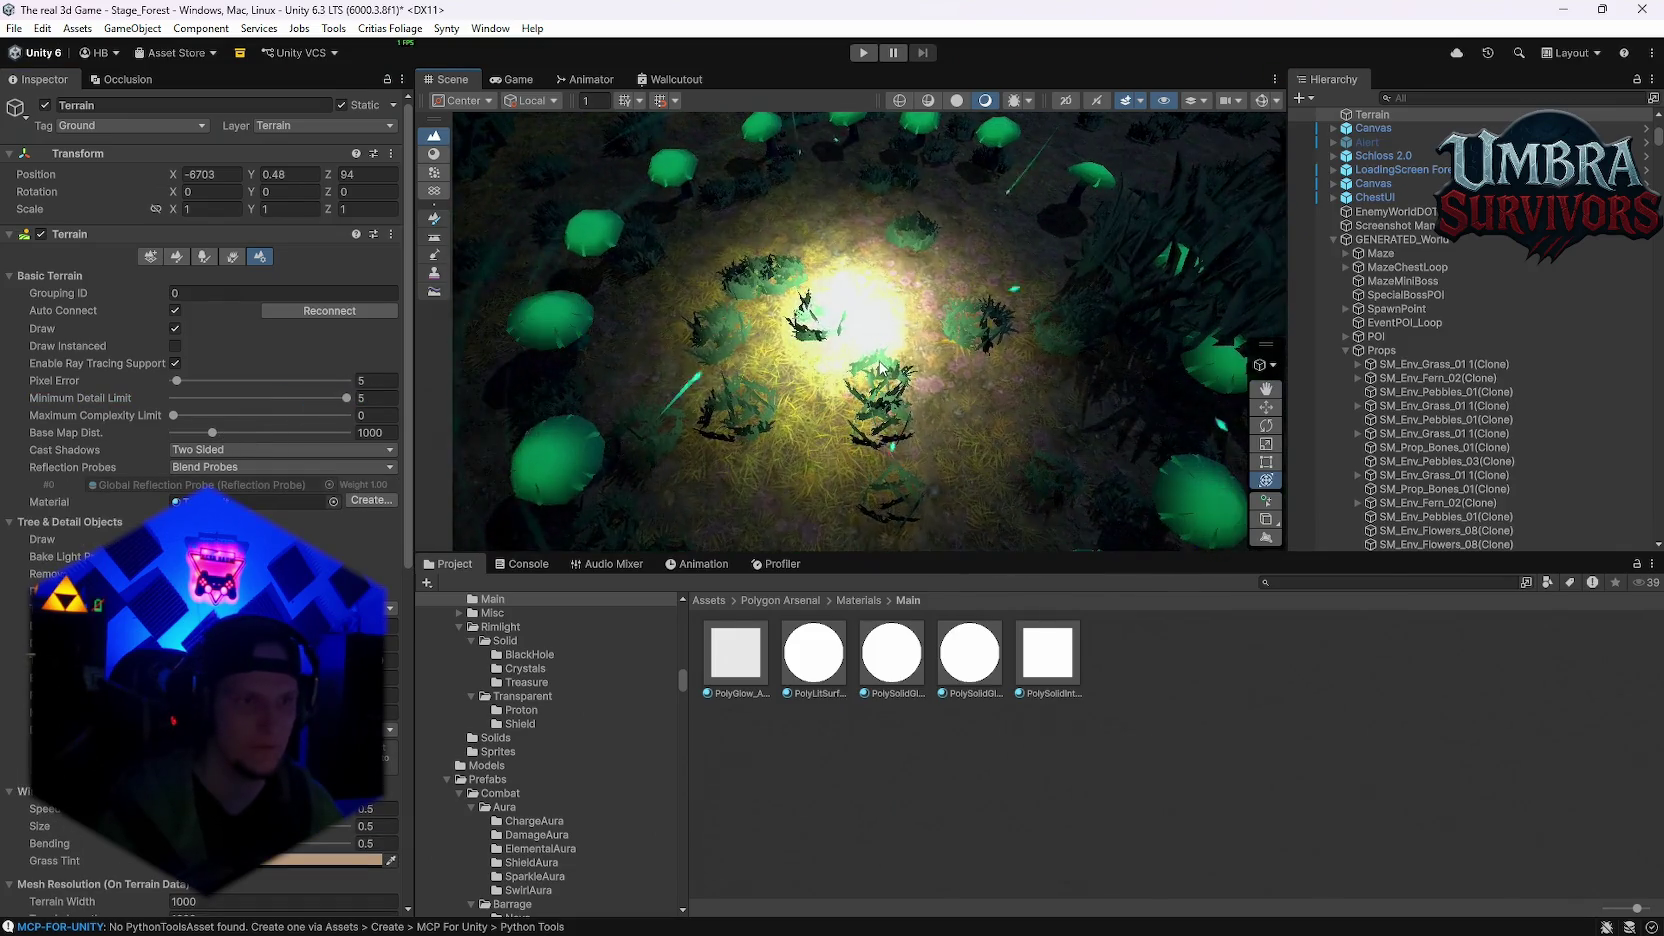
scroll(1564, 306, down, 15)
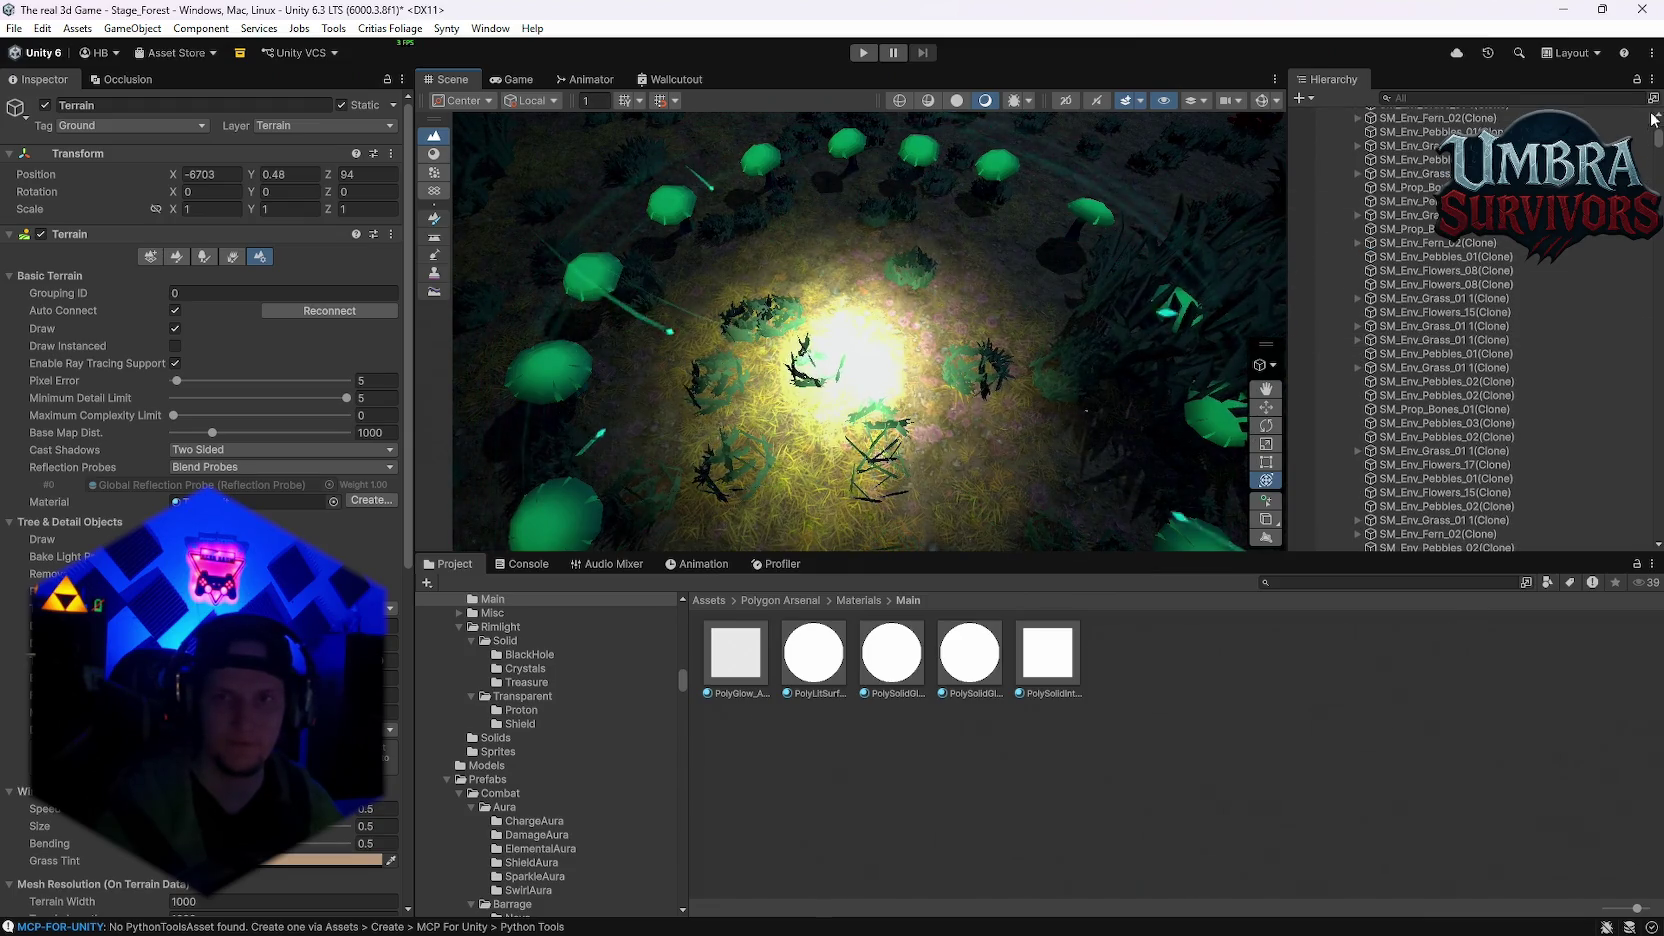
double_click(1401, 530)
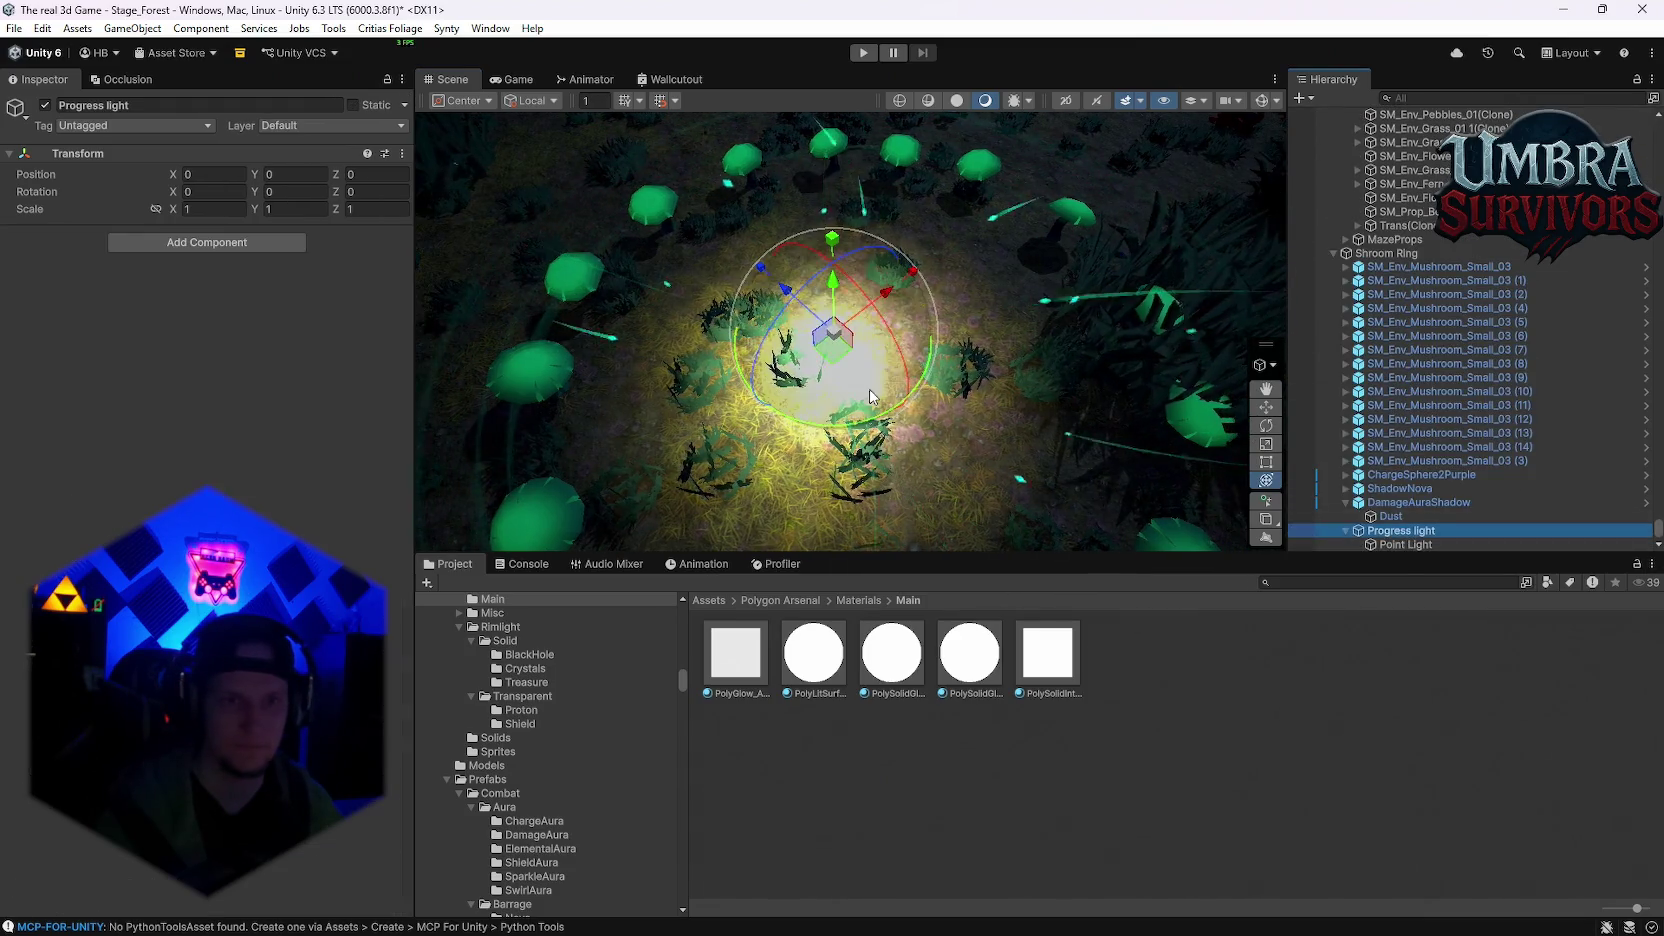
Step: Reset the Progress light's position to 0,0,0 and raise it slightly on Y
mouse_move(800, 393)
mouse_down()
mouse_move(687, 342)
mouse_move(910, 312)
mouse_move(761, 487)
mouse_move(822, 354)
mouse_move(908, 305)
mouse_up()
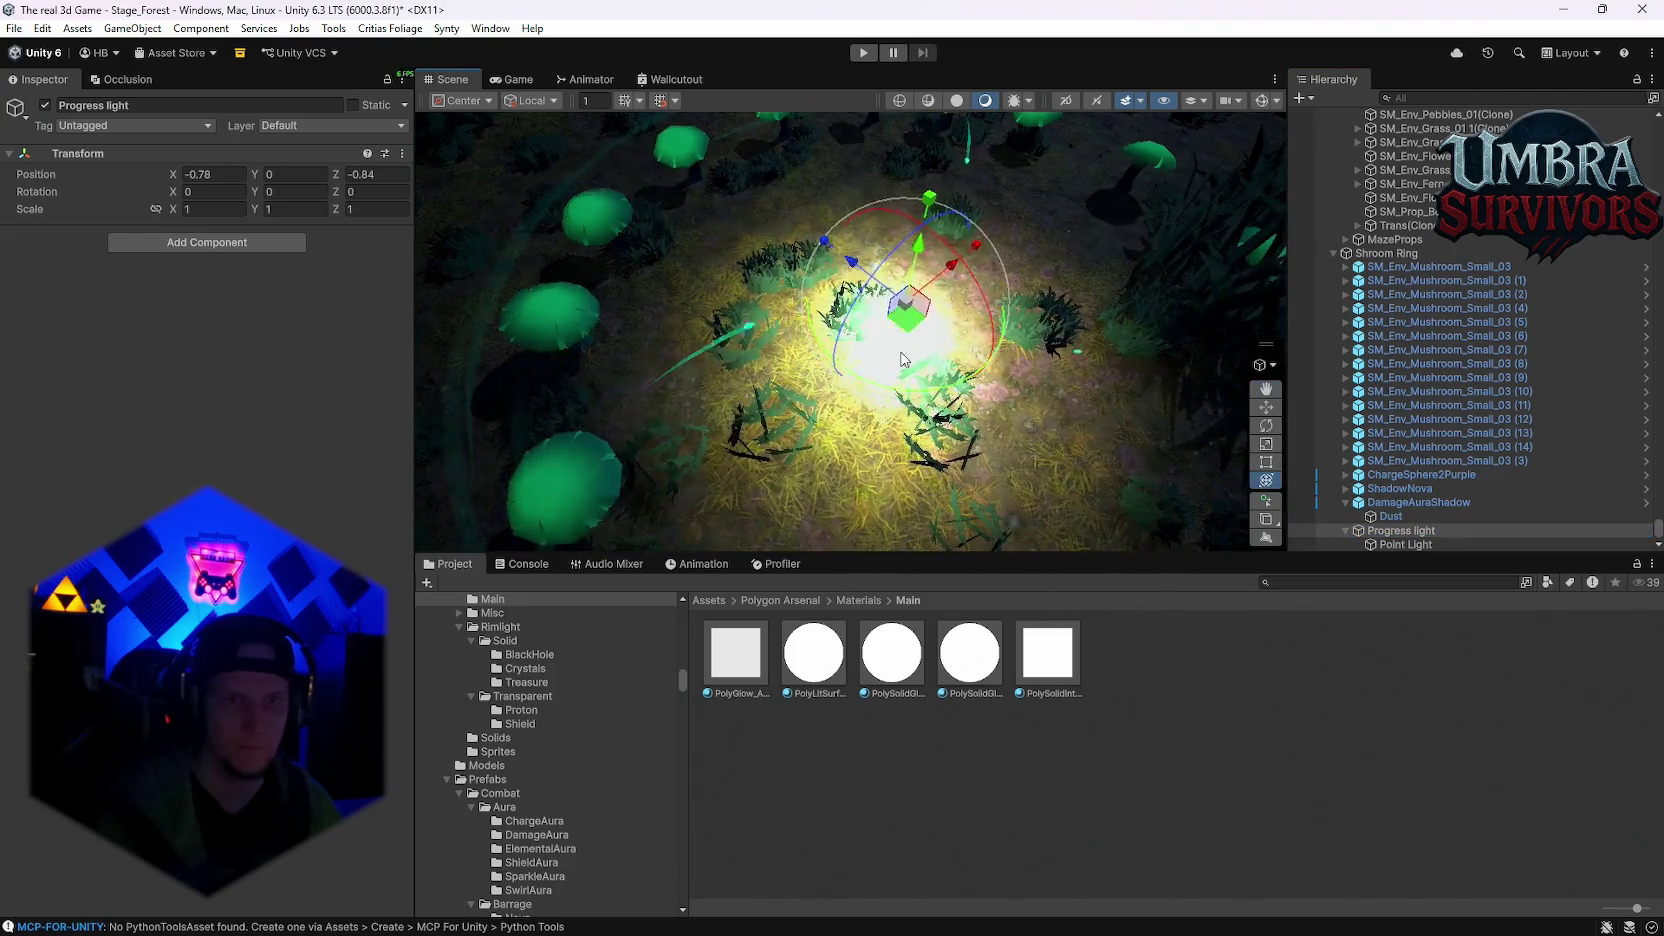
text(0)
key(Tab)
key(Tab)
text(0)
key(Return)
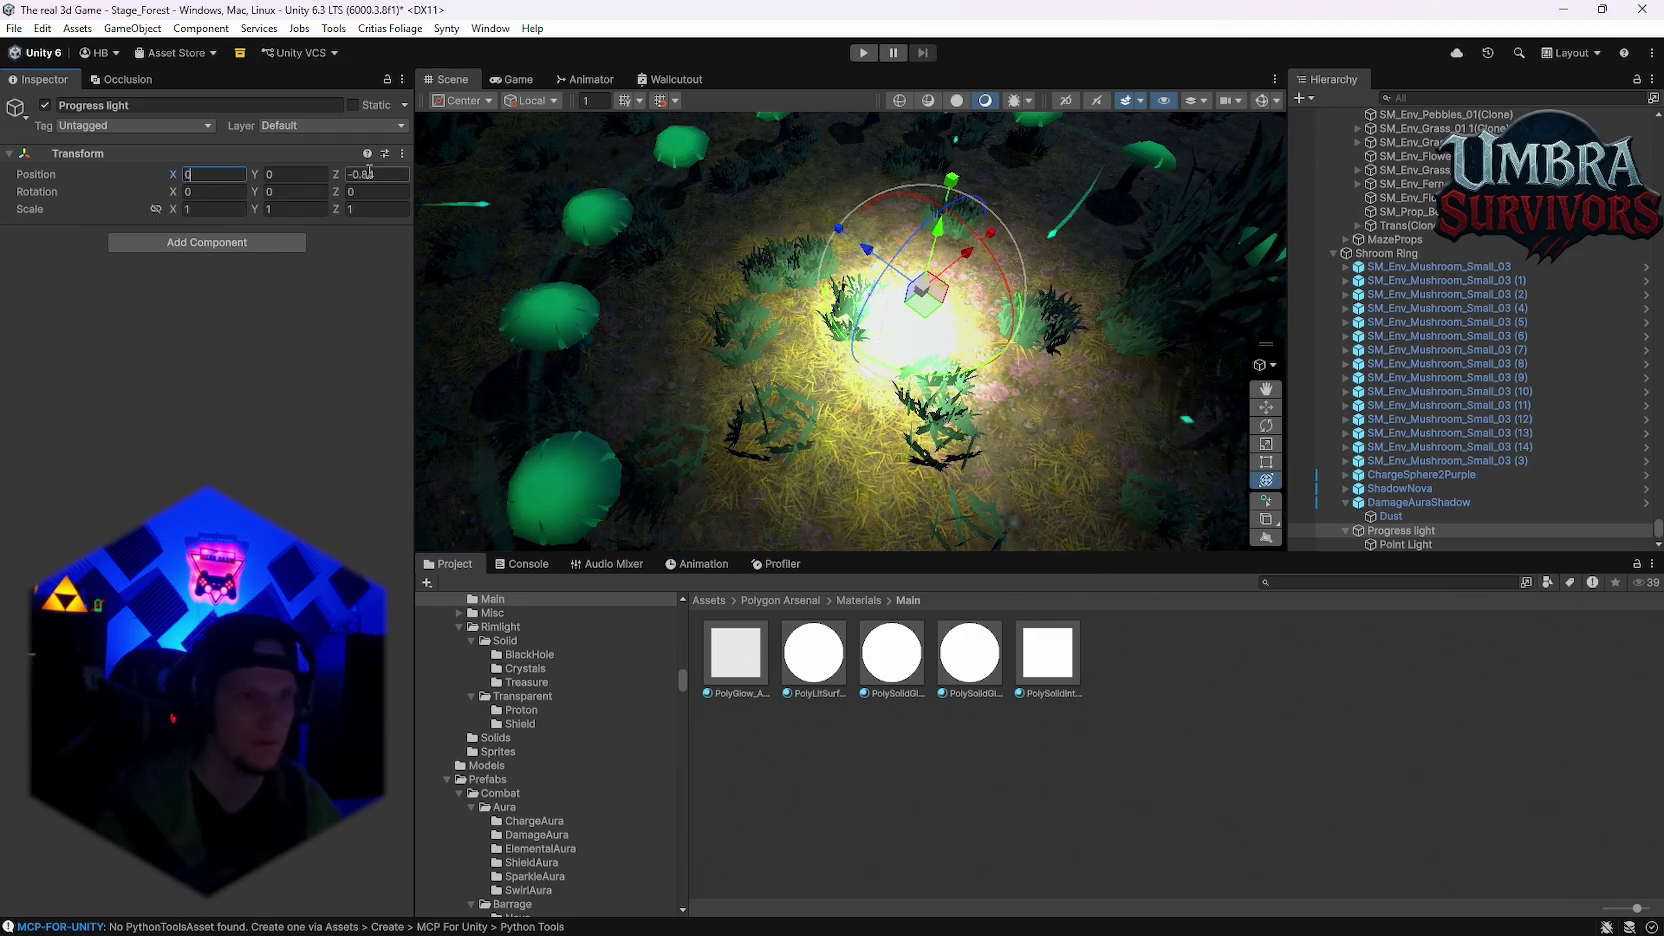
mouse_move(583, 290)
mouse_down()
mouse_move(899, 349)
mouse_move(880, 290)
mouse_up()
mouse_move(836, 230)
mouse_down()
mouse_move(834, 160)
mouse_move(829, 212)
mouse_up()
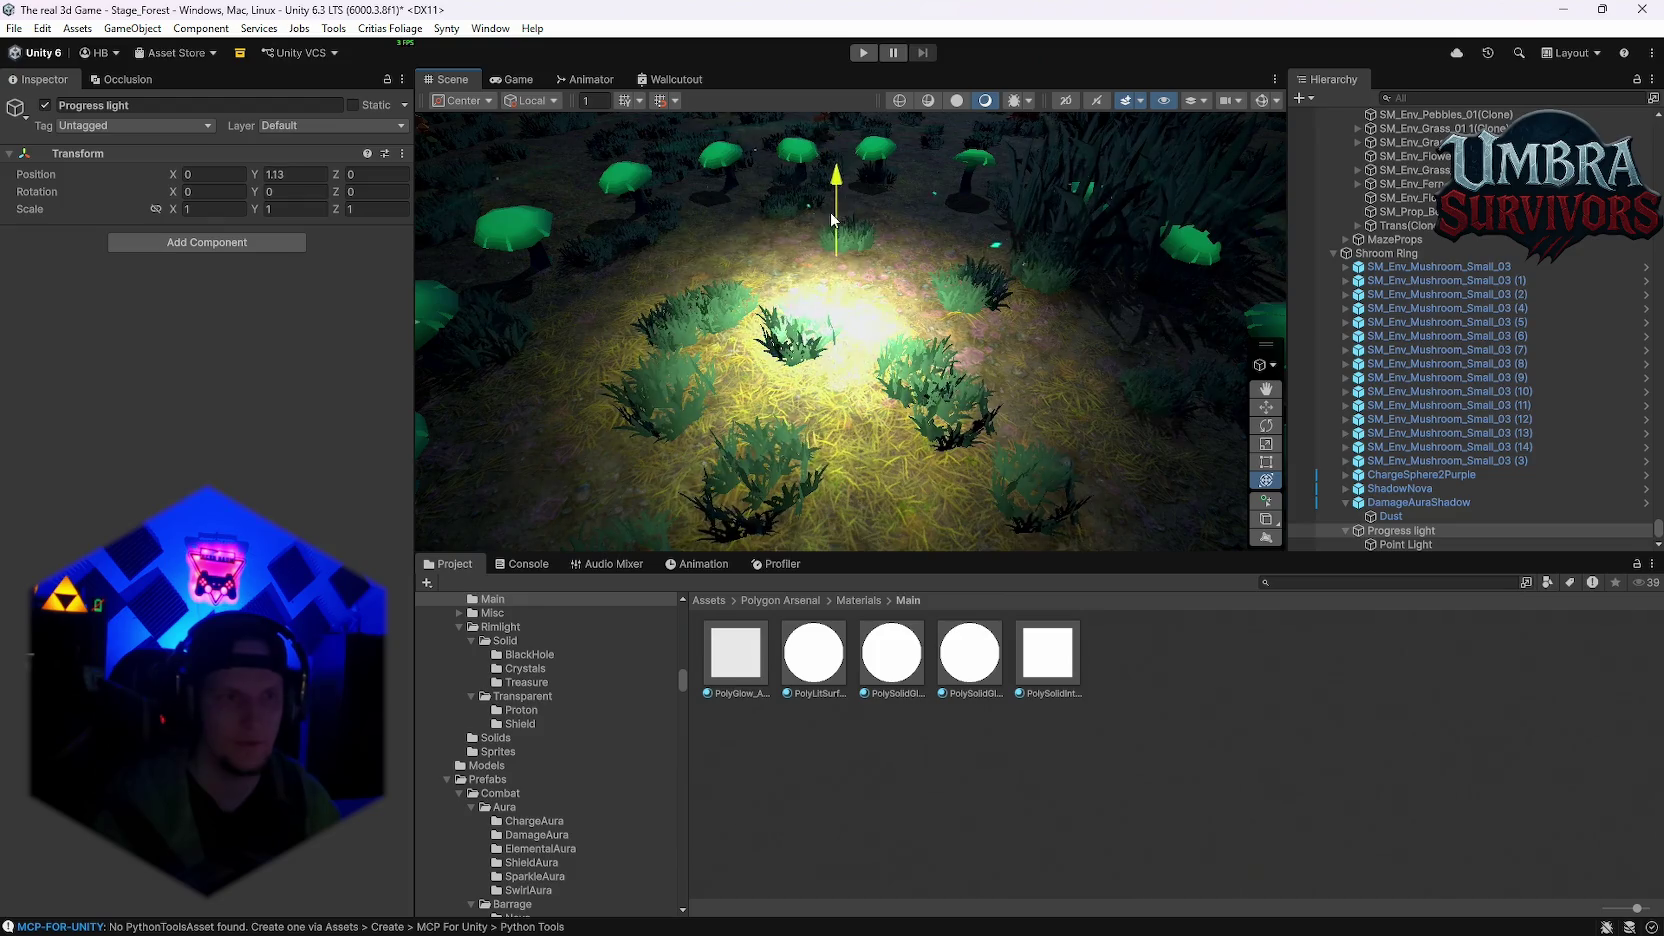
Step: Select the Point Light and dim its intensity down to 0.07
click(1405, 544)
drag(164, 364, 117, 364)
mouse_move(1156, 398)
mouse_down()
mouse_move(37, 362)
mouse_move(1650, 325)
mouse_move(1537, 322)
mouse_move(1143, 393)
mouse_move(679, 408)
mouse_move(1399, 384)
mouse_move(1077, 412)
mouse_move(436, 393)
mouse_move(868, 348)
mouse_move(896, 361)
mouse_move(950, 305)
mouse_up()
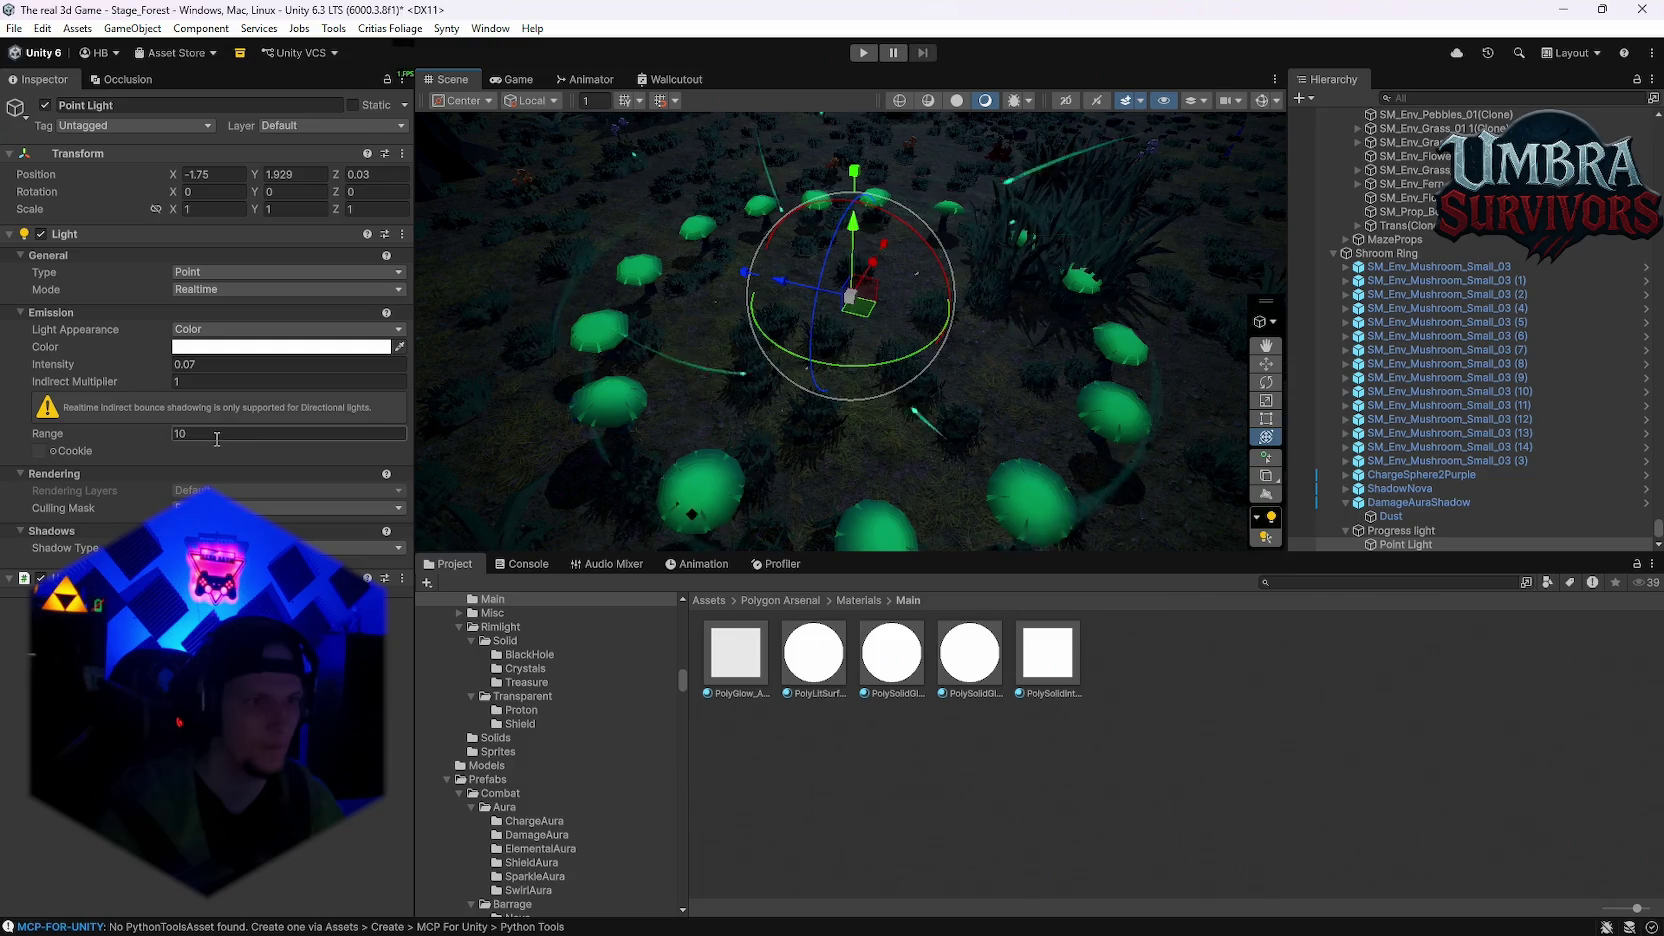
Step: Adjust the point light's range and take its intensity from 214.72 down to 0
text(6)
click(185, 367)
text(214.7)
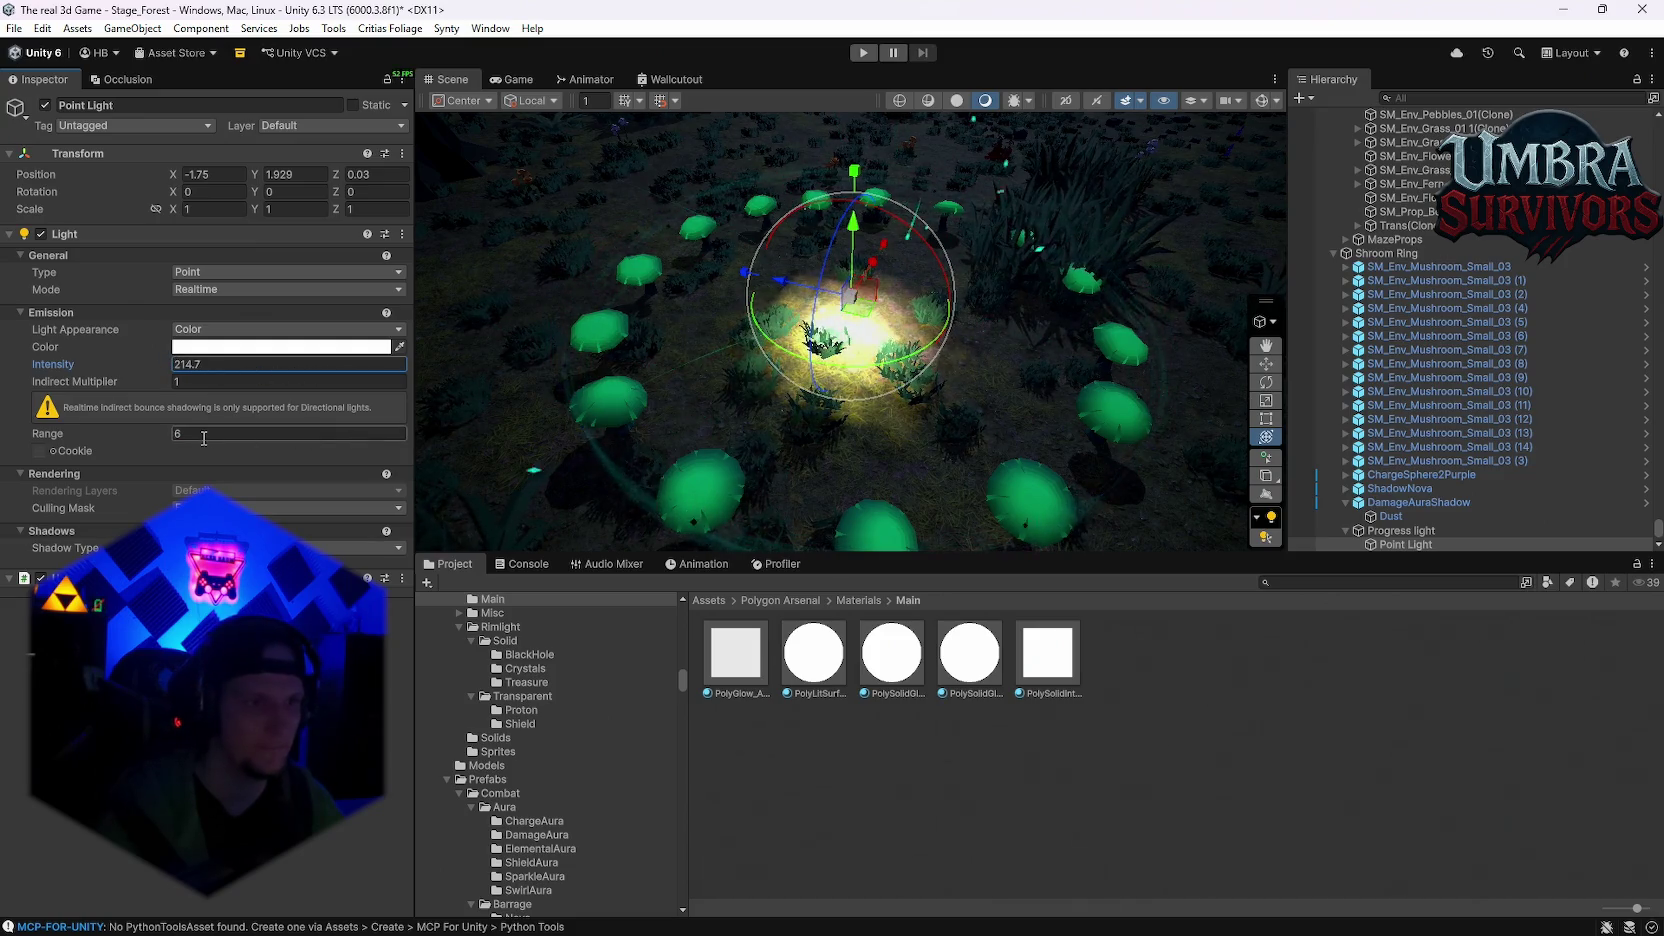
text(20)
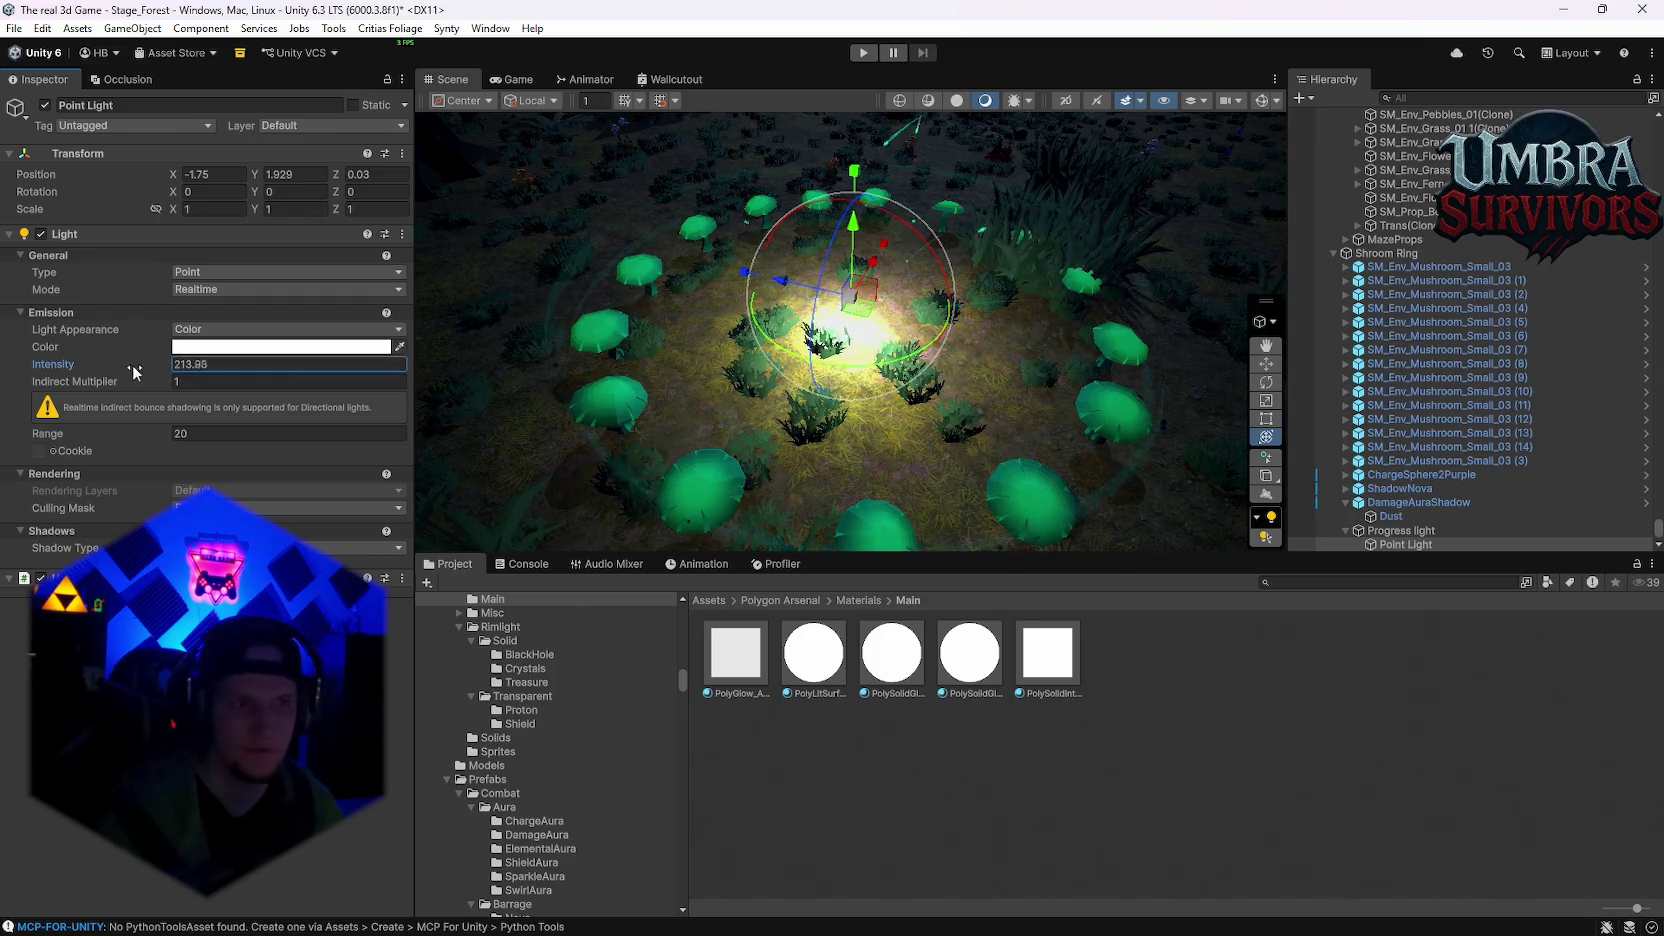
mouse_move(1238, 384)
mouse_down()
mouse_move(217, 389)
mouse_move(341, 377)
mouse_move(653, 406)
mouse_move(146, 403)
mouse_move(1300, 373)
mouse_up()
mouse_move(438, 364)
mouse_down()
mouse_move(738, 352)
mouse_move(109, 422)
mouse_up()
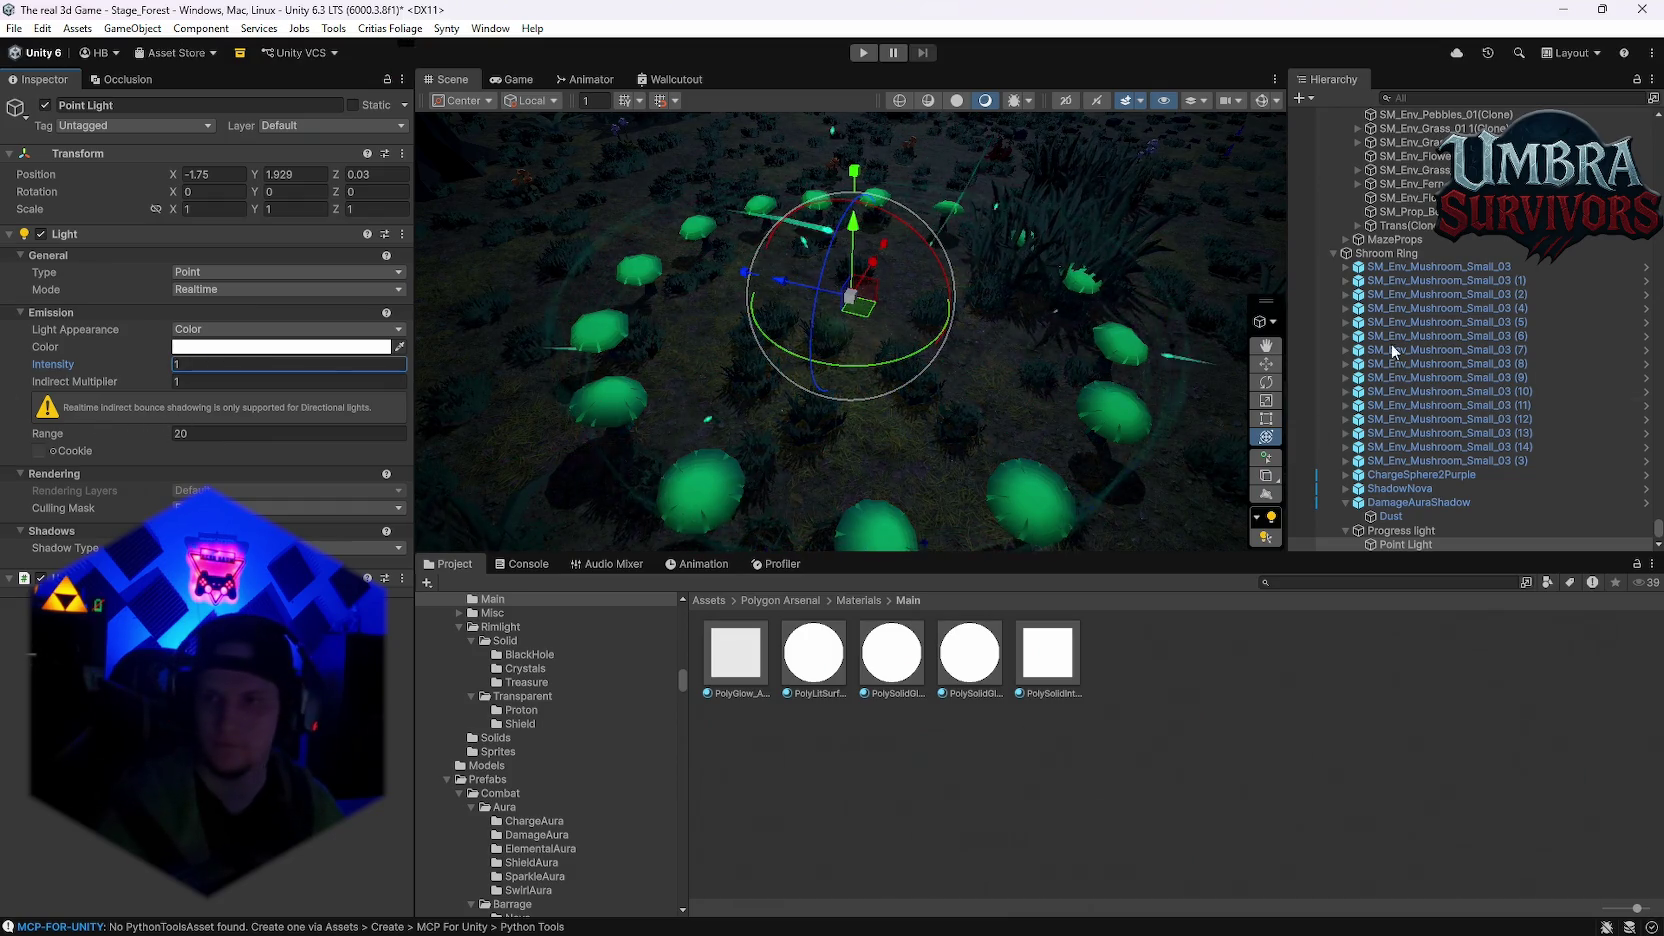
drag(69, 378, 23, 364)
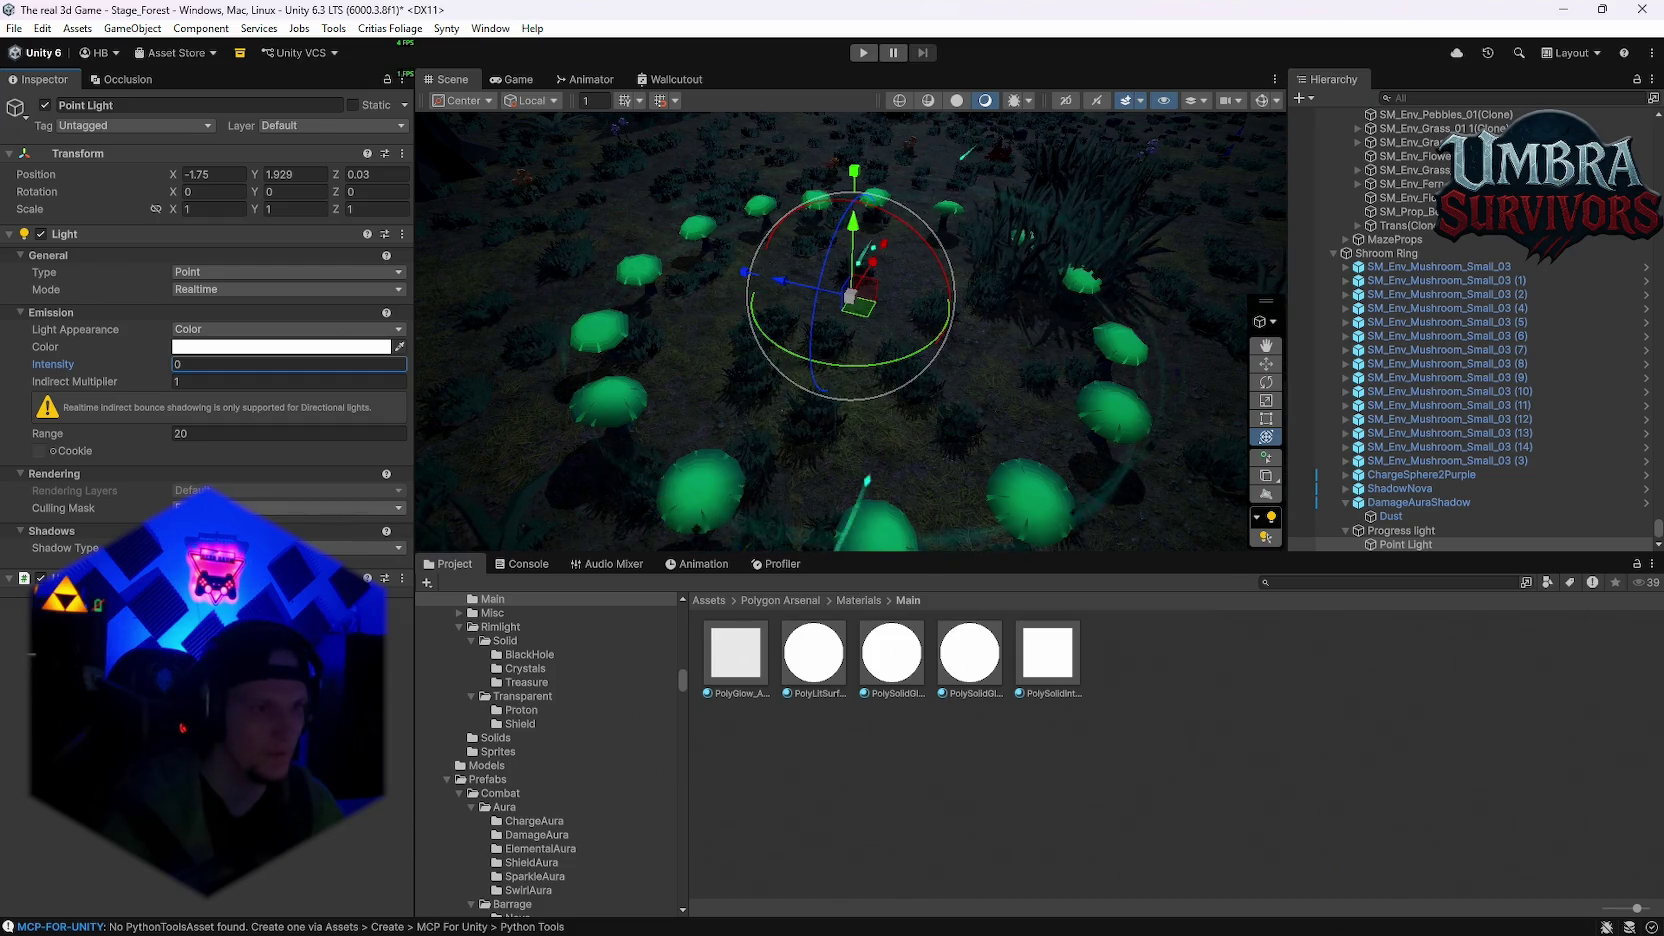
key(Return)
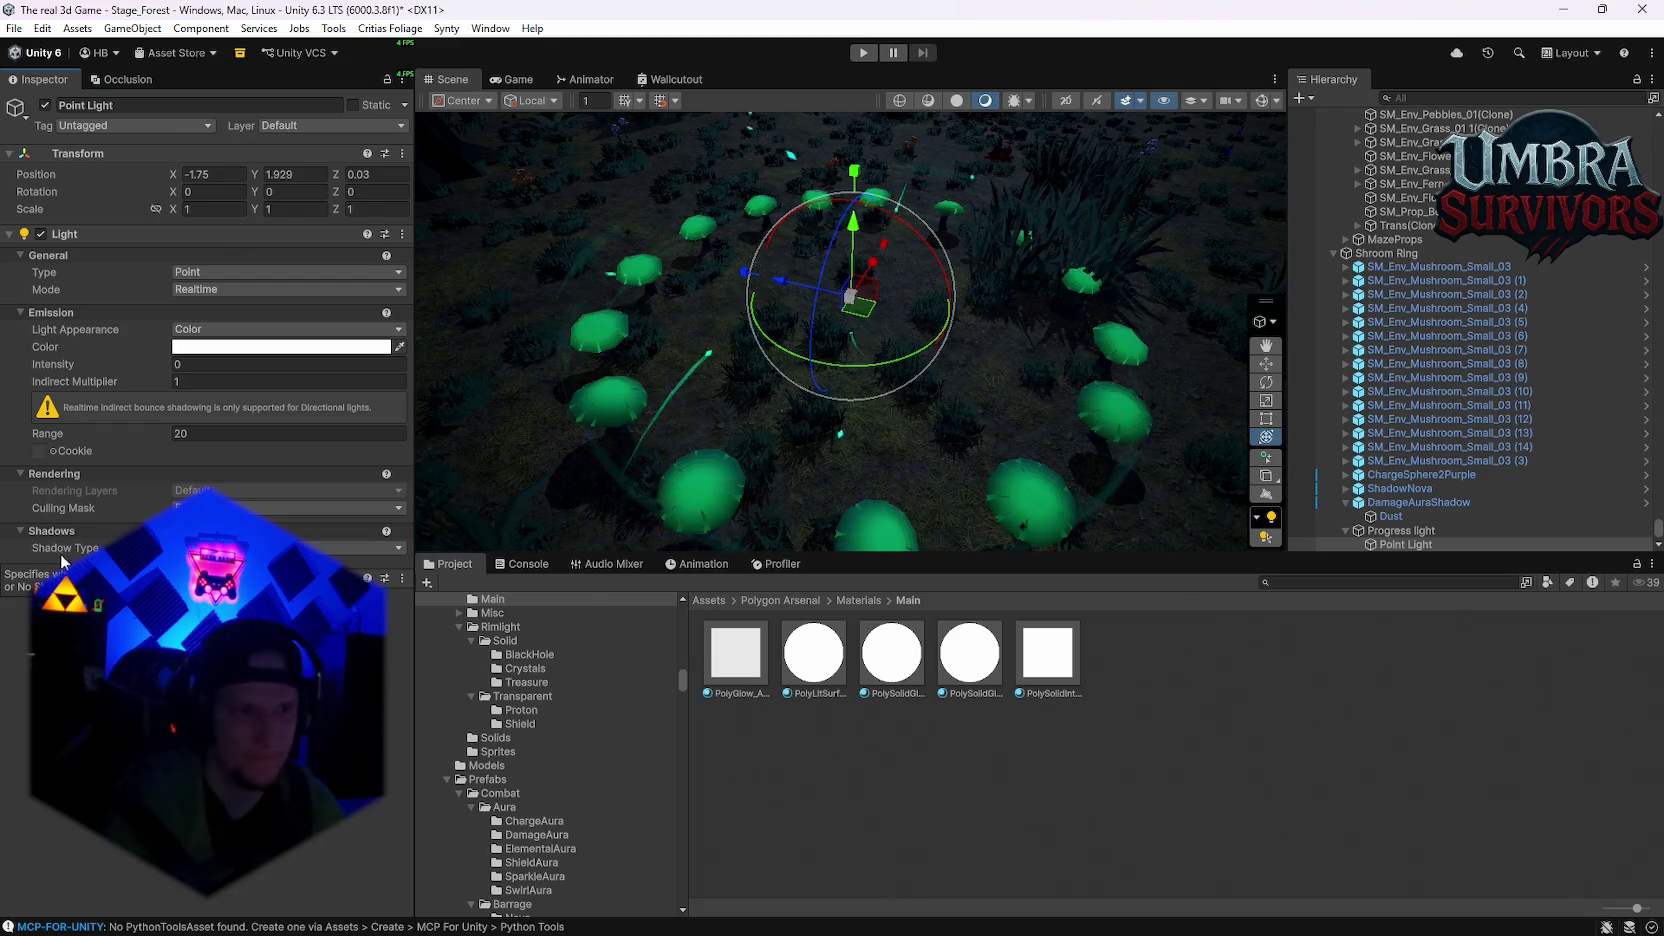
Step: Raise intensity to about 79 and colour the light teal-green sampled from the mushrooms
mouse_move(808, 401)
mouse_down()
mouse_move(923, 389)
mouse_move(586, 403)
mouse_up()
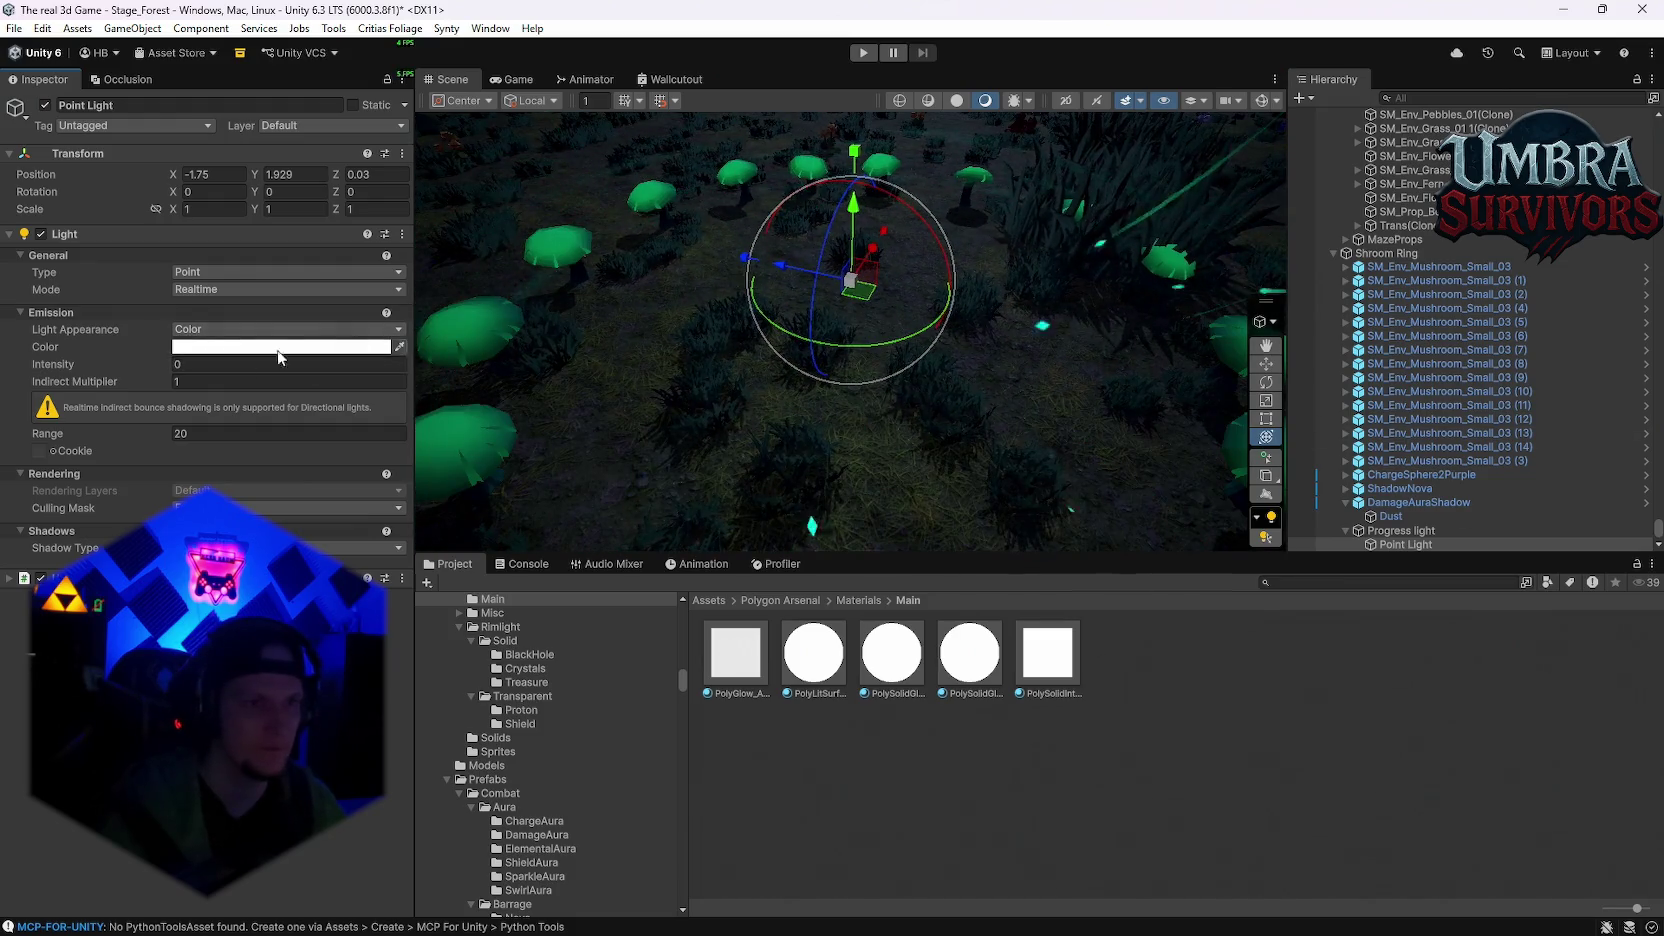
drag(159, 364, 335, 372)
click(250, 348)
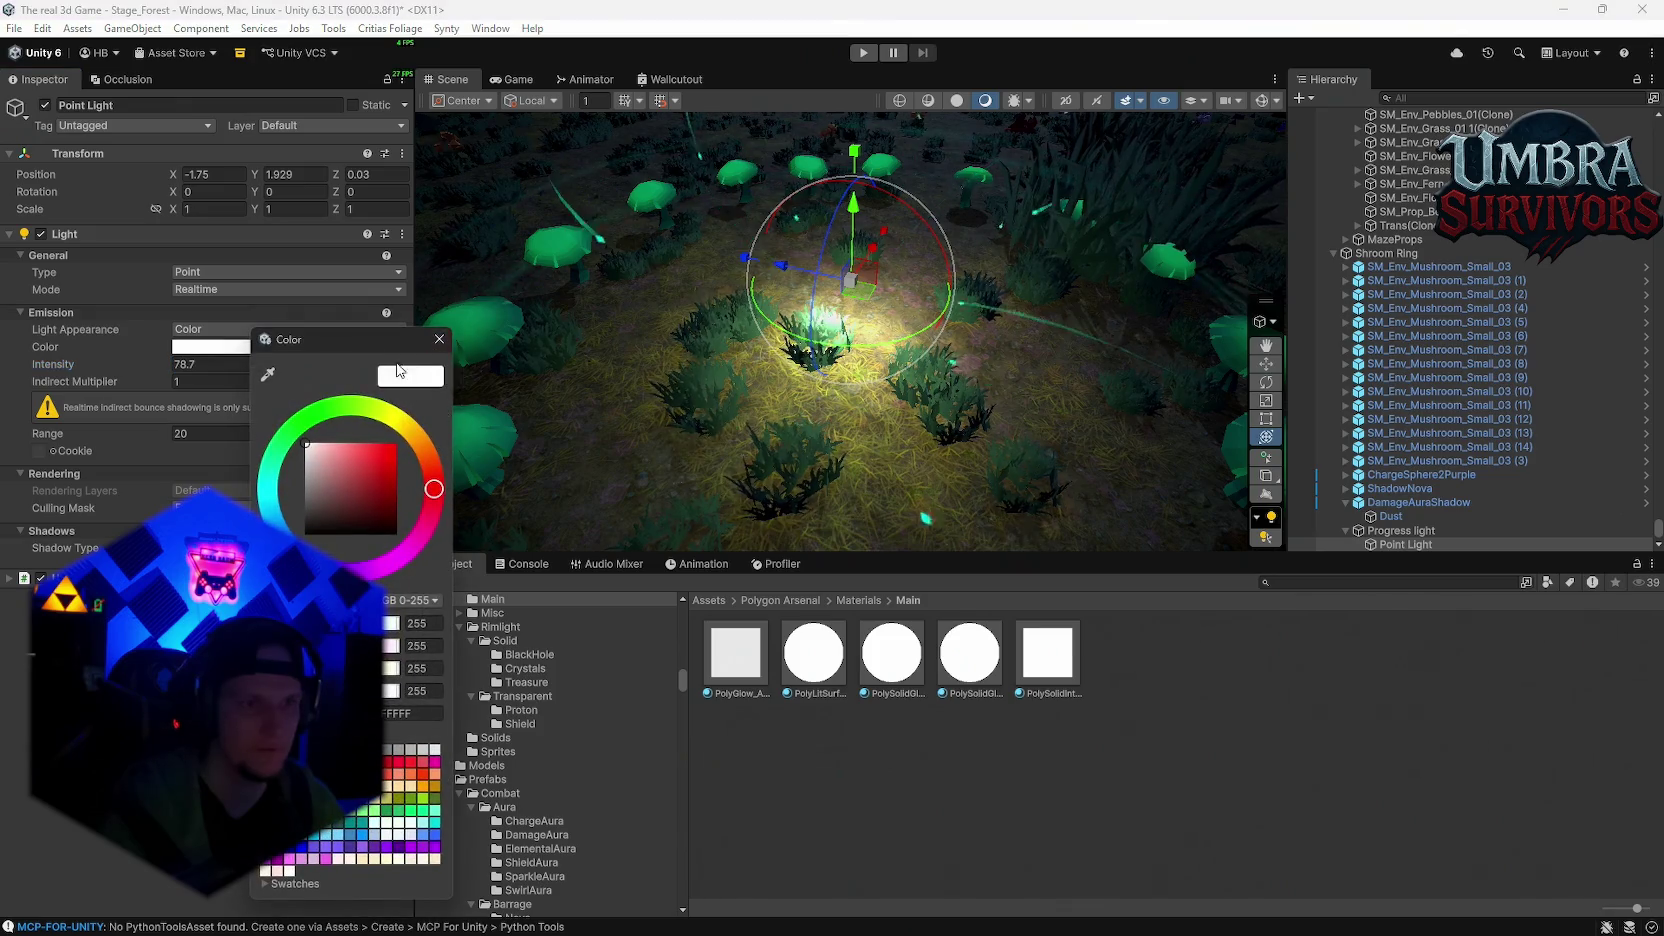
click(267, 373)
click(488, 309)
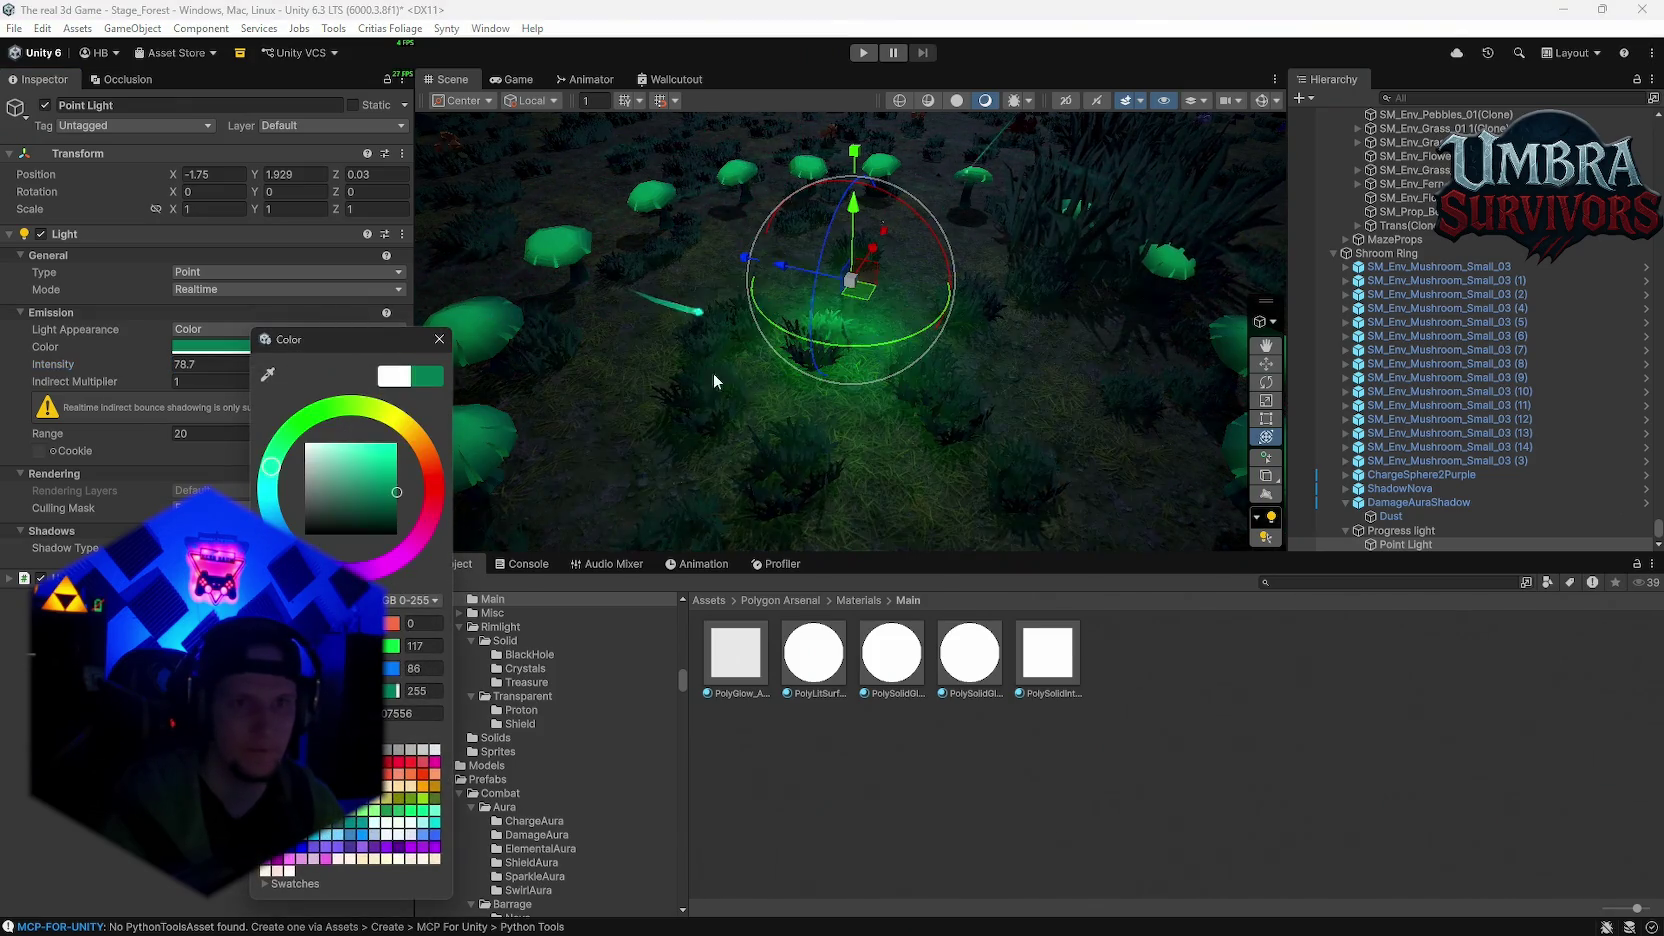
drag(872, 400, 829, 413)
click(439, 339)
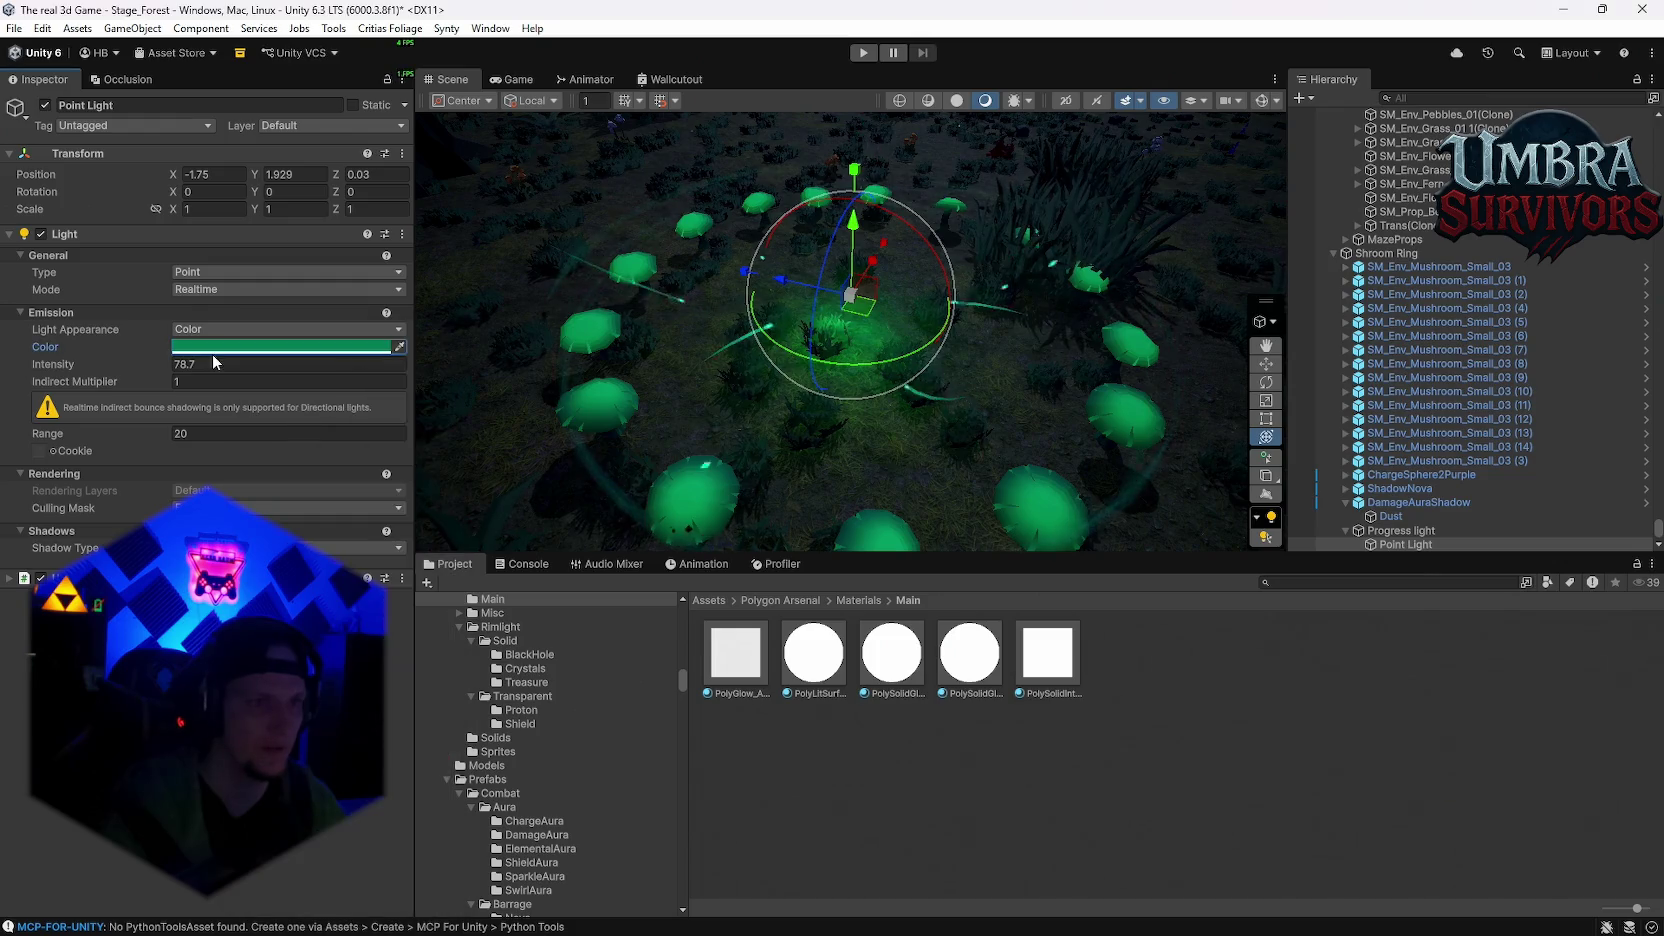
Step: Lift the point light to Y 3.7 and set its intensity to 64
drag(169, 365, 239, 368)
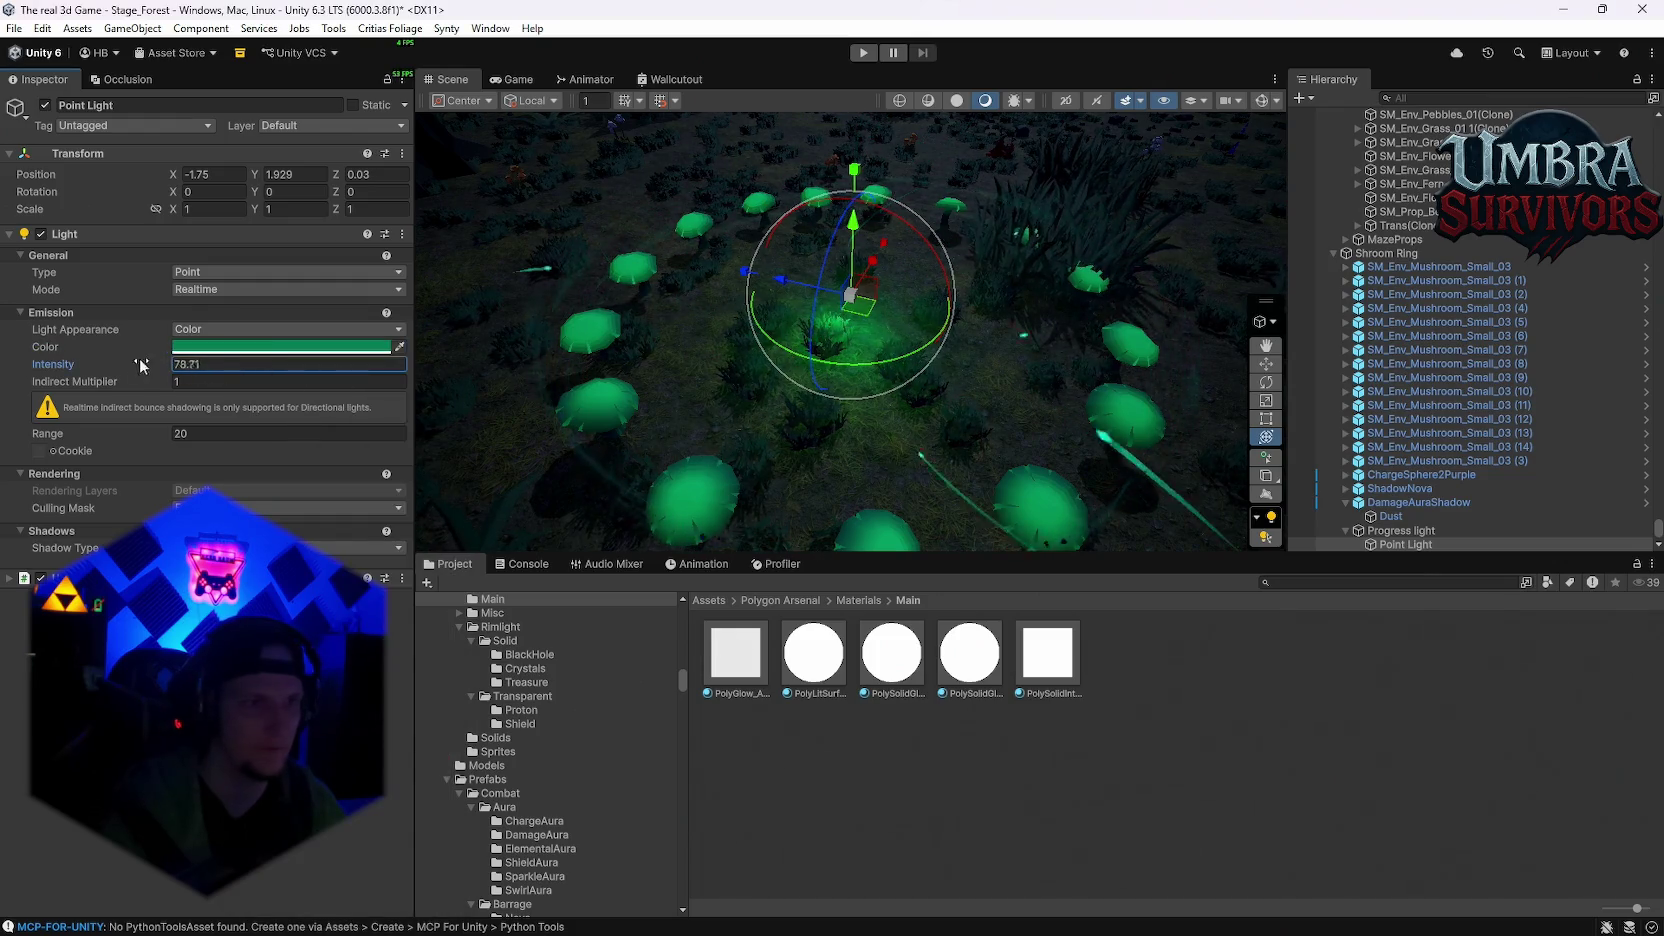
drag(854, 252, 858, 218)
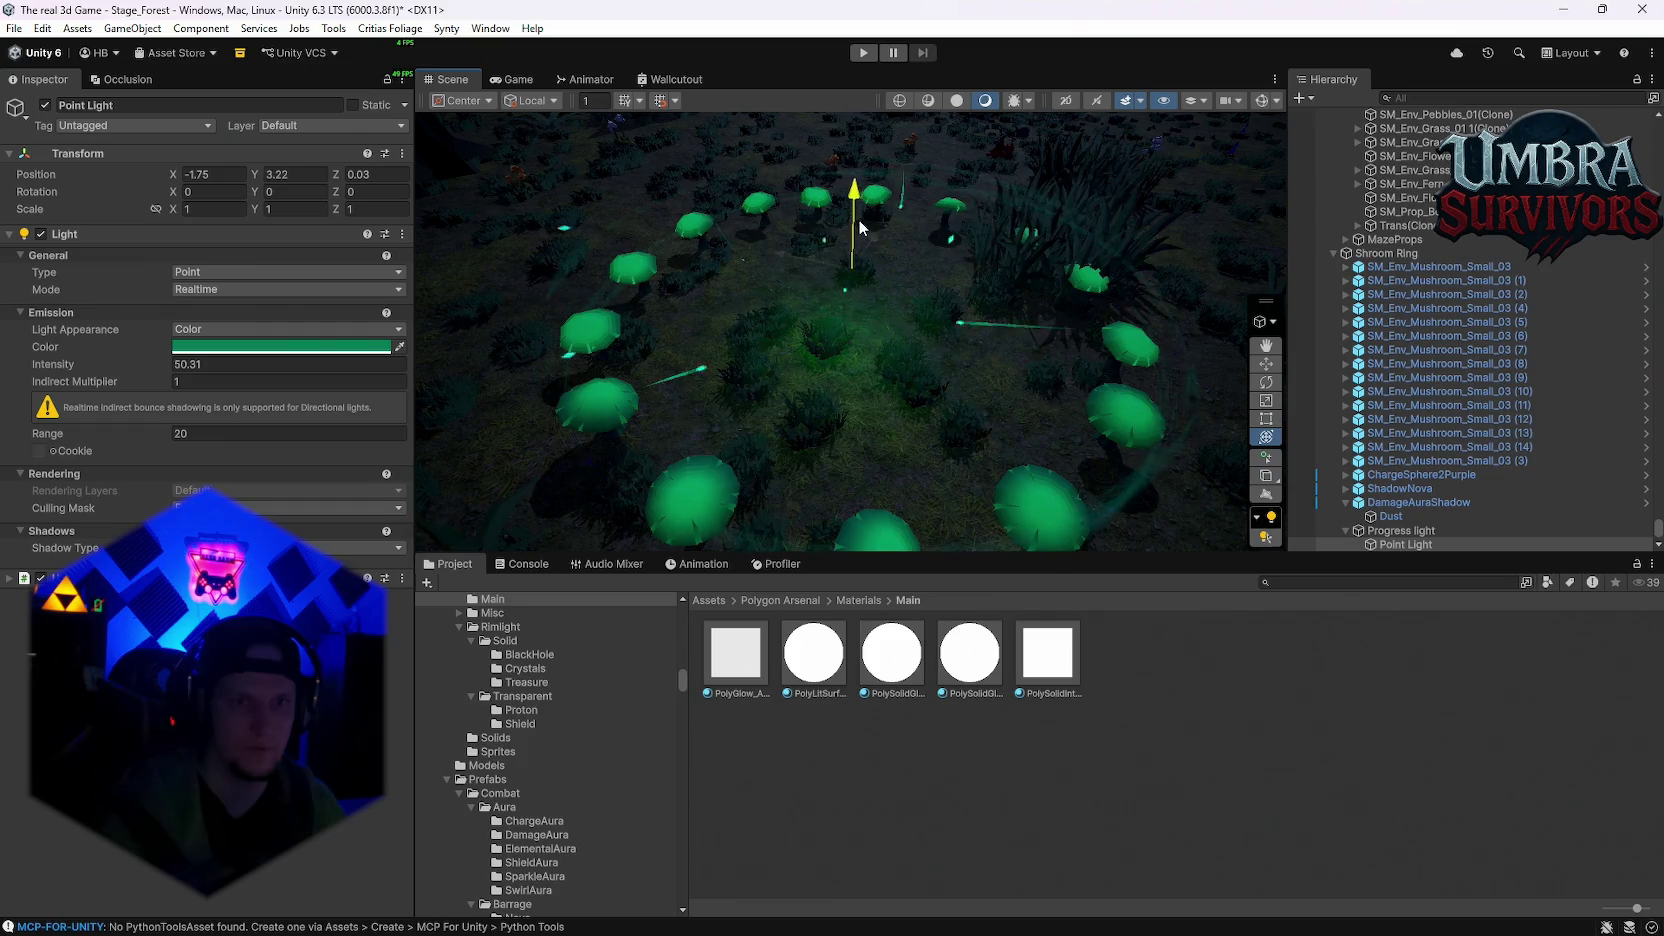
mouse_move(105, 364)
mouse_down()
mouse_move(970, 360)
mouse_move(1628, 384)
mouse_move(715, 389)
mouse_move(1329, 372)
mouse_move(1408, 403)
mouse_move(1279, 377)
mouse_move(243, 318)
mouse_move(65, 342)
mouse_move(1164, 341)
mouse_move(1183, 307)
mouse_move(700, 320)
mouse_move(1596, 300)
mouse_move(1290, 319)
mouse_up()
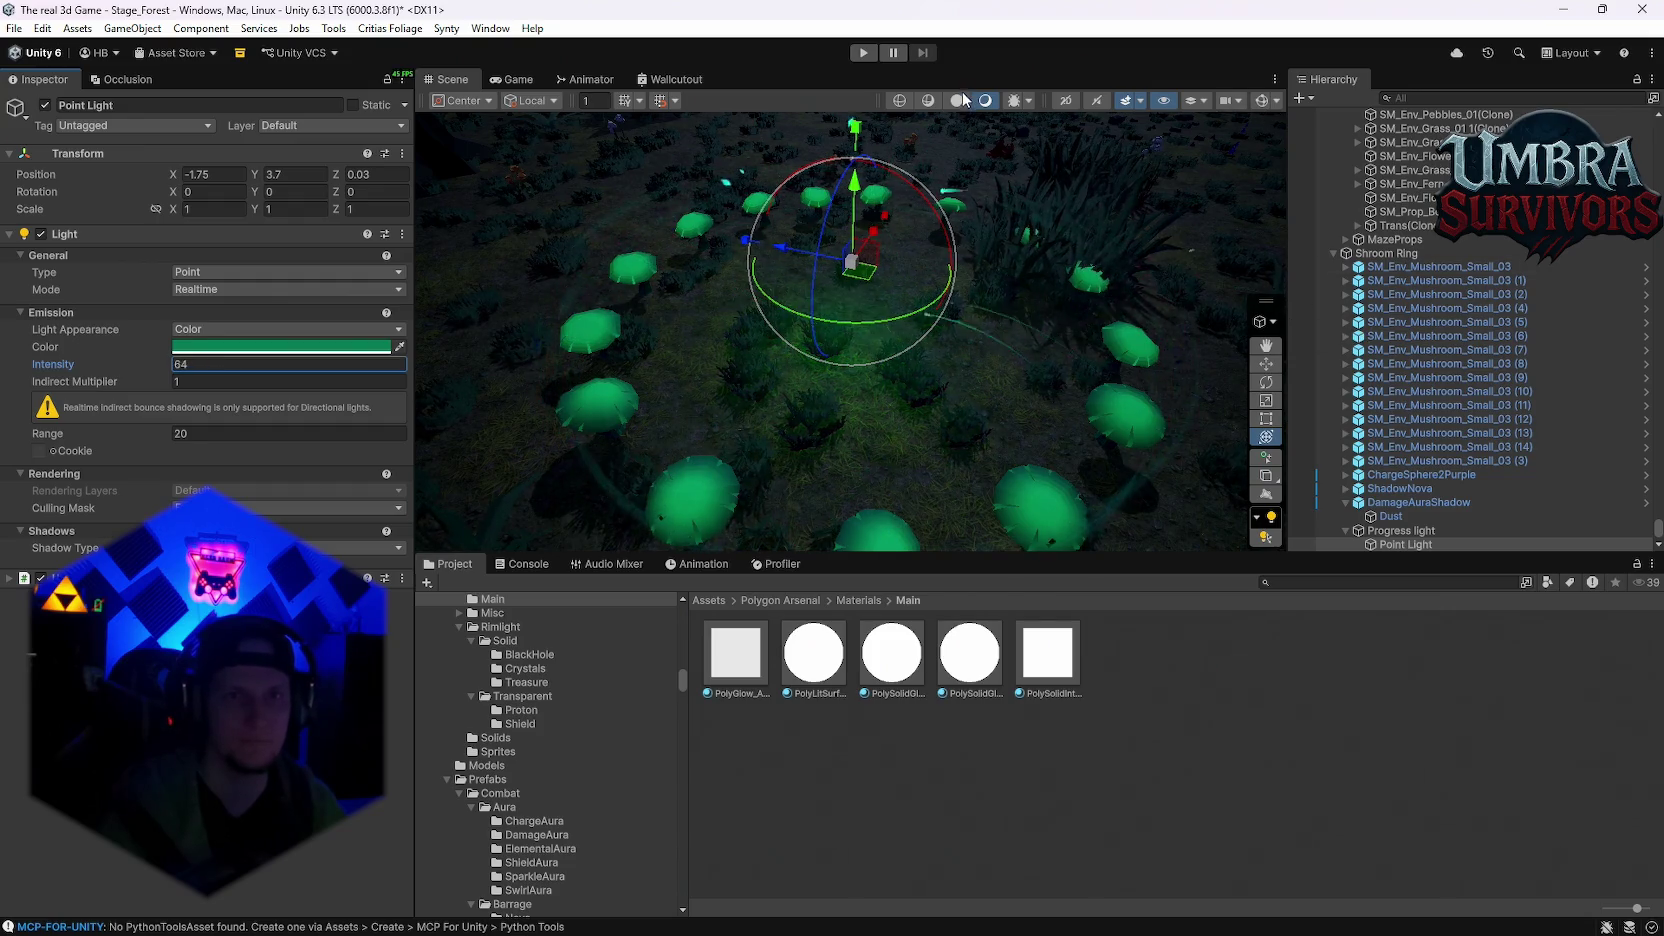
Step: Toggle the Scene view lighting on and off and orbit down onto the mushroom ring
click(984, 100)
click(984, 100)
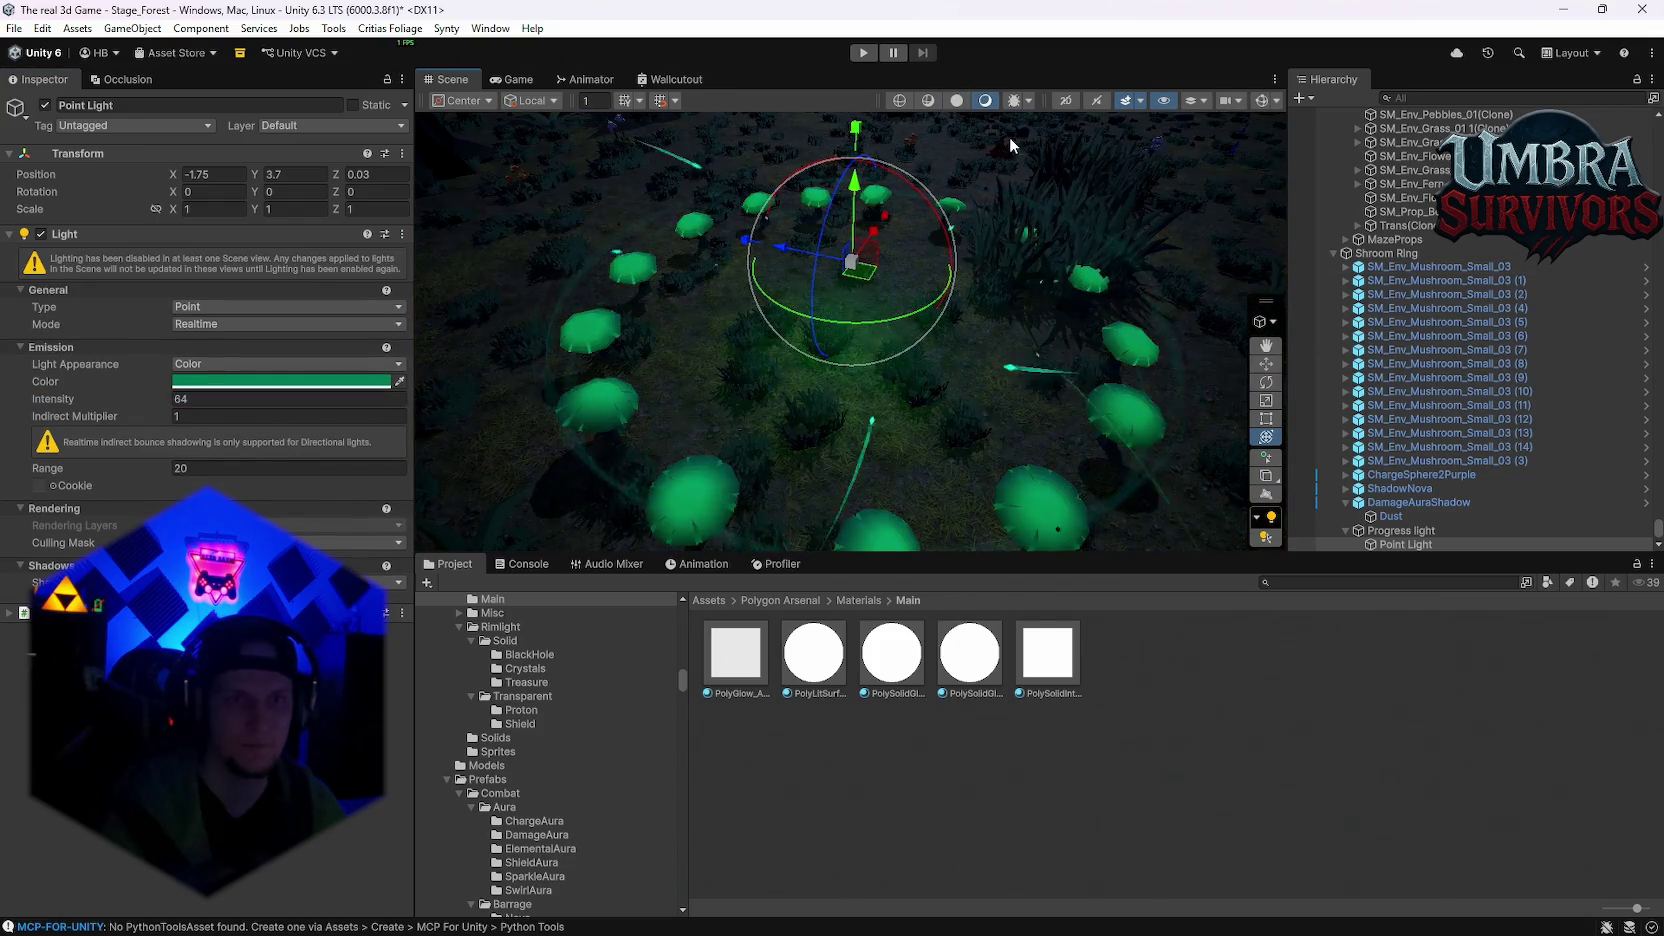
click(956, 100)
drag(972, 116, 1032, 140)
click(987, 100)
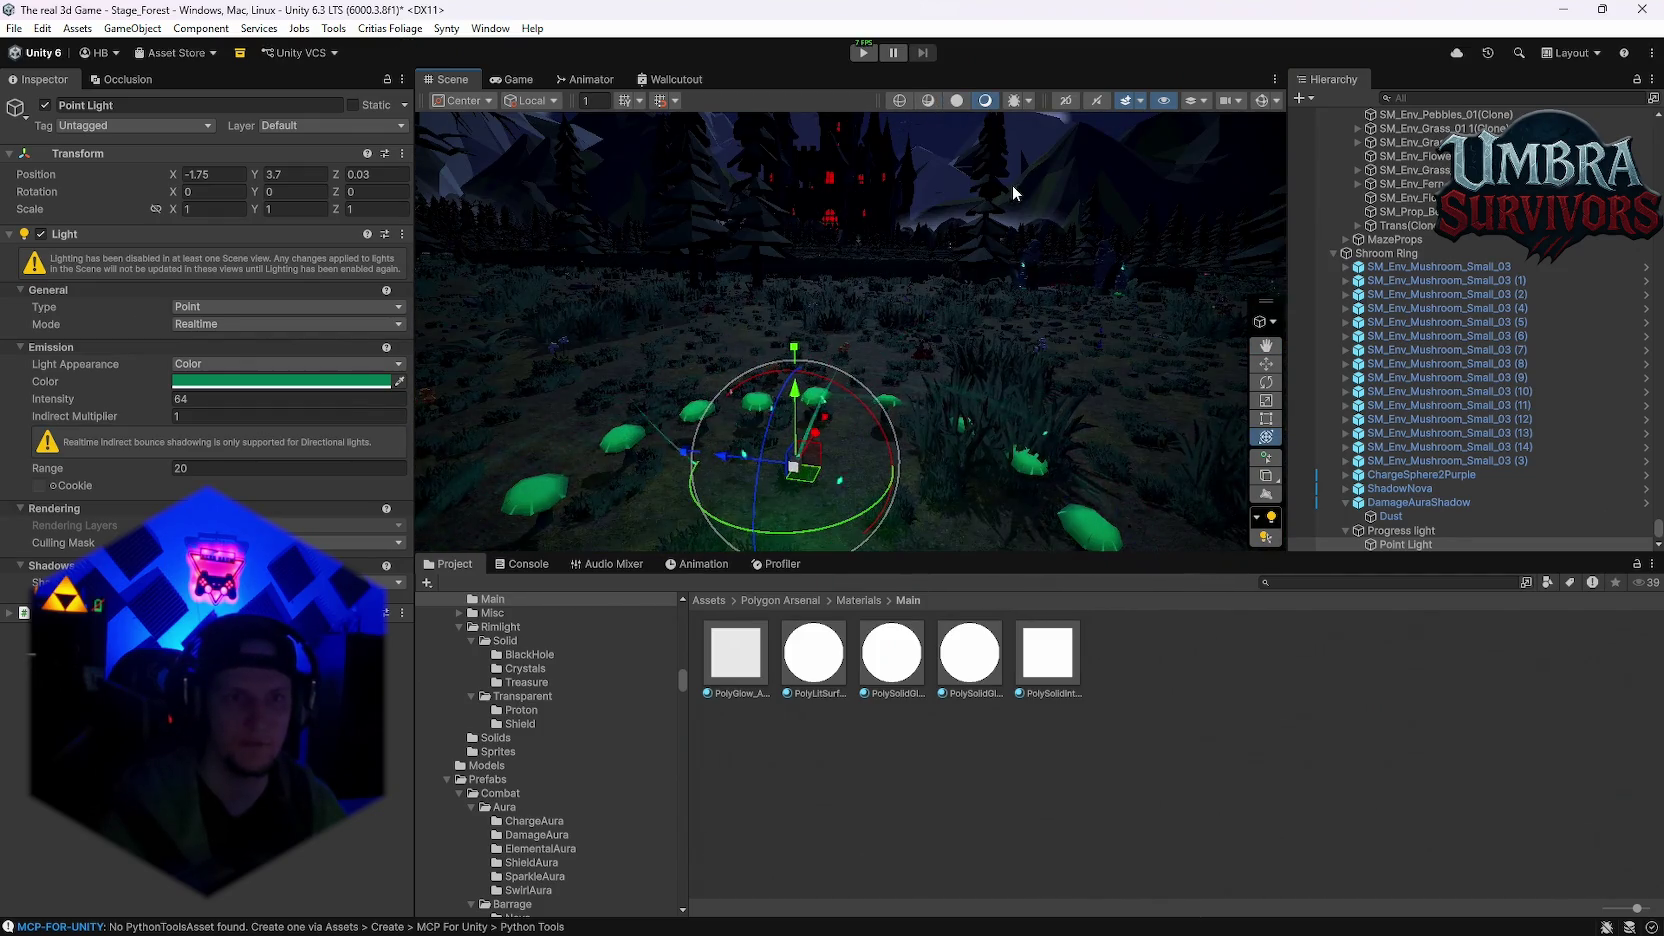
click(988, 101)
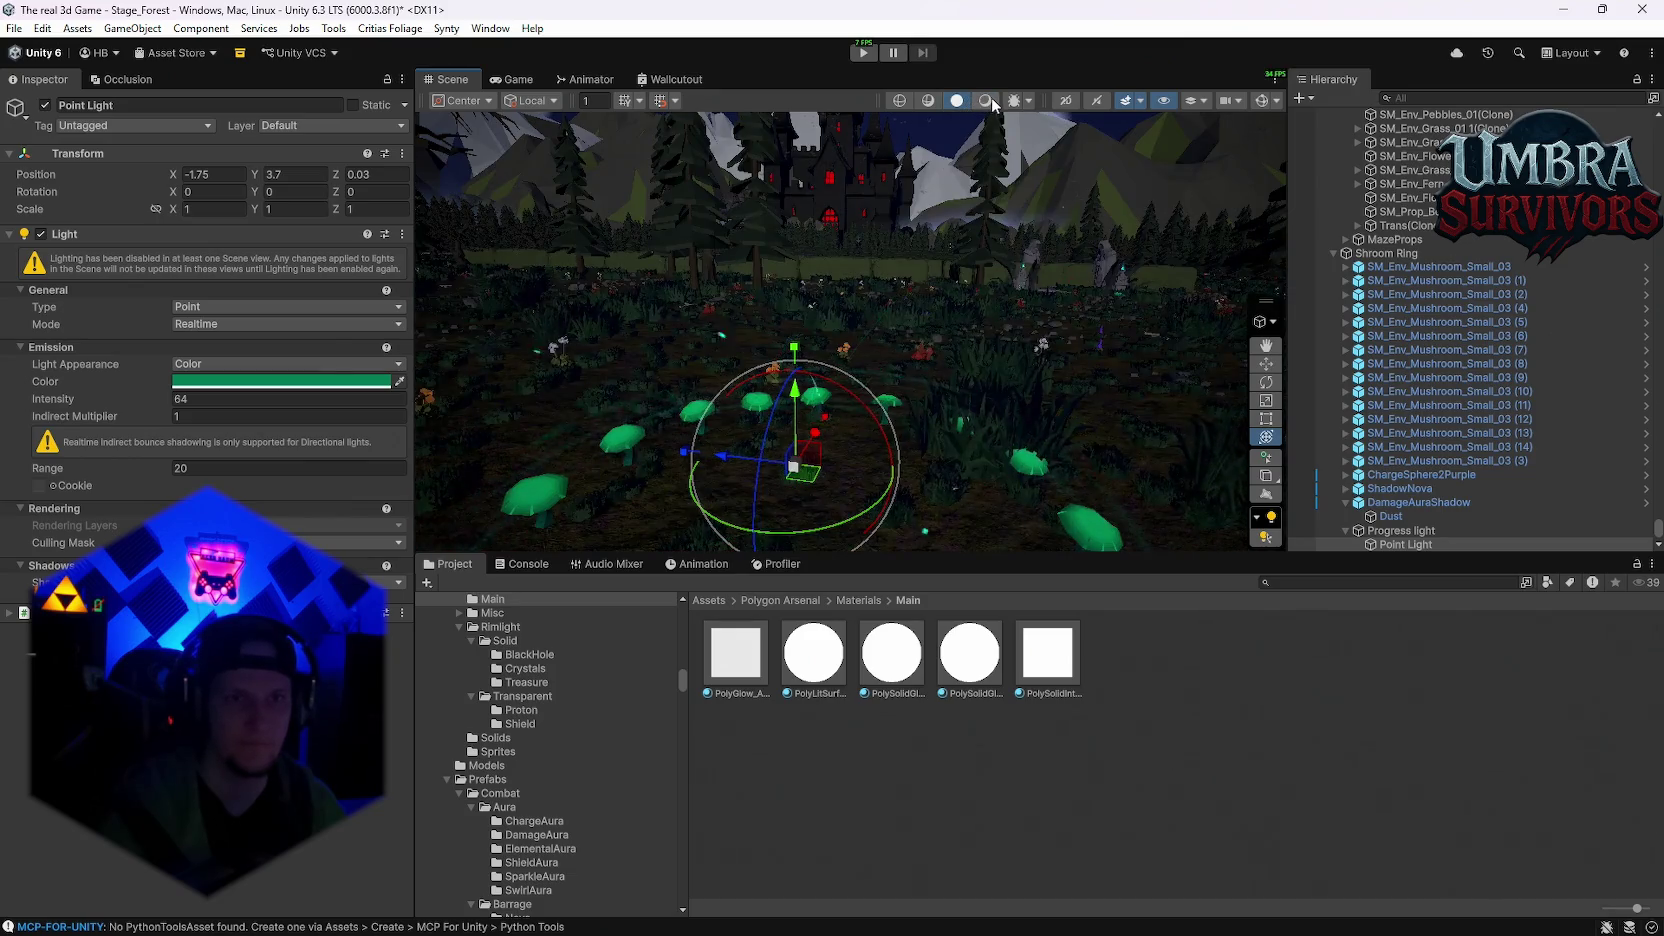
click(985, 100)
mouse_move(960, 250)
mouse_down()
mouse_move(905, 360)
mouse_move(815, 450)
mouse_up()
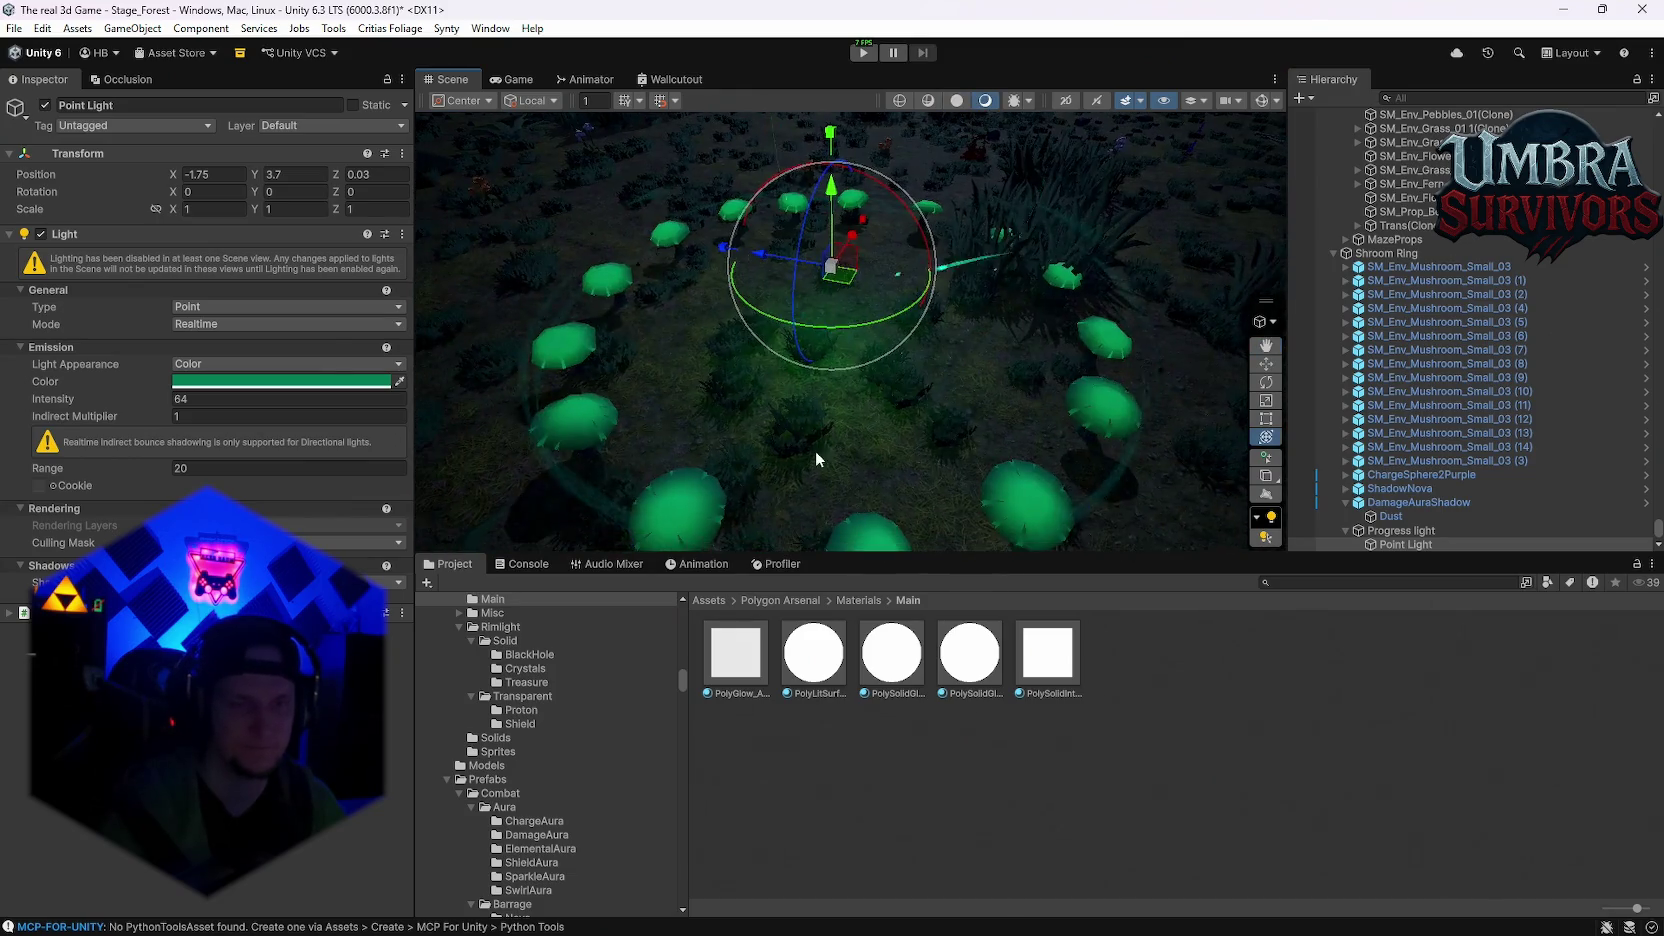
Step: Preview the point light at 0.8 and other intensities, then set it to 0
click(166, 365)
text(0.8)
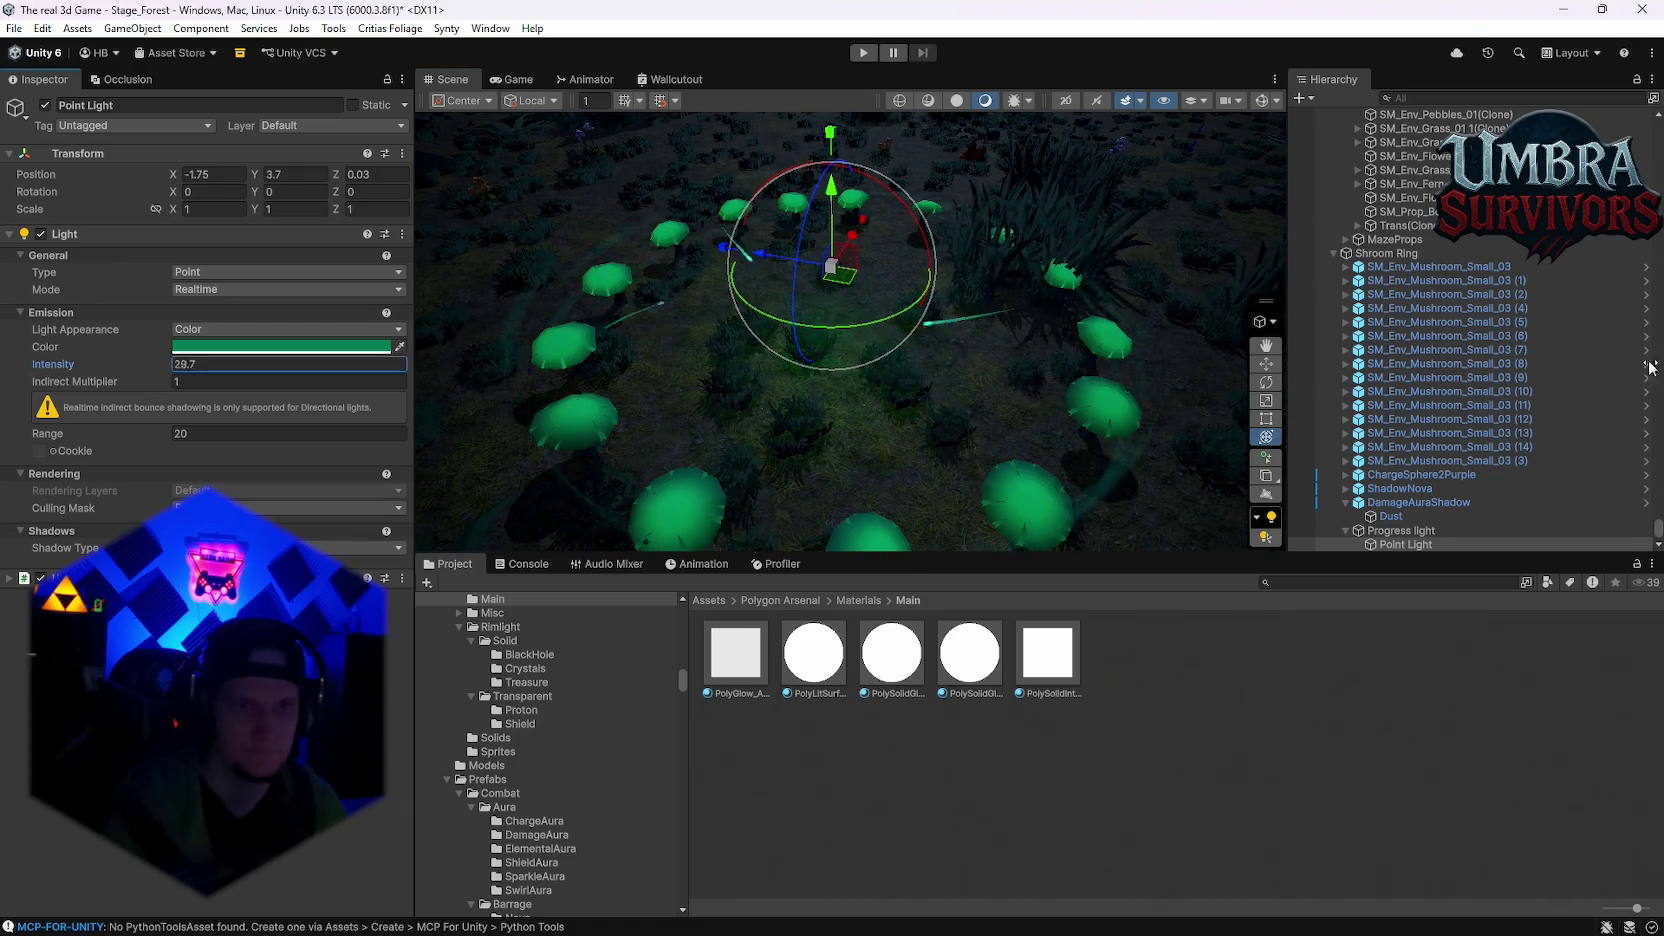
mouse_move(1620, 358)
mouse_down()
mouse_move(473, 368)
mouse_move(989, 361)
mouse_move(269, 389)
mouse_up()
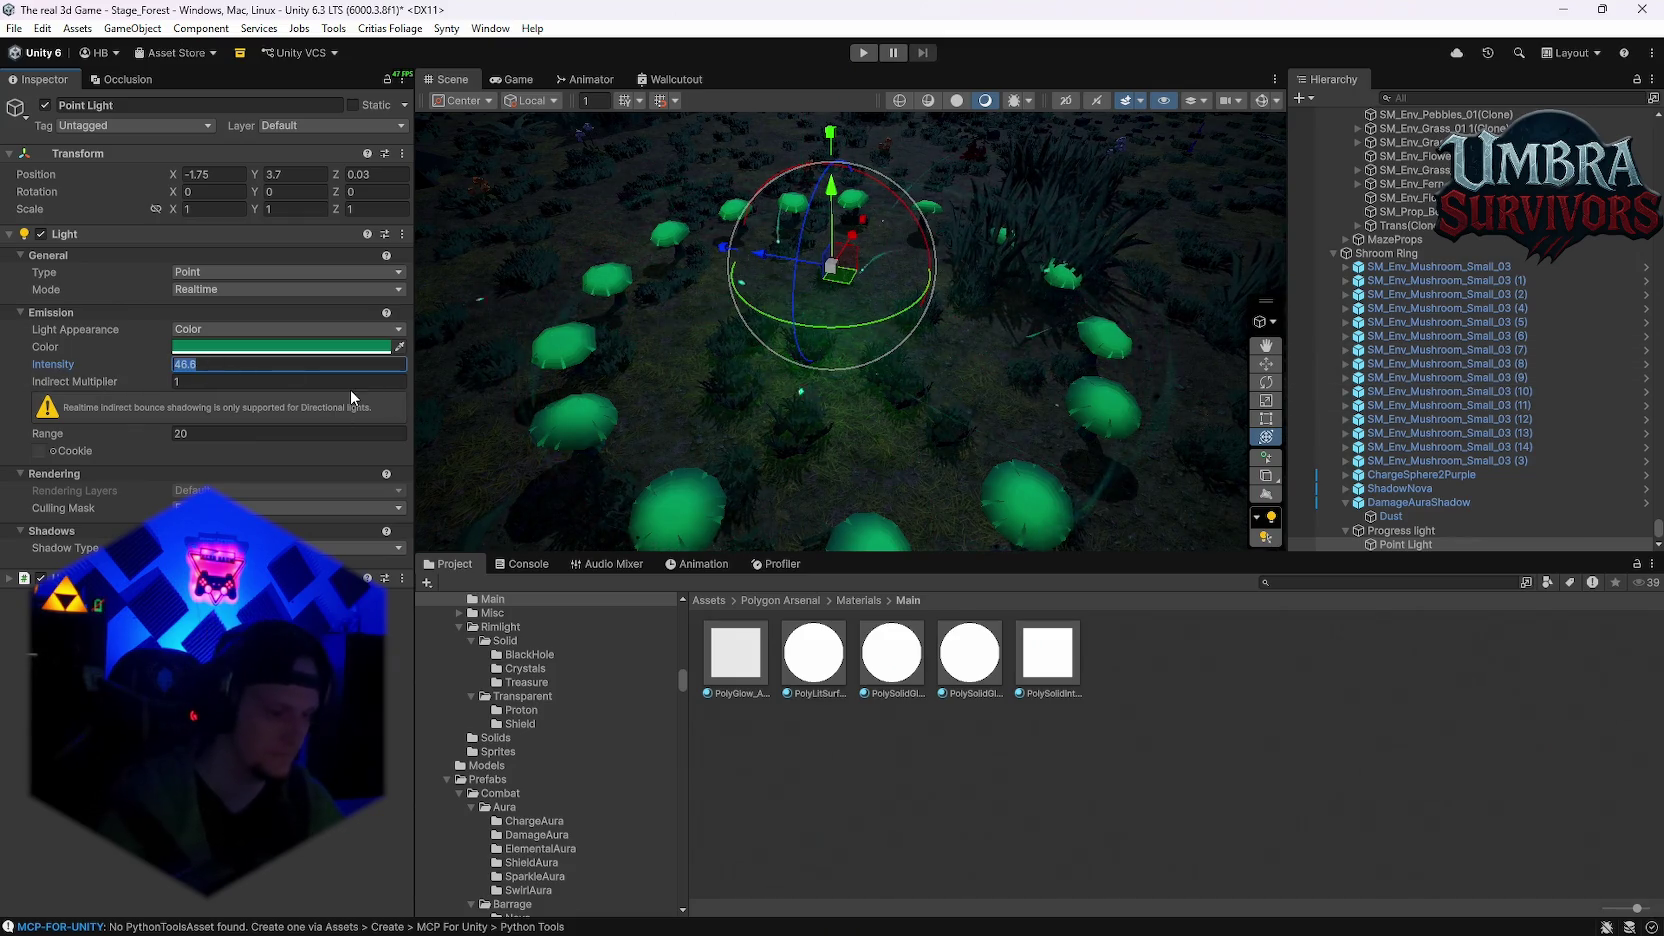
text(0)
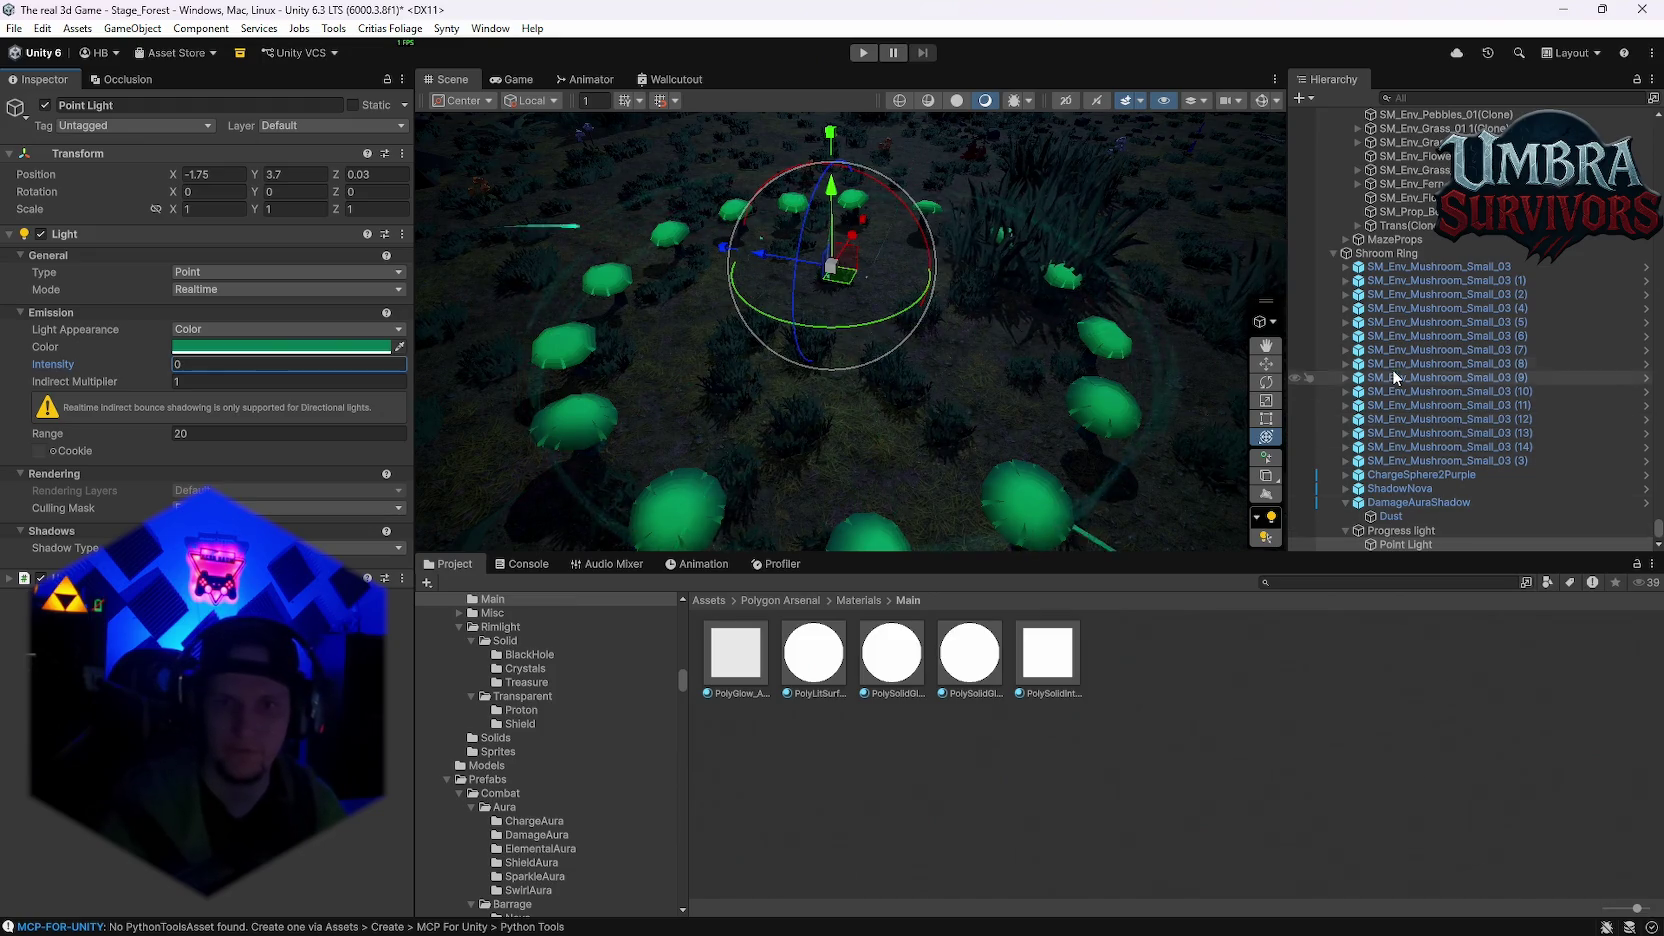
click(1386, 253)
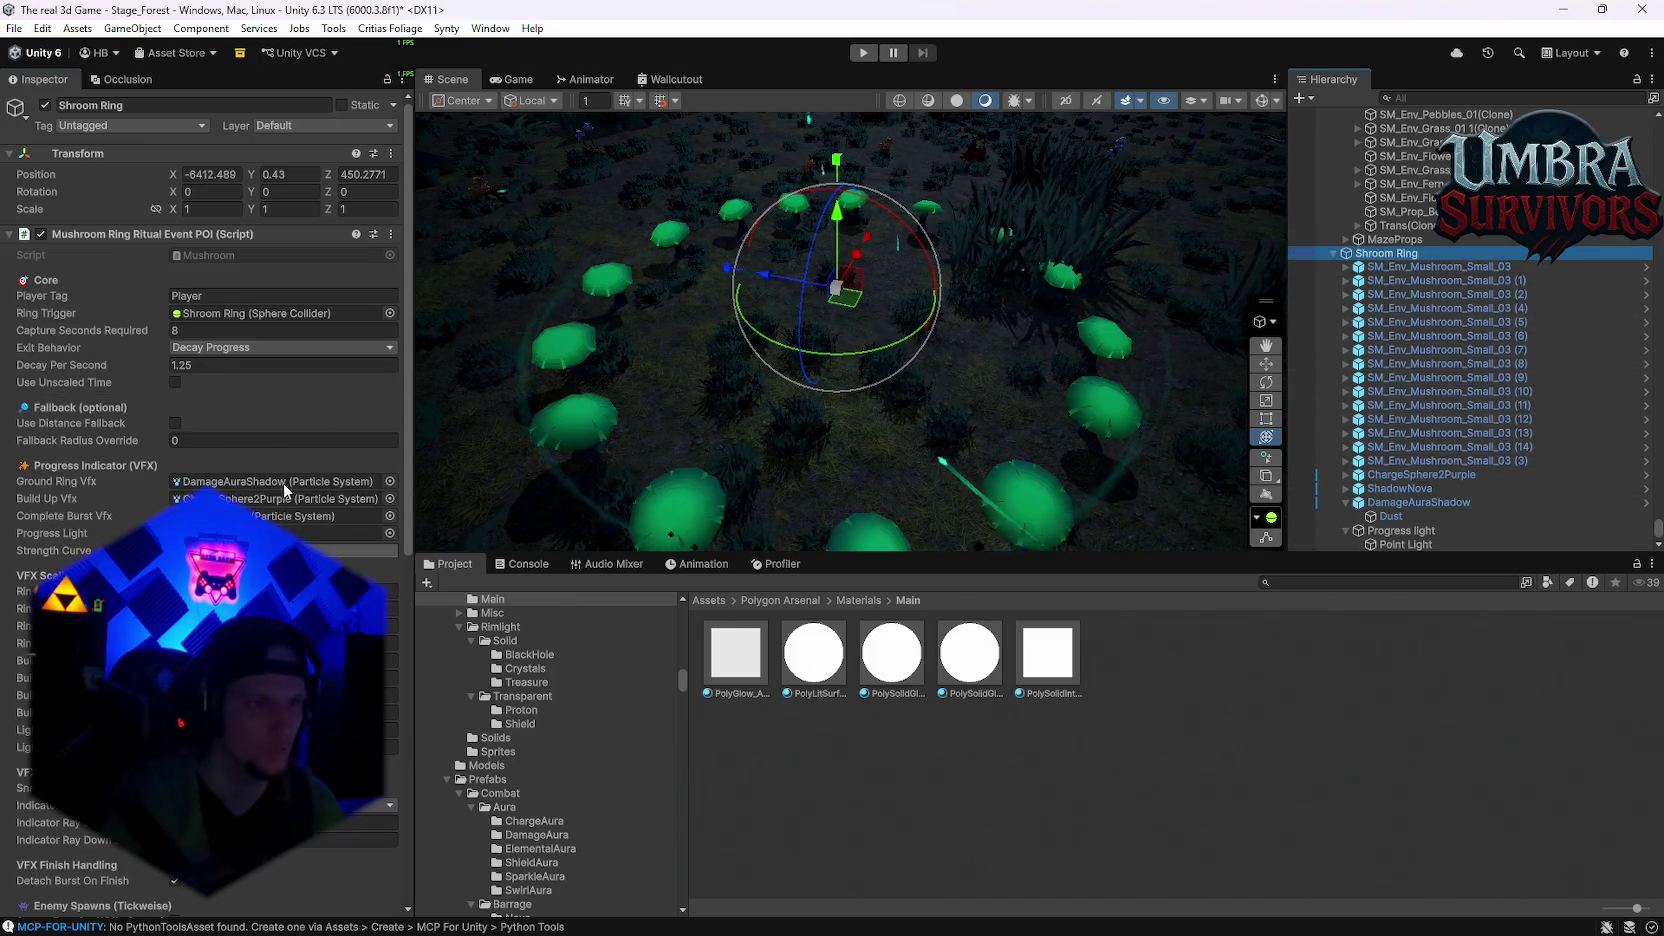
Step: Drop the Point Light into the Shroom Ring script's Progress Light field and apply an ease-in Strength Curve
scroll(300, 510, down, 1)
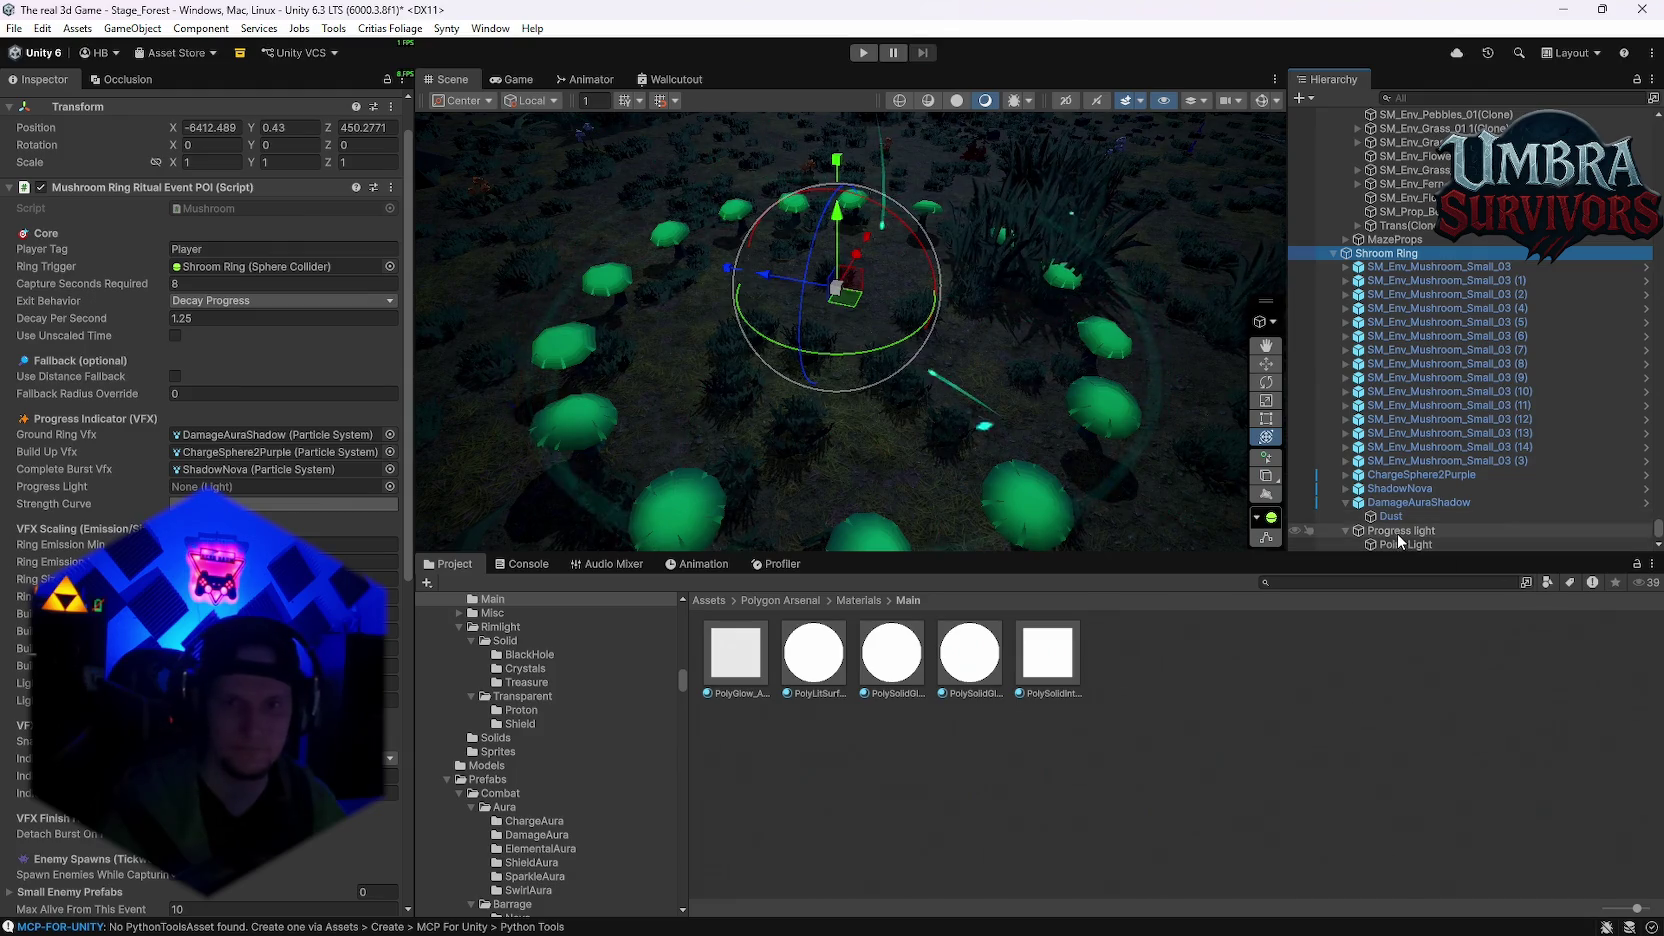
drag(1405, 544, 285, 486)
click(290, 503)
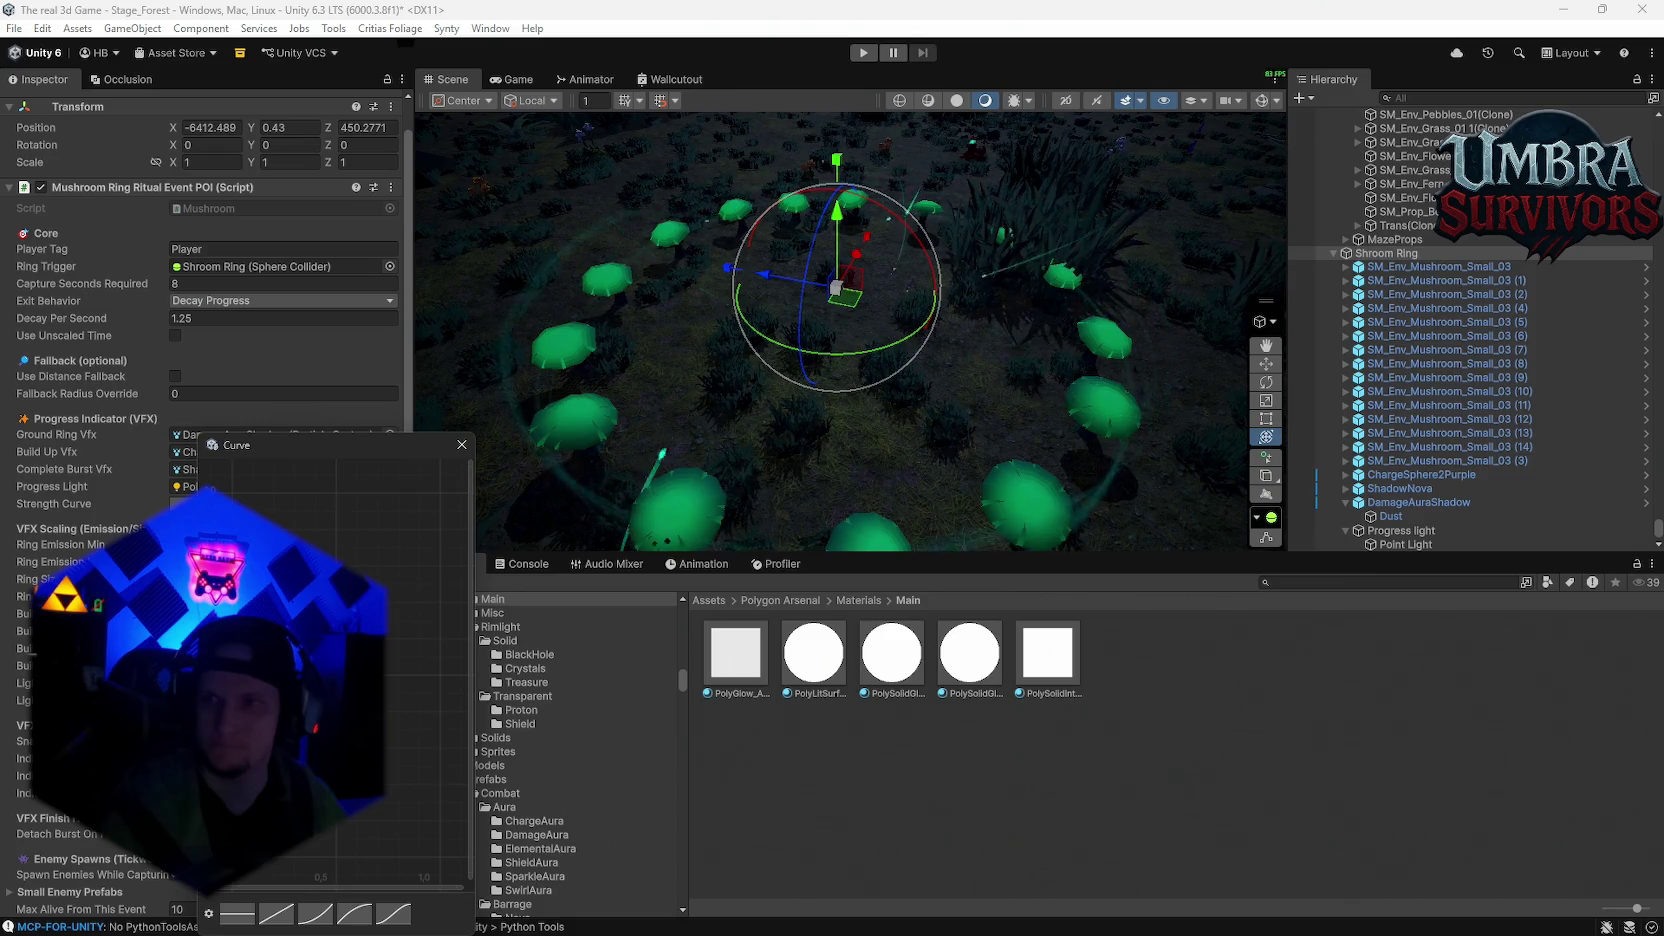
click(317, 915)
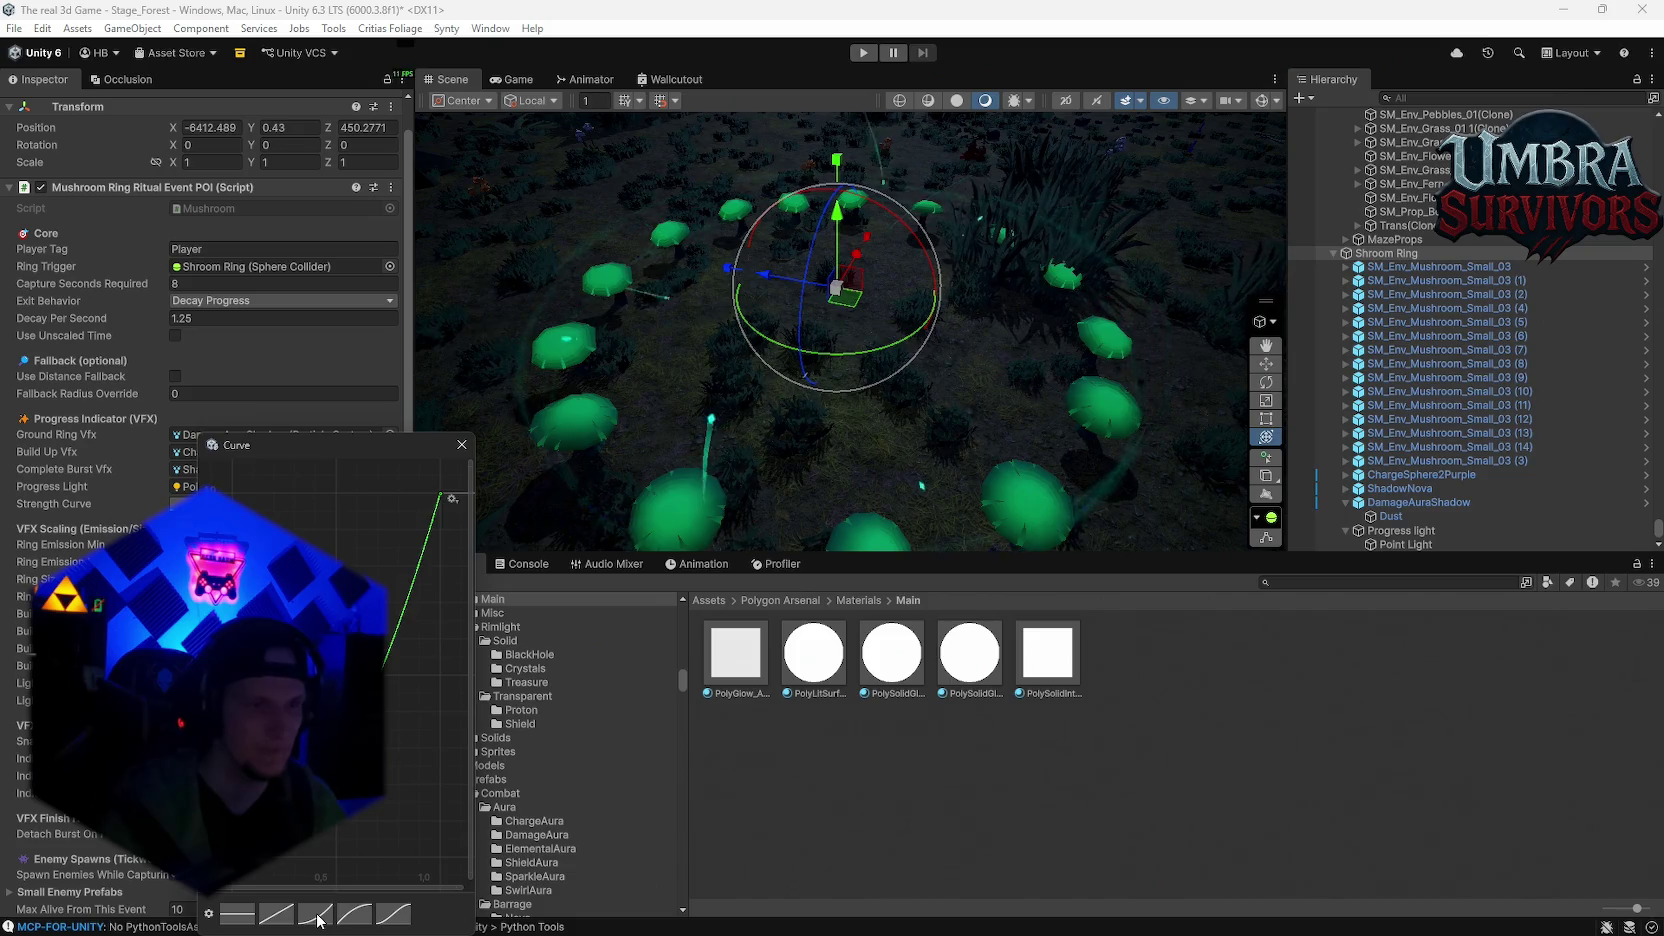
click(461, 444)
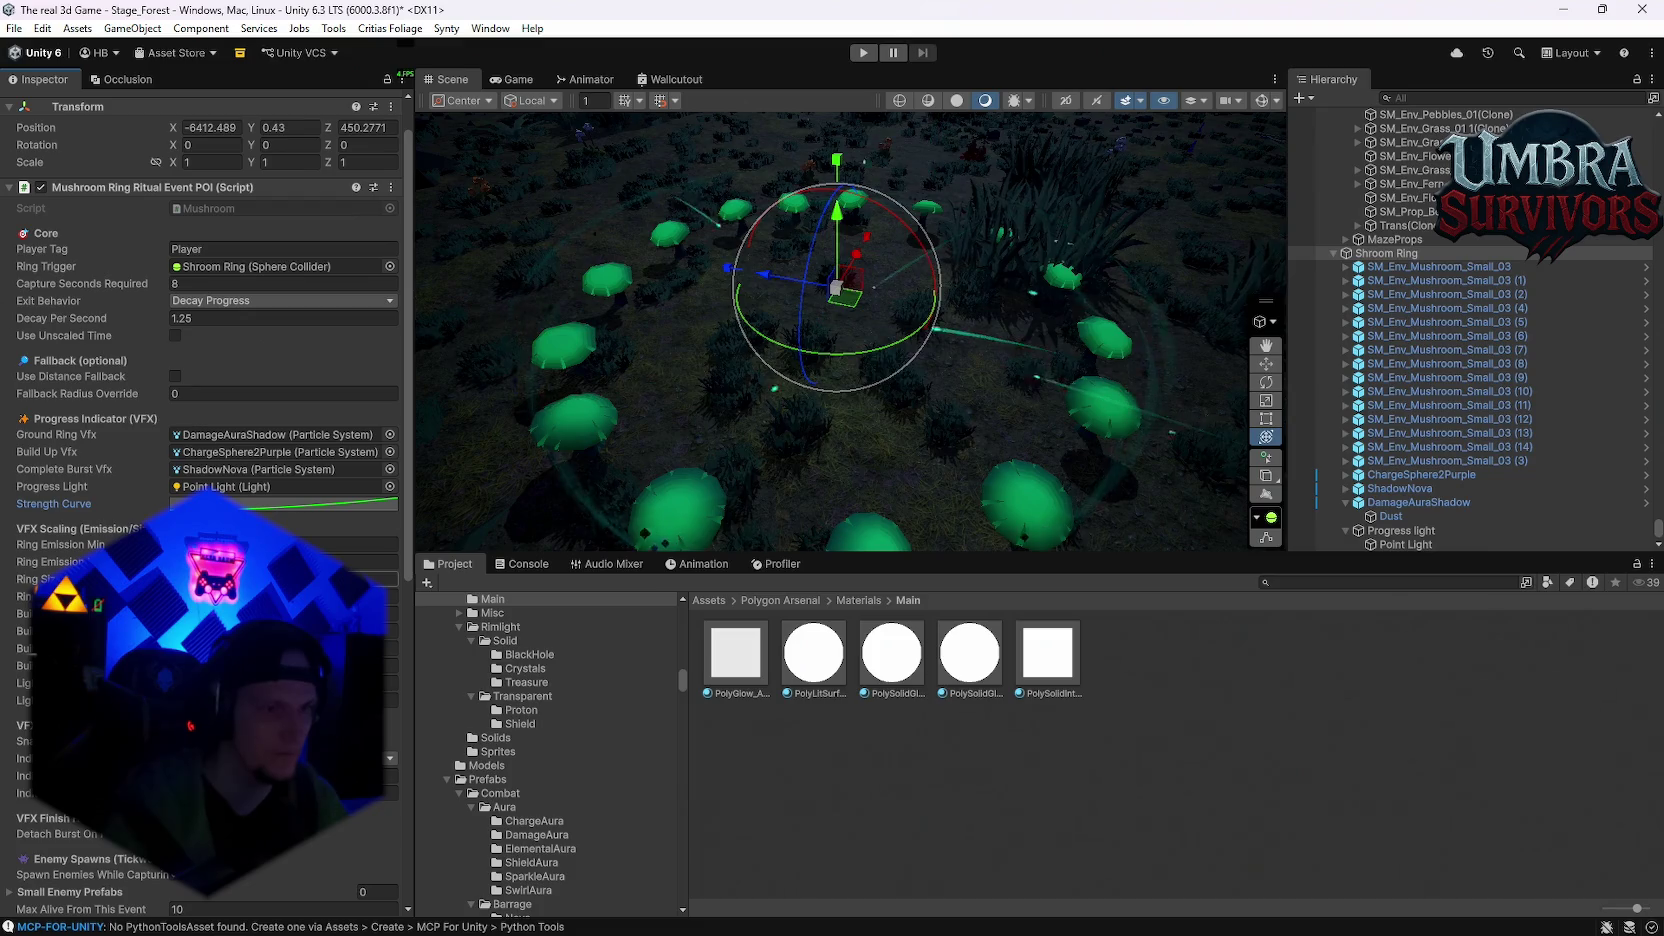
Step: Review the Shroom Ring script's light intensity range (0 to 3.2), then select the Point Light
scroll(60, 550, down, 3)
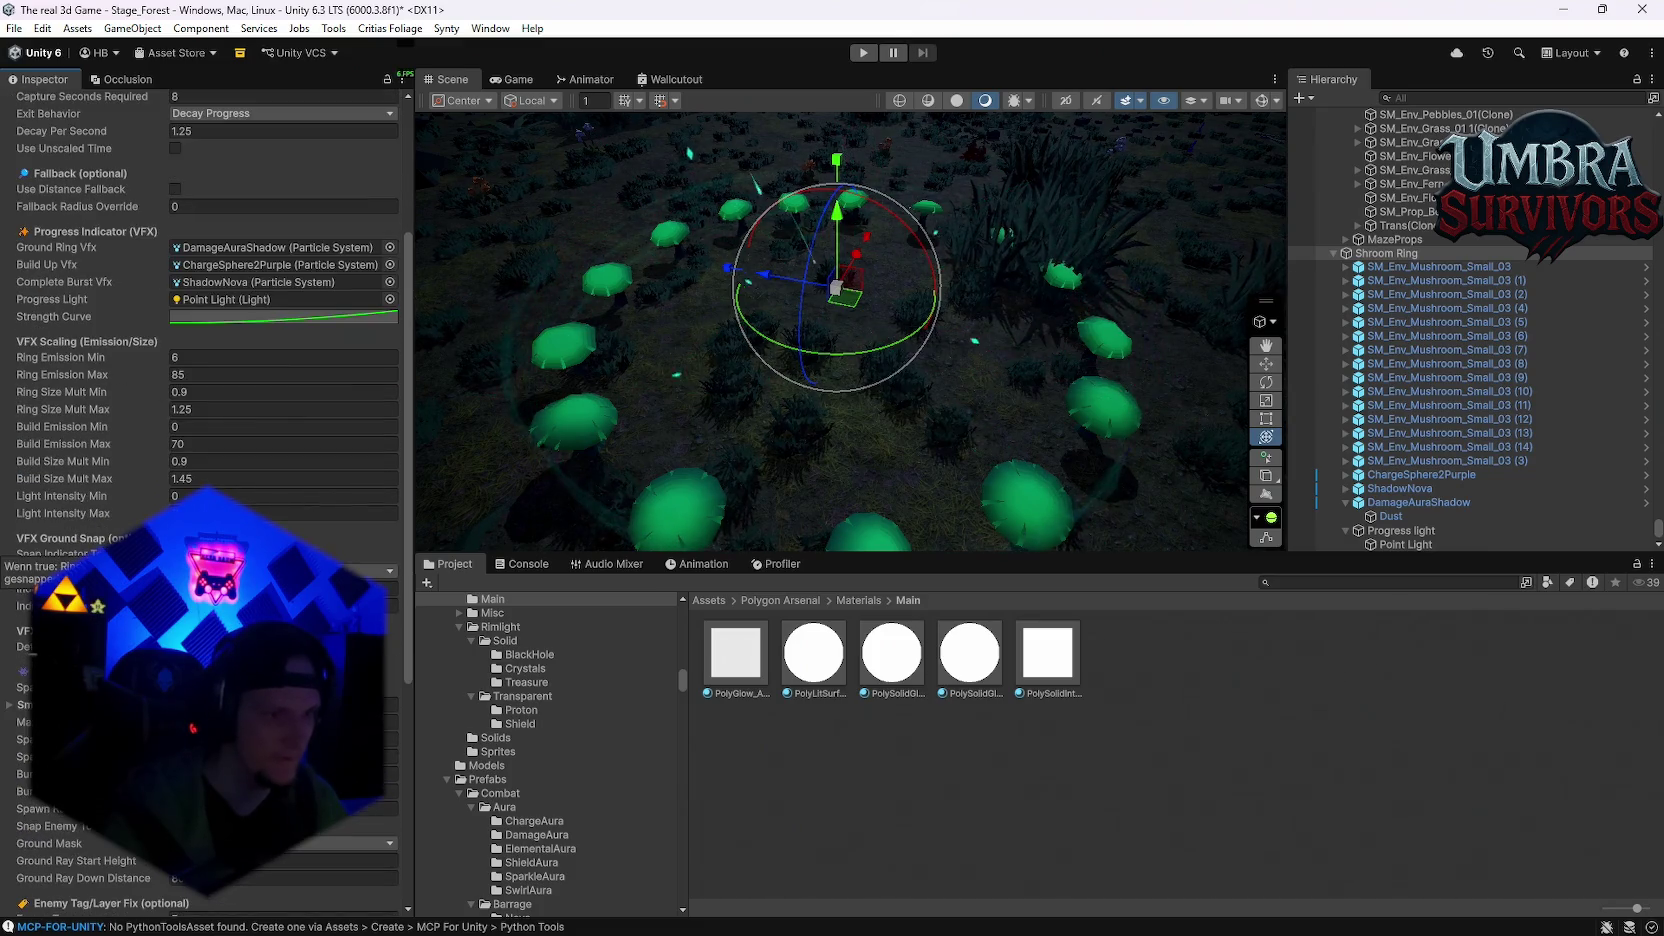
scroll(60, 550, down, 1)
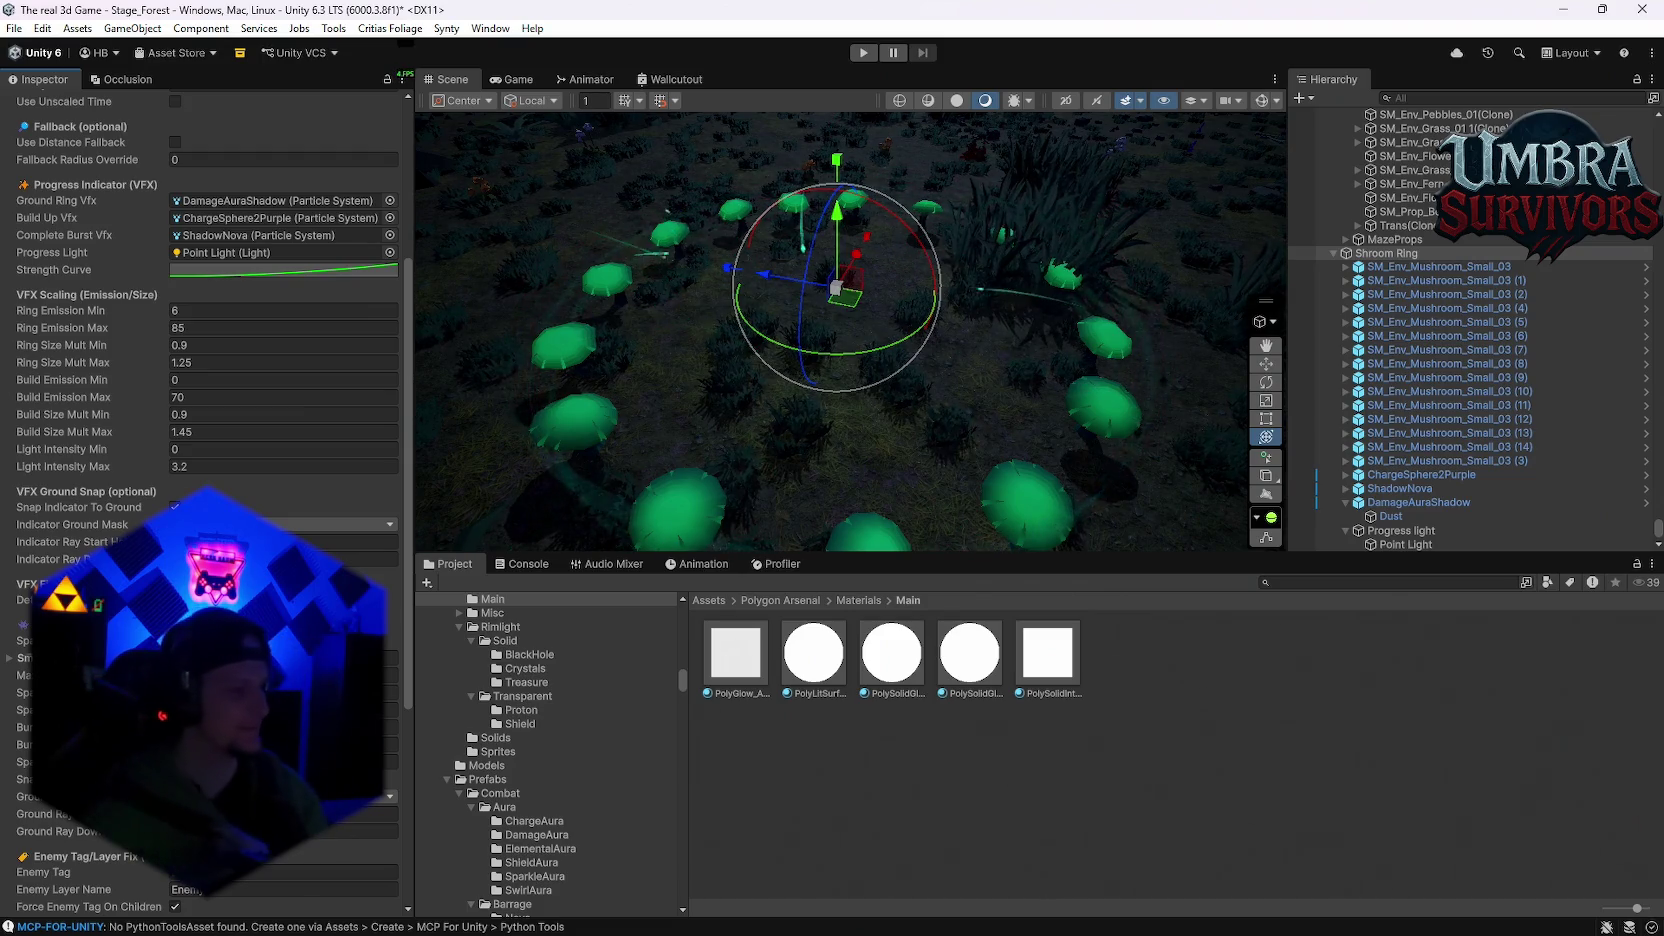
scroll(200, 400, down, 4)
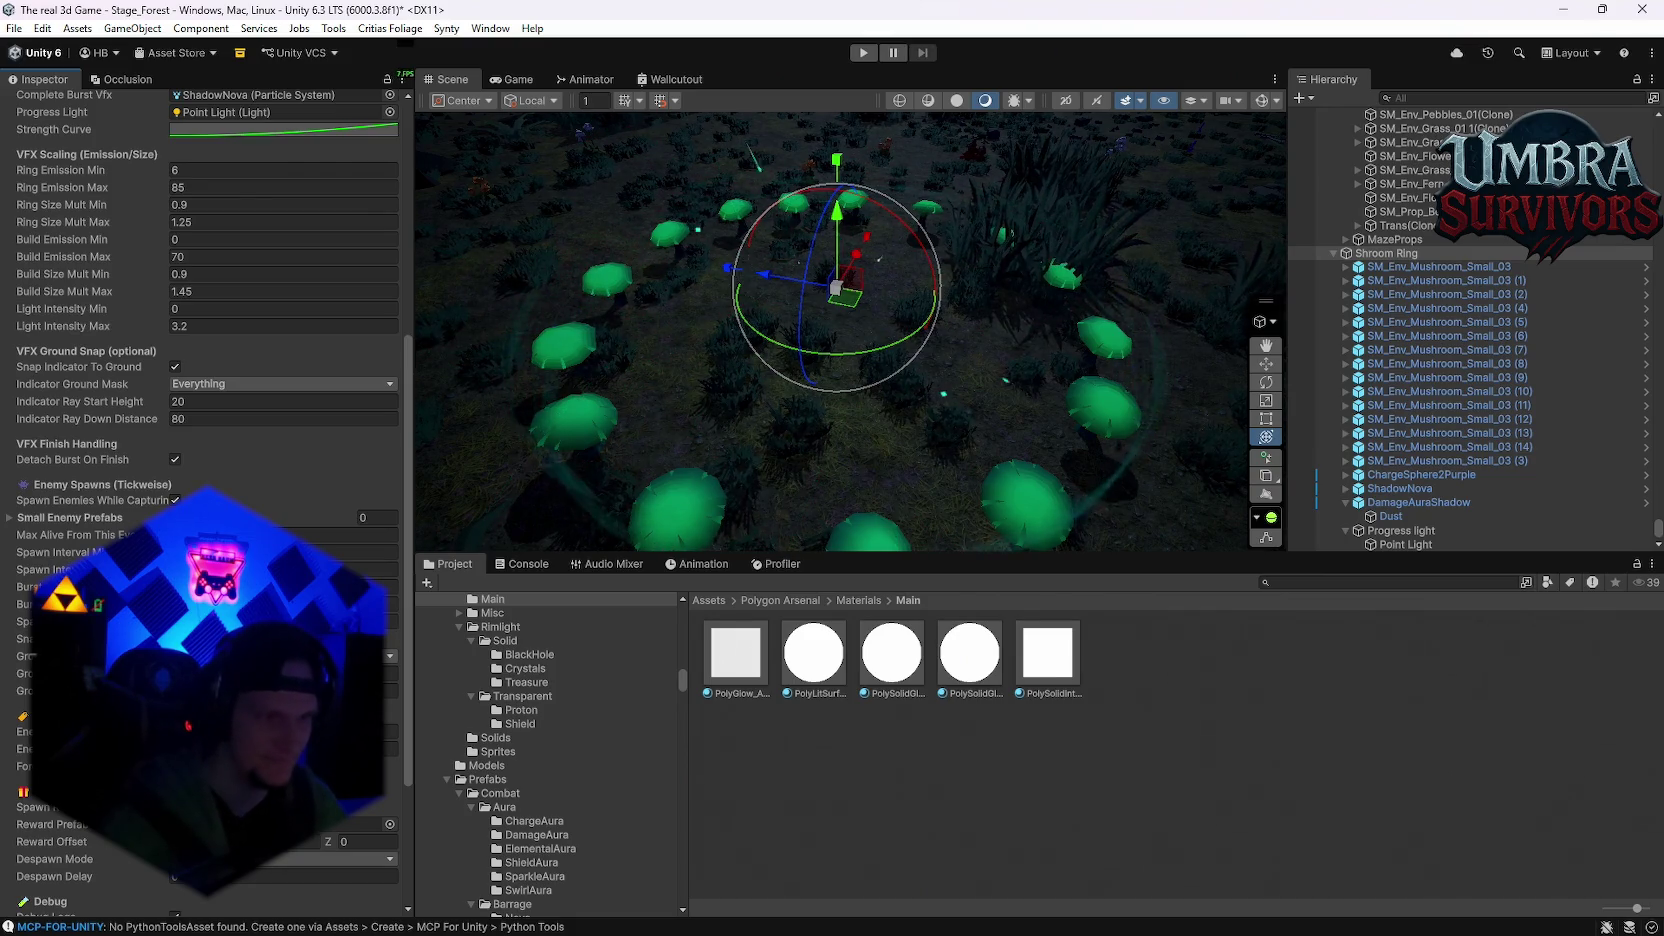
scroll(250, 389, up, 1)
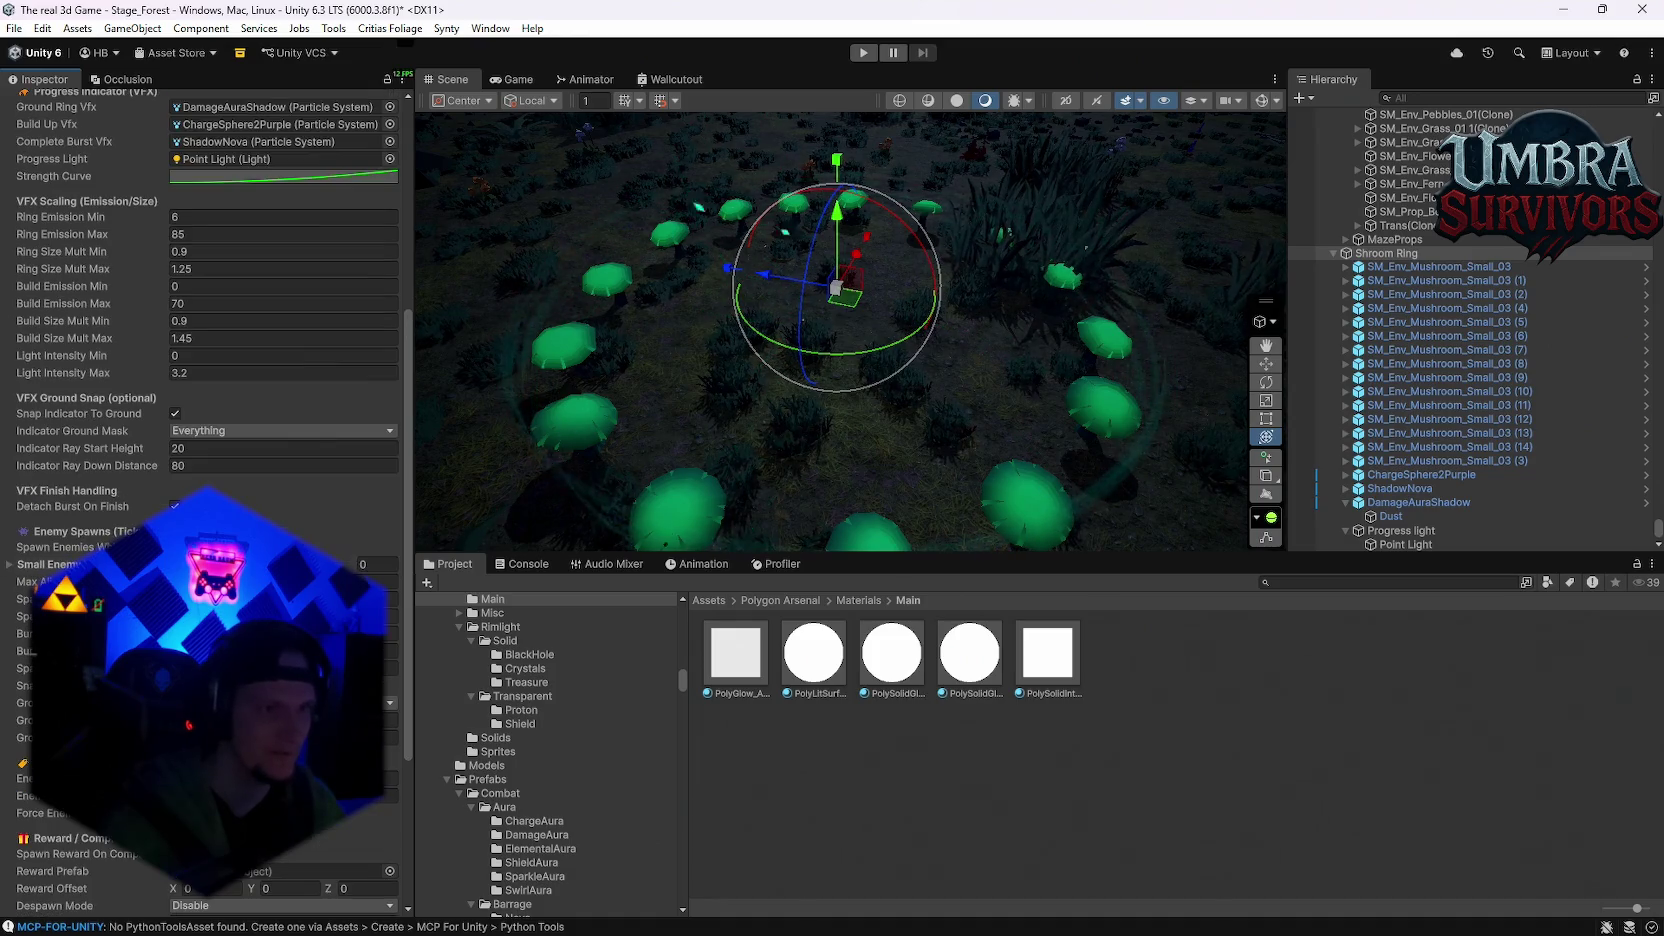
click(1395, 545)
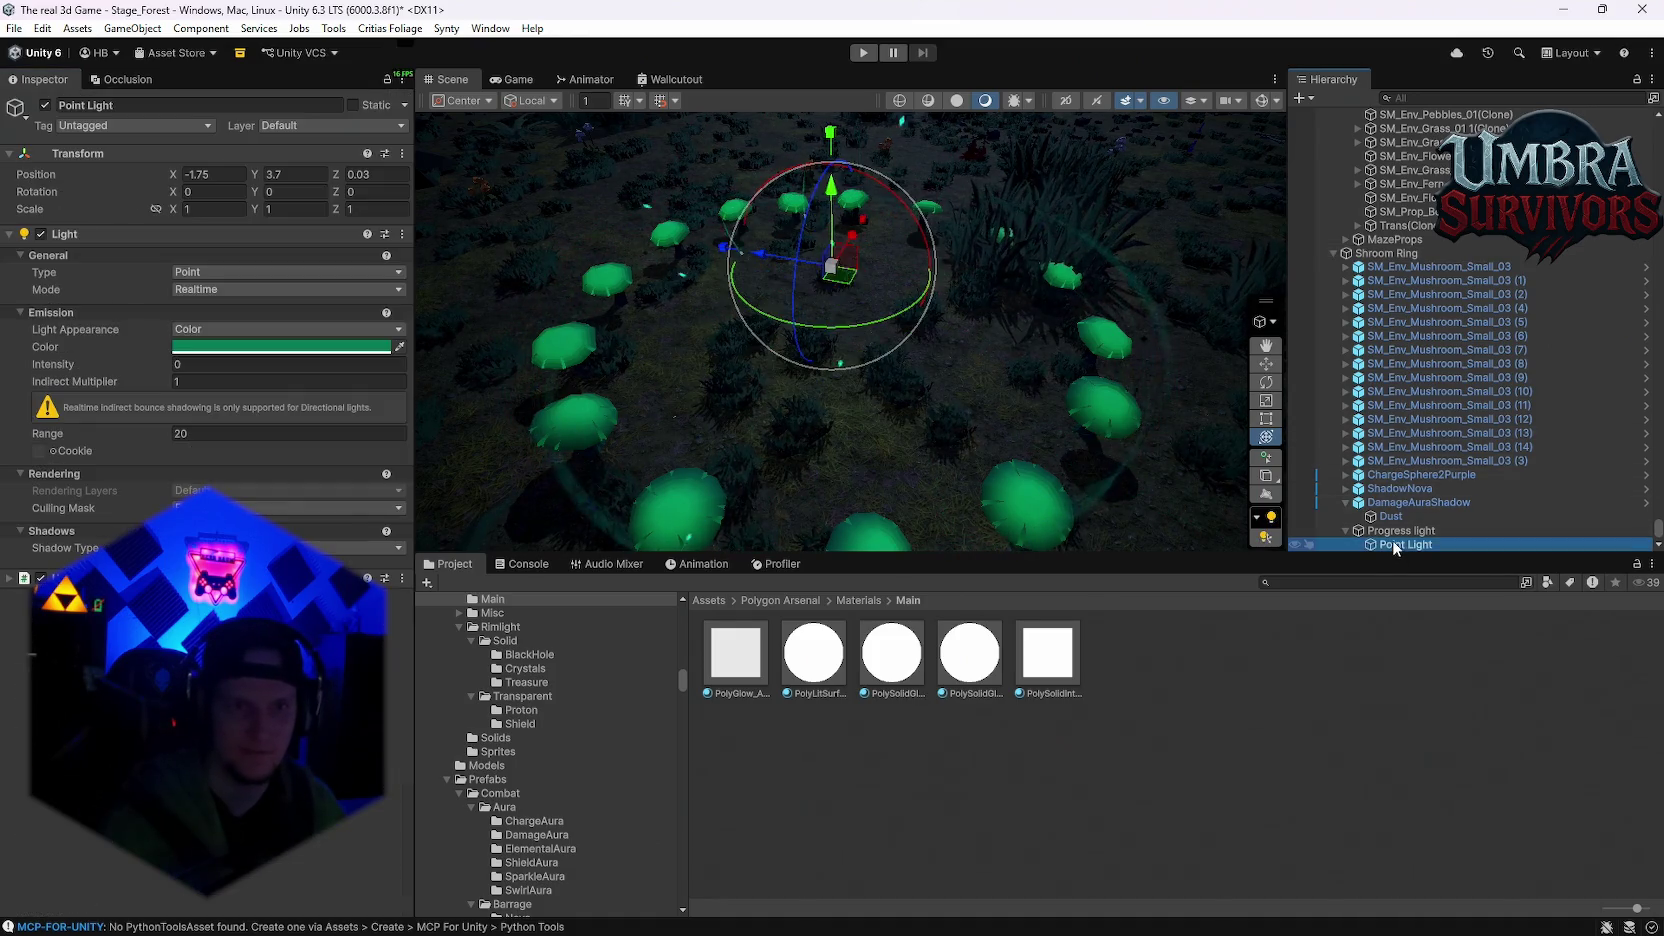
Step: Test the Point Light's intensity, raise it to Y 4.37, and try a larger range
mouse_move(140, 364)
mouse_down()
mouse_move(506, 400)
mouse_move(1219, 410)
mouse_up()
mouse_move(972, 343)
mouse_down()
mouse_move(996, 376)
mouse_move(1030, 215)
mouse_up()
mouse_move(823, 172)
mouse_down()
mouse_move(824, 275)
mouse_move(816, 124)
mouse_move(817, 190)
mouse_up()
drag(162, 432, 363, 428)
mouse_move(679, 407)
mouse_down()
mouse_move(1008, 387)
mouse_move(429, 445)
mouse_move(1556, 356)
mouse_move(1134, 374)
mouse_up()
Step: Revert the range to 20 and set intensity to 300 to preview the glow on the ring
click(225, 361)
key(ctrl+z)
text(300)
key(Return)
scroll(879, 280, down, 3)
mouse_move(879, 280)
mouse_down()
mouse_move(828, 302)
mouse_move(820, 341)
mouse_up()
scroll(820, 341, up, 2)
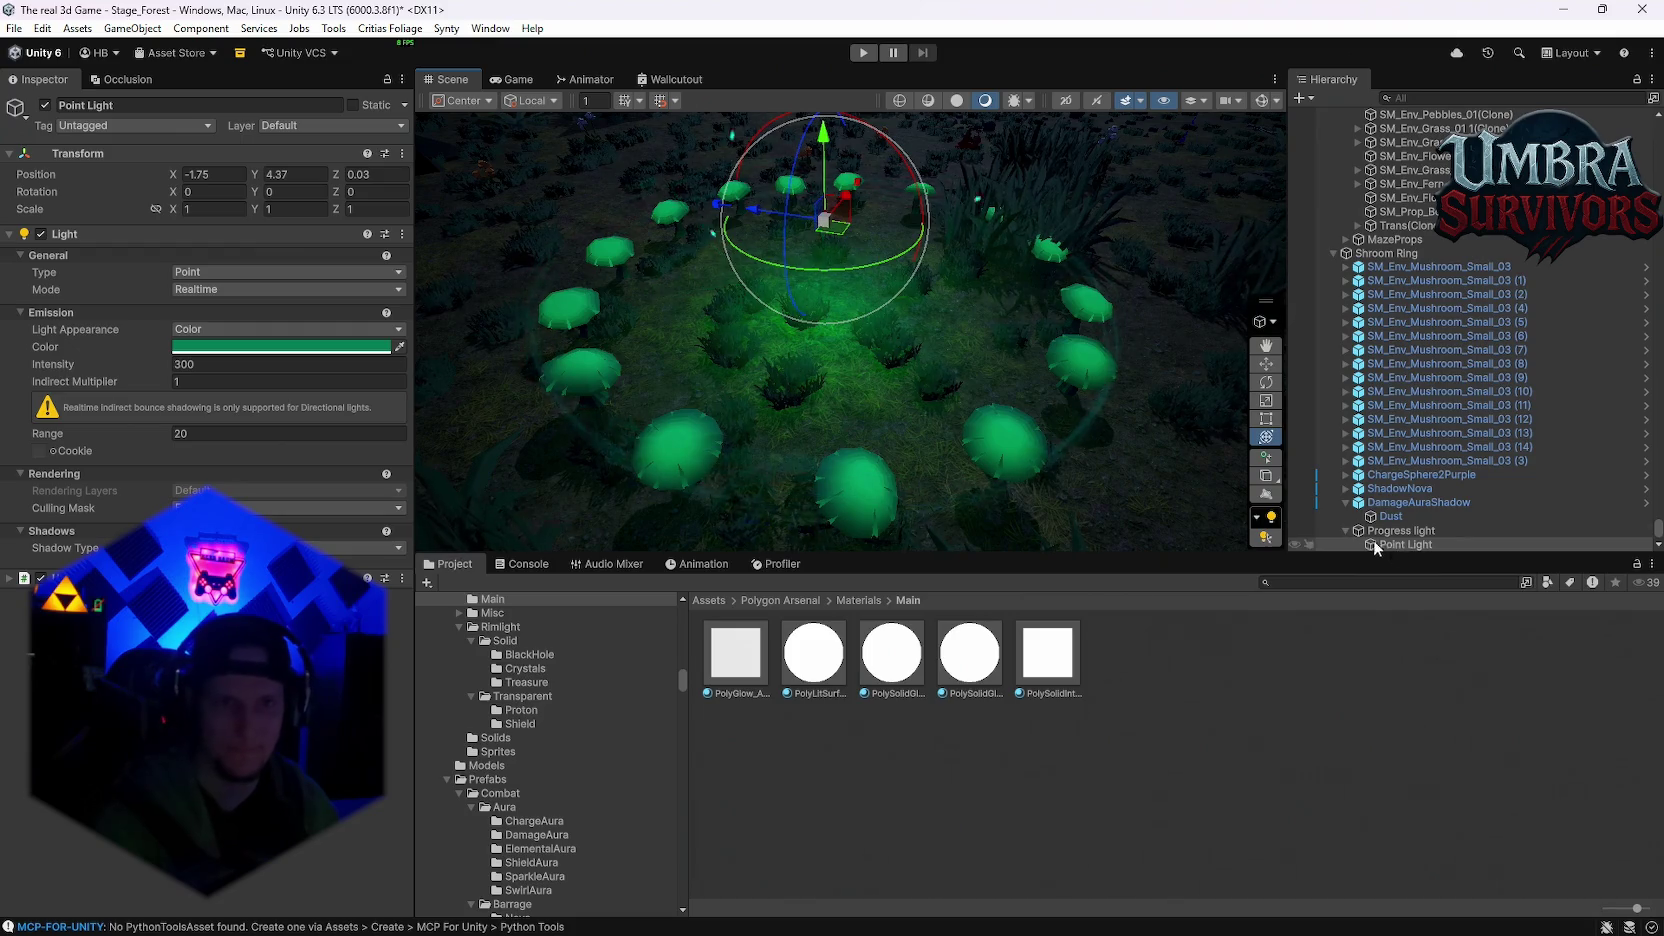
Step: Set the Point Light's intensity back to 0 and reselect Shroom Ring
double_click(228, 366)
text(0)
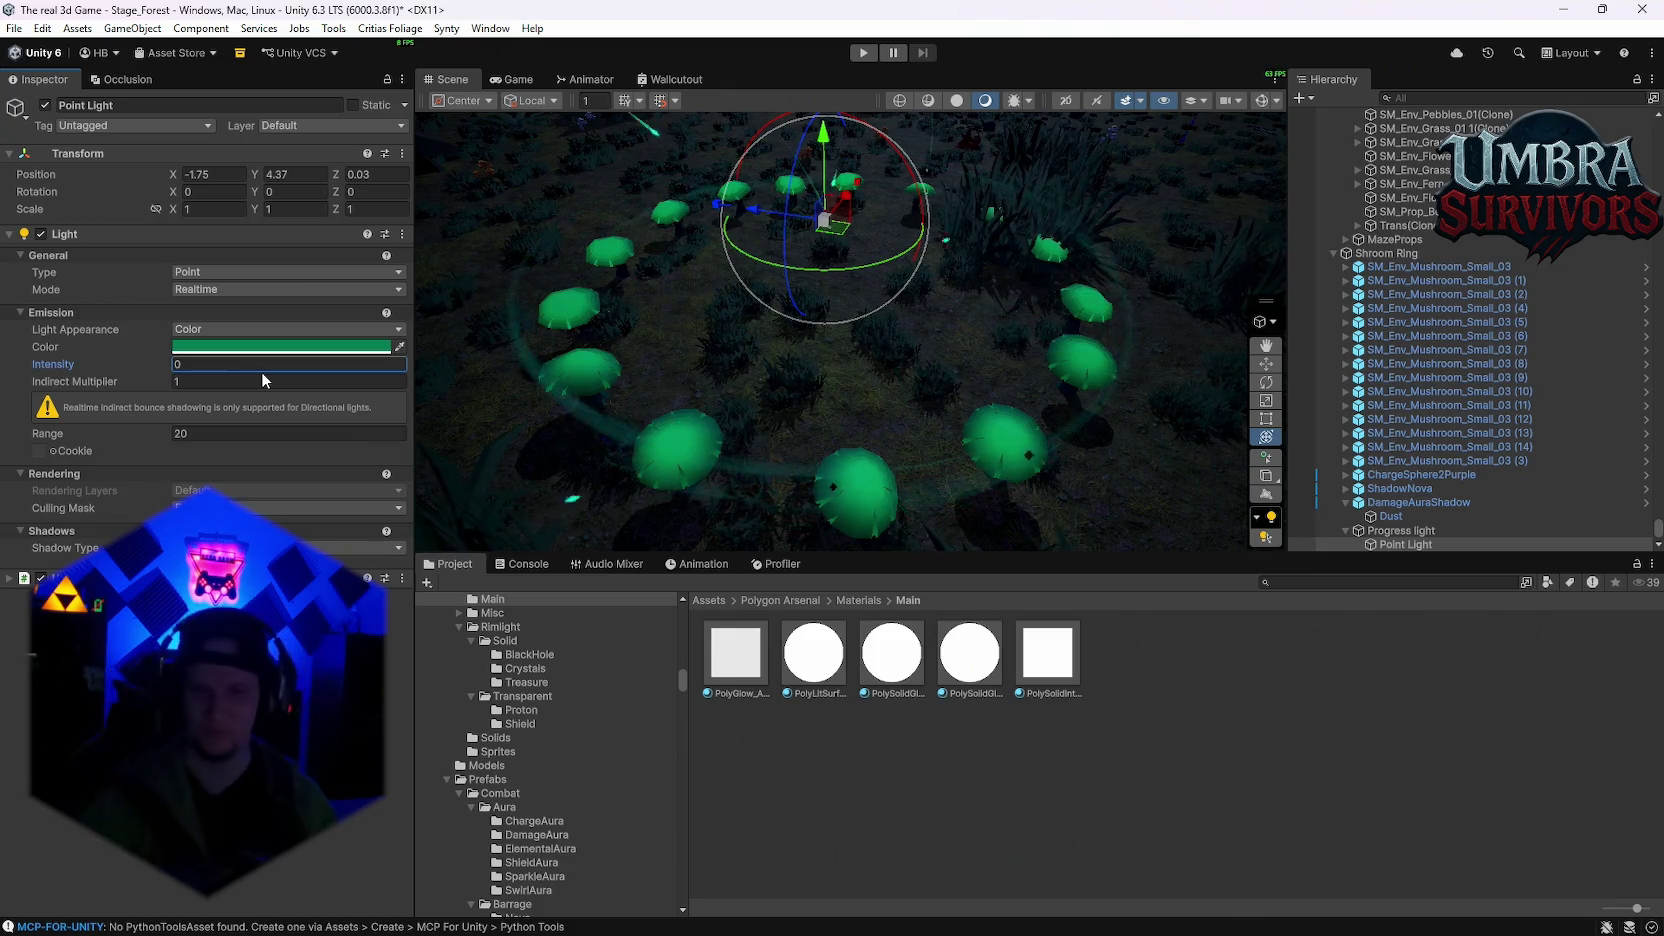
click(1440, 253)
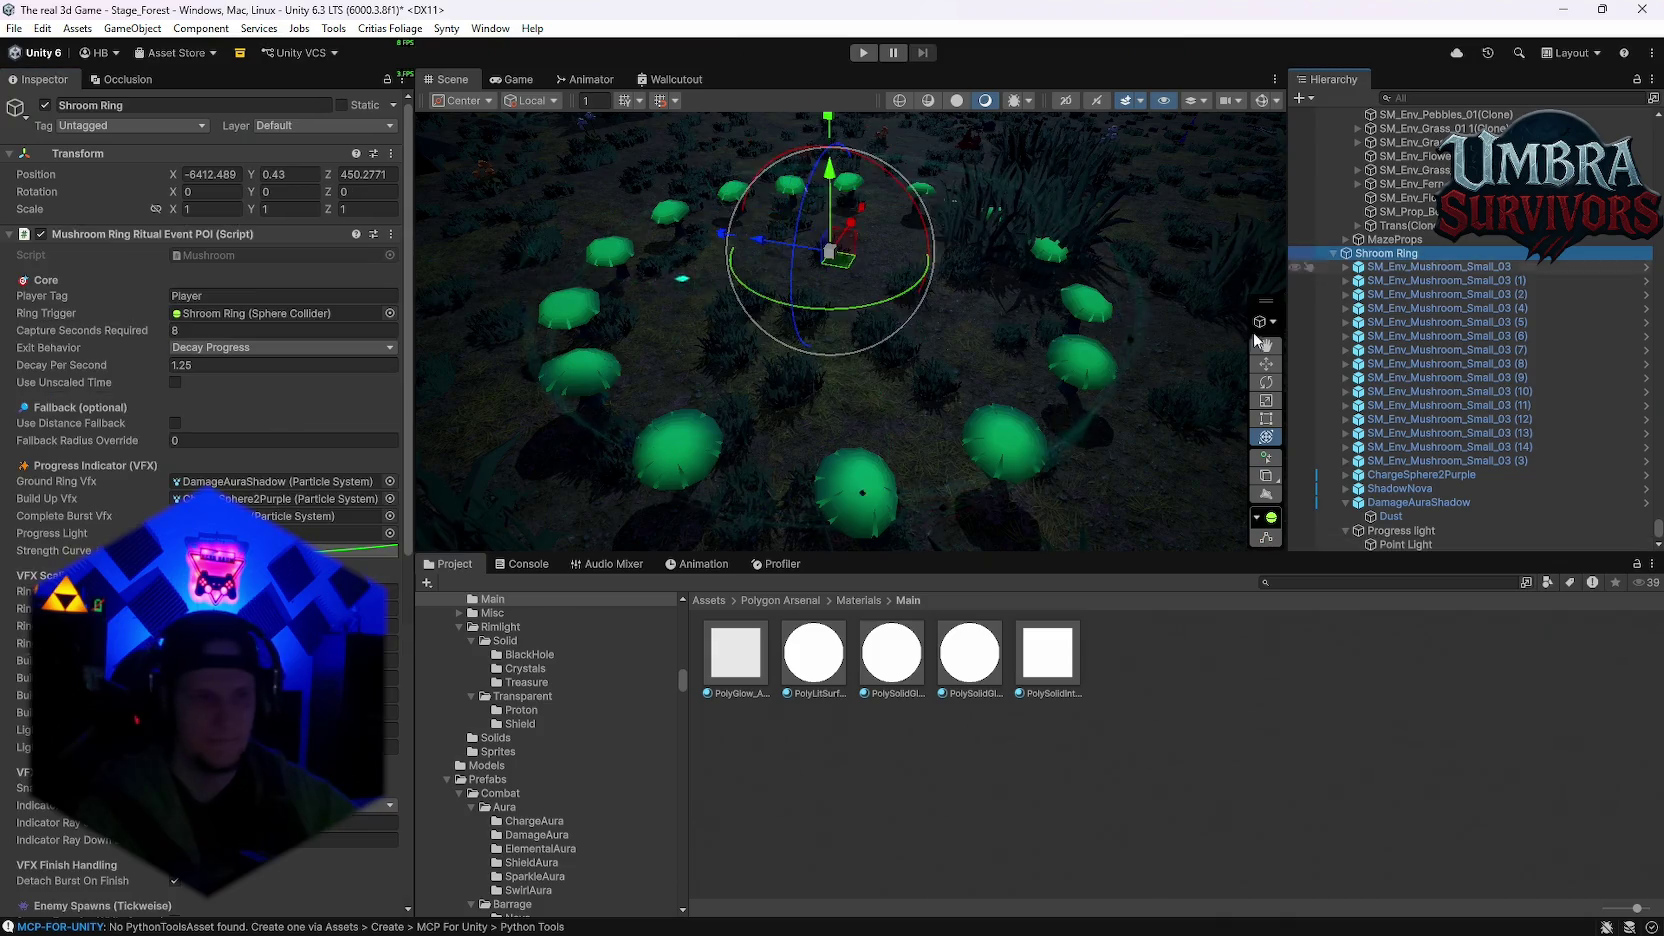
Step: Uncheck Snap Indicator To Ground in the Shroom Ring script
scroll(283, 503, down, 15)
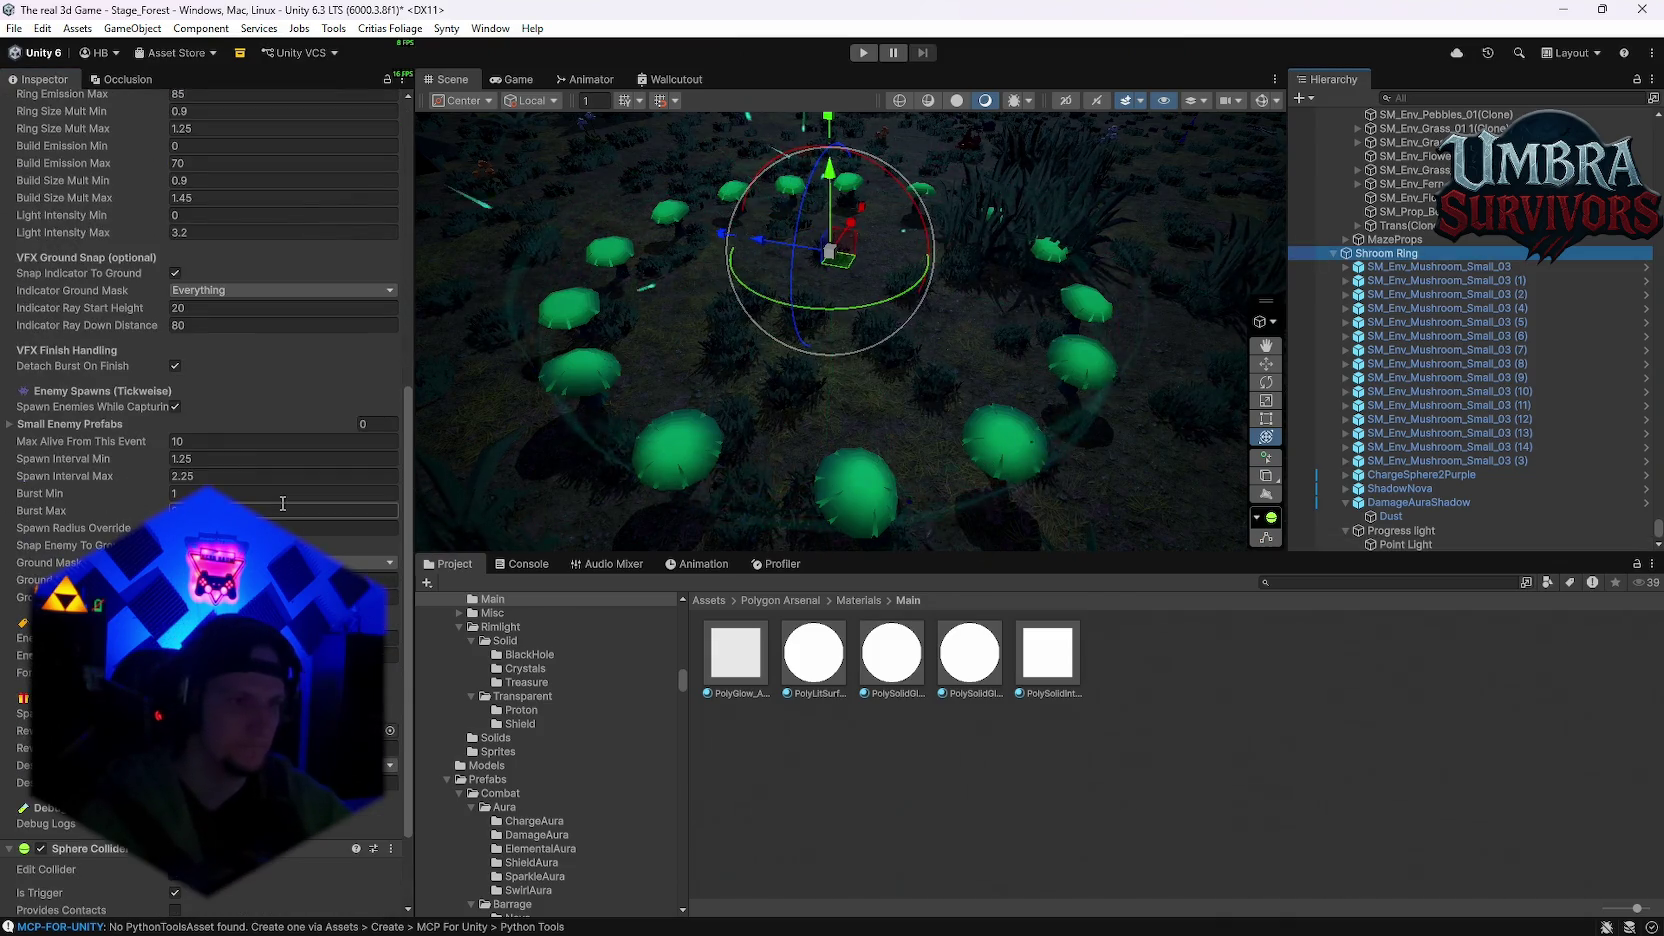
scroll(283, 503, up, 2)
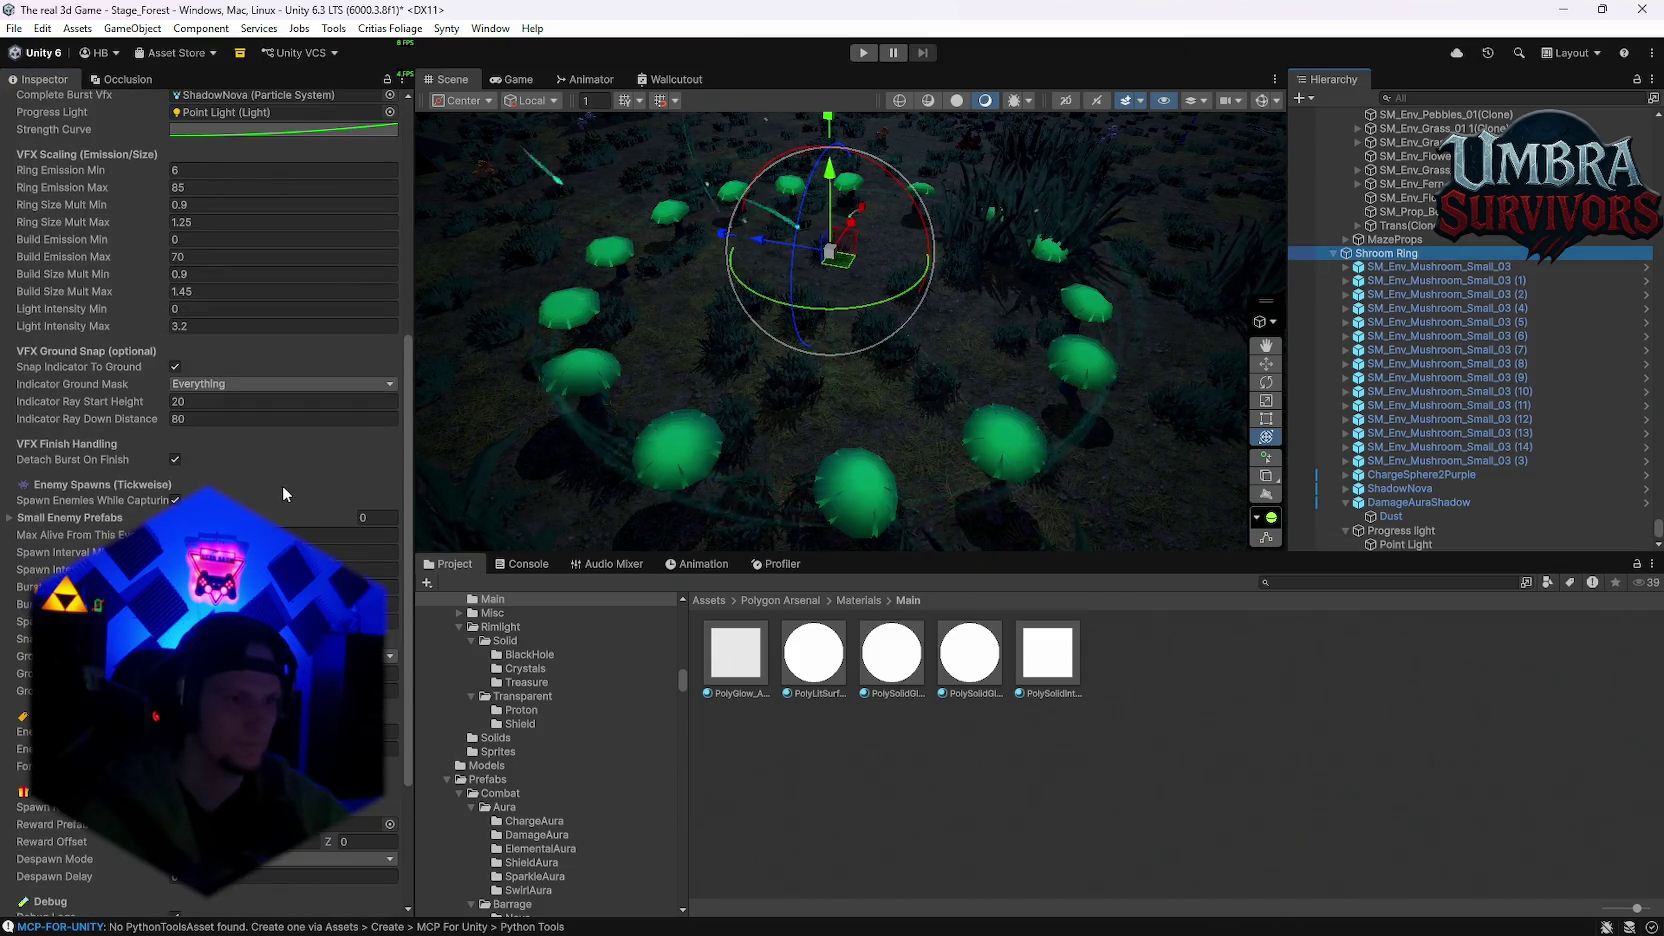
scroll(282, 485, up, 1)
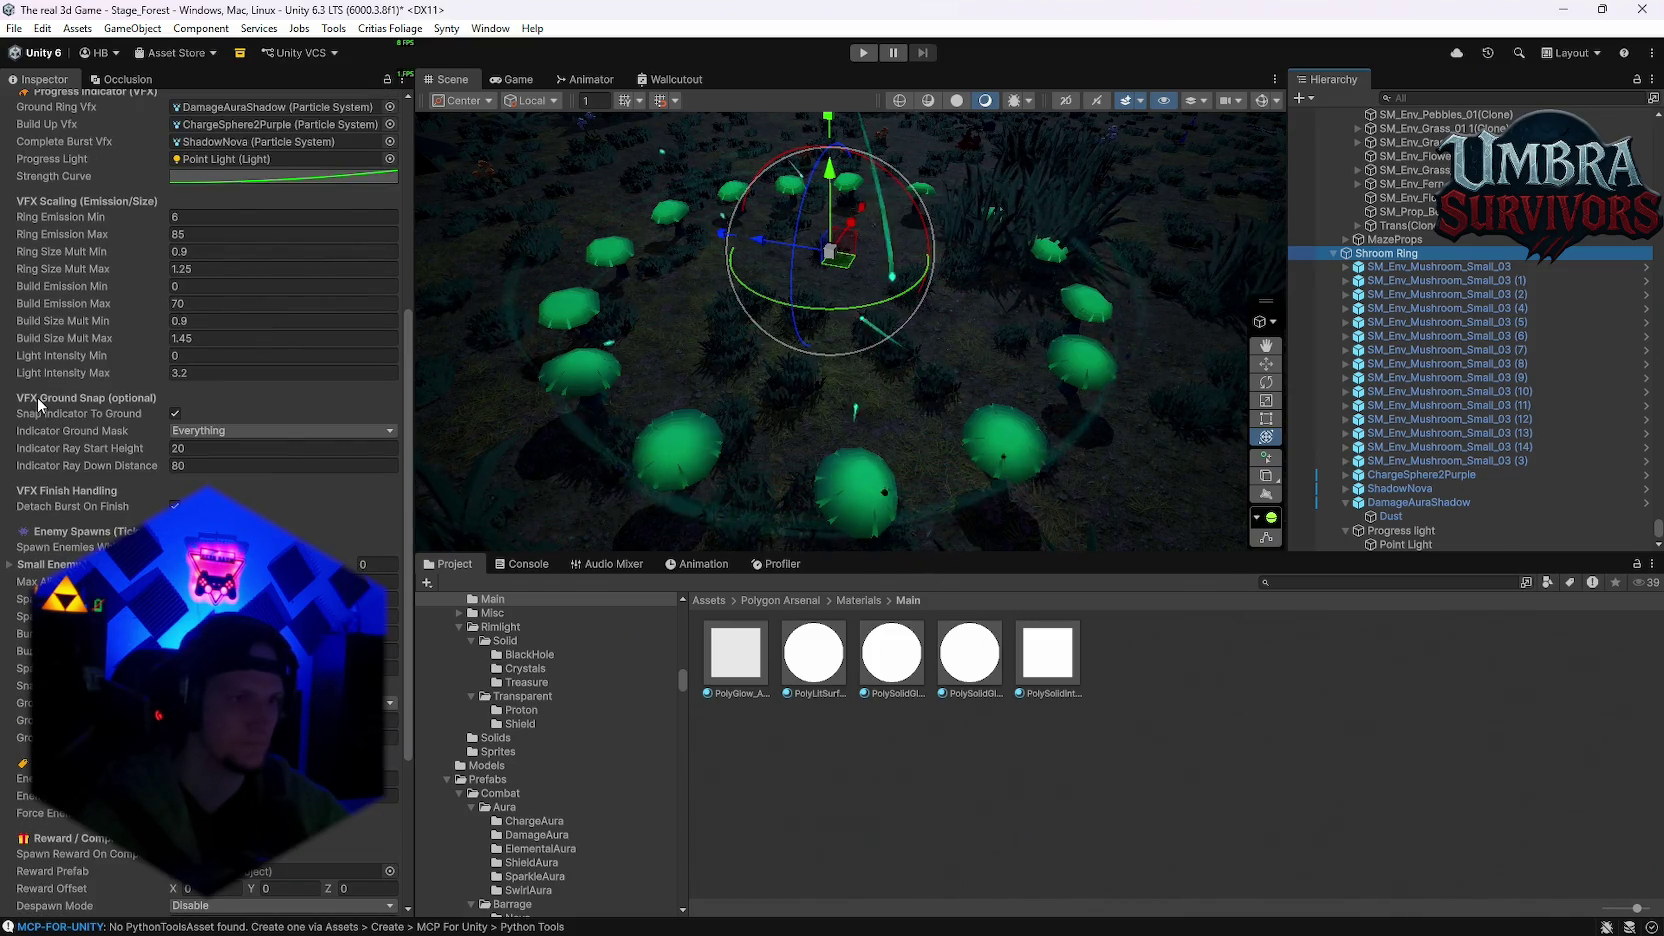
click(176, 413)
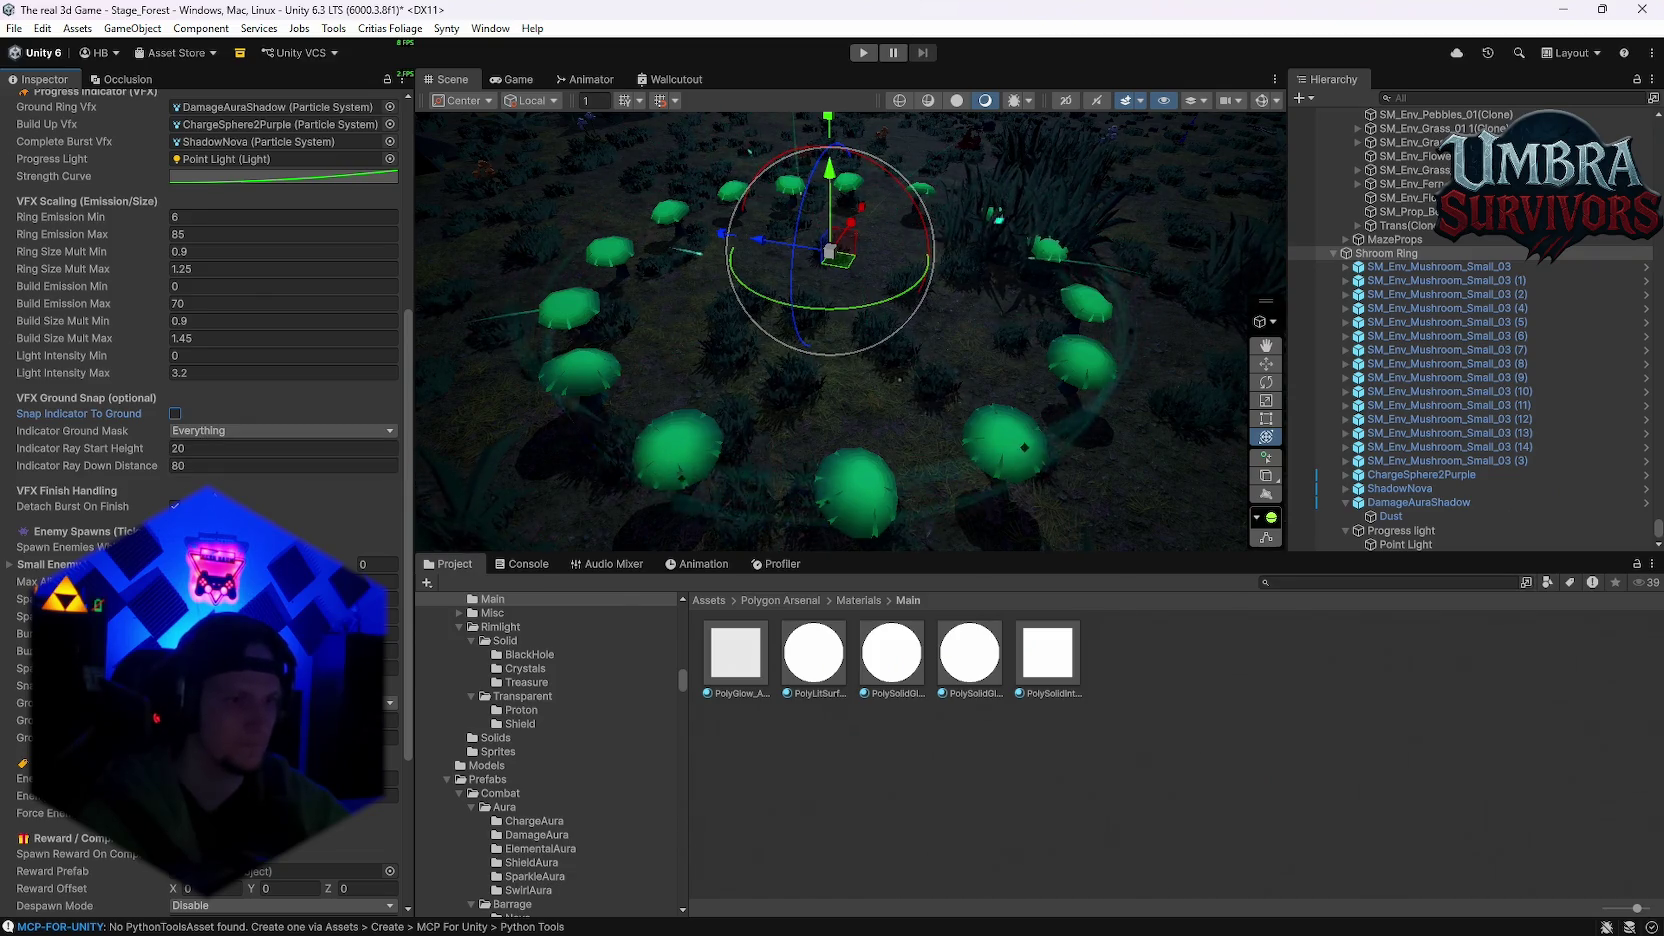
Step: Raise Light Intensity Max to 300, leaving Build Size Mult Max unchanged
scroll(200, 413, down, 2)
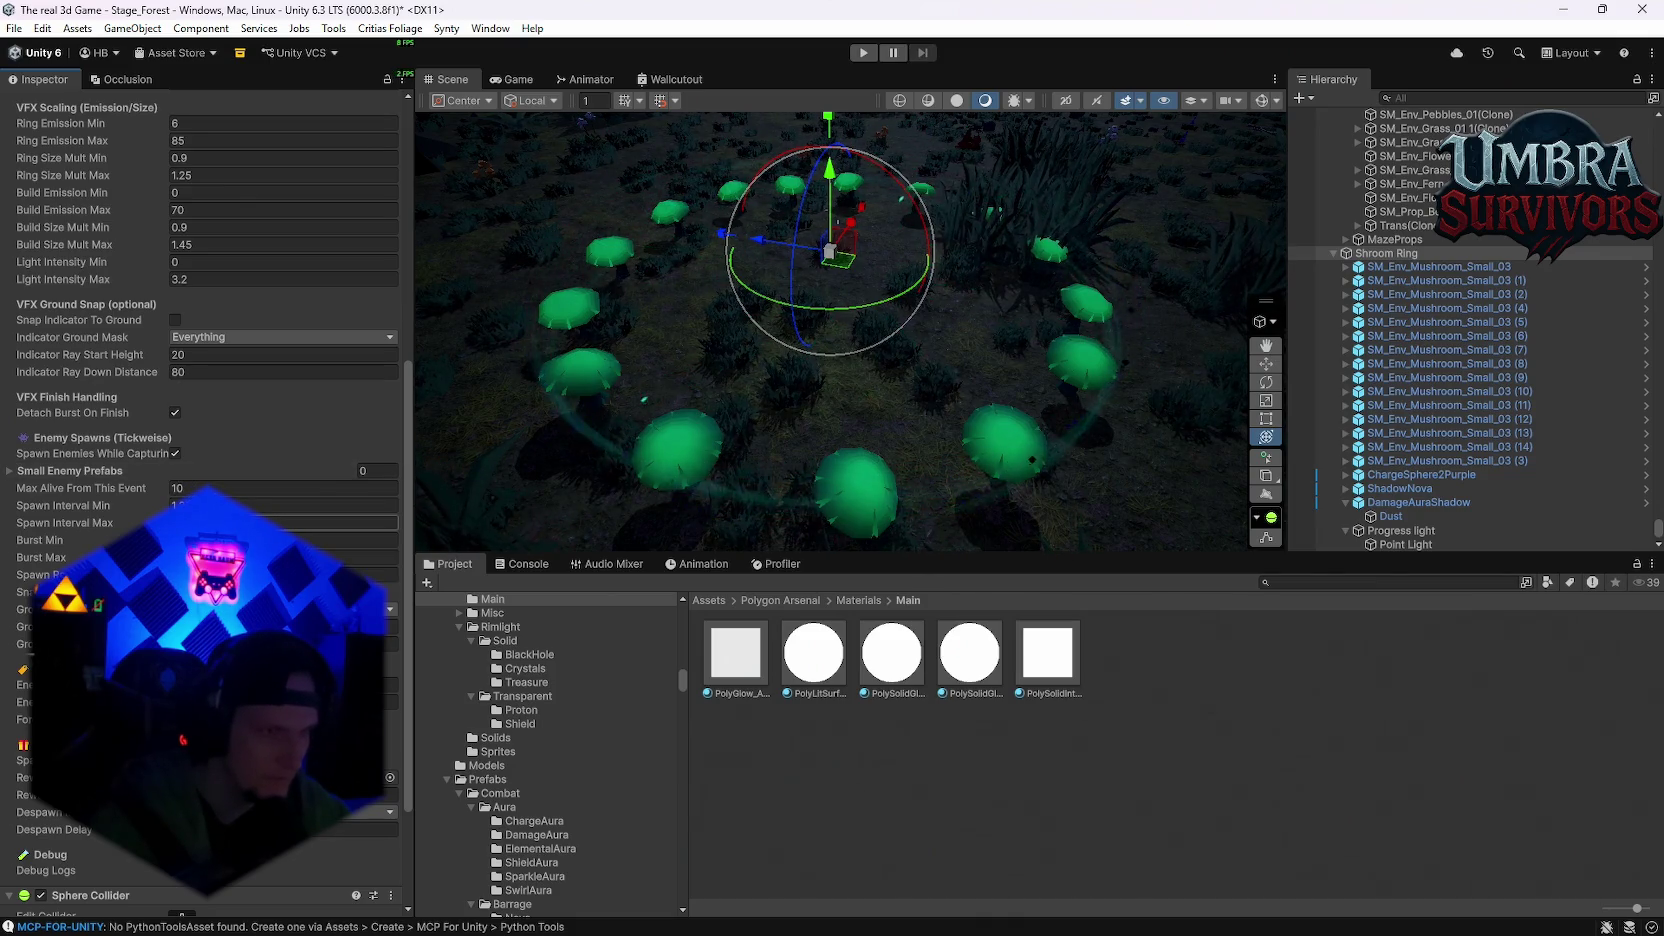
click(210, 280)
text(300)
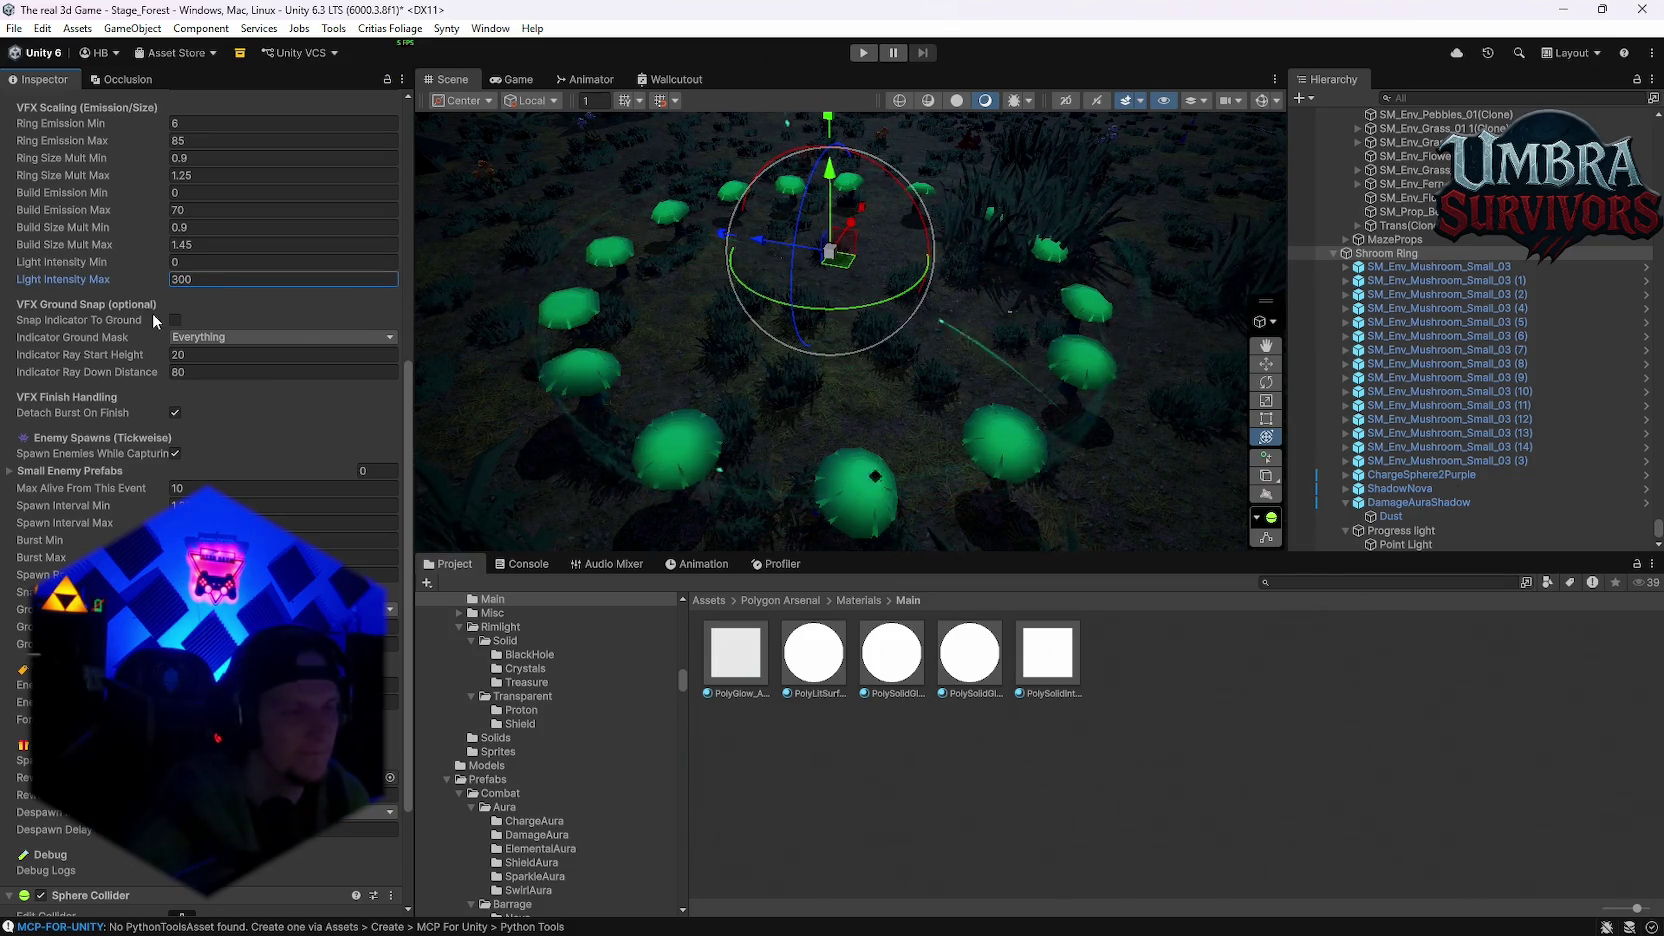
scroll(146, 306, up, 1)
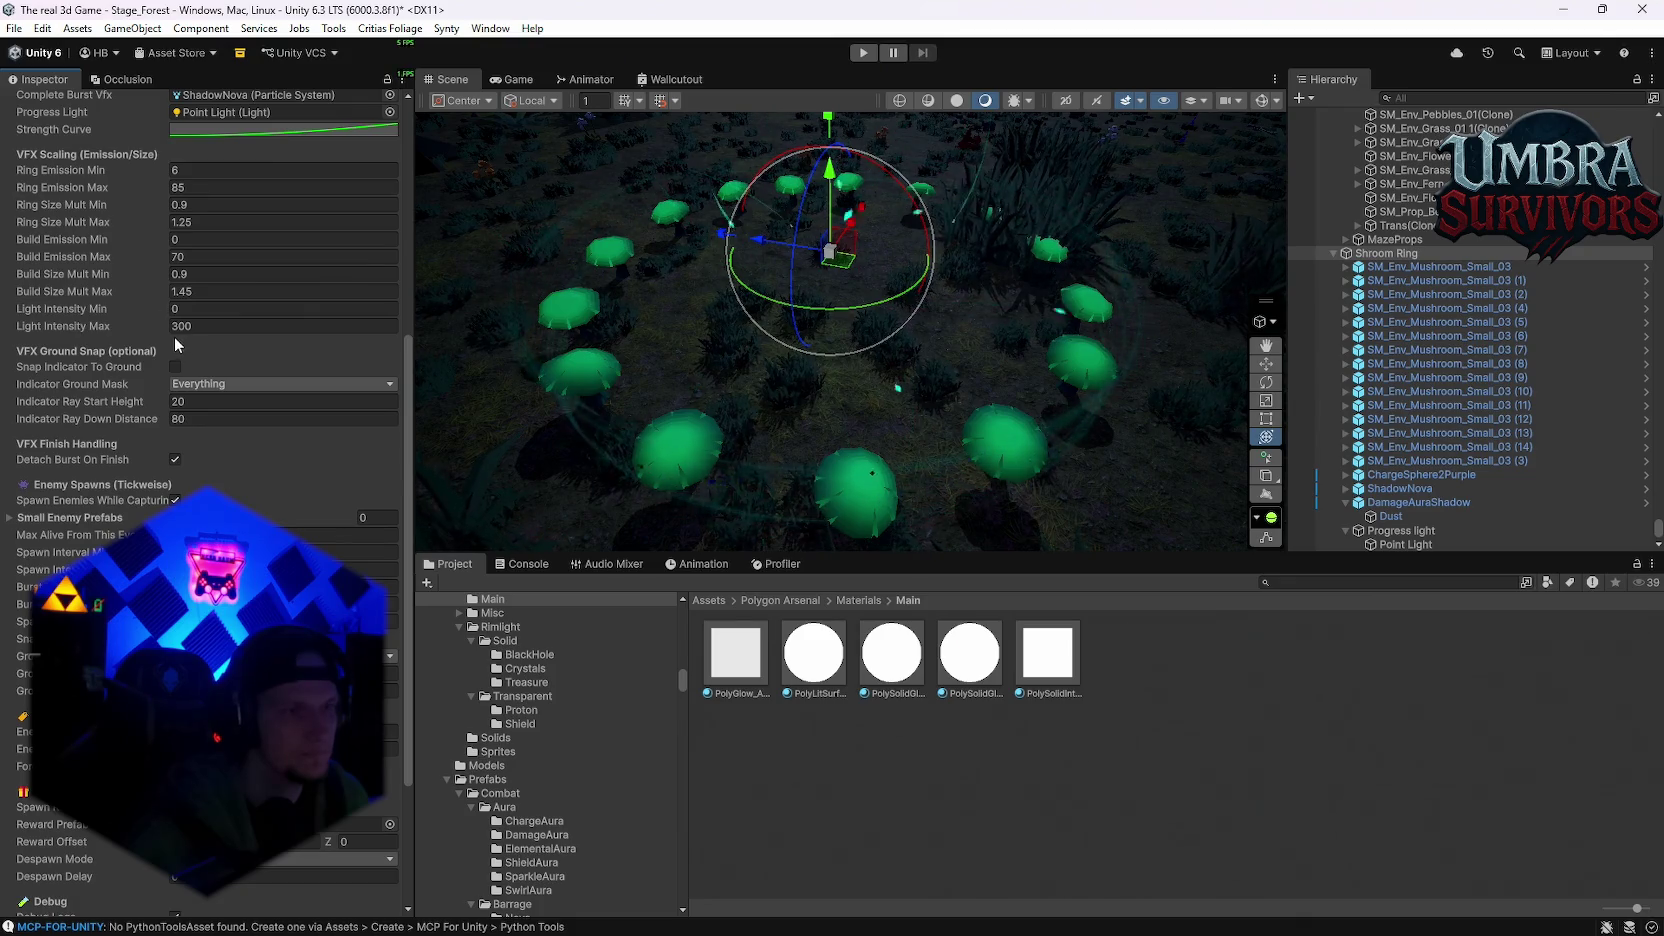
click(176, 292)
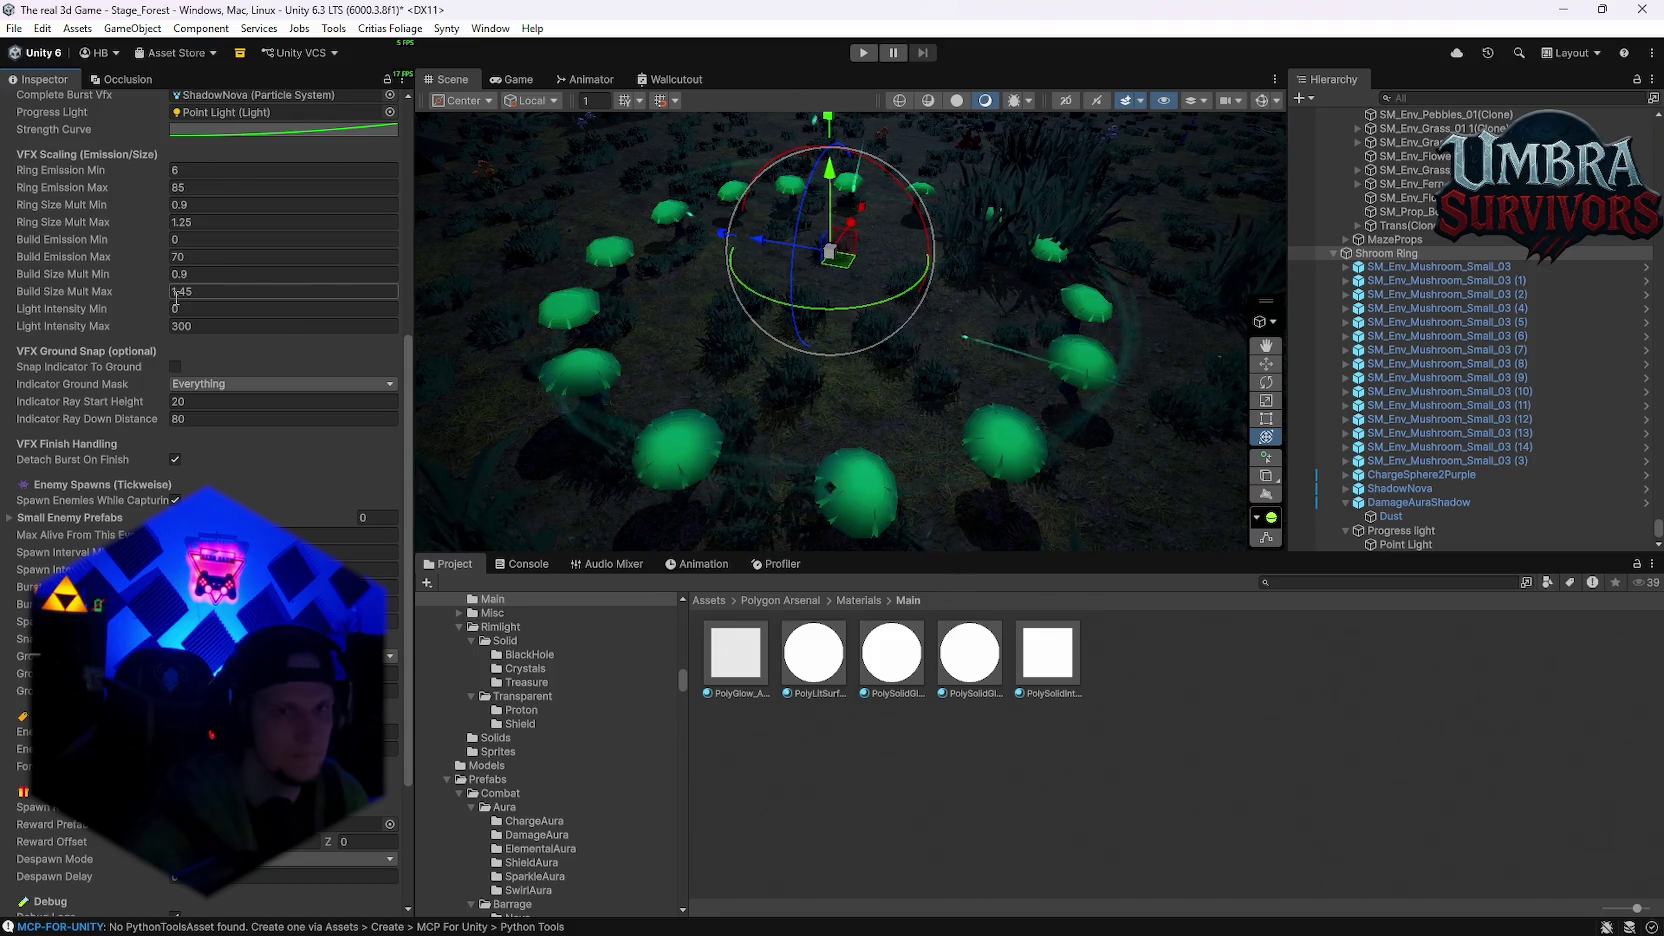
key(Return)
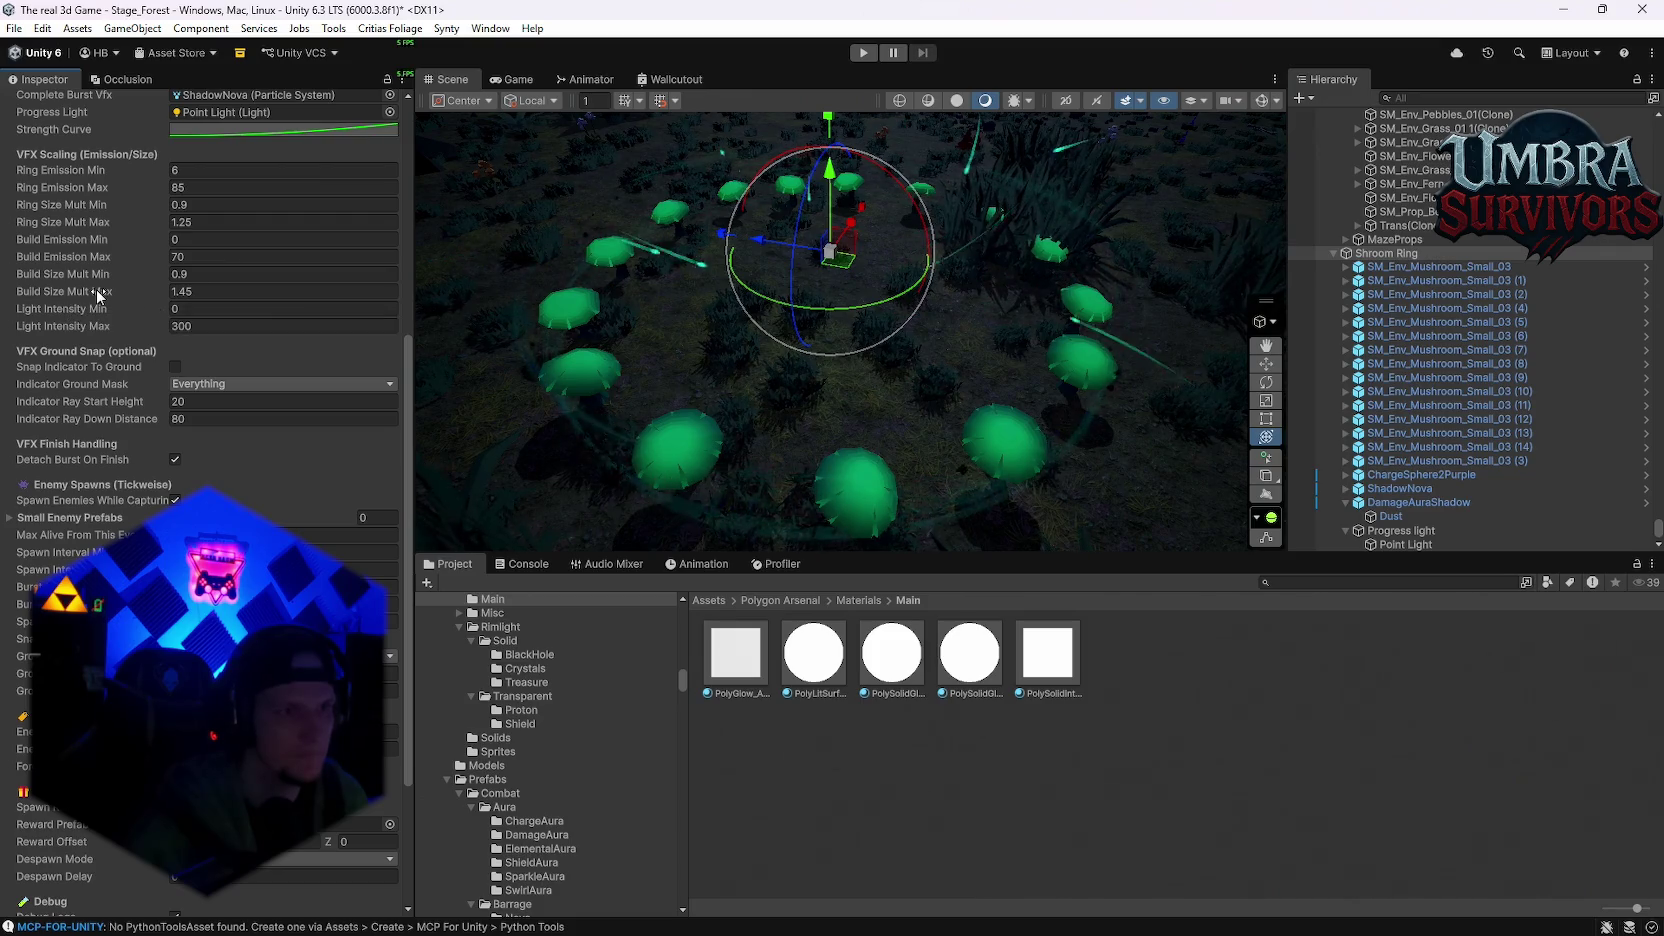
scroll(207, 371, up, 3)
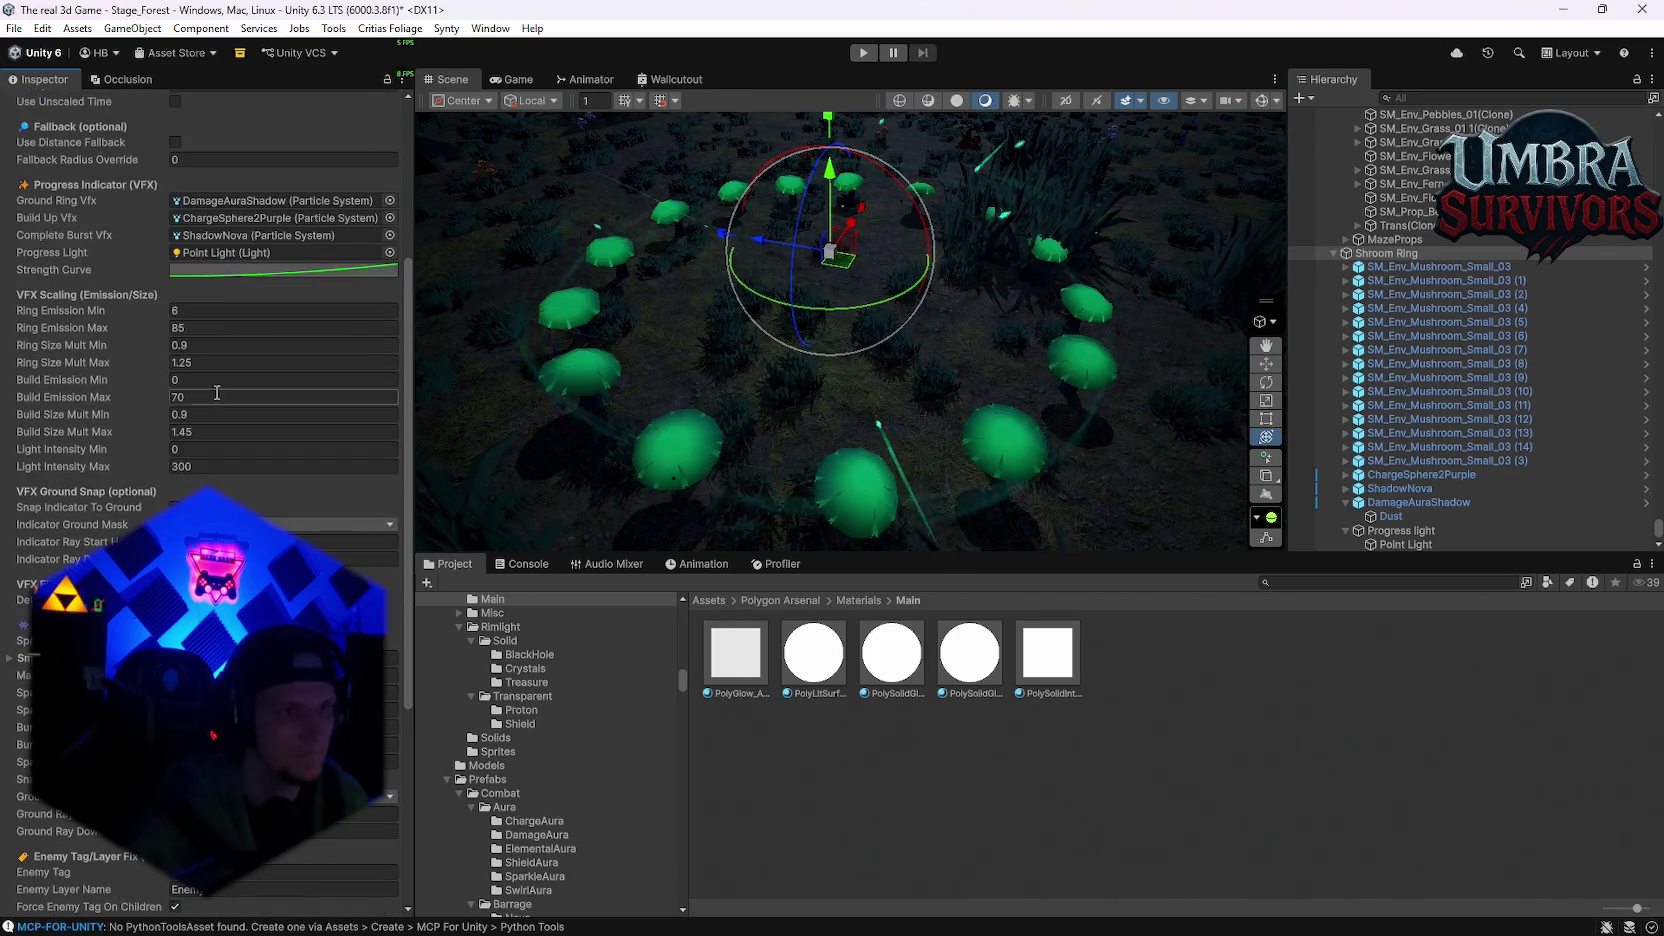
scroll(226, 405, down, 2)
scroll(230, 406, down, 2)
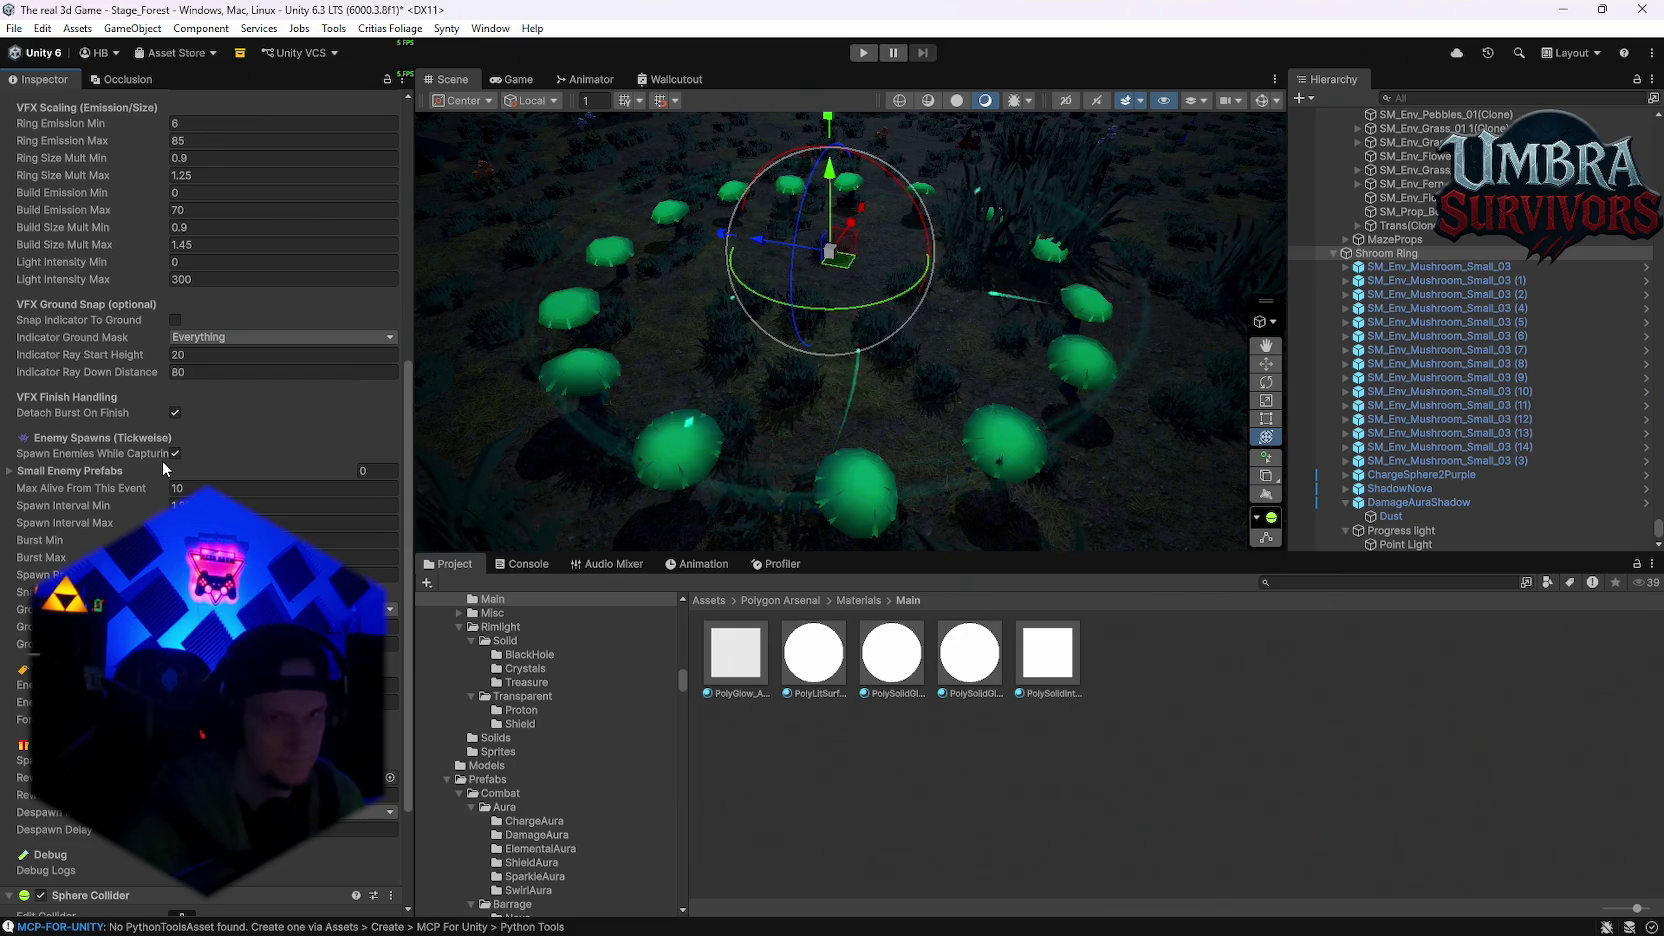
click(1303, 584)
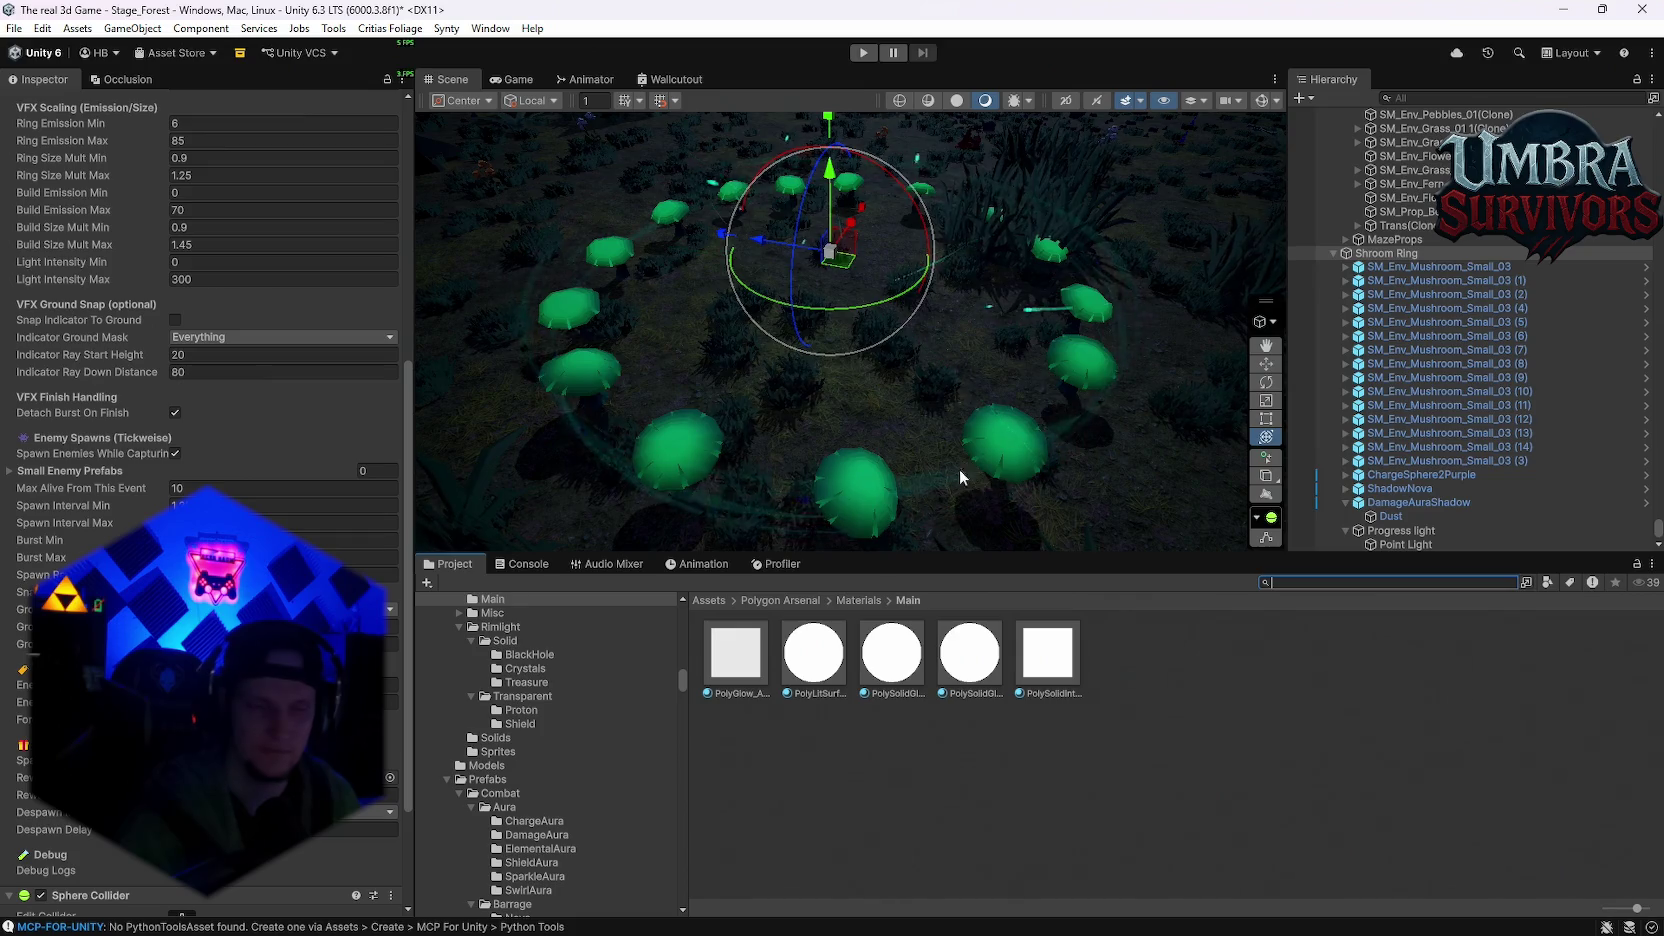
scroll(280, 400, down, 3)
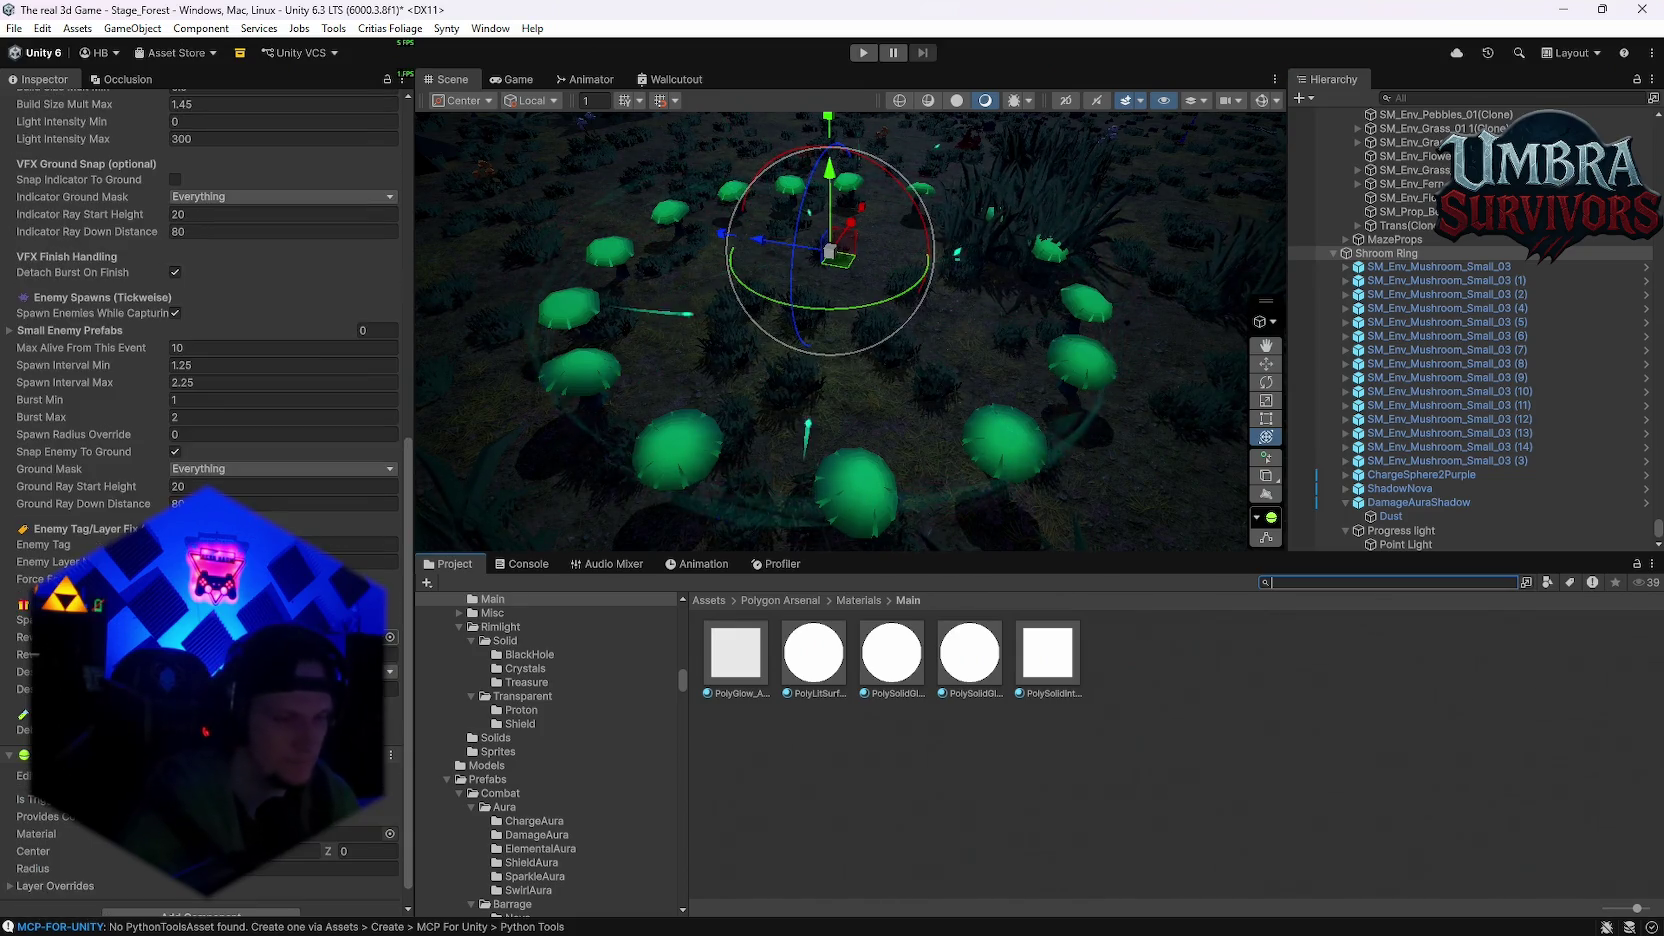
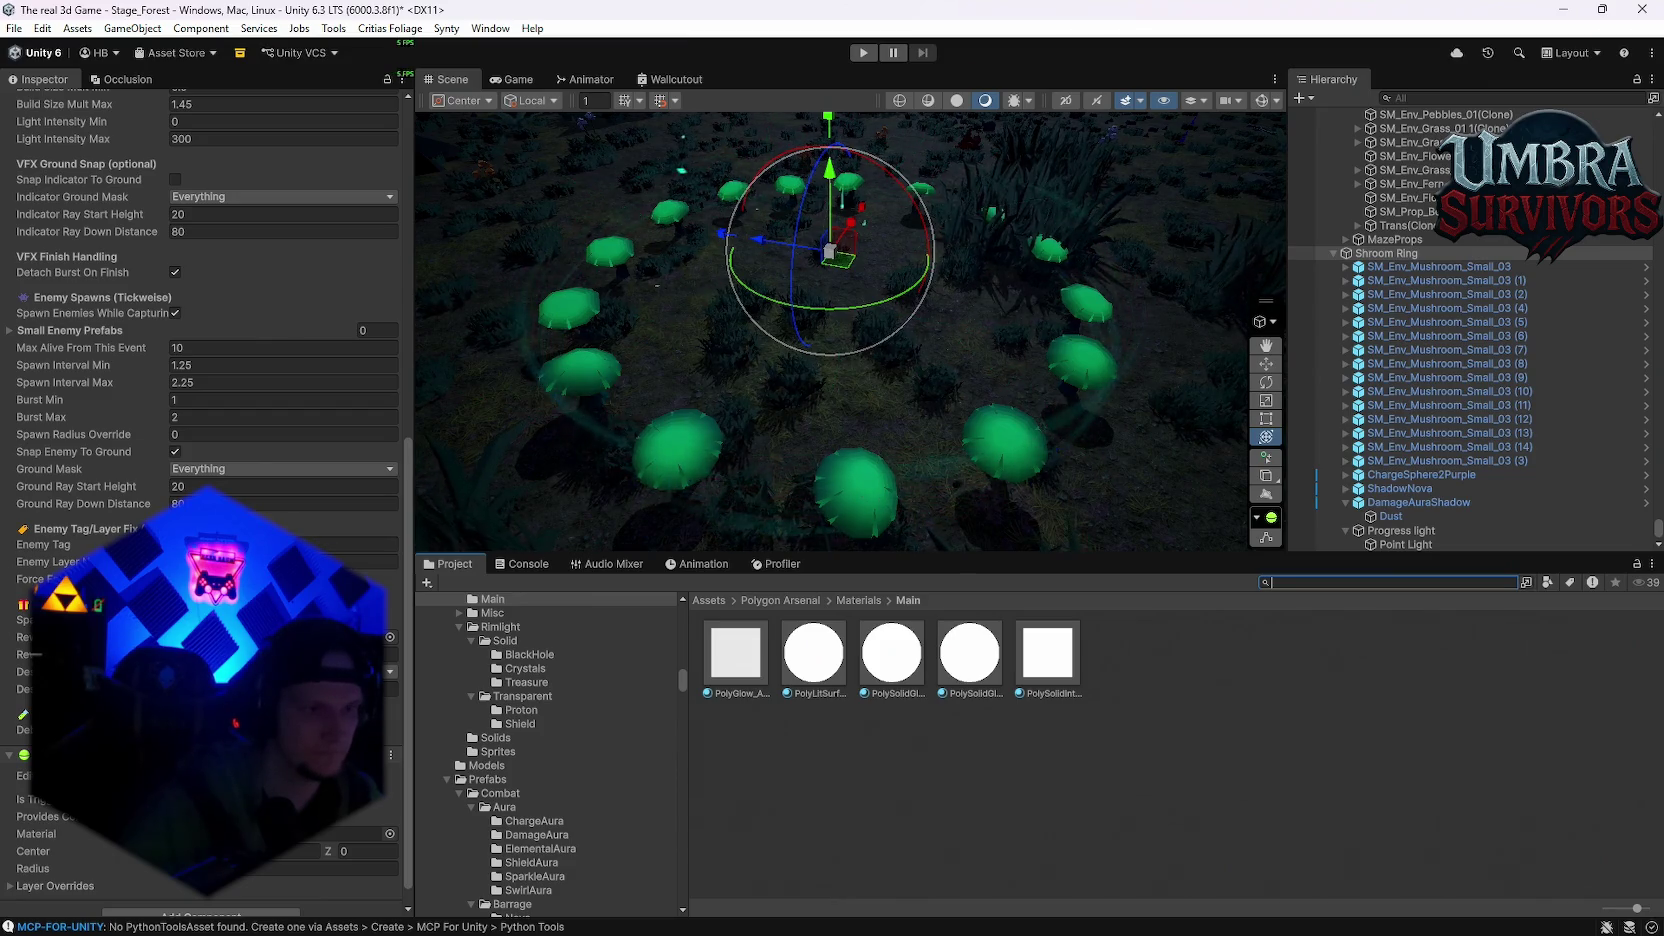
Step: Filter the Project assets by 'shroom' and pick the smiling green mushroom prefab
scroll(200, 400, up, 4)
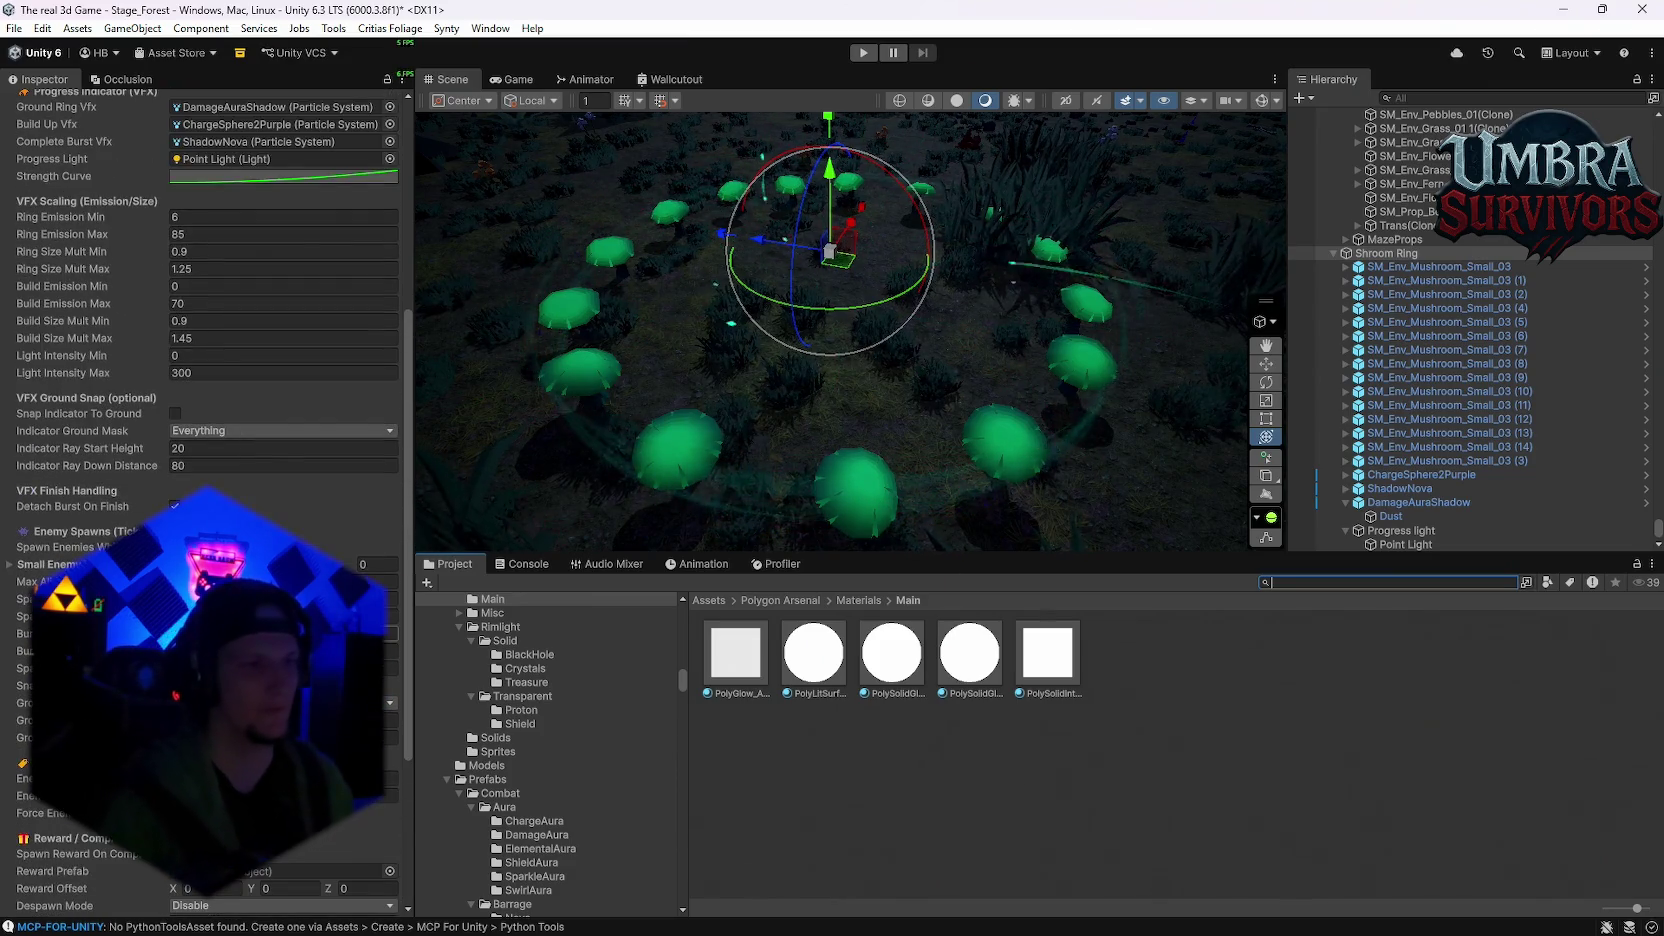
text(mashroom)
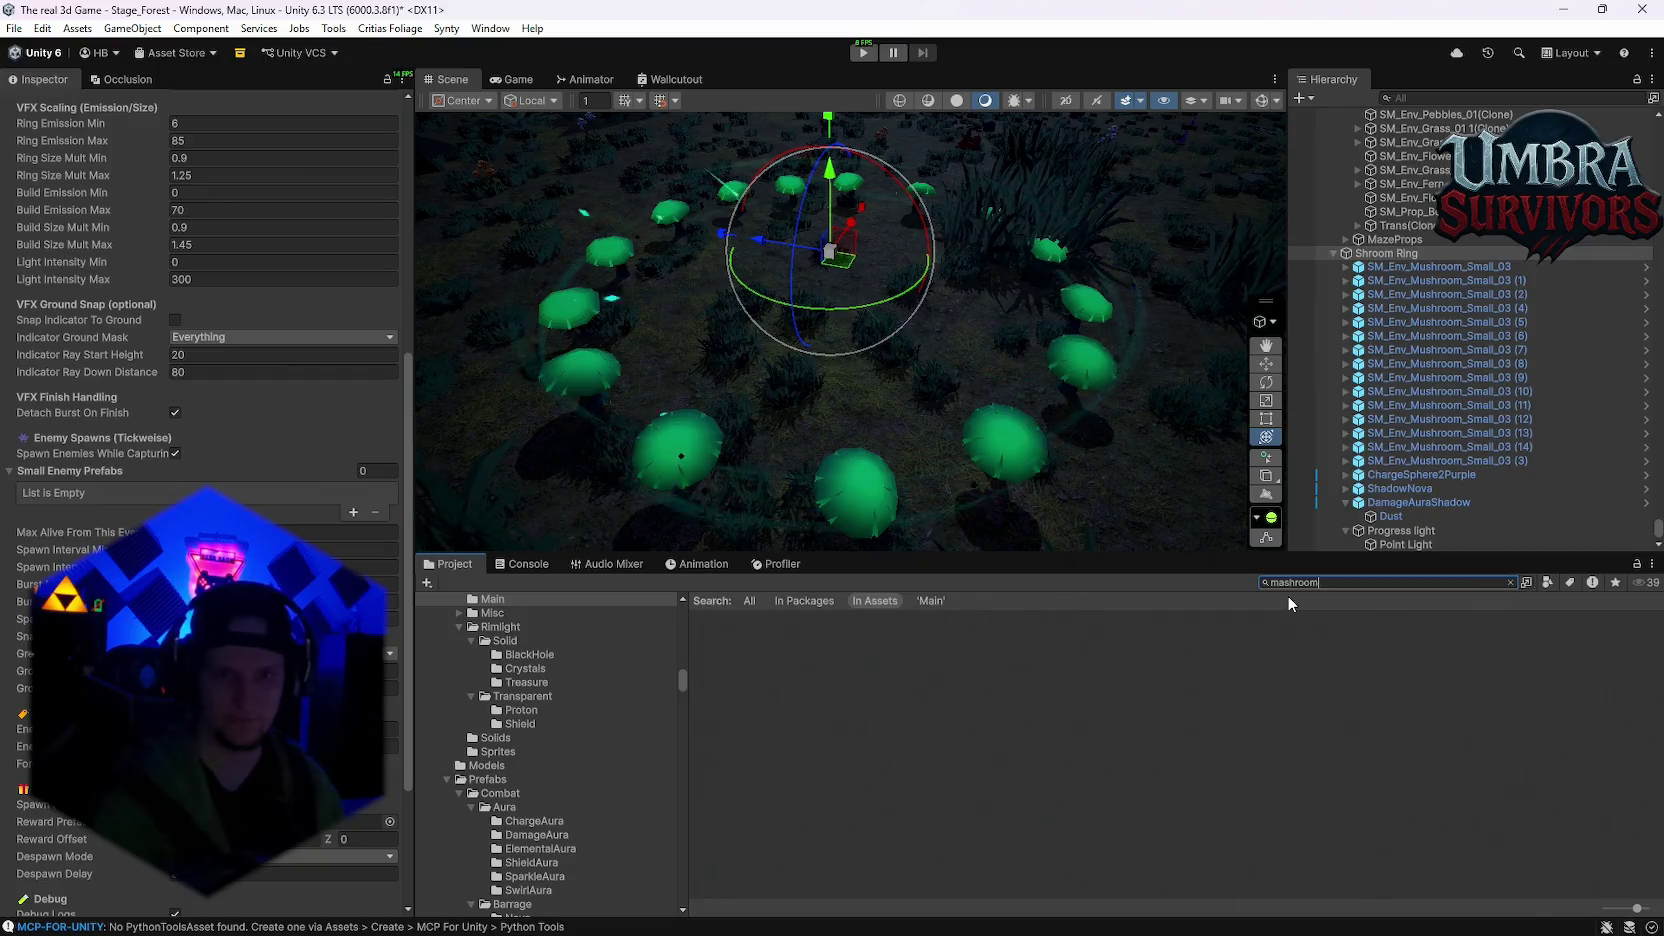
key(BackSpace)
key(BackSpace)
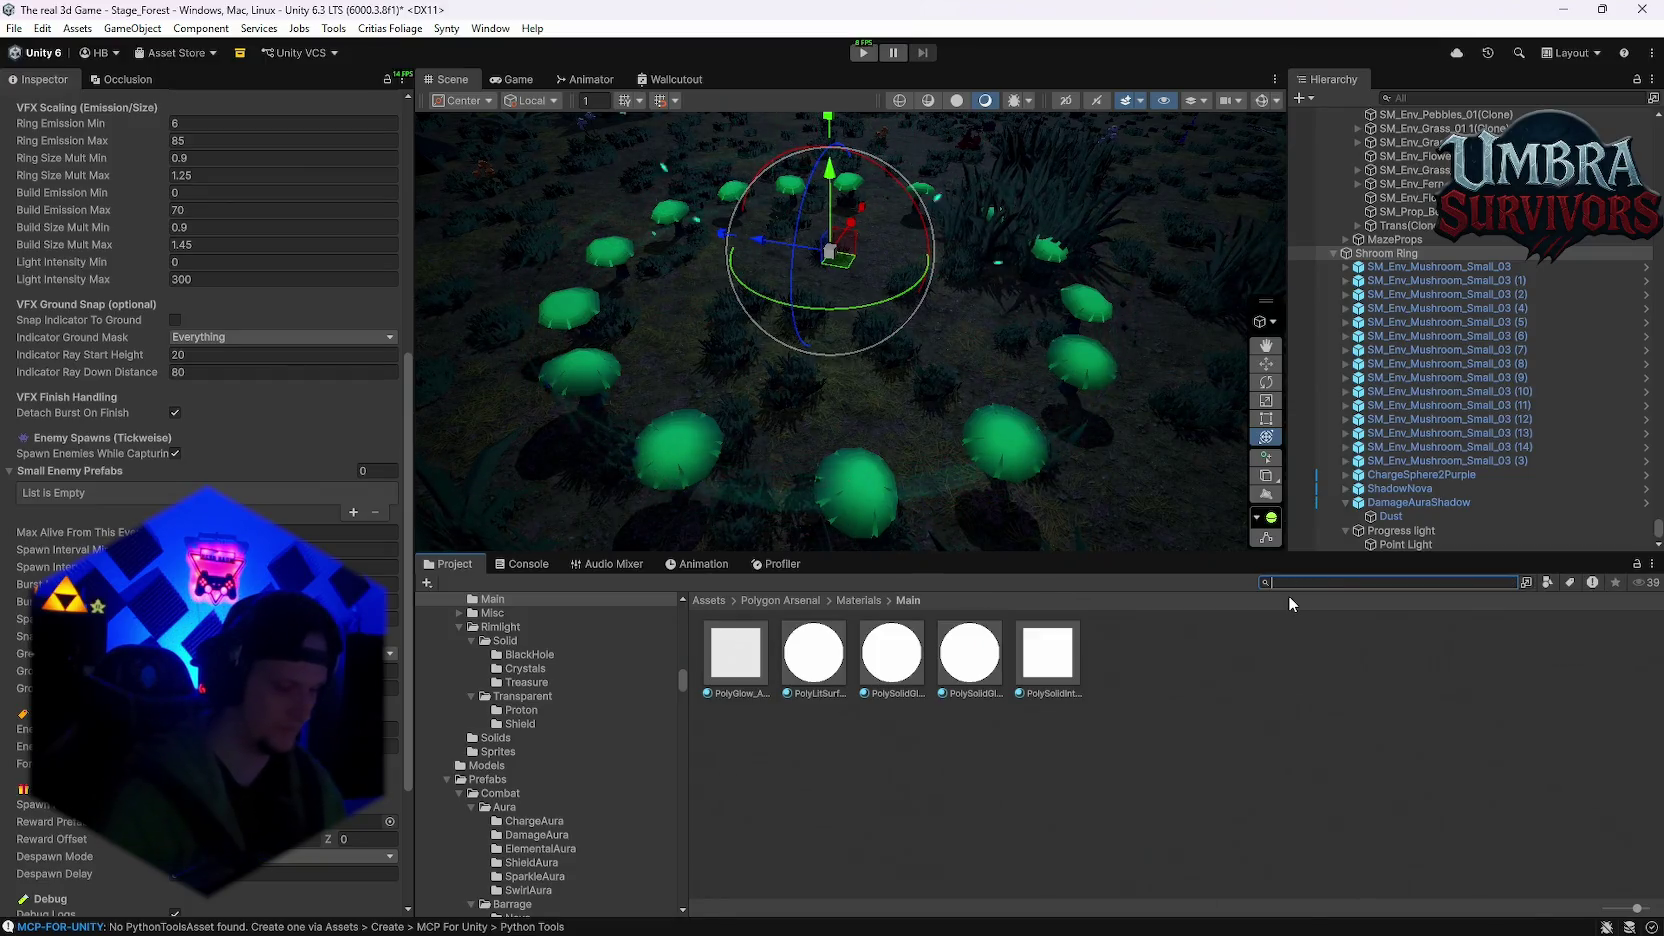
text(shroom)
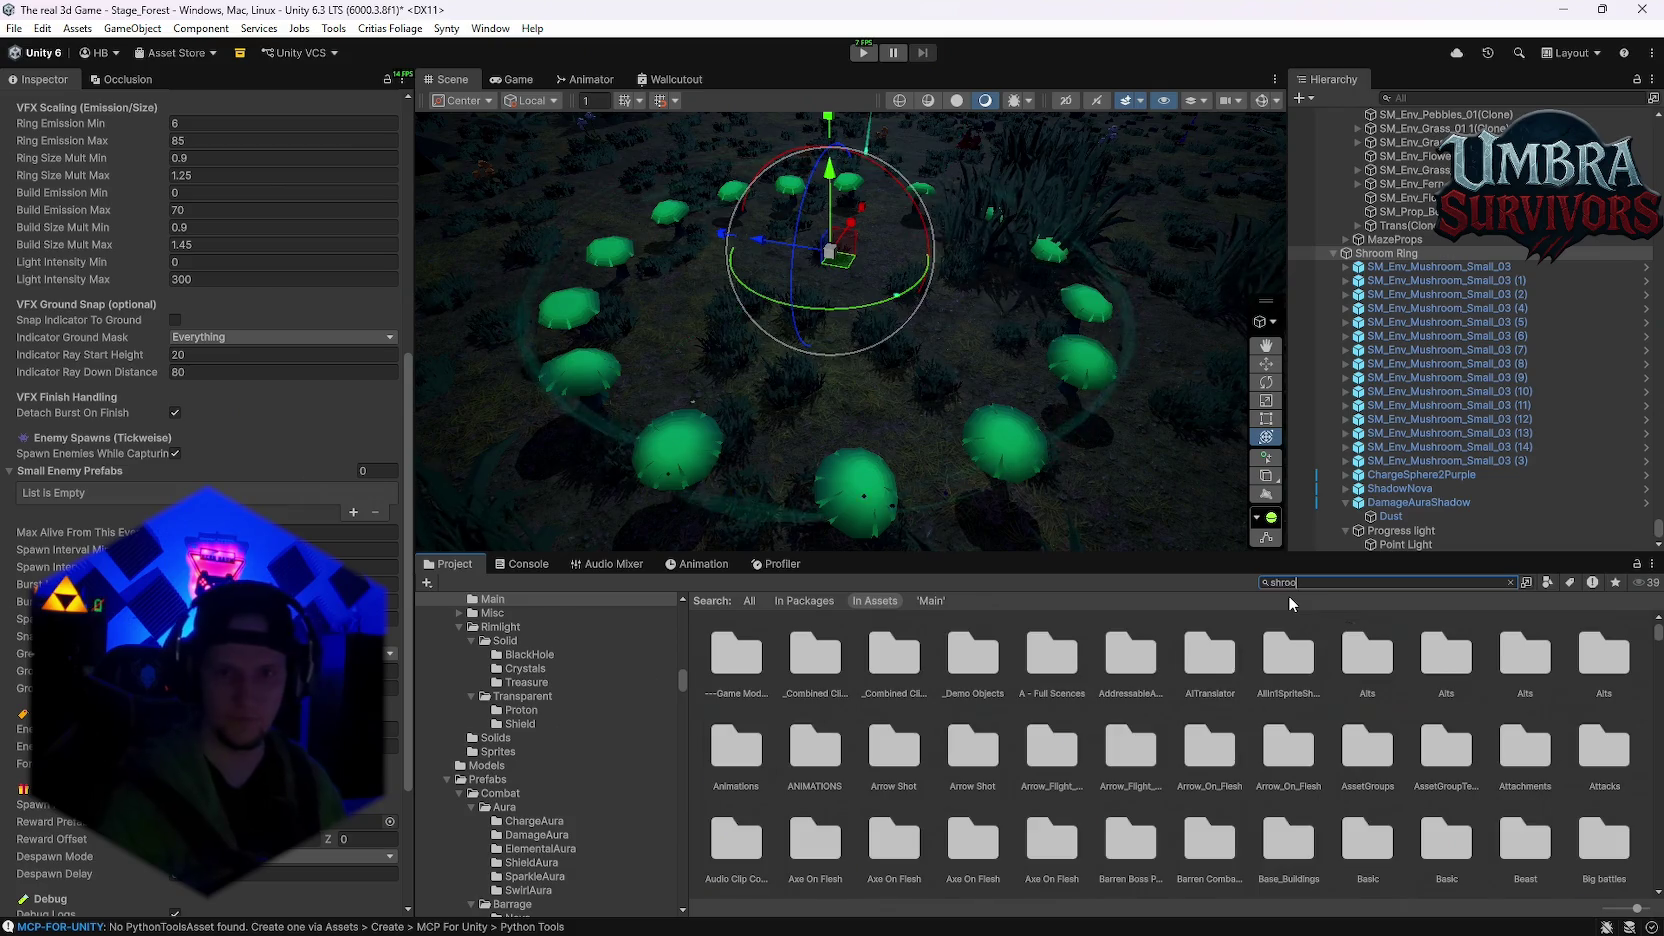
scroll(1140, 785, down, 2)
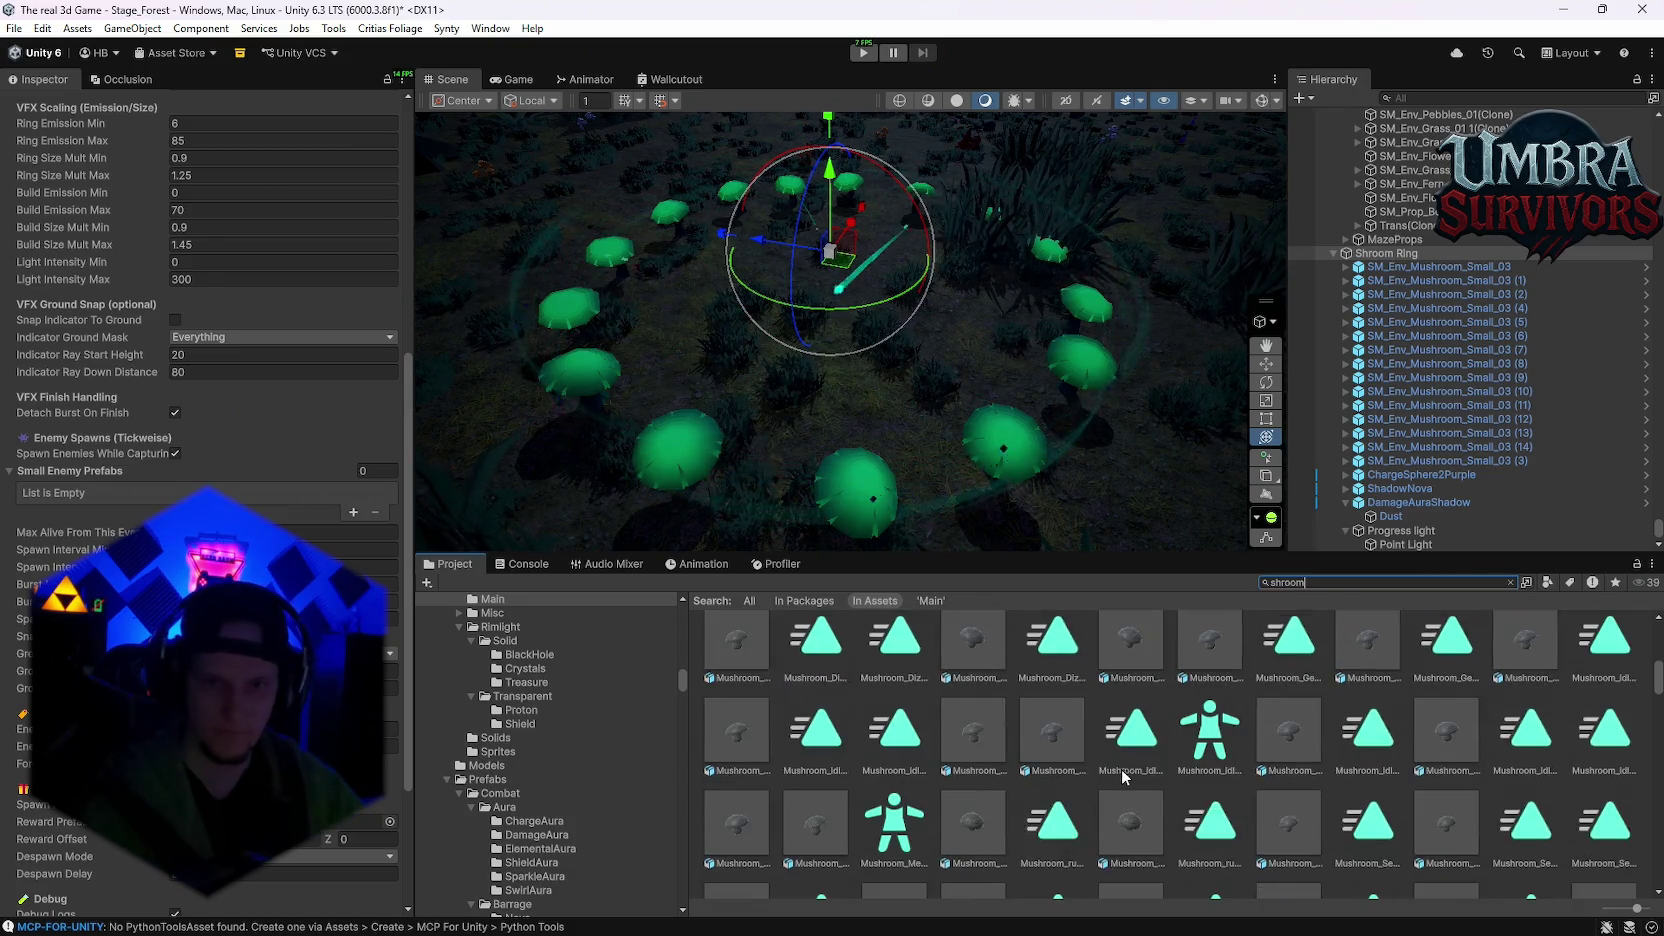
scroll(1130, 775, up, 2)
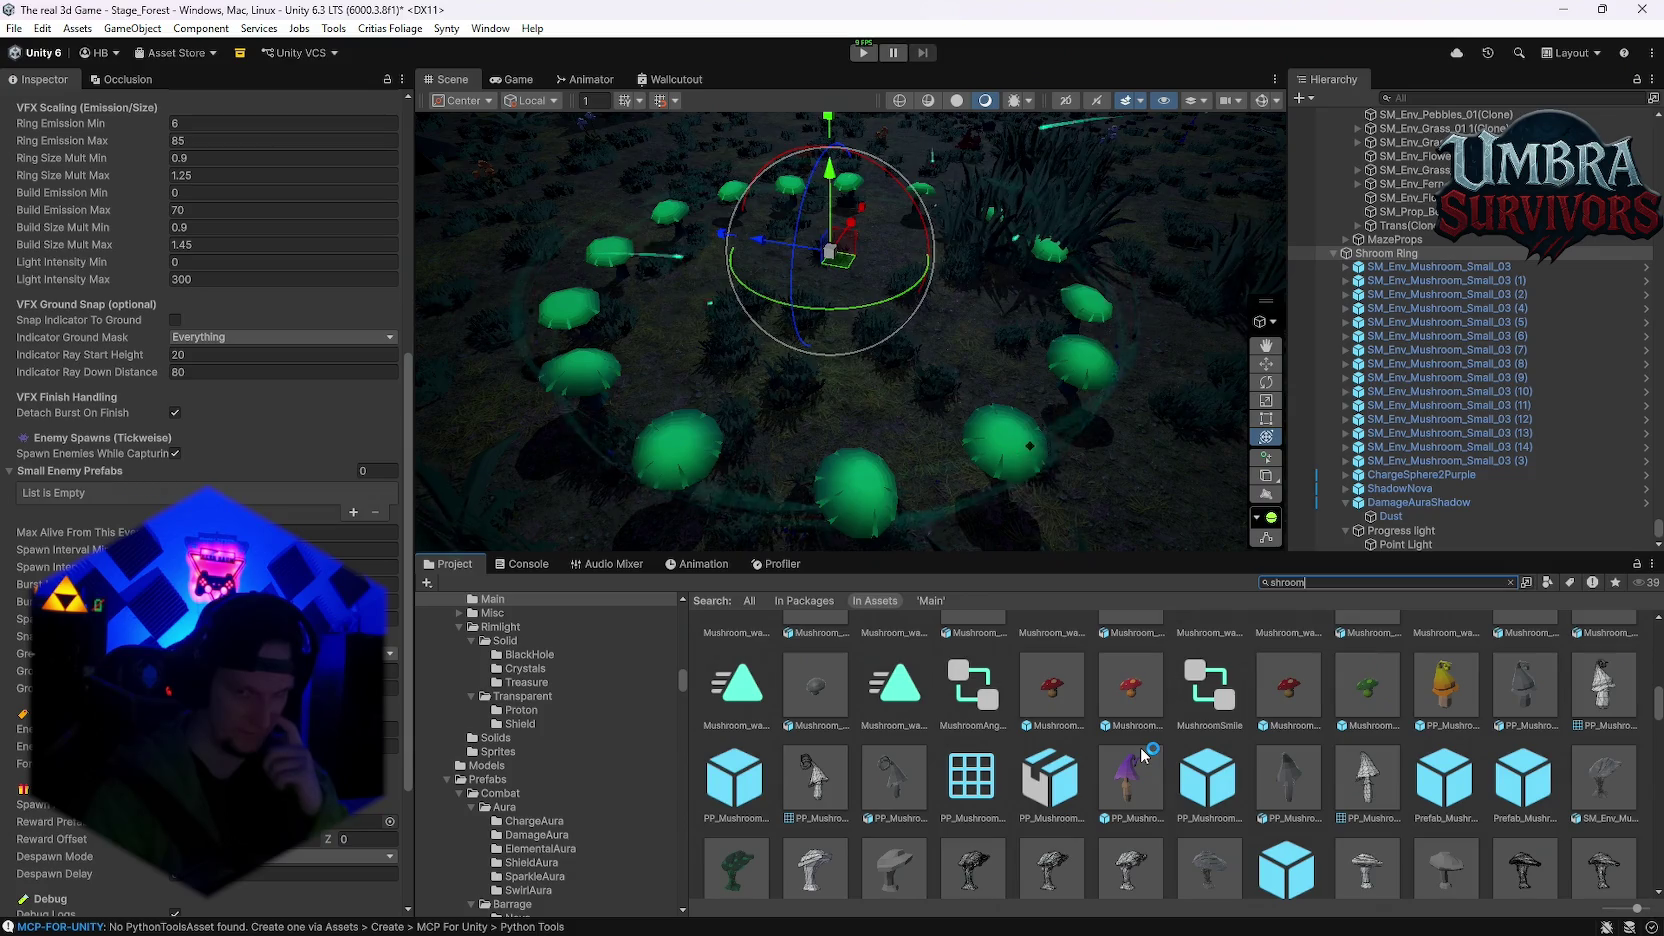
click(1368, 690)
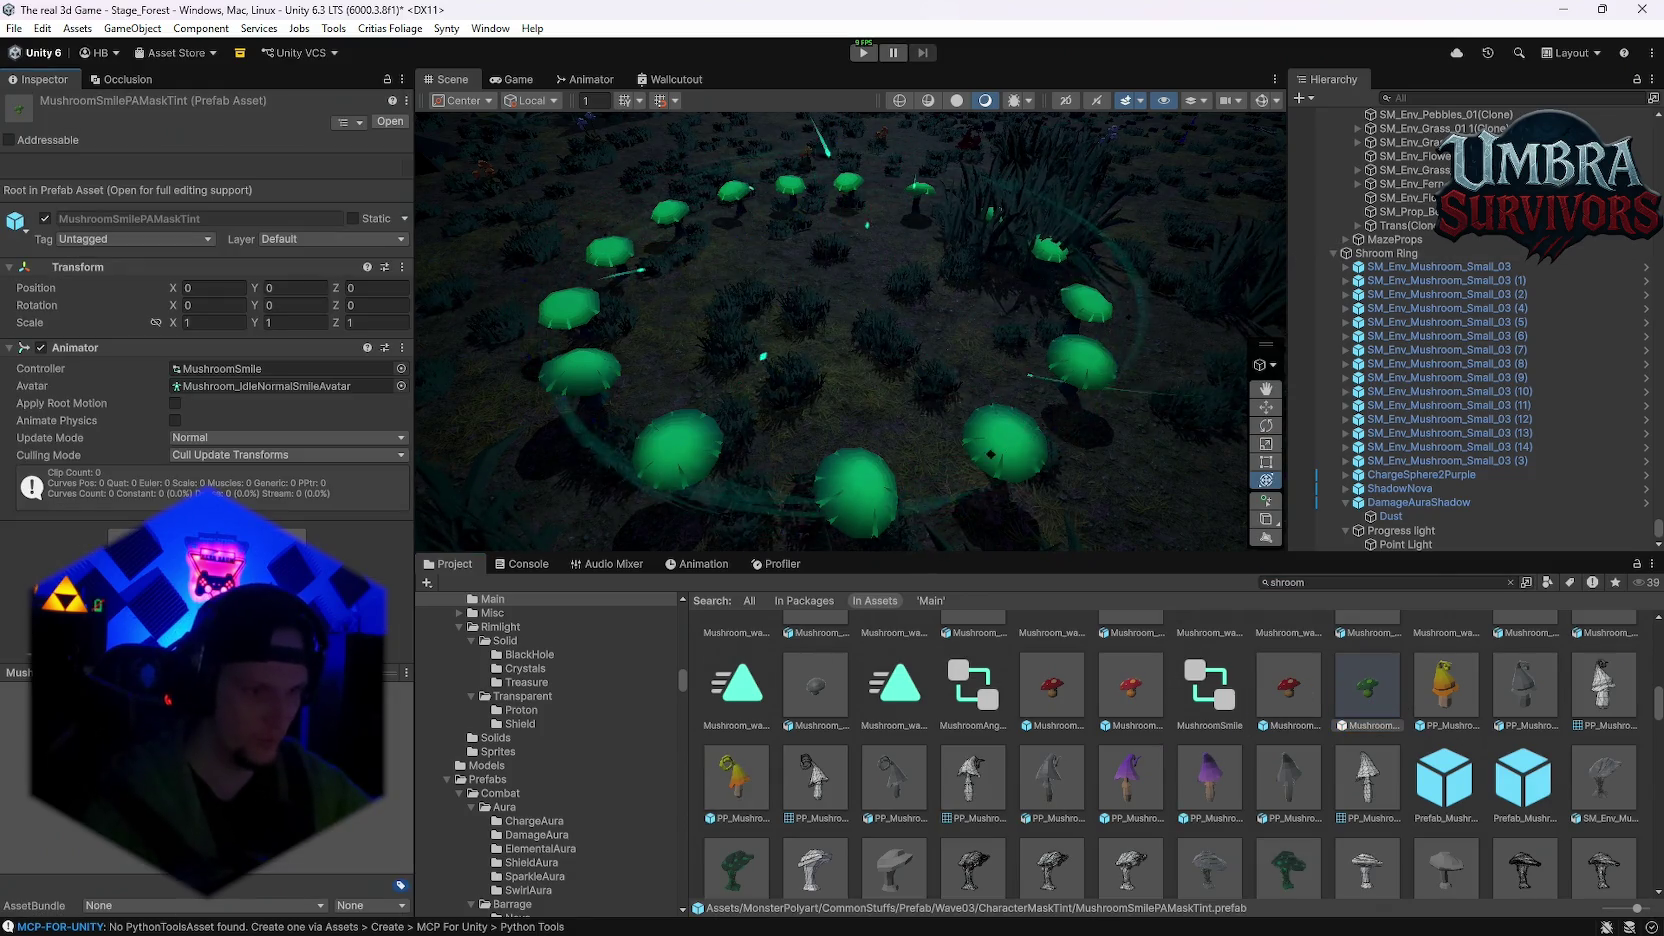
Step: Drop MushroomSmilePAMaskTint into the forest scene, scale it to about 5.9, rotate and frame it
mouse_move(1042, 469)
mouse_down()
mouse_move(903, 460)
mouse_move(936, 503)
mouse_up()
scroll(800, 430, up, 6)
mouse_move(795, 425)
mouse_down()
mouse_move(850, 390)
mouse_move(1100, 350)
mouse_move(1283, 350)
mouse_move(690, 330)
mouse_up()
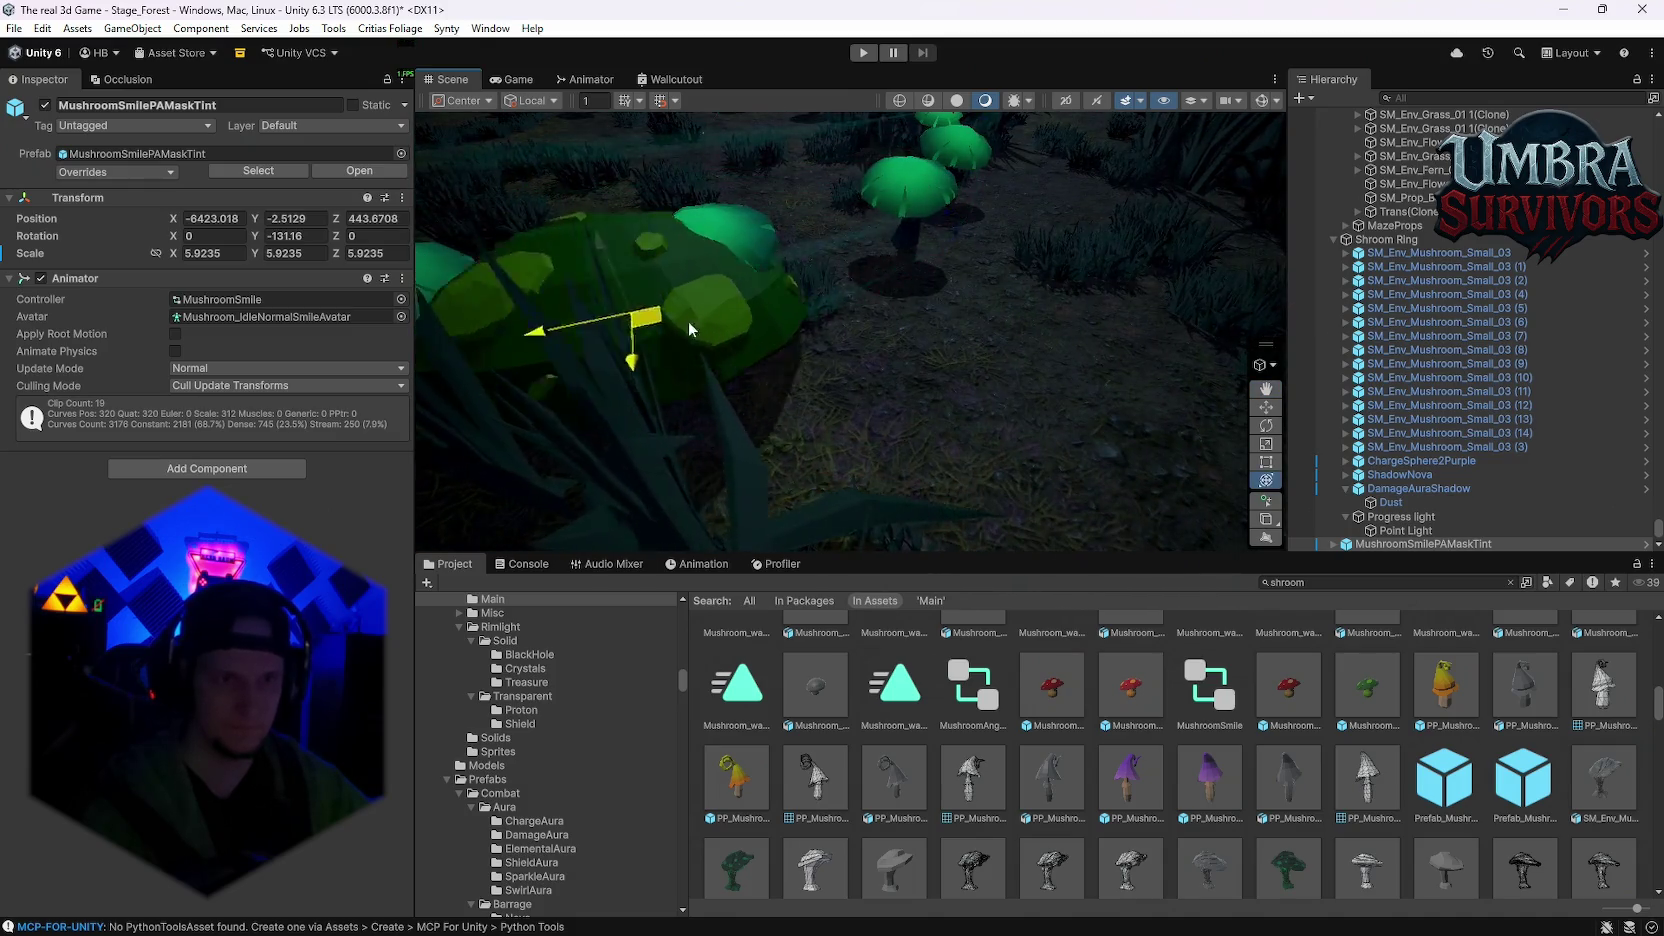
key(f)
Step: Review the new mushroom's Inspector, including its MushroomSmile animator settings
scroll(850, 330, up, 5)
scroll(952, 235, down, 10)
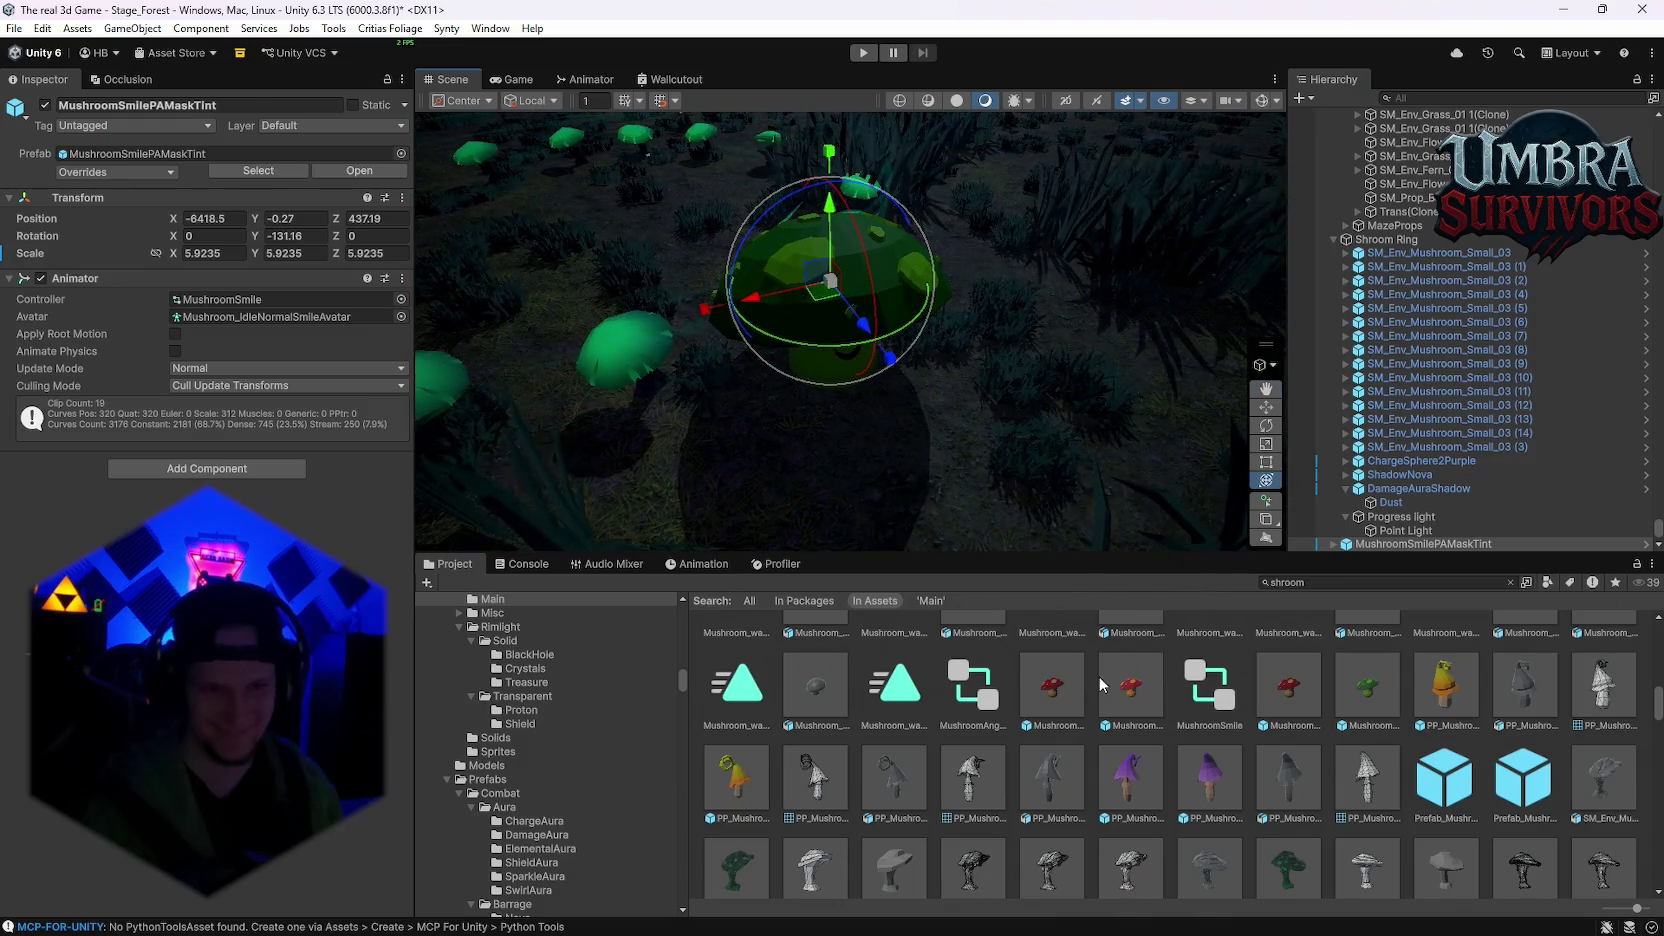
scroll(1100, 684, down, 5)
scroll(1072, 689, down, 5)
scroll(1072, 689, down, 5)
scroll(1078, 696, down, 5)
scroll(1088, 726, up, 5)
scroll(1095, 728, up, 5)
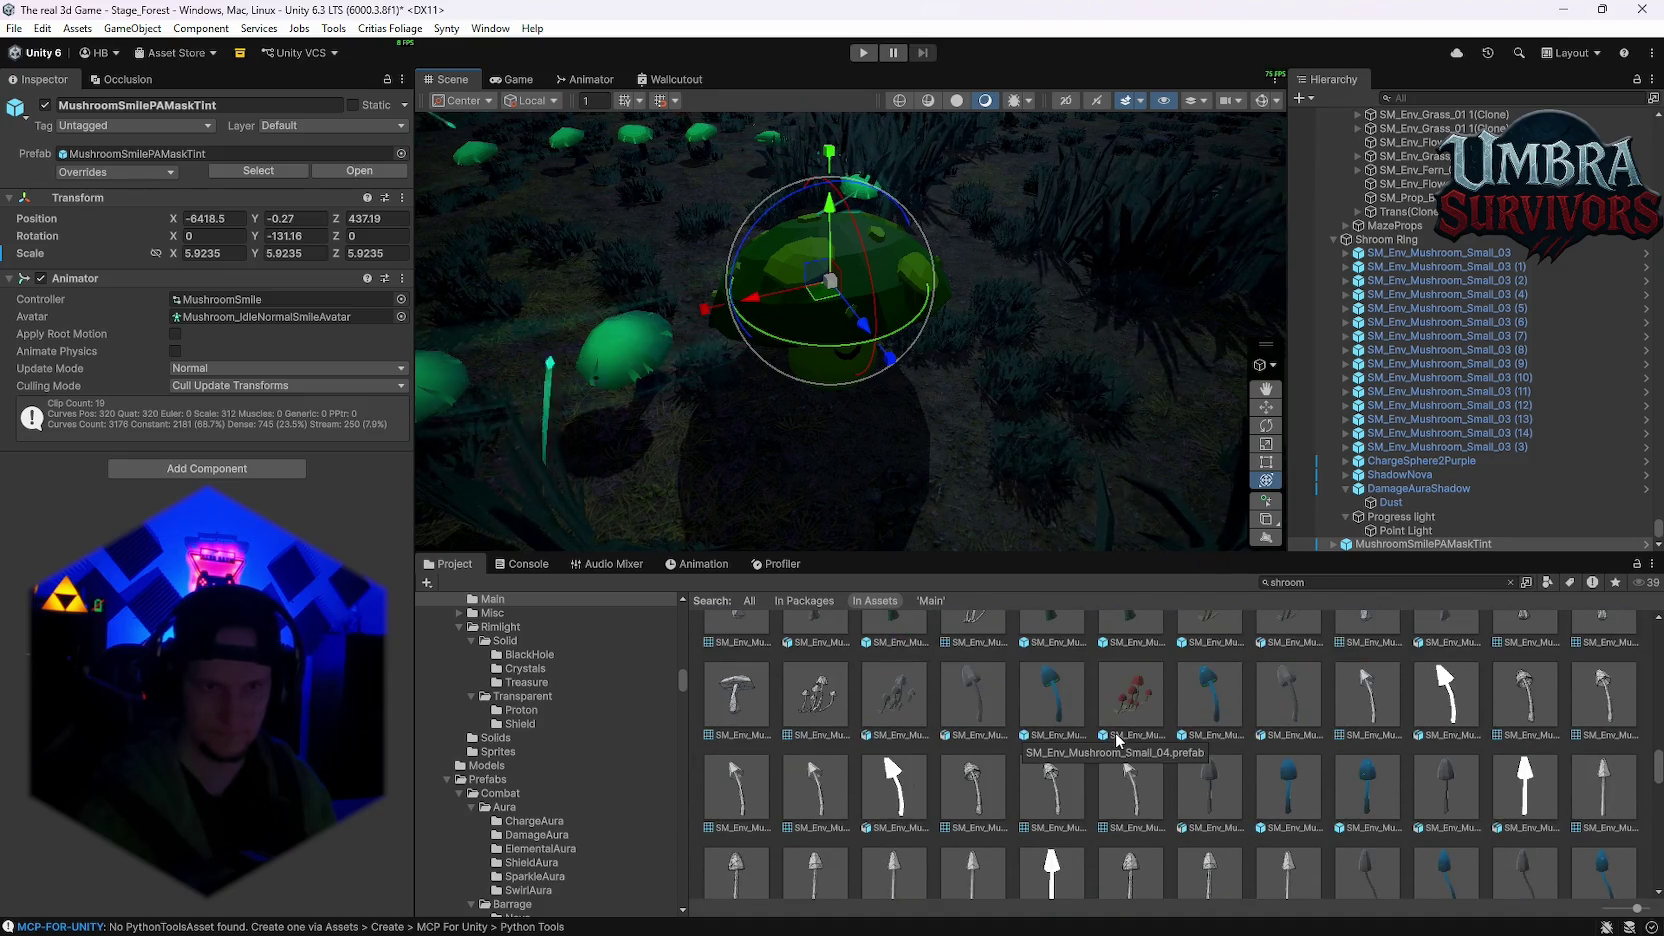
scroll(1119, 740, up, 5)
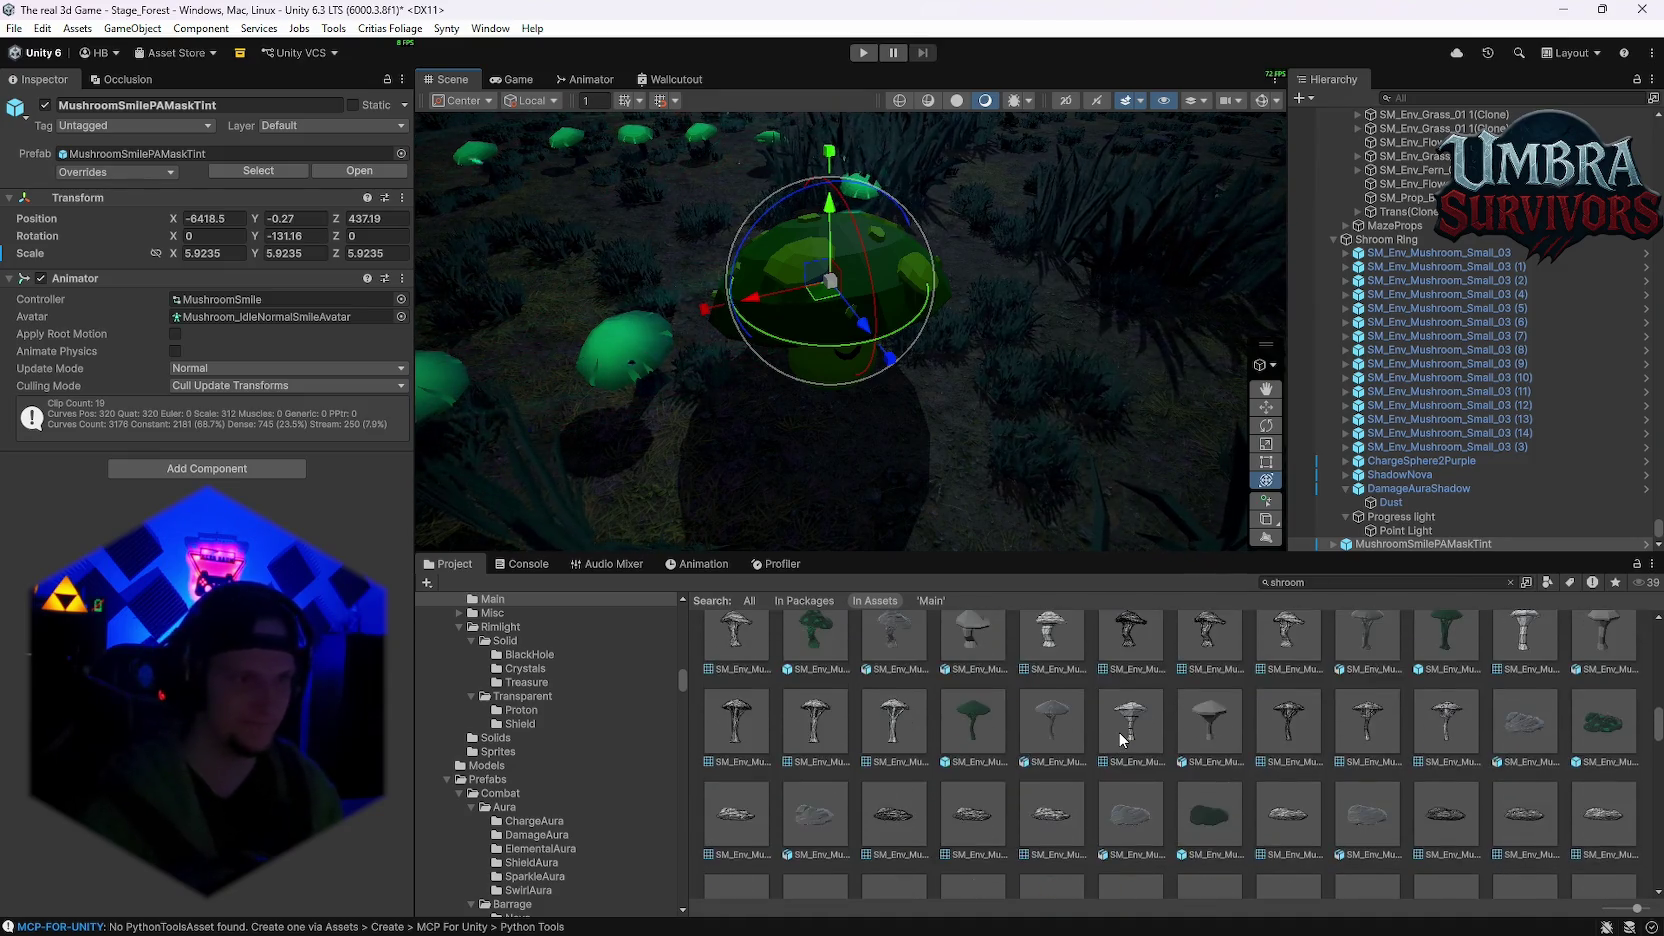
scroll(1121, 740, up, 5)
click(9, 279)
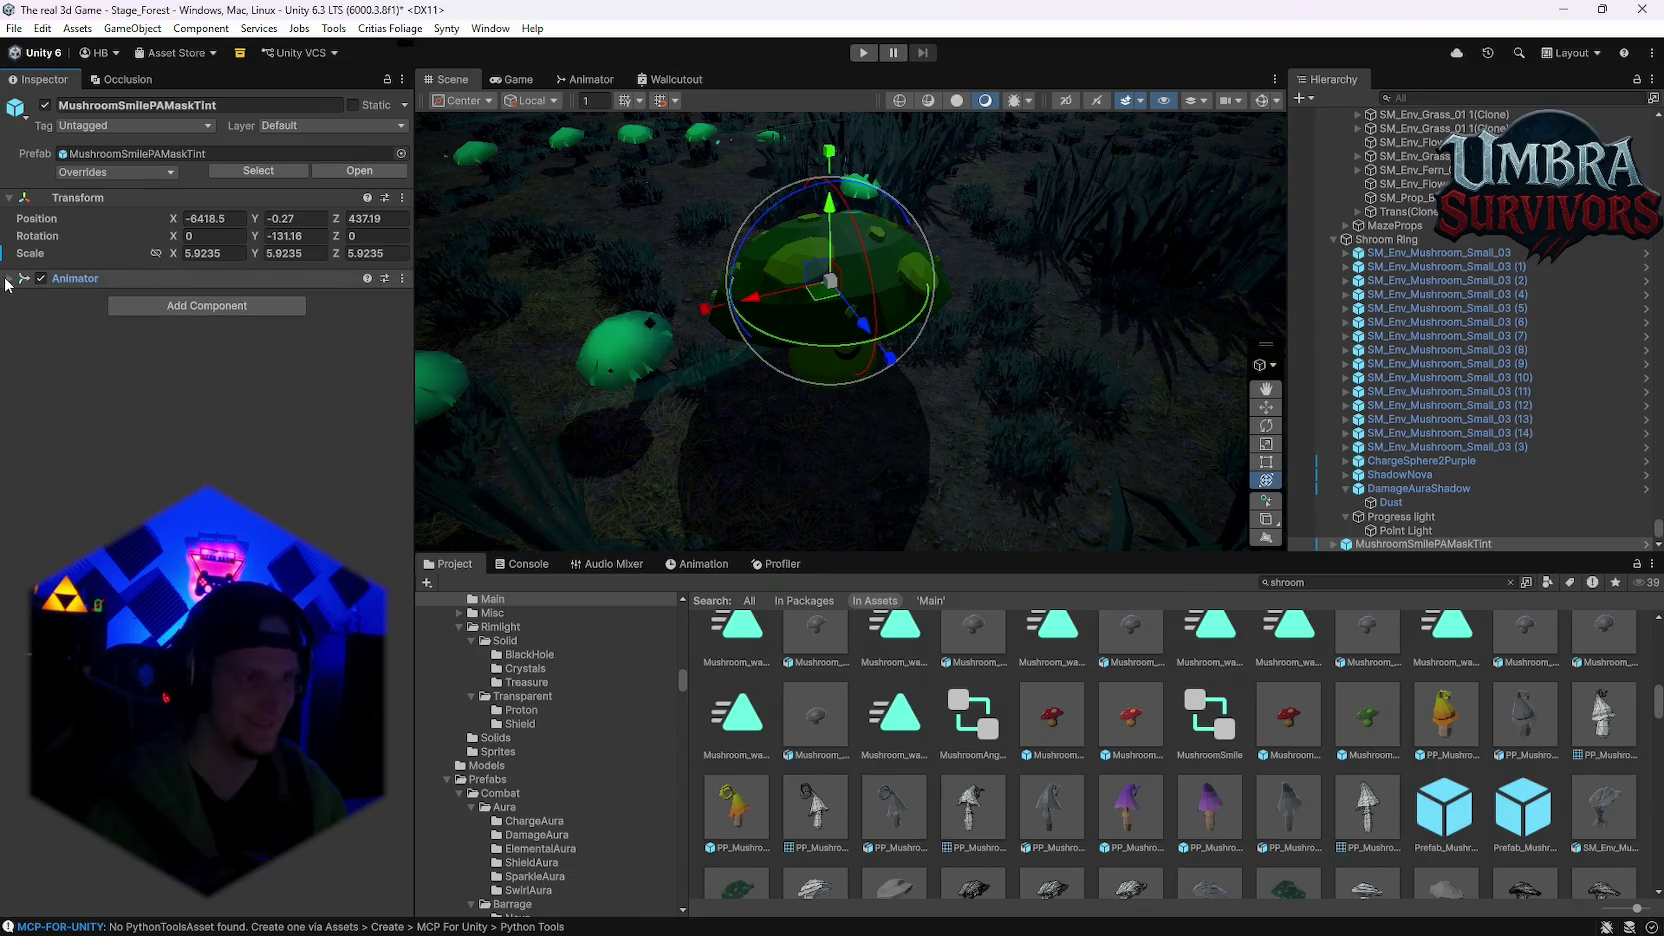
click(9, 279)
Step: Search the Project window for 'shroom' to find the Event Shroom folder
click(228, 300)
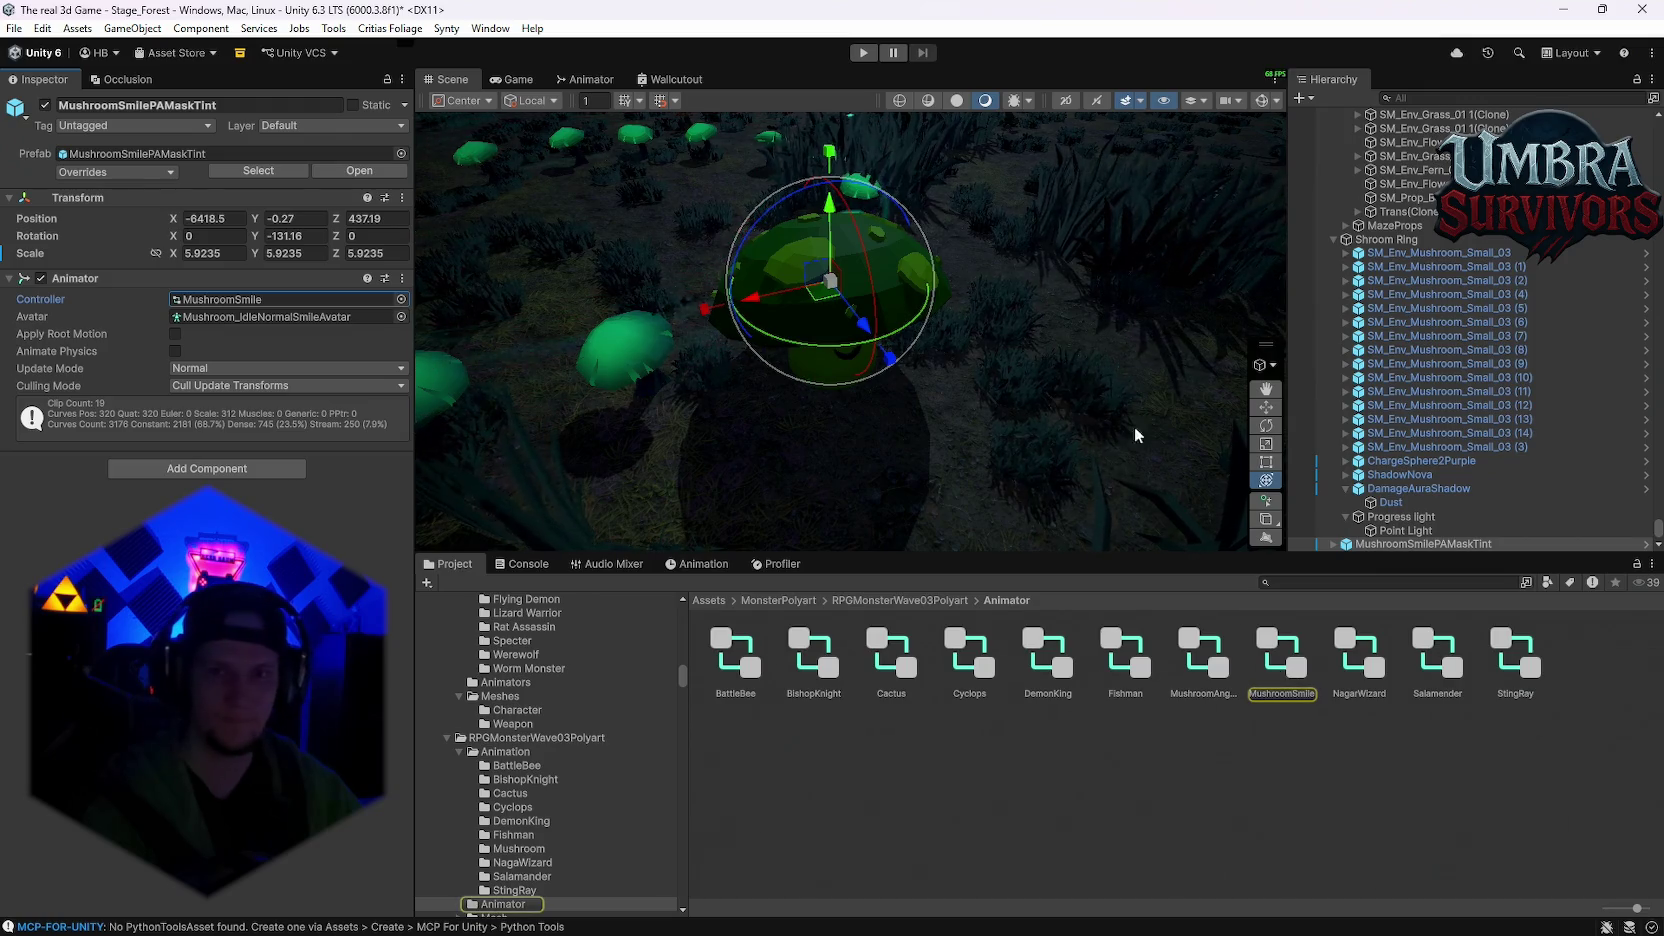
click(1366, 583)
text(mu)
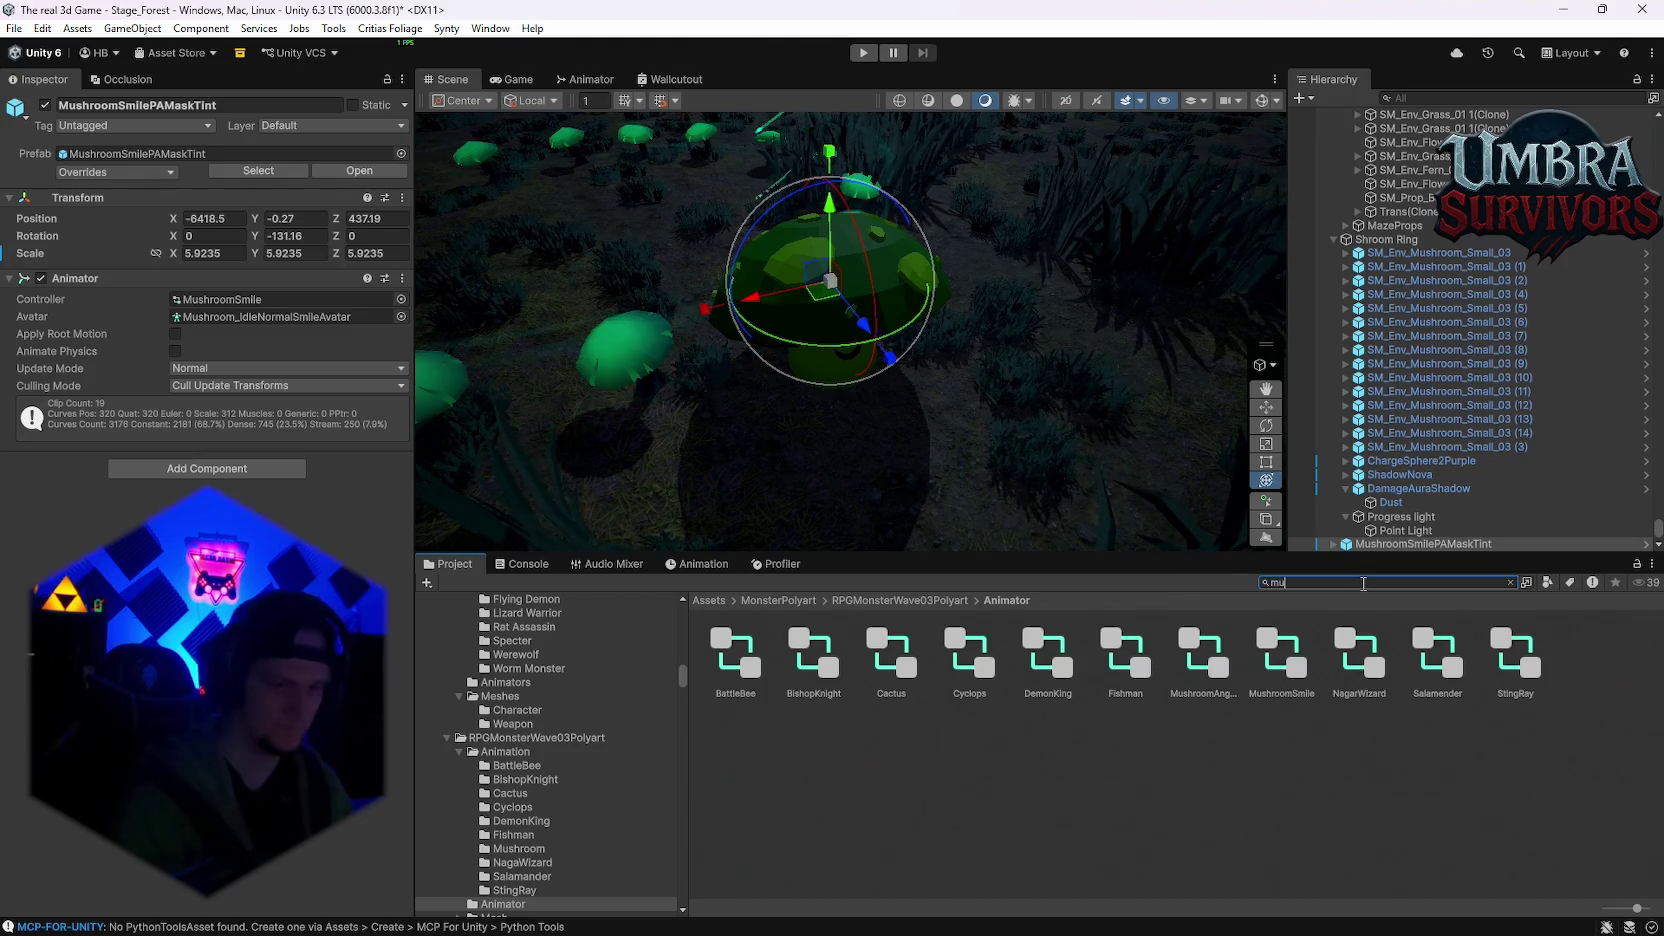
key(BackSpace)
key(BackSpace)
text(shroo)
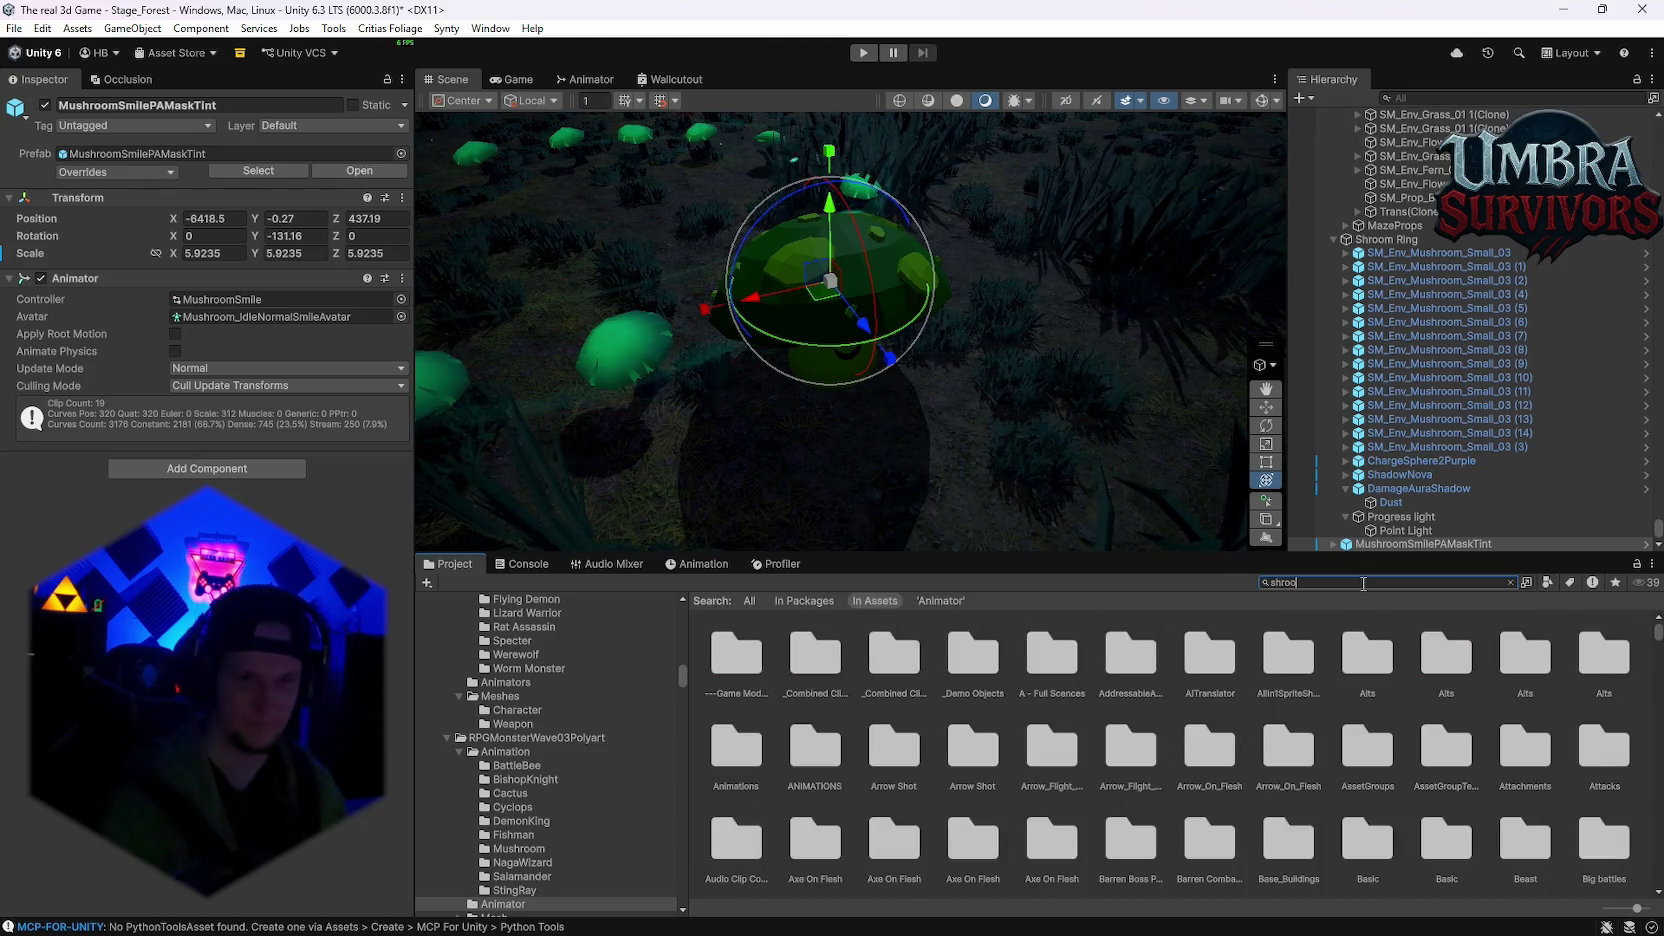
text(m)
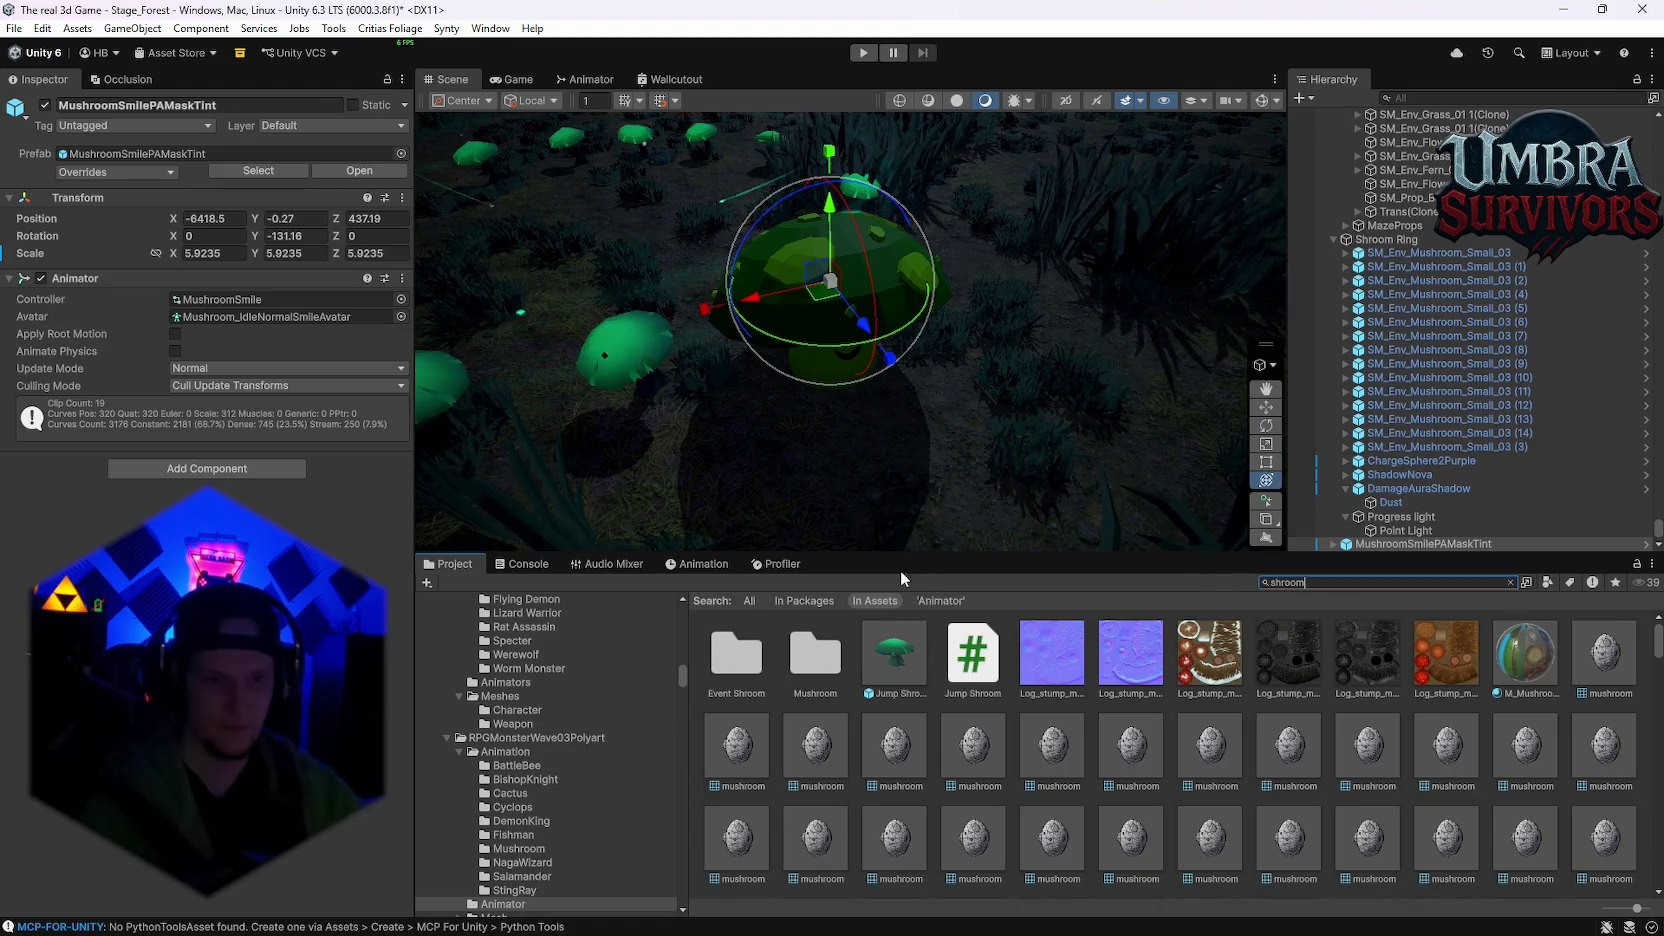
Step: Save the scene mushroom as an Original Prefab in Event Shroom and delete the scene instance
double_click(740, 660)
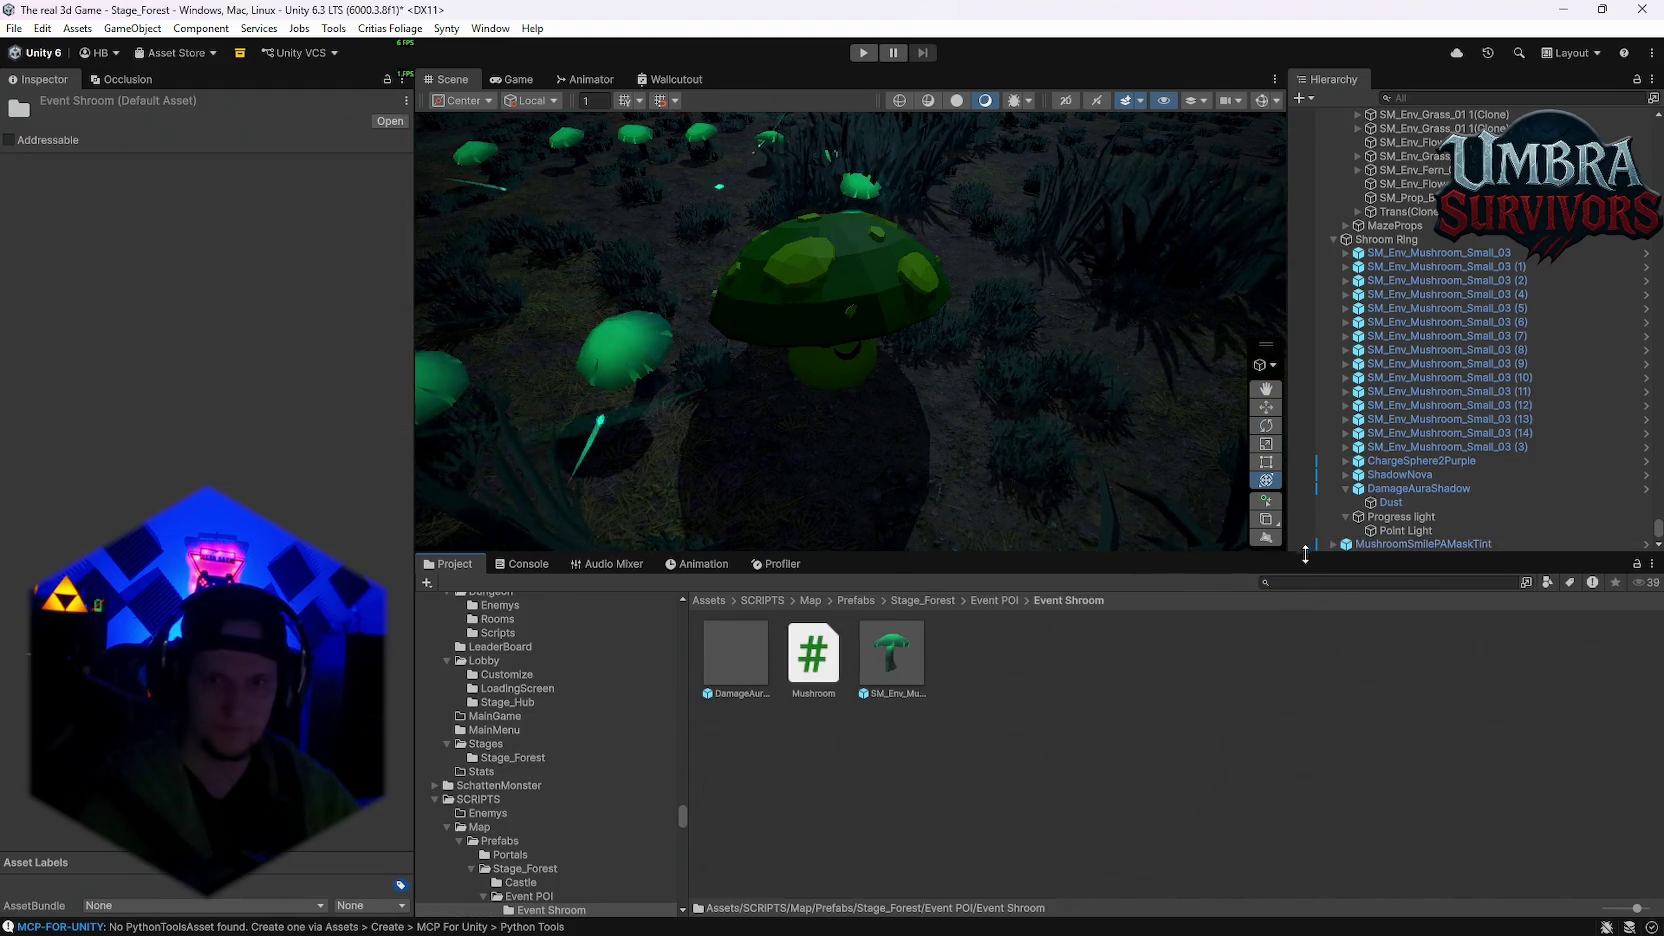
drag(1030, 652, 992, 671)
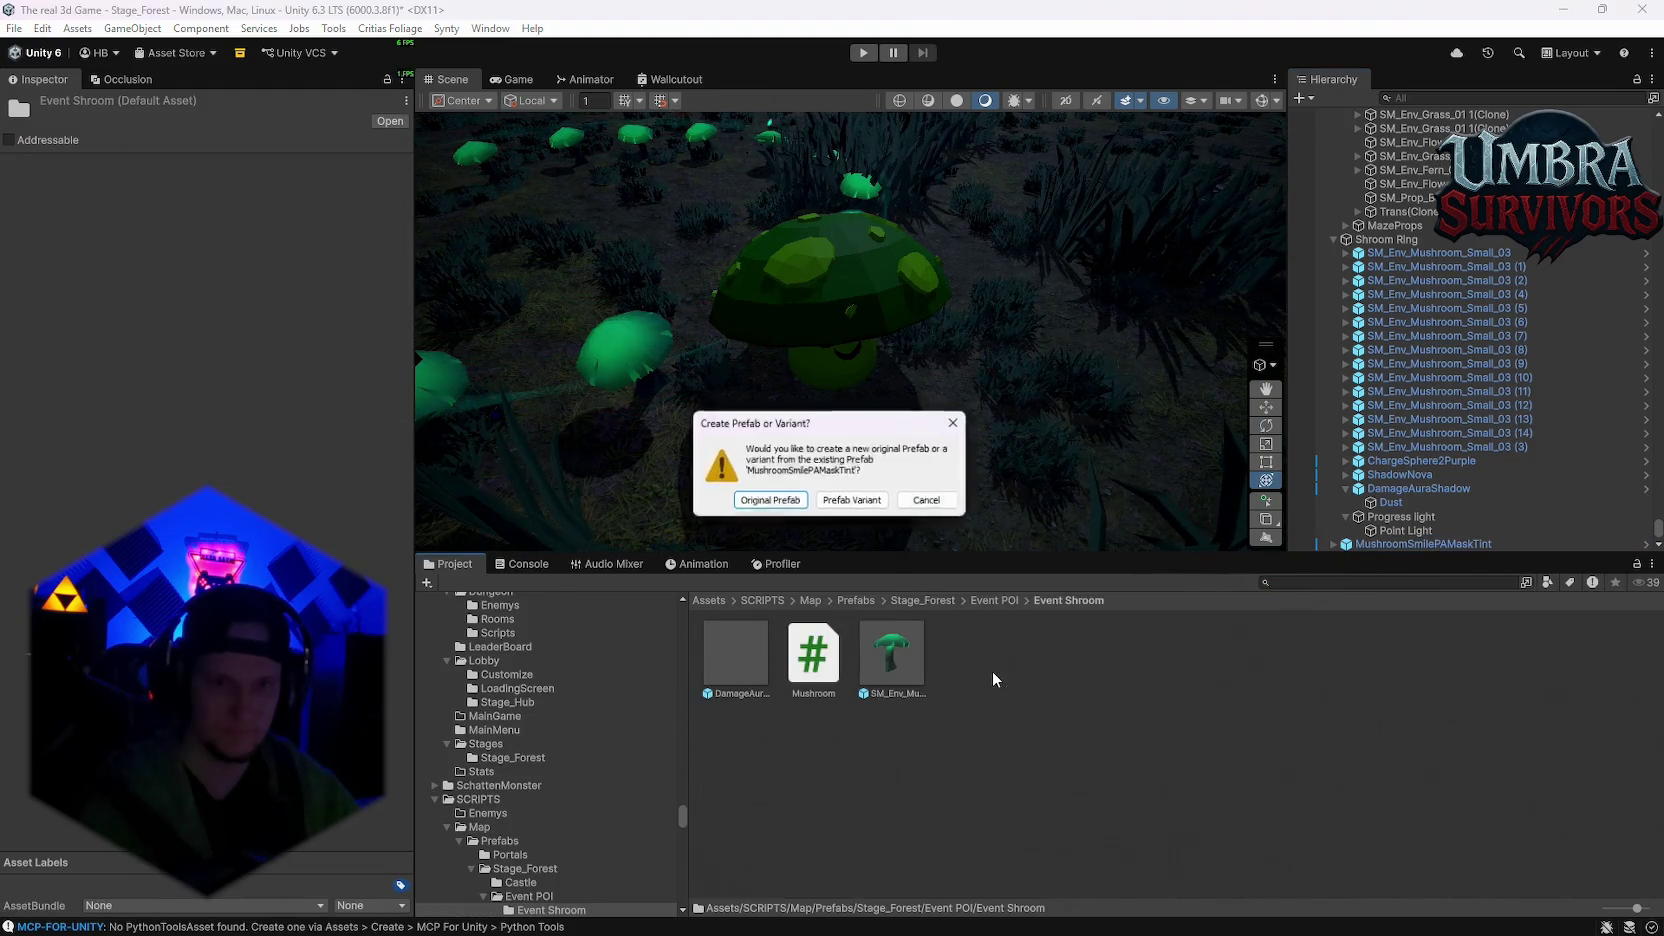
click(764, 500)
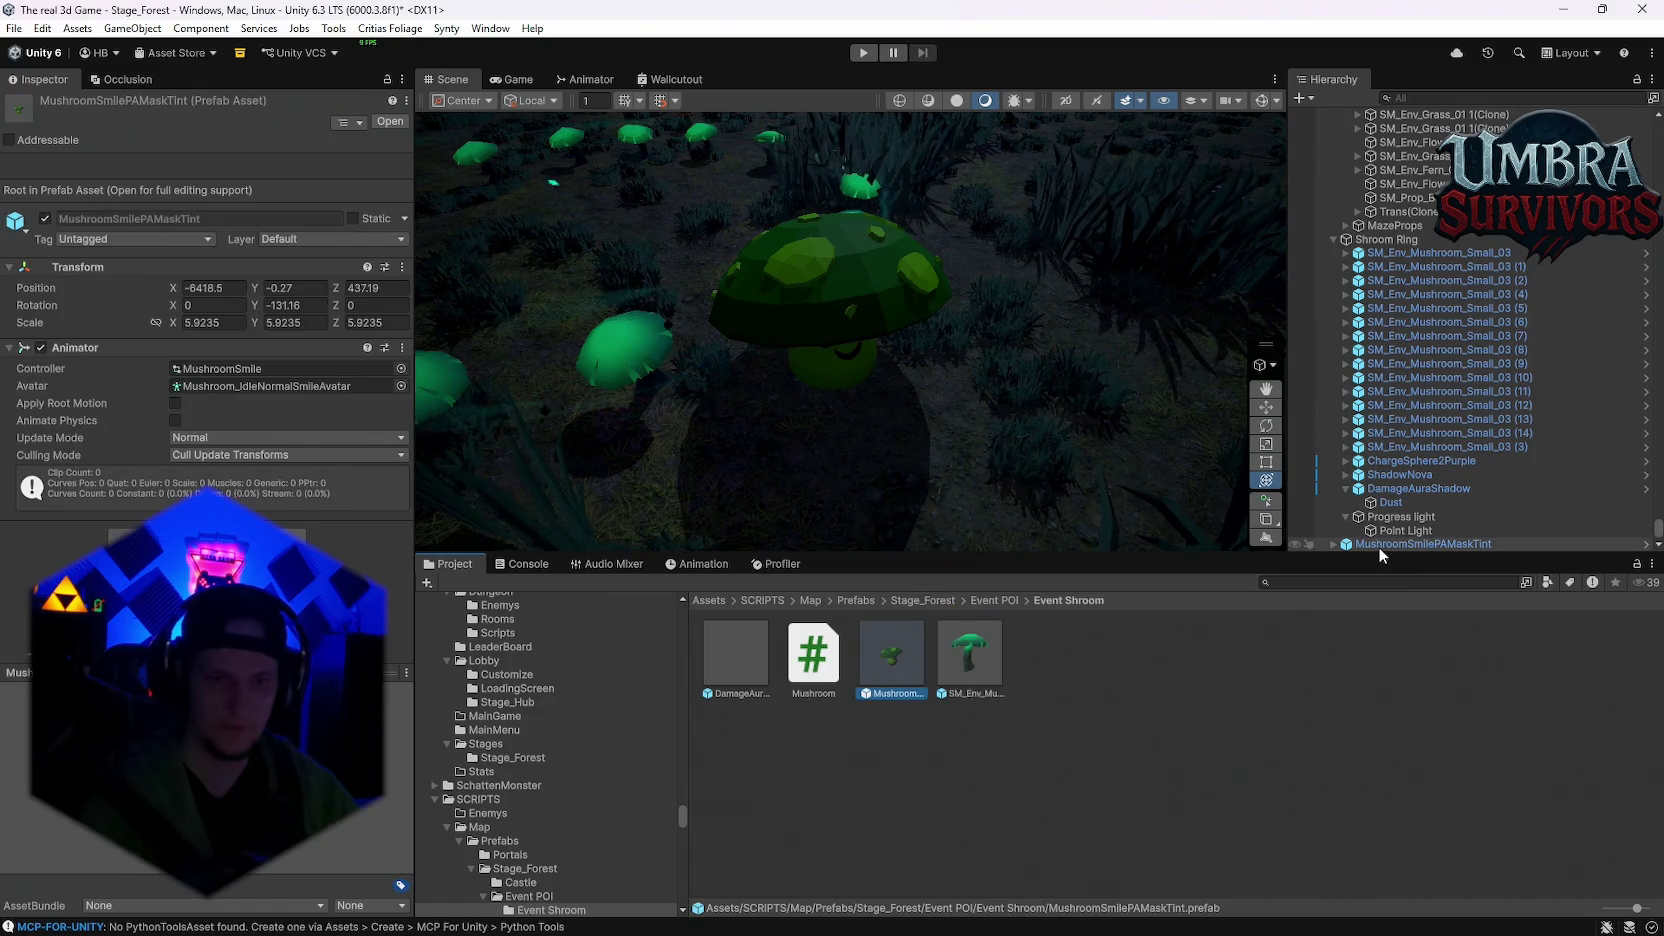
click(1378, 546)
key(Delete)
double_click(864, 653)
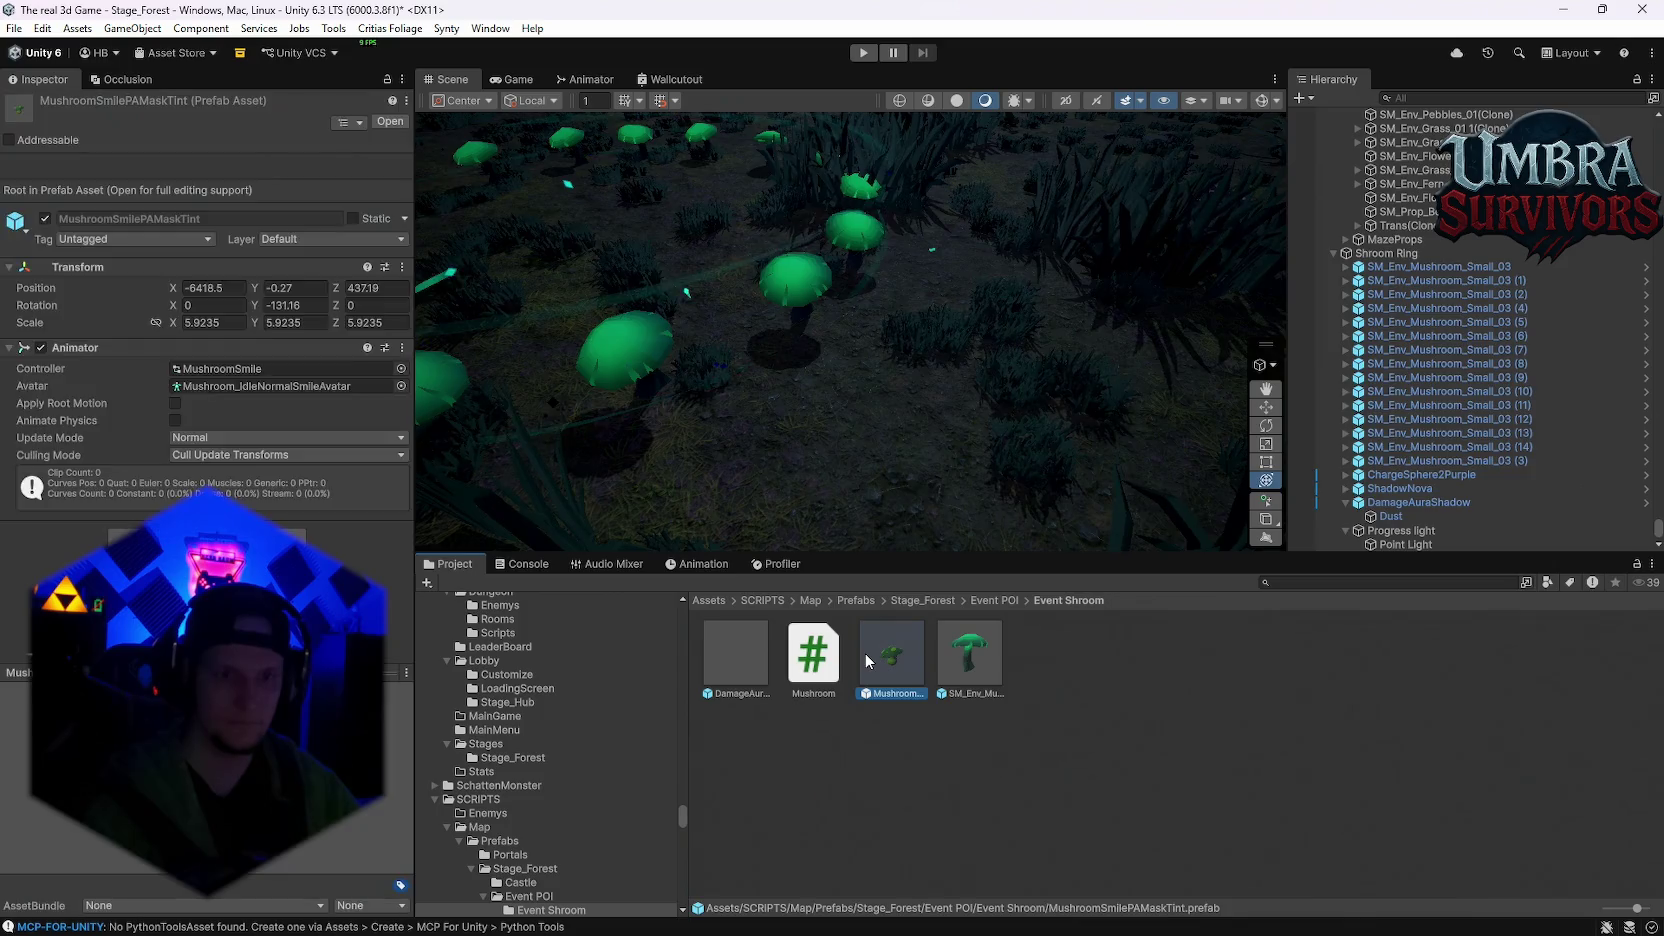
Step: In Prefab Mode, assign the mushroom mesh to the mushroom child's collider Mesh field
drag(918, 397, 790, 403)
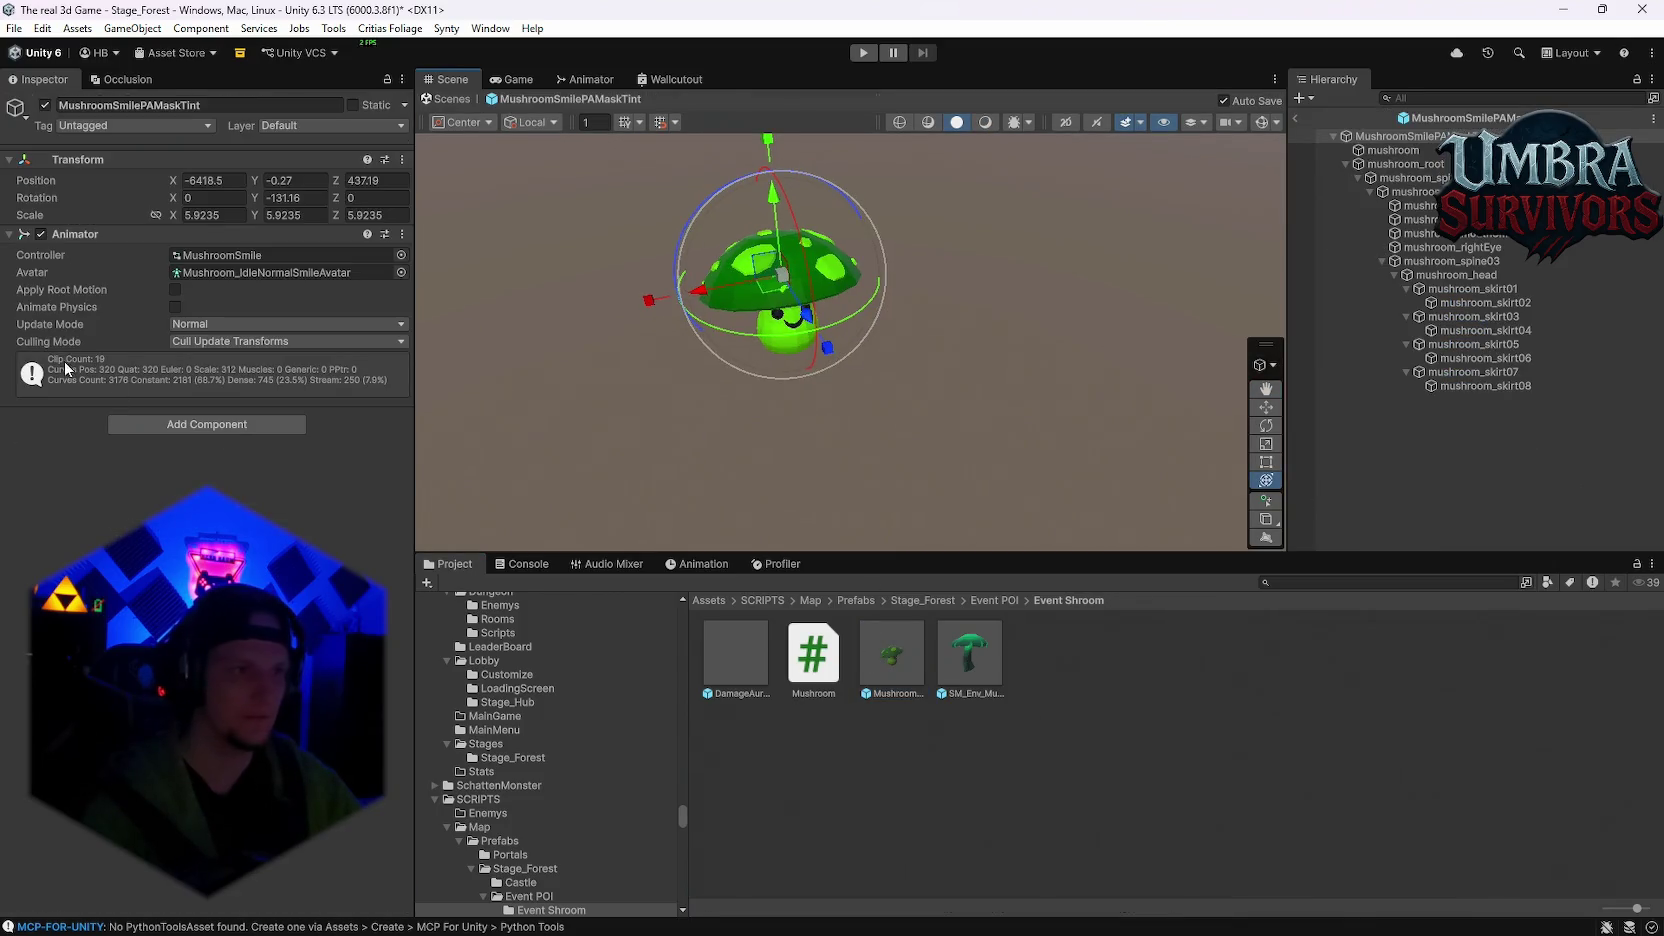
click(139, 422)
text(enem)
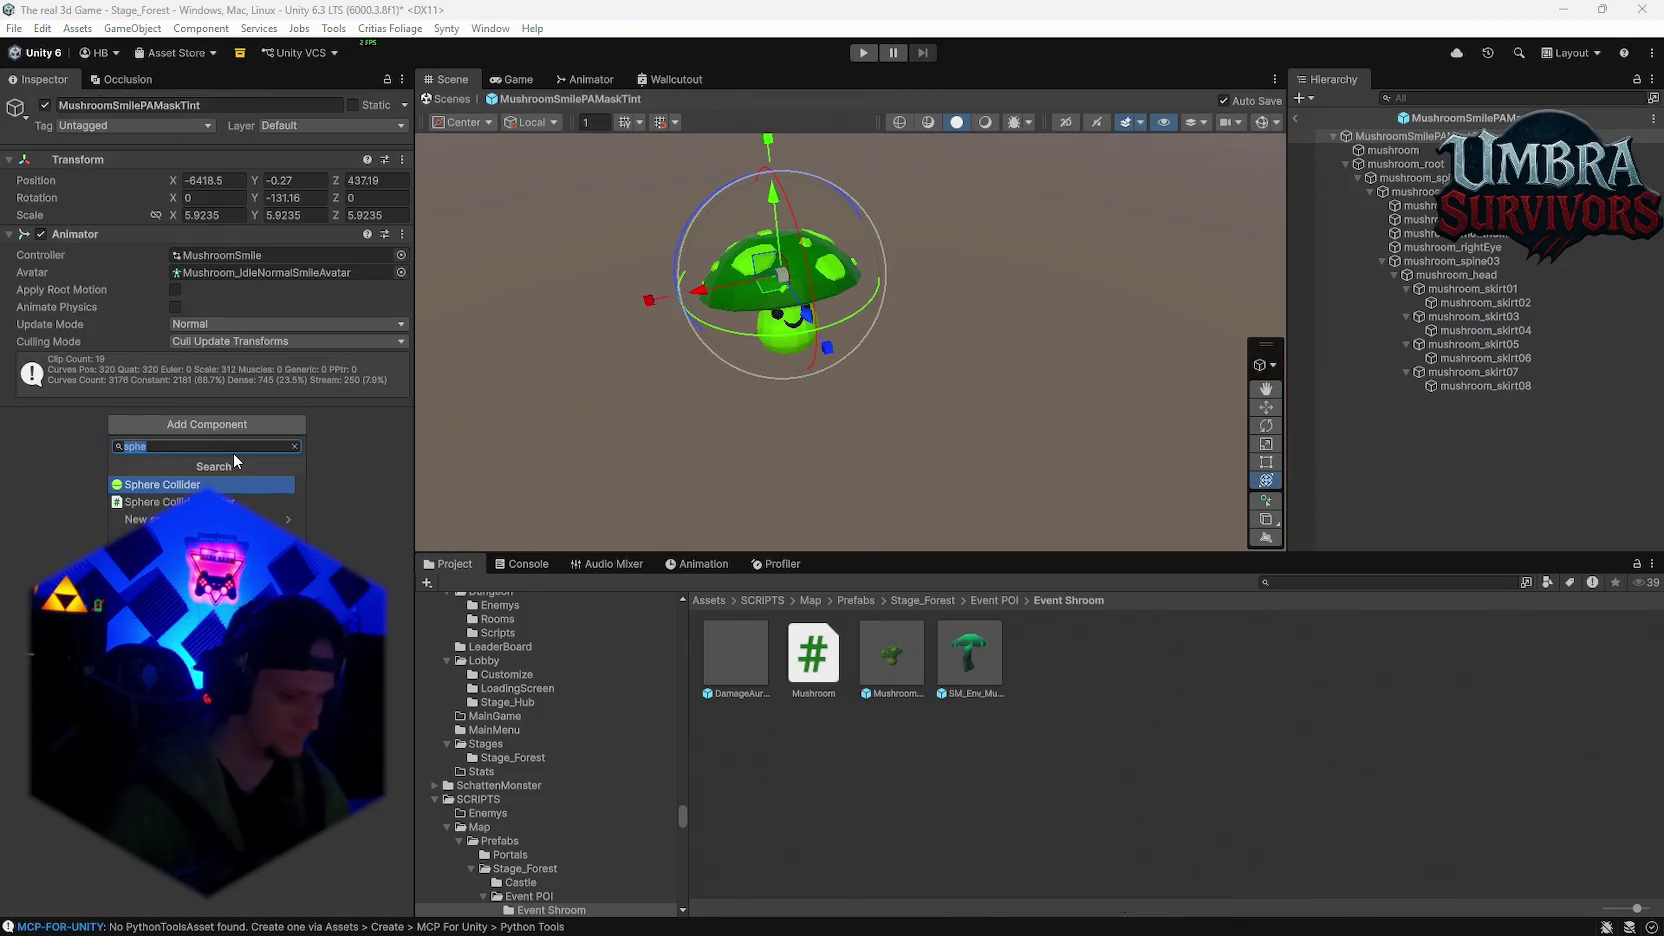
key(BackSpace)
key(BackSpace)
key(BackSpace)
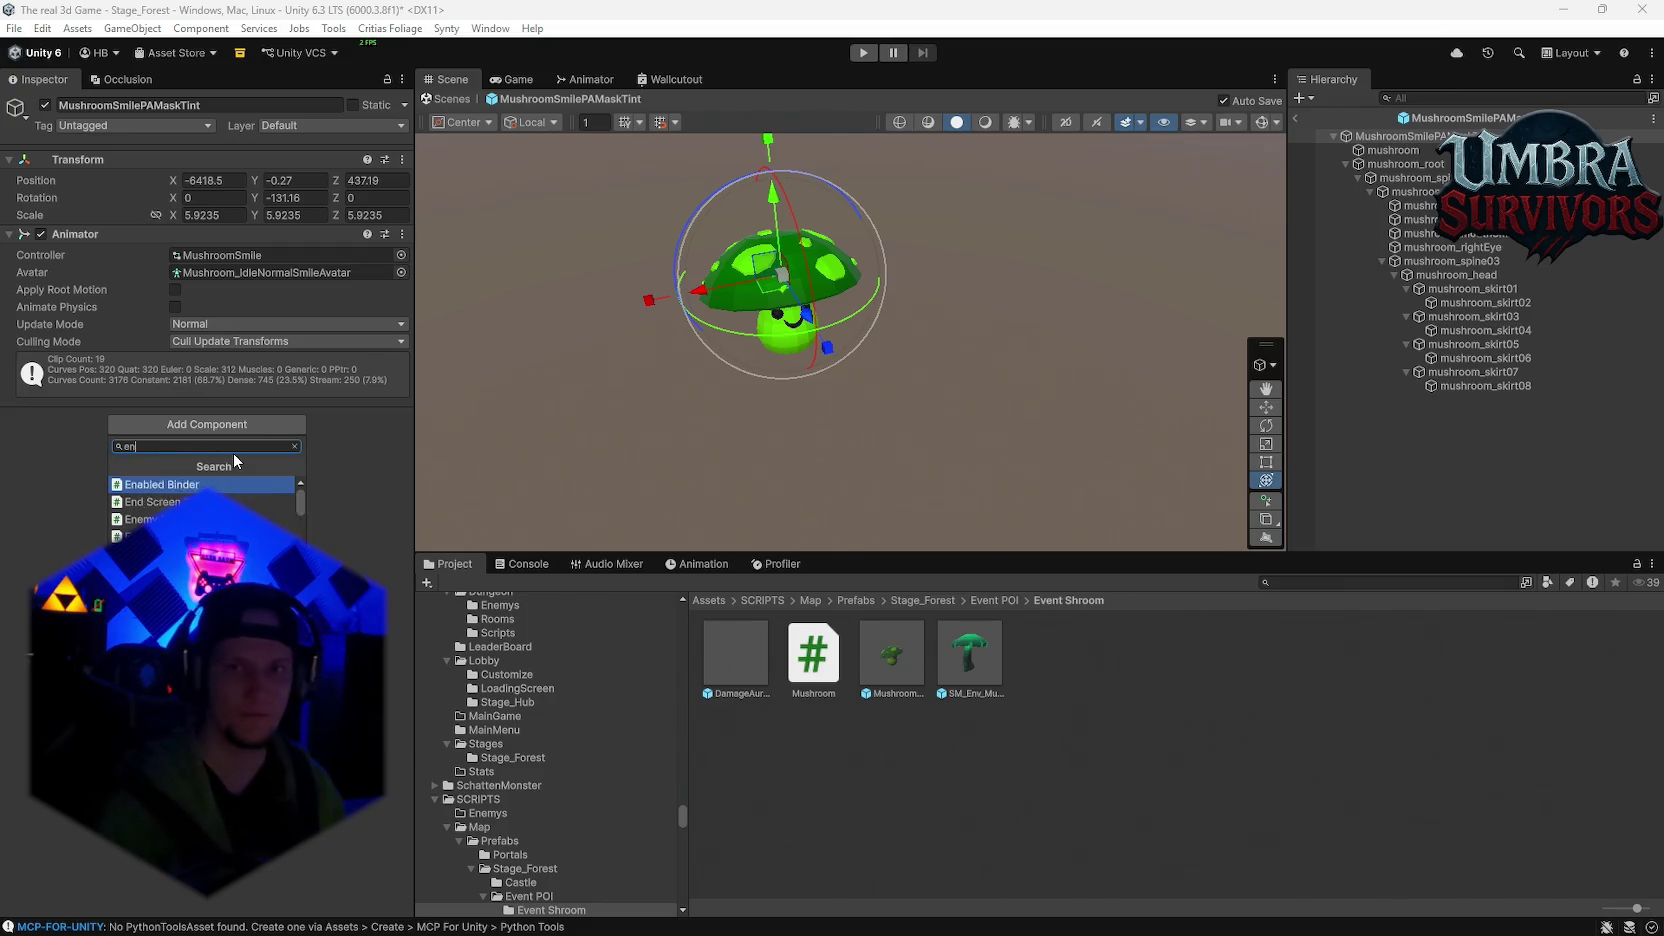
click(1393, 150)
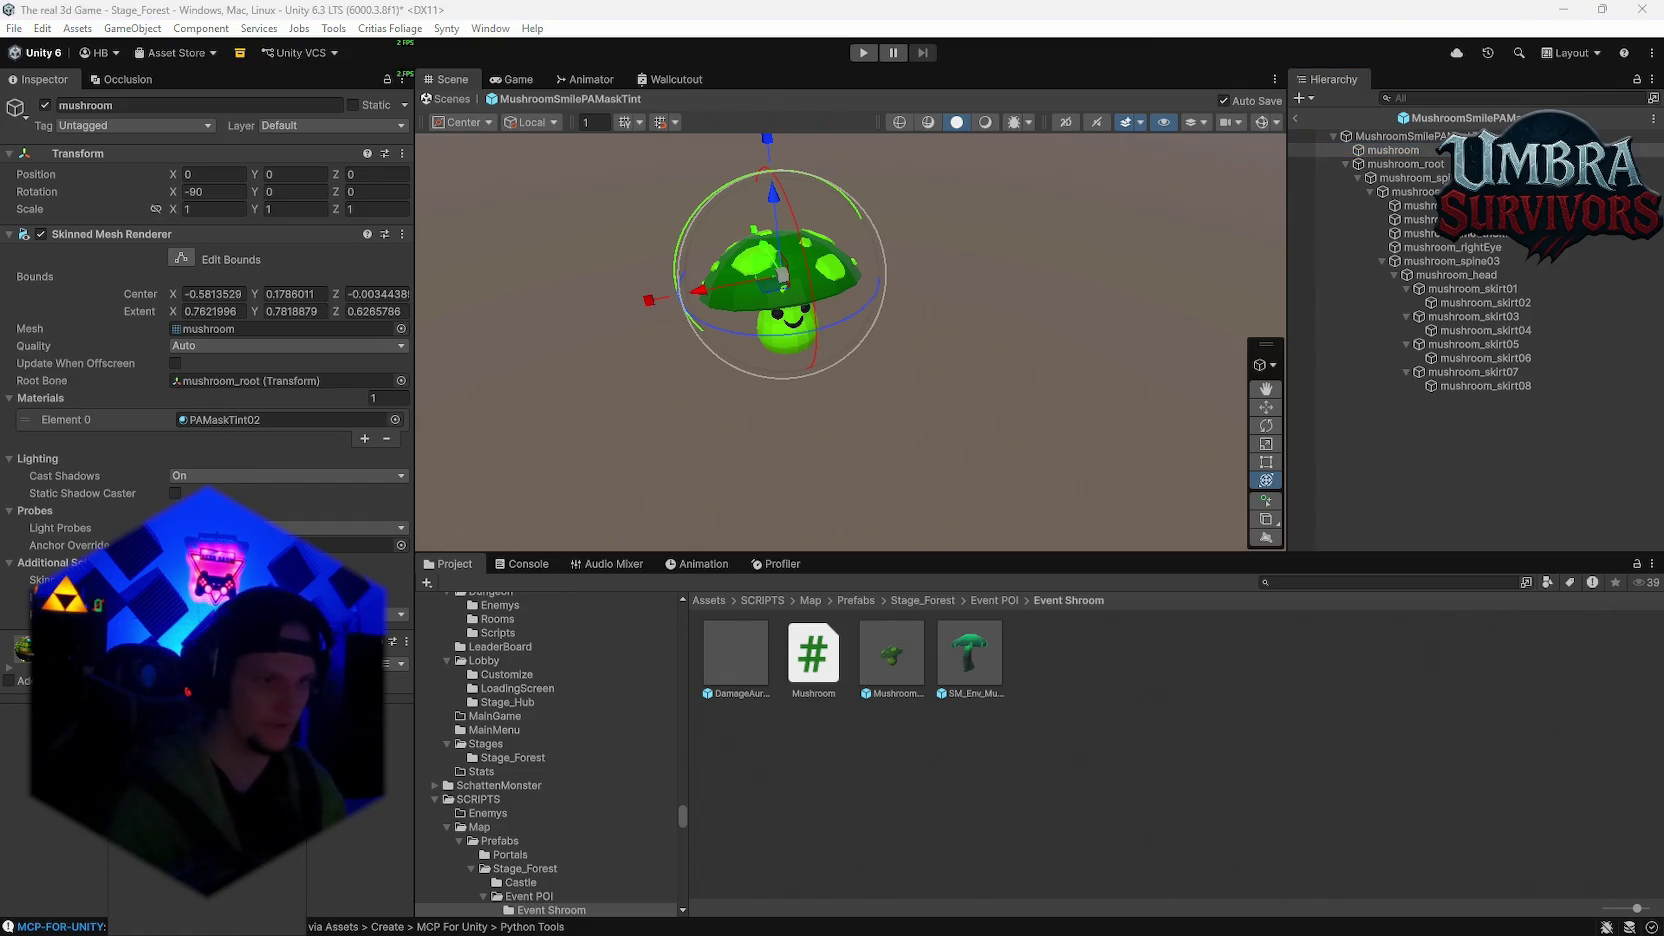
scroll(207, 400, down, 1)
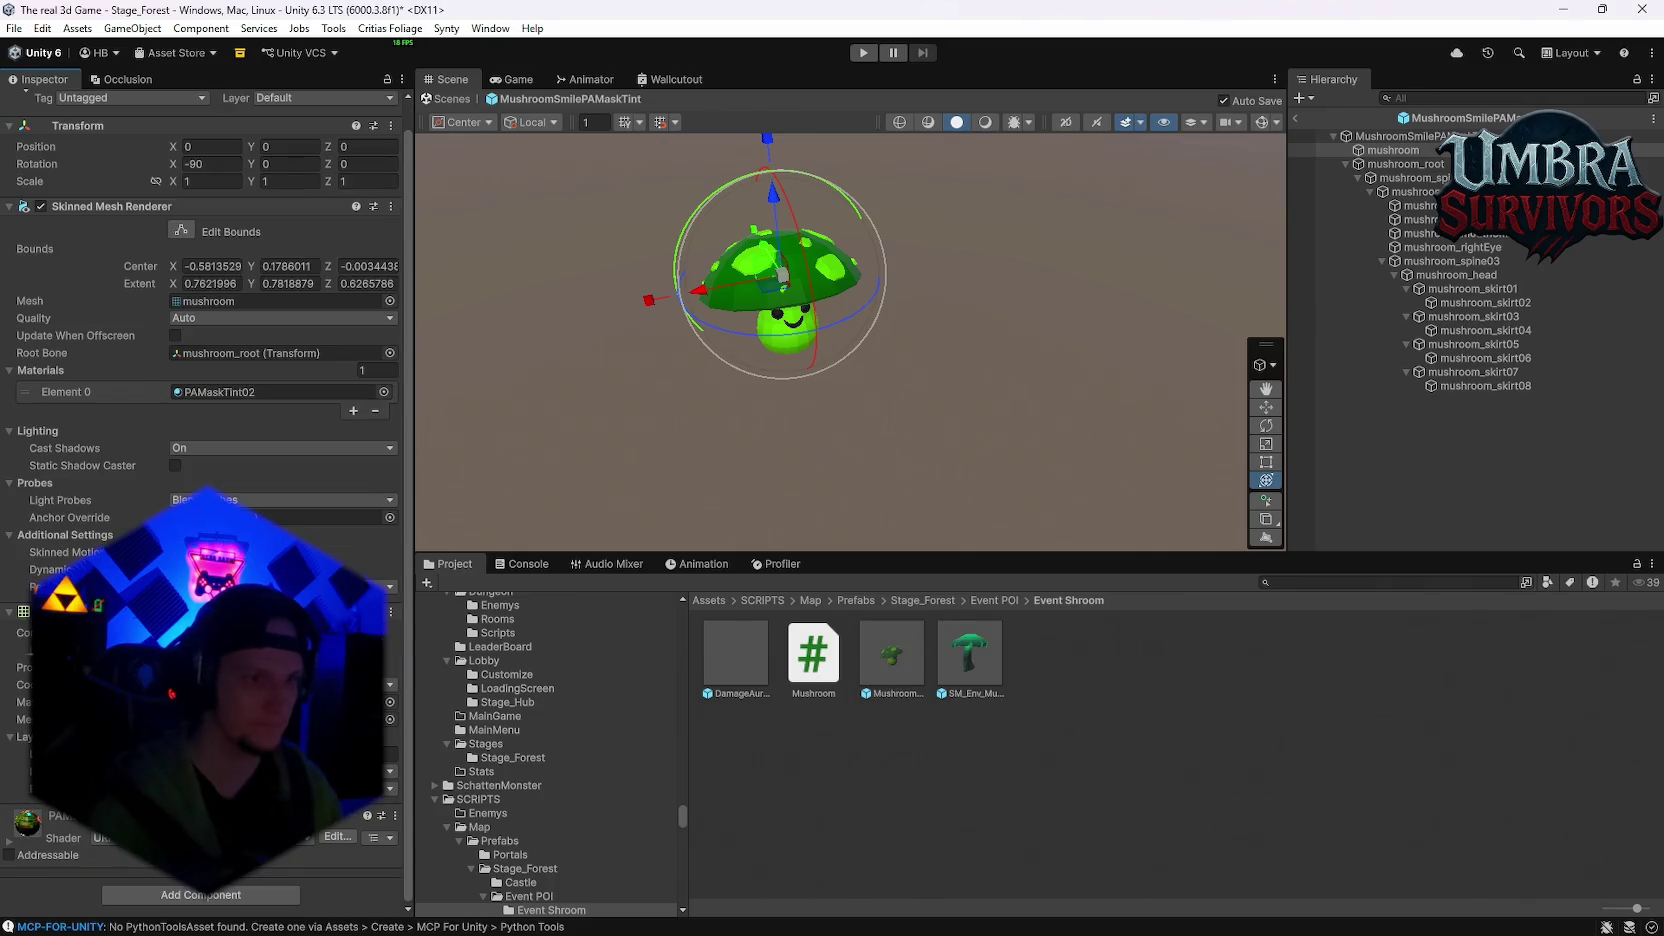
click(280, 301)
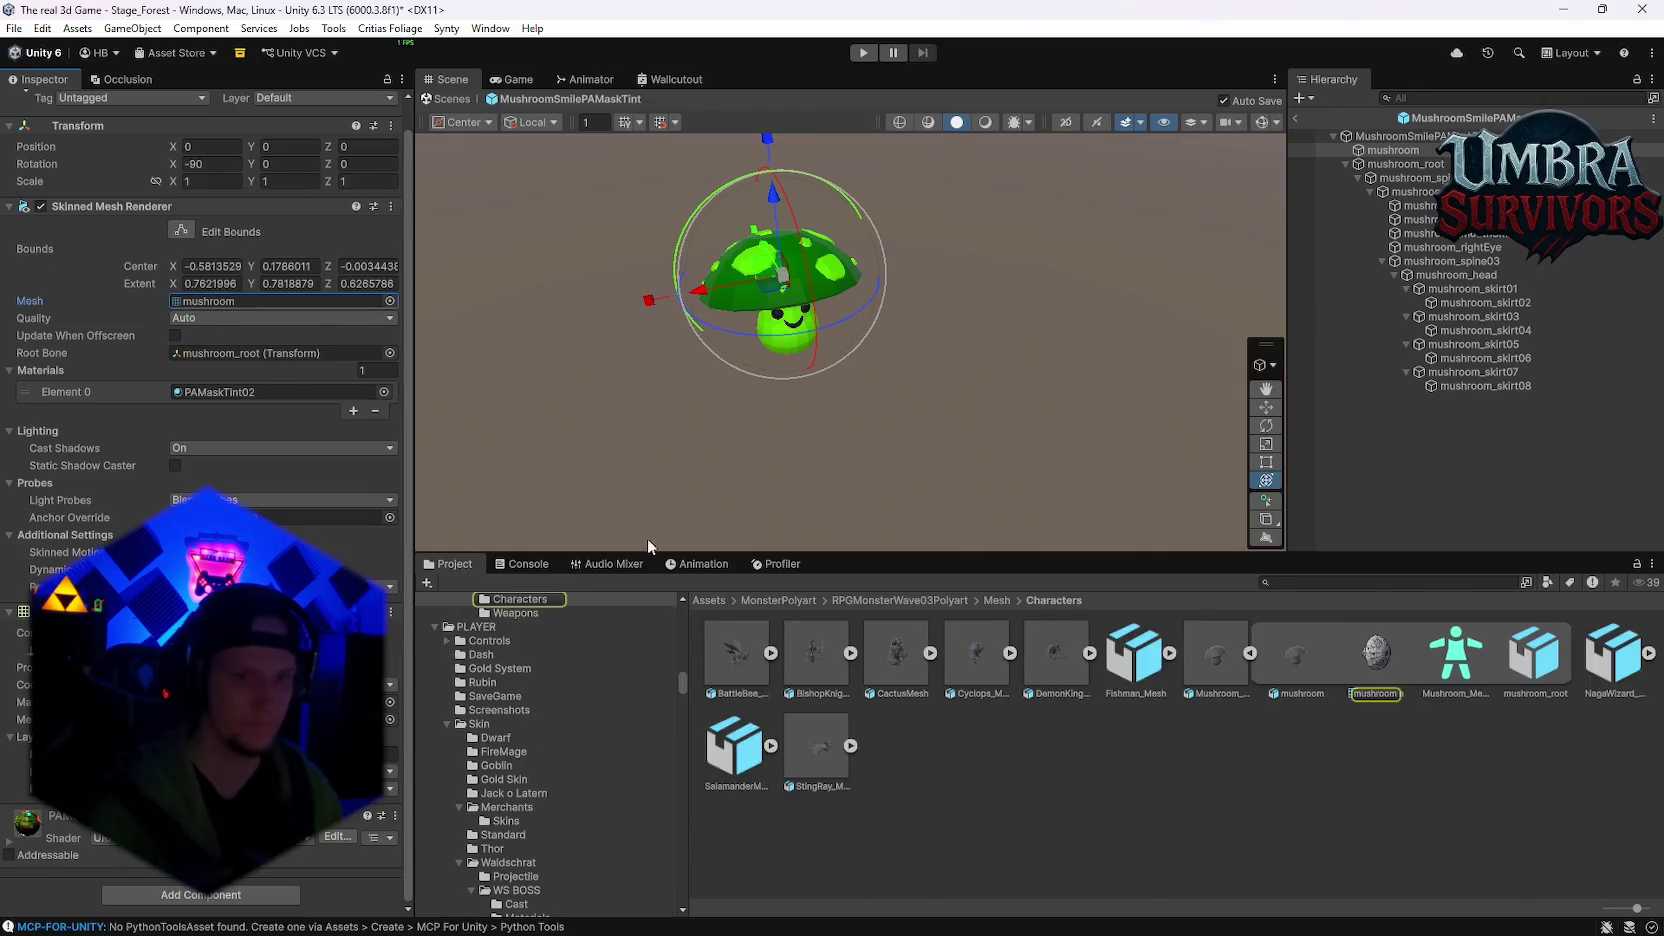
drag(1338, 670, 280, 301)
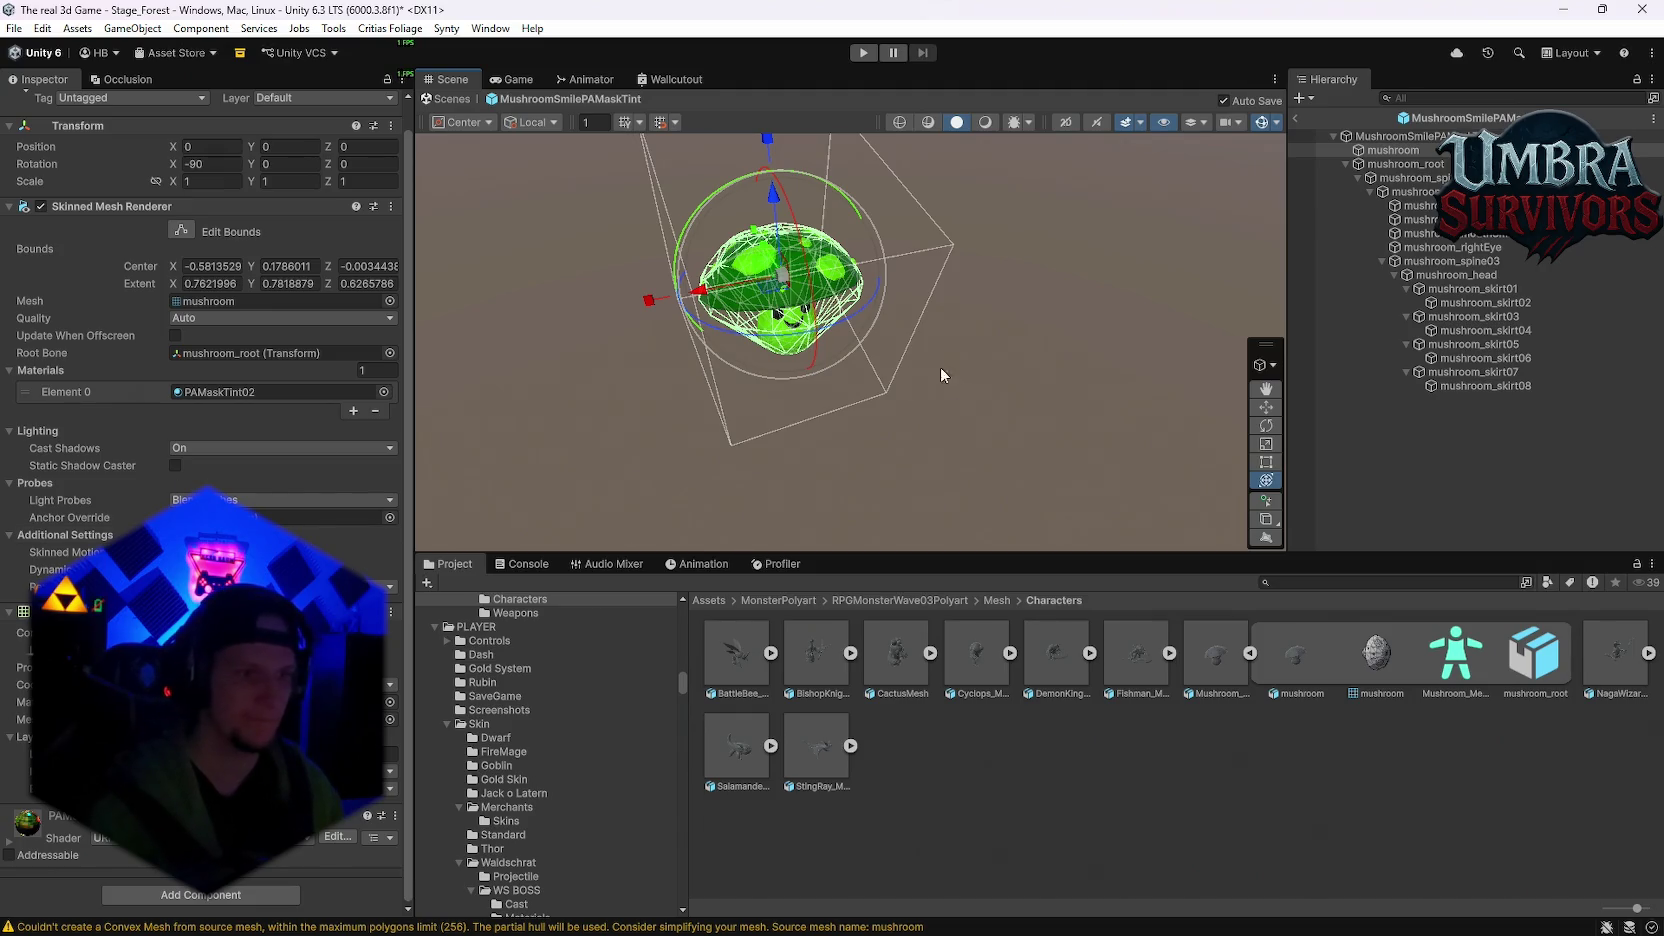
click(1263, 124)
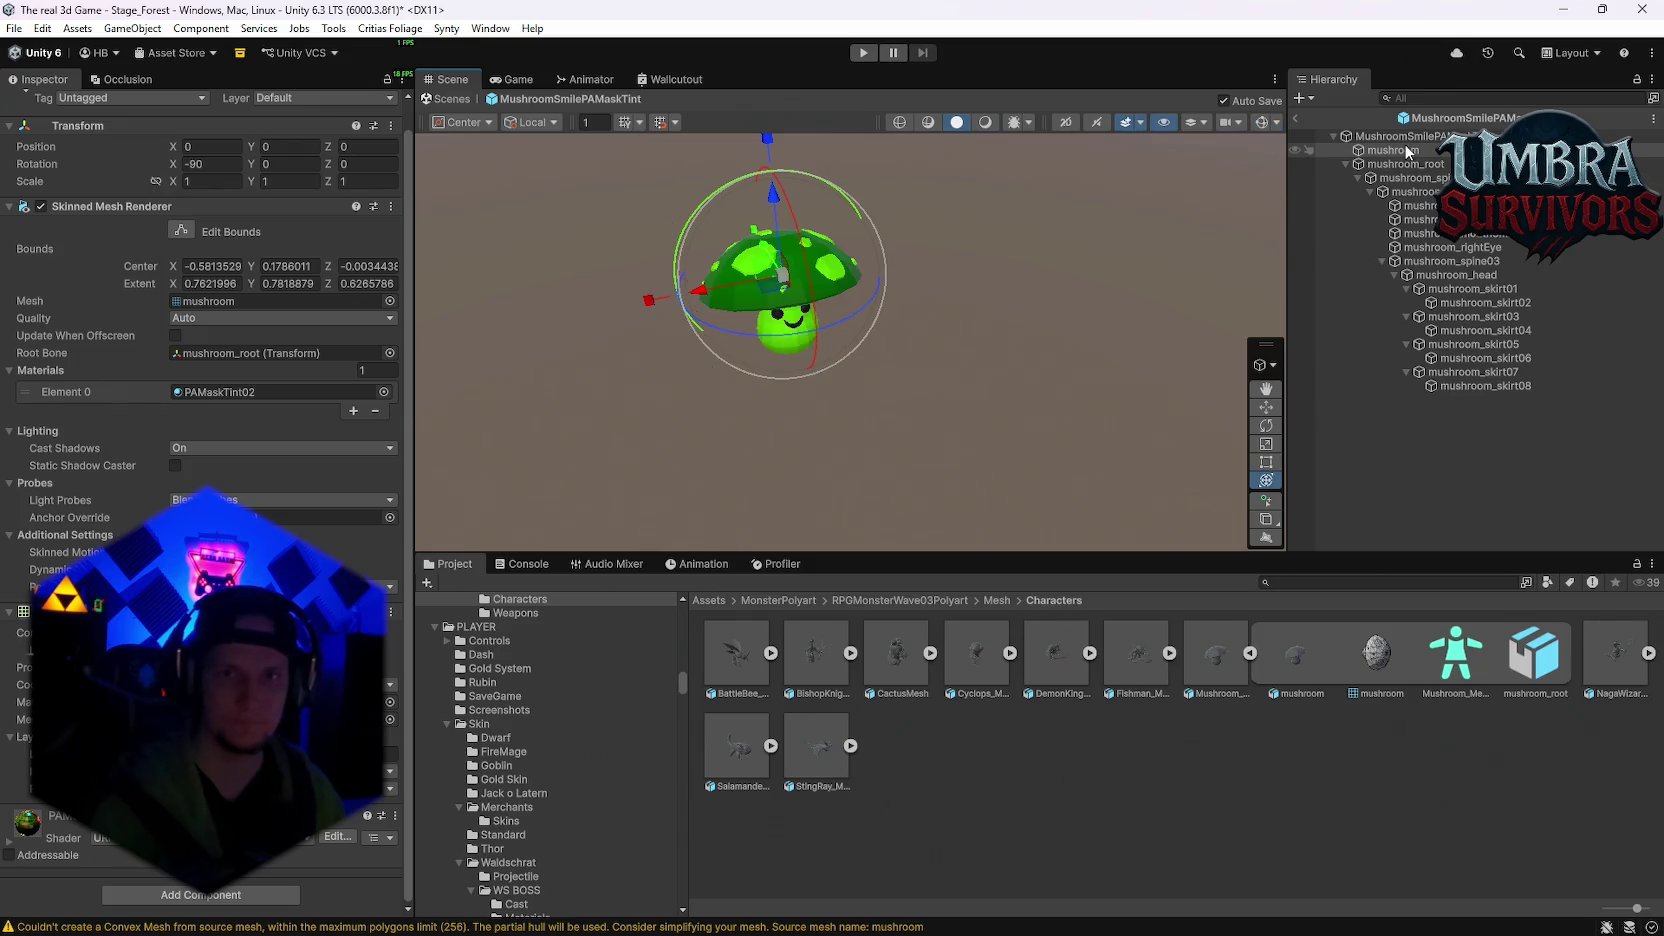
click(1398, 136)
Step: Add a Capsule Collider to the mushroom root, tick Is Trigger and adjust its vertical center
click(157, 422)
text(capsule)
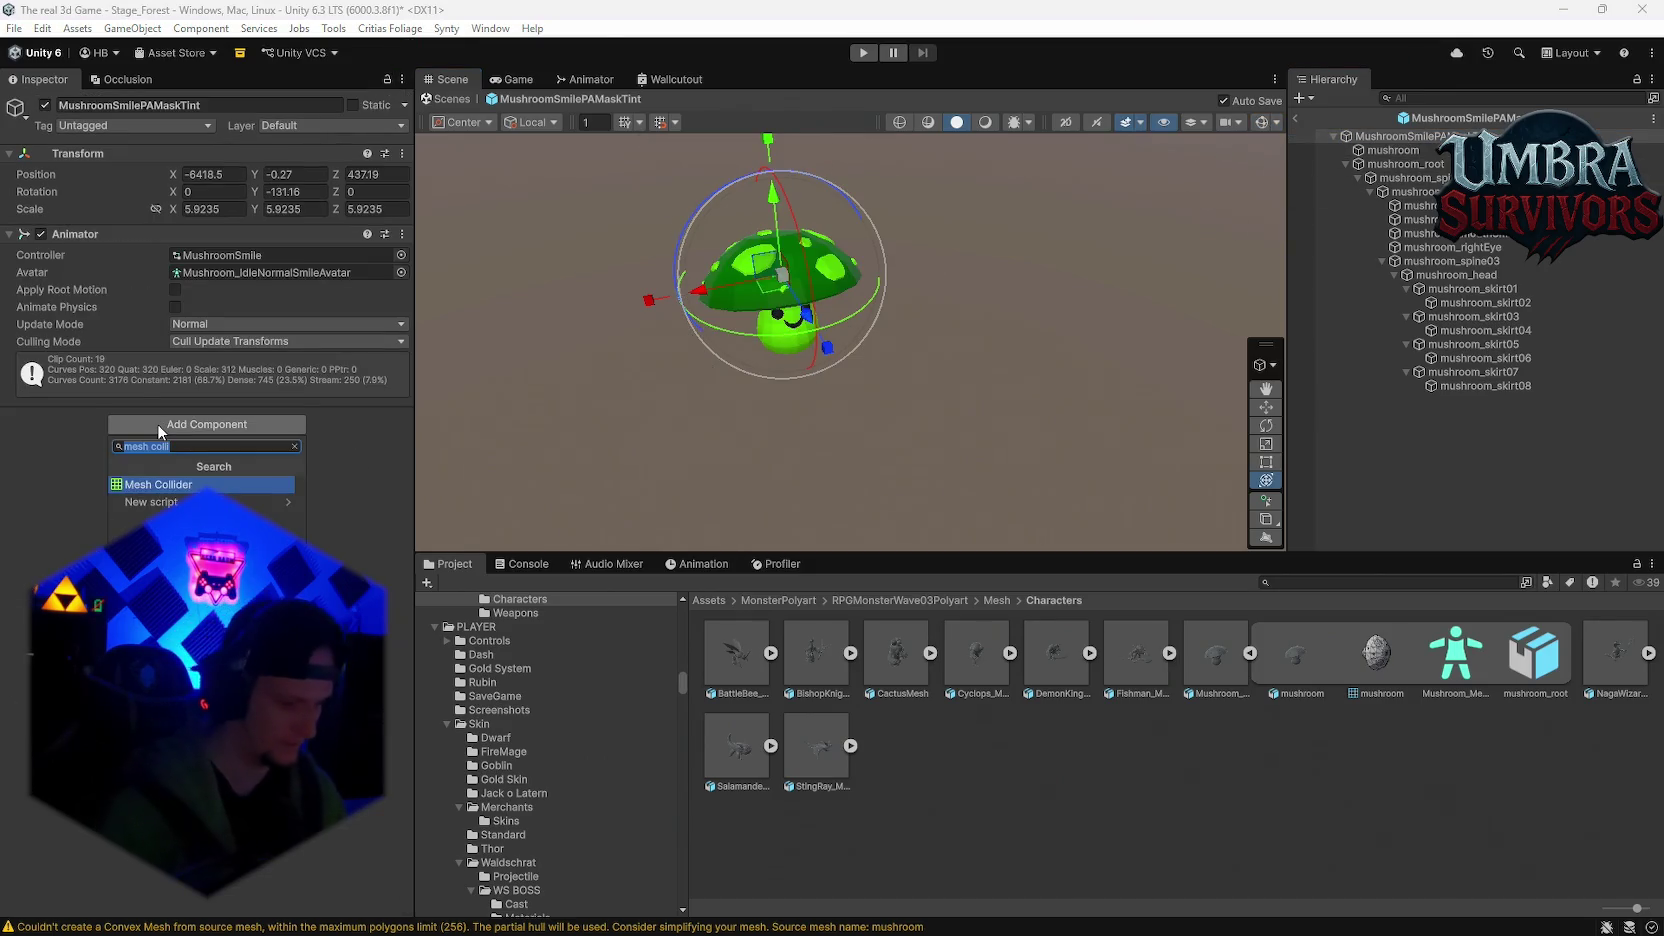
click(180, 484)
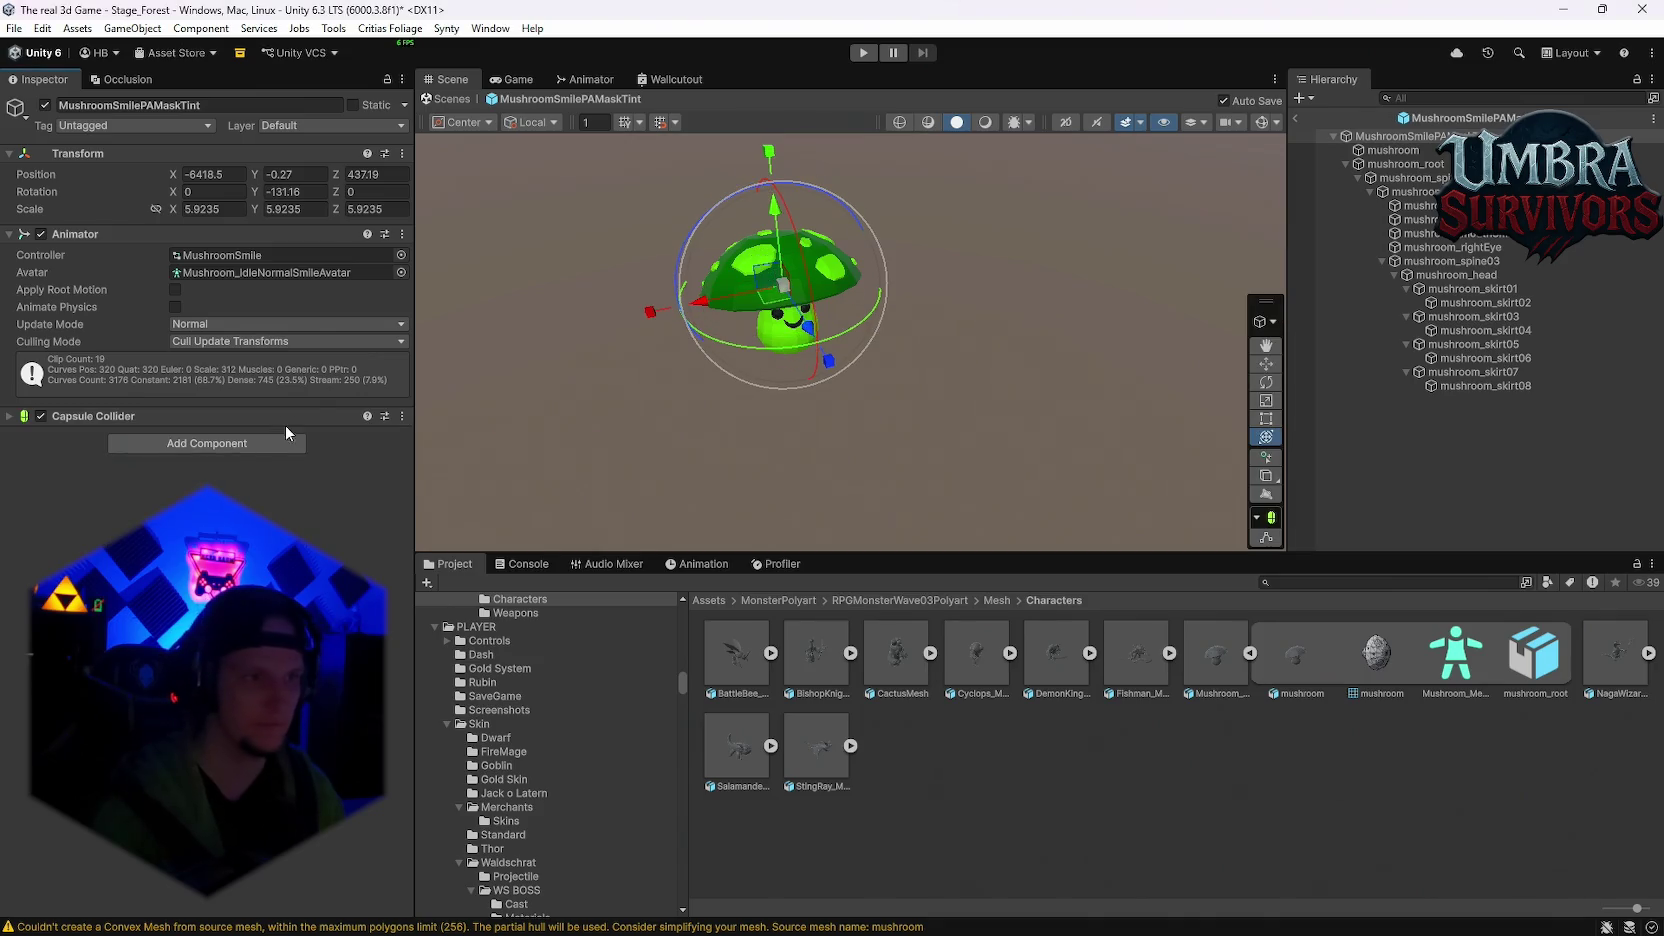
click(260, 416)
click(182, 439)
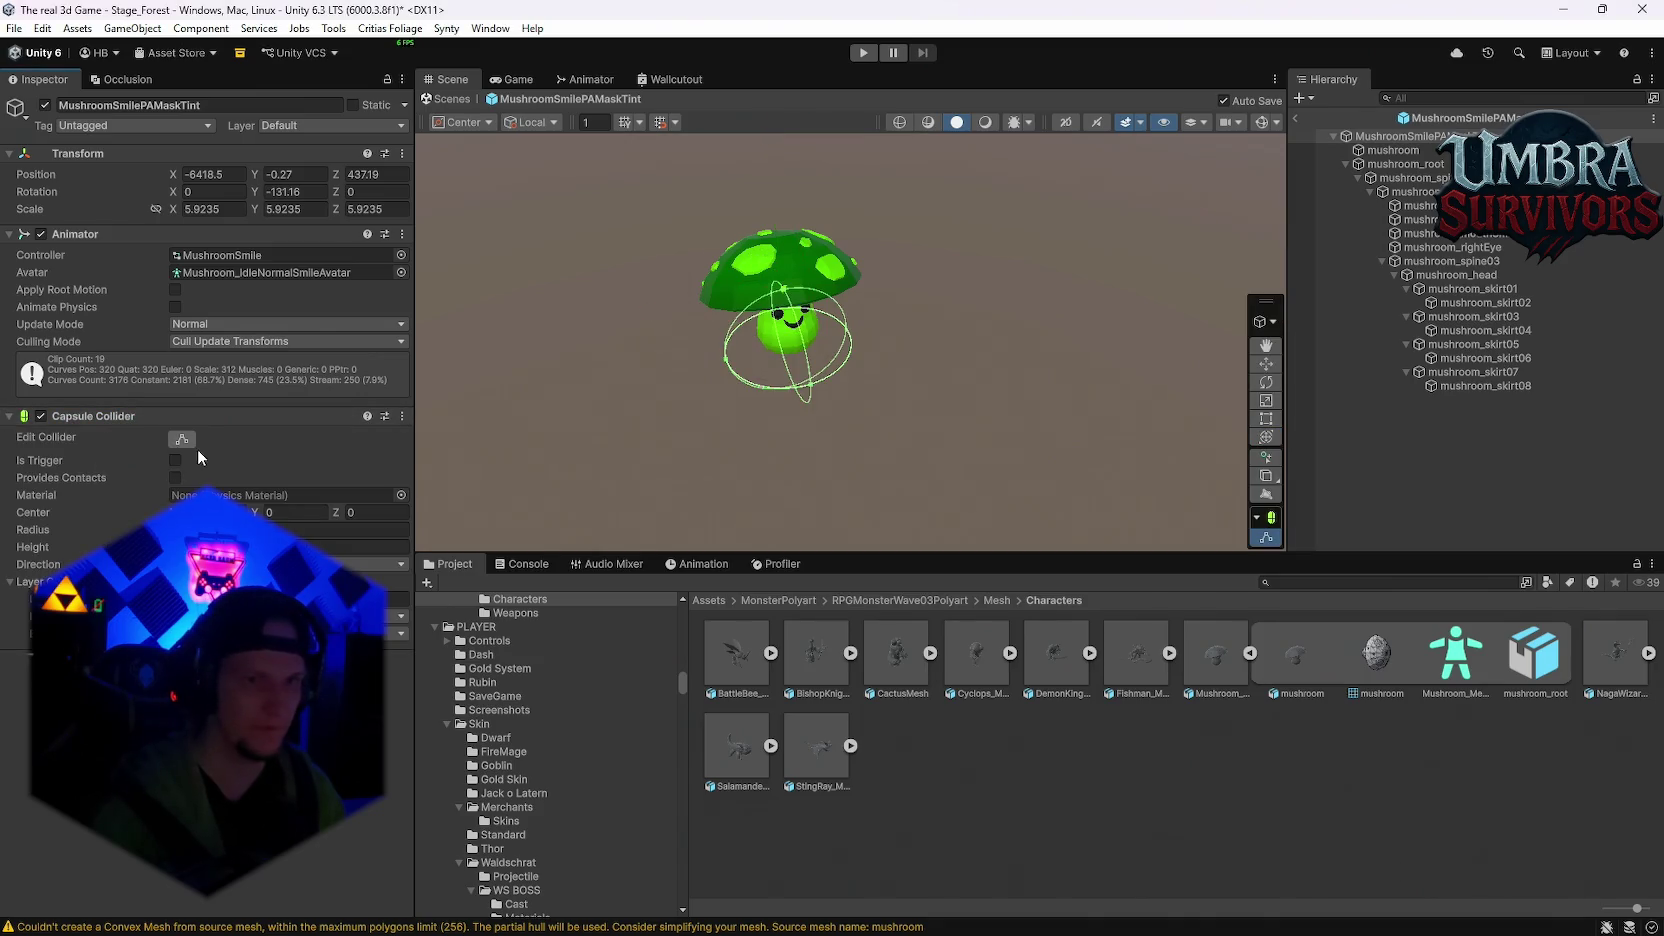
click(175, 460)
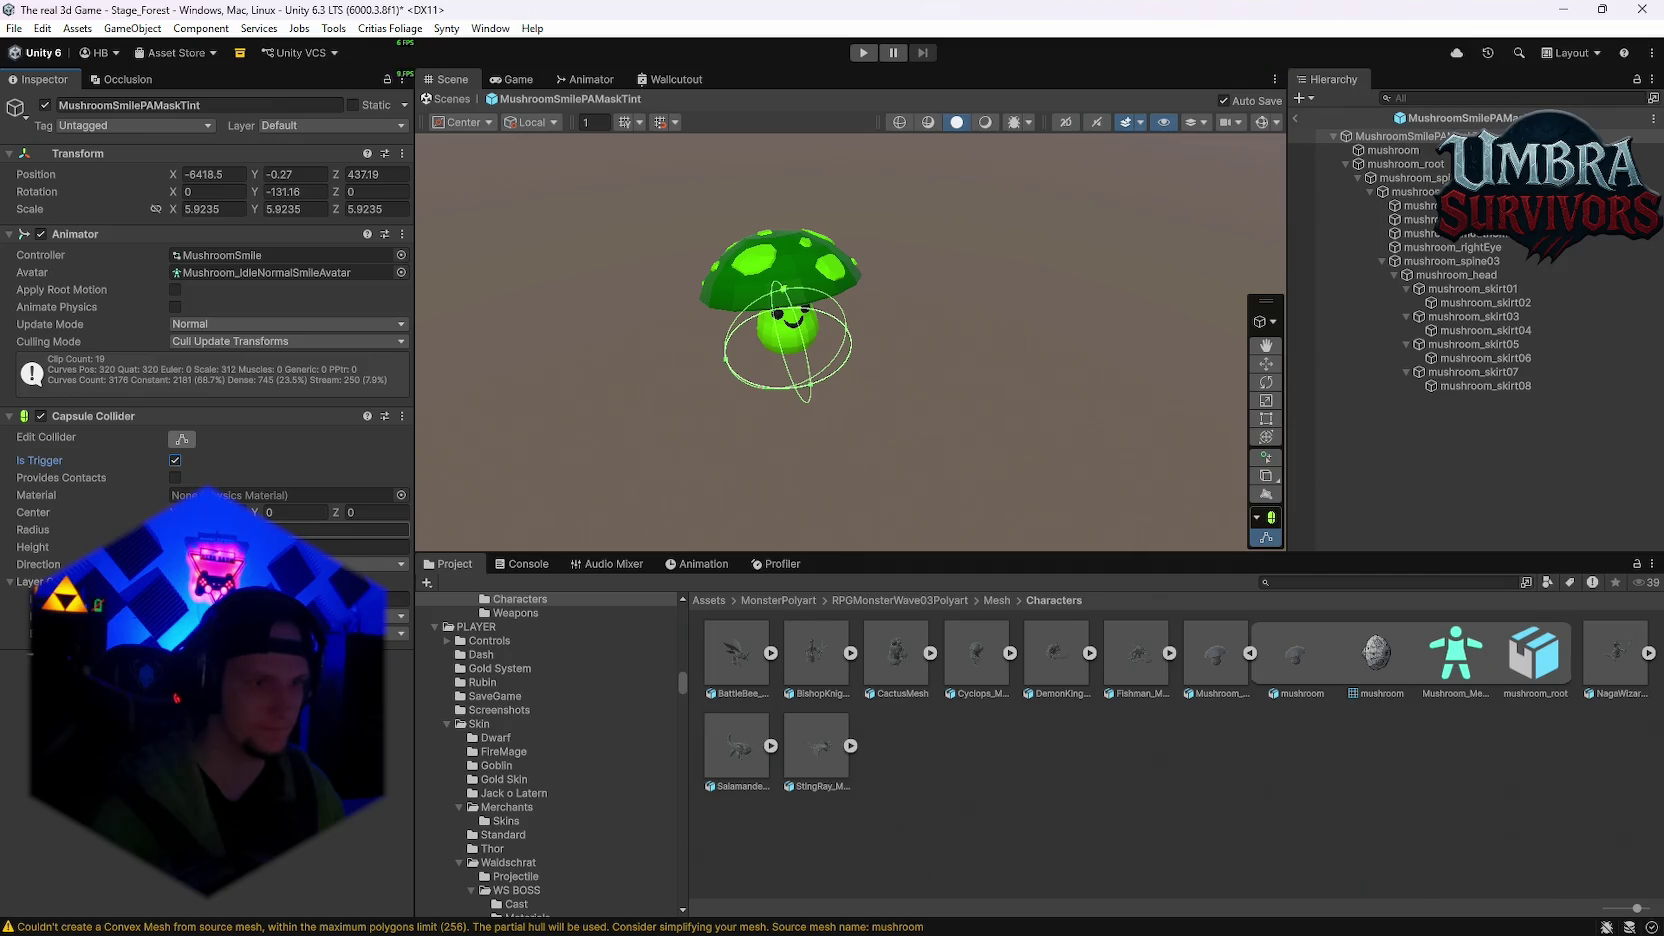
click(290, 512)
text(2.5)
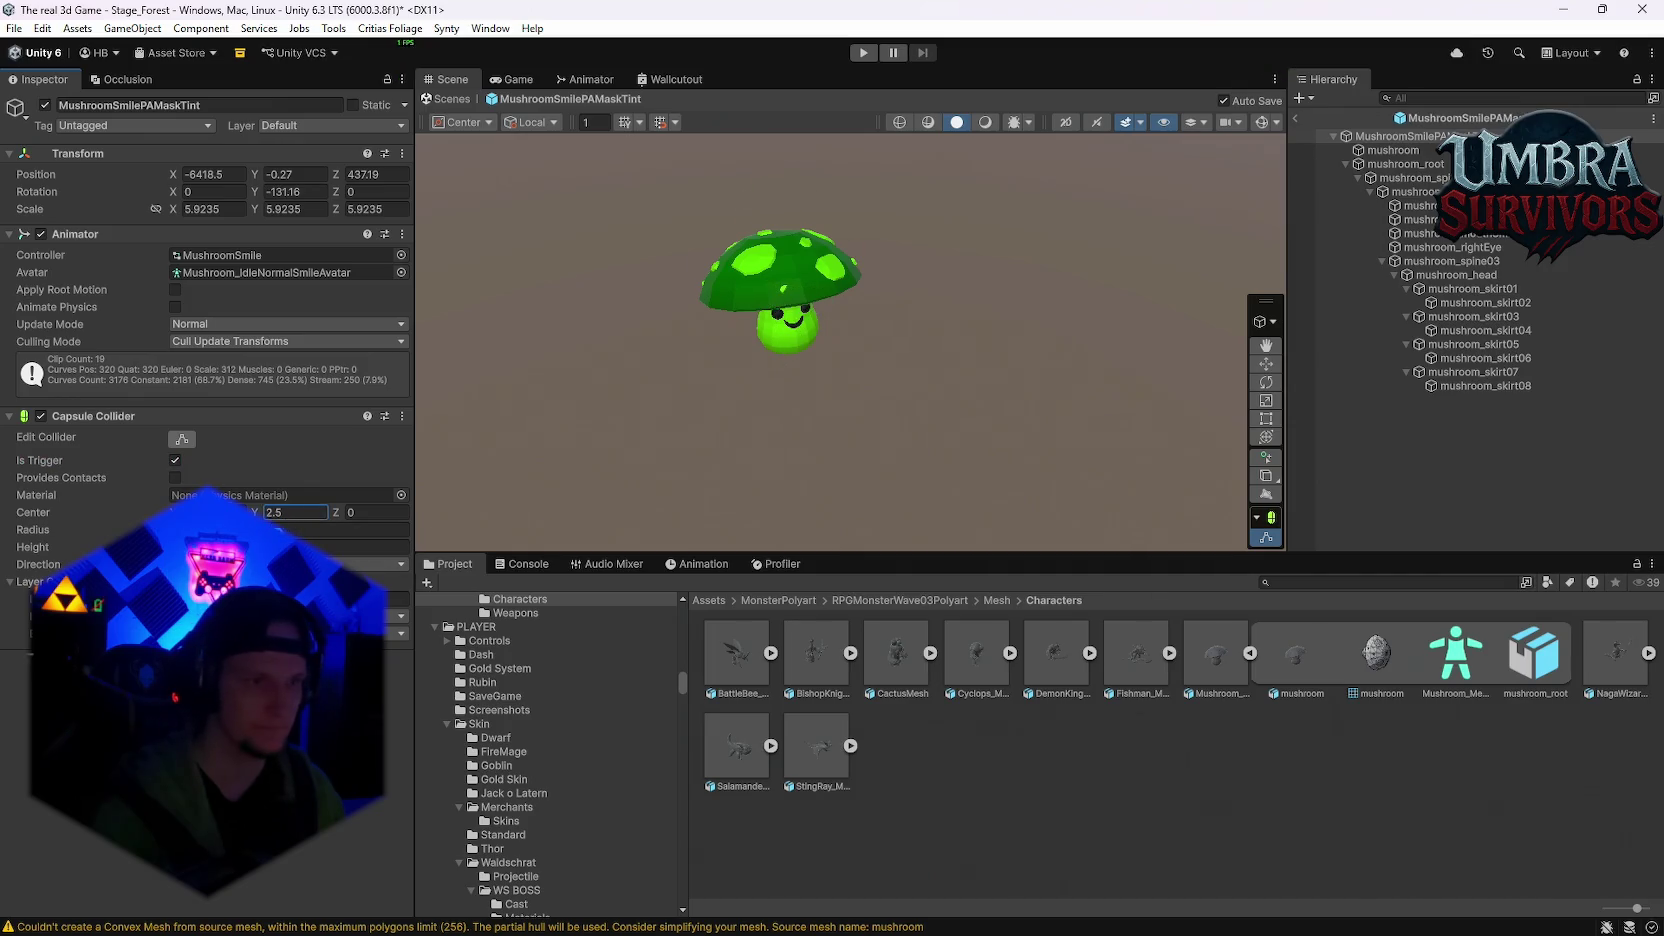
key(BackSpace)
key(BackSpace)
key(BackSpace)
text(0)
Step: Drag the capsule's handles so it snugly encloses the mushroom's cap and body
drag(783, 295, 776, 236)
mouse_move(759, 384)
mouse_down()
mouse_move(992, 353)
mouse_move(880, 385)
mouse_move(820, 336)
mouse_up()
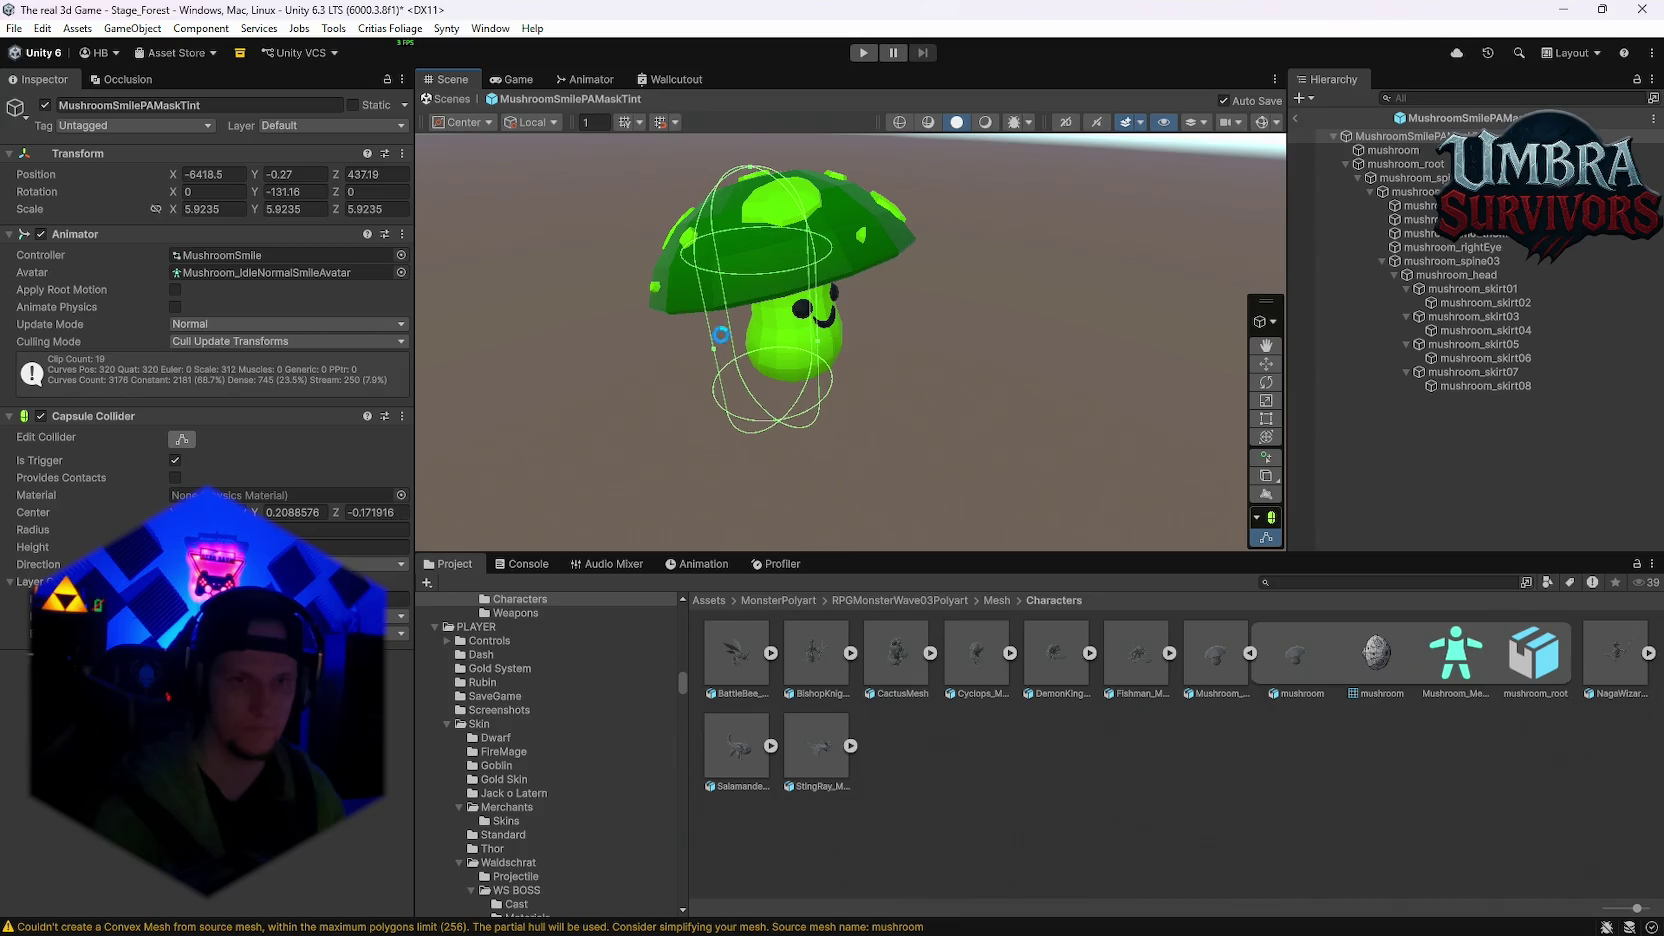
scroll(780, 350, up, 6)
mouse_move(918, 350)
mouse_down()
mouse_move(979, 353)
mouse_move(907, 386)
mouse_move(951, 290)
mouse_move(1035, 404)
mouse_move(985, 213)
mouse_up()
mouse_move(929, 455)
mouse_down()
mouse_move(938, 268)
mouse_move(965, 547)
mouse_move(974, 356)
mouse_move(919, 206)
mouse_move(916, 356)
mouse_move(1085, 305)
mouse_move(791, 364)
mouse_move(809, 369)
mouse_move(816, 313)
mouse_up()
mouse_move(940, 271)
mouse_down()
mouse_move(753, 329)
mouse_move(824, 433)
mouse_move(850, 420)
mouse_move(878, 434)
mouse_up()
mouse_move(884, 261)
mouse_down()
mouse_move(890, 326)
mouse_move(994, 341)
mouse_move(954, 388)
mouse_move(877, 408)
mouse_move(669, 405)
mouse_up()
mouse_move(831, 403)
mouse_down()
mouse_move(839, 386)
mouse_move(891, 446)
mouse_up()
mouse_move(898, 331)
mouse_down()
mouse_move(897, 261)
mouse_move(761, 149)
mouse_move(631, 290)
mouse_move(671, 295)
mouse_up()
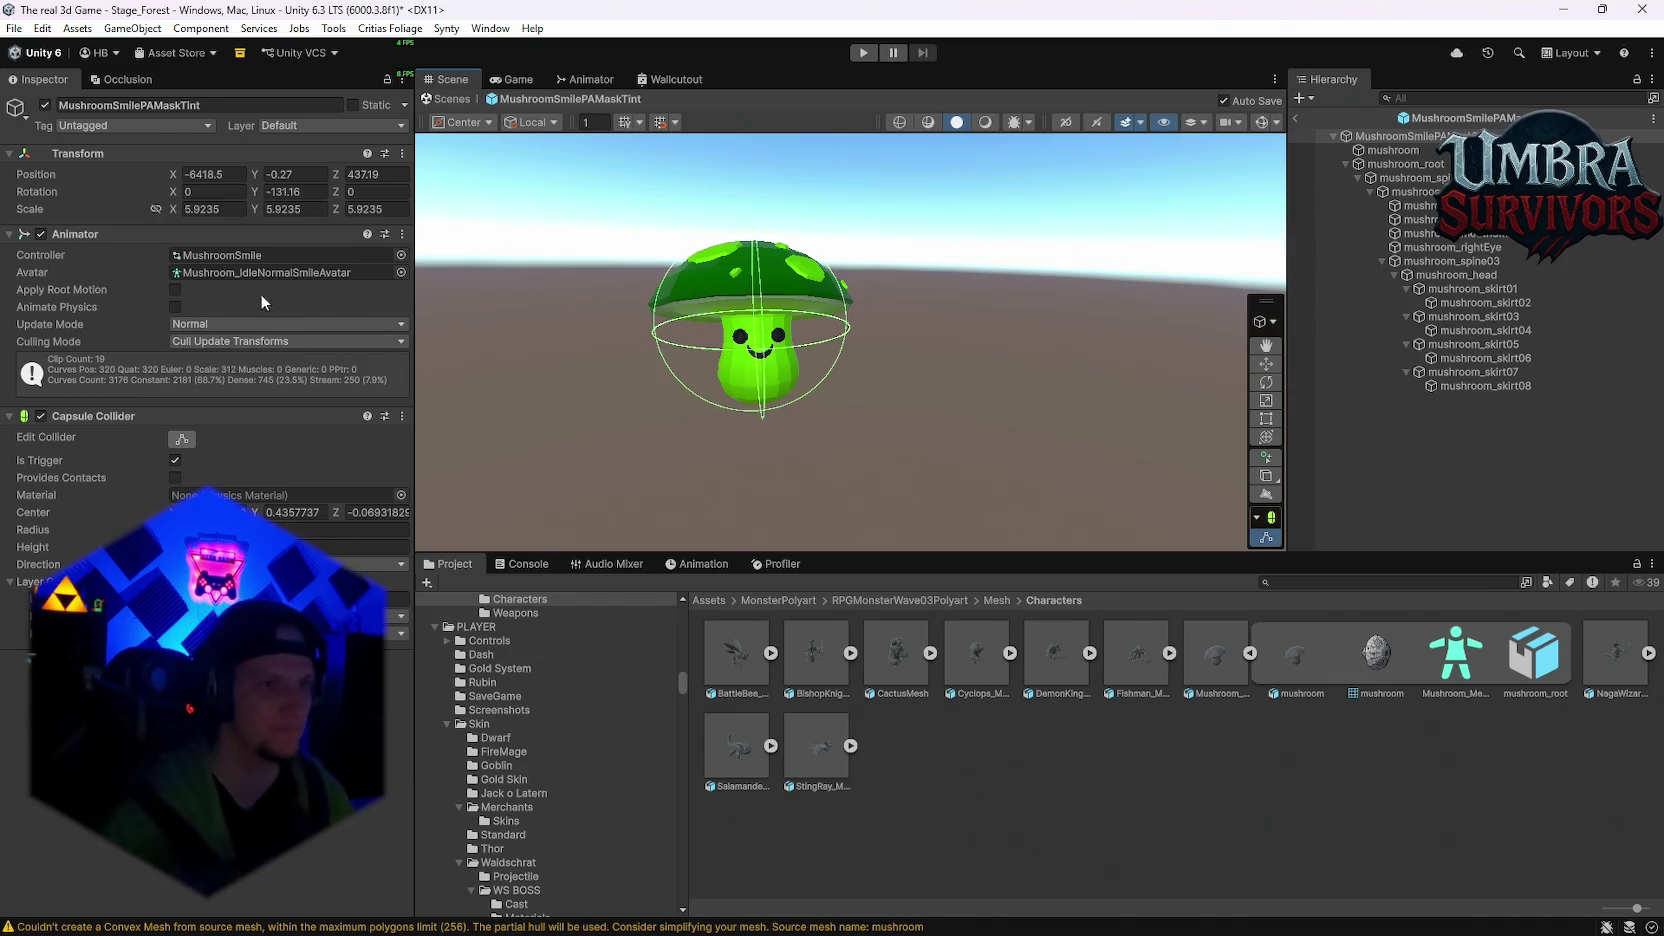
click(262, 255)
Step: Open the MushroomSmile state graph and preview the IdlePlantToBattleSmile and idle clips
click(1291, 678)
double_click(1291, 668)
scroll(977, 316, up, 3)
scroll(940, 260, down, 1)
scroll(935, 247, up, 2)
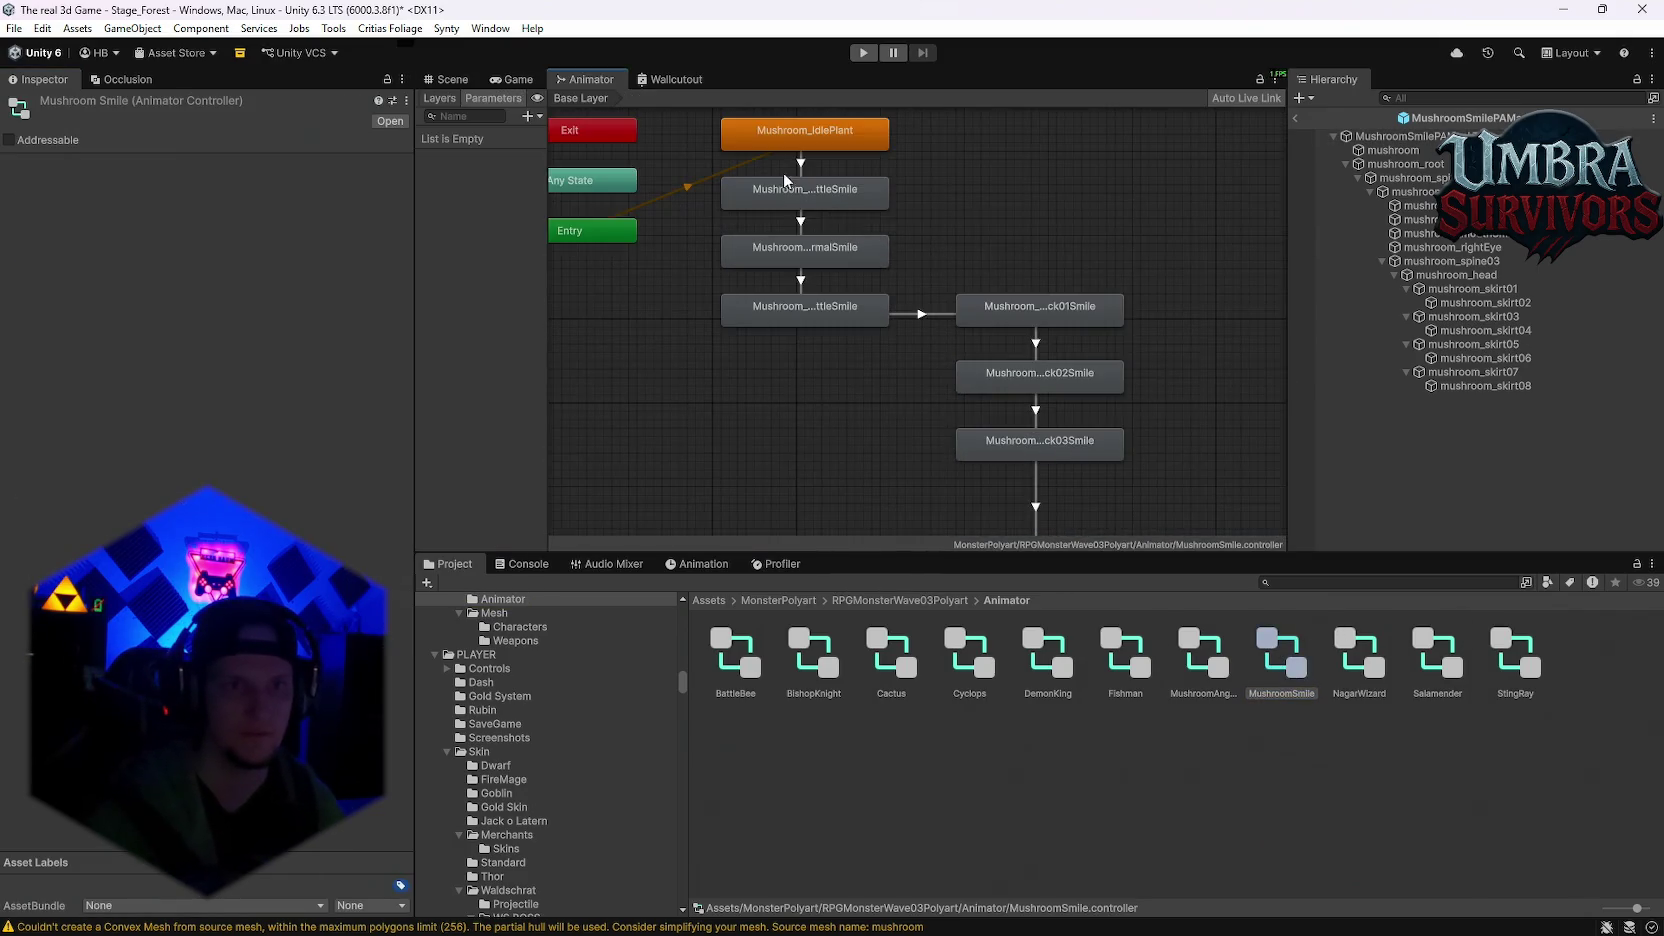
scroll(1100, 355, down, 4)
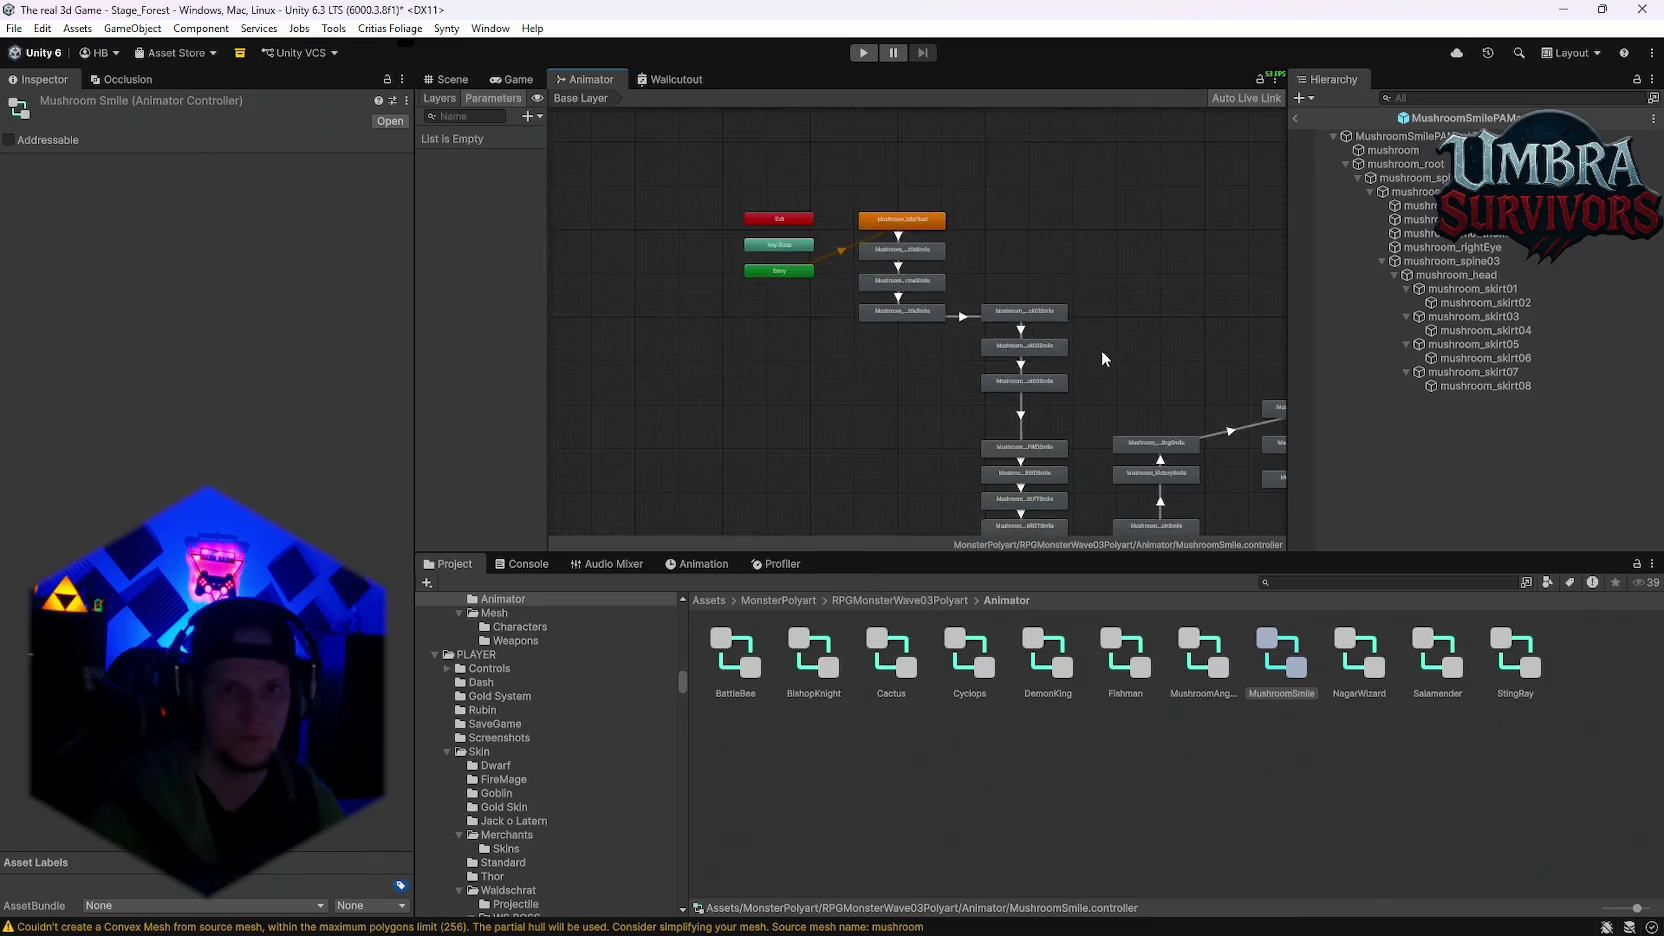
scroll(845, 252, up, 3)
double_click(763, 201)
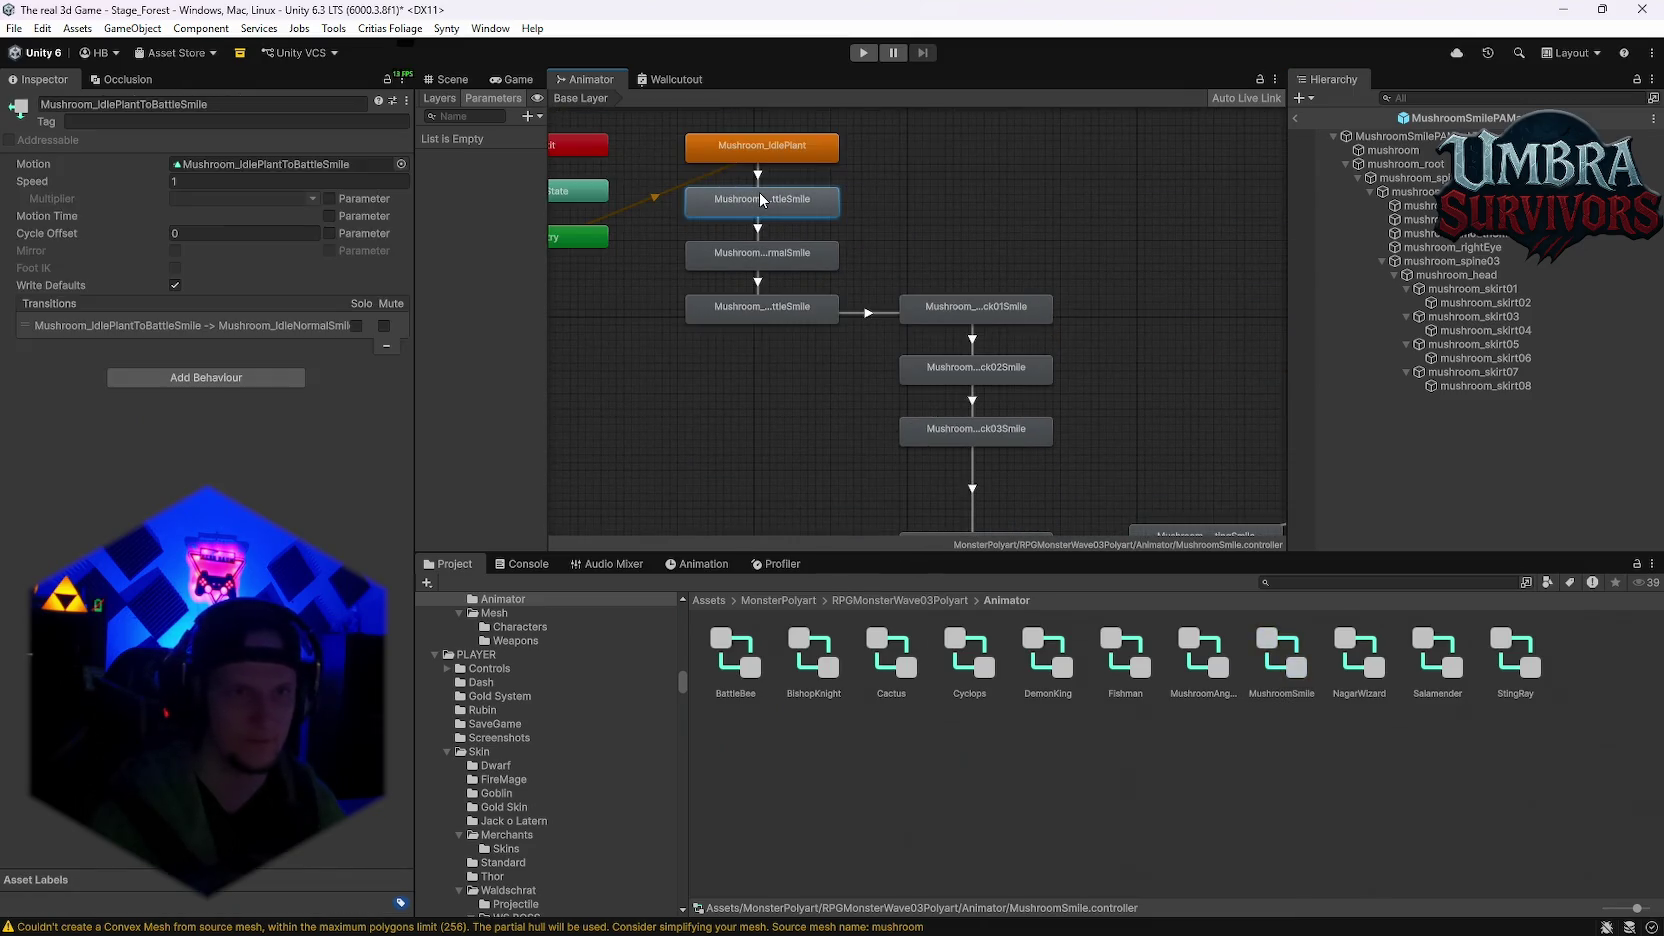
click(14, 692)
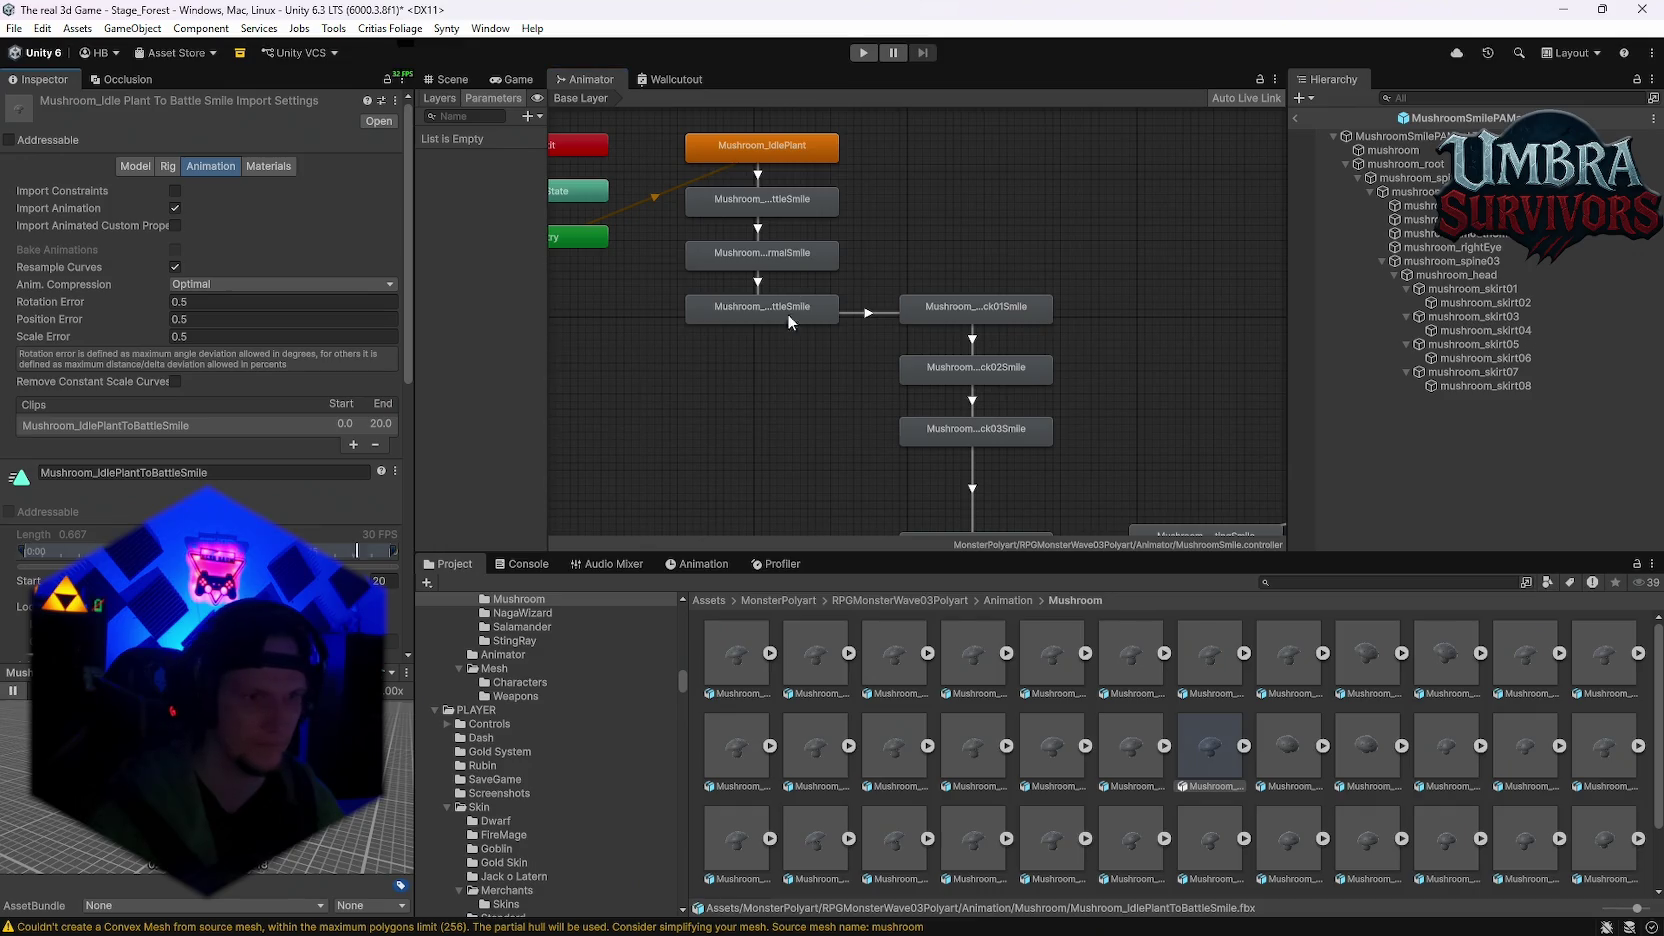
double_click(785, 262)
click(12, 692)
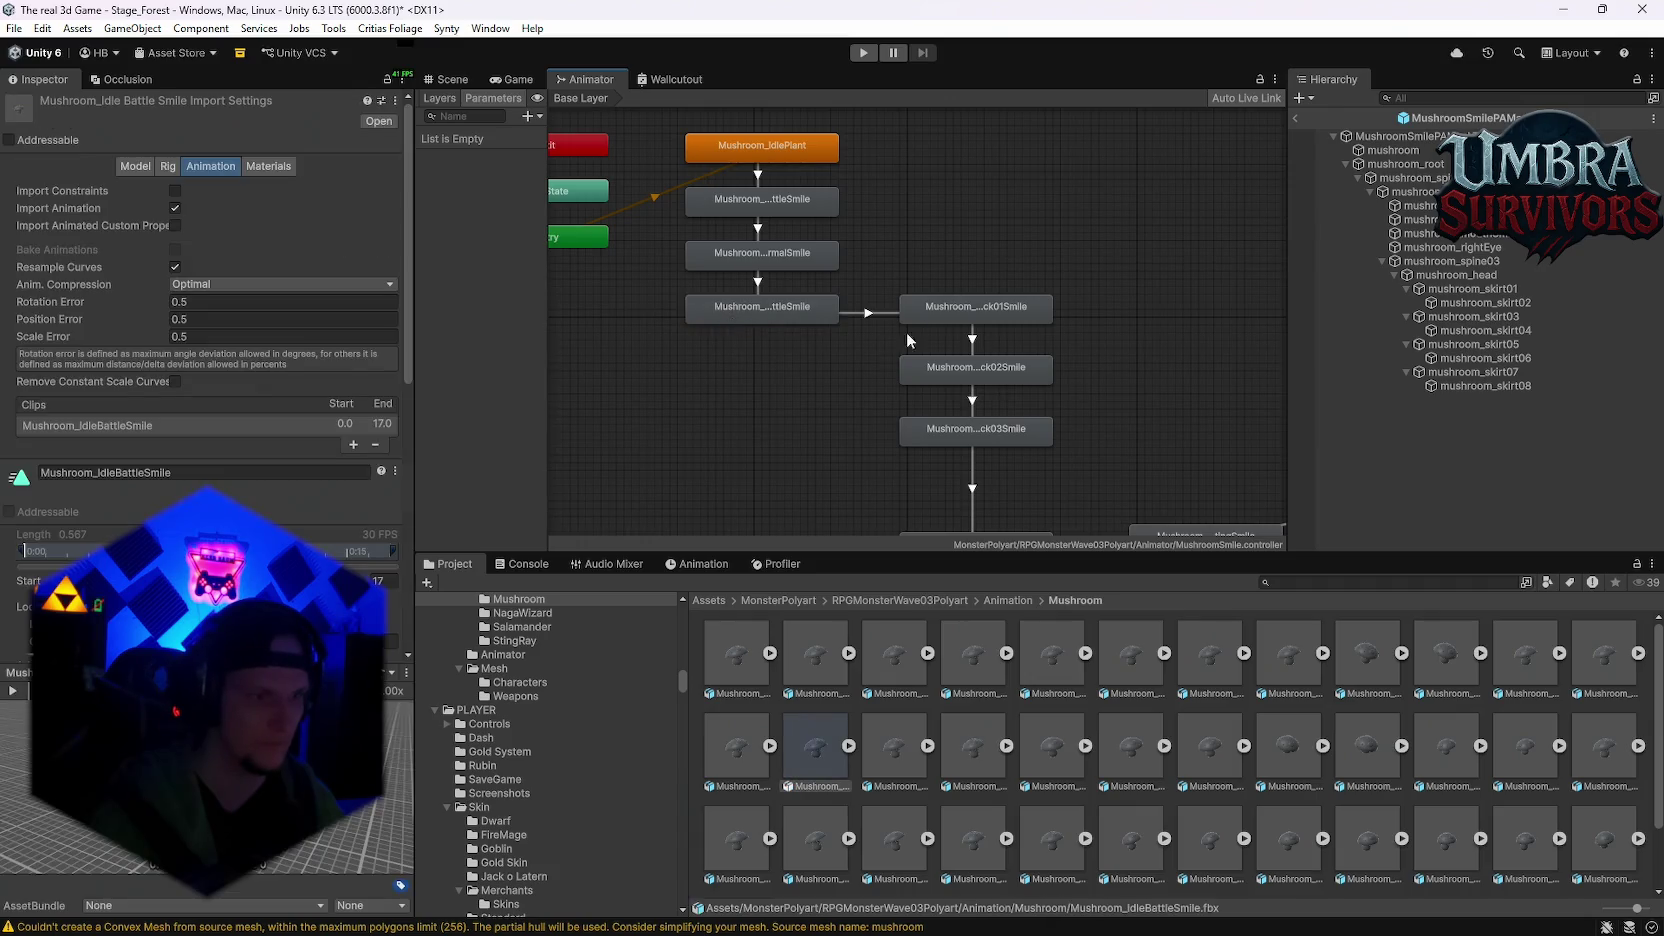
Step: Inspect the Attack01Smile, IdlePlant, walkFWDSmile and runFWDSmile clips, then preview walkRGTSmile
double_click(958, 318)
click(958, 407)
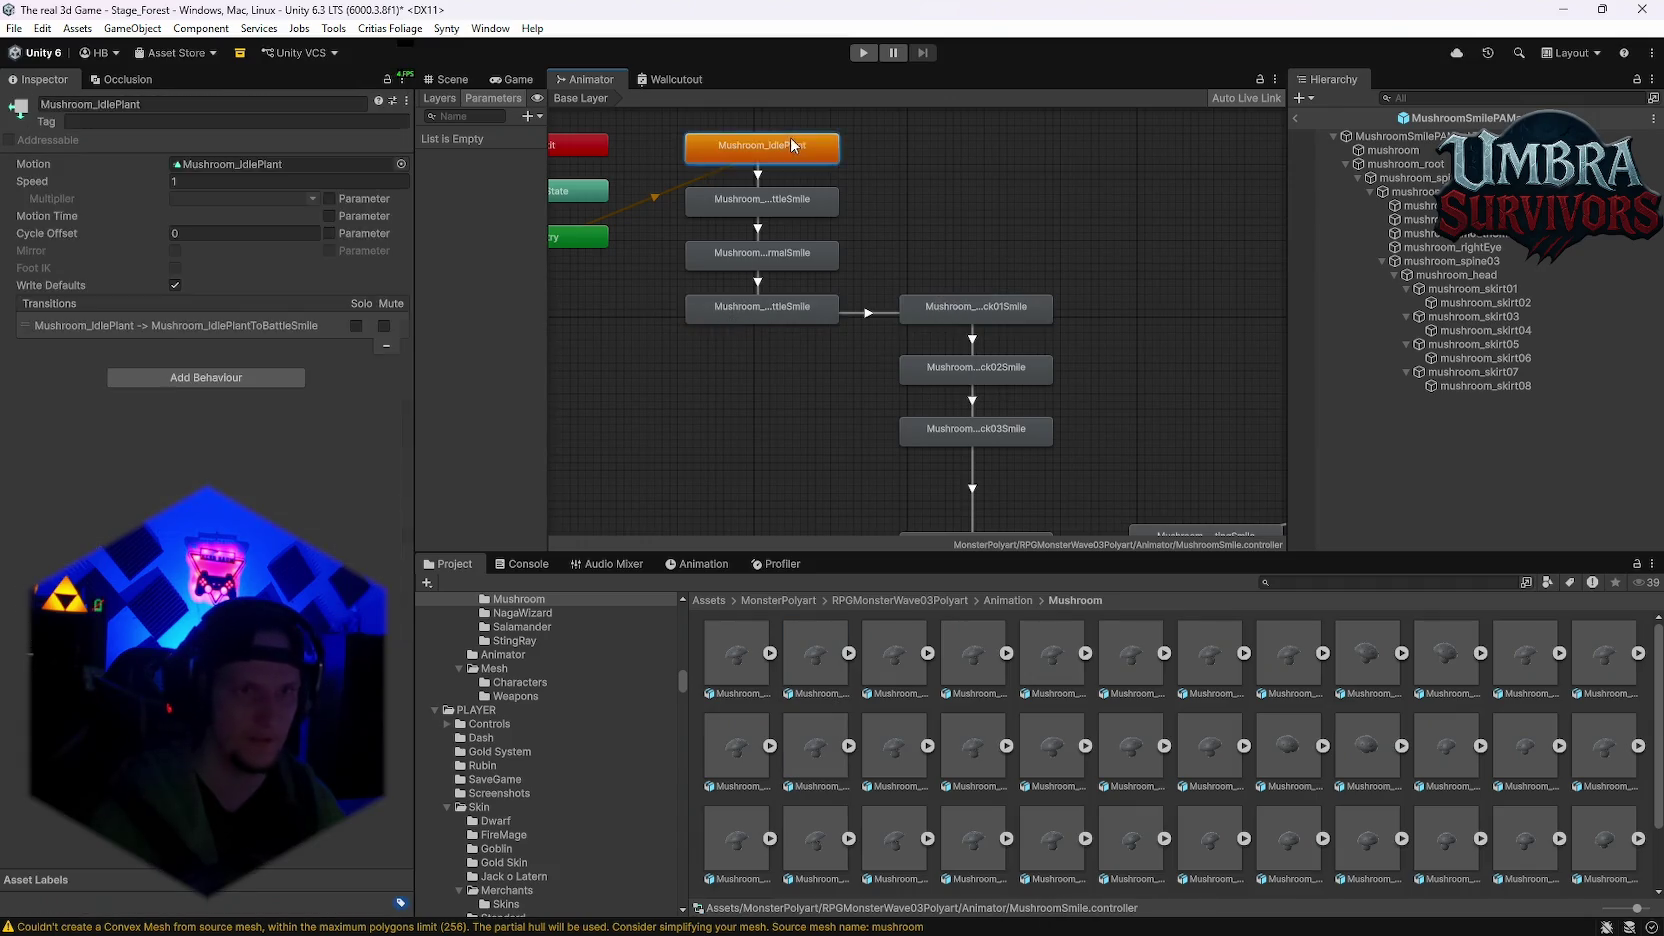
double_click(761, 145)
drag(1009, 423, 830, 283)
double_click(812, 406)
drag(949, 443, 870, 303)
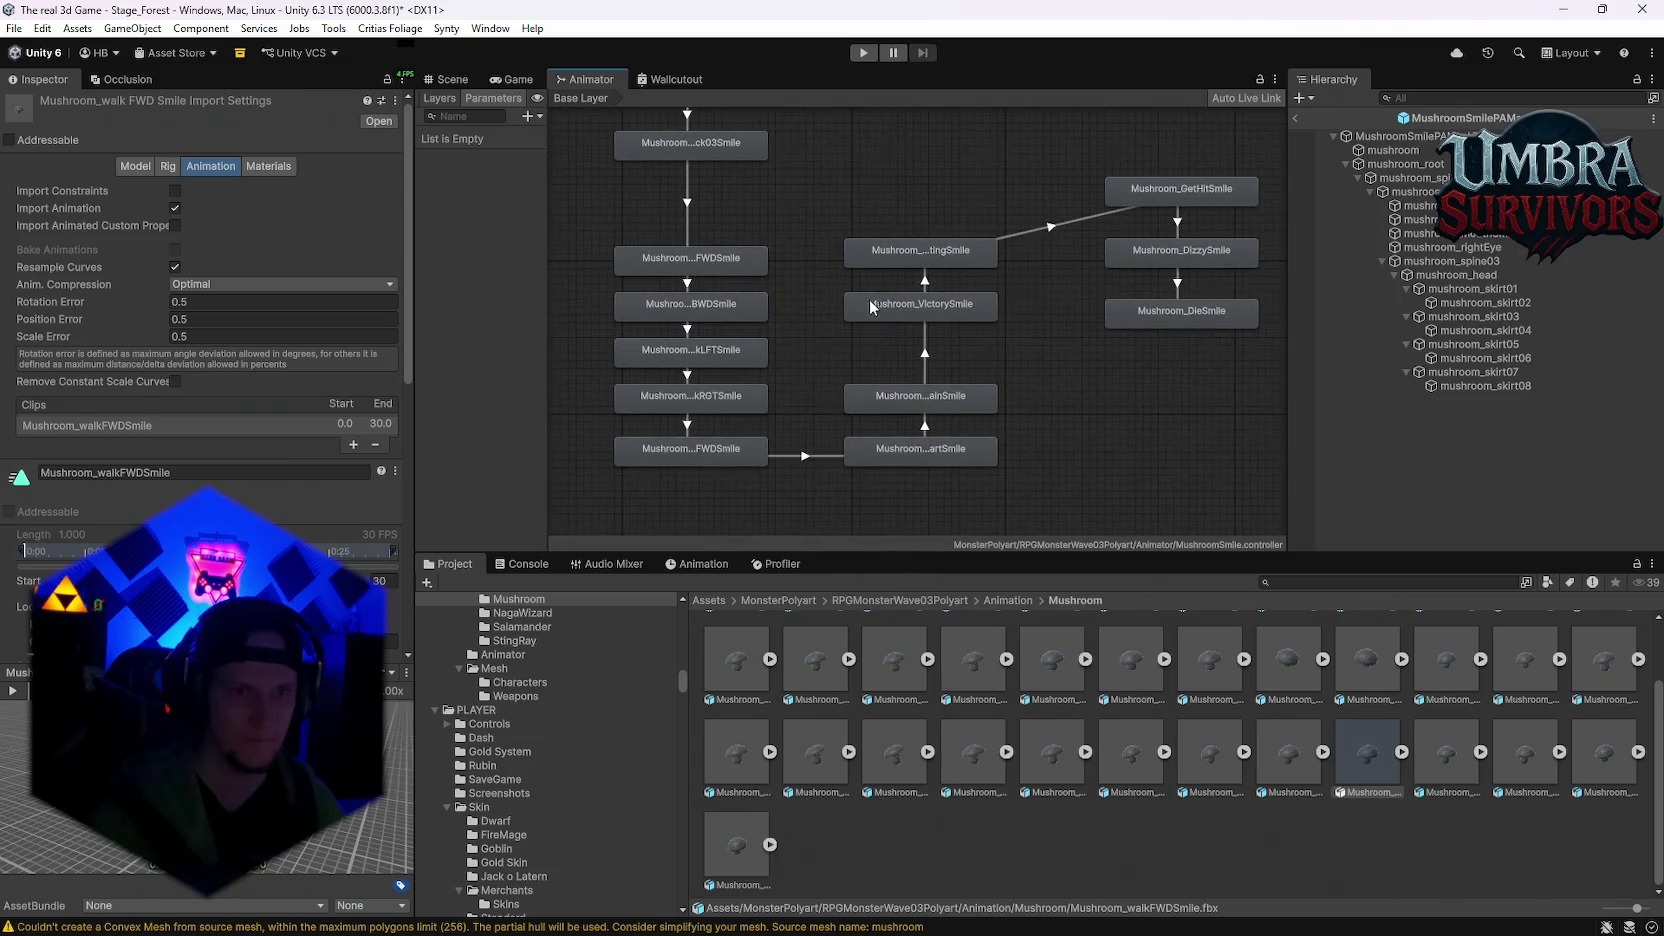
click(900, 452)
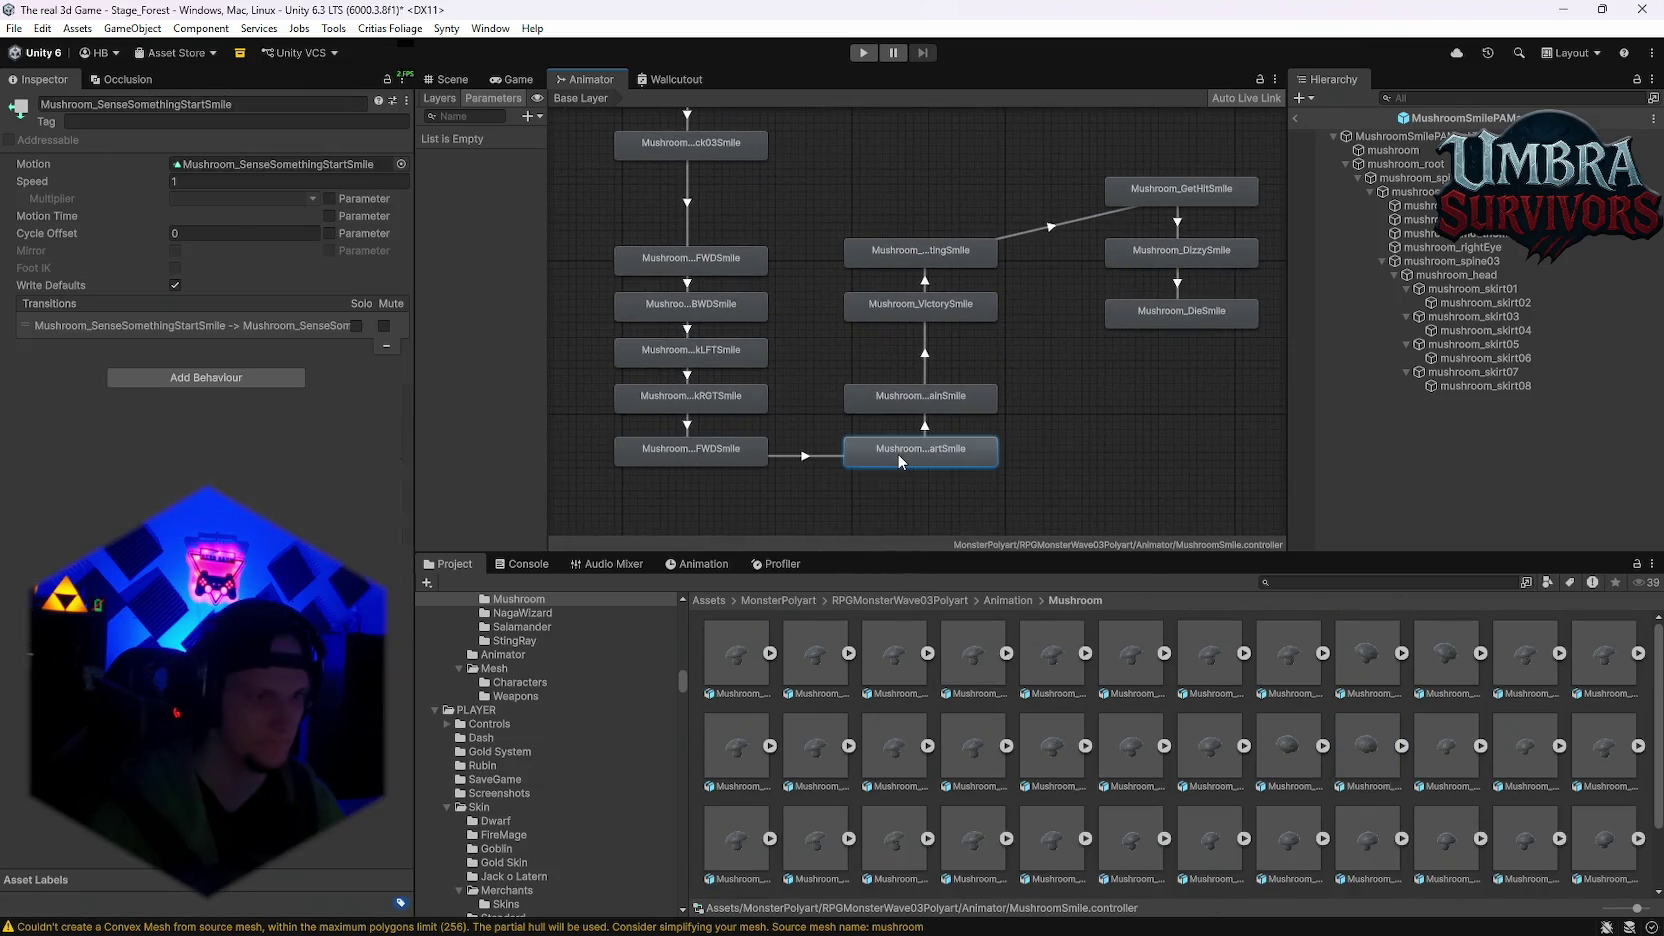
double_click(727, 452)
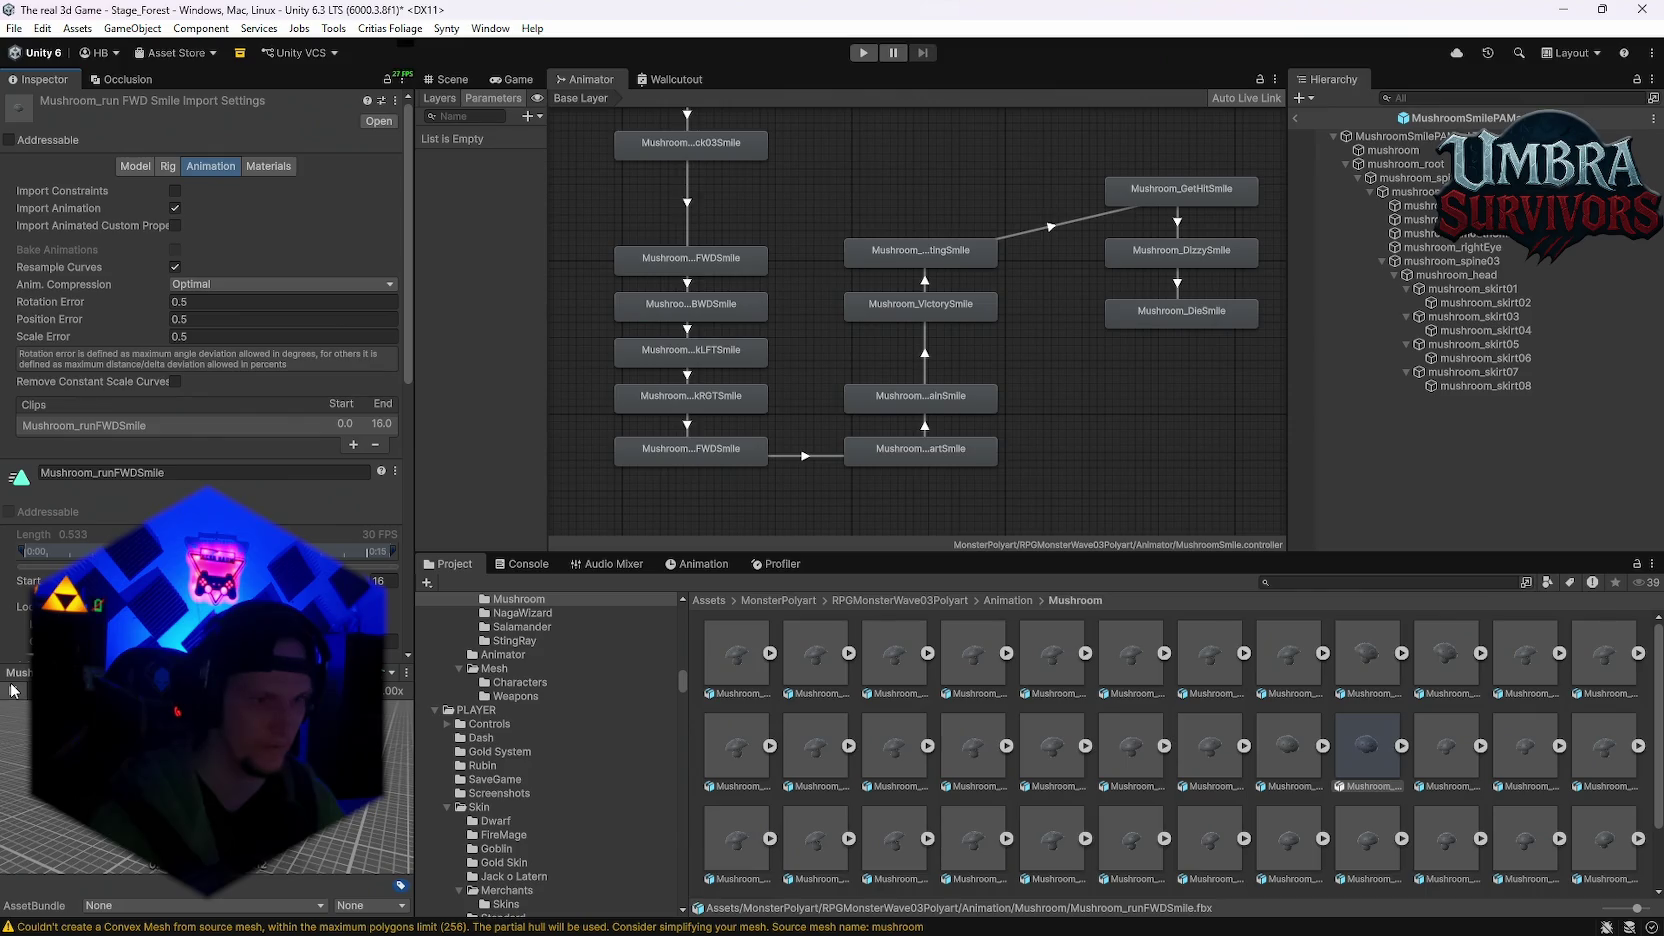
double_click(684, 404)
click(14, 694)
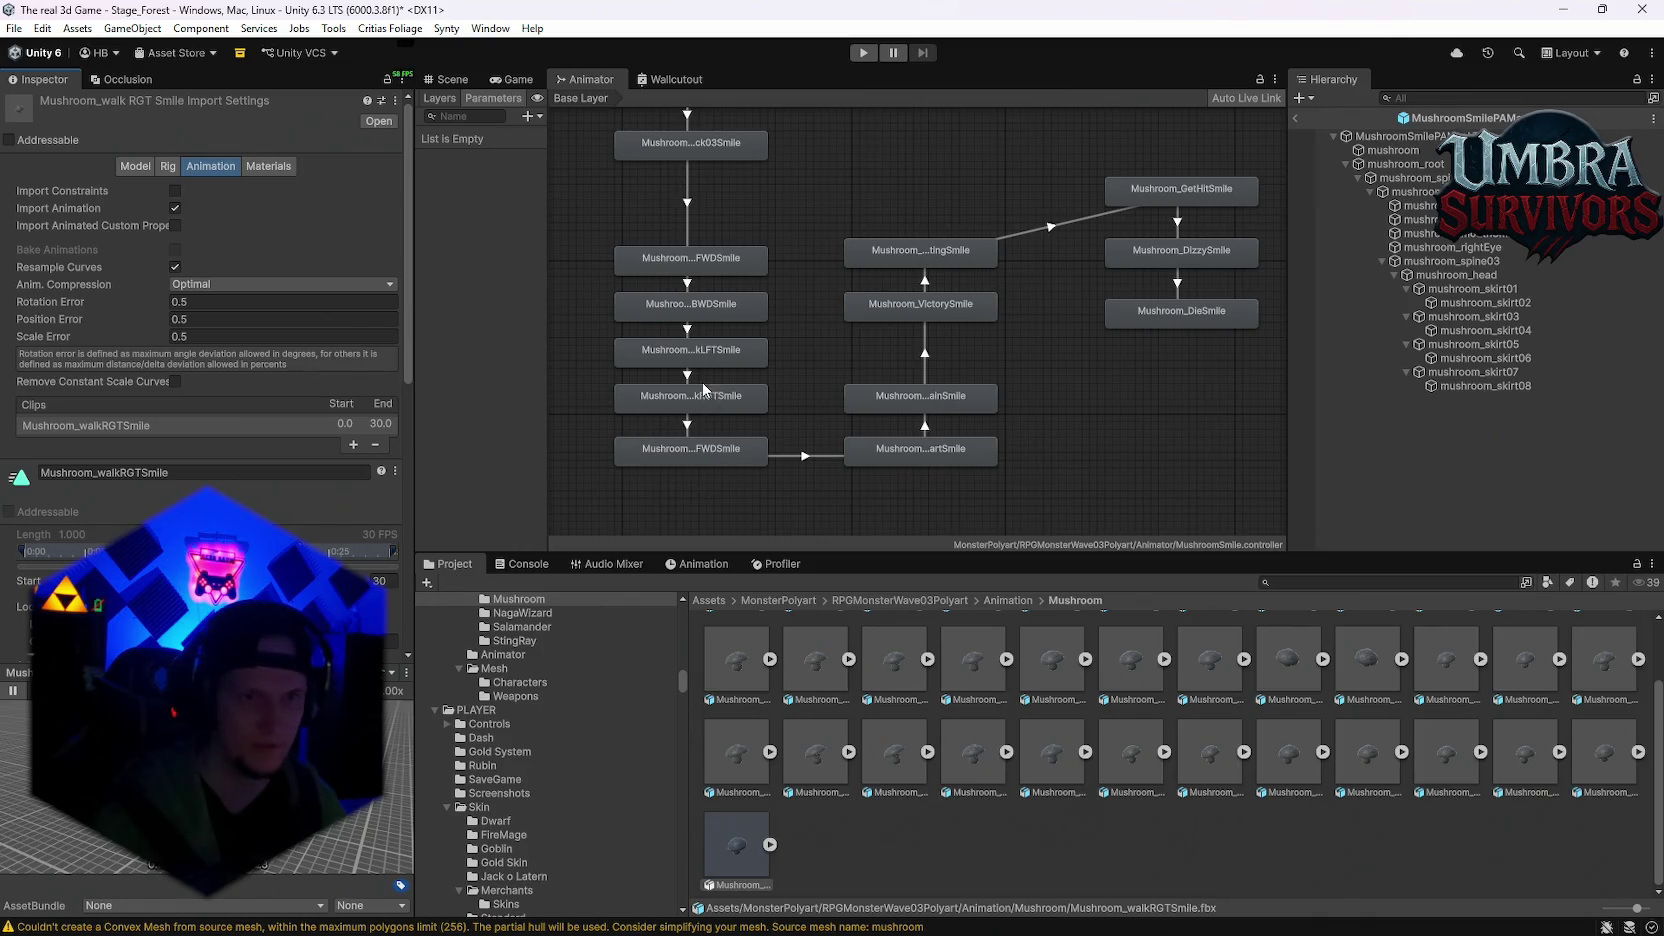
Step: Preview the walkLFTSmile animation in a floating window from several angles
double_click(688, 352)
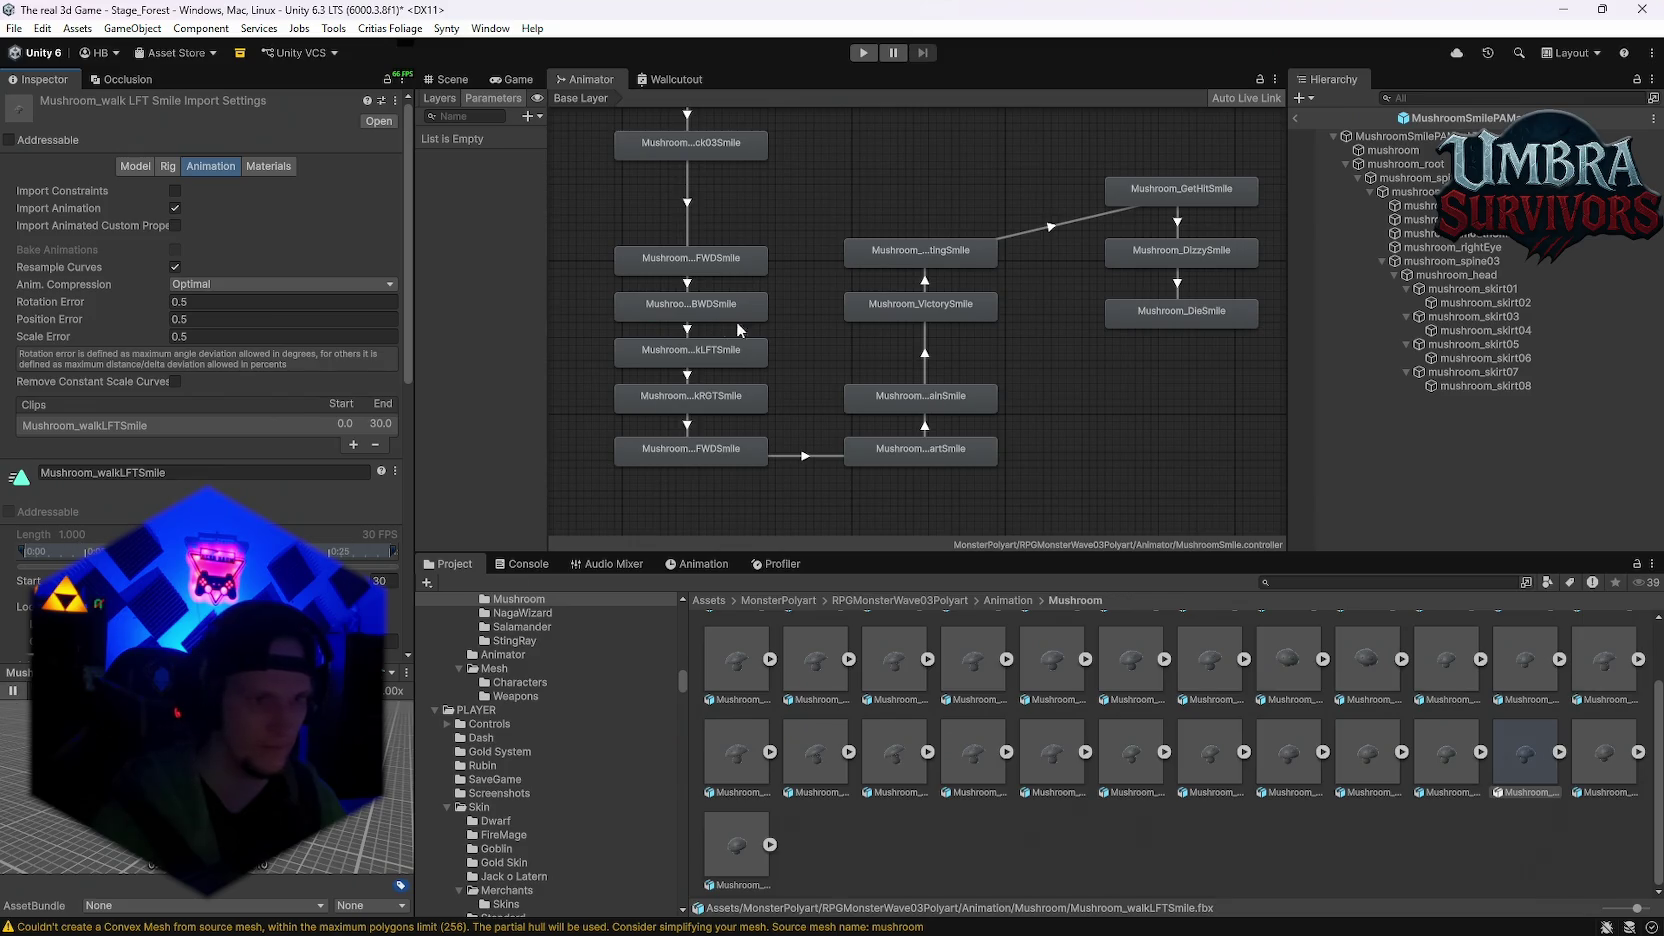
drag(709, 318, 836, 328)
click(858, 381)
double_click(860, 388)
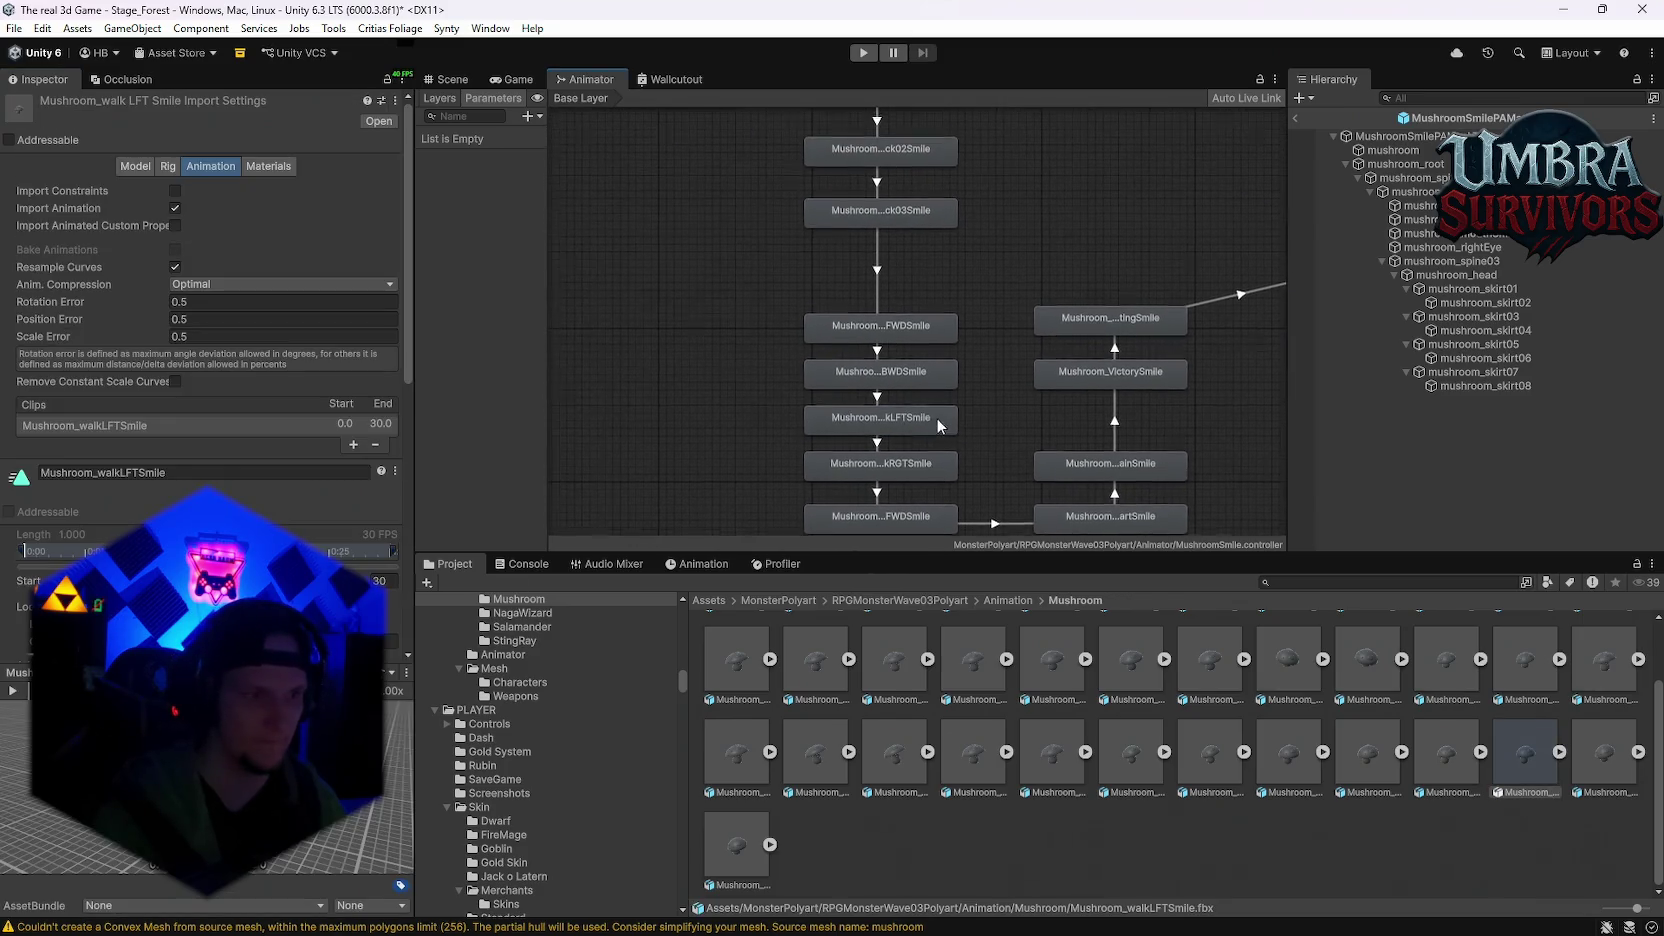
click(406, 672)
click(470, 684)
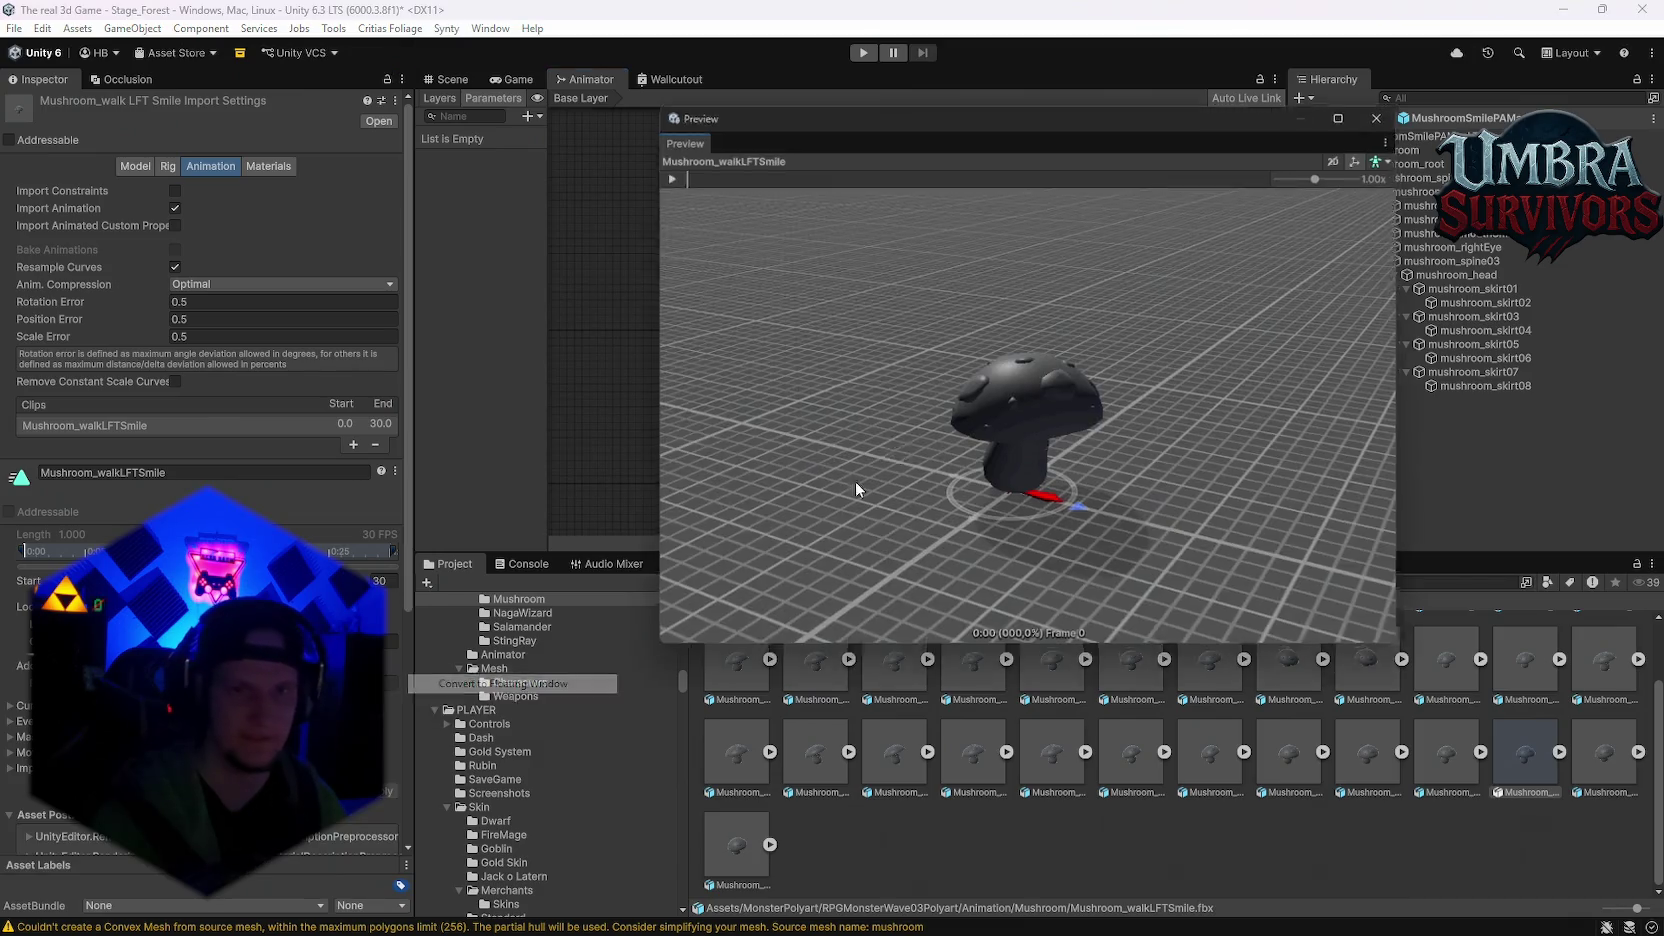
mouse_move(915, 324)
mouse_down()
mouse_move(1054, 451)
mouse_move(887, 398)
mouse_up()
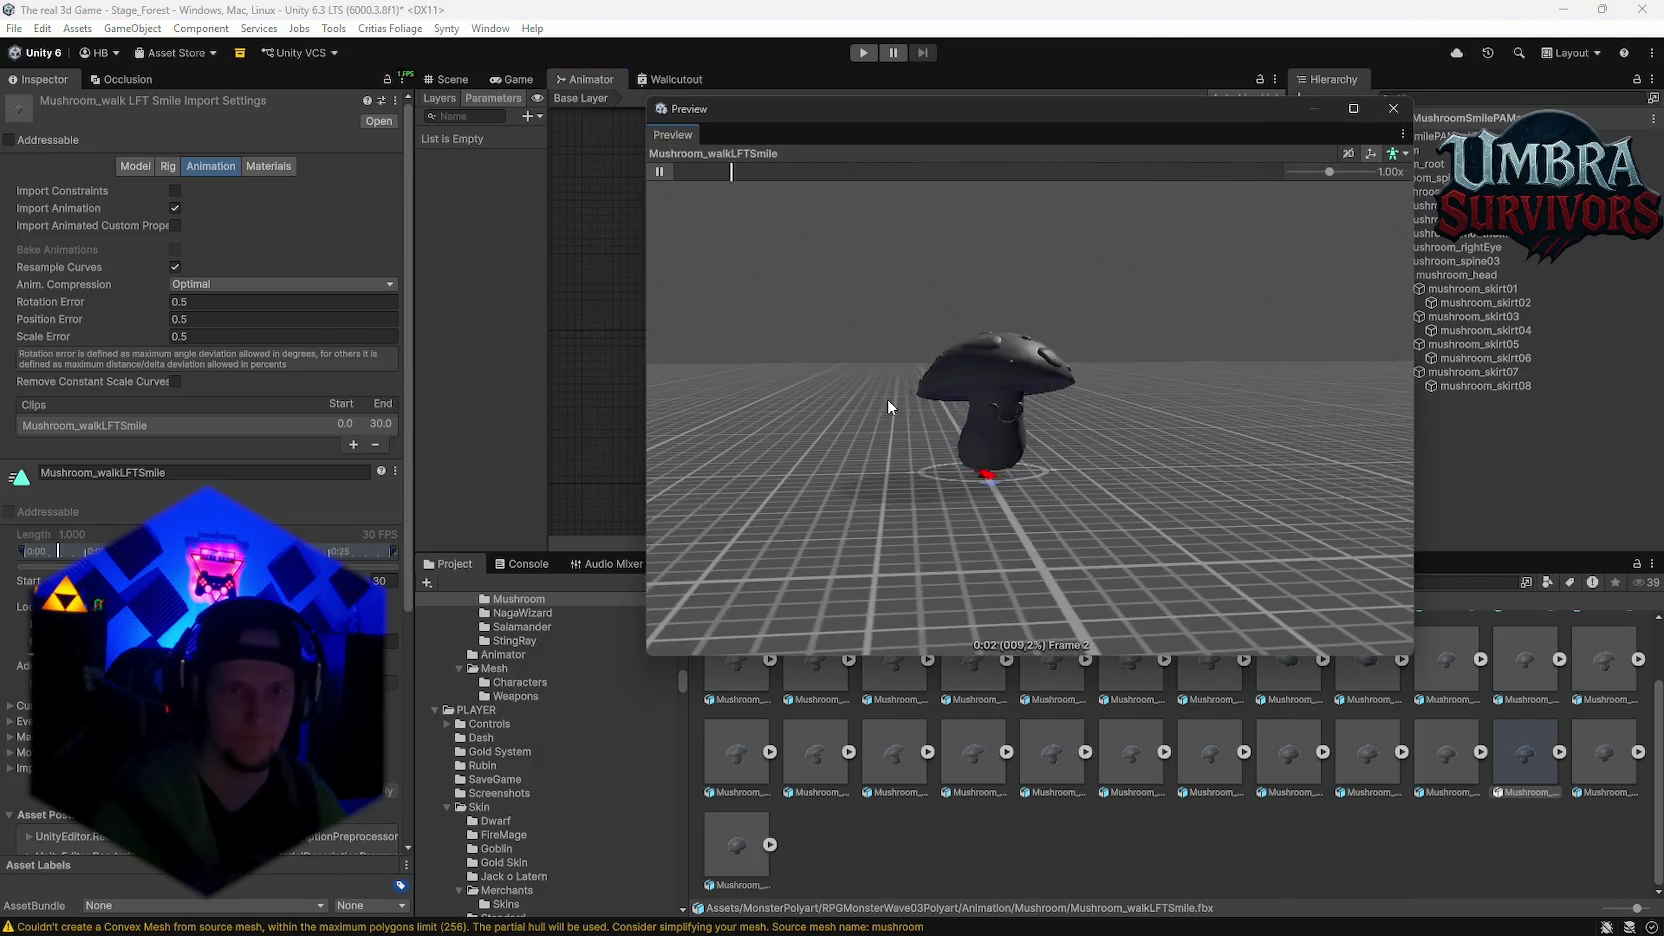
drag(1019, 428, 1218, 420)
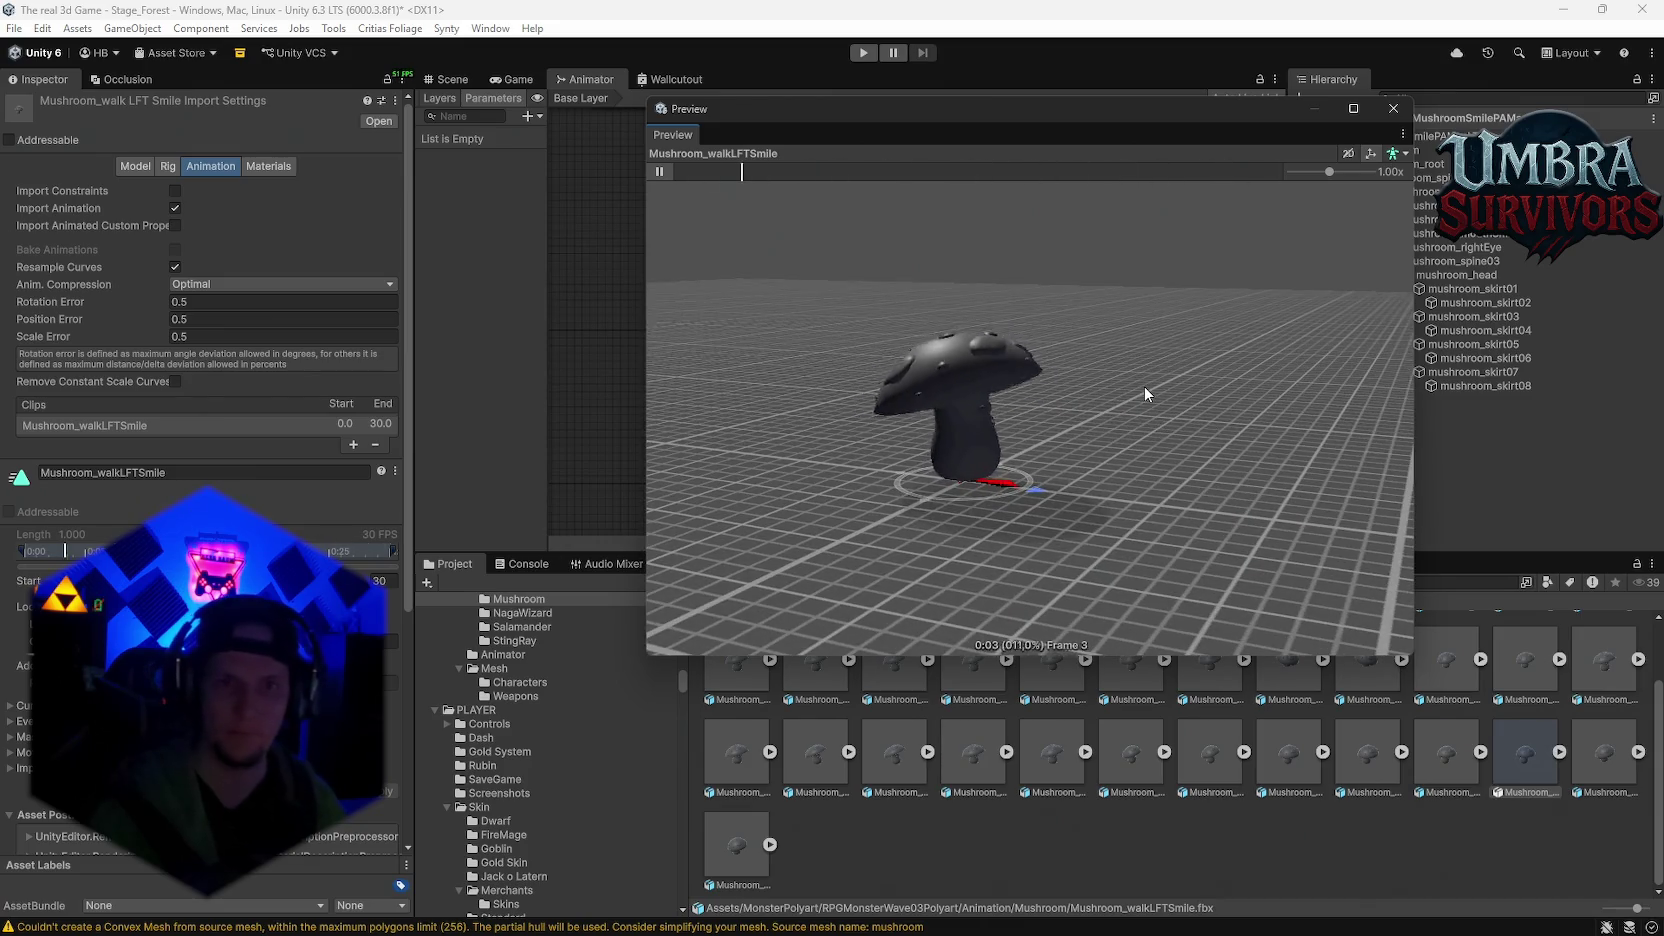
click(1392, 110)
Step: Preview the walkFWDSmile, Attack02Smile and runFWDSmile animations
double_click(890, 340)
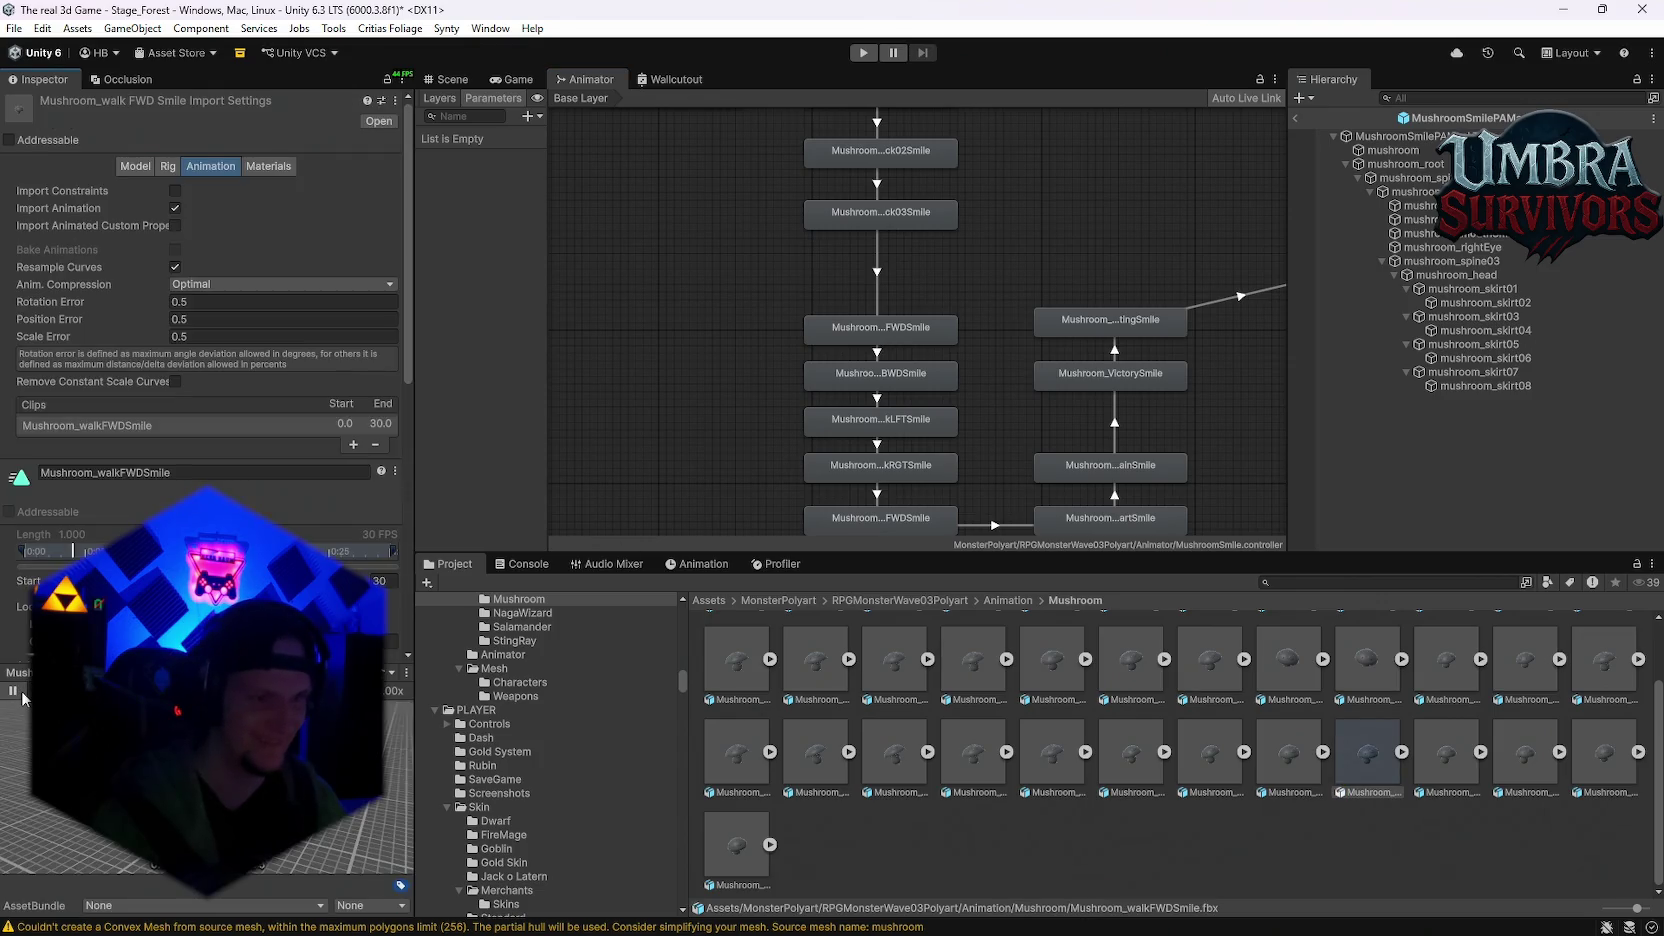
drag(903, 371, 680, 375)
click(922, 298)
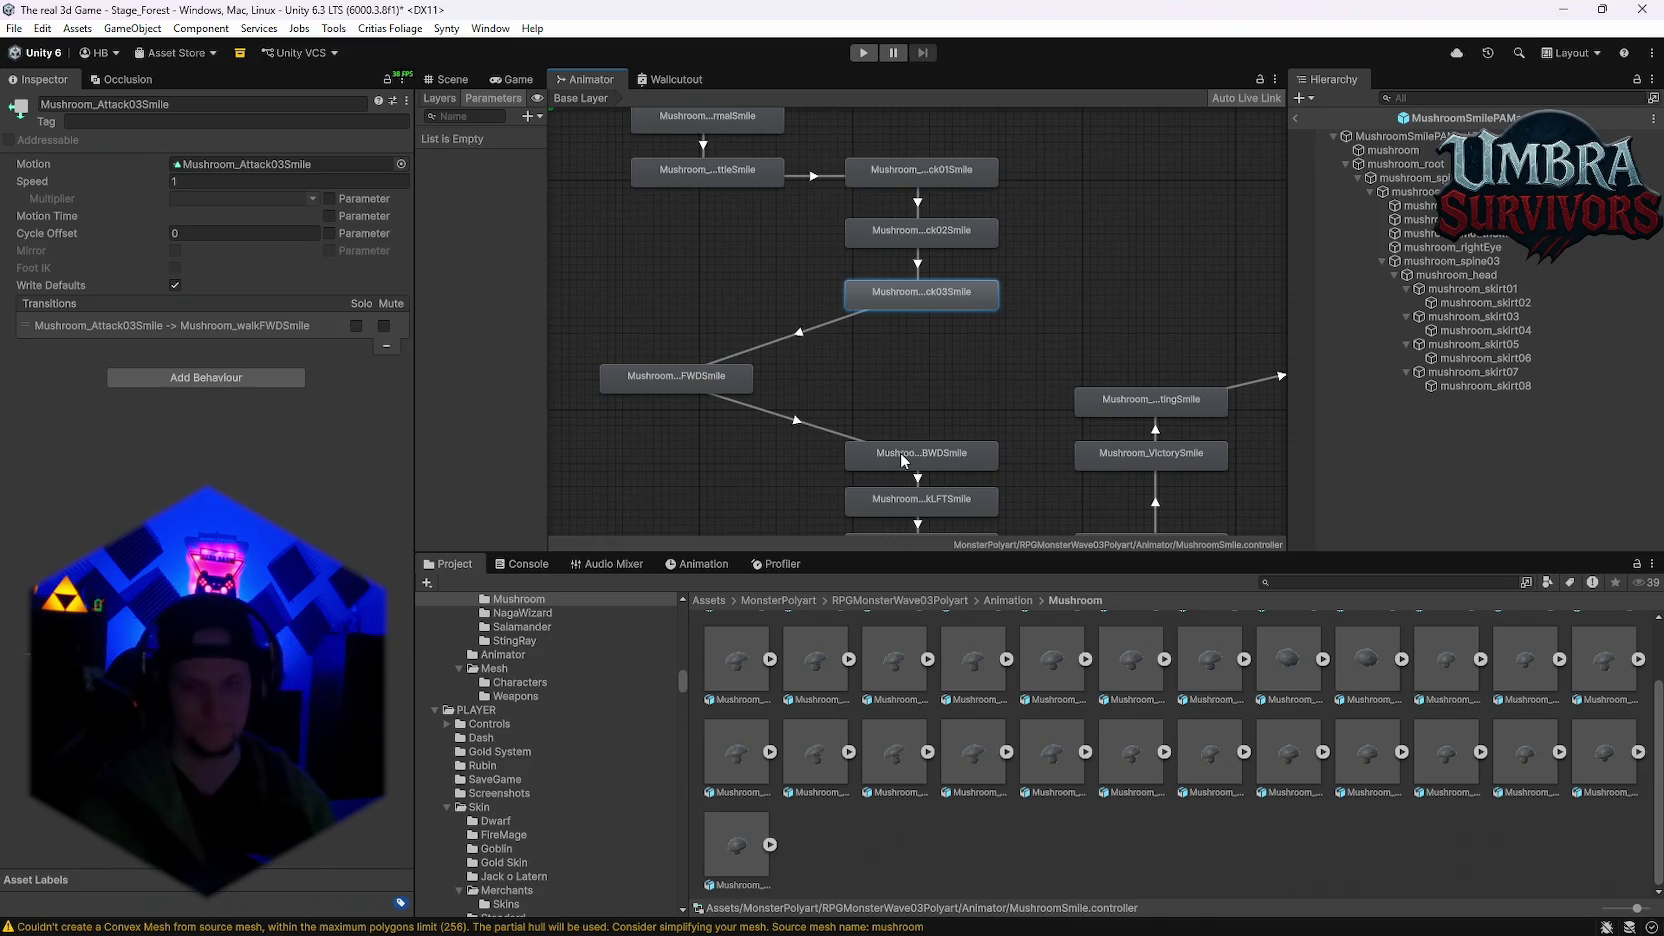
click(903, 460)
drag(952, 320, 965, 414)
double_click(939, 332)
click(12, 690)
scroll(692, 434, down, 5)
double_click(806, 452)
click(26, 690)
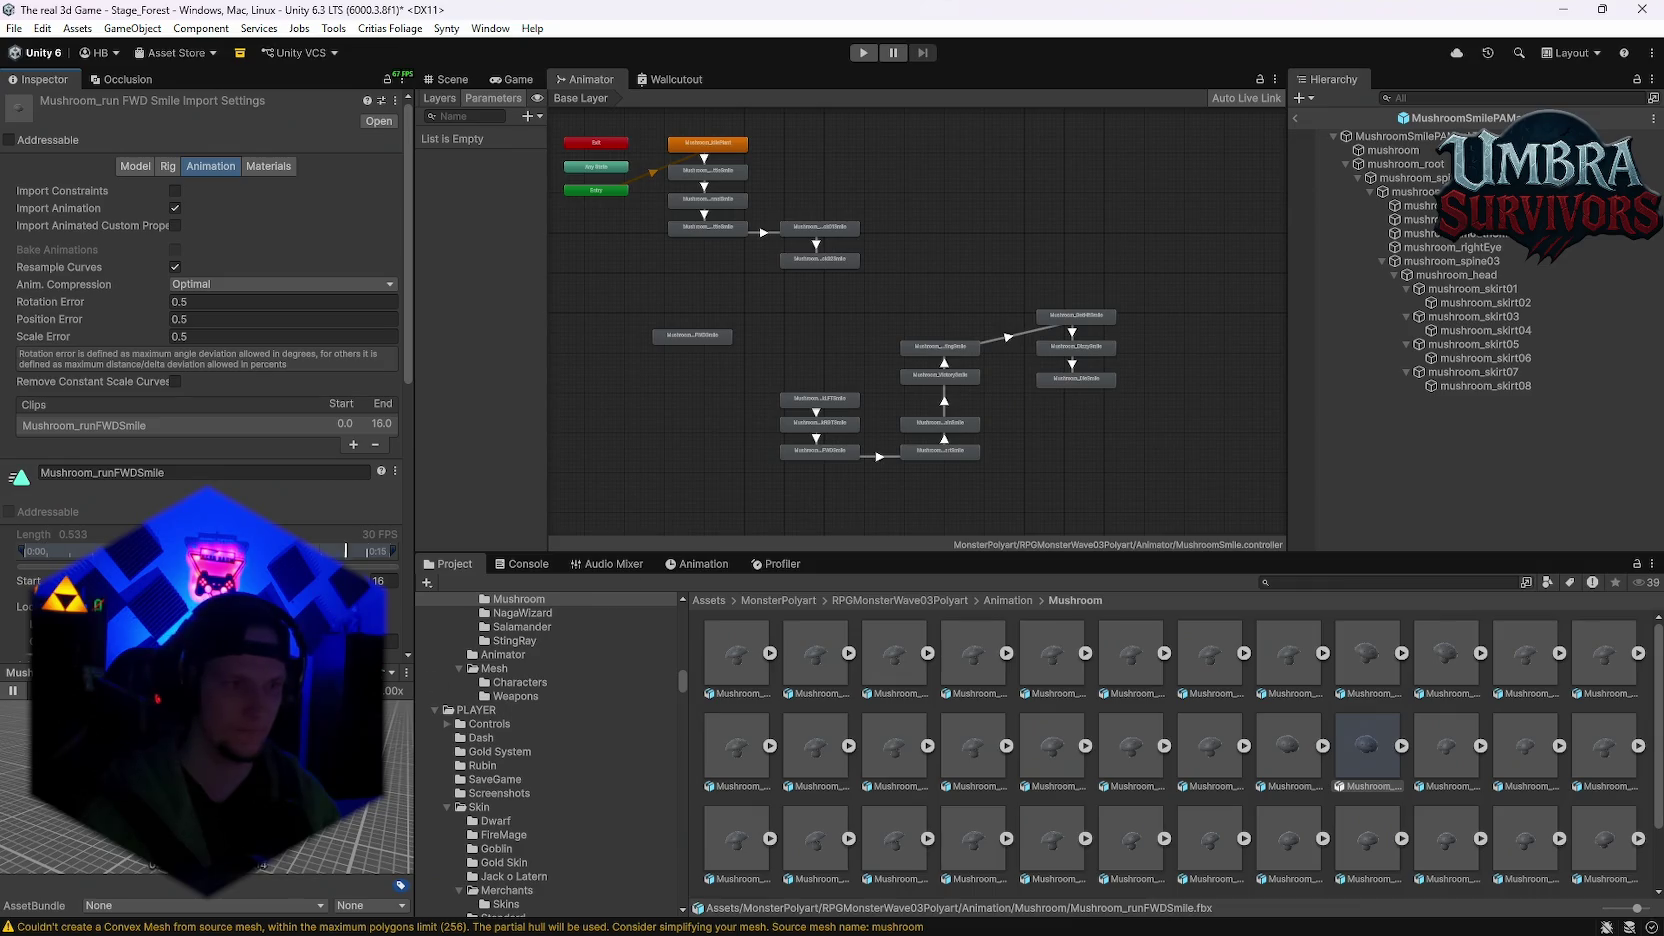
Step: Preview the run animation in a floating window, then check the SenseSomethingStartSmile clip
right_click(401, 684)
click(450, 687)
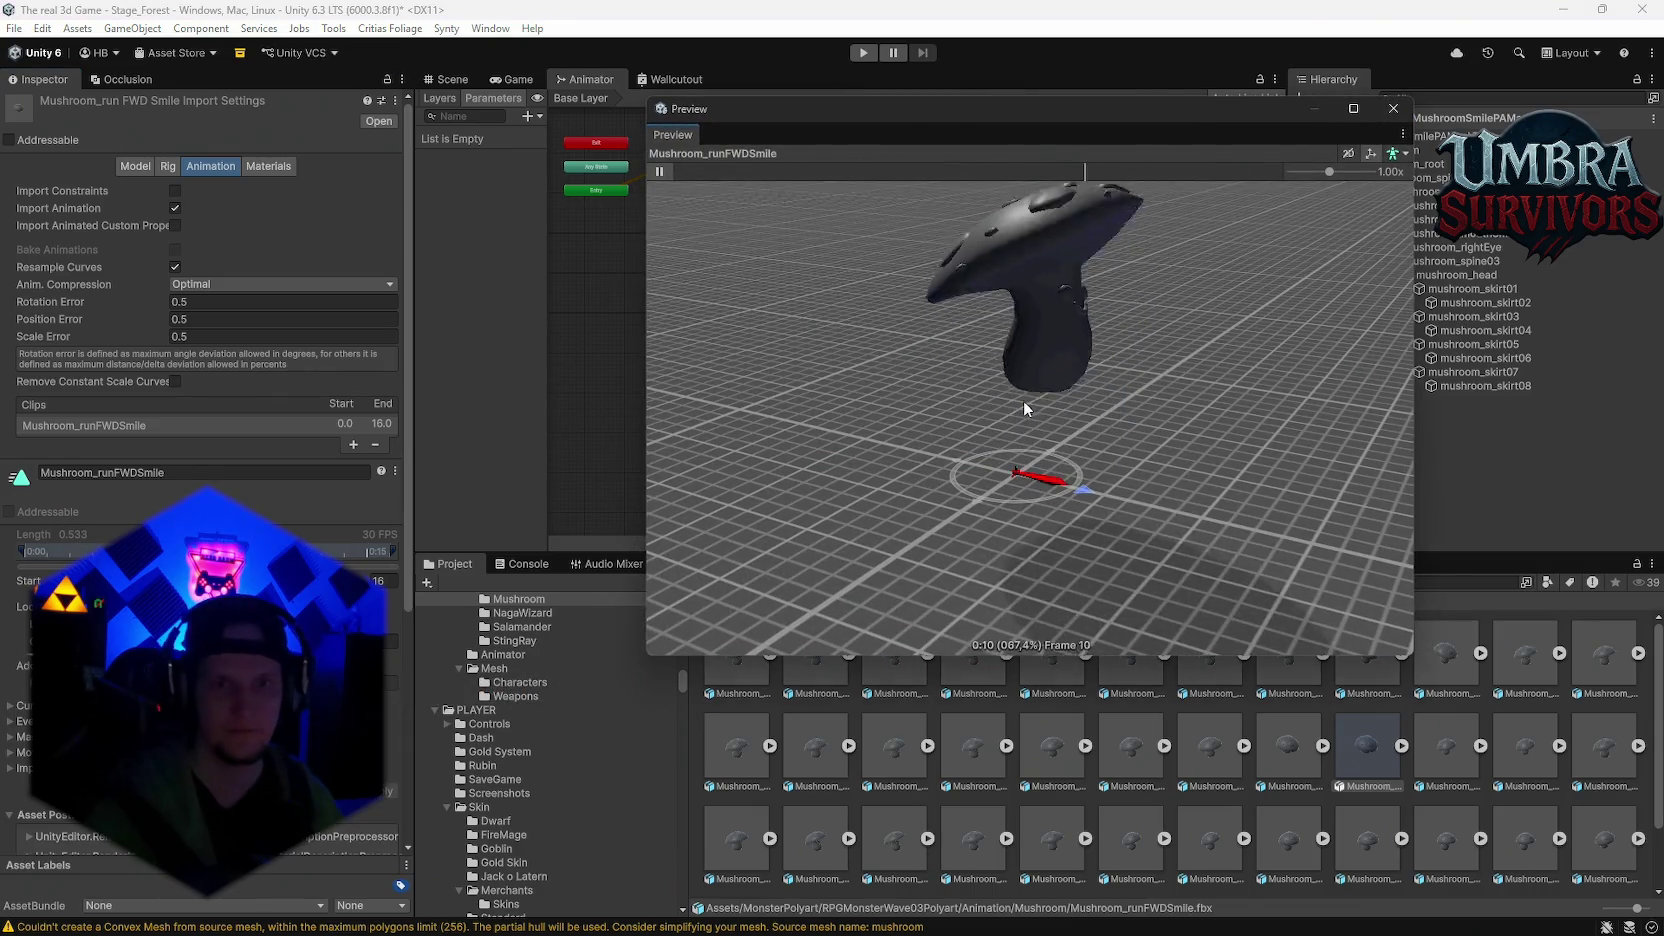
mouse_move(926, 404)
mouse_down()
mouse_move(821, 438)
mouse_move(805, 490)
mouse_up()
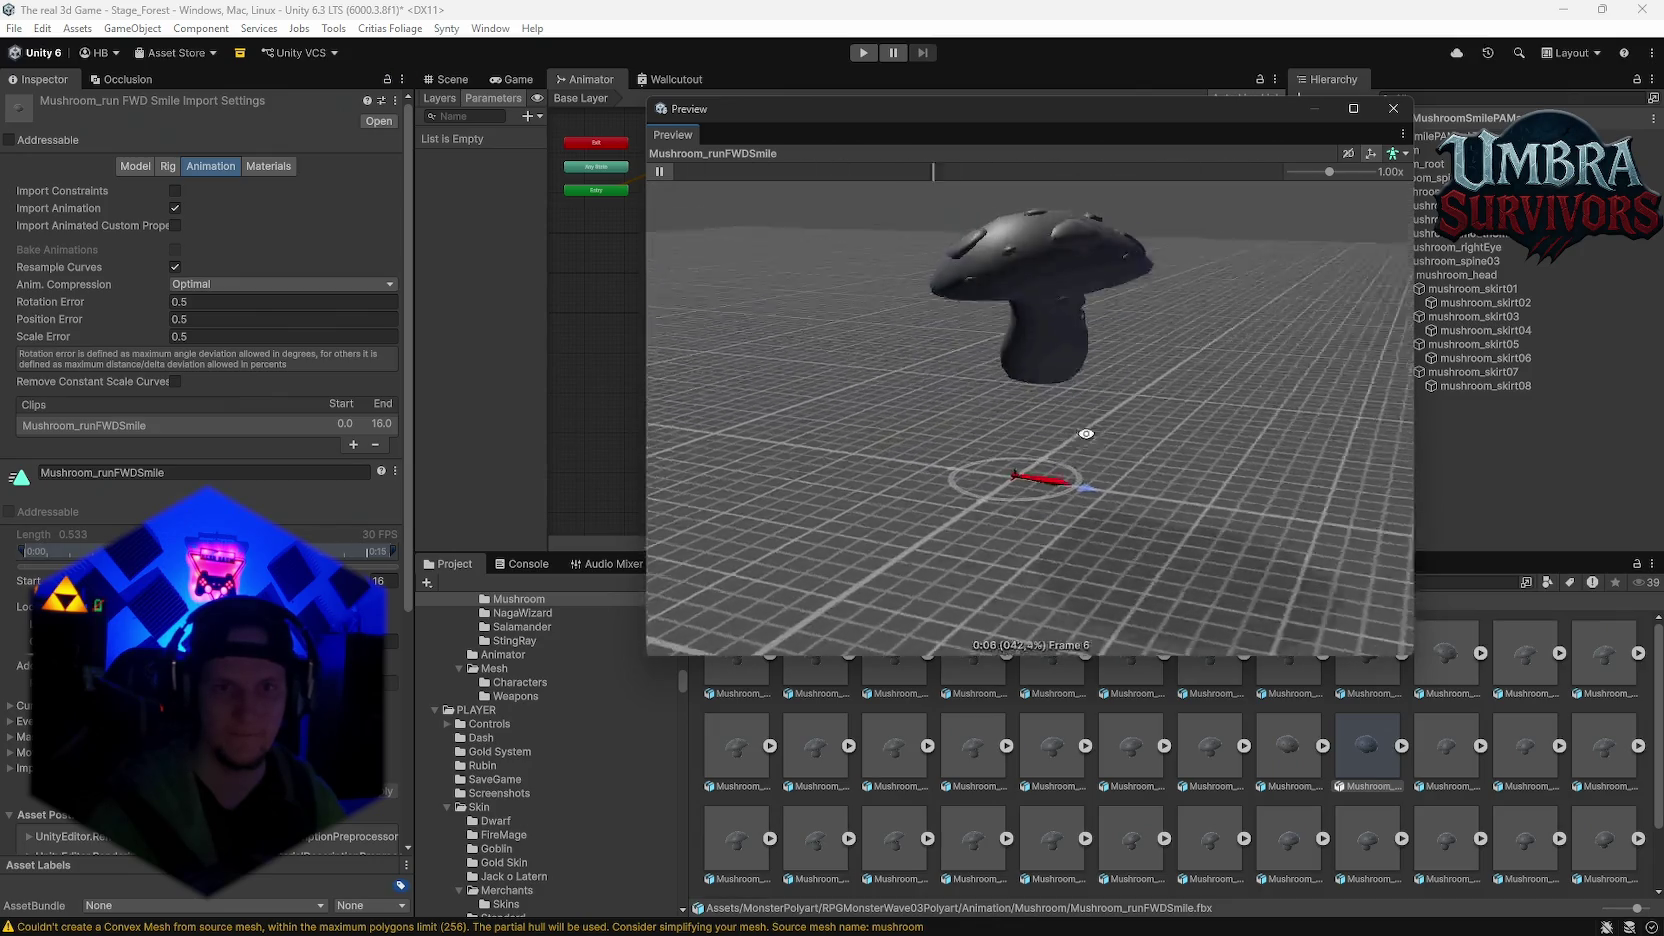
click(1393, 108)
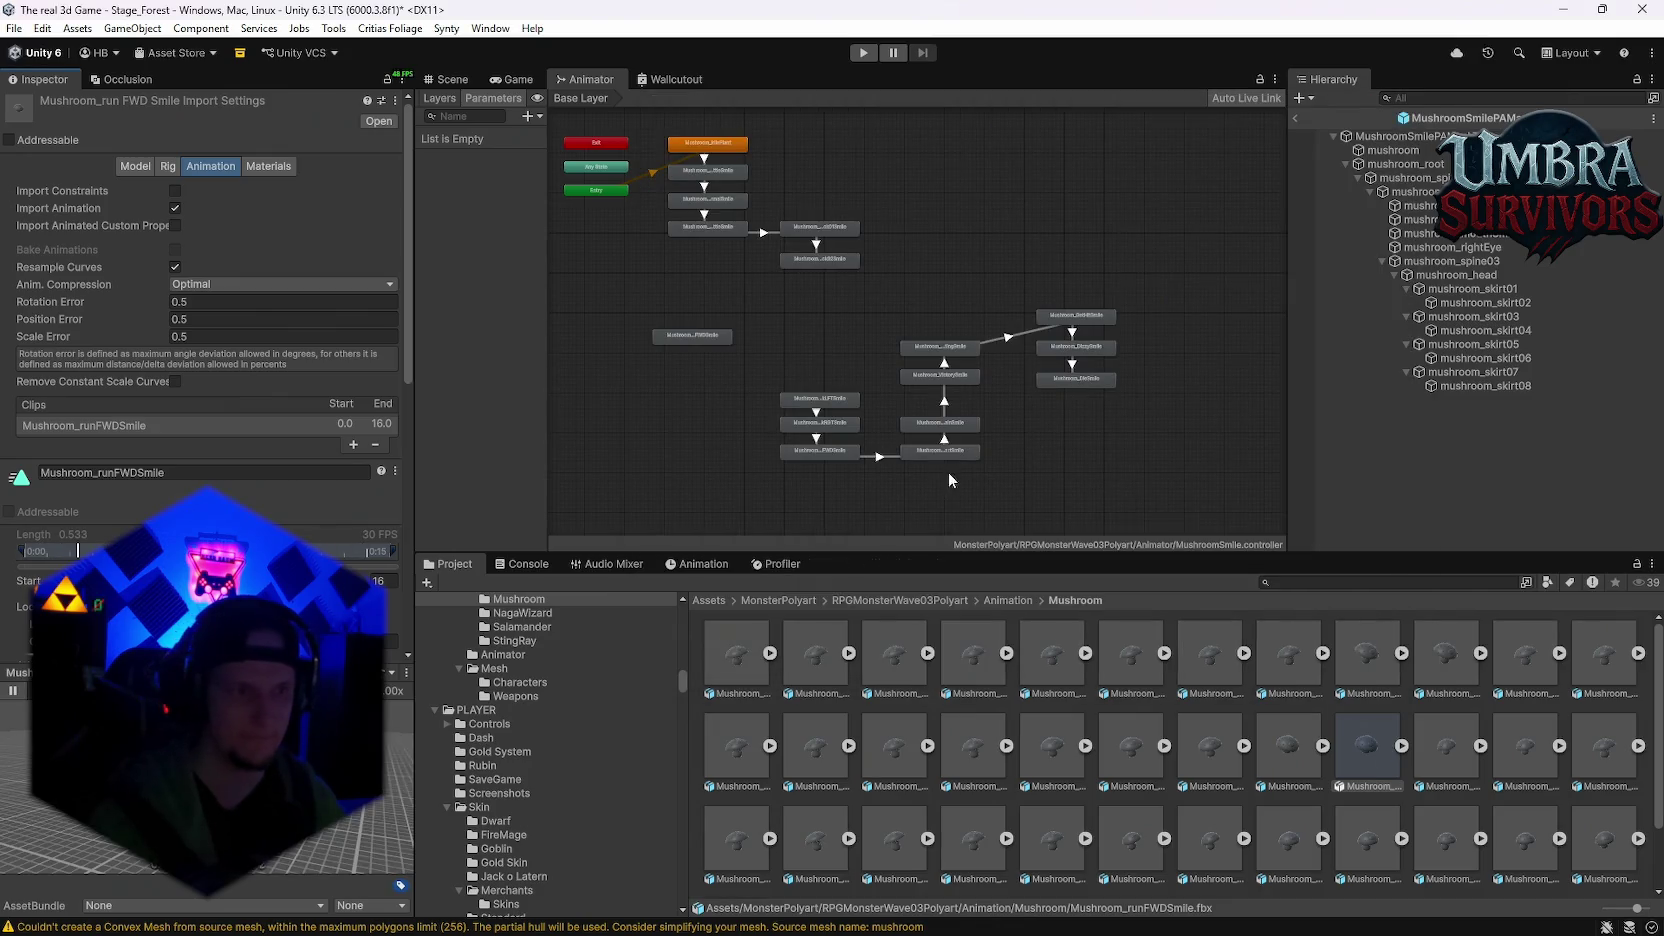
double_click(930, 452)
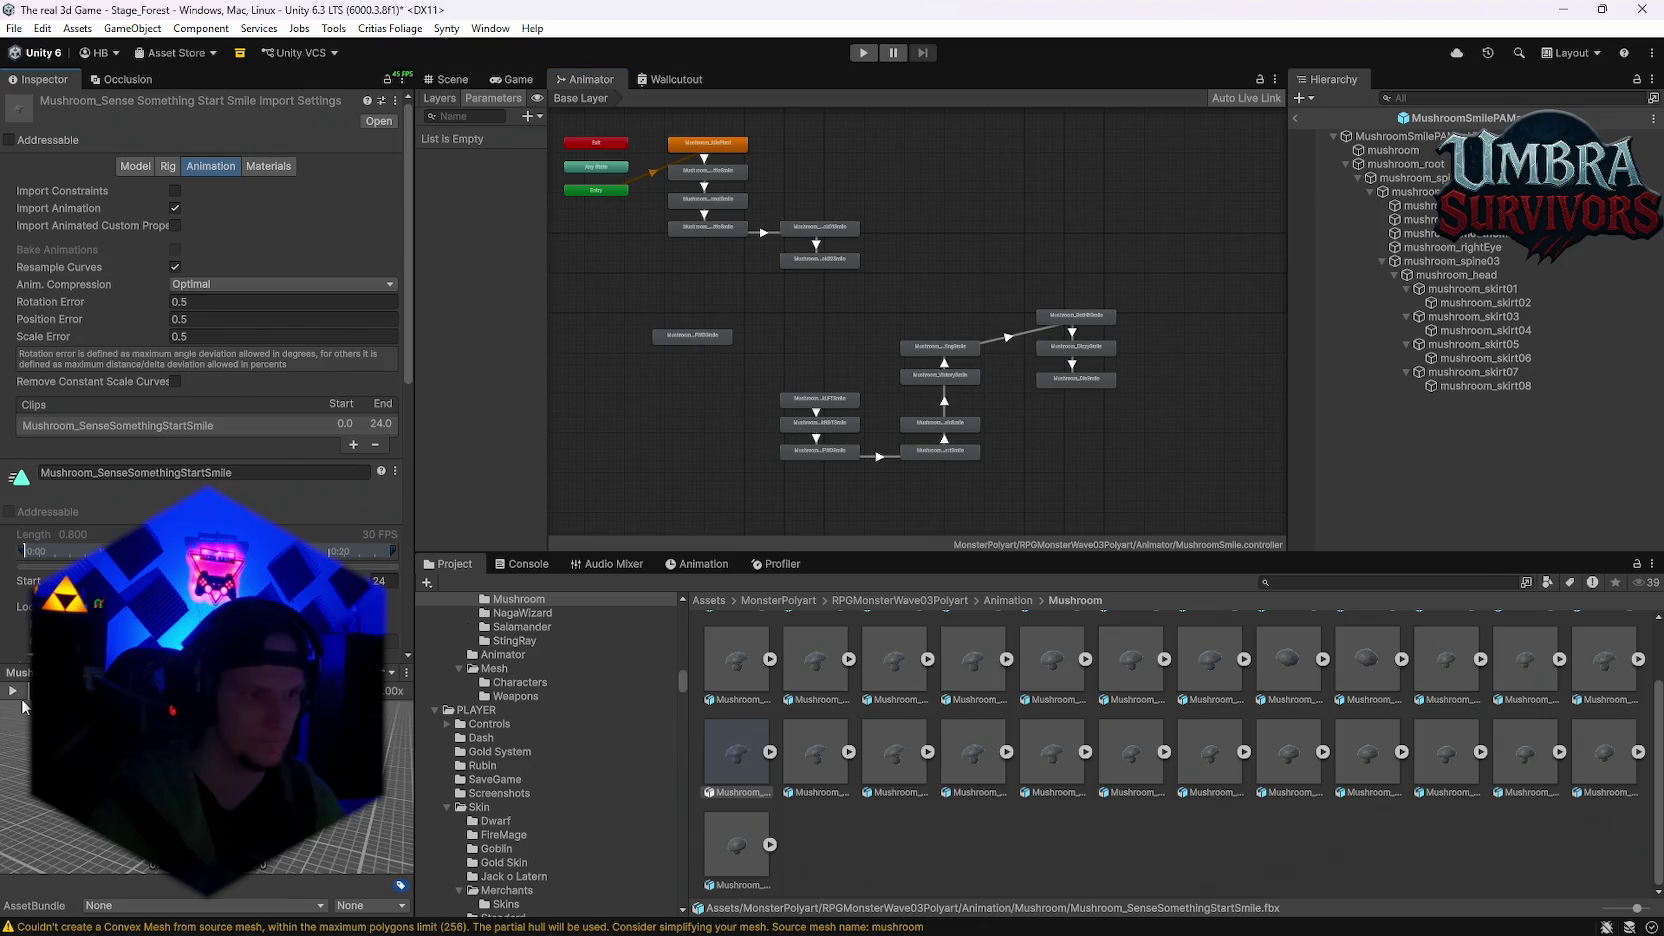
double_click(820, 450)
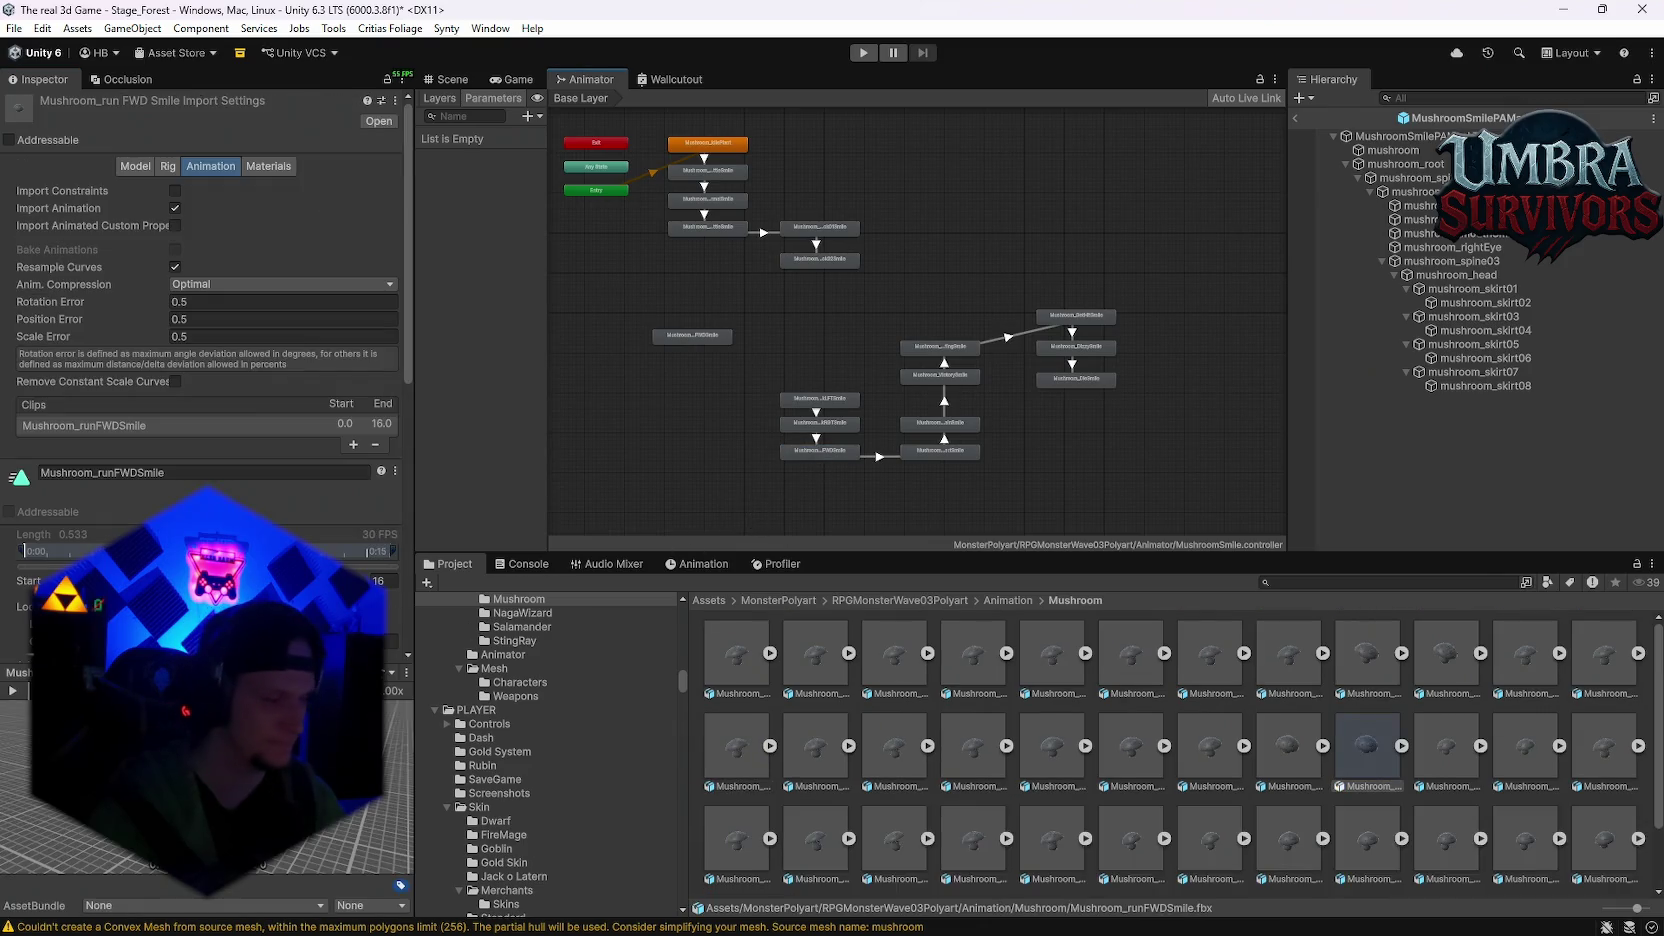
click(12, 690)
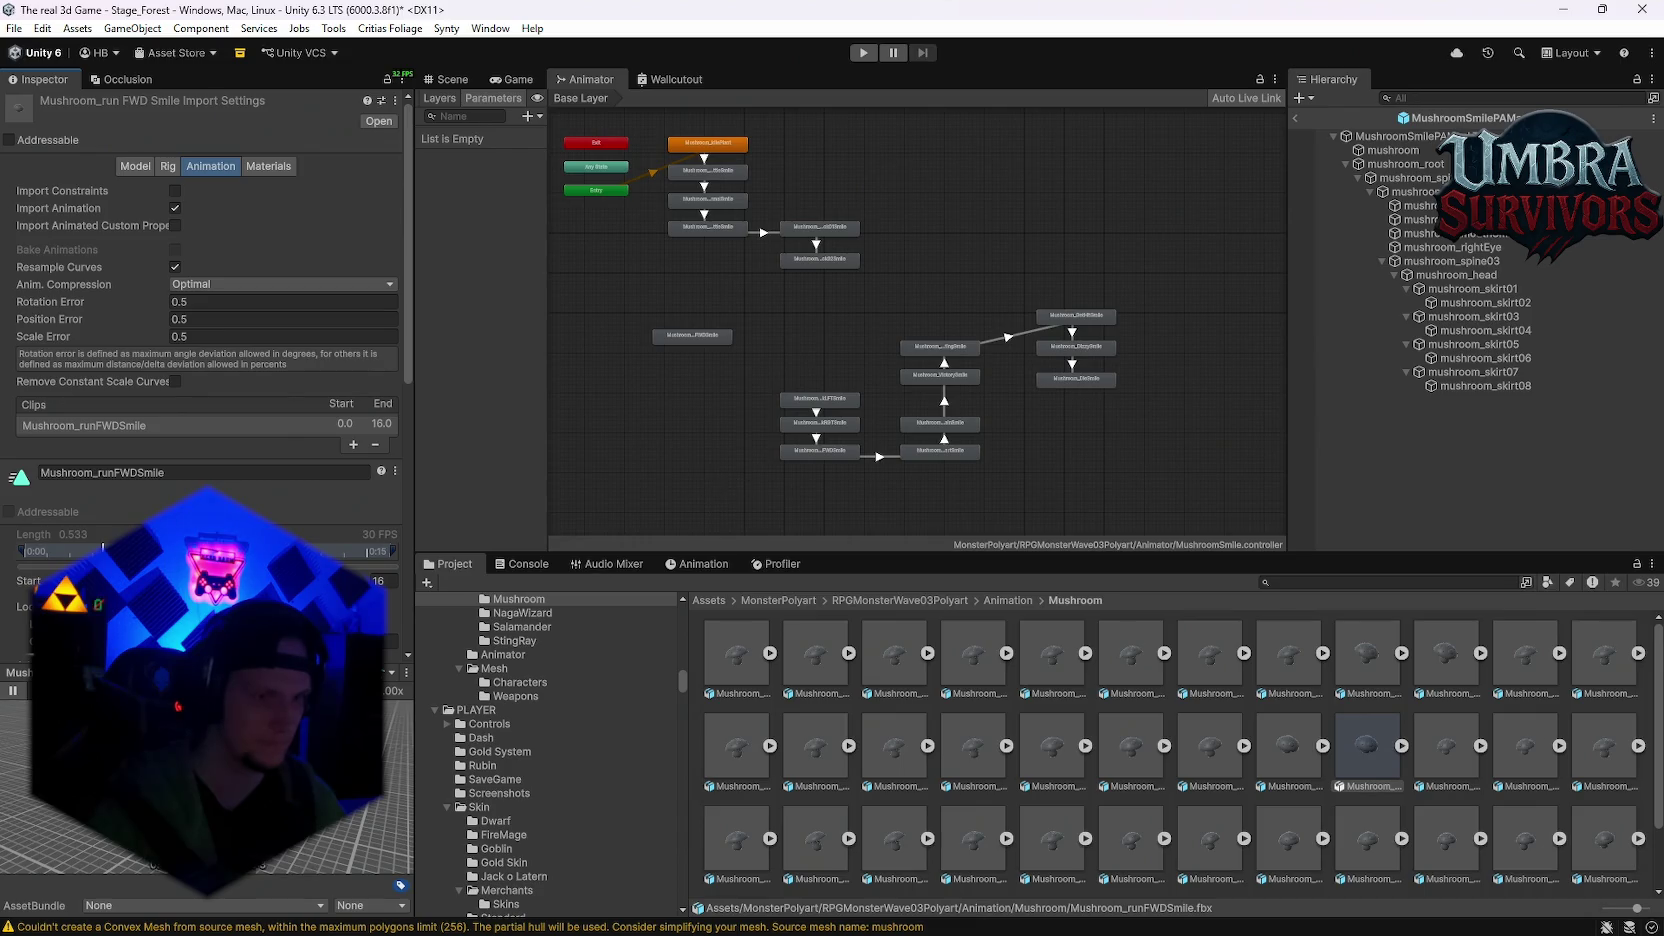
Step: Delete every other state, leaving Mushroom_runFWDSmile as the default state beside Entry
mouse_move(851, 473)
mouse_down()
mouse_move(910, 473)
mouse_move(812, 304)
mouse_up()
mouse_move(814, 495)
mouse_down()
mouse_move(1053, 364)
mouse_move(1028, 375)
mouse_up()
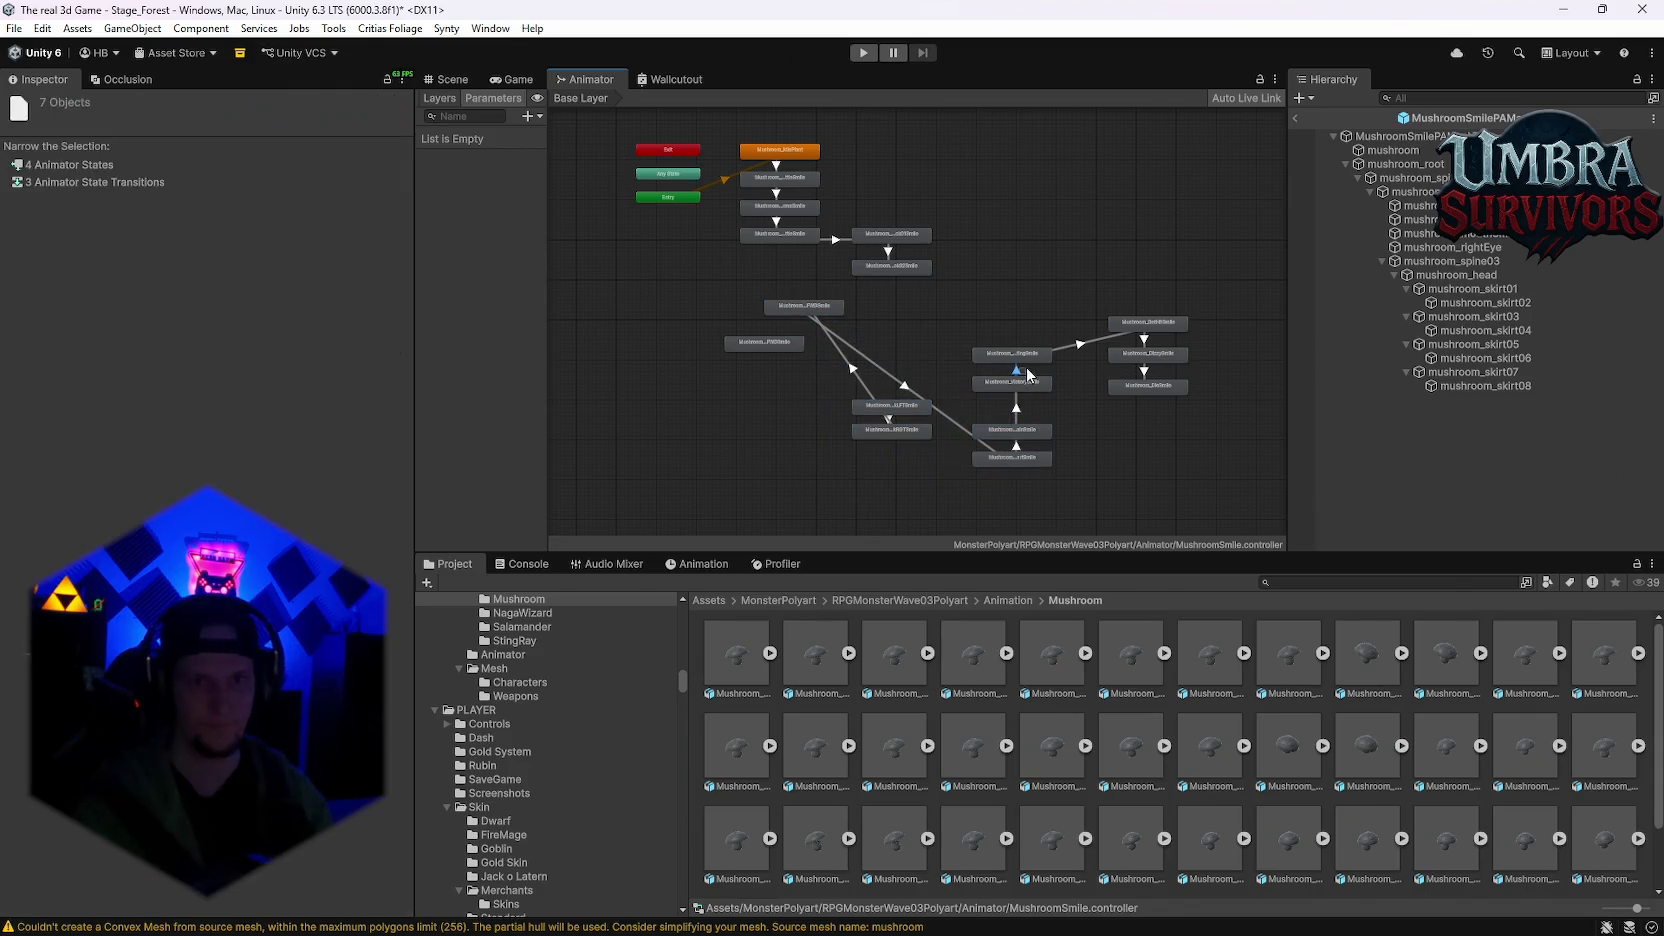
drag(930, 362, 1206, 491)
key(Delete)
click(1148, 322)
key(Delete)
drag(945, 285, 888, 211)
key(Delete)
drag(845, 130, 730, 255)
key(Delete)
click(764, 342)
key(Delete)
key(a)
drag(952, 463, 918, 285)
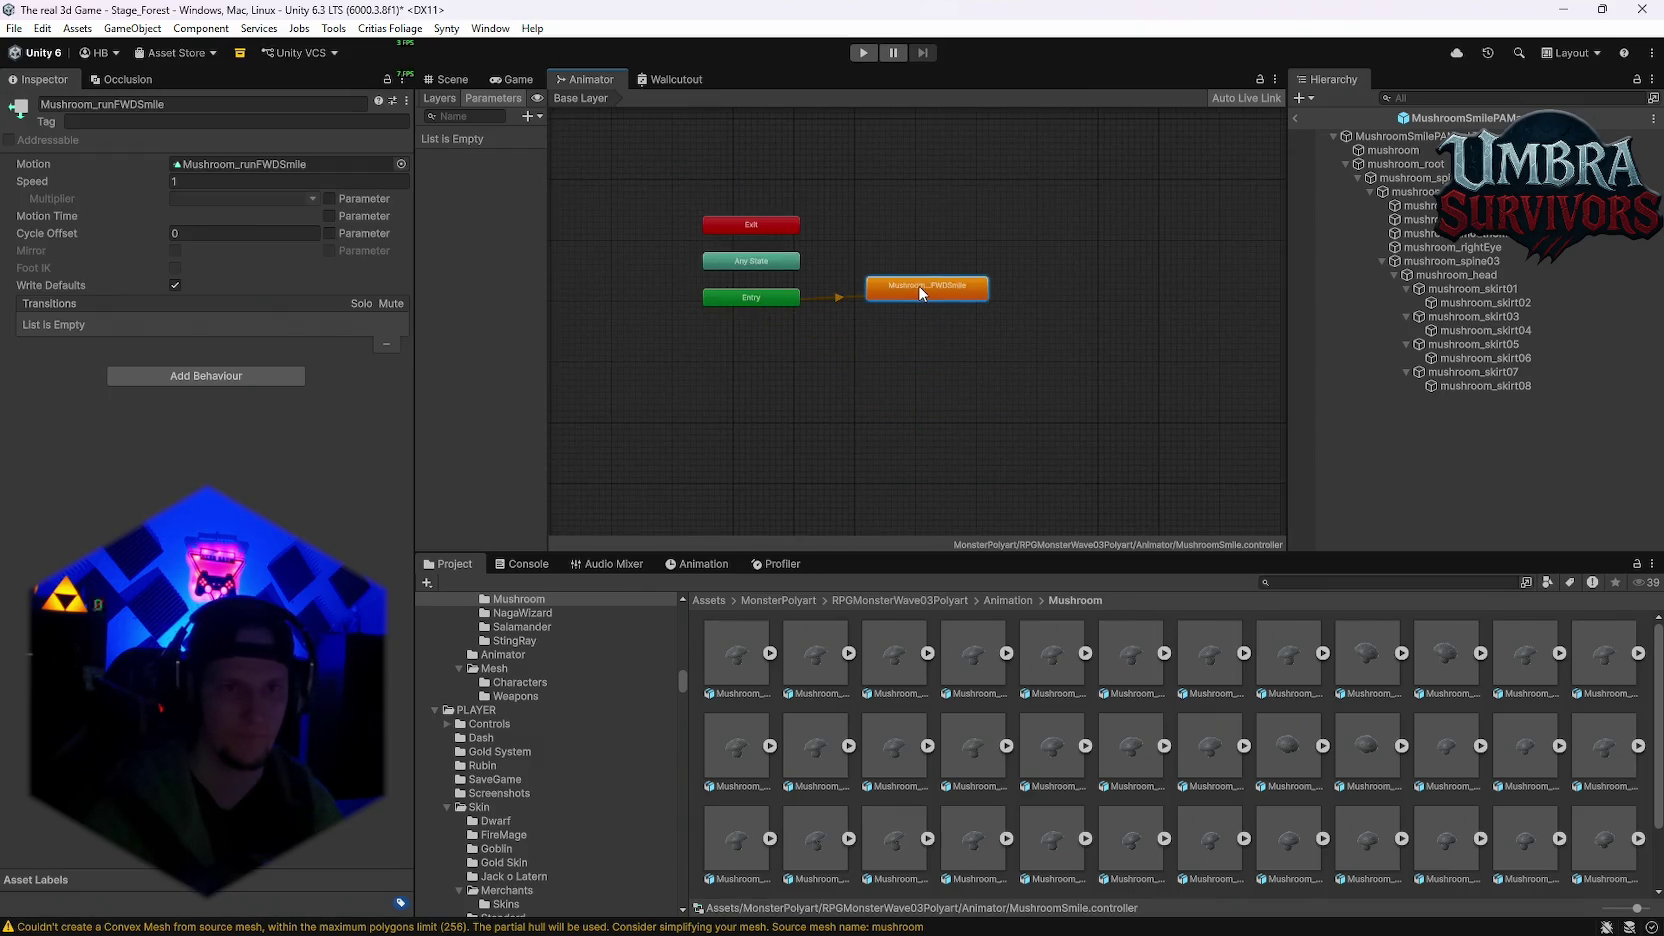
Step: Set the Mushroom_runFWDSmile state's speed to 0.8 and view its run clip in a floating preview
double_click(918, 285)
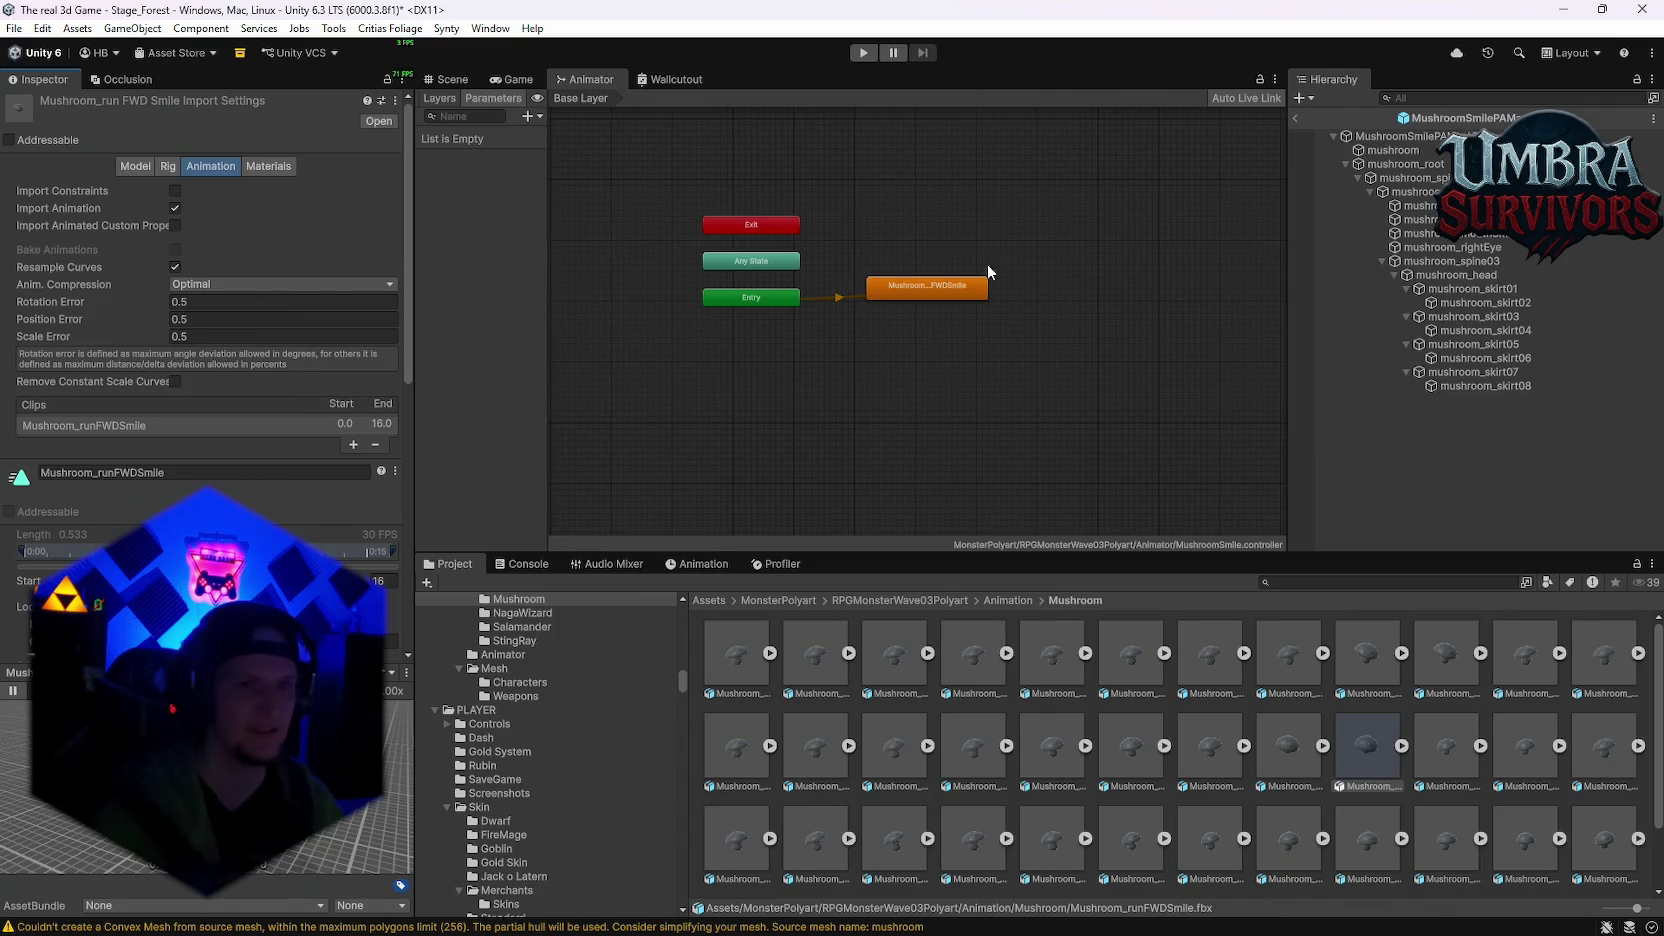
click(950, 286)
click(188, 181)
text(0.8)
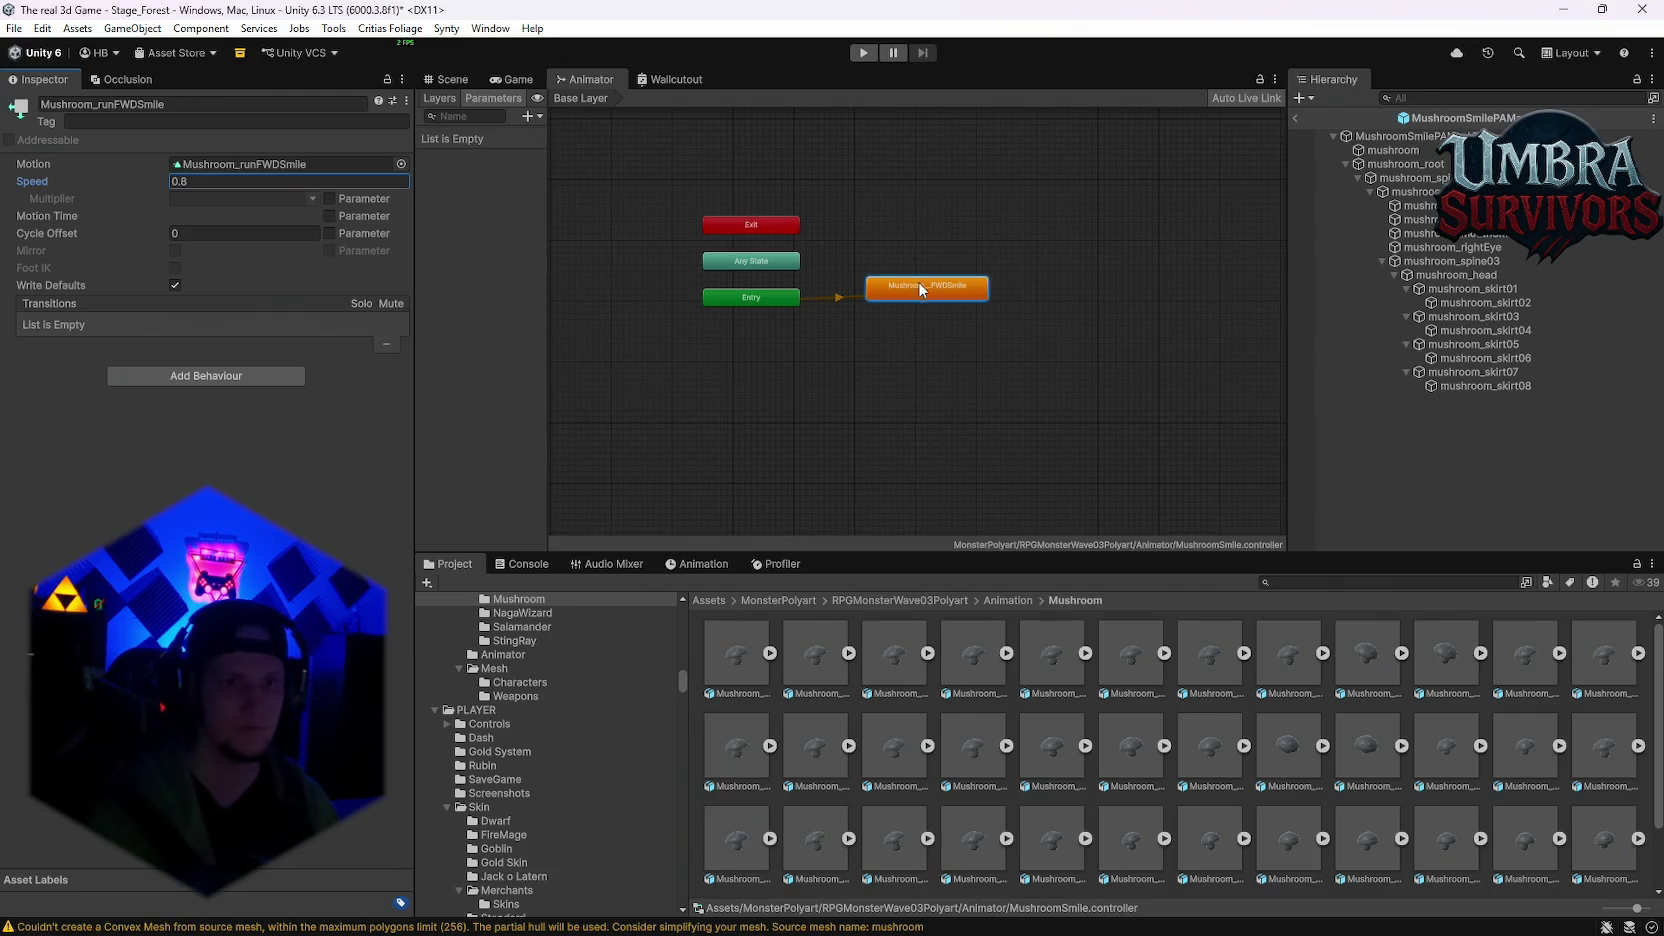
double_click(240, 164)
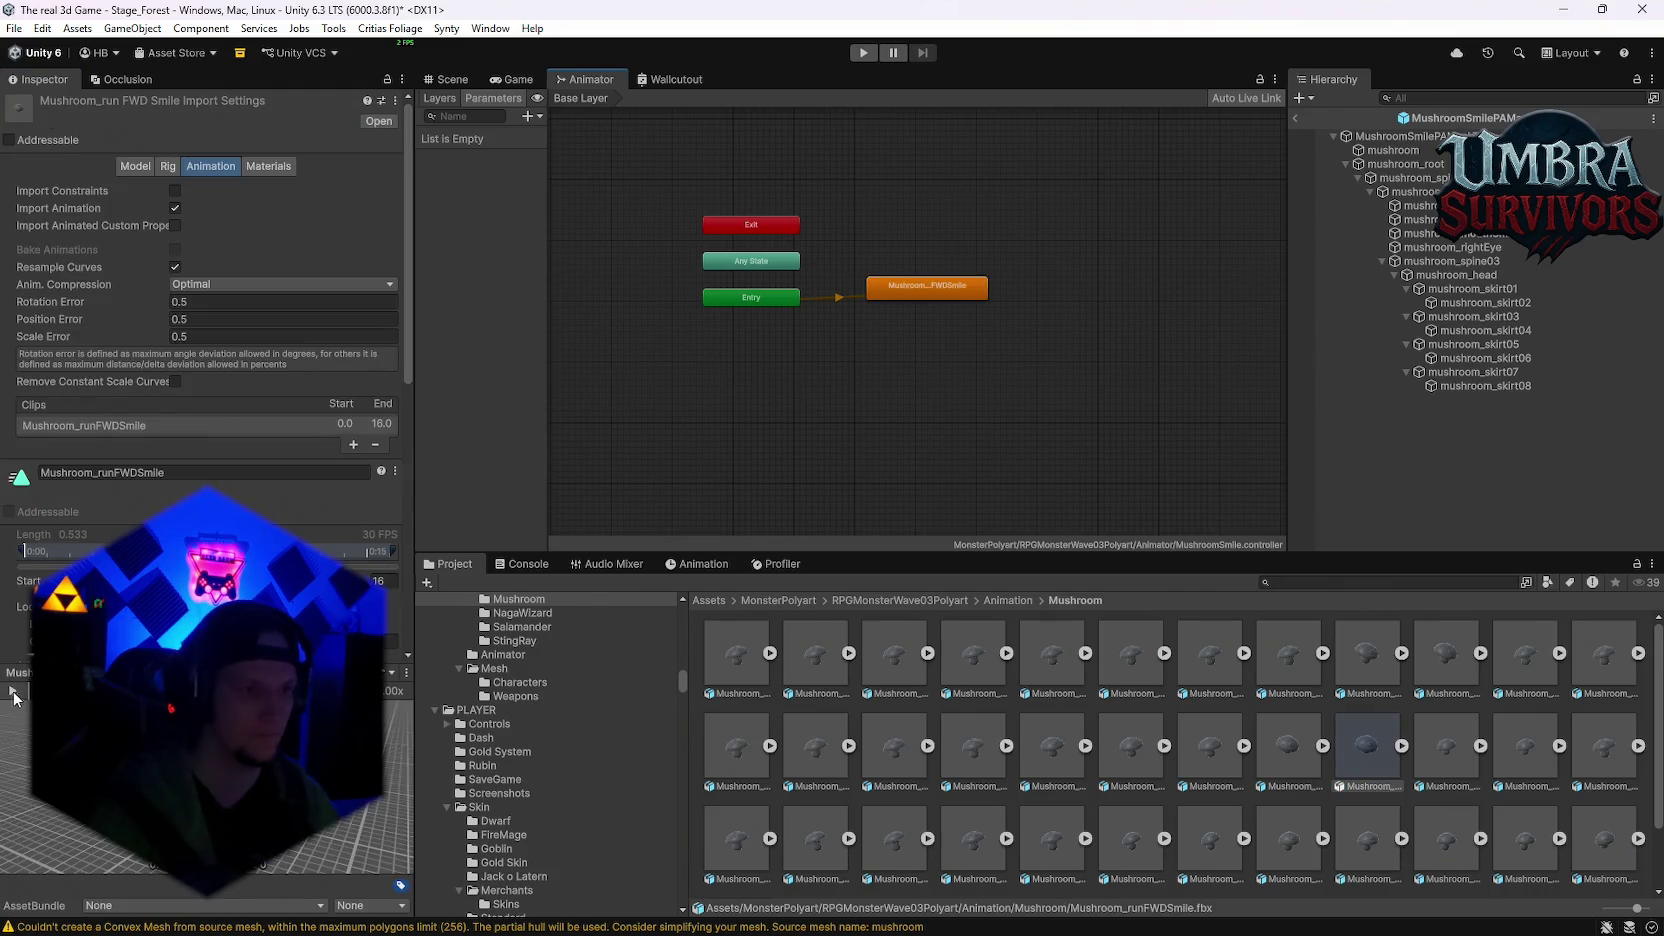
click(406, 672)
click(440, 688)
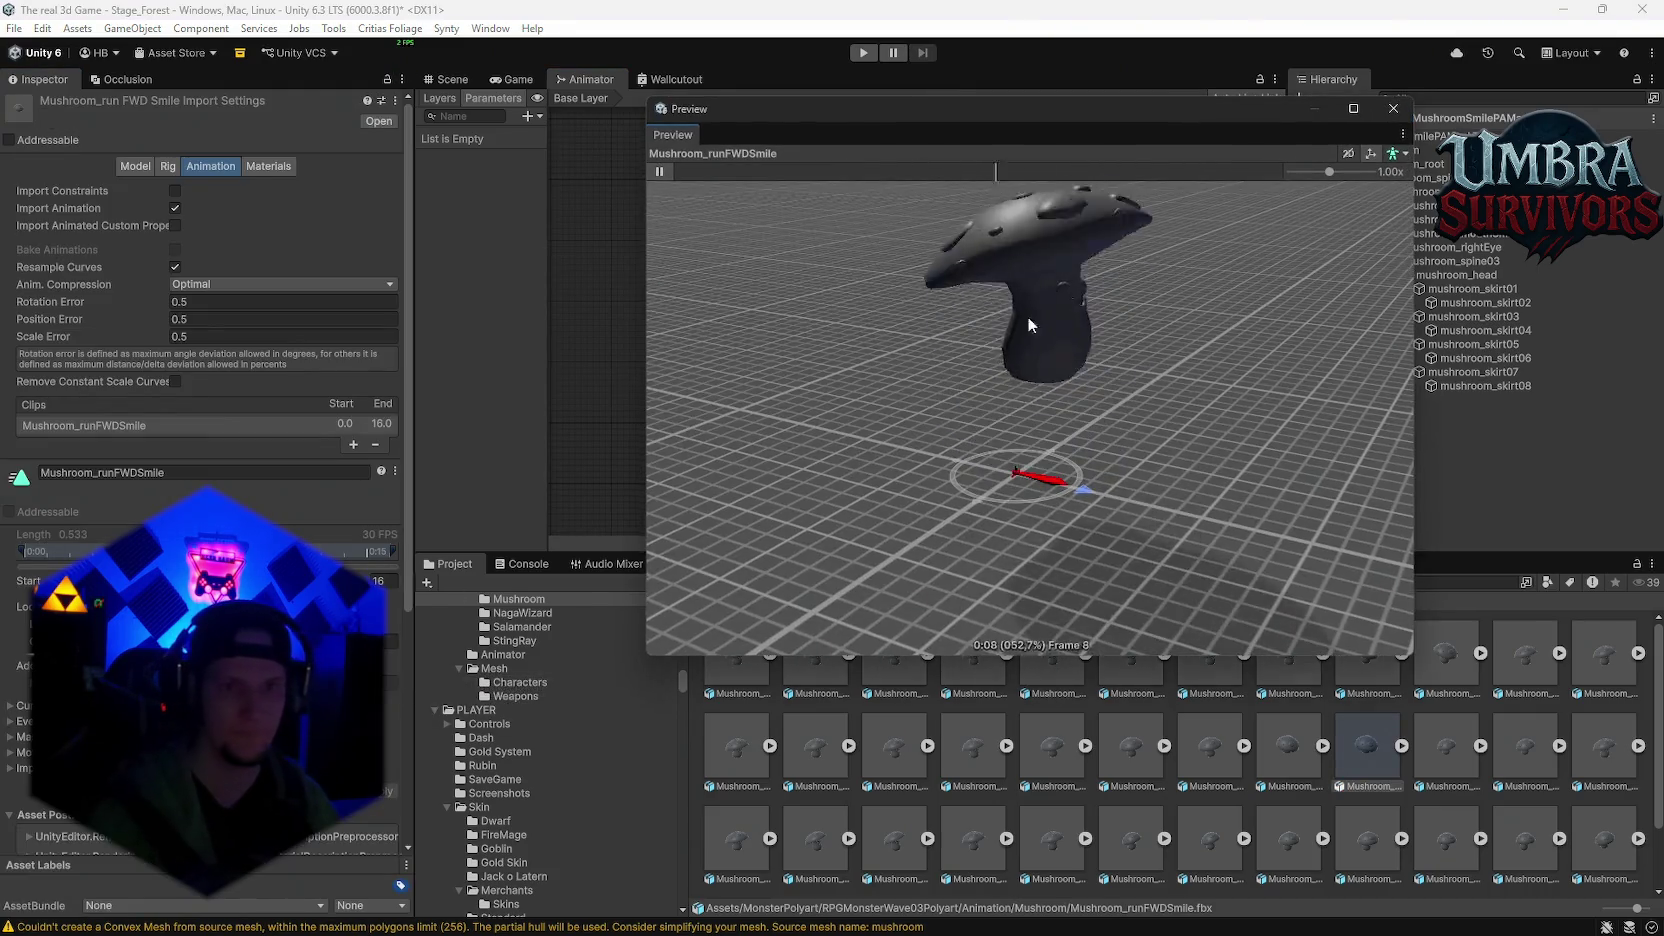
drag(1074, 411, 903, 386)
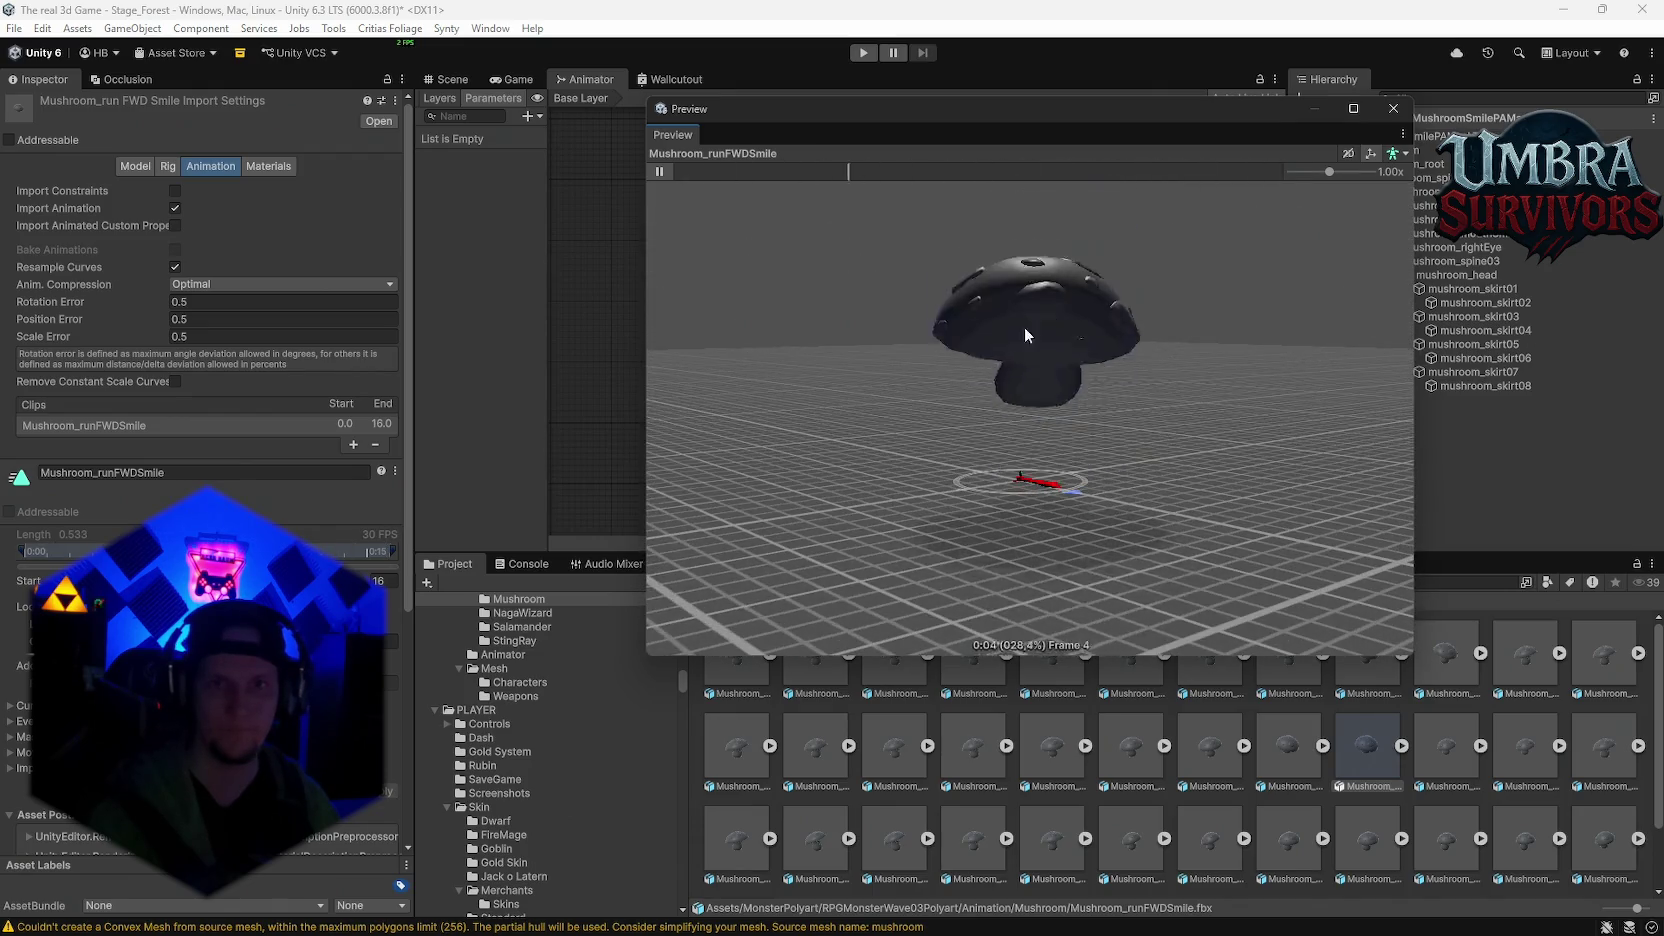
click(1393, 108)
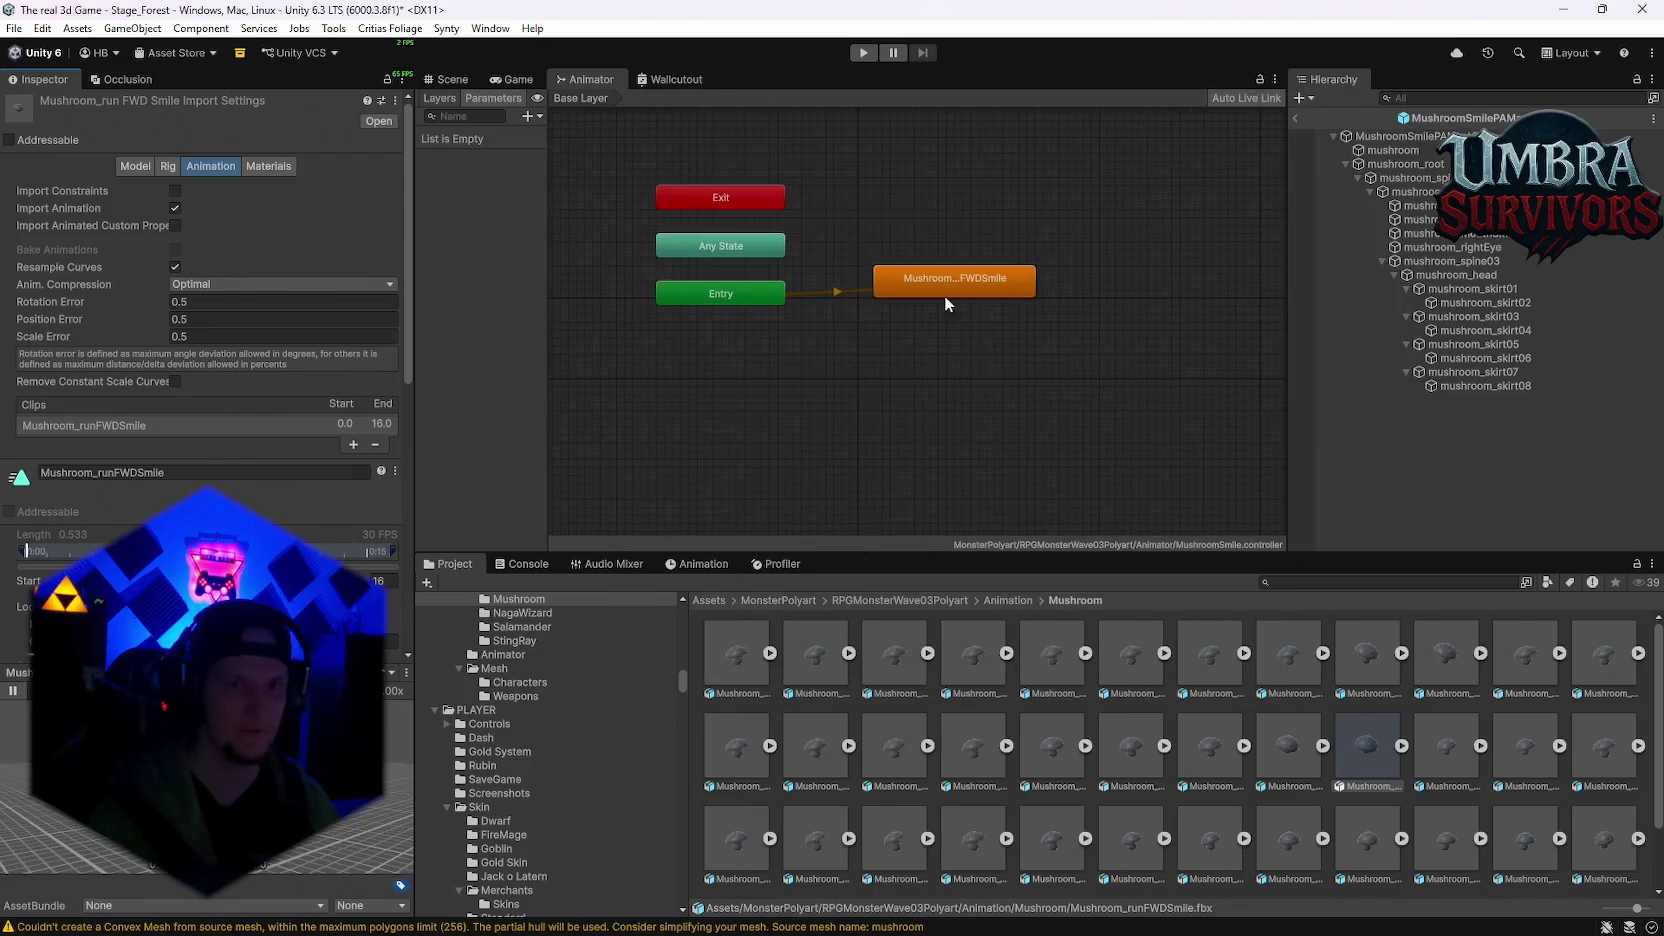
Step: Recheck the FWDSmile state's 0.8 speed and orbit the run clip again in an enlarged preview
scroll(237, 417, down, 3)
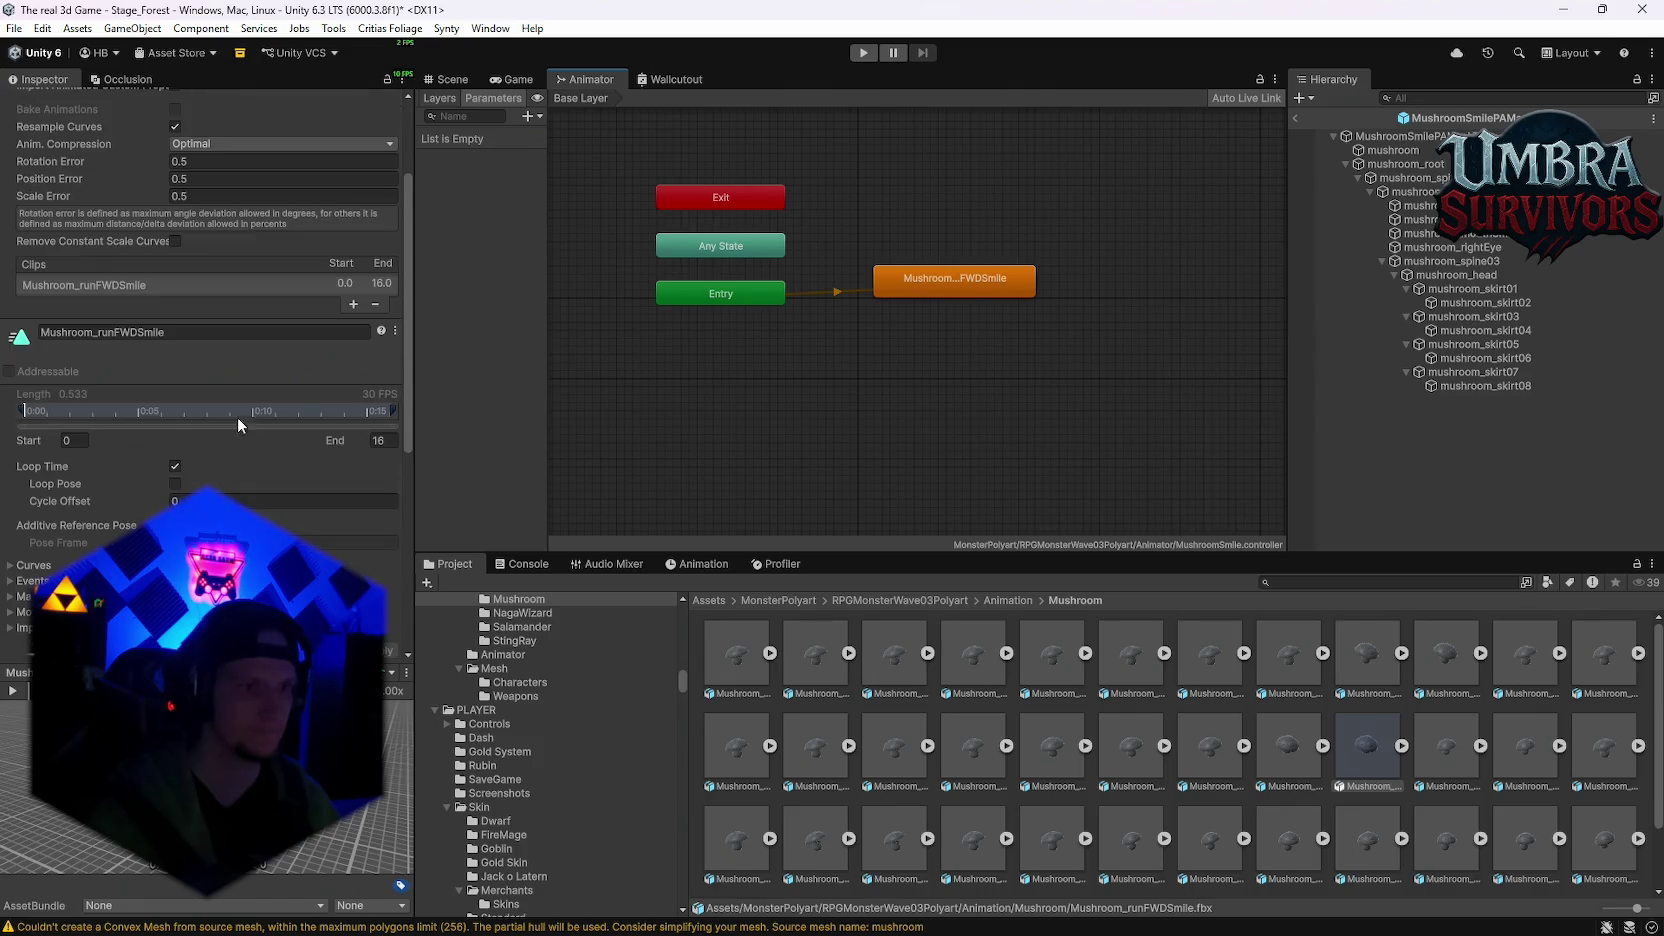
click(903, 285)
click(209, 182)
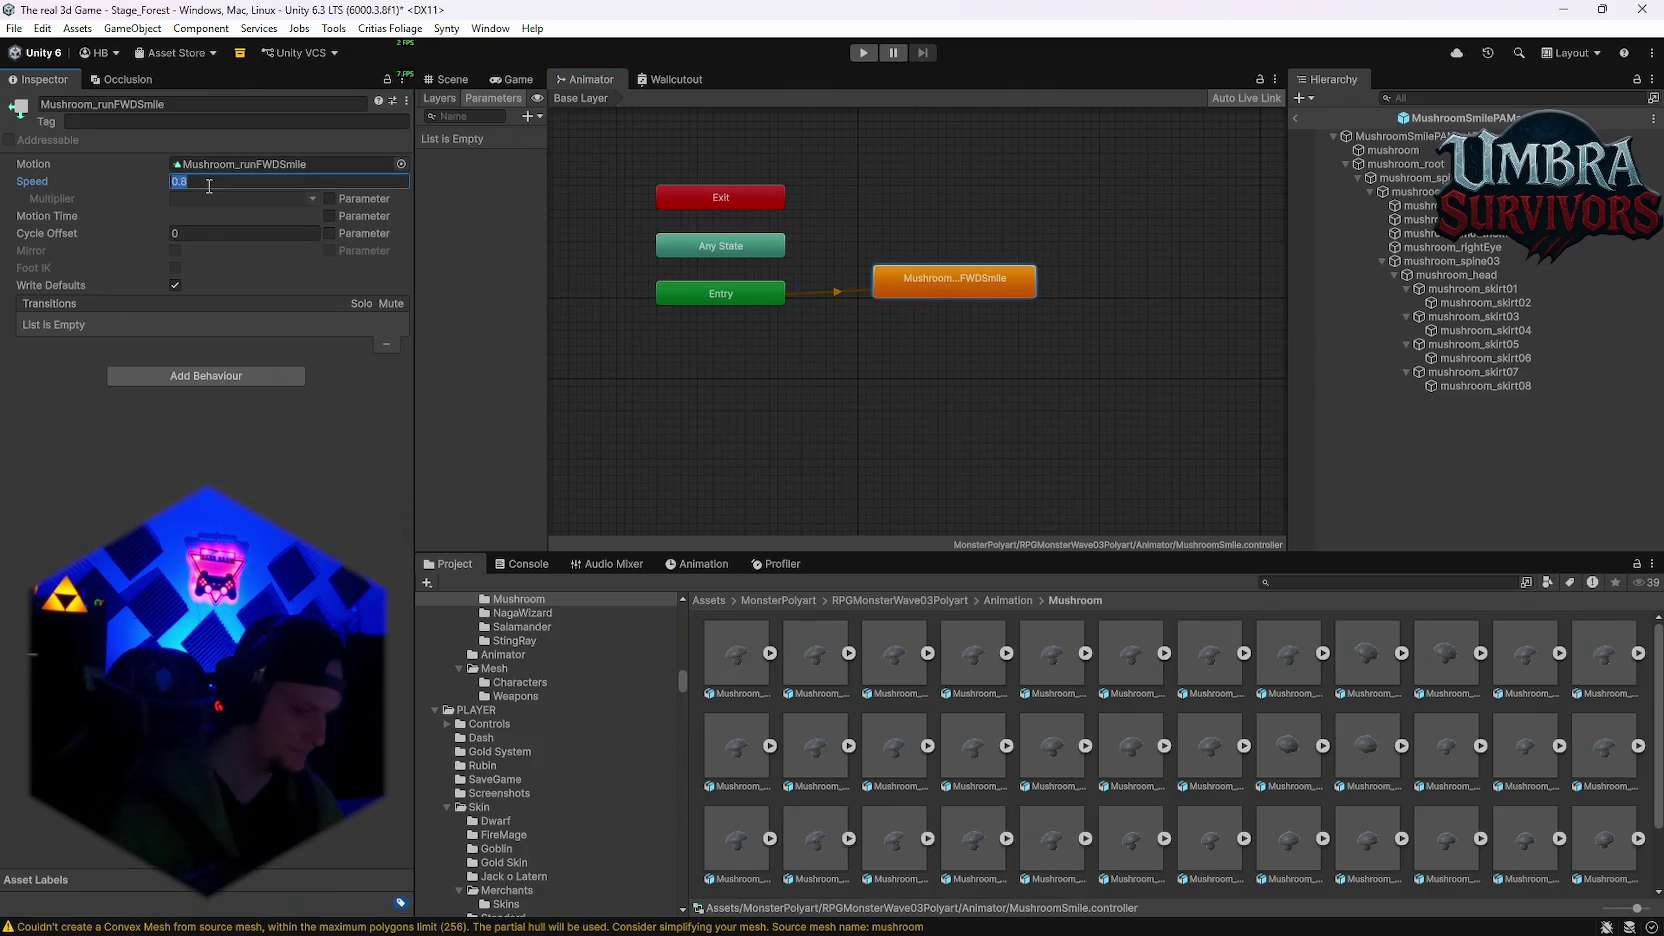
click(621, 506)
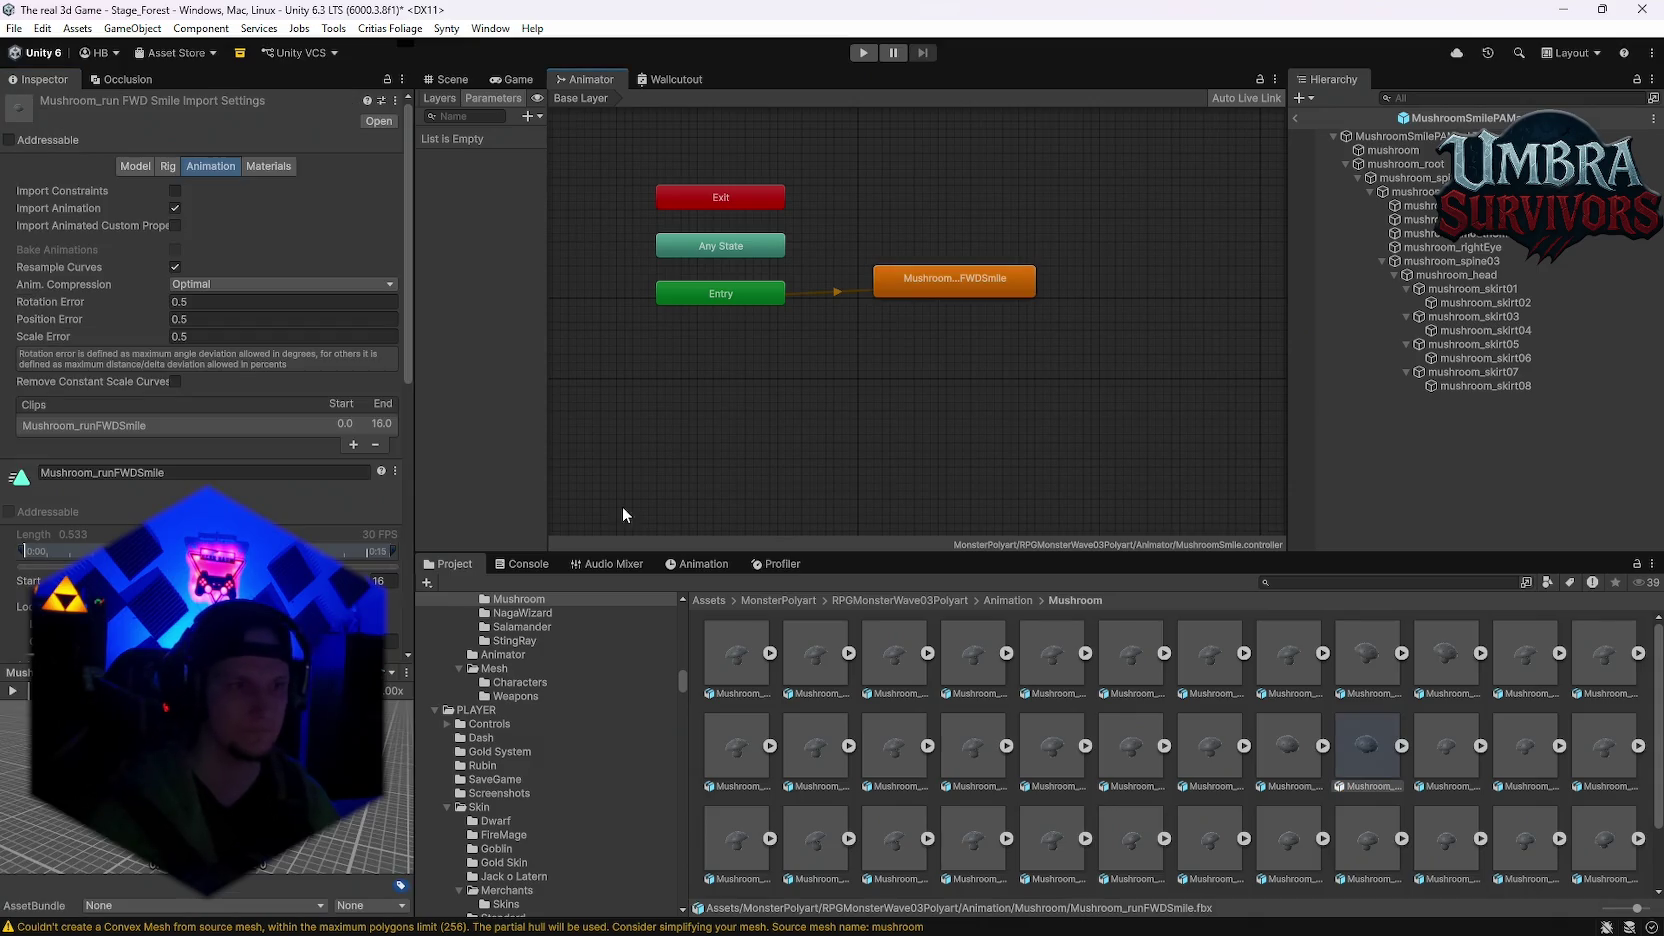
click(408, 672)
click(460, 683)
mouse_move(1010, 415)
mouse_down()
mouse_move(690, 385)
mouse_move(694, 444)
mouse_move(854, 364)
mouse_move(767, 386)
mouse_move(850, 392)
mouse_up()
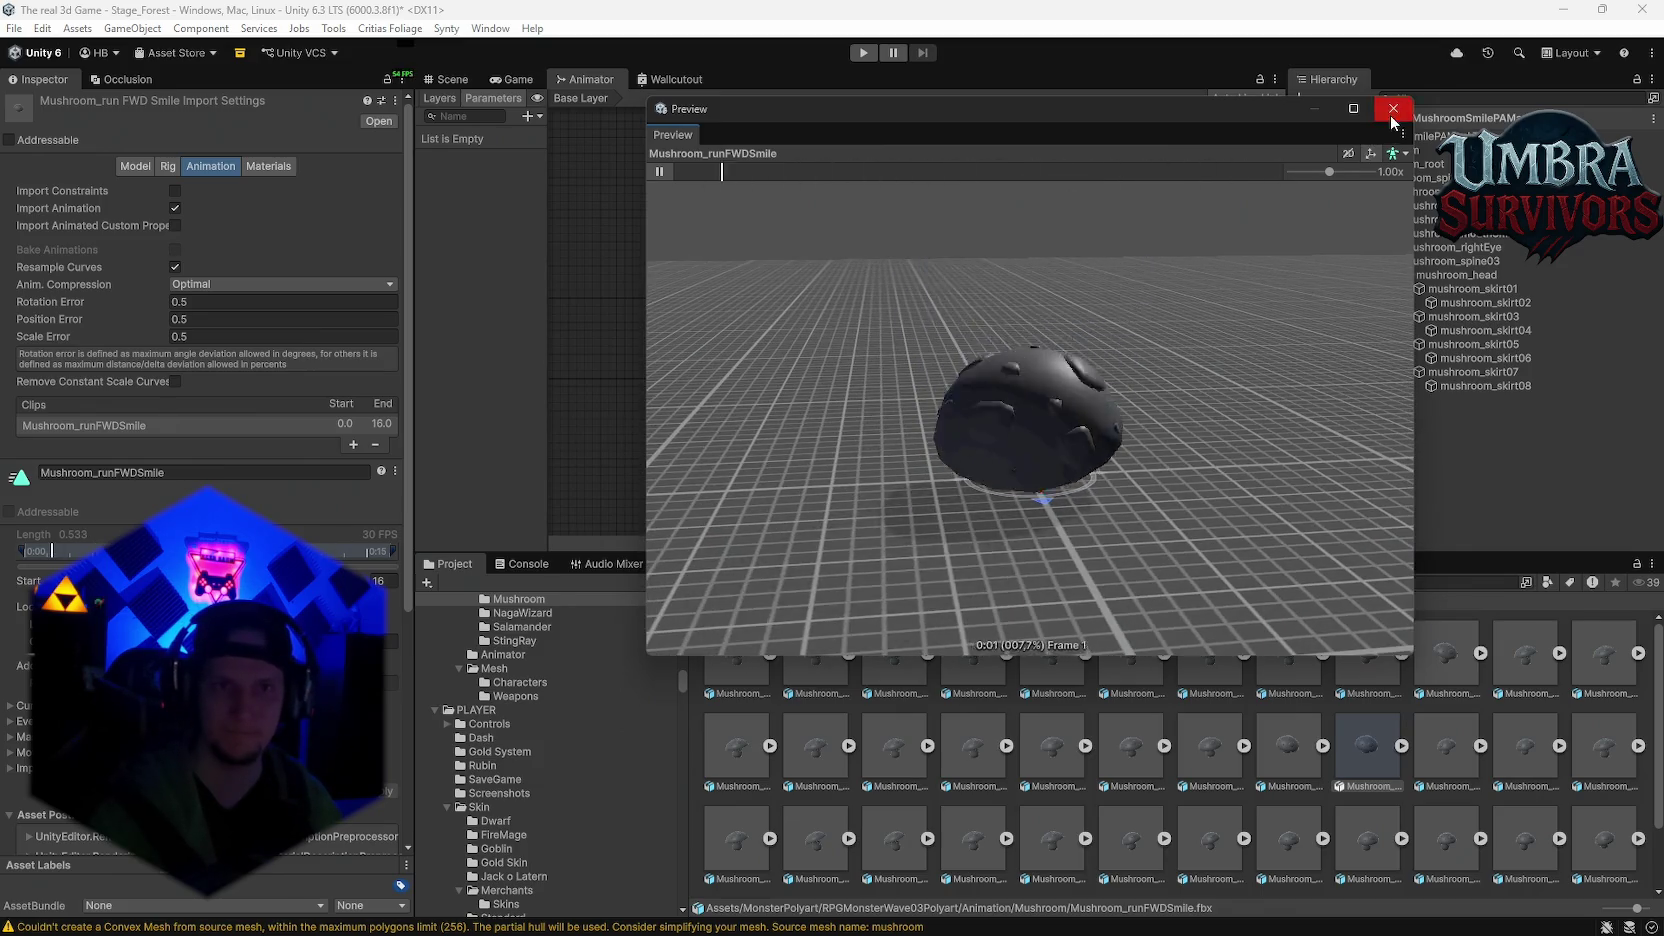
click(1393, 108)
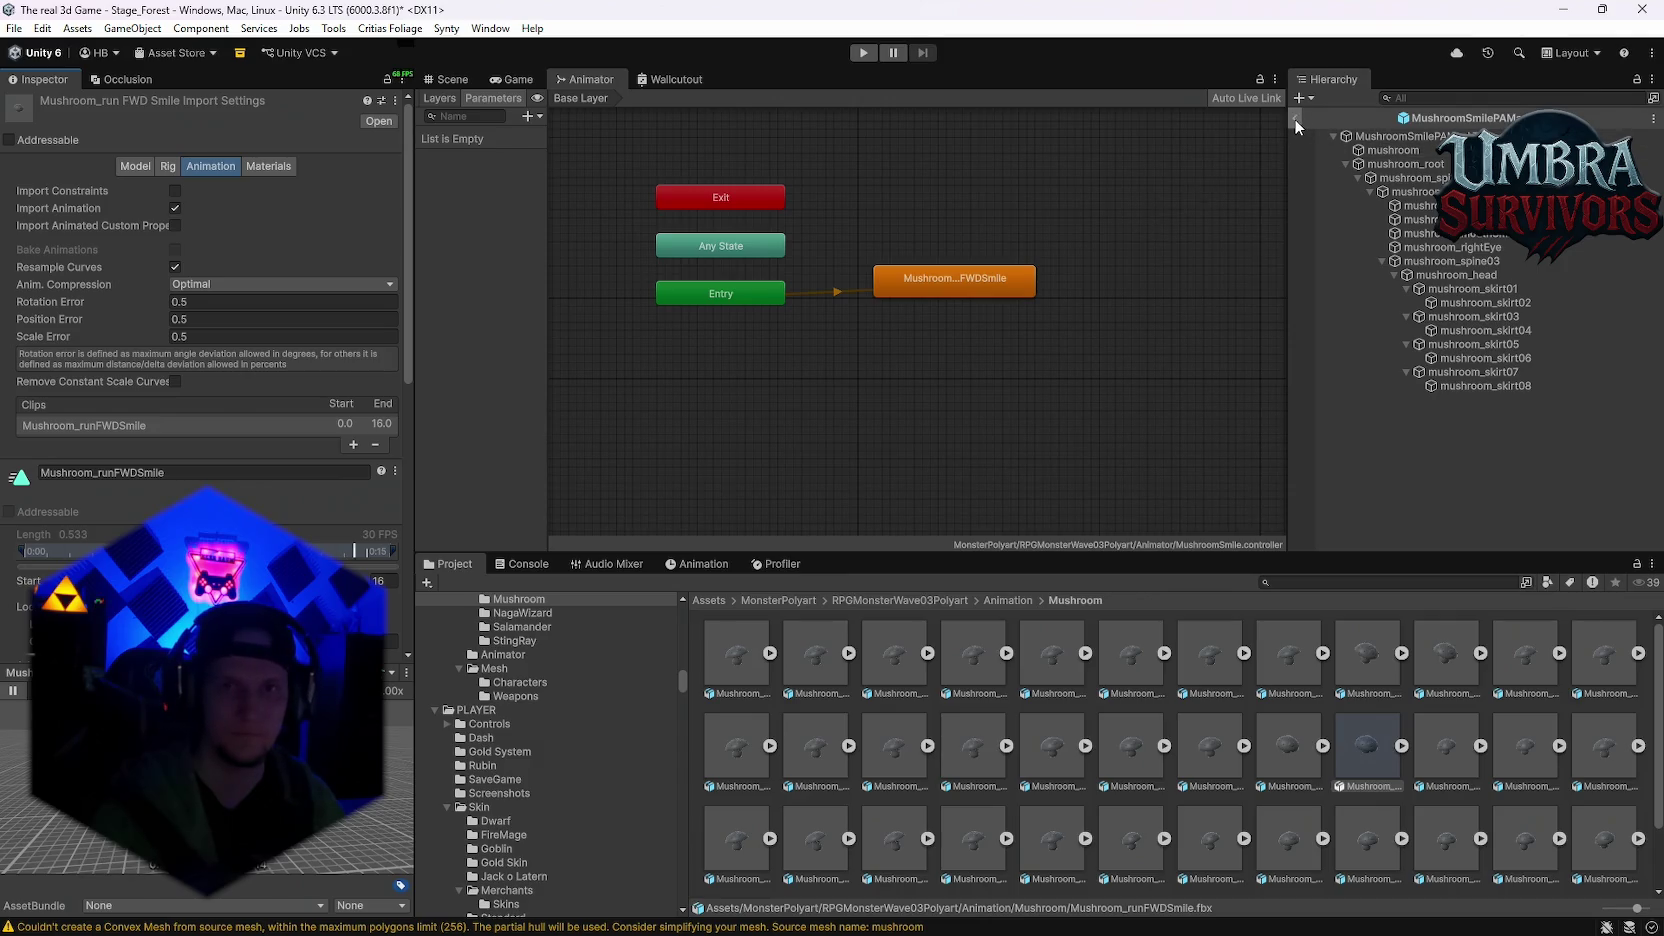
Step: Exit Prefab Mode, search the project assets for 'shroom' and open the Mushroom folder
click(1295, 119)
click(1362, 582)
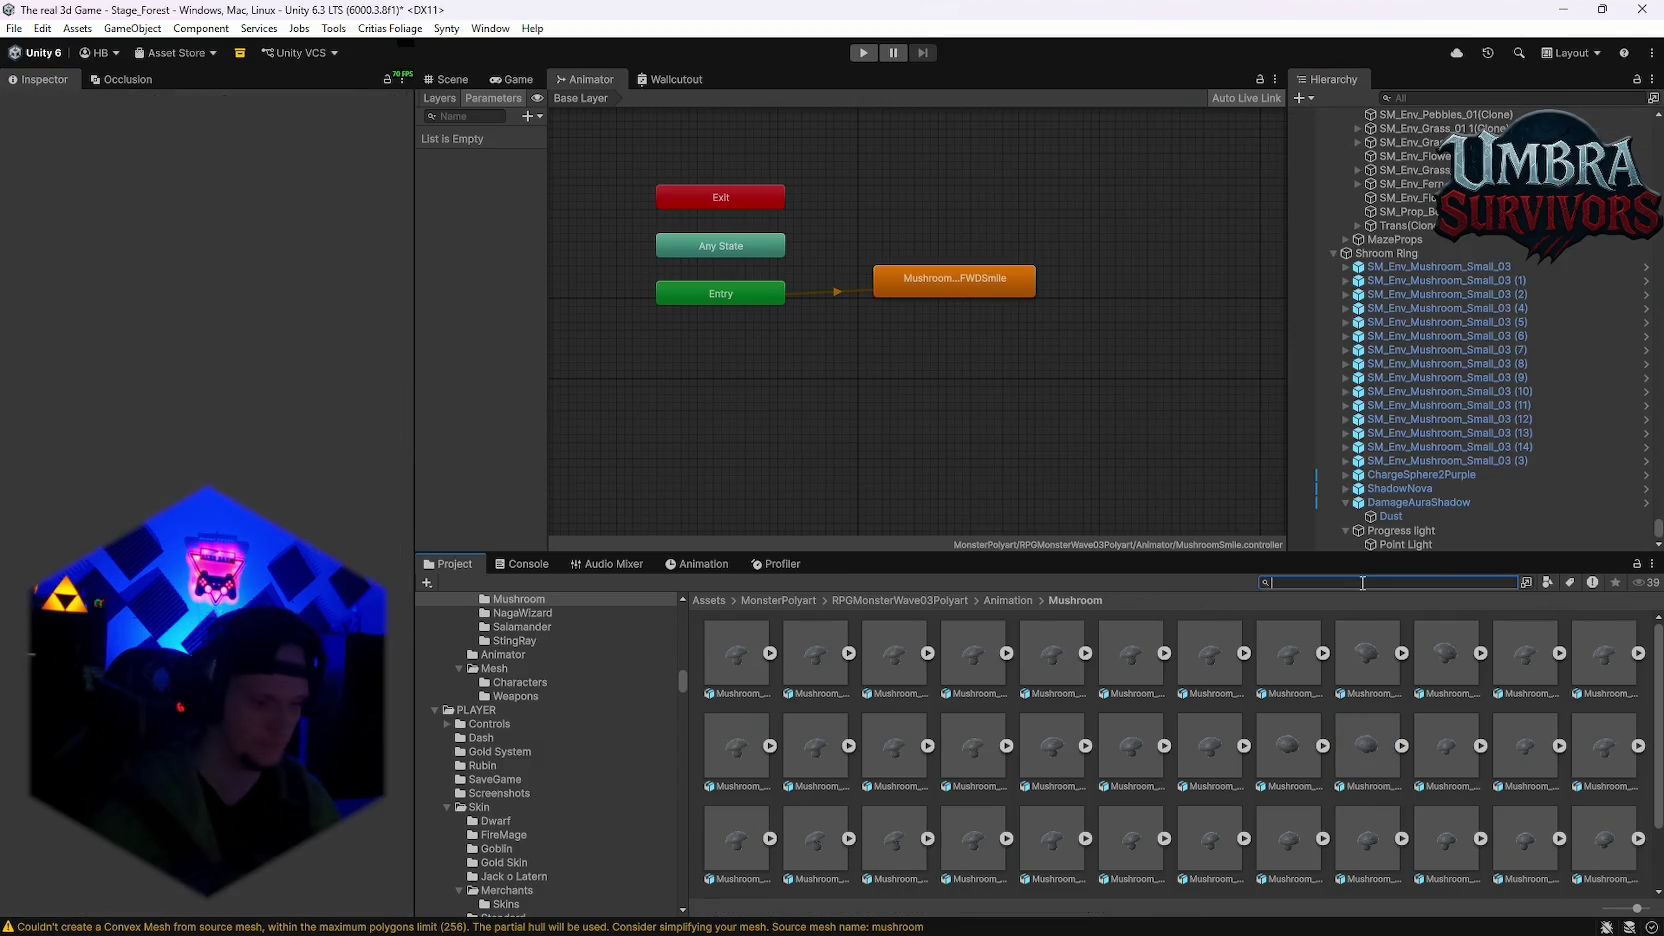
text(sho)
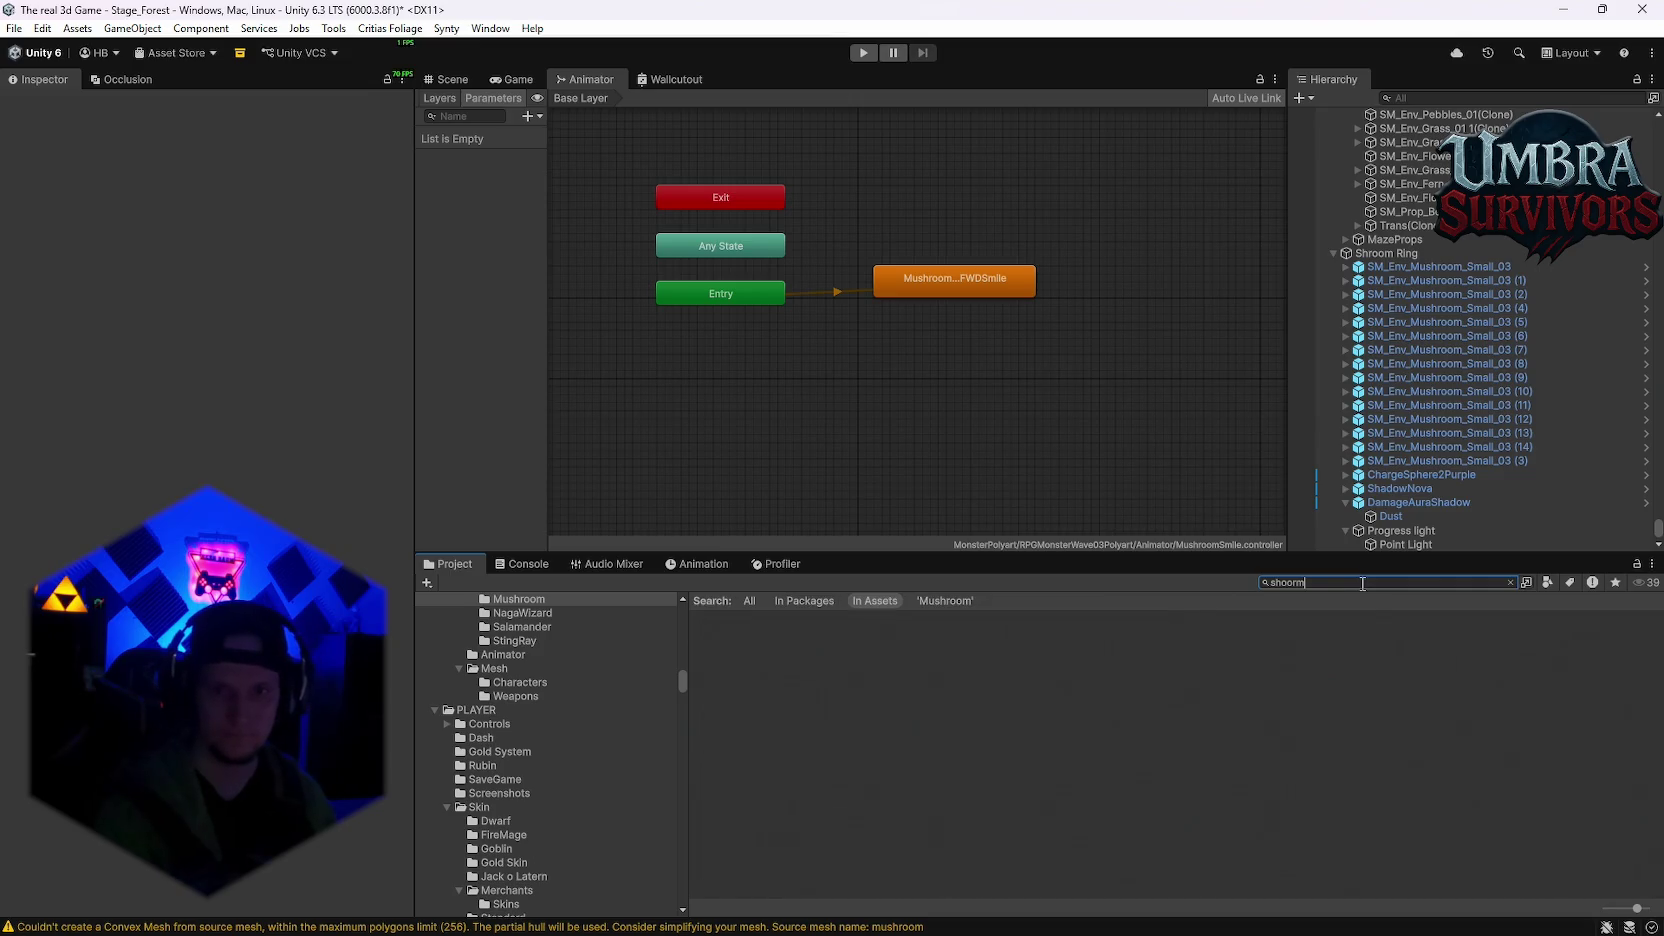
key(BackSpace)
text(room)
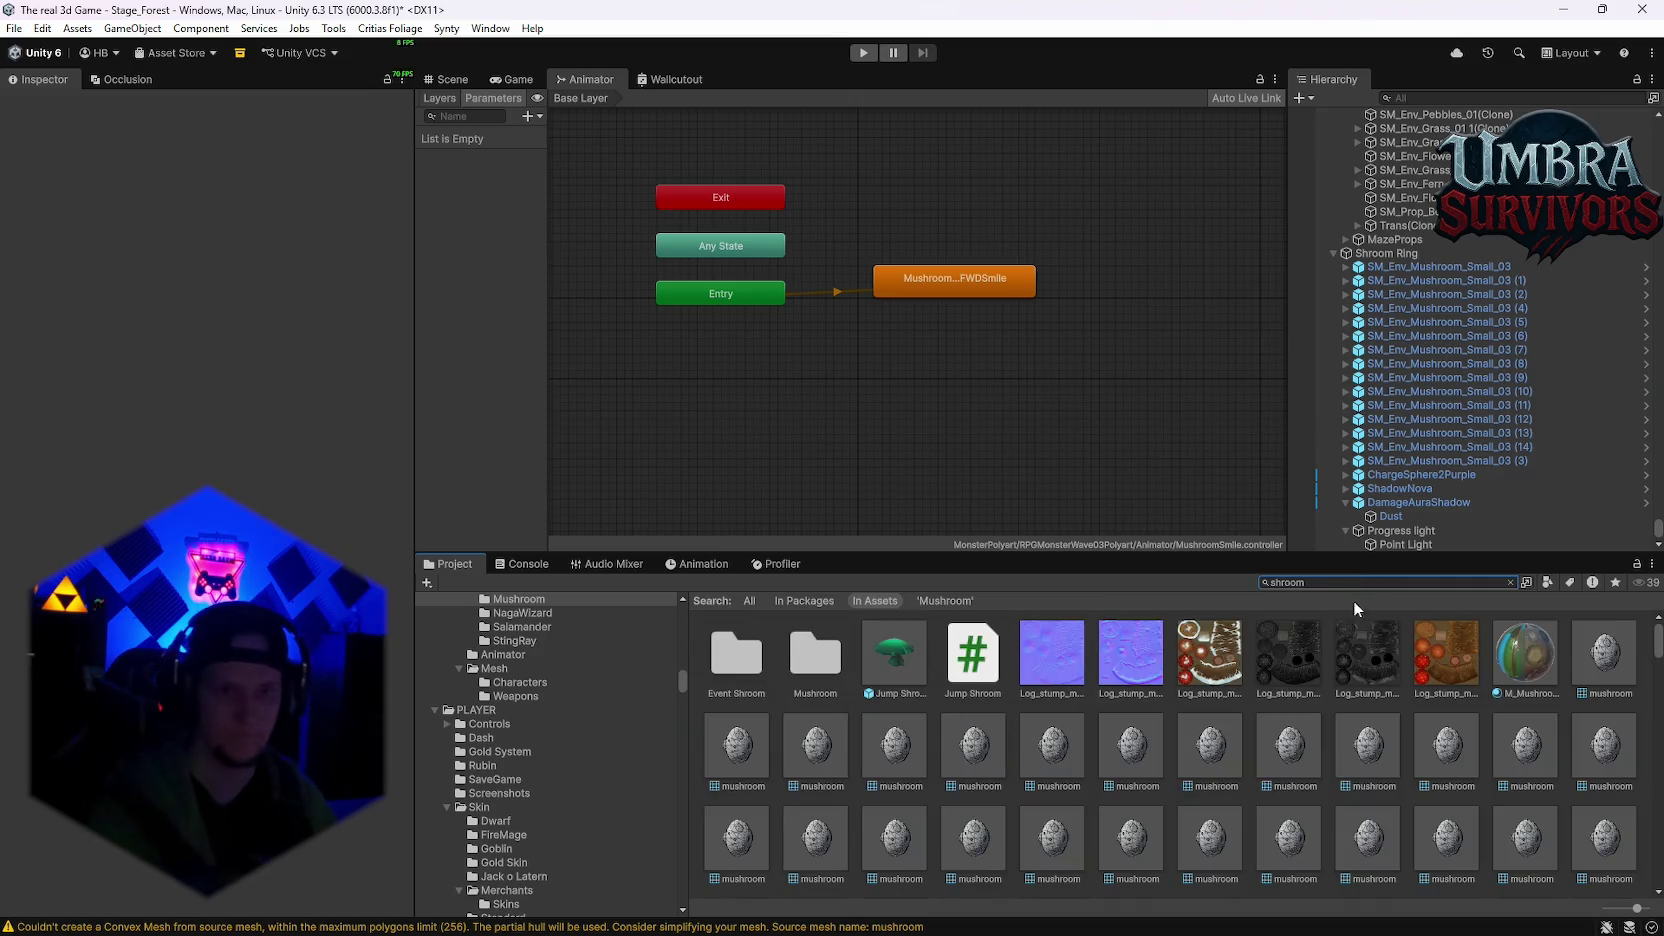
double_click(803, 647)
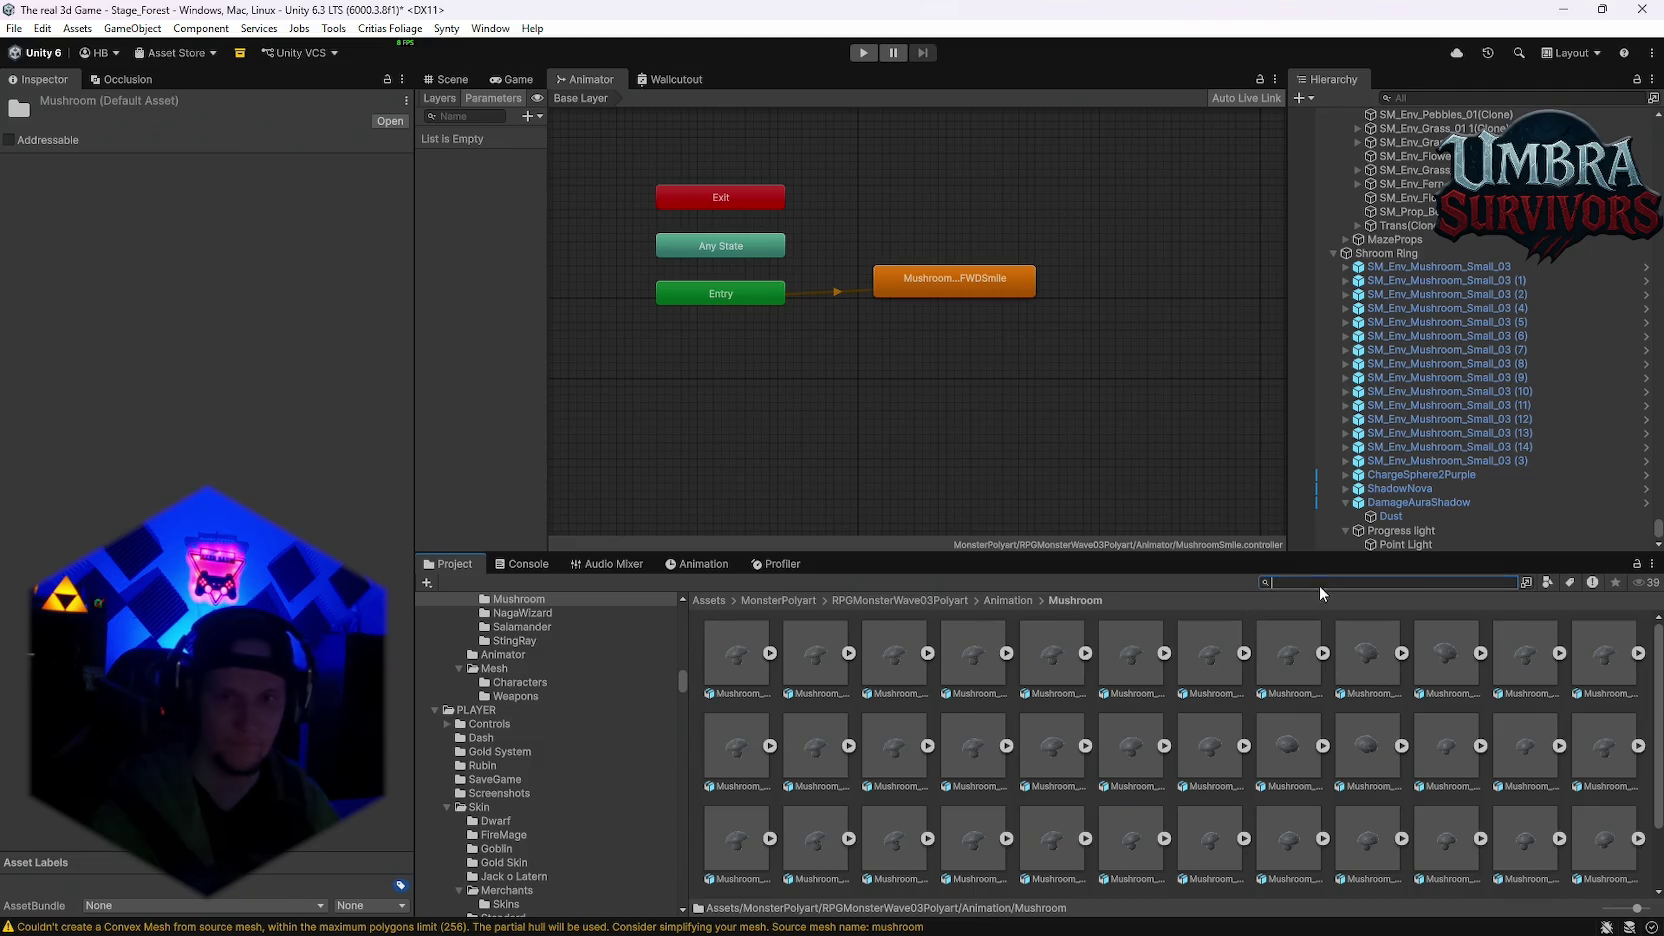
Step: Open the Event Shroom folder, return to the Scene view and reopen the Mushroom prefab
text(shroom)
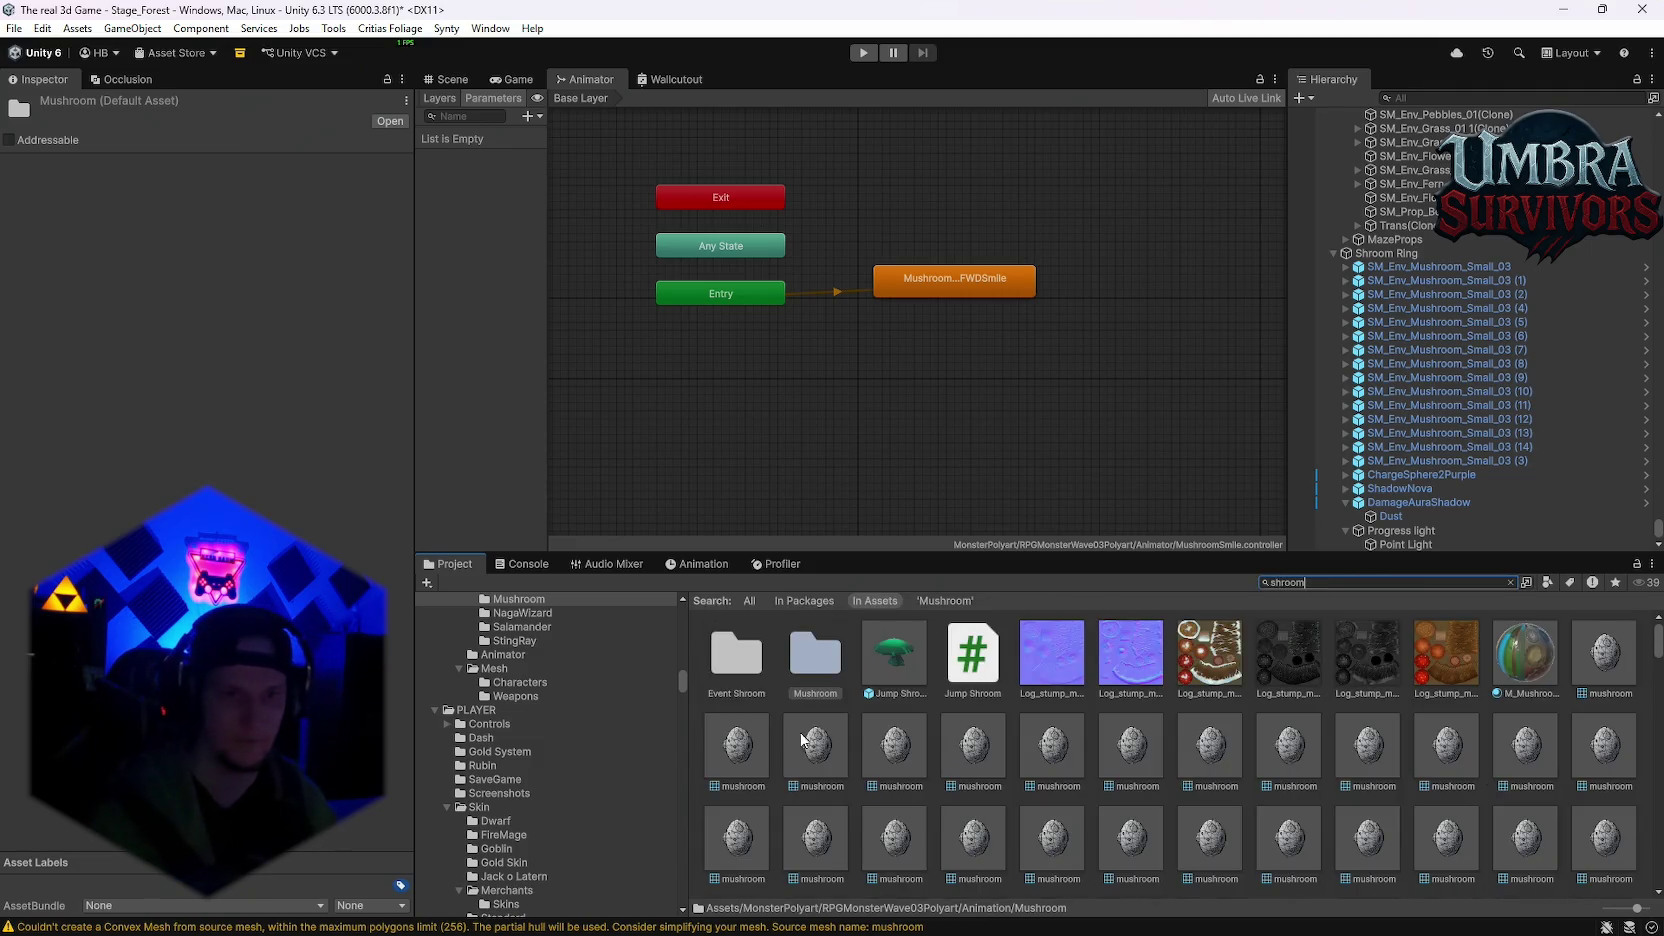
double_click(751, 656)
double_click(902, 655)
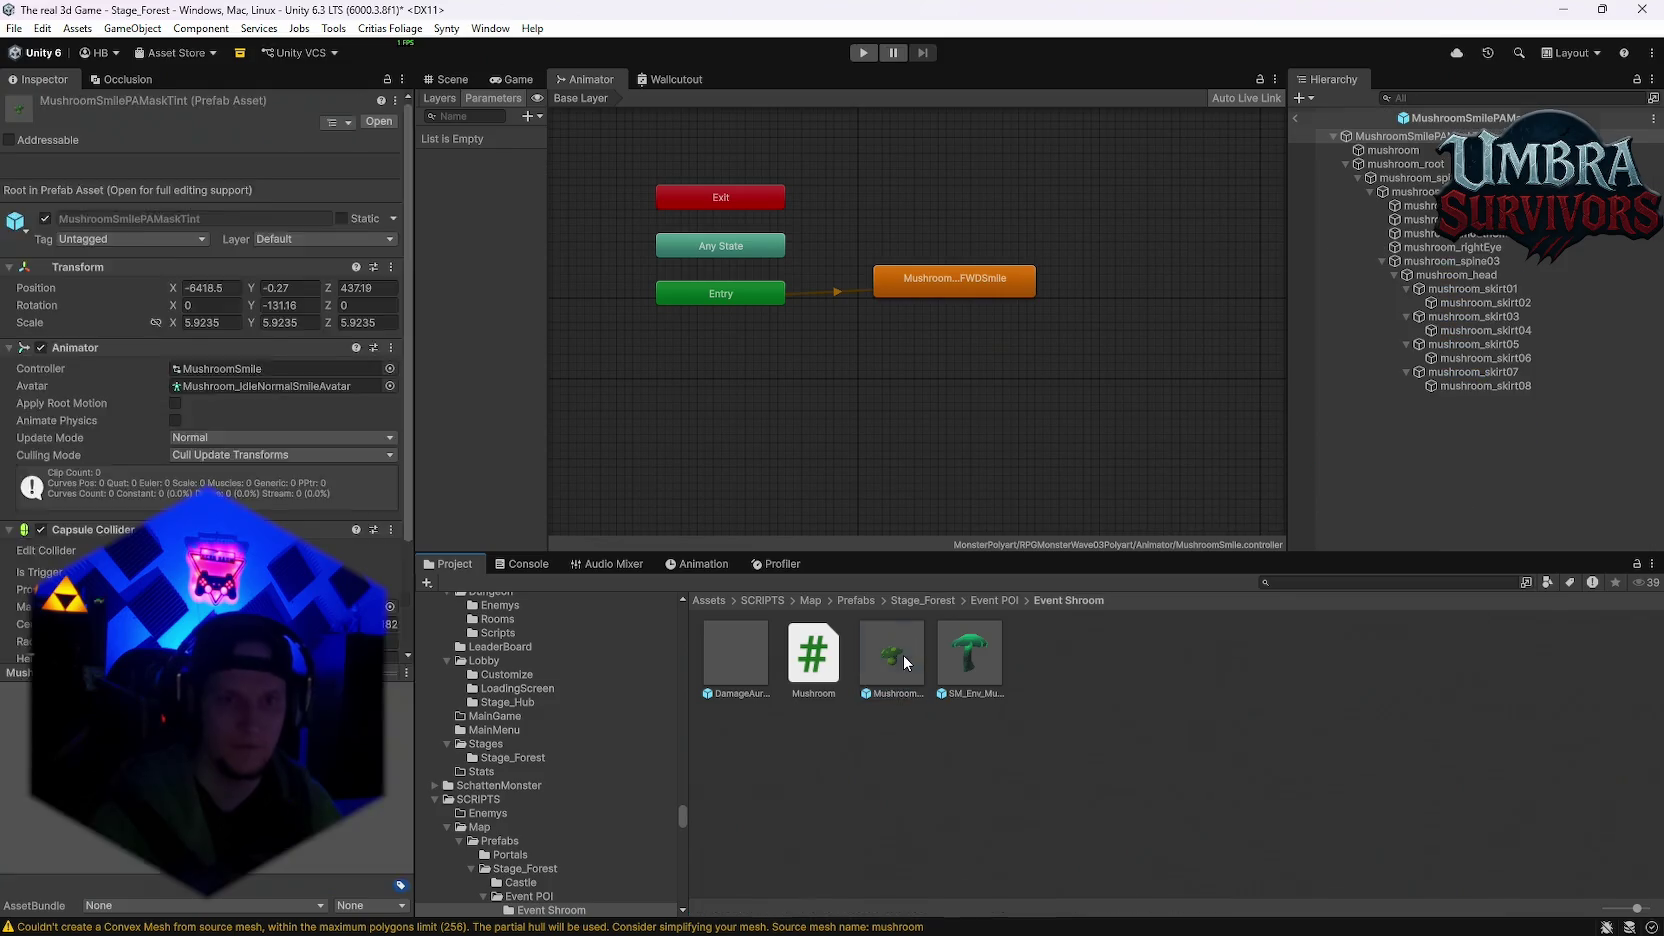
click(1295, 118)
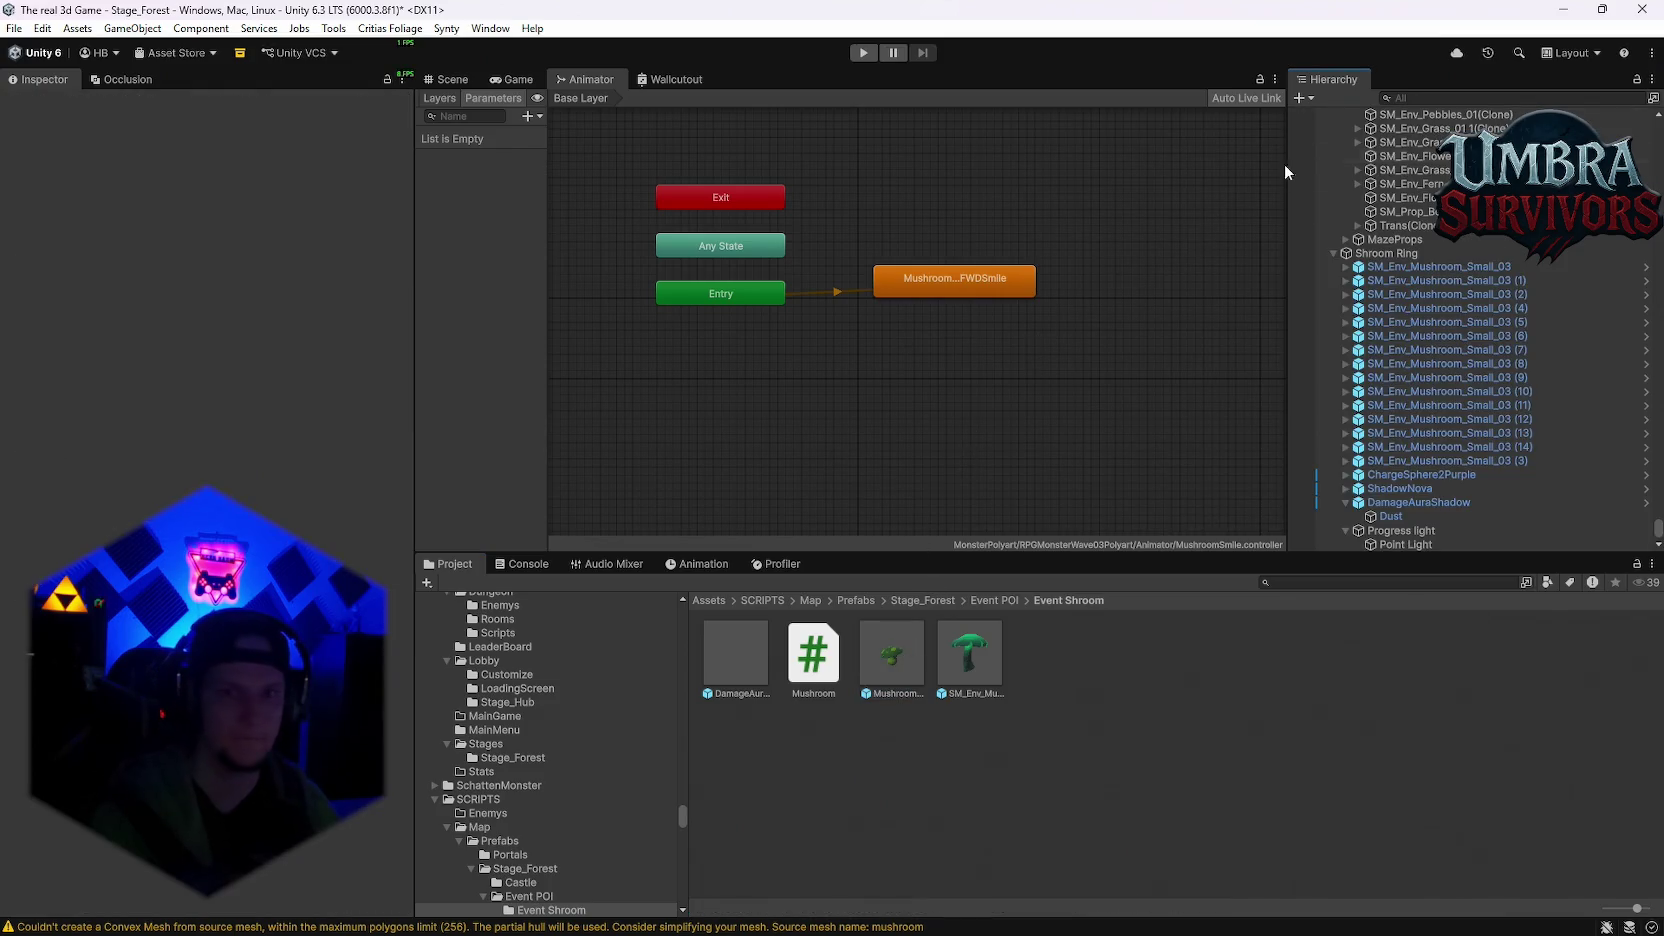
click(450, 79)
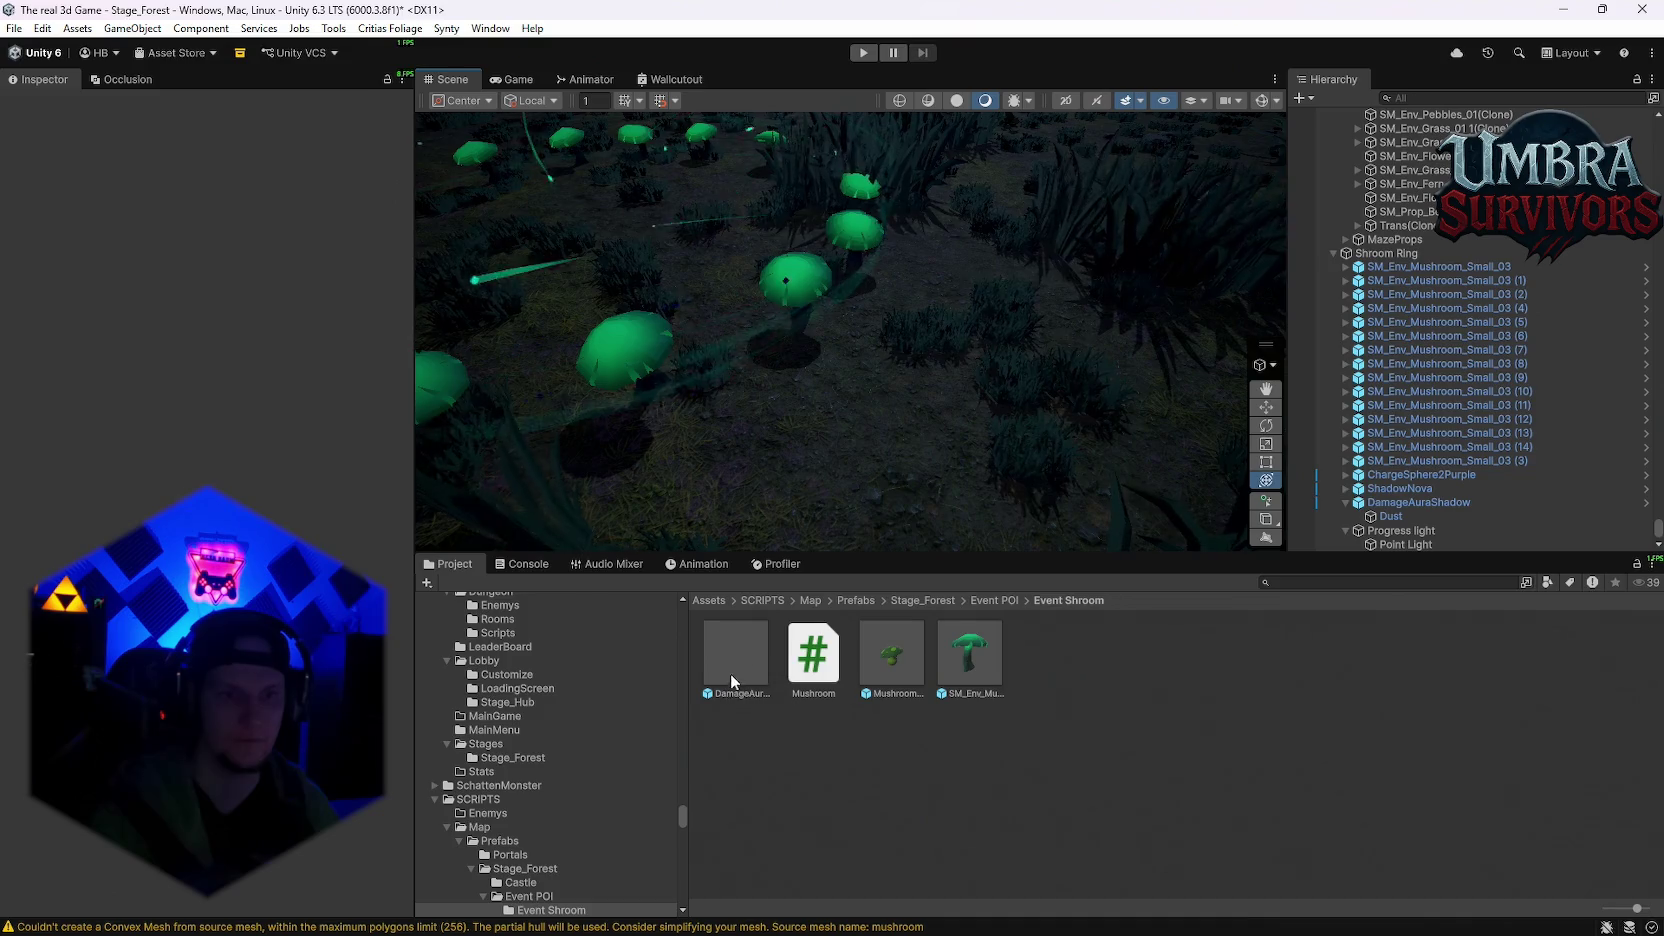
double_click(900, 666)
Step: Set the mushroom's Animator Culling Mode to Cull Completely and add an Enemy Base component
mouse_move(910, 509)
mouse_down()
mouse_move(995, 386)
mouse_move(1058, 364)
mouse_move(1033, 385)
mouse_move(954, 367)
mouse_up()
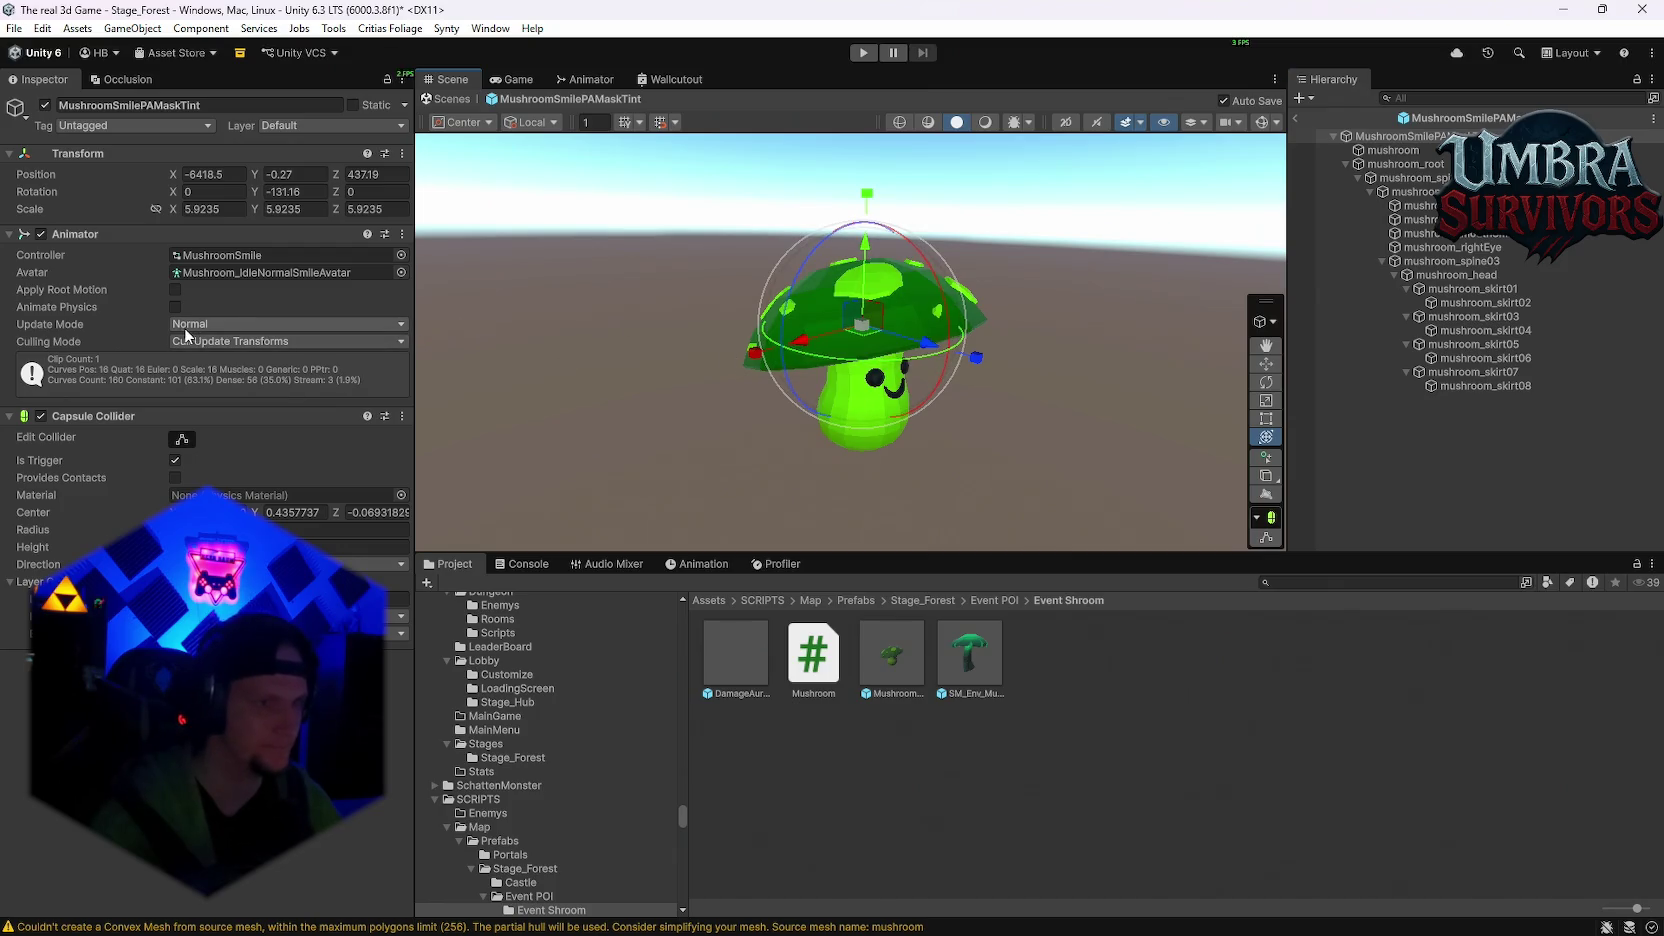
click(251, 341)
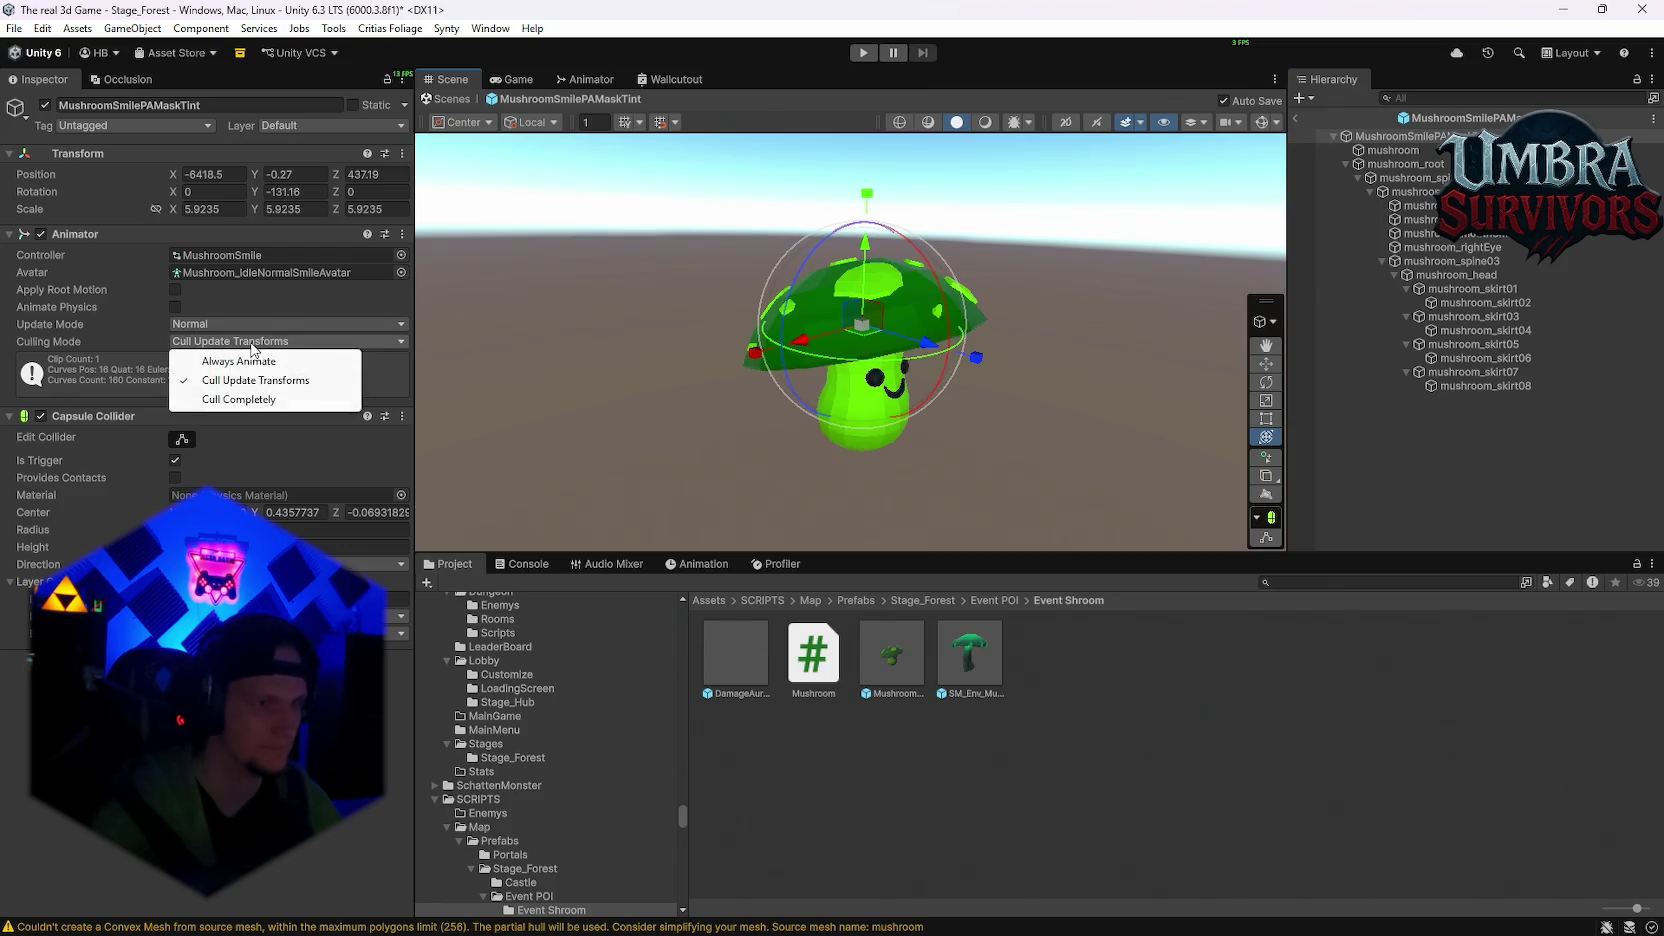
click(232, 400)
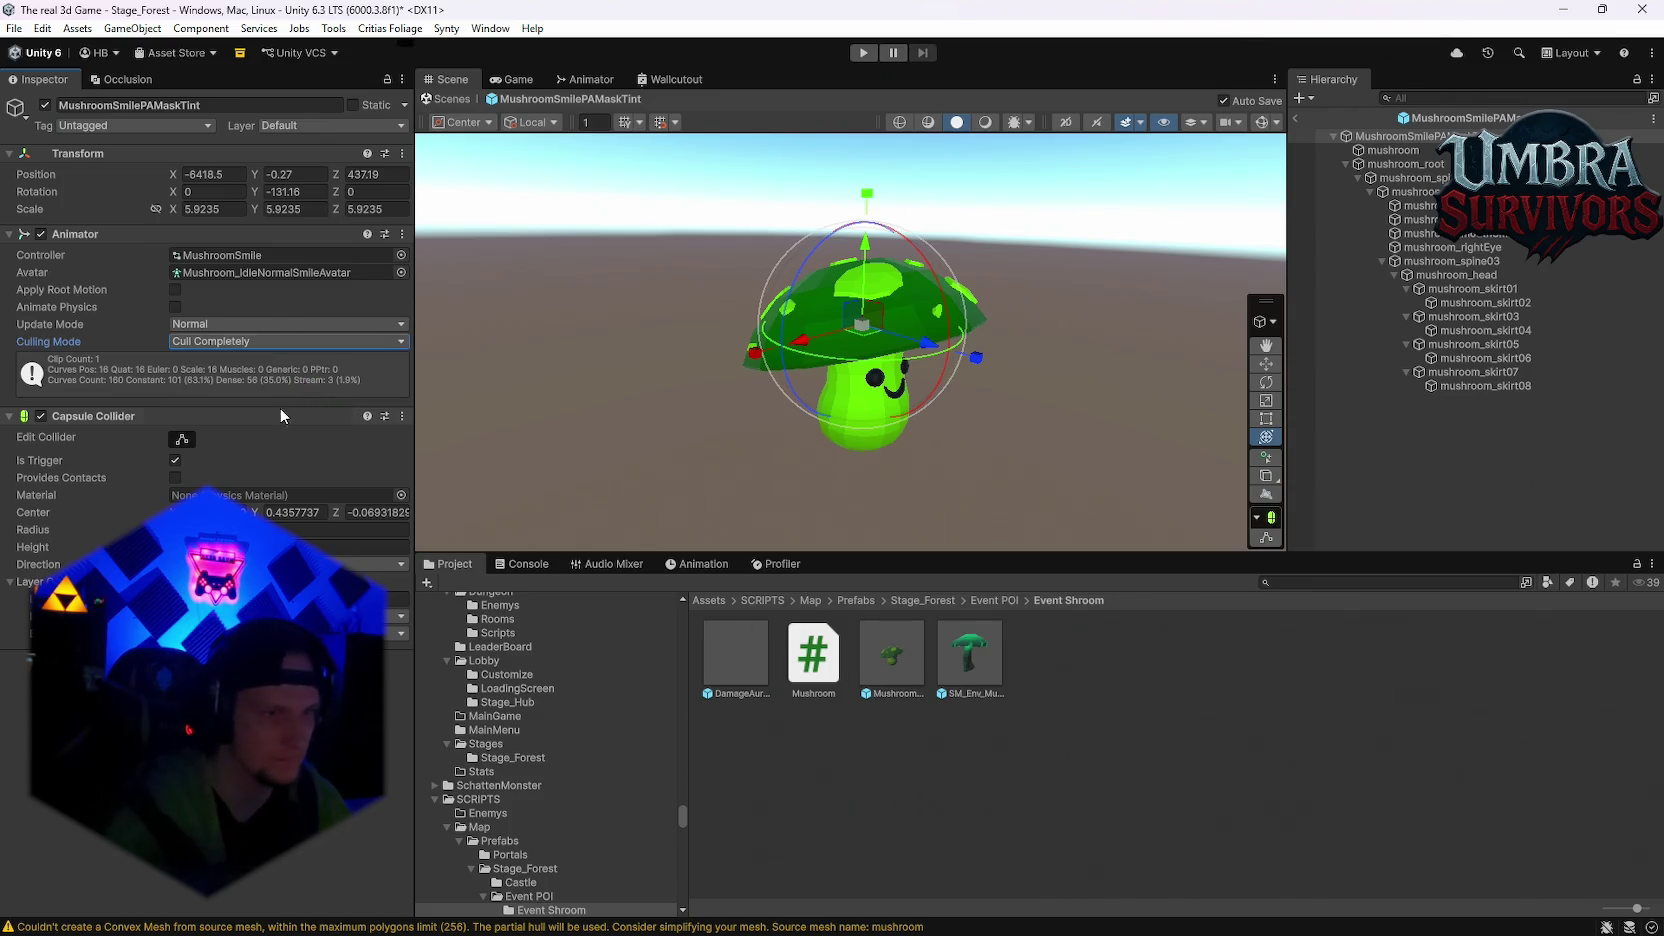
drag(1160, 330, 1217, 322)
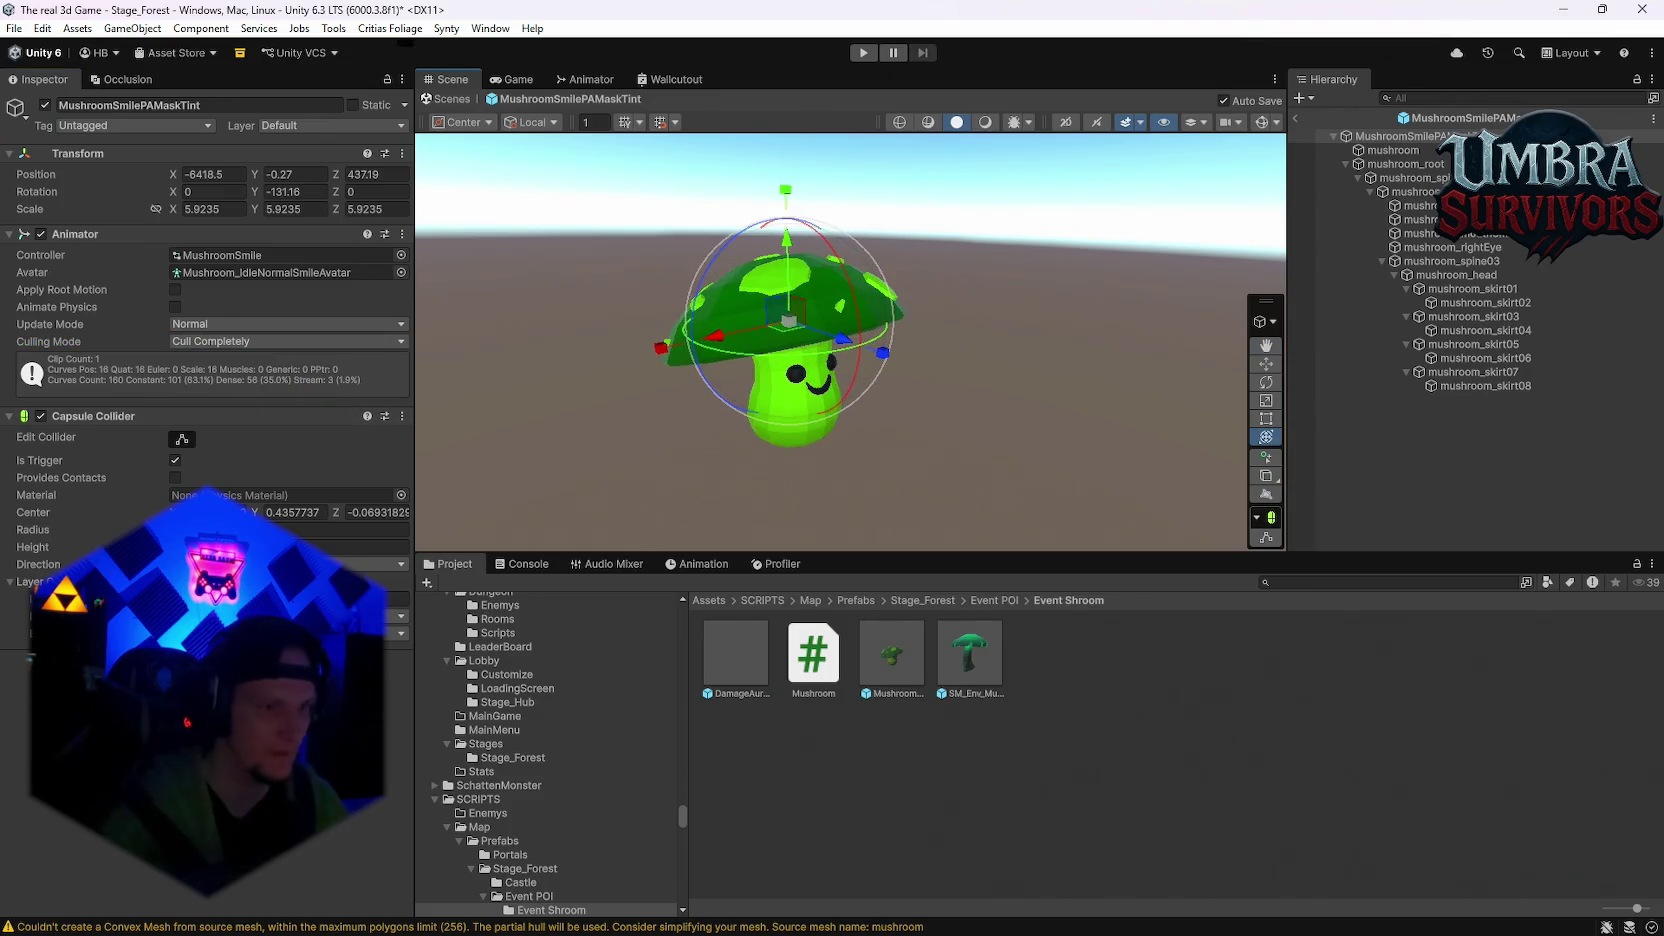
click(207, 665)
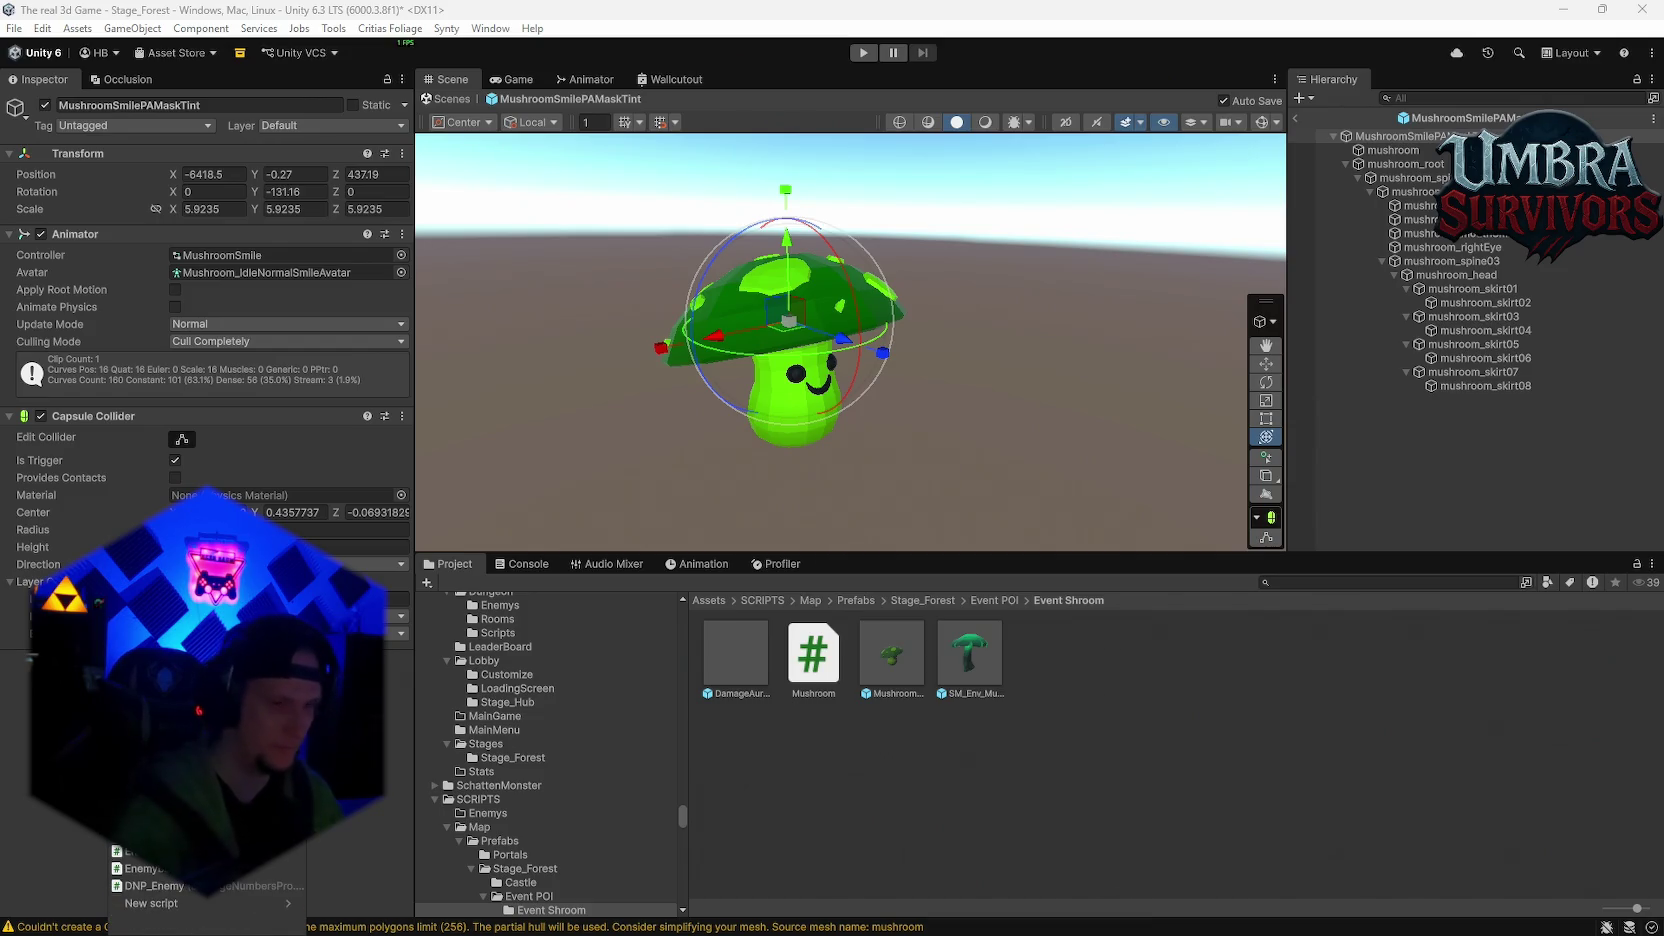
click(140, 868)
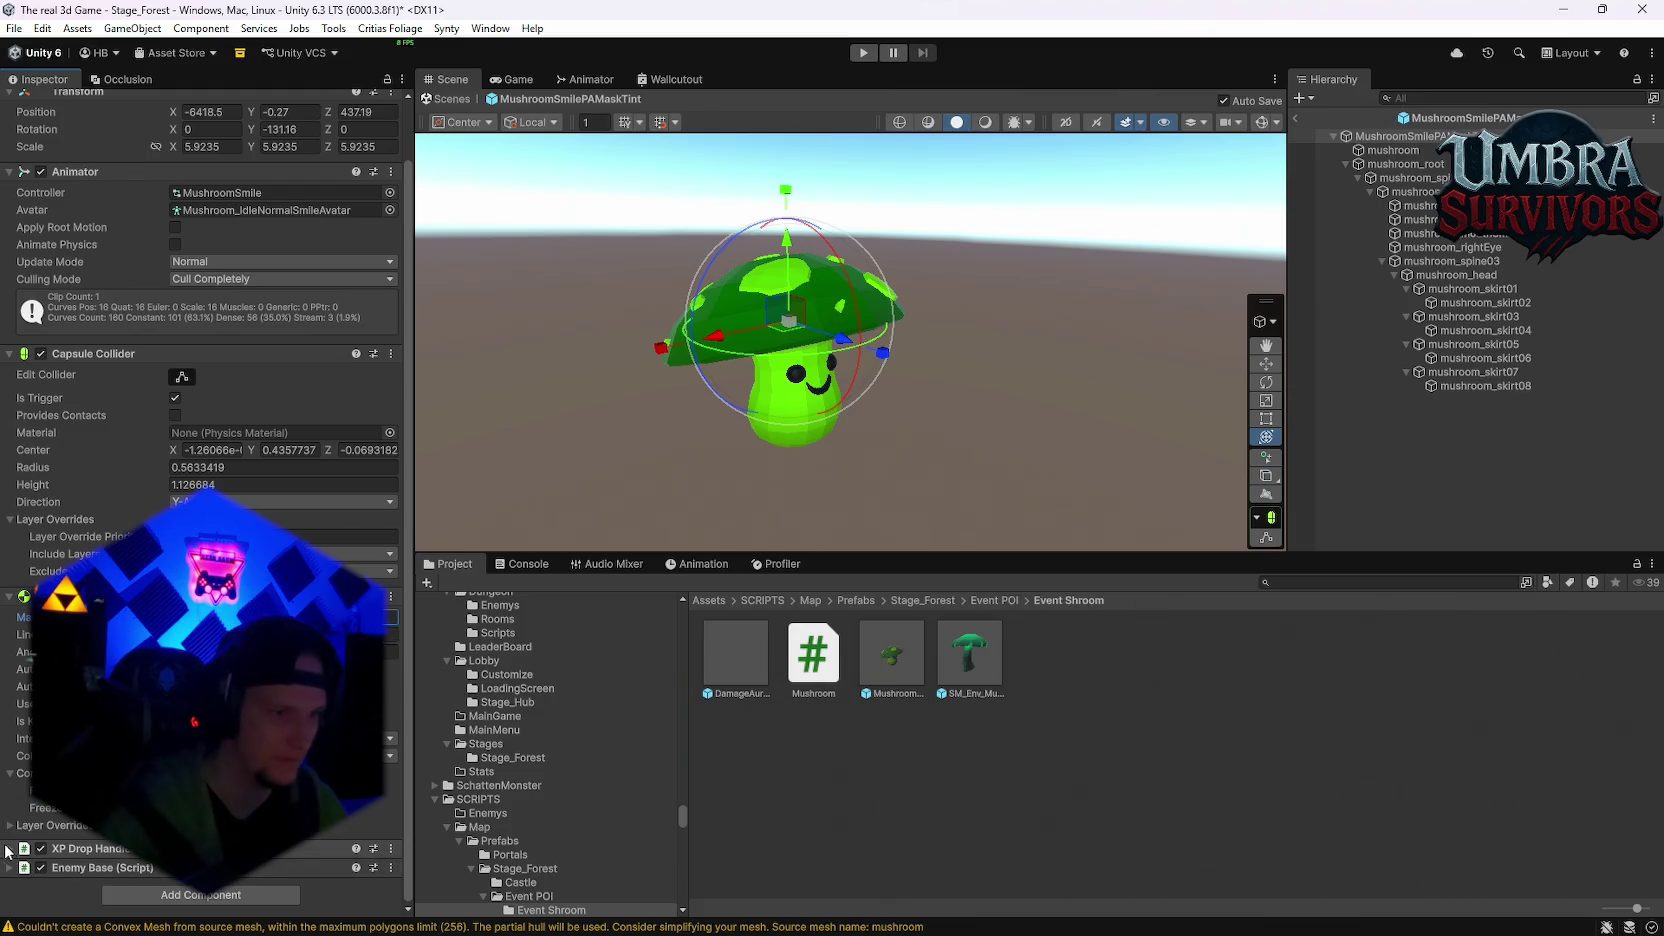
Step: Scroll through the new Enemy Base script's fields and focus the Move Speed value
scroll(200, 350, down, 3)
scroll(200, 450, down, 3)
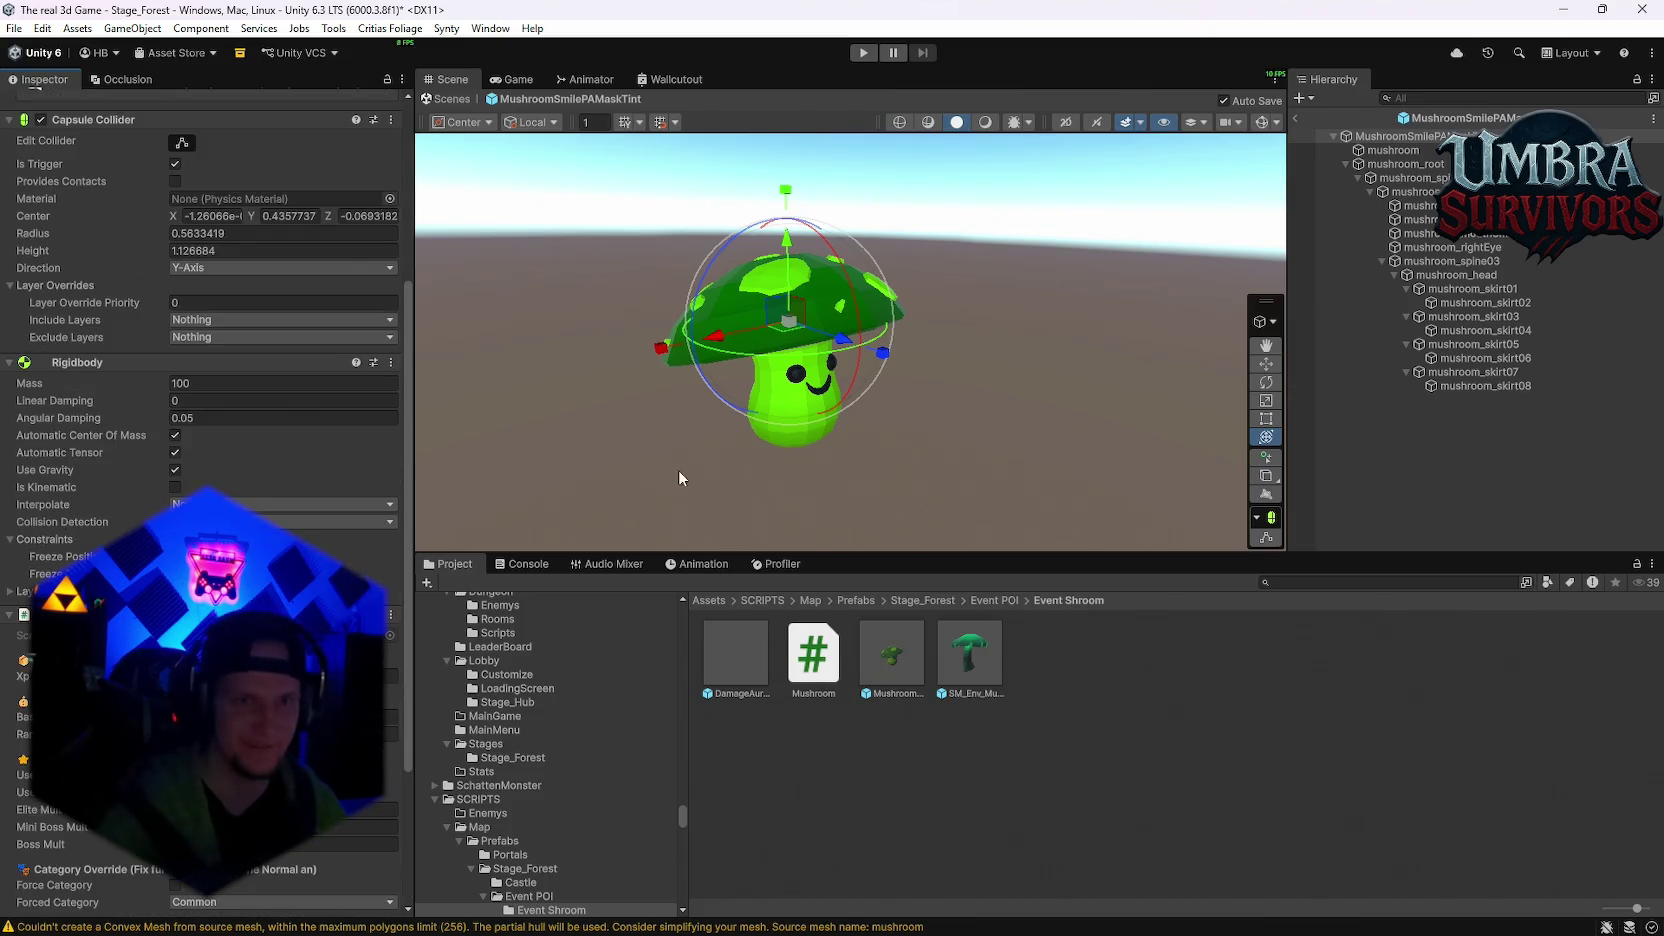
scroll(200, 450, down, 3)
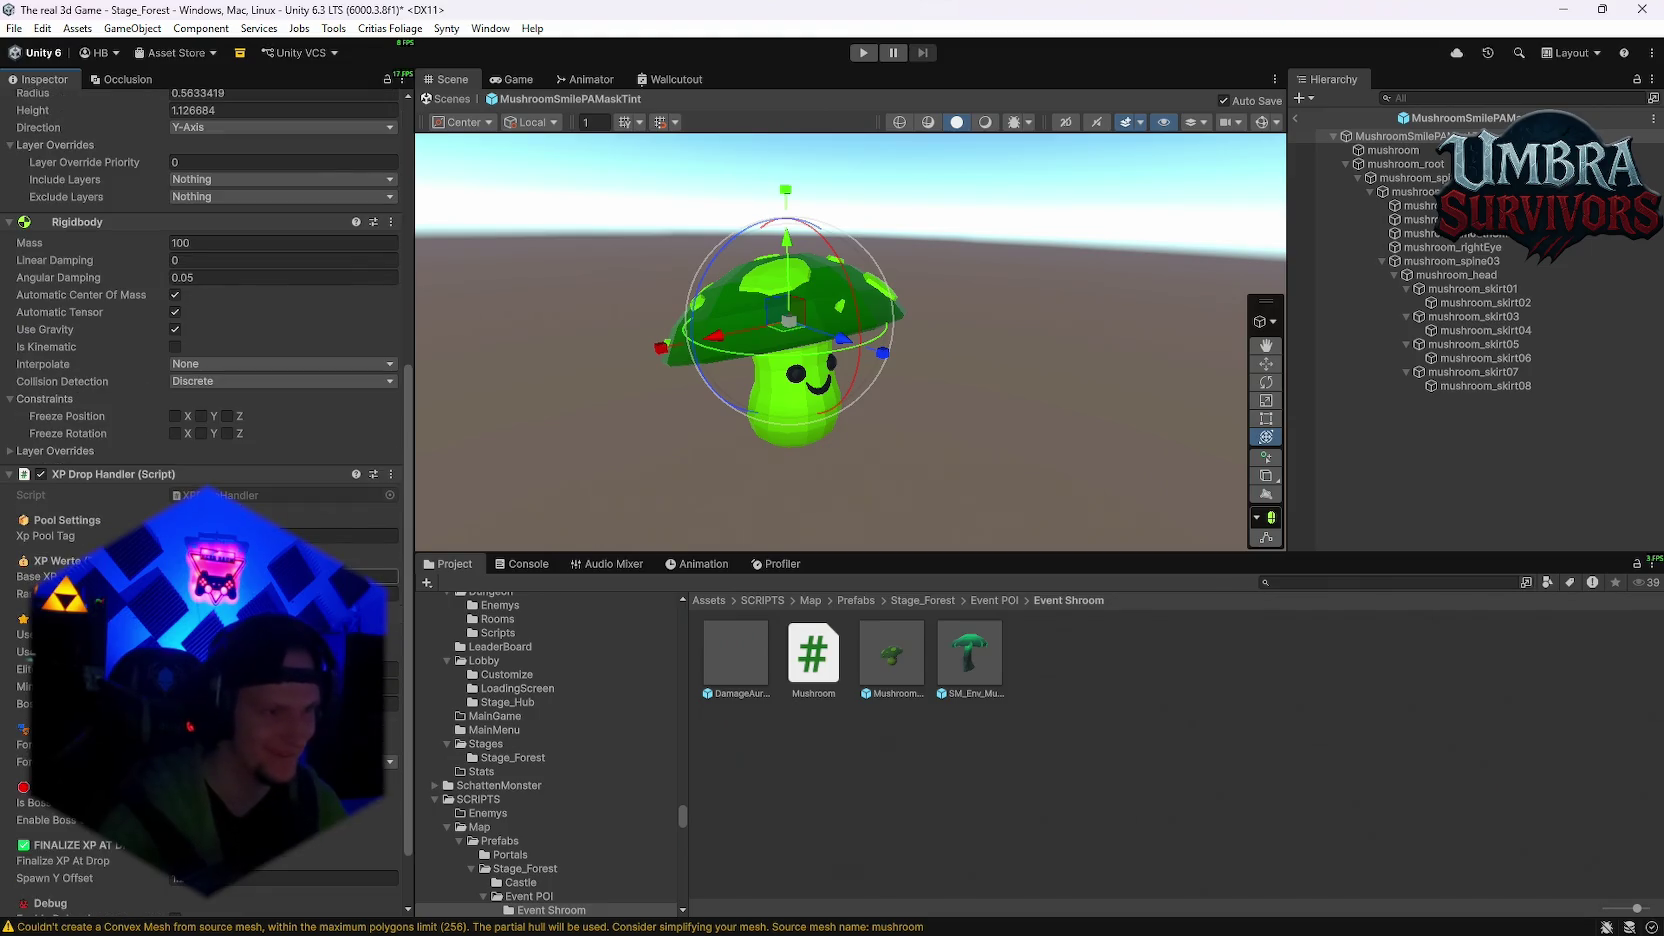
scroll(200, 450, down, 2)
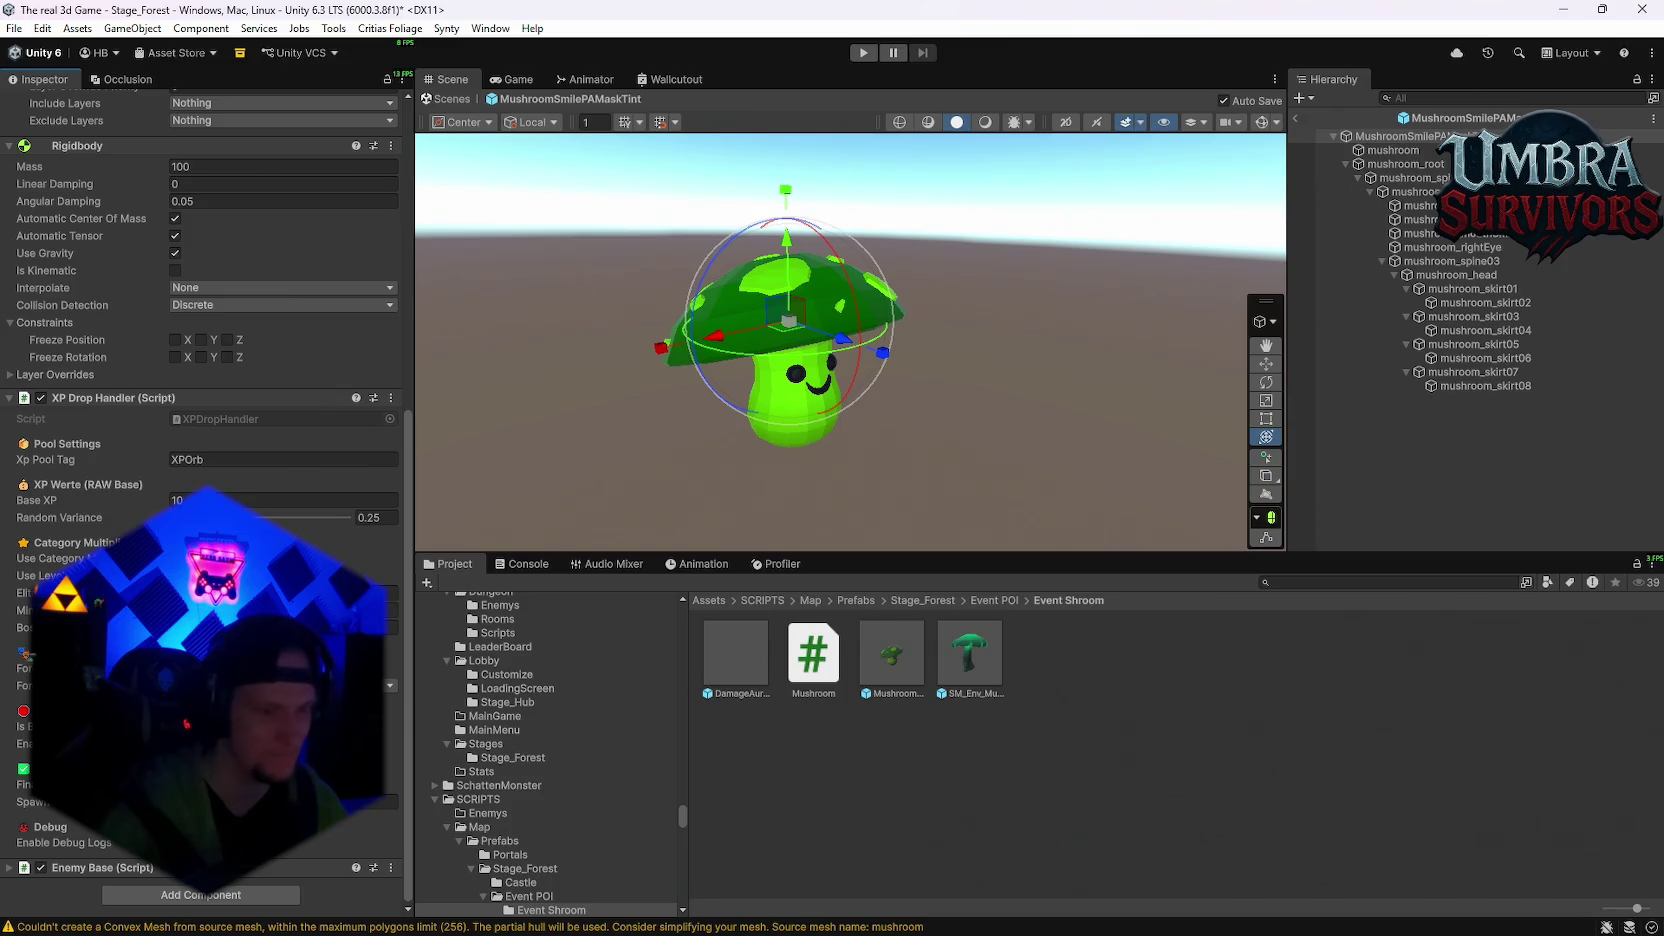
scroll(57, 853, down, 8)
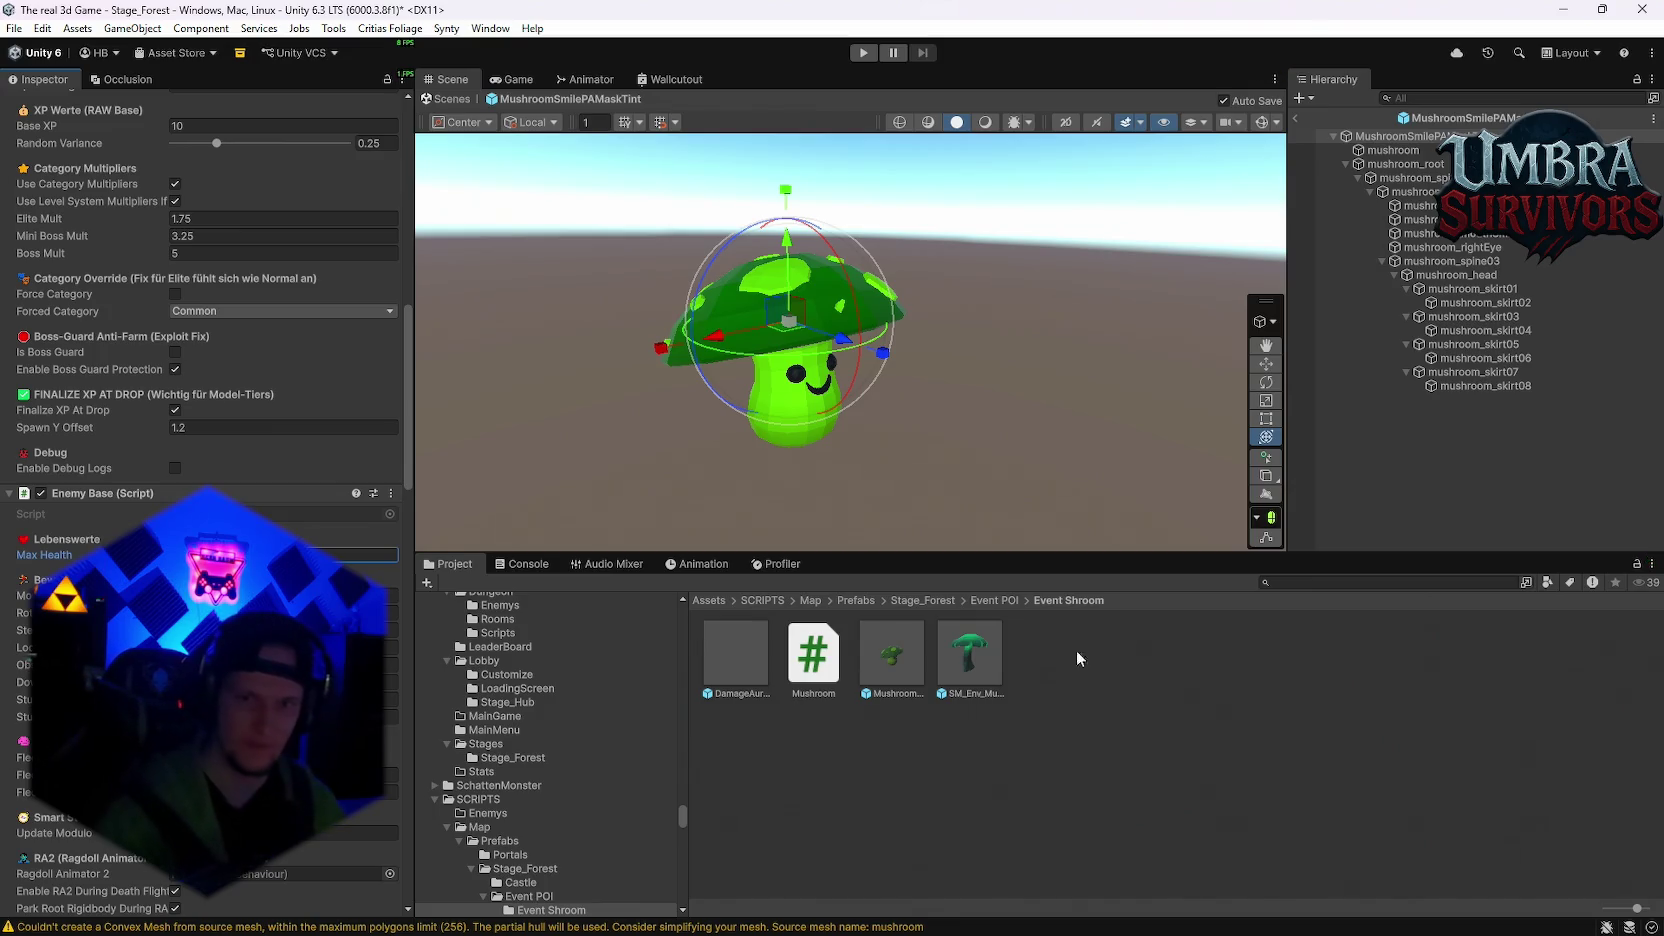
click(1285, 578)
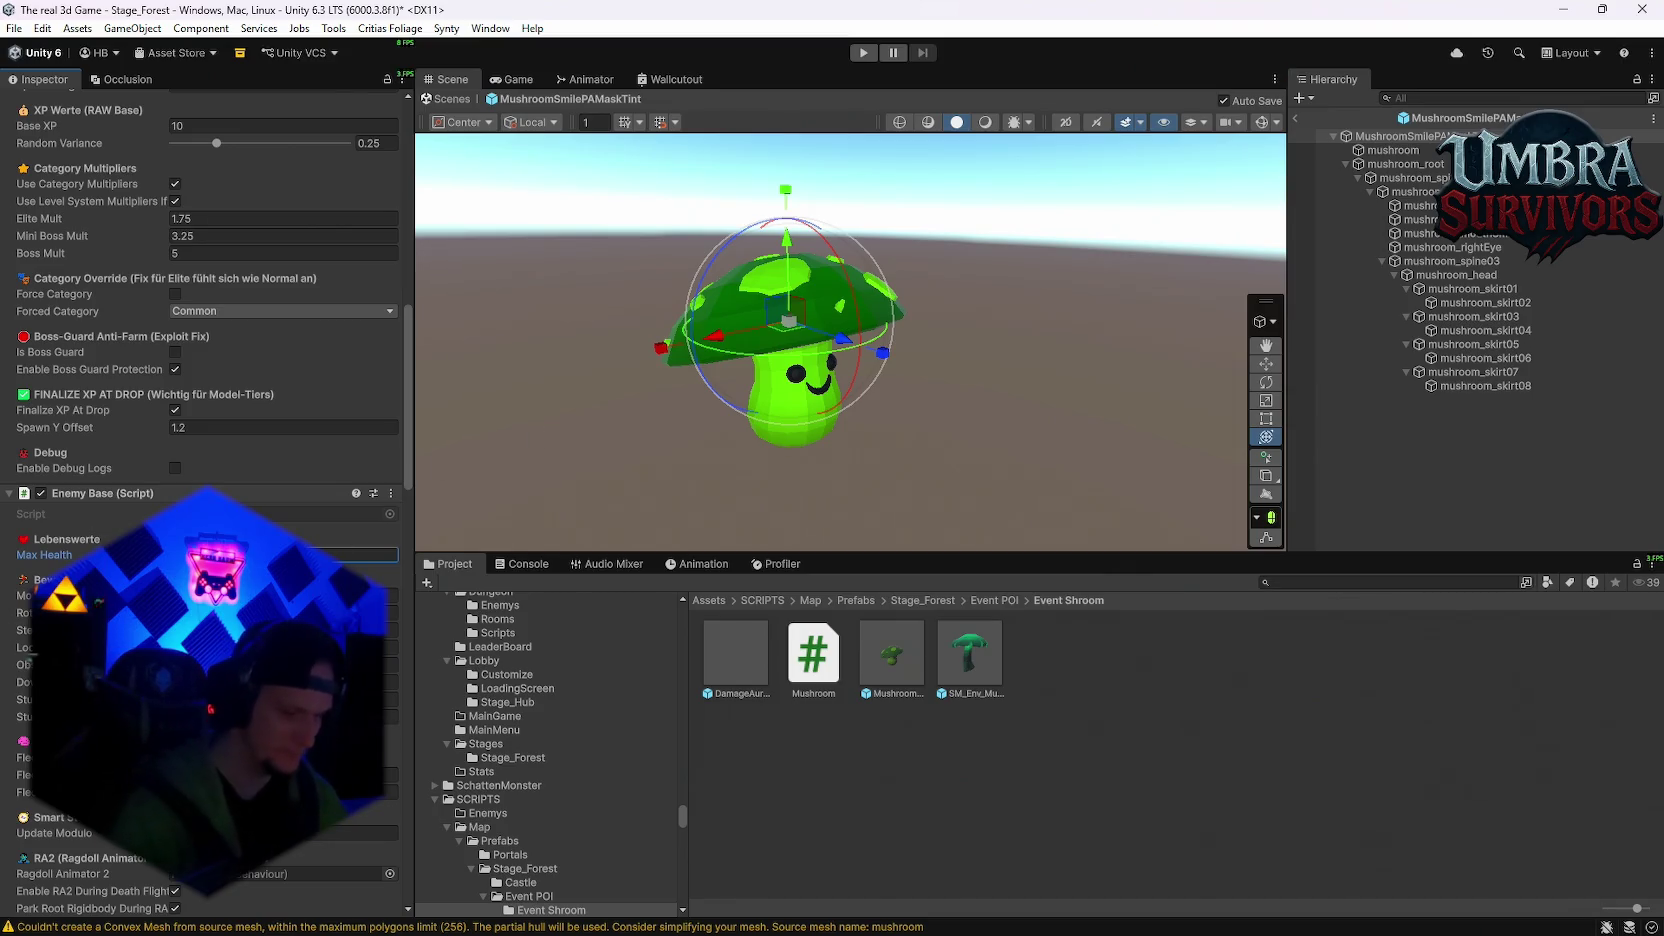
click(285, 595)
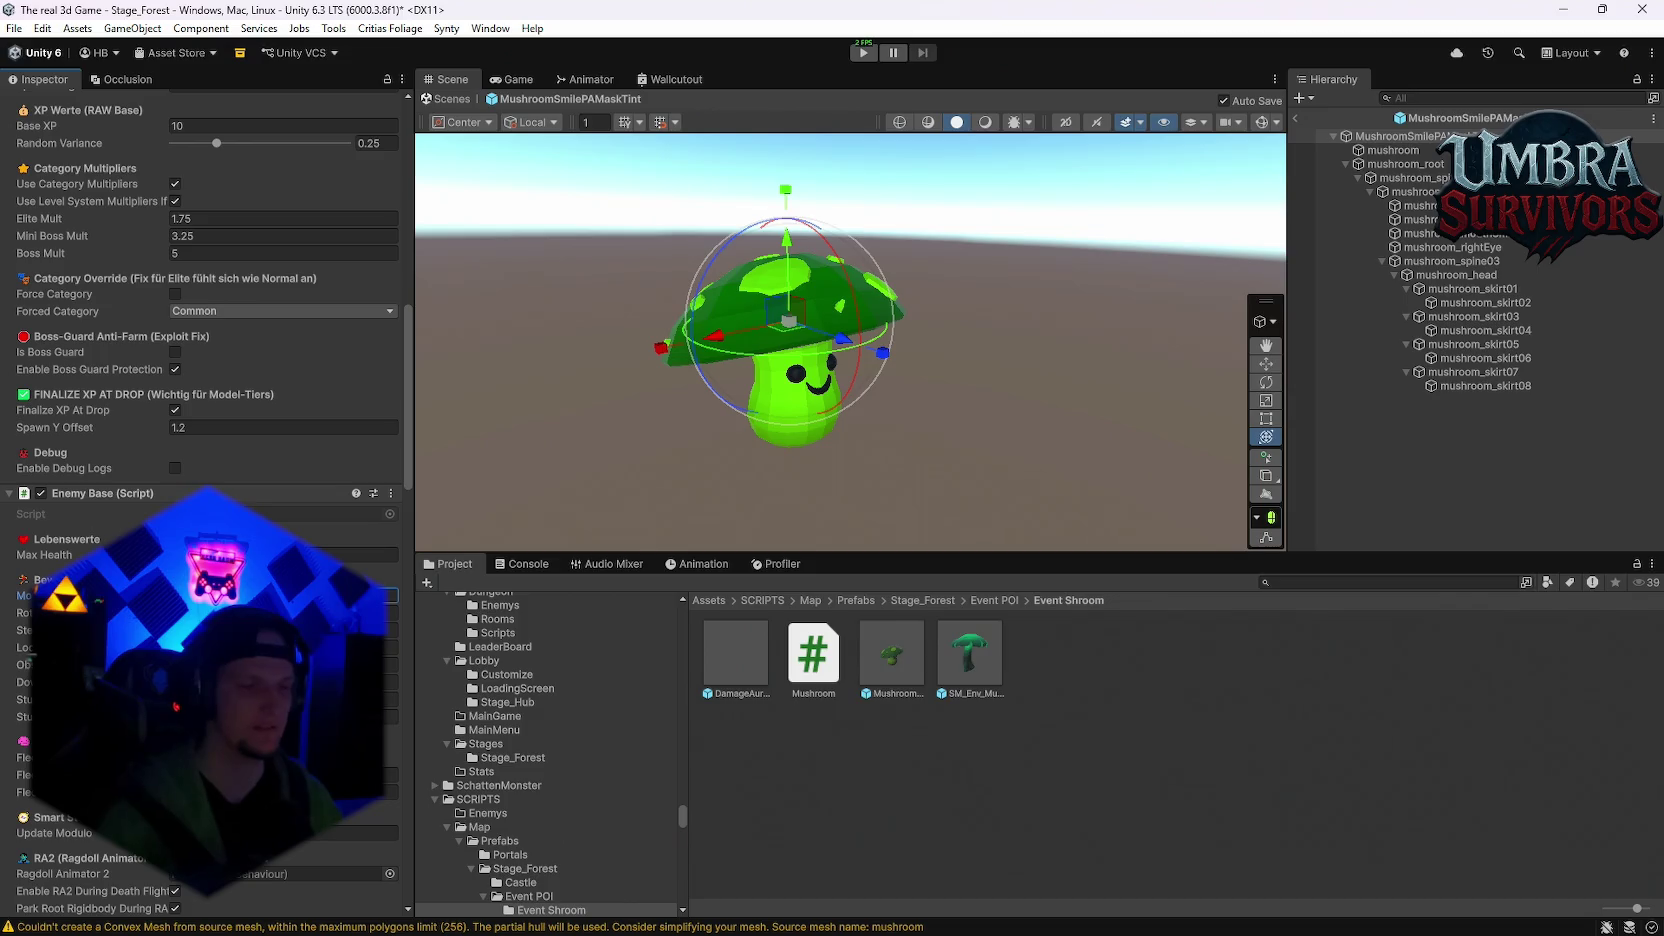
Step: Tick Managed By Performance Manager under the Status-Effekte section
scroll(280, 400, down, 10)
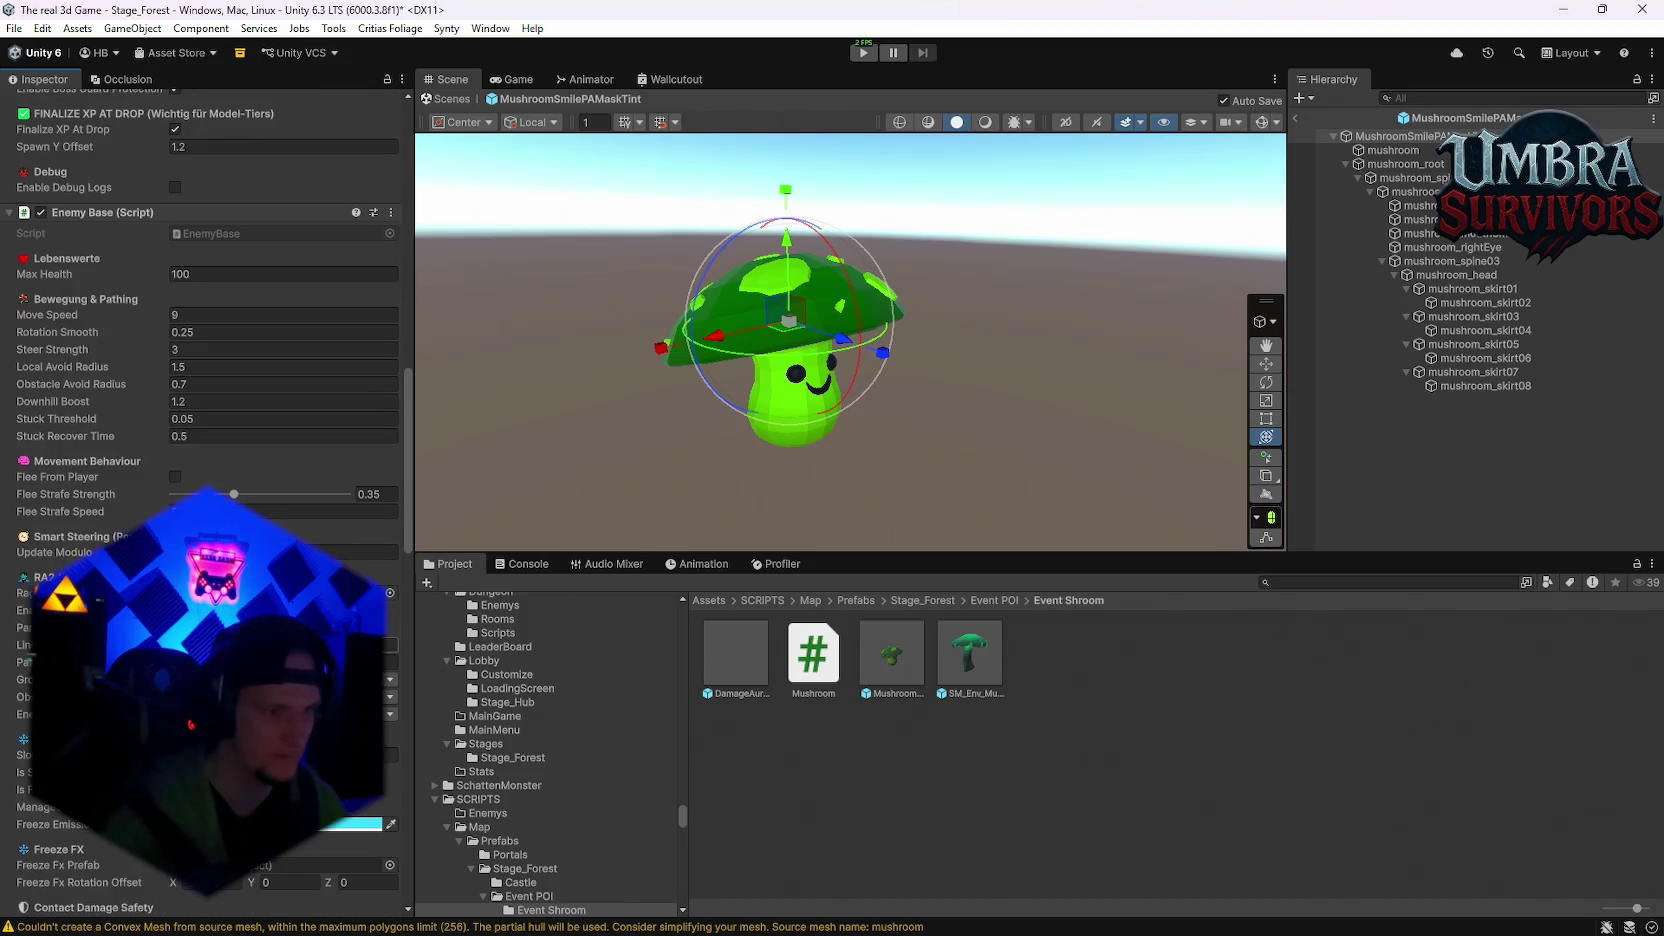
click(285, 627)
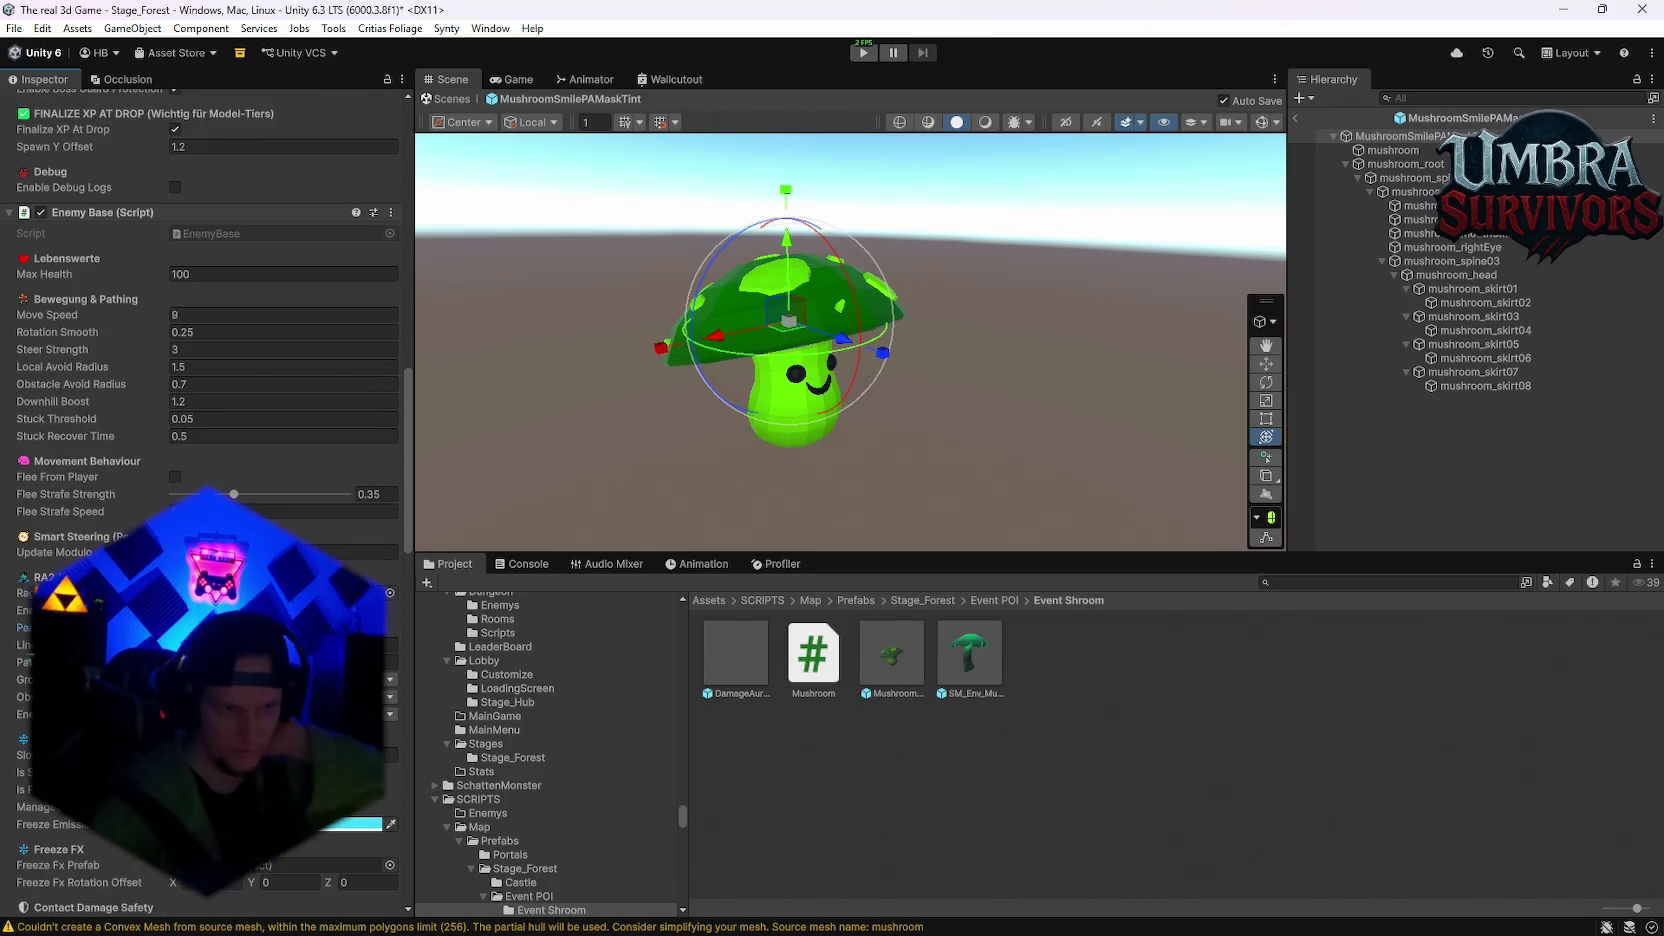
scroll(285, 500, down, 5)
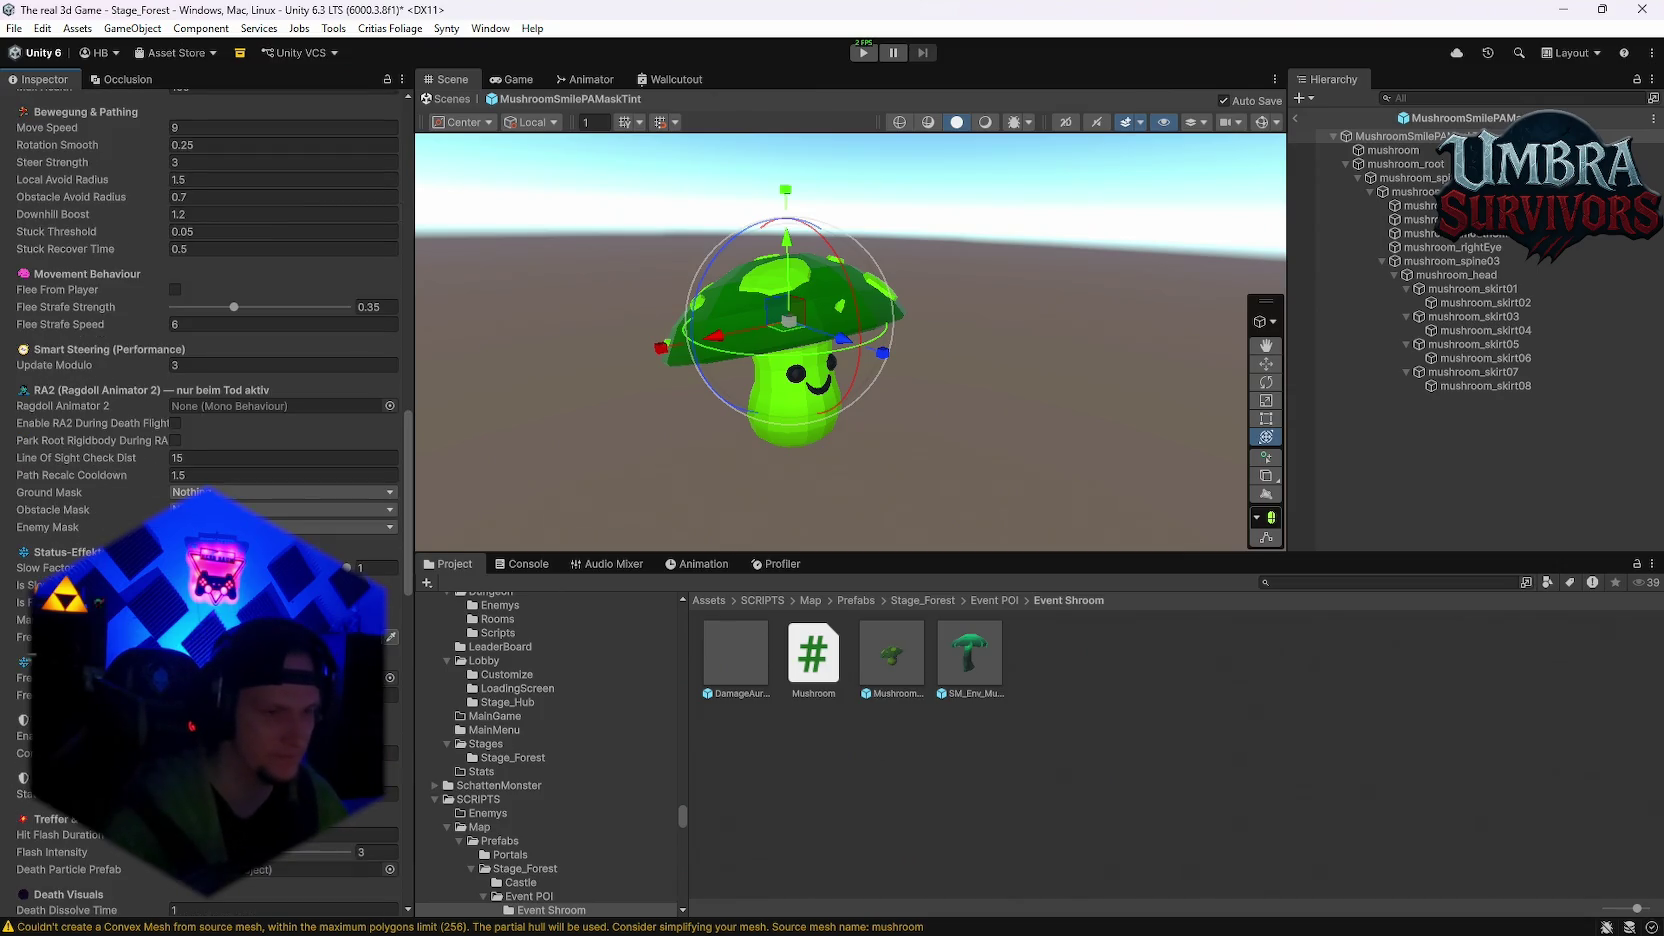
scroll(205, 500, down, 5)
click(175, 431)
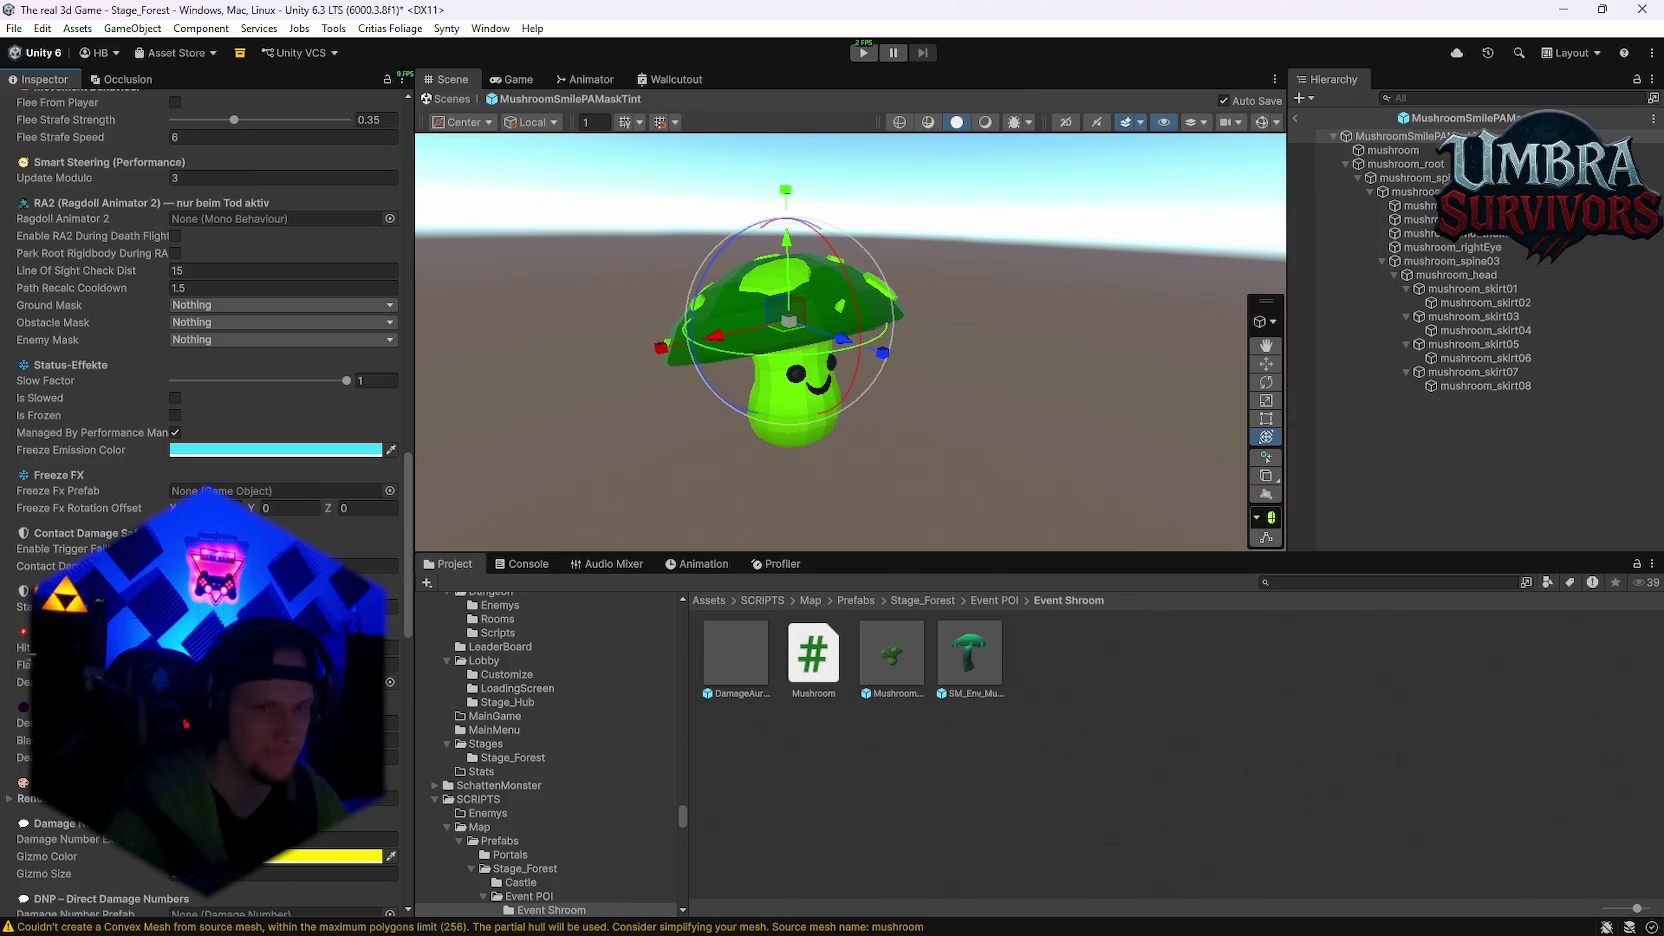
scroll(277, 463, up, 3)
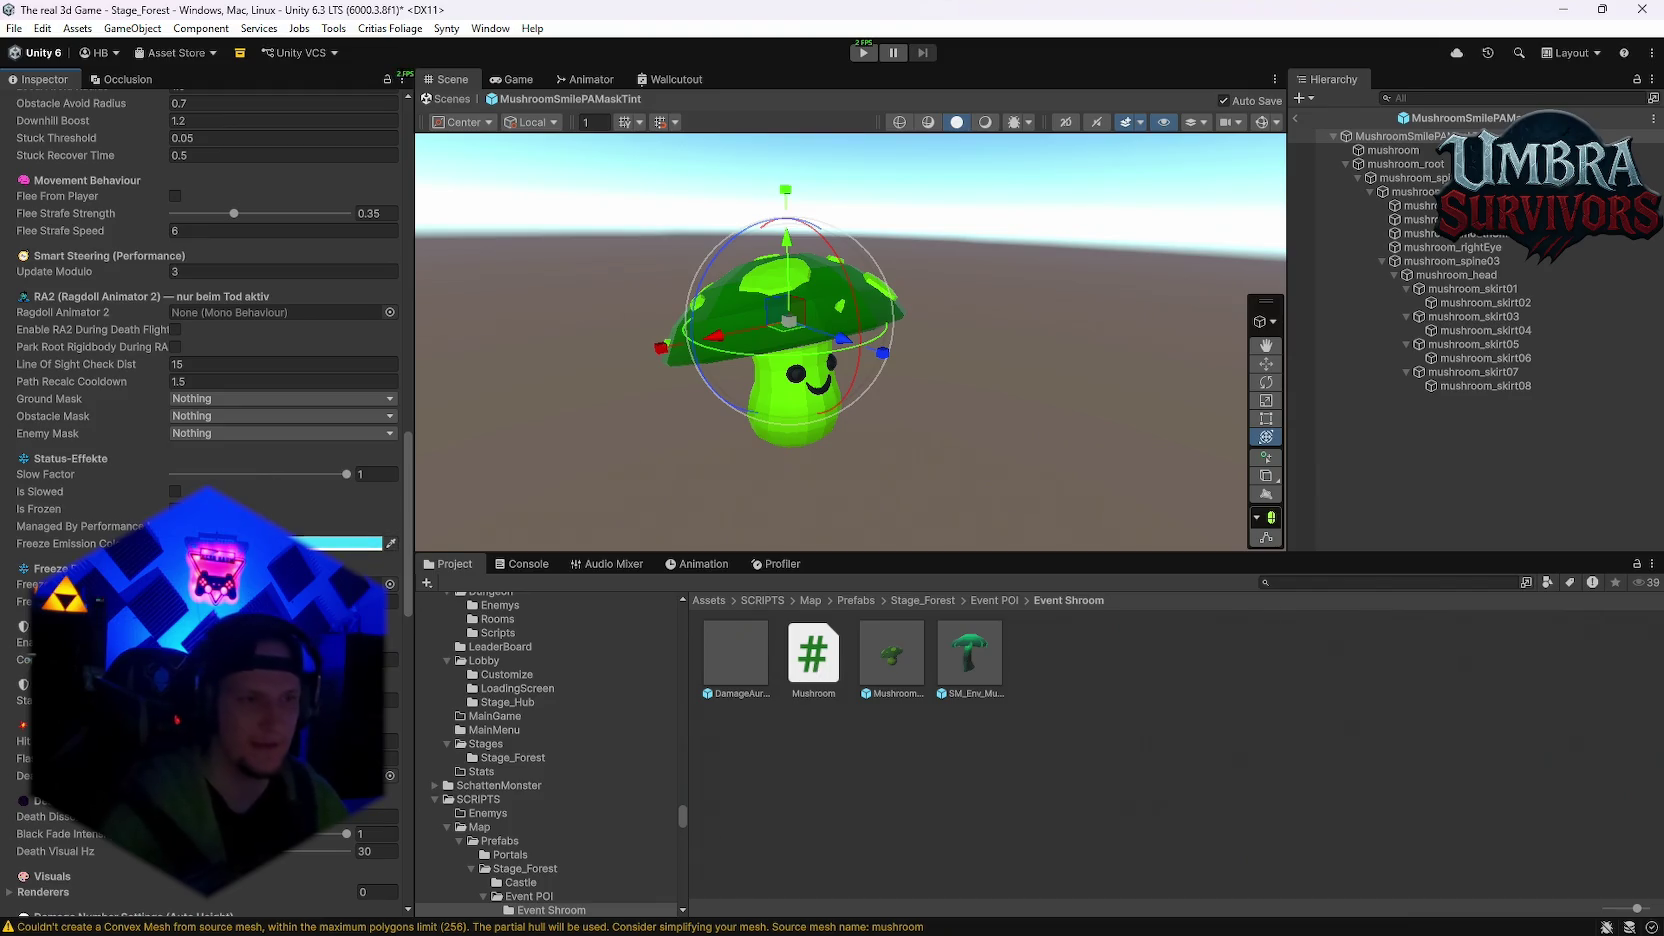
click(1282, 581)
Step: Open the Mobs folder and inspect a spider enemy prefab's settings, locating the IcePrison 1 effect
text(mas)
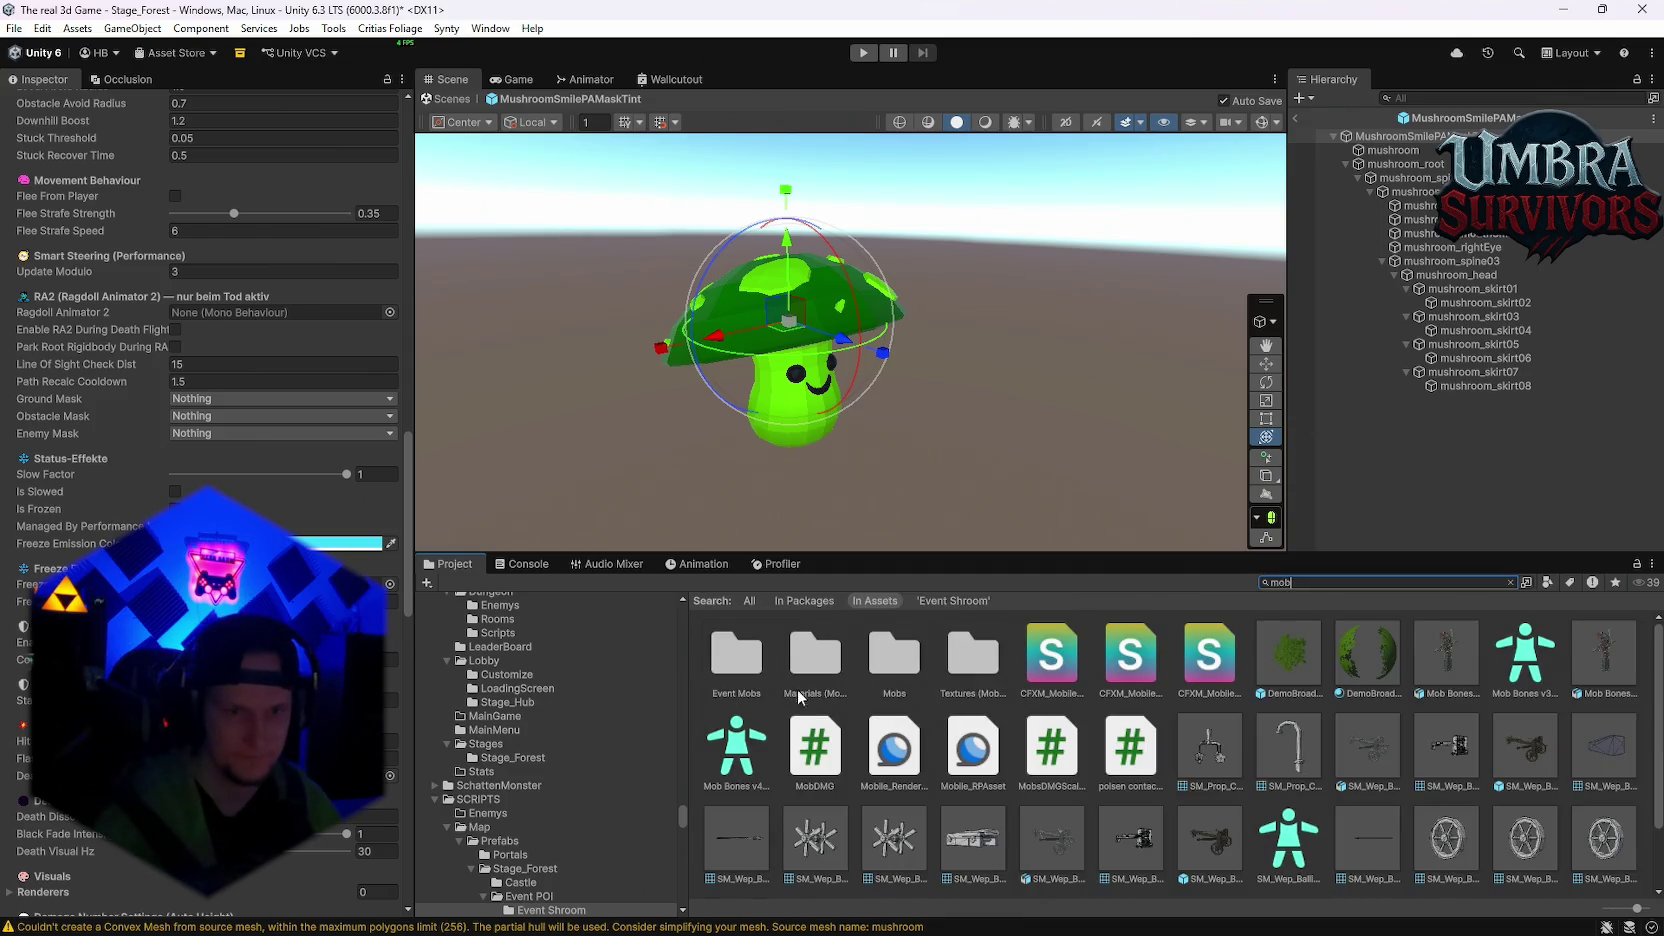
double_click(915, 665)
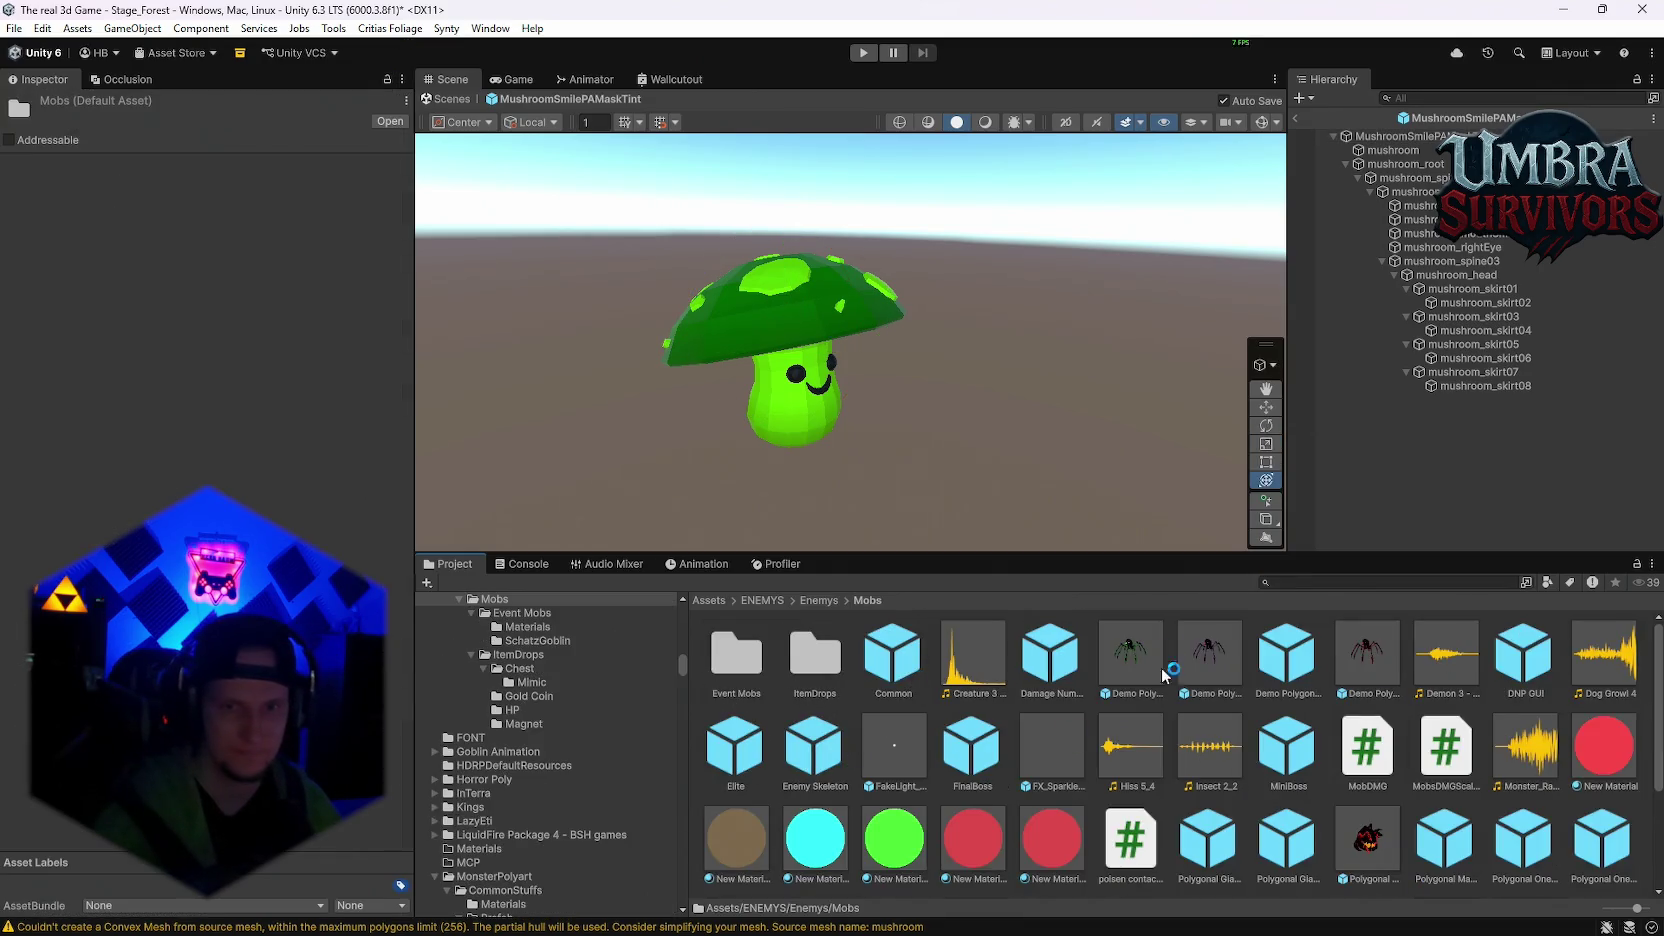
click(1220, 655)
scroll(285, 485, down, 15)
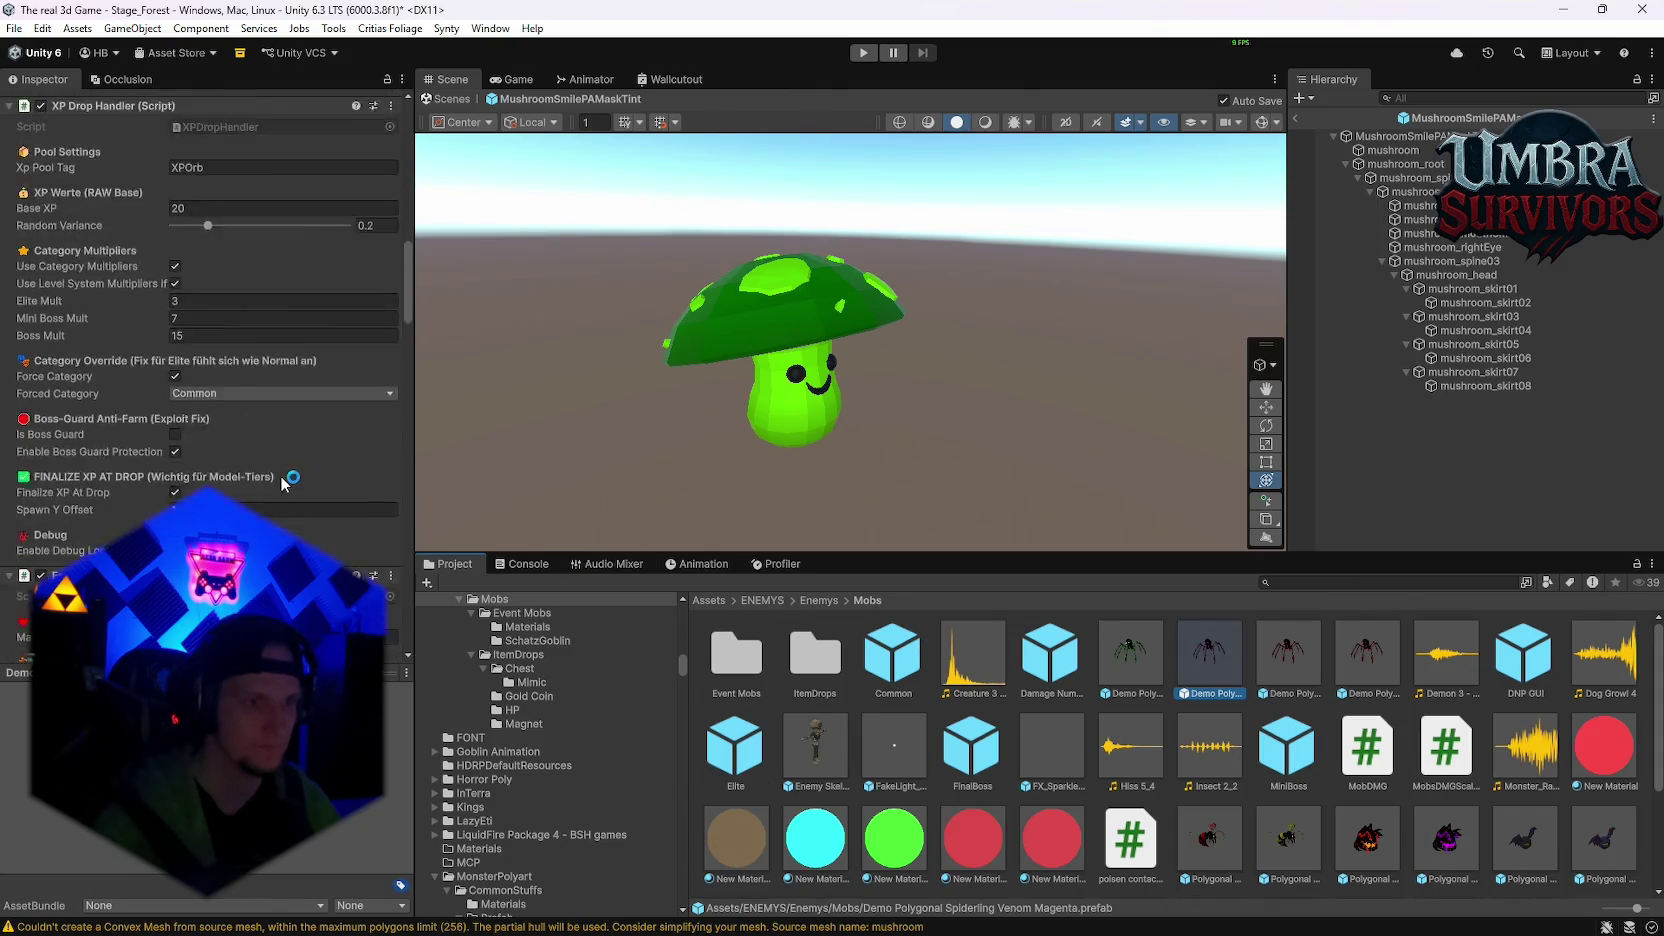
scroll(280, 485, down, 20)
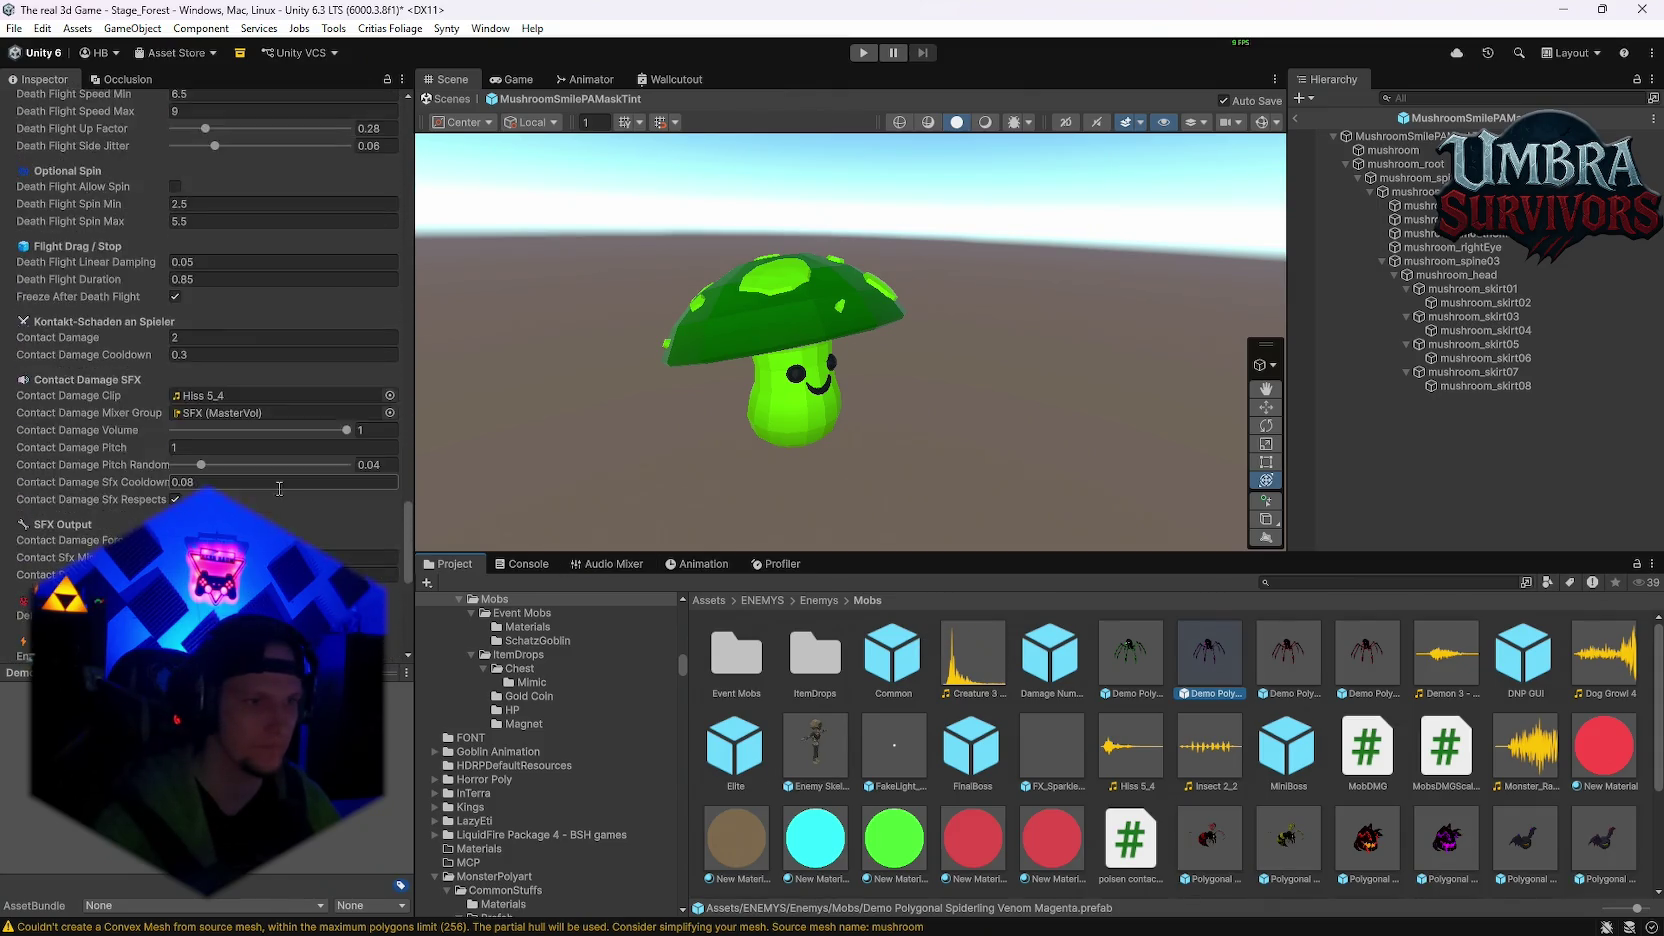
scroll(278, 488, down, 20)
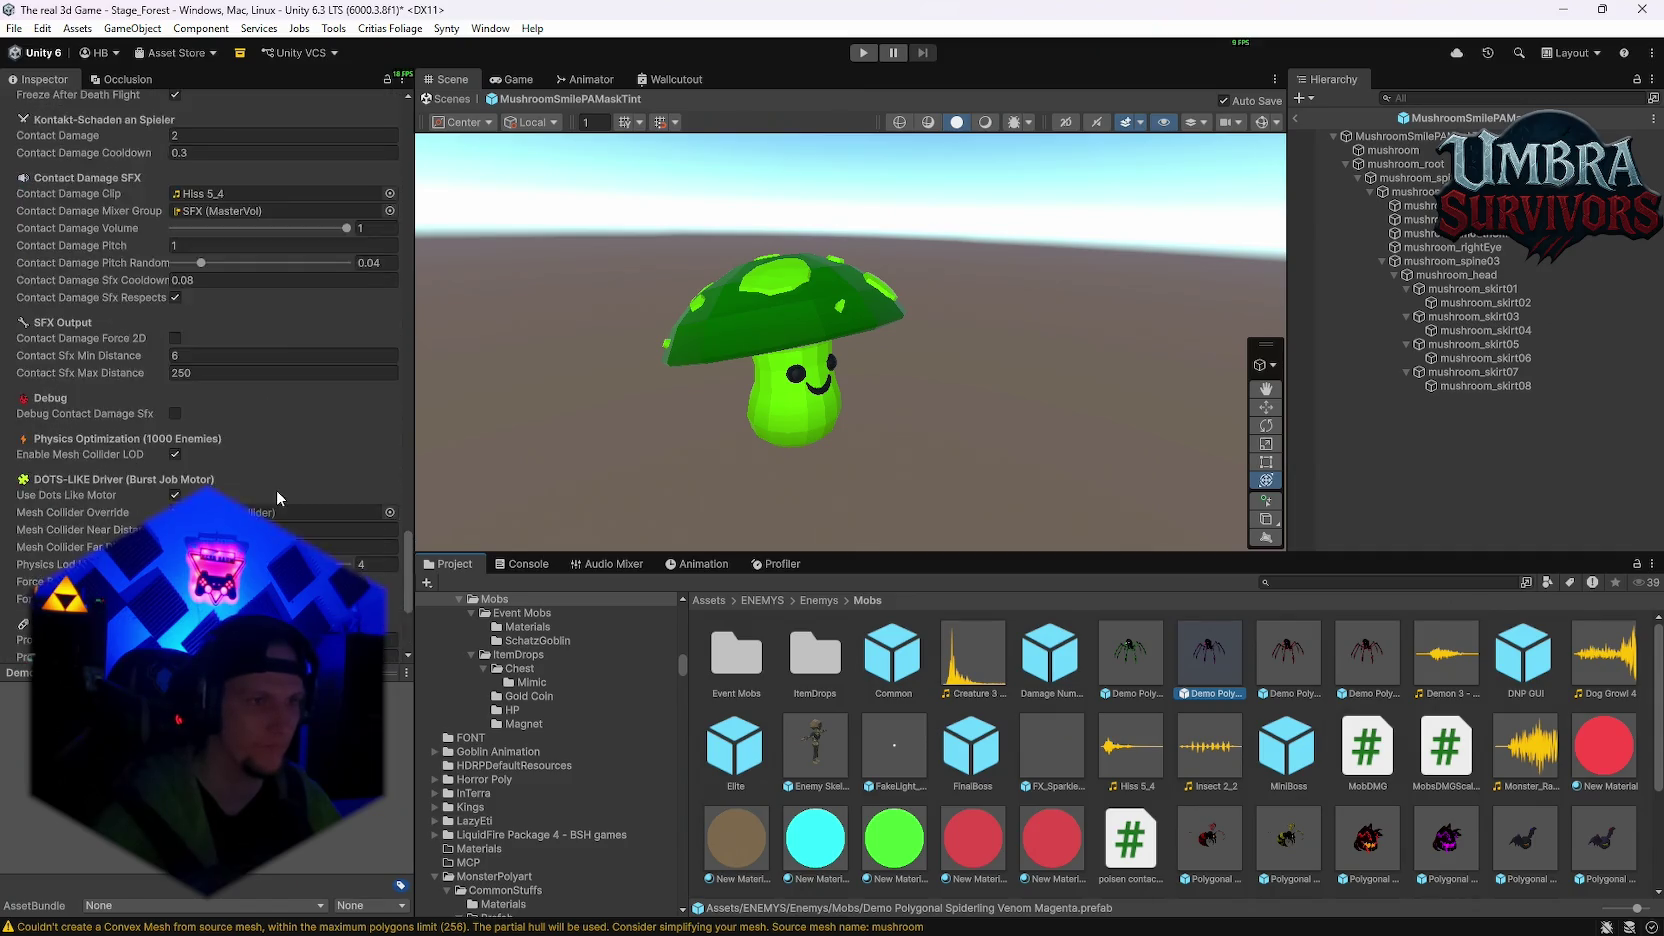
scroll(276, 489, up, 10)
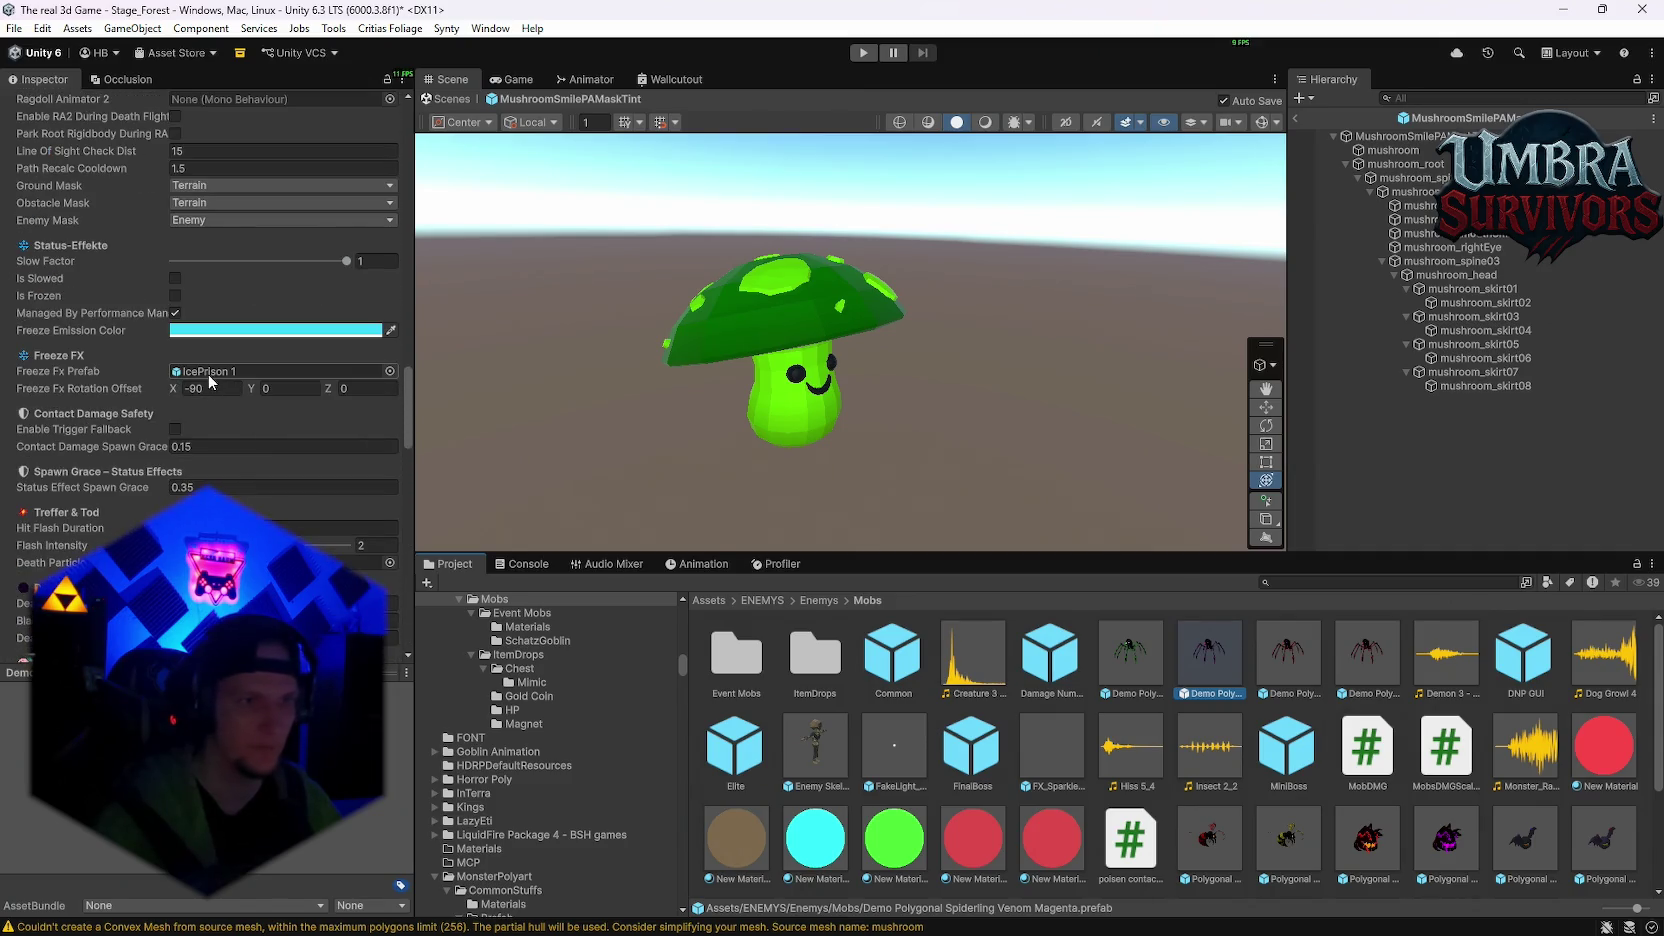
click(208, 372)
Step: Give the mushroom IcePrison 1 as Death Particle Prefab, Flash Intensity 1 and Death Dissolve Time 0.3
key(ctrl+z)
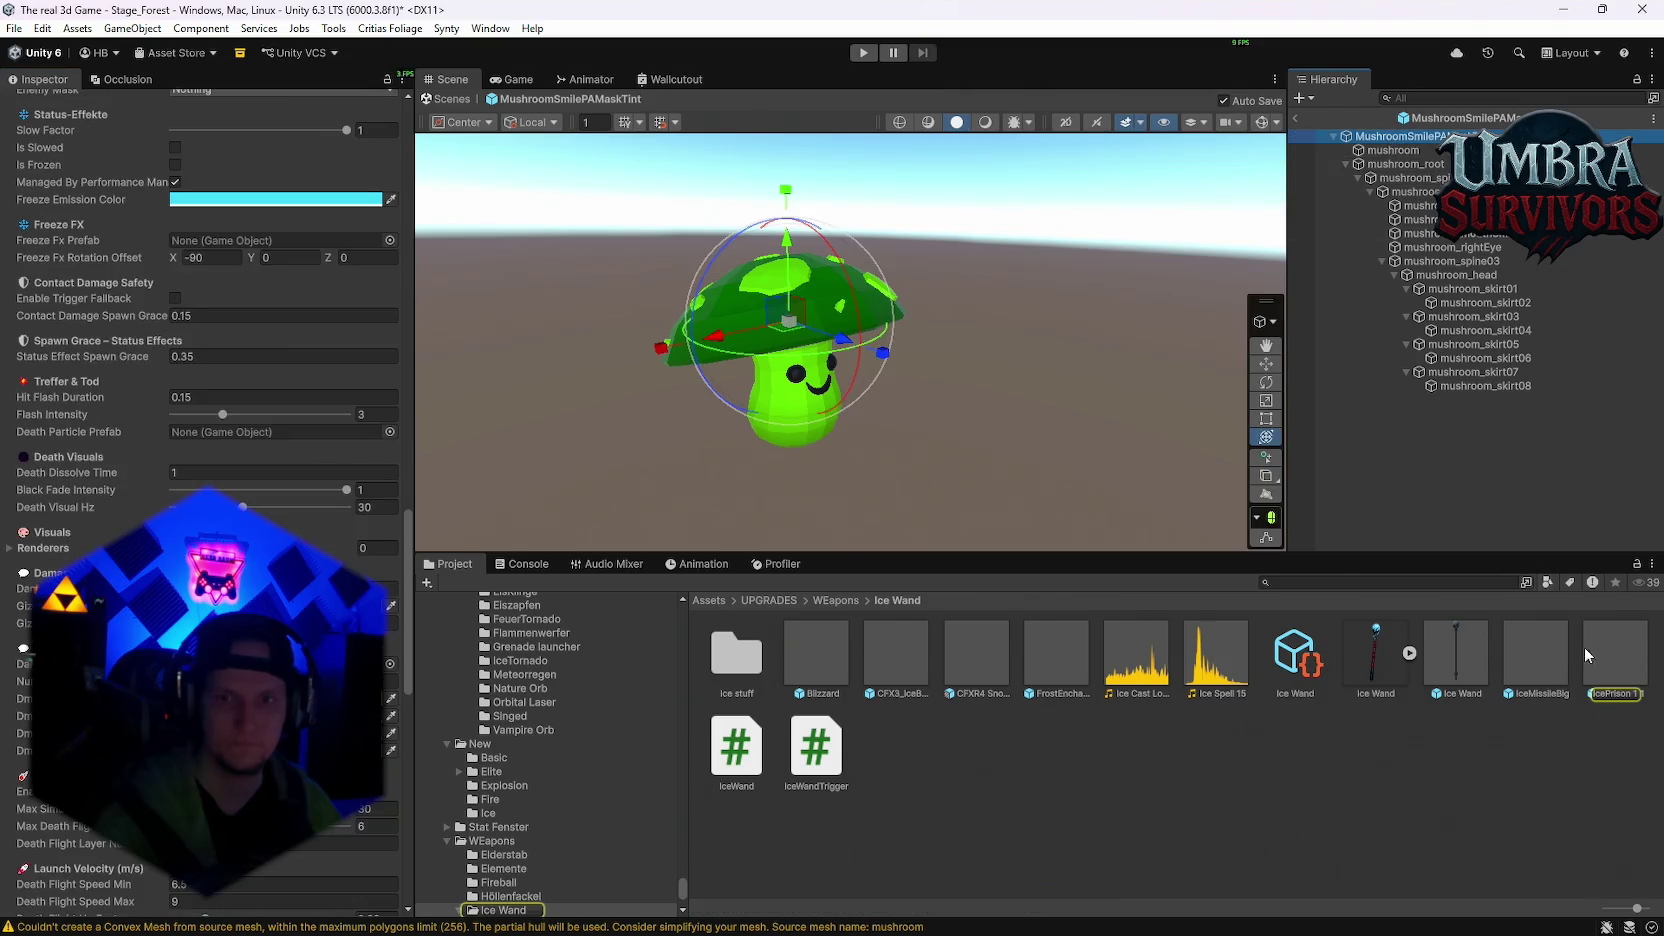
mouse_move(1548, 656)
mouse_down()
mouse_move(760, 480)
mouse_move(212, 334)
mouse_move(201, 425)
mouse_move(236, 436)
mouse_up()
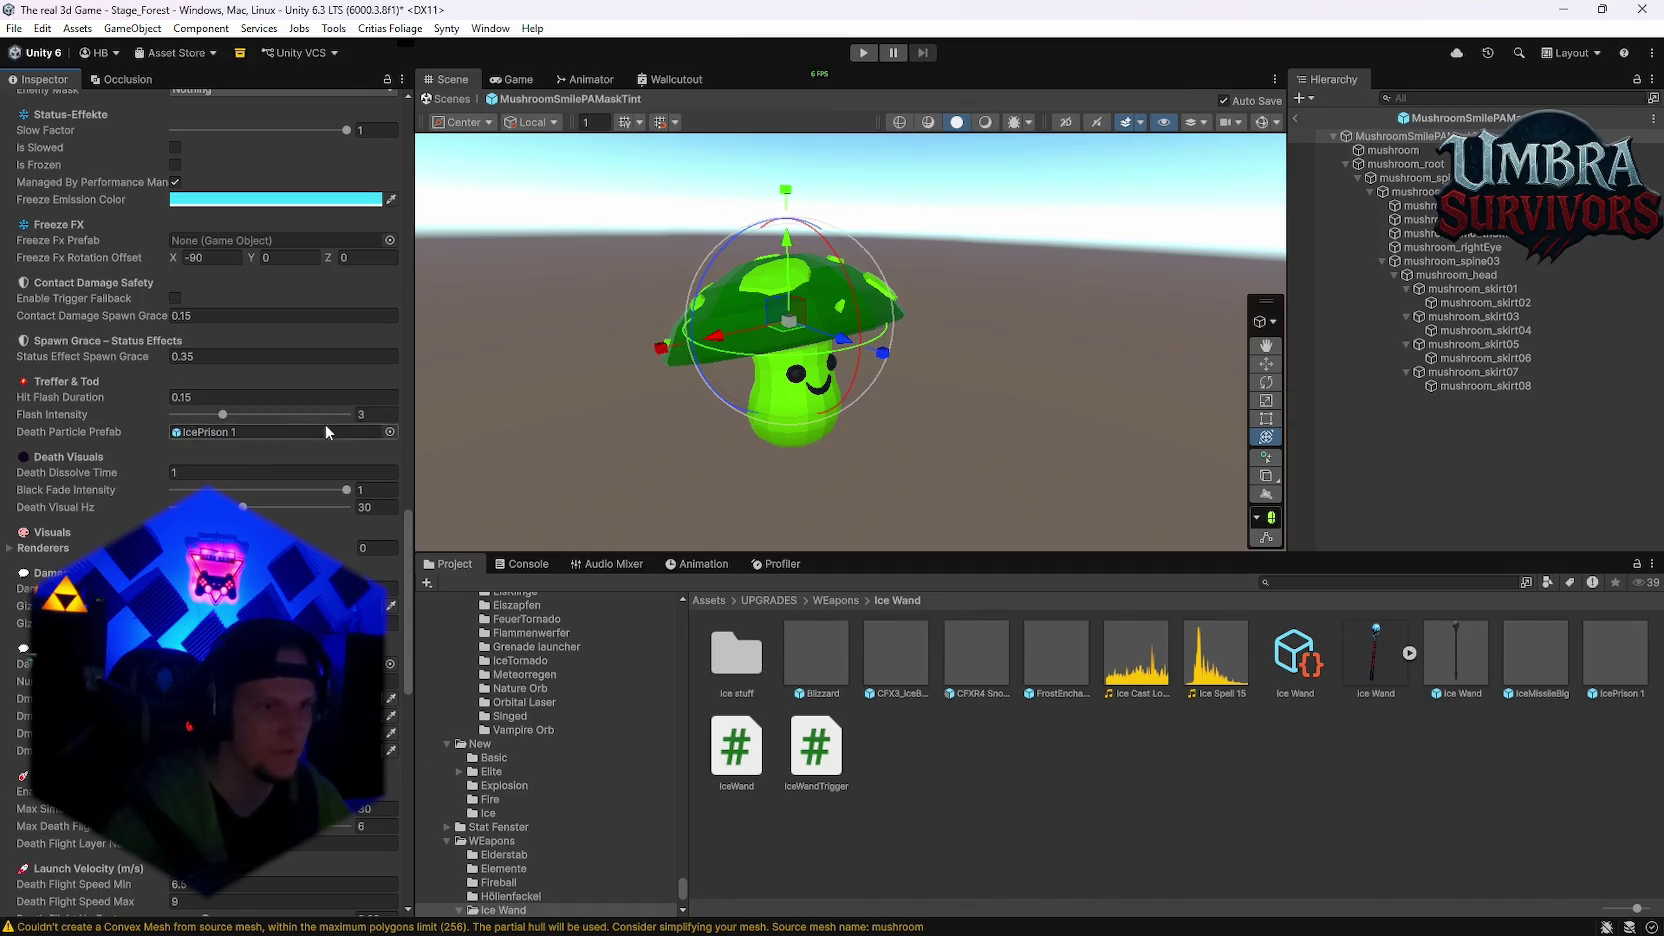
drag(222, 414, 174, 415)
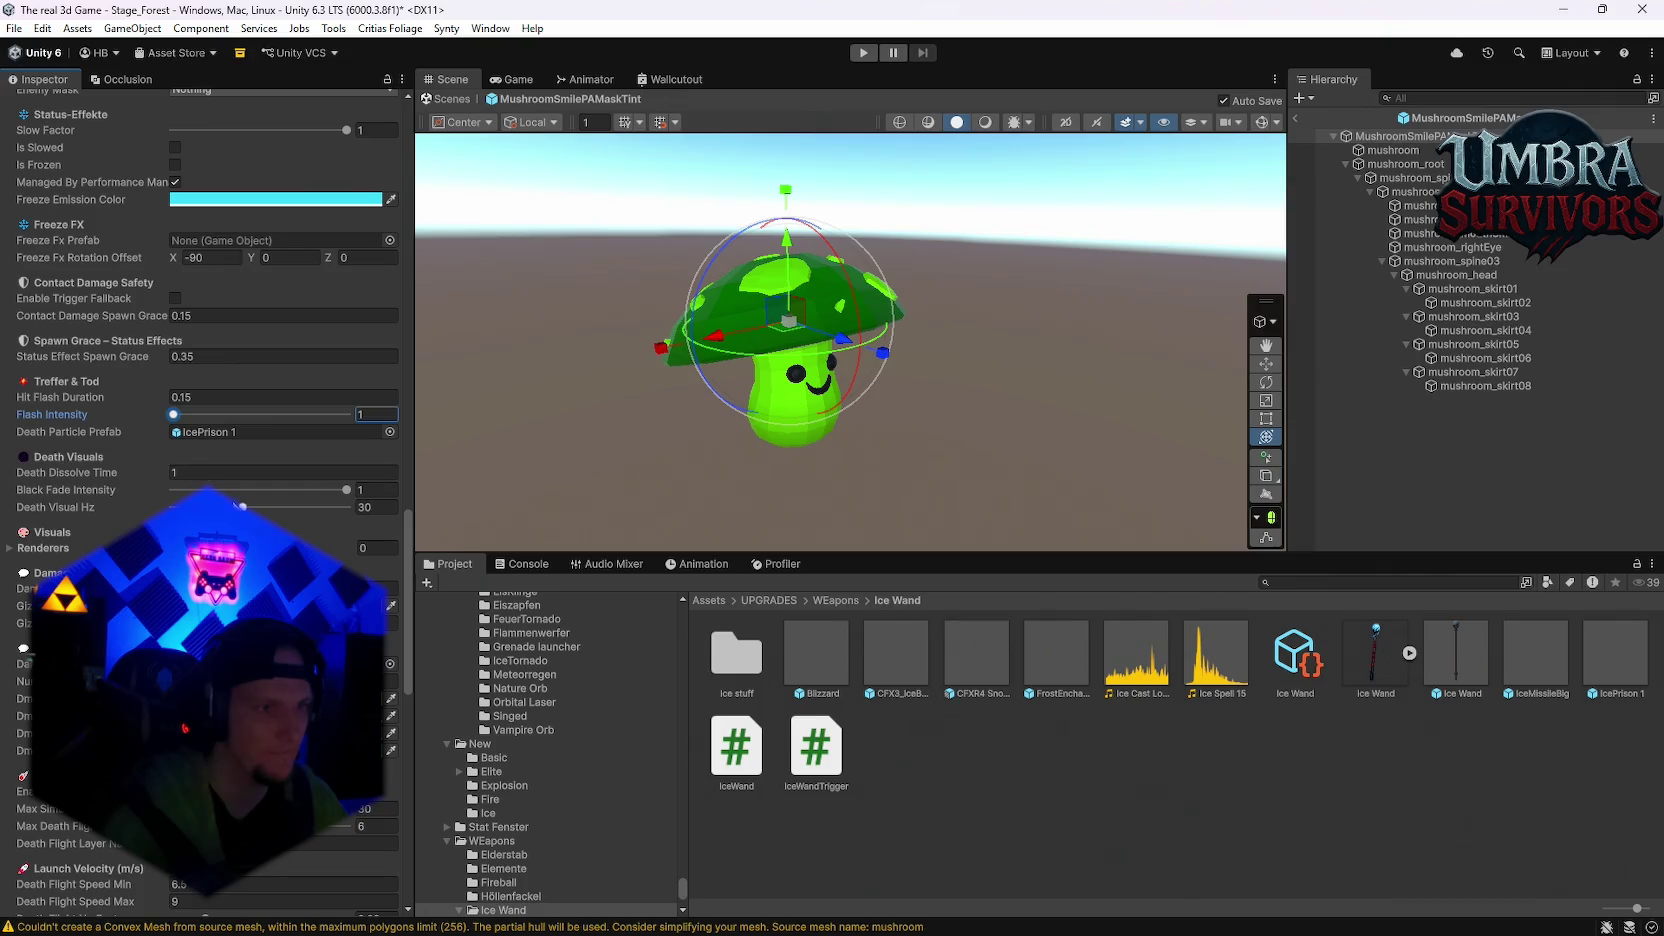
click(224, 472)
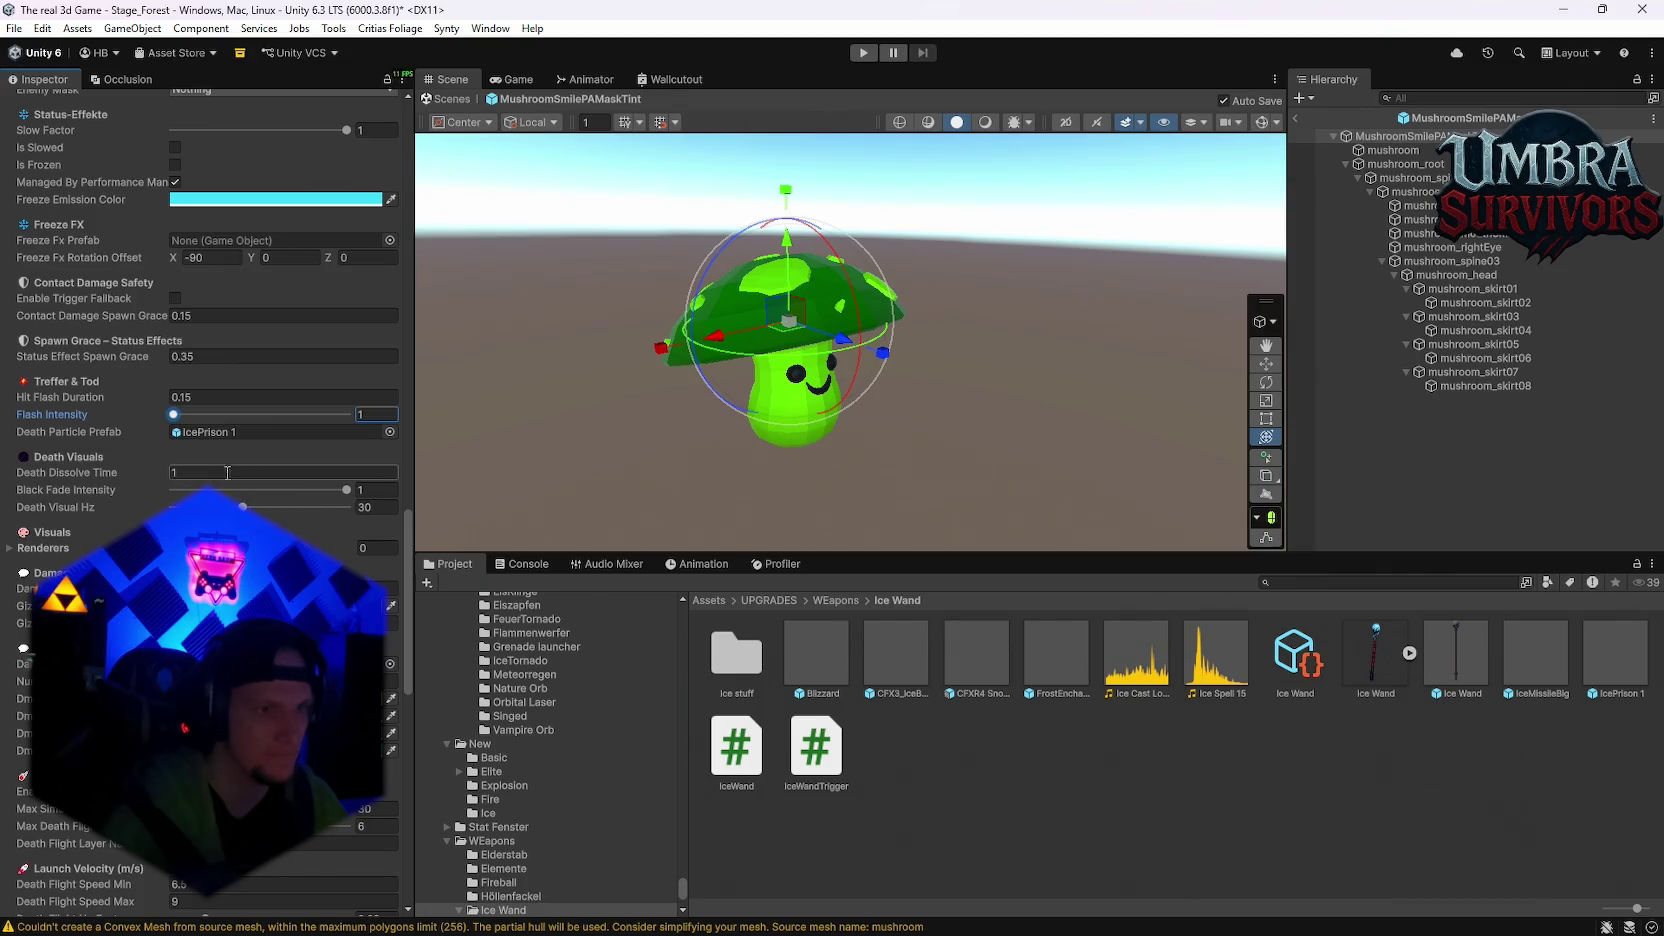
text(0.3)
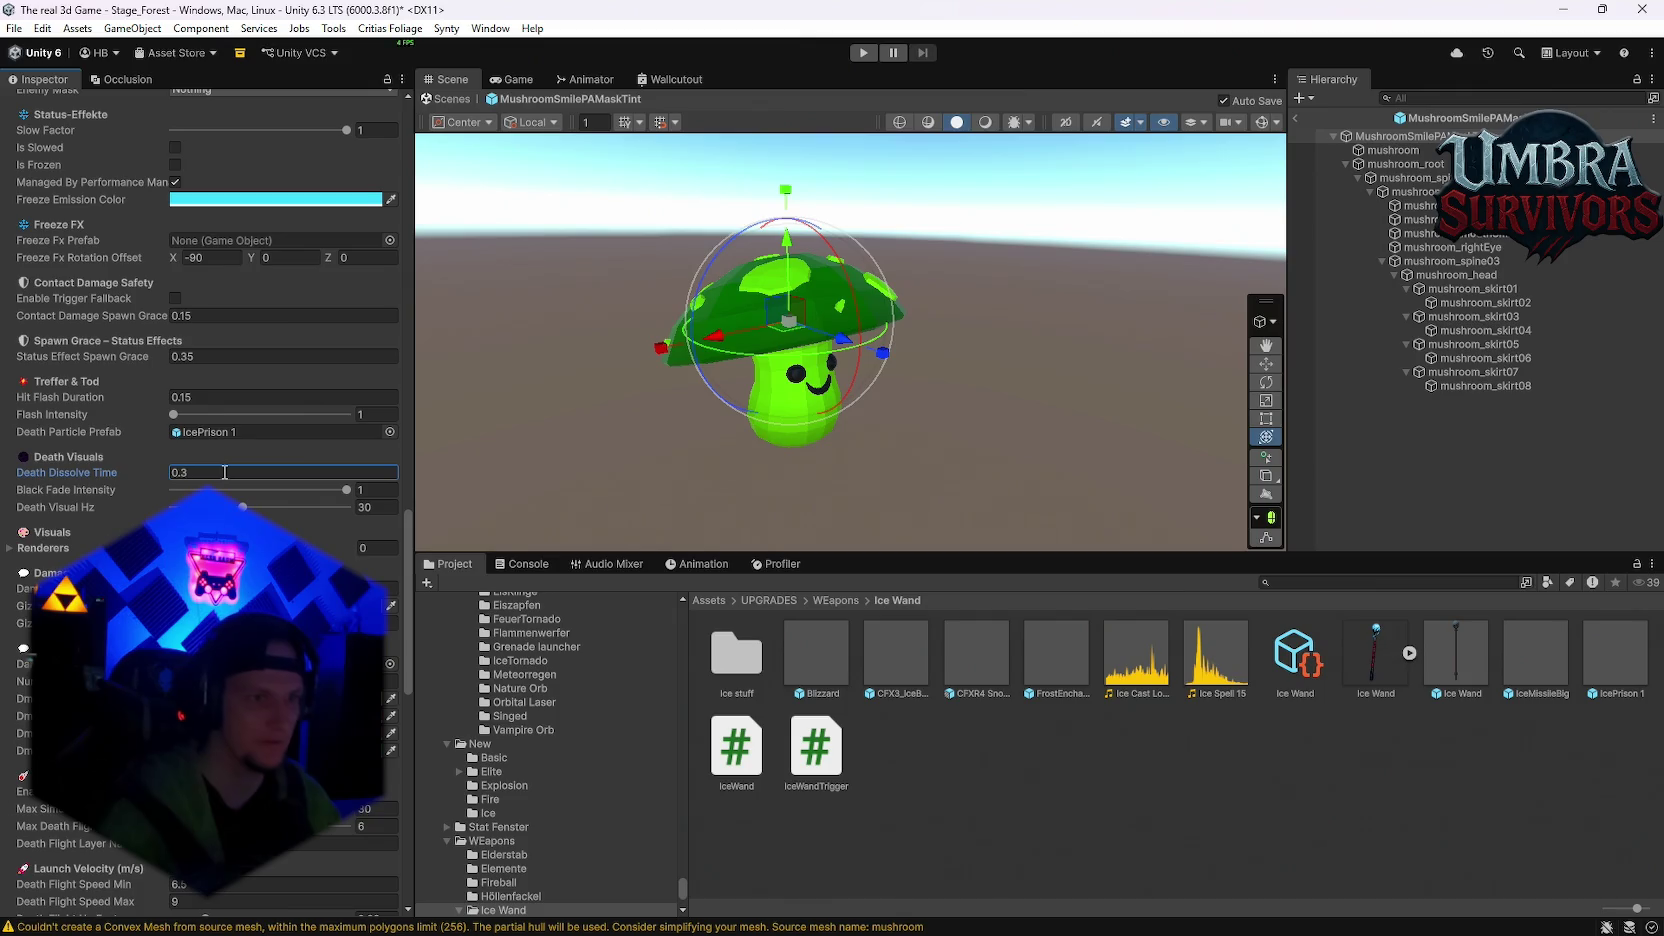
key(Return)
scroll(224, 472, down, 3)
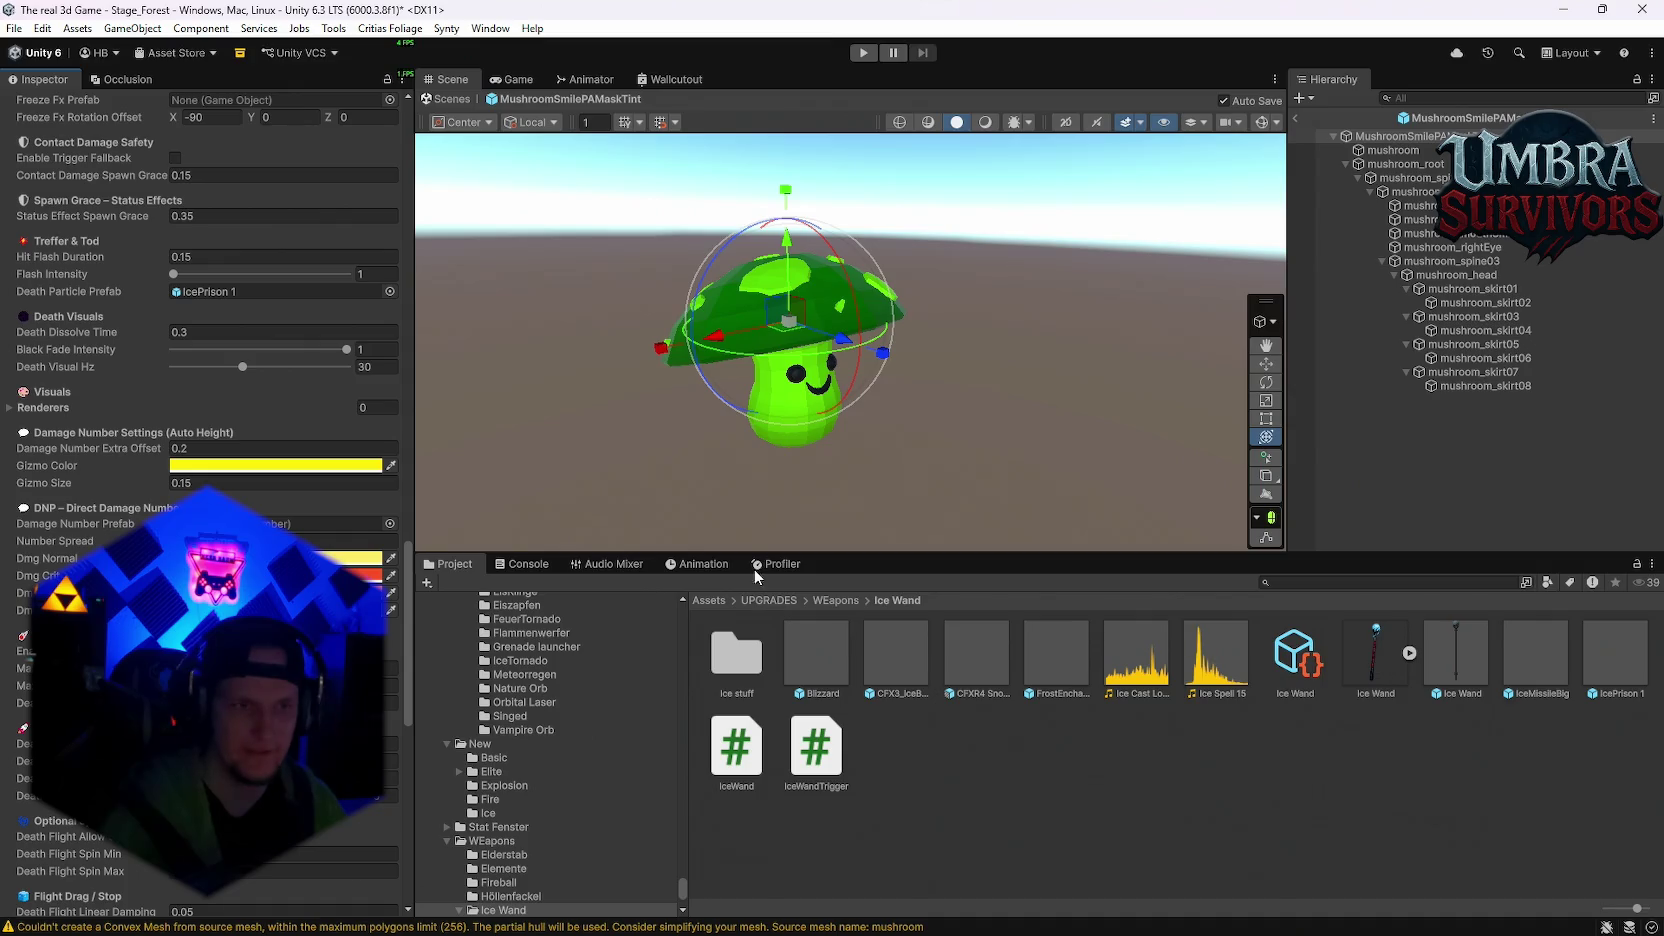
scroll(207, 300, down, 8)
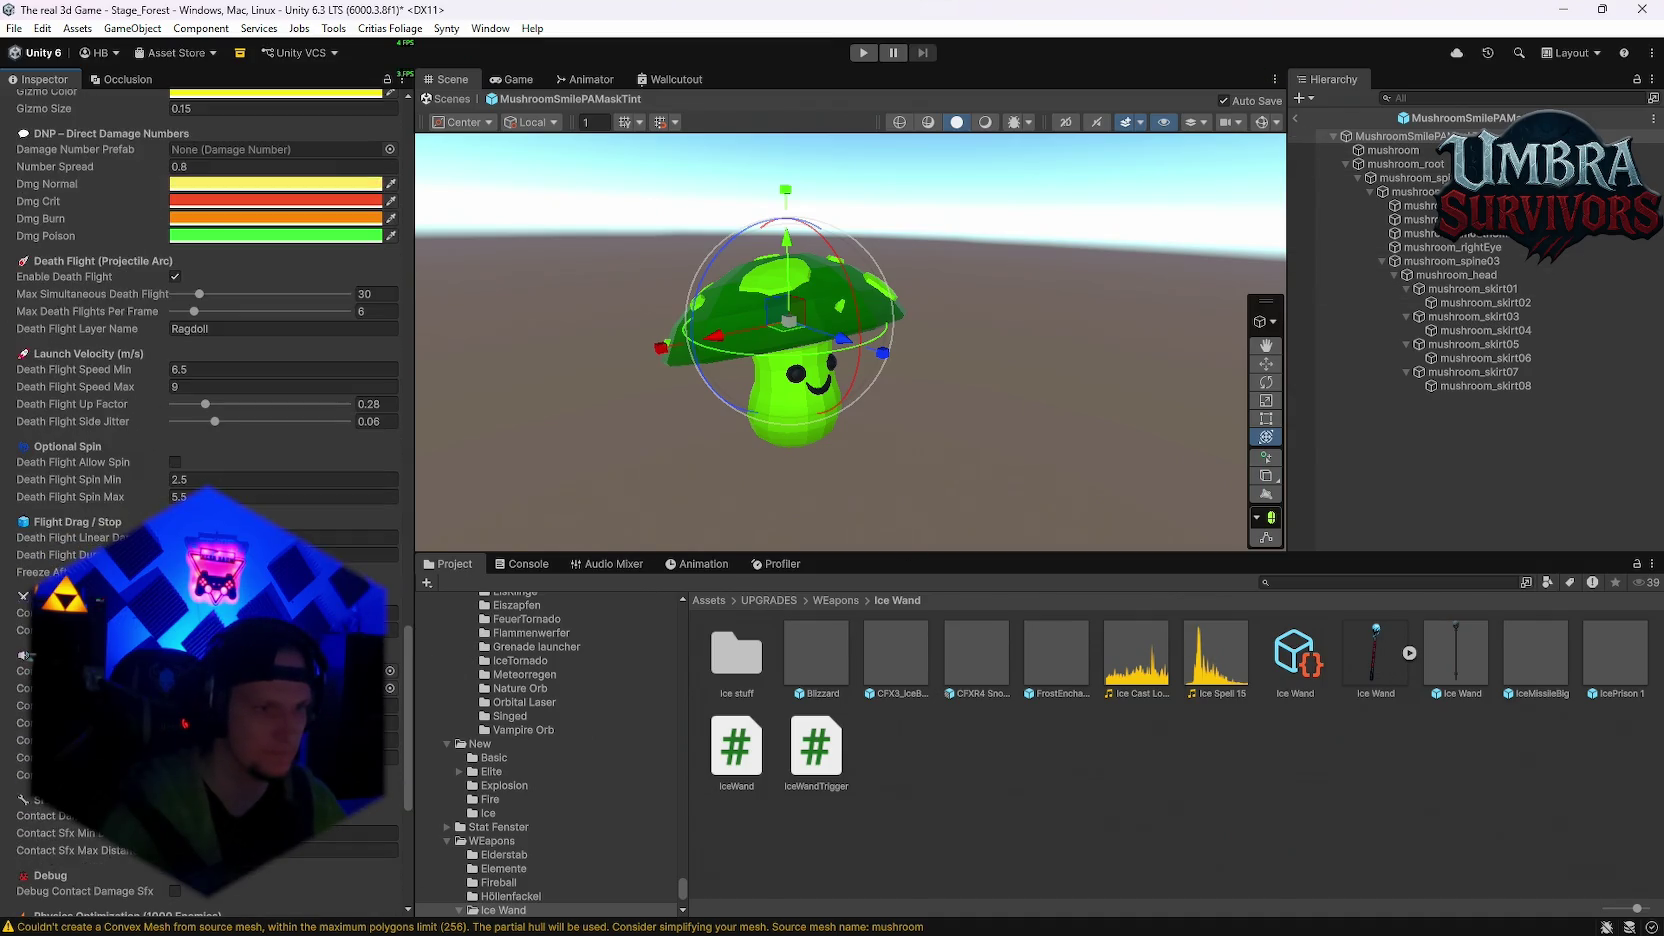
scroll(207, 300, down, 3)
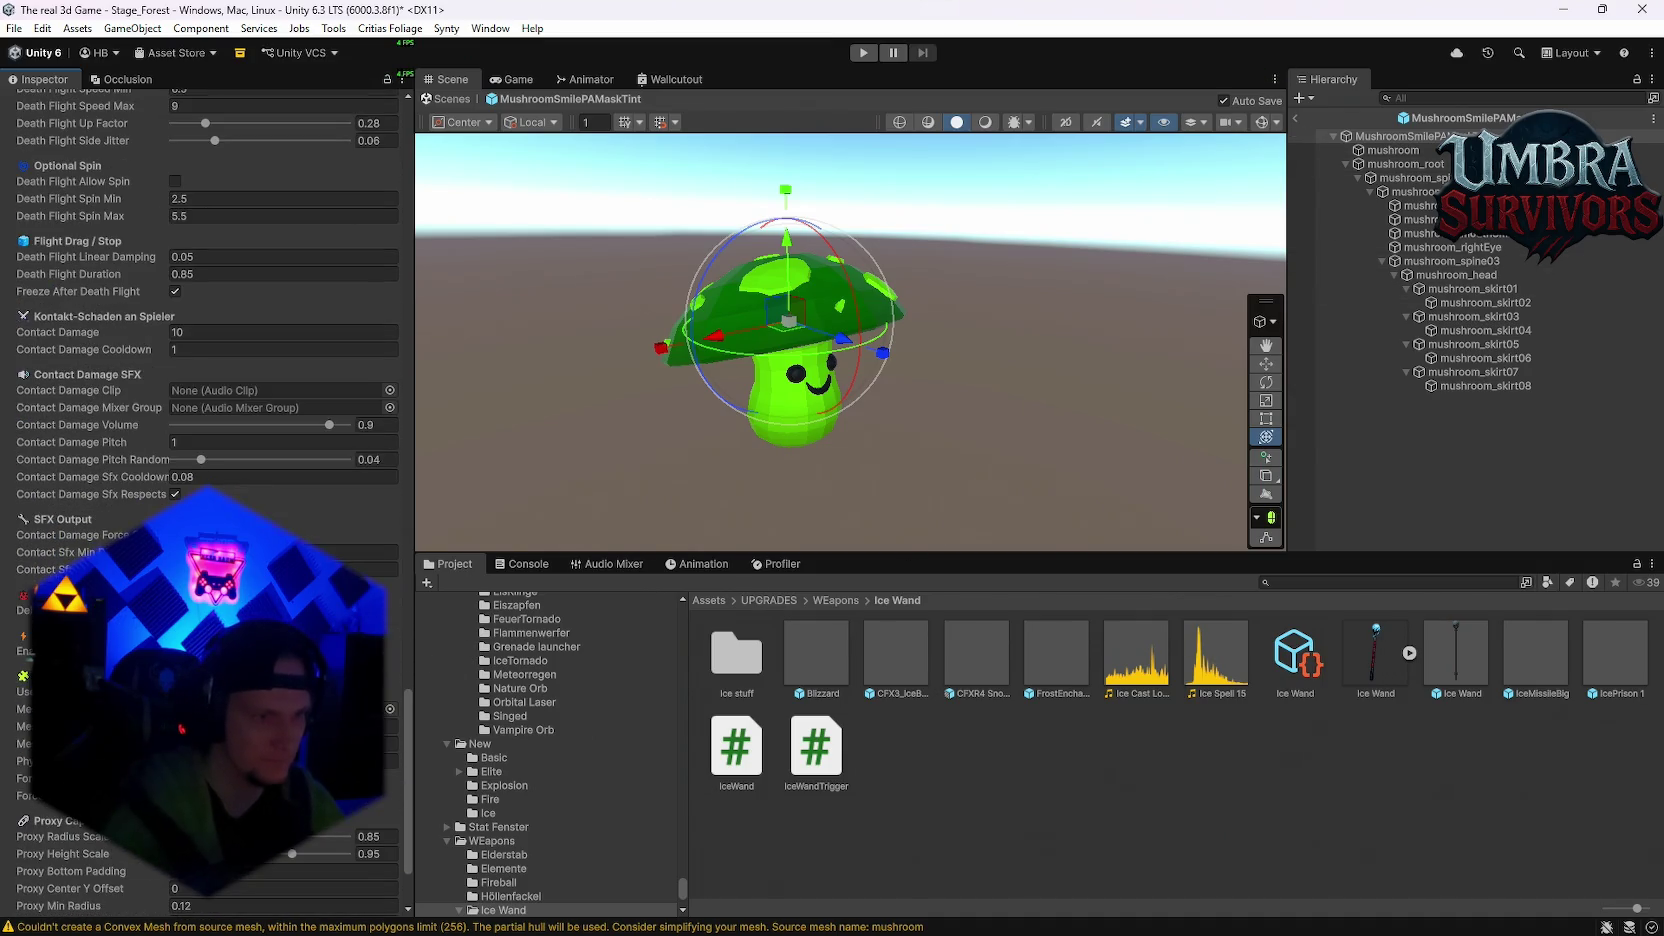
scroll(207, 300, down, 3)
scroll(207, 300, up, 4)
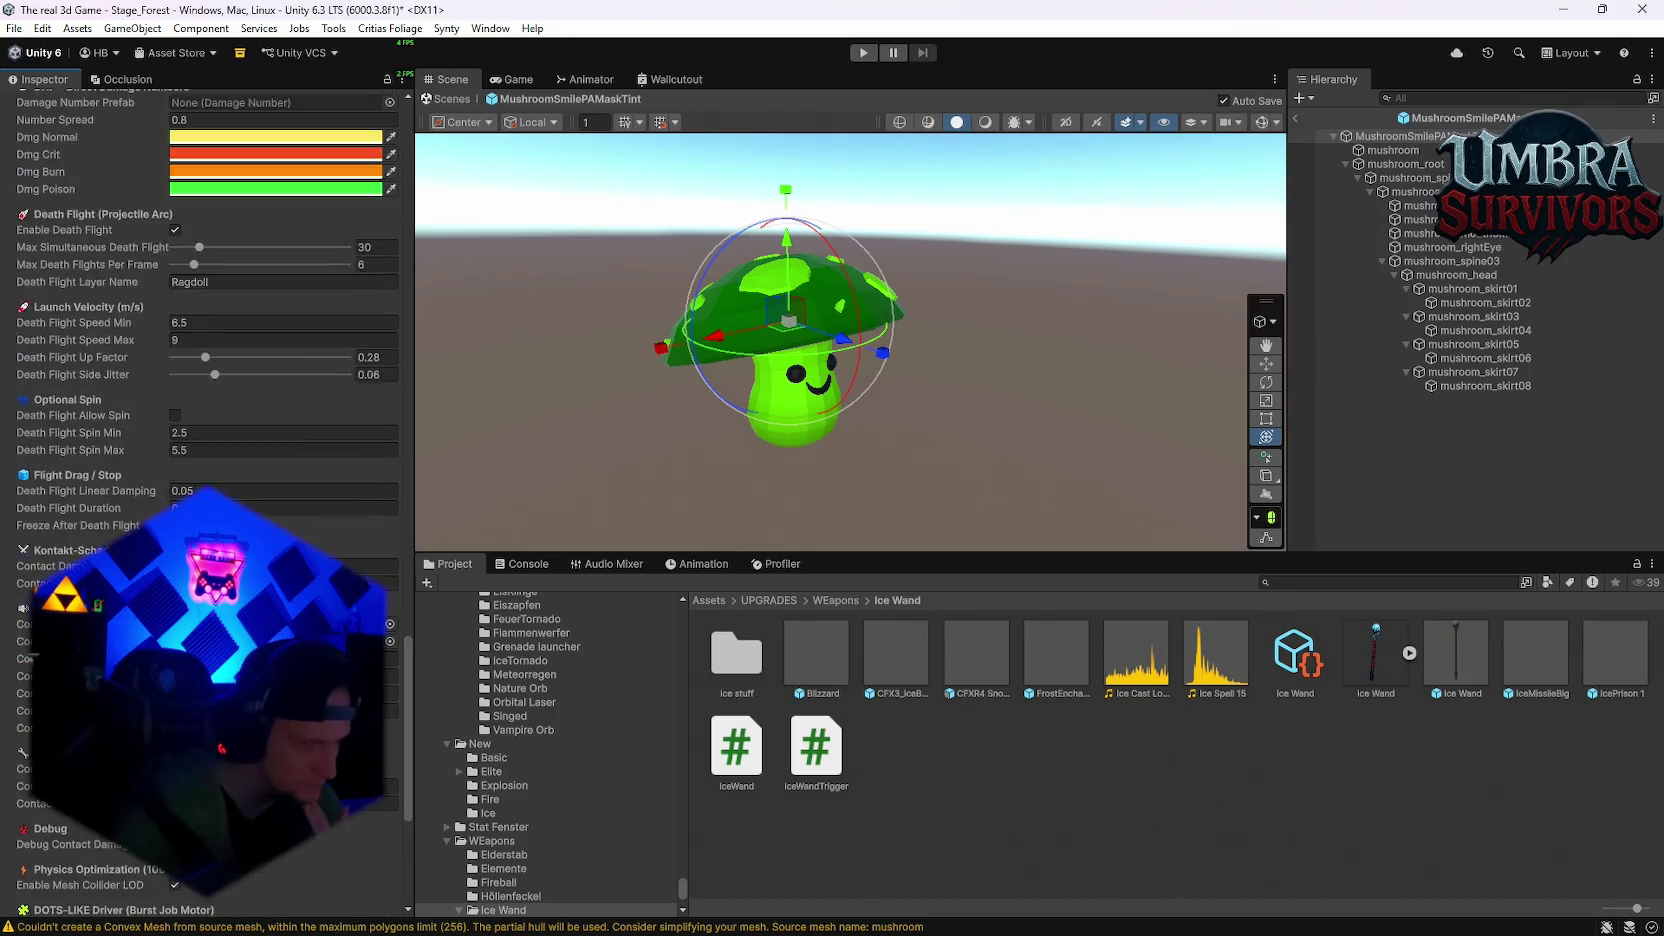
Step: Search 'mobs', open the Mobs folder and copy the green spider's Enemy Base component
click(1342, 580)
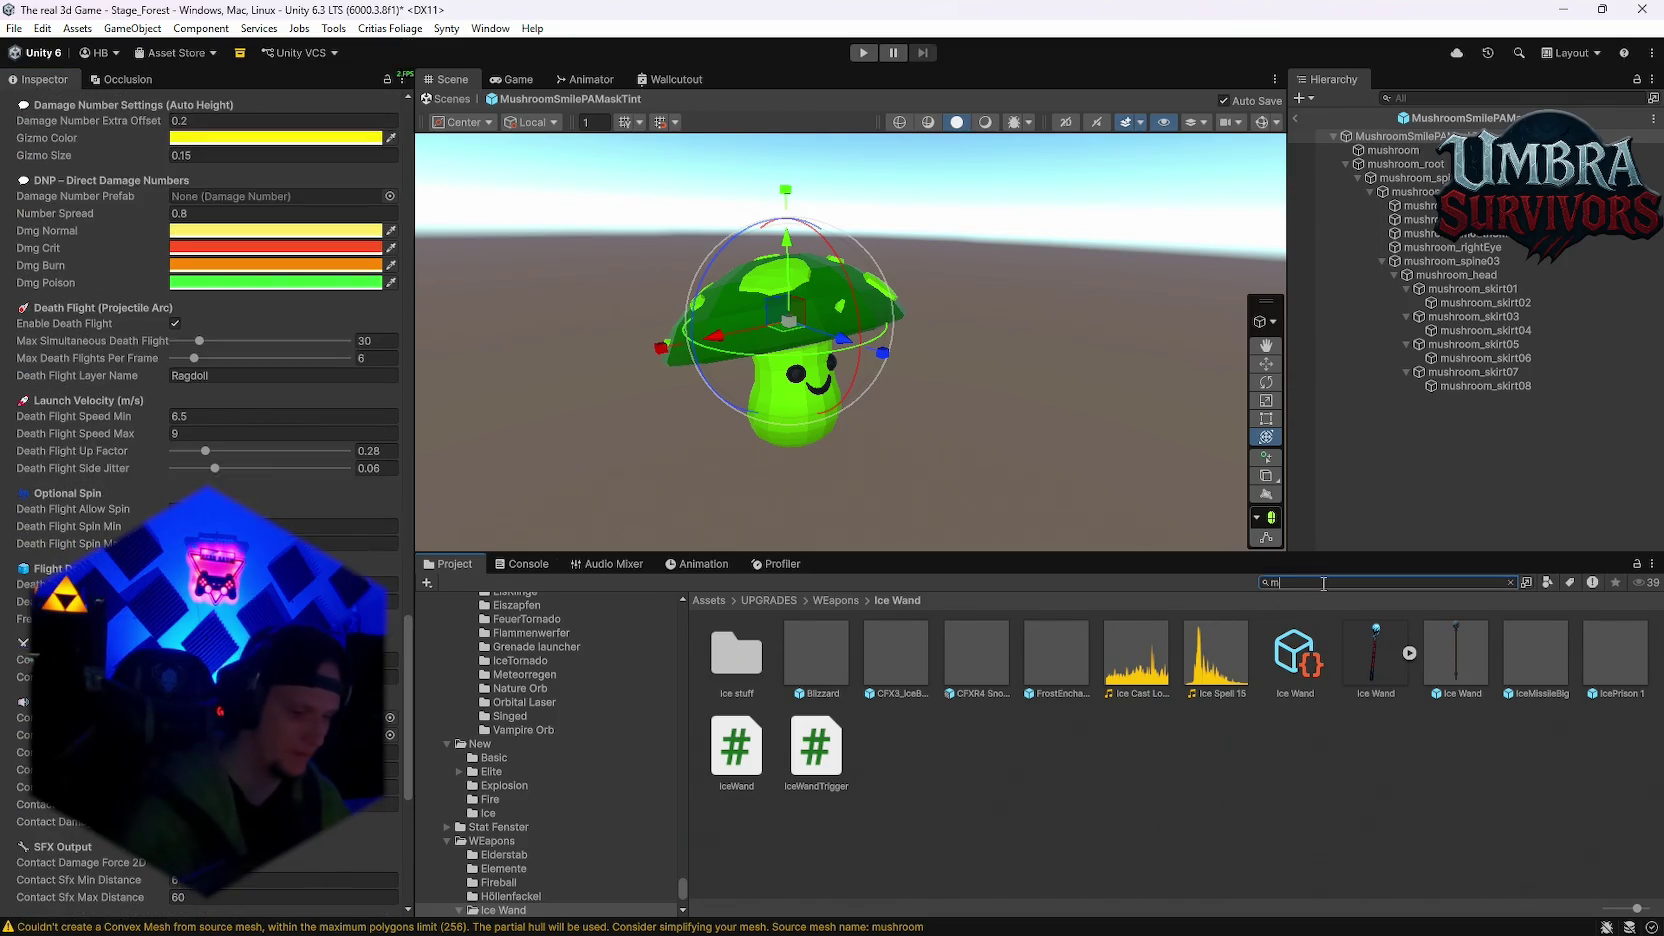
text(movb)
key(BackSpace)
key(BackSpace)
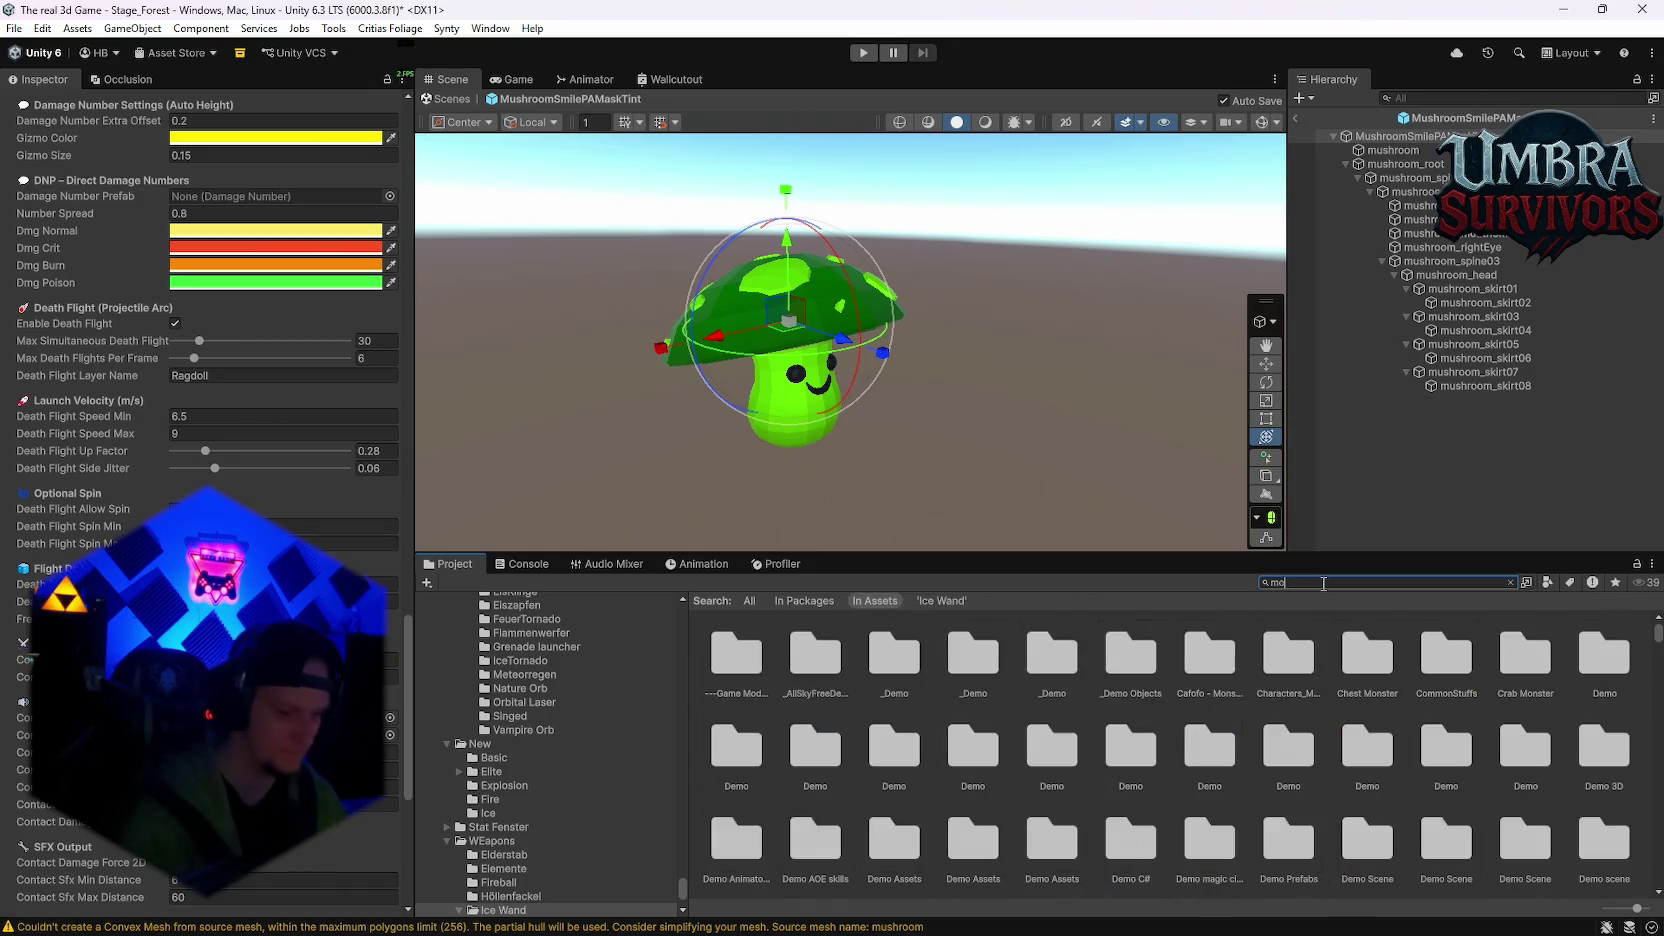
text(bs)
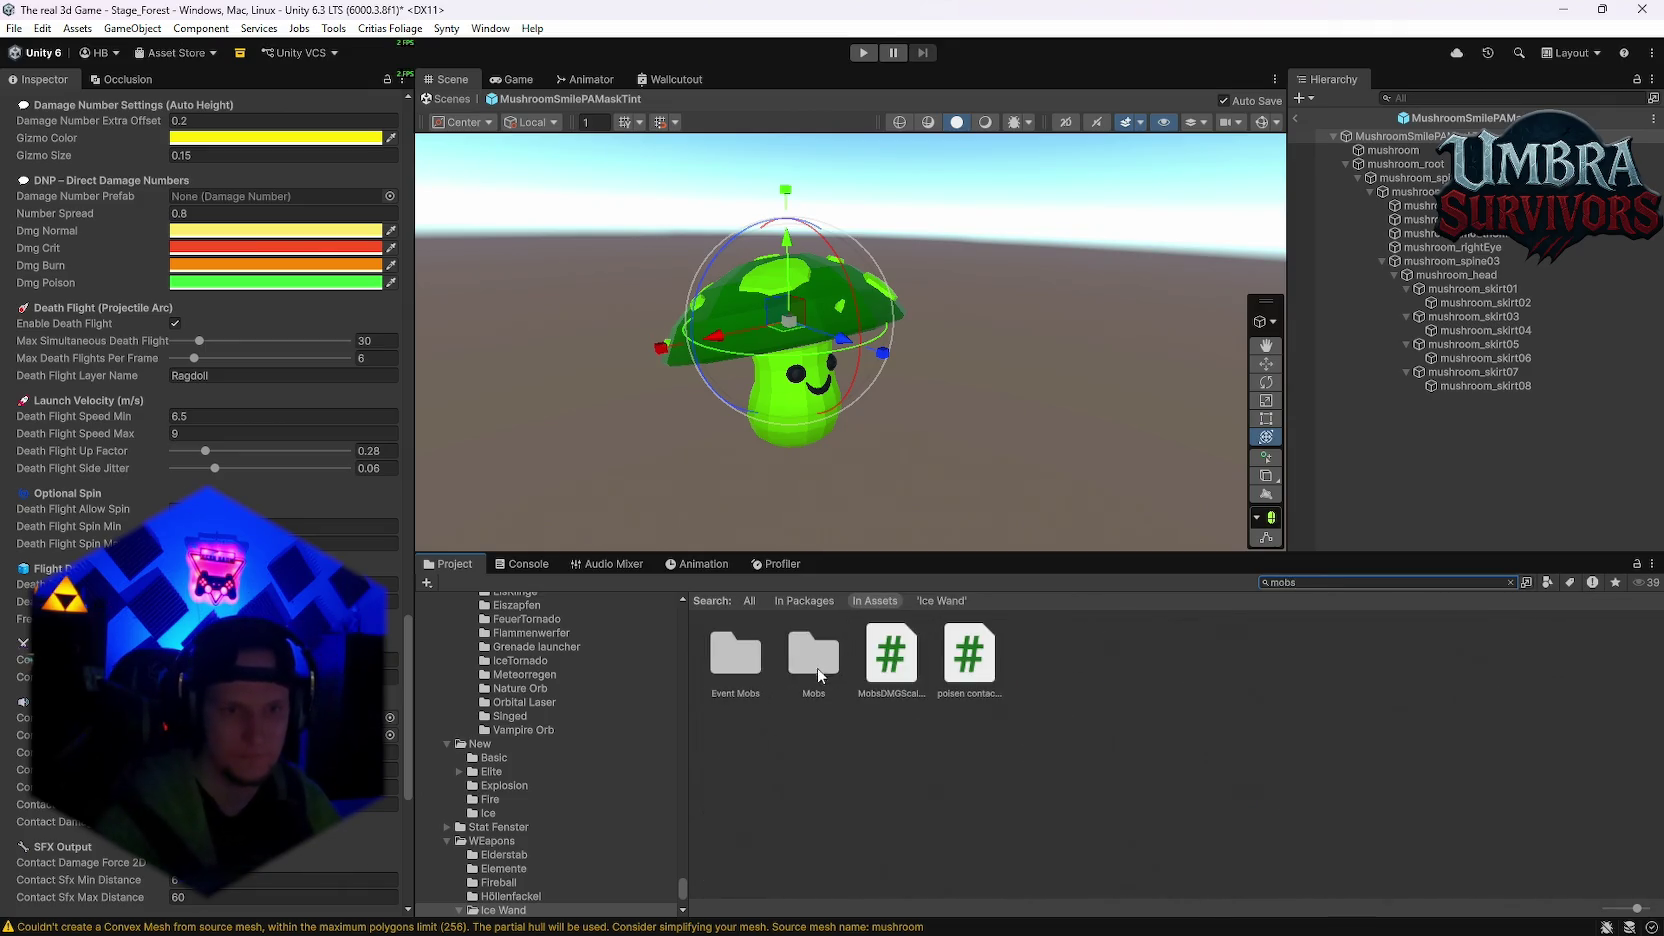
double_click(816, 667)
click(1130, 655)
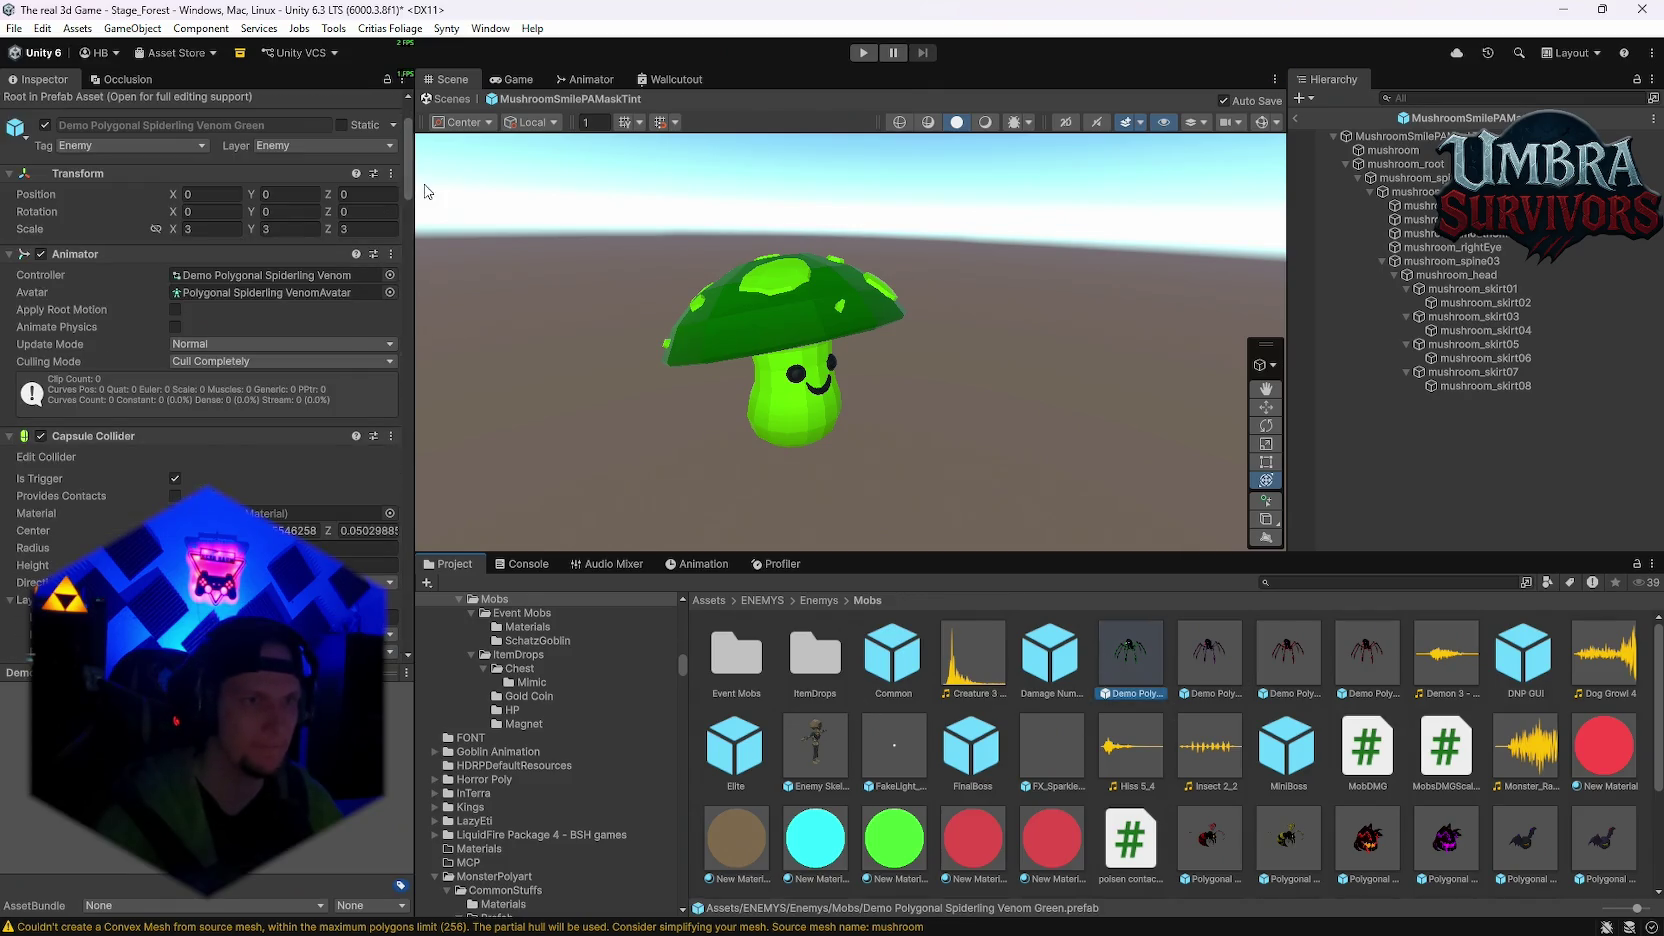
scroll(399, 356, down, 10)
scroll(387, 630, up, 10)
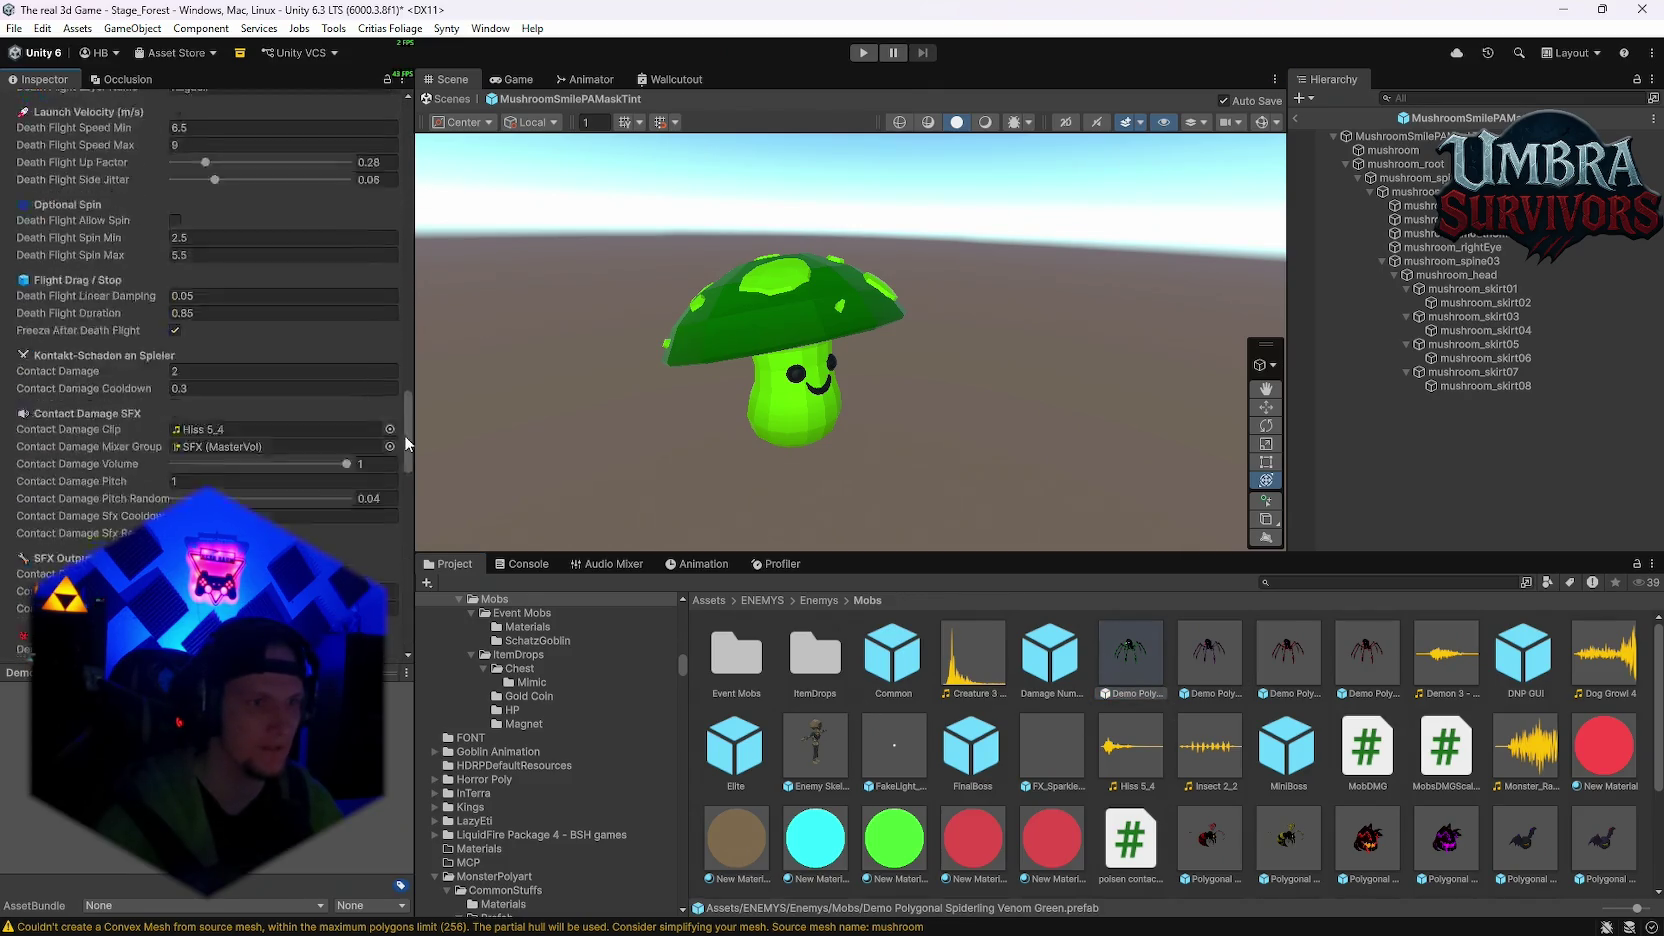
scroll(405, 330, up, 10)
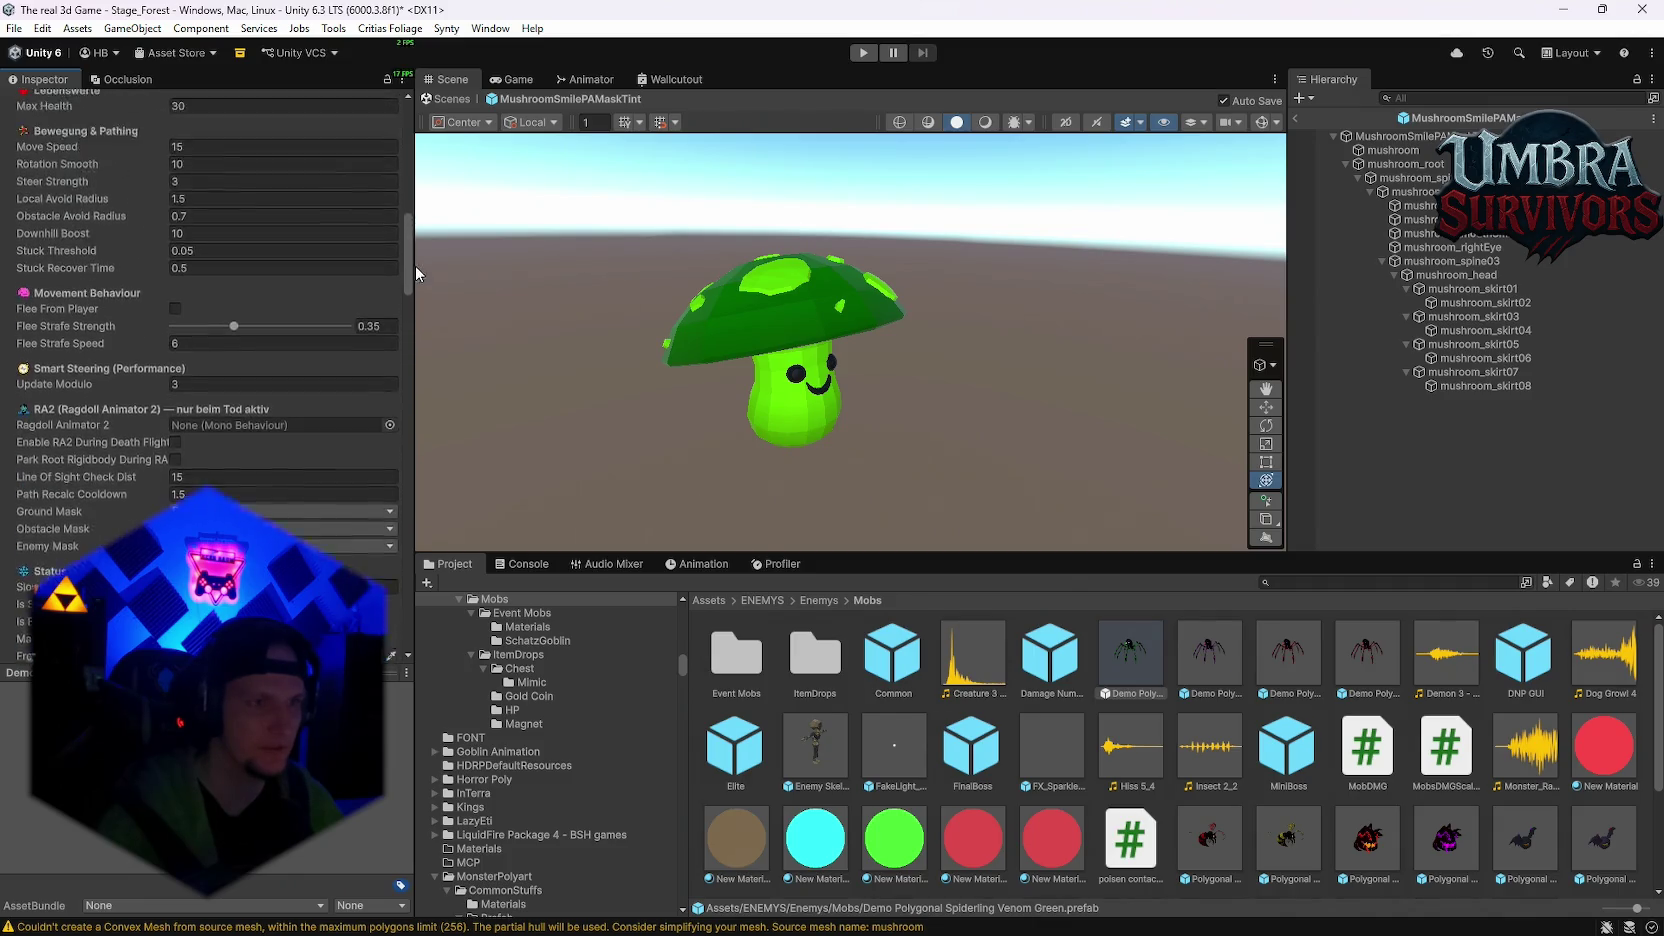
click(391, 187)
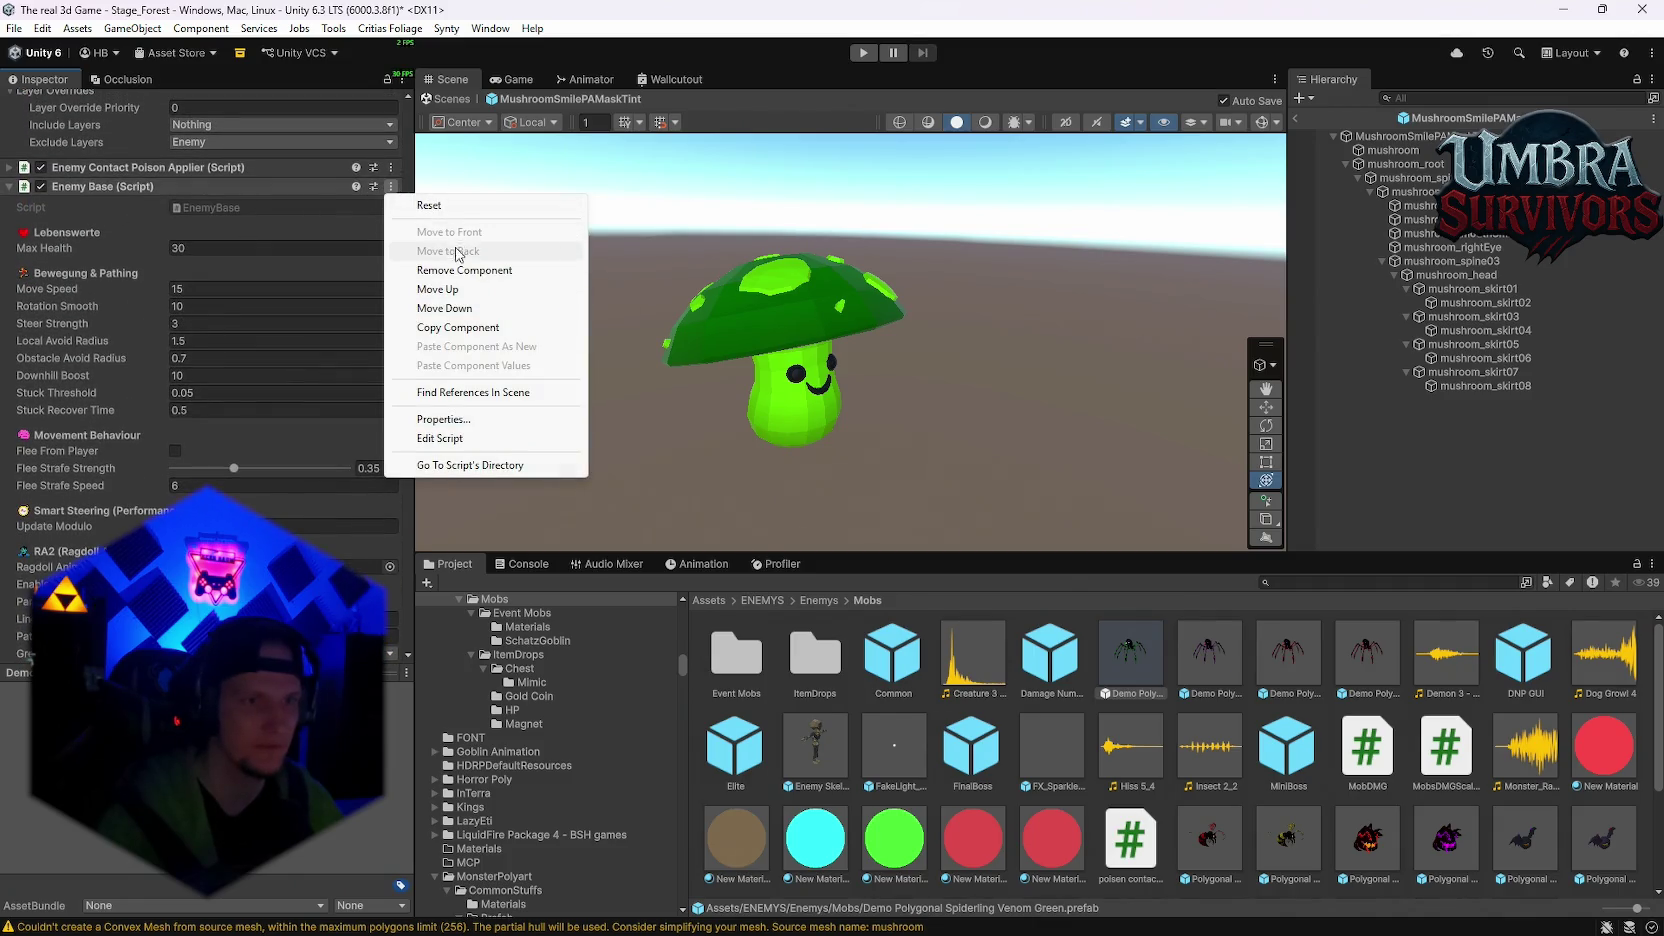
click(458, 327)
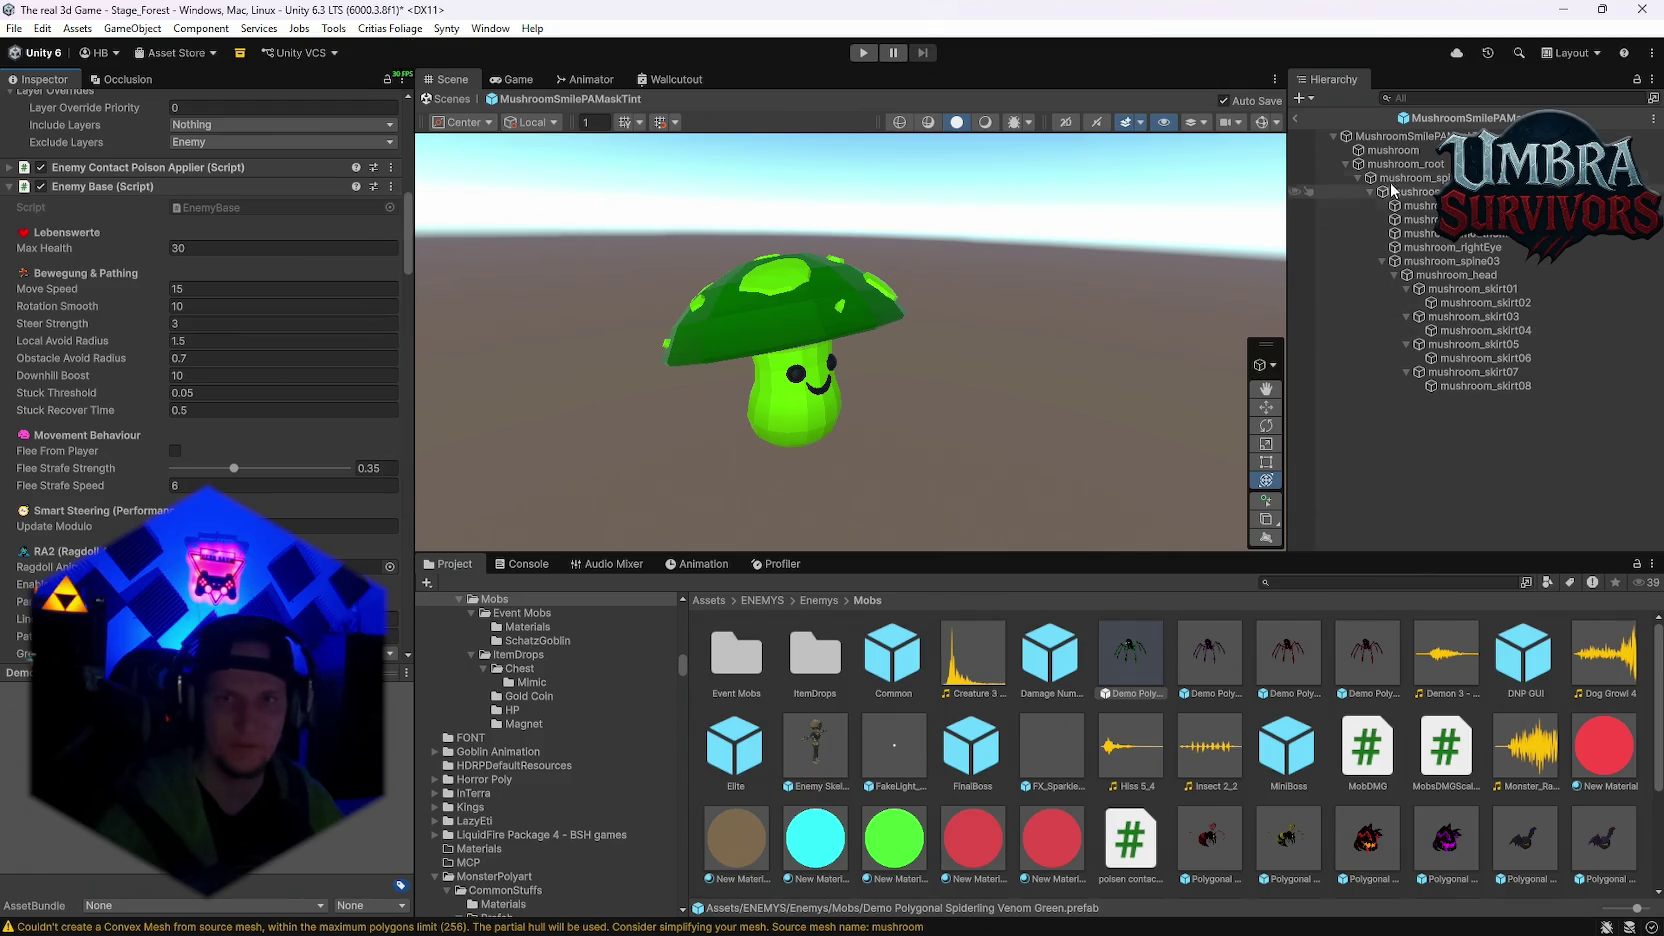
Step: Select the MushroomSmilePAMaskTint root and check its Enemy Base Max Health 100 and Move Speed 10
click(1395, 136)
scroll(200, 450, down, 3)
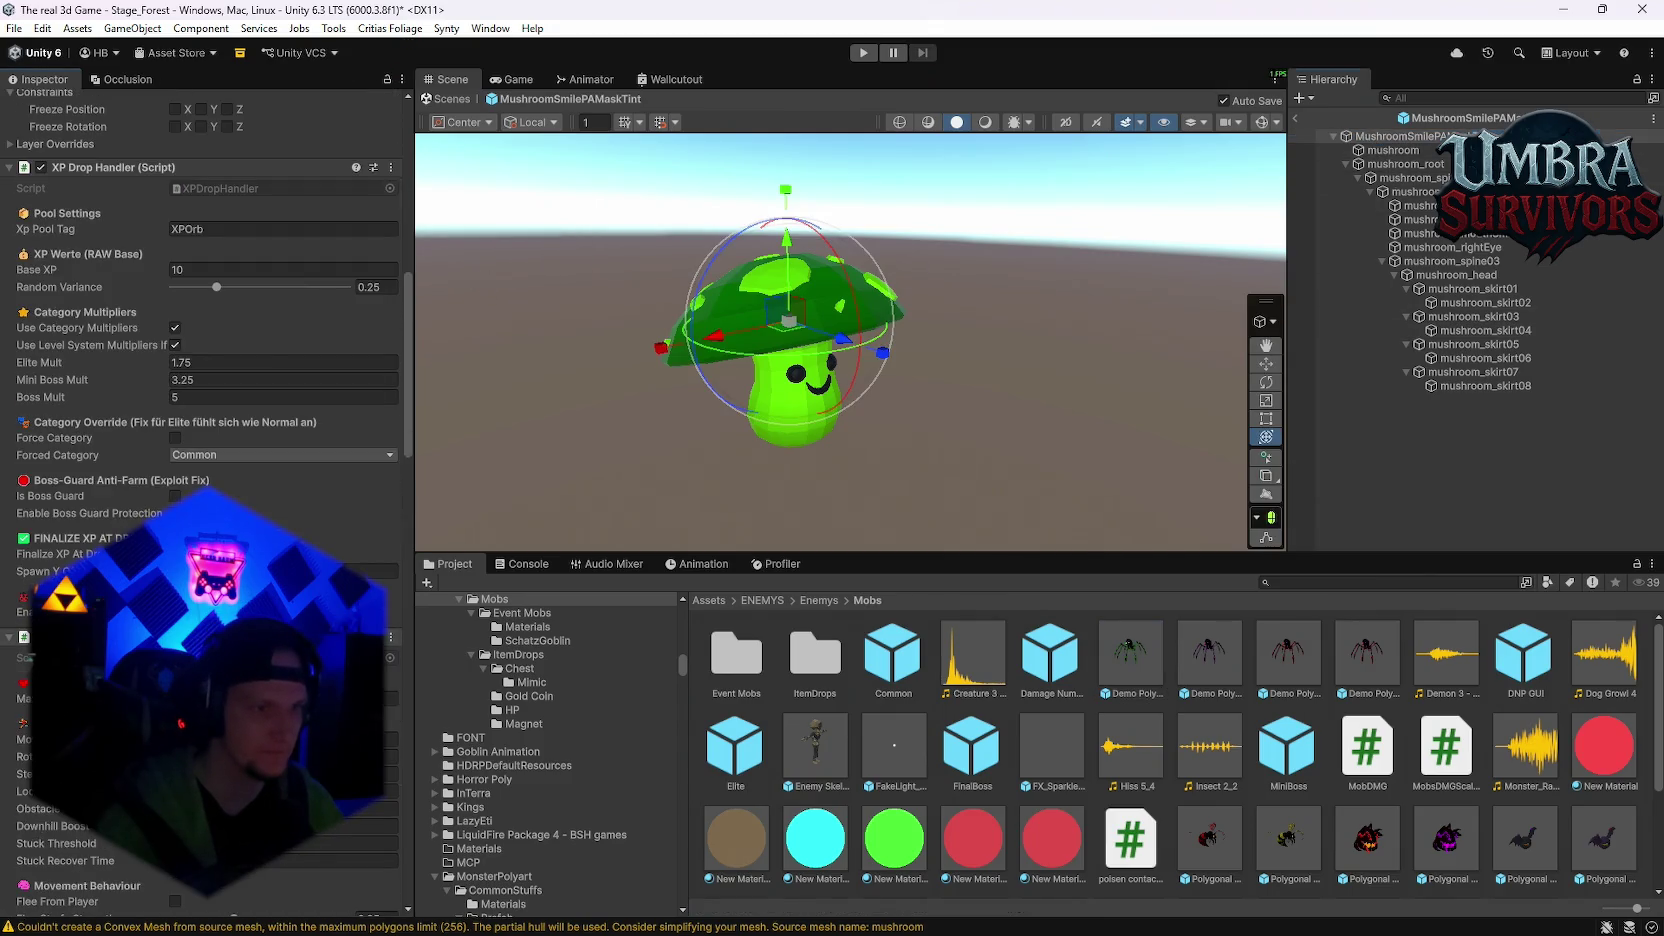
right_click(105, 637)
key(Escape)
scroll(200, 450, down, 3)
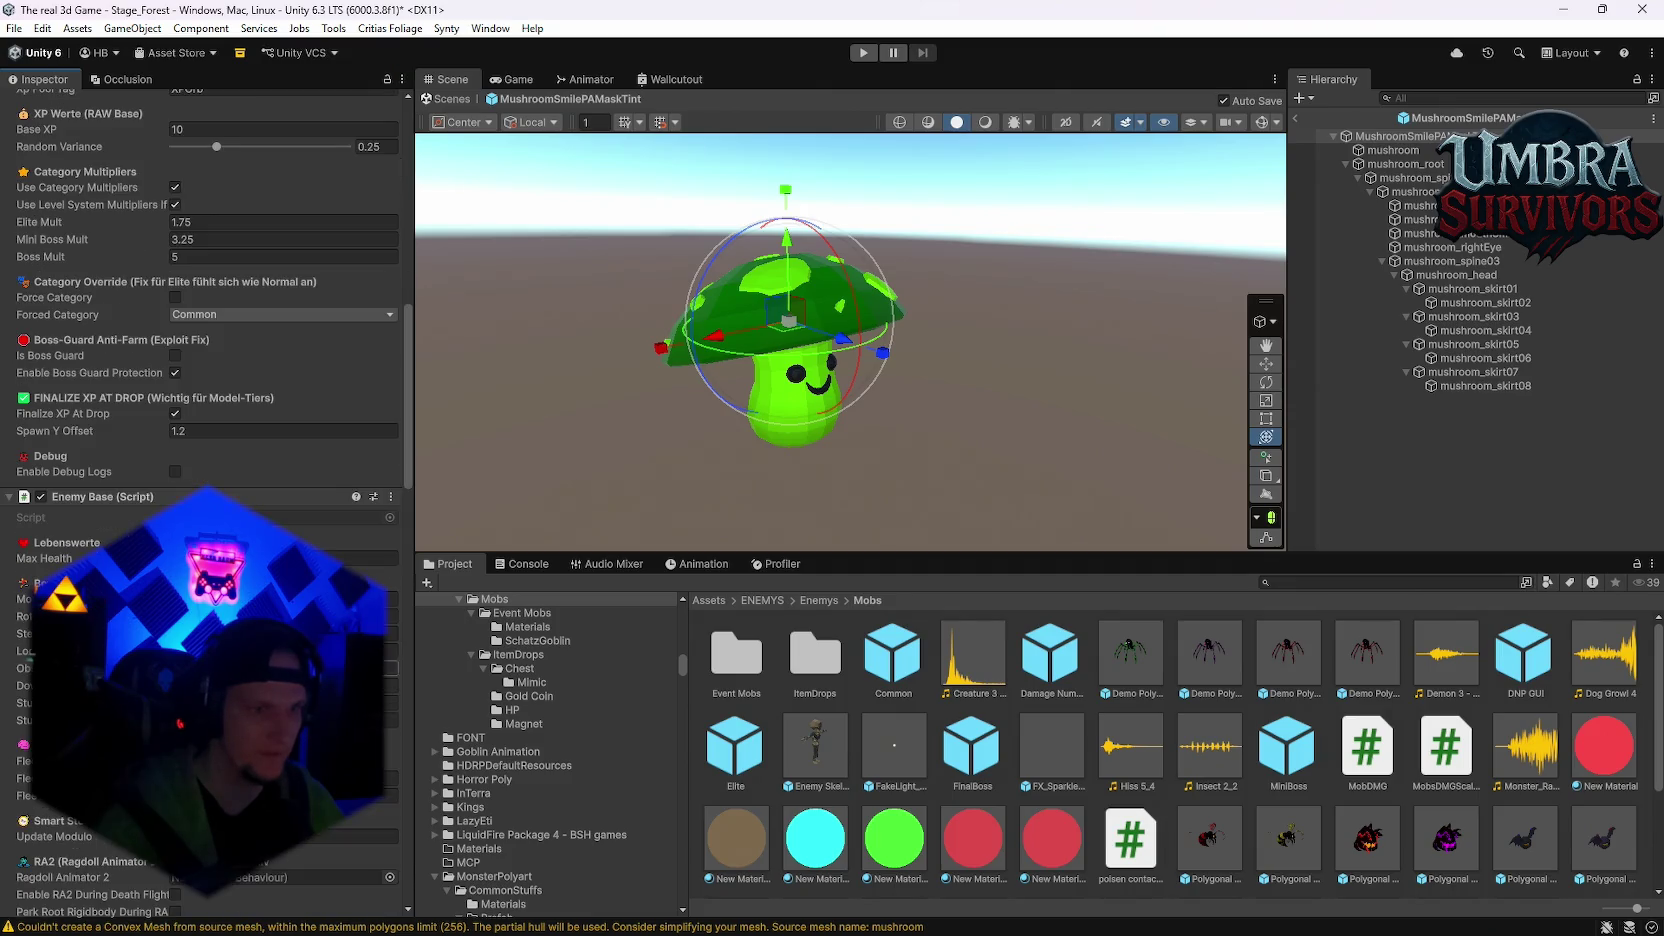
click(360, 558)
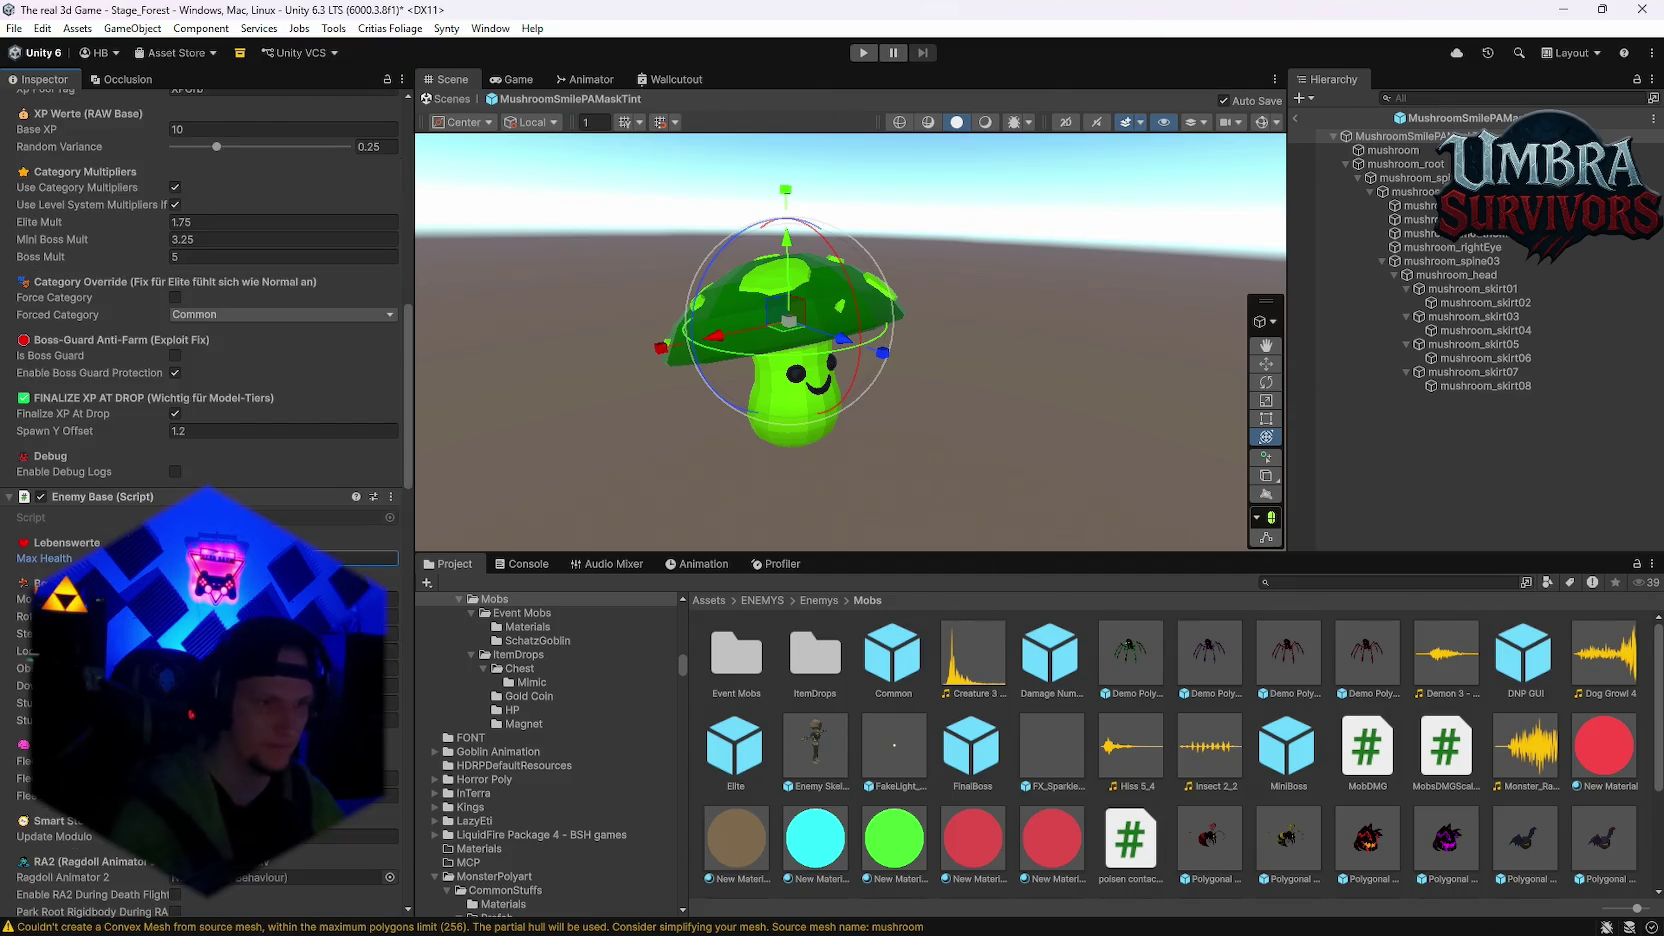
click(392, 599)
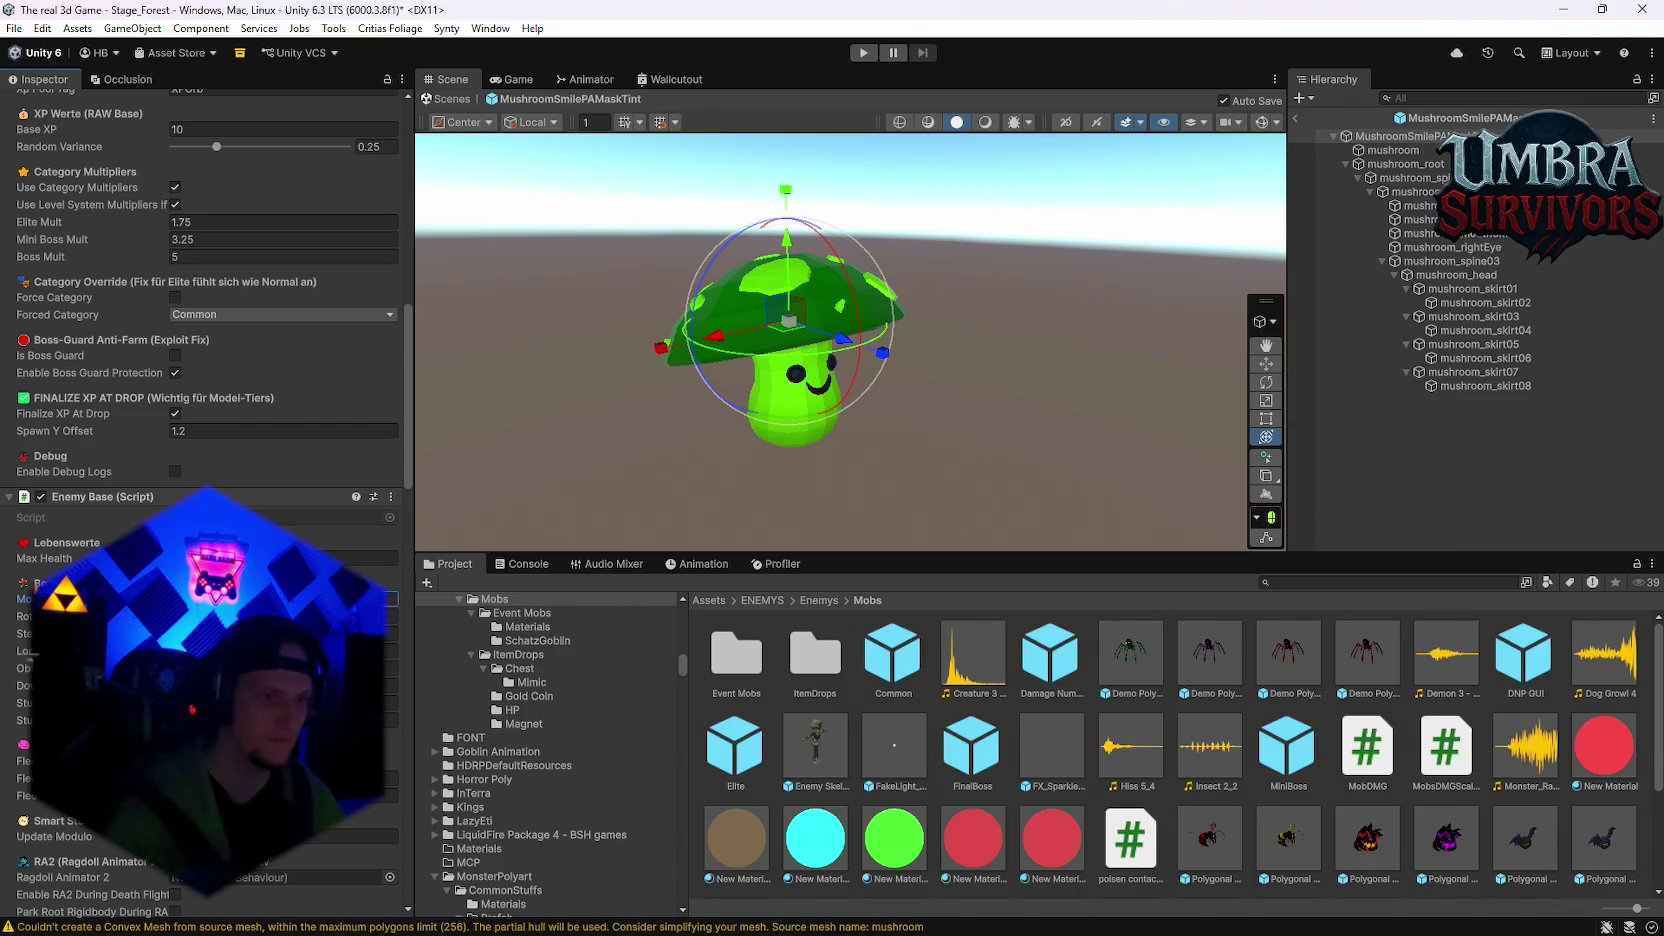
scroll(207, 500, down, 3)
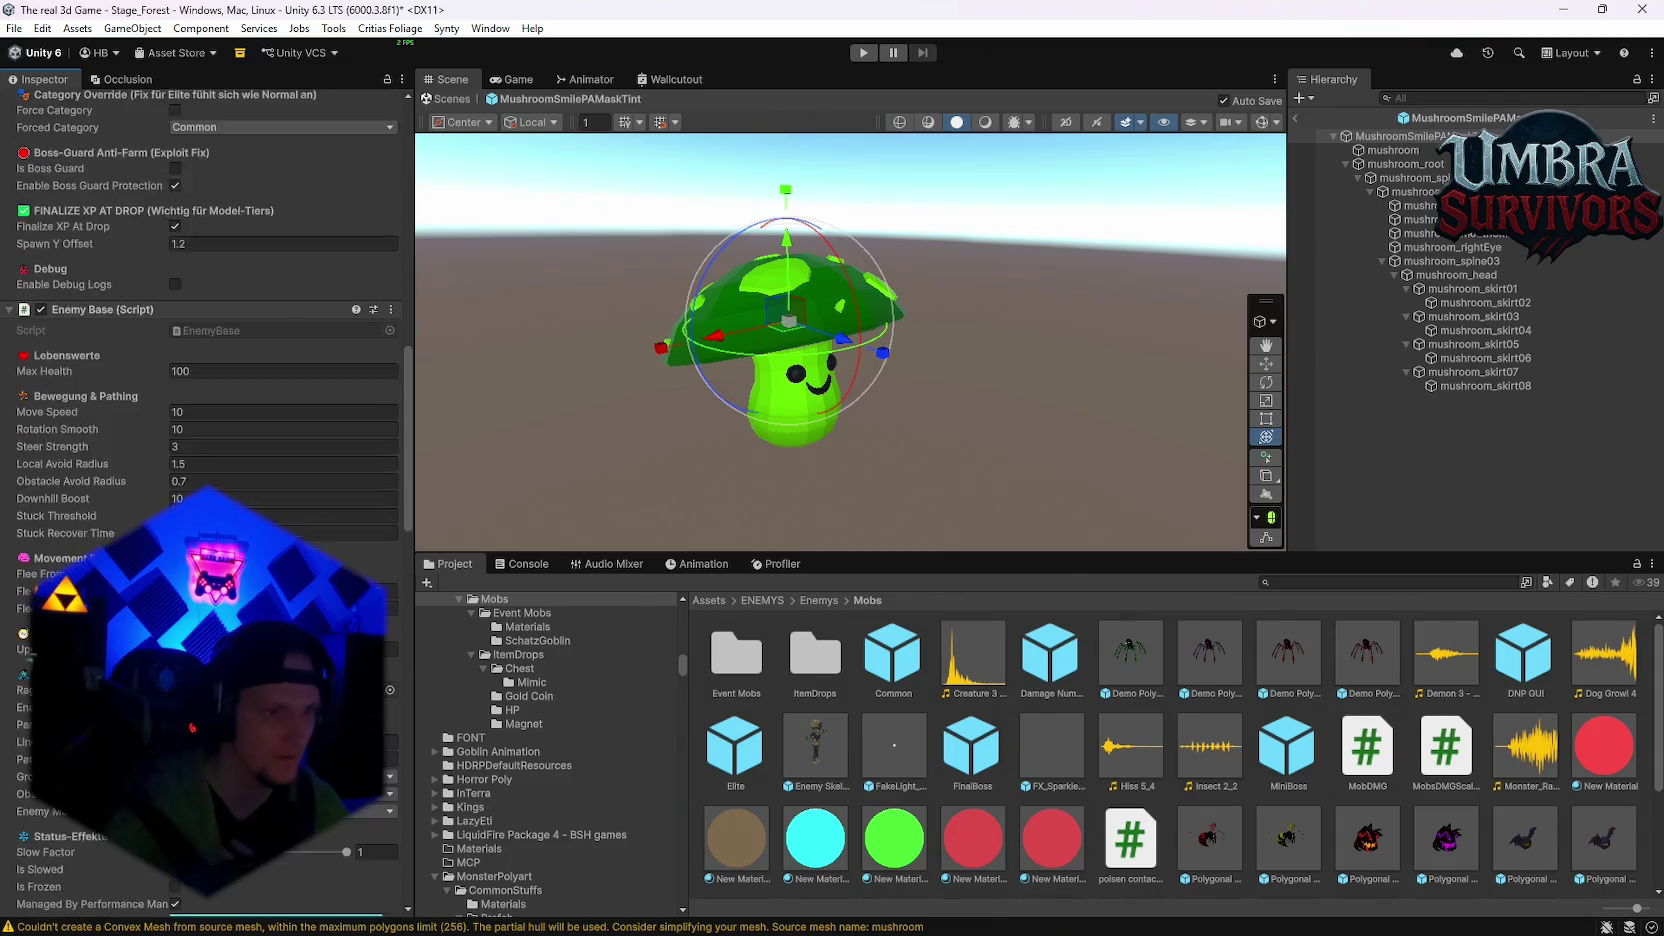
scroll(207, 500, down, 10)
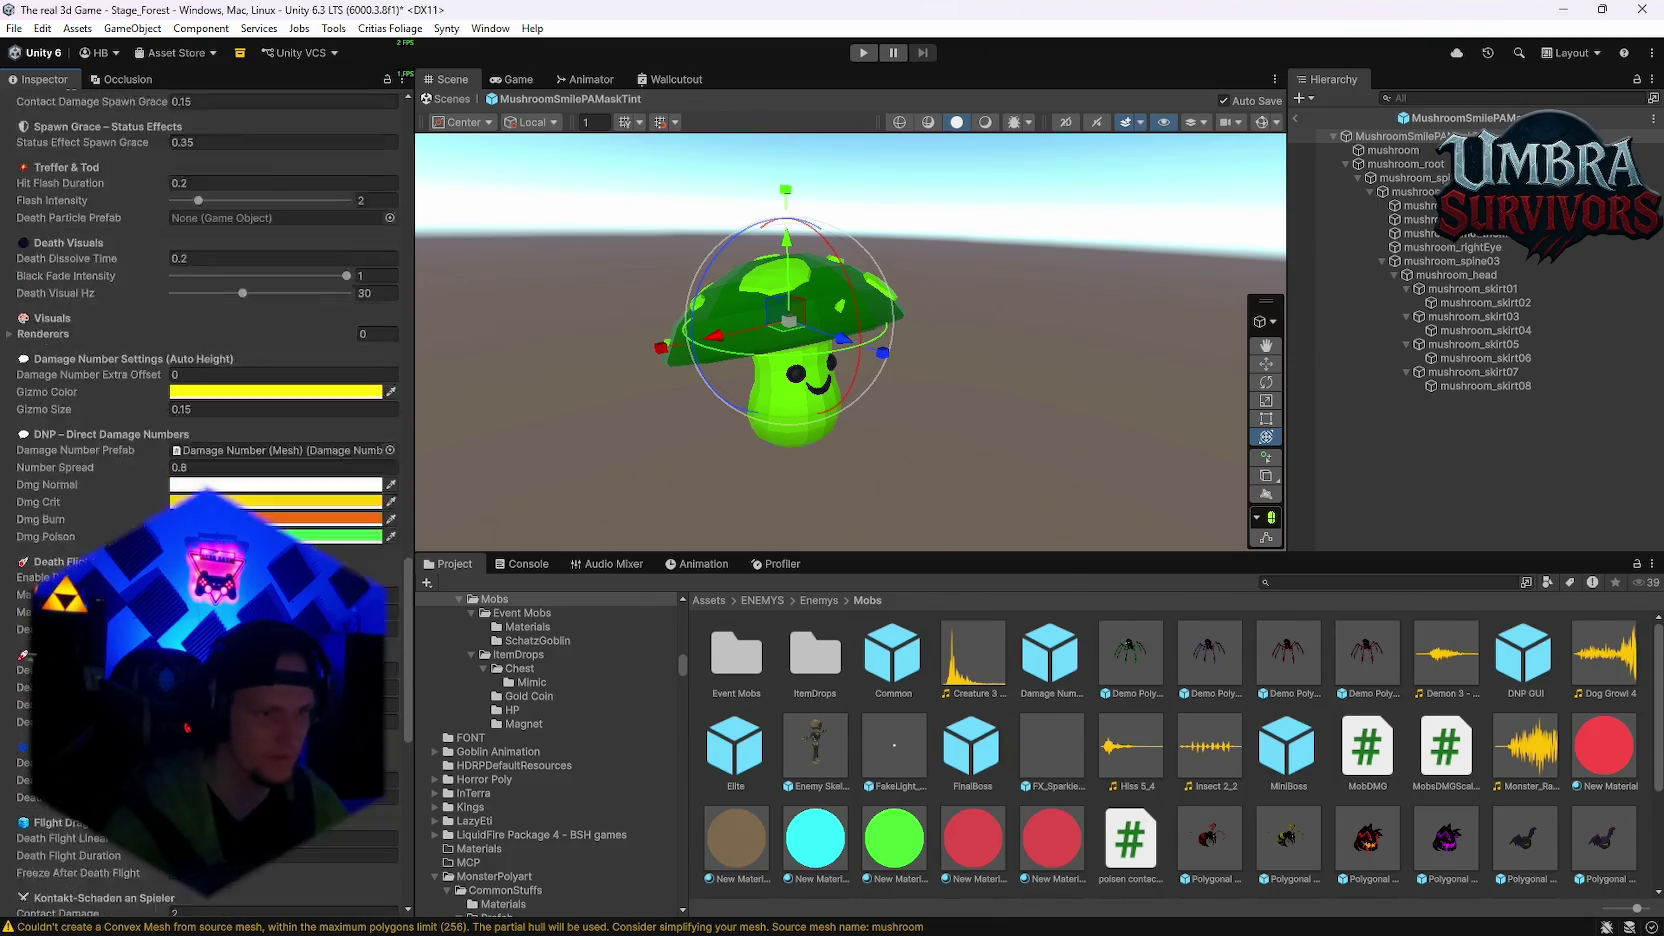
scroll(207, 500, down, 2)
scroll(207, 500, down, 8)
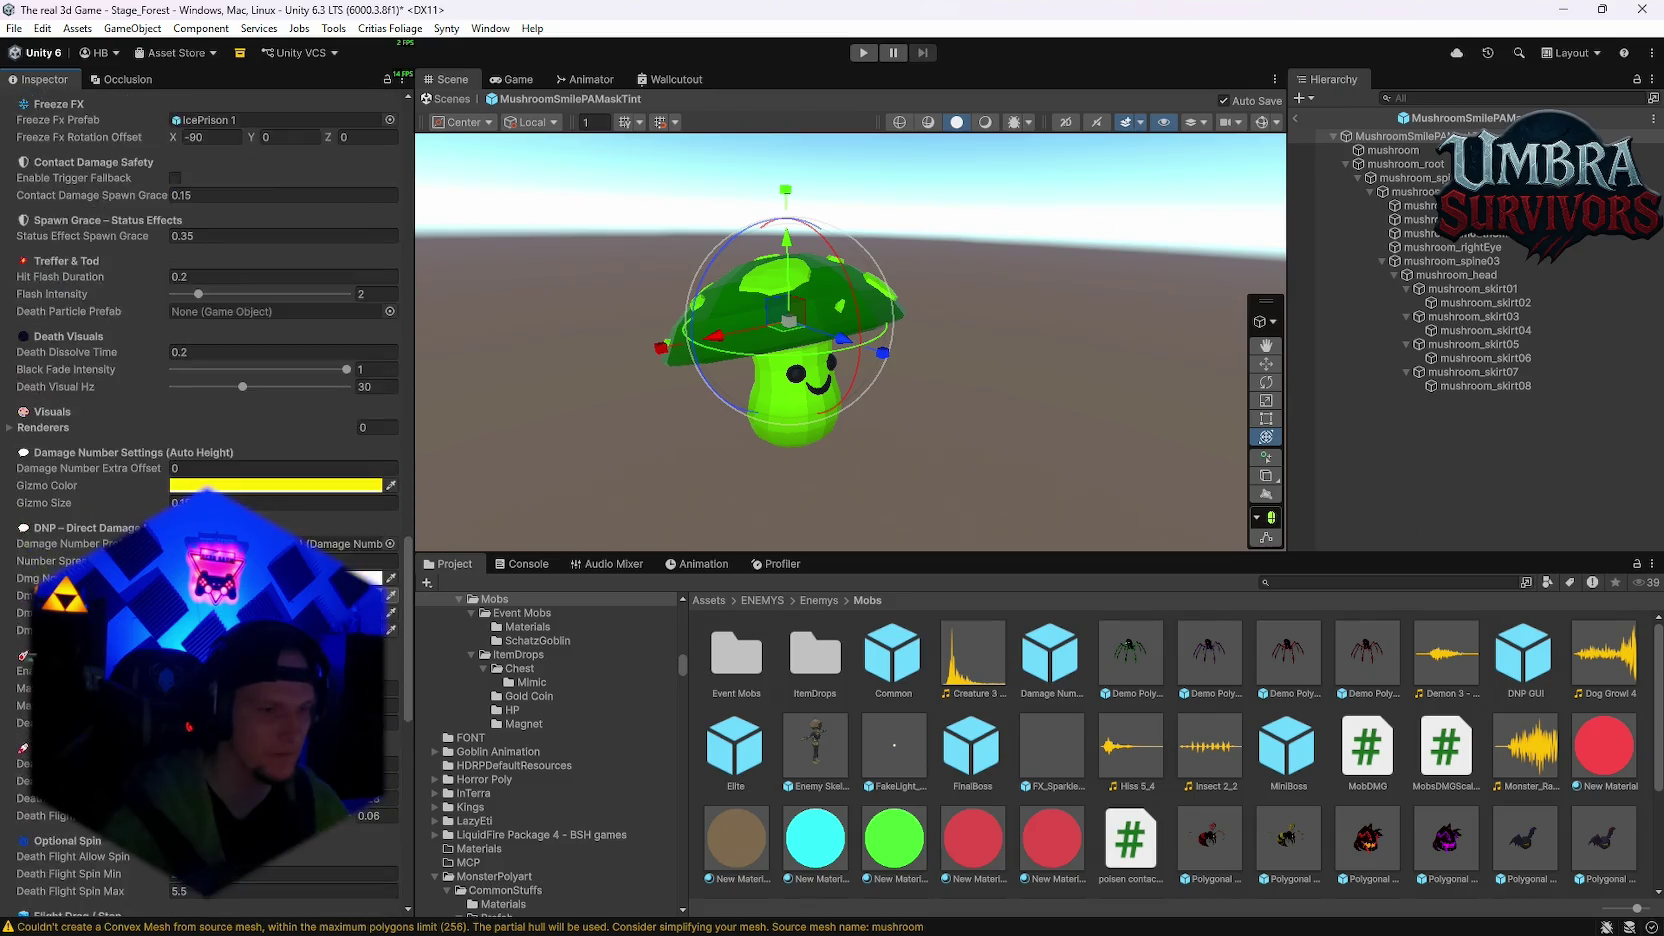
Step: Clear the Contact Damage Clip and Contact Damage Mixer Group fields
click(212, 458)
key(Delete)
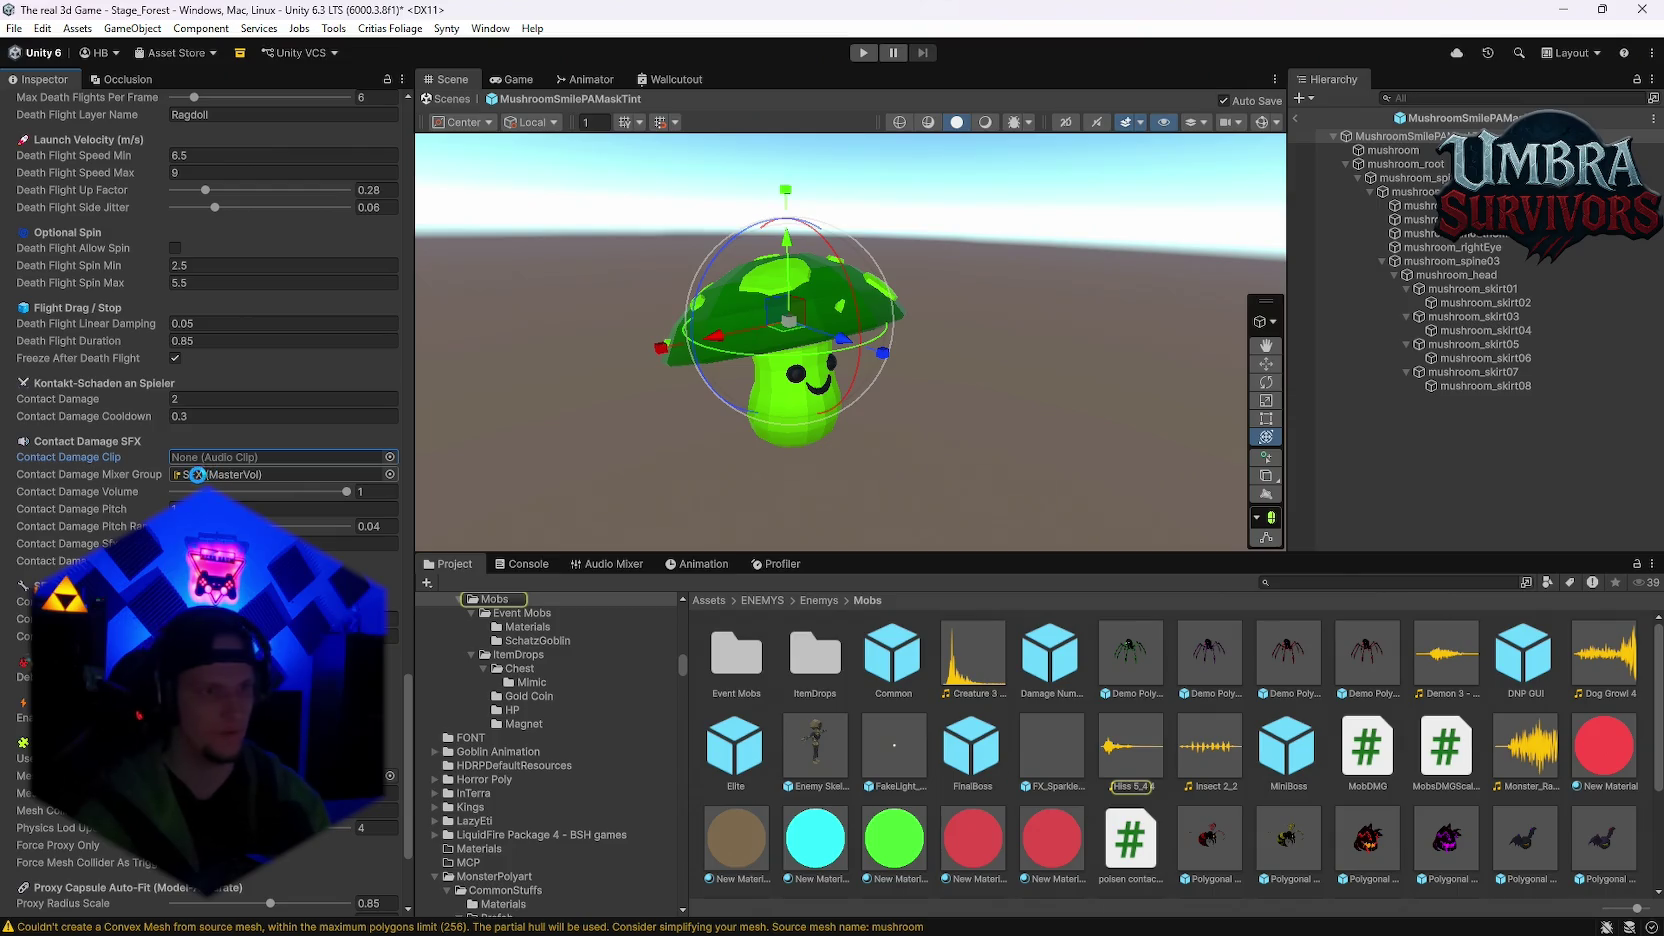
click(197, 474)
key(Delete)
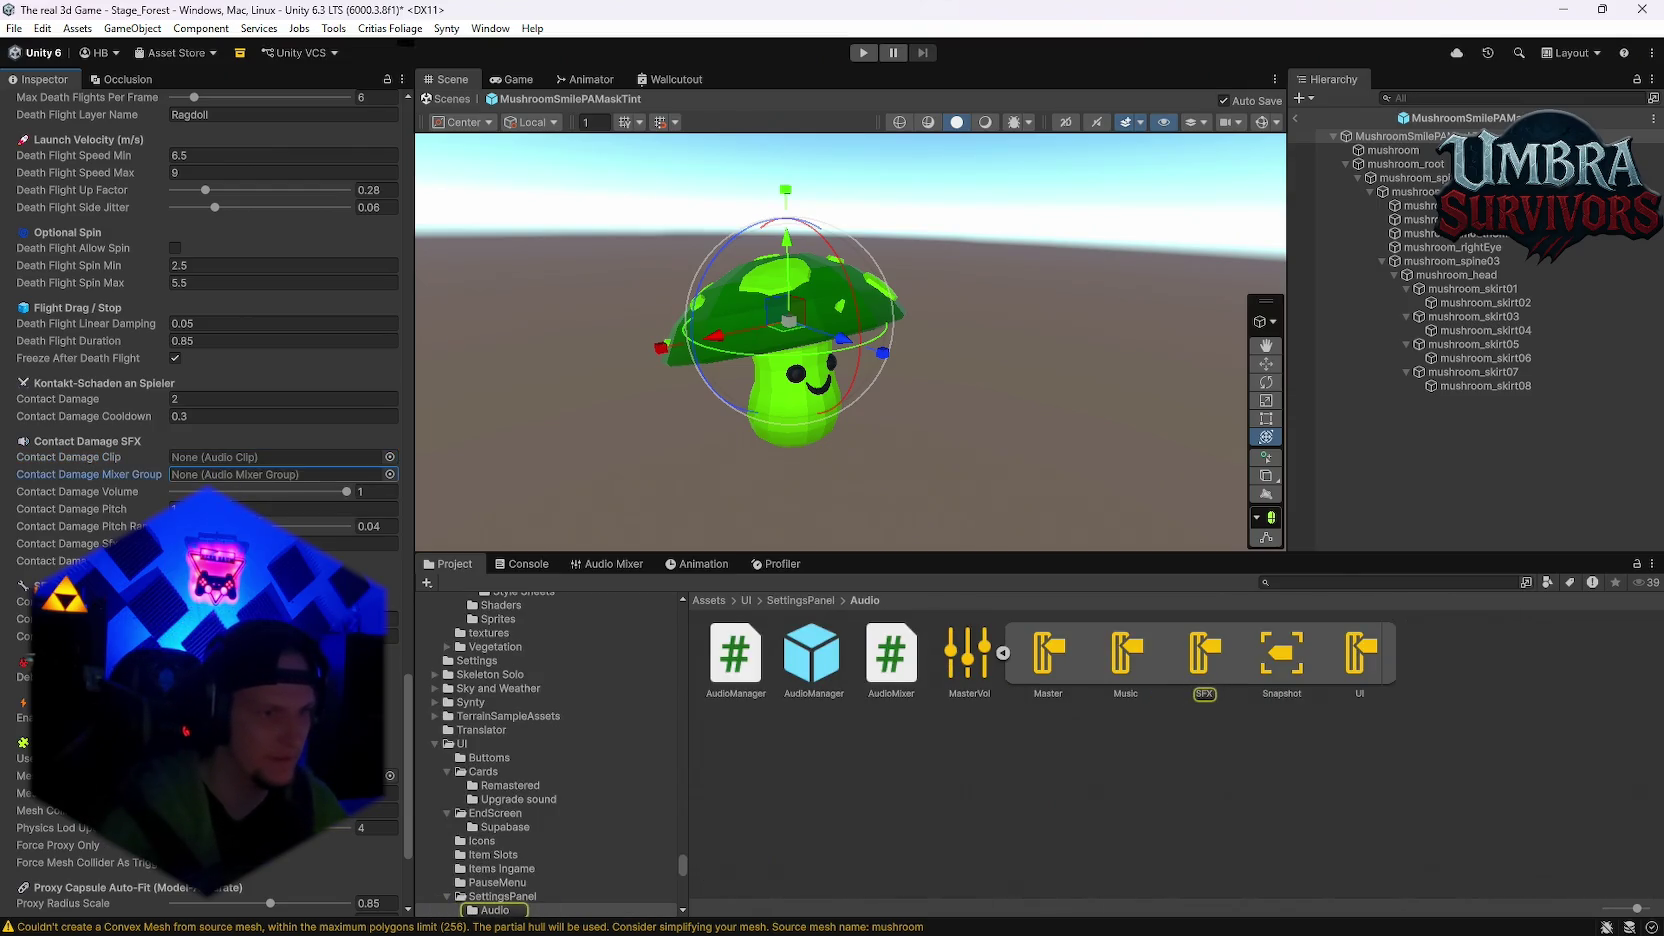
scroll(207, 500, down, 4)
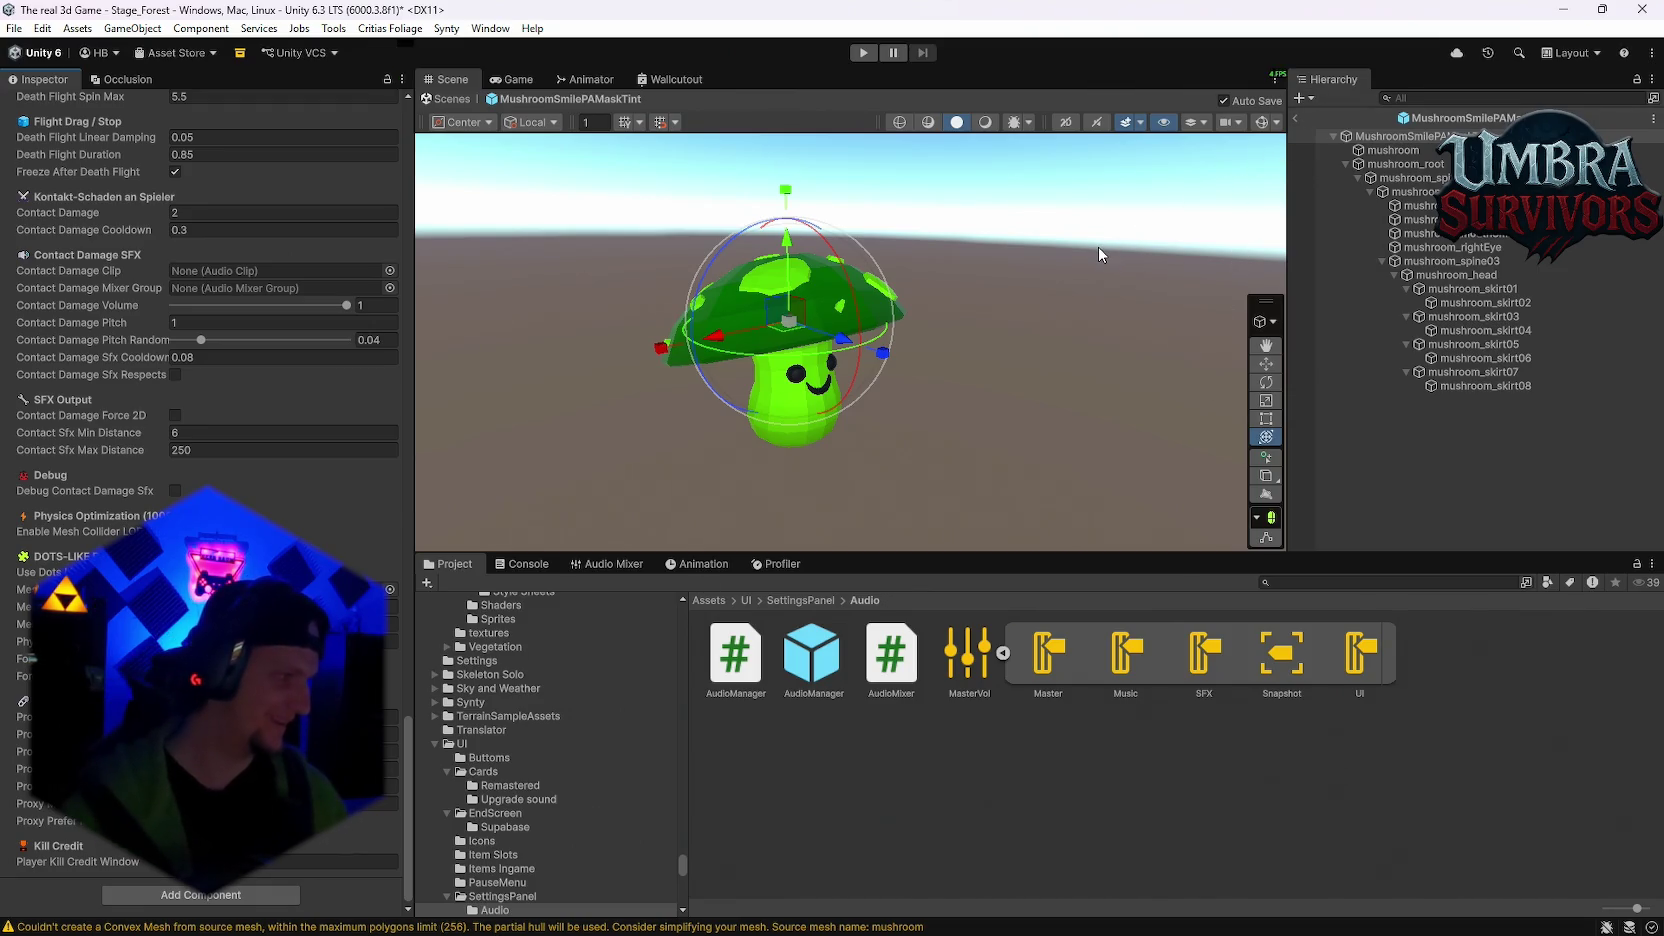
Step: Look over the mushroom, then exit prefab mode back to the Stage_Forest scene
scroll(890, 389, up, 3)
mouse_move(890, 389)
mouse_down()
mouse_move(774, 370)
mouse_move(817, 358)
mouse_up()
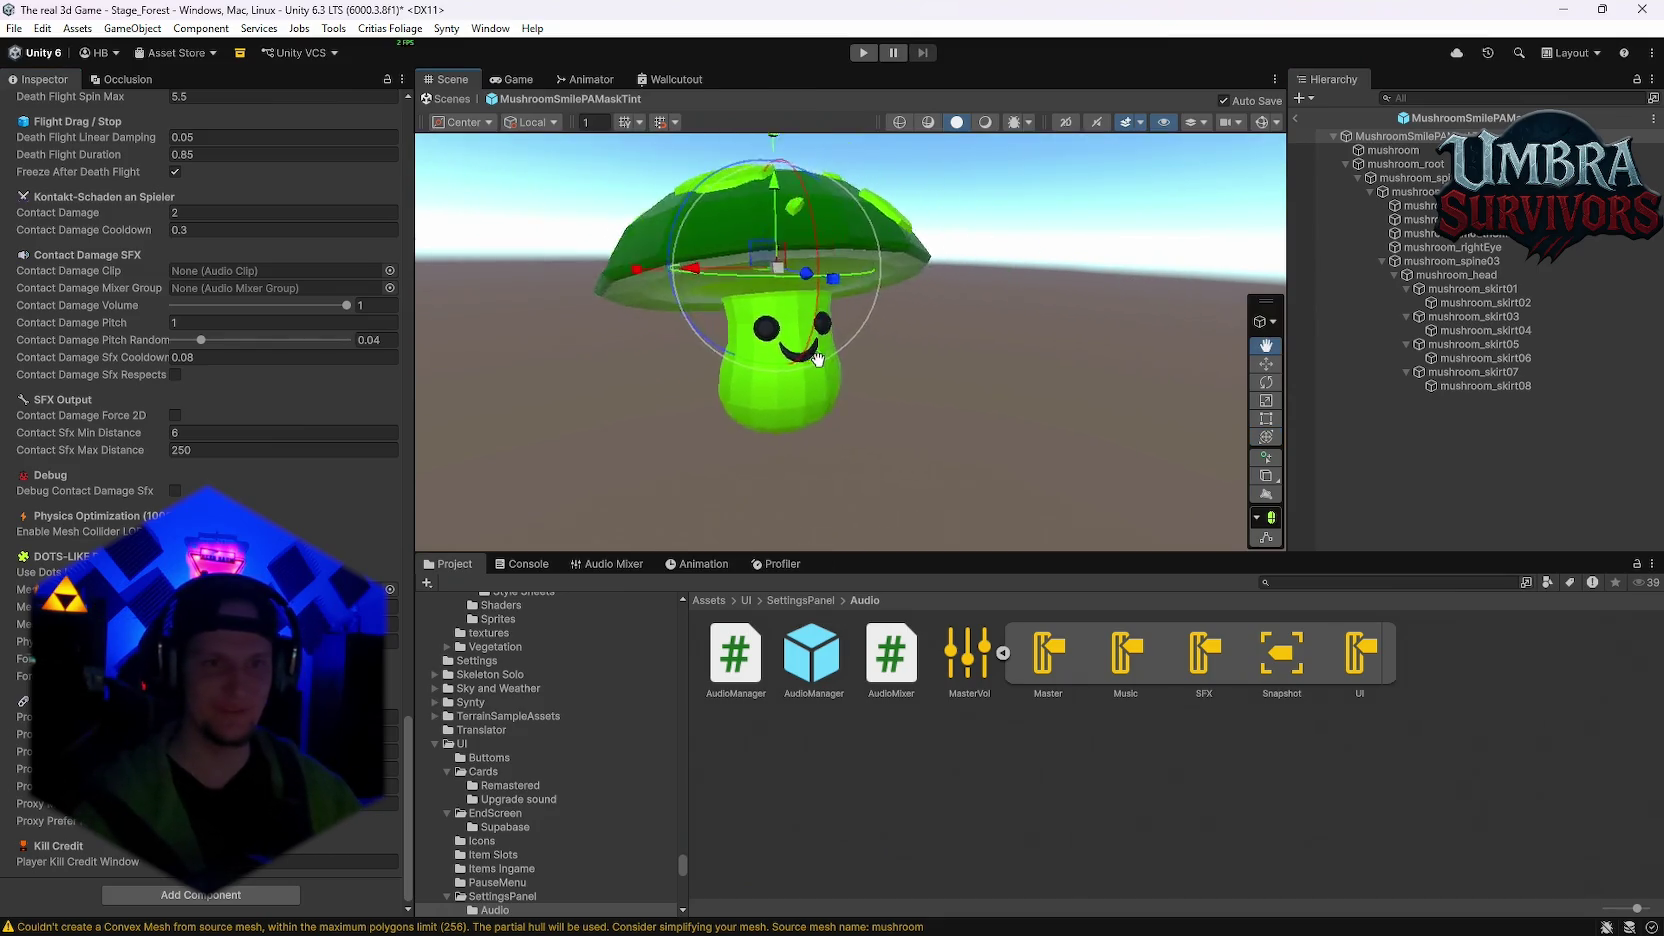
click(926, 341)
mouse_move(926, 341)
mouse_down()
mouse_move(908, 366)
mouse_move(1040, 260)
mouse_move(940, 341)
mouse_move(910, 335)
mouse_up()
click(1295, 118)
click(1306, 590)
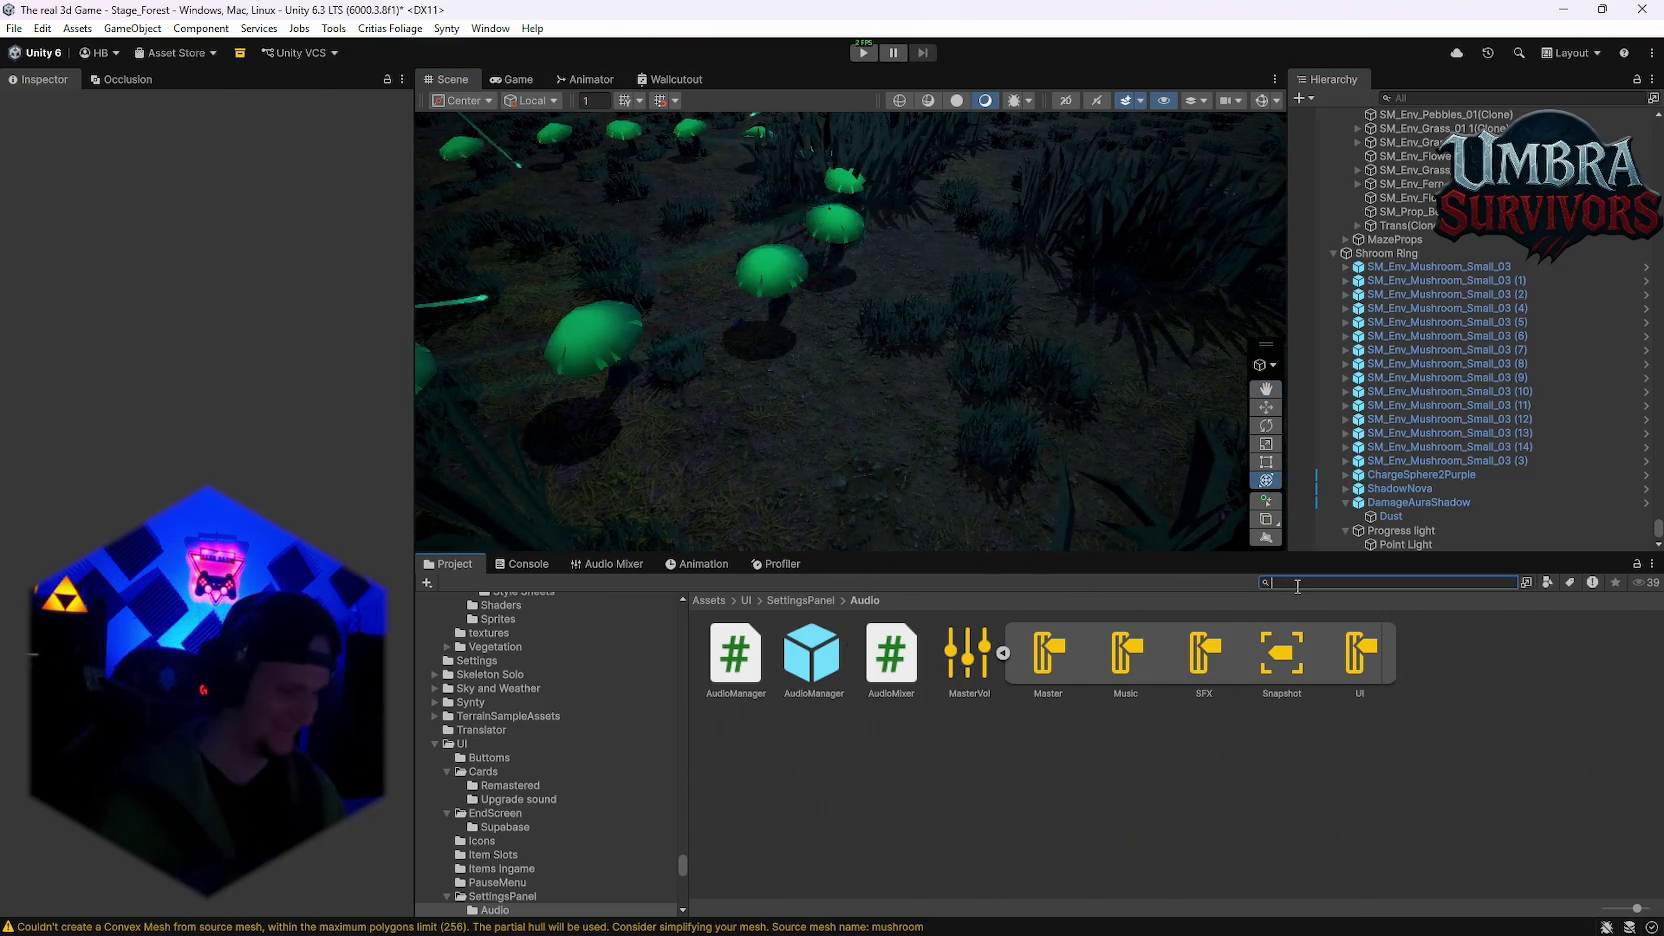
Step: Search 'shroom', open Event Shroom and drag the Mushroom prefab into the forest scene
text(shroom)
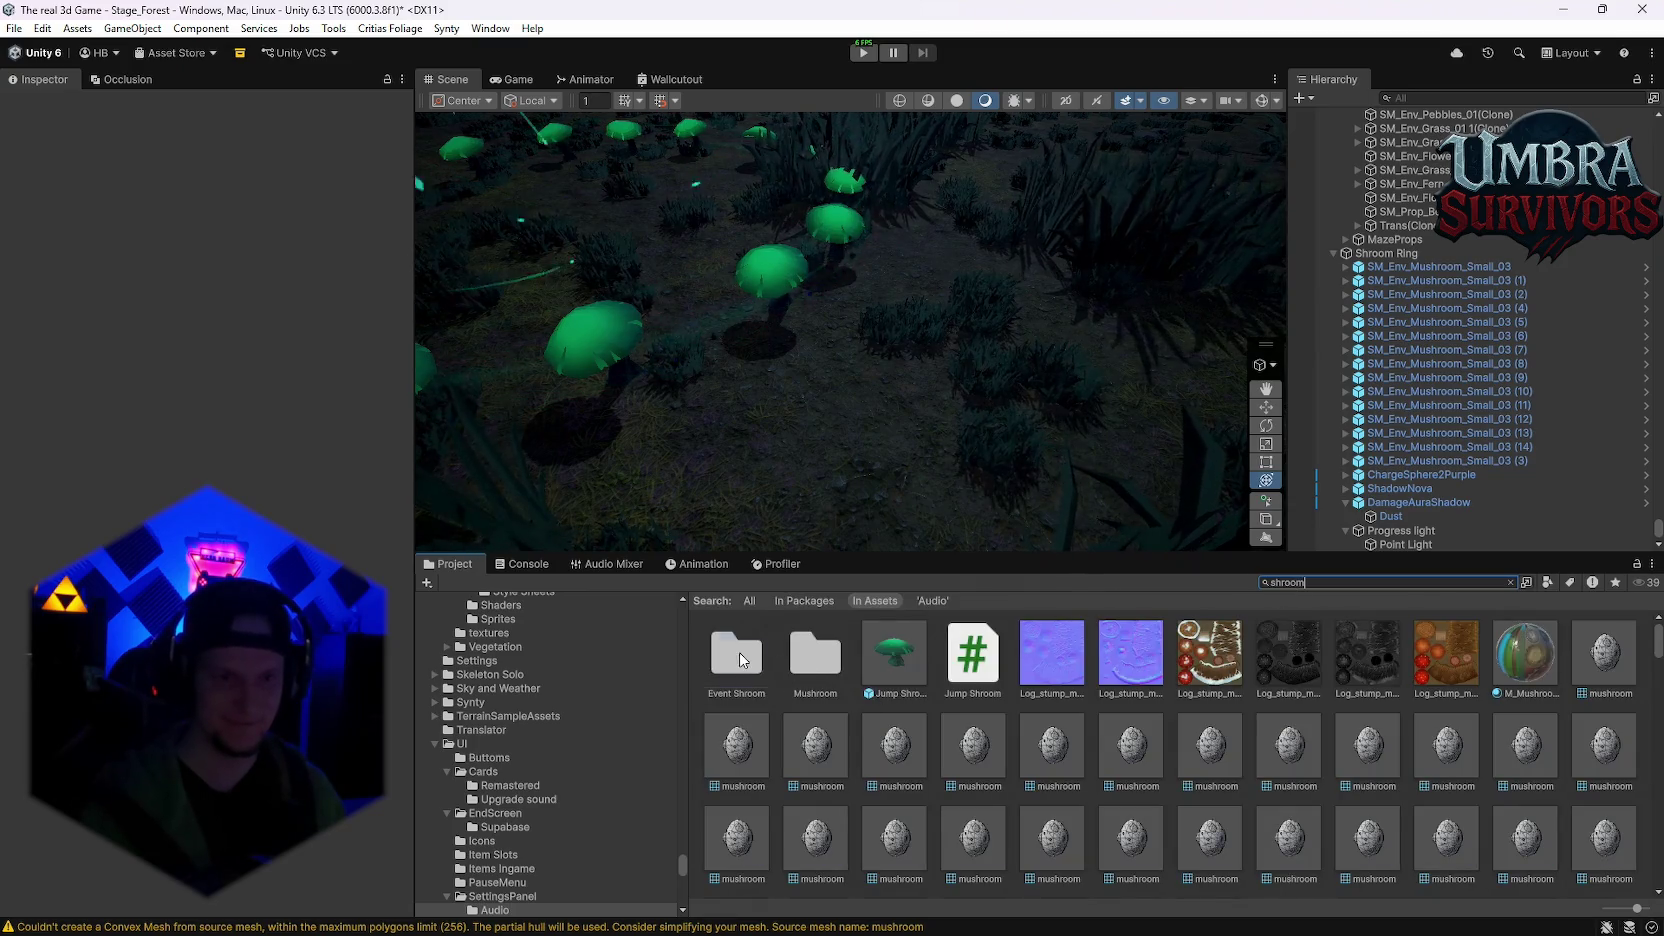
double_click(740, 658)
drag(891, 652, 760, 463)
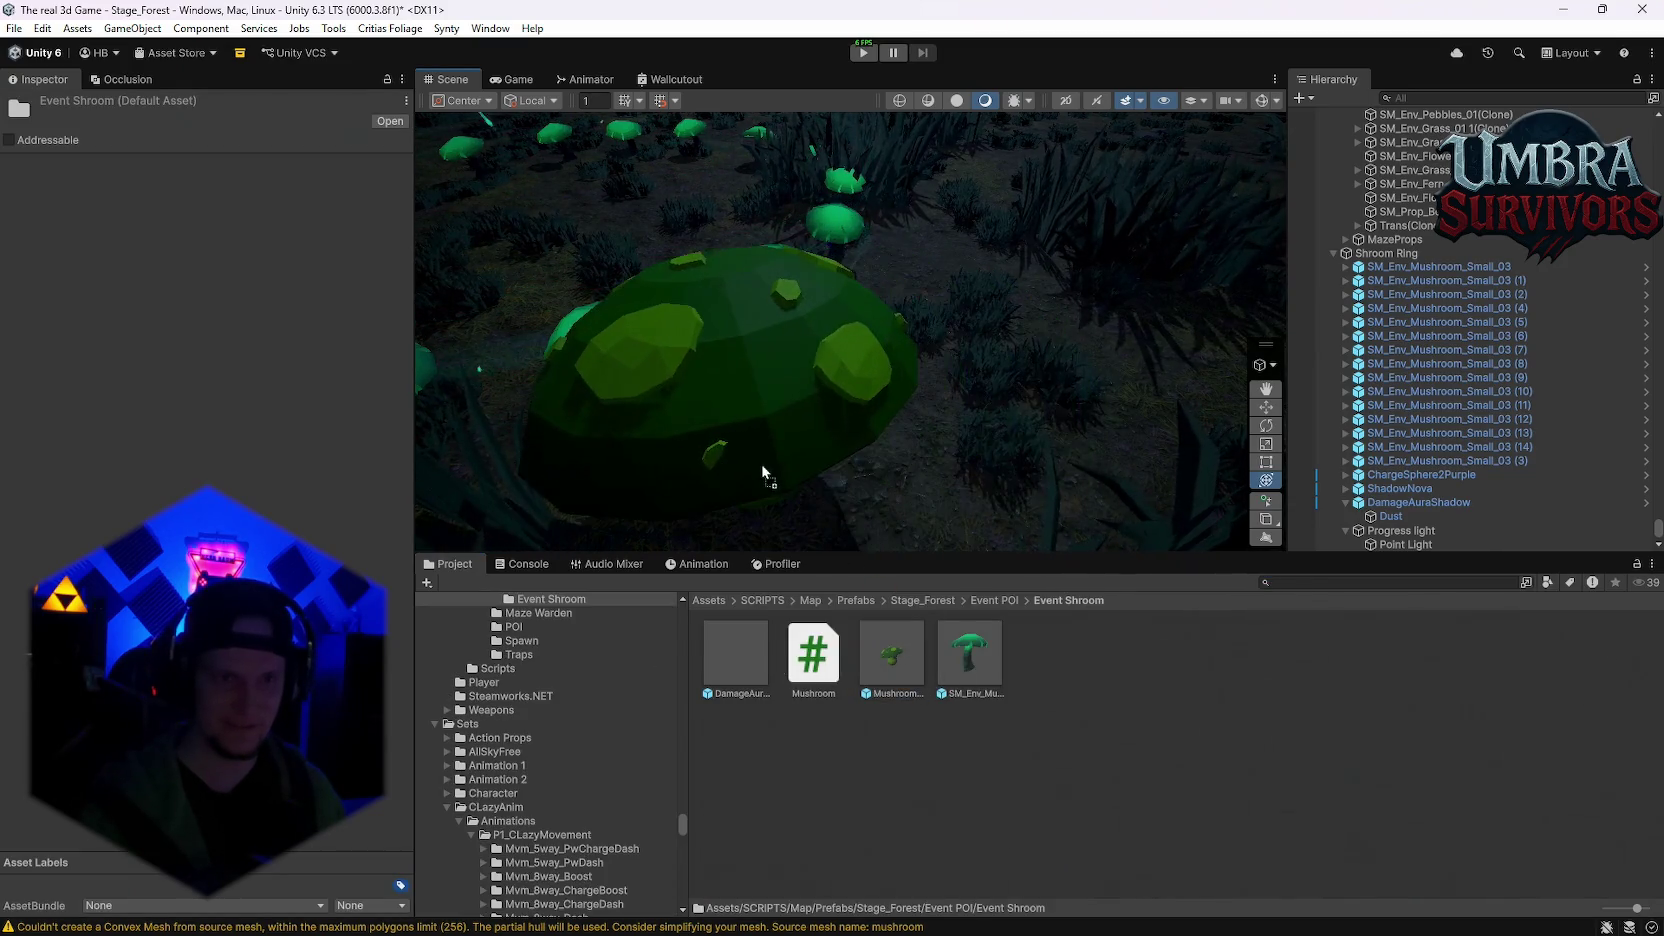
mouse_move(1088, 493)
mouse_down()
mouse_move(558, 363)
mouse_move(792, 344)
mouse_move(830, 373)
mouse_move(1000, 394)
mouse_up()
Step: Locate the placed mushroom mesh's PAMaskTint02 material and open its settings
click(1336, 545)
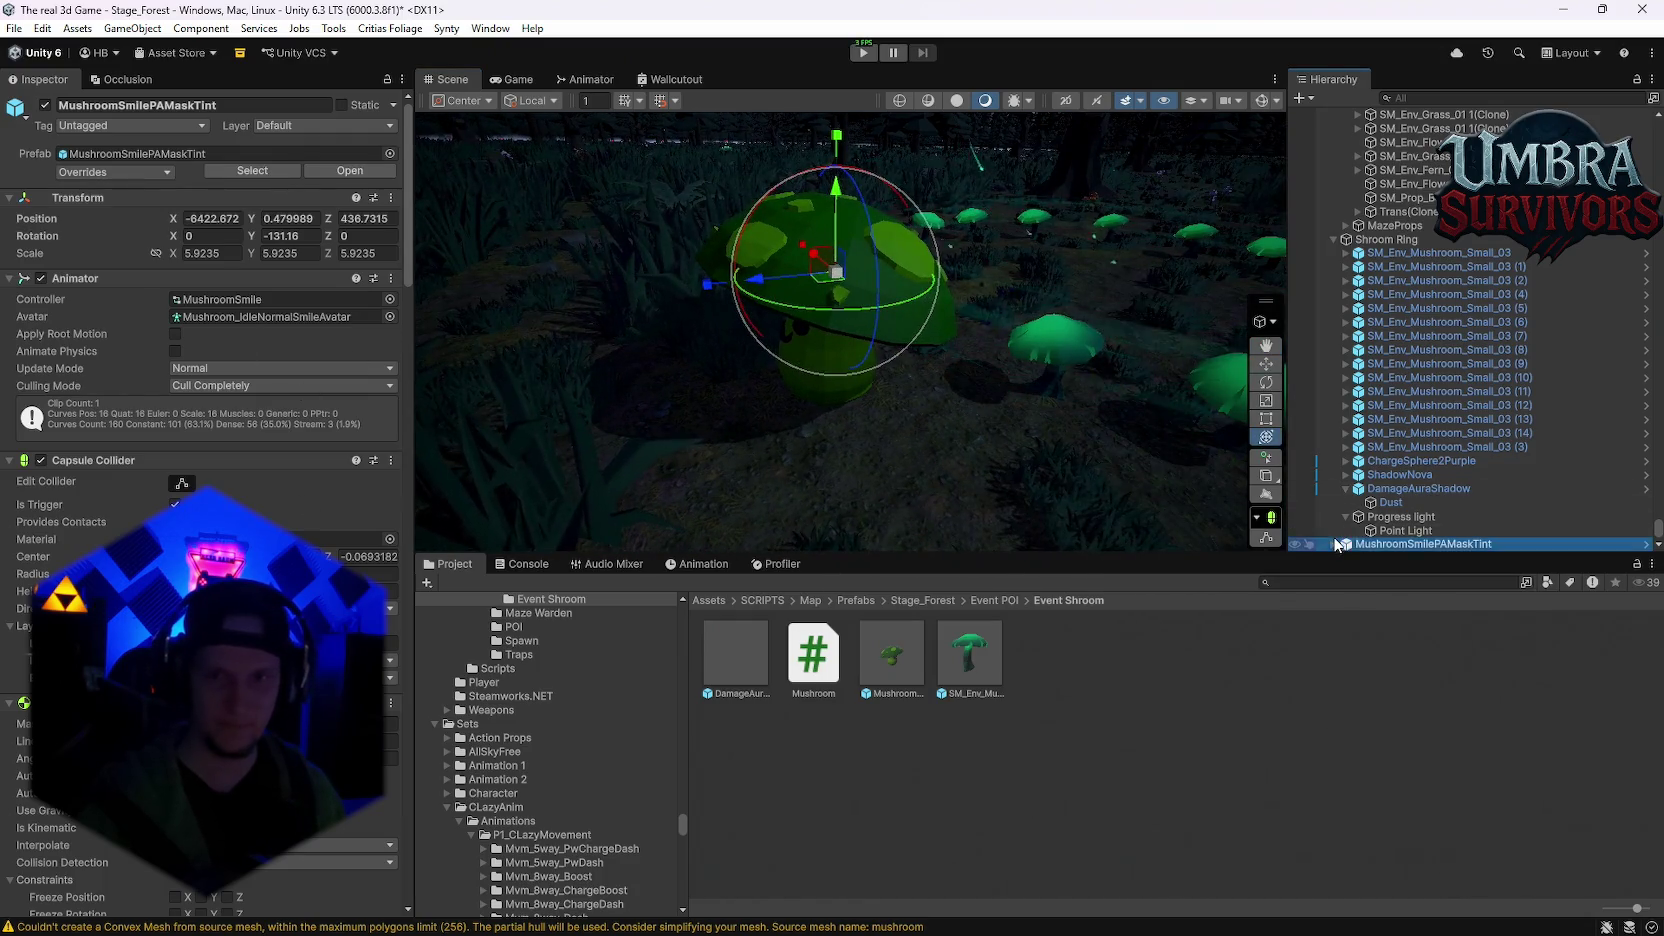
click(1338, 544)
click(1393, 530)
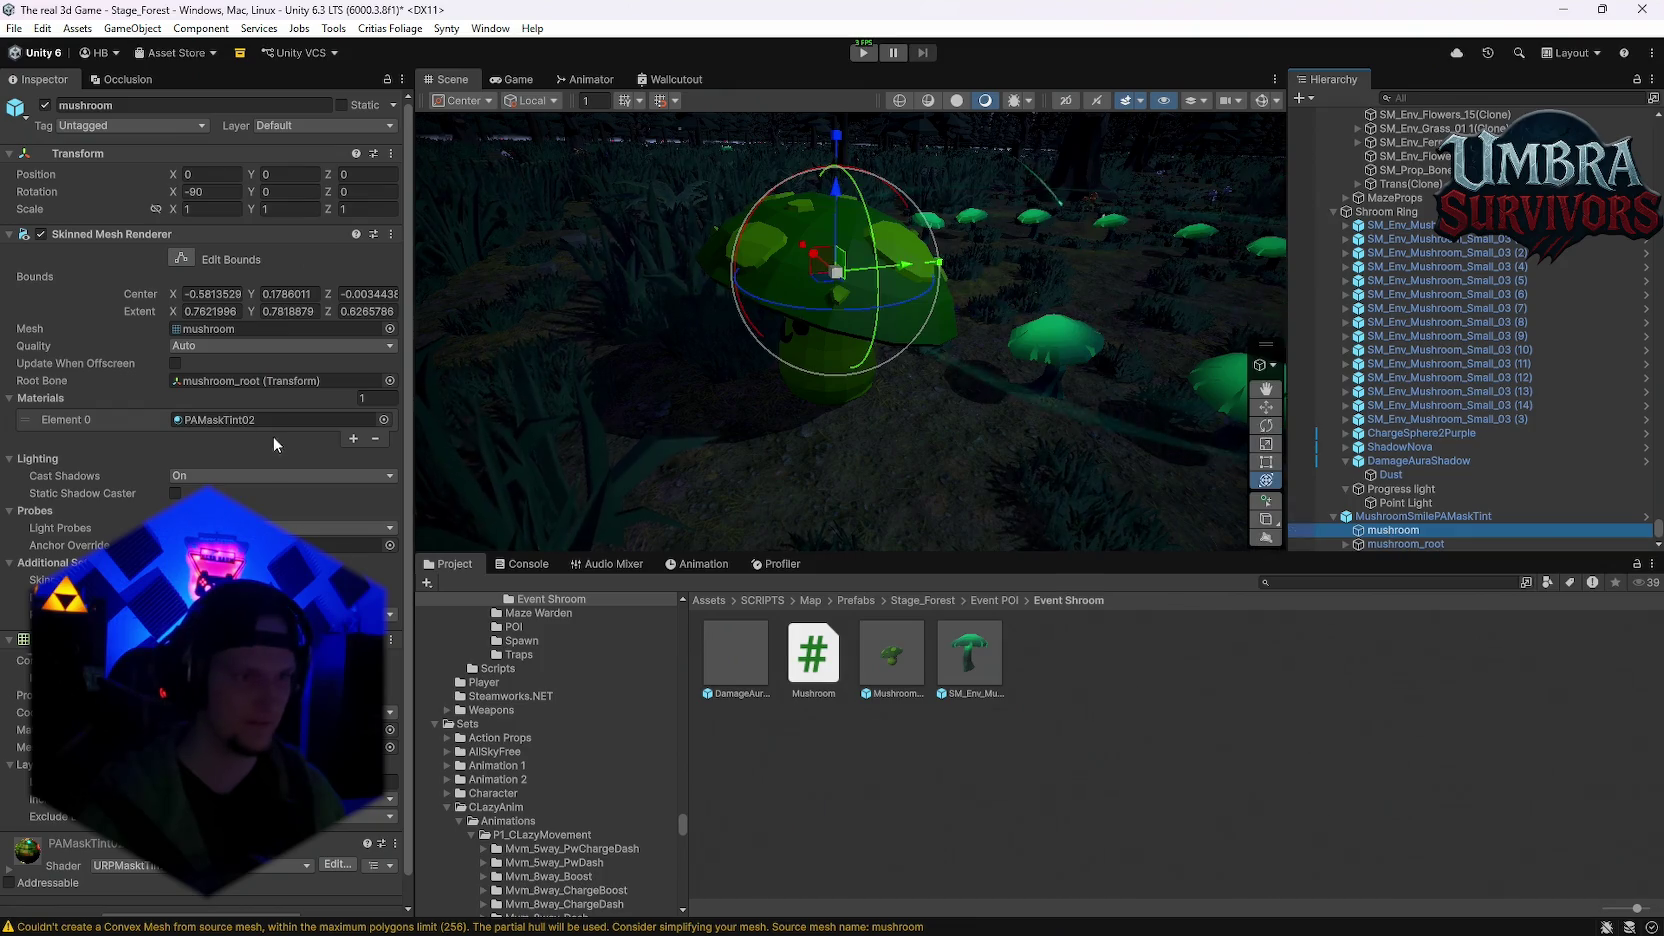
click(230, 419)
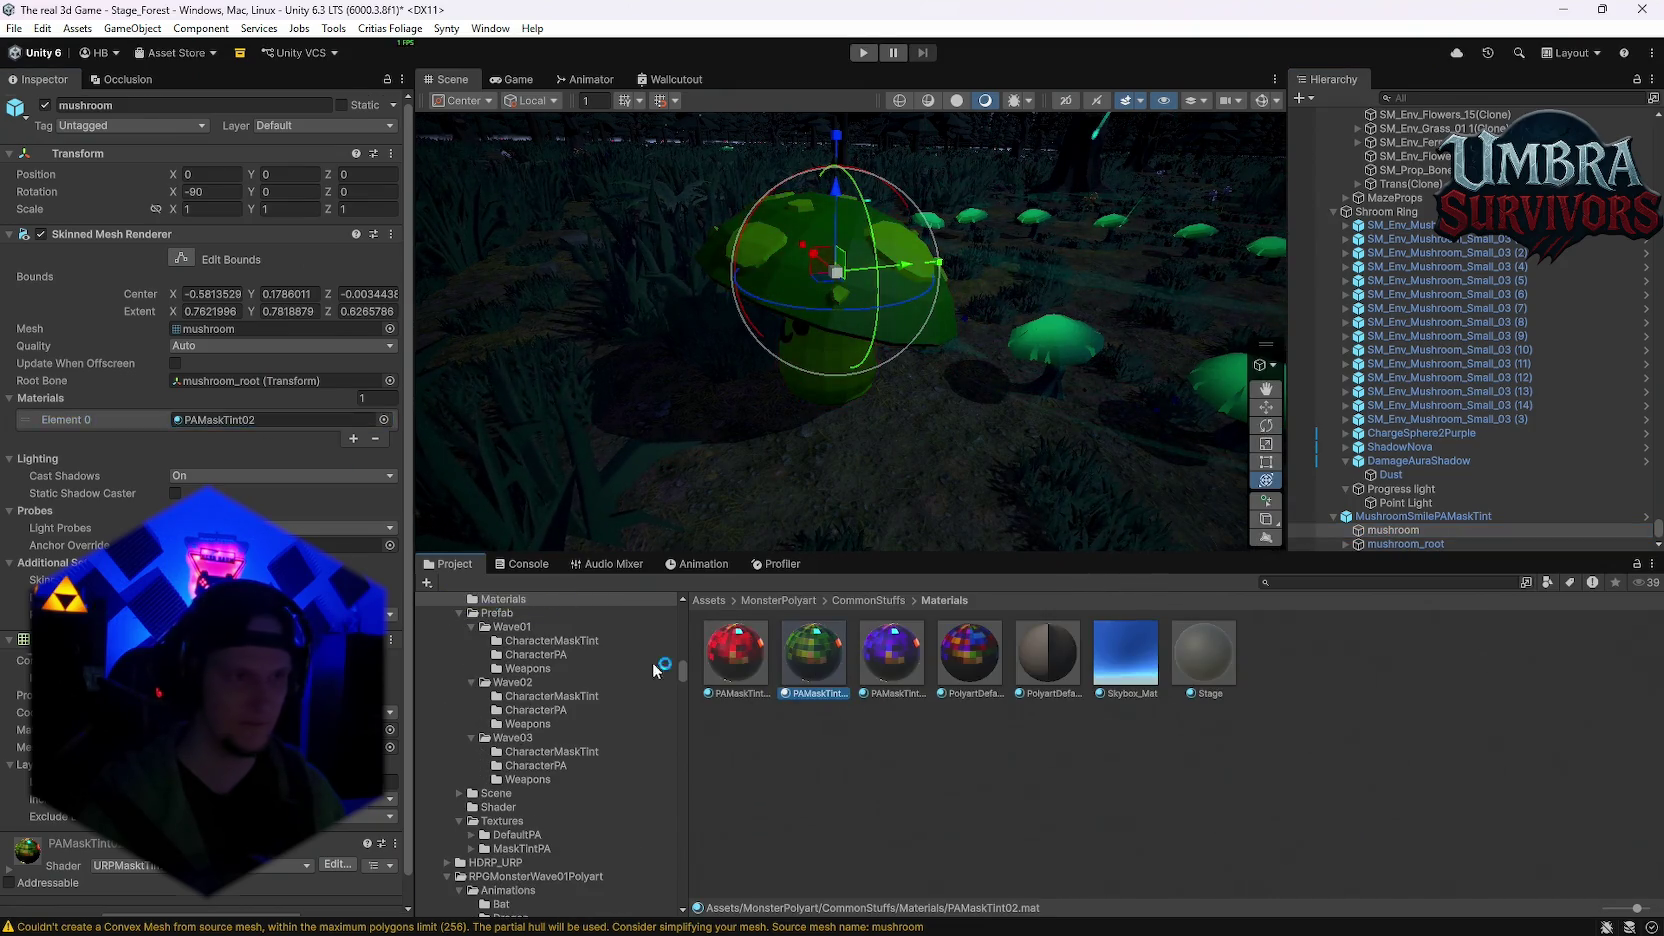
click(813, 652)
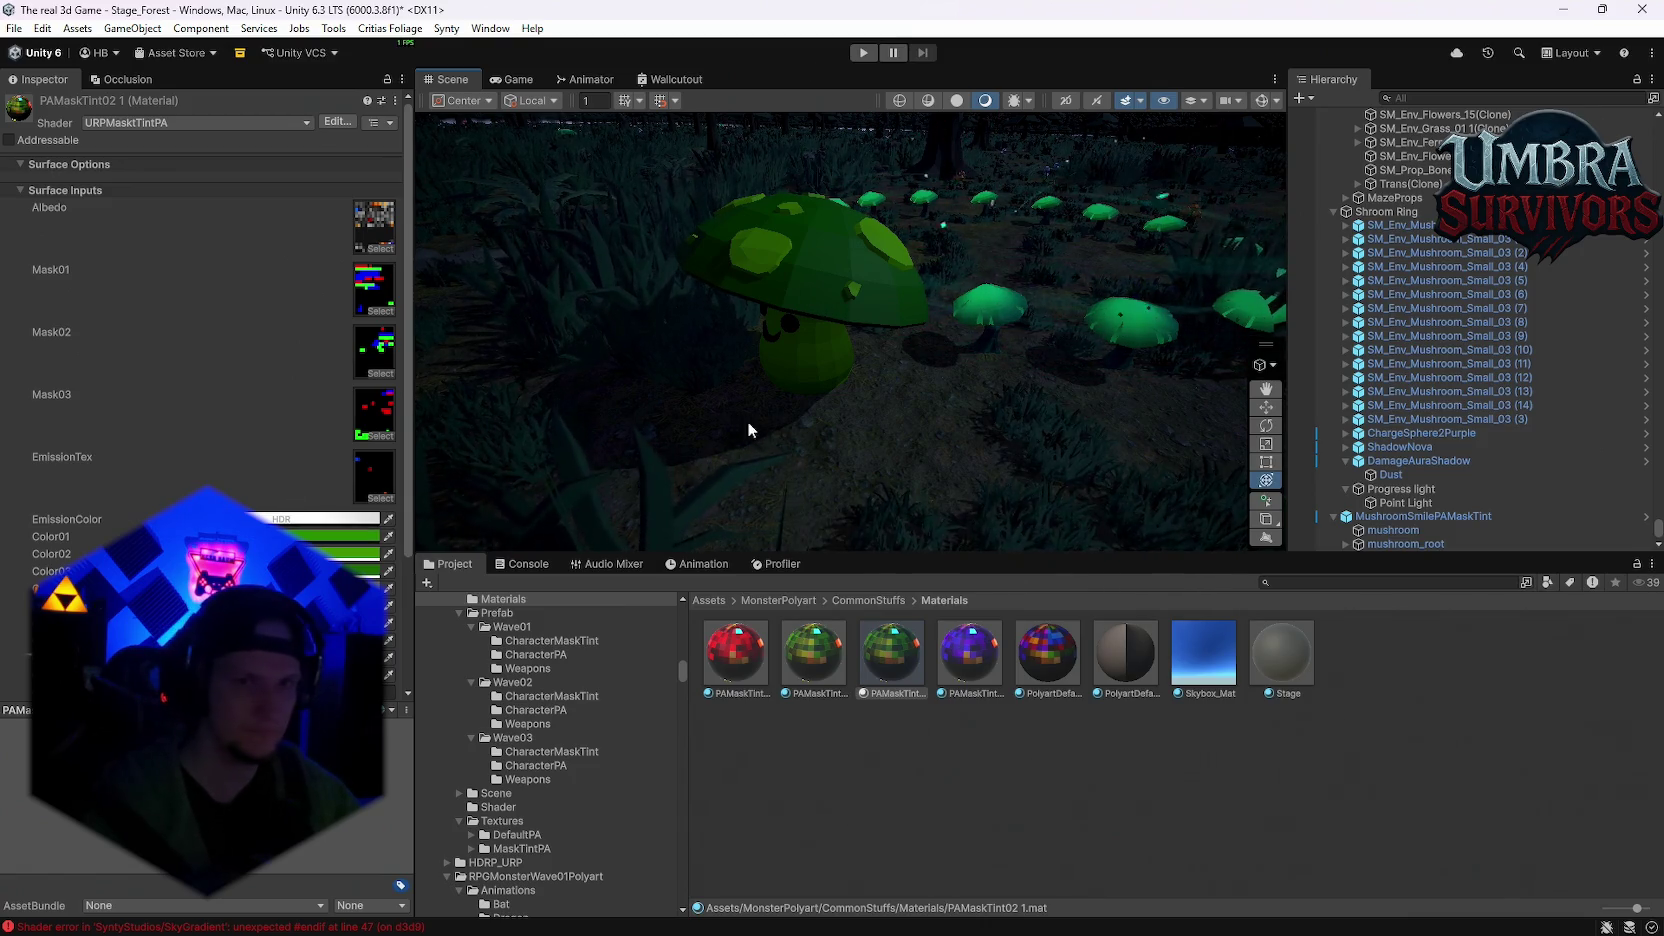
Step: Sample the glowing ring mushrooms' teal green into the material's Color01 and Color02
click(389, 536)
click(963, 309)
mouse_move(926, 385)
mouse_down()
mouse_move(739, 468)
mouse_move(1010, 371)
mouse_up()
click(389, 553)
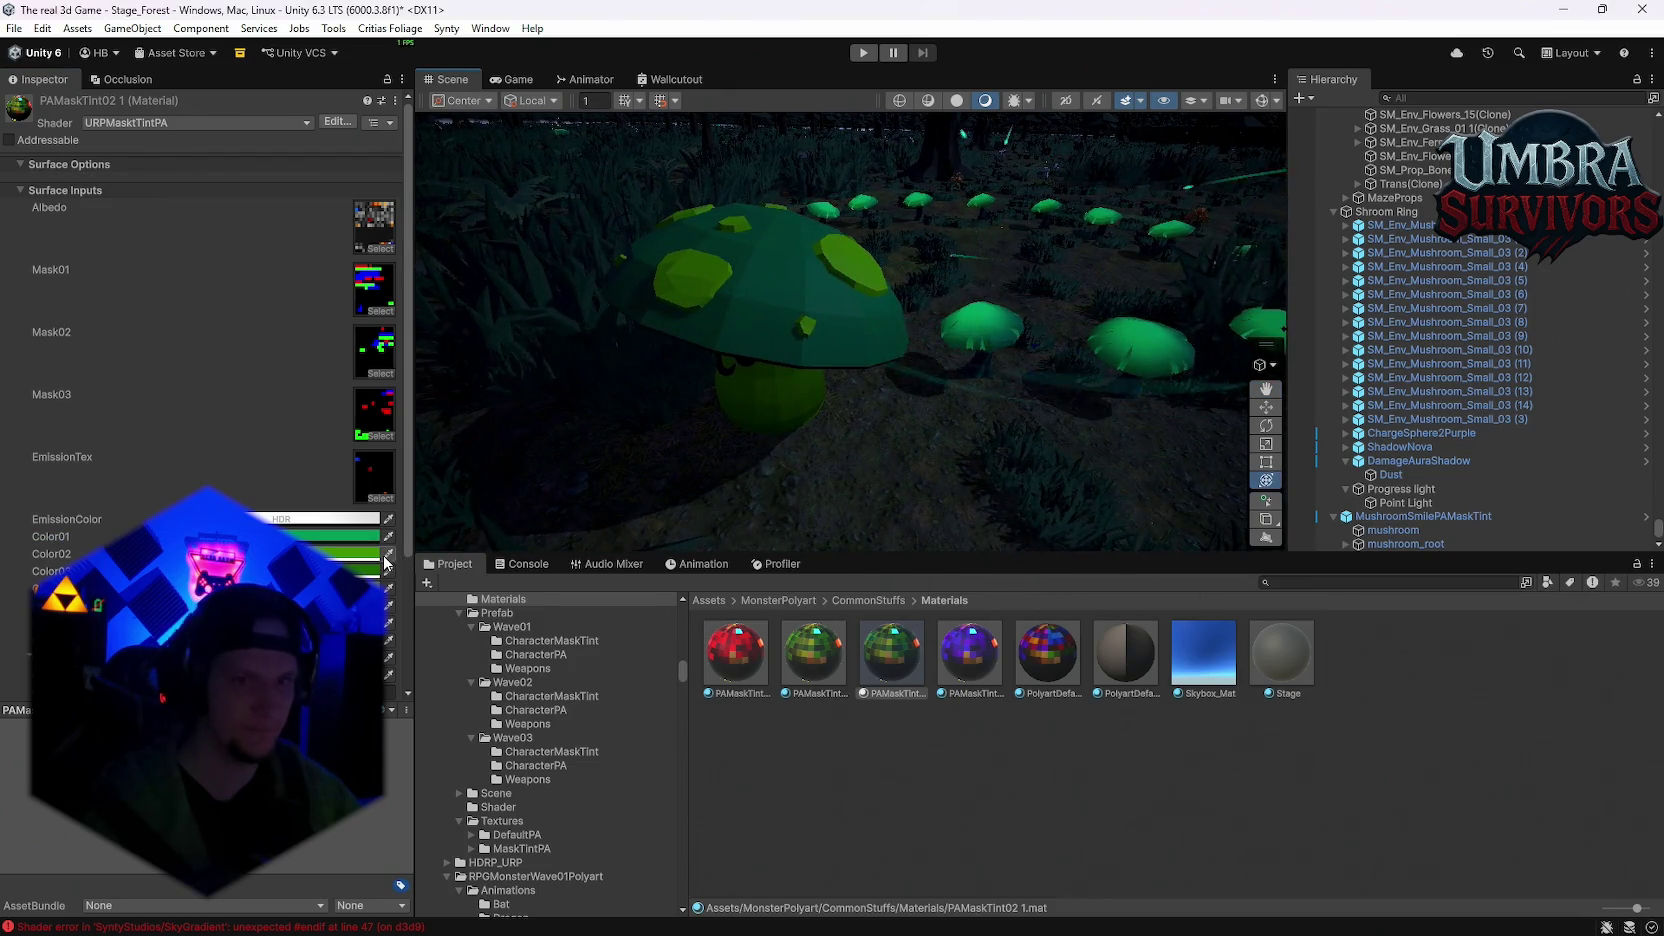
click(993, 344)
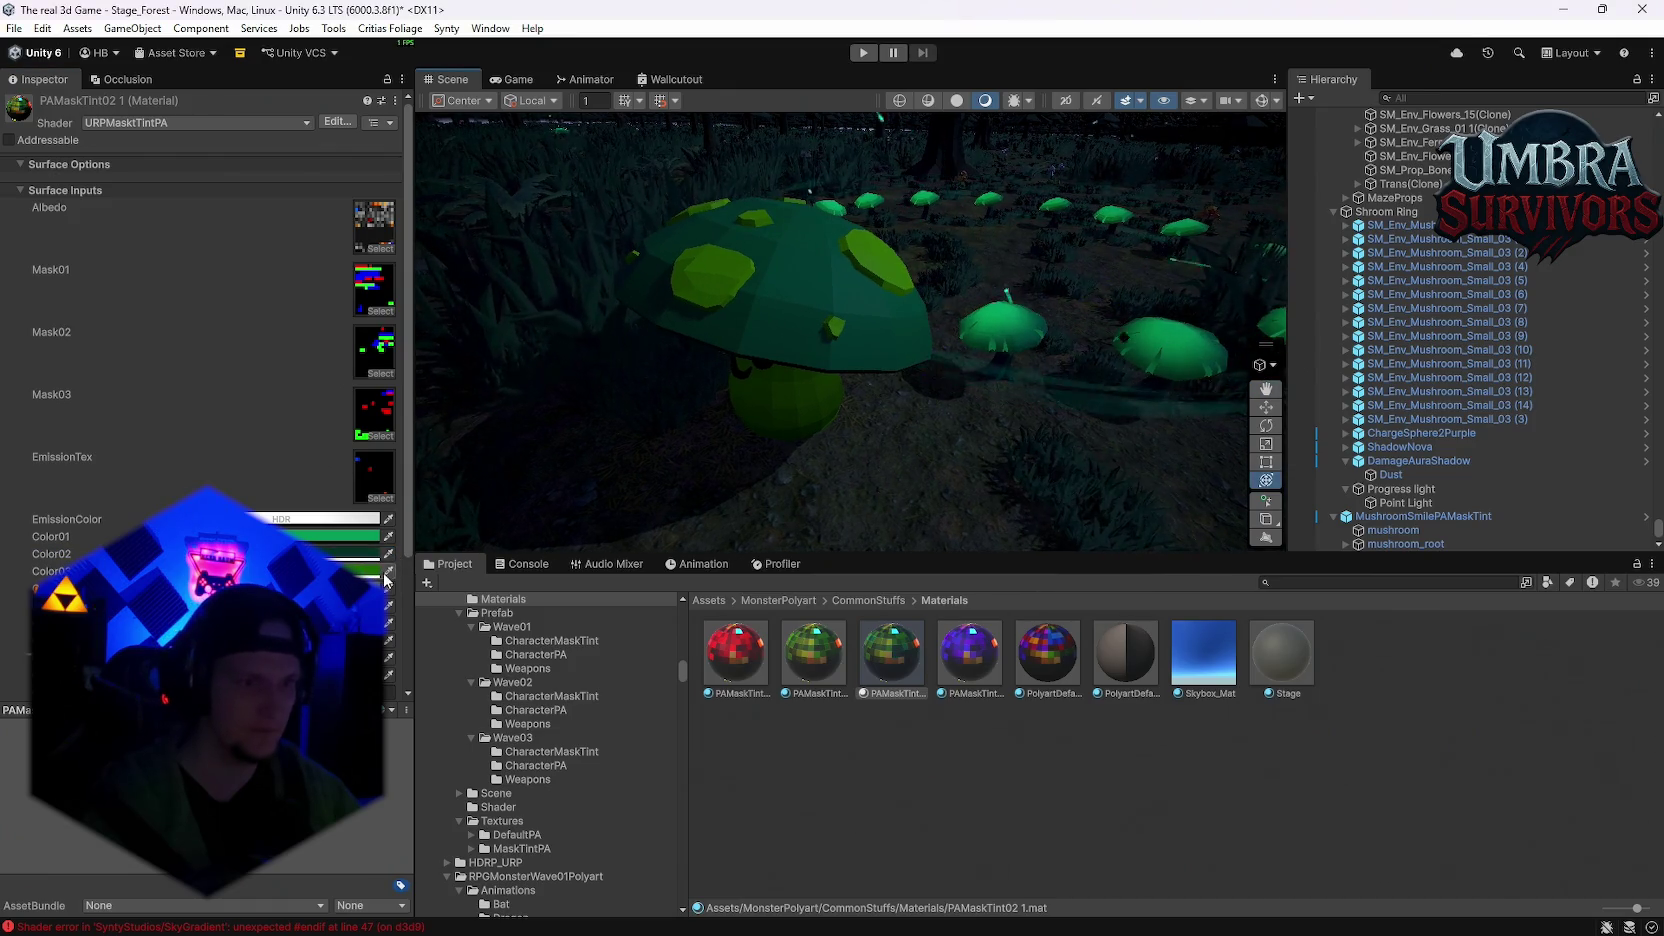
click(330, 553)
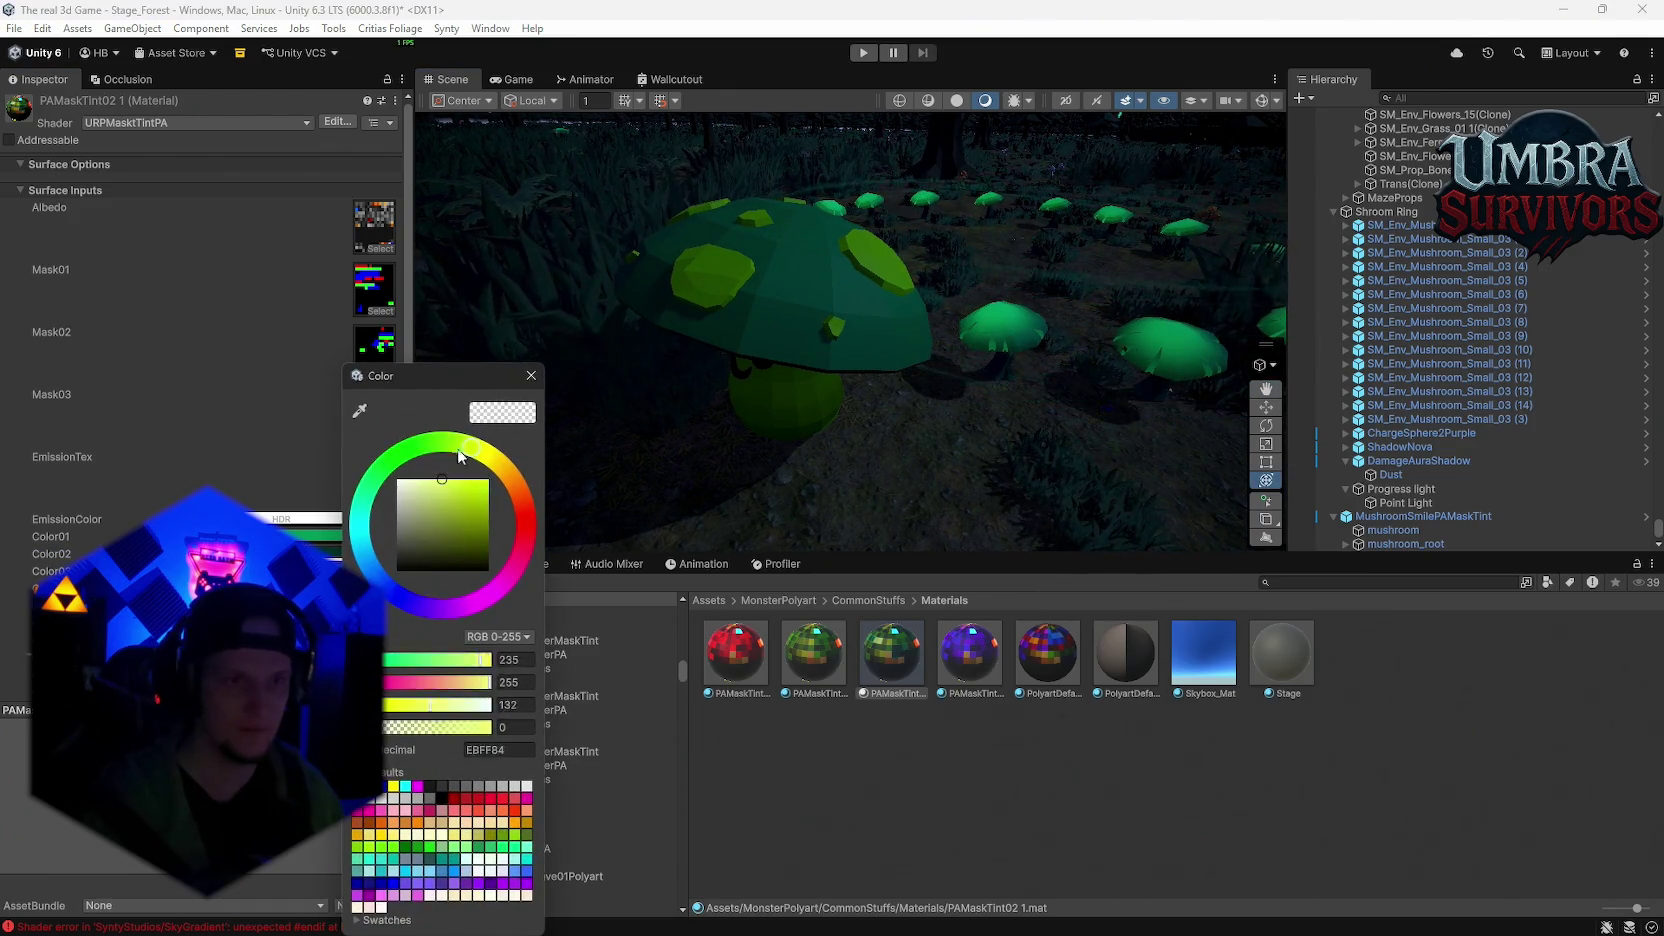
key(Escape)
click(816, 369)
drag(800, 338, 880, 330)
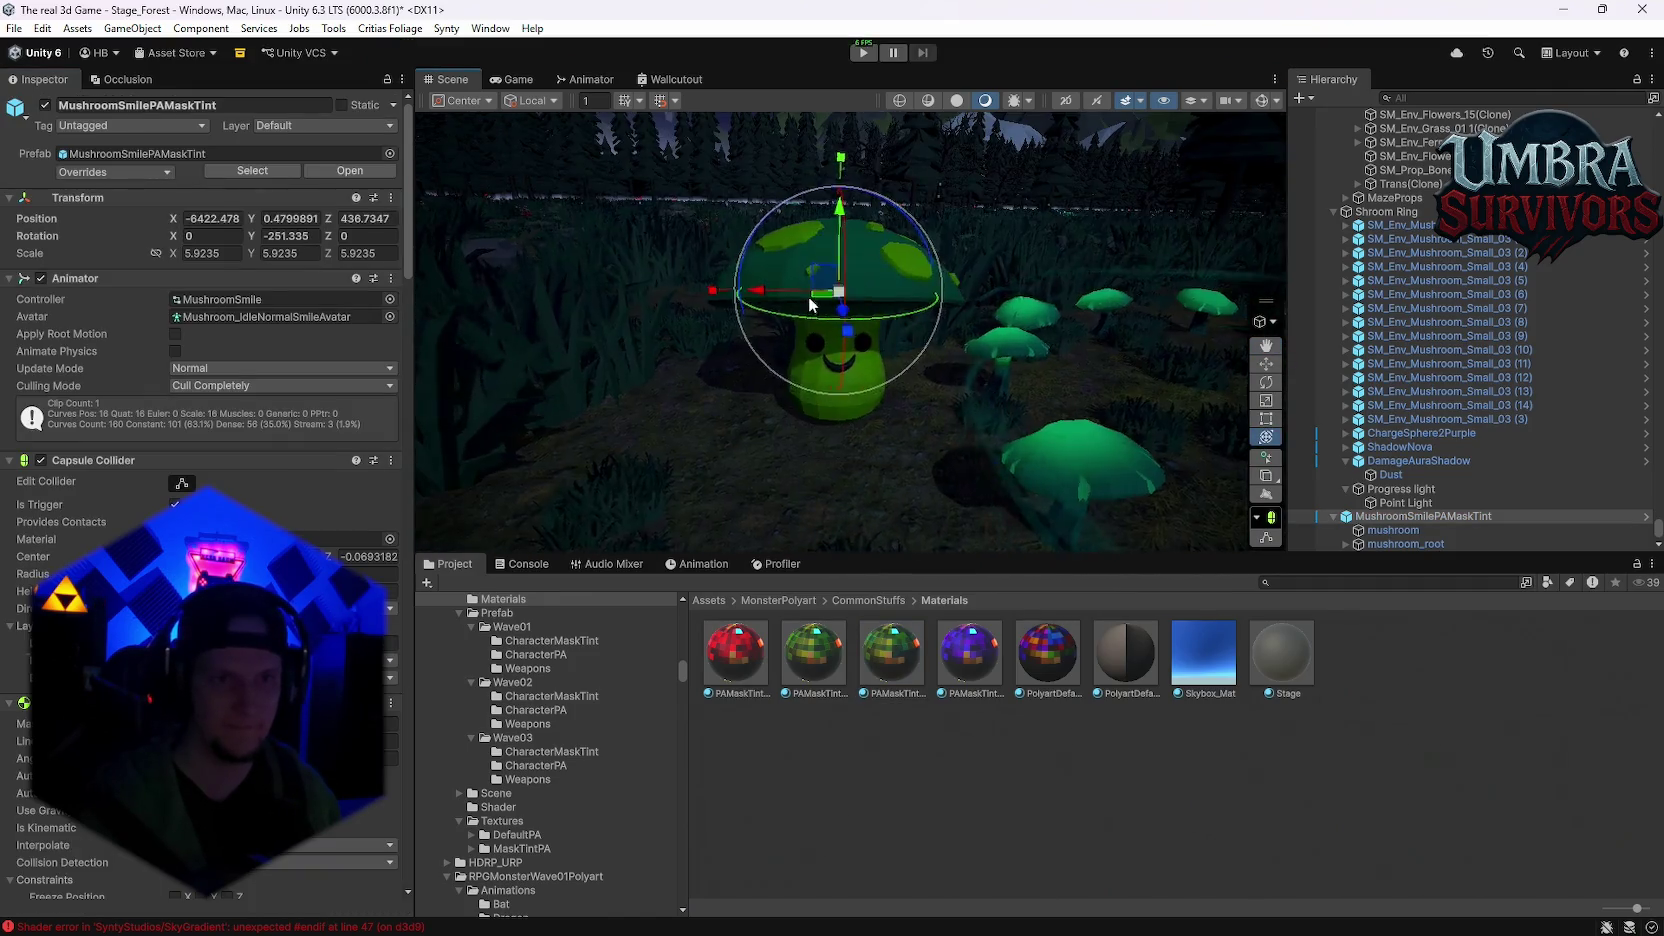
Step: Open the PAMaskTint02 1 material and try a brighter green tint
click(892, 652)
click(372, 561)
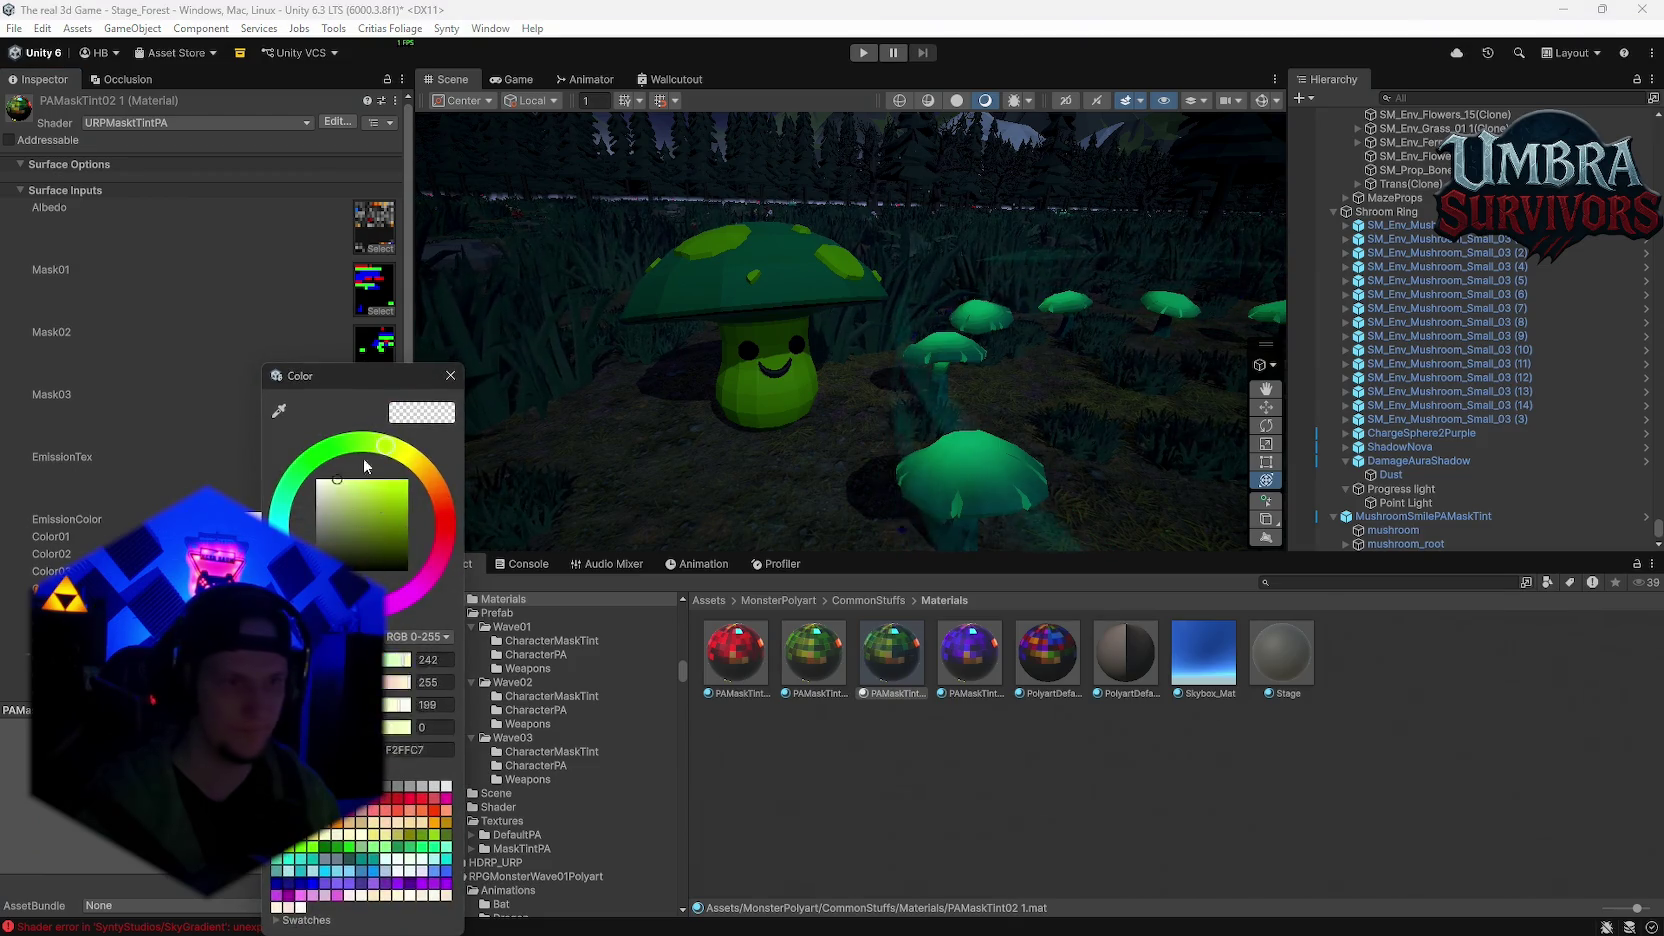
drag(372, 561, 405, 485)
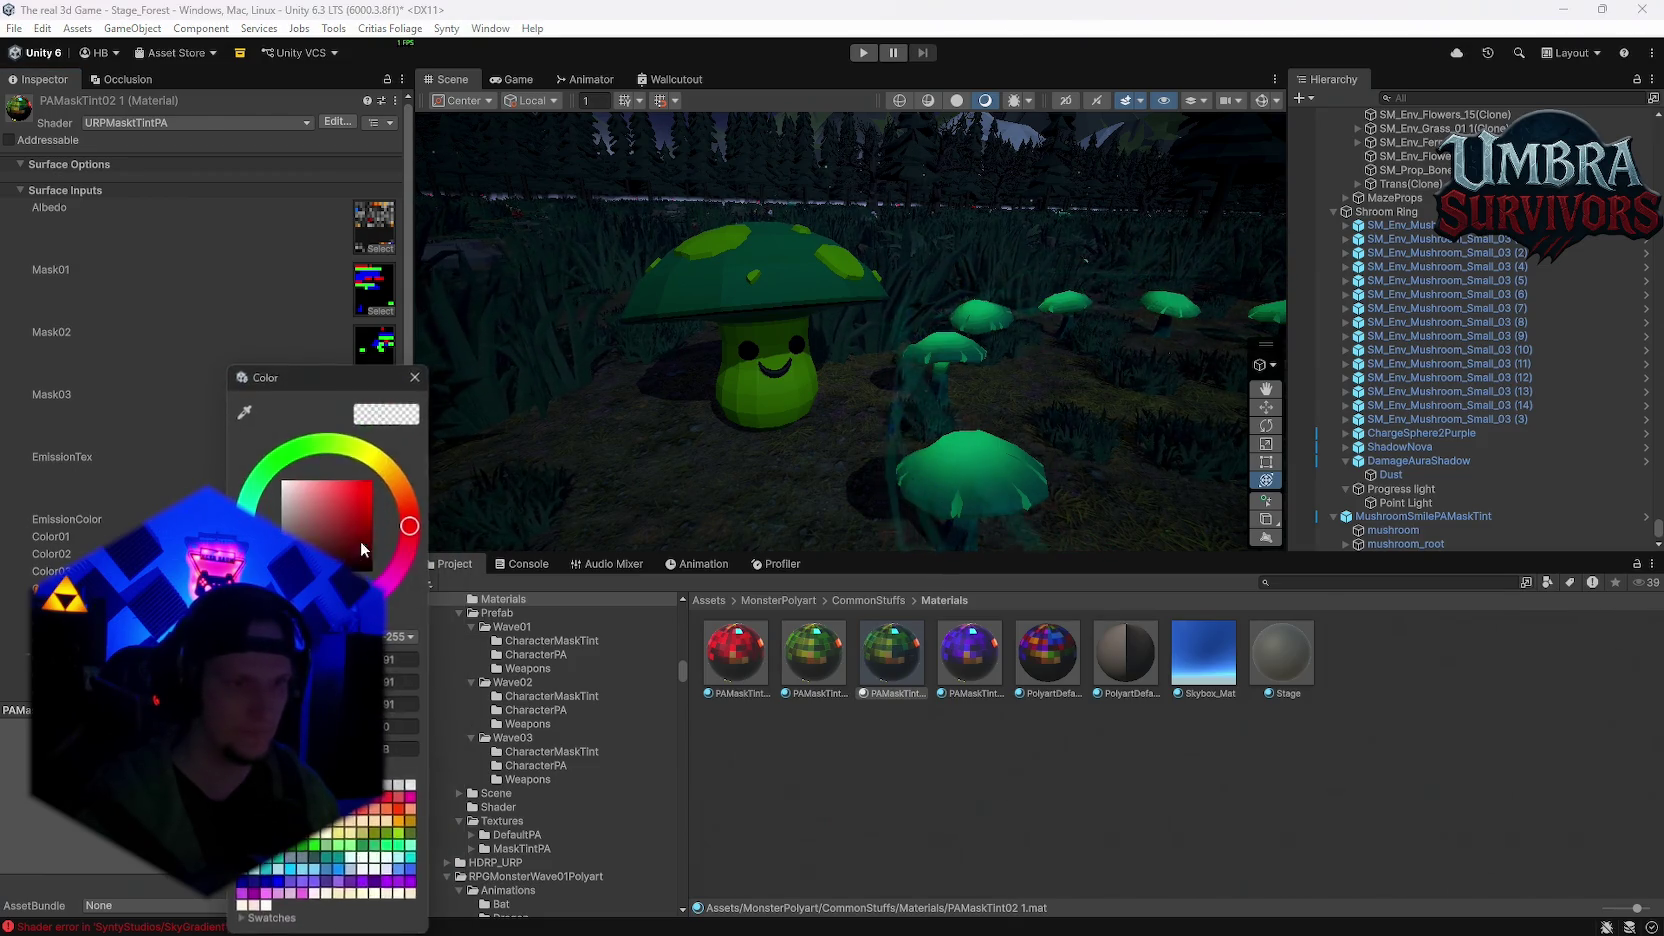
click(296, 479)
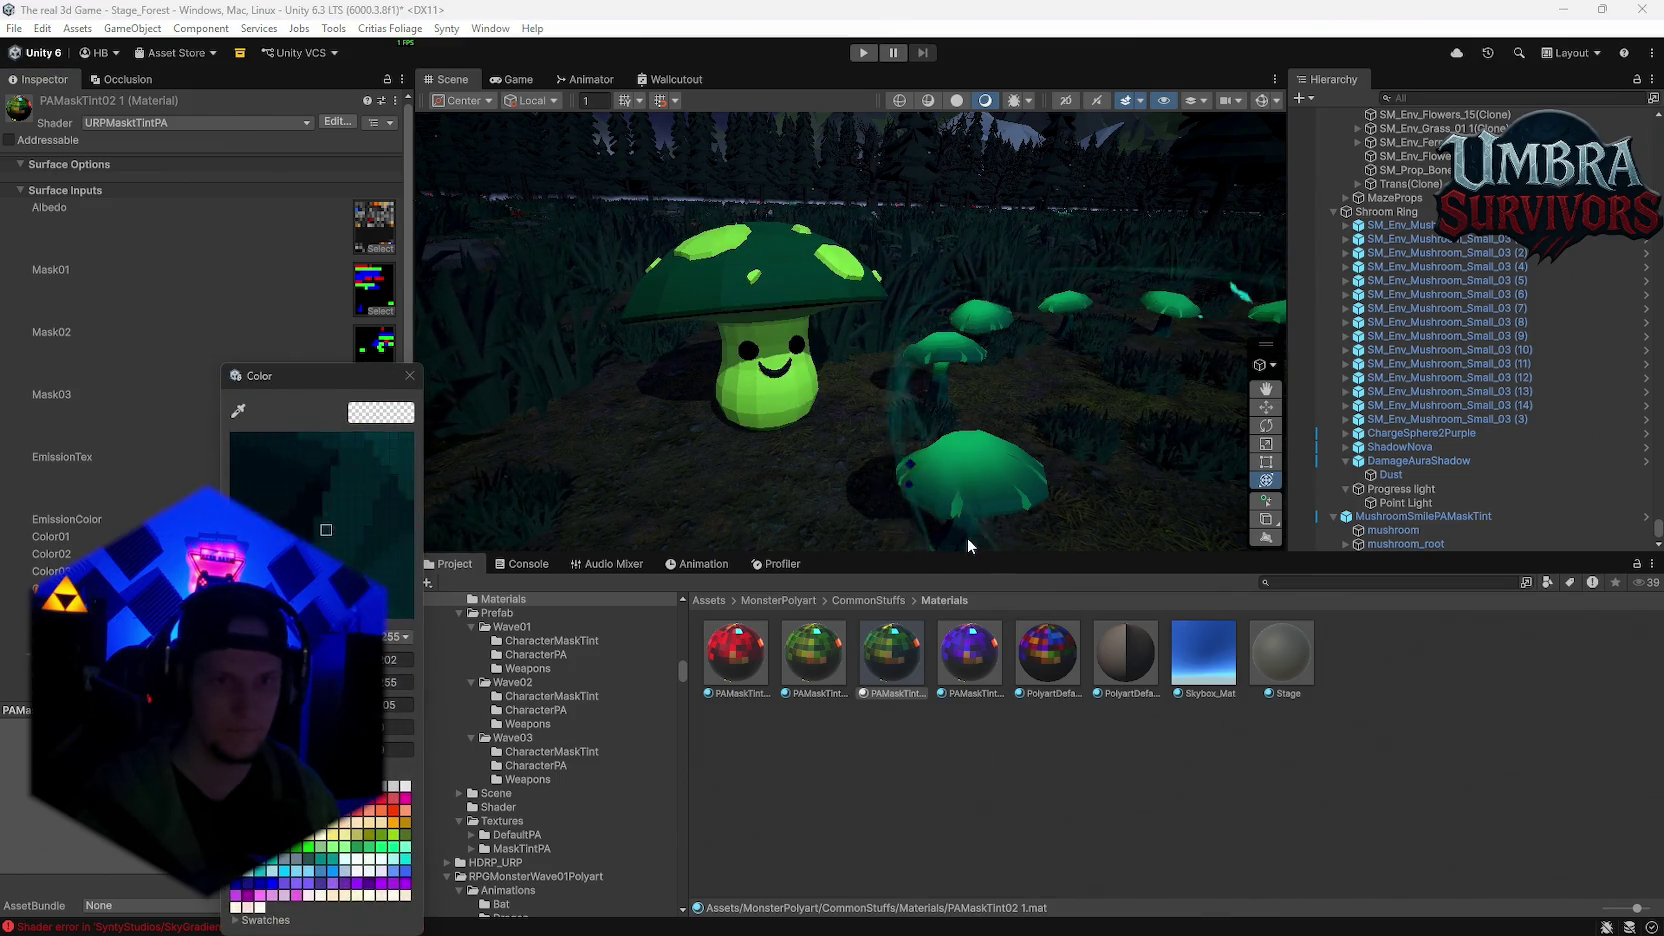
Step: Paste hex 00925D as the tint colour to turn the body green, then select MushroomSmilePAMaskTint
mouse_move(946, 463)
mouse_down()
mouse_move(888, 406)
mouse_move(880, 436)
mouse_move(687, 394)
mouse_move(815, 369)
mouse_up()
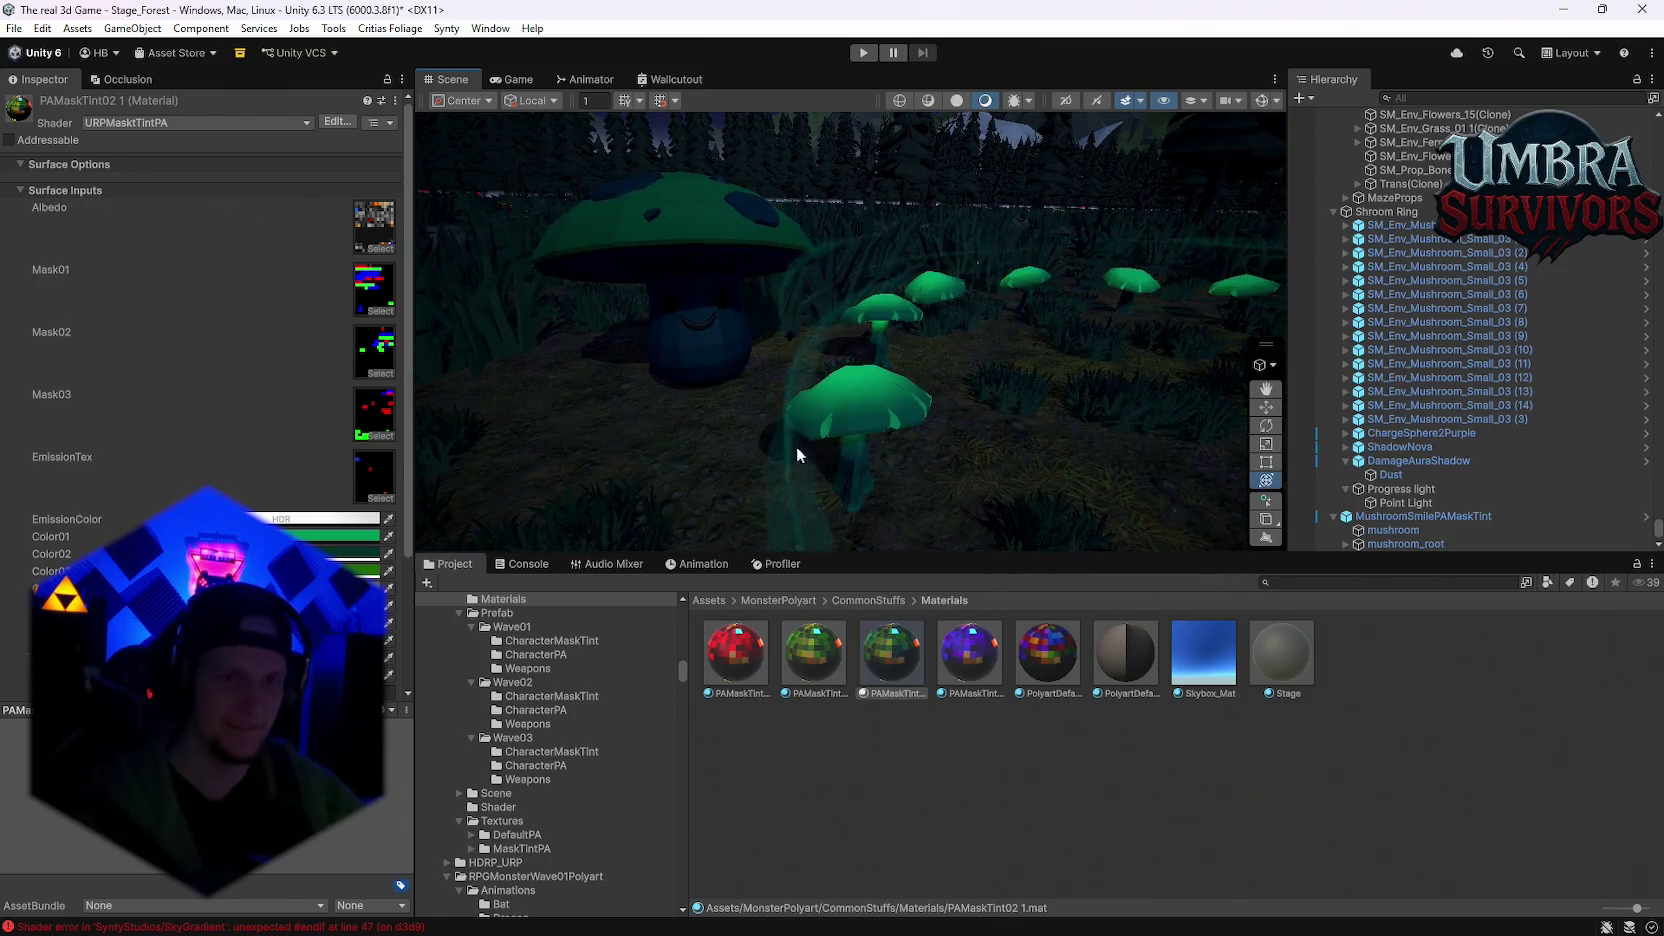
click(330, 536)
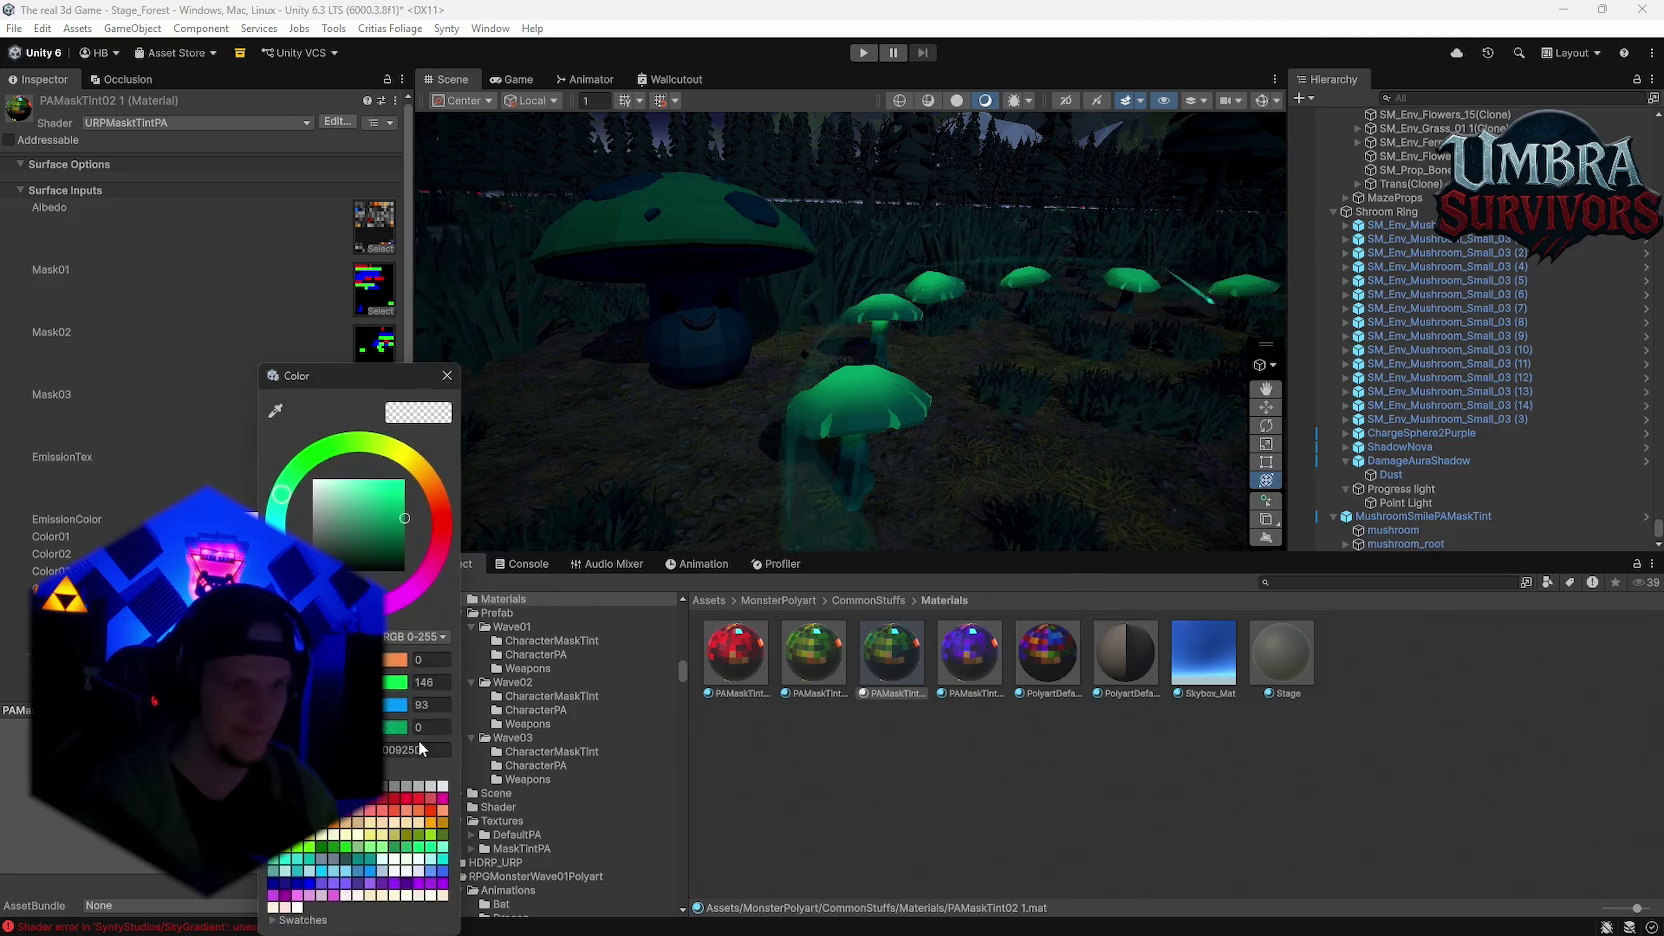
click(447, 375)
click(330, 553)
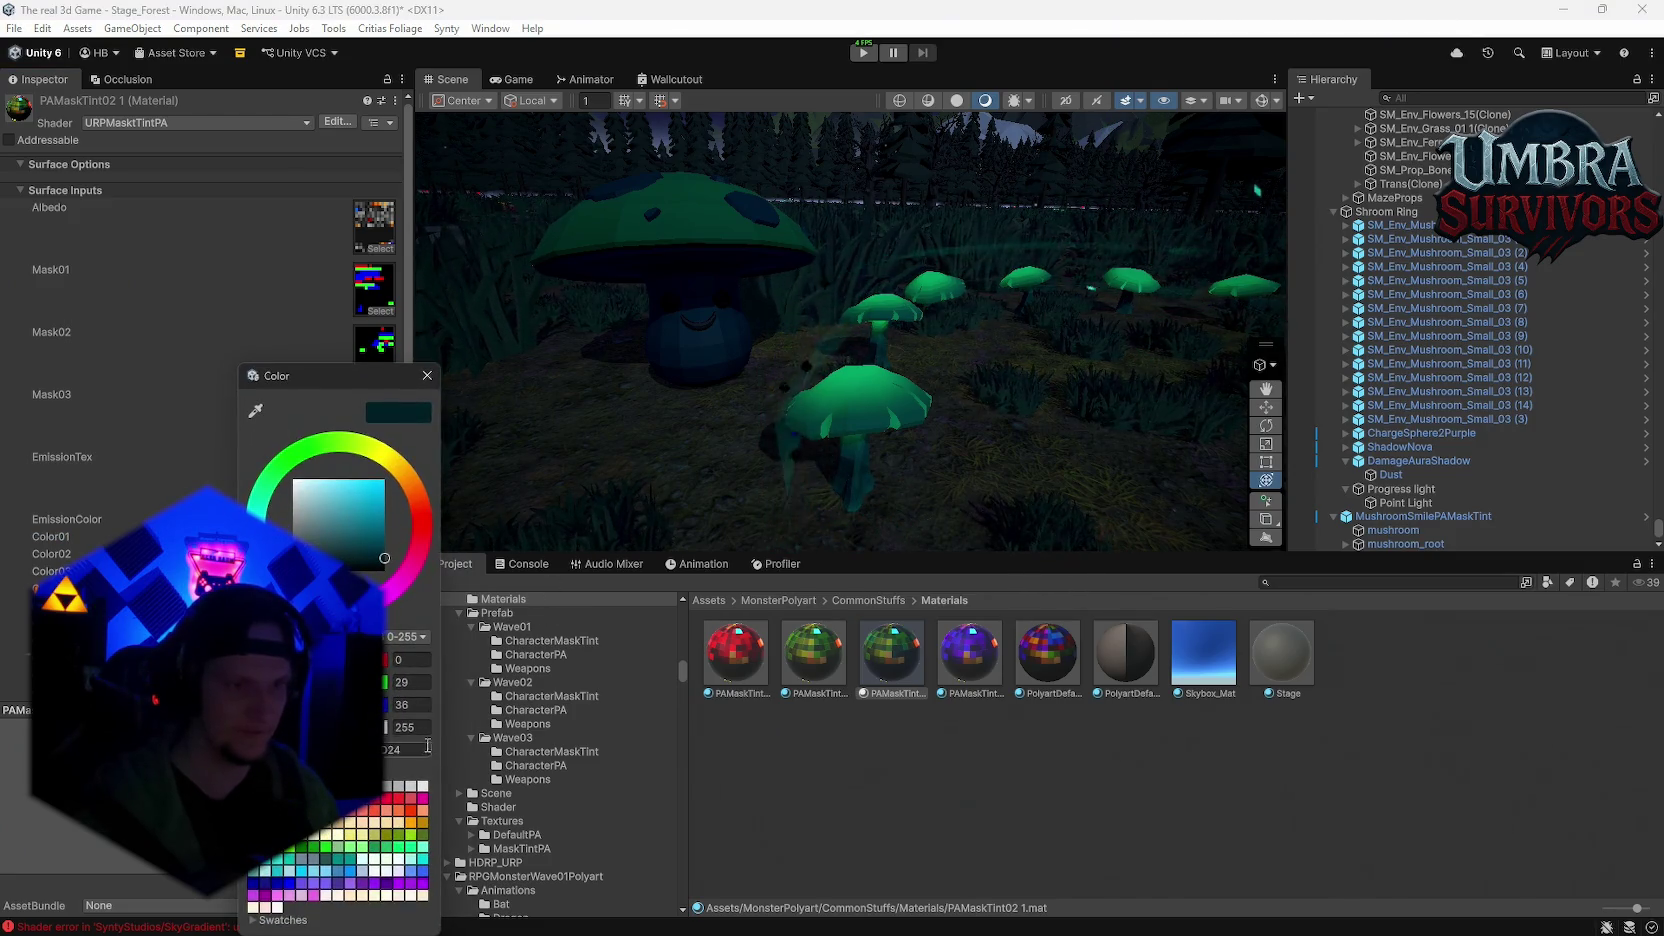
text(00925D)
click(427, 375)
click(350, 553)
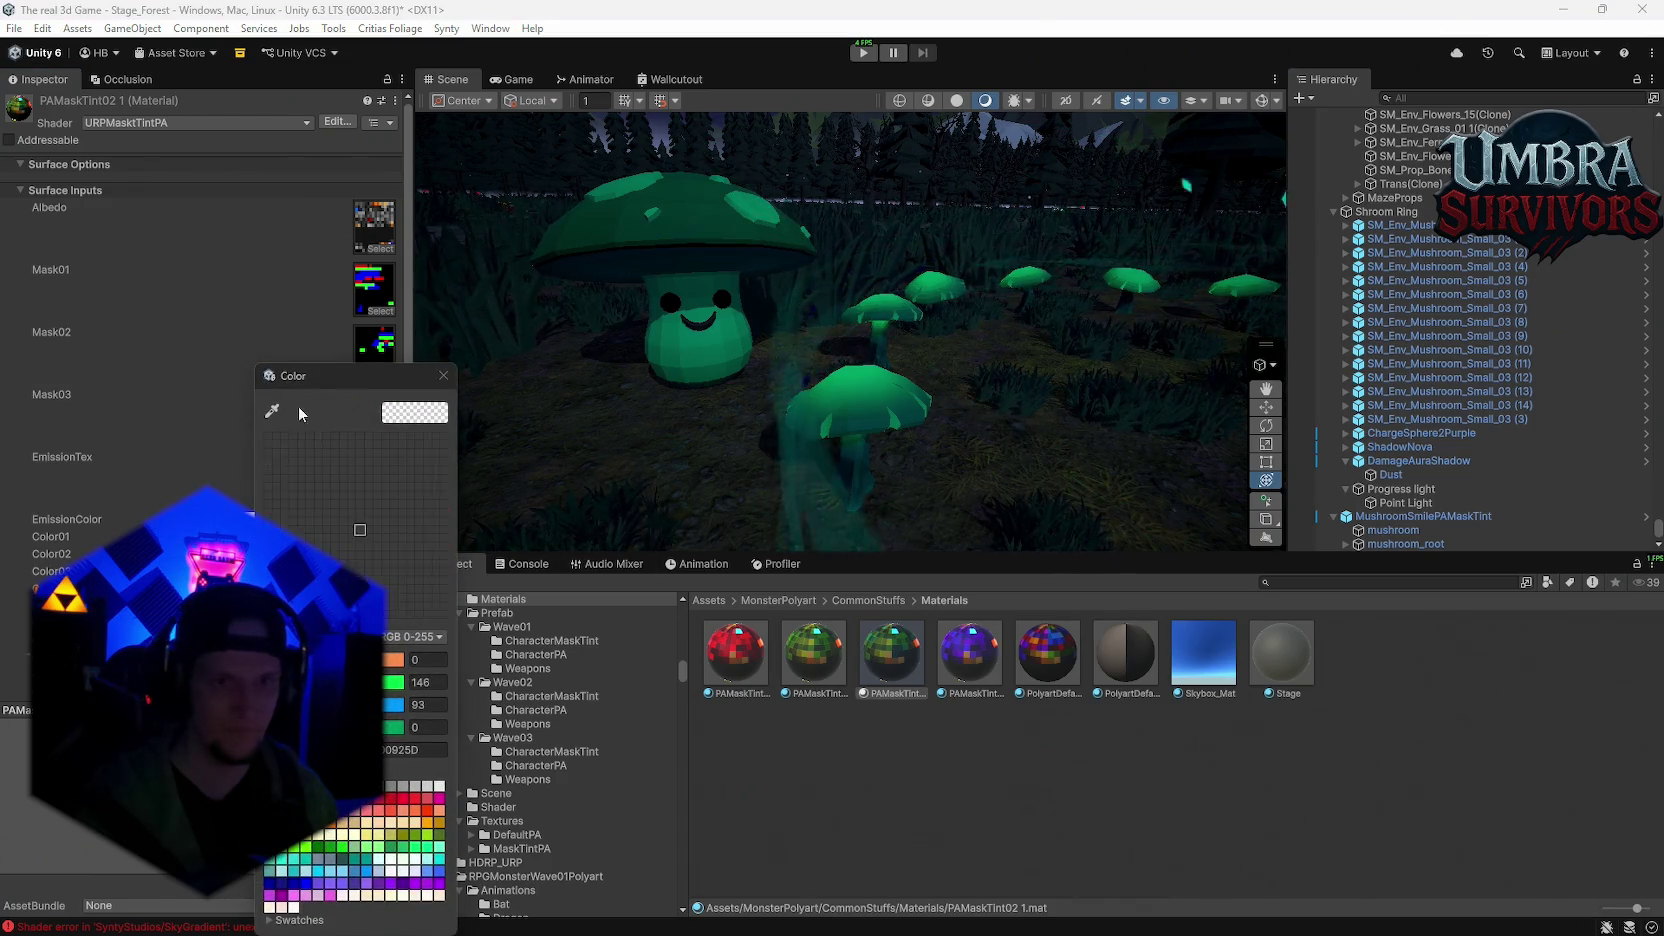
click(858, 422)
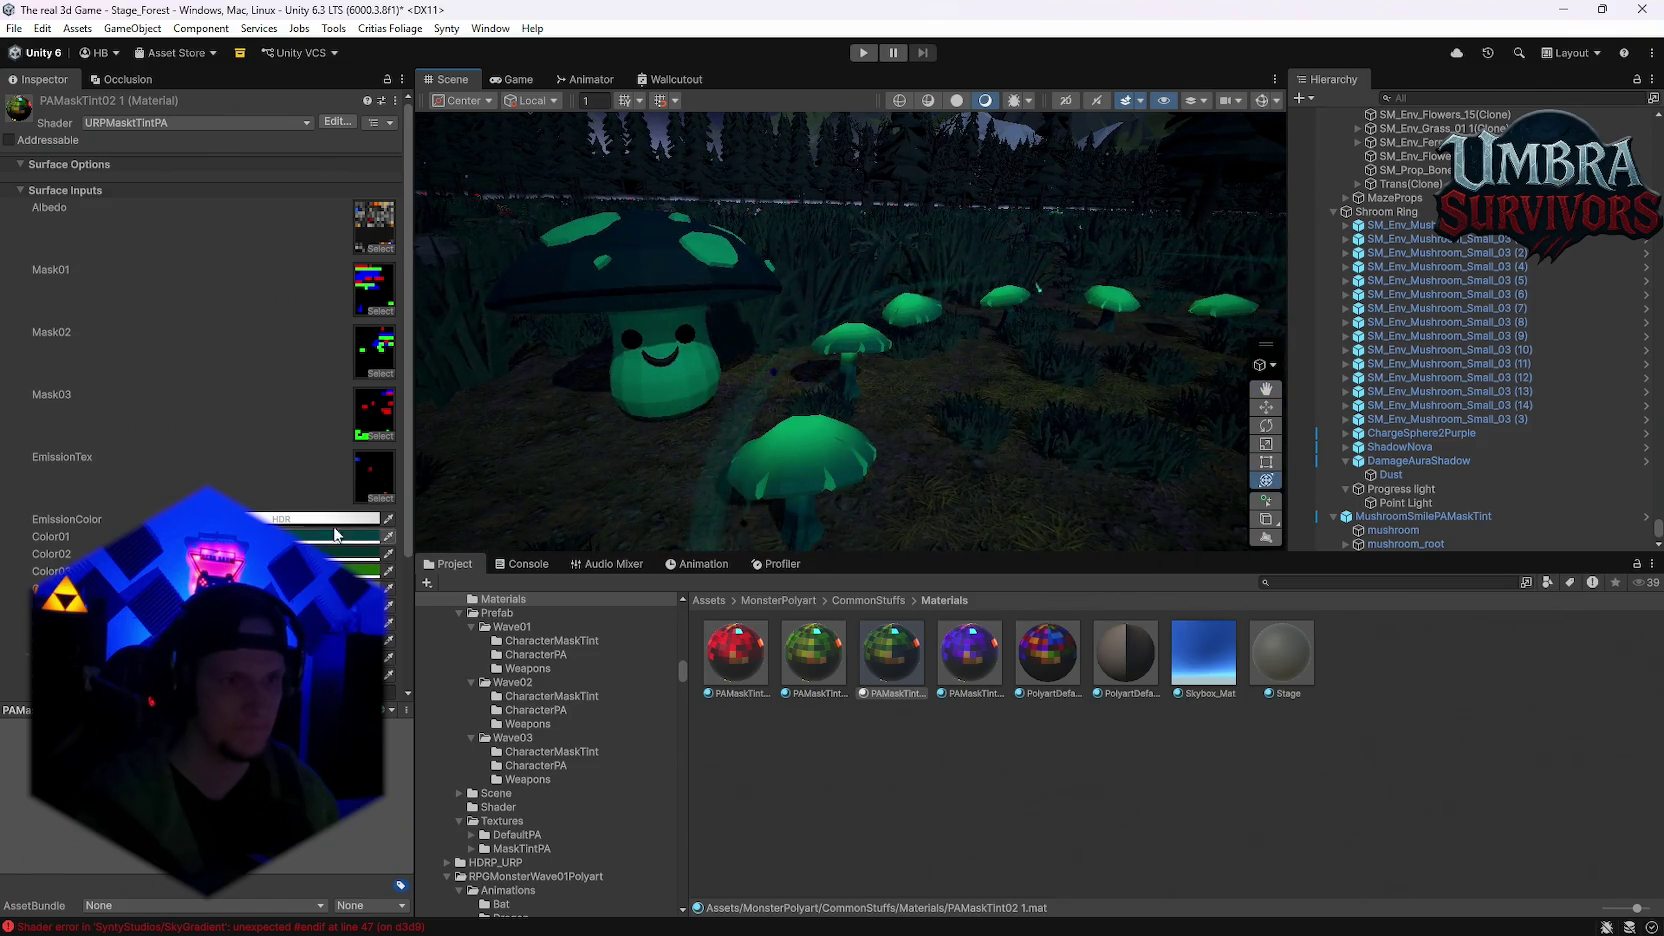
click(852, 465)
click(655, 330)
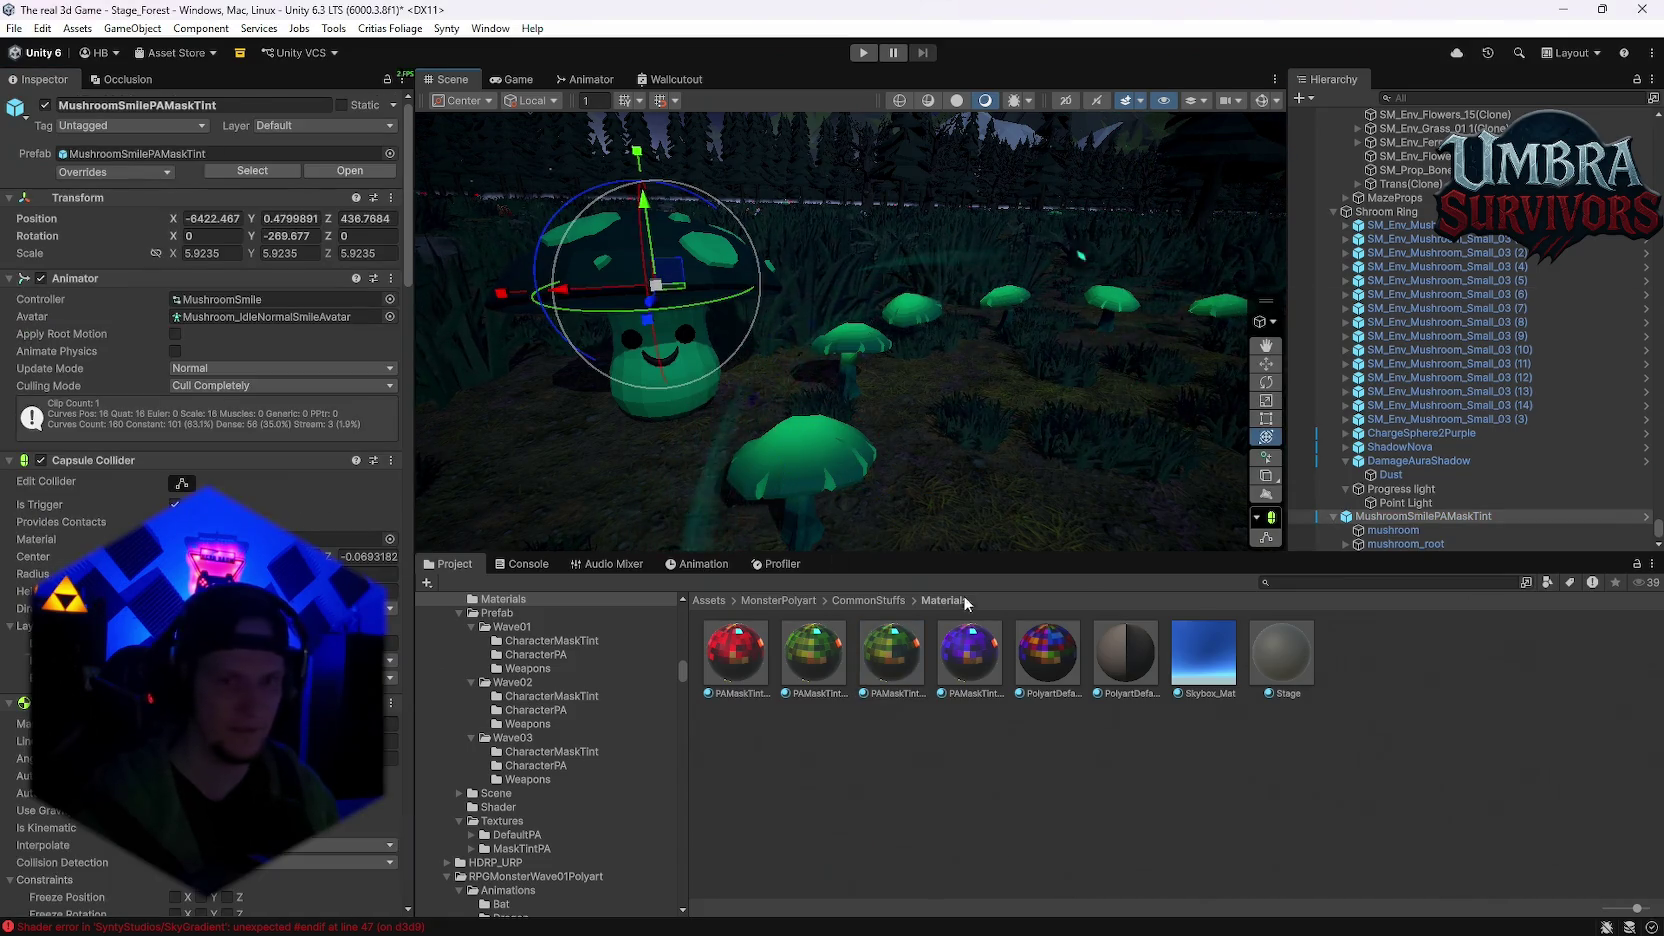
Step: Try a light cyan Color02 on PAMaskTint02 1, then undo back to the green cap
click(891, 652)
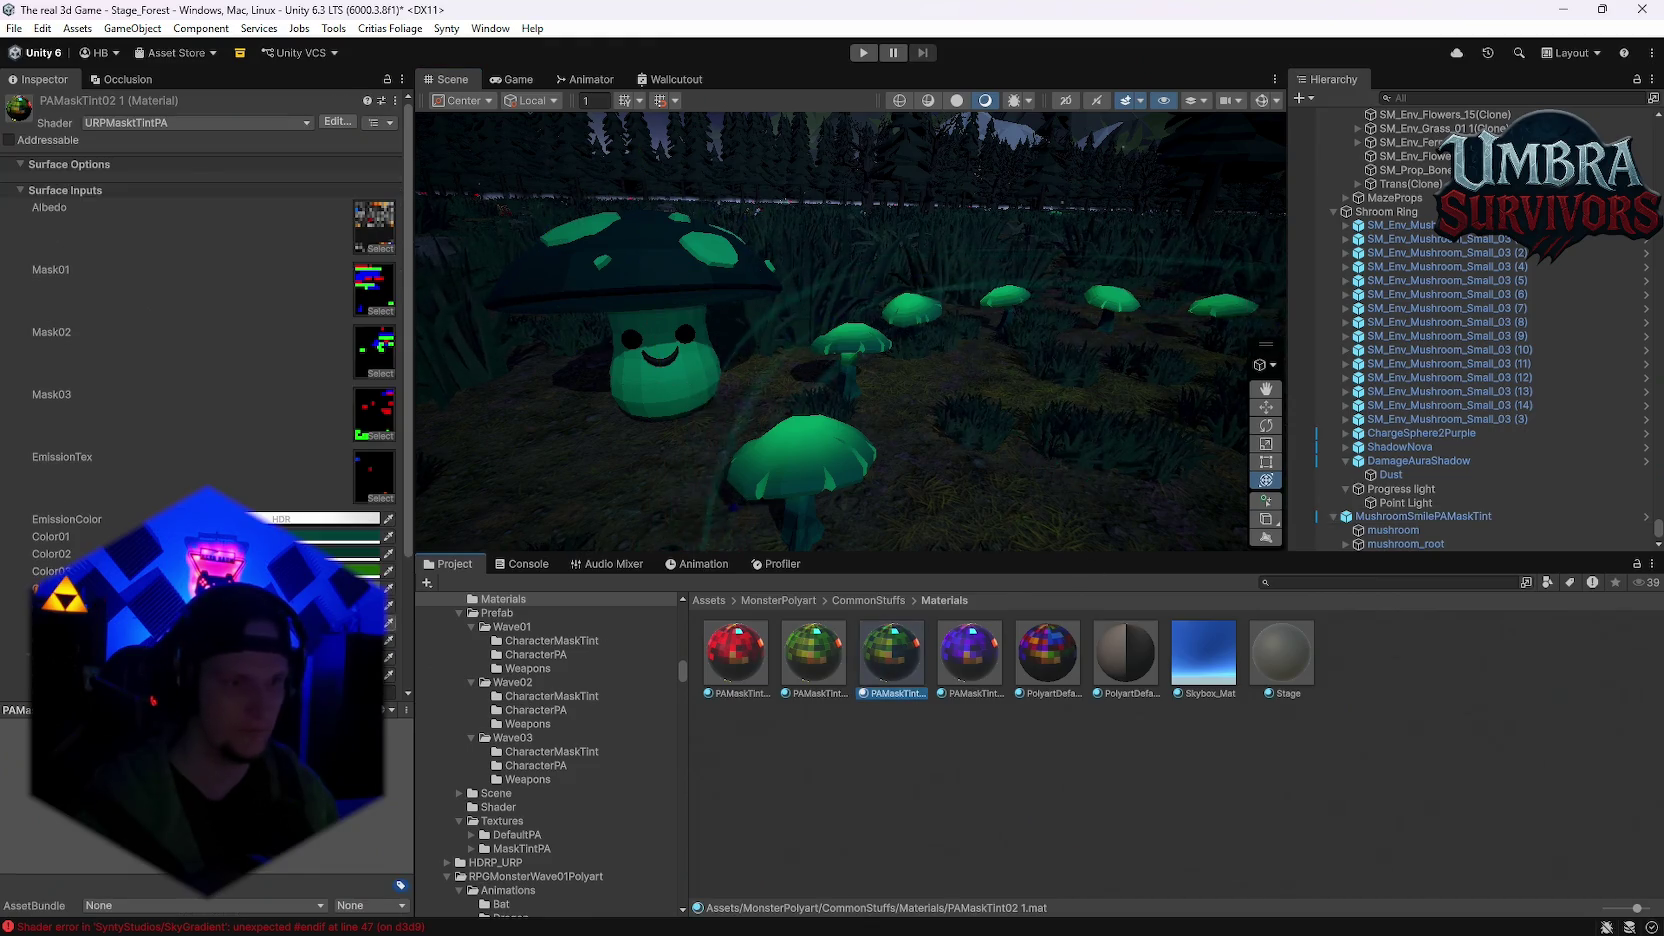
click(372, 555)
click(372, 555)
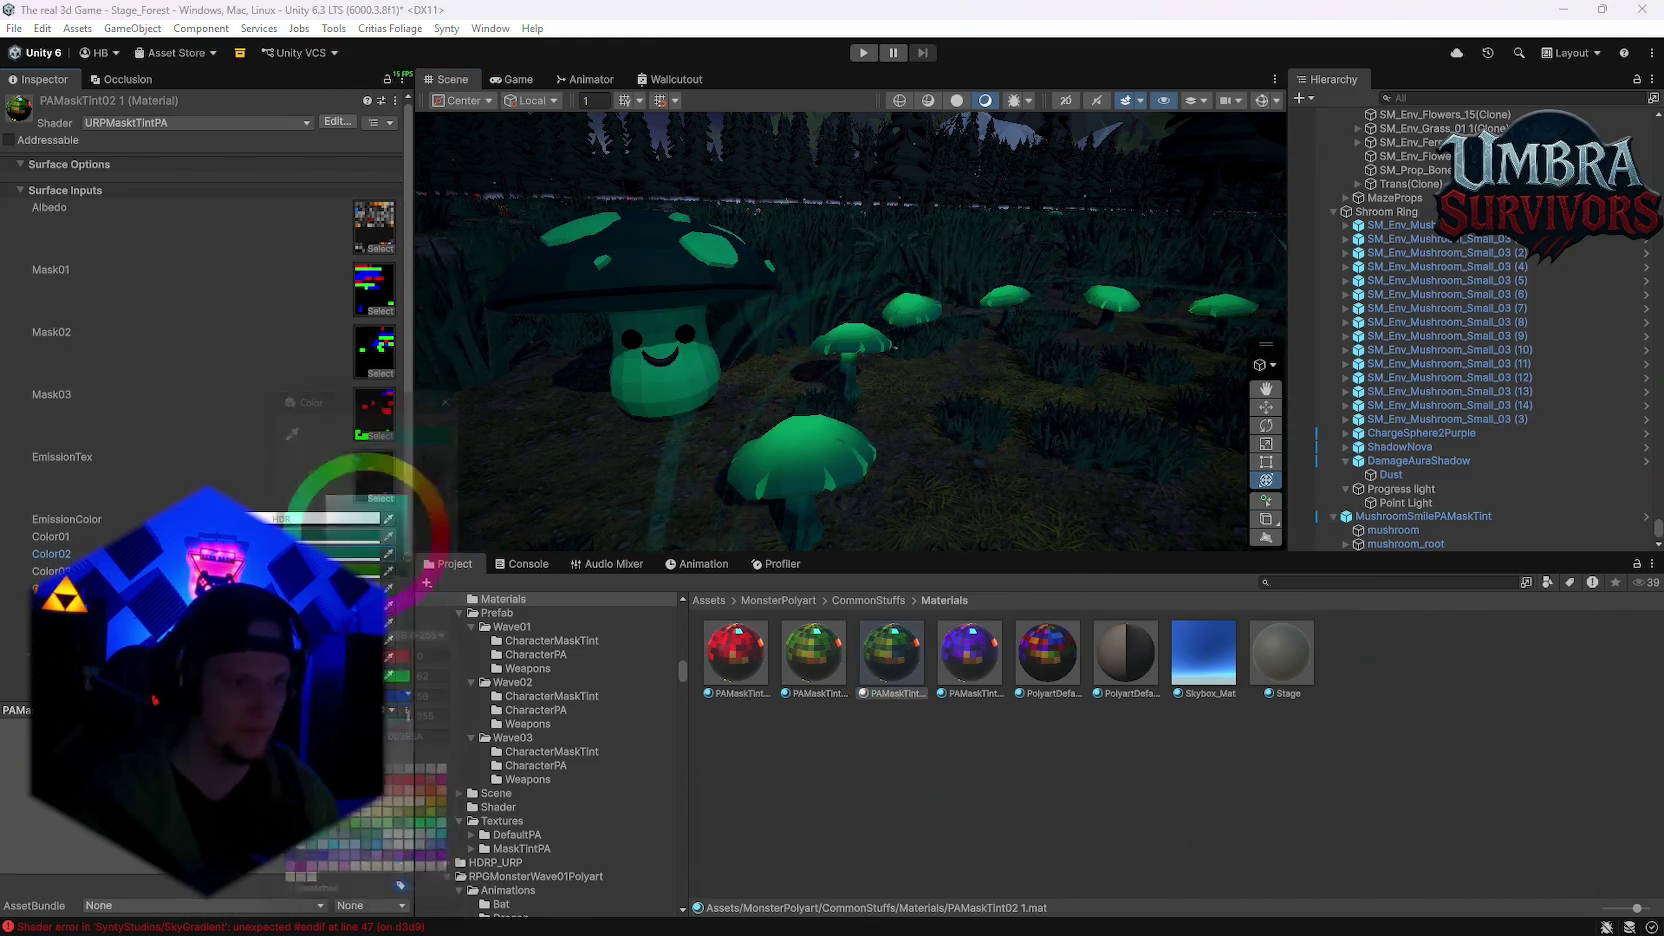
drag(340, 558, 365, 495)
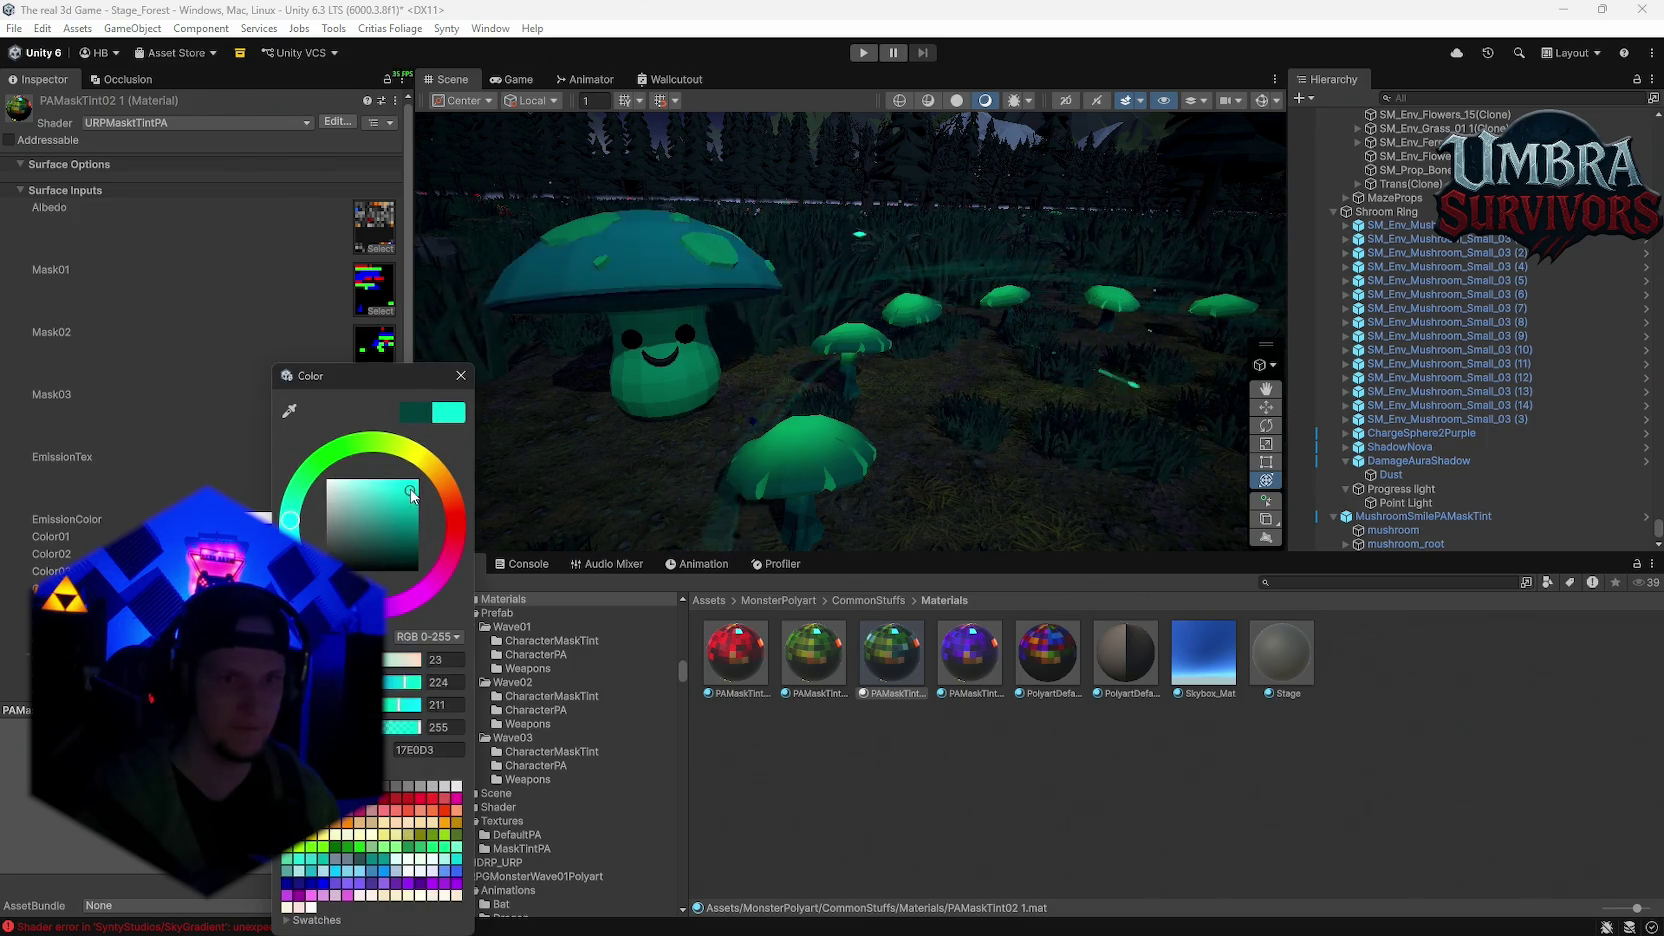
click(461, 375)
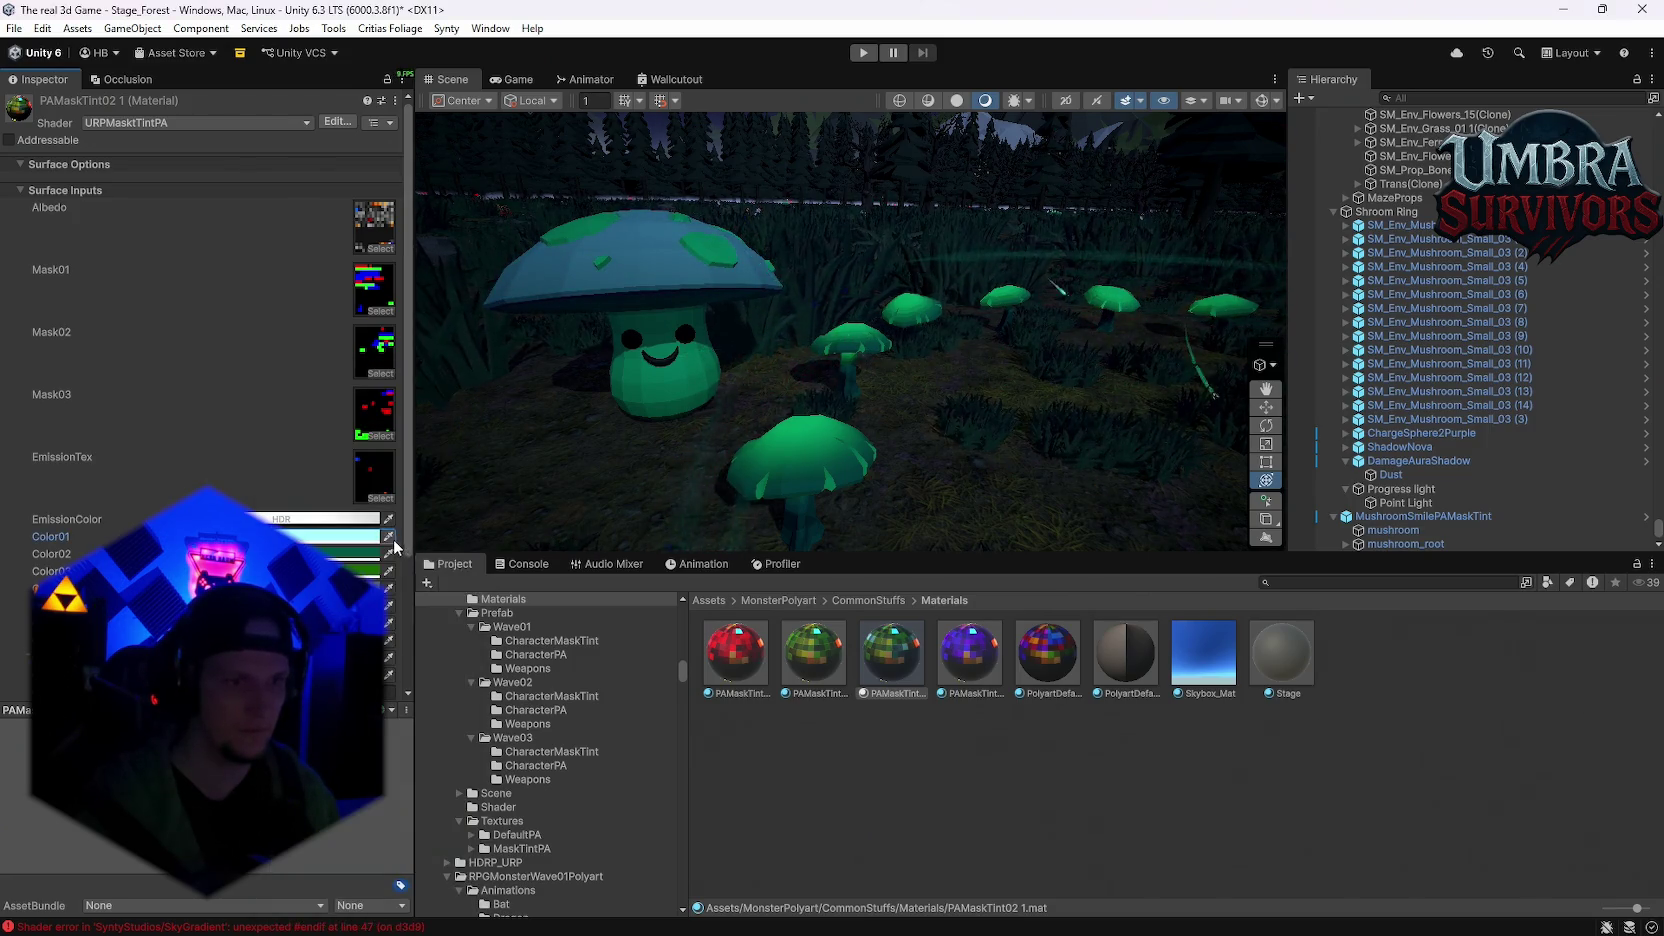
key(ctrl+z)
mouse_move(801, 438)
mouse_down()
mouse_move(753, 395)
mouse_move(887, 358)
mouse_move(710, 268)
mouse_move(919, 373)
mouse_up()
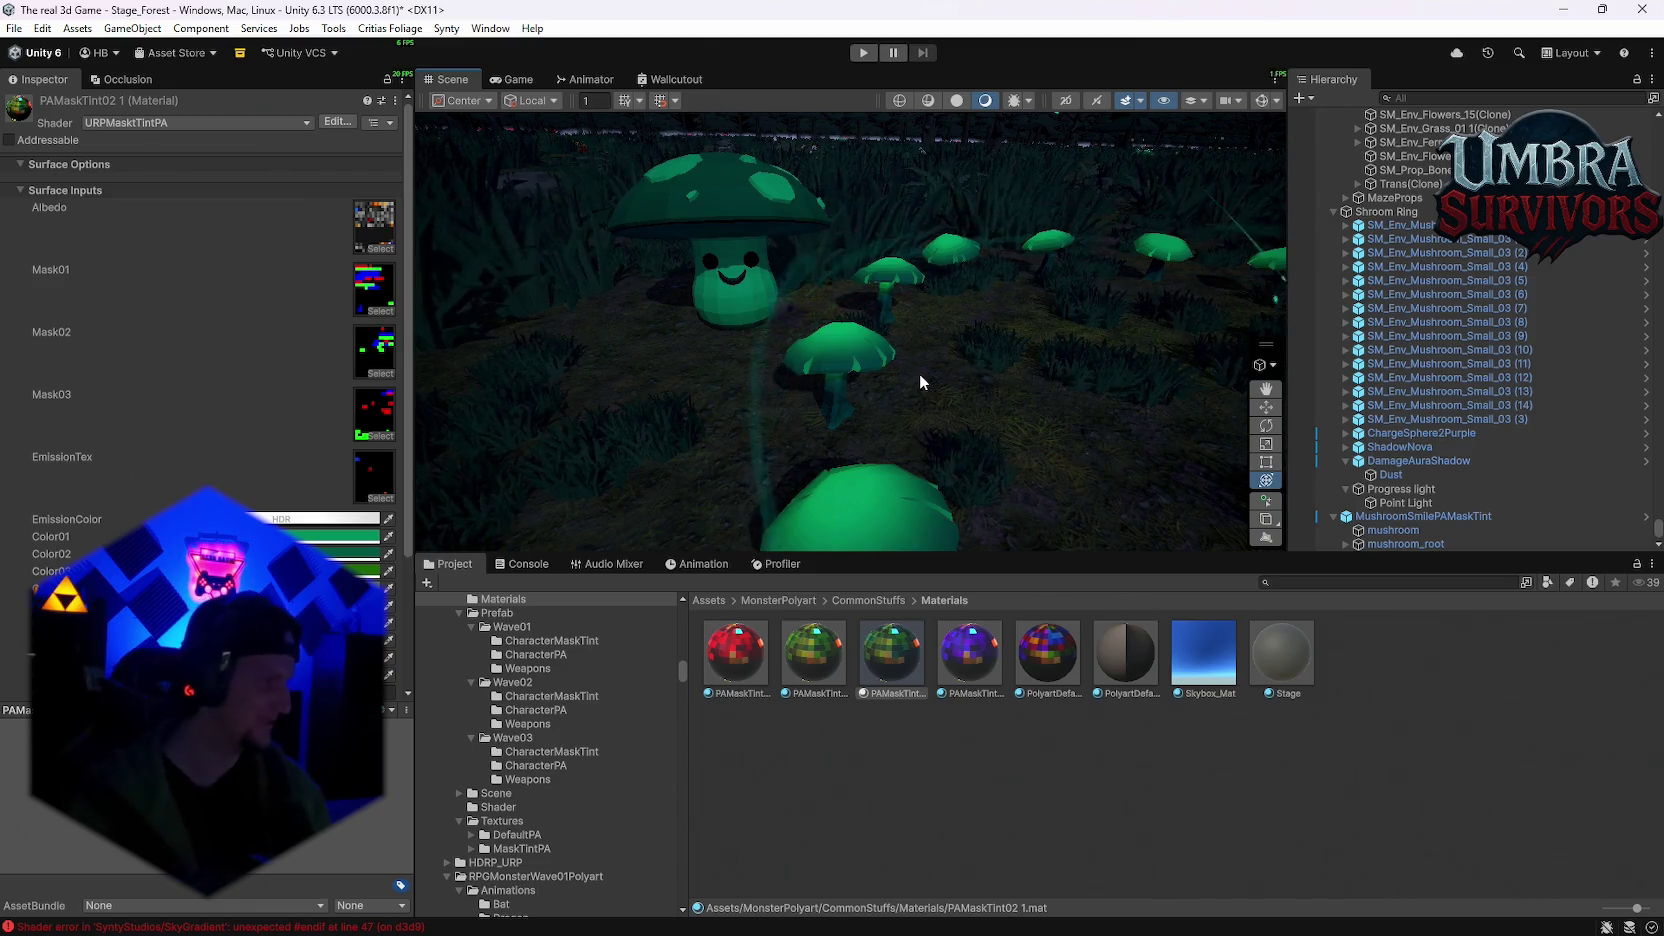
mouse_move(919, 373)
mouse_down()
mouse_move(828, 336)
mouse_move(744, 262)
mouse_up()
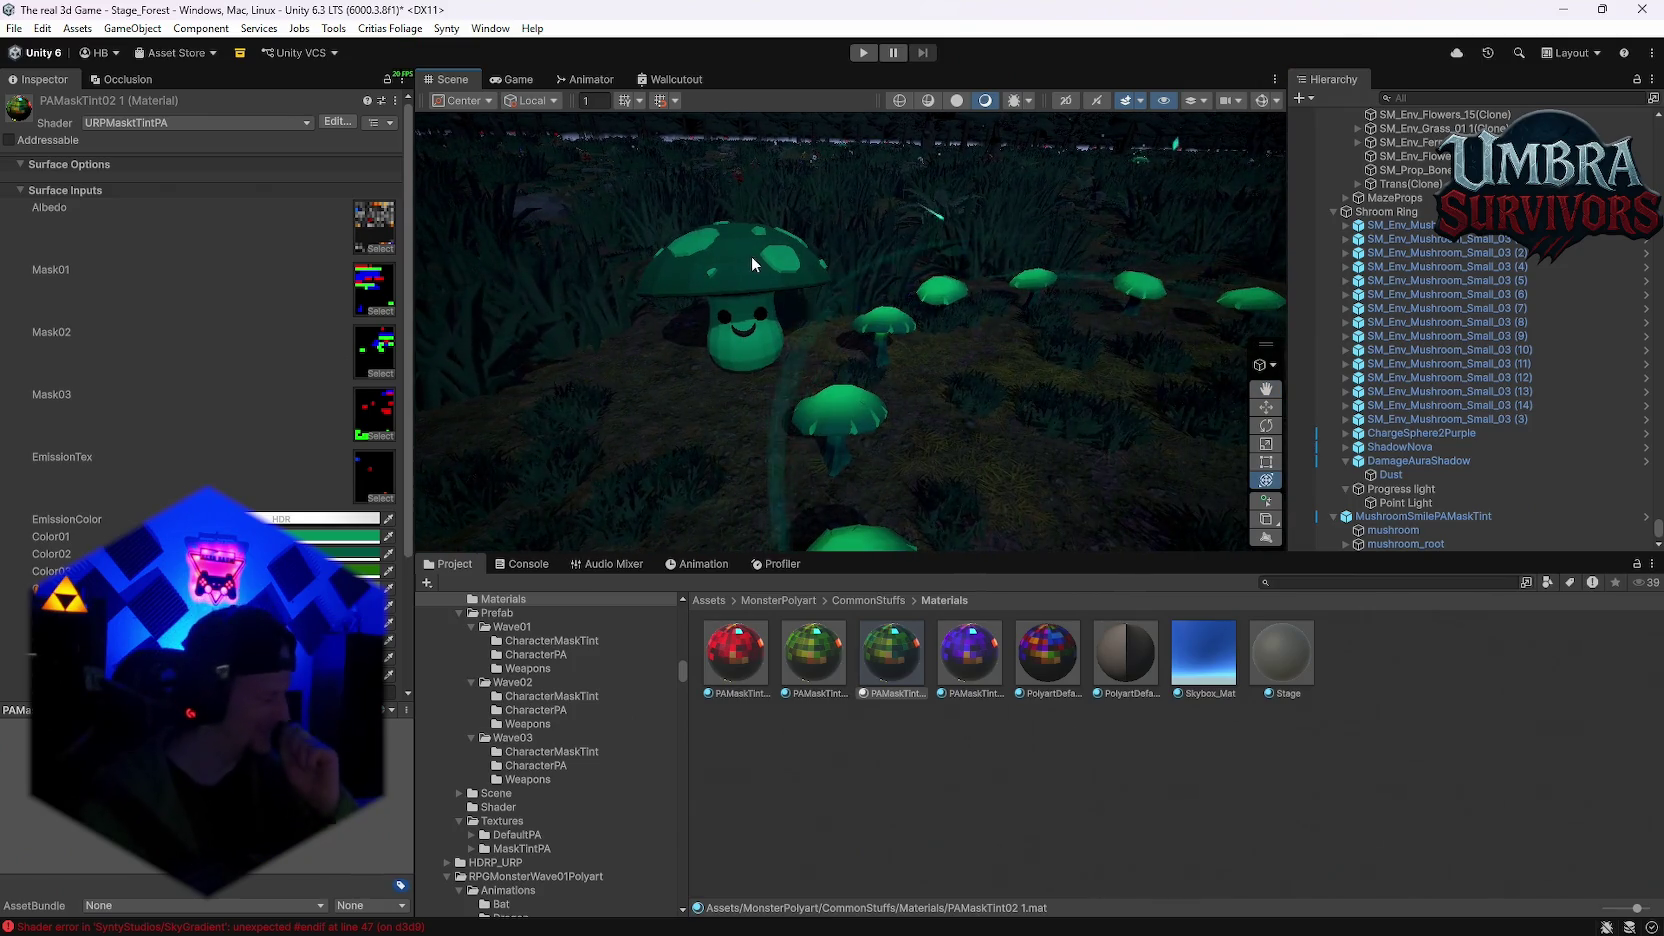
scroll(959, 240, up, 3)
mouse_move(859, 247)
mouse_down()
mouse_move(994, 352)
mouse_move(971, 358)
mouse_up()
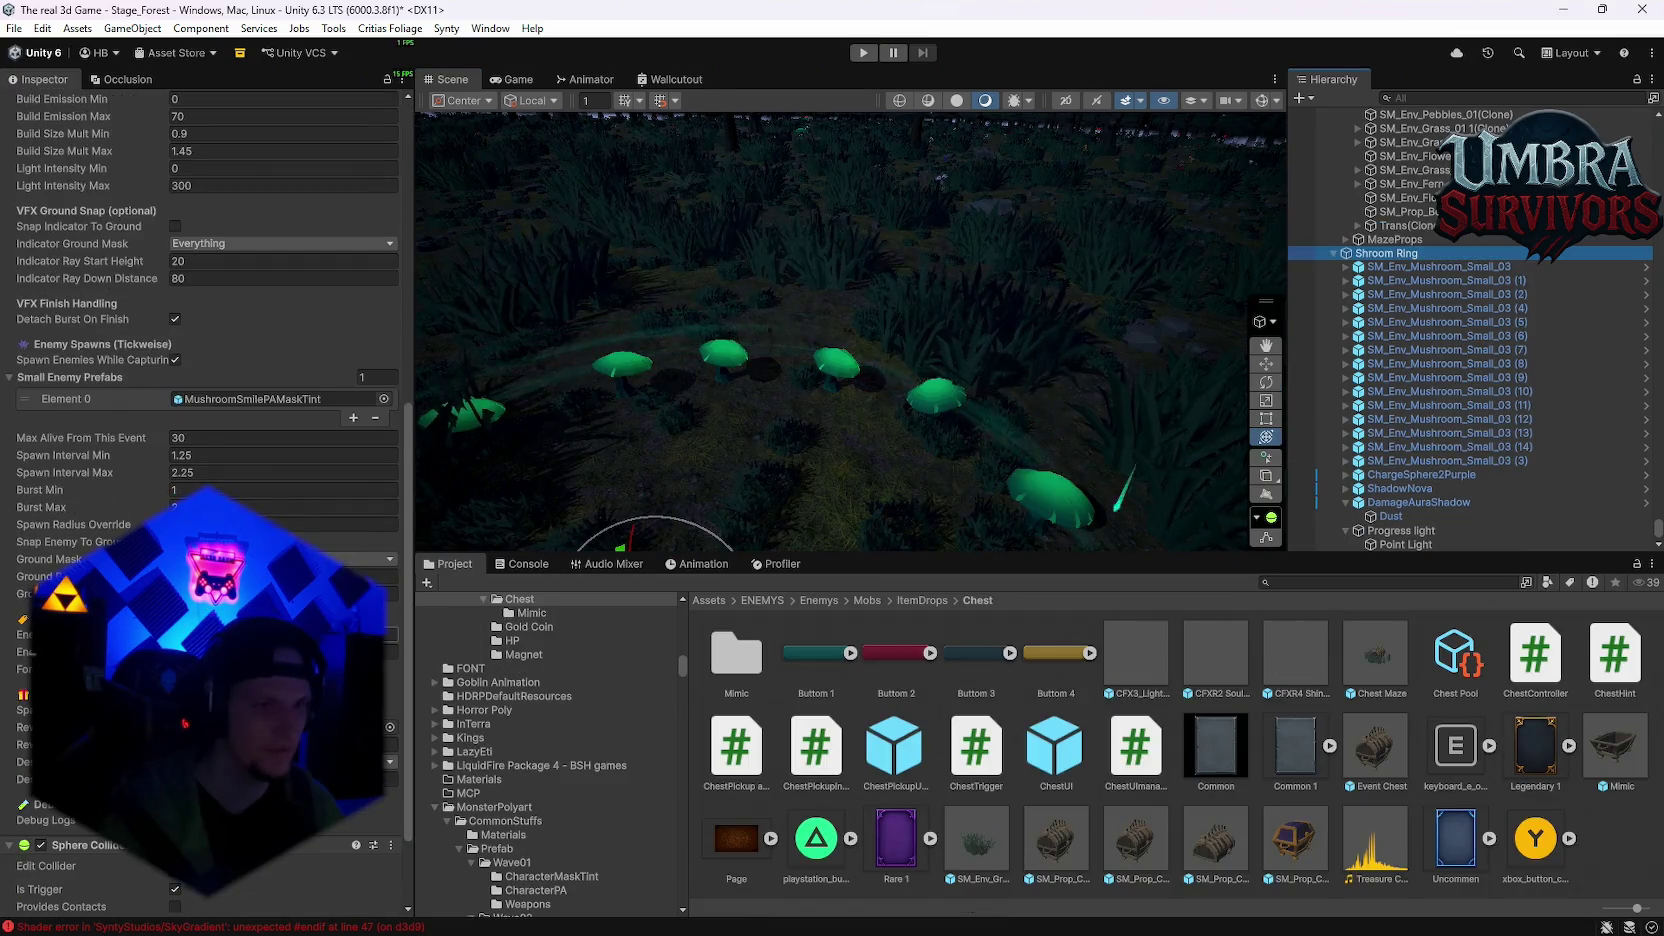
scroll(205, 480, down, 1)
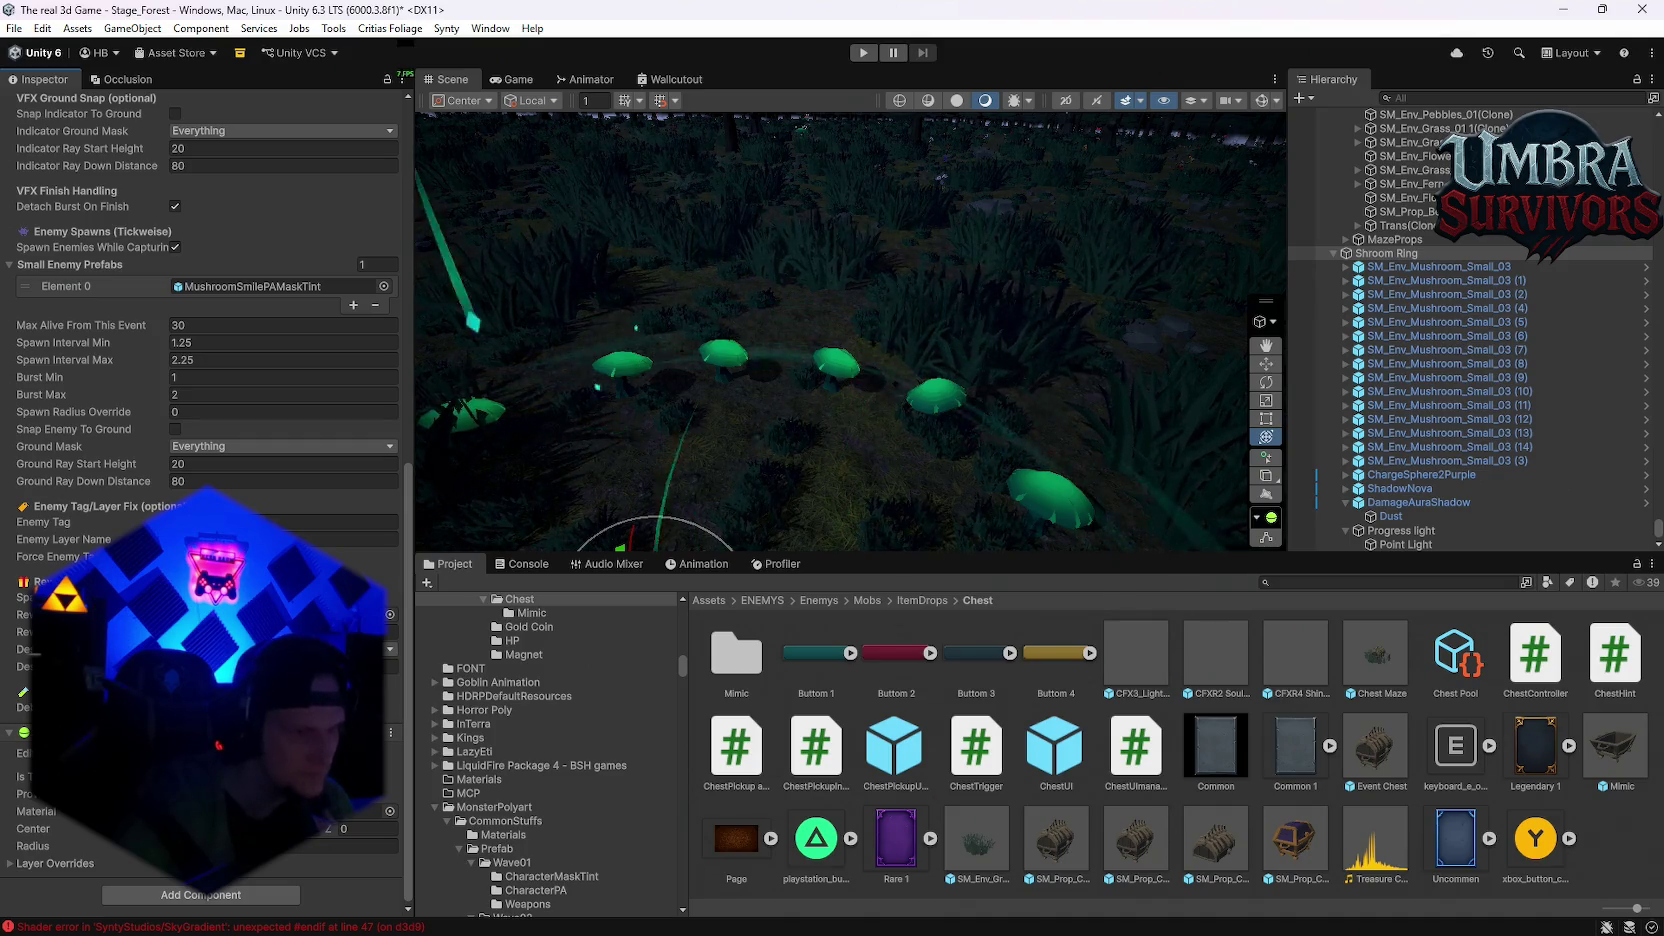
scroll(200, 500, up, 10)
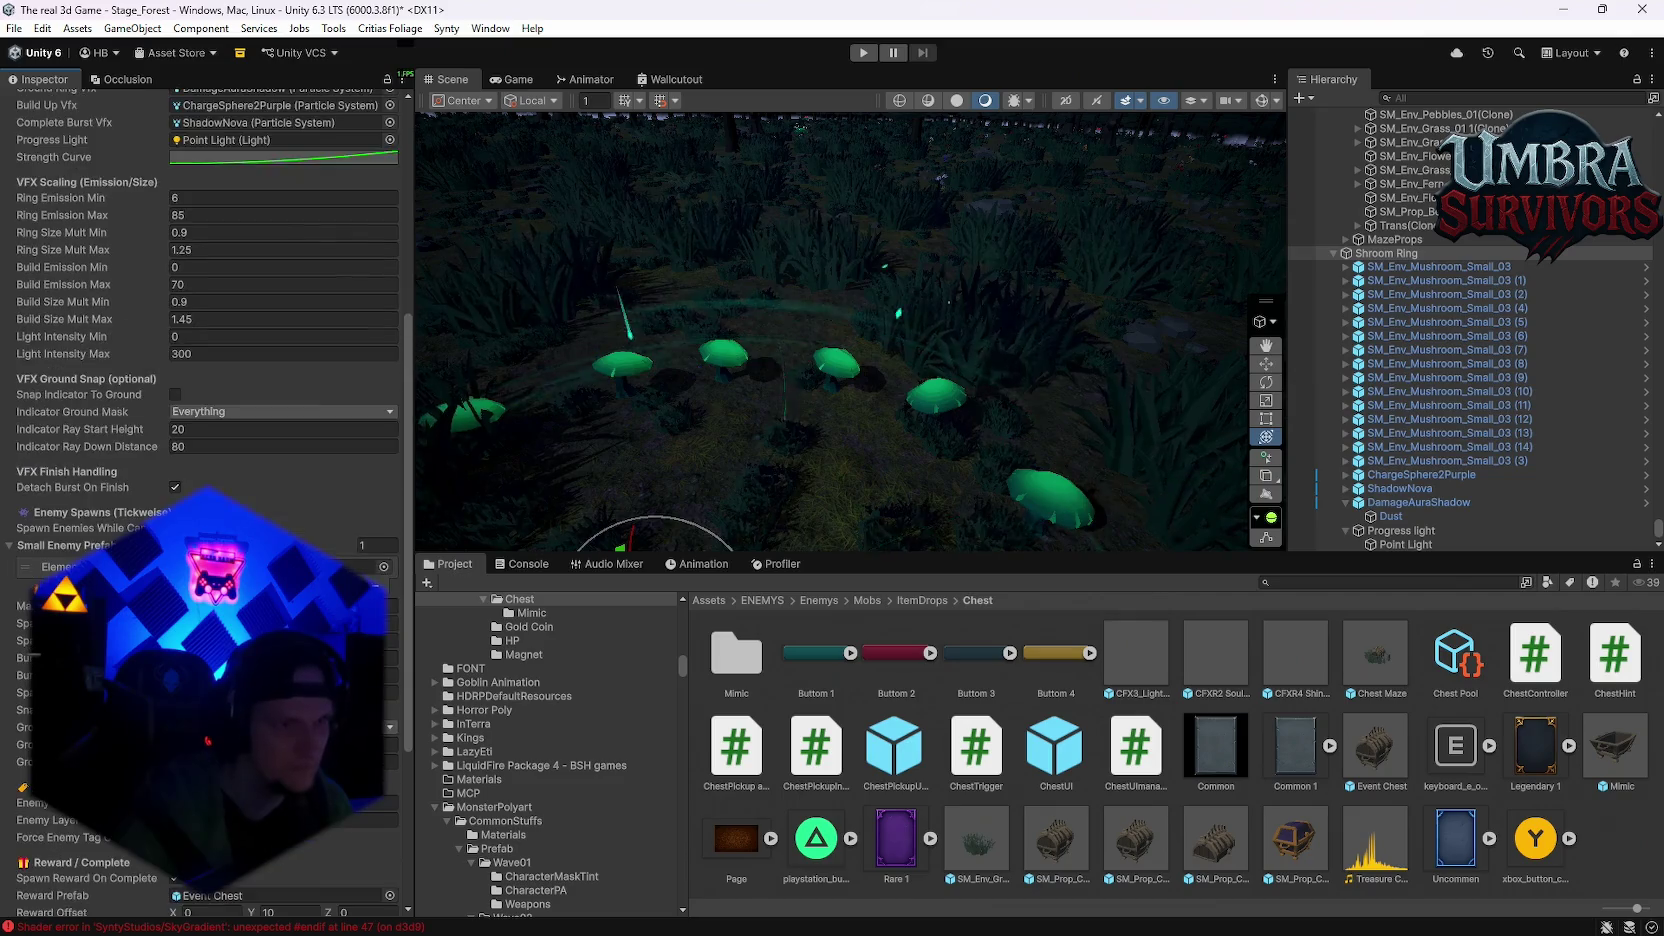
drag(1004, 473, 820, 285)
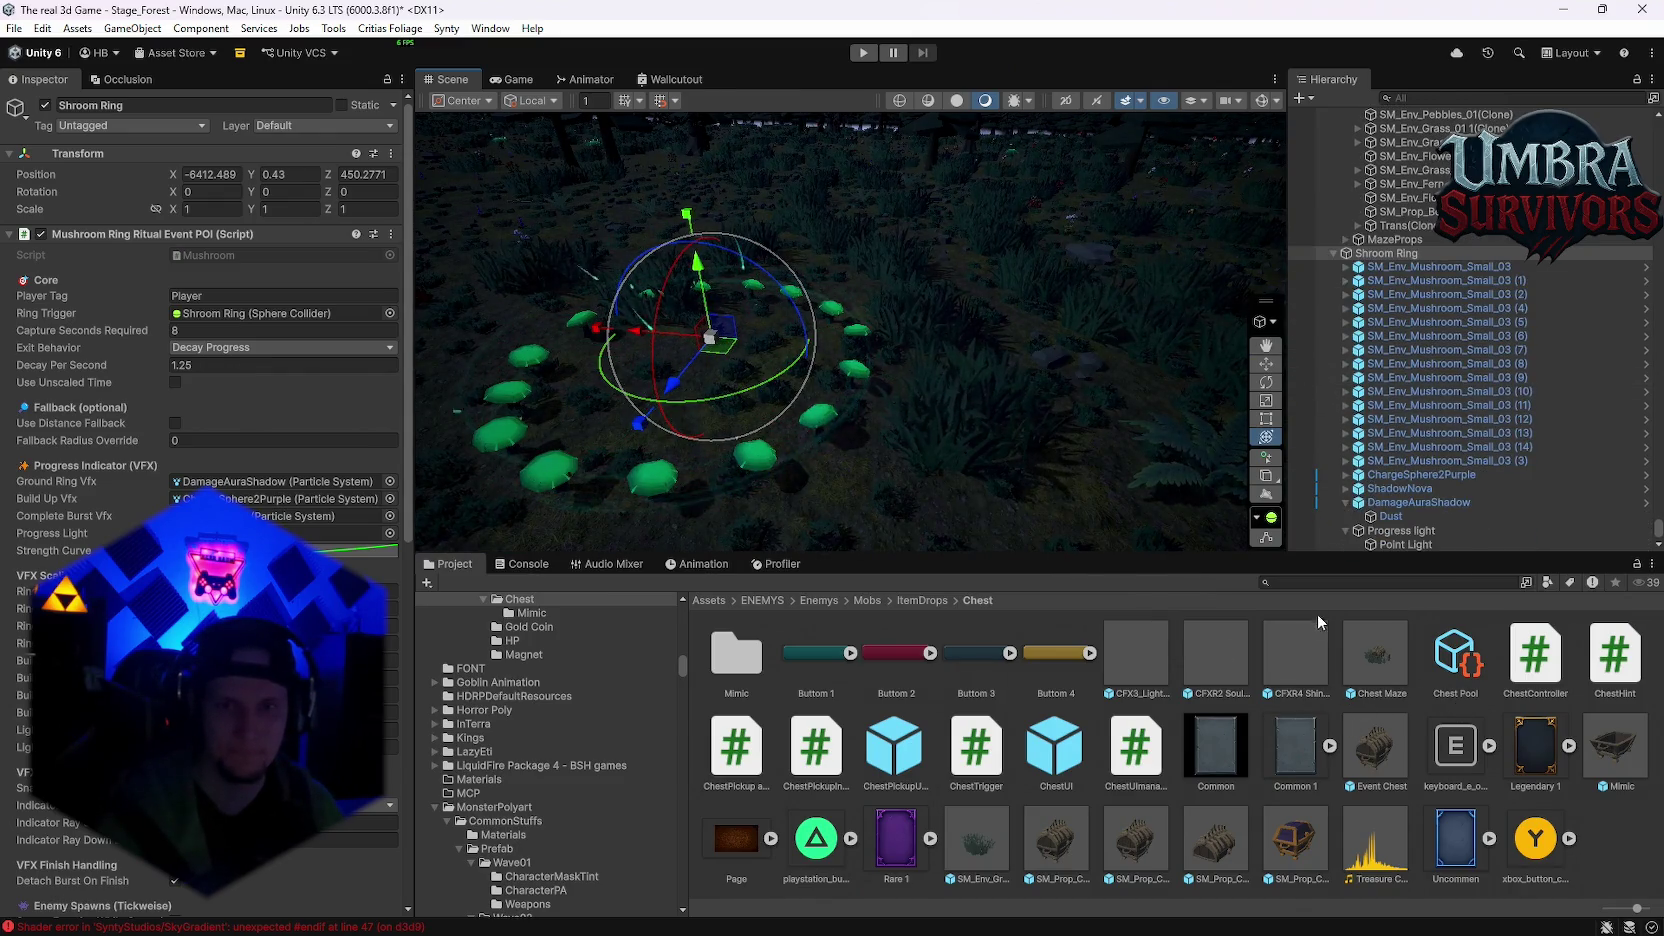
Step: Place the MainPlayer prefab at the ring centre, deleting the wrongly placed Player
text(player)
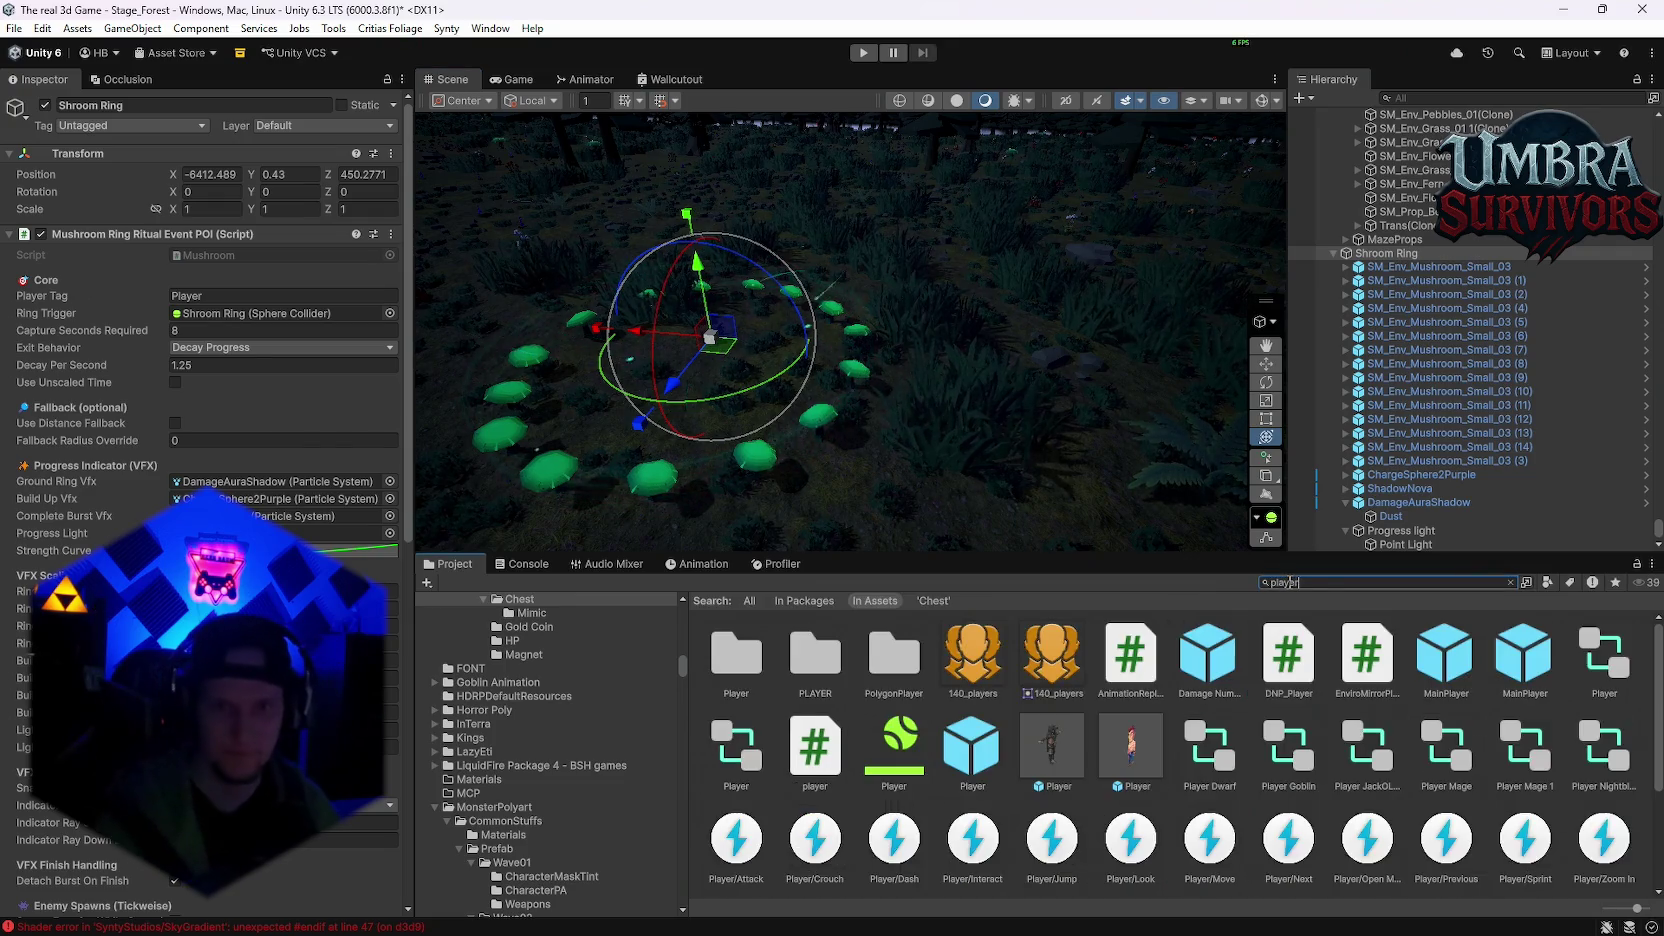
mouse_move(1068, 770)
mouse_down()
mouse_move(860, 300)
mouse_move(697, 357)
mouse_up()
click(1334, 544)
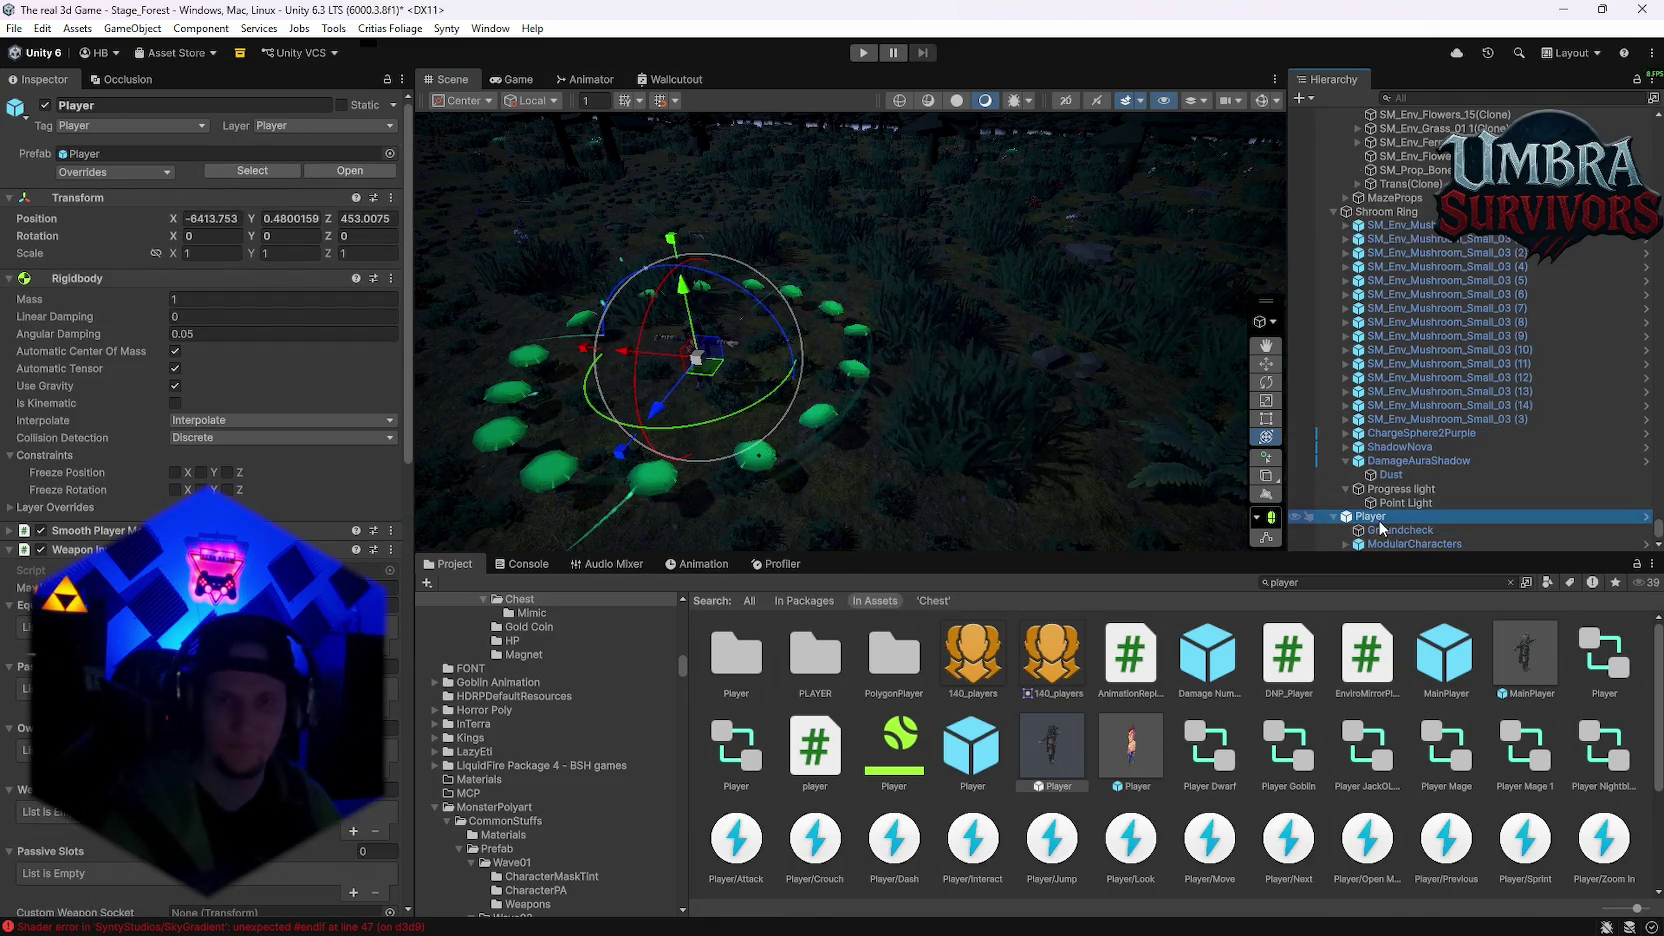
click(1380, 520)
key(BackSpace)
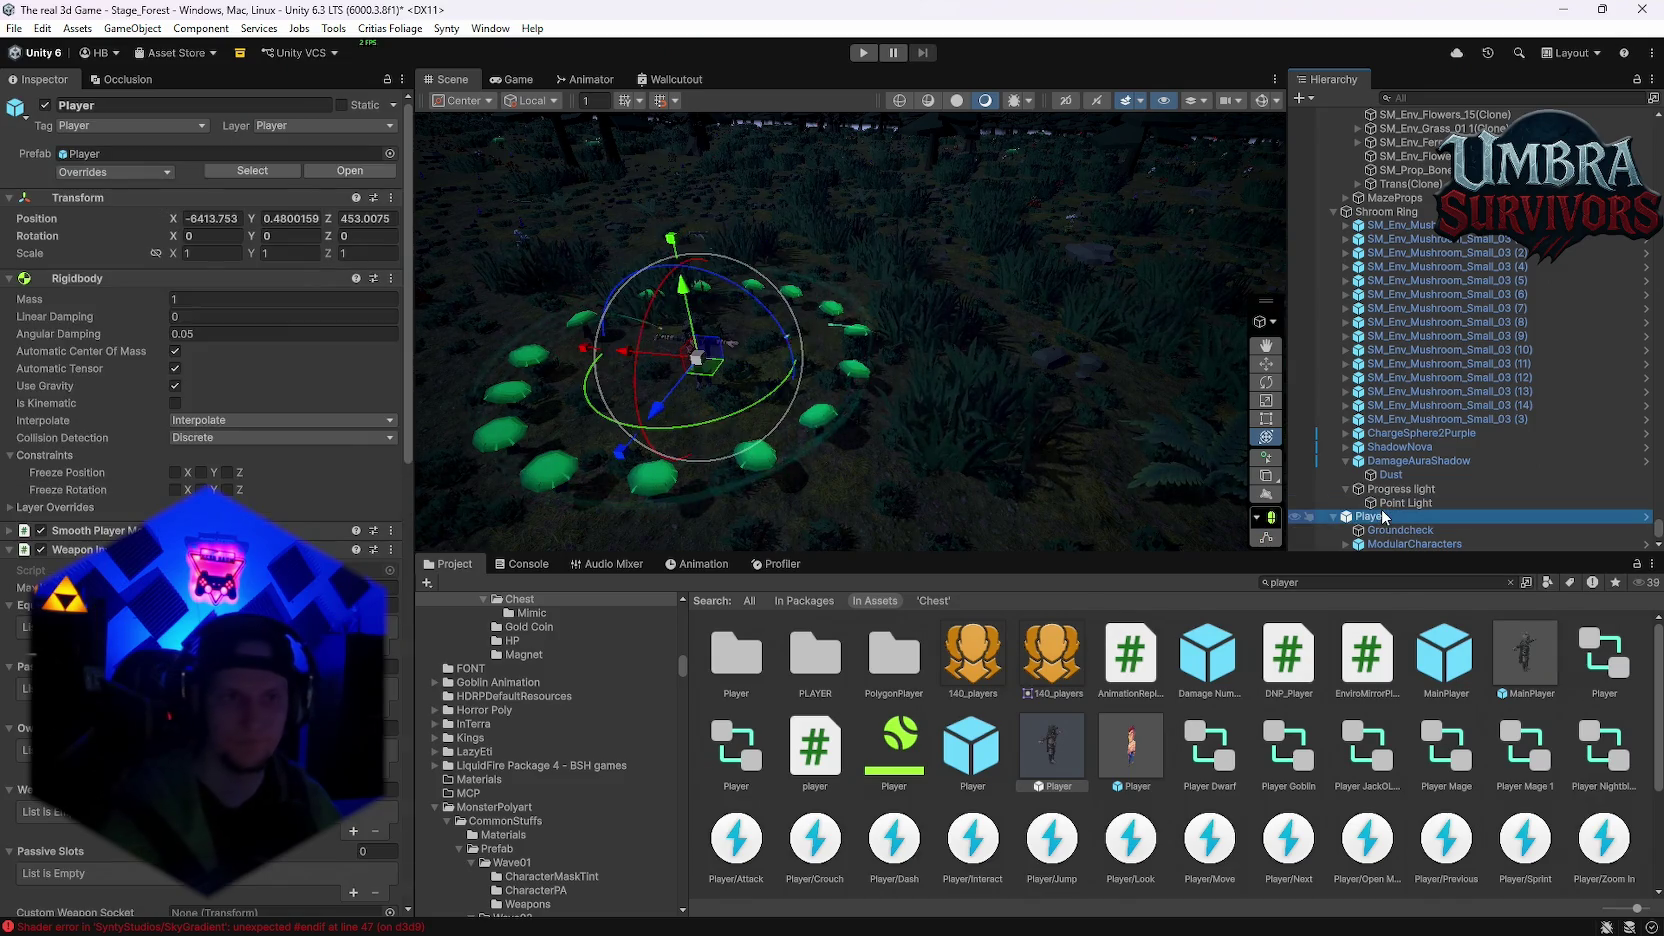
key(Delete)
mouse_move(1518, 660)
mouse_down()
mouse_move(732, 388)
mouse_move(681, 398)
mouse_up()
key(f)
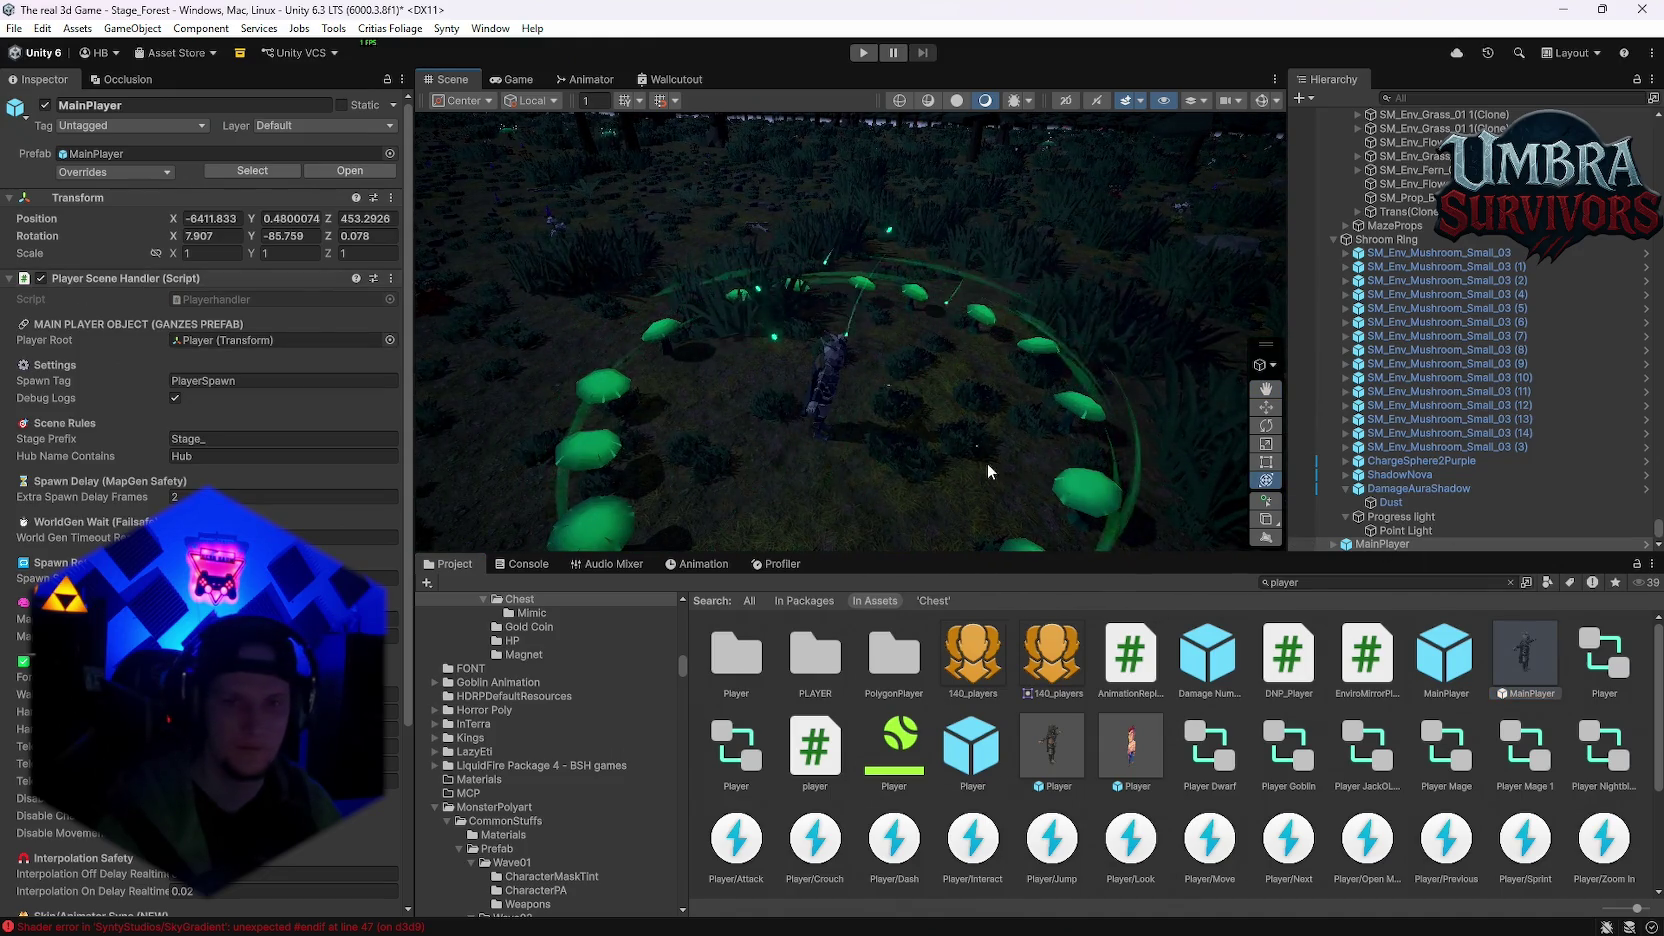
scroll(832, 379, up, 5)
mouse_move(903, 417)
mouse_down()
mouse_move(884, 360)
mouse_move(866, 367)
mouse_up()
scroll(866, 367, down, 3)
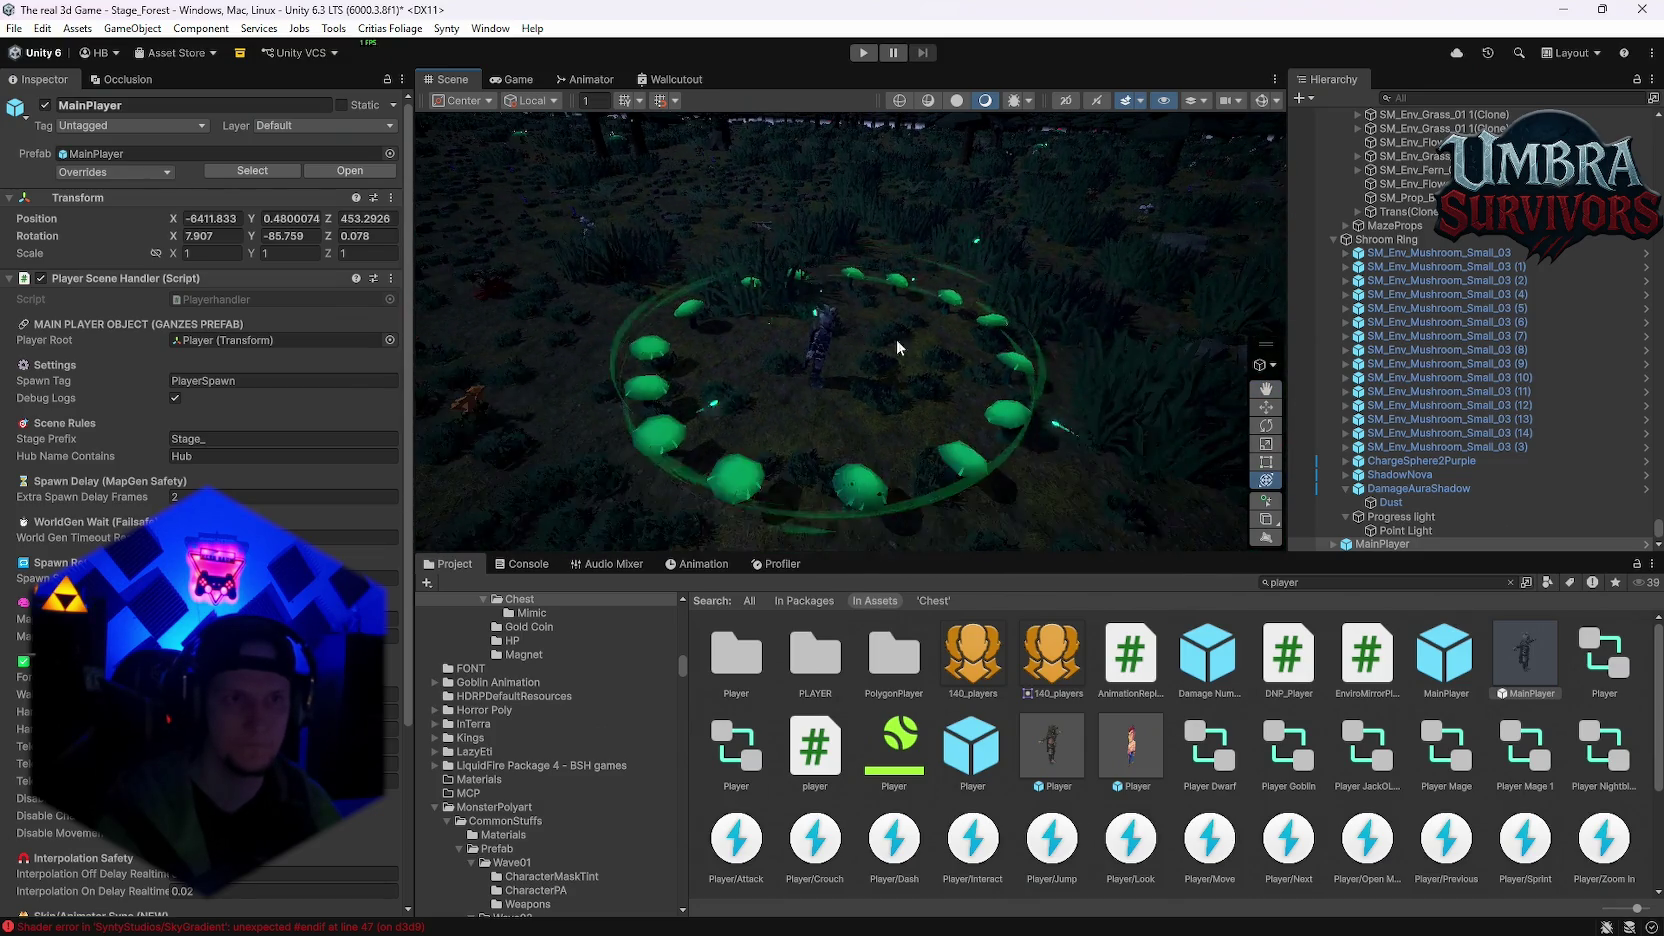
Step: Save the scene and enter play mode to test the ring
click(22, 27)
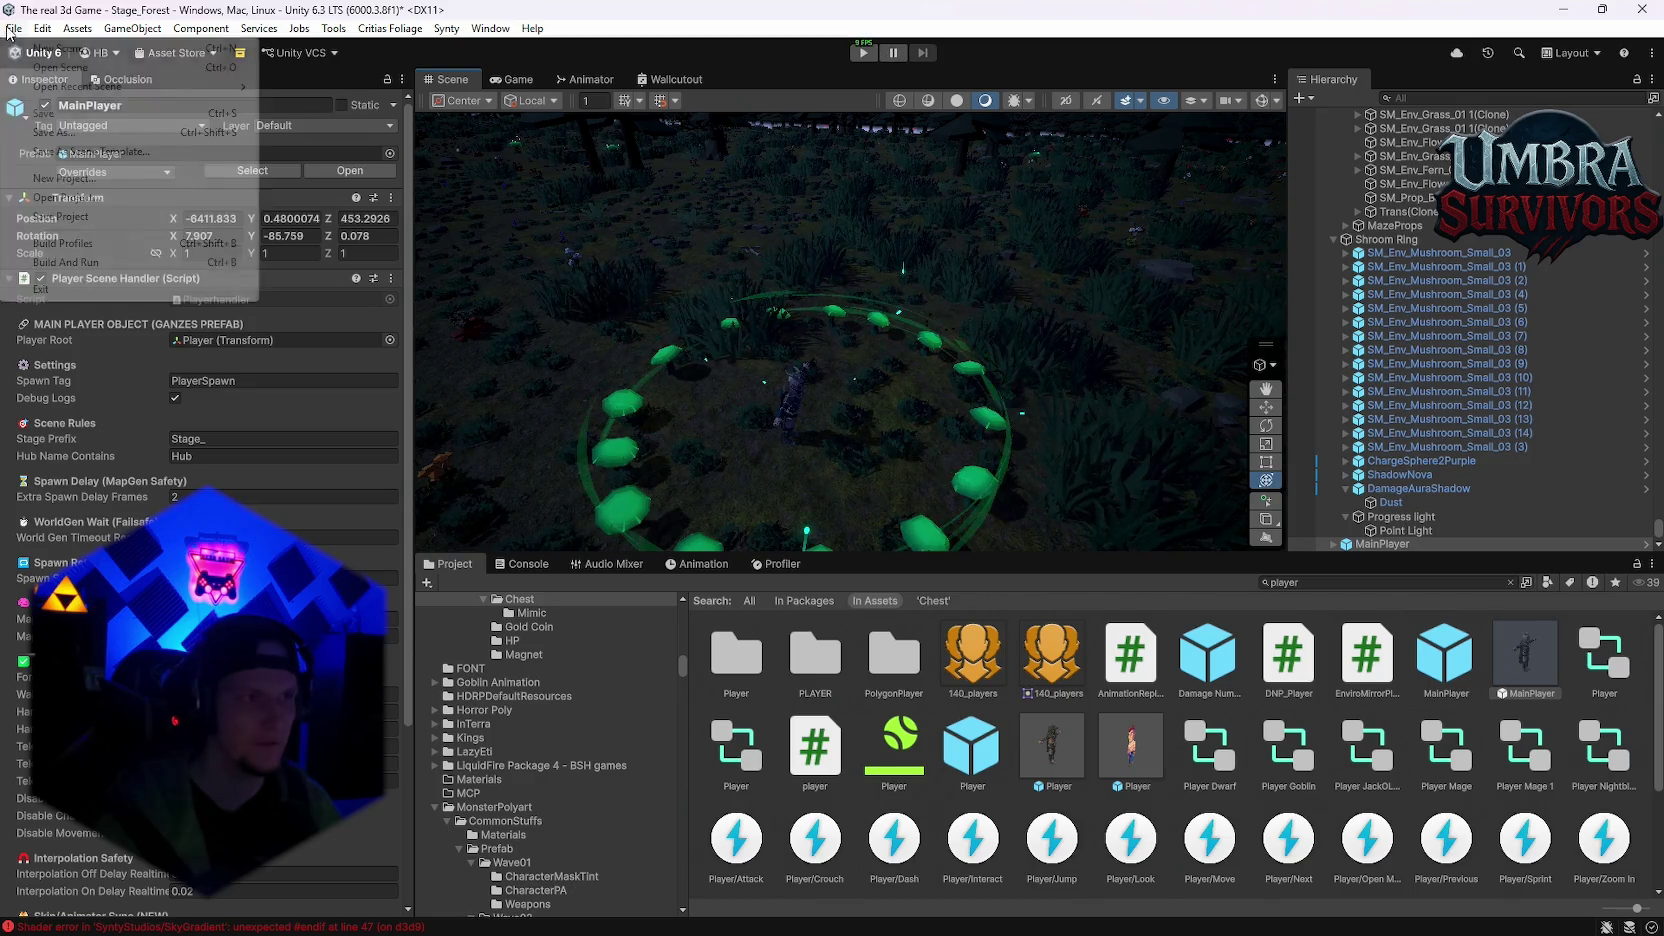
click(22, 27)
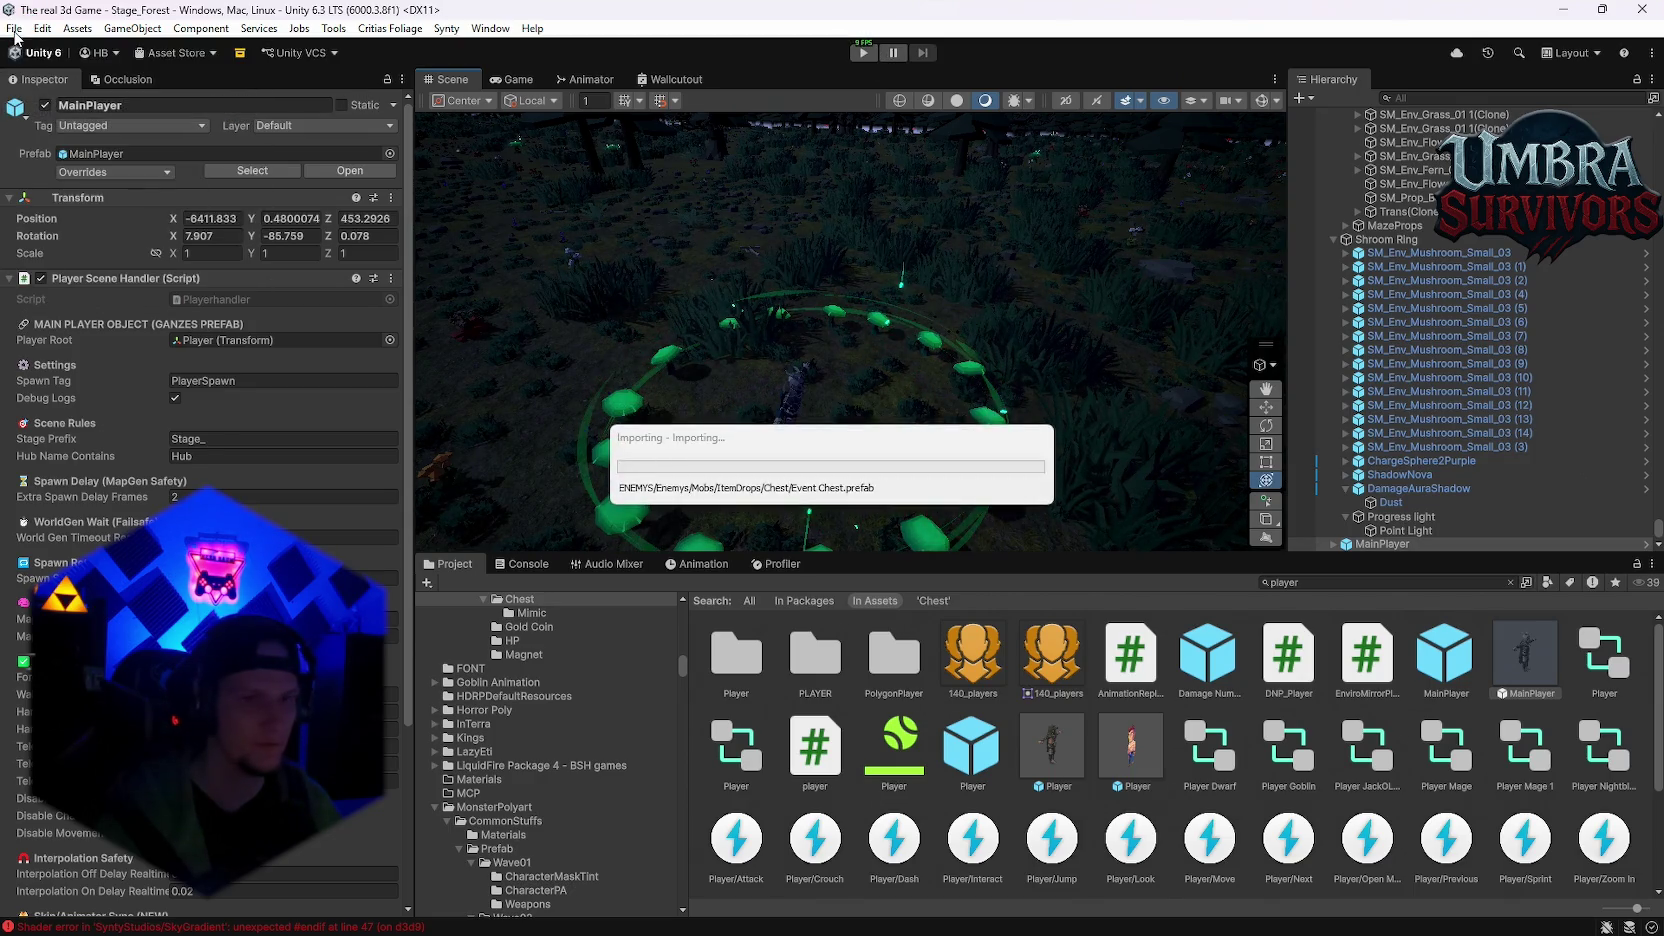
click(22, 27)
click(60, 216)
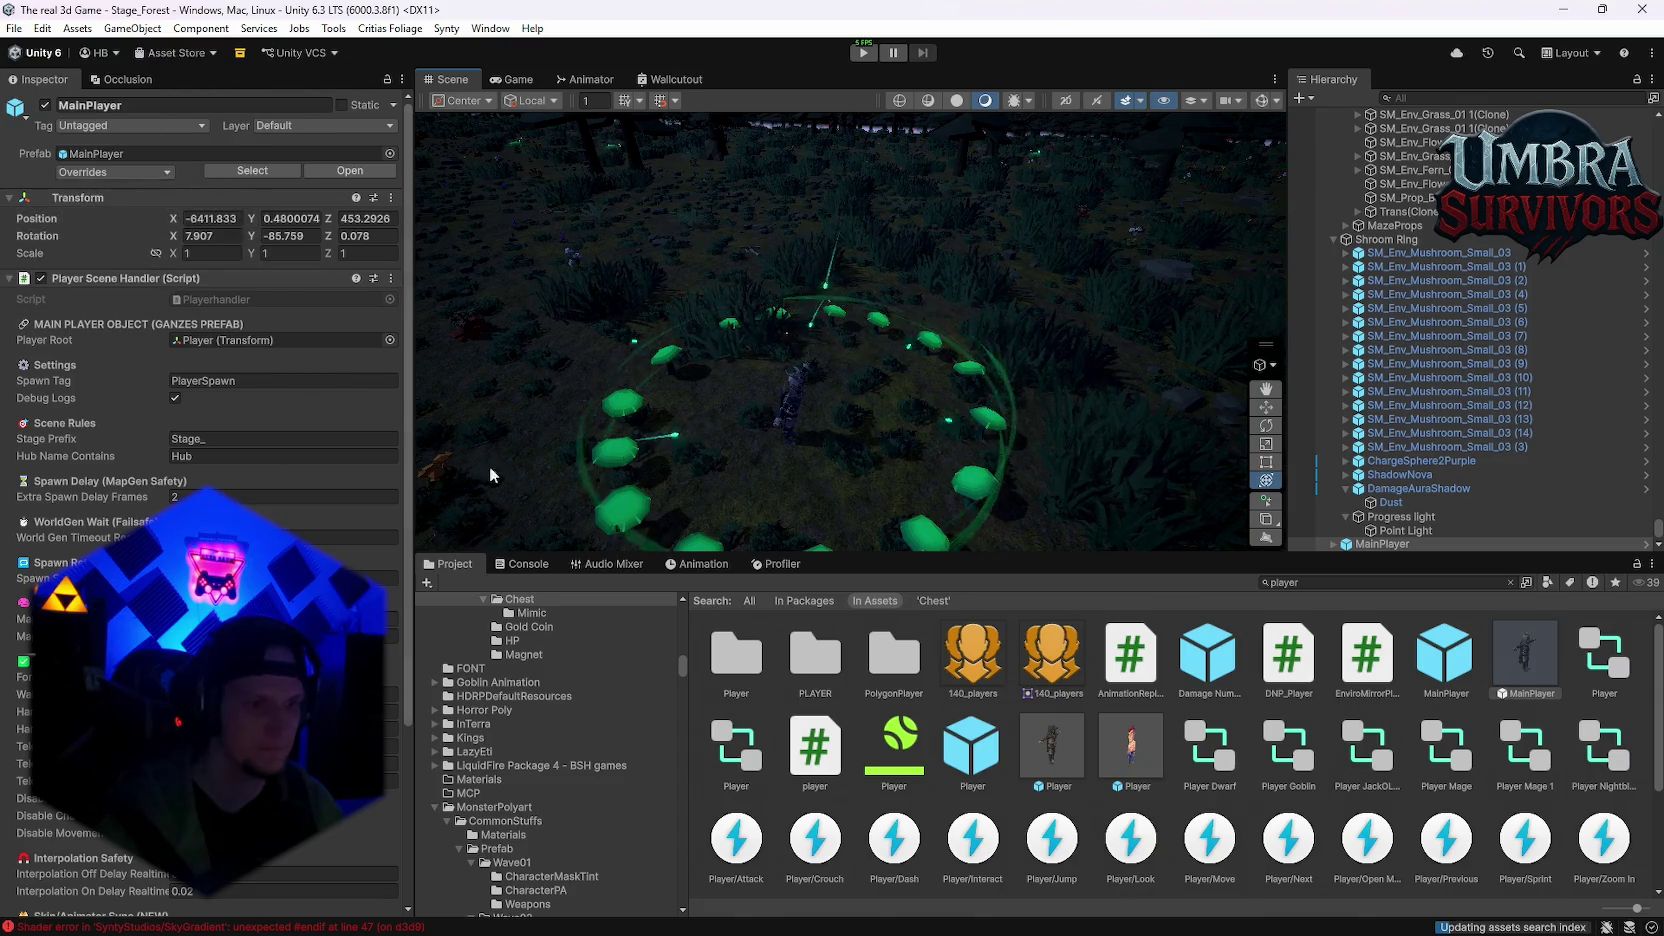
click(520, 564)
click(450, 564)
key(ctrl+p)
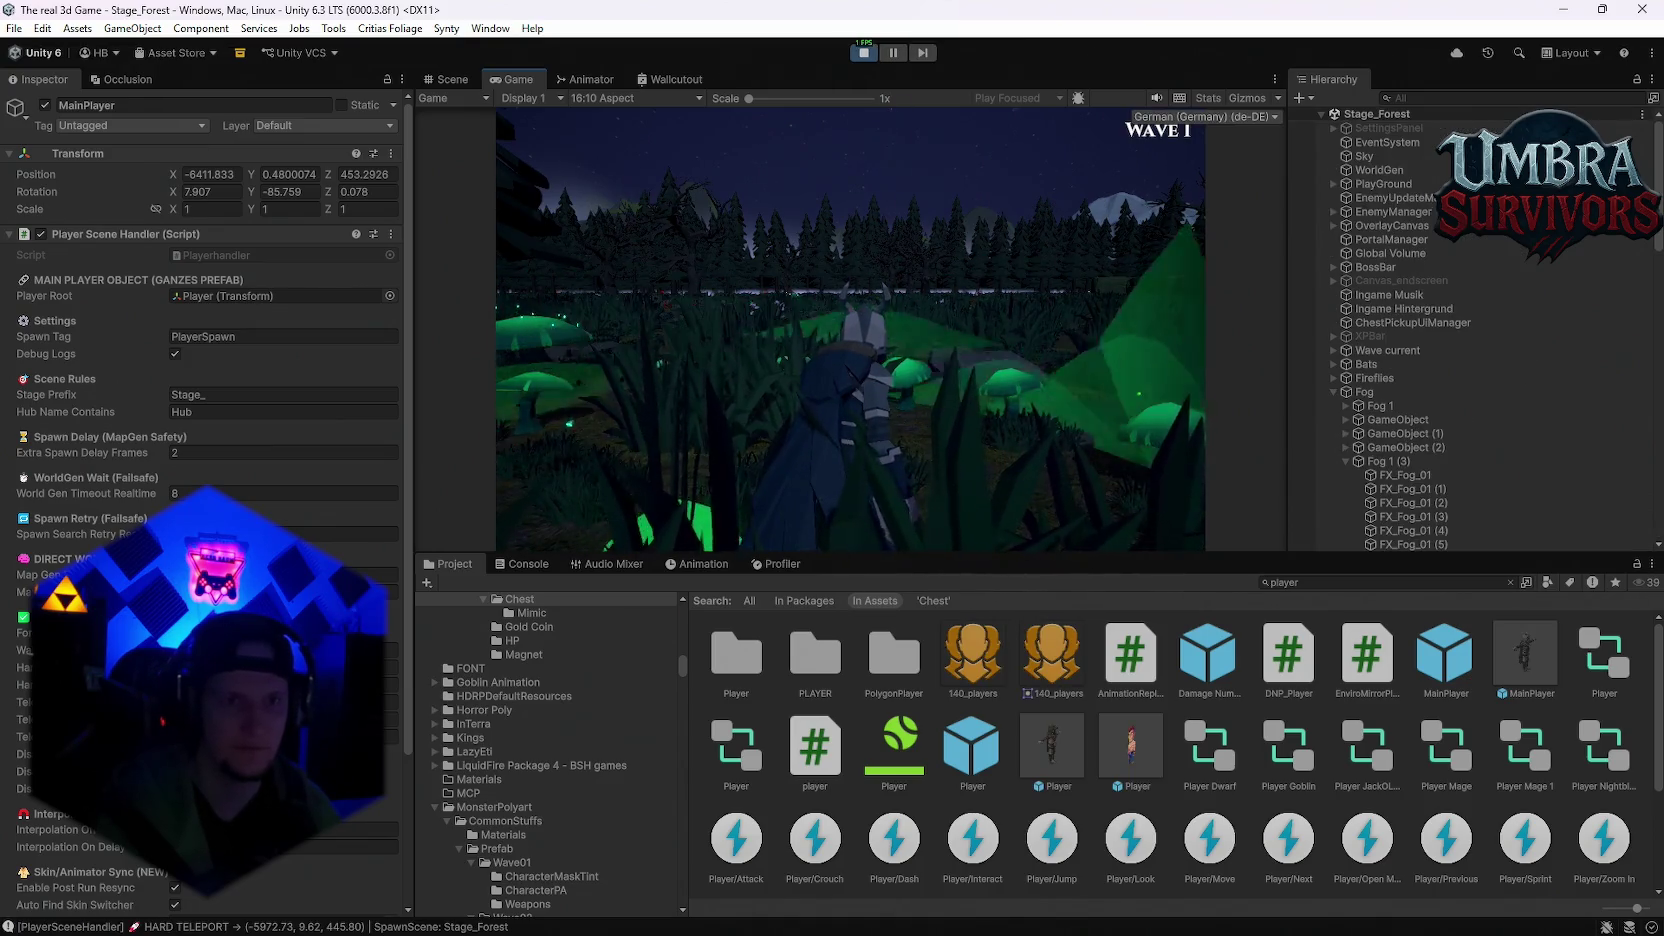
Step: During play, survey the generated forest and mushroom ring in the Scene view
click(448, 79)
drag(815, 313, 940, 383)
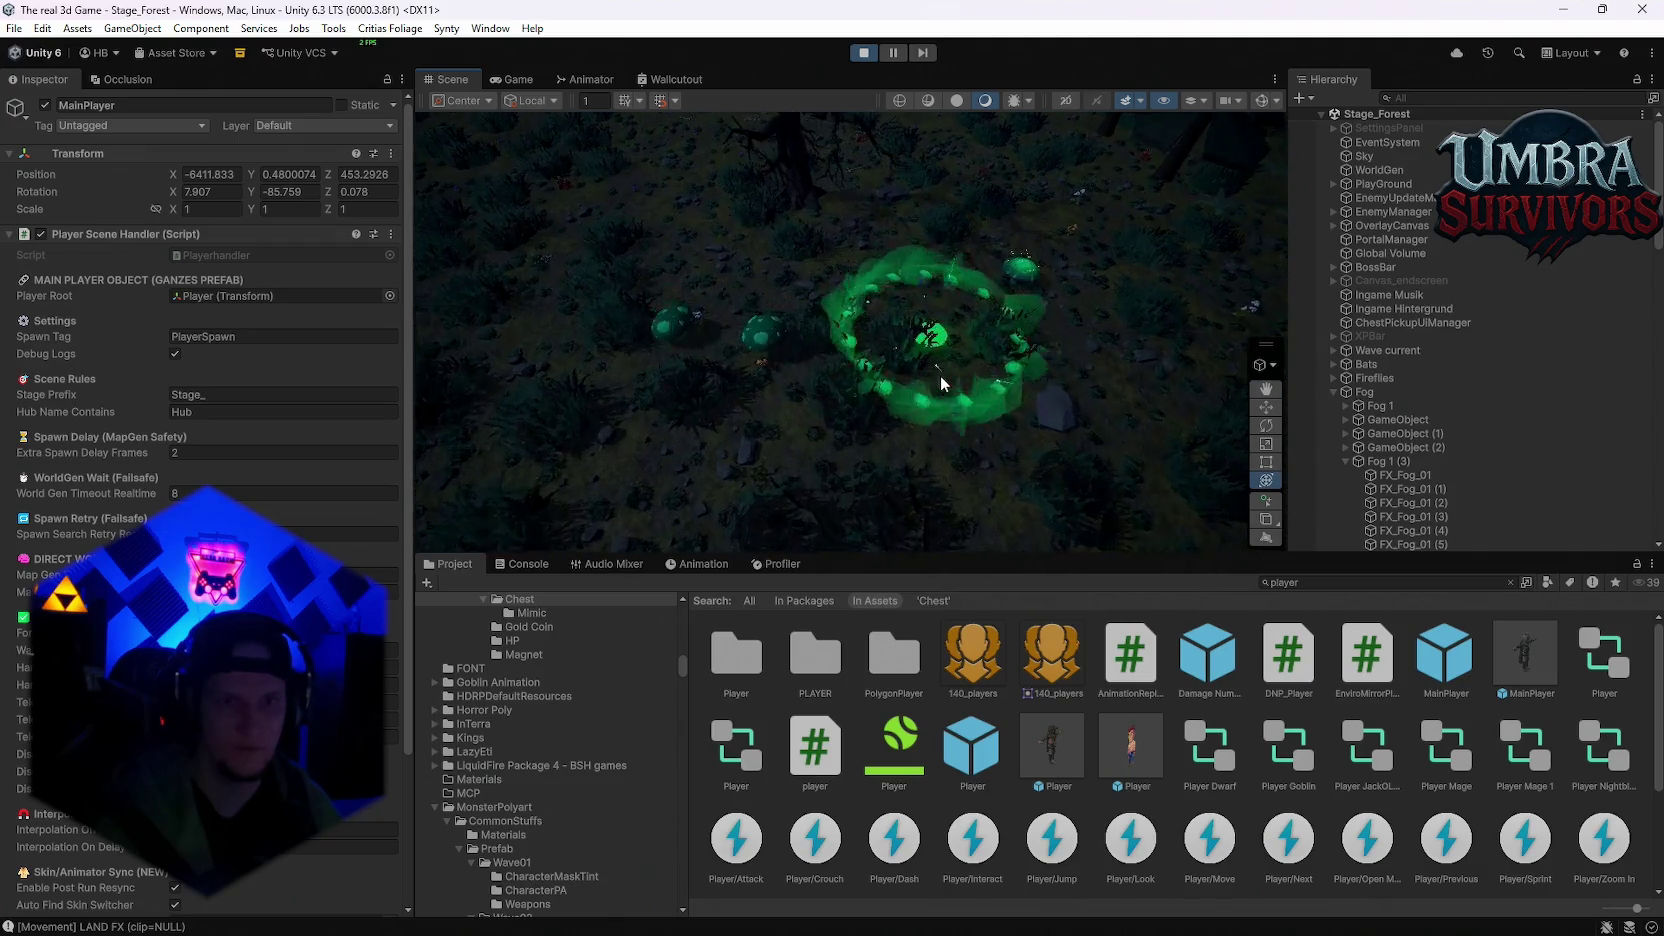
scroll(940, 383, up, 10)
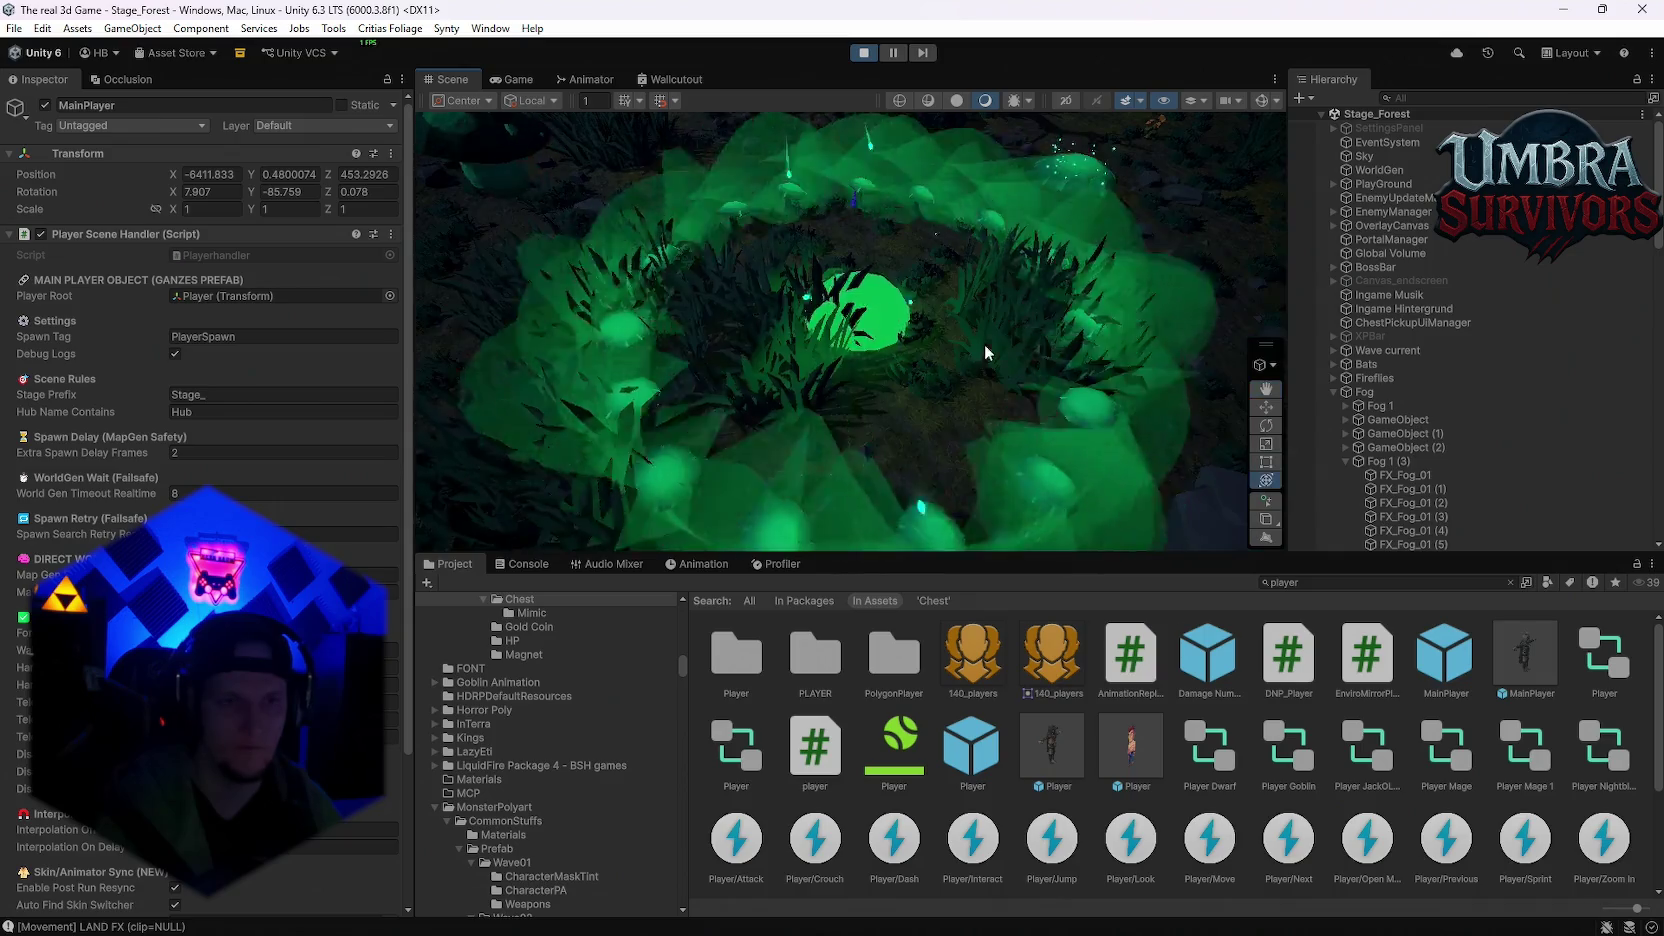
scroll(985, 352, up, 6)
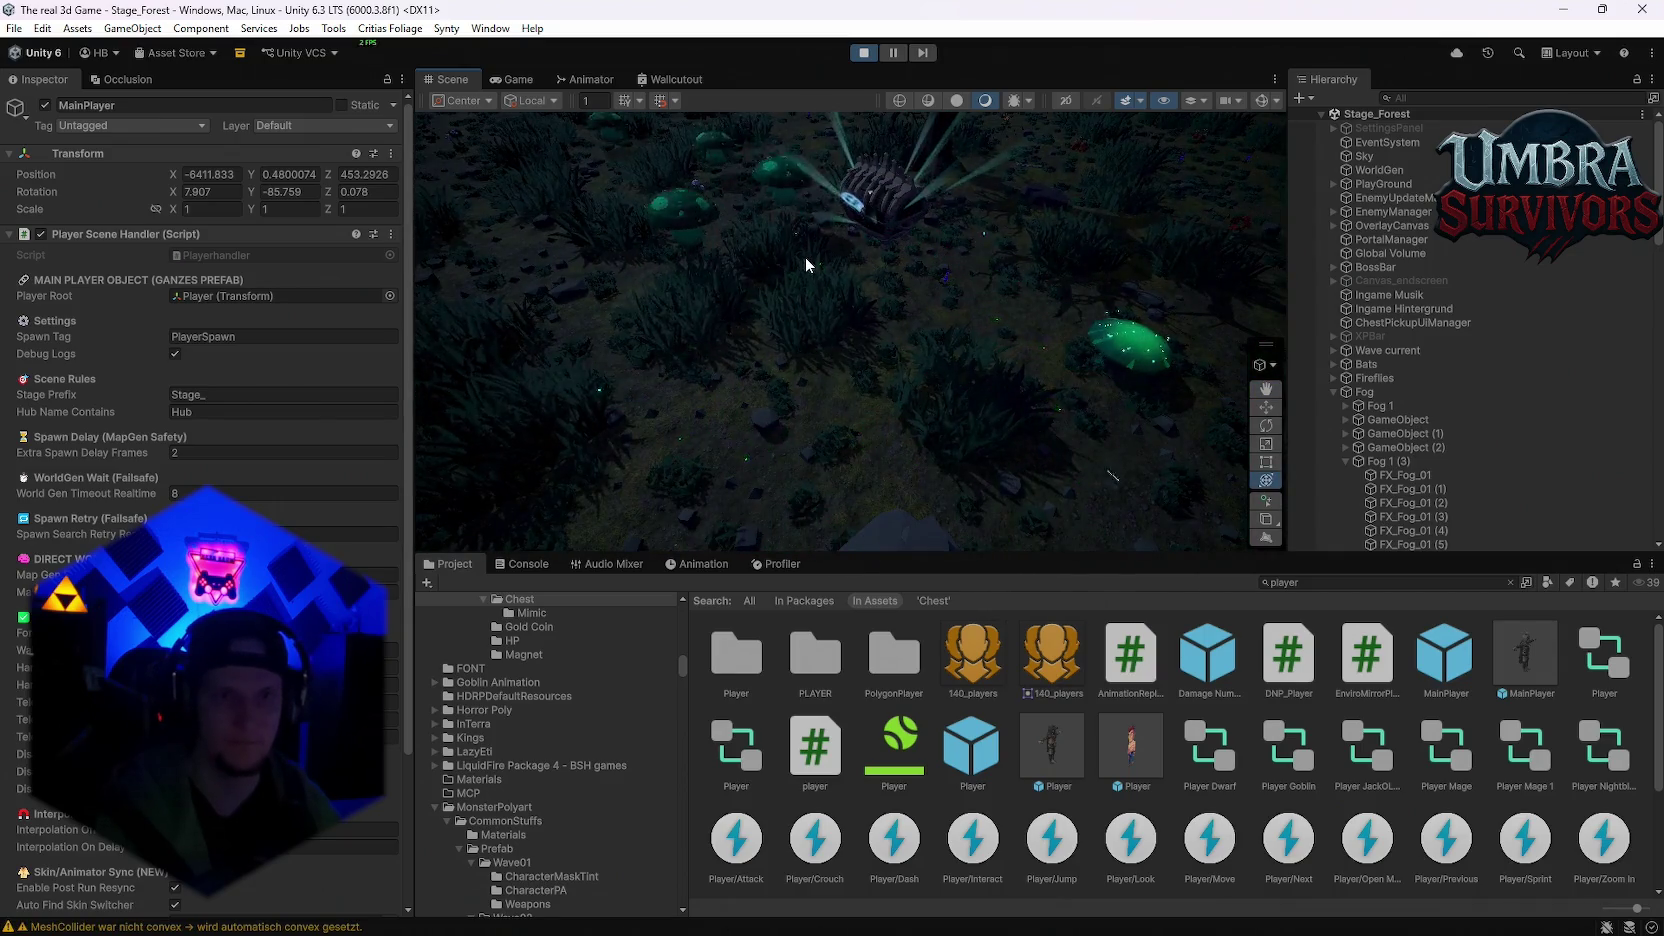
scroll(805, 257, down, 8)
mouse_move(840, 360)
mouse_down()
mouse_move(847, 397)
mouse_move(823, 379)
mouse_up()
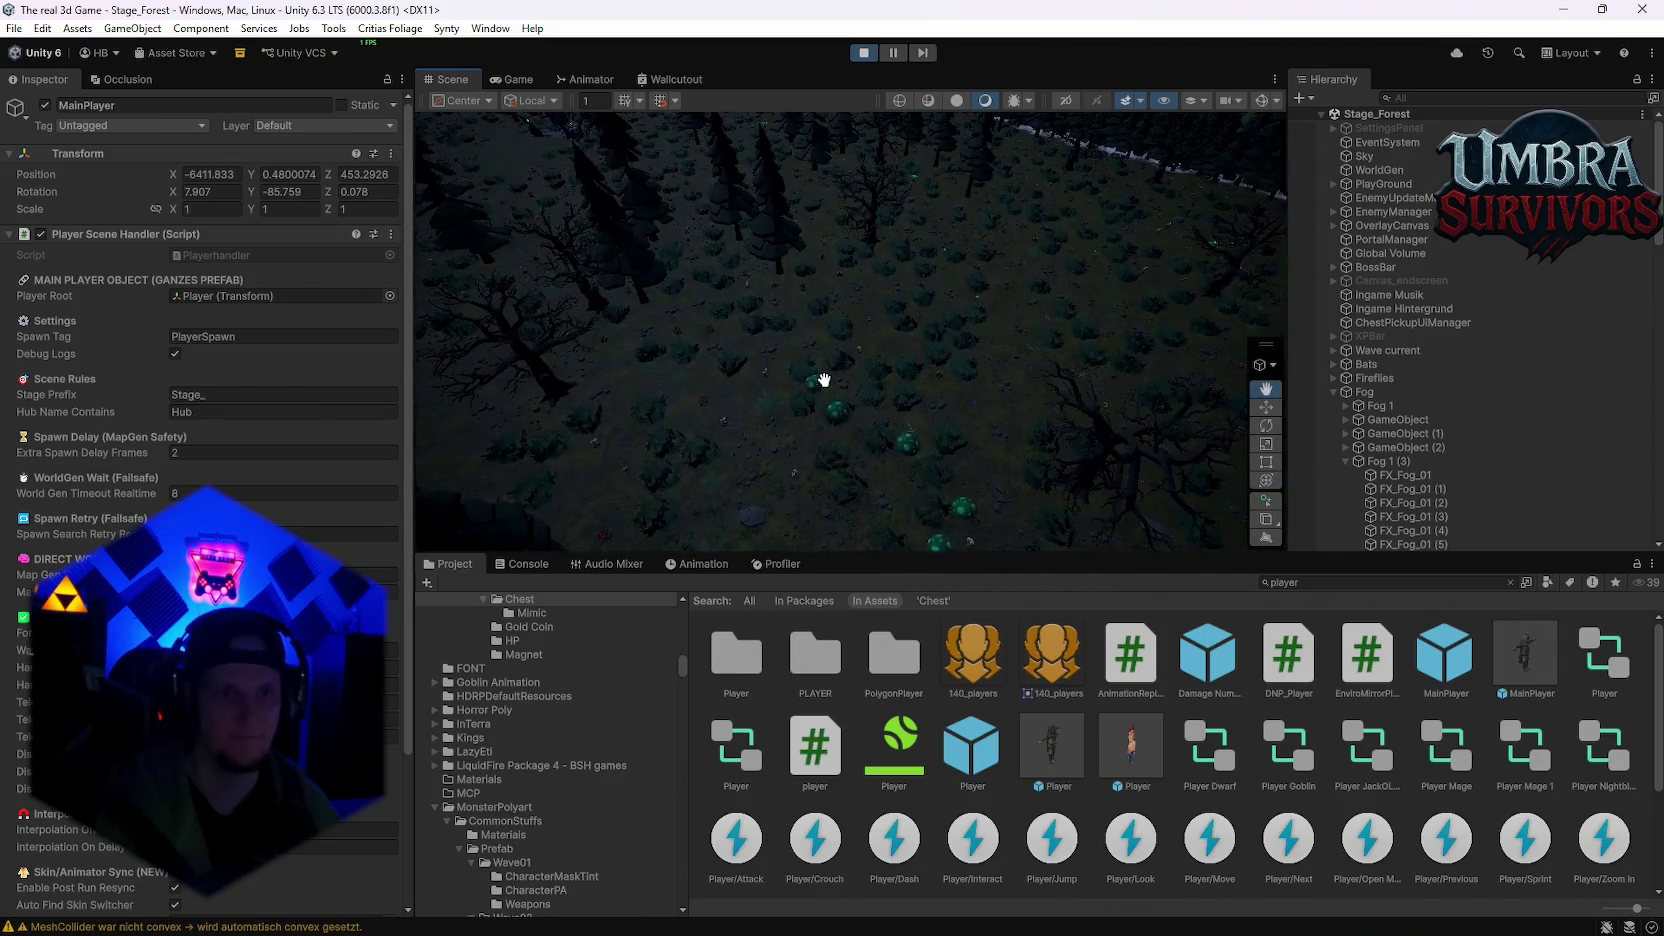
scroll(941, 425, up, 6)
mouse_move(768, 439)
mouse_down()
mouse_move(1183, 337)
mouse_move(951, 293)
mouse_move(958, 275)
mouse_move(865, 323)
mouse_move(953, 259)
mouse_move(813, 312)
mouse_move(769, 286)
mouse_move(984, 297)
mouse_move(628, 243)
mouse_move(928, 232)
mouse_move(1018, 263)
mouse_move(921, 435)
mouse_move(836, 481)
mouse_move(1070, 255)
mouse_move(1076, 309)
mouse_move(1137, 230)
mouse_move(1014, 301)
mouse_move(683, 353)
mouse_move(892, 347)
mouse_move(463, 141)
mouse_up()
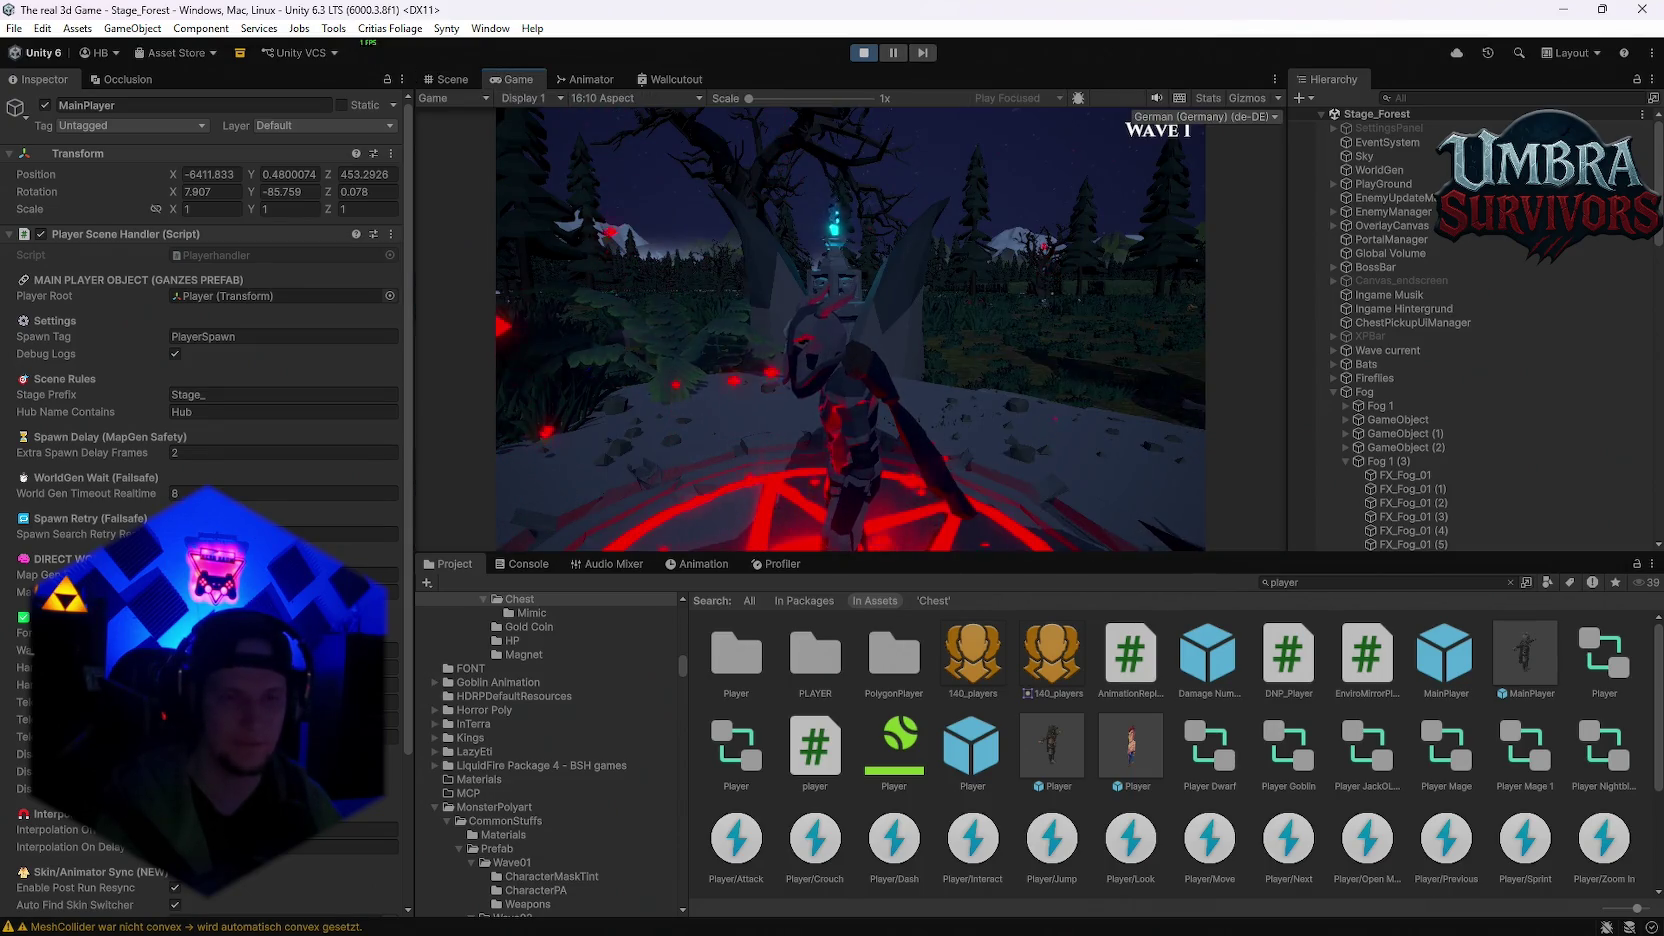
click(448, 79)
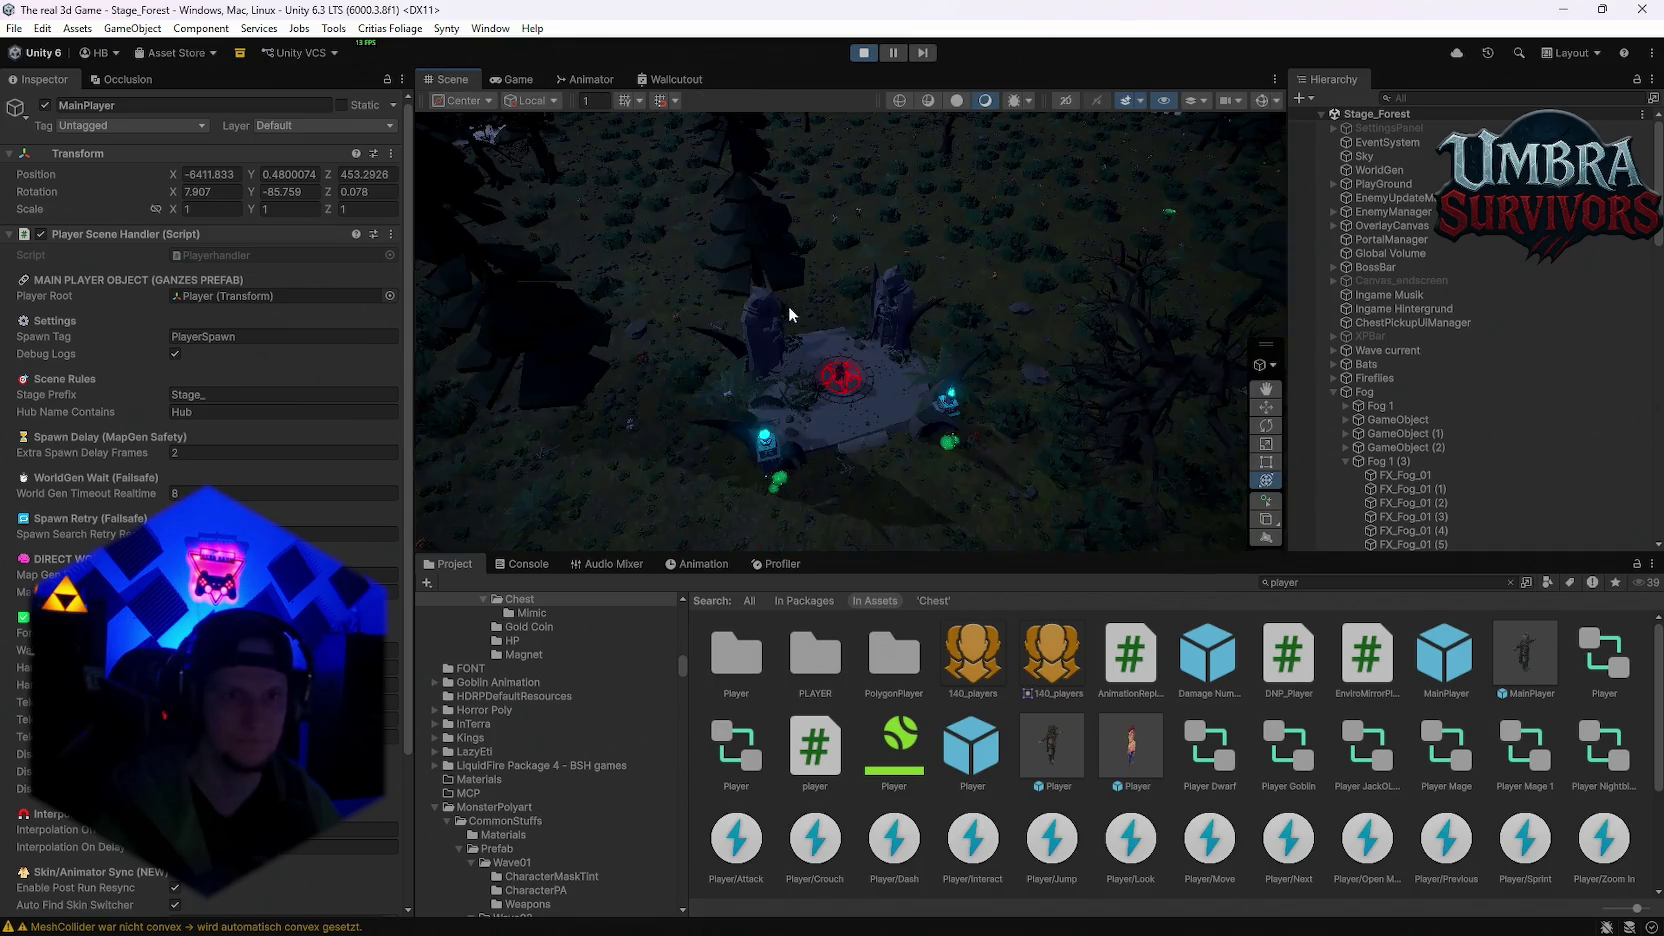
scroll(1410, 462, down, 10)
scroll(1420, 462, down, 10)
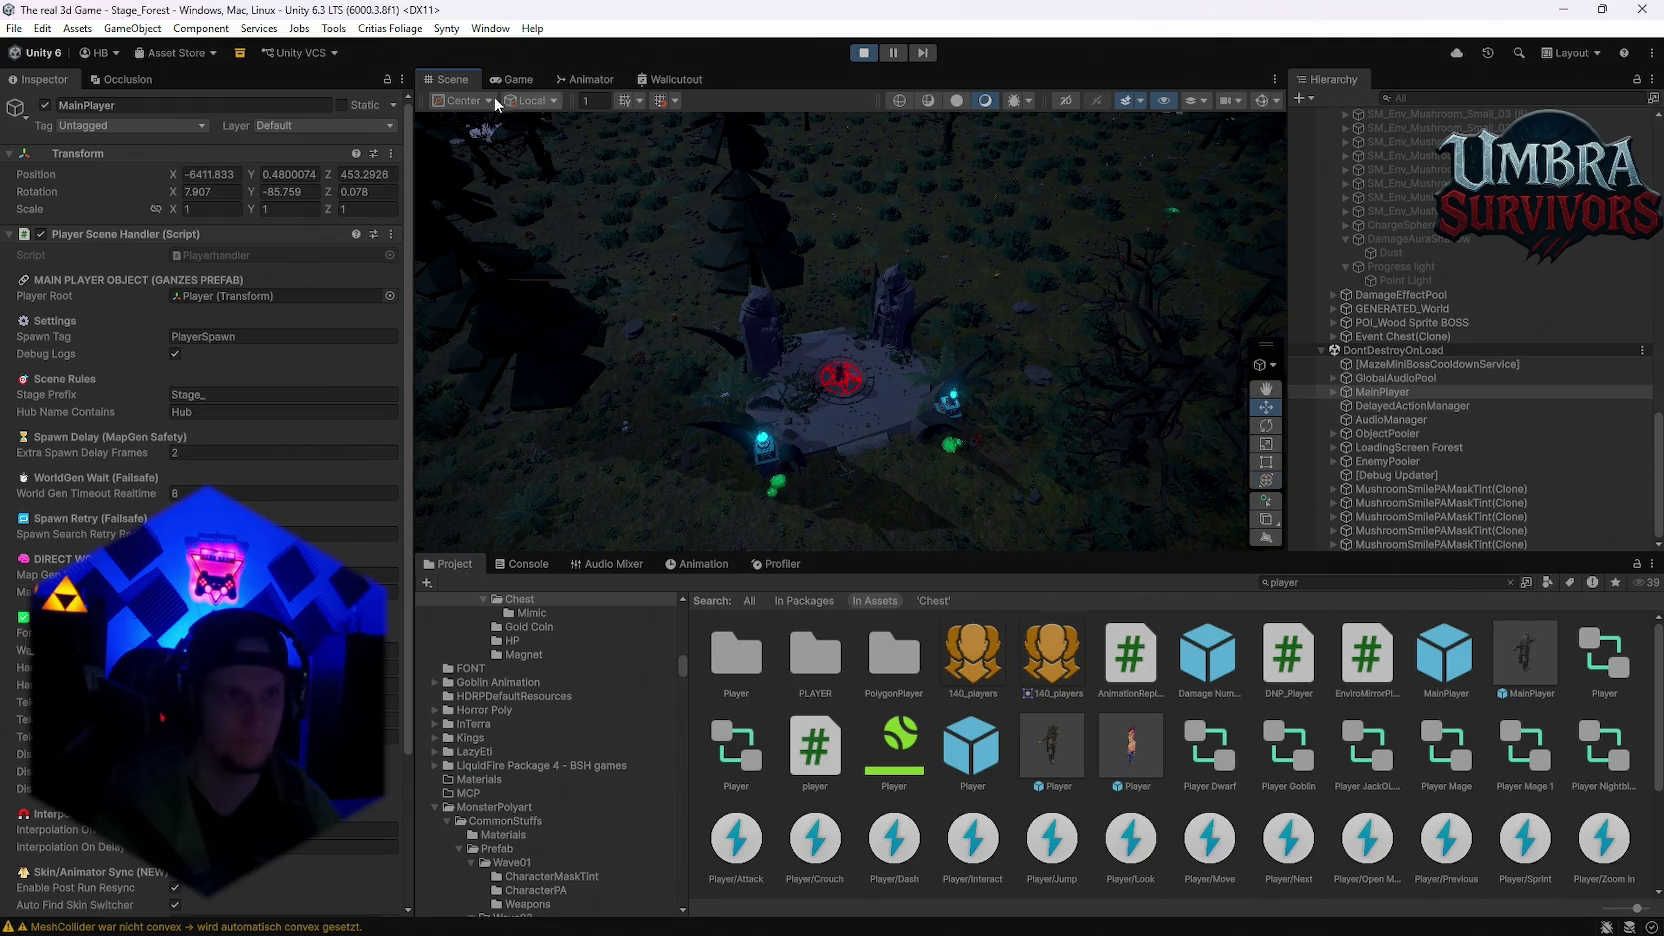
scroll(899, 340, up, 3)
Step: Inspect MainPlayer and its Player child, frame it near the altar, then stop play mode
click(1410, 405)
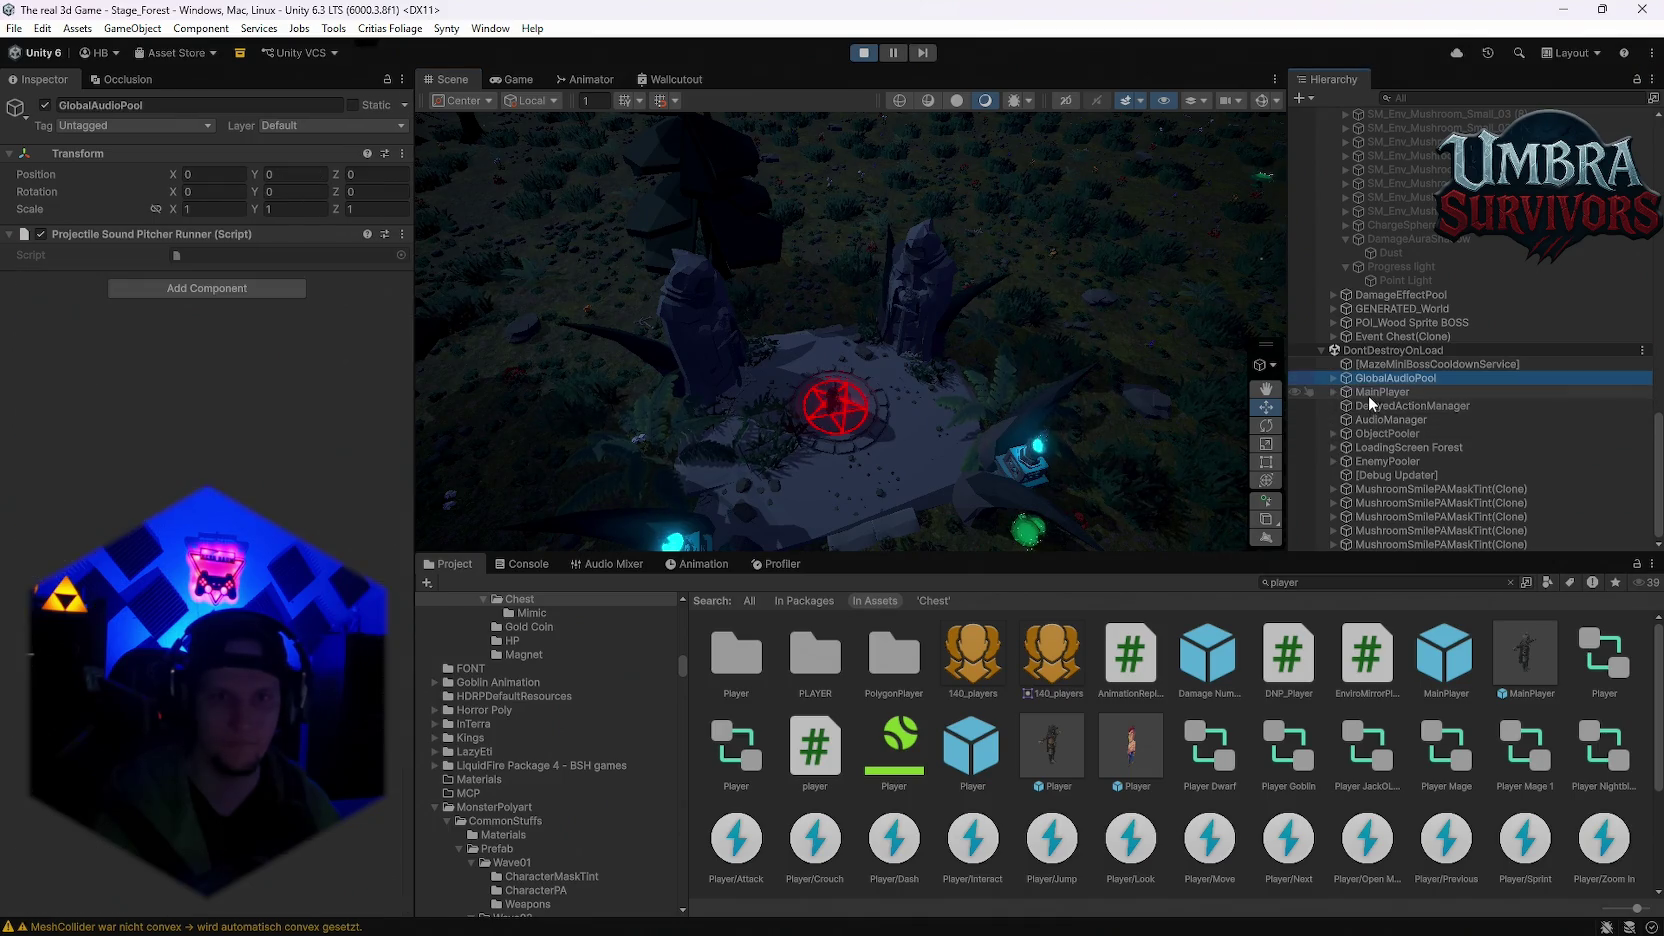
click(1380, 391)
click(1334, 392)
click(1382, 419)
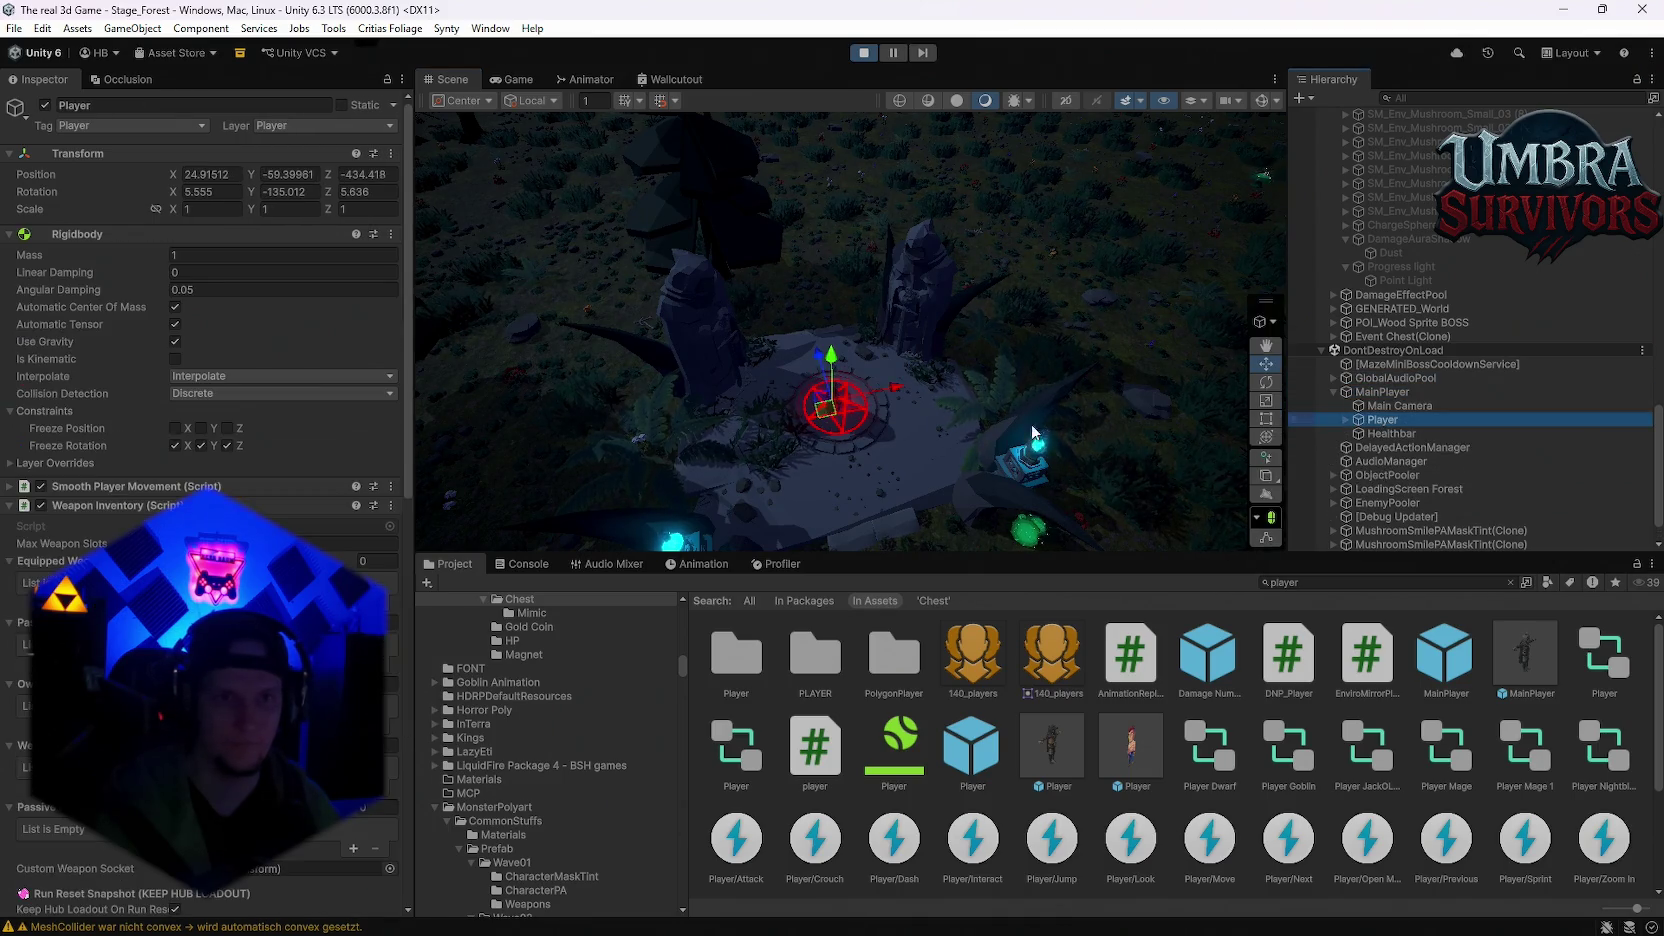
mouse_move(812, 352)
mouse_down()
mouse_move(1110, 410)
mouse_move(1044, 355)
mouse_move(1065, 413)
mouse_move(910, 361)
mouse_move(940, 380)
mouse_up()
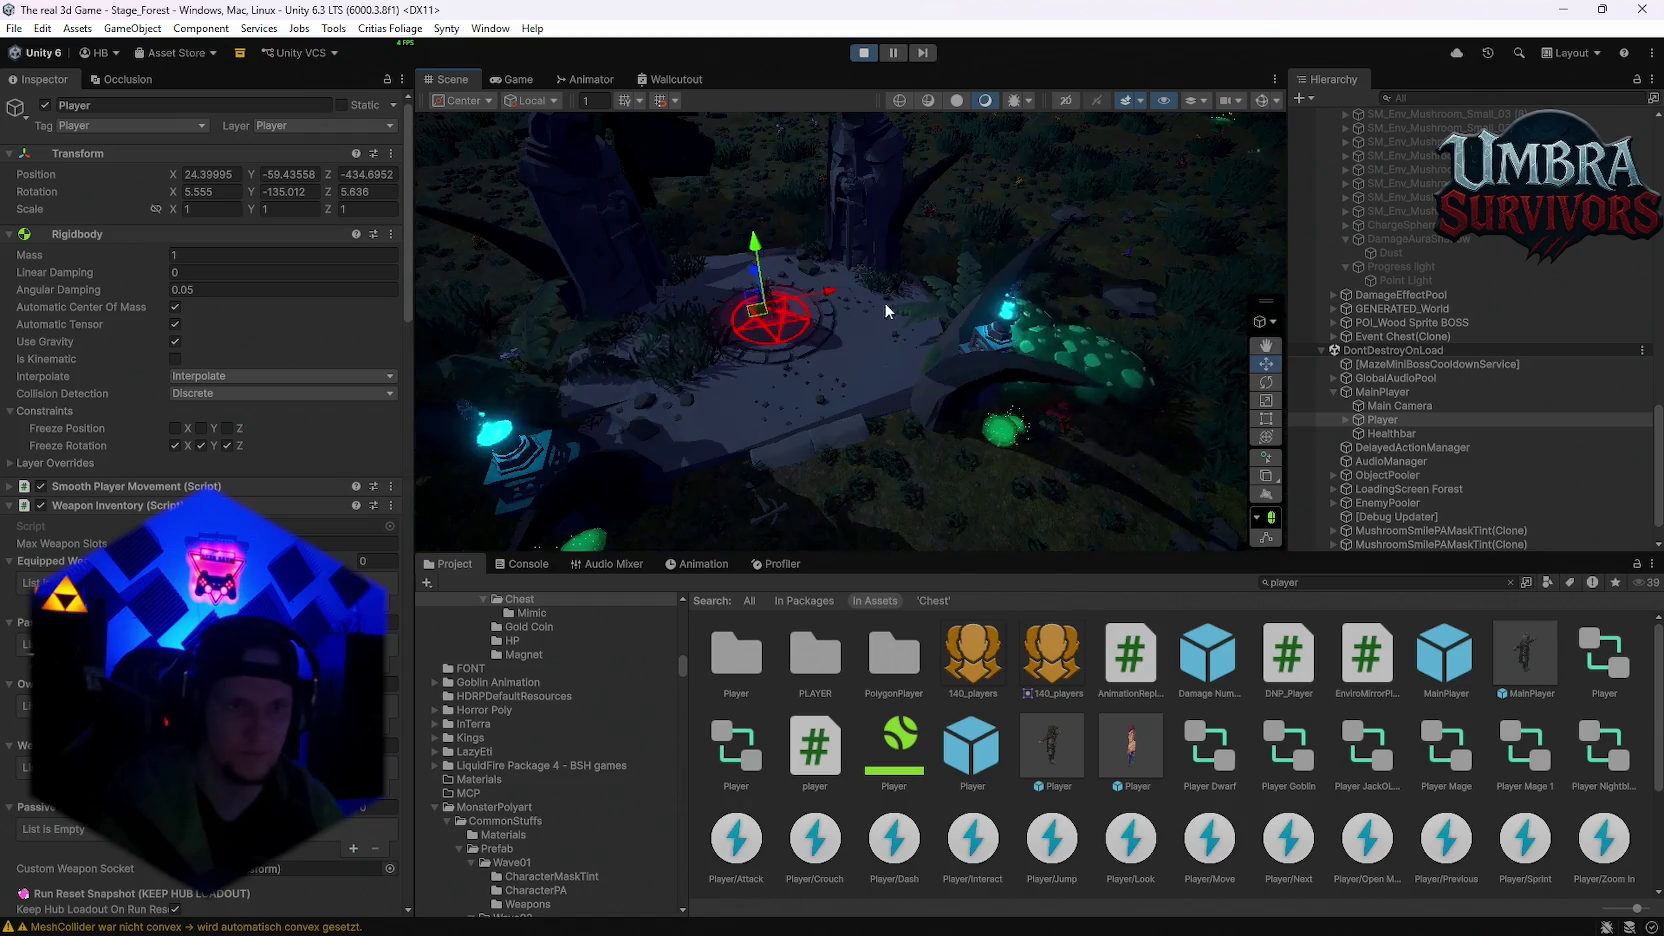
click(1399, 405)
drag(669, 299, 700, 285)
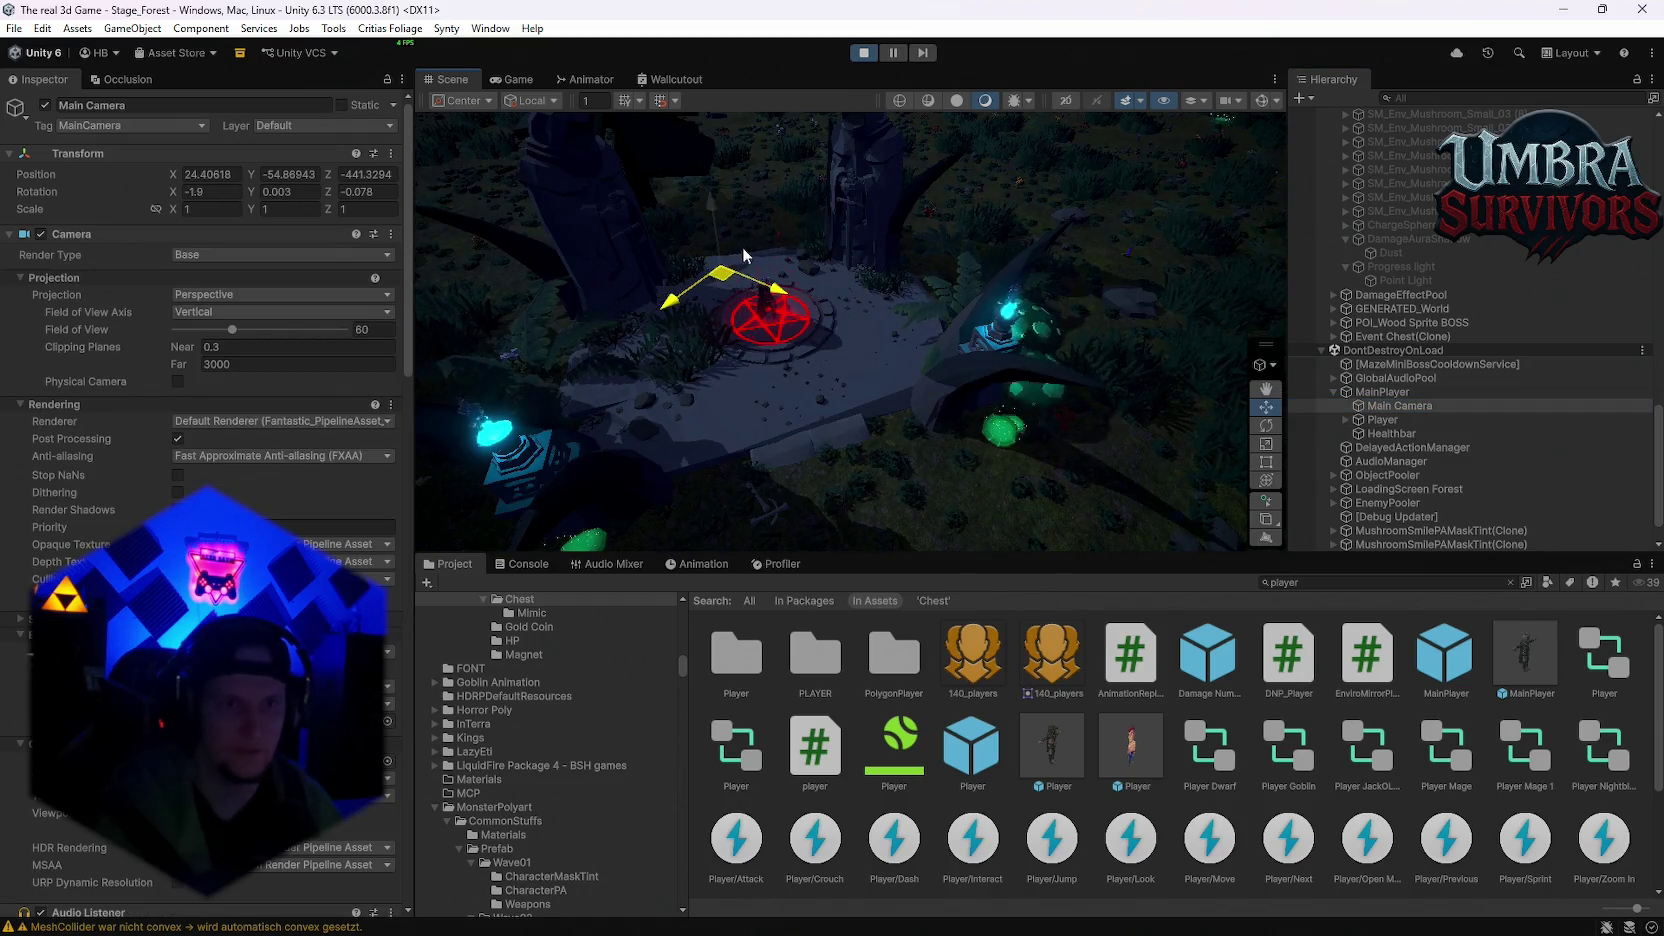
click(1383, 392)
key(f)
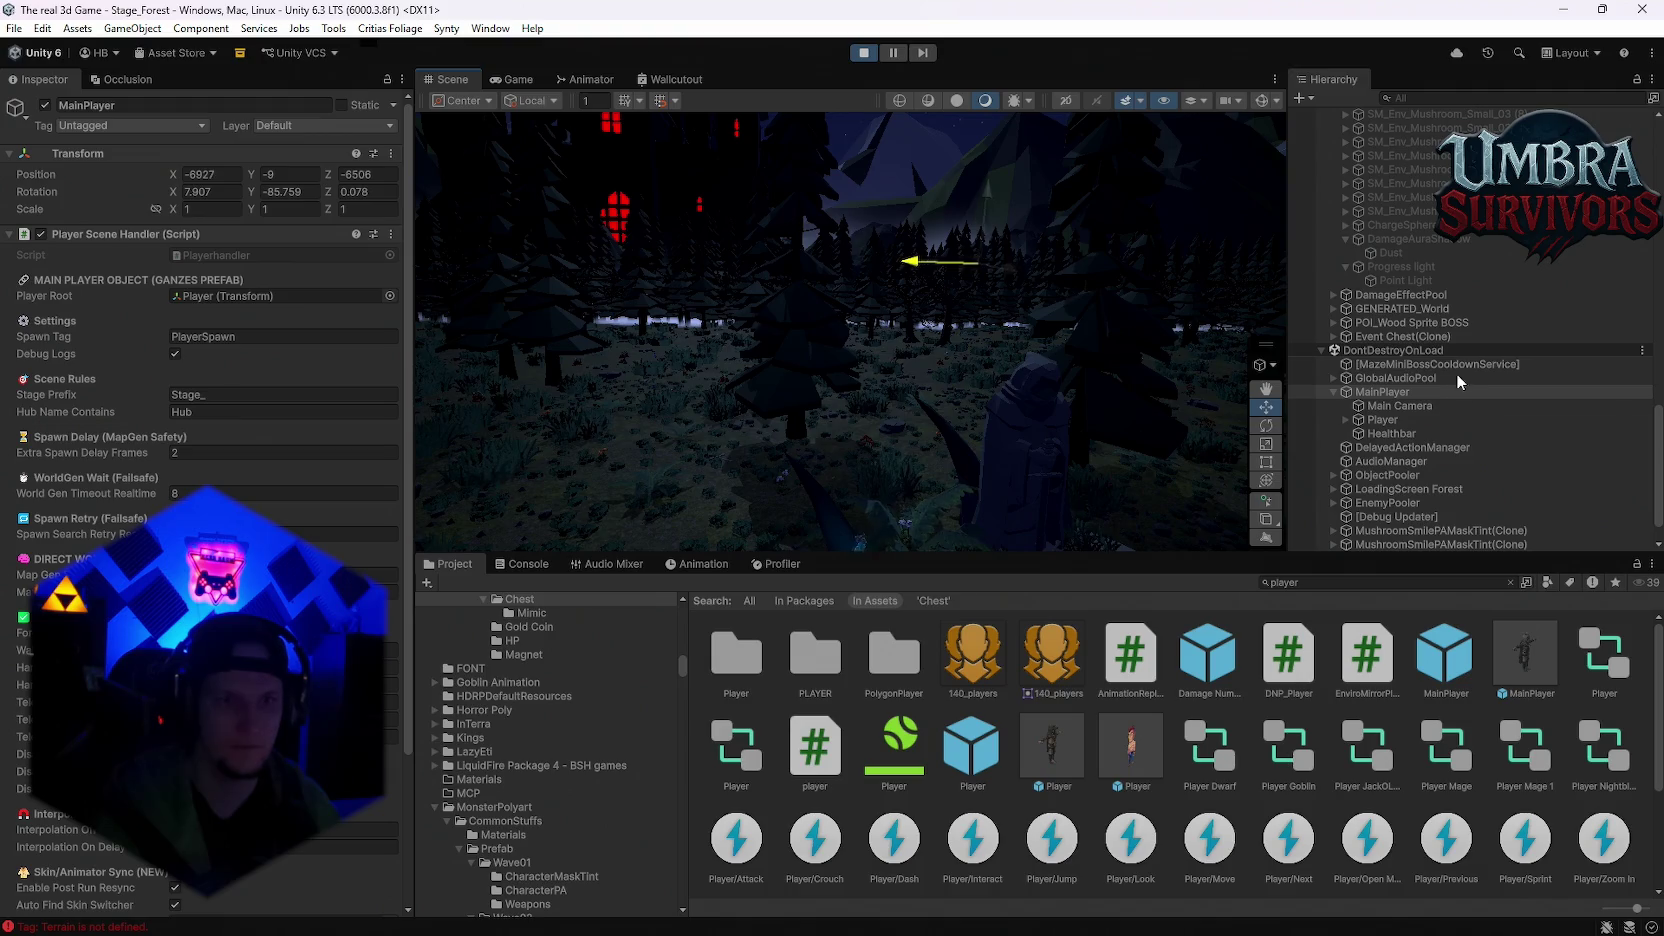
mouse_move(935, 313)
mouse_down()
mouse_move(1417, 434)
mouse_move(1261, 422)
mouse_move(1070, 265)
mouse_move(1126, 337)
mouse_move(1034, 335)
mouse_move(1100, 338)
mouse_move(888, 442)
mouse_move(826, 447)
mouse_move(952, 346)
mouse_move(1003, 357)
mouse_move(1098, 214)
mouse_up()
mouse_move(930, 410)
mouse_down()
mouse_move(954, 472)
mouse_move(887, 472)
mouse_up()
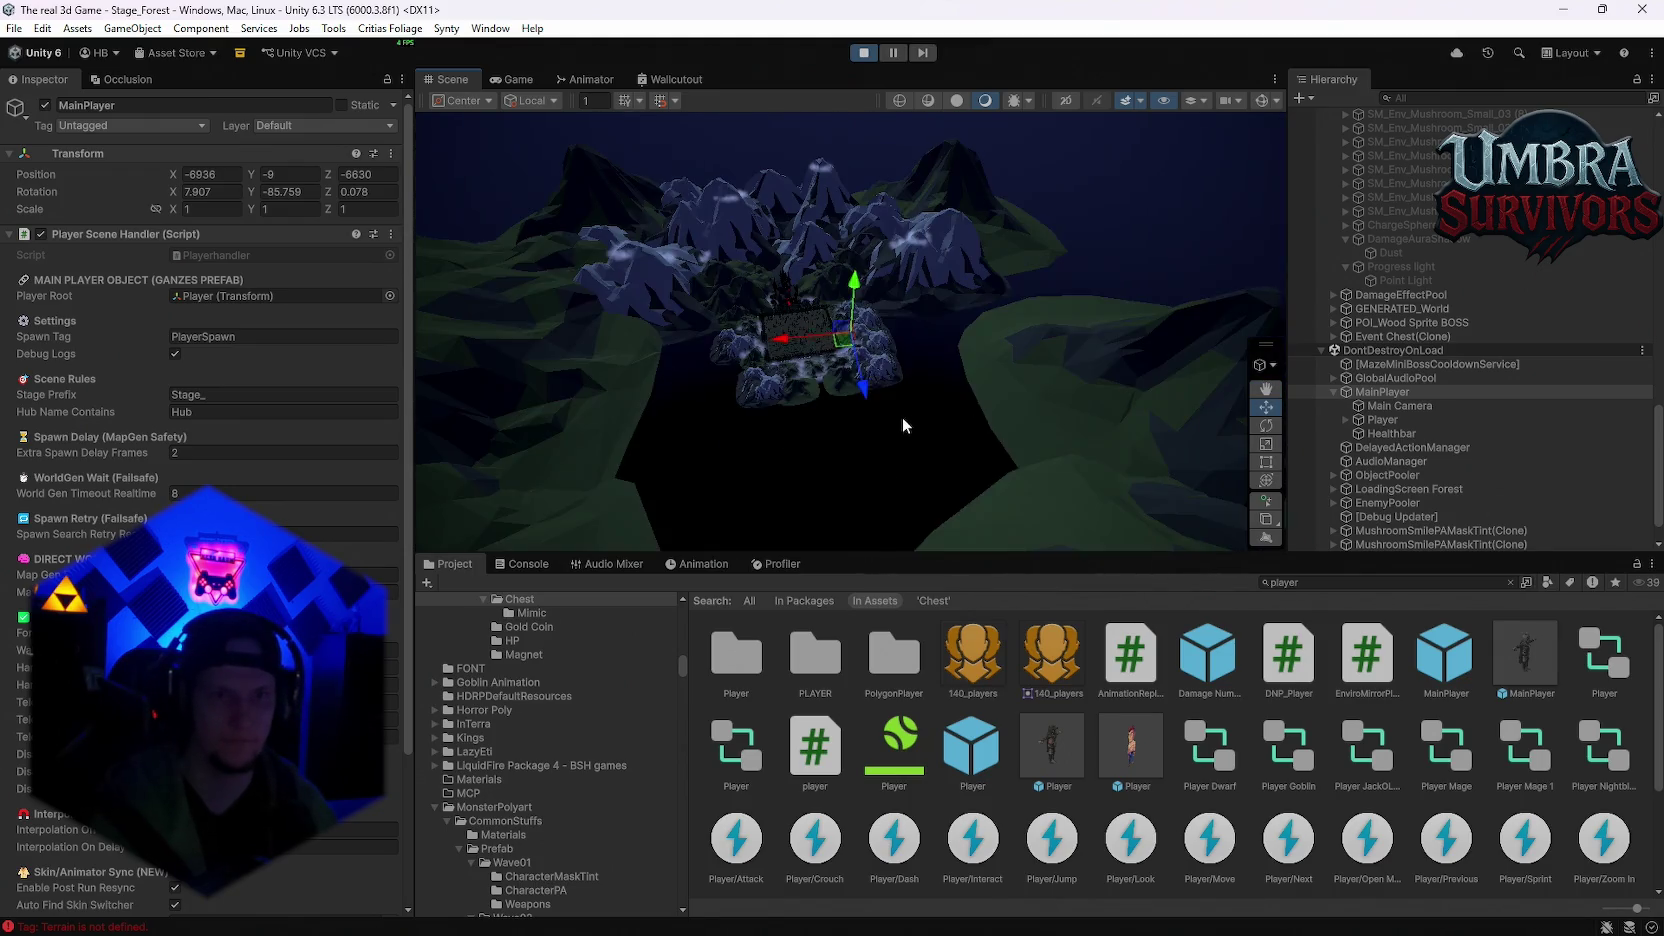
click(868, 55)
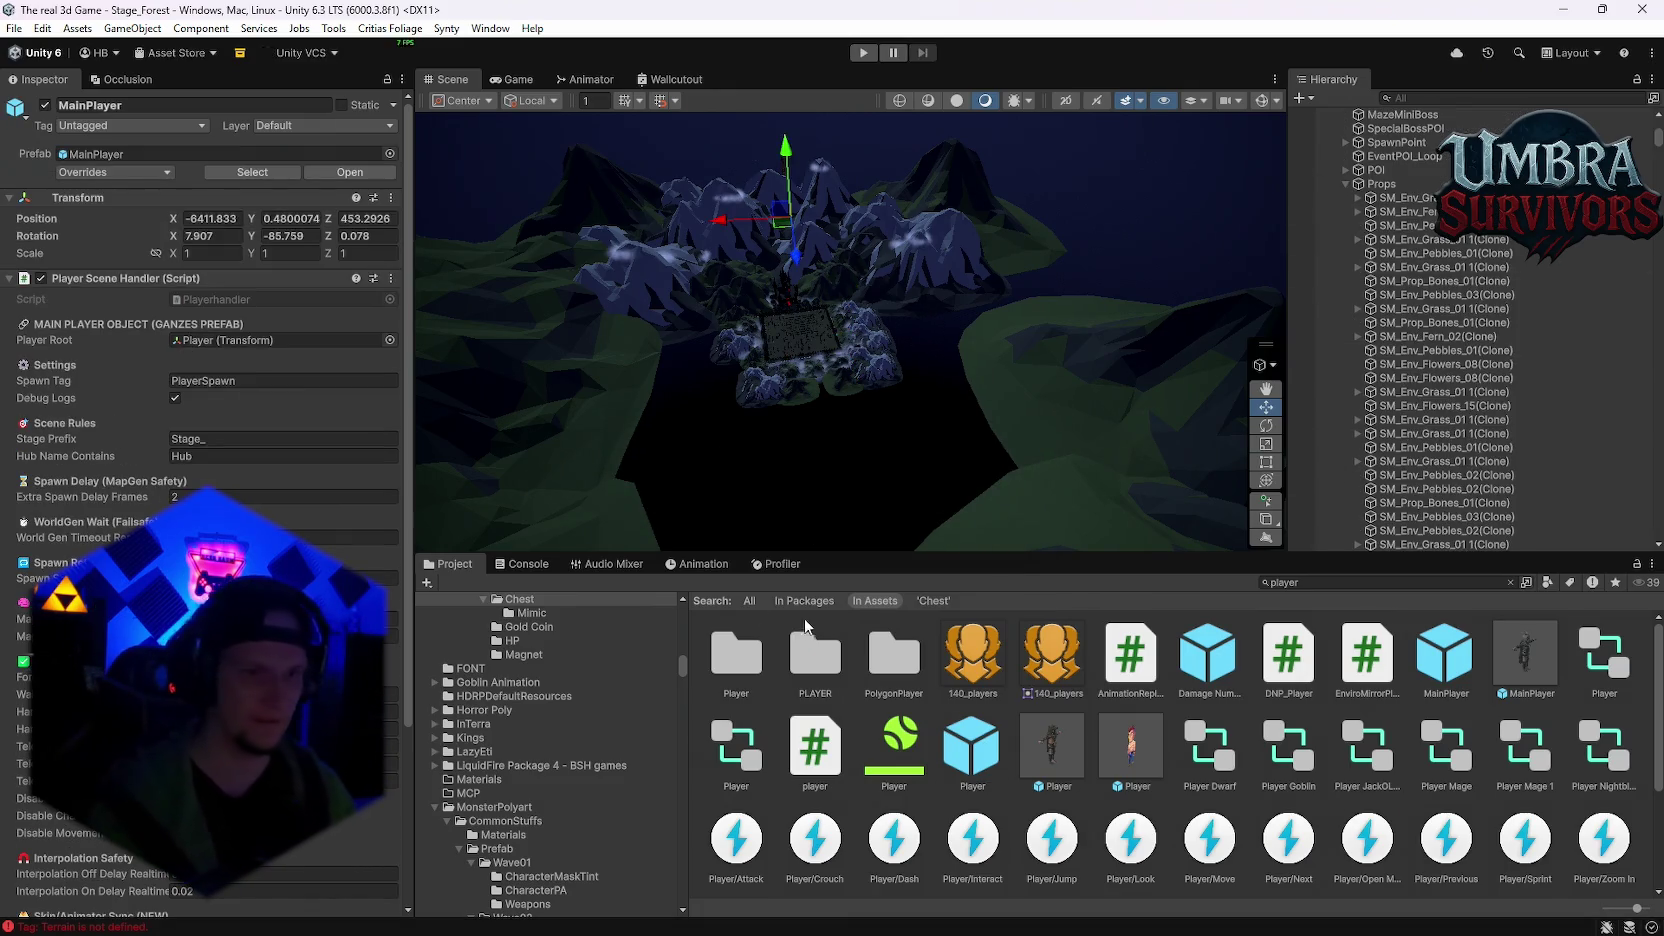
Step: Trace the 'Tag: Terrain is not defined' error to the Black (150) object
click(522, 564)
click(629, 802)
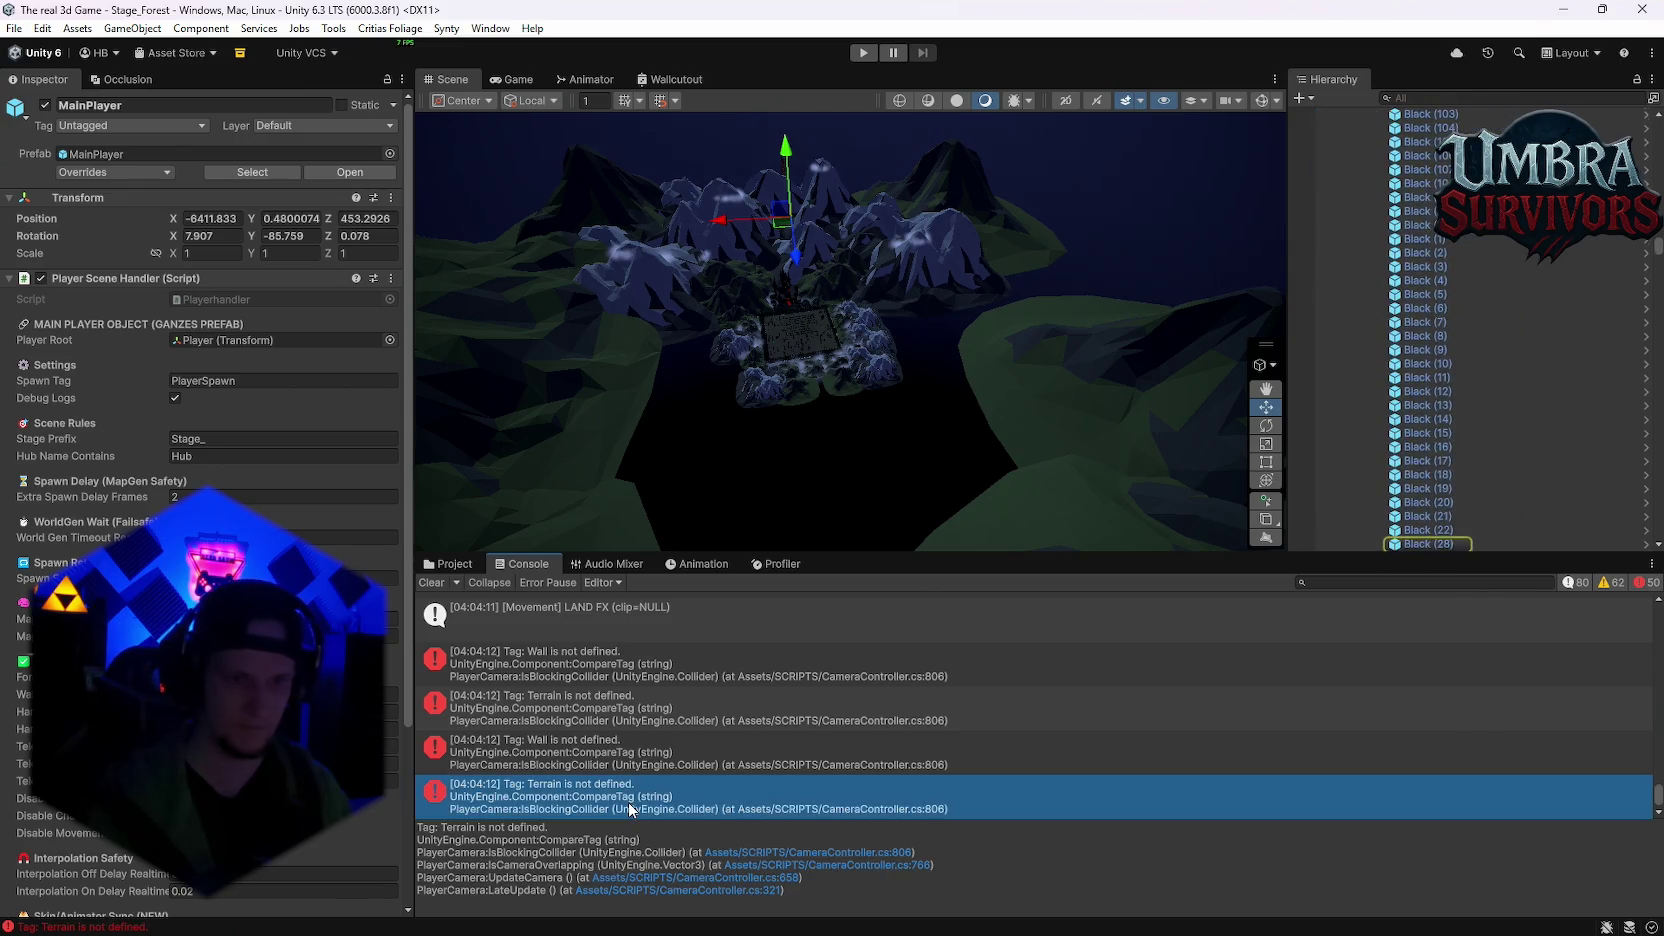
scroll(1482, 432, down, 10)
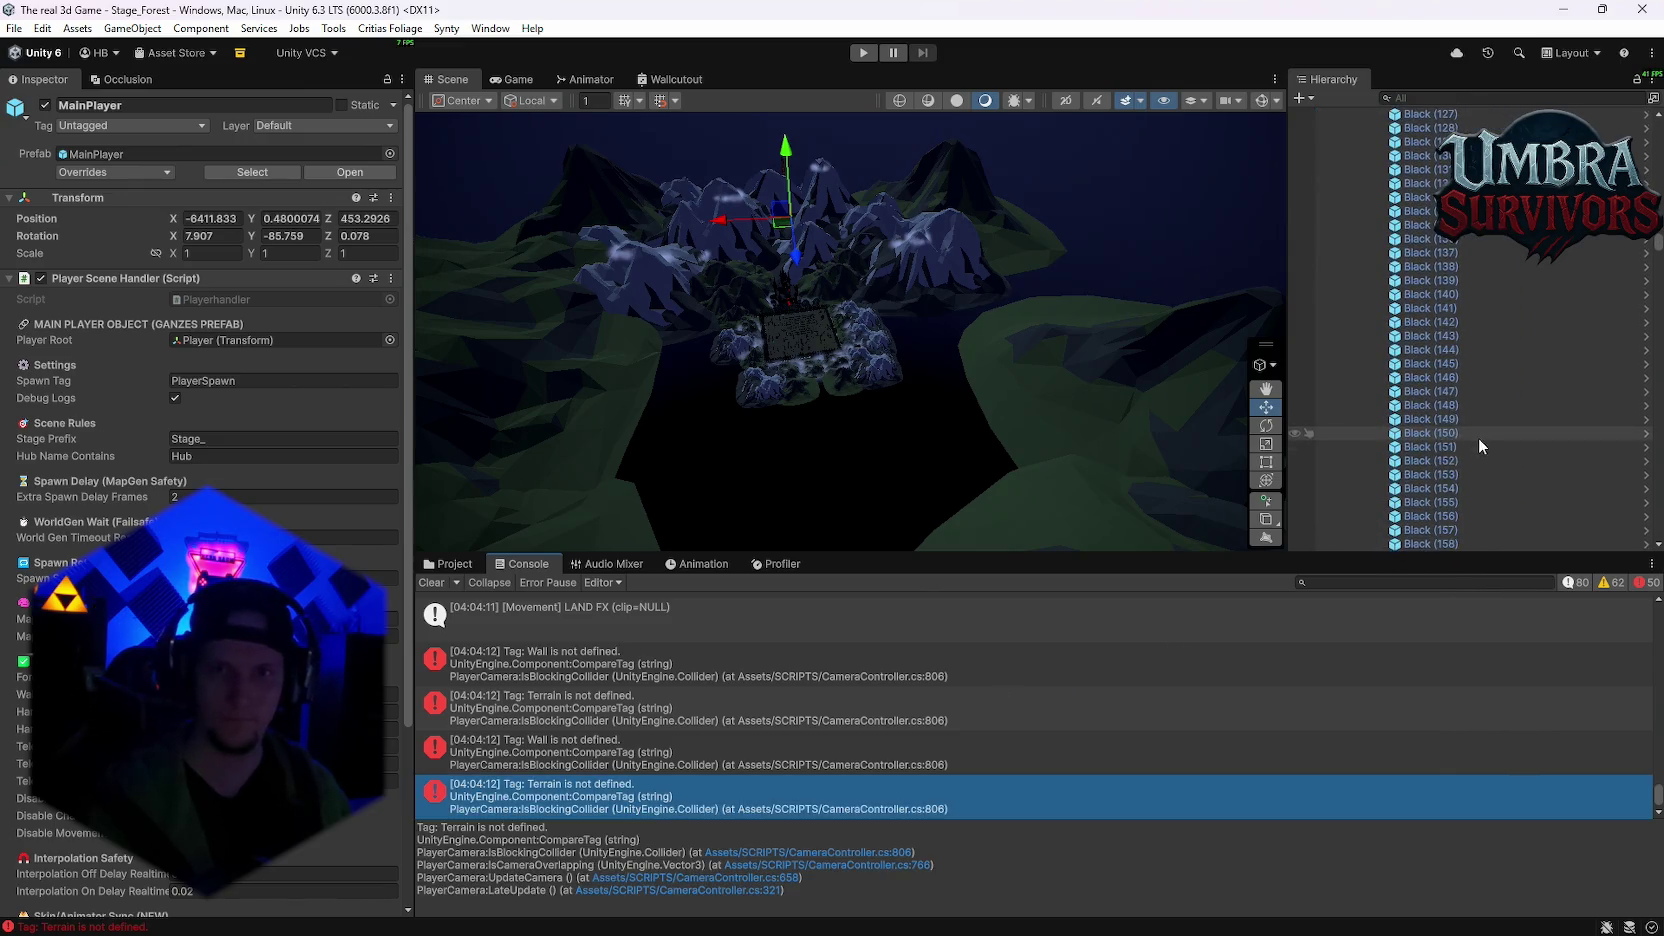
click(1478, 435)
scroll(200, 400, down, 6)
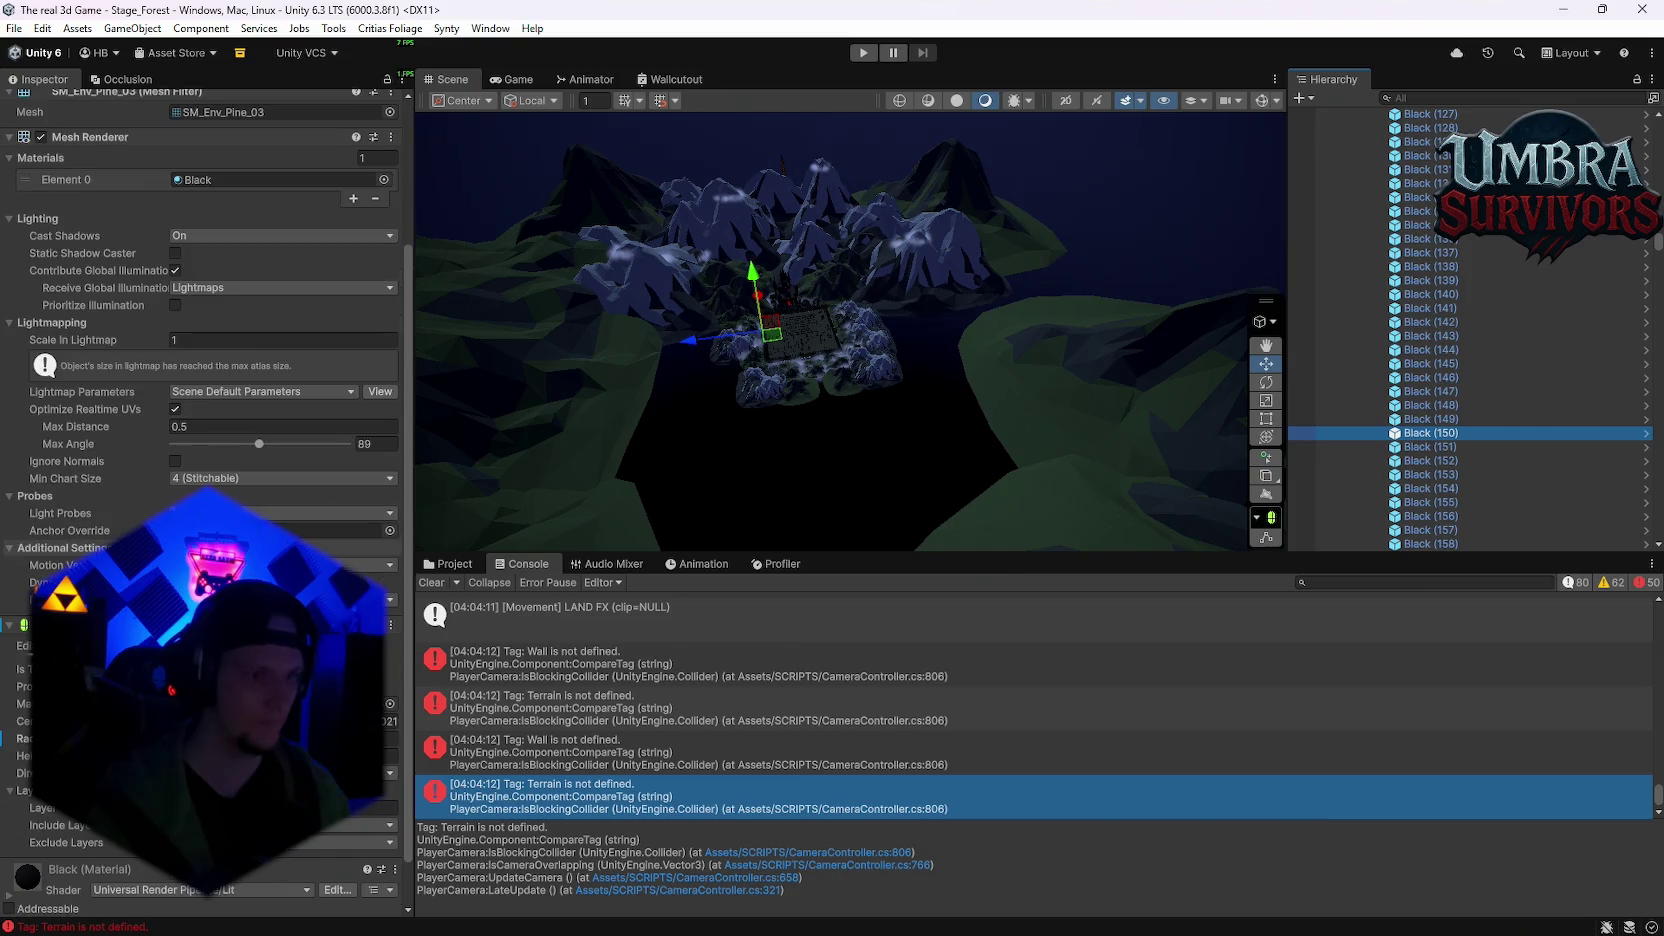
scroll(200, 400, up, 6)
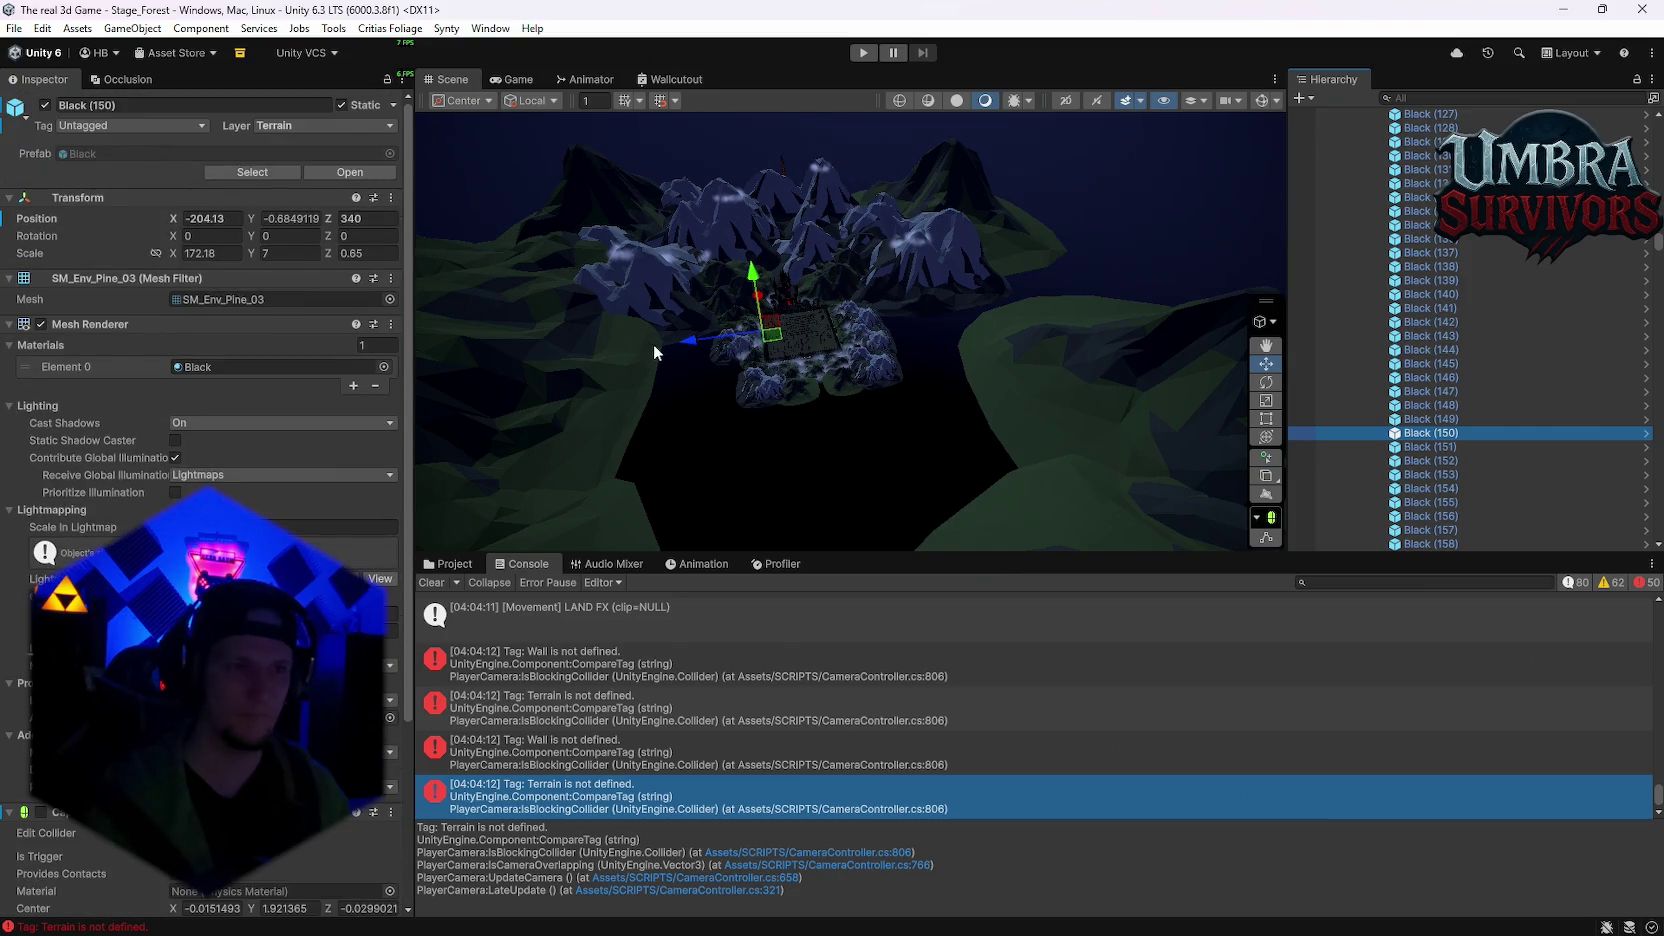
scroll(1482, 344, up, 3)
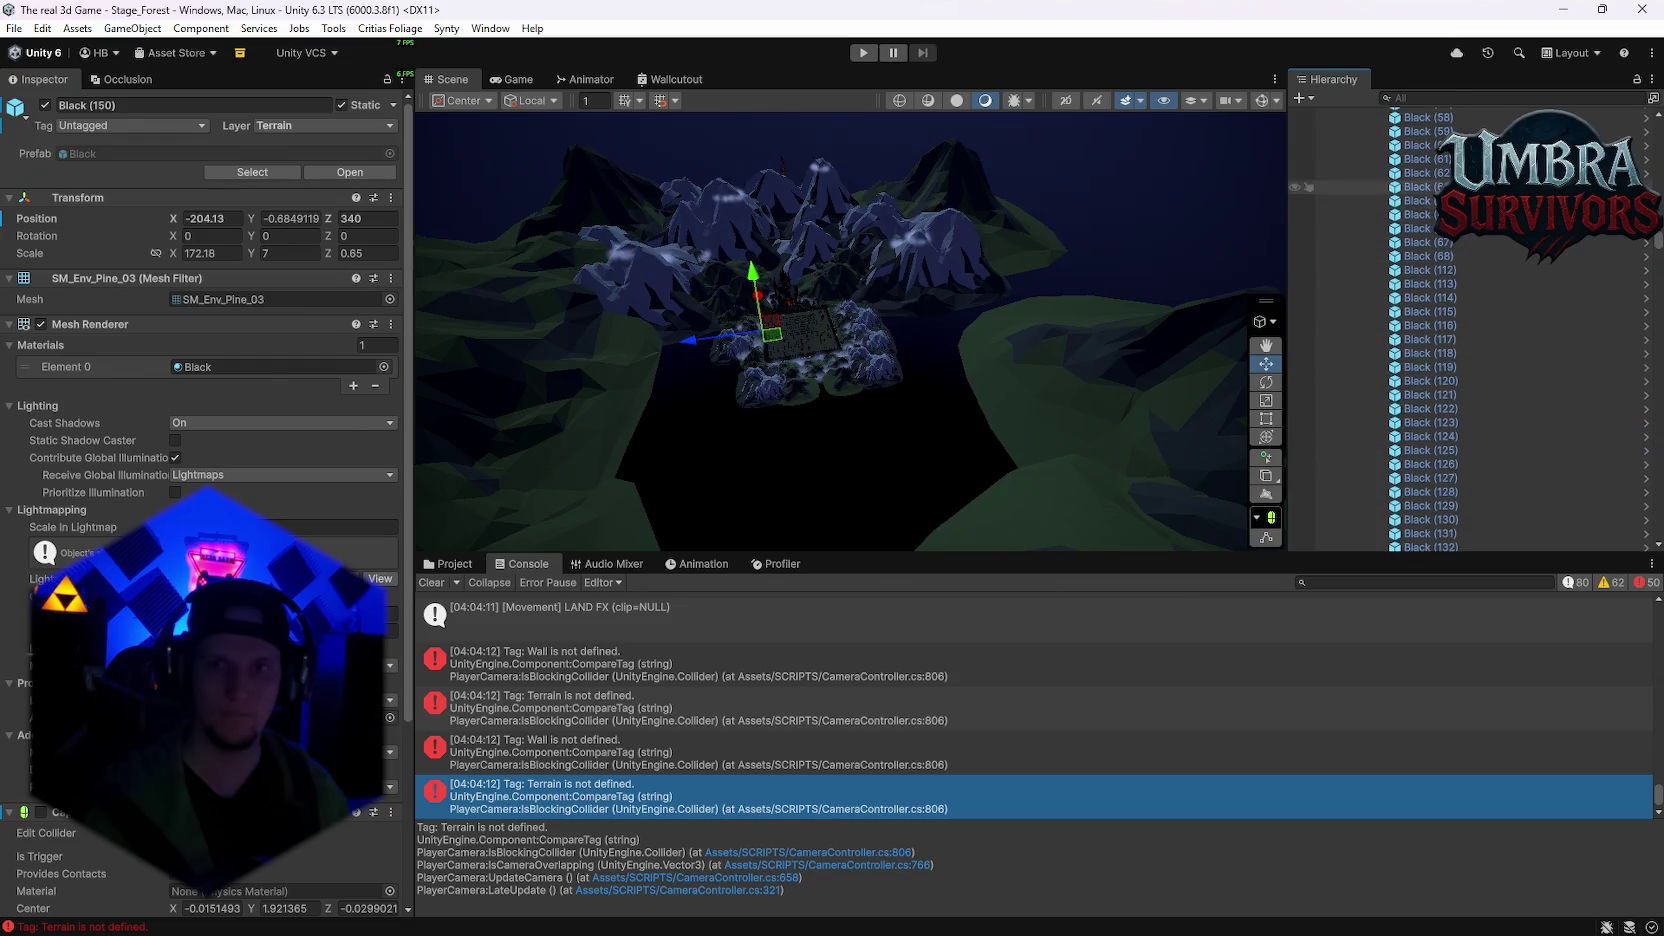
scroll(848, 358, up, 15)
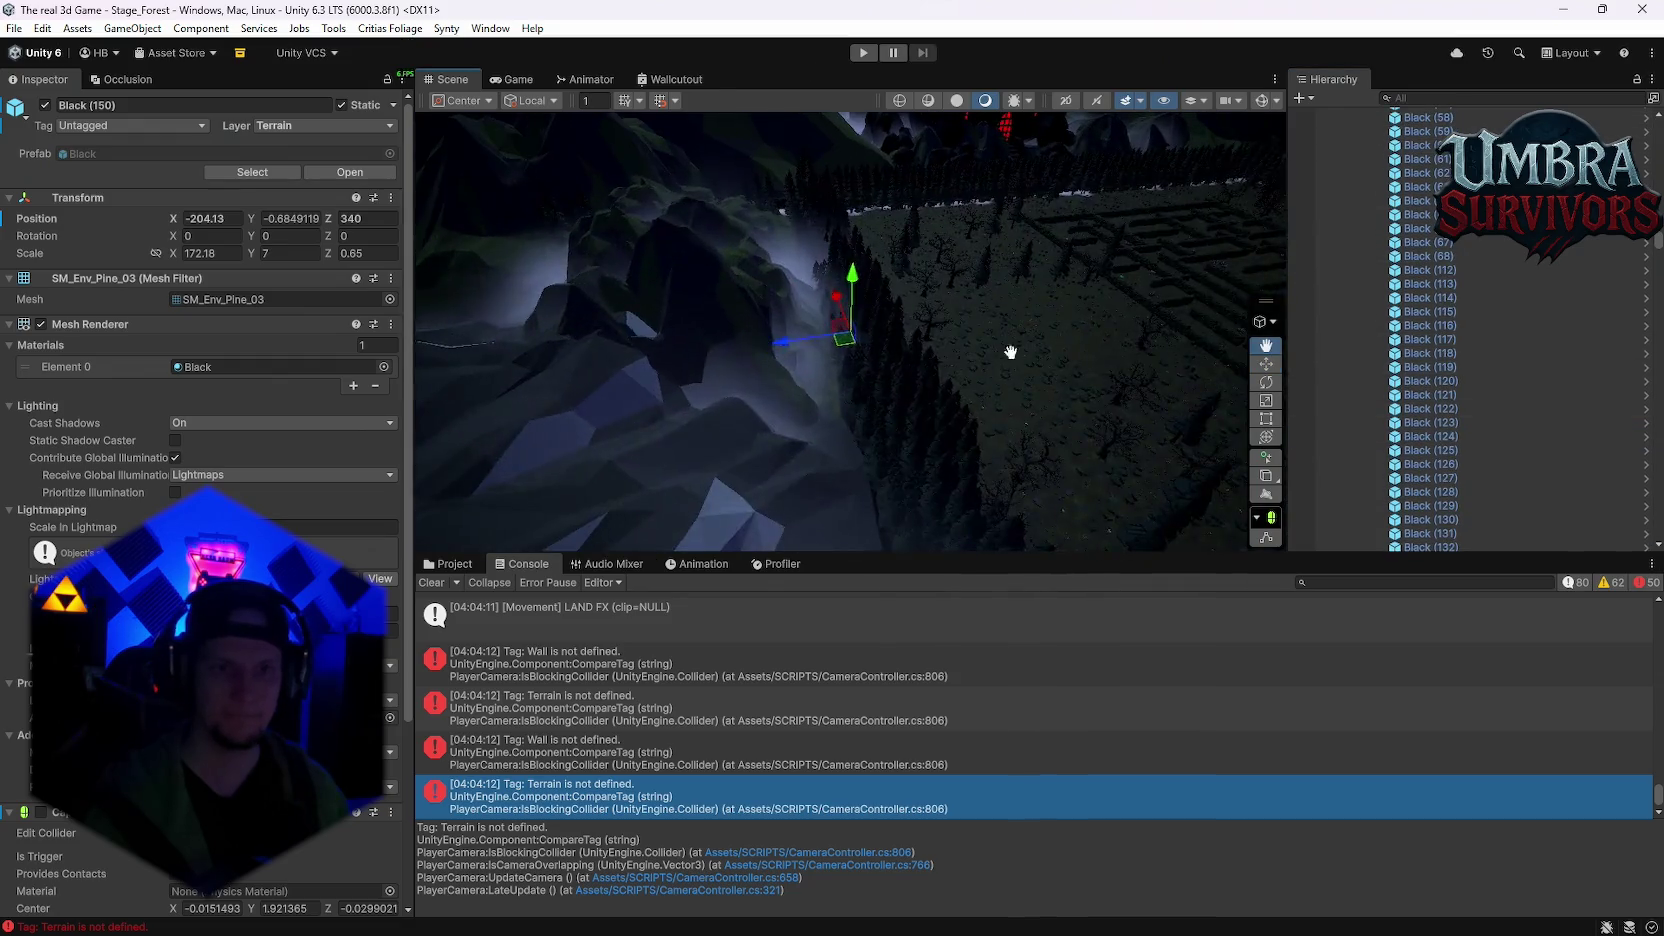
scroll(701, 346, up, 10)
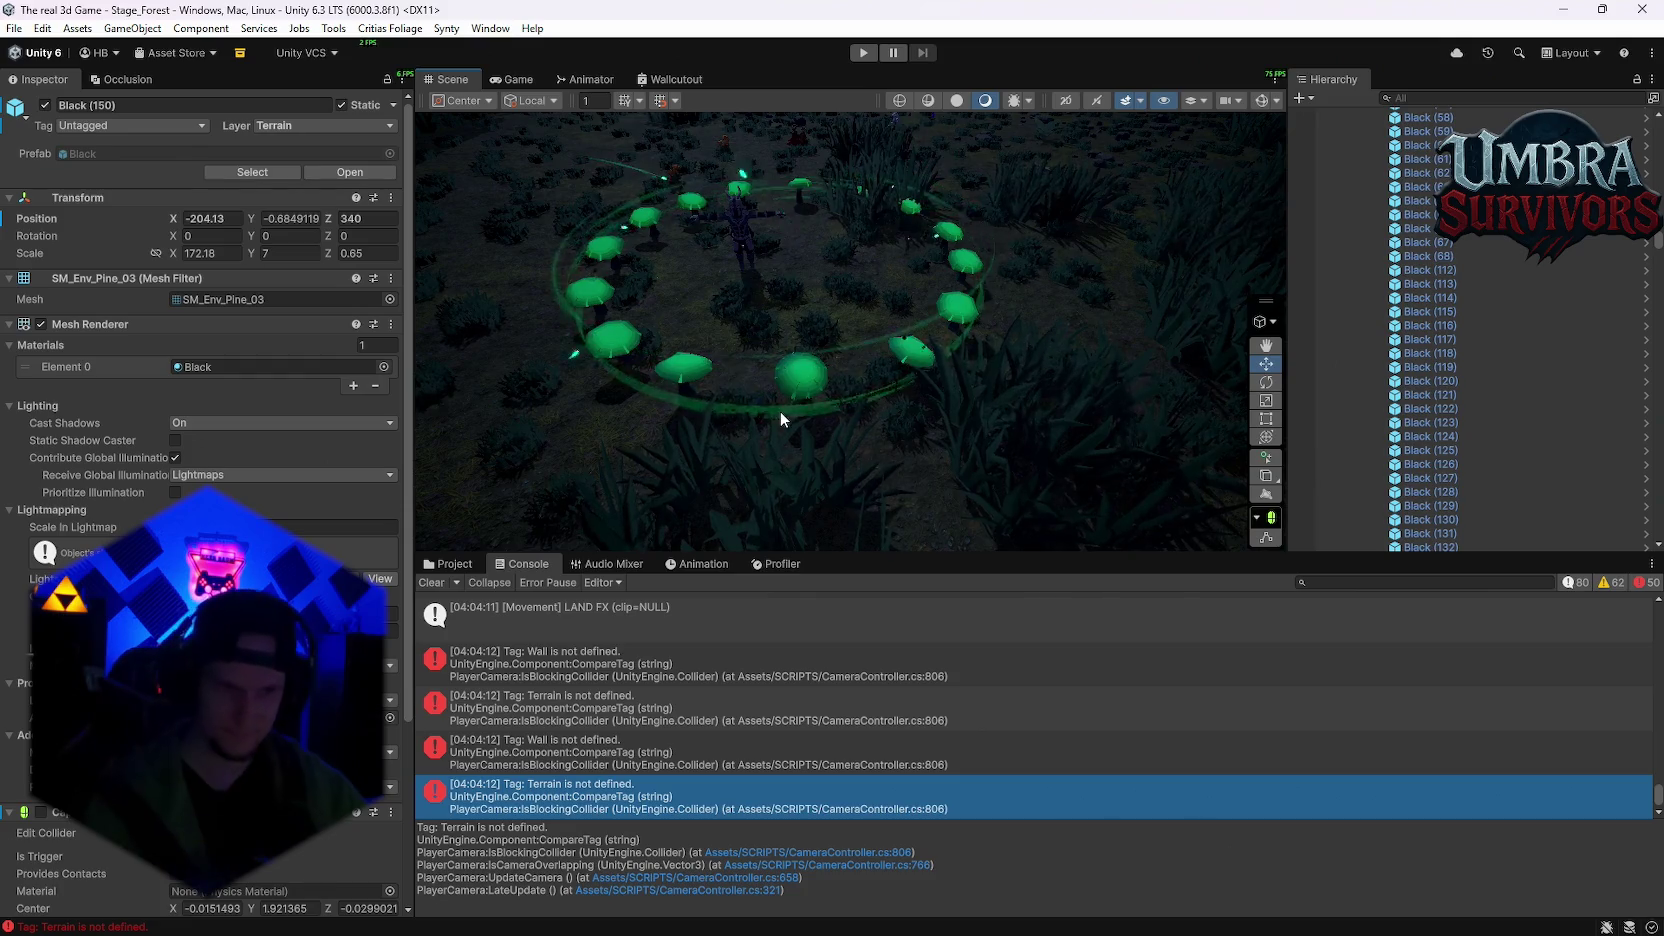
Step: Clear the console log and go back to the Project browser
click(430, 582)
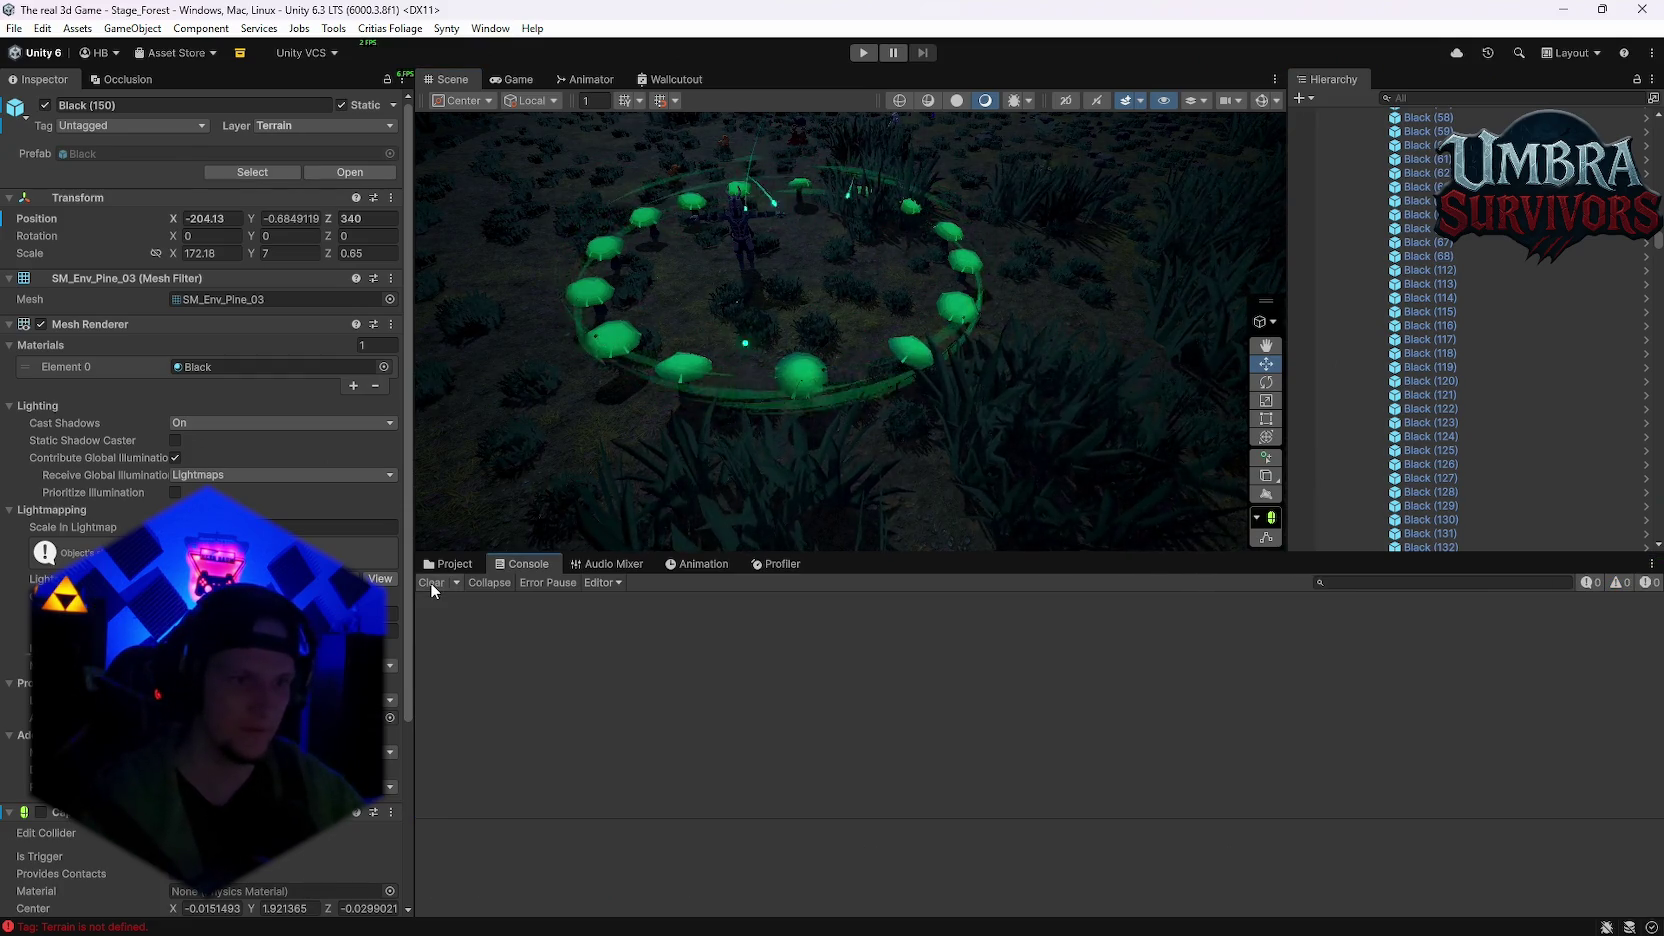
click(449, 564)
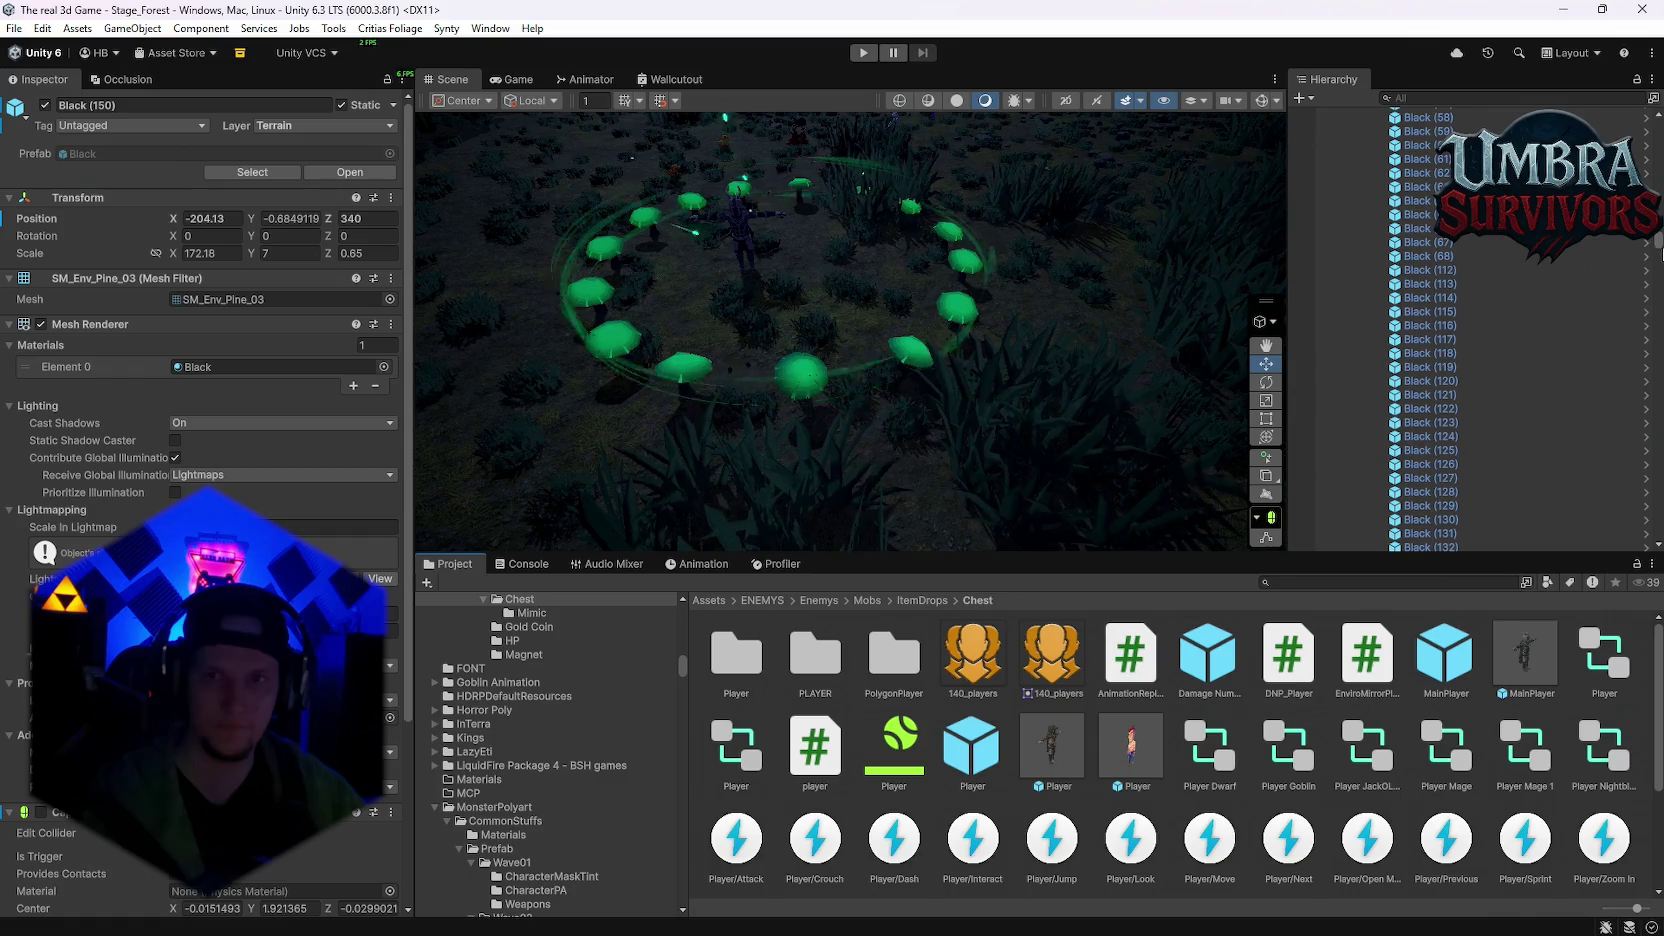
scroll(1480, 450, down, 10)
click(1382, 530)
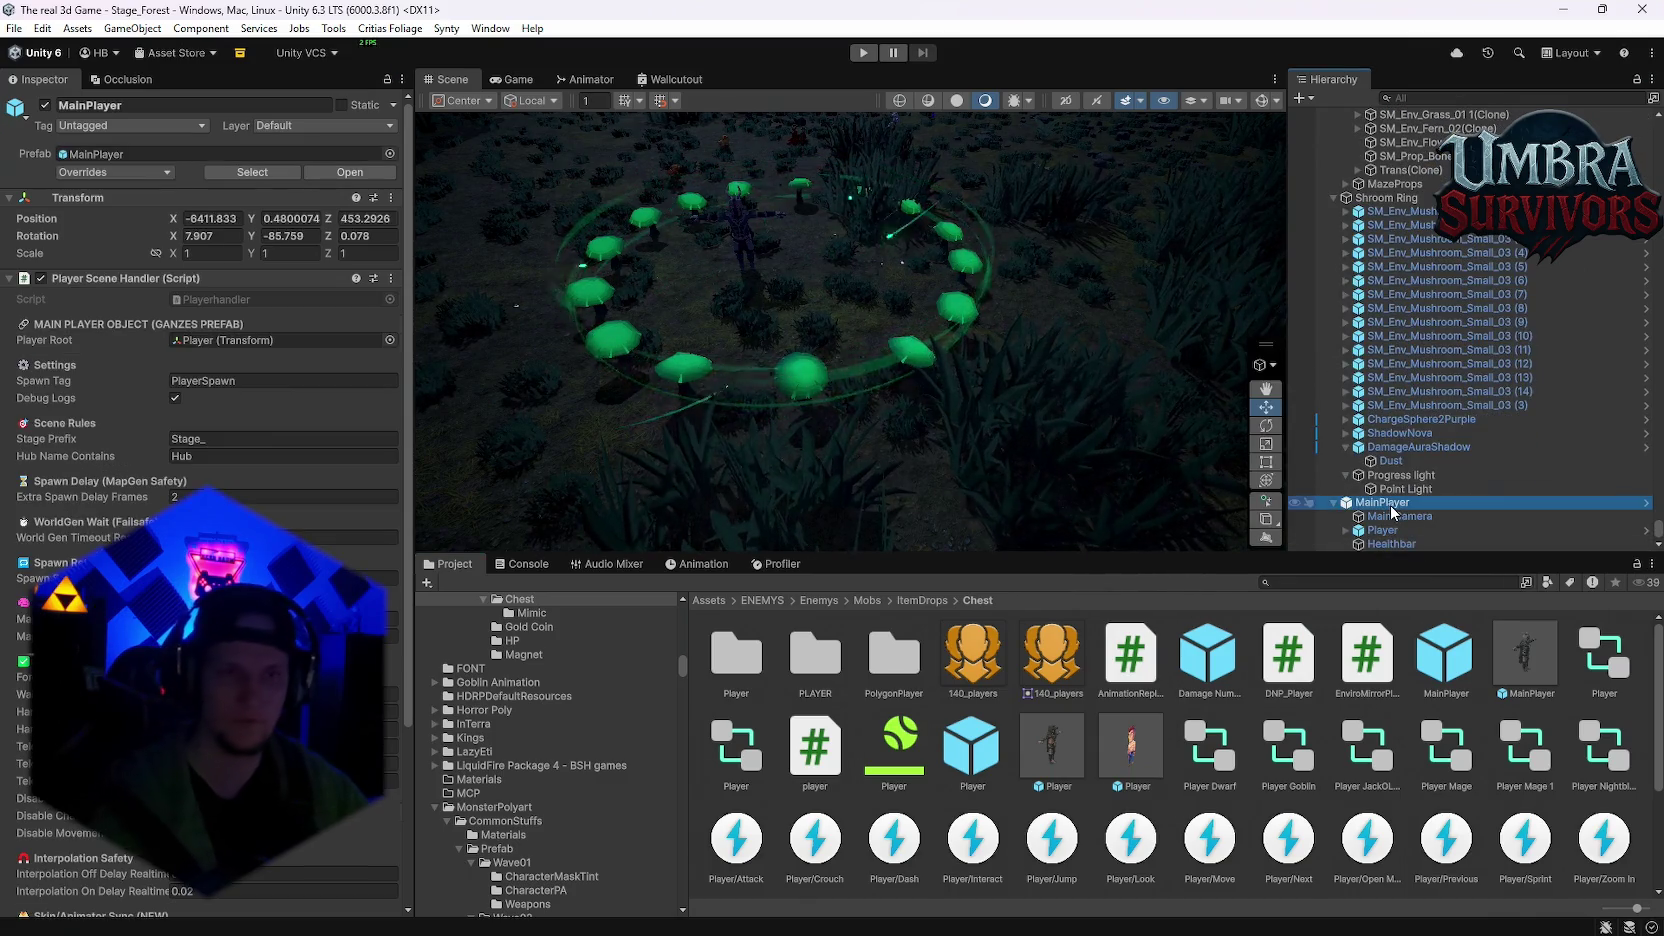
Step: Select Shroom Ring and enter 0.1 for Ring Size Mult Min under VFX Scaling
scroll(1392, 512, up, 2)
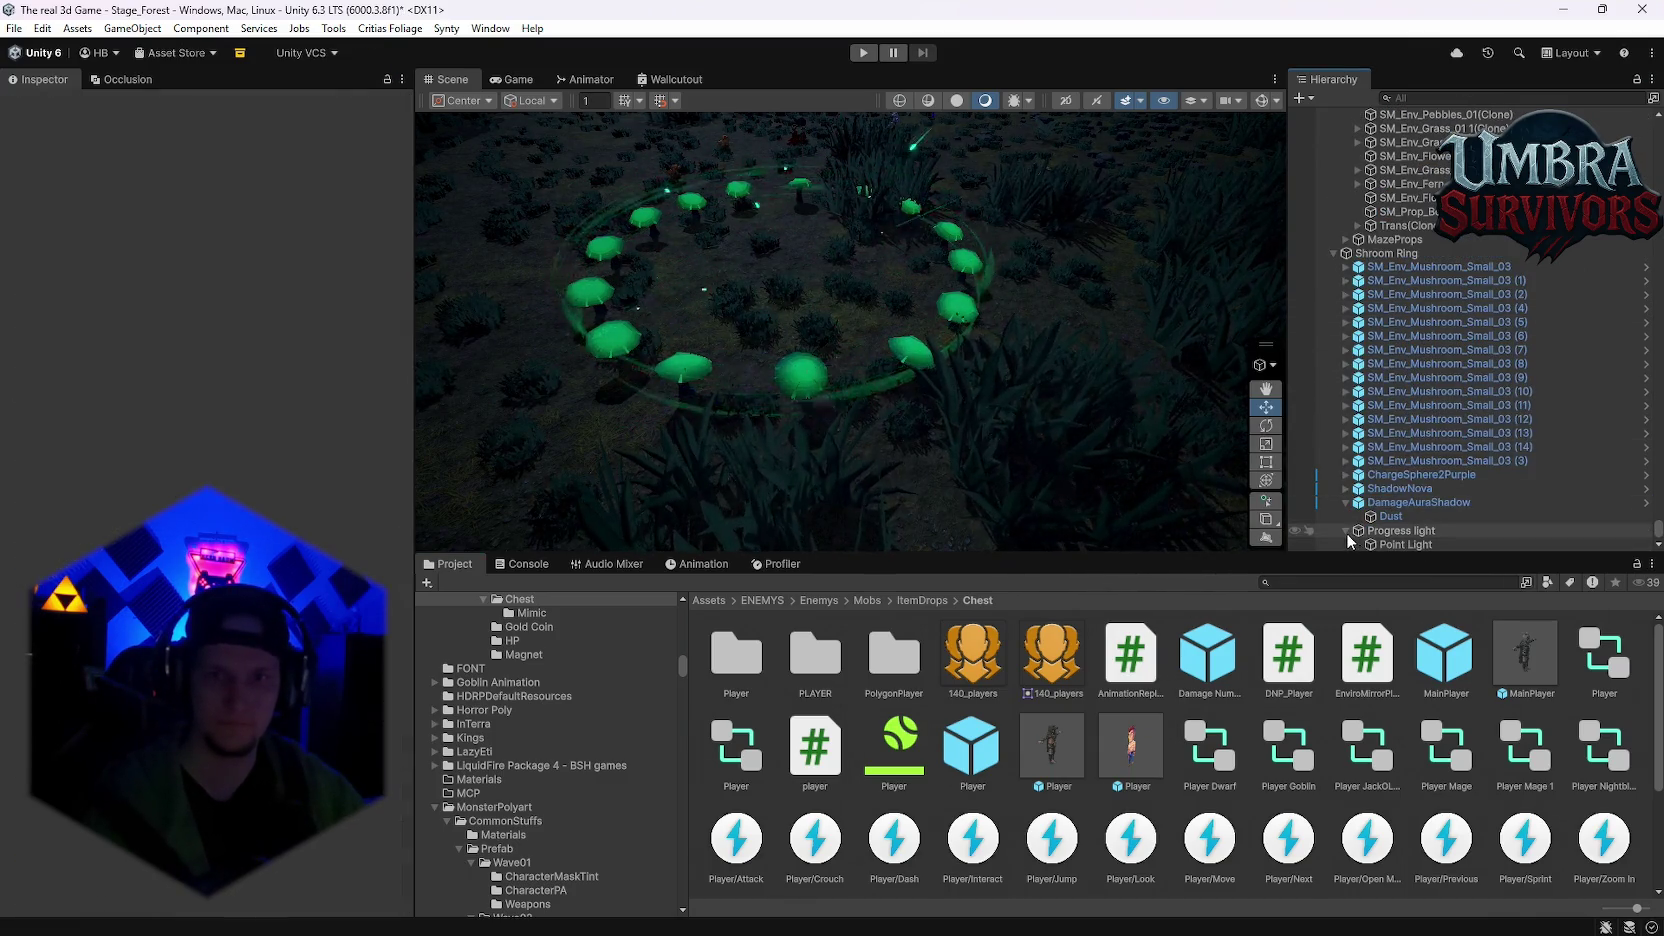
click(1333, 255)
click(1378, 543)
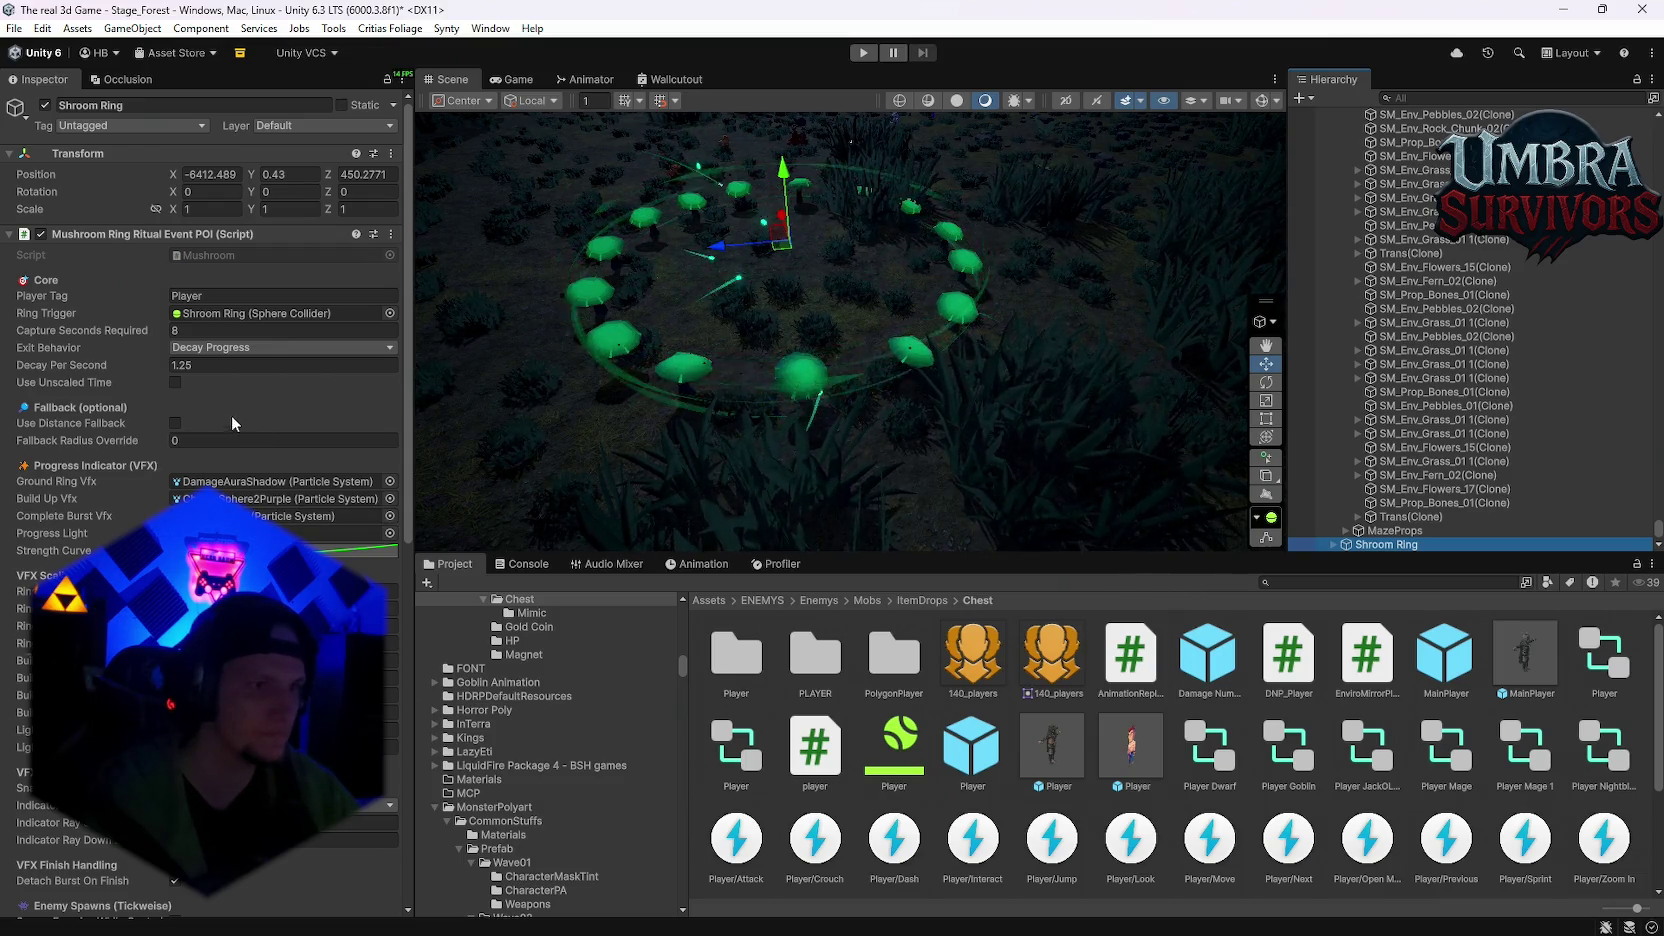
mouse_move(107, 332)
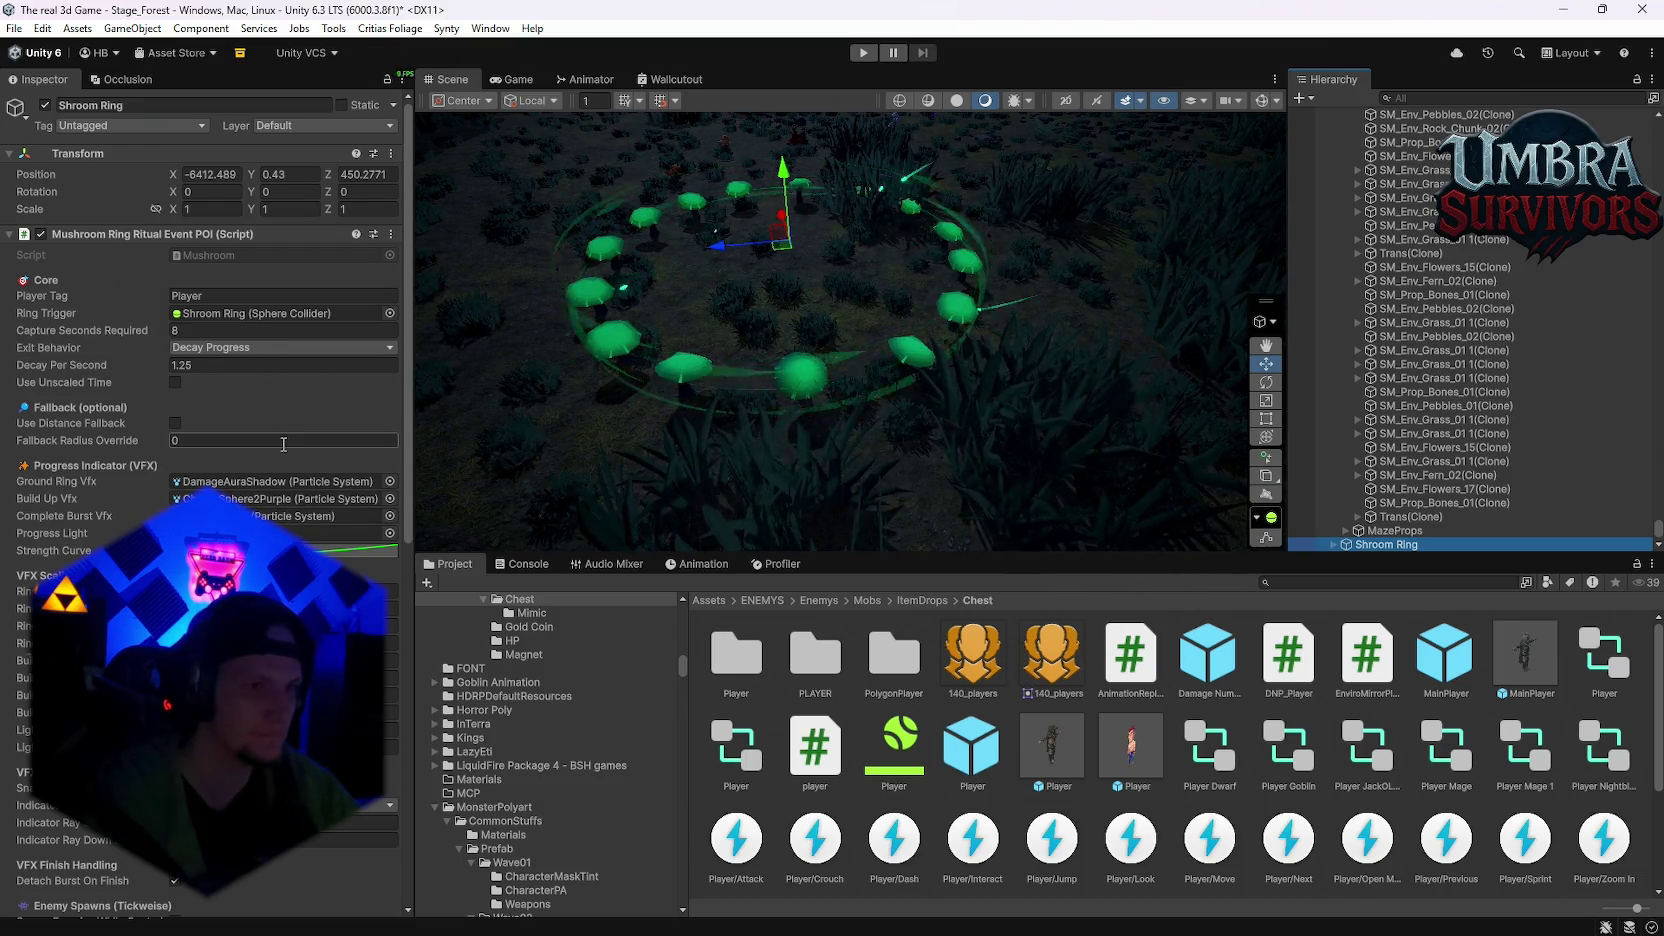
scroll(284, 470, down, 1)
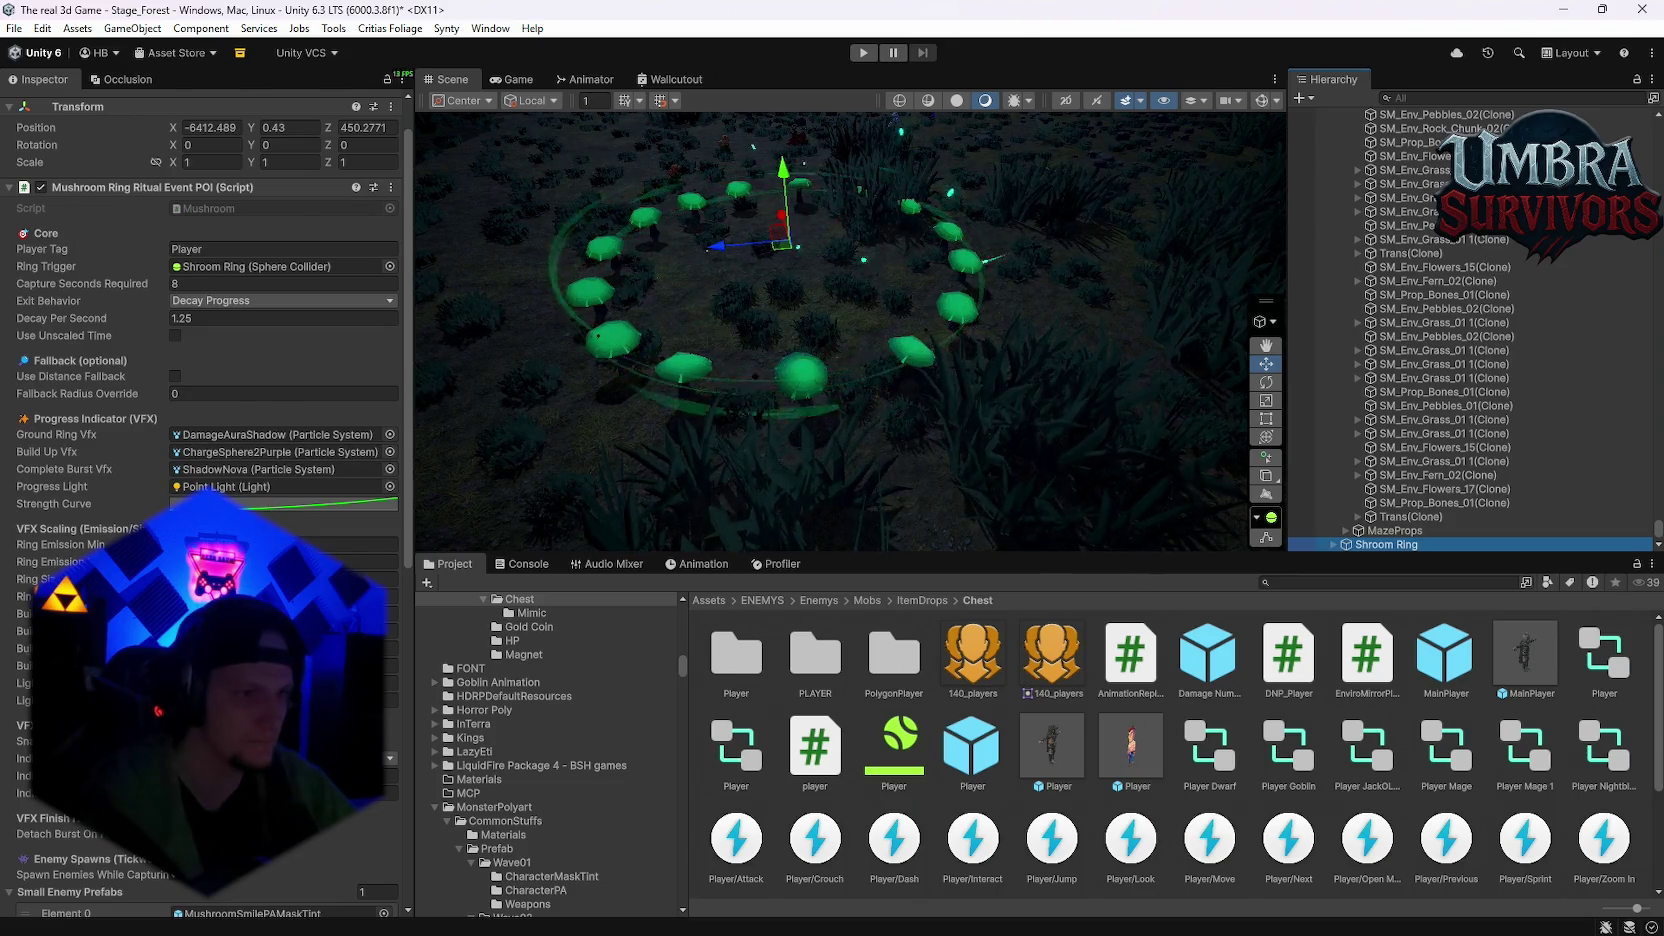
scroll(284, 470, down, 2)
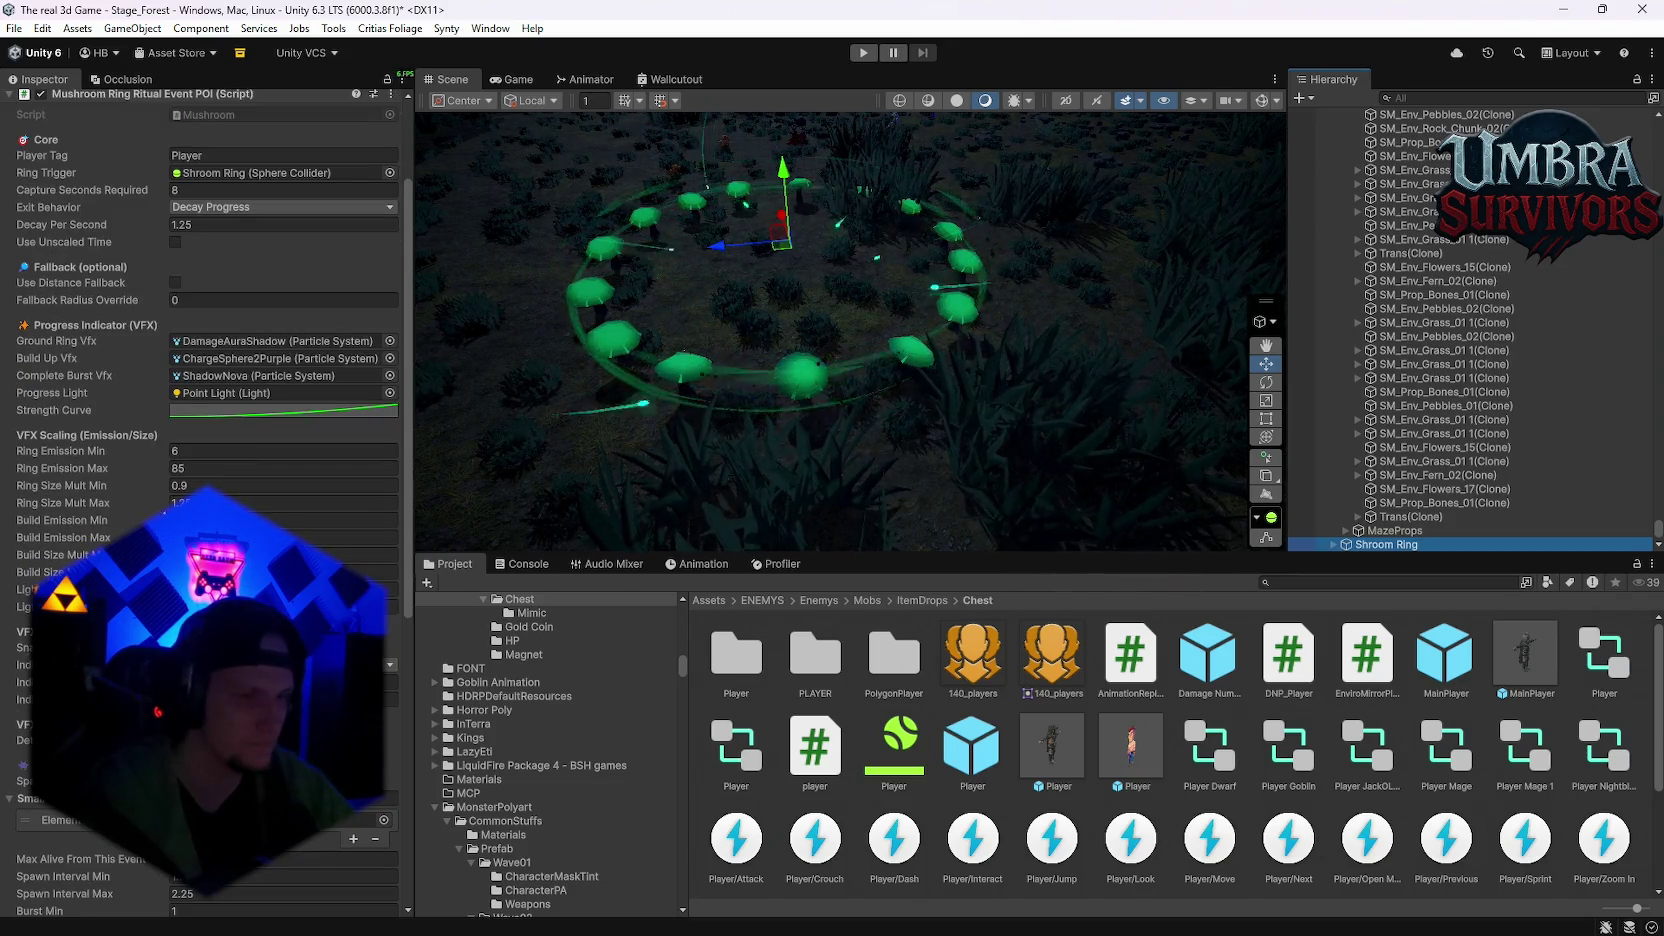
click(263, 504)
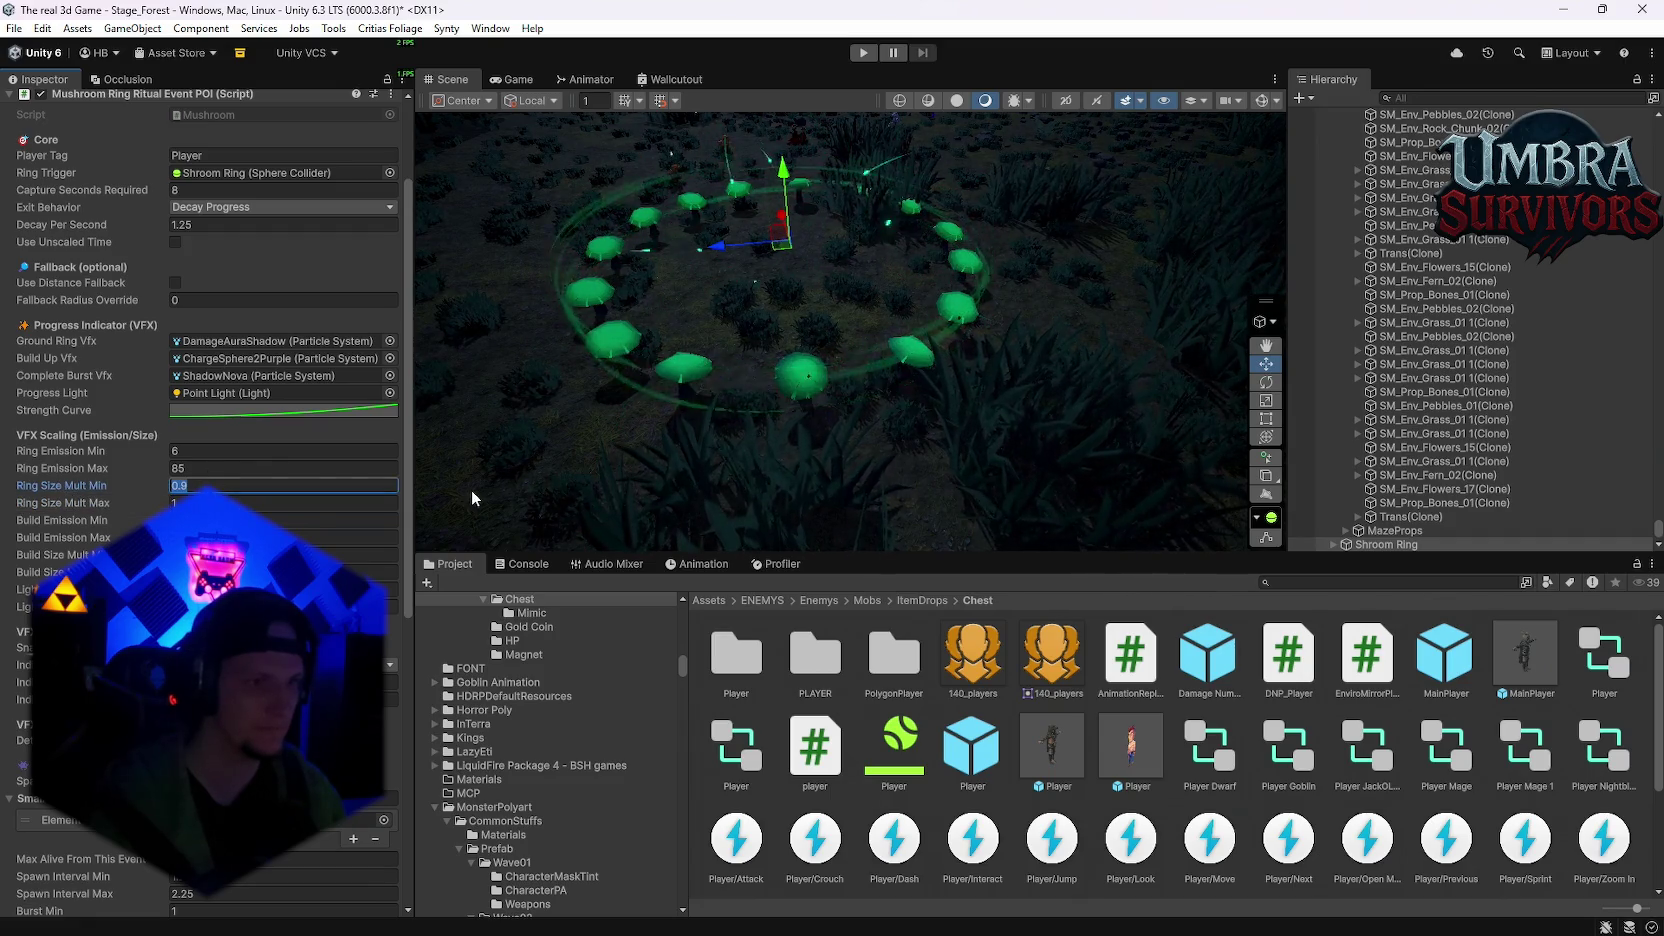
text(0)
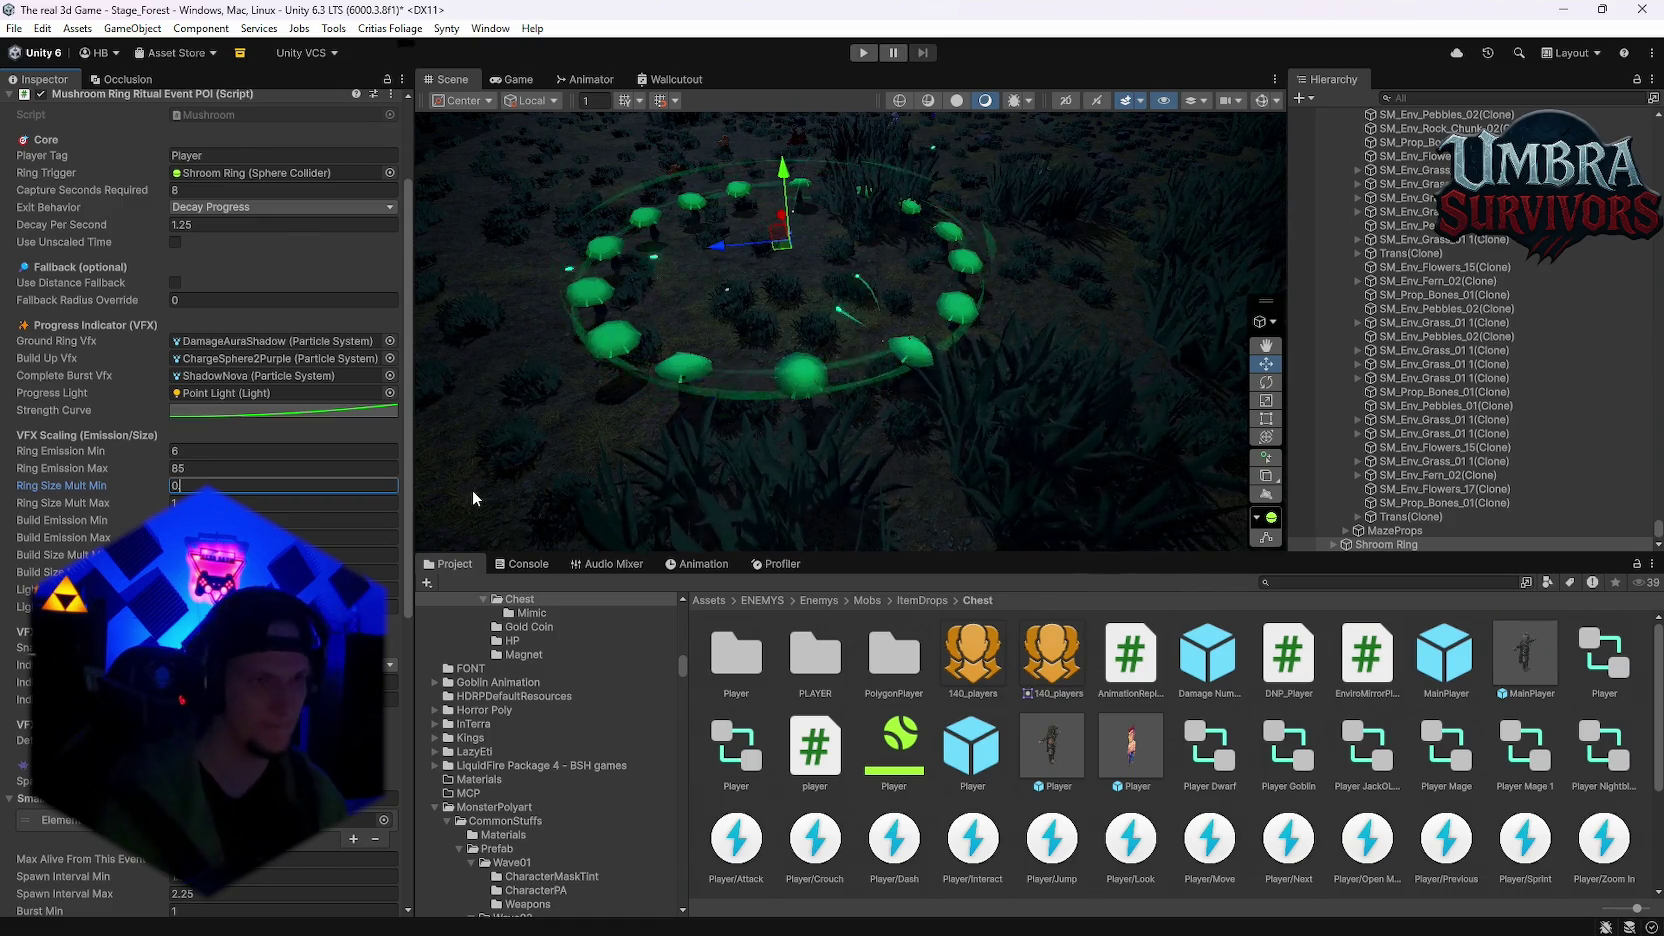
text(.1)
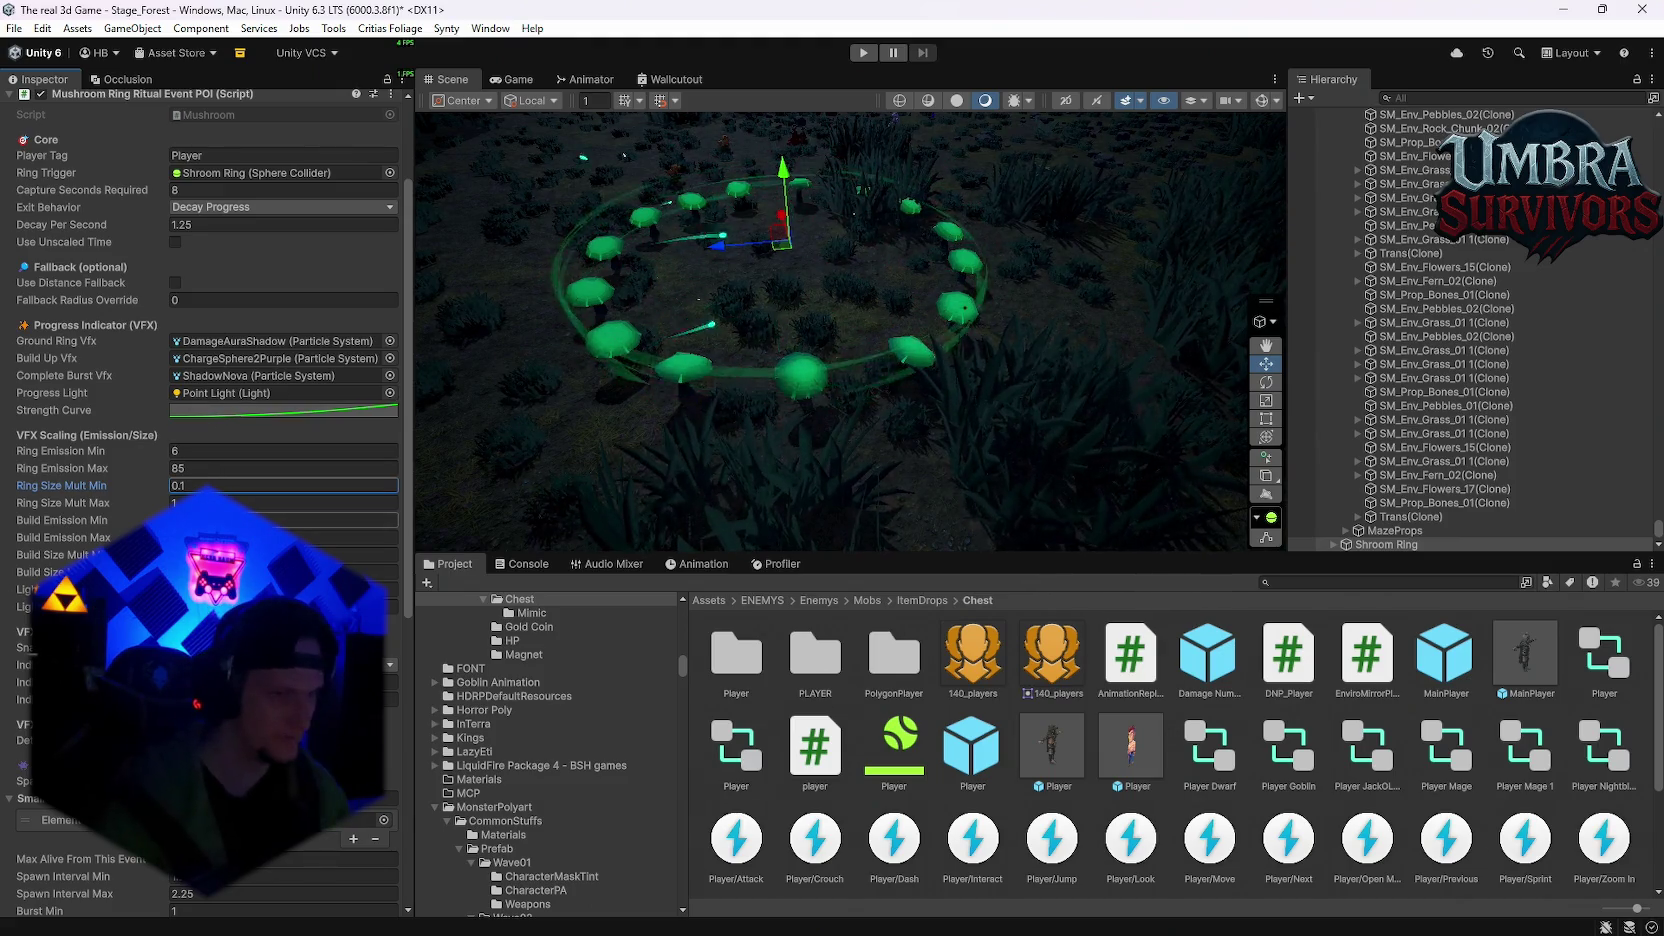
click(280, 572)
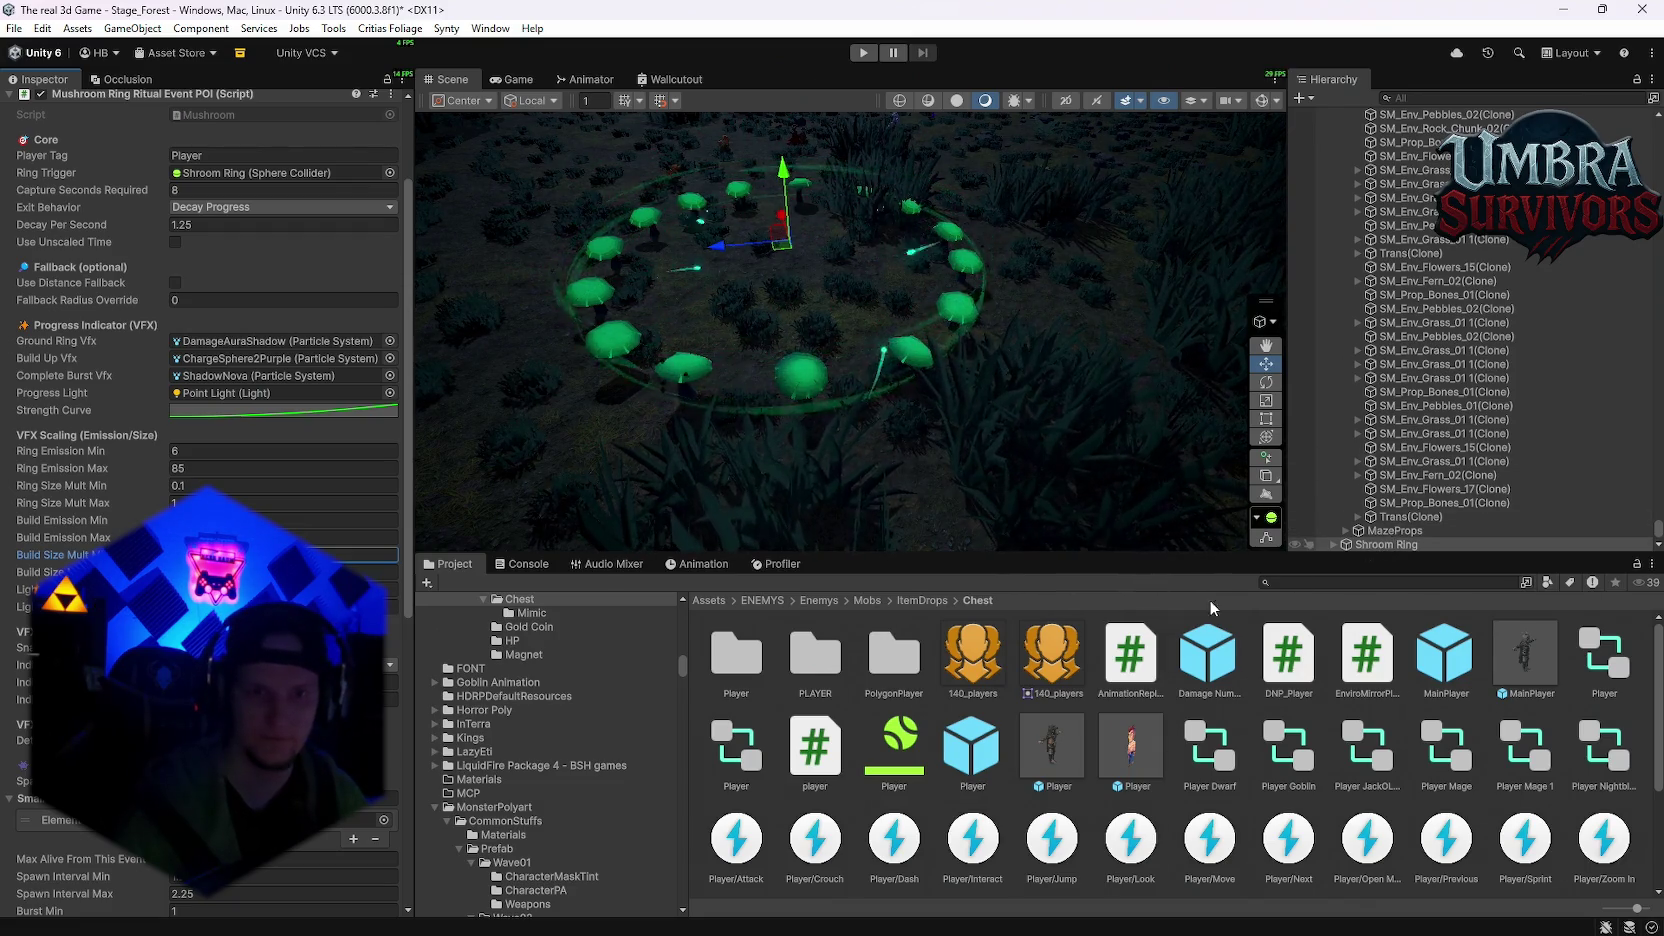
click(1366, 583)
Step: Open the new Shroom Ring prefab in Event Shroom, then delete its scene instance
text(shroom)
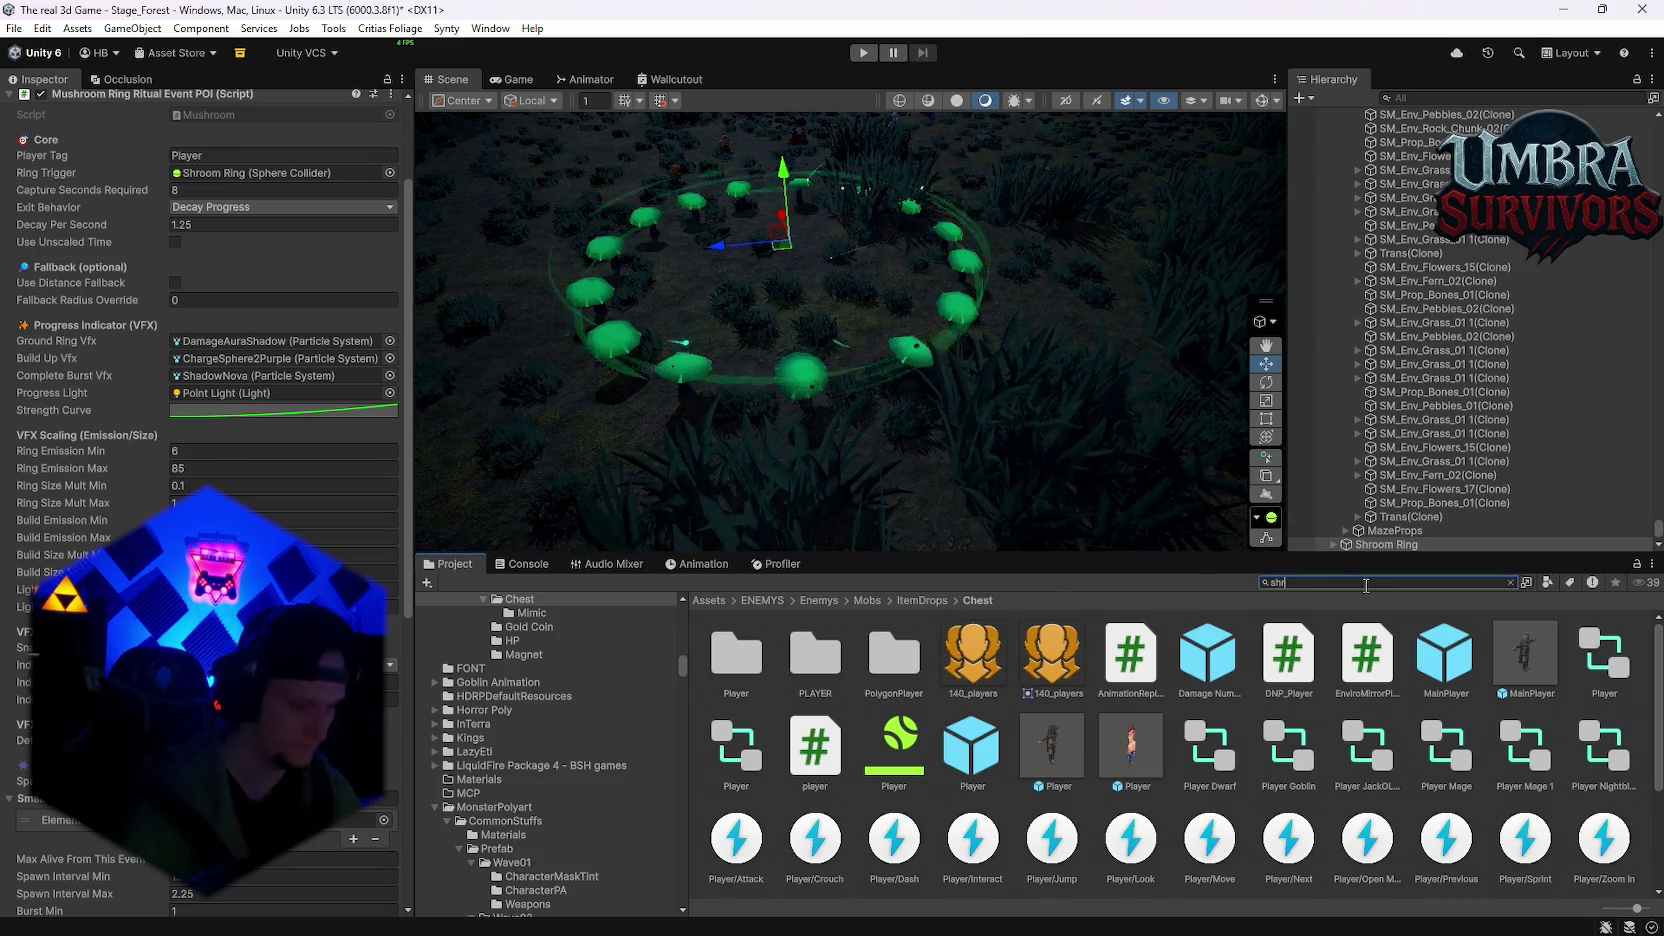
double_click(759, 659)
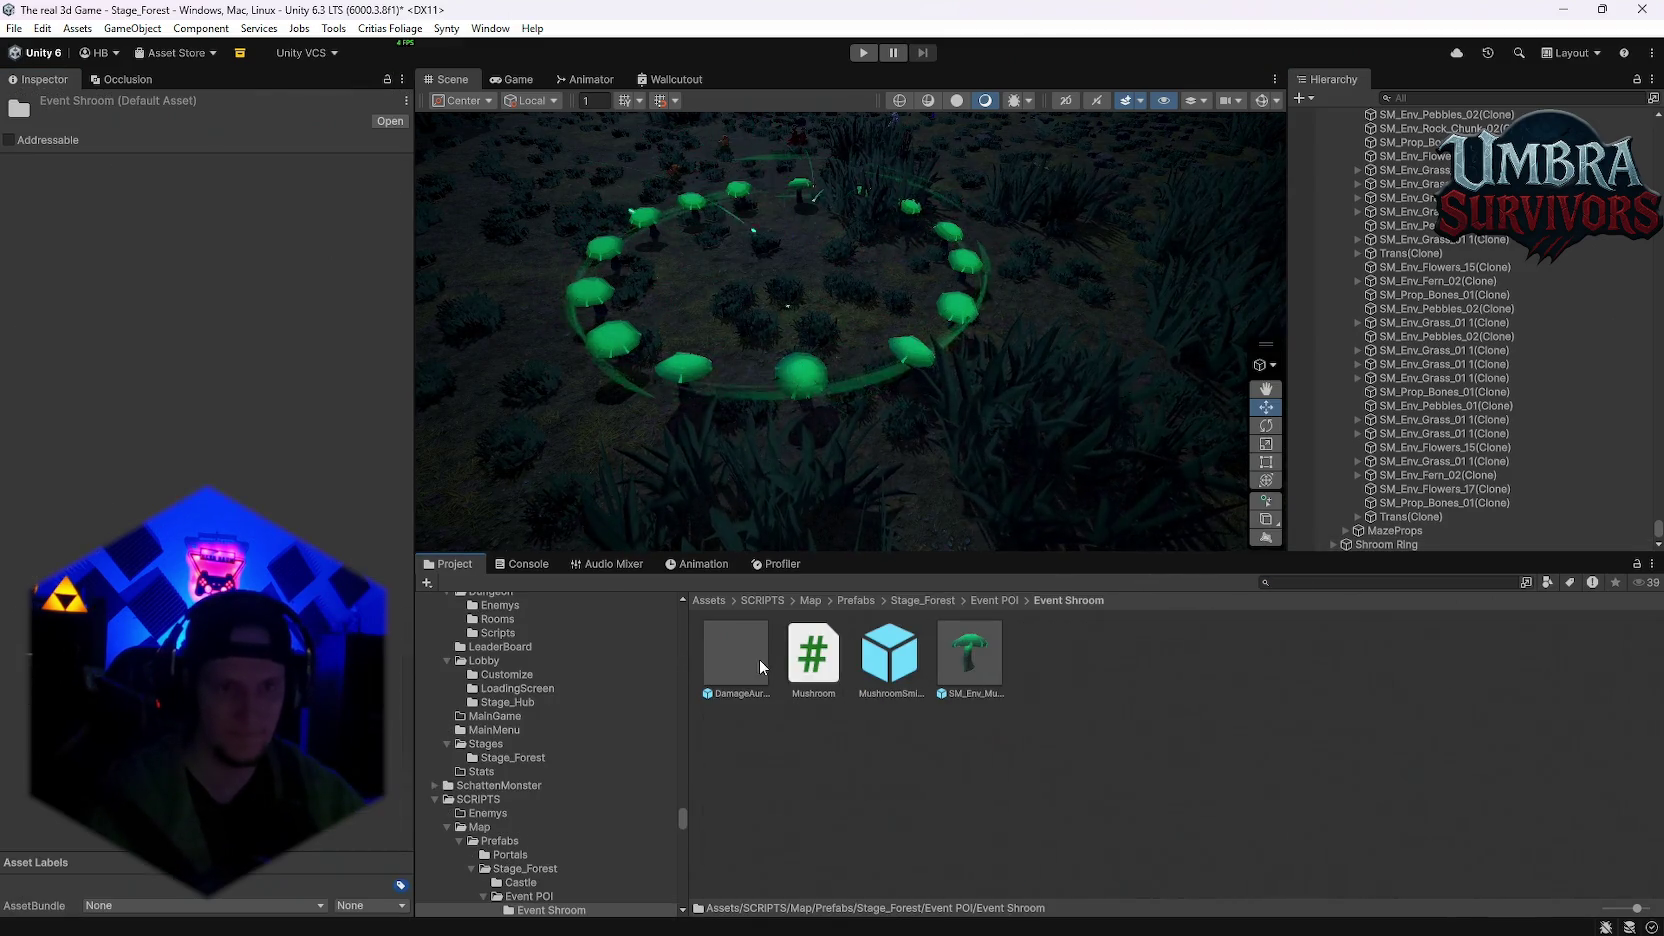
drag(1370, 547, 1125, 672)
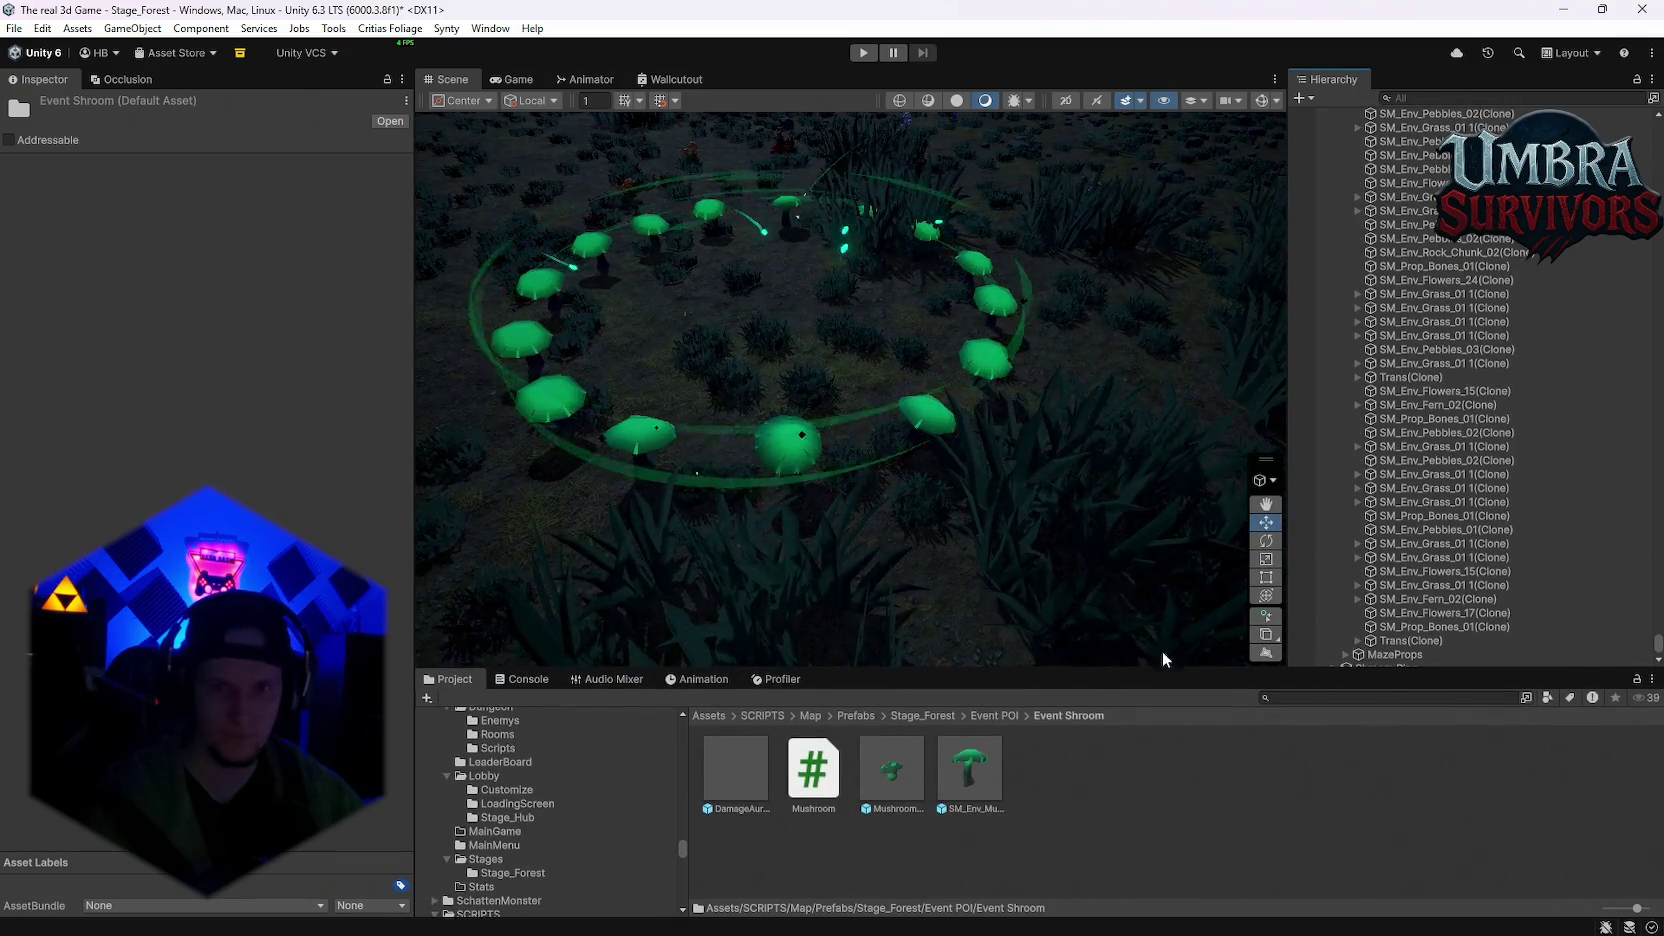
scroll(991, 507, down, 5)
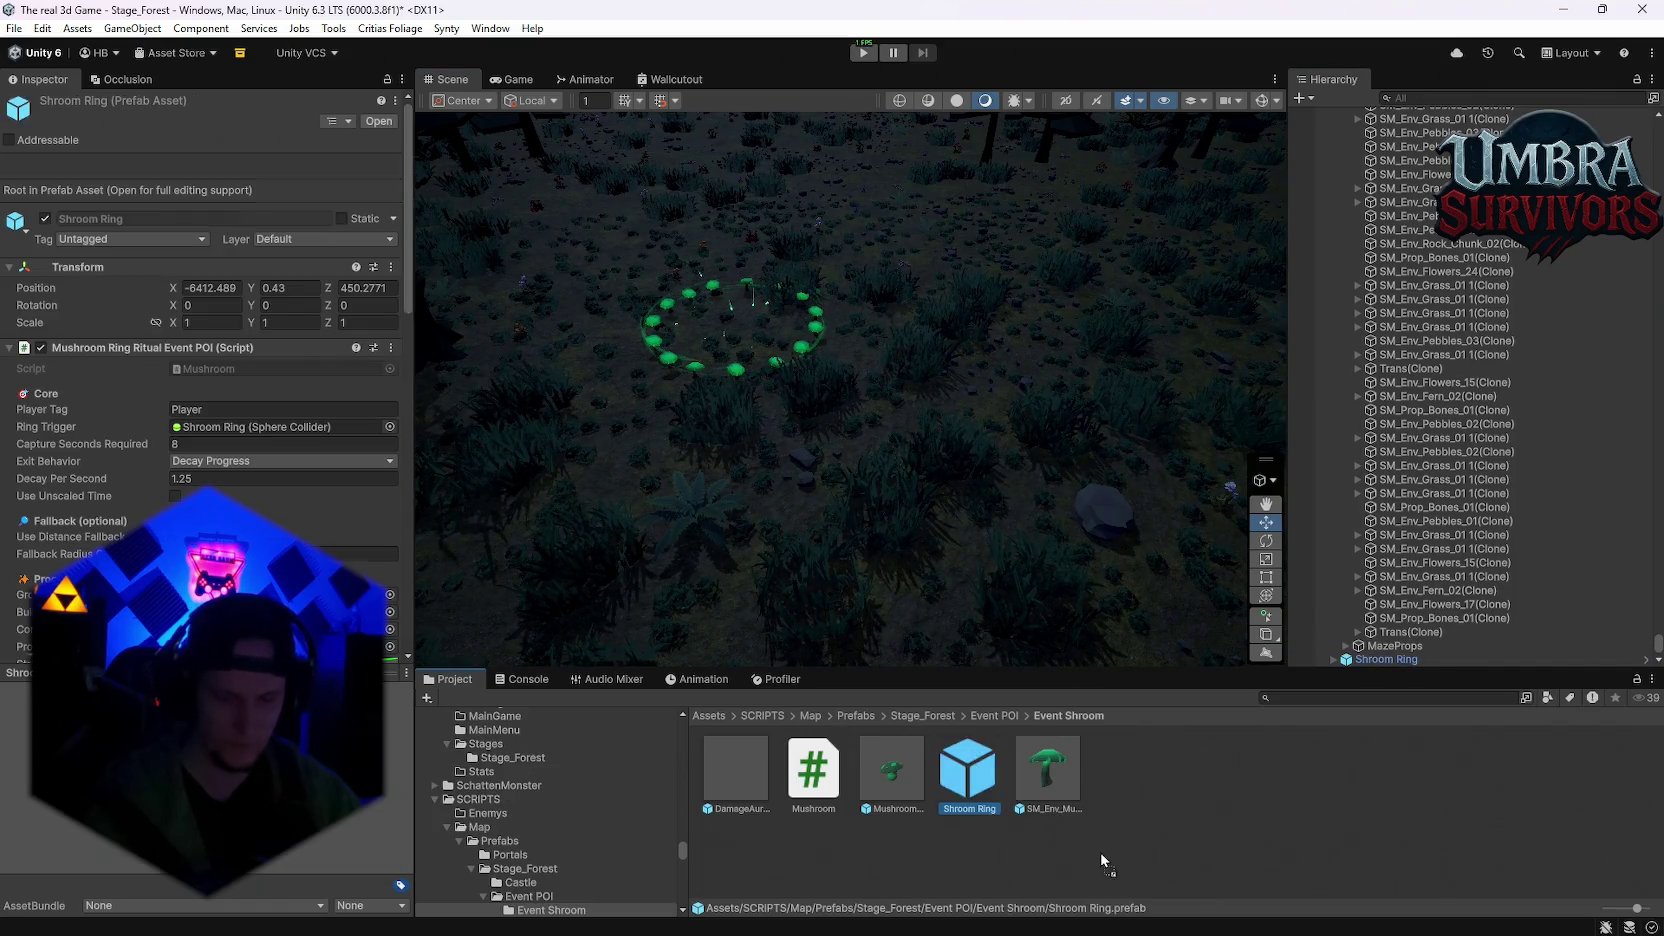
double_click(961, 752)
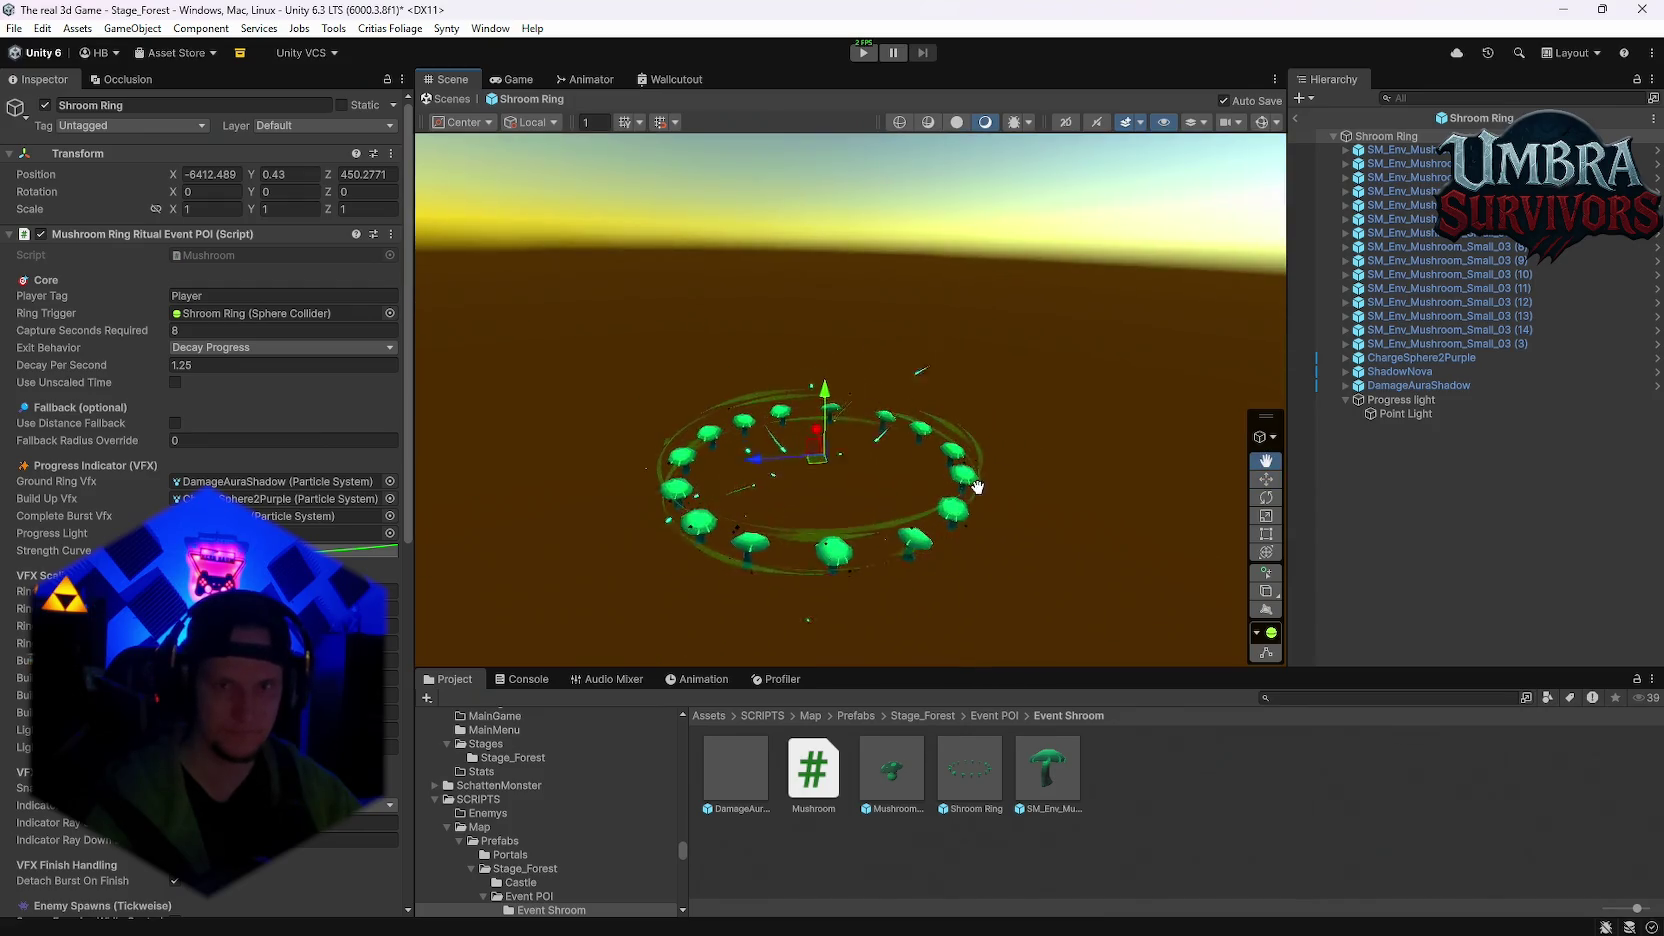
click(1296, 117)
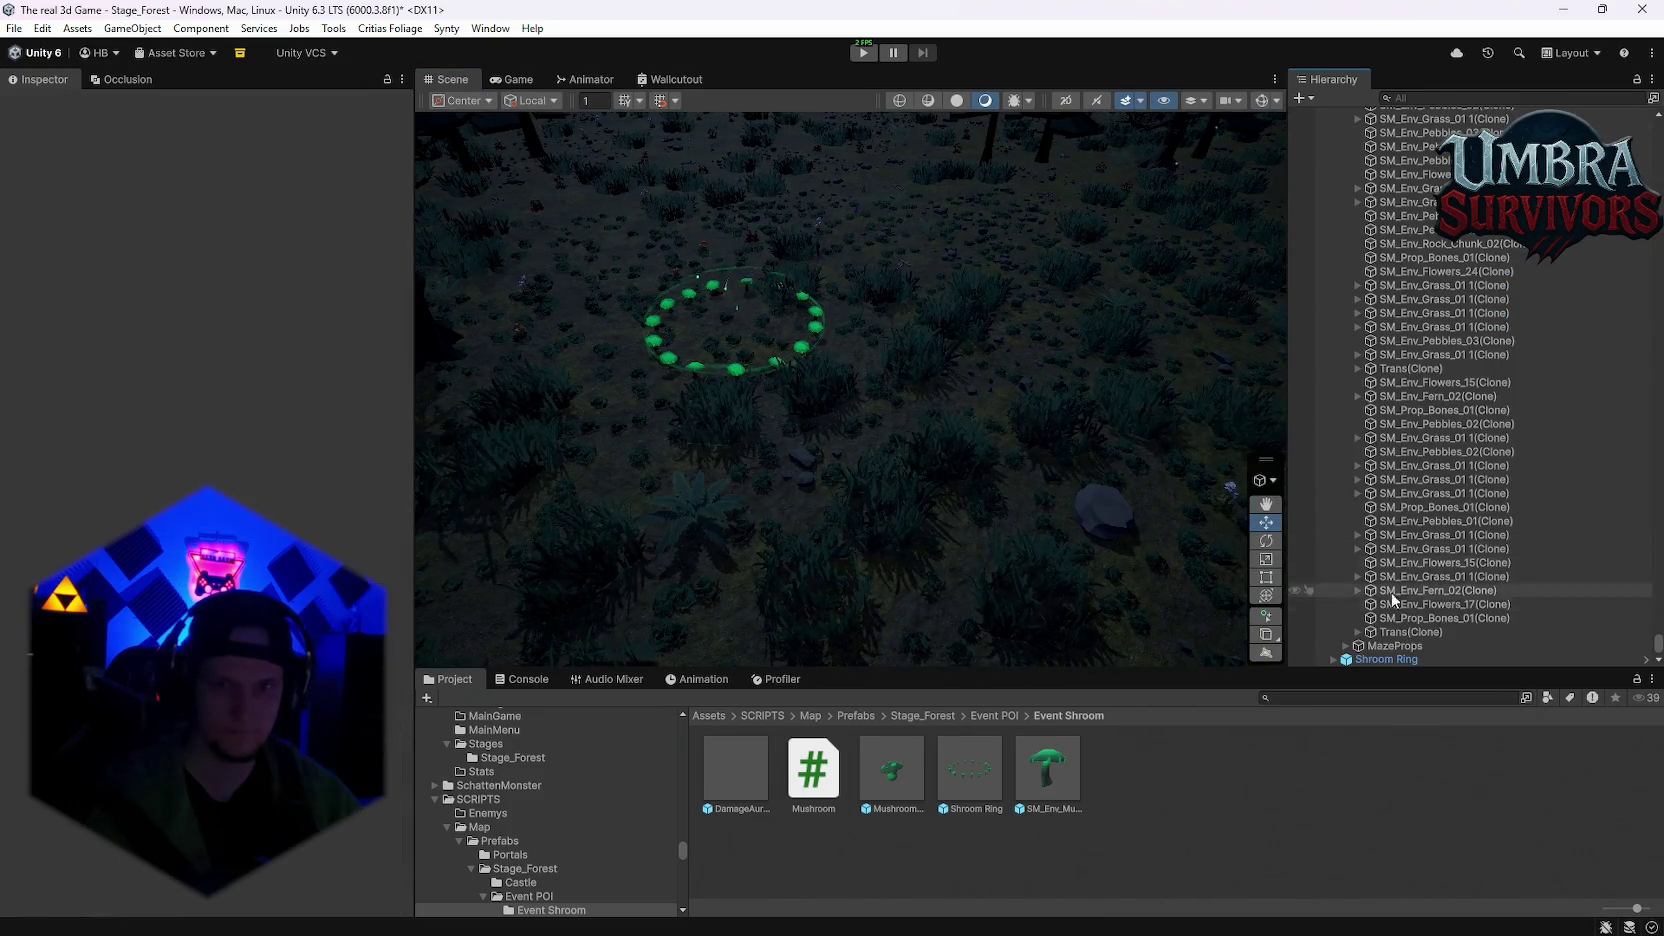
click(1447, 660)
key(Delete)
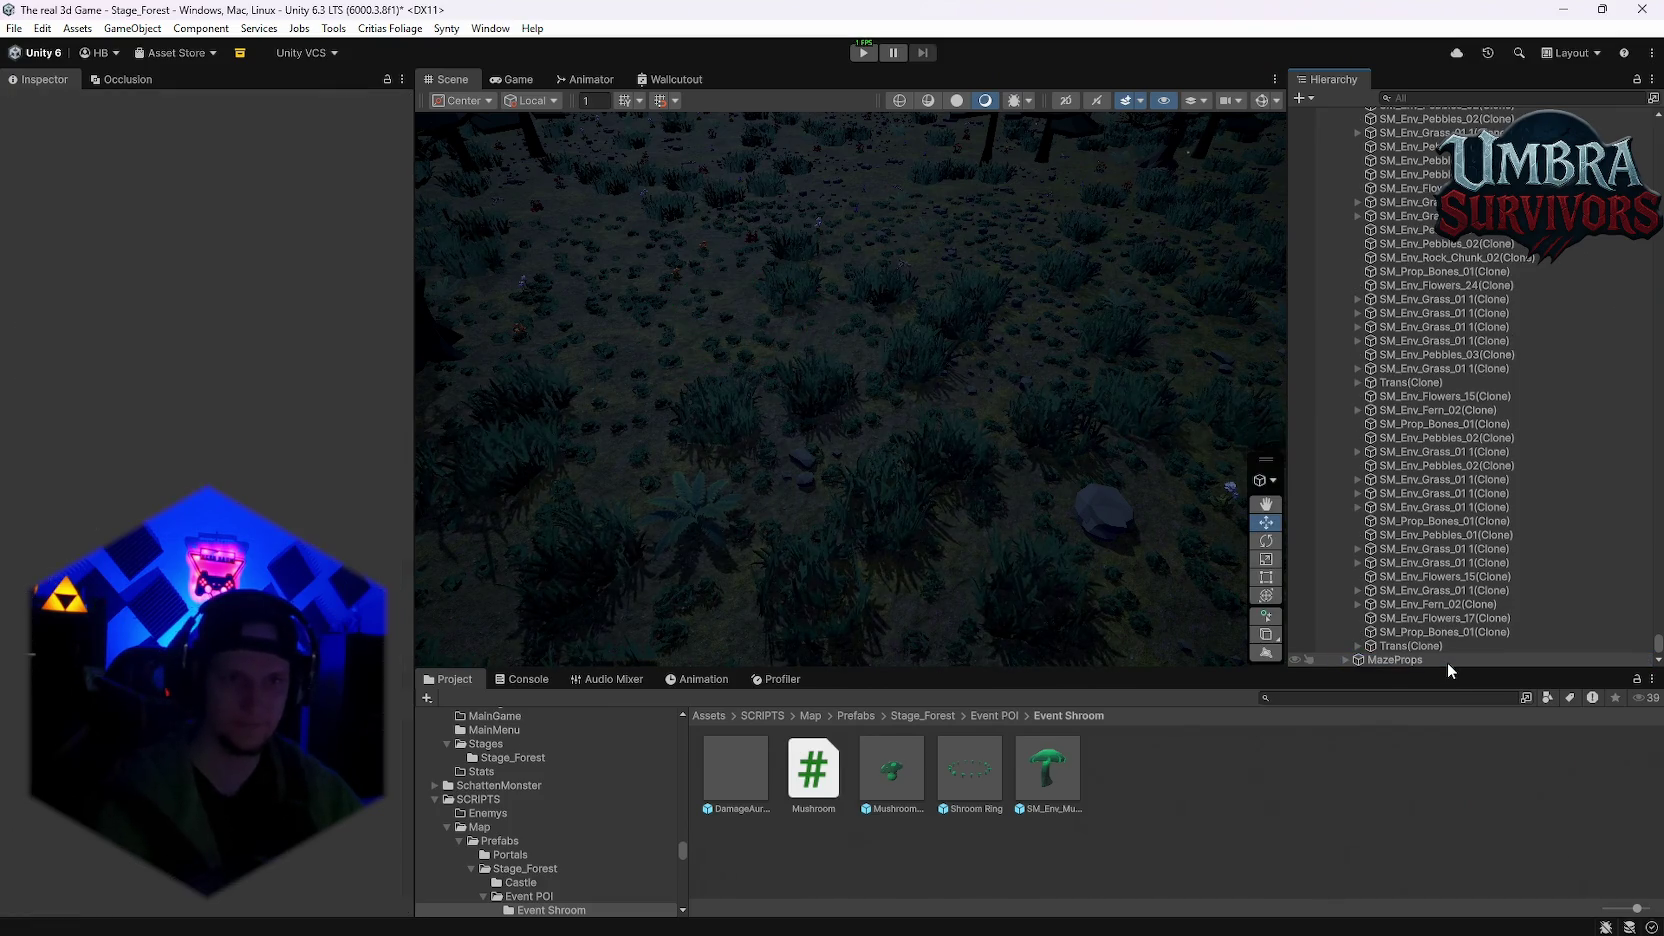
Step: Select the WorldGen object and open its WorldGenConfig asset
scroll(1456, 548, up, 5)
scroll(1458, 548, up, 15)
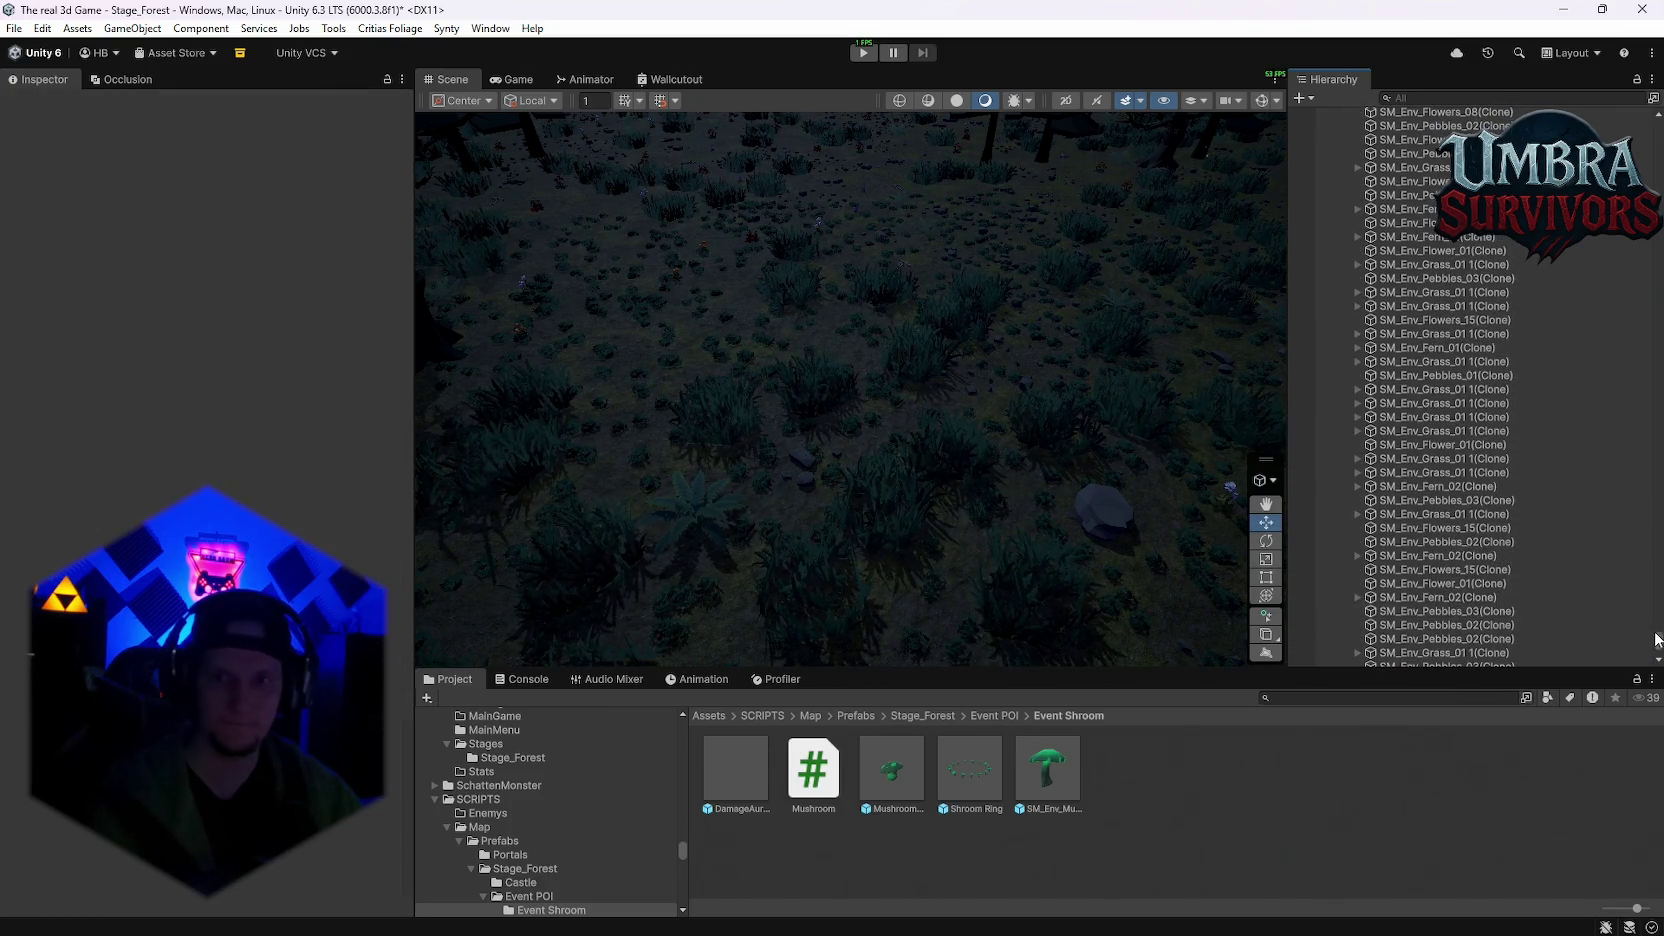
click(1334, 211)
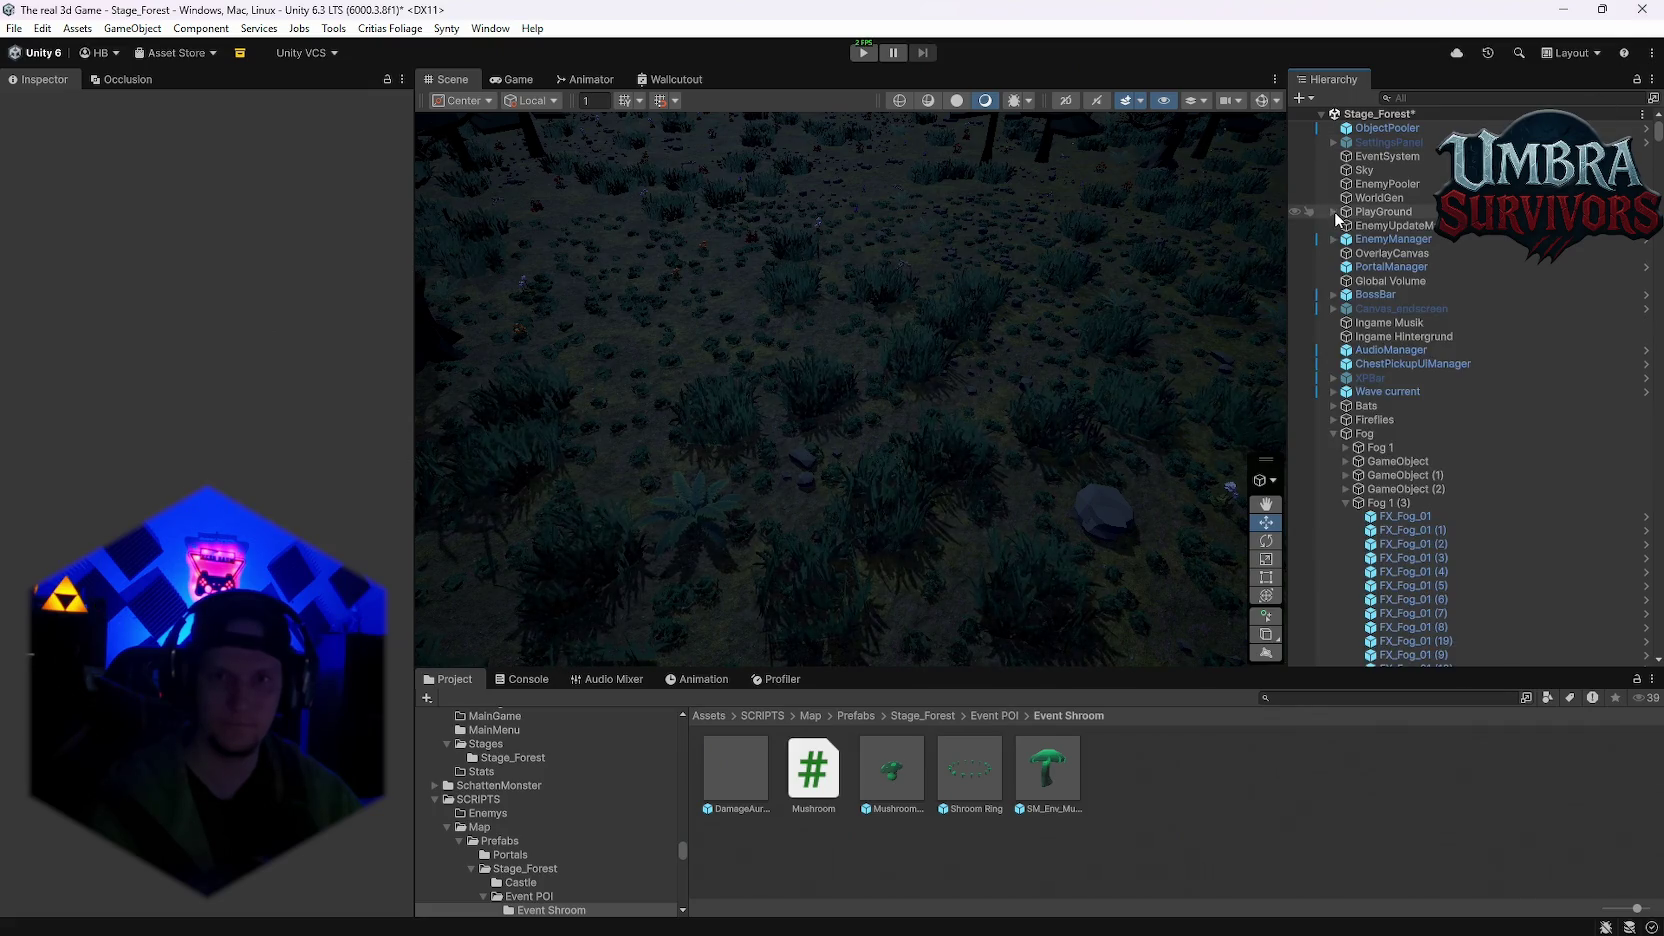
click(1334, 433)
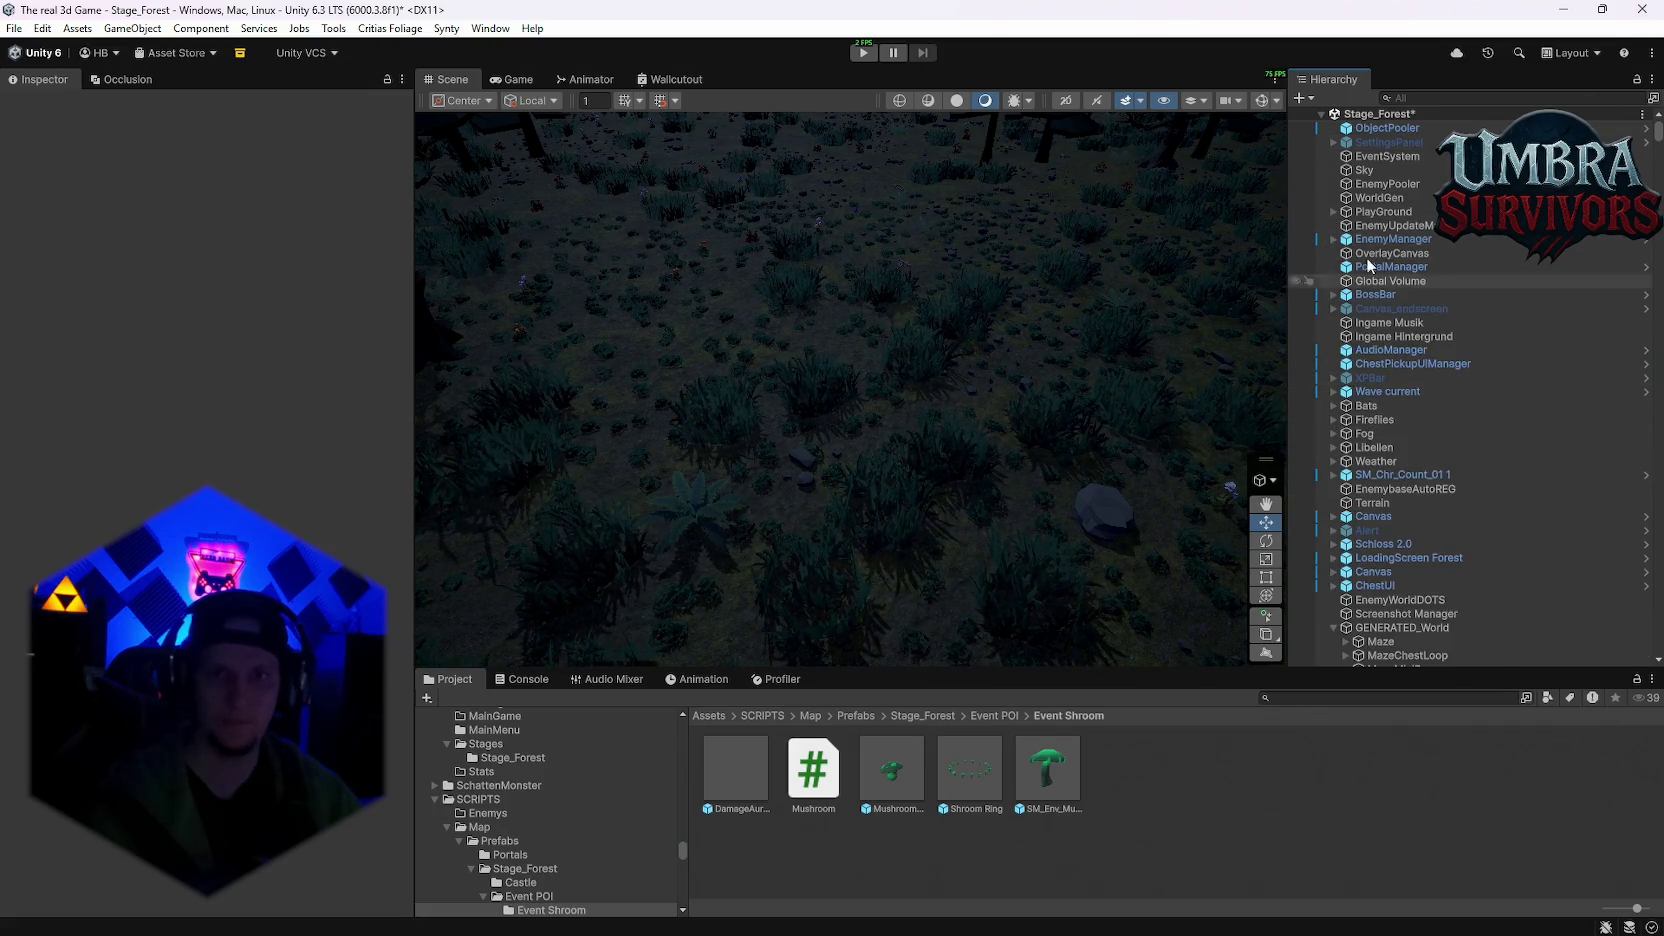
click(1380, 198)
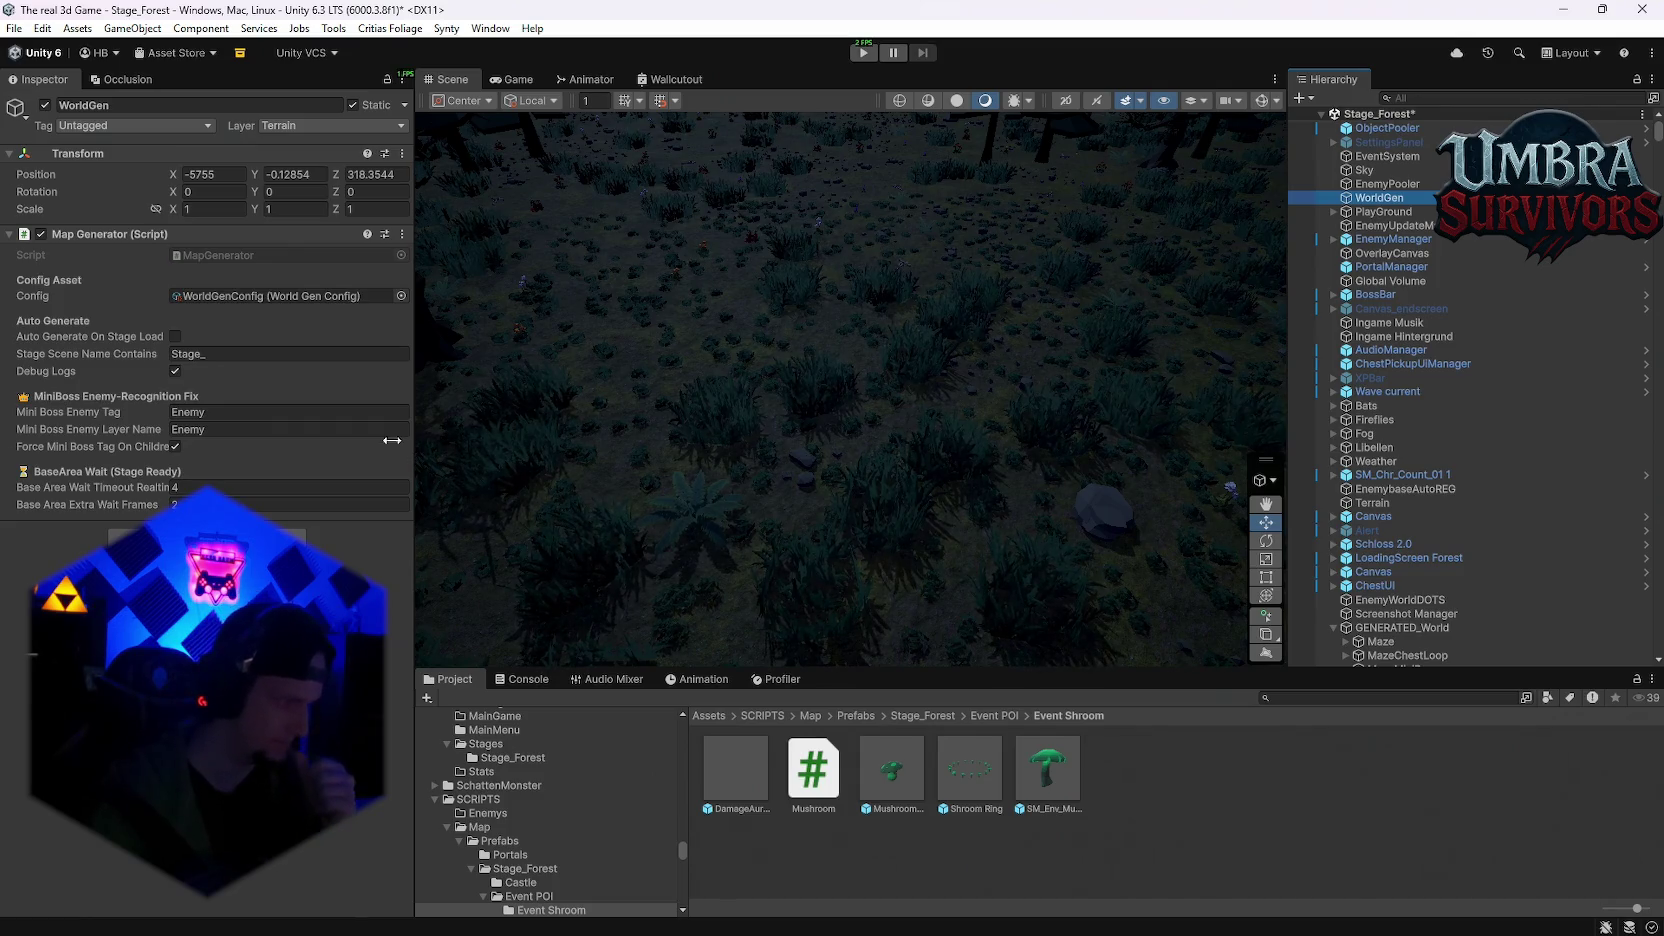
double_click(250, 299)
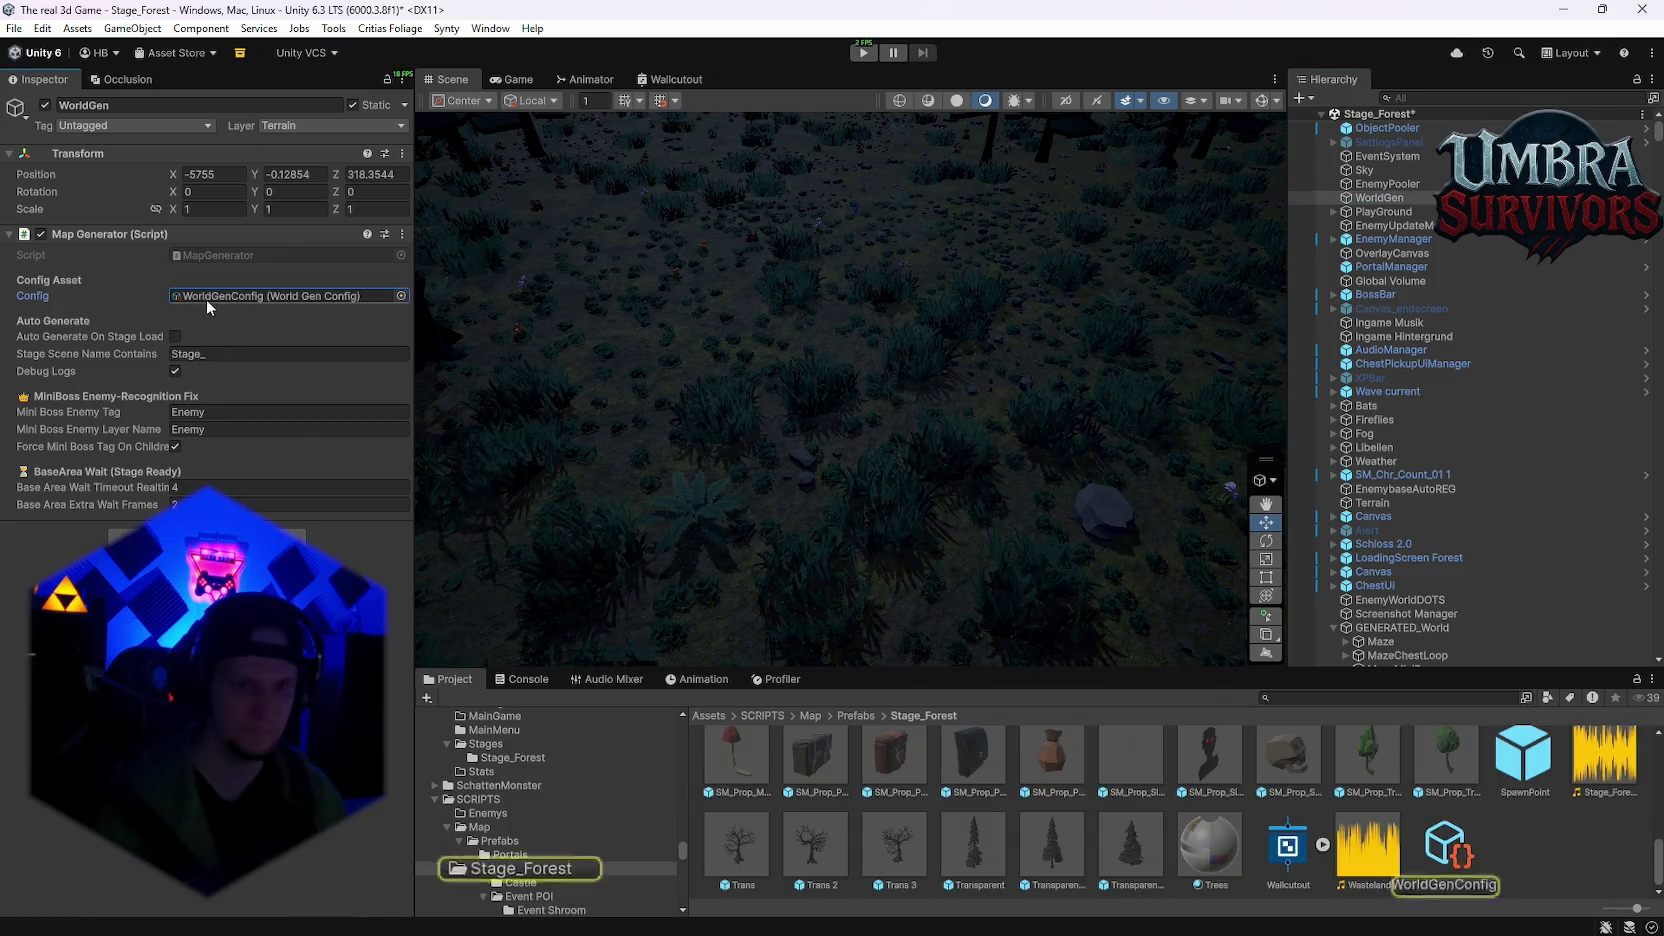
scroll(250, 400, down, 15)
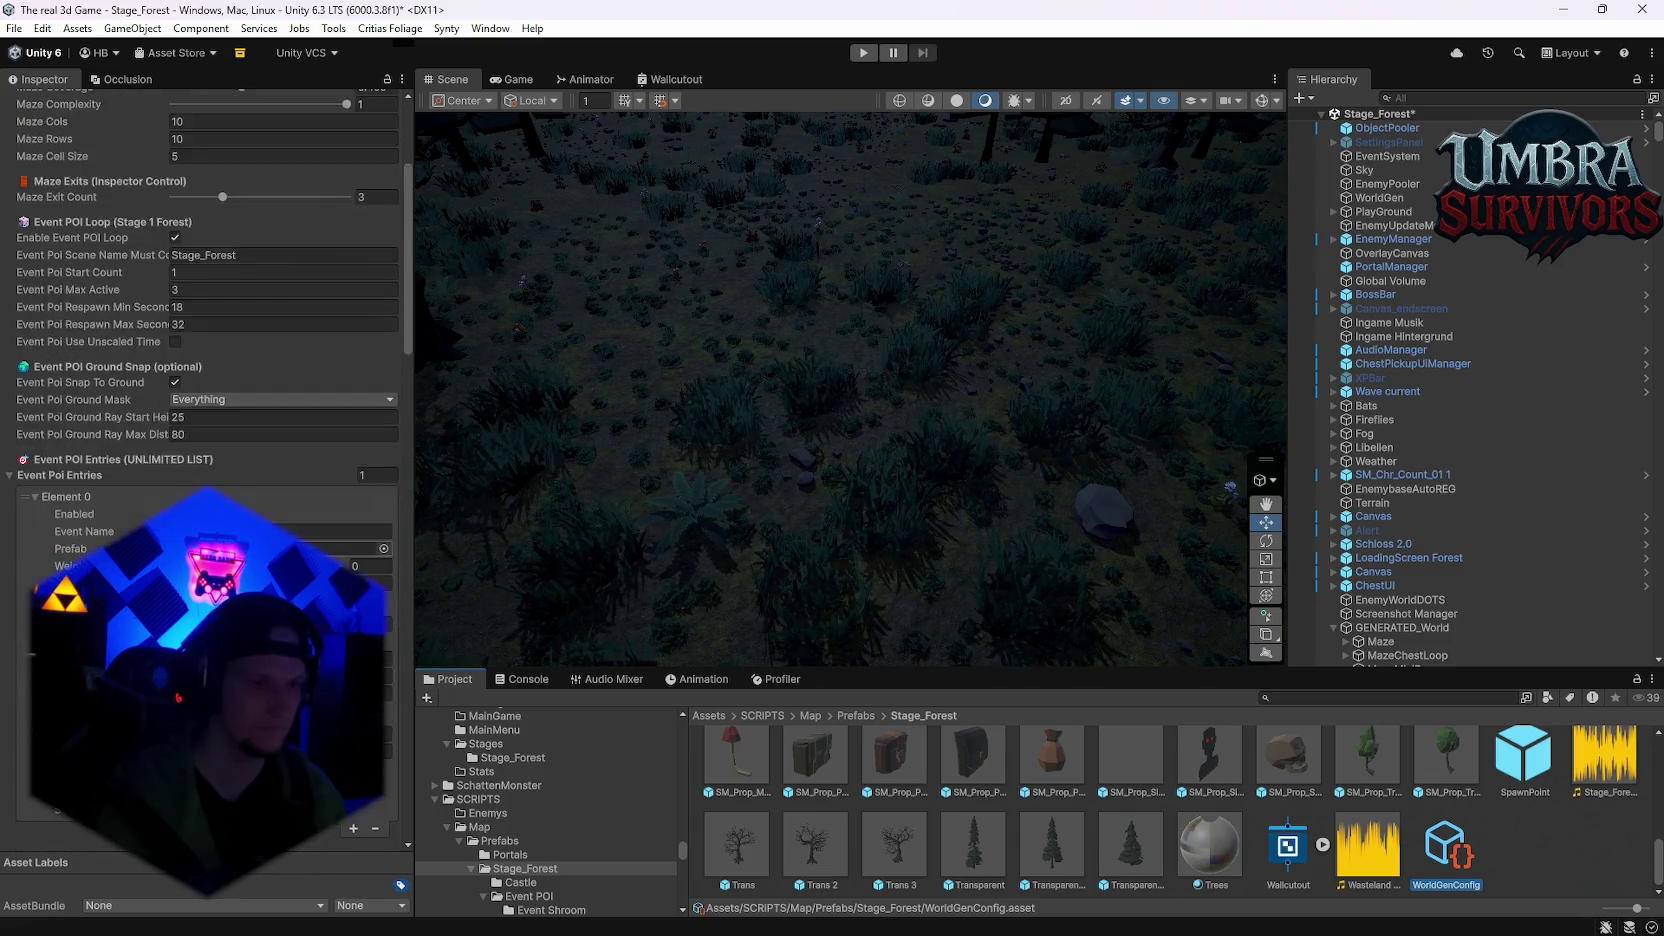
Step: Assign the Shroom Ring prefab to Event POI Entries Element 0
scroll(200, 300, up, 12)
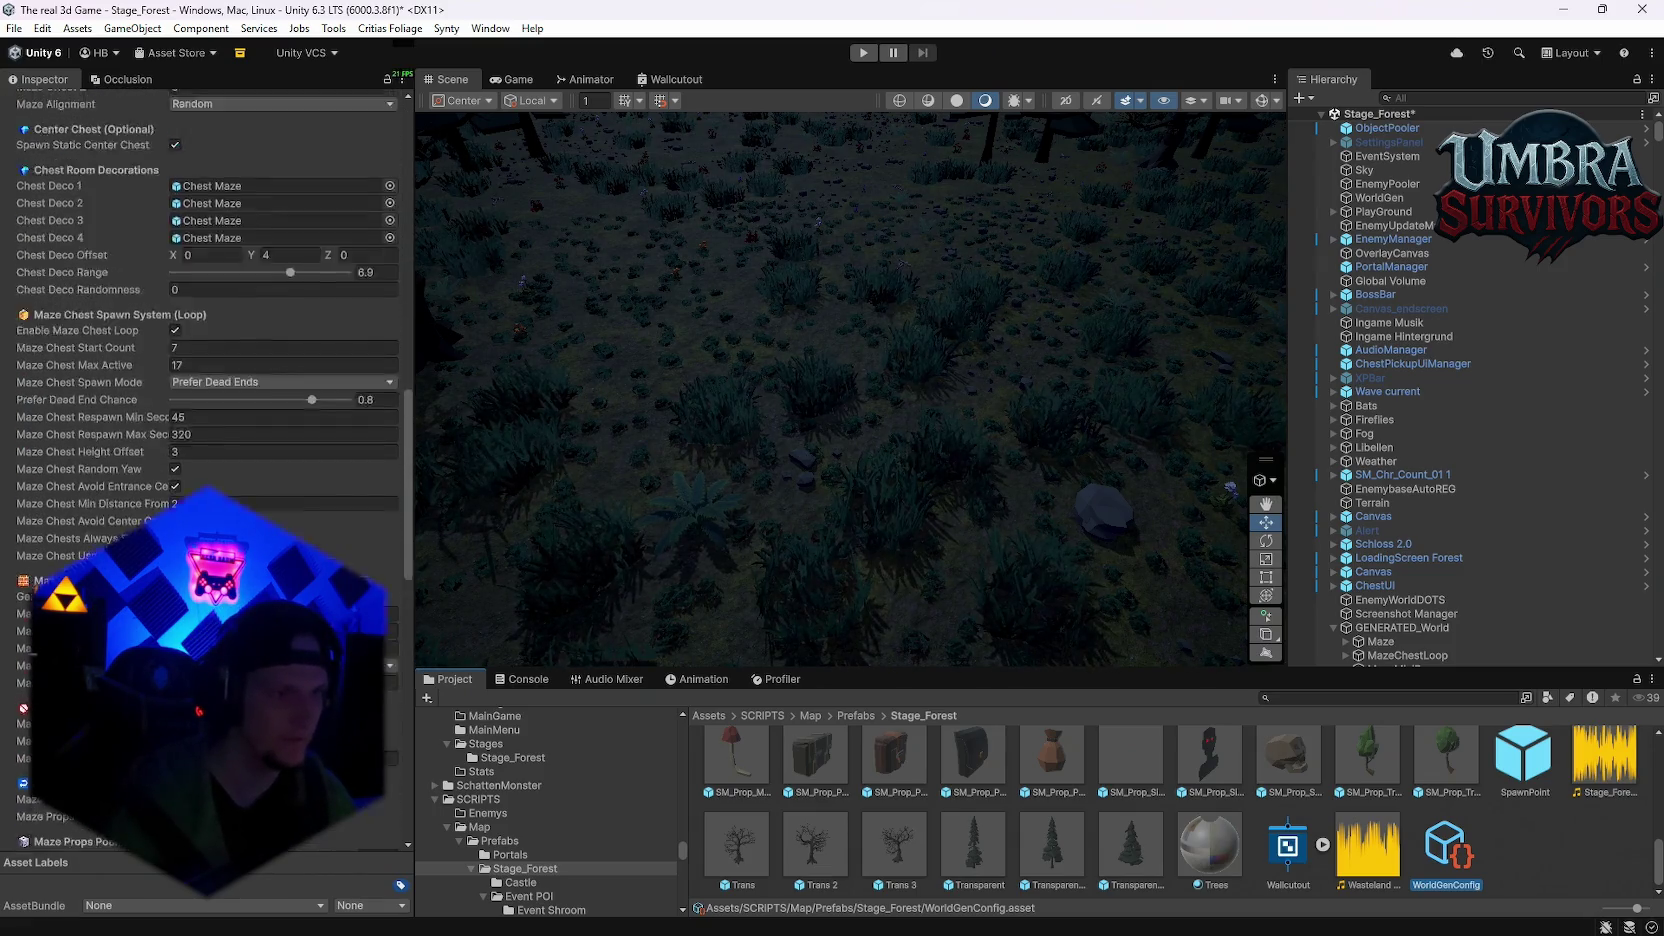
scroll(228, 334, up, 3)
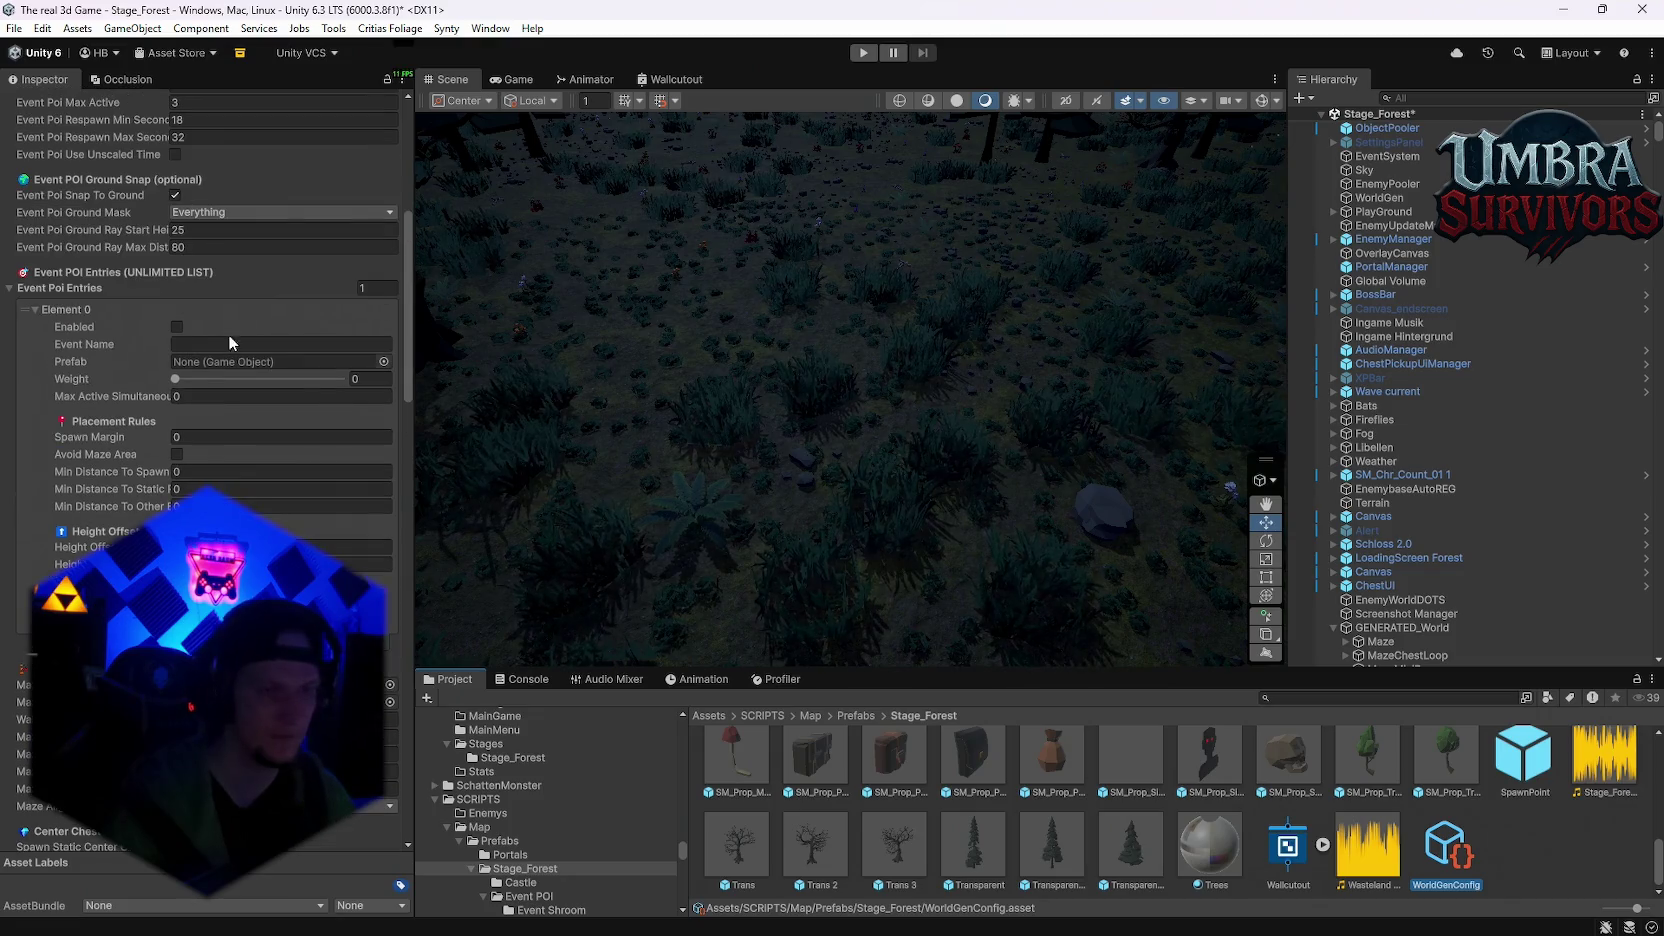
scroll(1380, 765, up, 5)
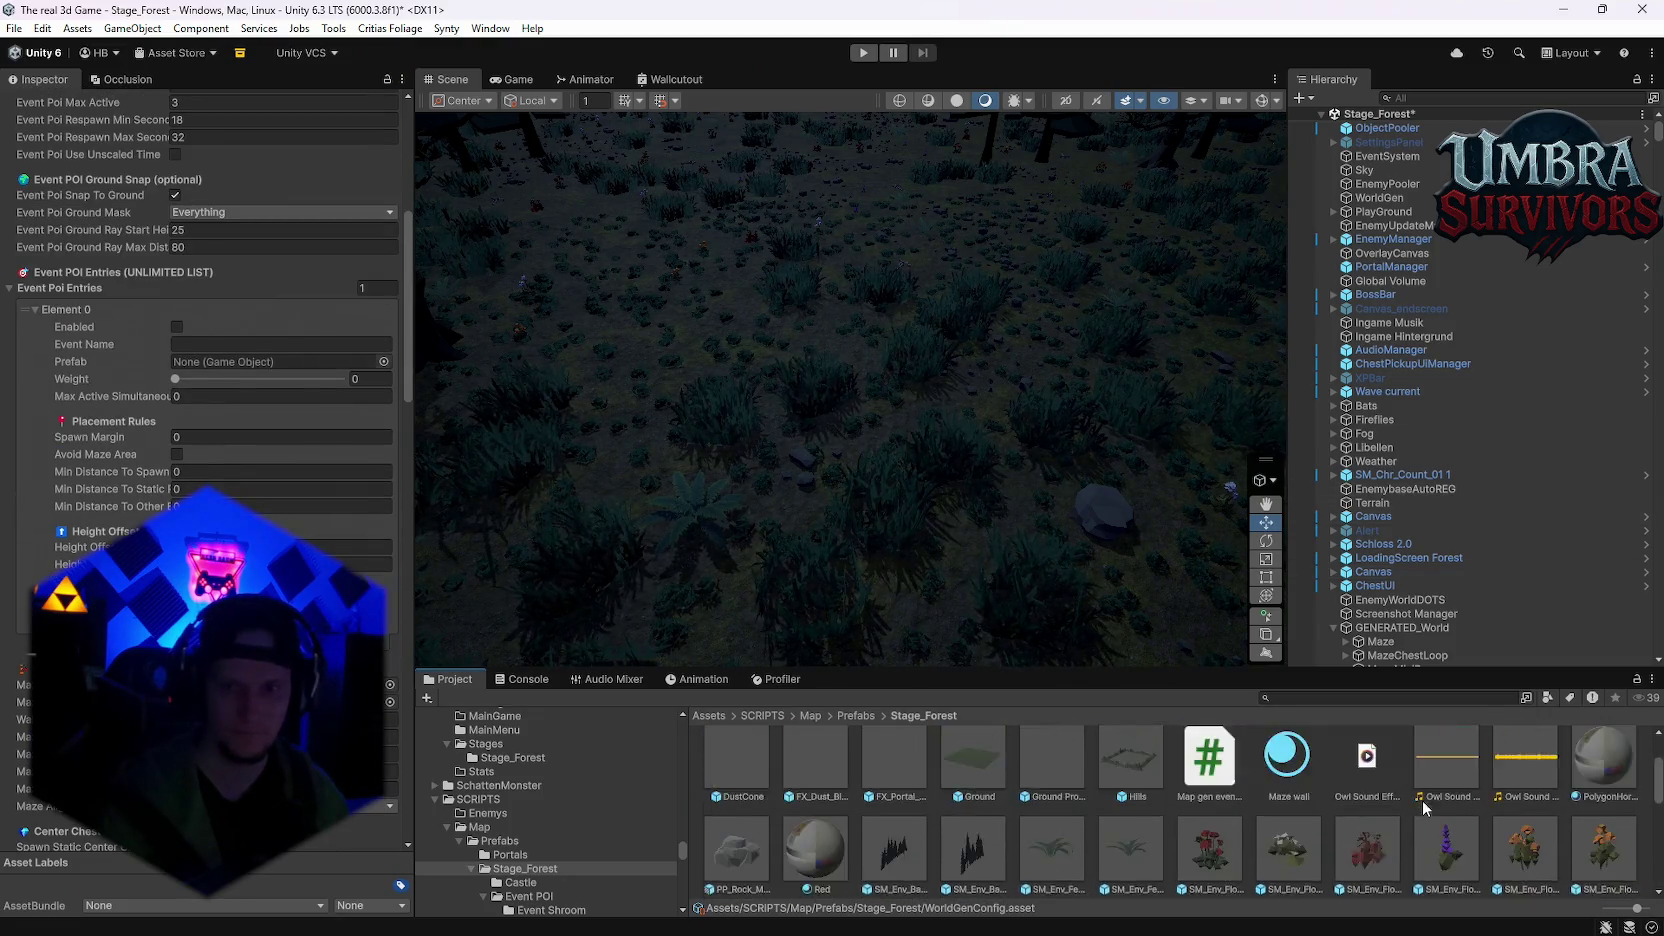
scroll(571, 810, down, 3)
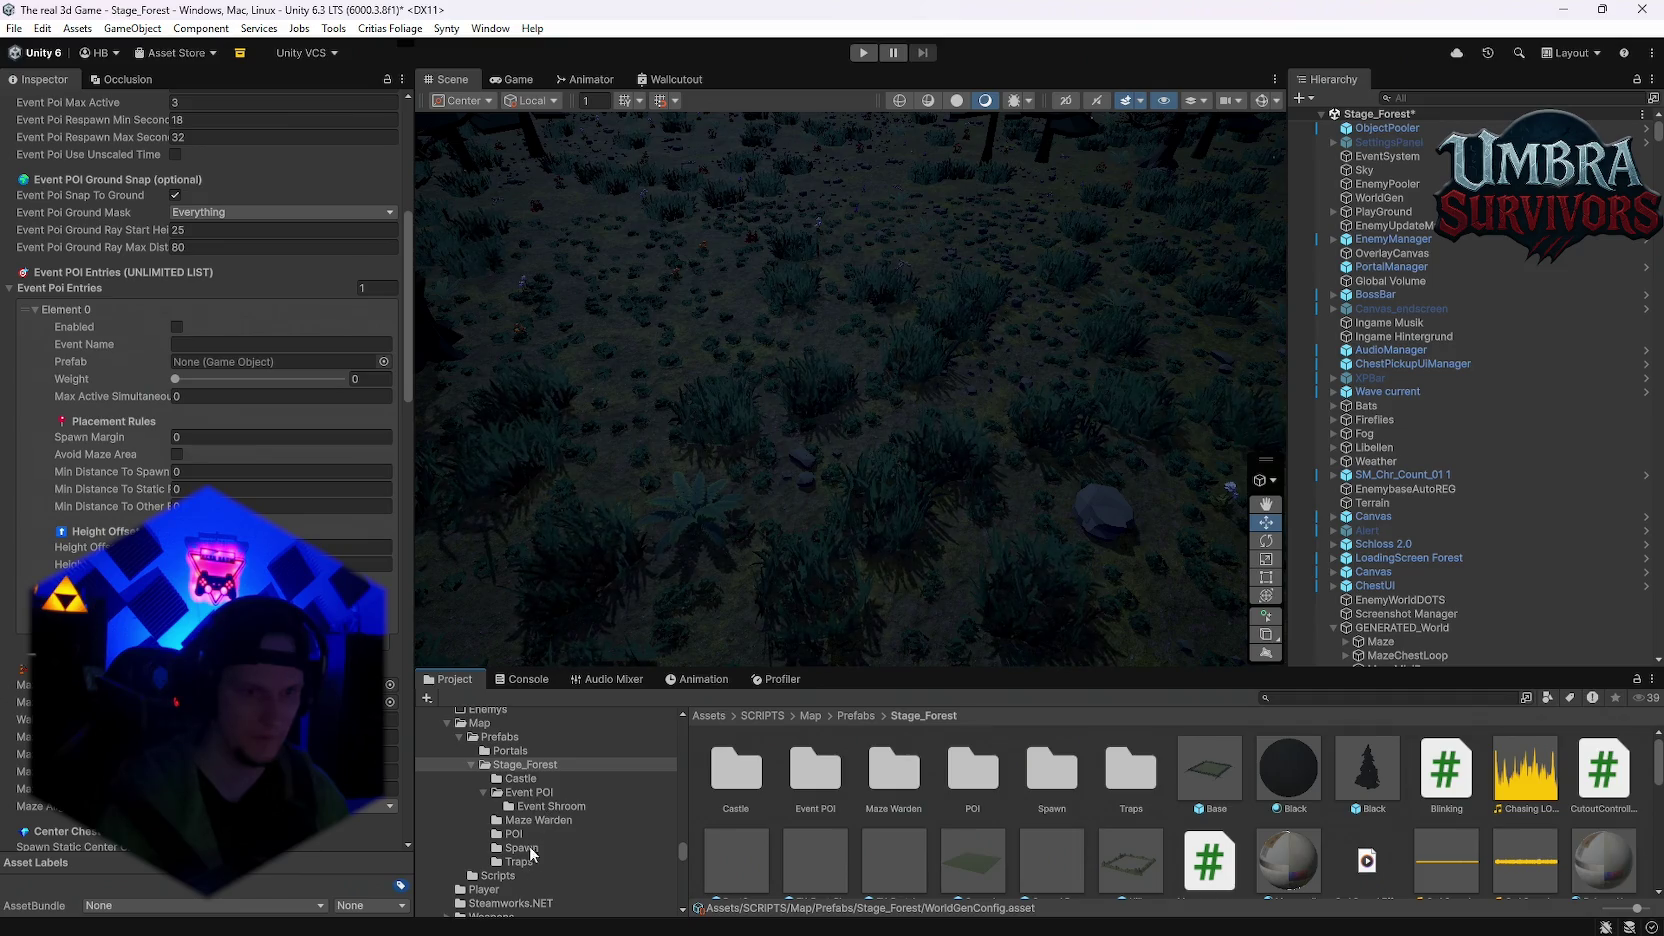
click(545, 806)
drag(970, 770, 280, 361)
Step: Set max active count, Spawn Margin 200, Avoid Maze Area, and minimum distances of 50
click(206, 398)
text(3)
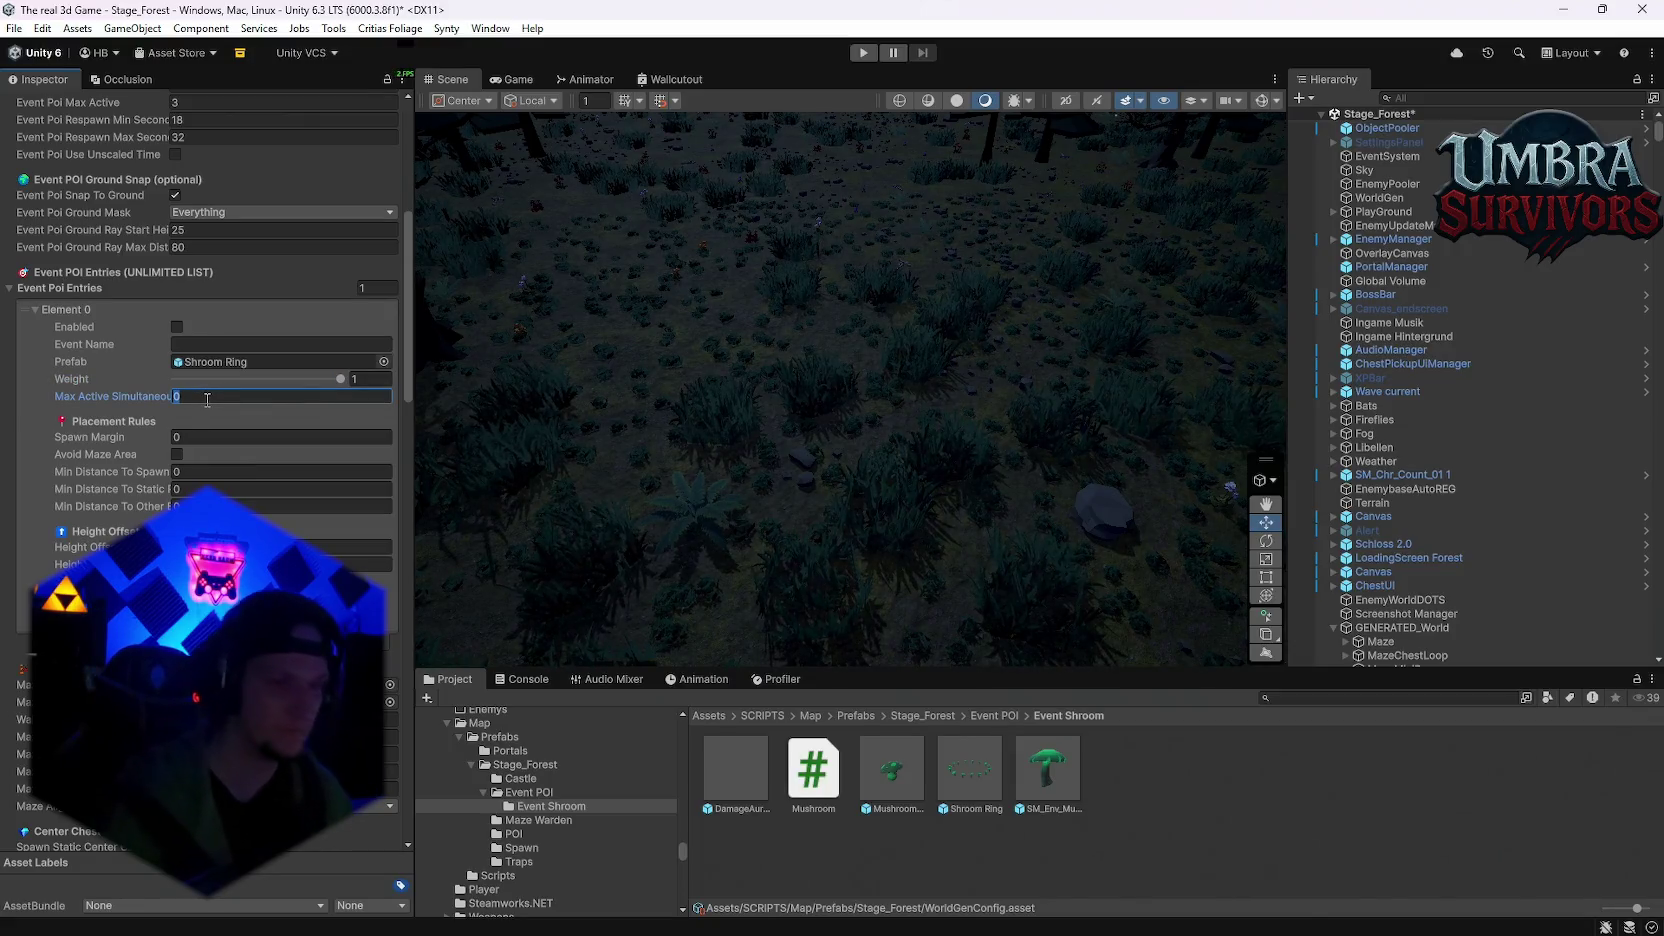
text(1)
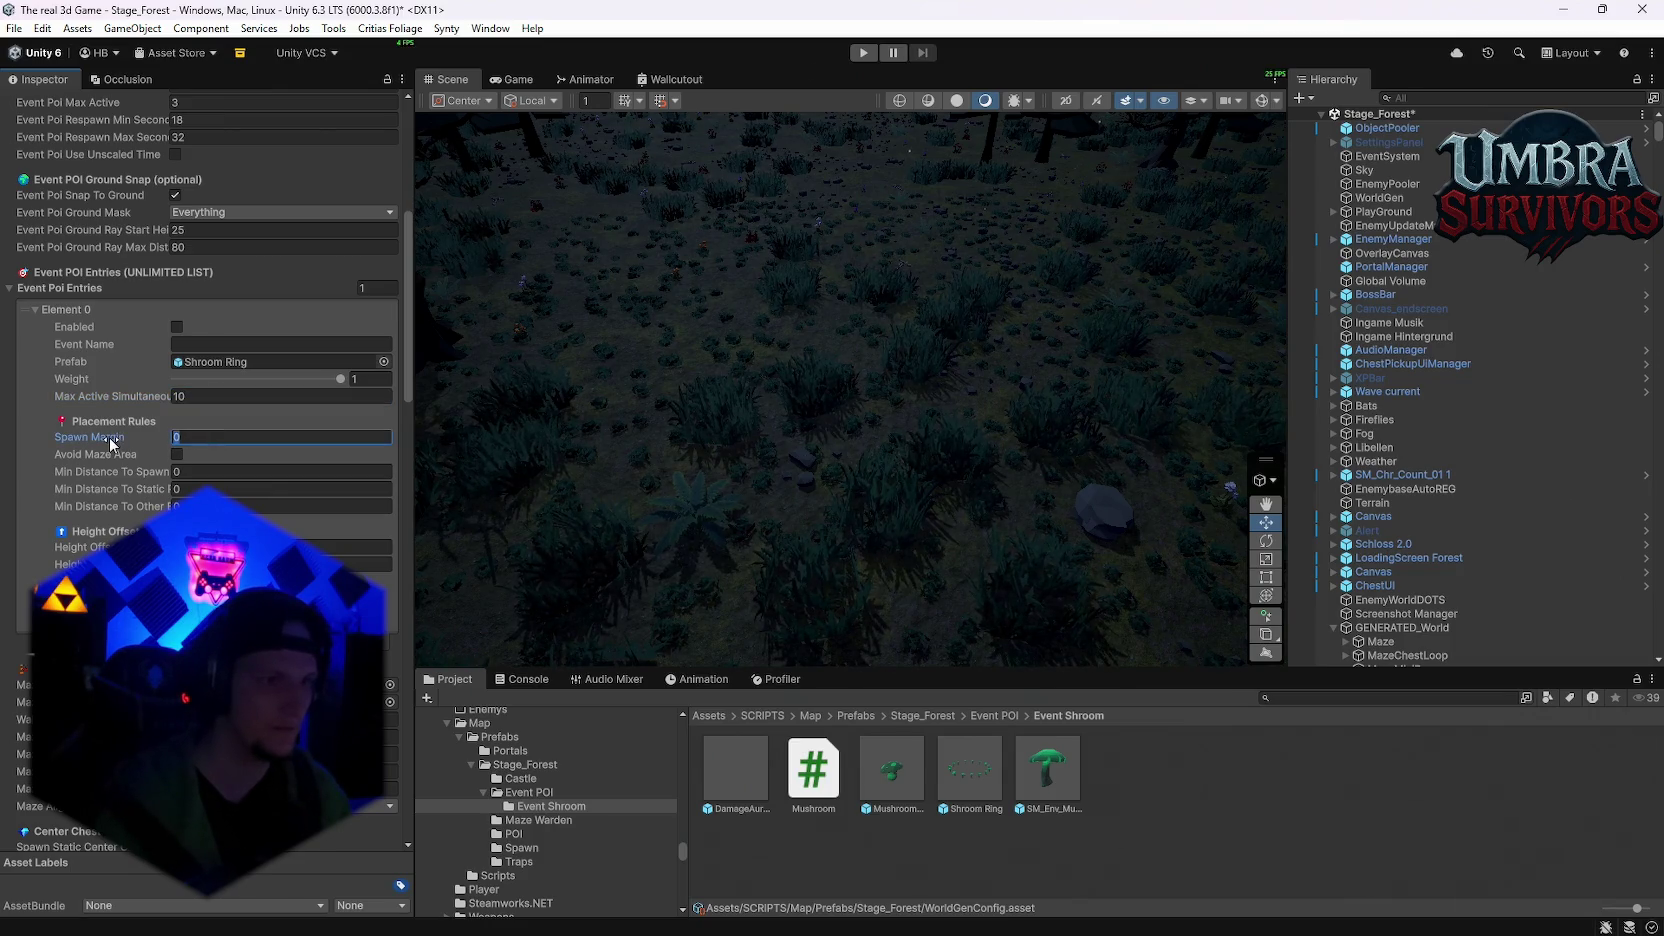
text(1)
key(BackSpace)
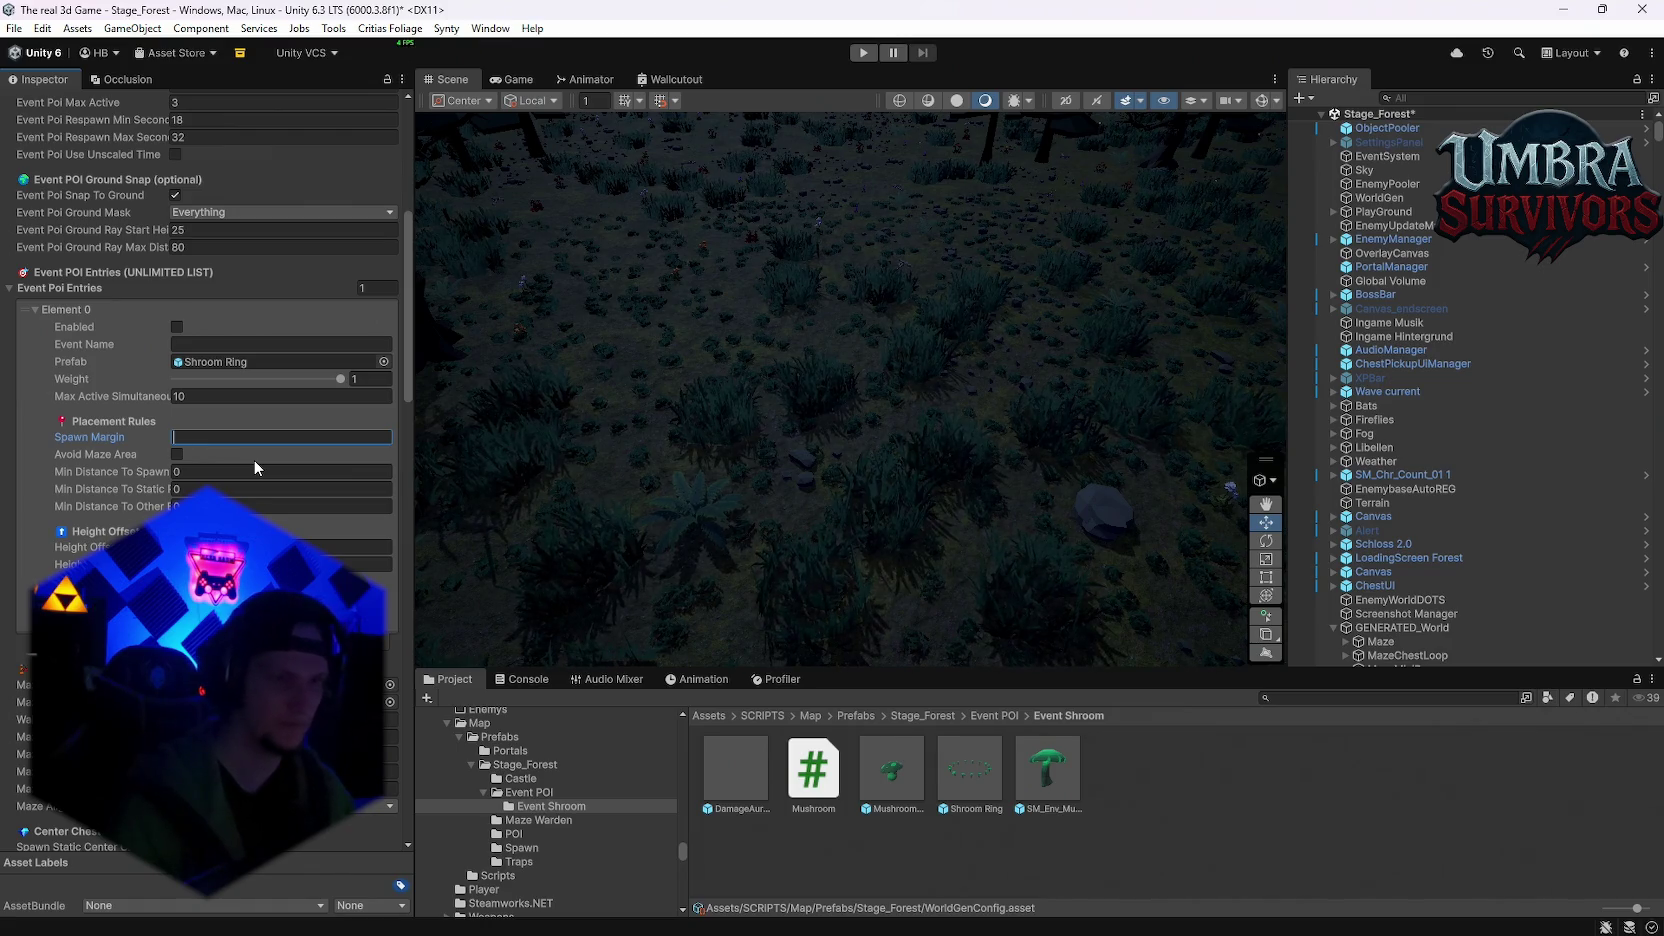
text(200)
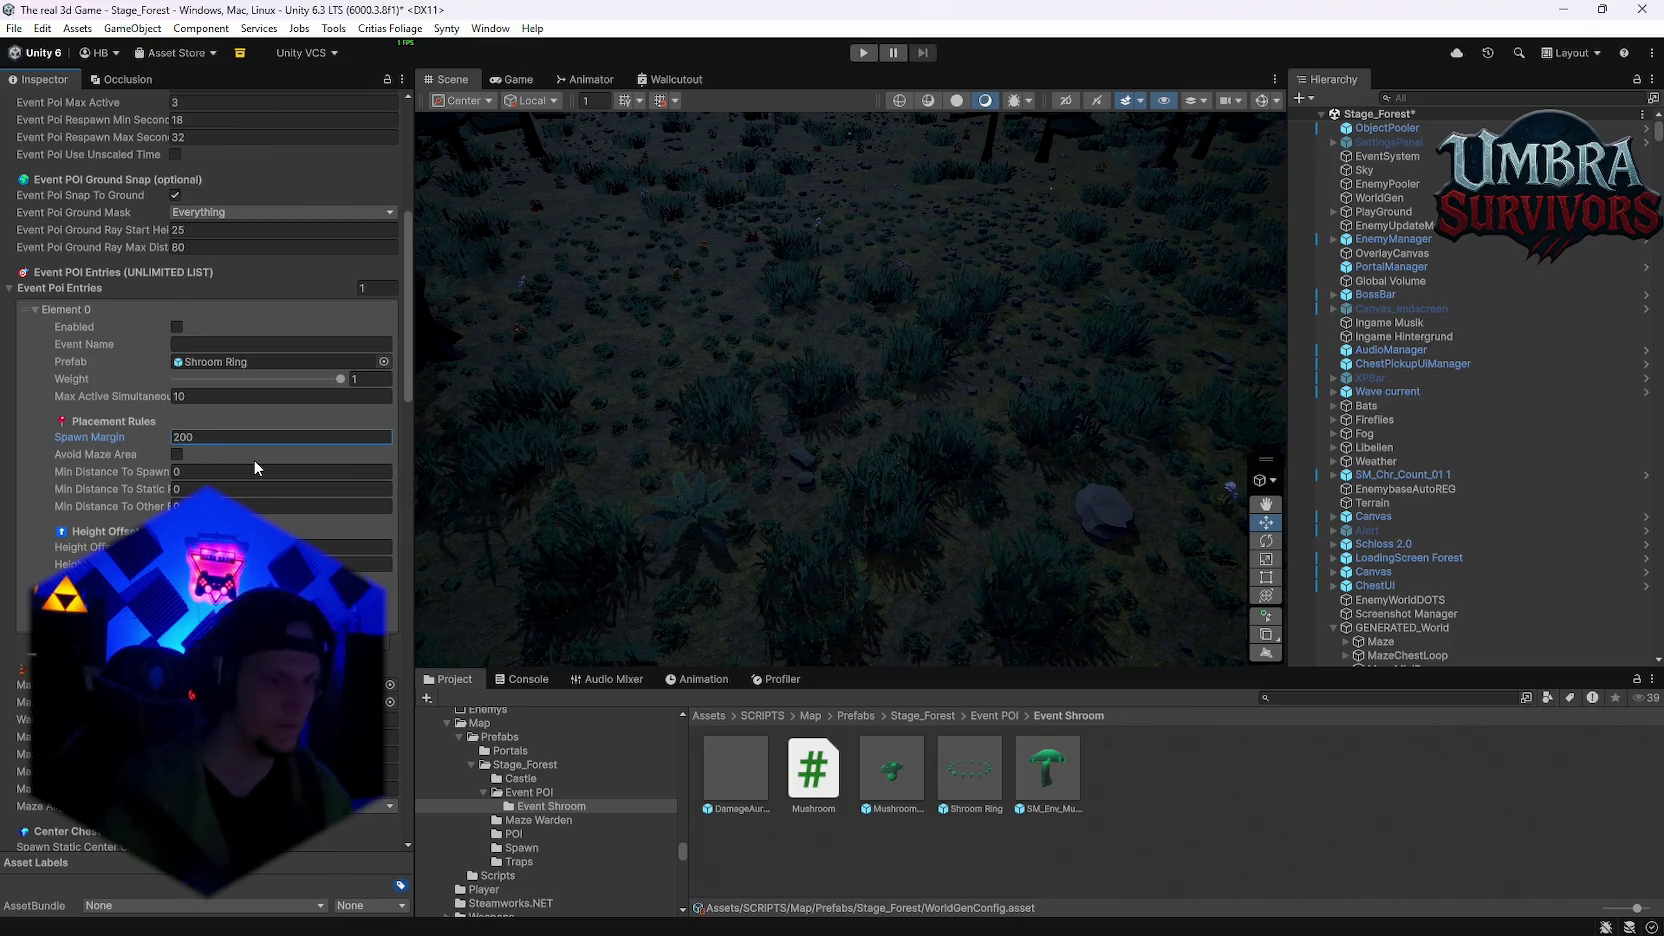
click(177, 455)
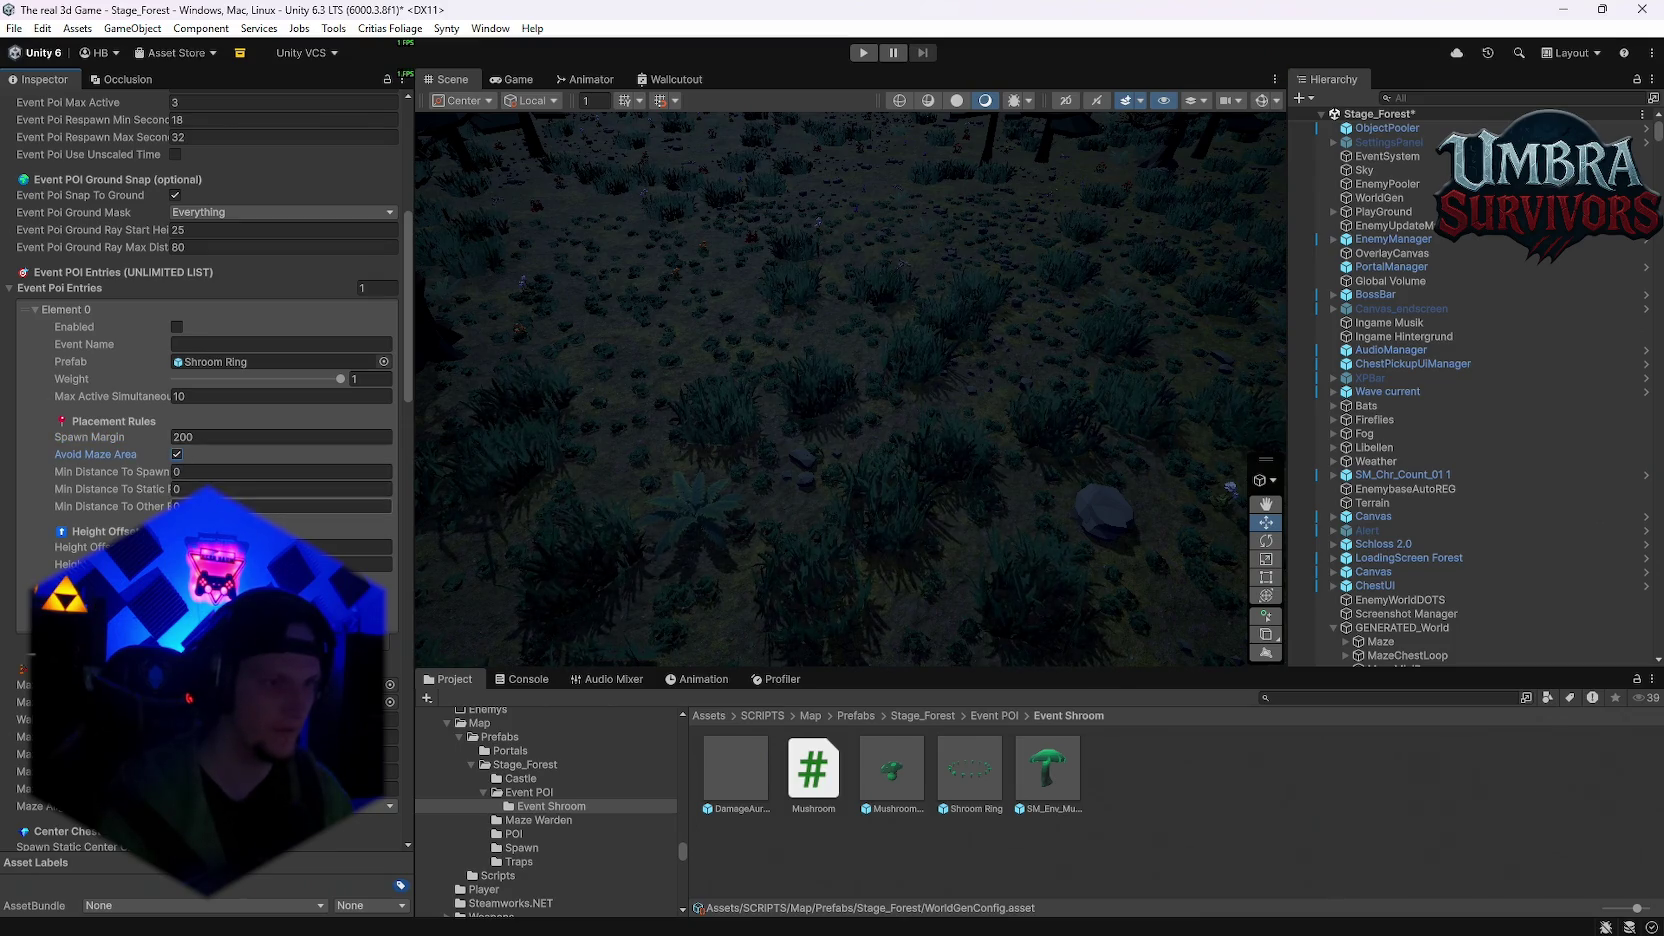
mouse_move(414, 481)
mouse_down()
mouse_move(546, 483)
mouse_move(521, 487)
mouse_up()
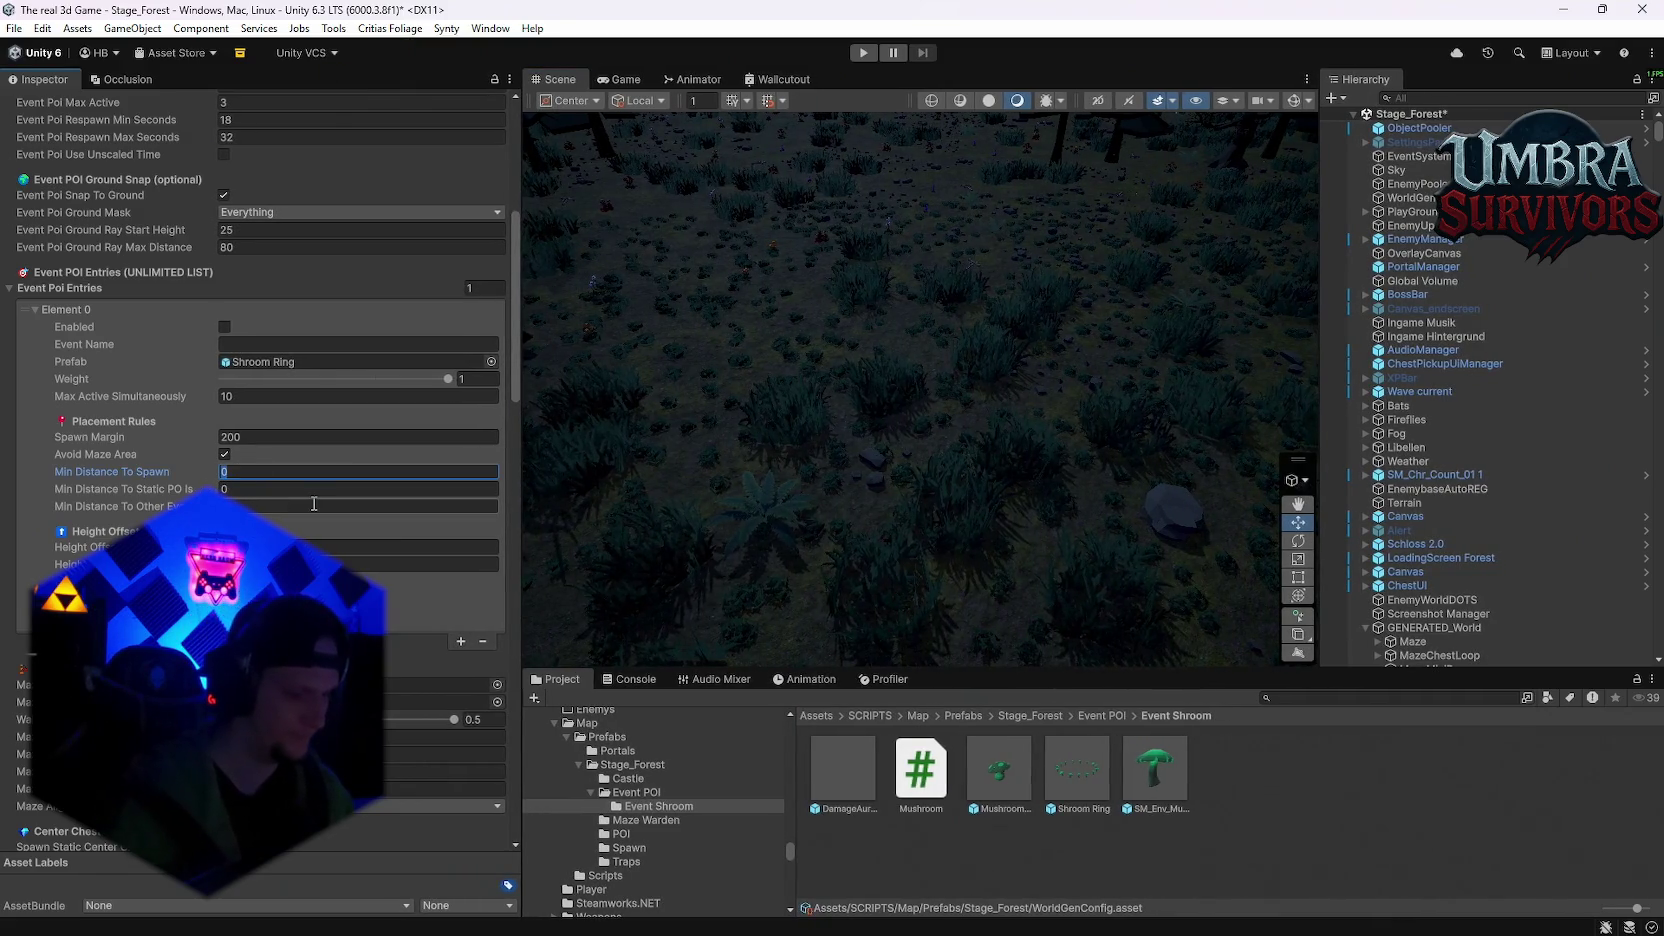
click(241, 491)
text(50)
click(248, 511)
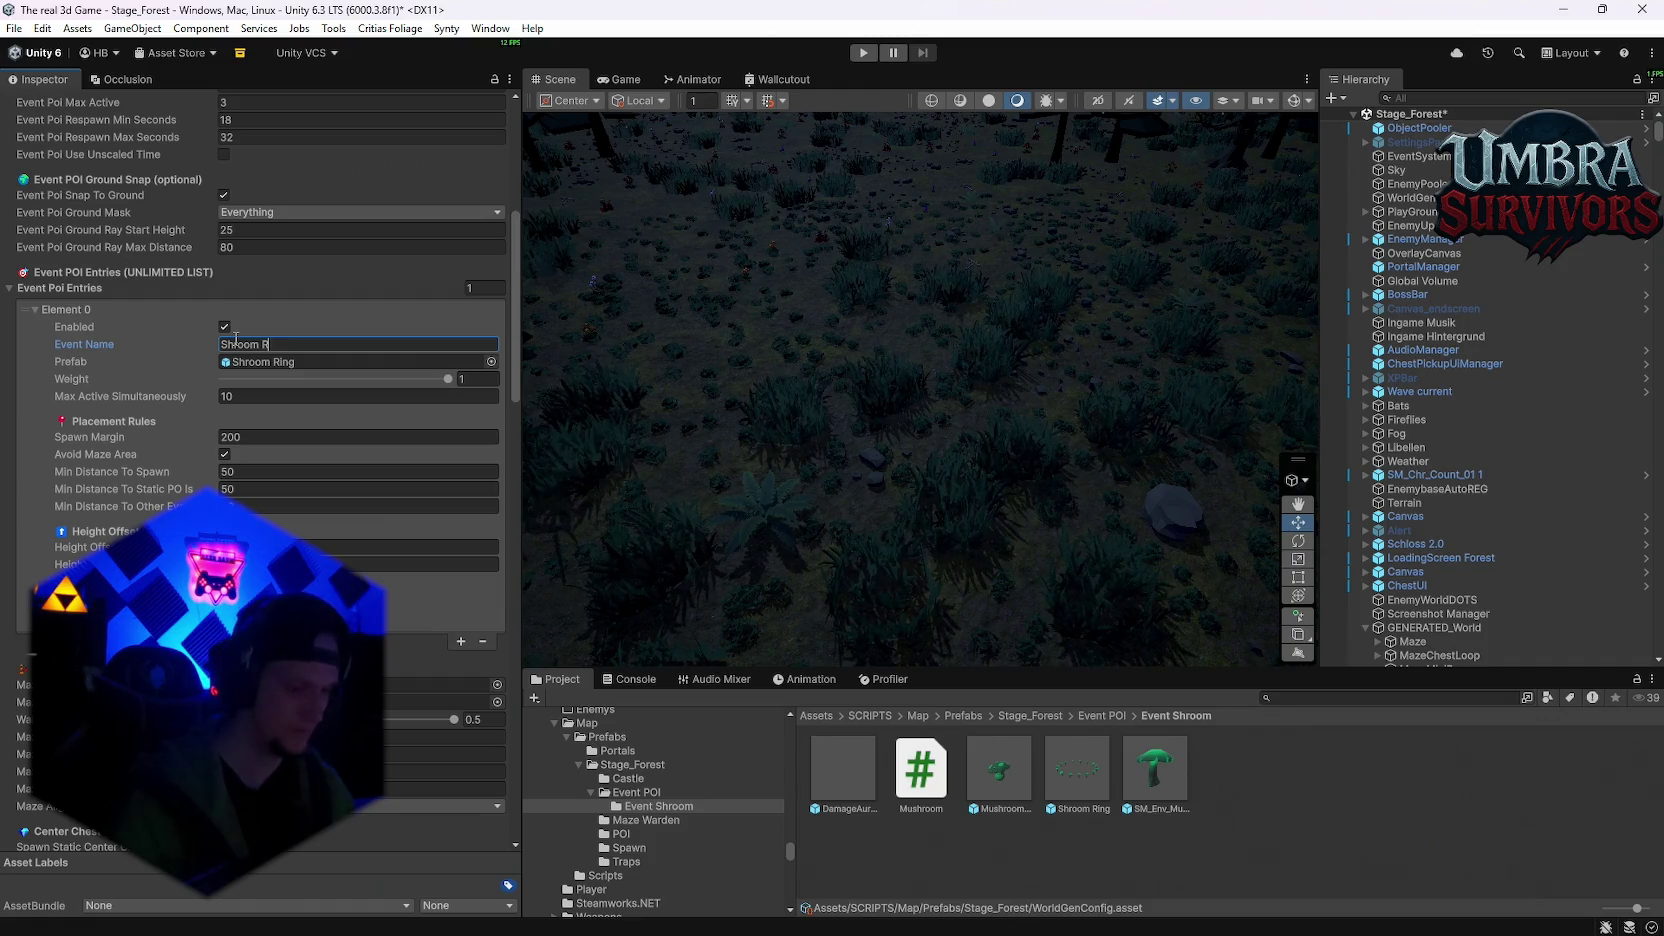
scroll(231, 502, down, 3)
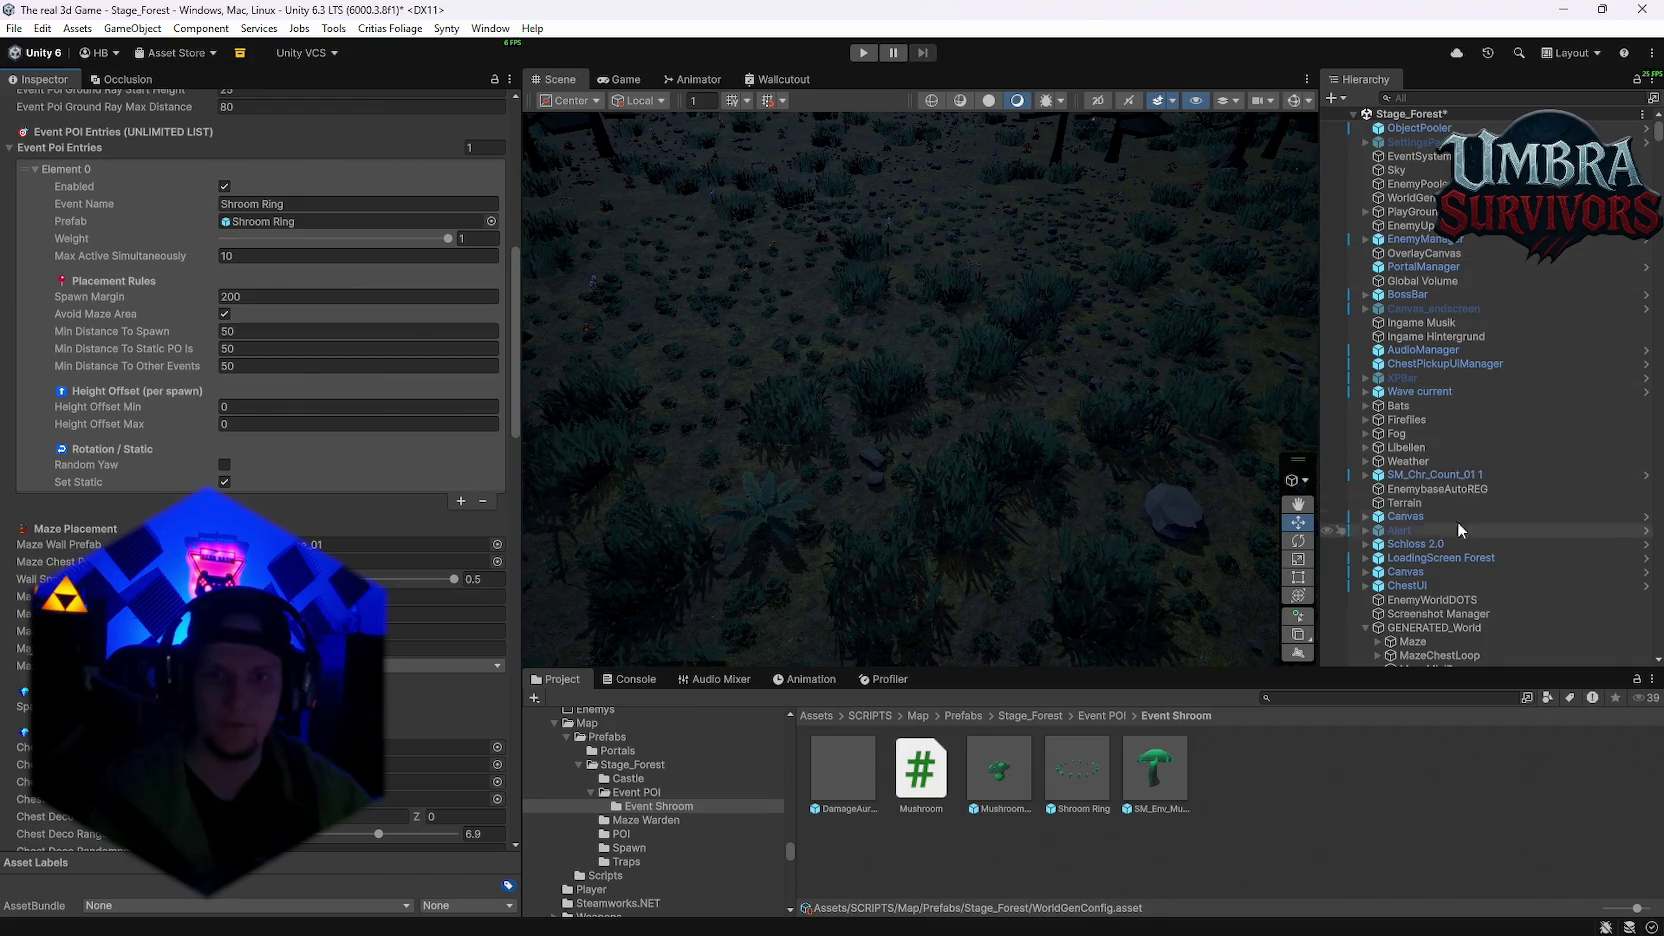
Step: Regenerate the world map from WorldGen and view the spawned Shroom Ring
scroll(1053, 363, down, 5)
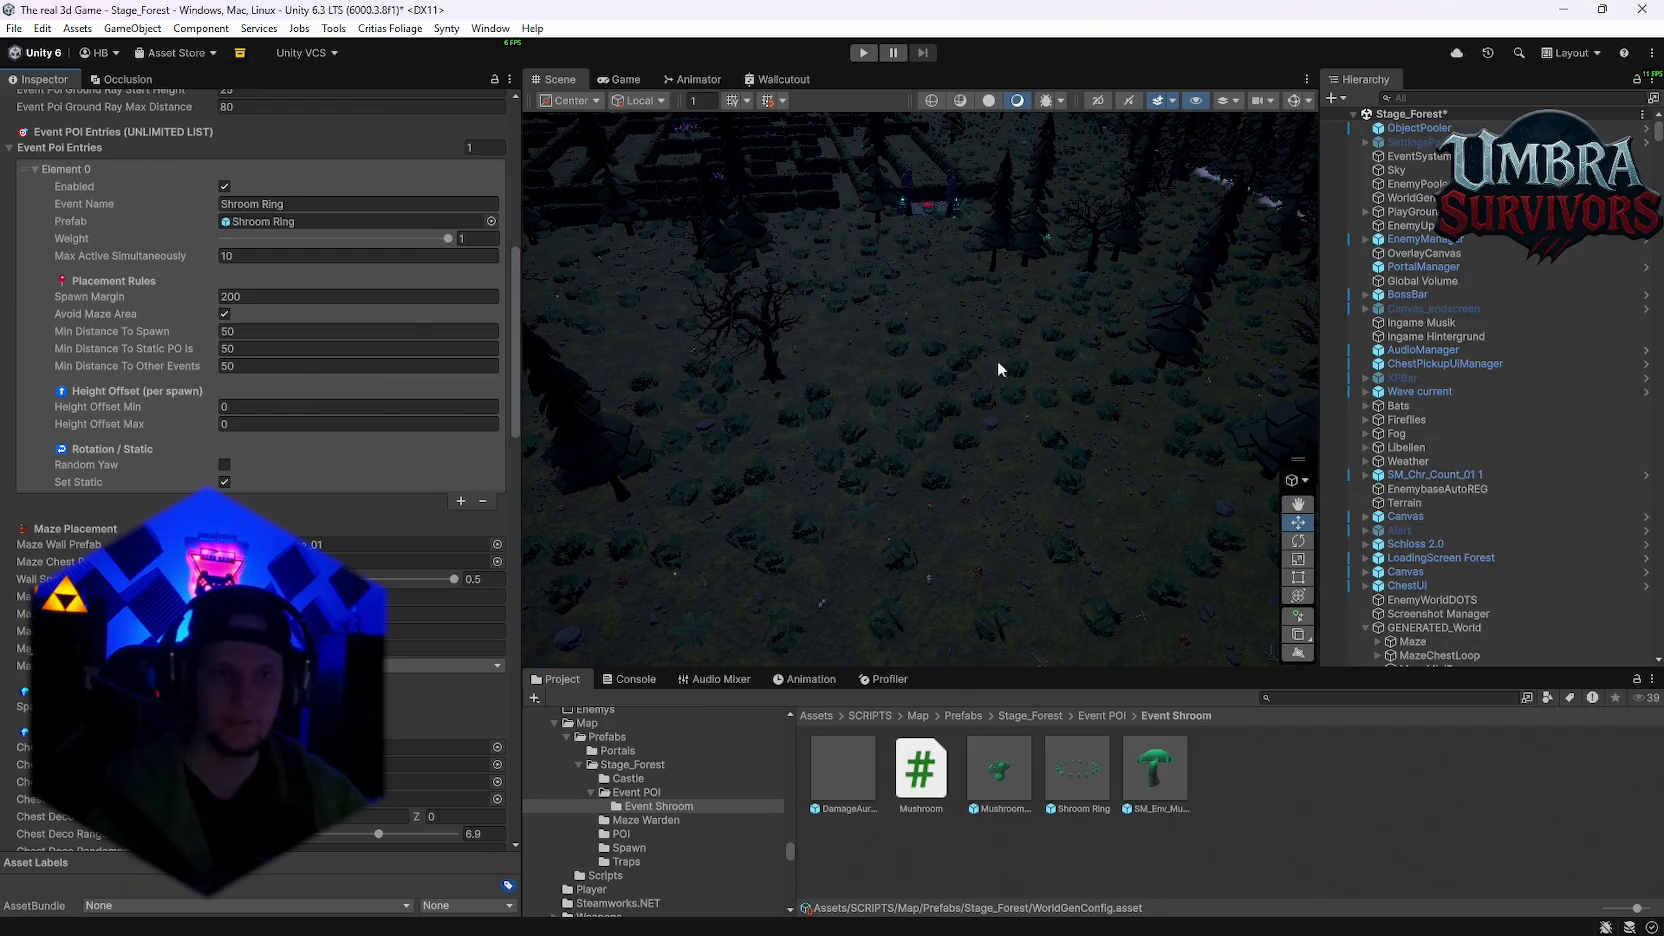
scroll(1005, 380, down, 3)
mouse_move(1008, 386)
mouse_down()
mouse_move(847, 494)
mouse_move(899, 483)
mouse_move(830, 427)
mouse_move(910, 398)
mouse_move(950, 418)
mouse_up()
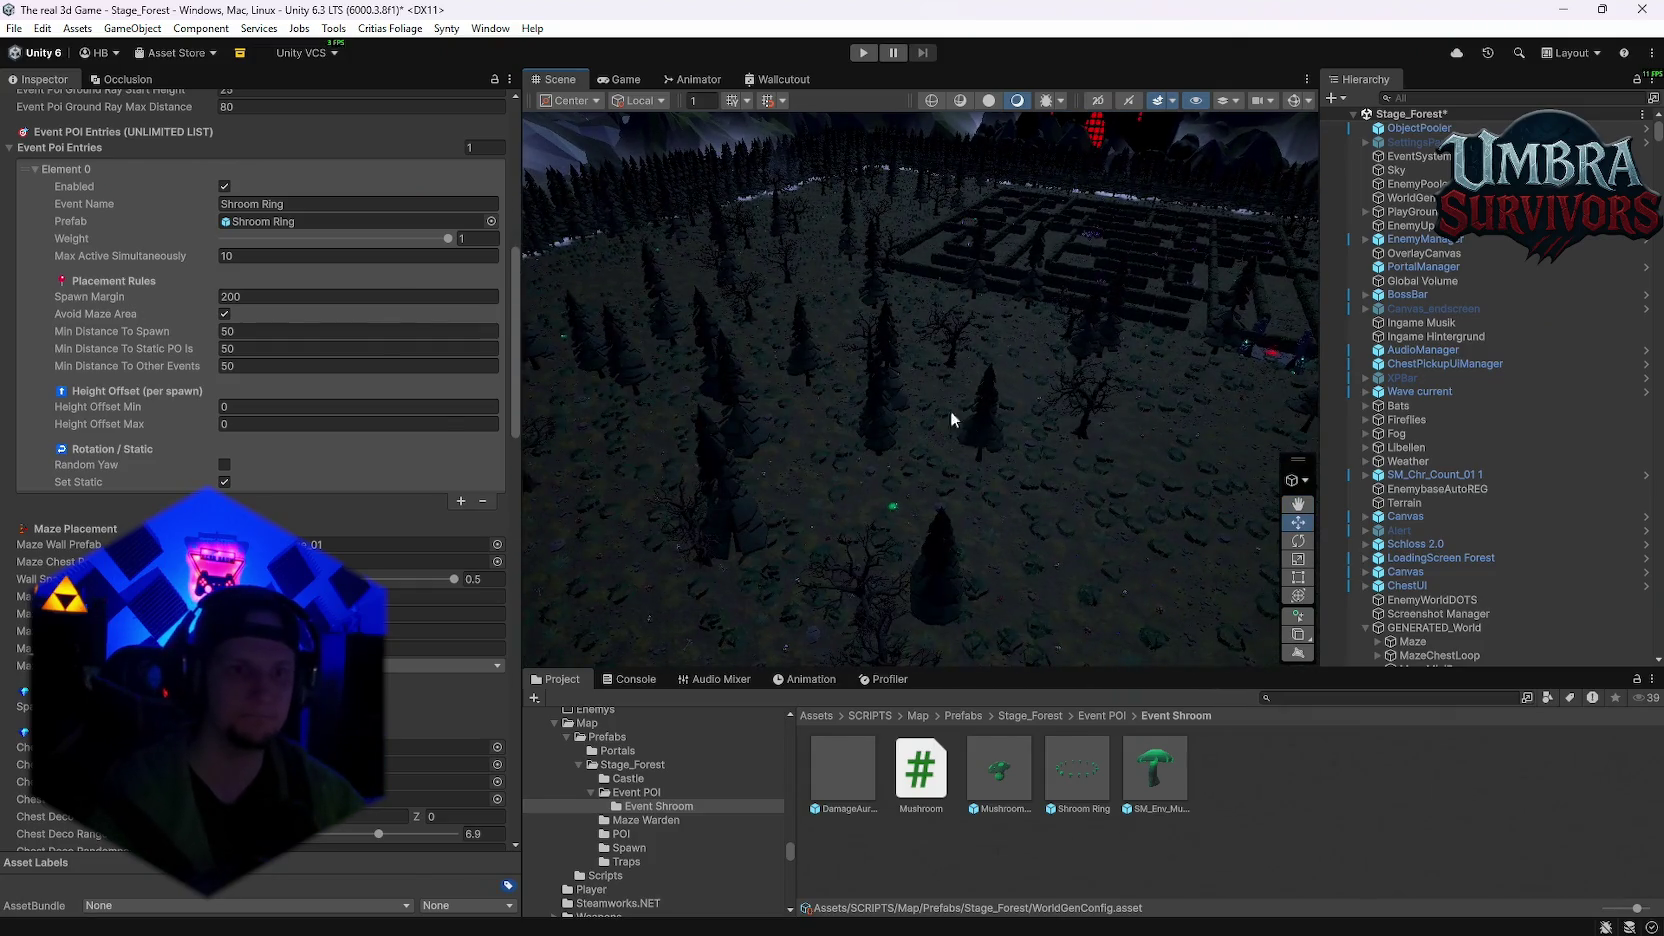
click(1405, 197)
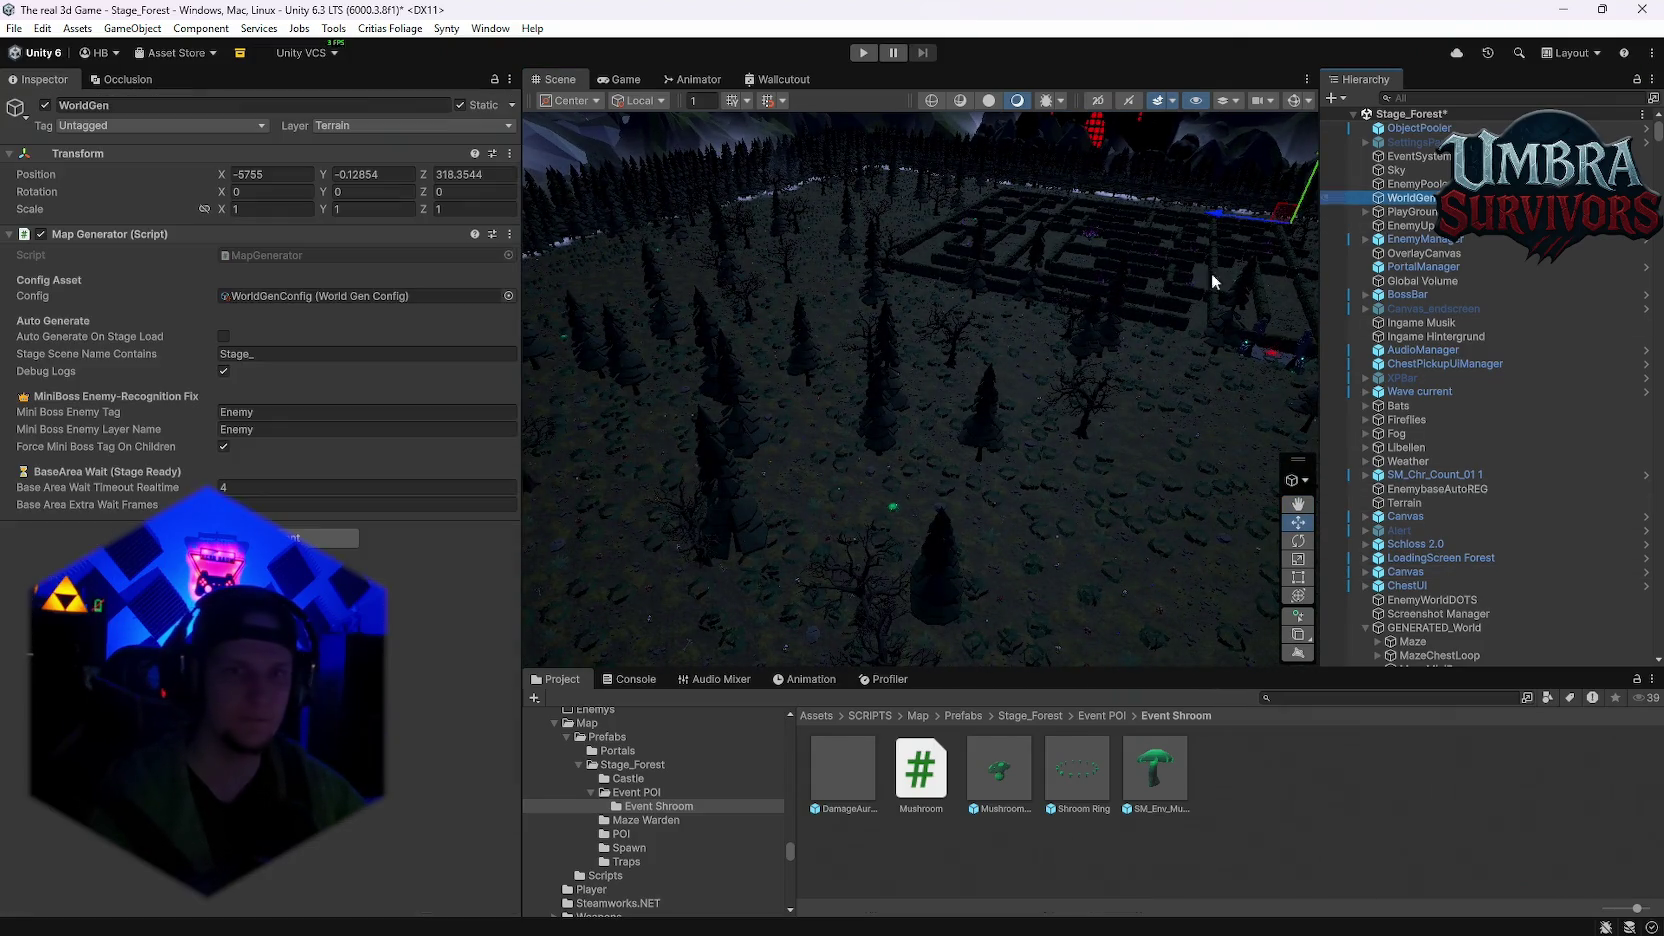
click(509, 236)
click(565, 540)
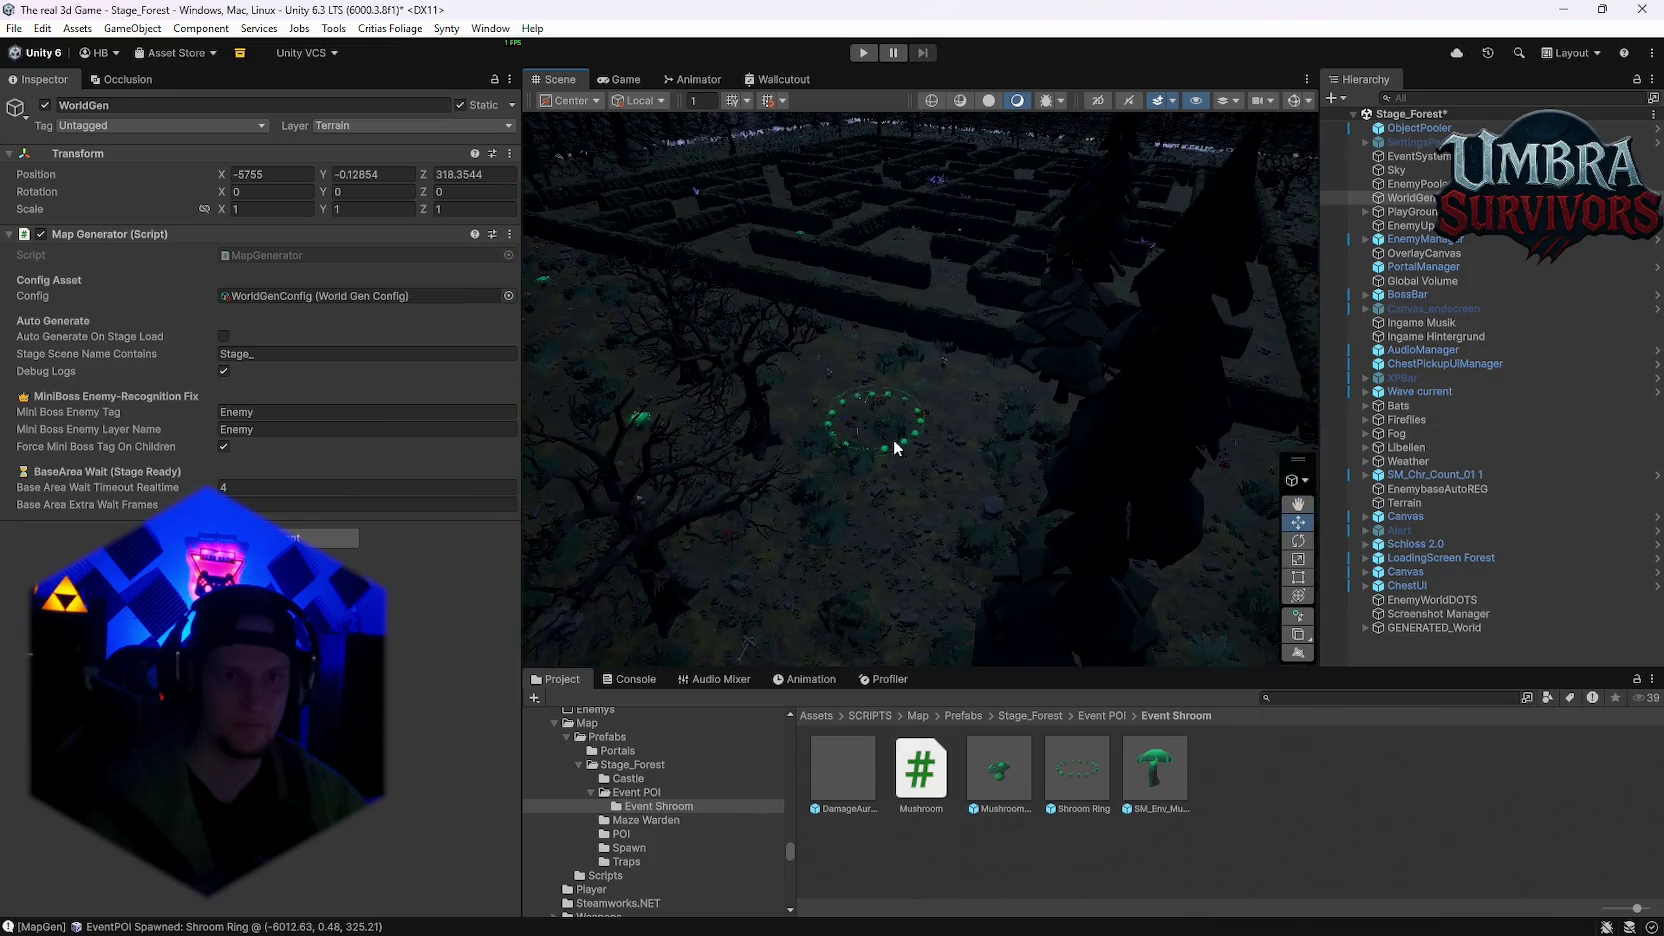
mouse_move(879, 447)
mouse_down()
mouse_move(869, 323)
mouse_move(854, 557)
mouse_move(812, 700)
mouse_move(895, 364)
mouse_move(847, 386)
mouse_move(877, 453)
mouse_move(933, 438)
mouse_up()
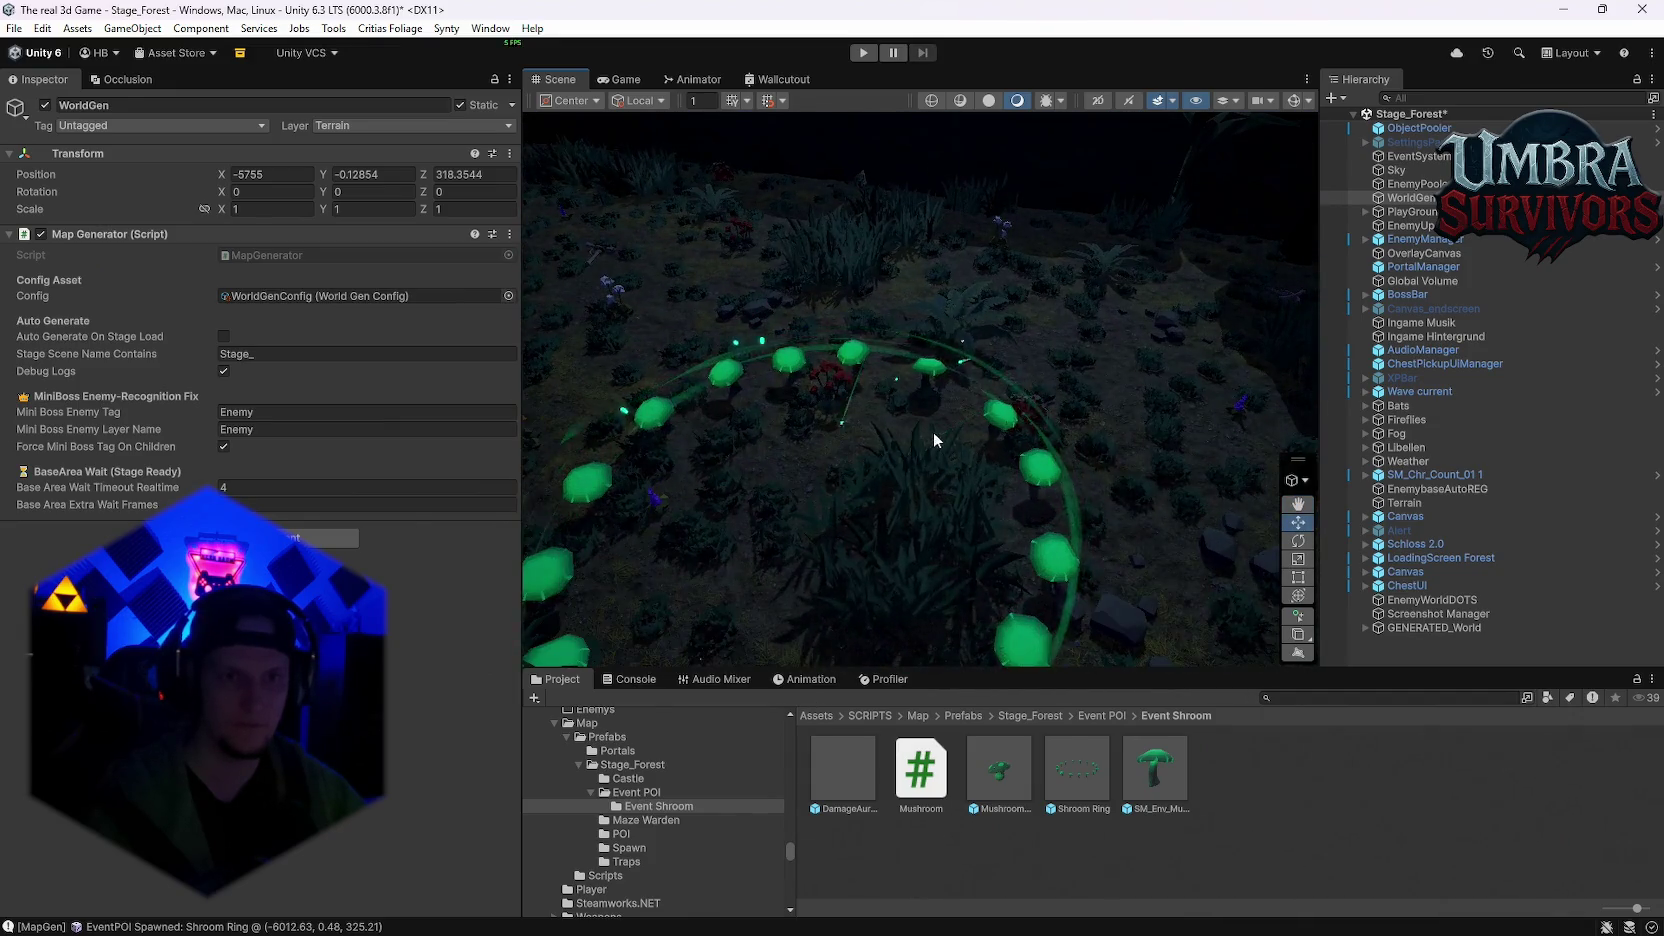
mouse_move(1065, 395)
mouse_down()
mouse_move(911, 417)
mouse_move(869, 334)
mouse_move(889, 569)
mouse_move(1011, 384)
mouse_move(637, 391)
mouse_move(967, 439)
mouse_move(1098, 378)
mouse_move(900, 432)
mouse_move(870, 540)
mouse_move(905, 478)
mouse_move(995, 401)
mouse_move(1046, 751)
mouse_move(933, 424)
mouse_up()
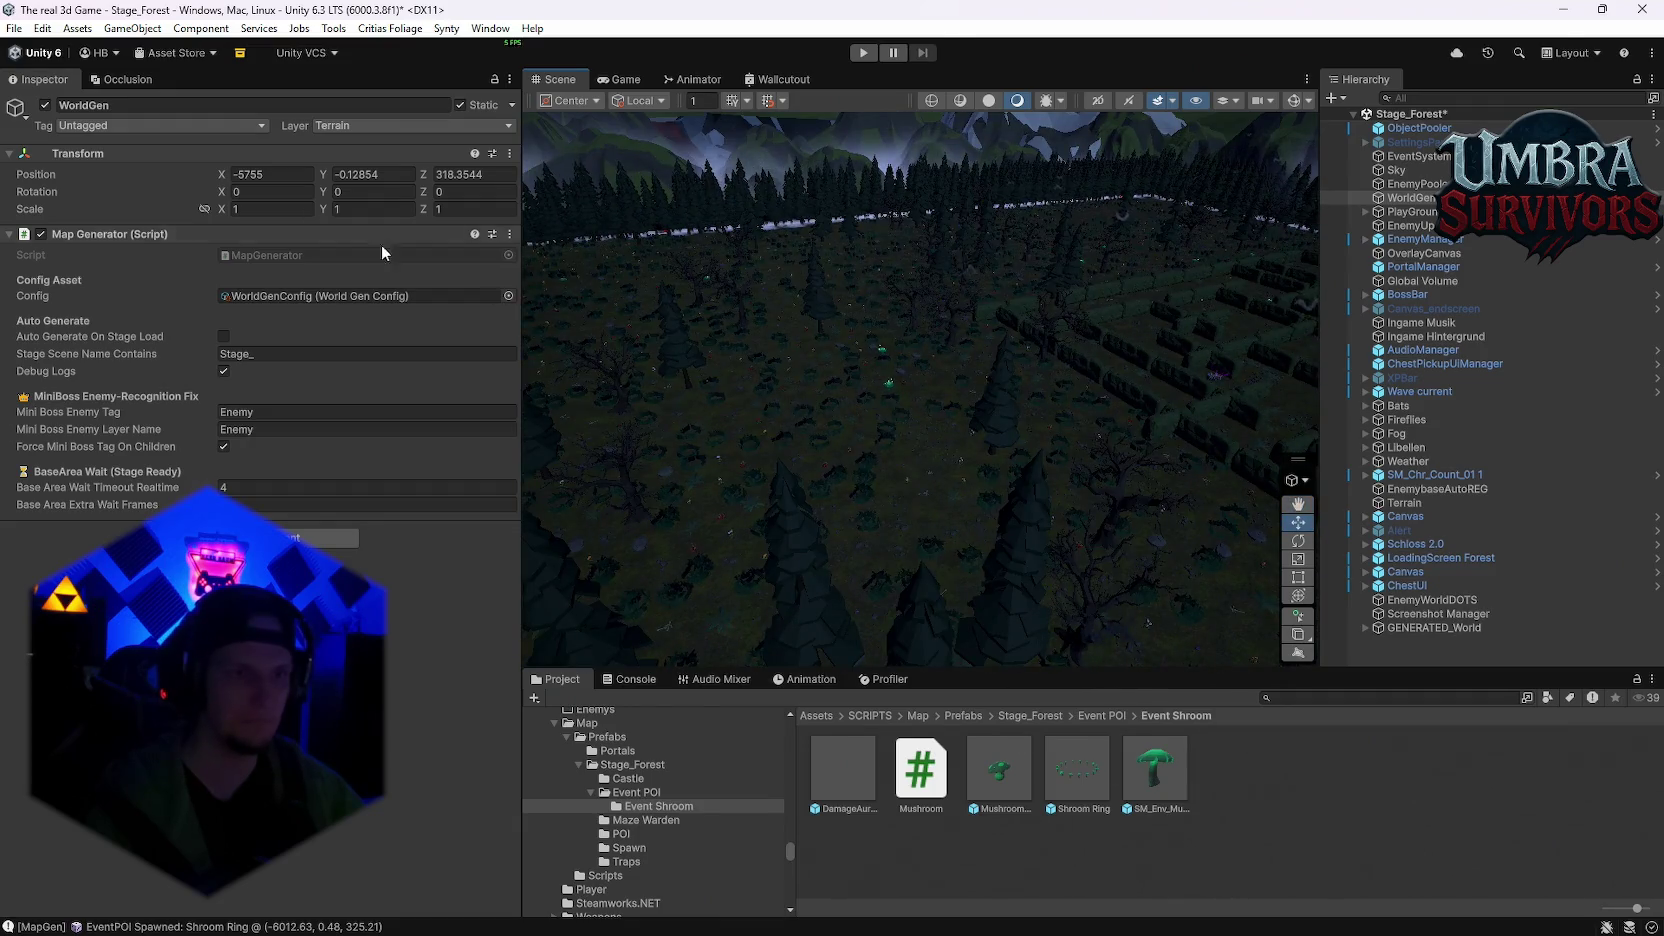
Step: Save the Stage_Forest scene and the whole project
click(15, 28)
click(60, 113)
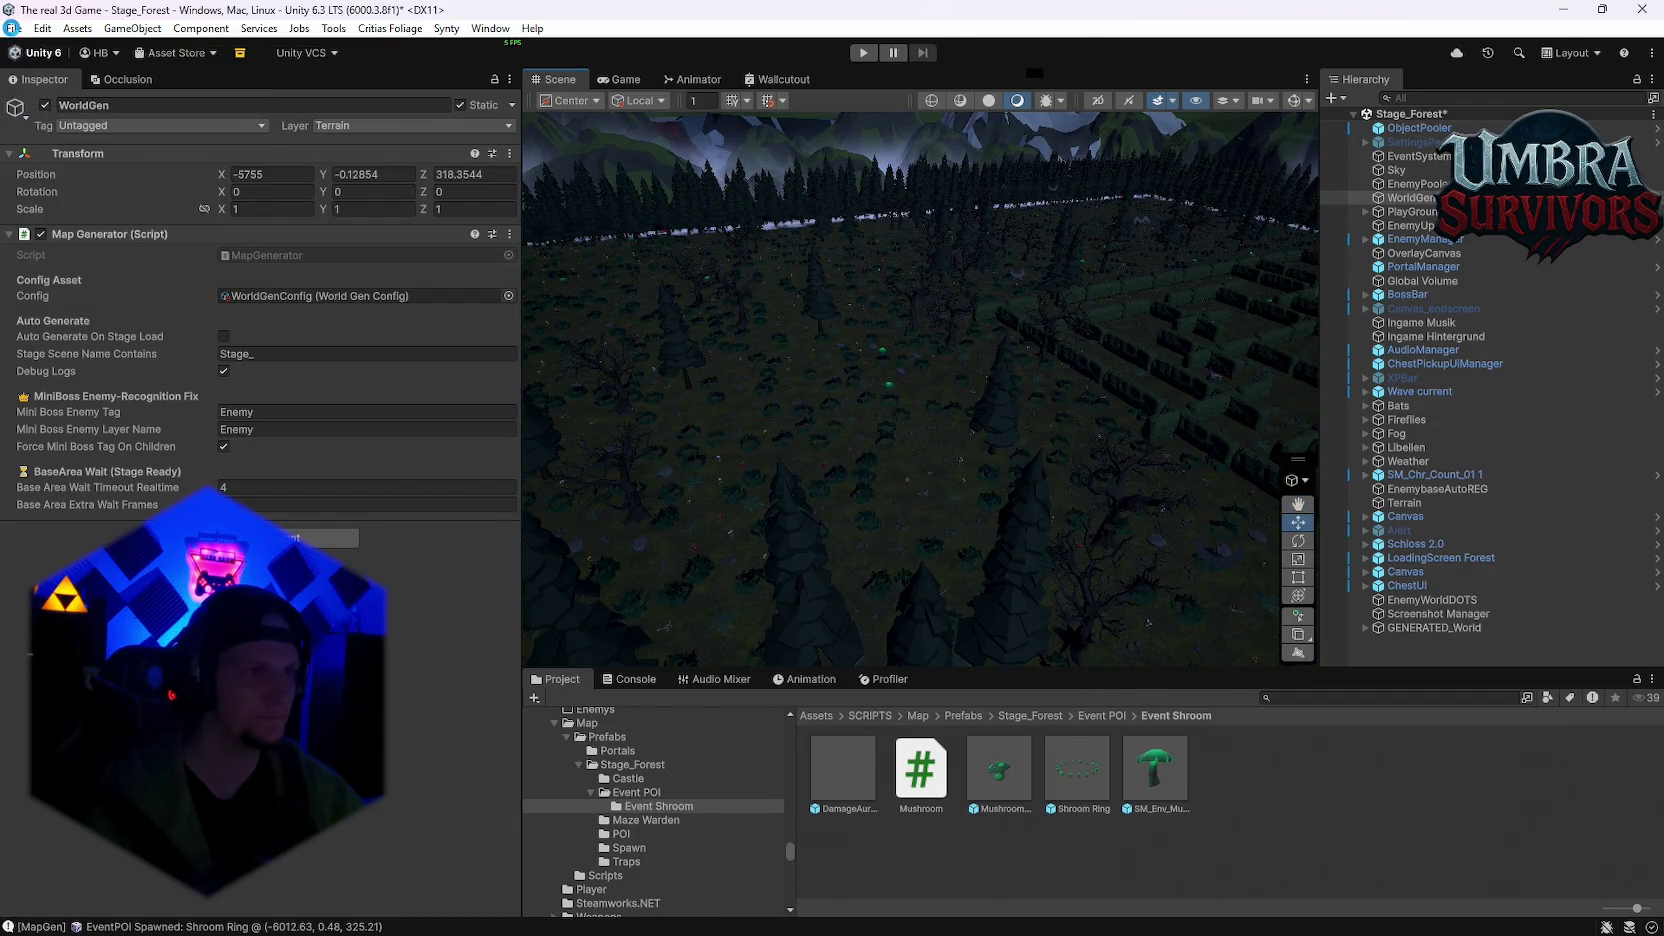
click(14, 28)
click(60, 216)
click(14, 28)
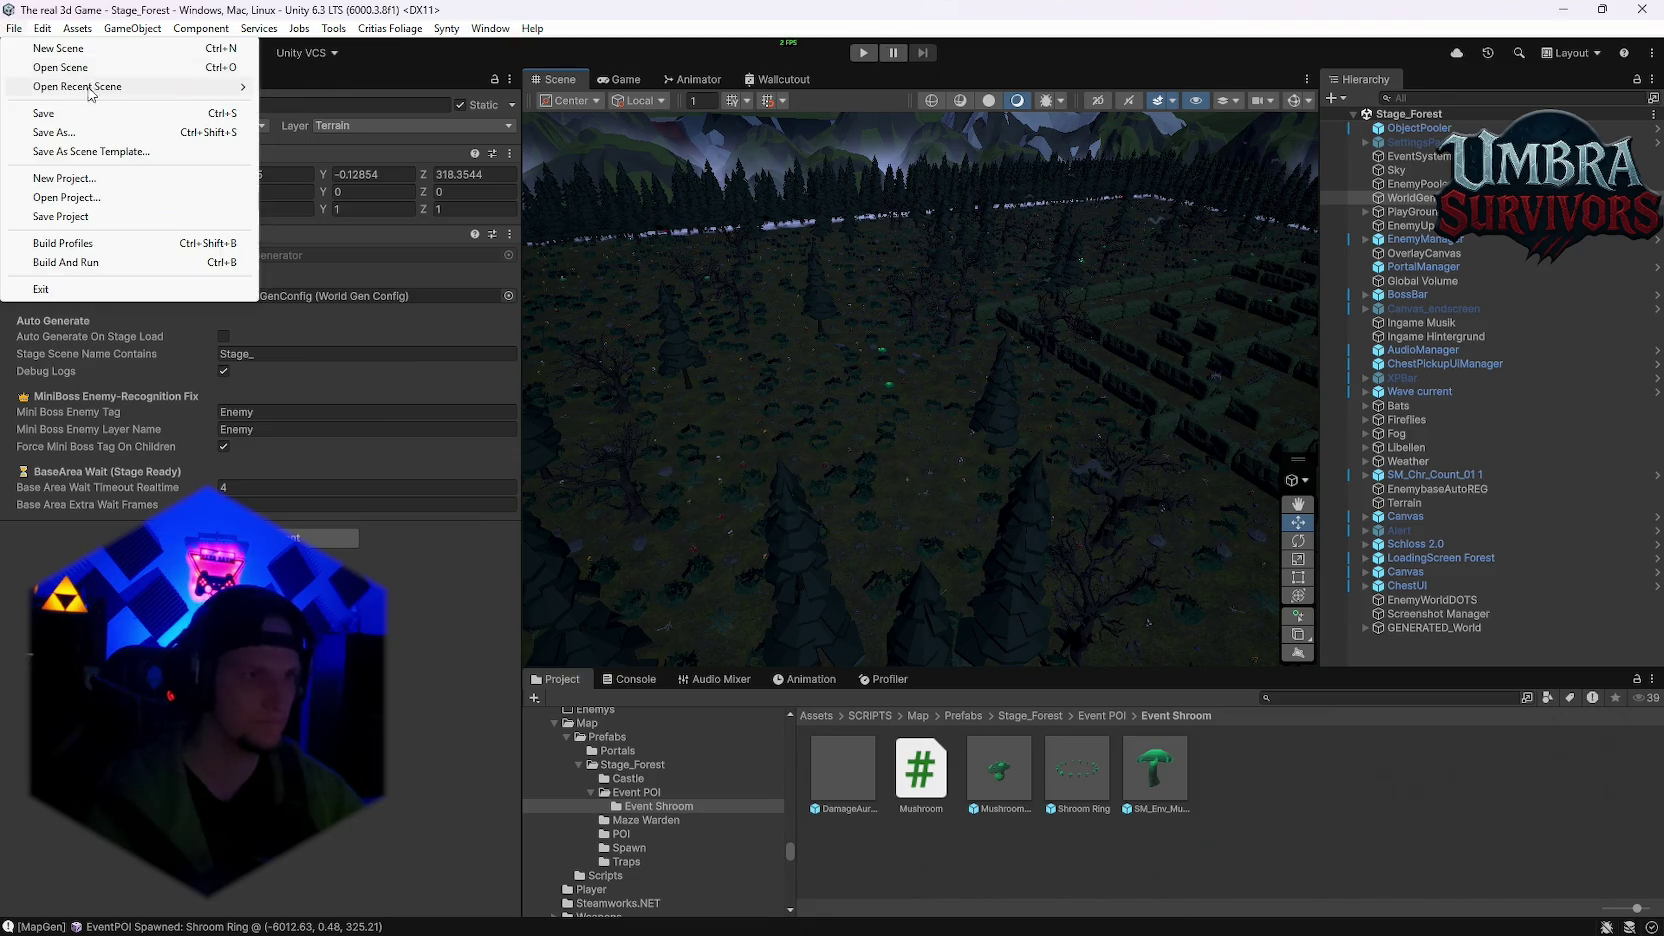
Step: Load the Stage_Hub scene from the recent scenes list
mouse_move(85, 90)
click(400, 105)
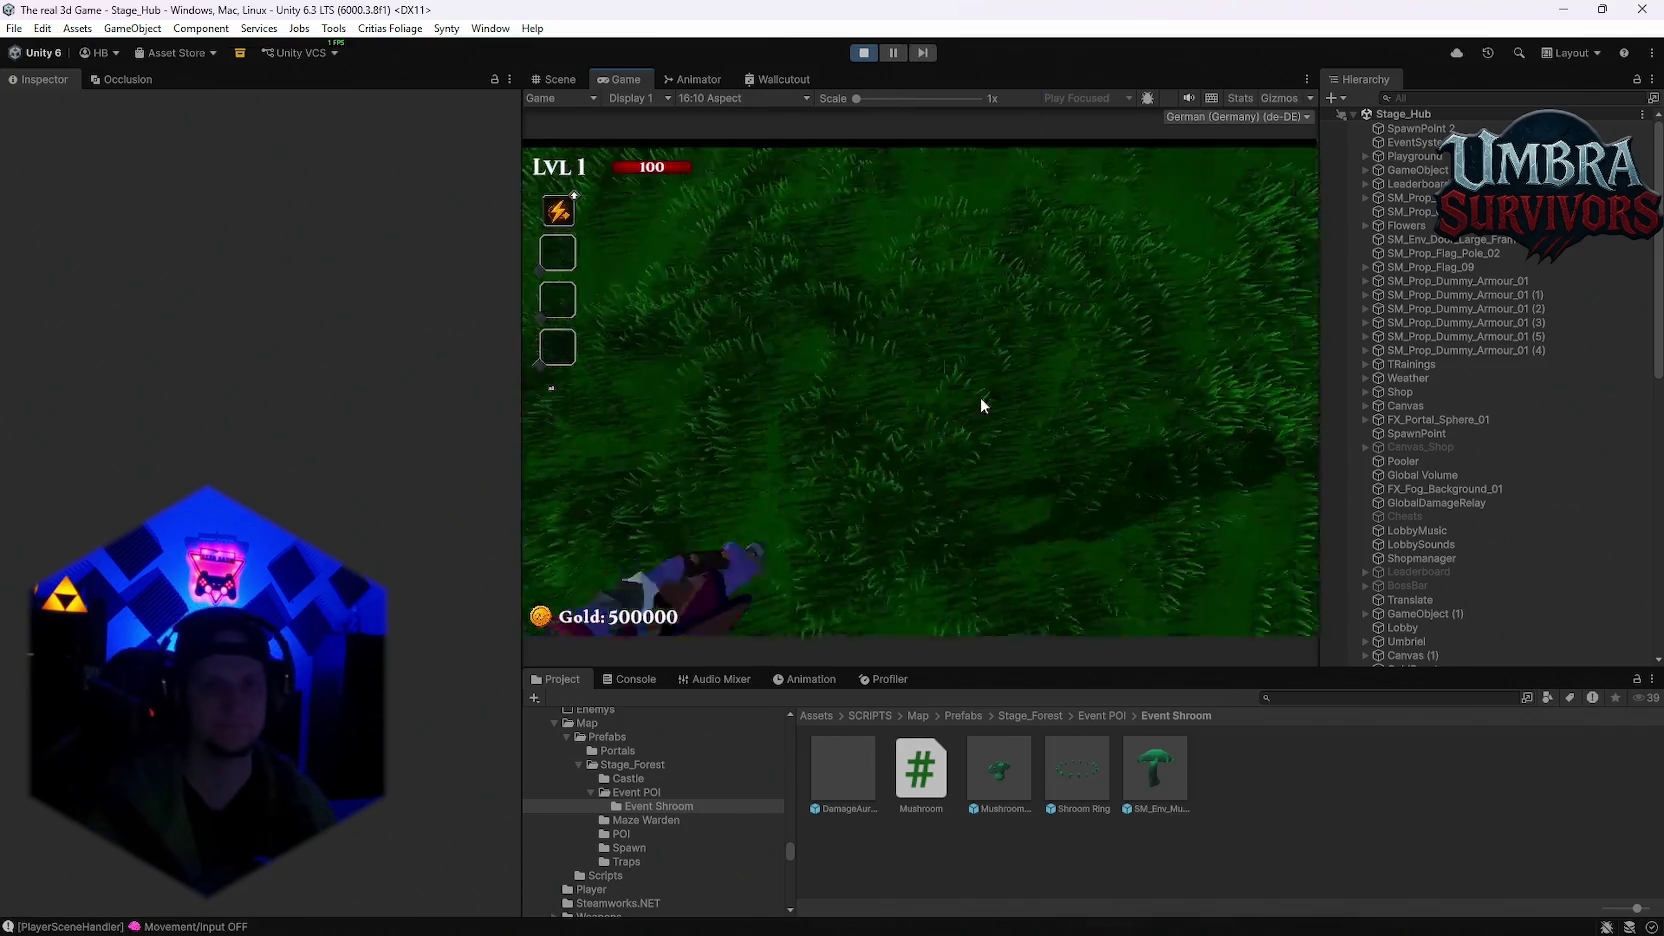
Step: In play mode, check the audio settings and leave the skin shop wearing Jack o Latern
key(w)
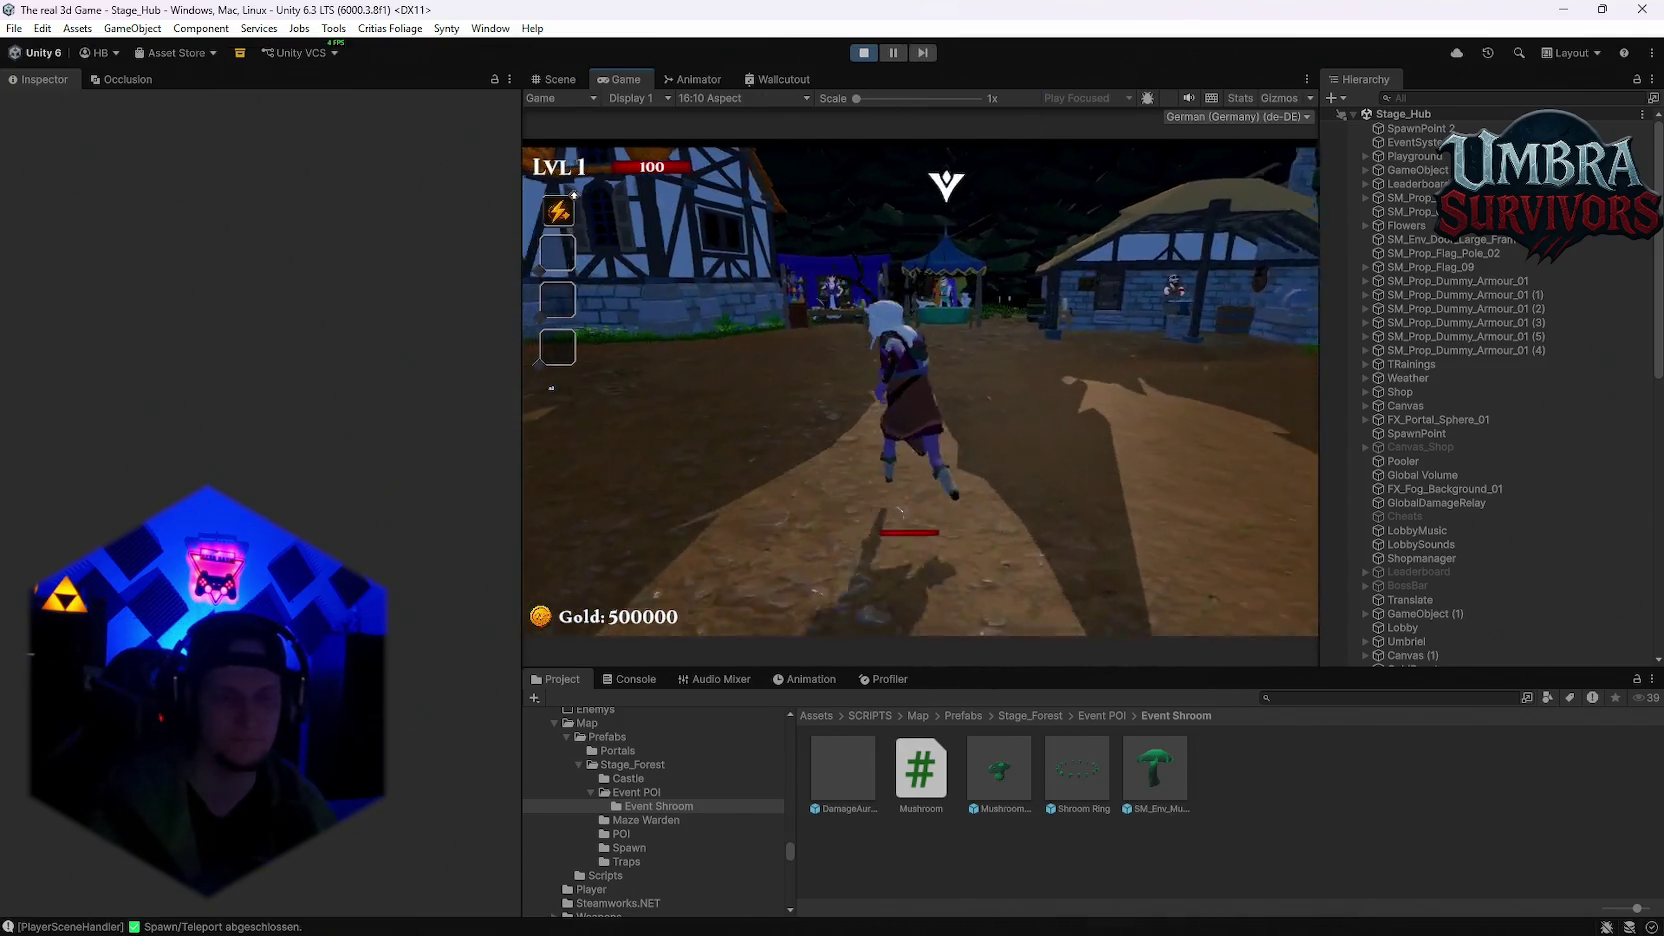
key(Escape)
click(914, 383)
click(924, 295)
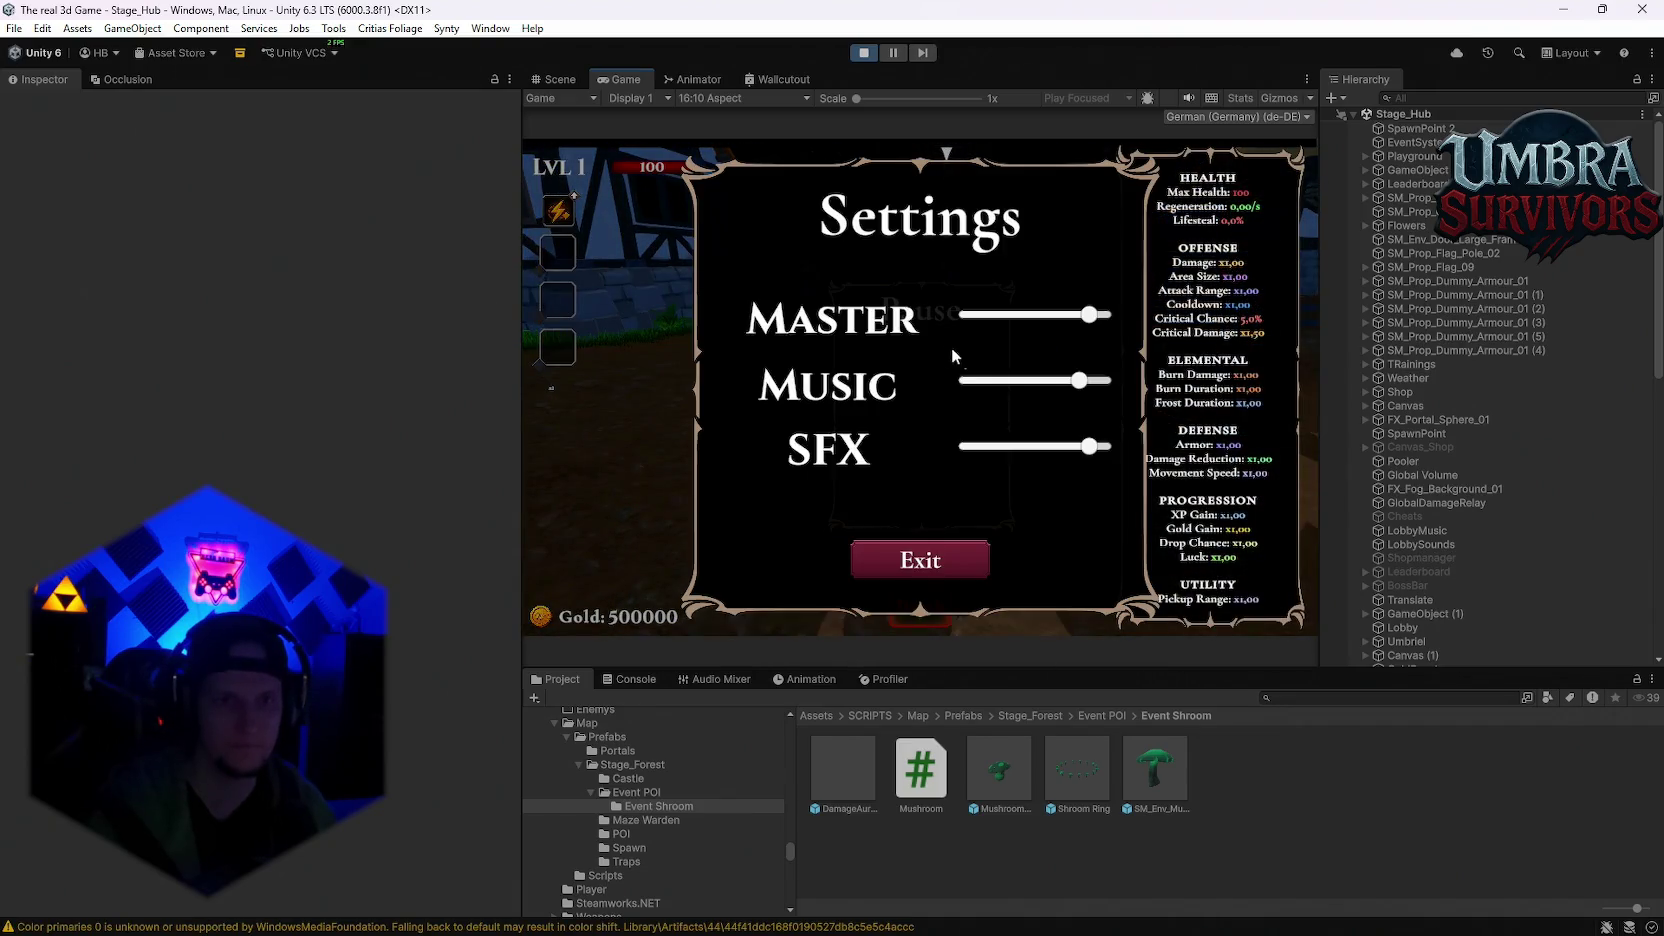
key(Escape)
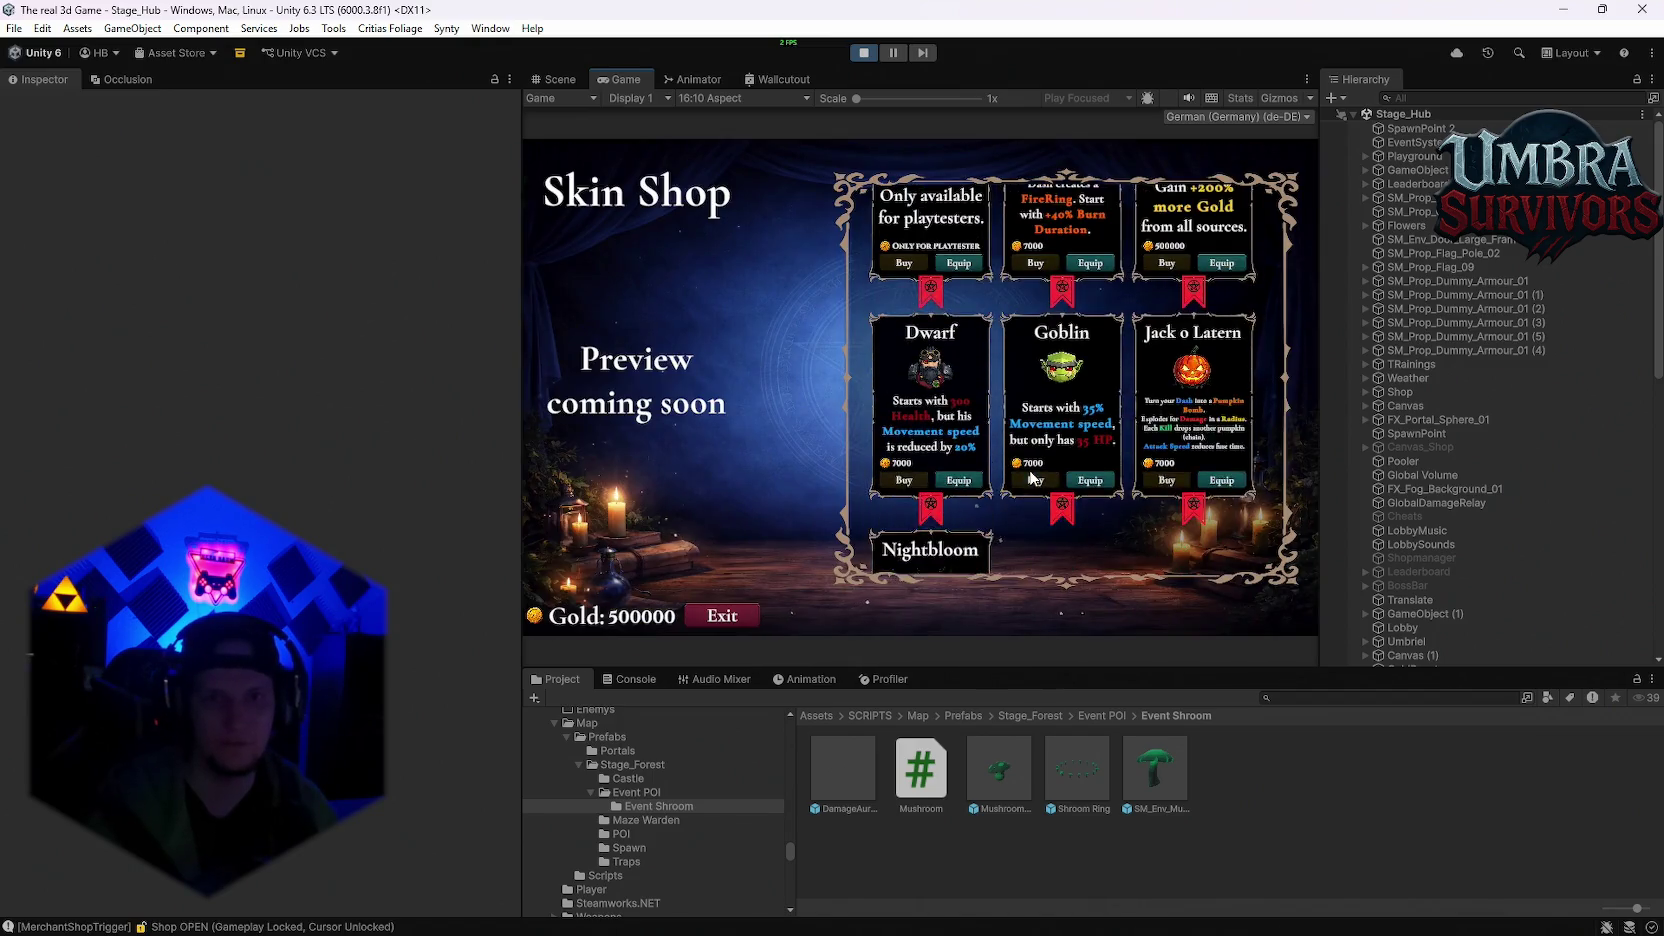
scroll(1065, 440, down, 2)
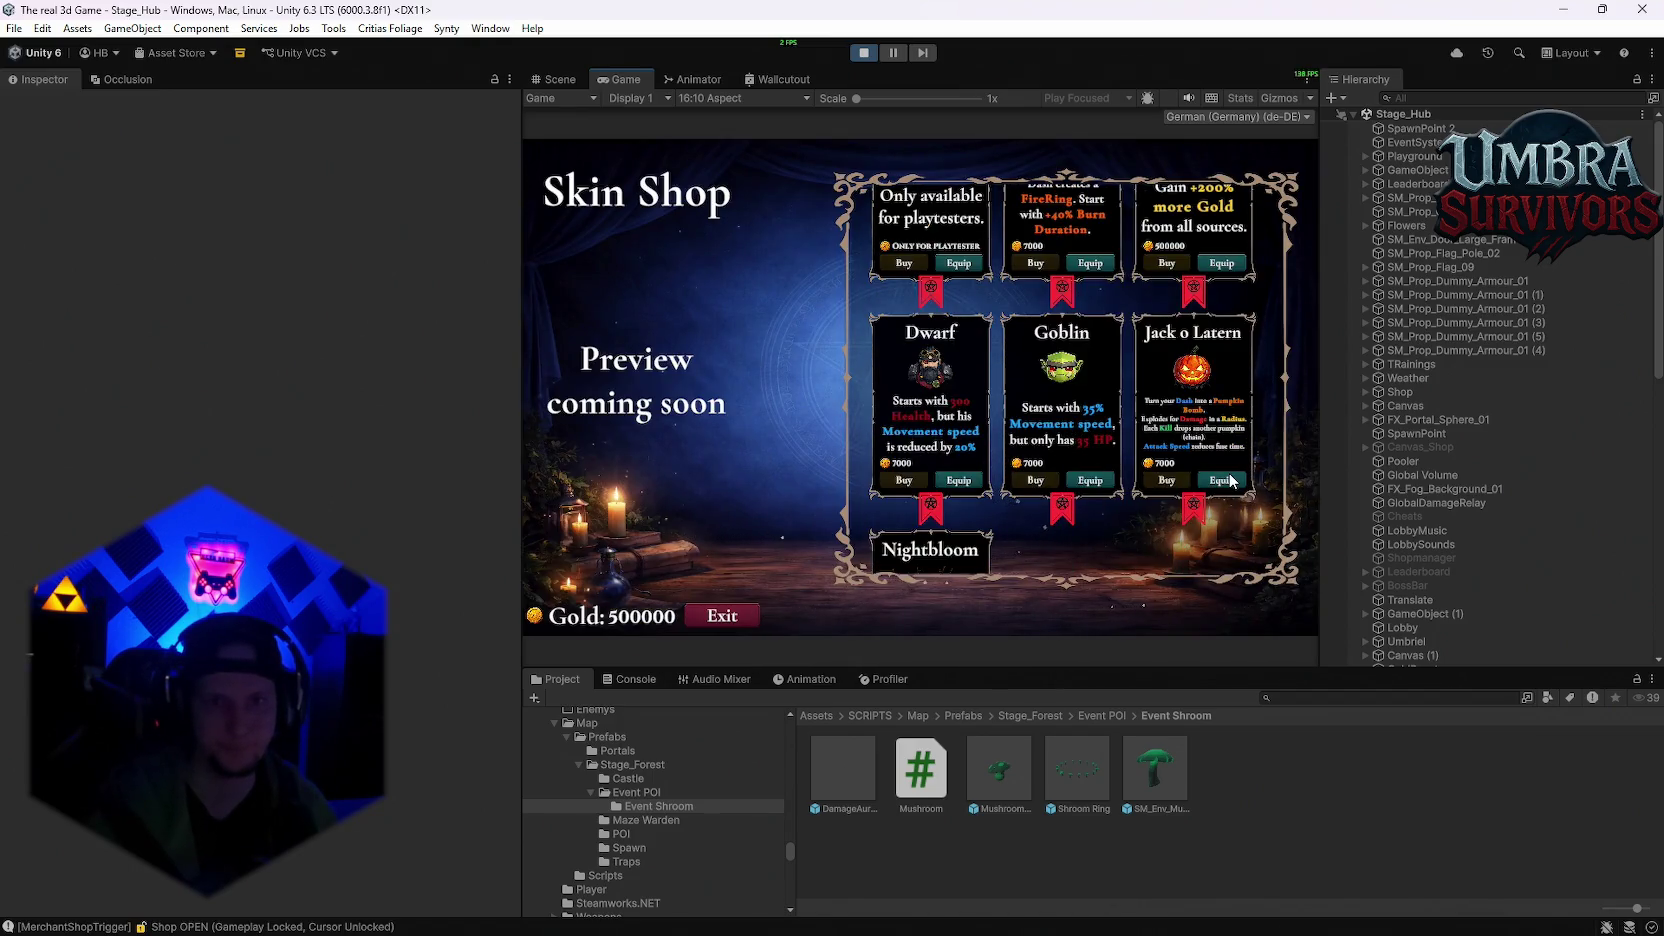
click(733, 614)
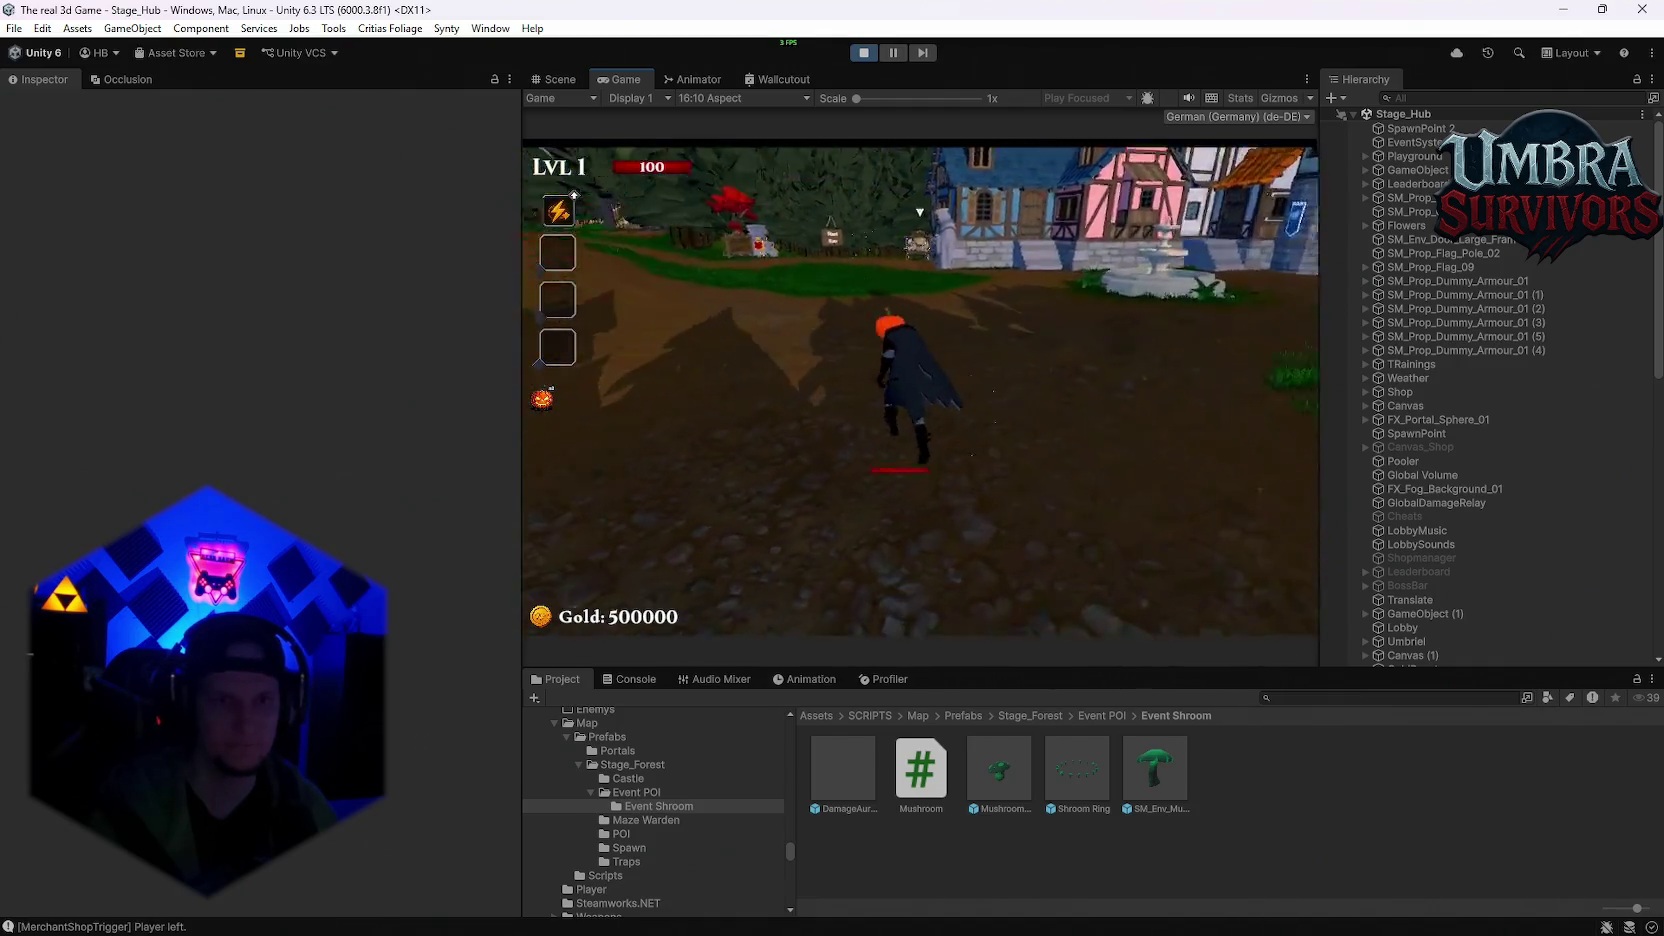
Step: Run past the weapon gate and into the Start Run portal
key(w)
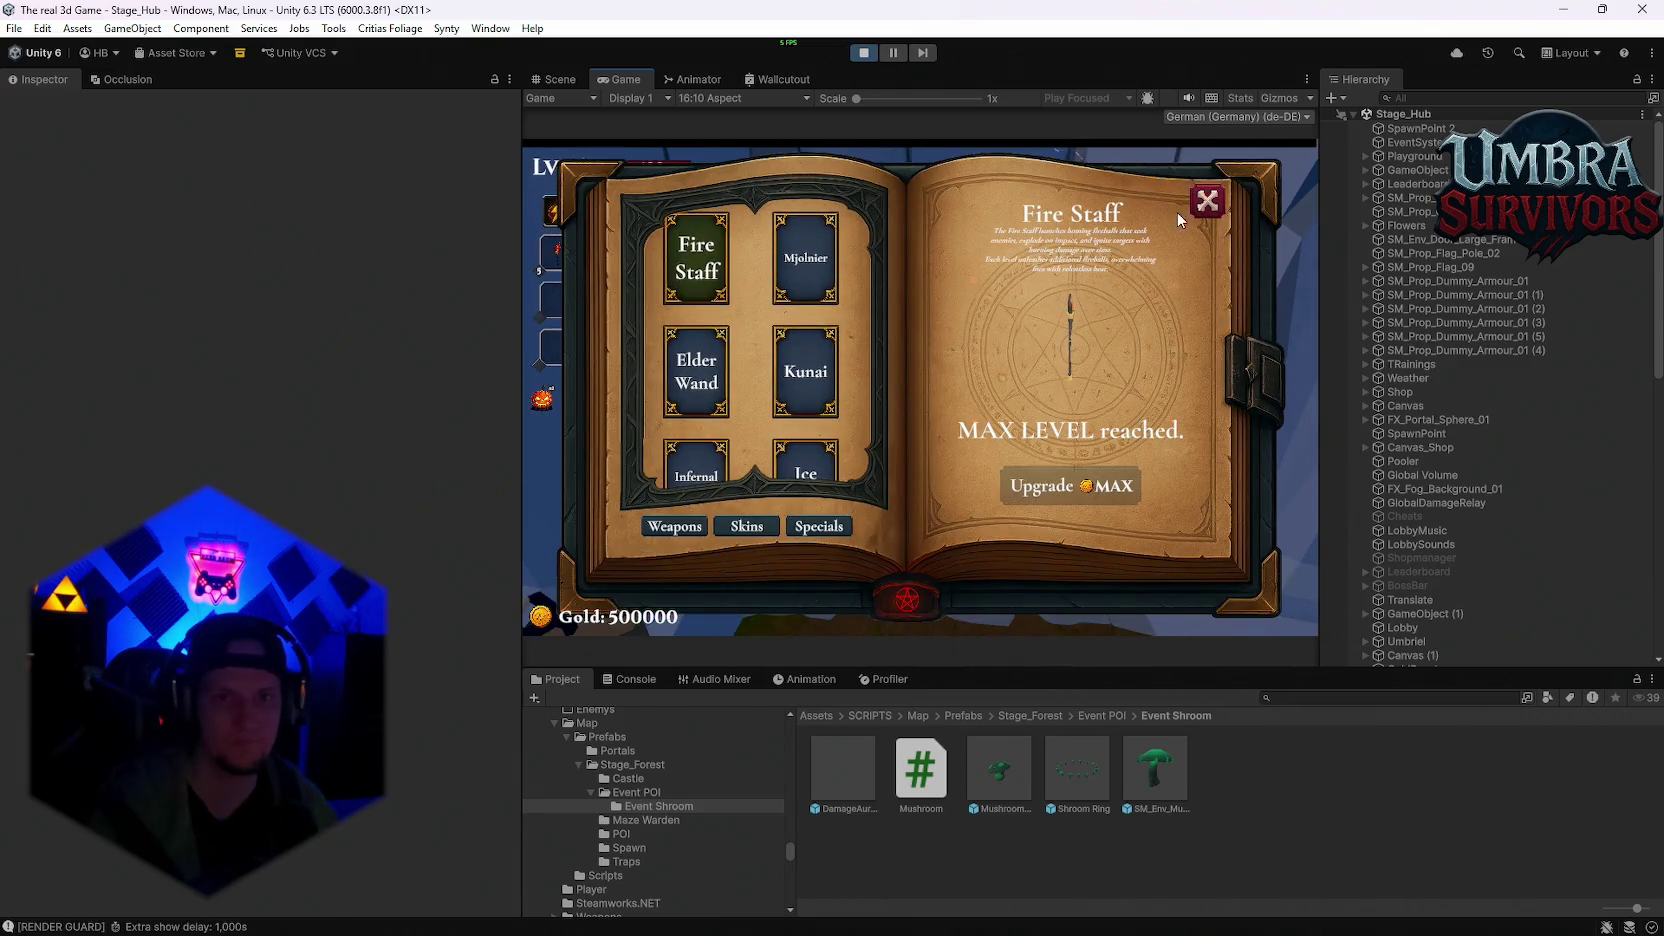
click(1205, 202)
key(w)
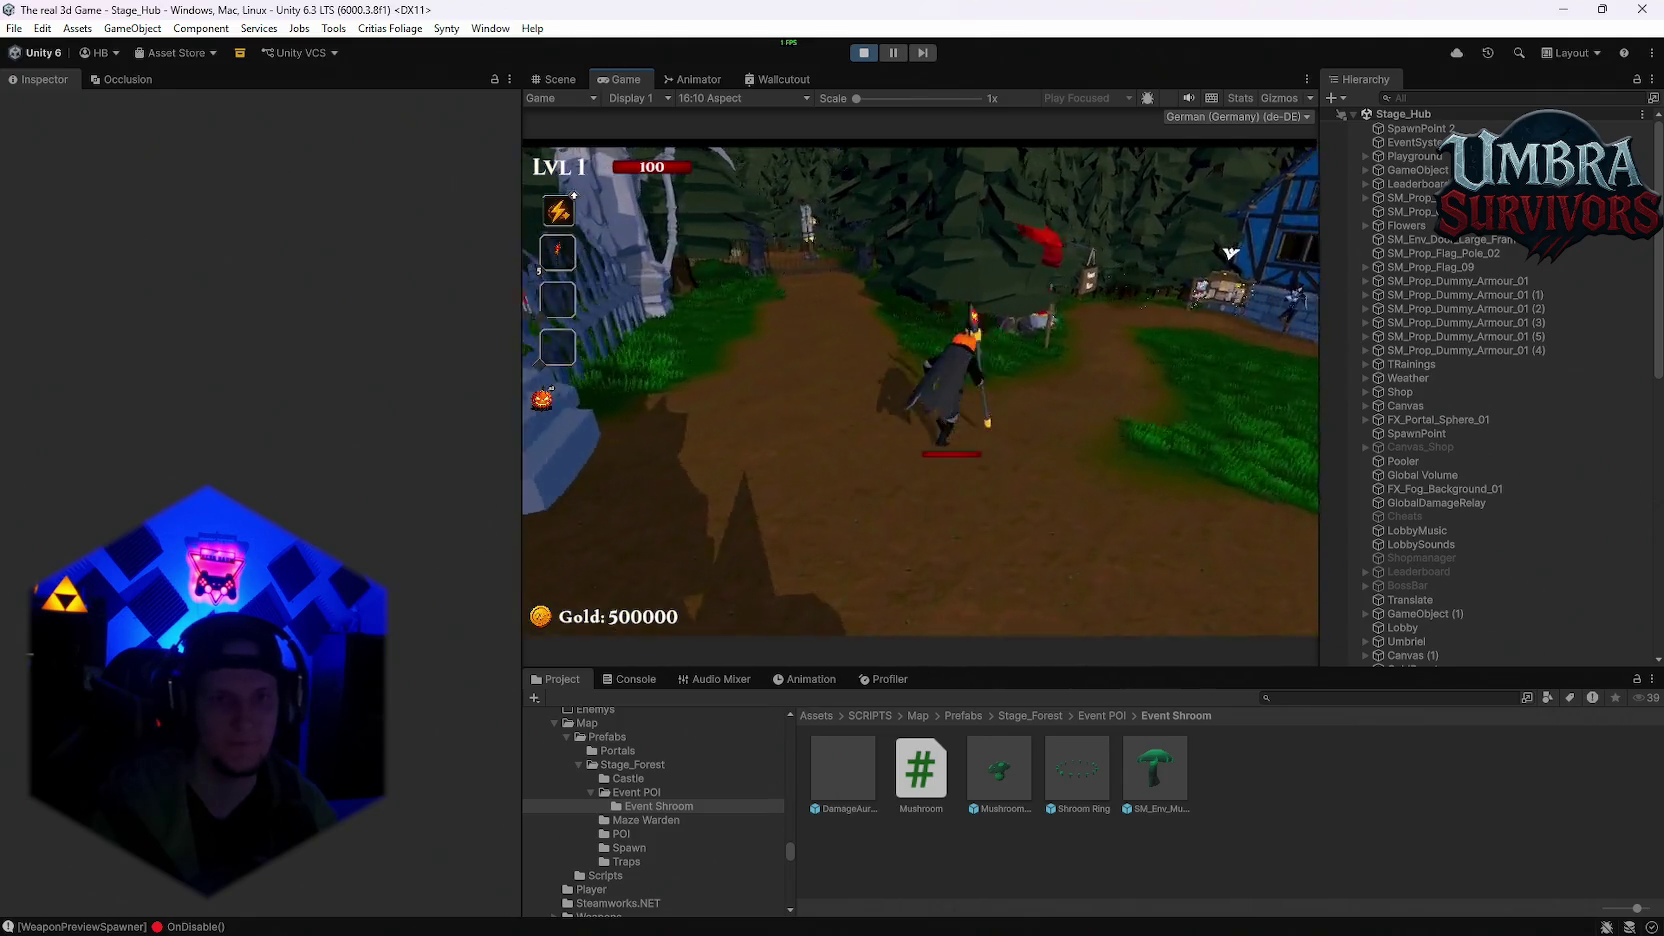
key(w)
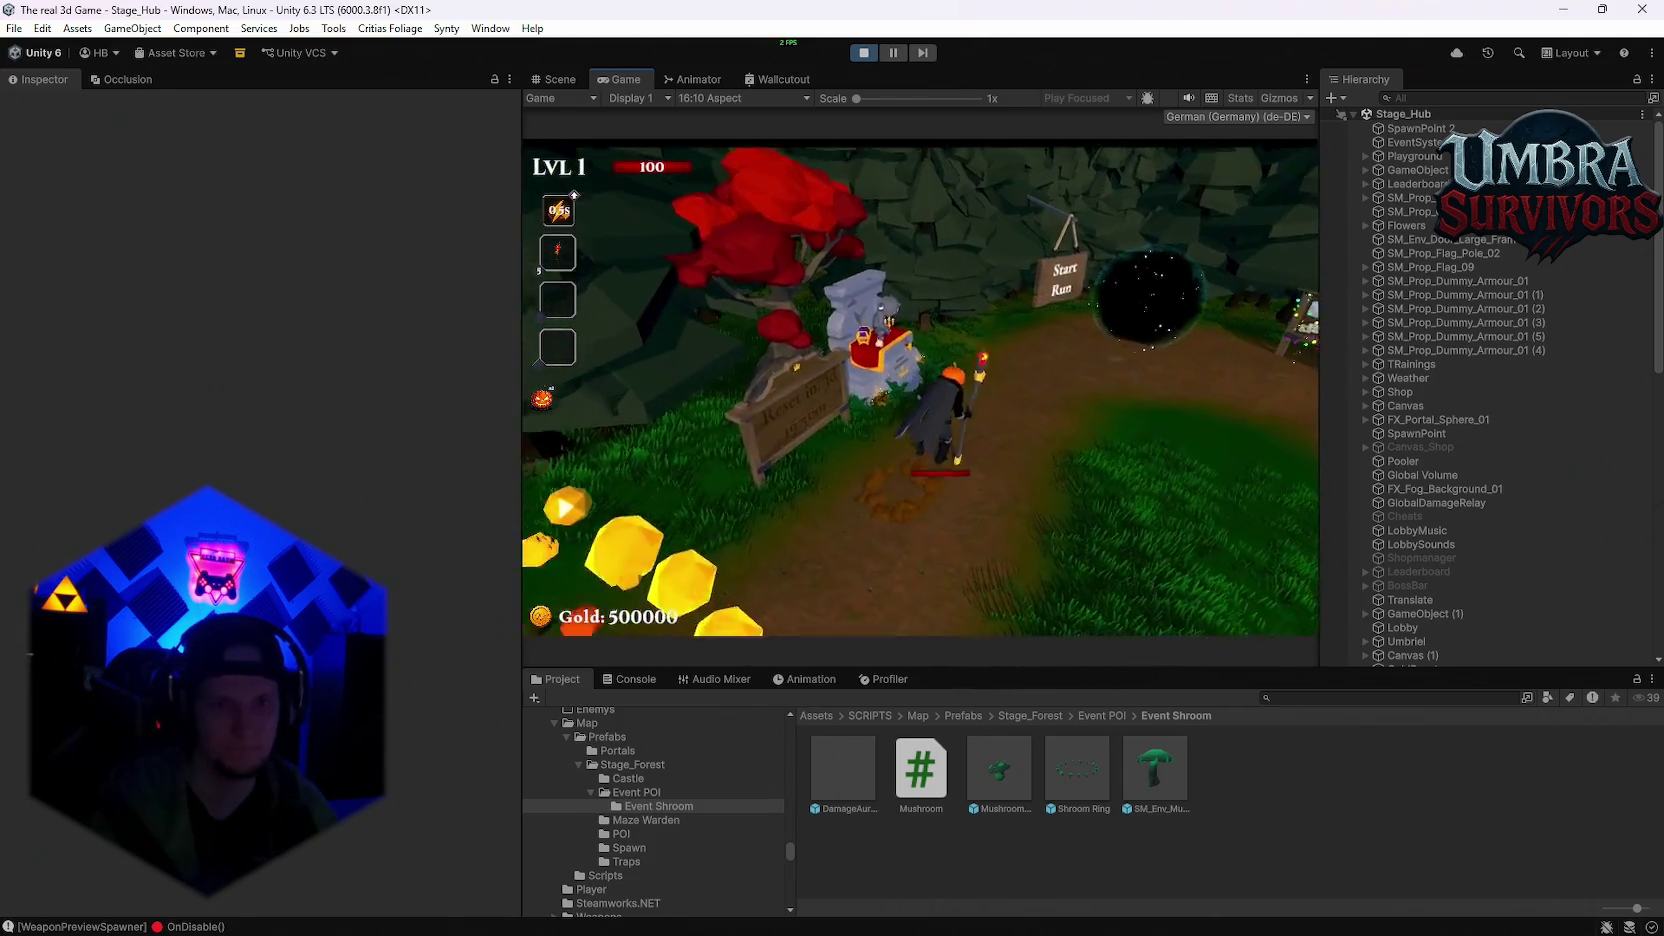
key(w)
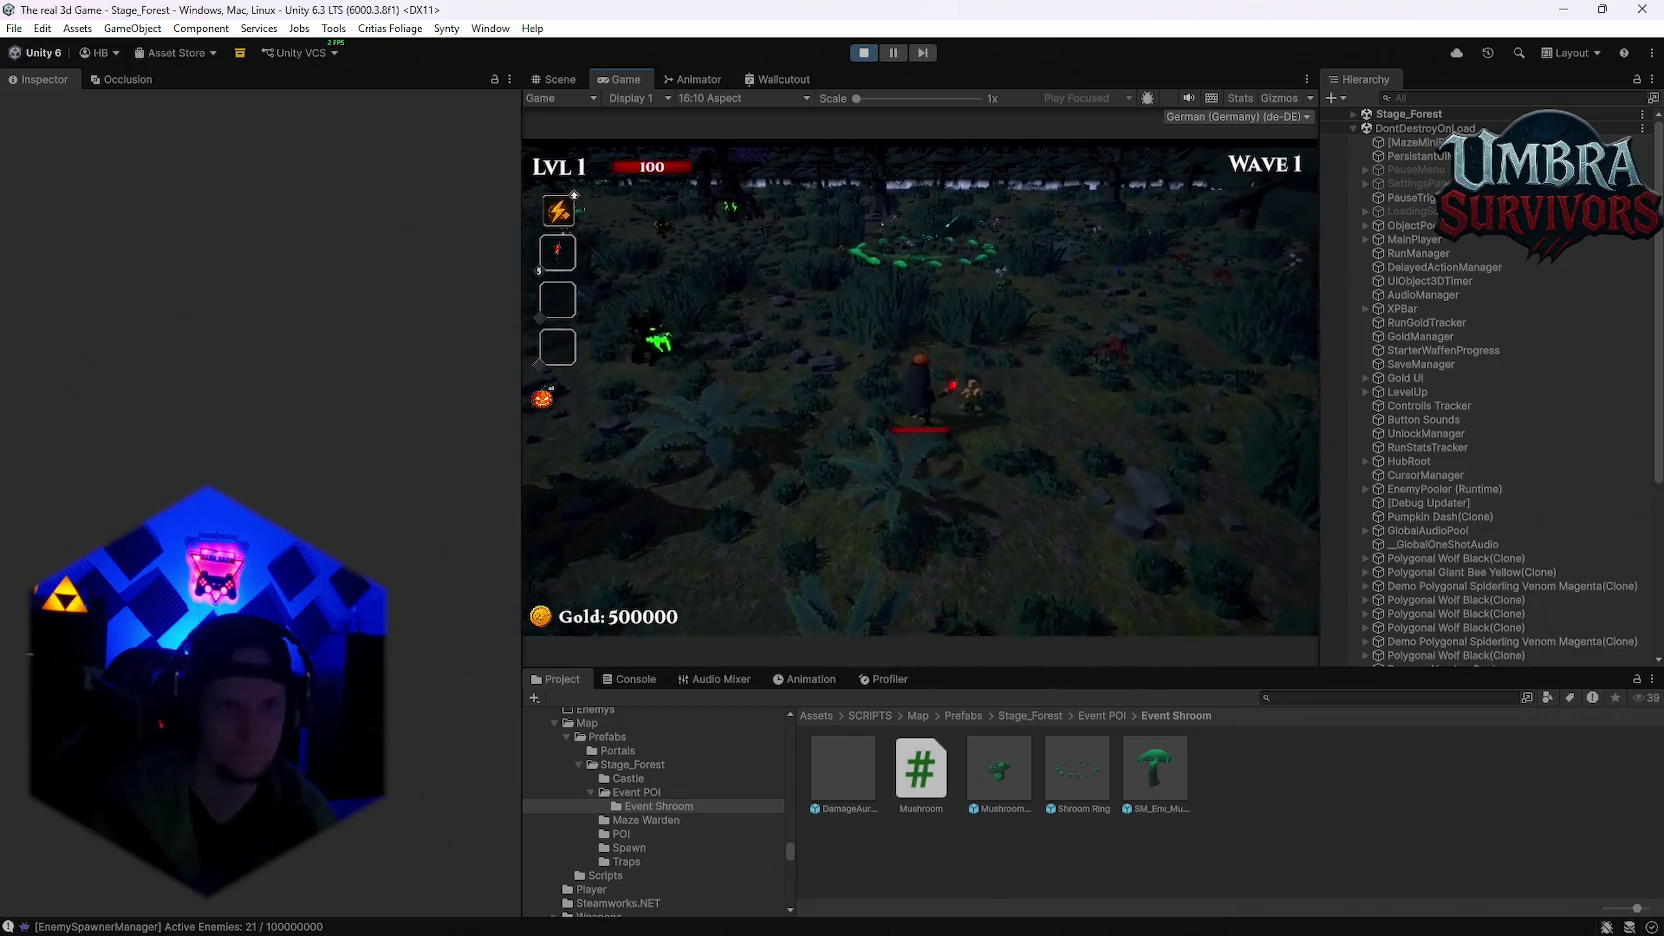
Step: Pause the forest run with Escape, then resume it and play on toward level 2
key(Escape)
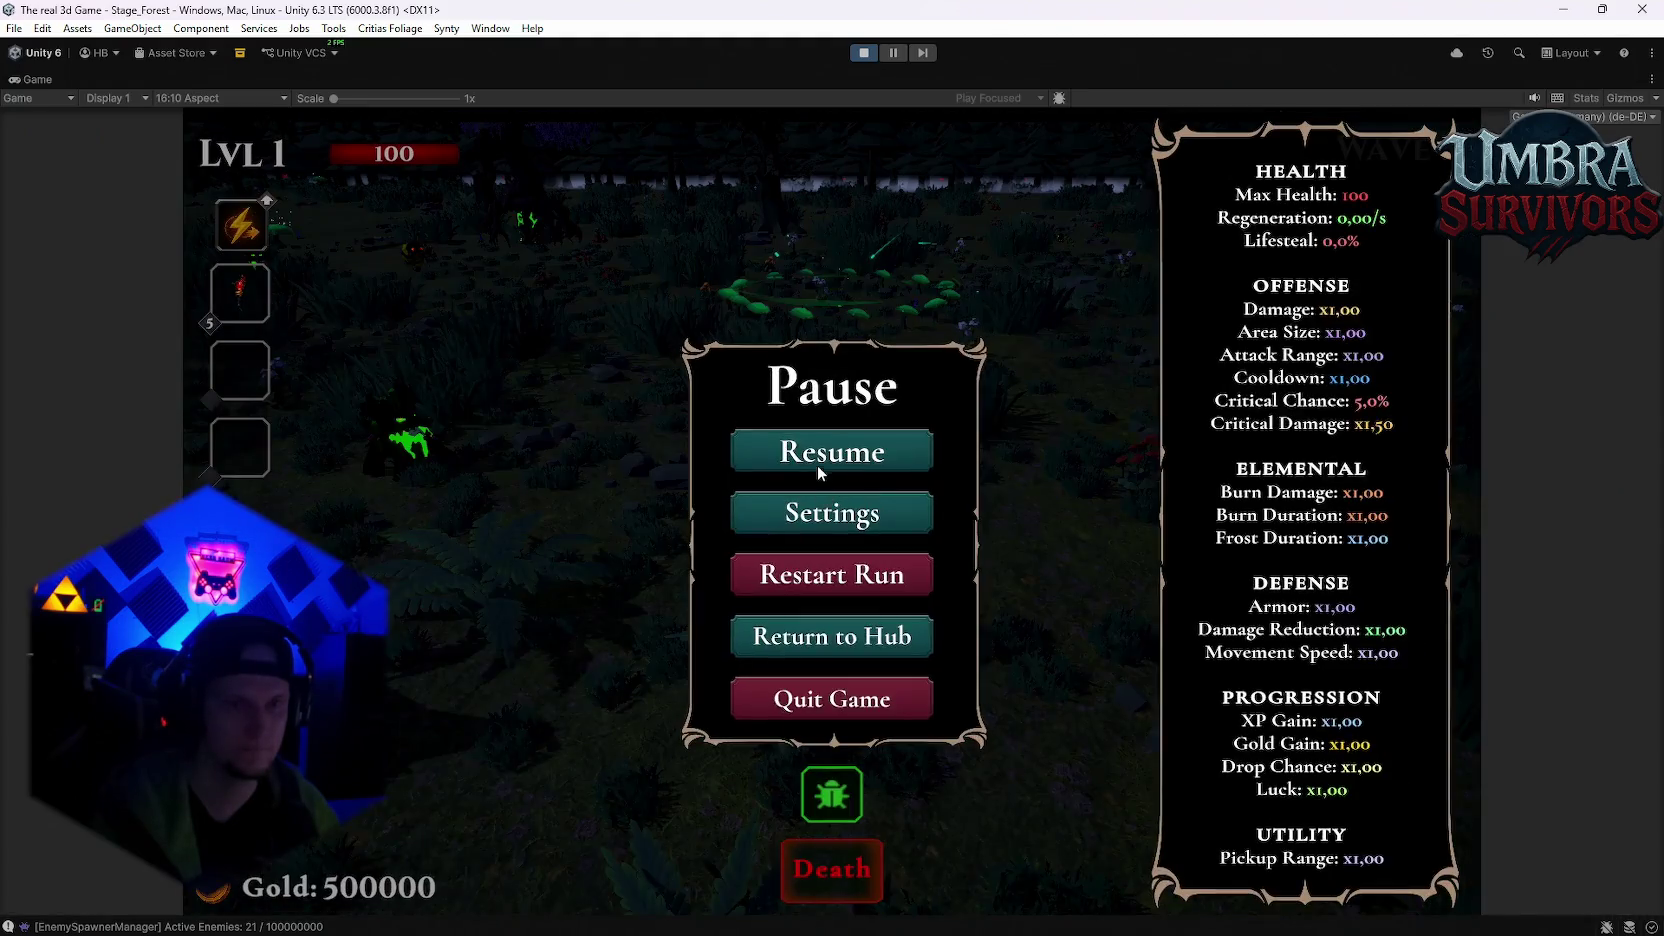
click(816, 465)
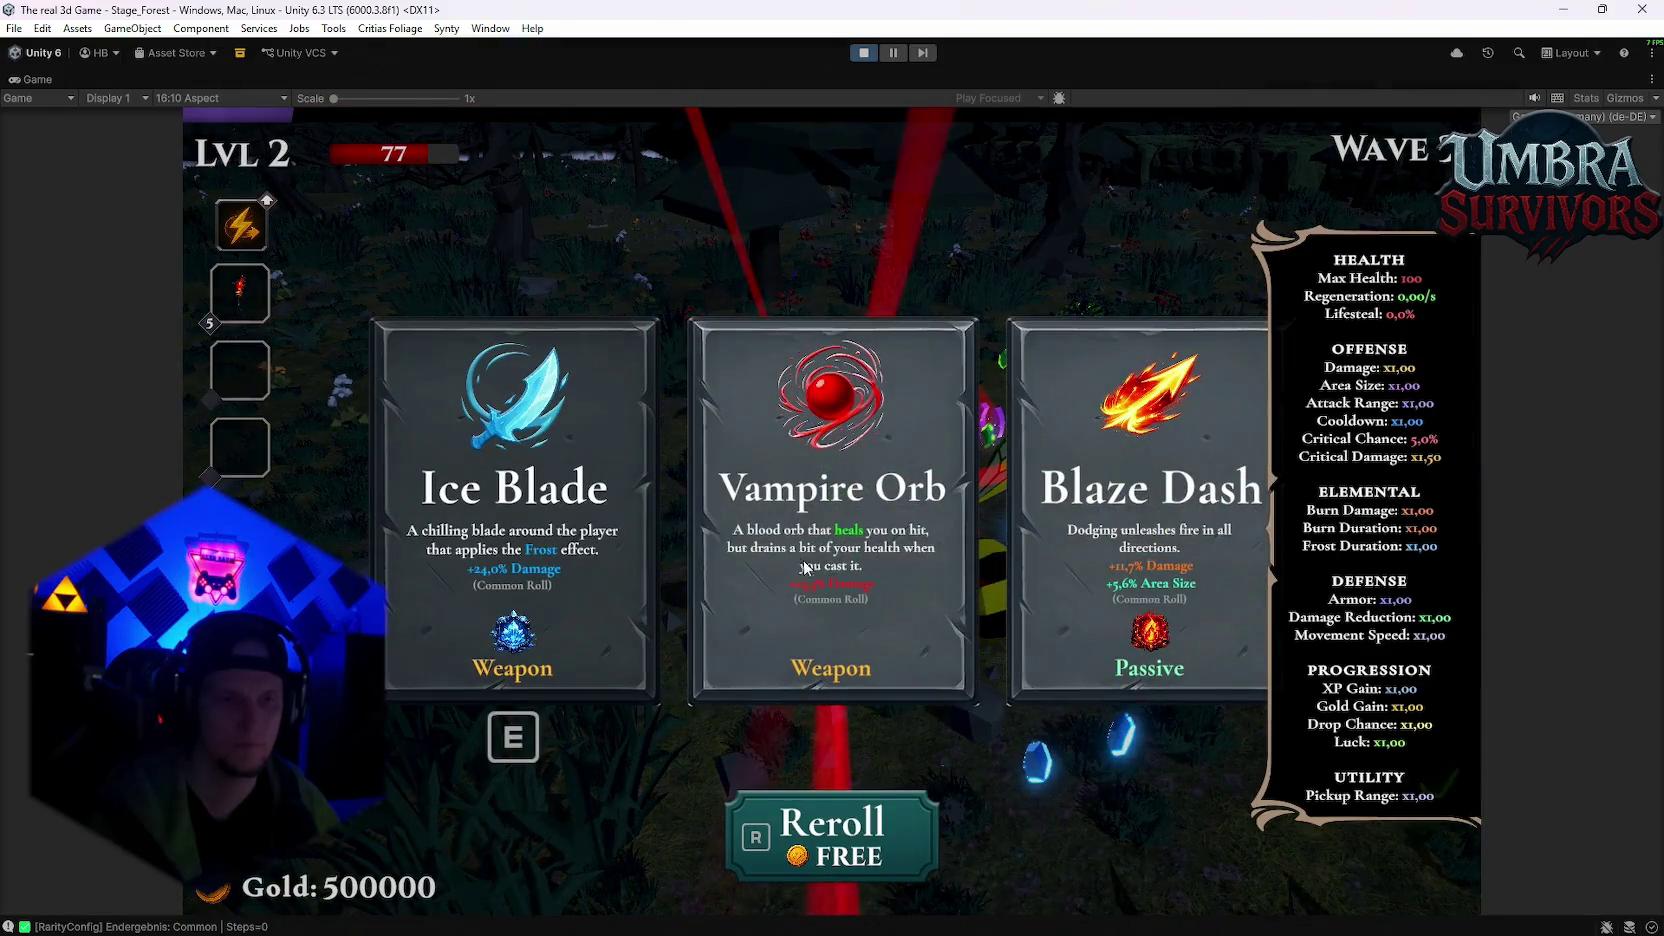
Step: Take the Vampire Orb upgrade, collect the revealed reward card, and pick the level 4 upgrade
click(836, 500)
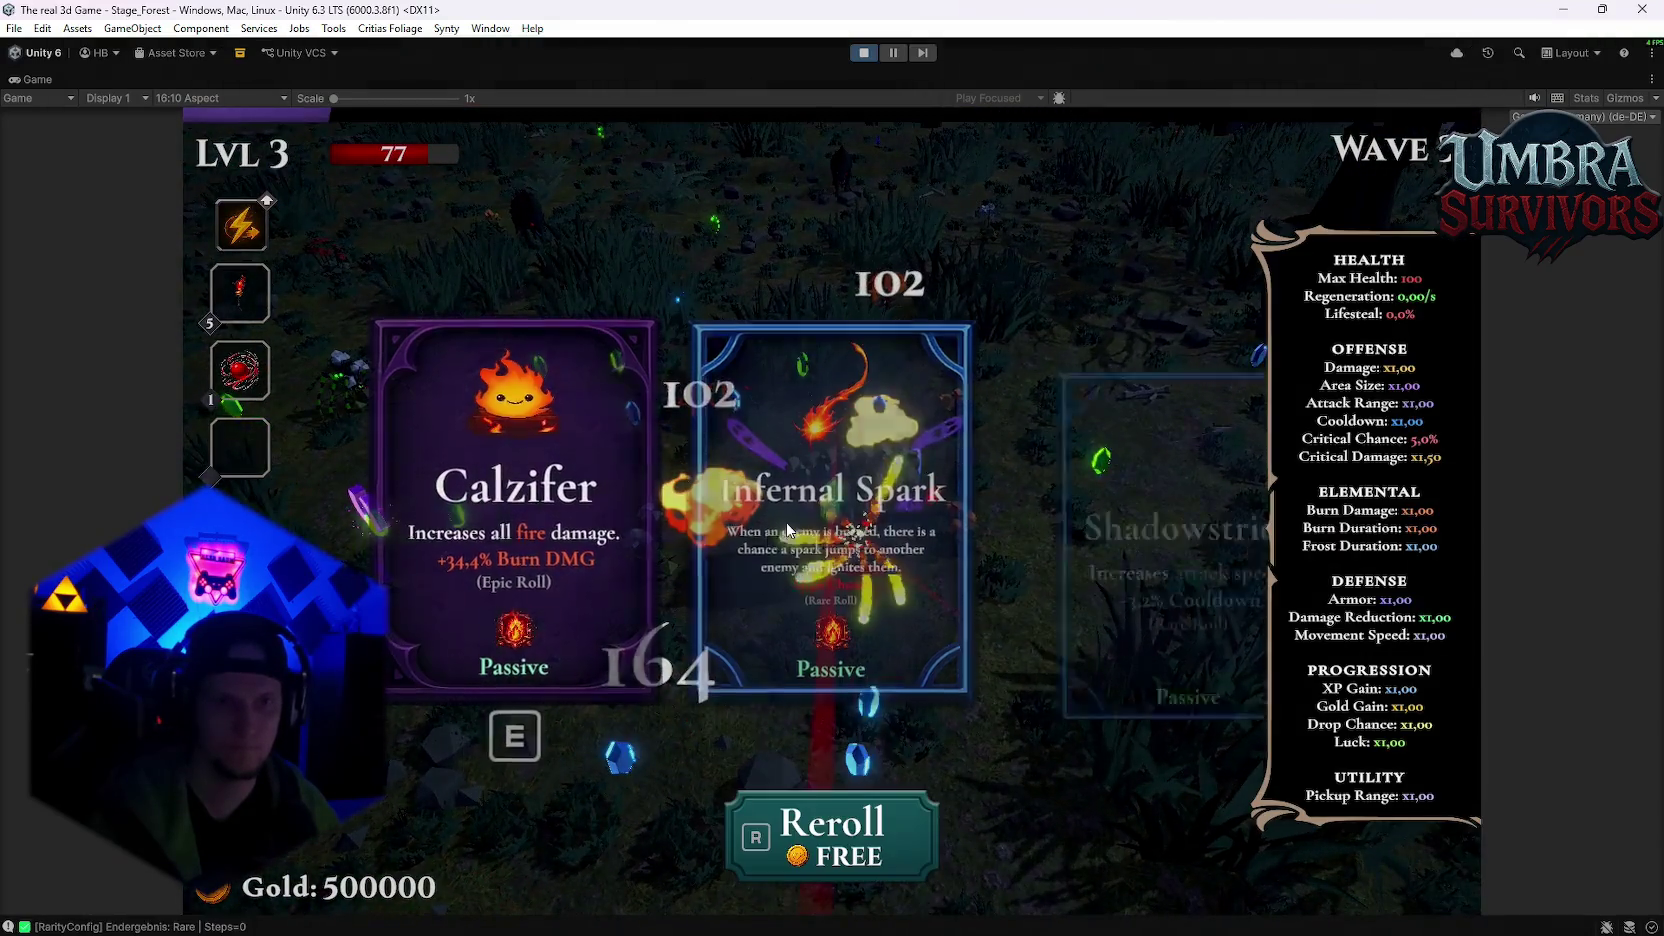
click(1112, 560)
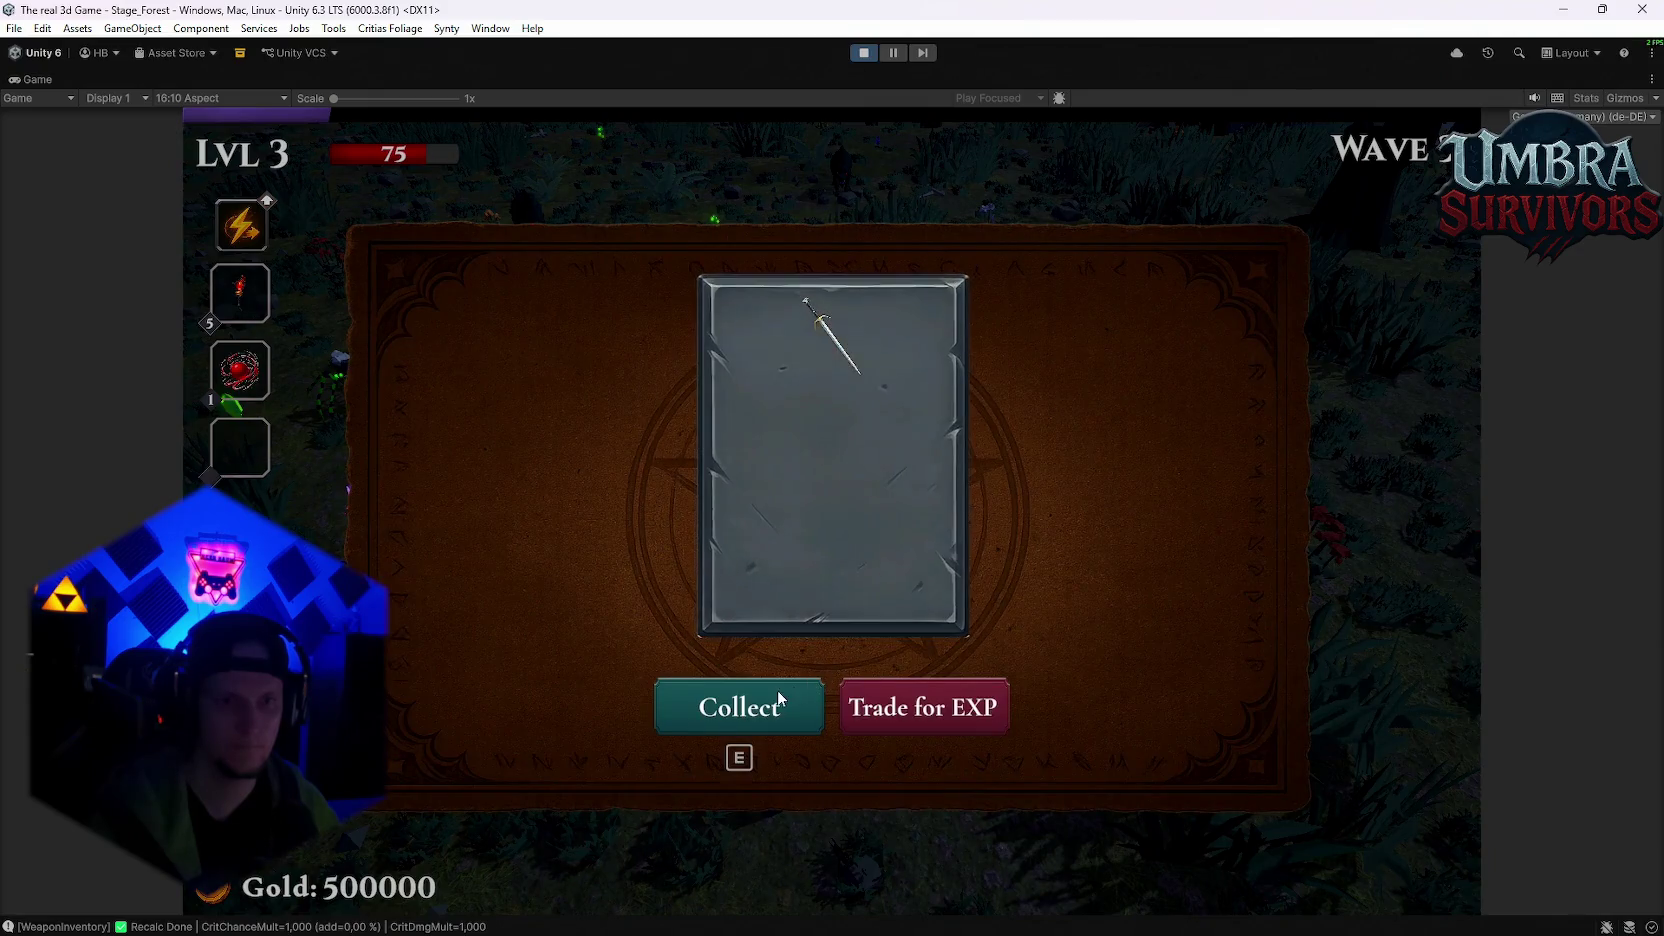
click(777, 690)
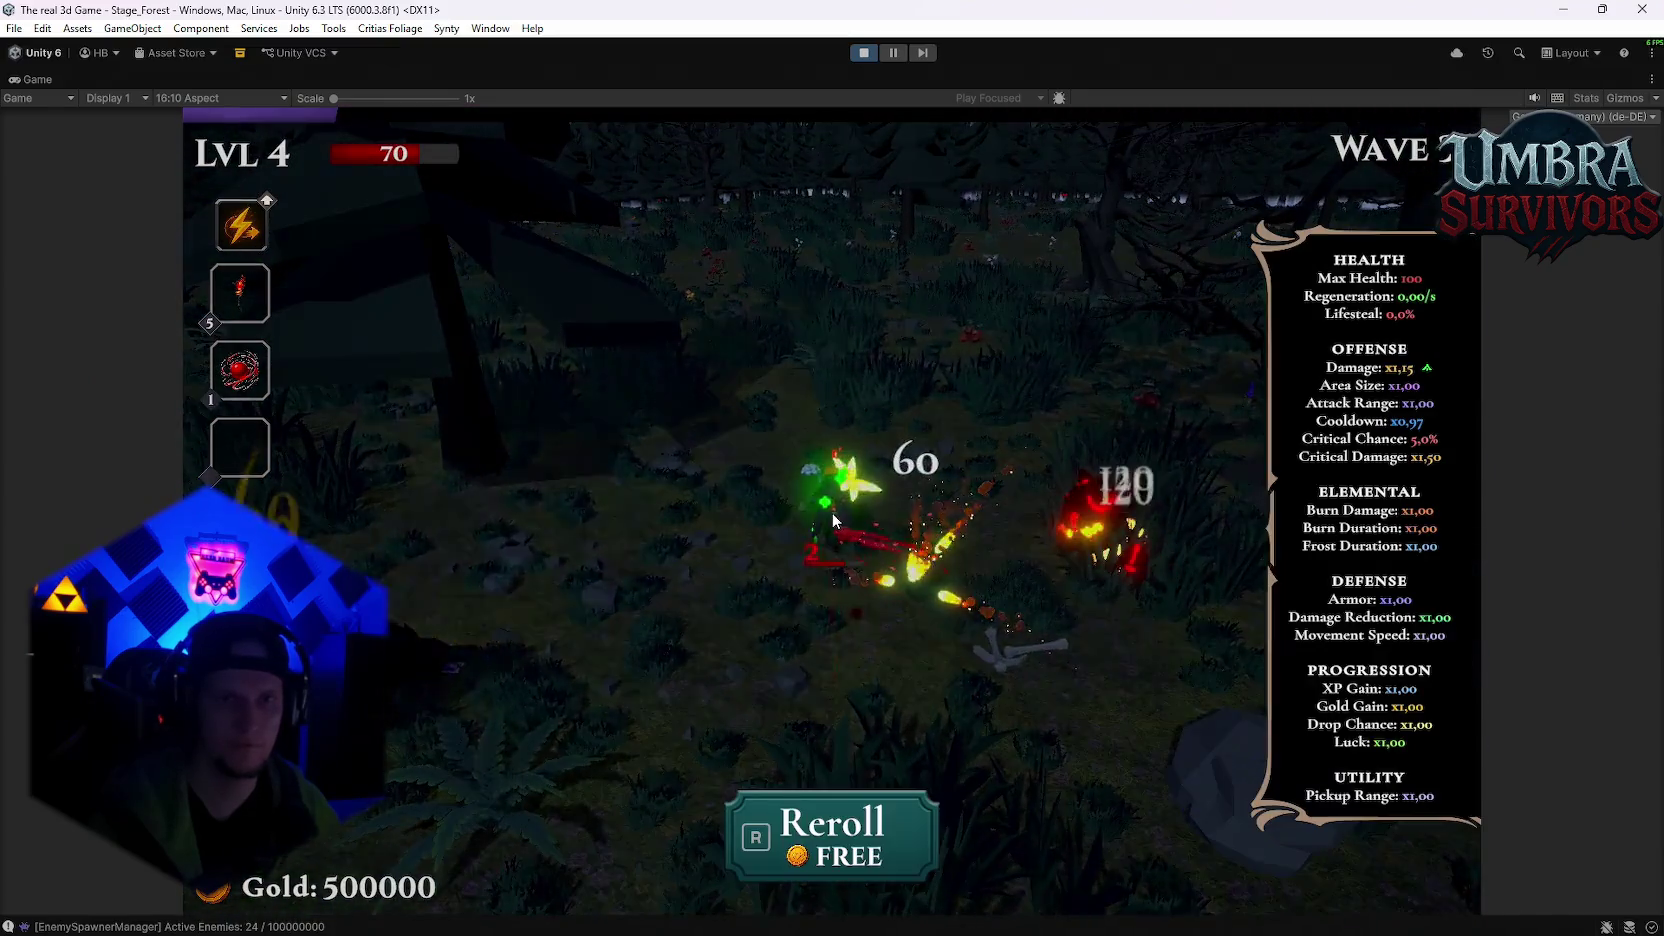
click(562, 516)
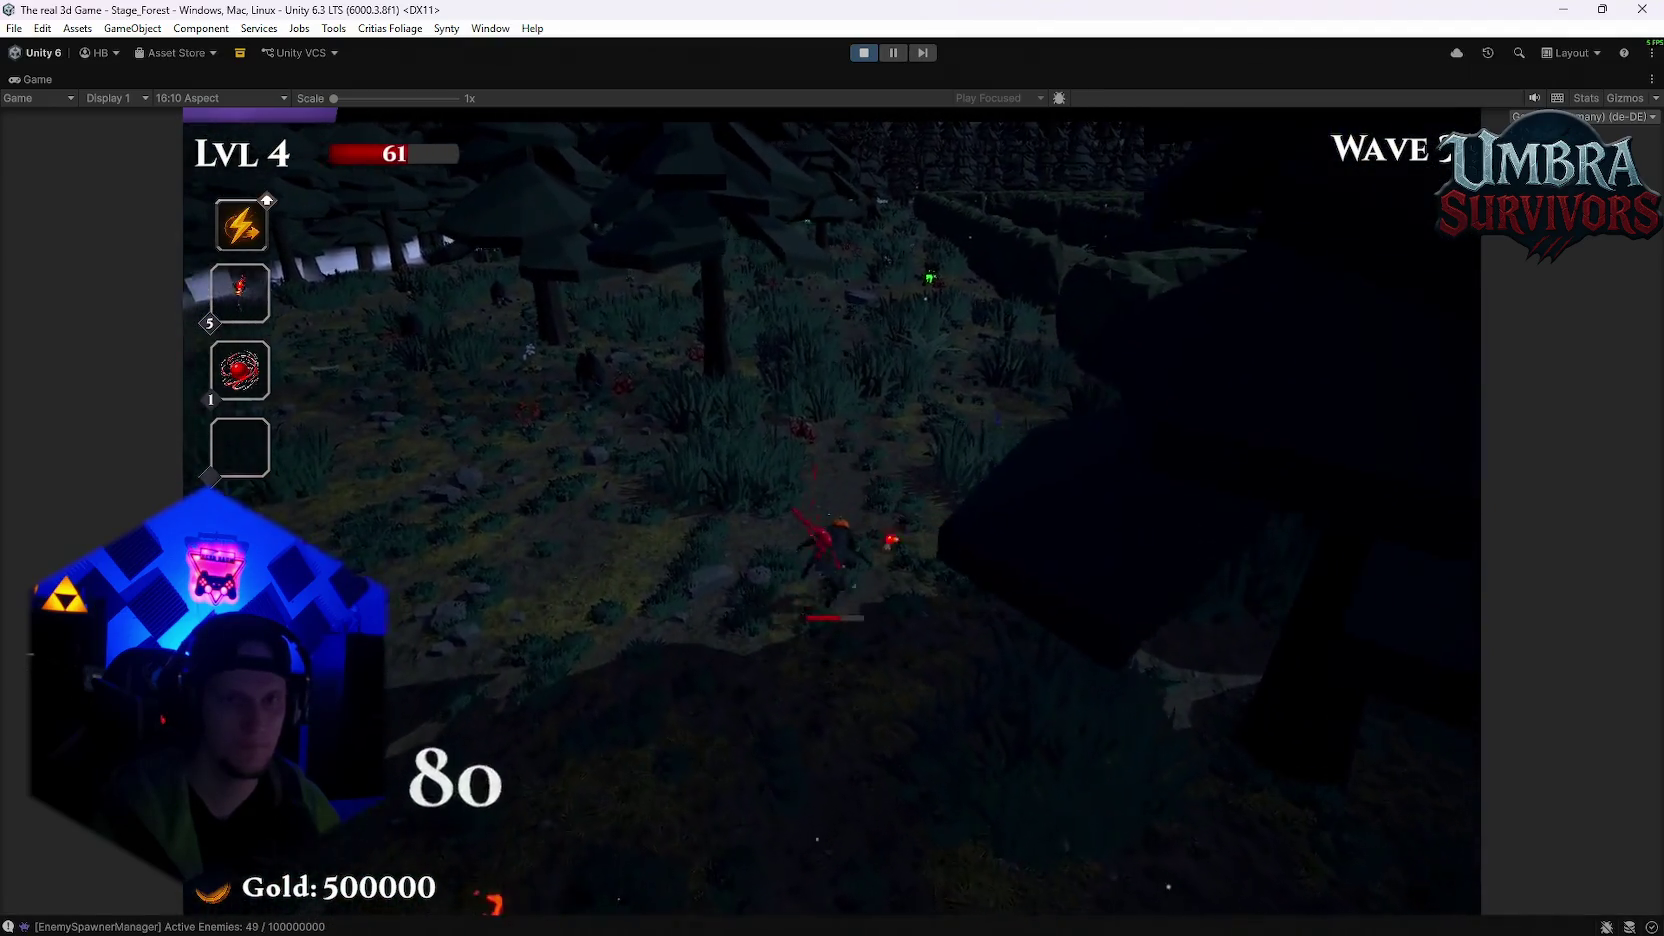
Step: Fight forward through the forest enemies toward the glowing mushroom ring
key(w)
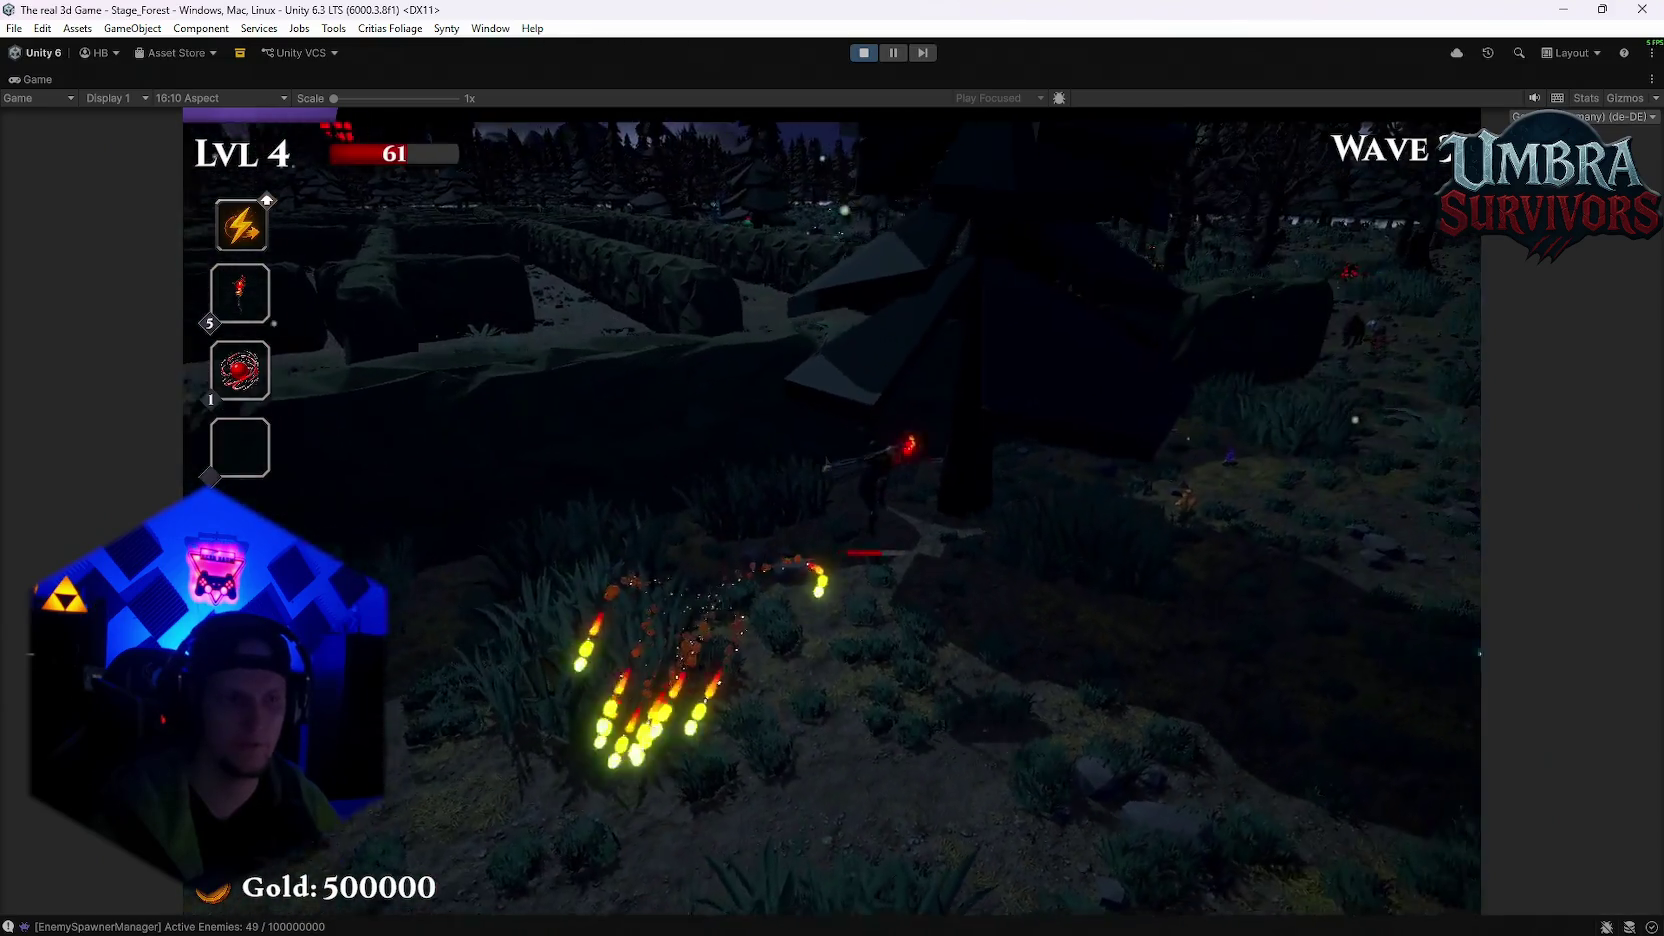
key(w)
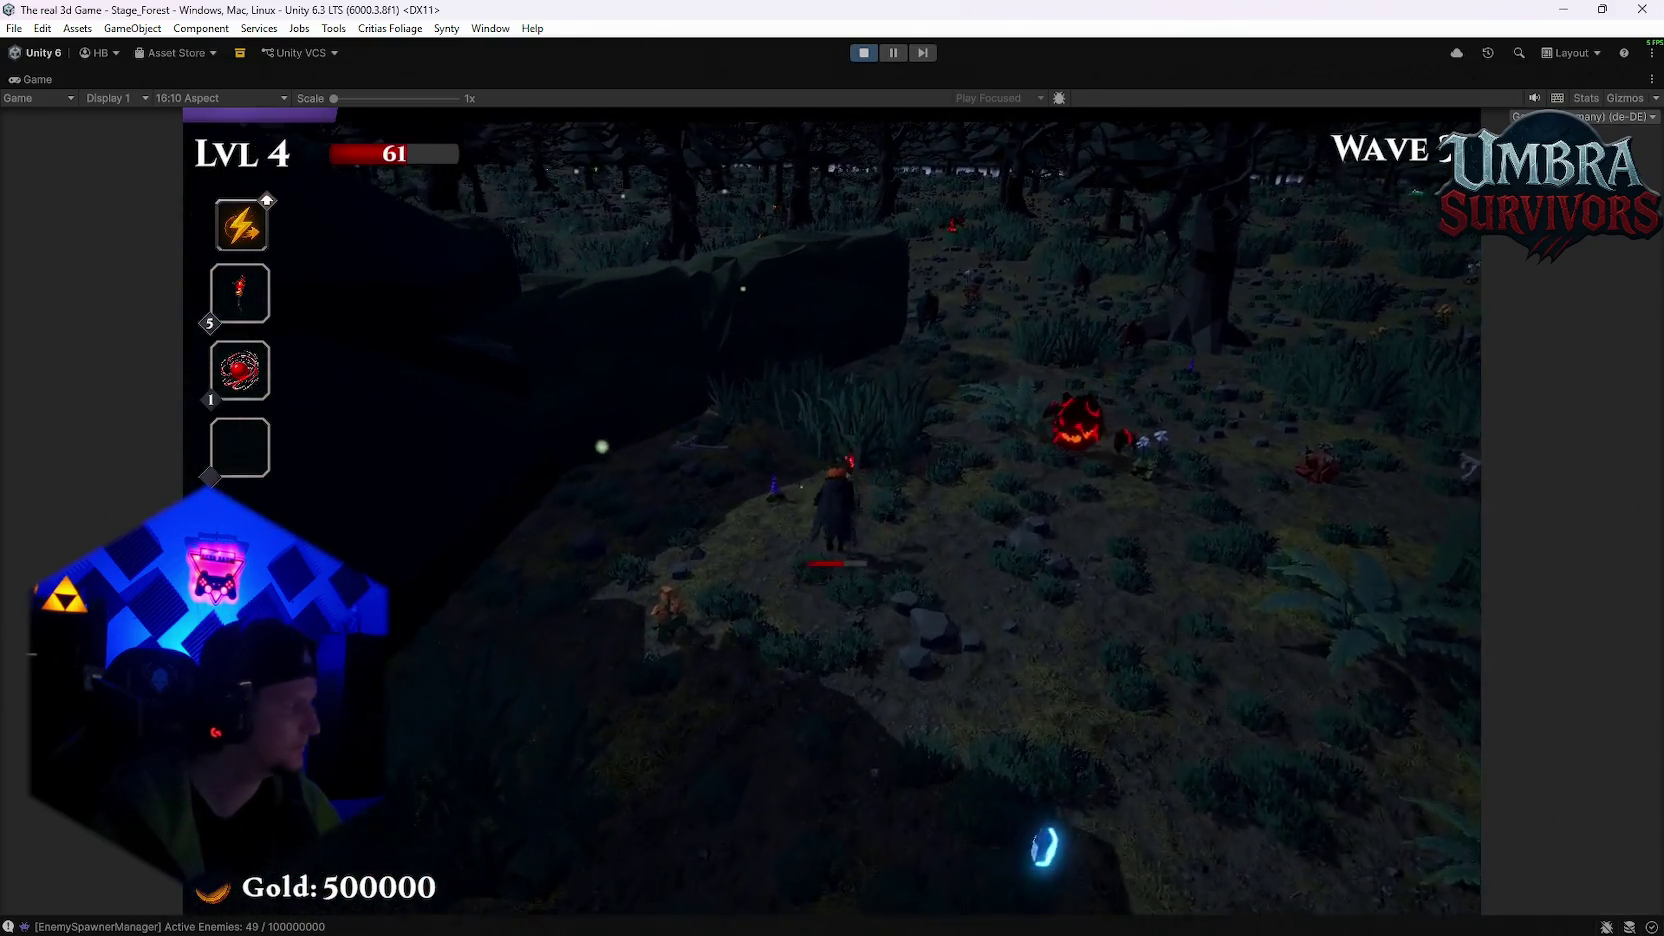
key(w)
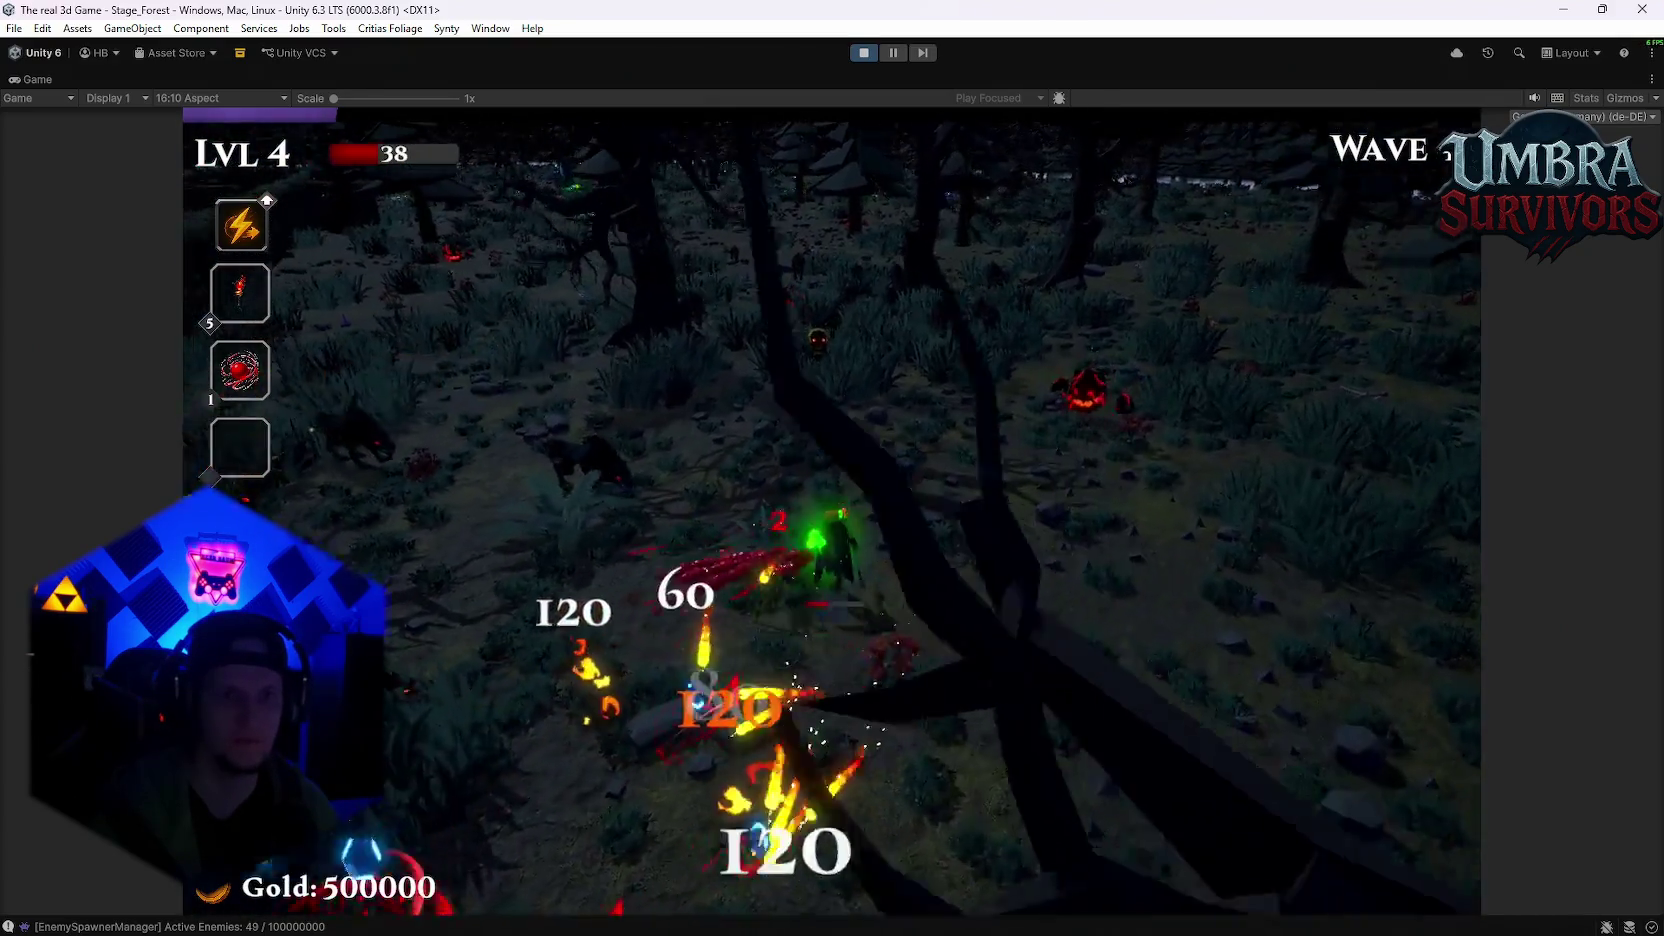
key(w)
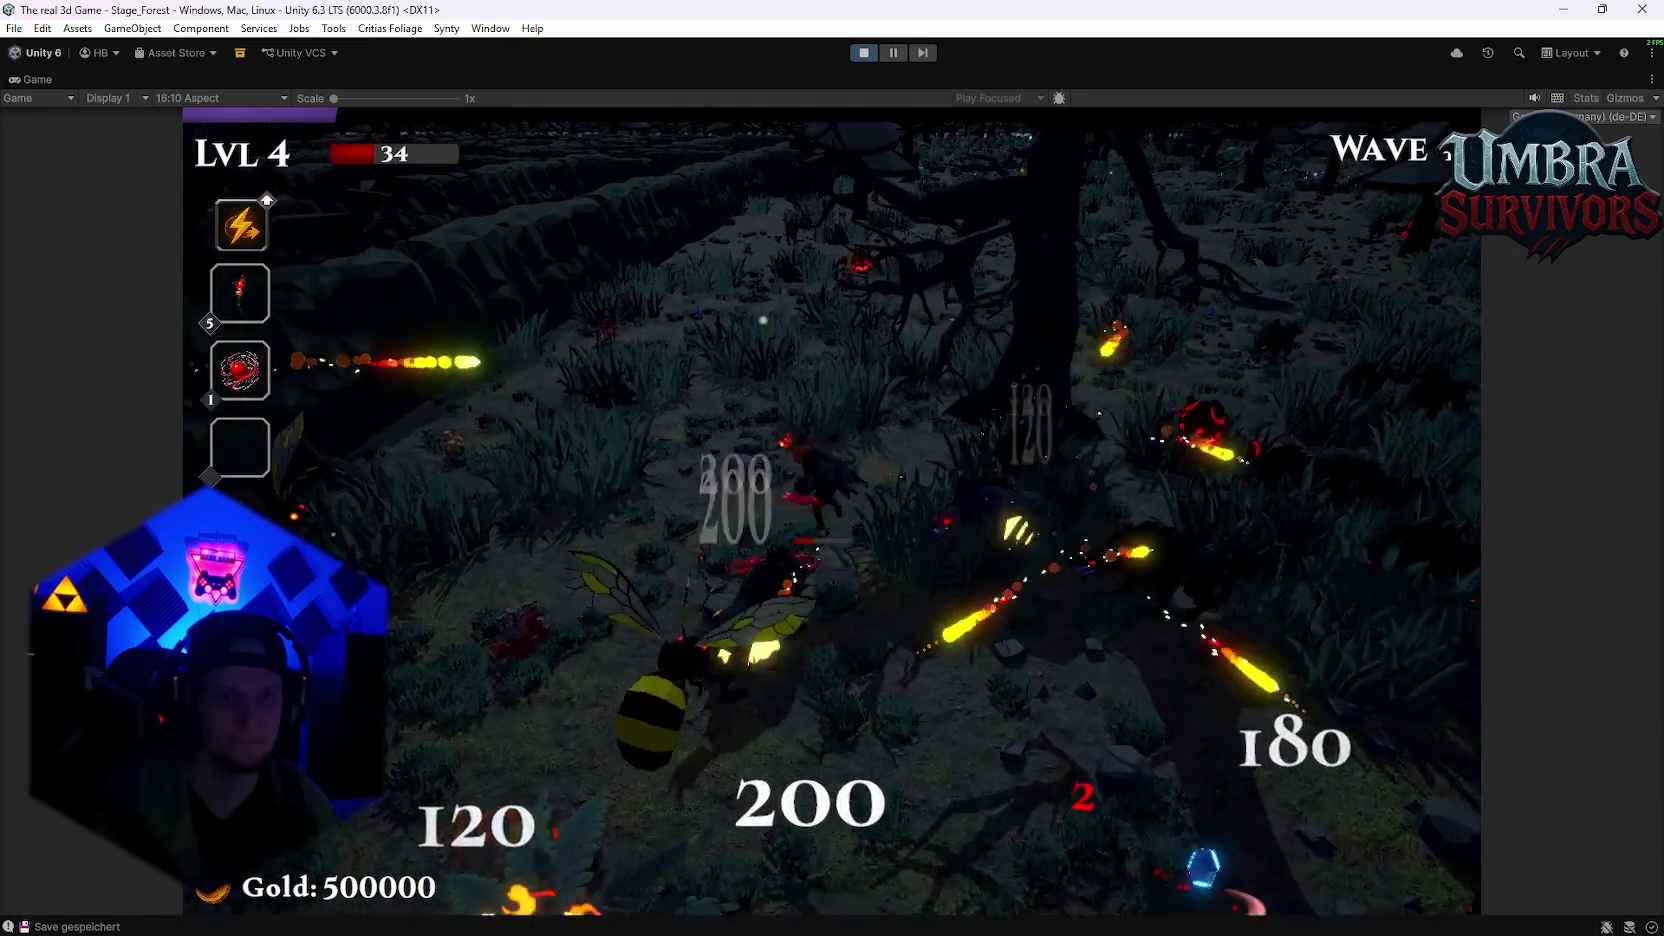
key(w)
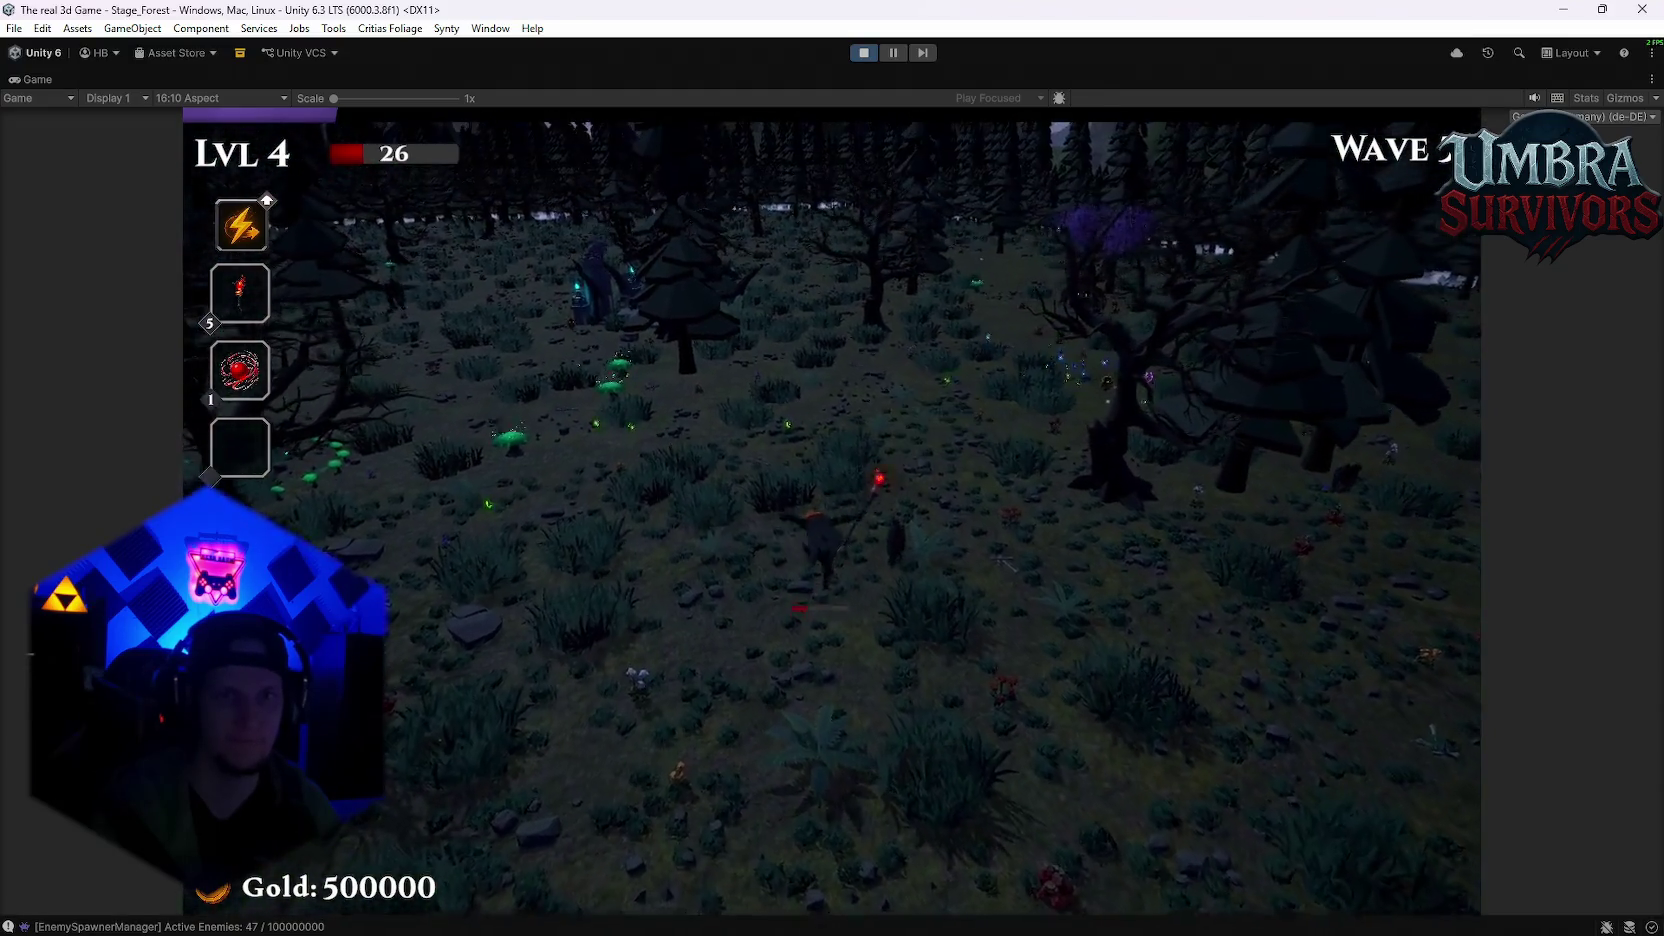
key(w)
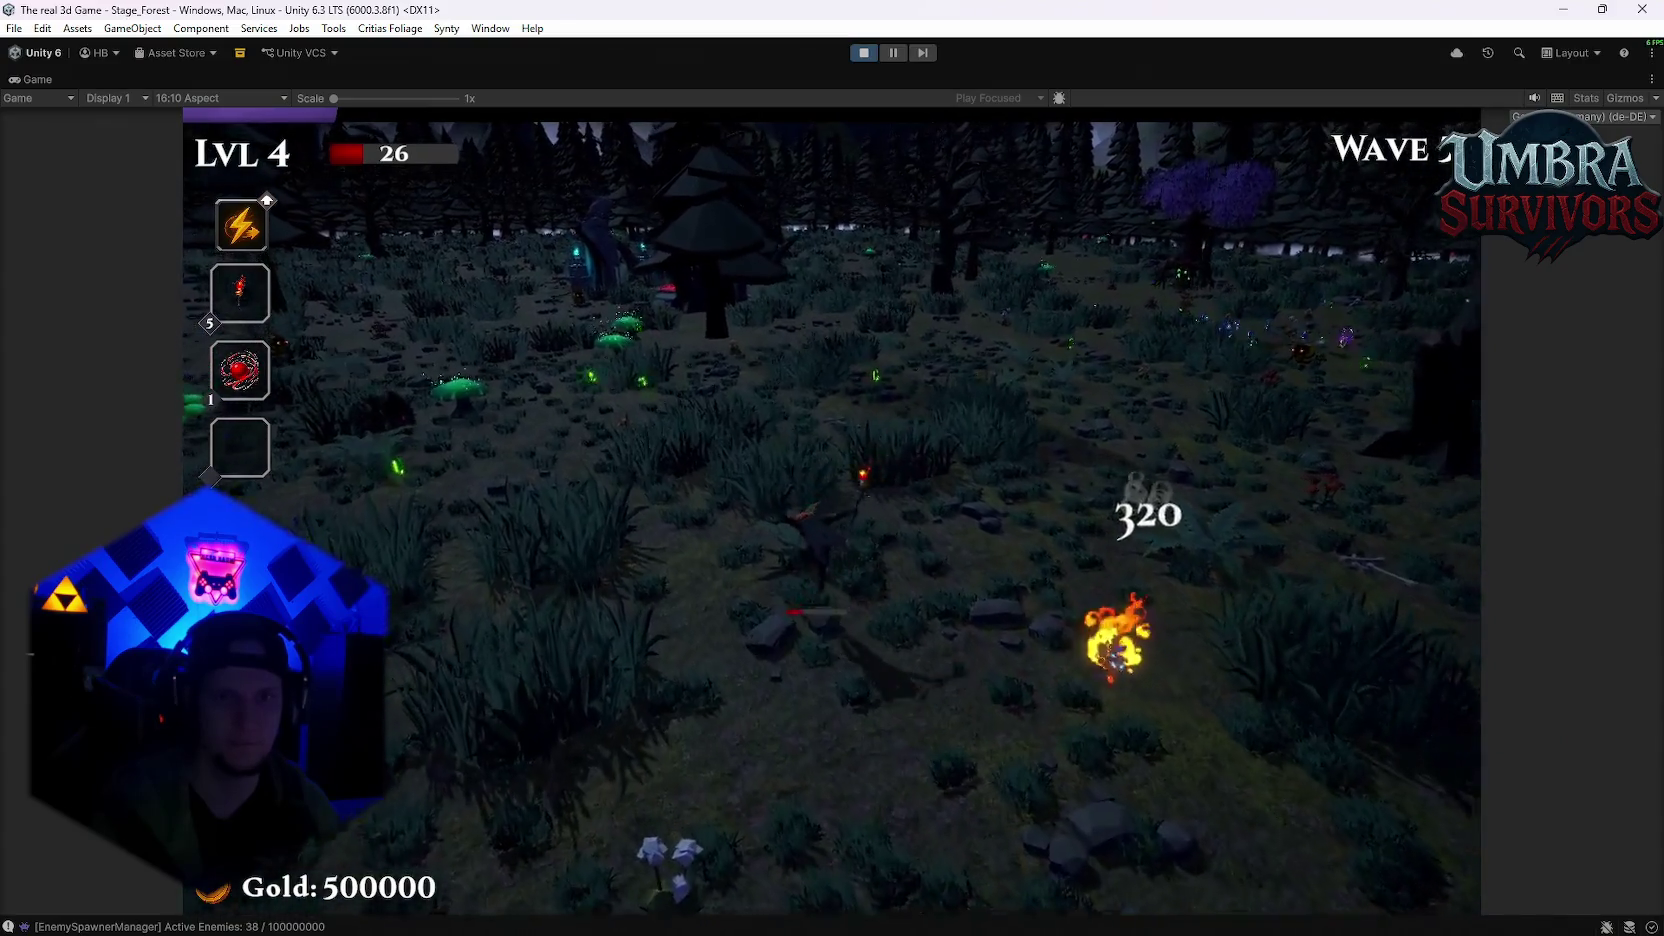
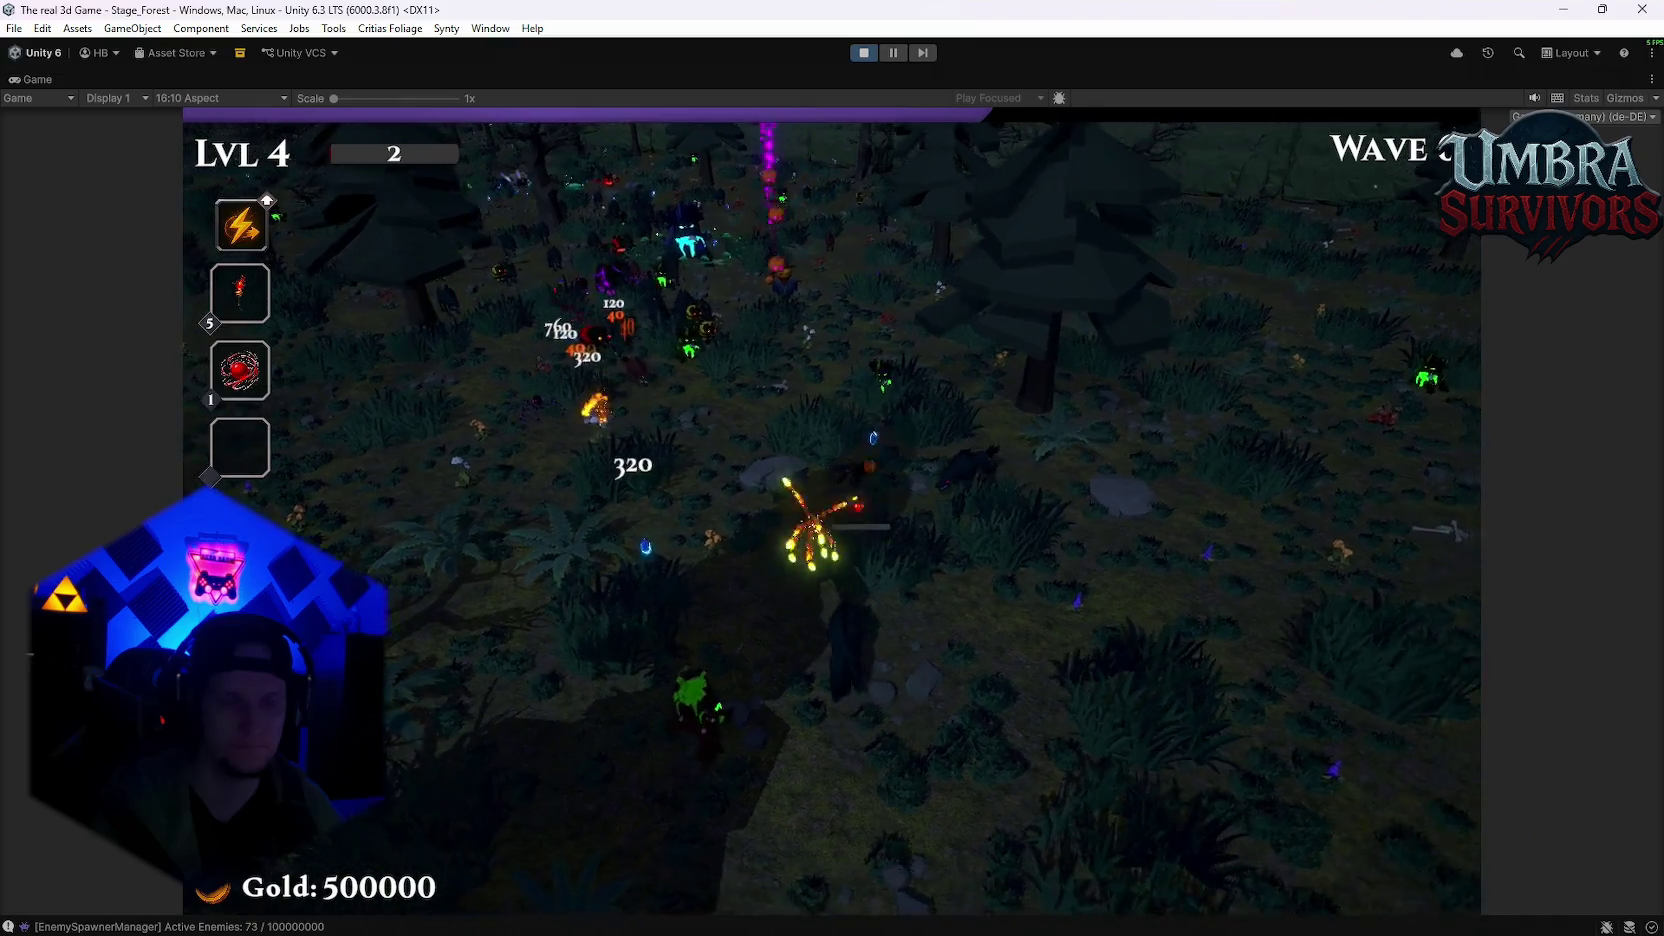
Step: Pause the forest-stage test run and exit Play Mode back to the Stage_Hub scene
key(space)
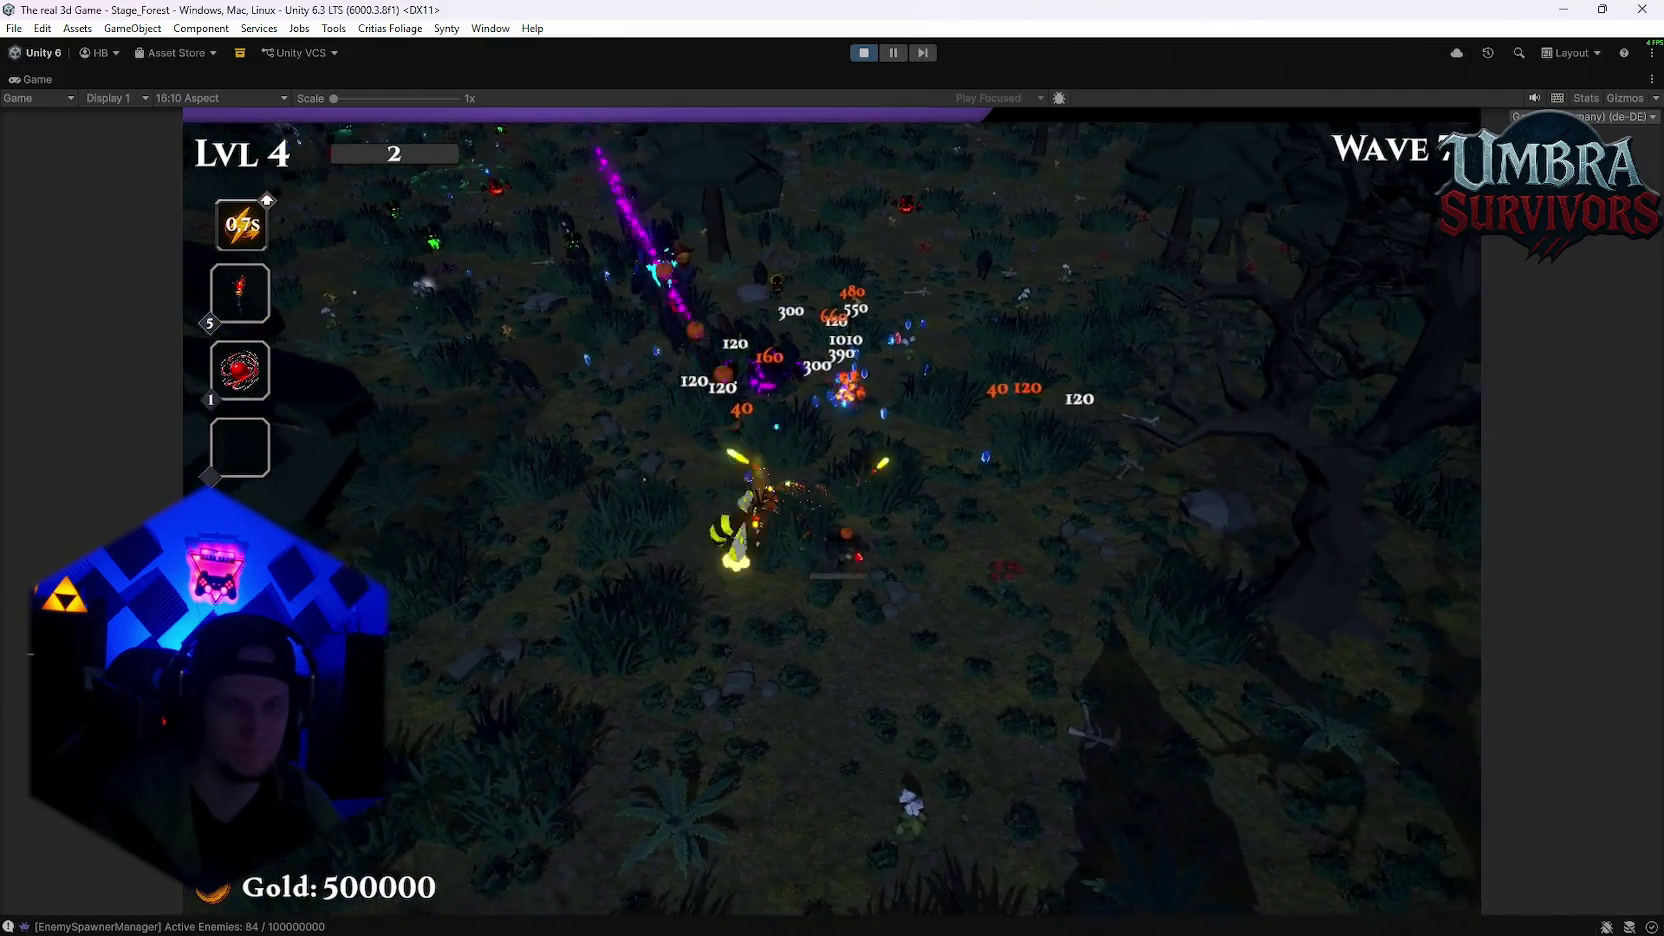
key(Escape)
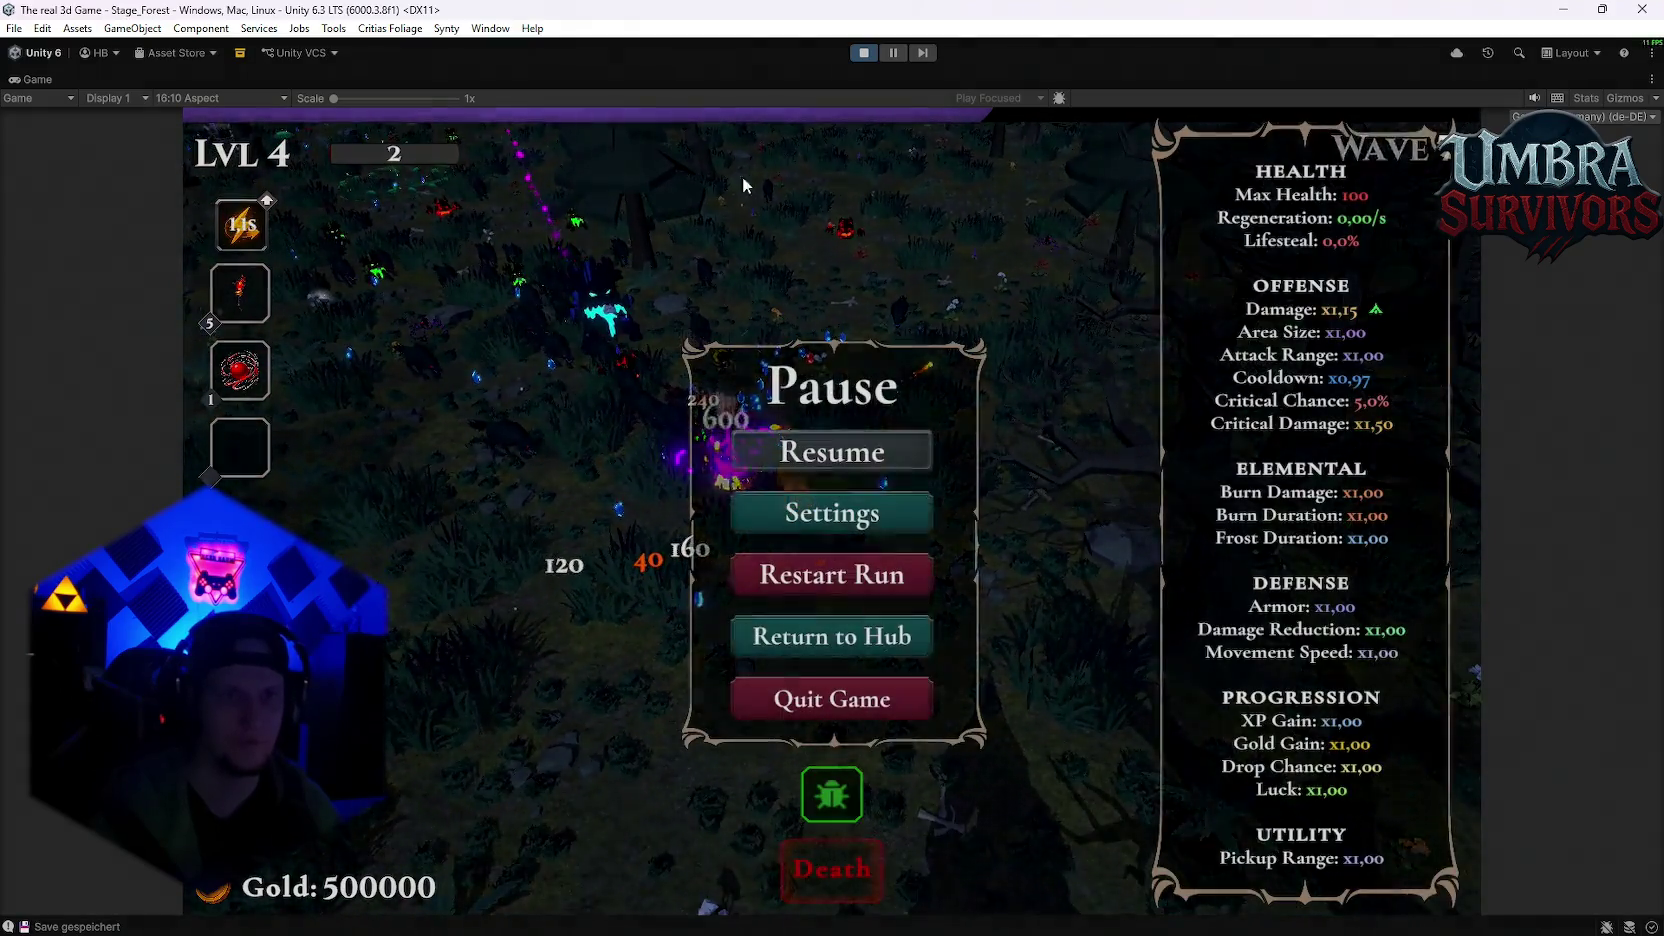
click(864, 53)
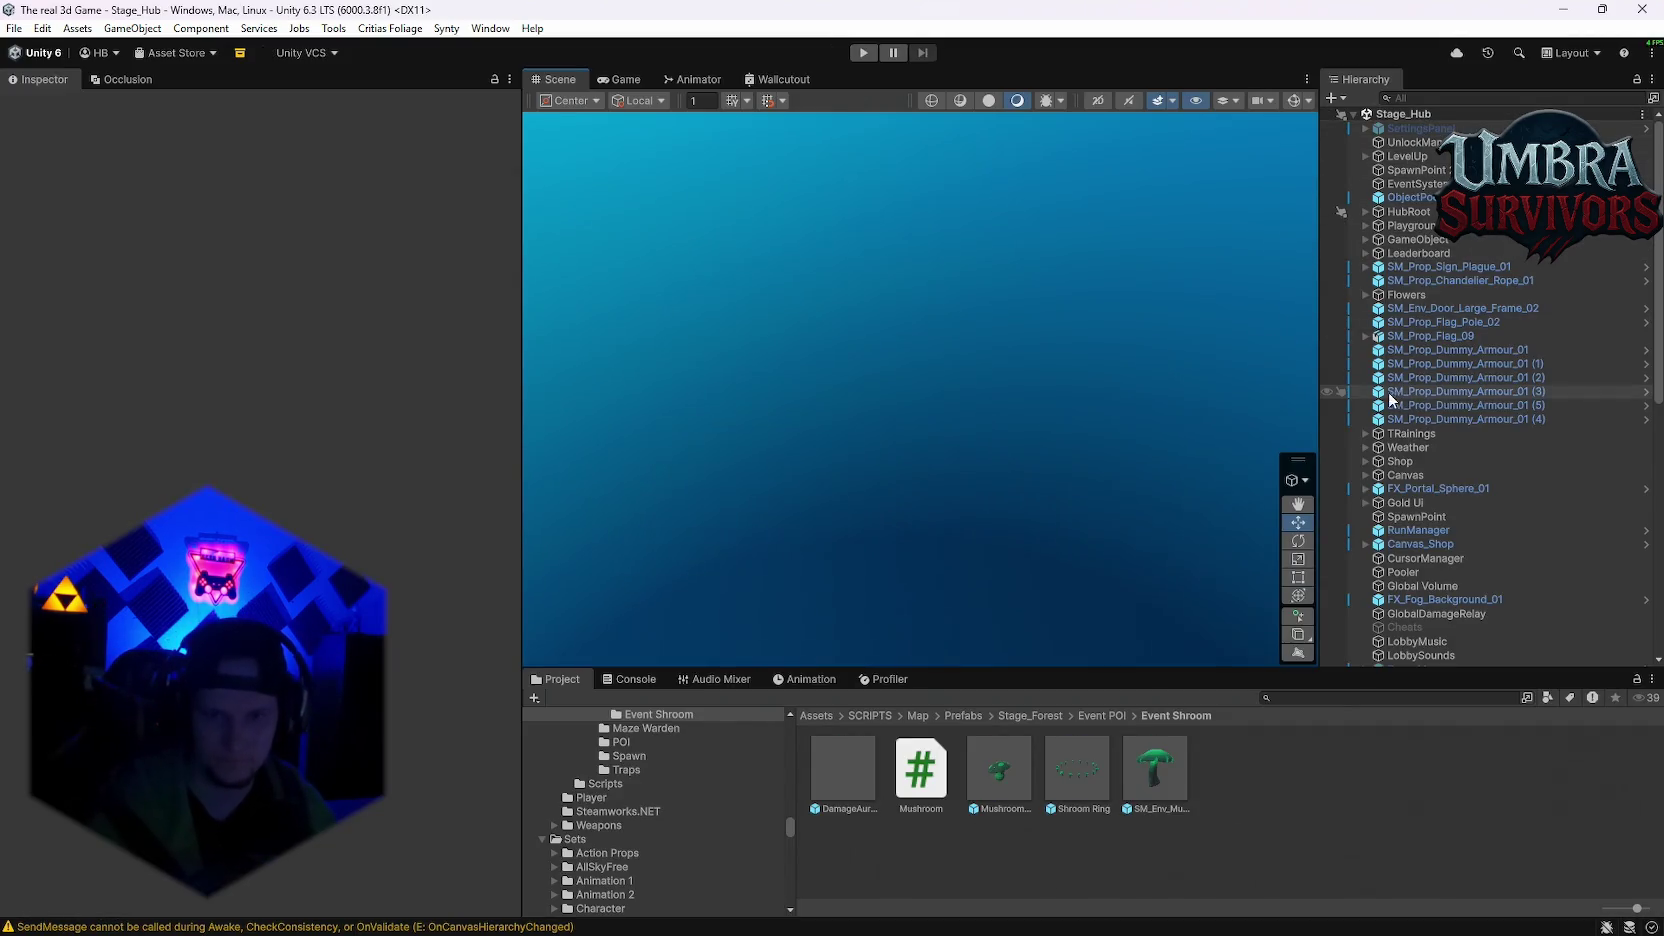
Step: Open the Shroom Ring prefab and select its root object
scroll(1462, 416, down, 10)
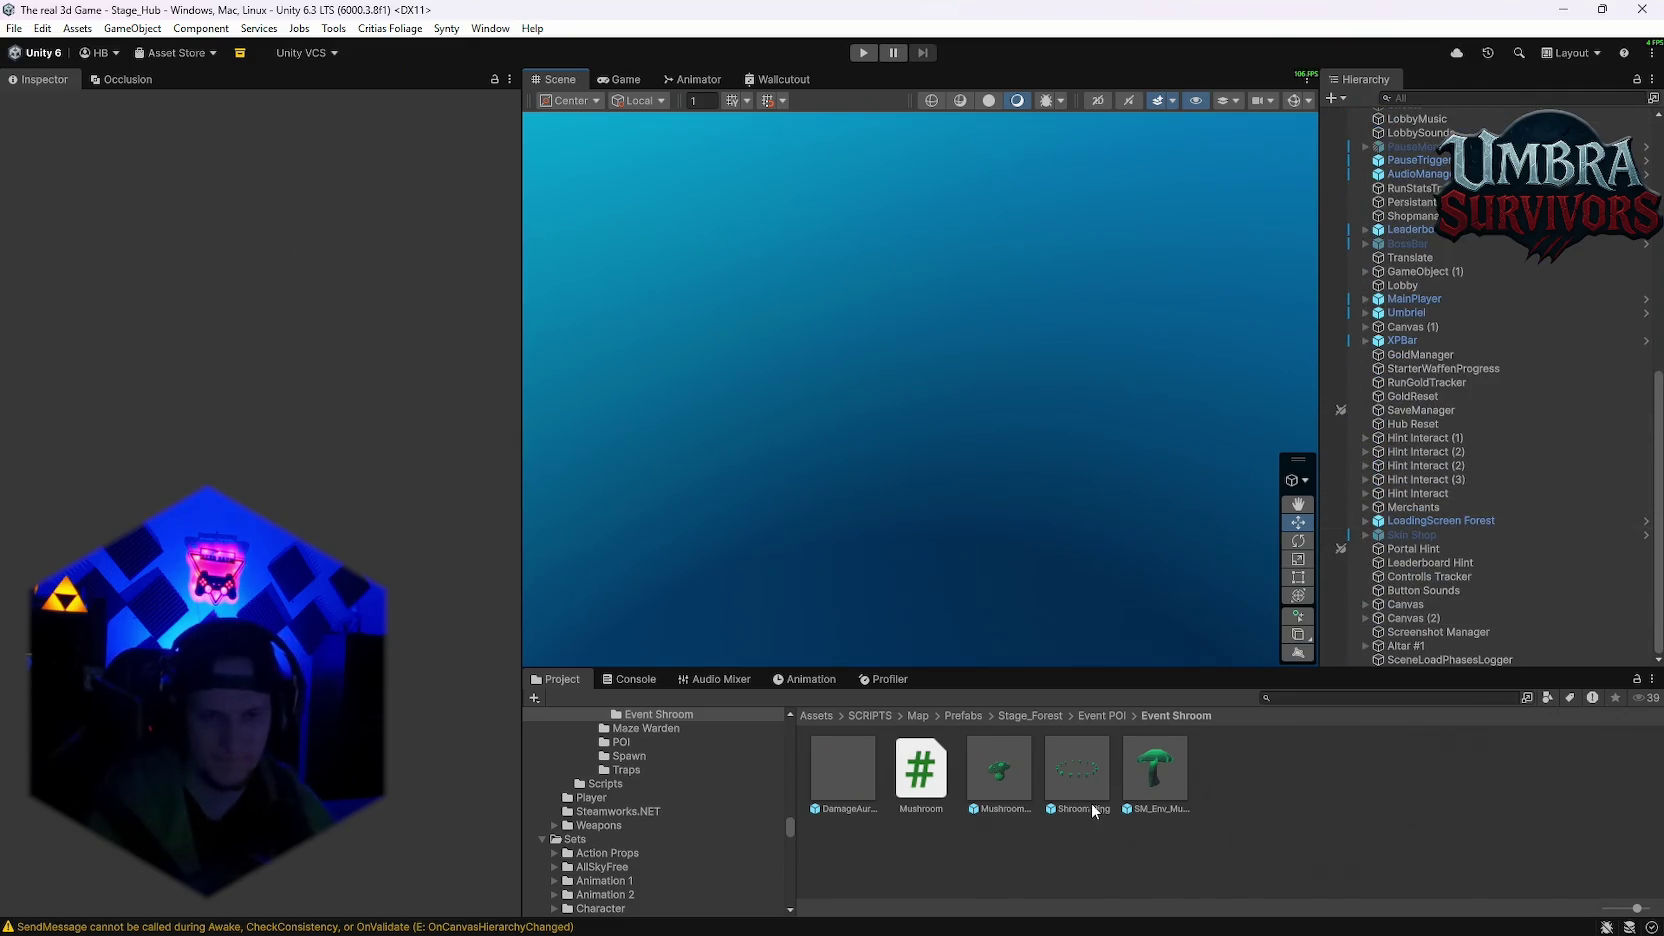
double_click(1072, 800)
scroll(980, 525, up, 6)
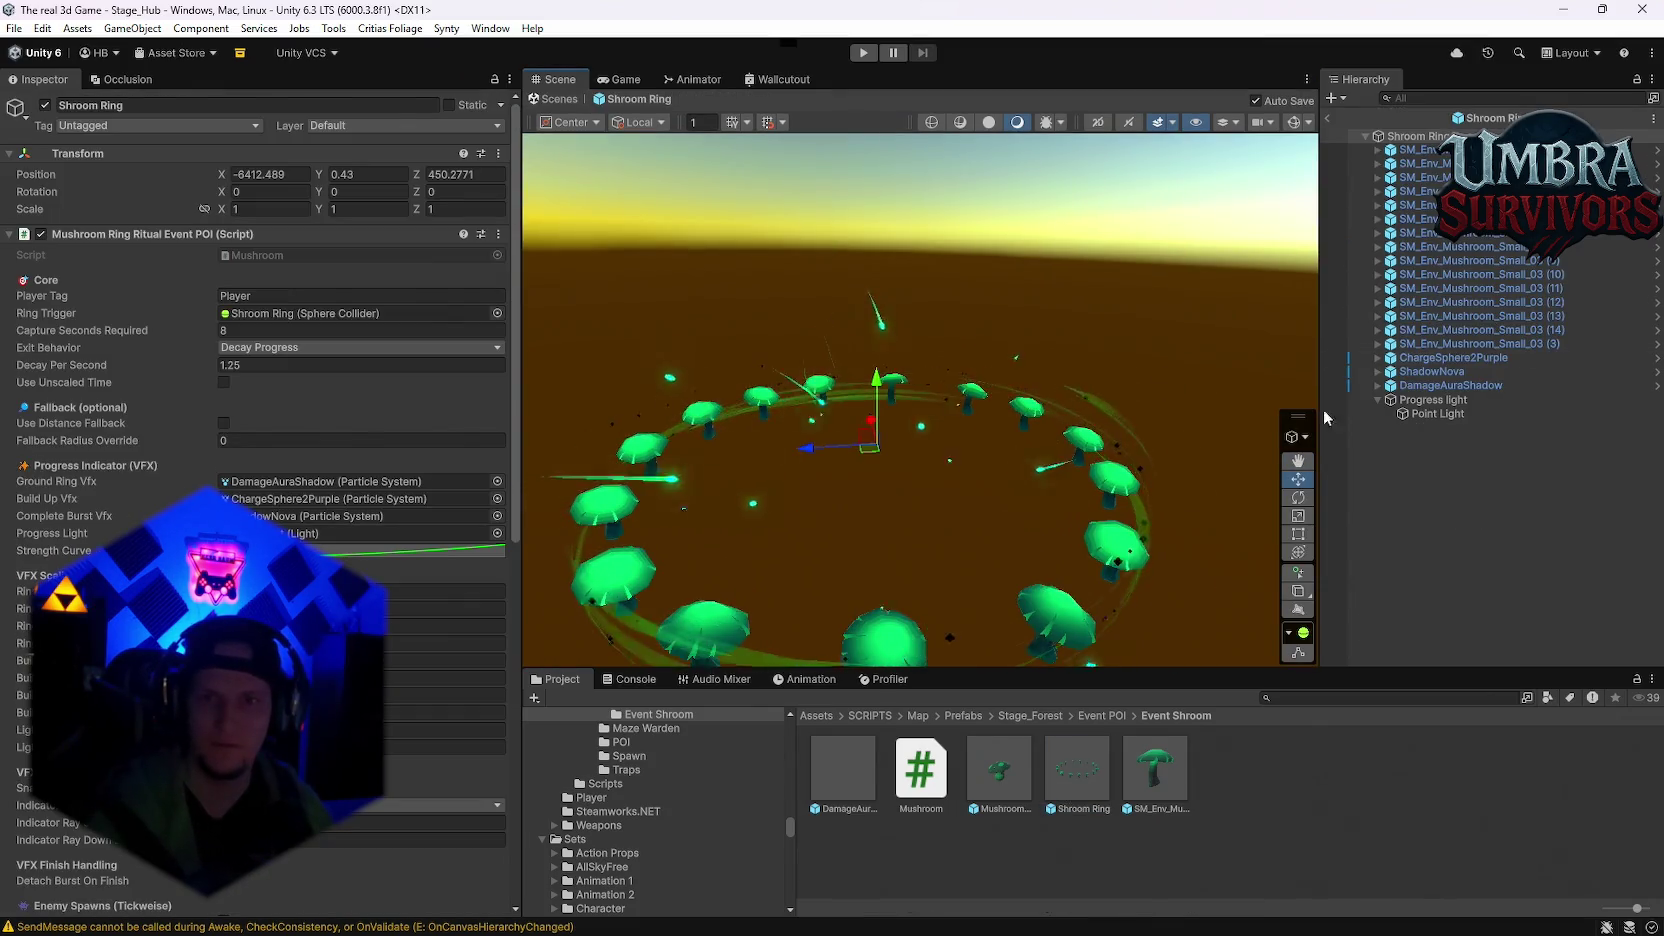
click(1420, 402)
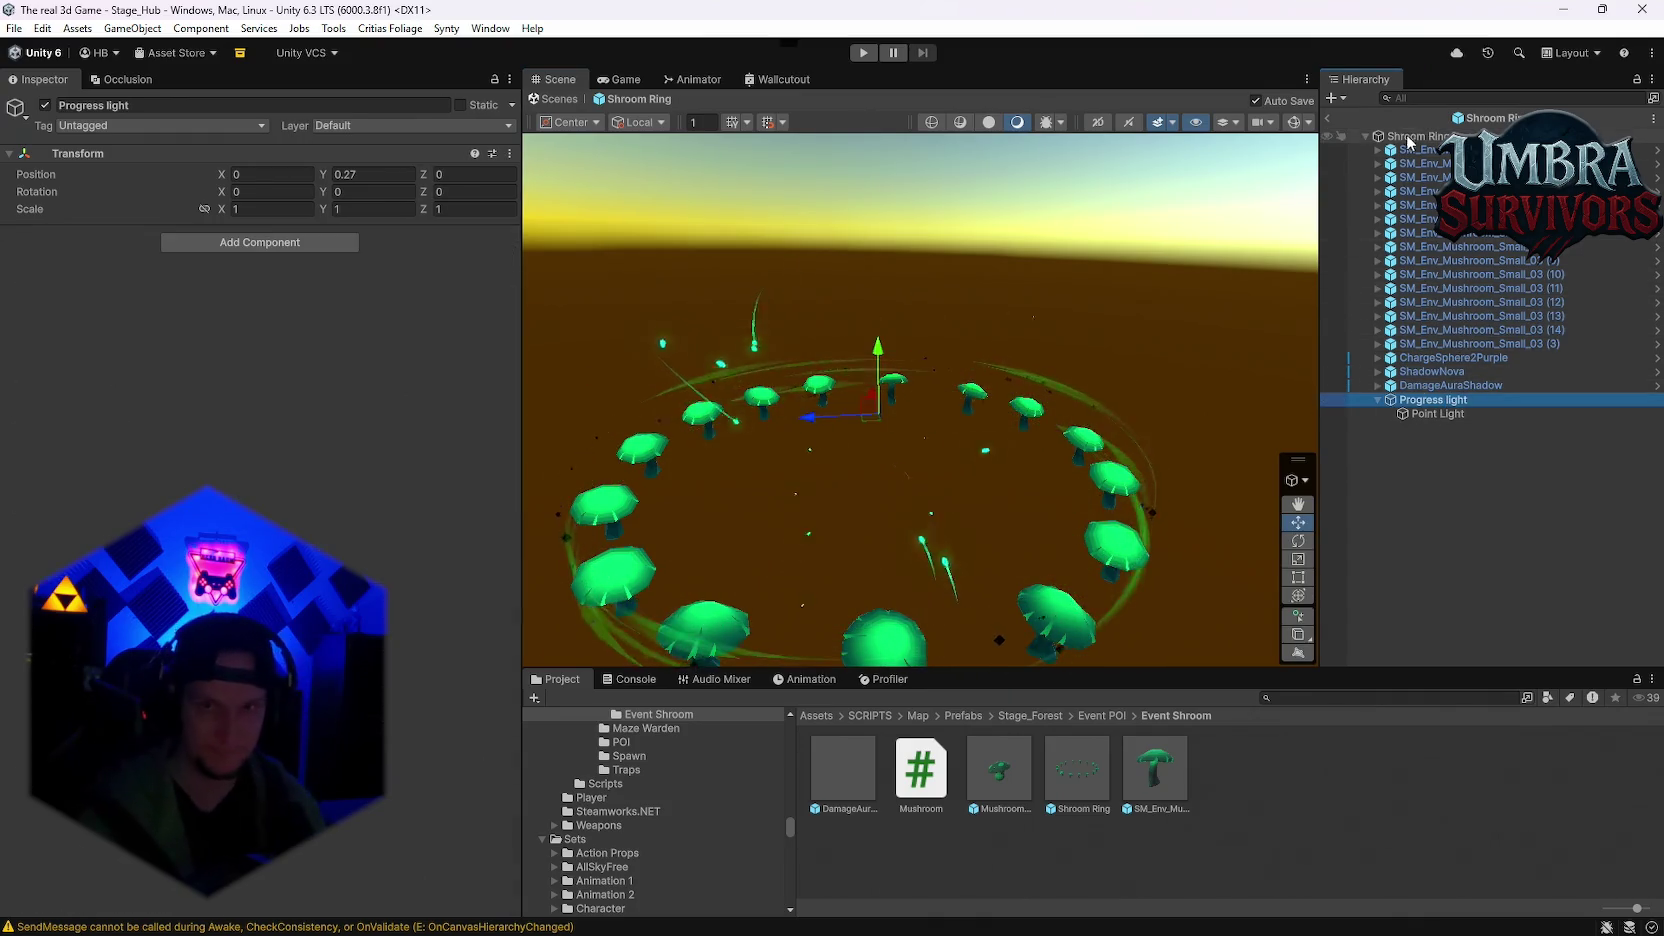
click(1408, 137)
Step: Set Ring Emission Min to 1 and Ring Emission Max to 30 in the ritual script
scroll(195, 400, down, 10)
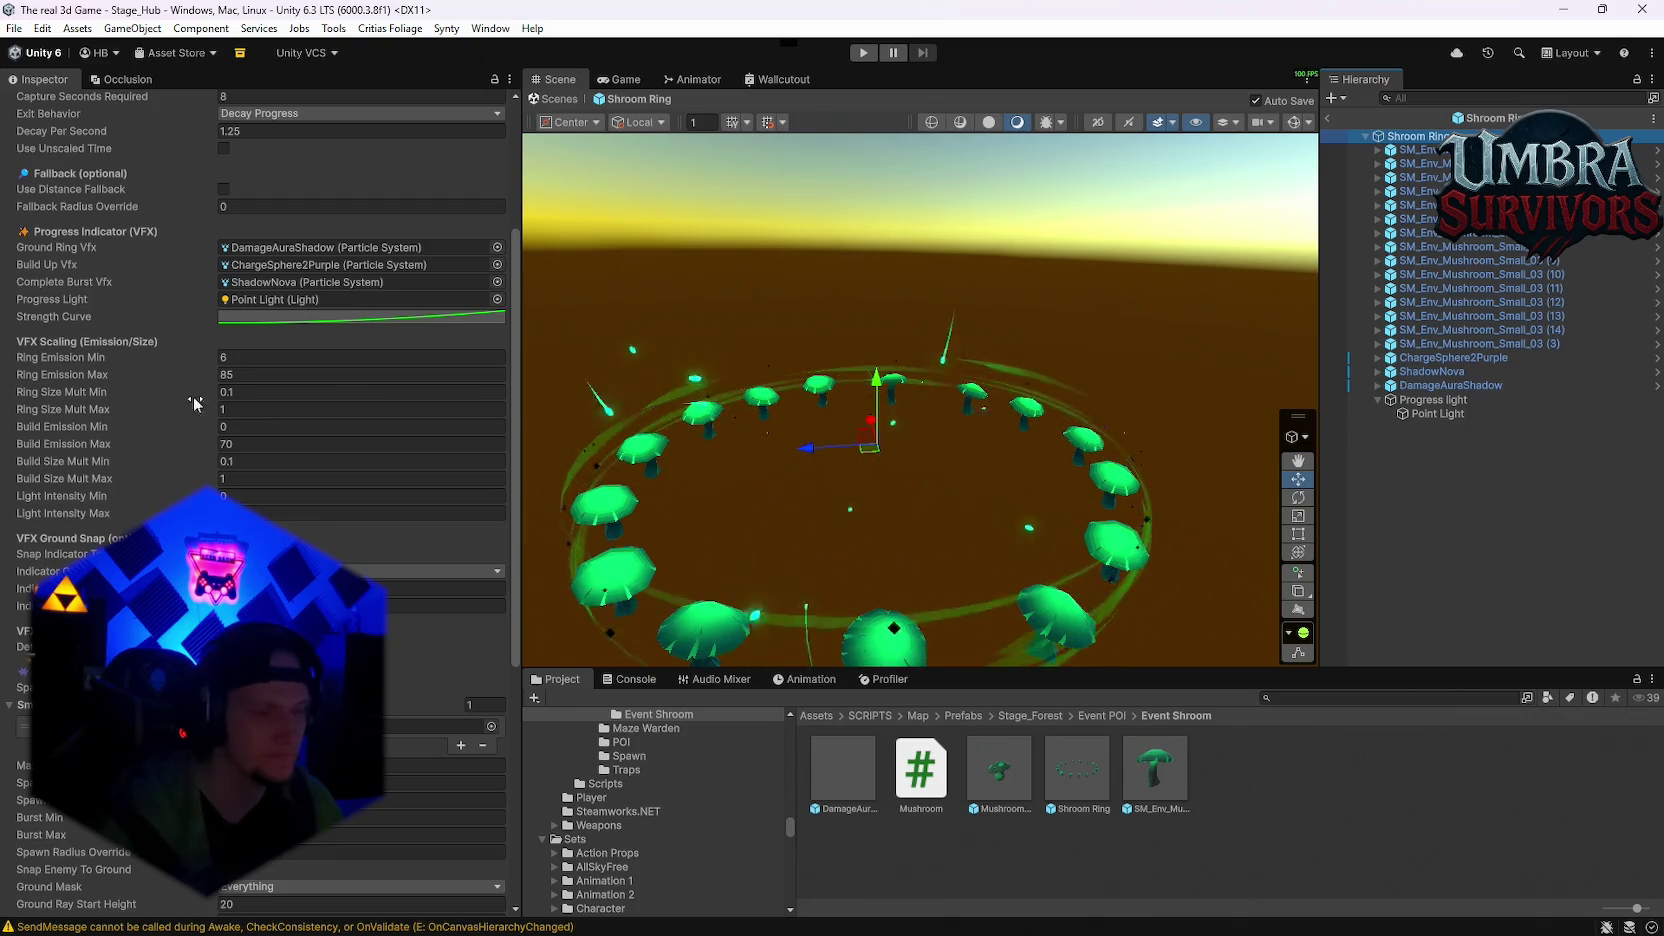
mouse_move(75, 357)
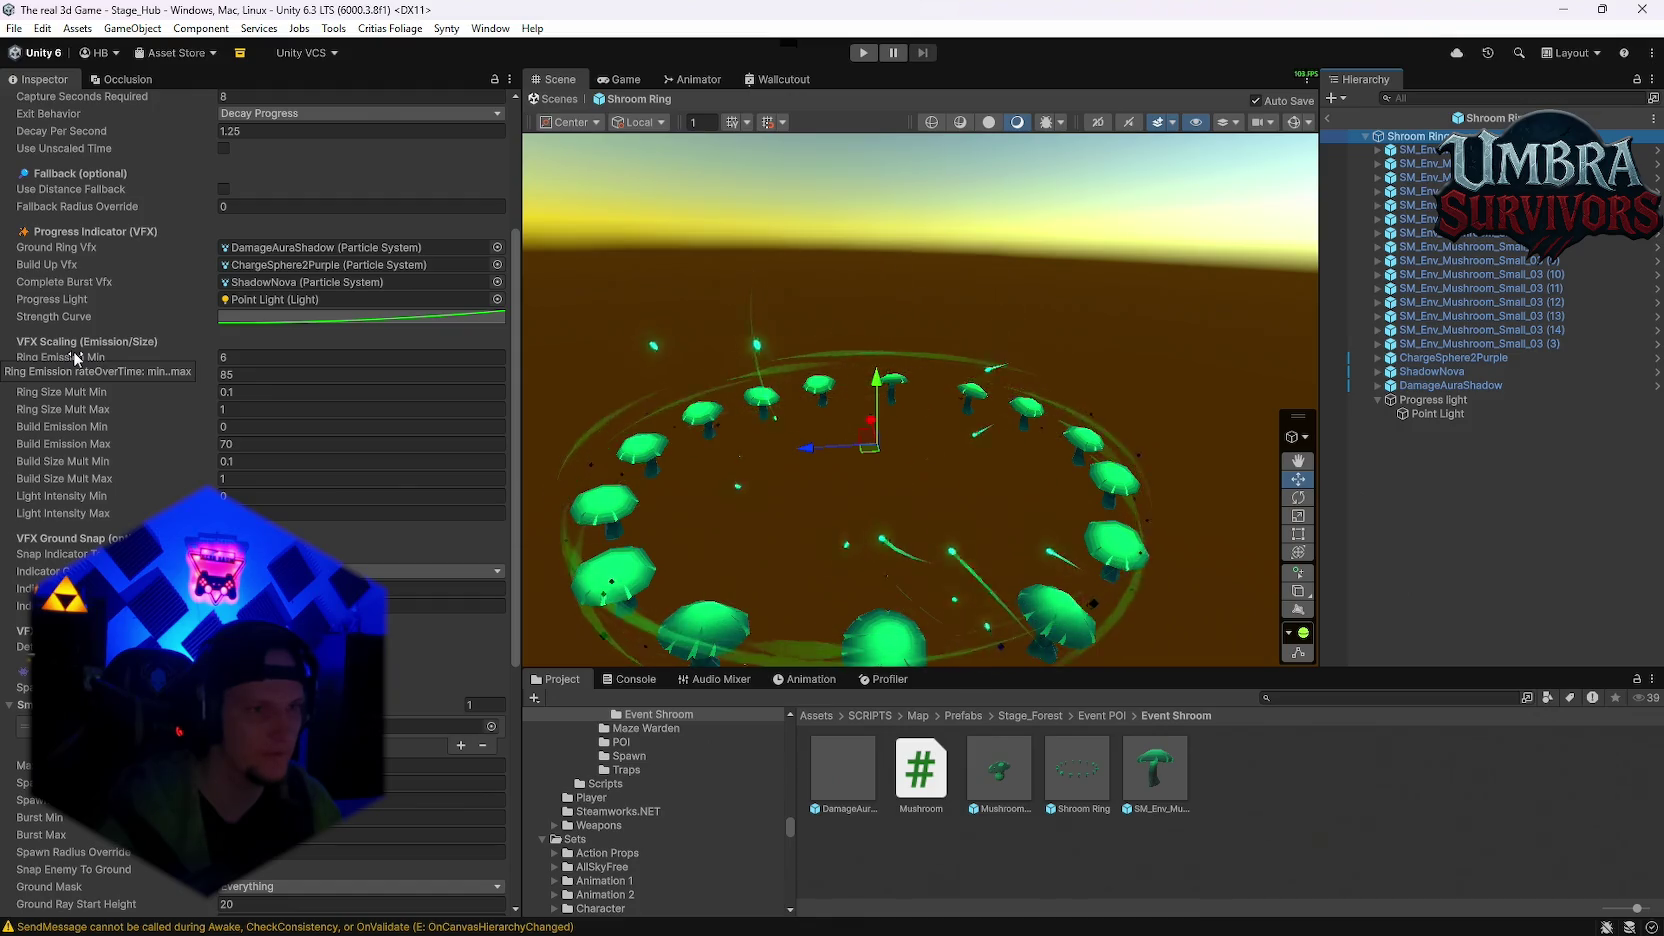
click(241, 357)
text(1)
click(252, 375)
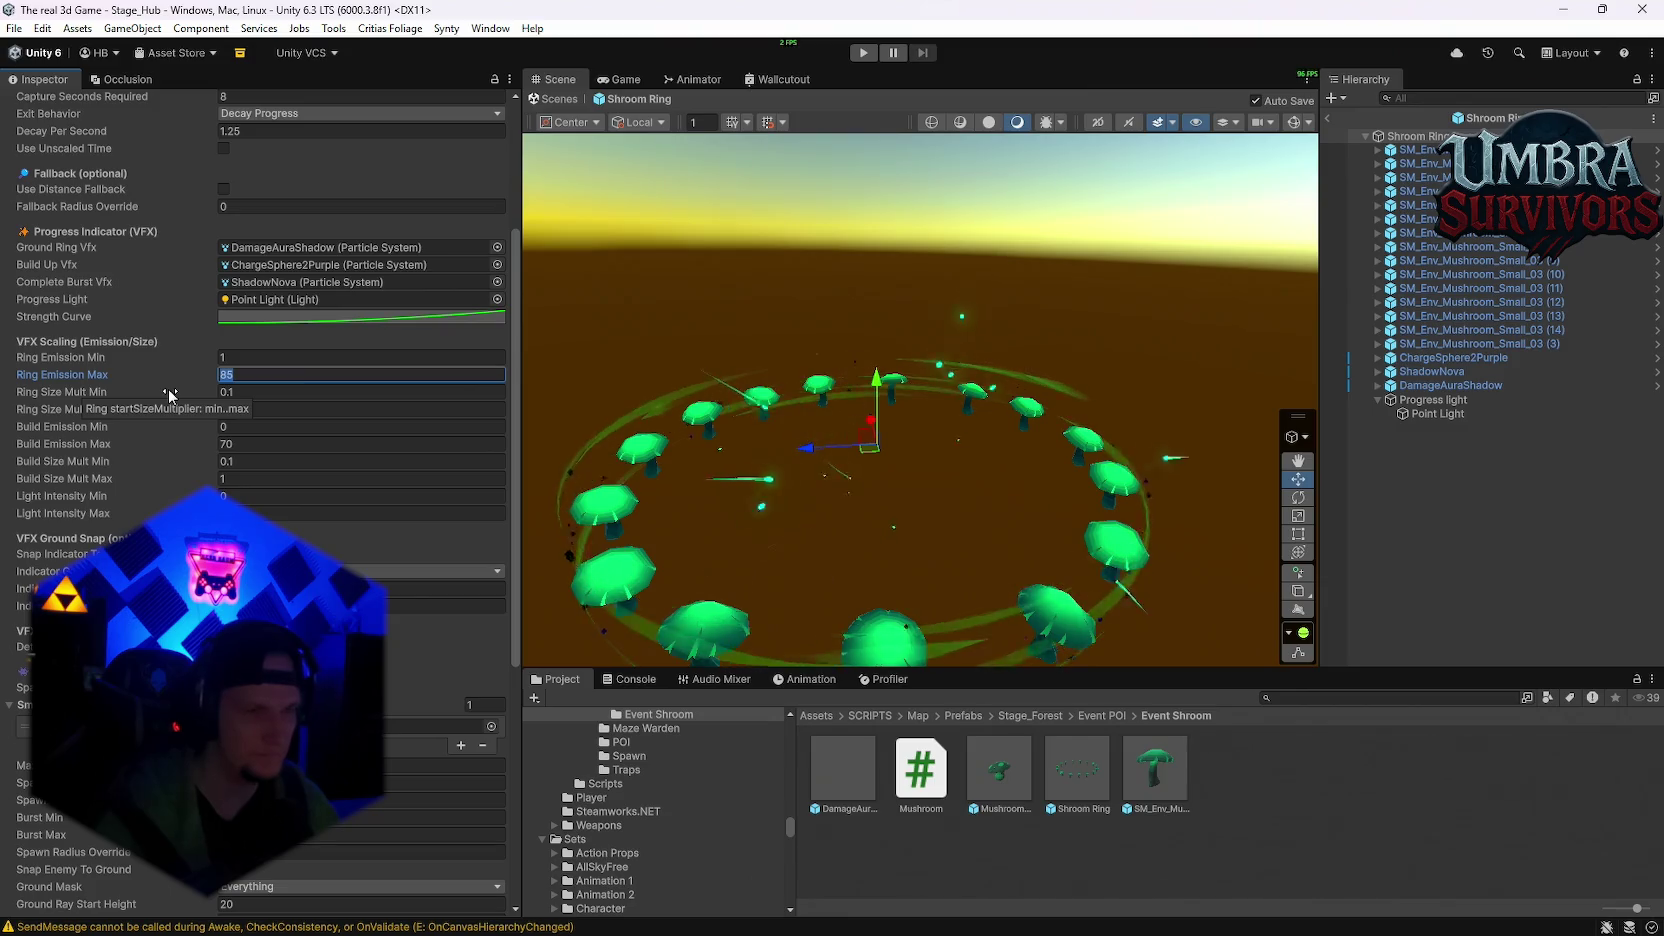
text(3)
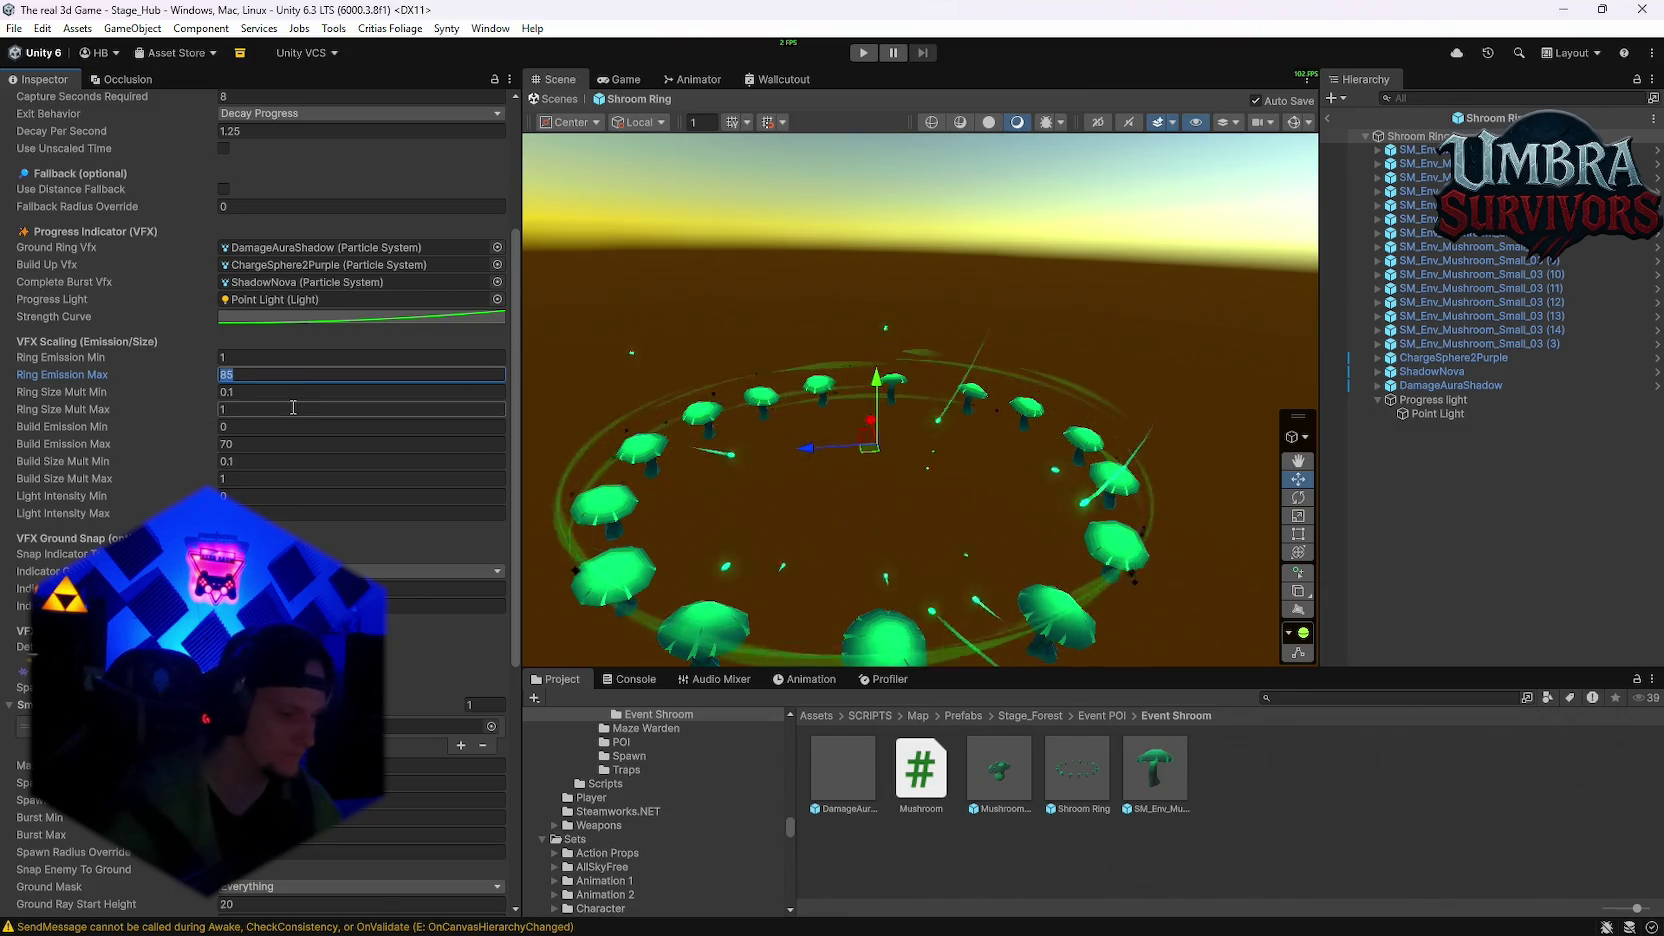
text(0)
click(240, 391)
click(250, 443)
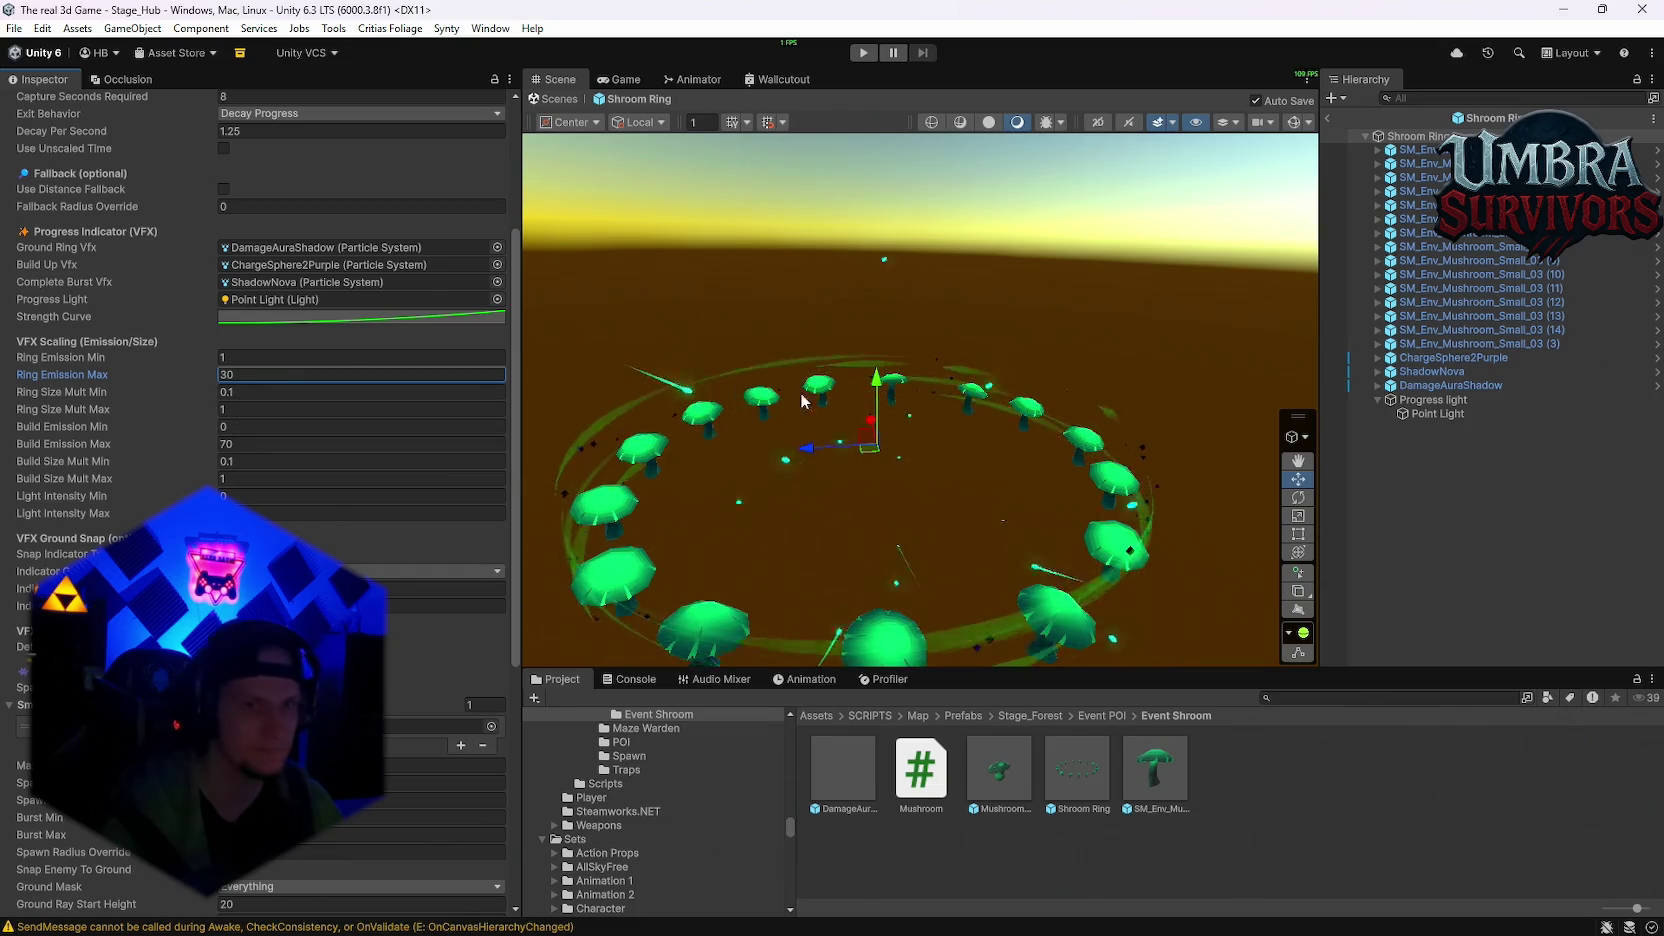
scroll(400, 300, up, 5)
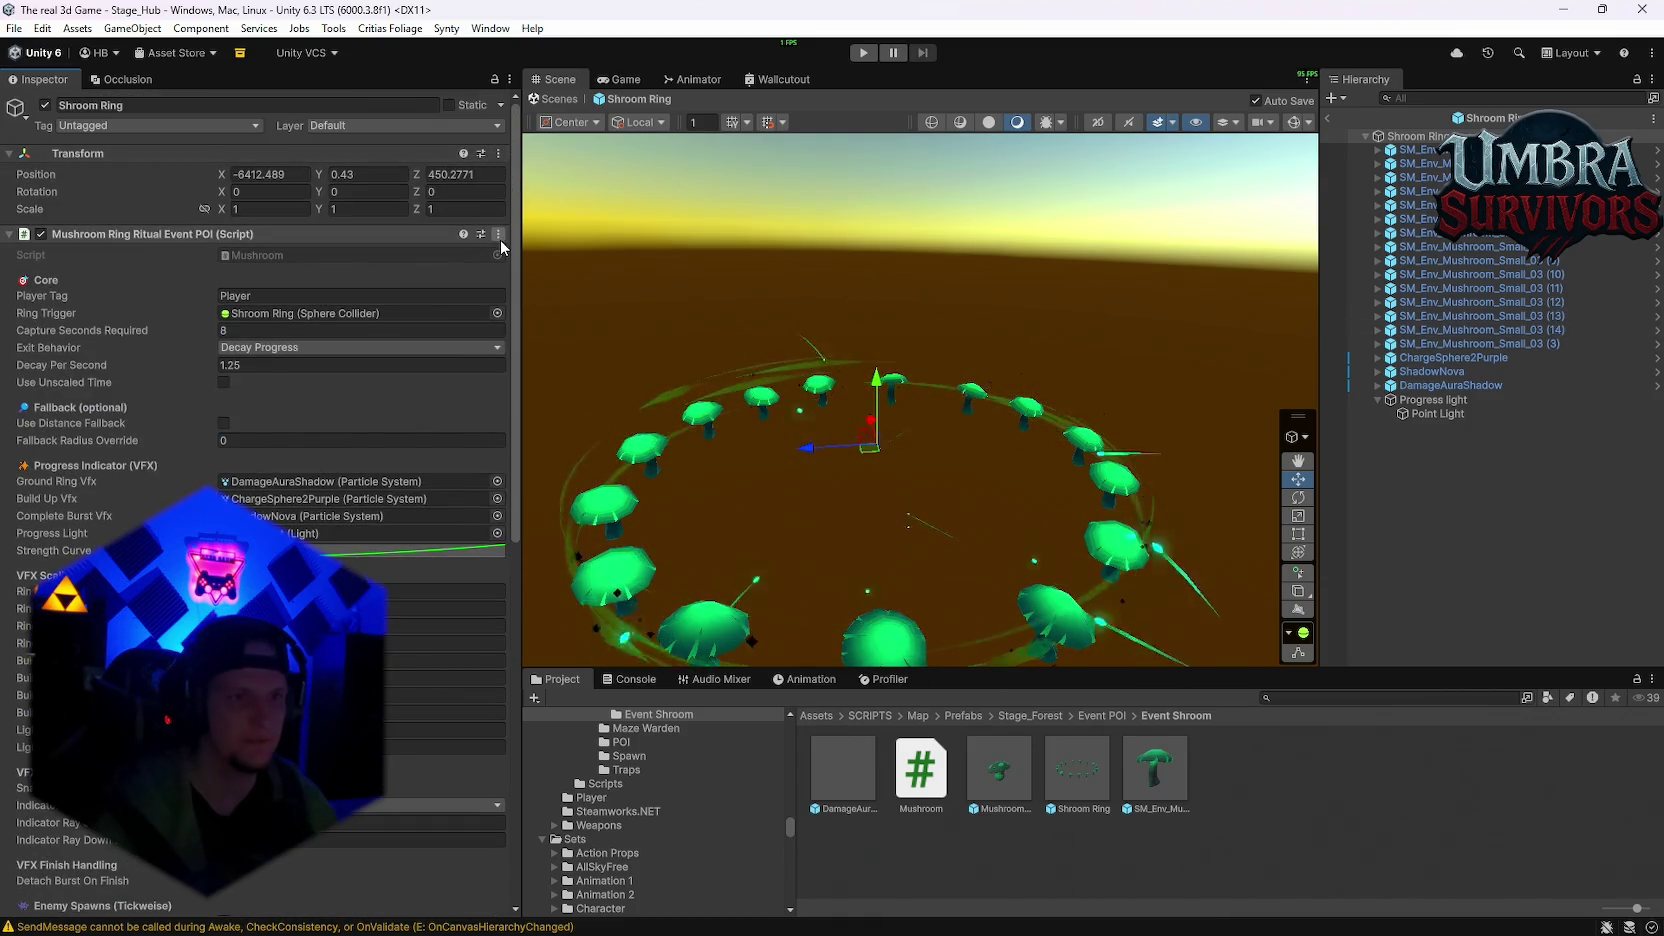
click(498, 233)
click(548, 486)
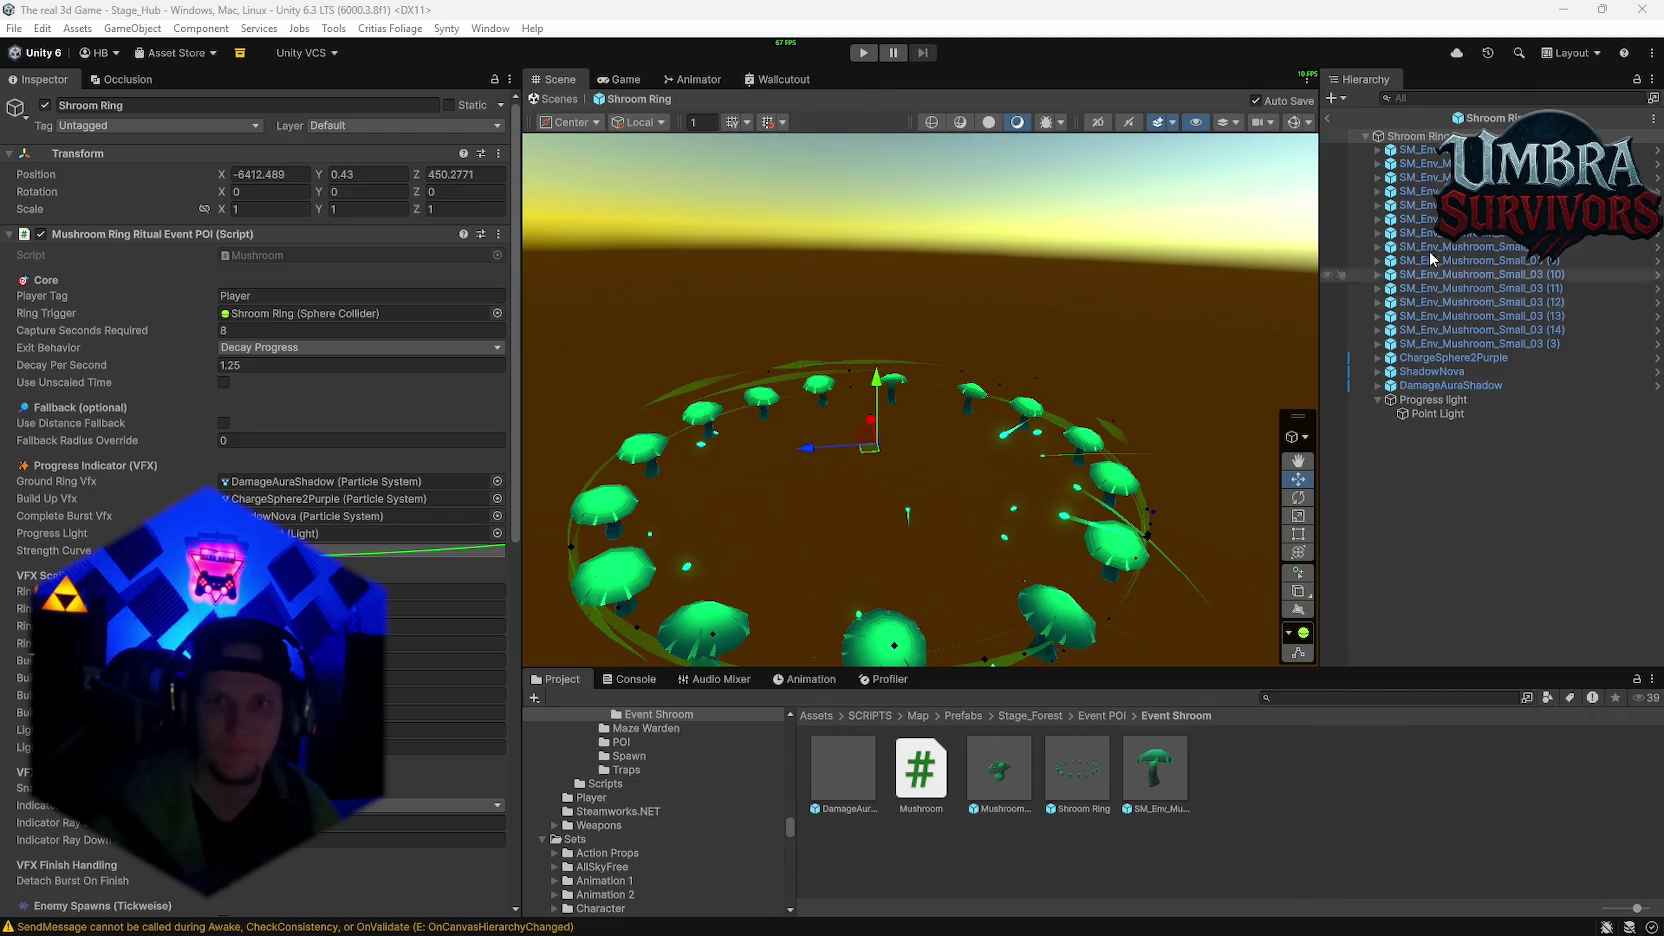
Step: Lower the ShadowNova effect to a Position Y of 0.3
click(1420, 385)
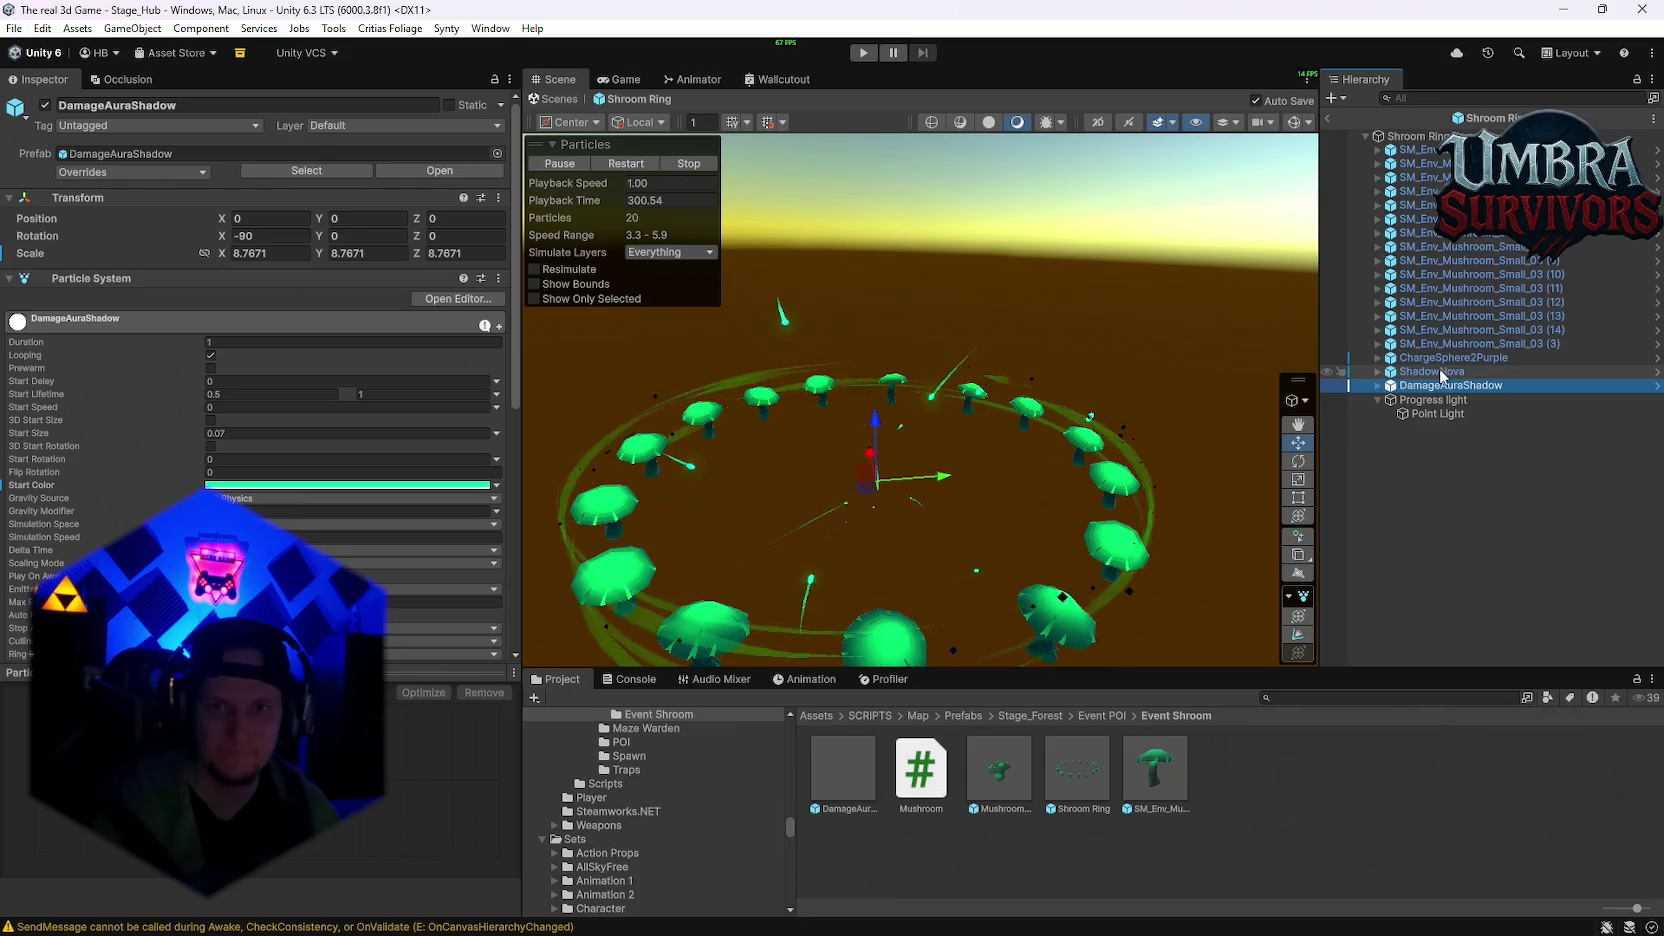
click(1440, 373)
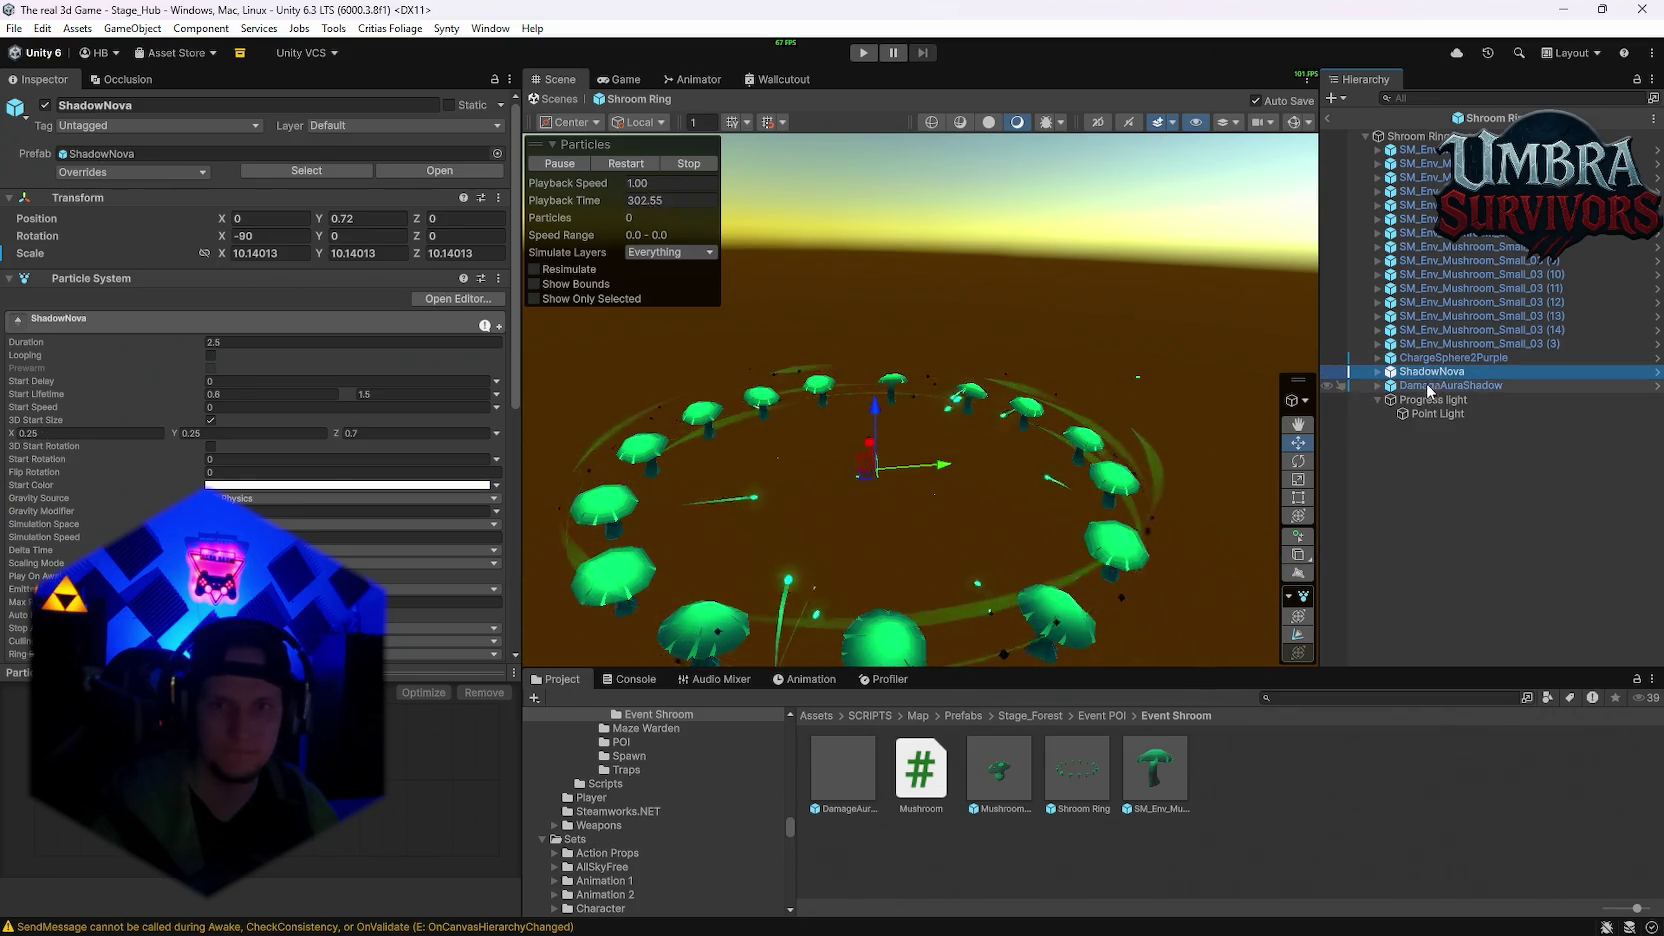
click(614, 162)
click(626, 163)
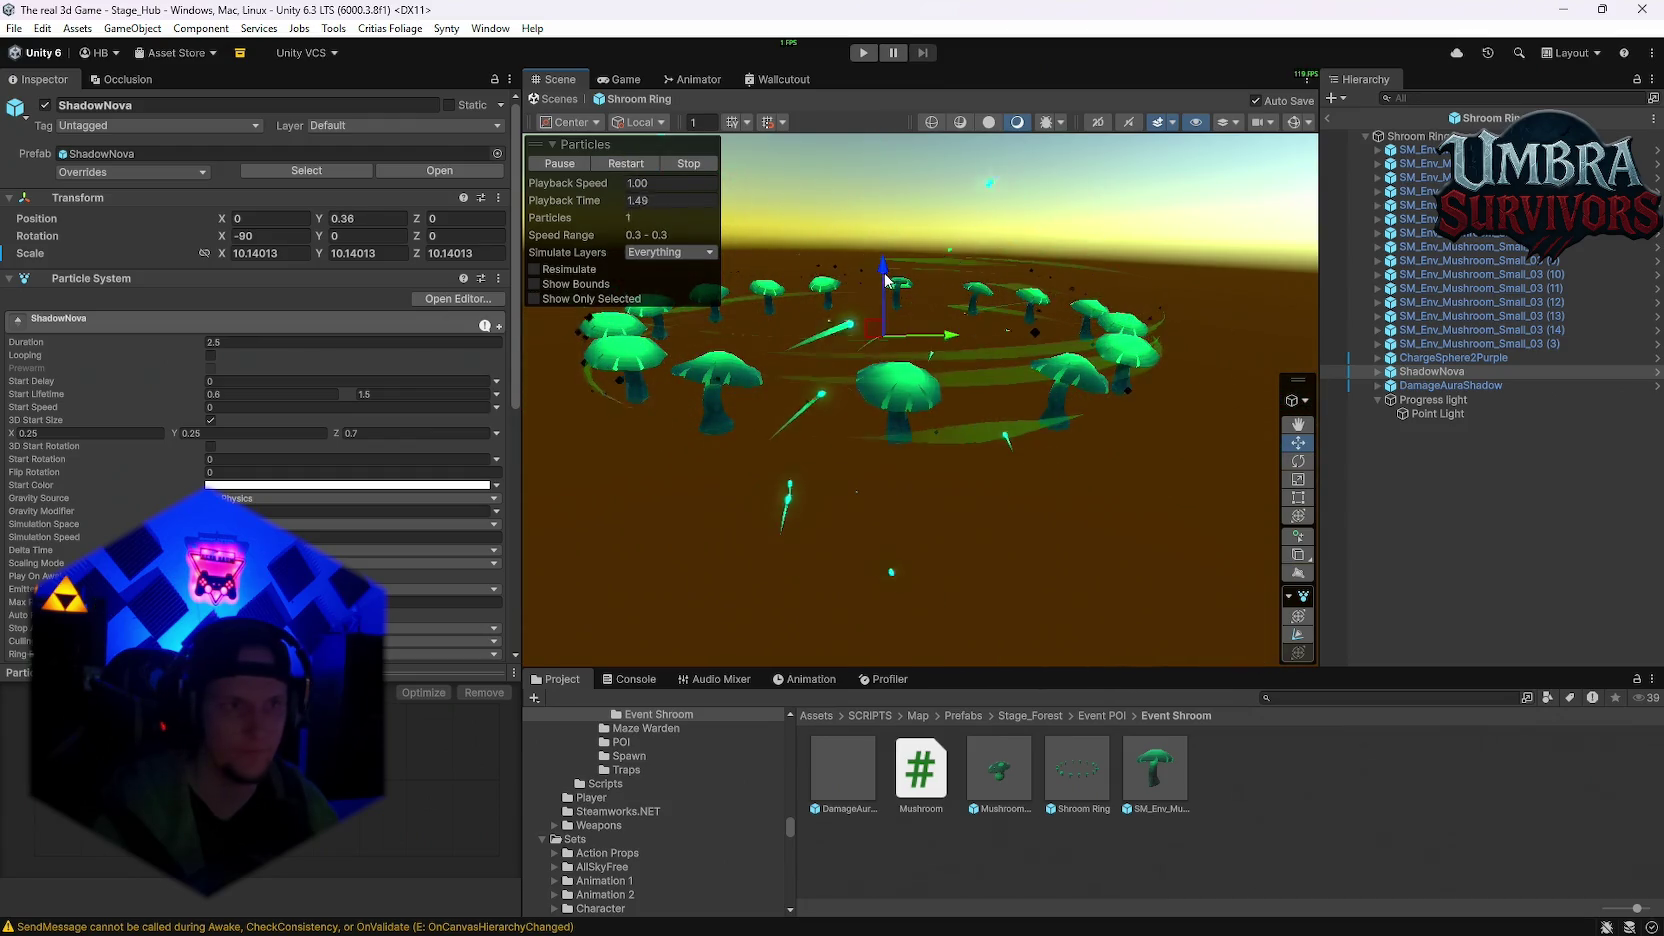
click(370, 226)
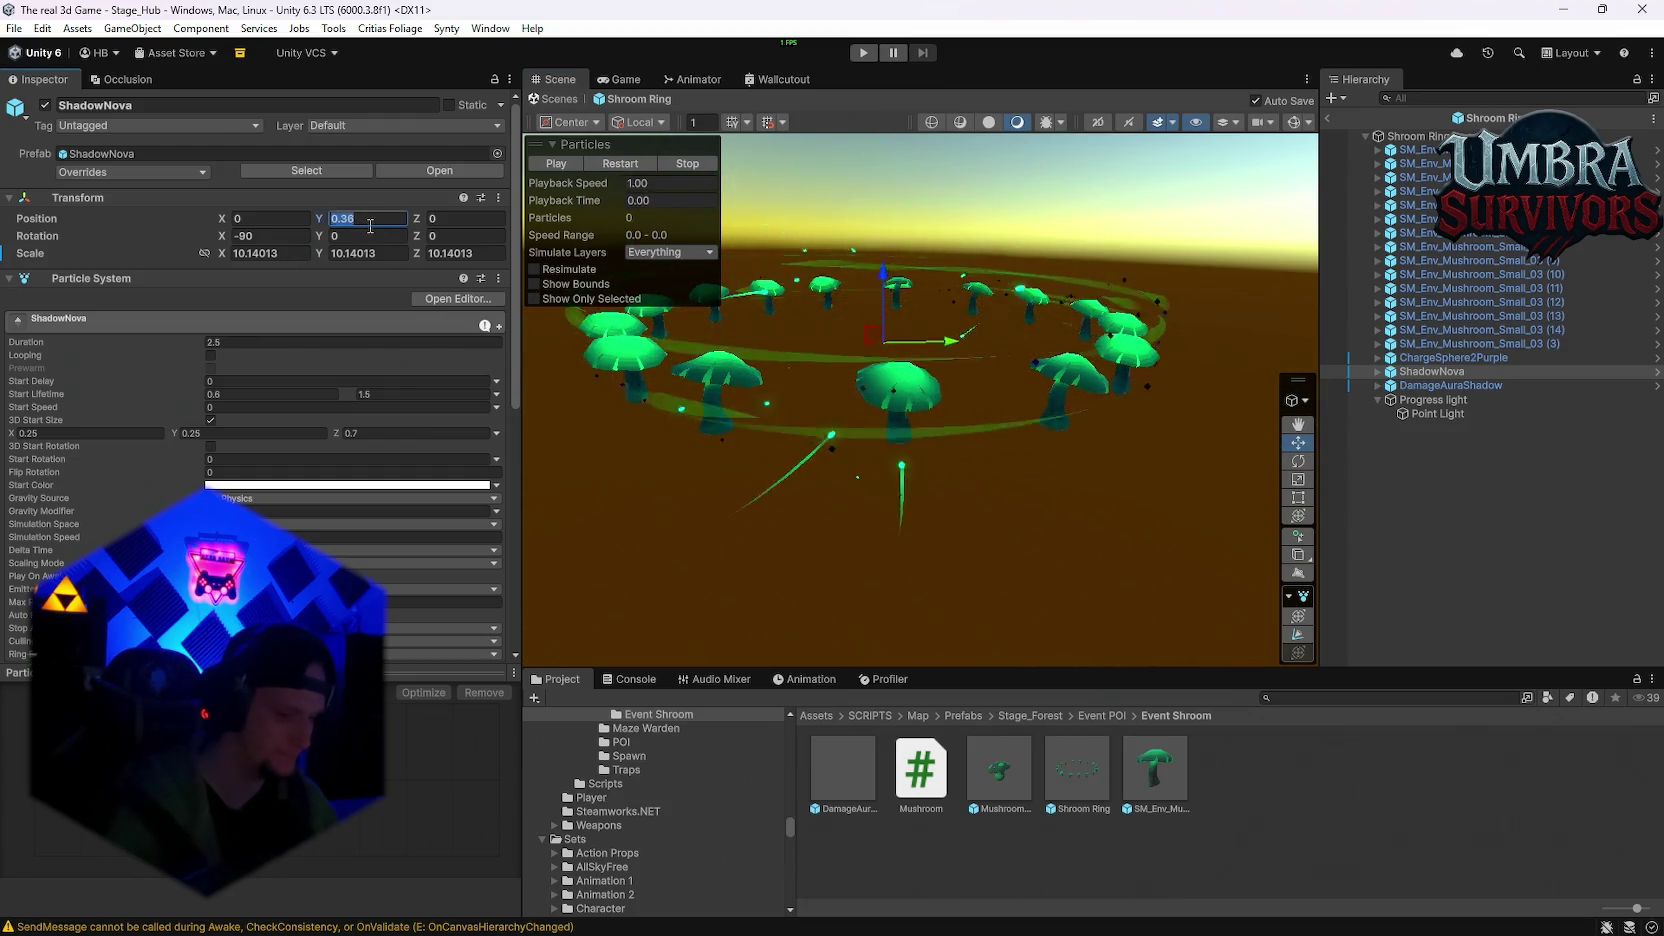
text(0.3)
click(620, 163)
scroll(1001, 353, up, 3)
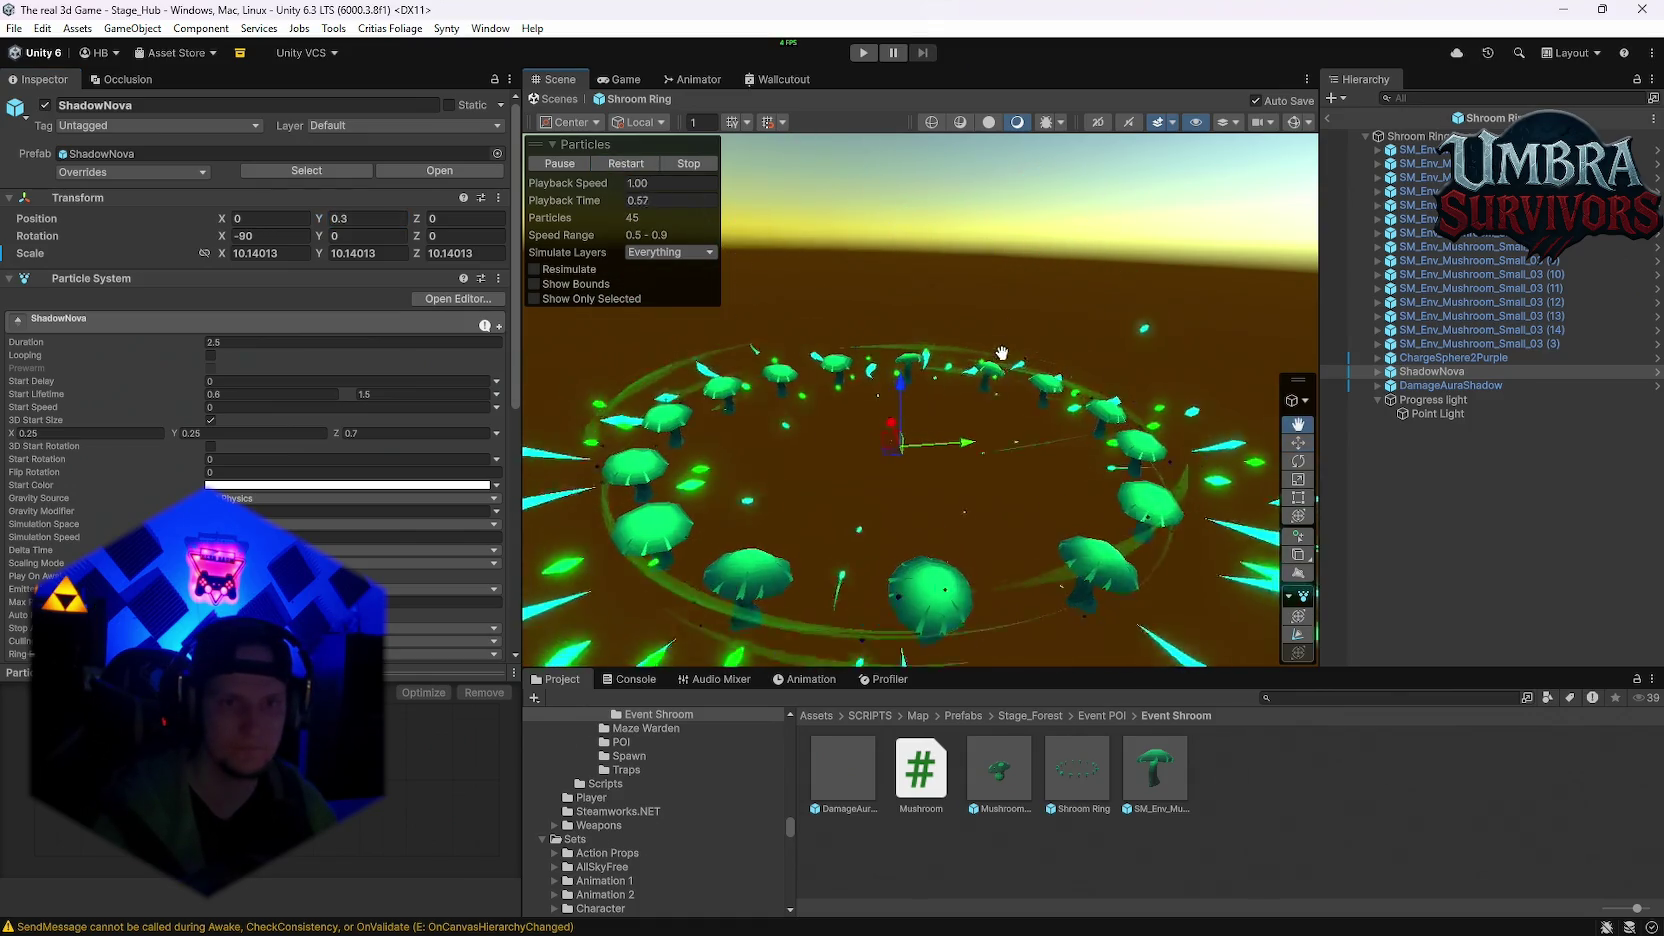
Step: Preview DamageAuraShadow's ground ring and leave the object disabled
click(1450, 385)
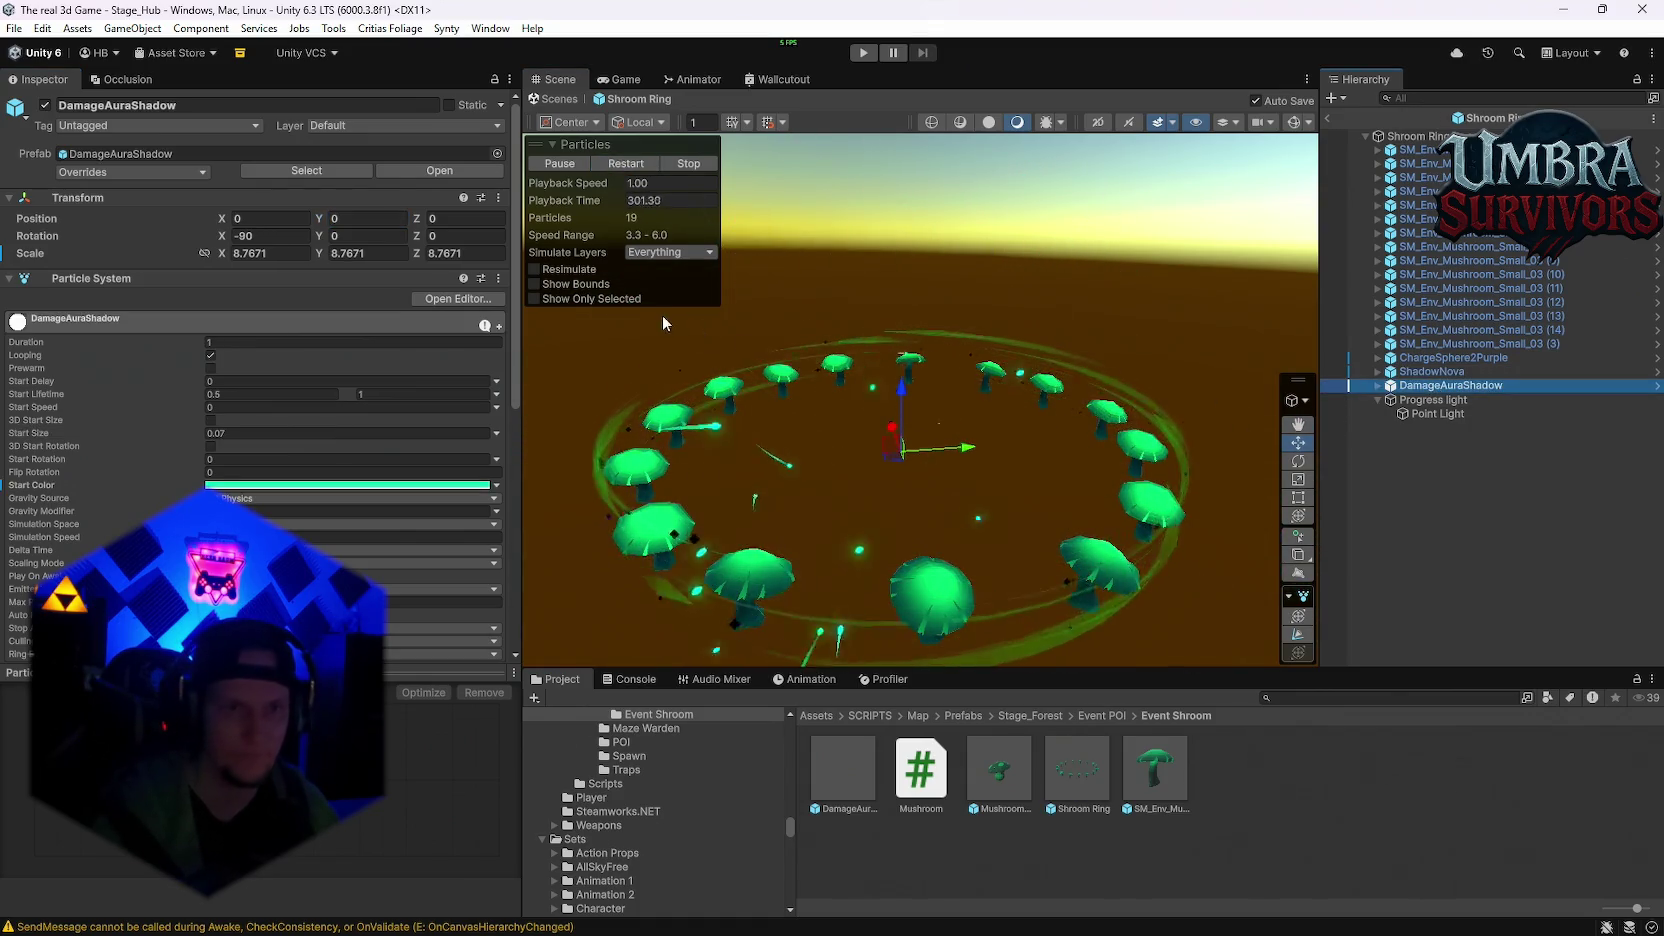
click(624, 164)
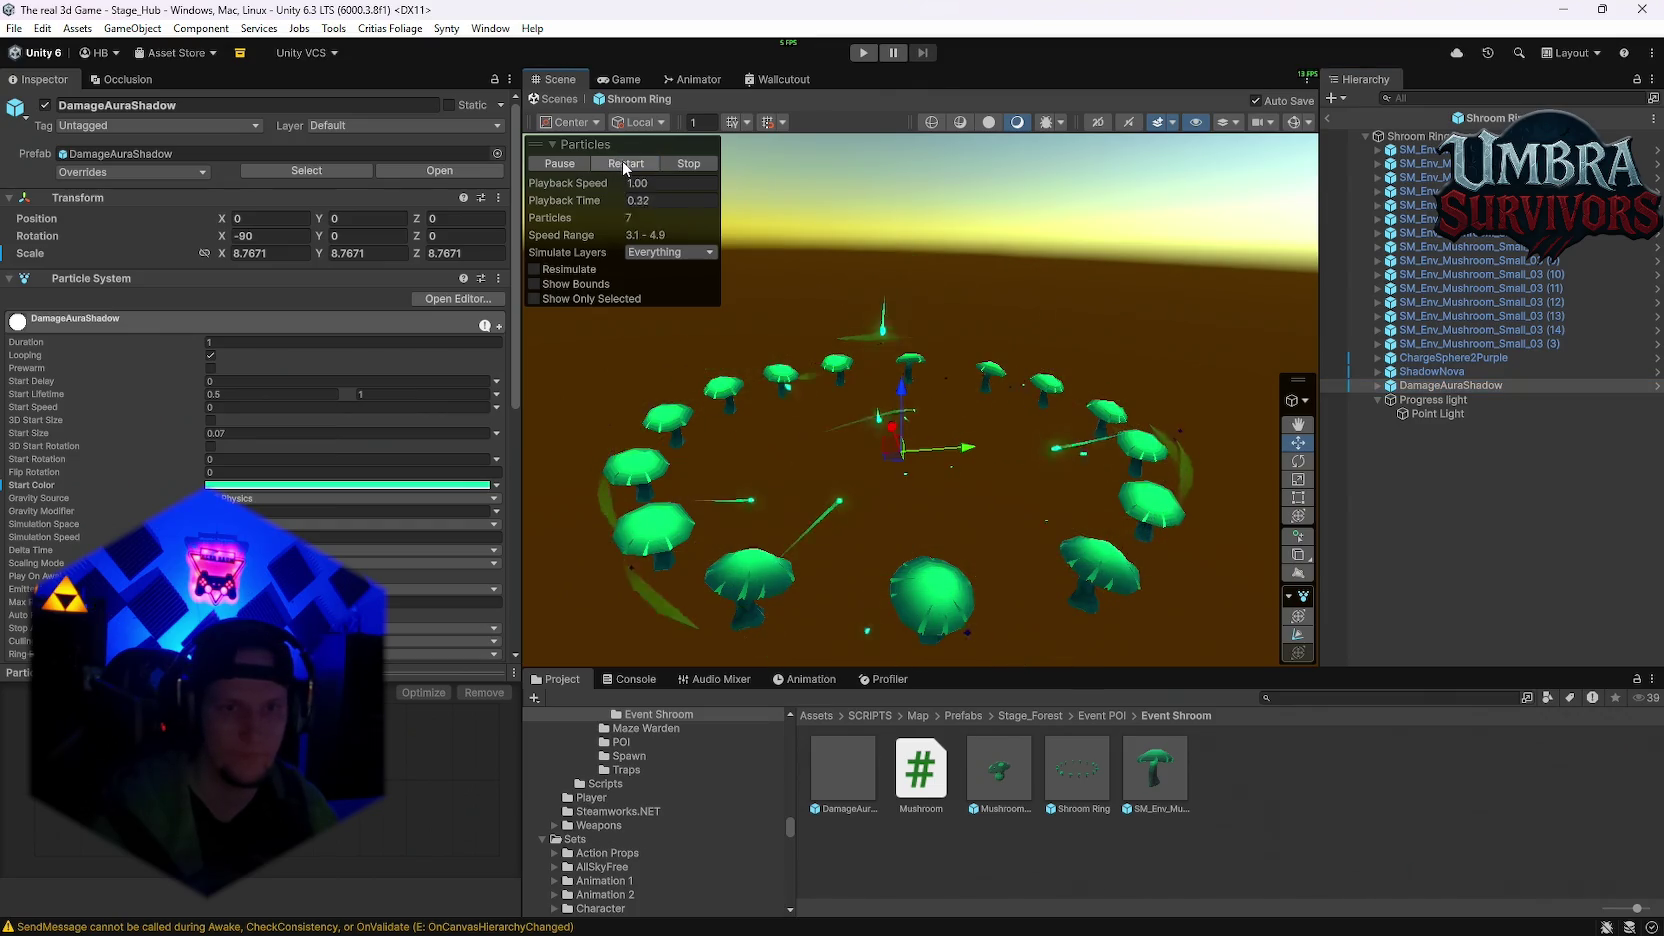
click(621, 160)
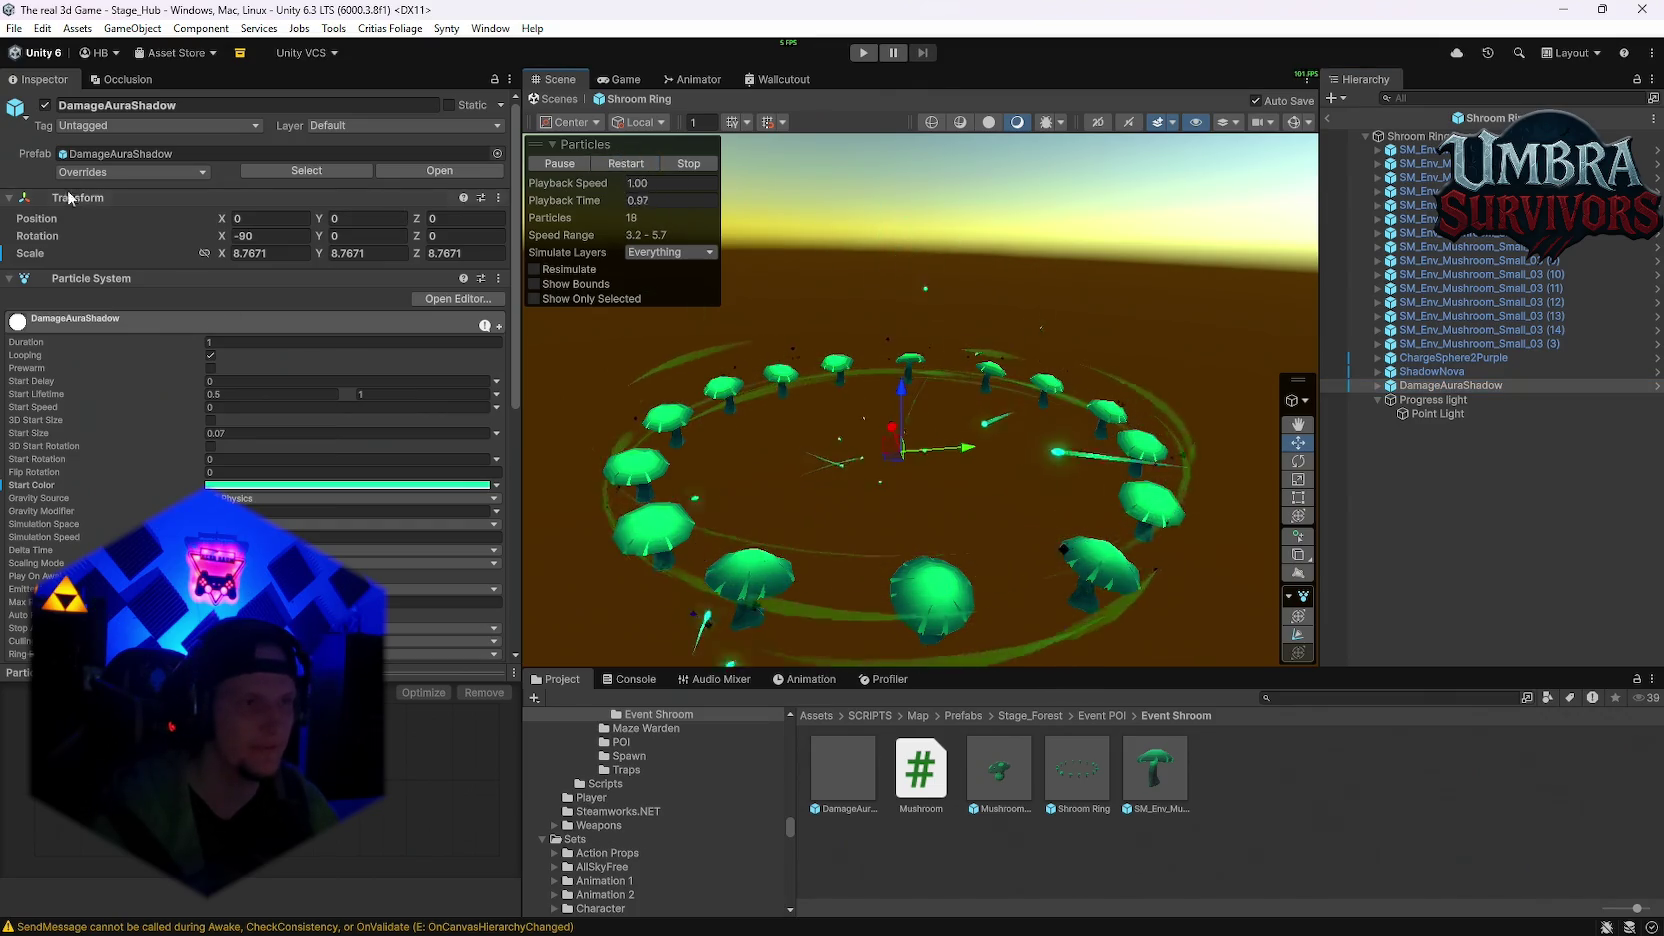
click(44, 105)
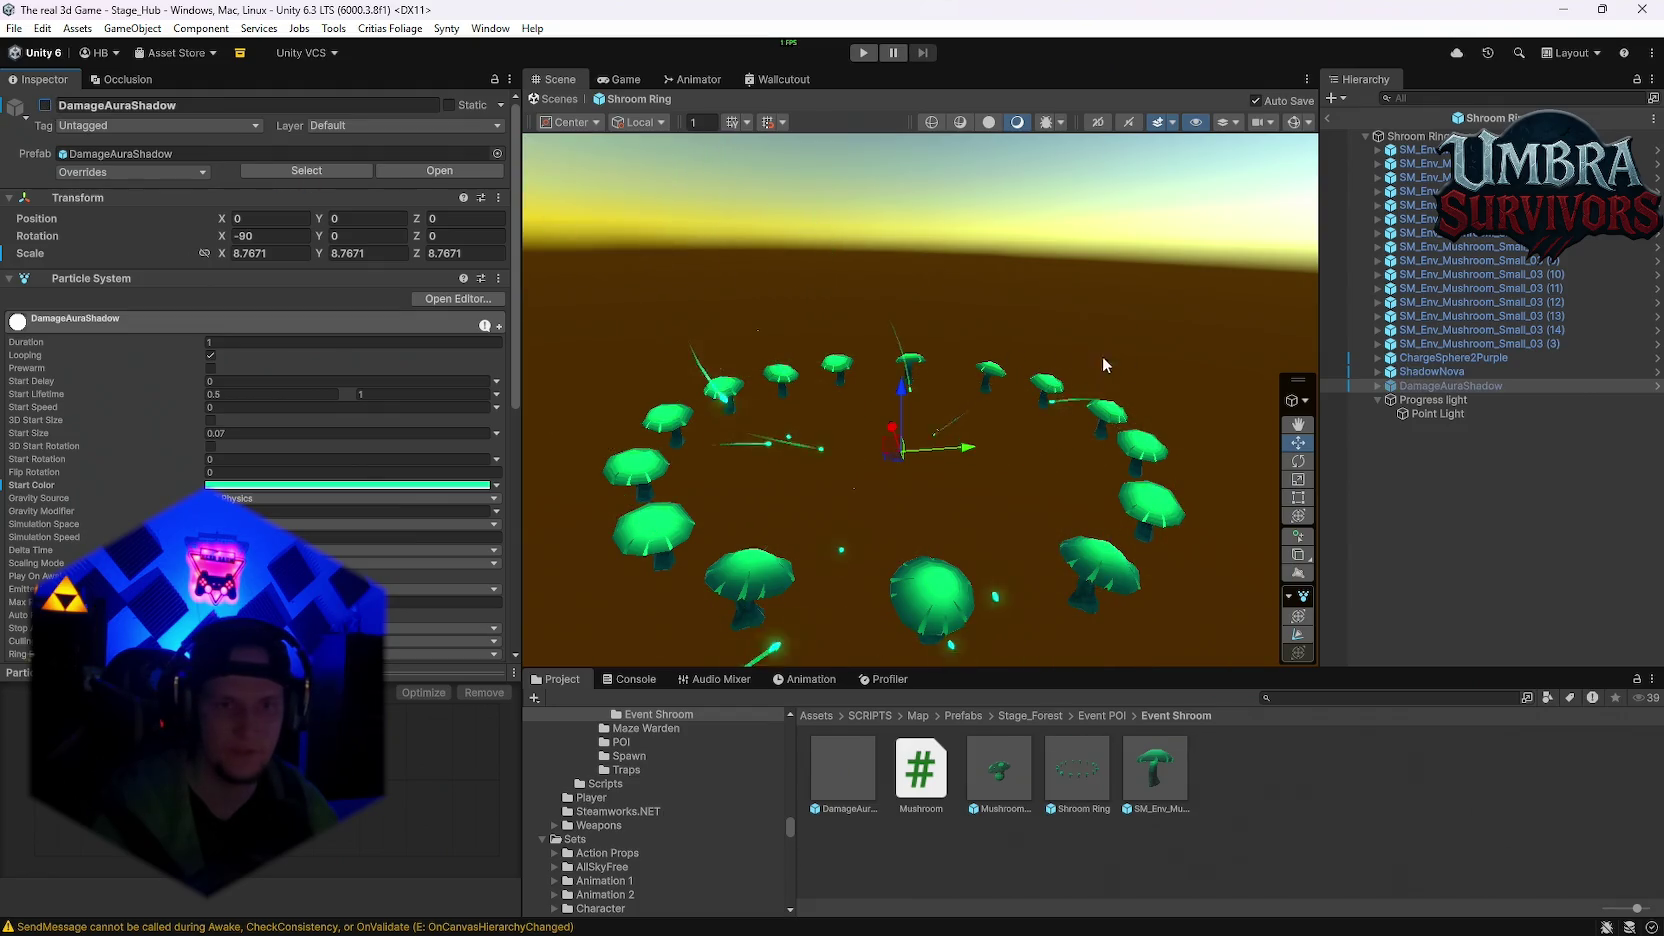
click(45, 105)
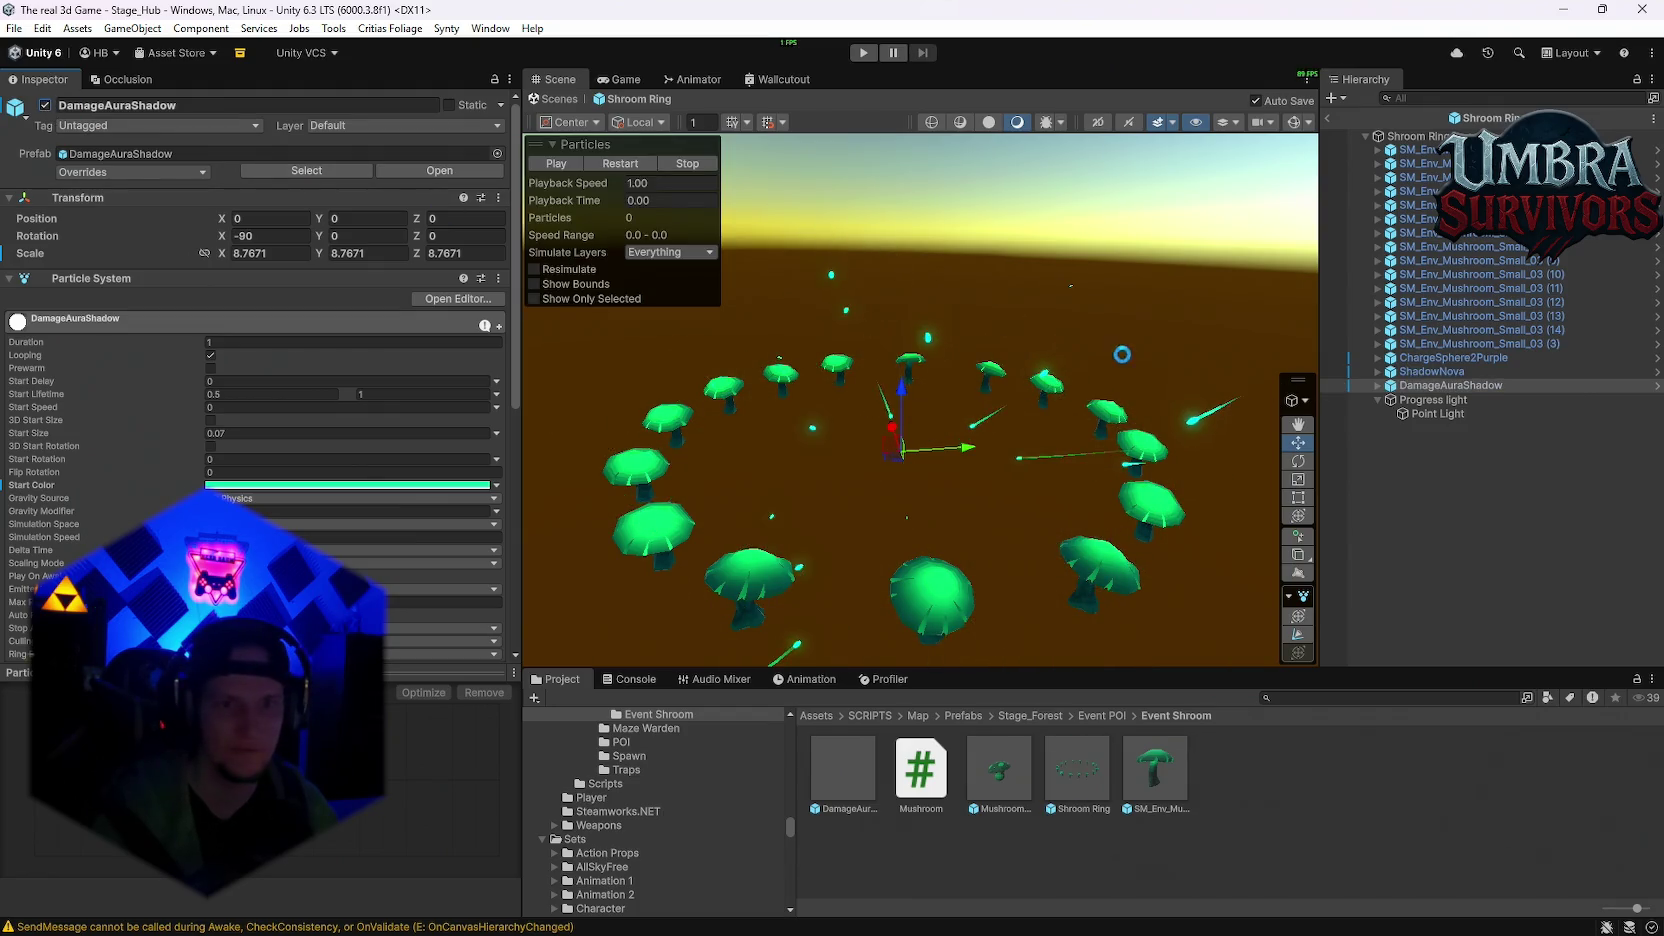
click(637, 164)
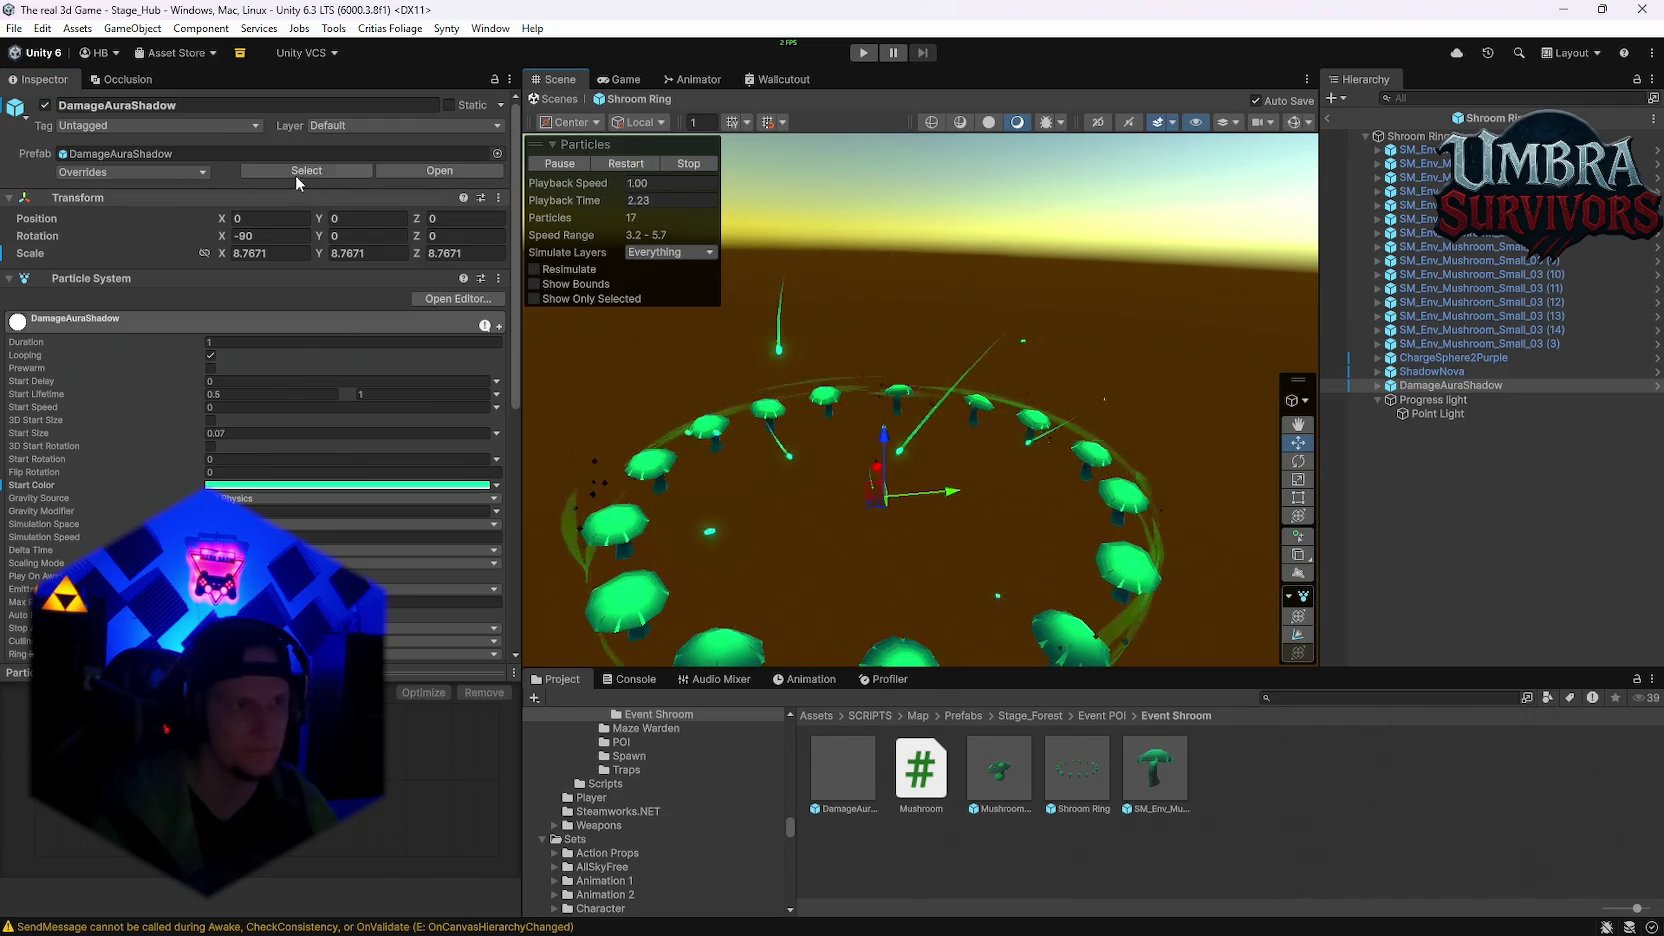
click(45, 105)
mouse_move(900, 420)
mouse_down()
mouse_move(1037, 359)
mouse_move(760, 400)
mouse_move(960, 374)
mouse_up()
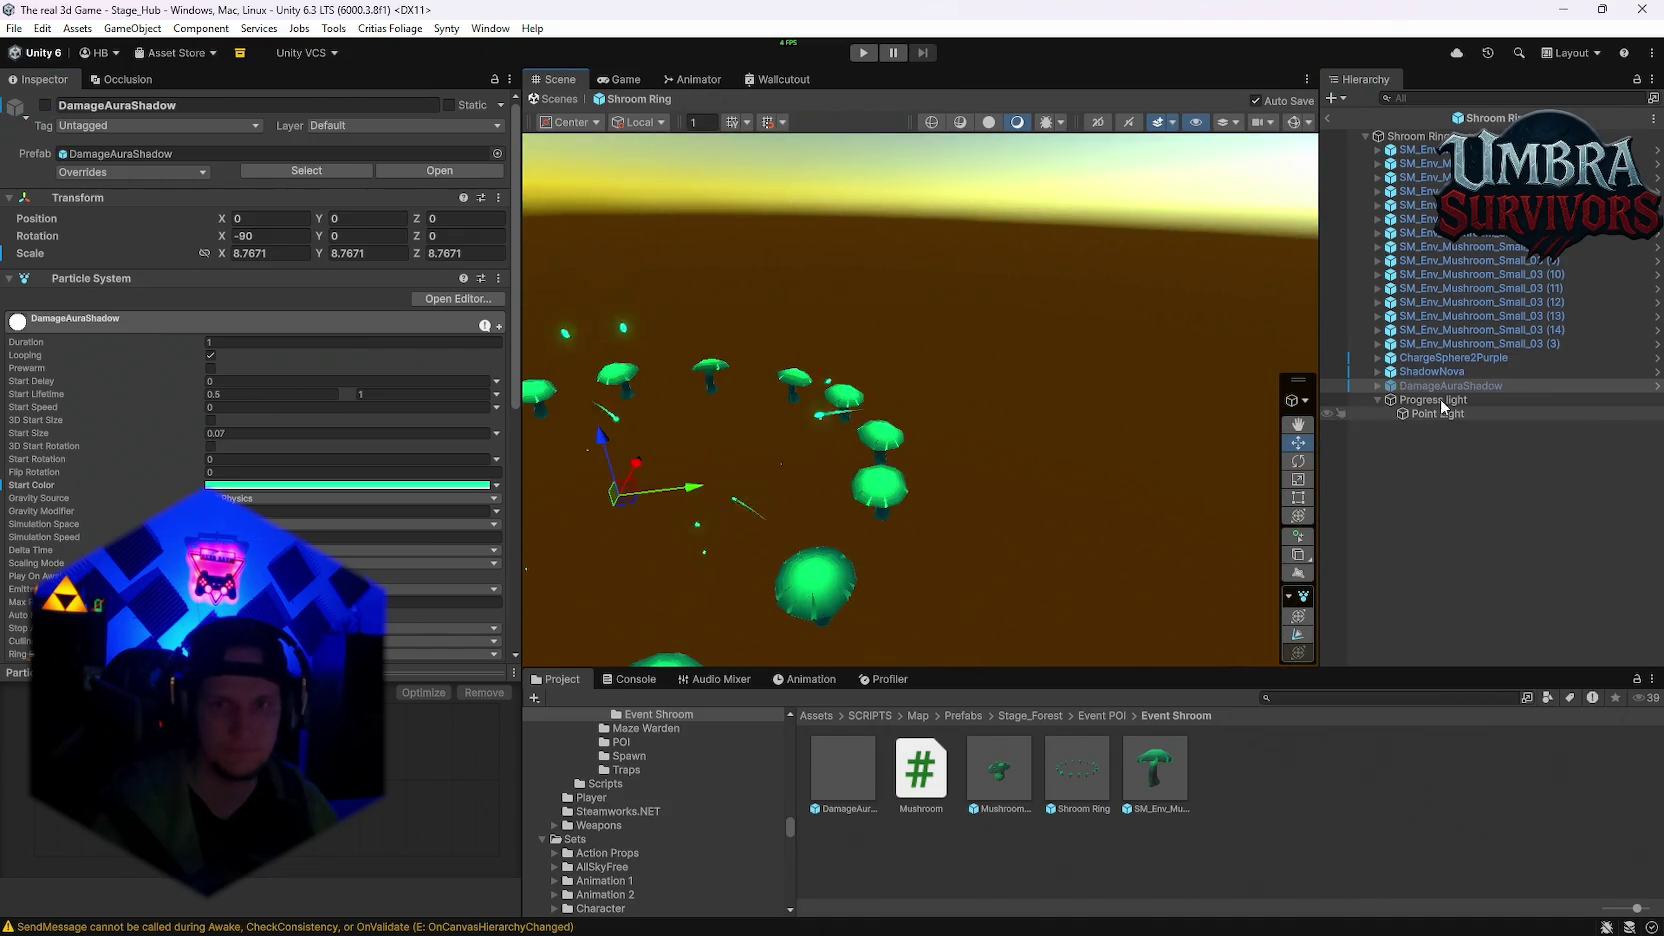
click(1440, 358)
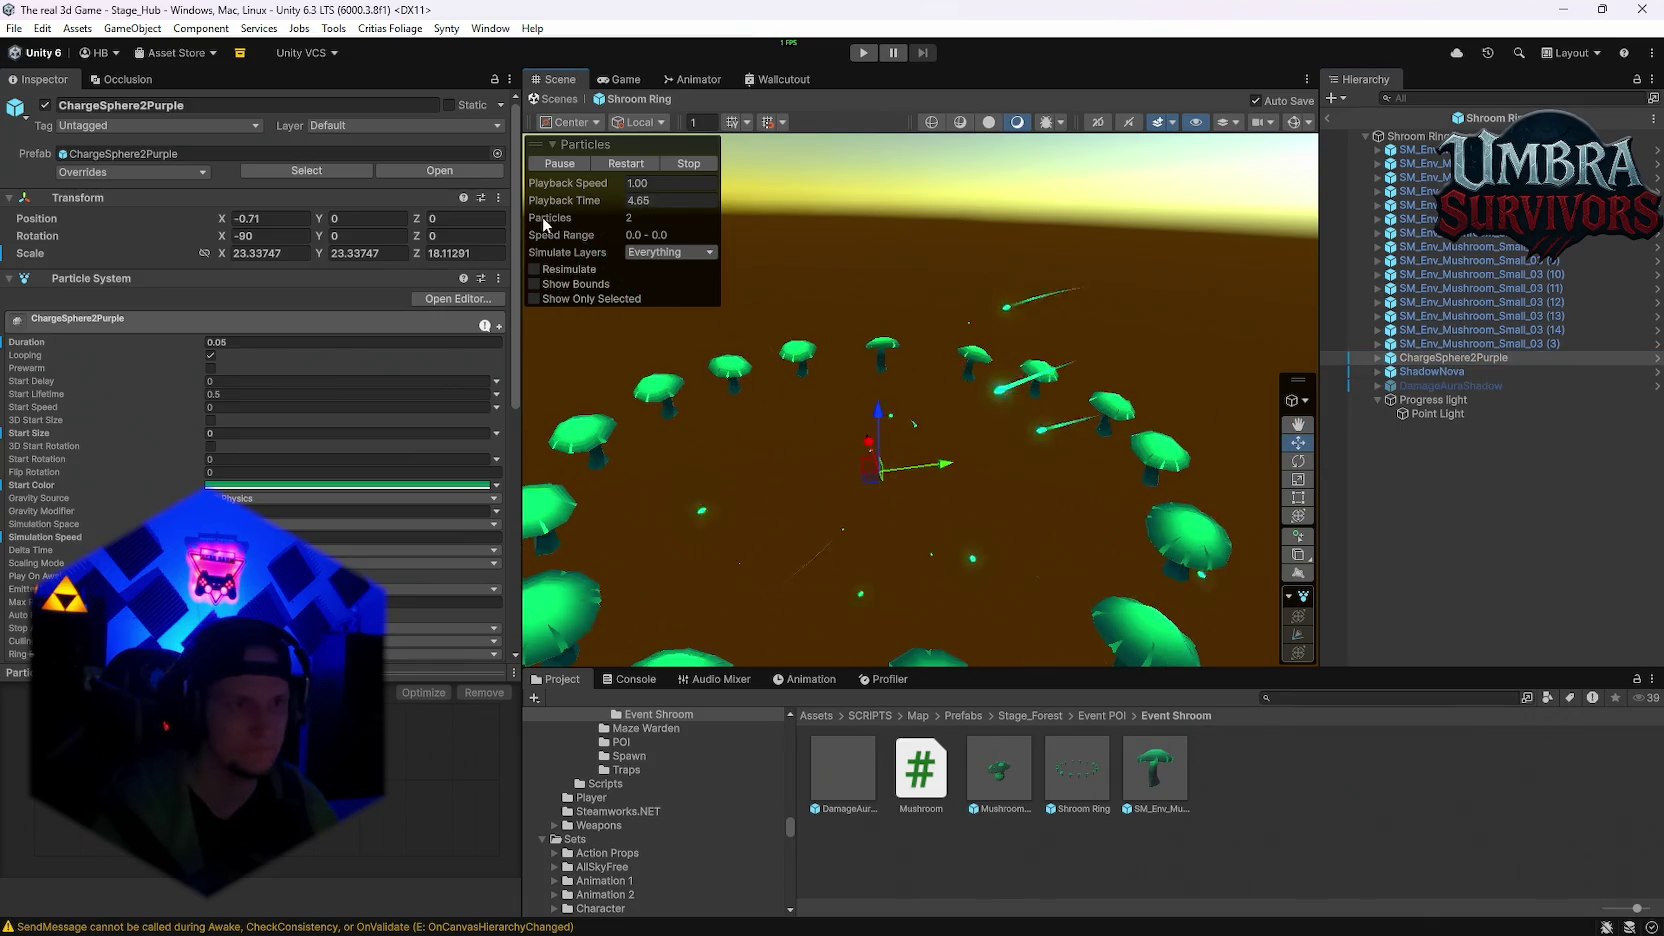
Step: Delete ChargeSphere2Purple's Glow child and turn off its particle emission
scroll(289, 455, down, 5)
click(1381, 358)
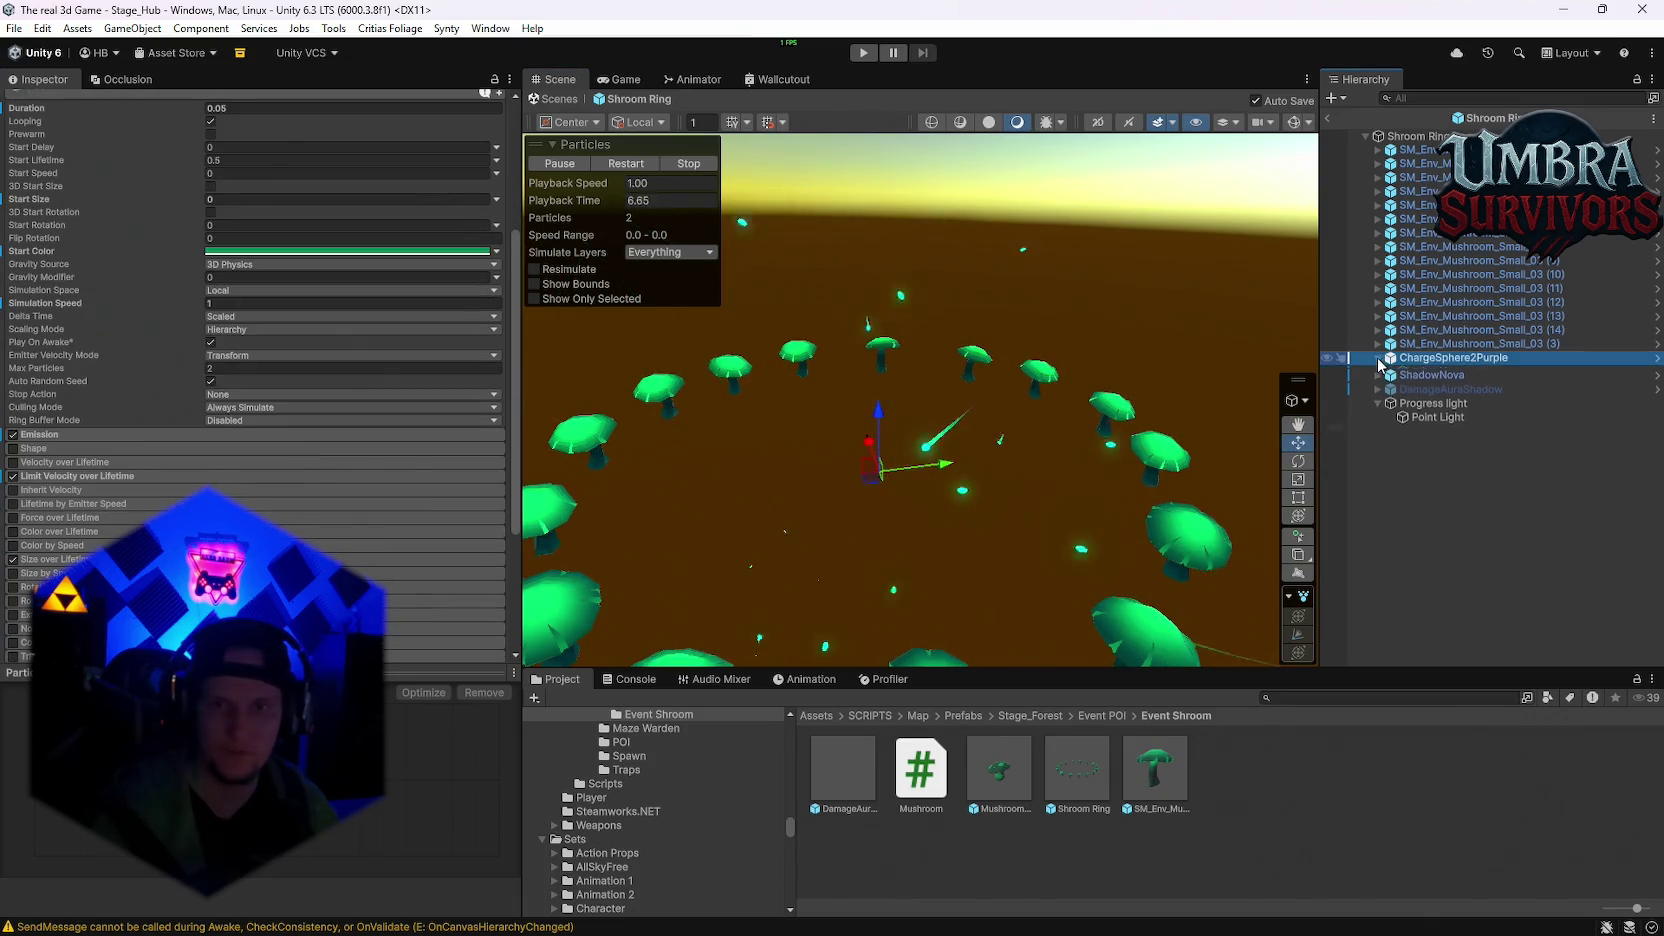
click(1424, 372)
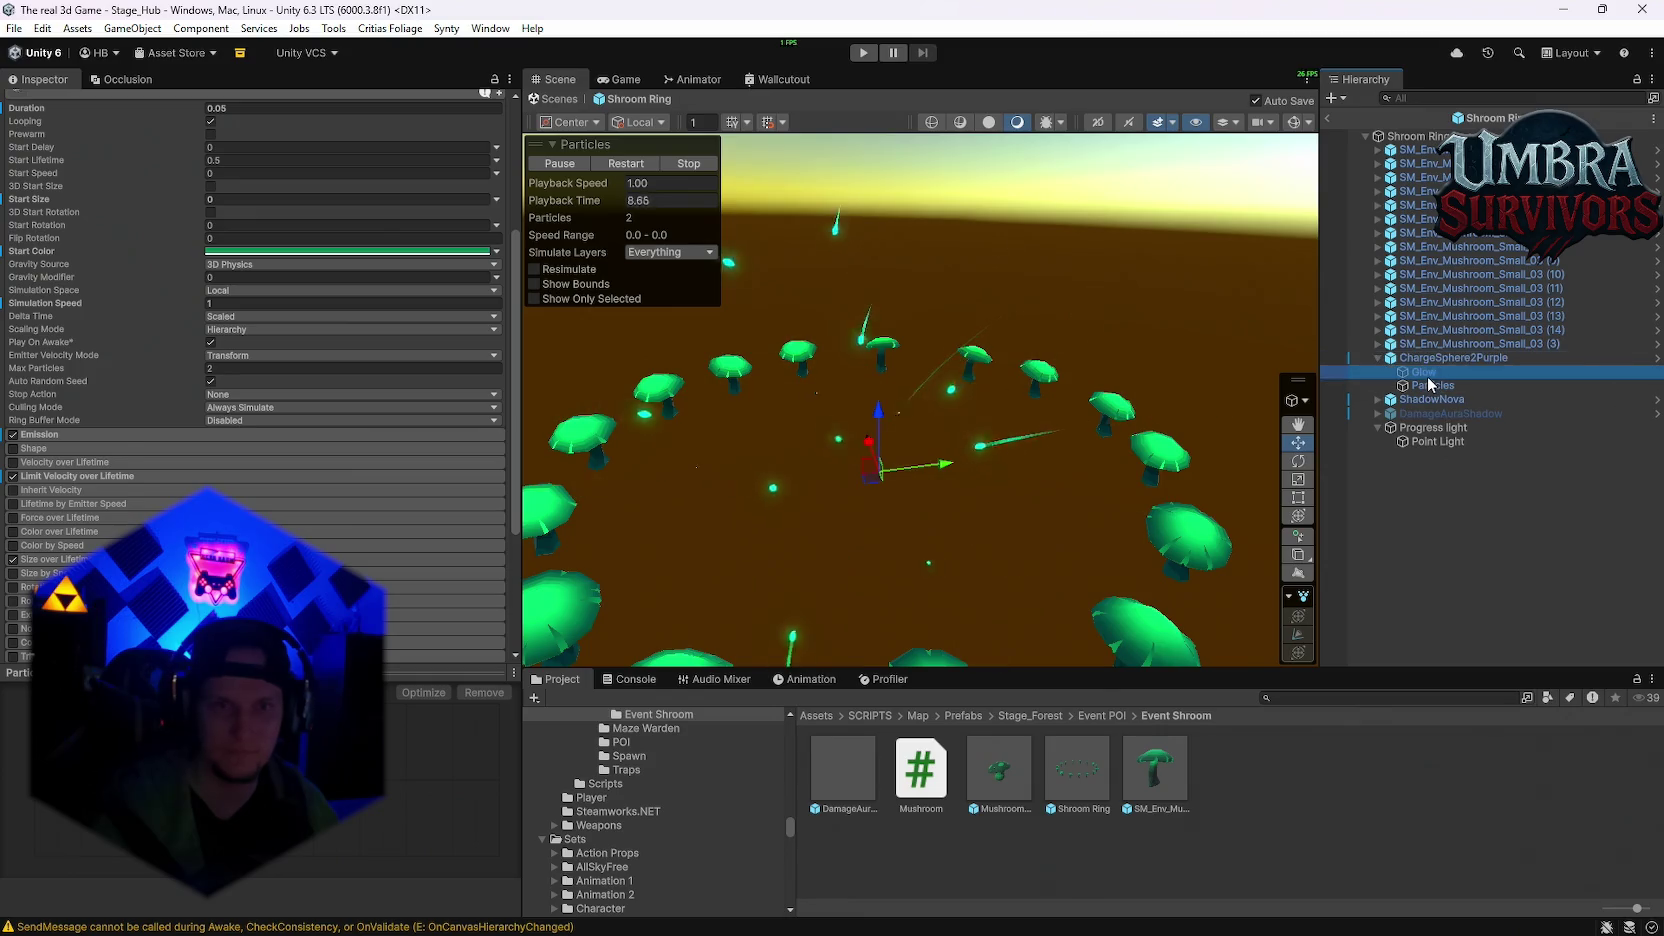
scroll(419, 231, up, 5)
click(1432, 385)
click(1425, 373)
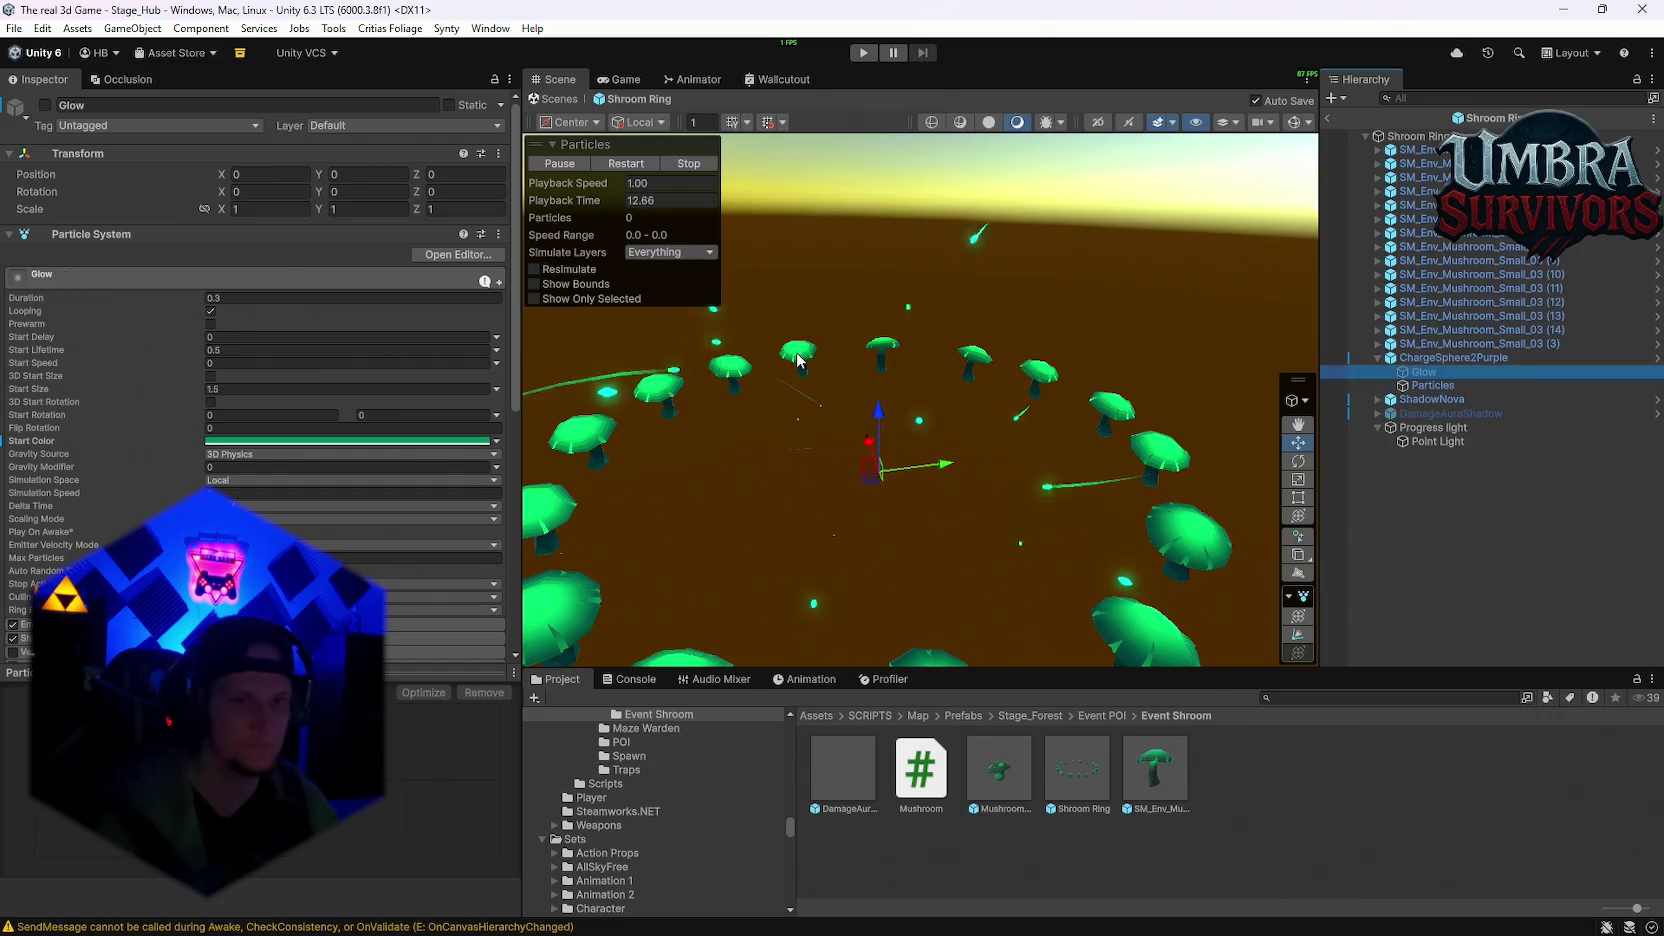
key(Delete)
click(1403, 360)
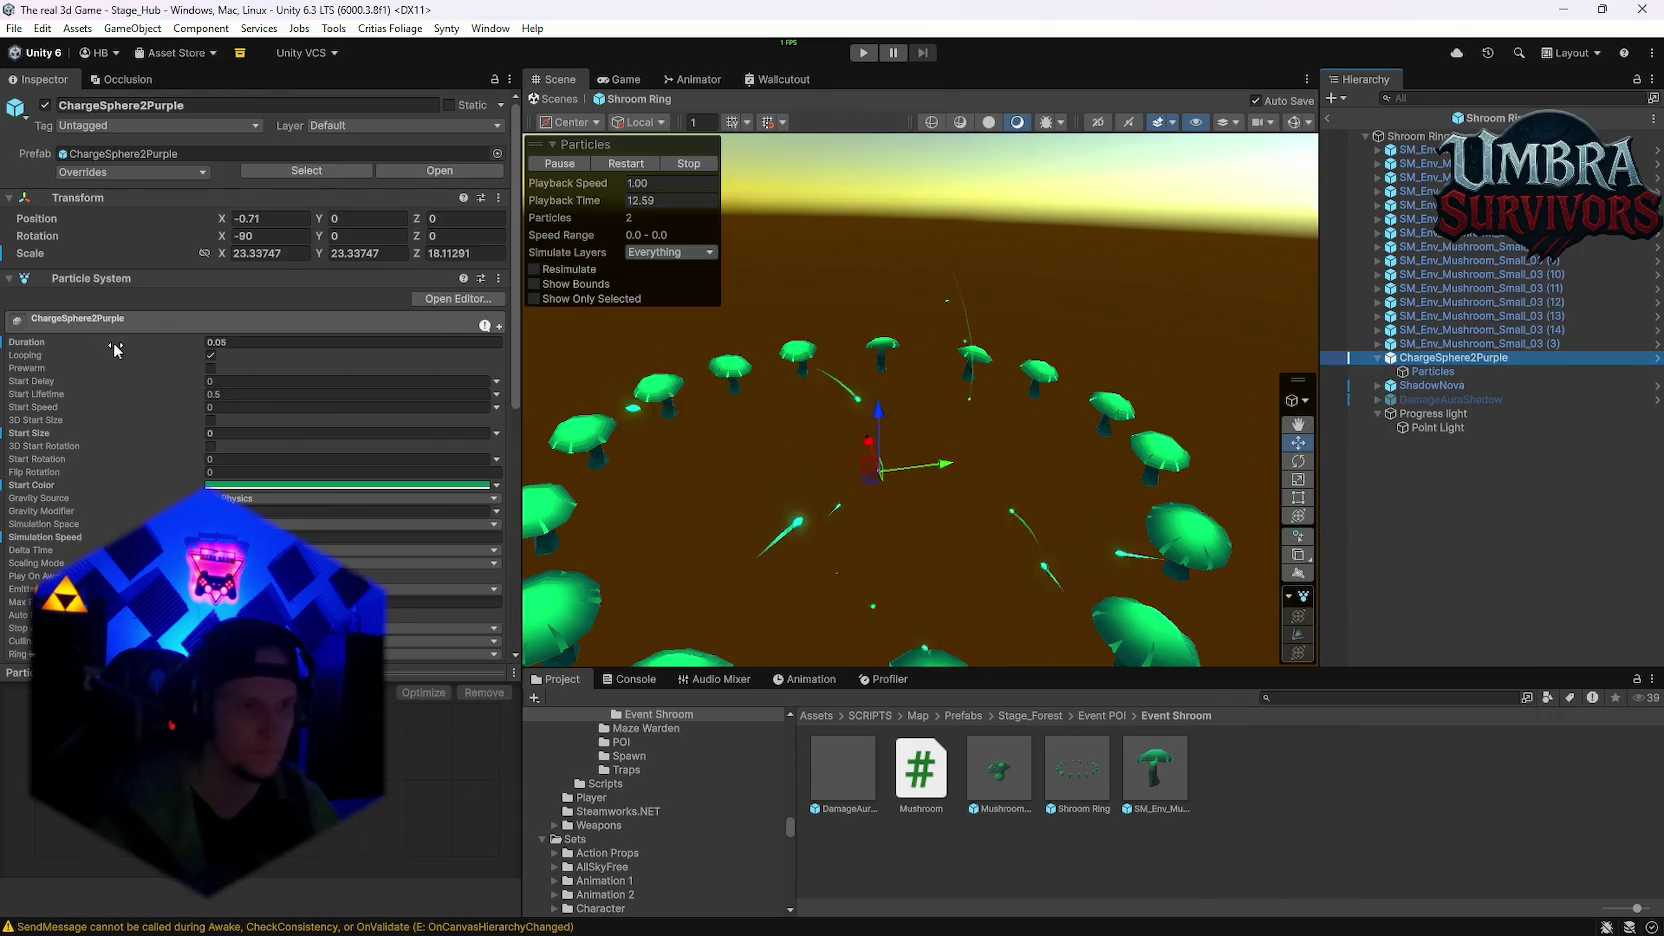
scroll(190, 474, down, 5)
click(13, 481)
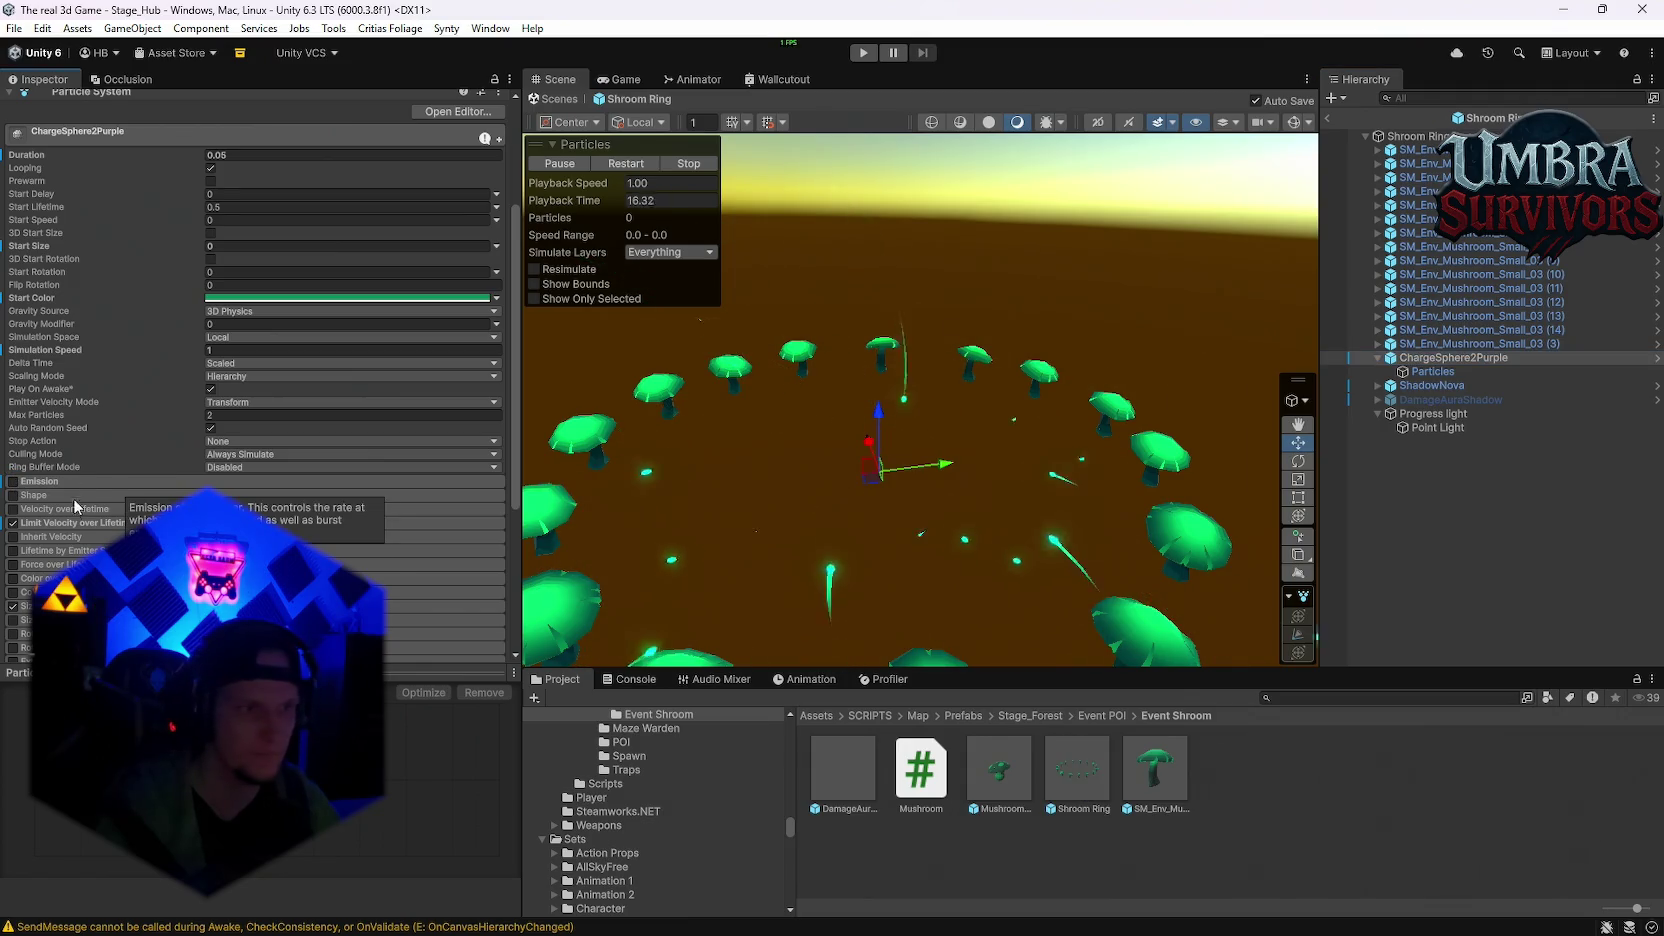
scroll(74, 528, down, 2)
scroll(156, 473, down, 5)
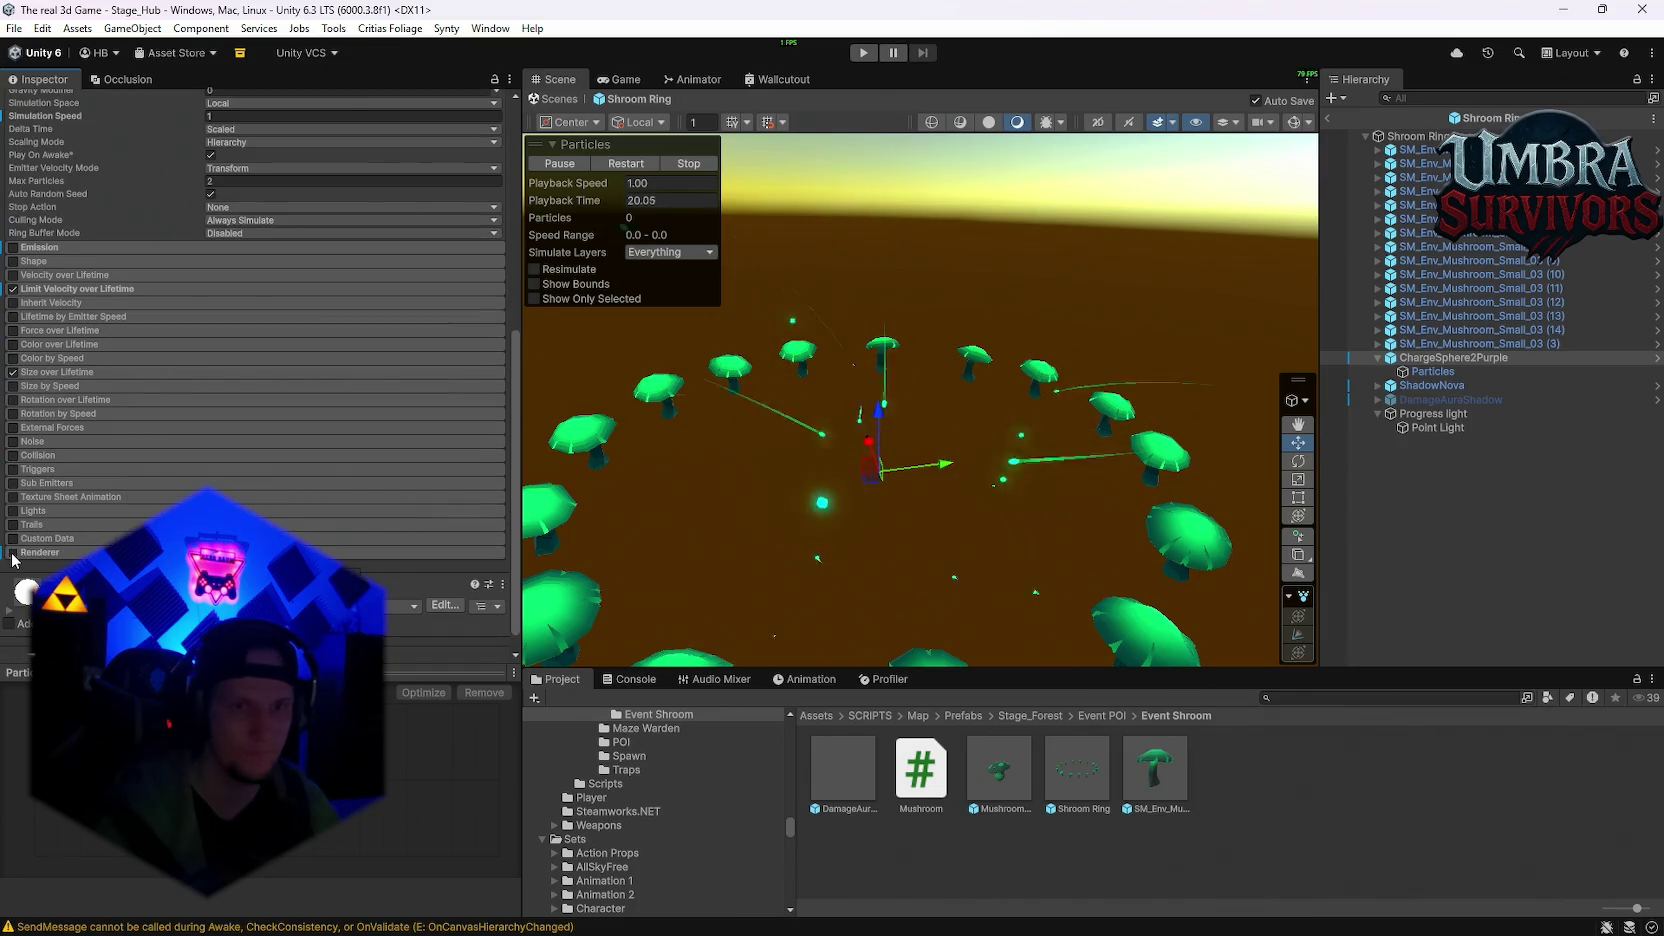
Step: Check the Particles child and Progress light, then exit Prefab Mode
click(1432, 371)
drag(1100, 310, 1030, 372)
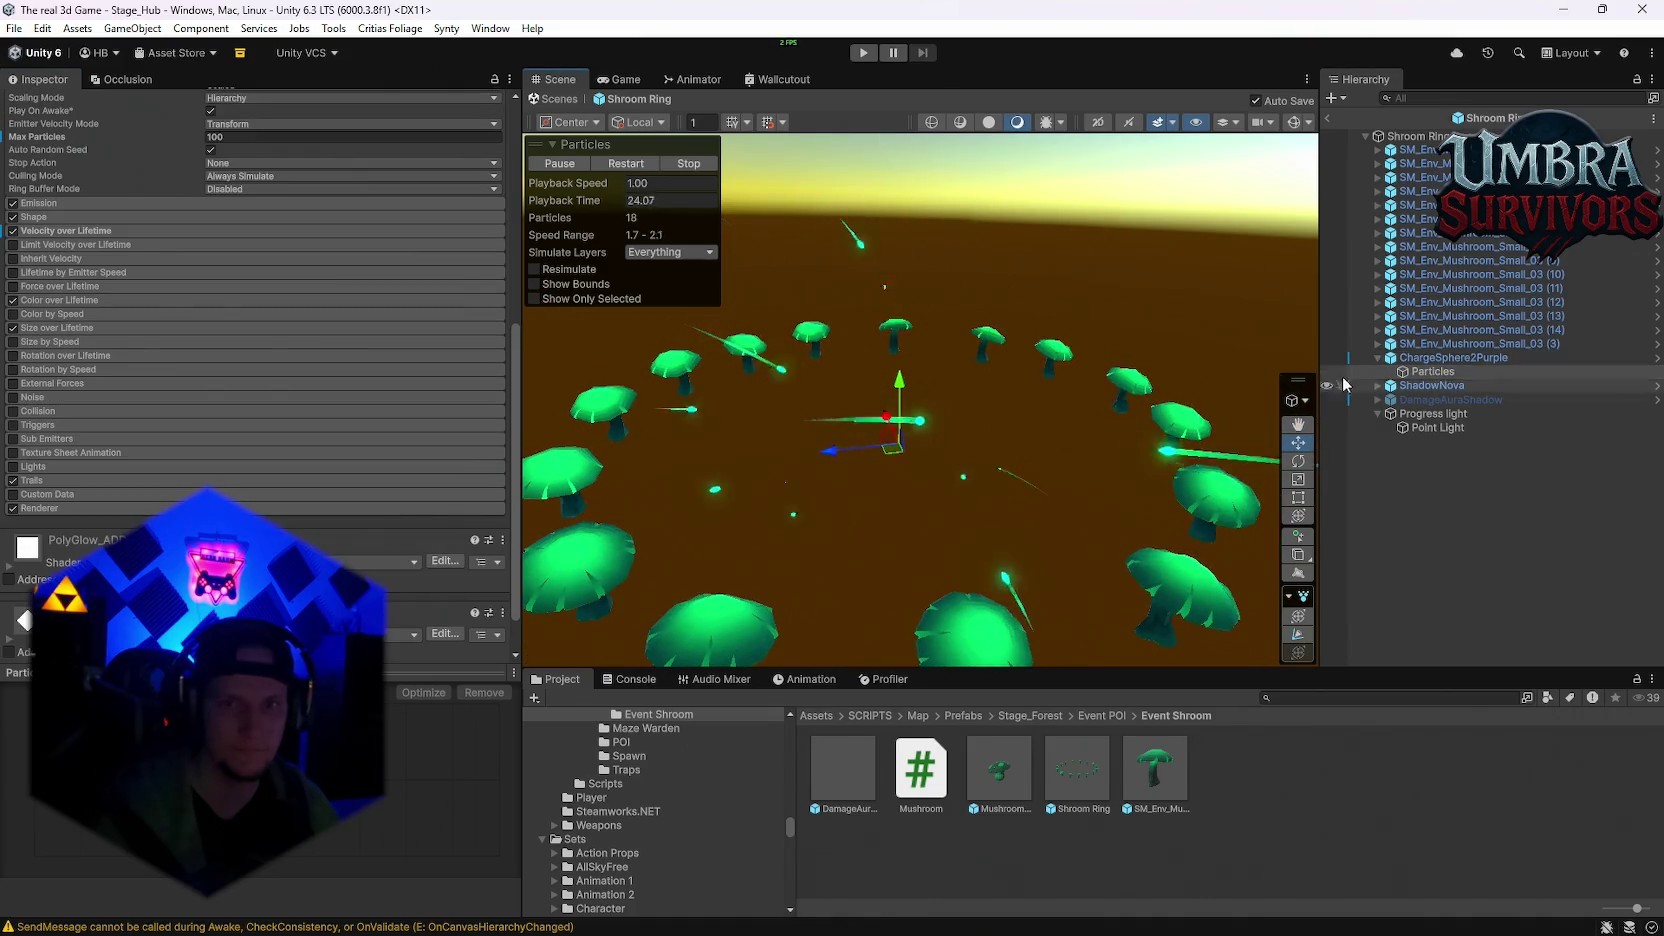
scroll(389, 439, up, 10)
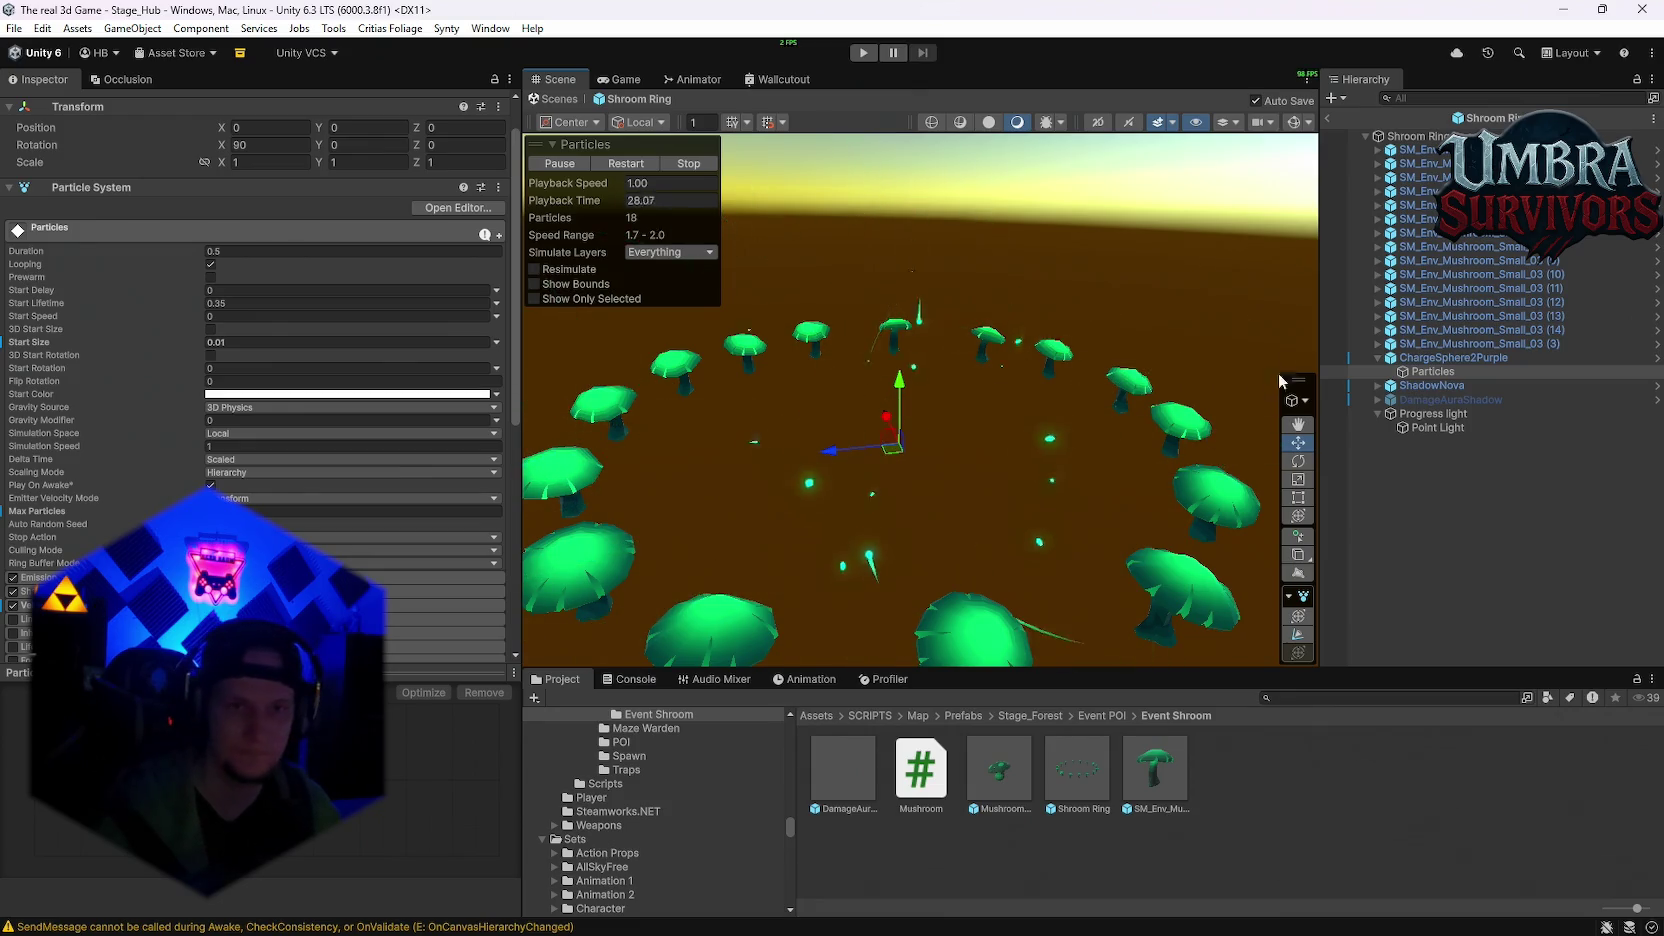
scroll(979, 376, down, 5)
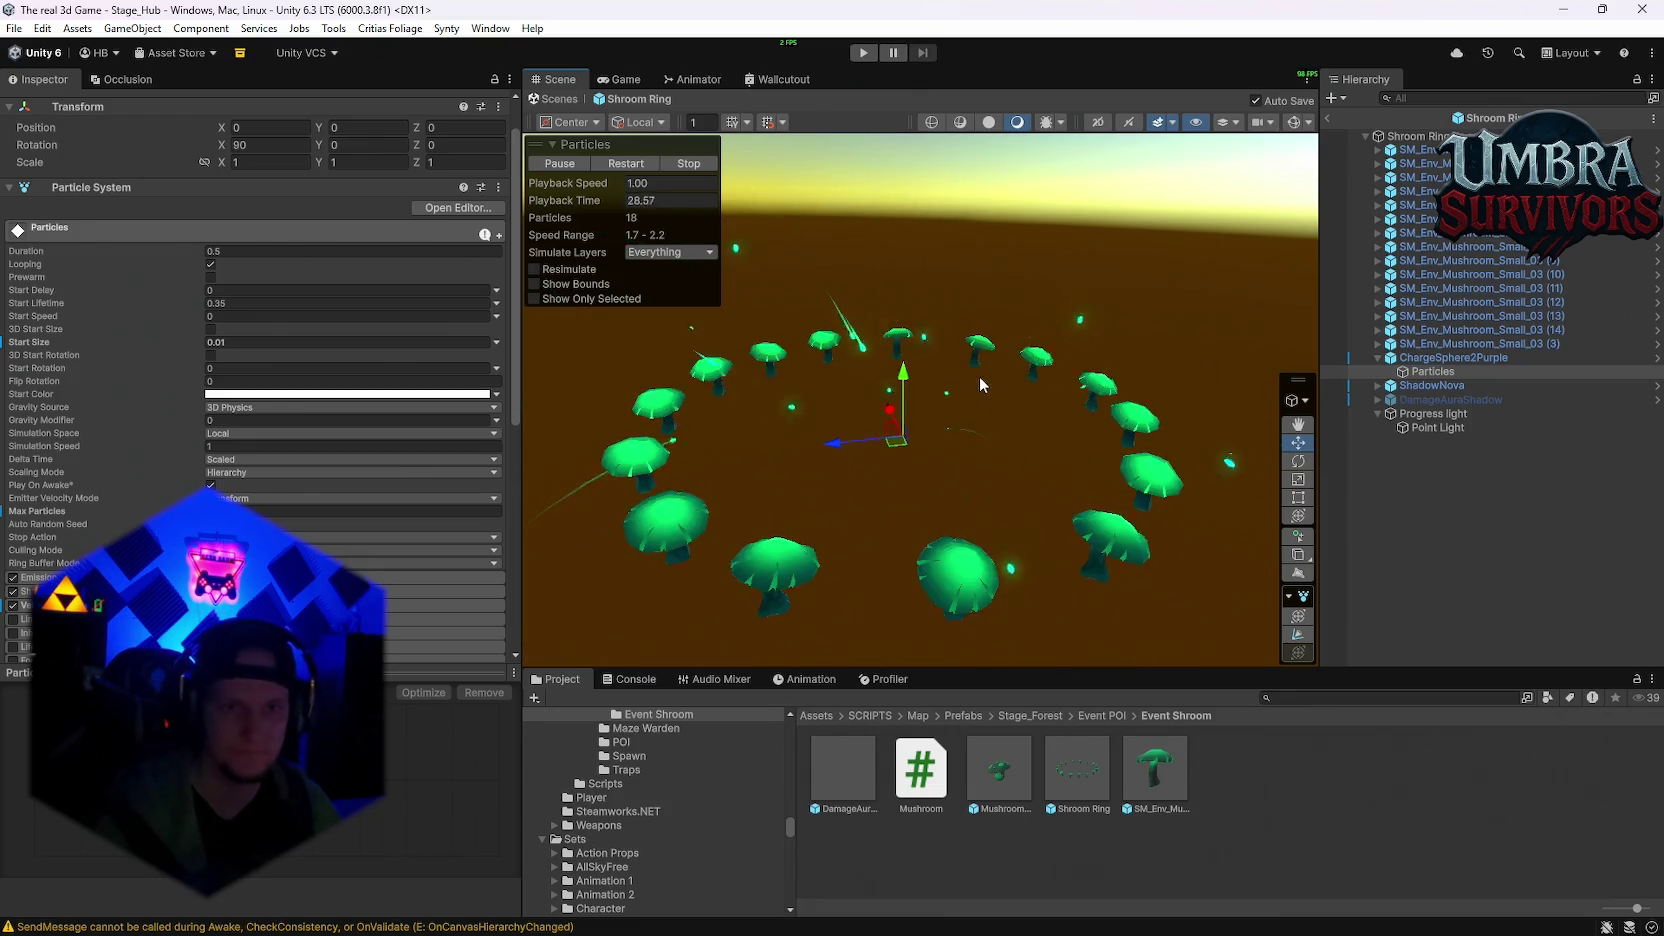
click(1433, 413)
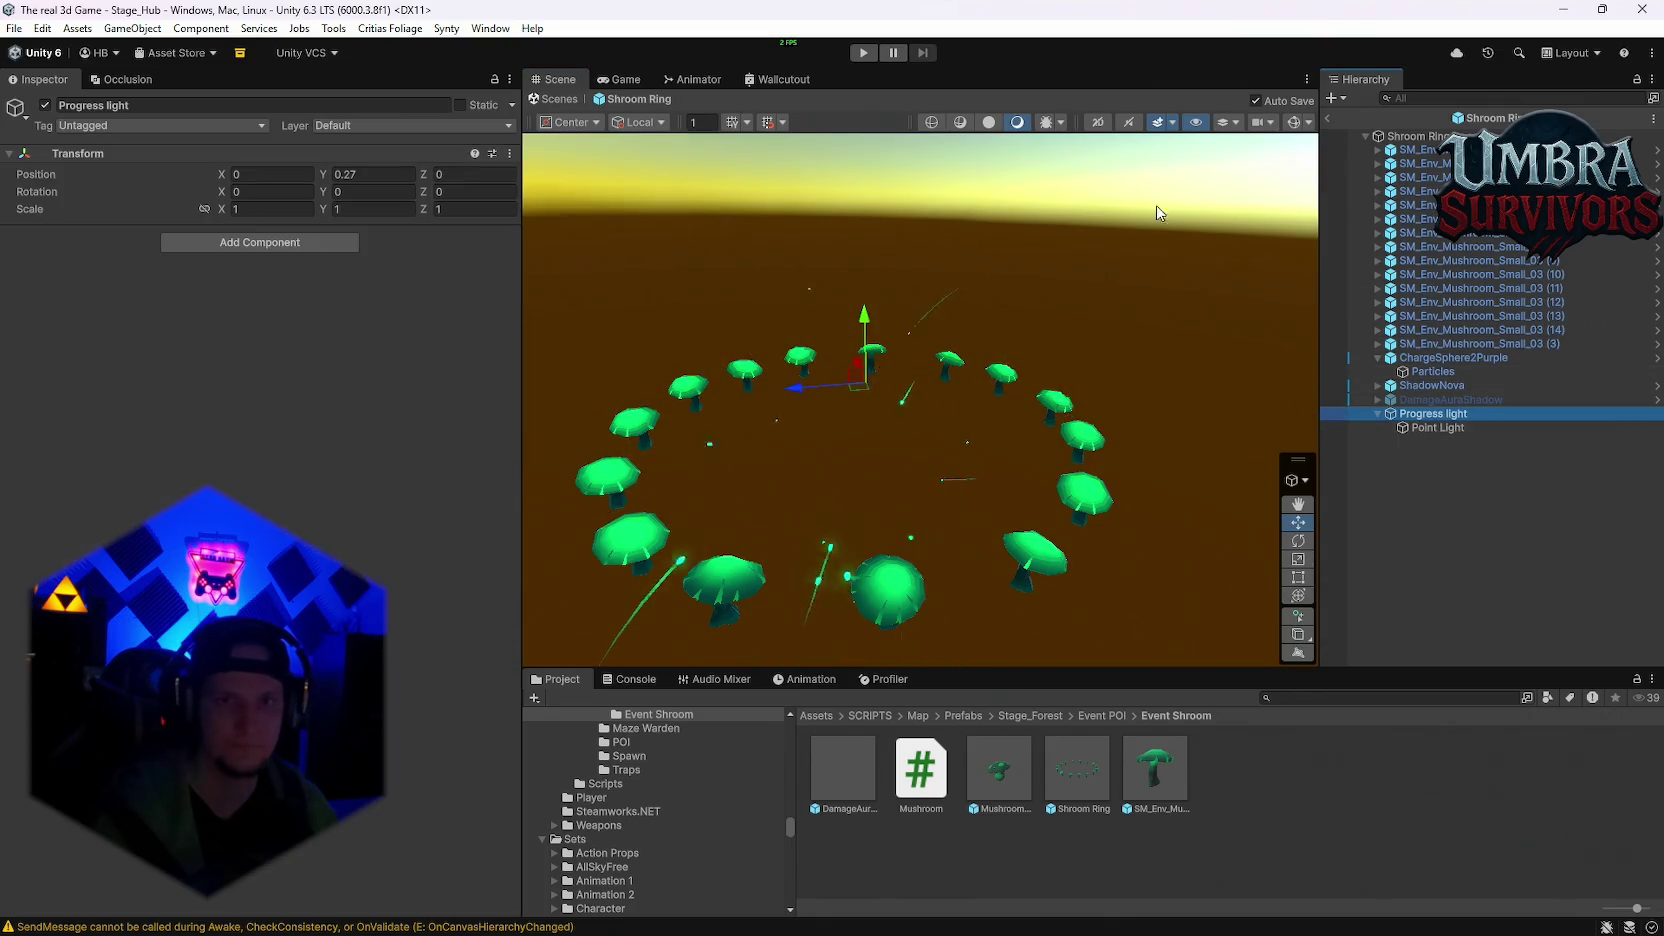
click(1326, 120)
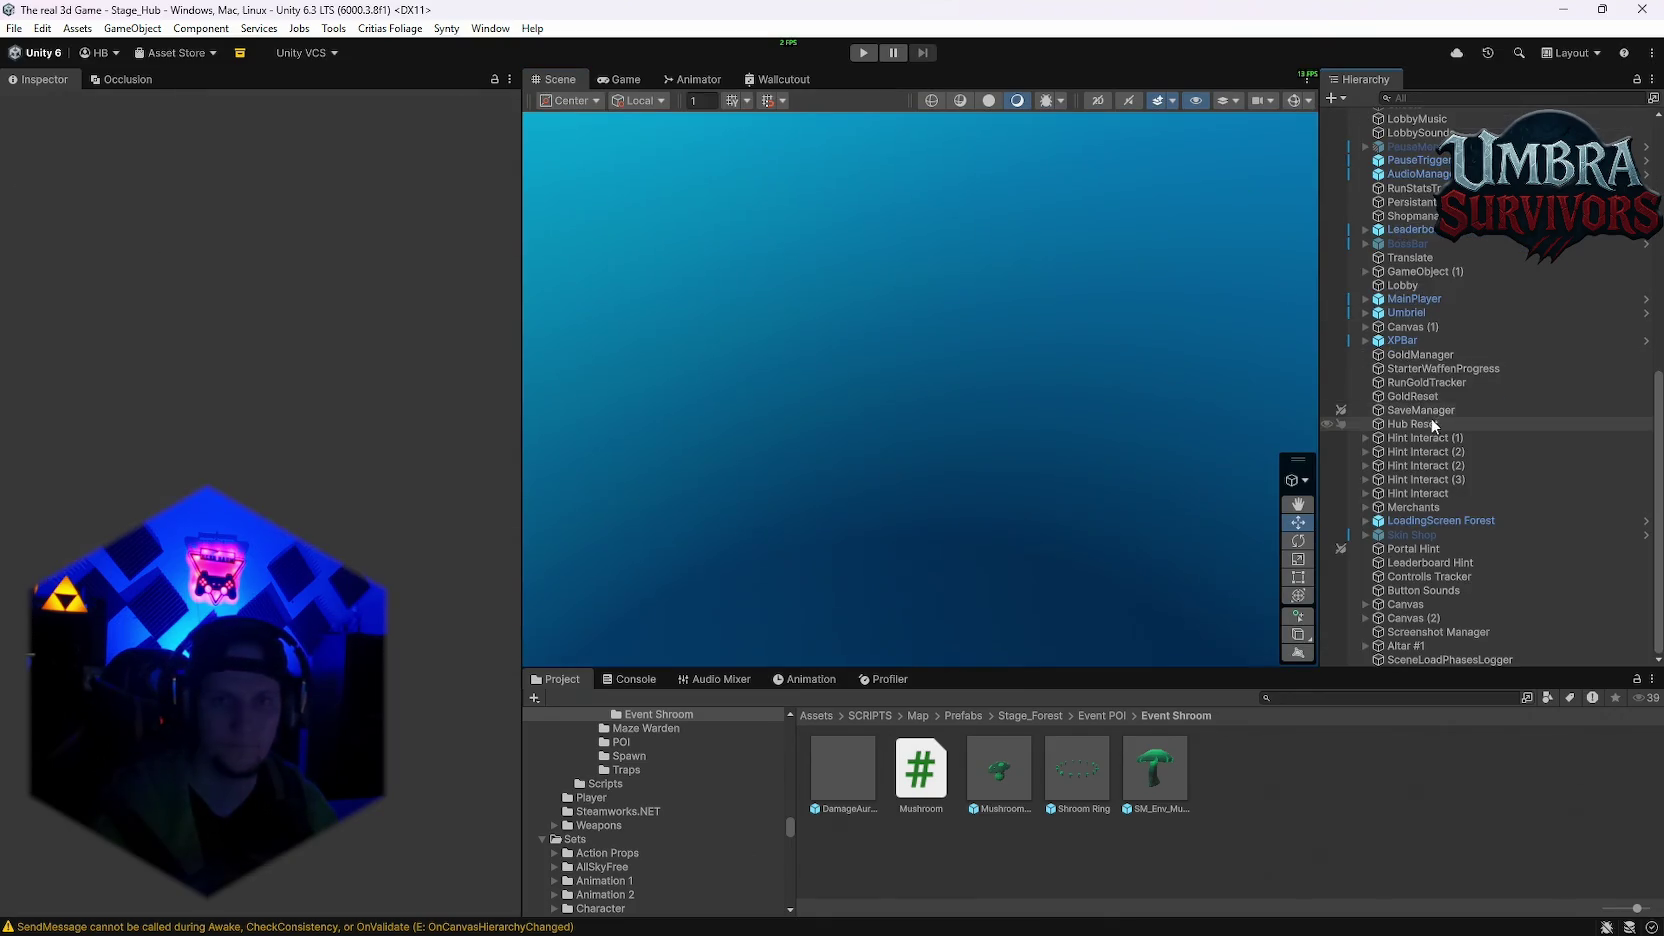
Step: Reopen the Shroom Ring prefab from the Project window
click(14, 28)
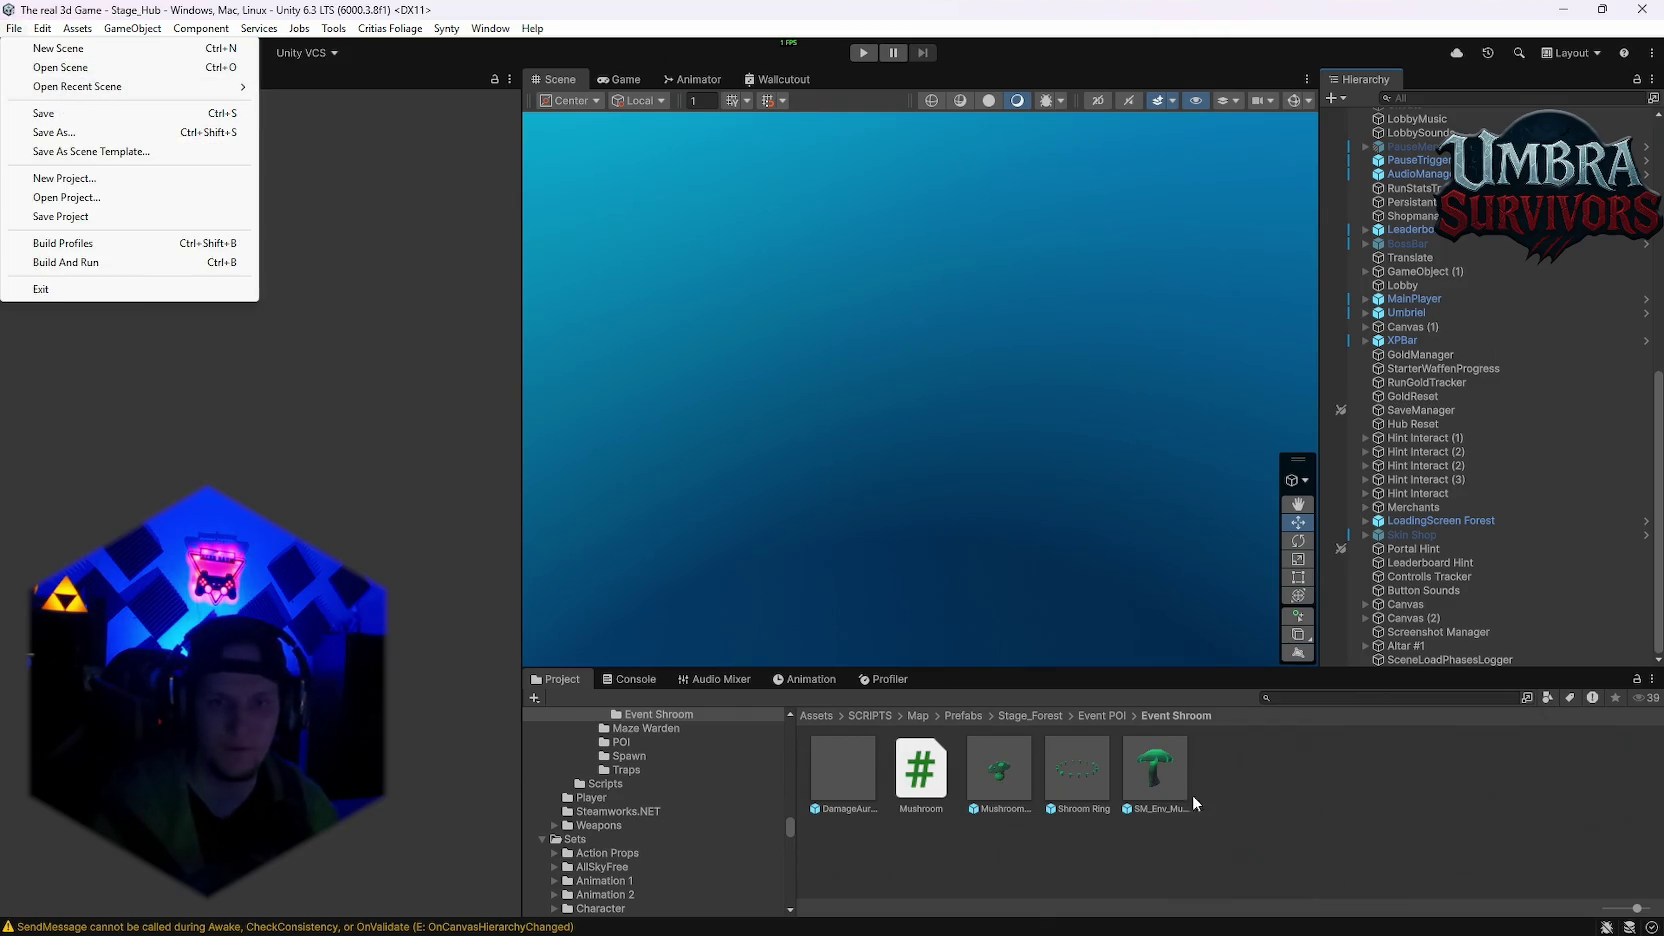
click(1077, 775)
double_click(1077, 772)
scroll(278, 459, down, 10)
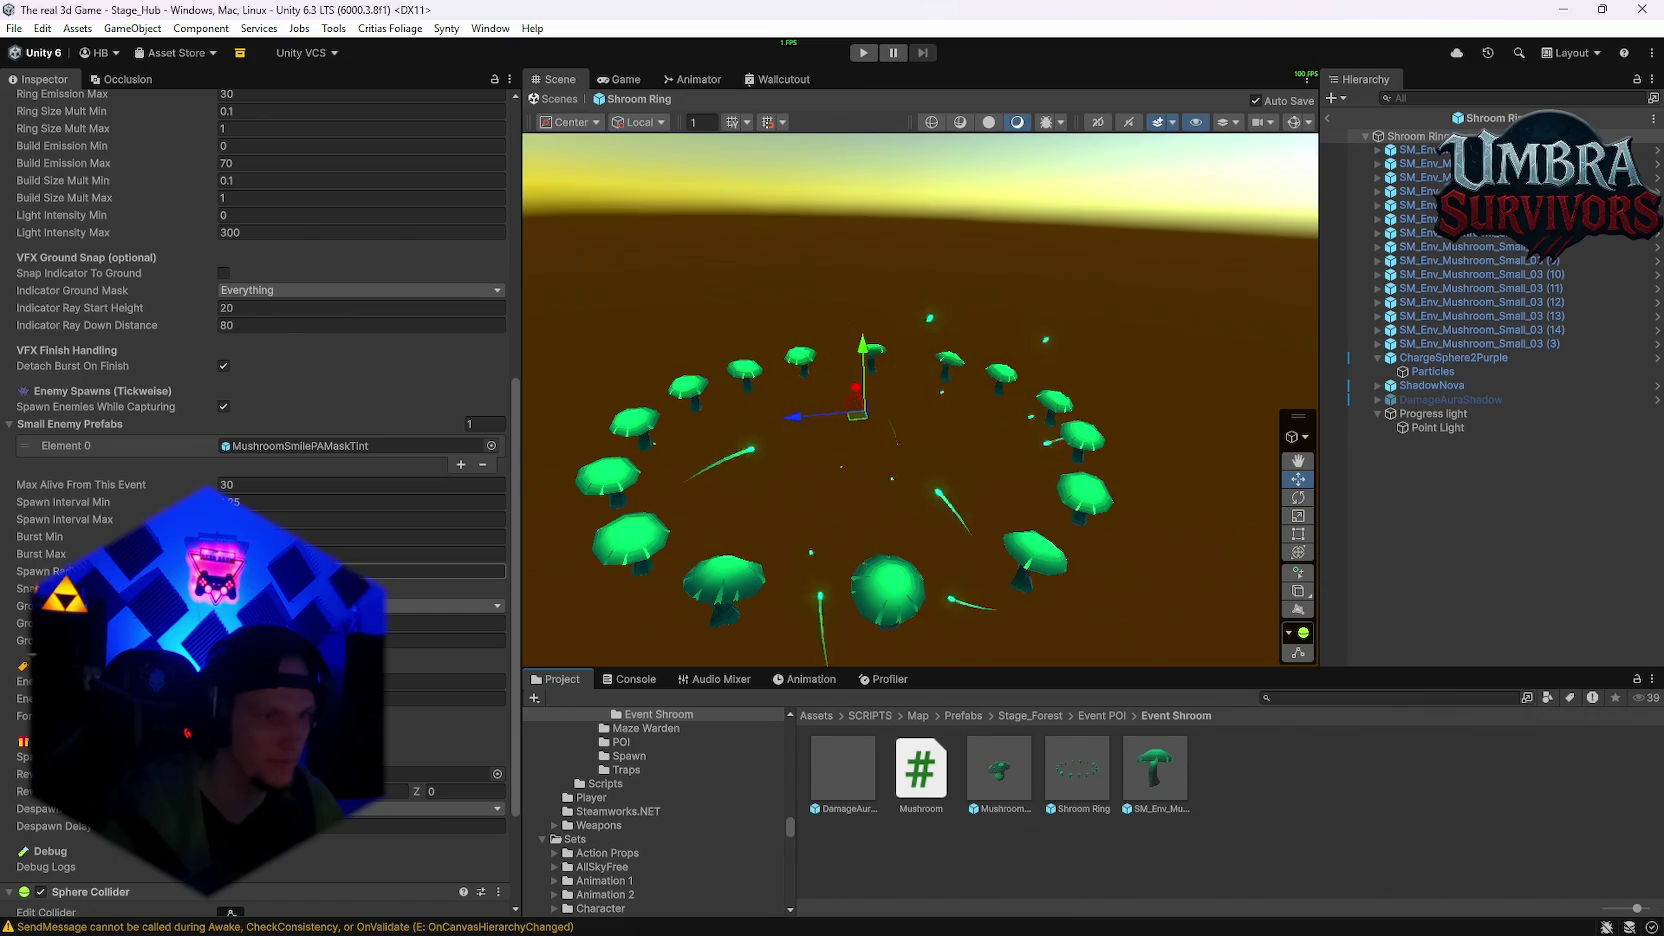
Step: Review the Spawn Radius Override field and select ChargeSphere2Purple's Particles child
click(440, 571)
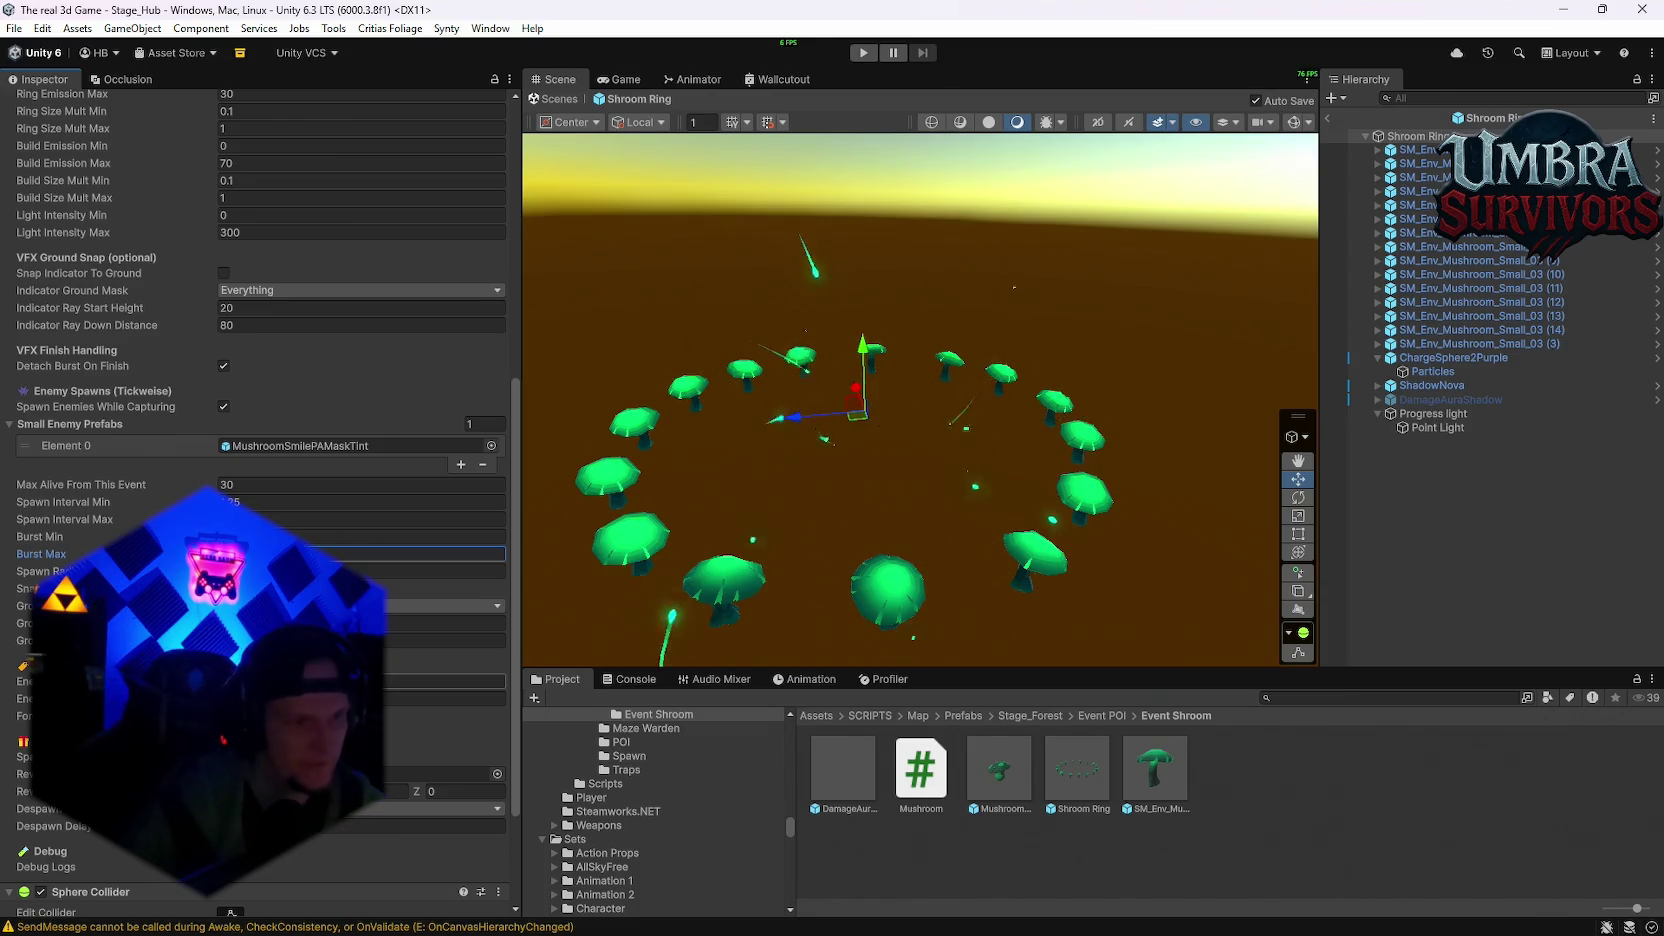
scroll(260, 400, down, 4)
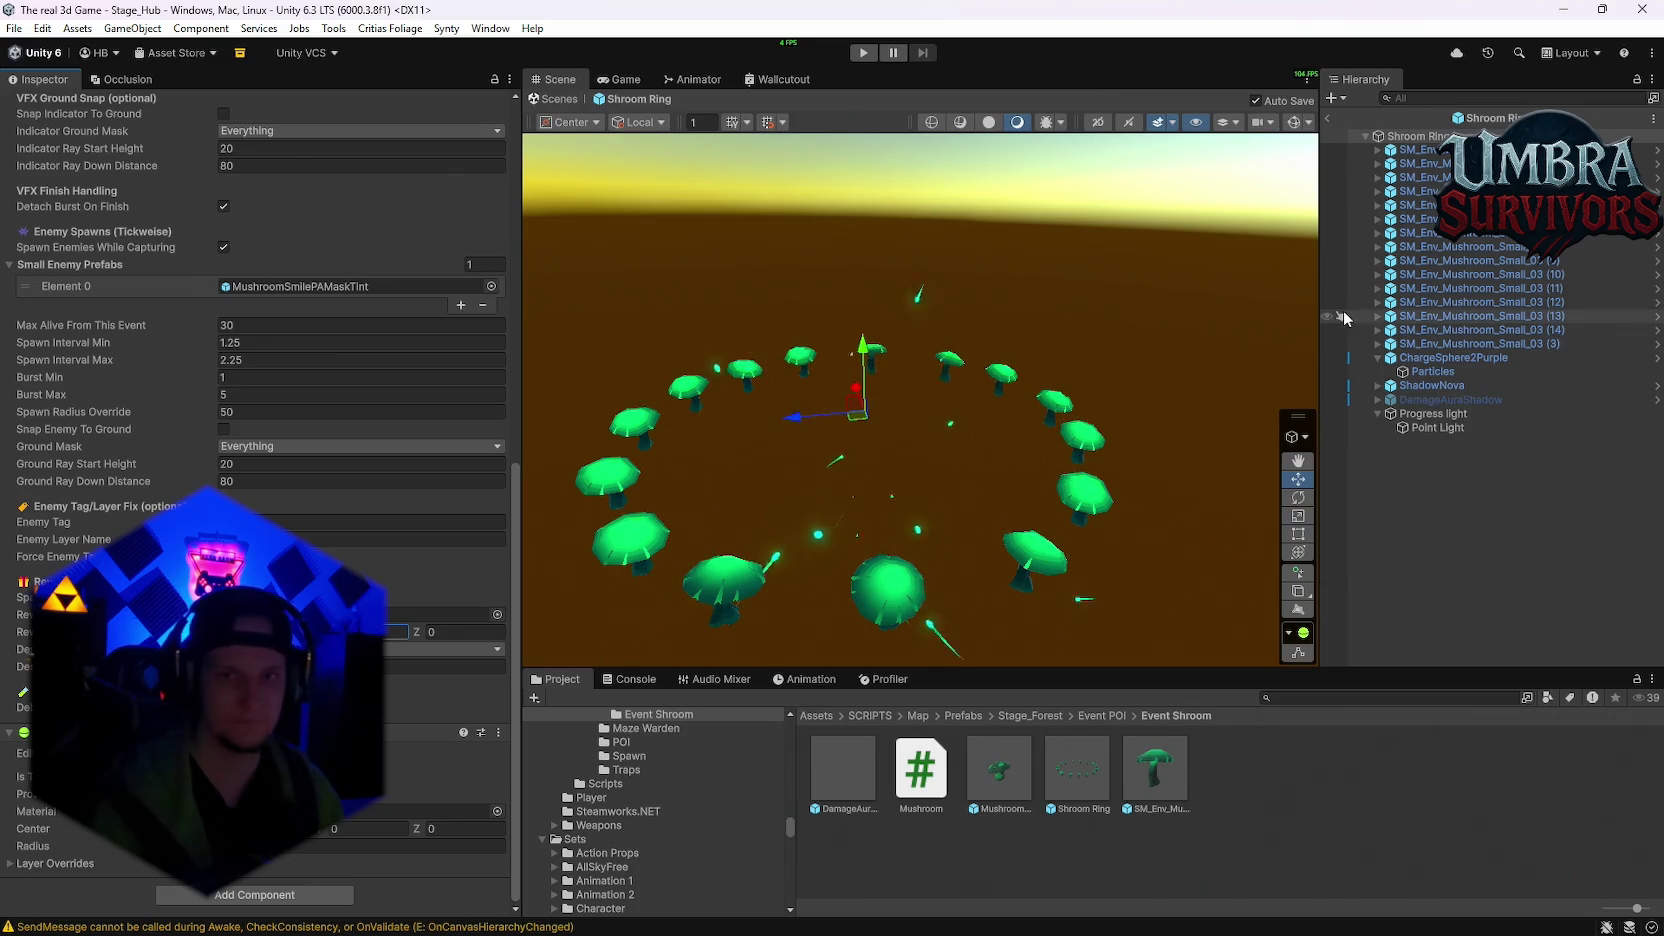
click(1365, 358)
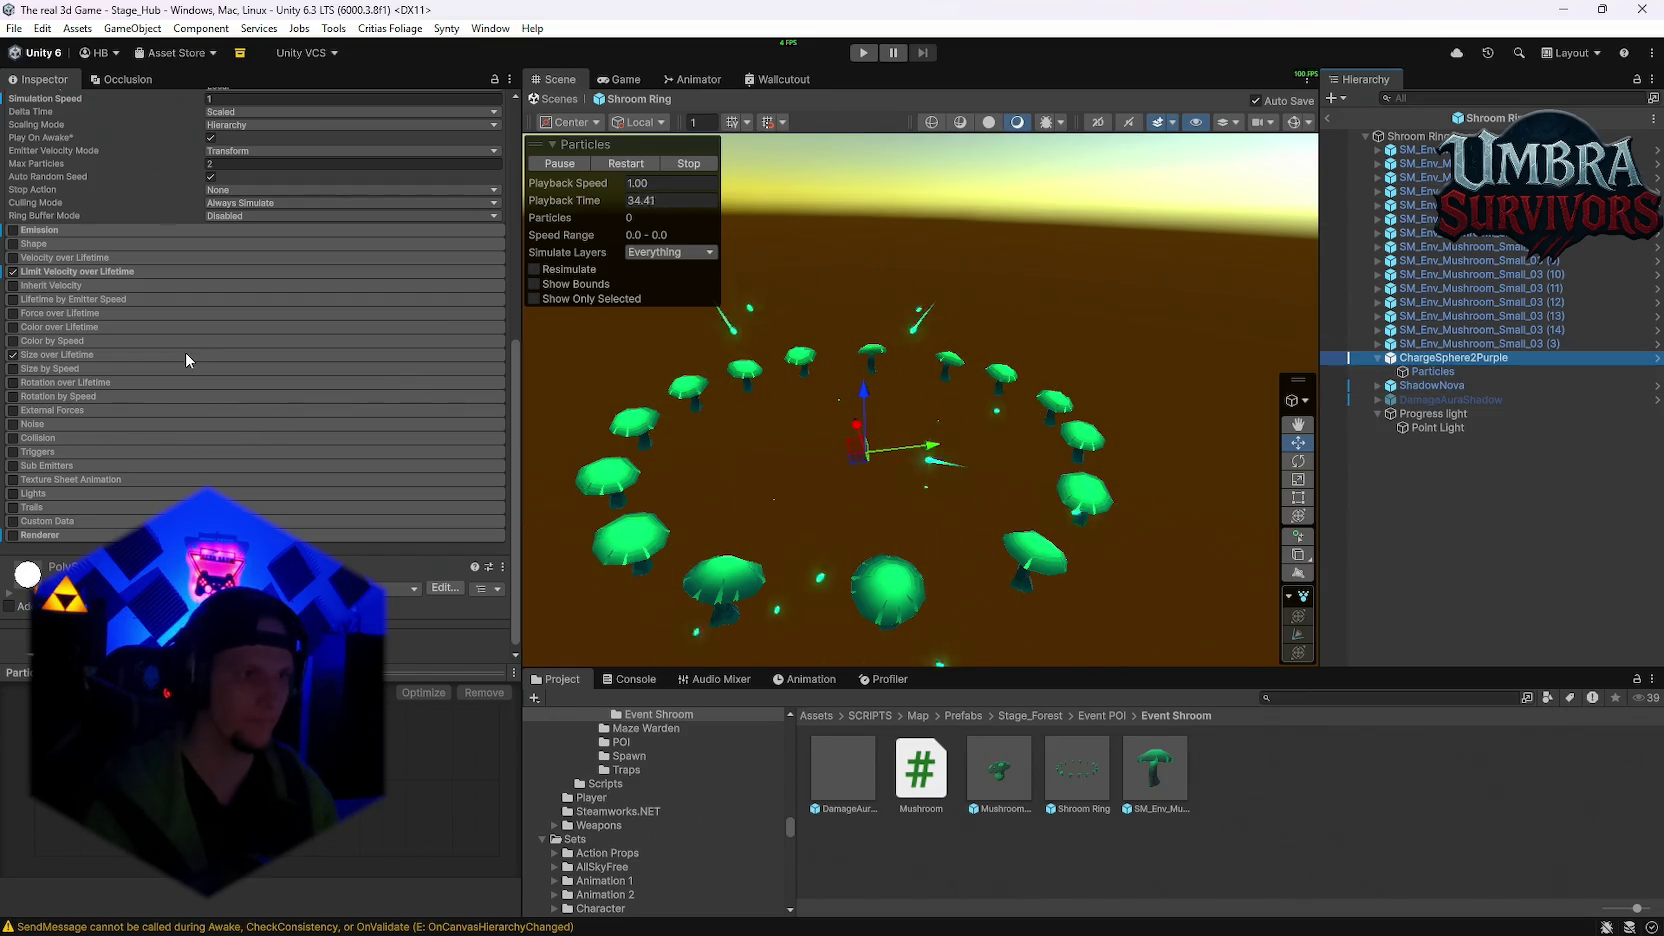
click(1362, 371)
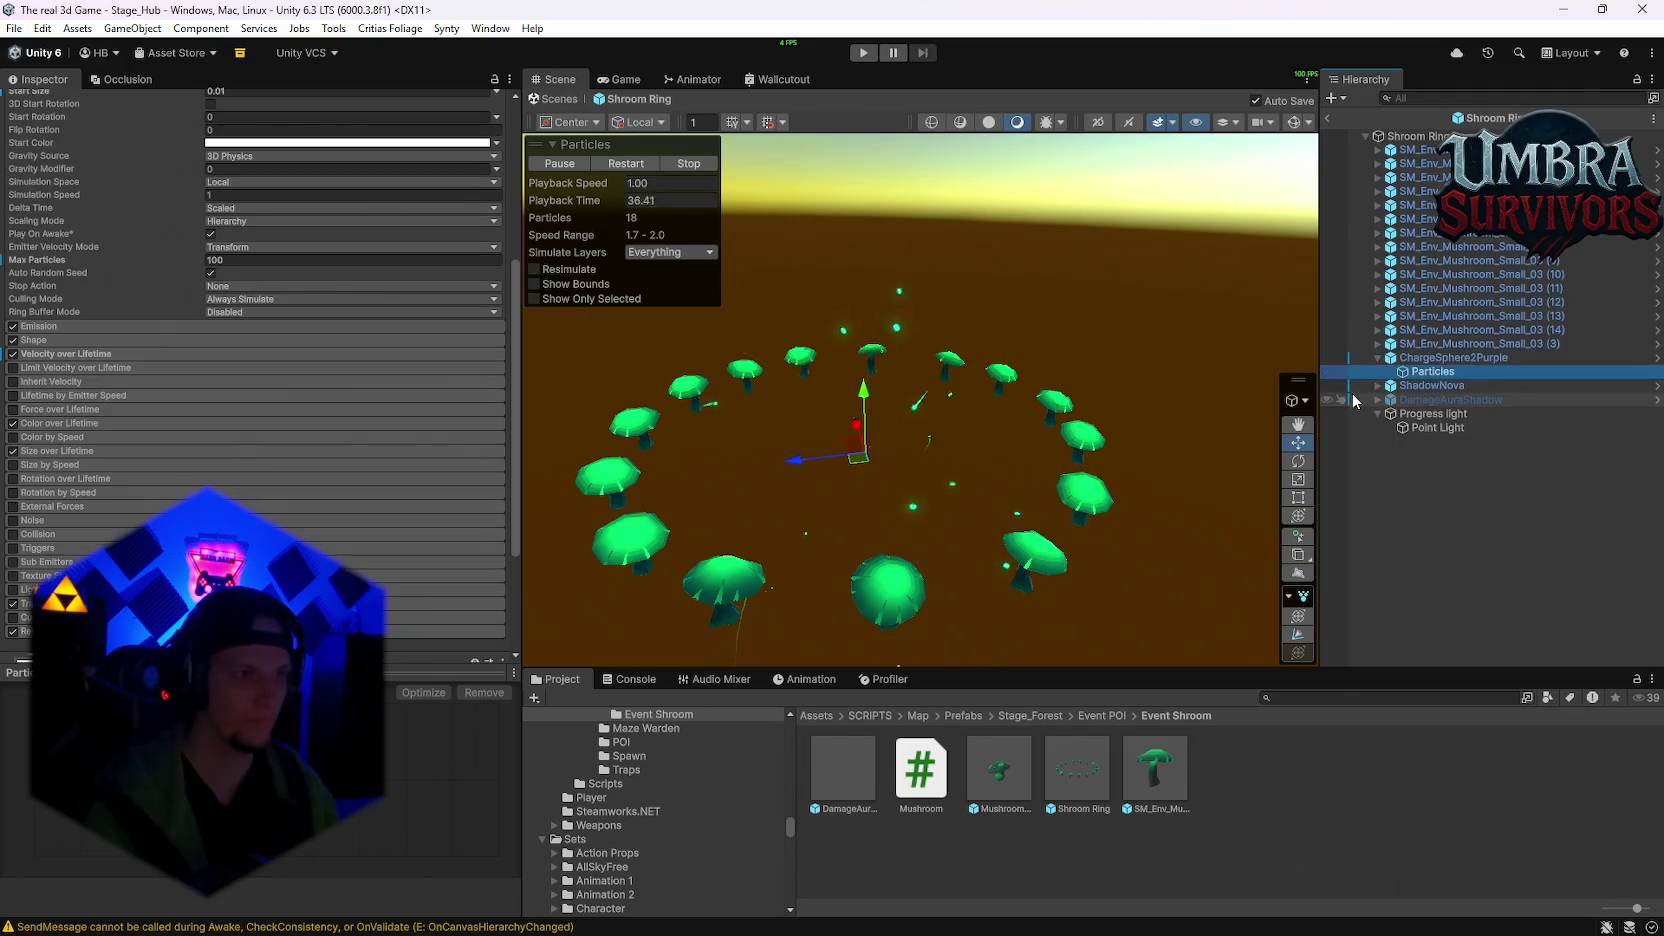
Step: Copy the Particle System component from ChargeSphere2Purple's Particles child
drag(1423, 357, 1423, 357)
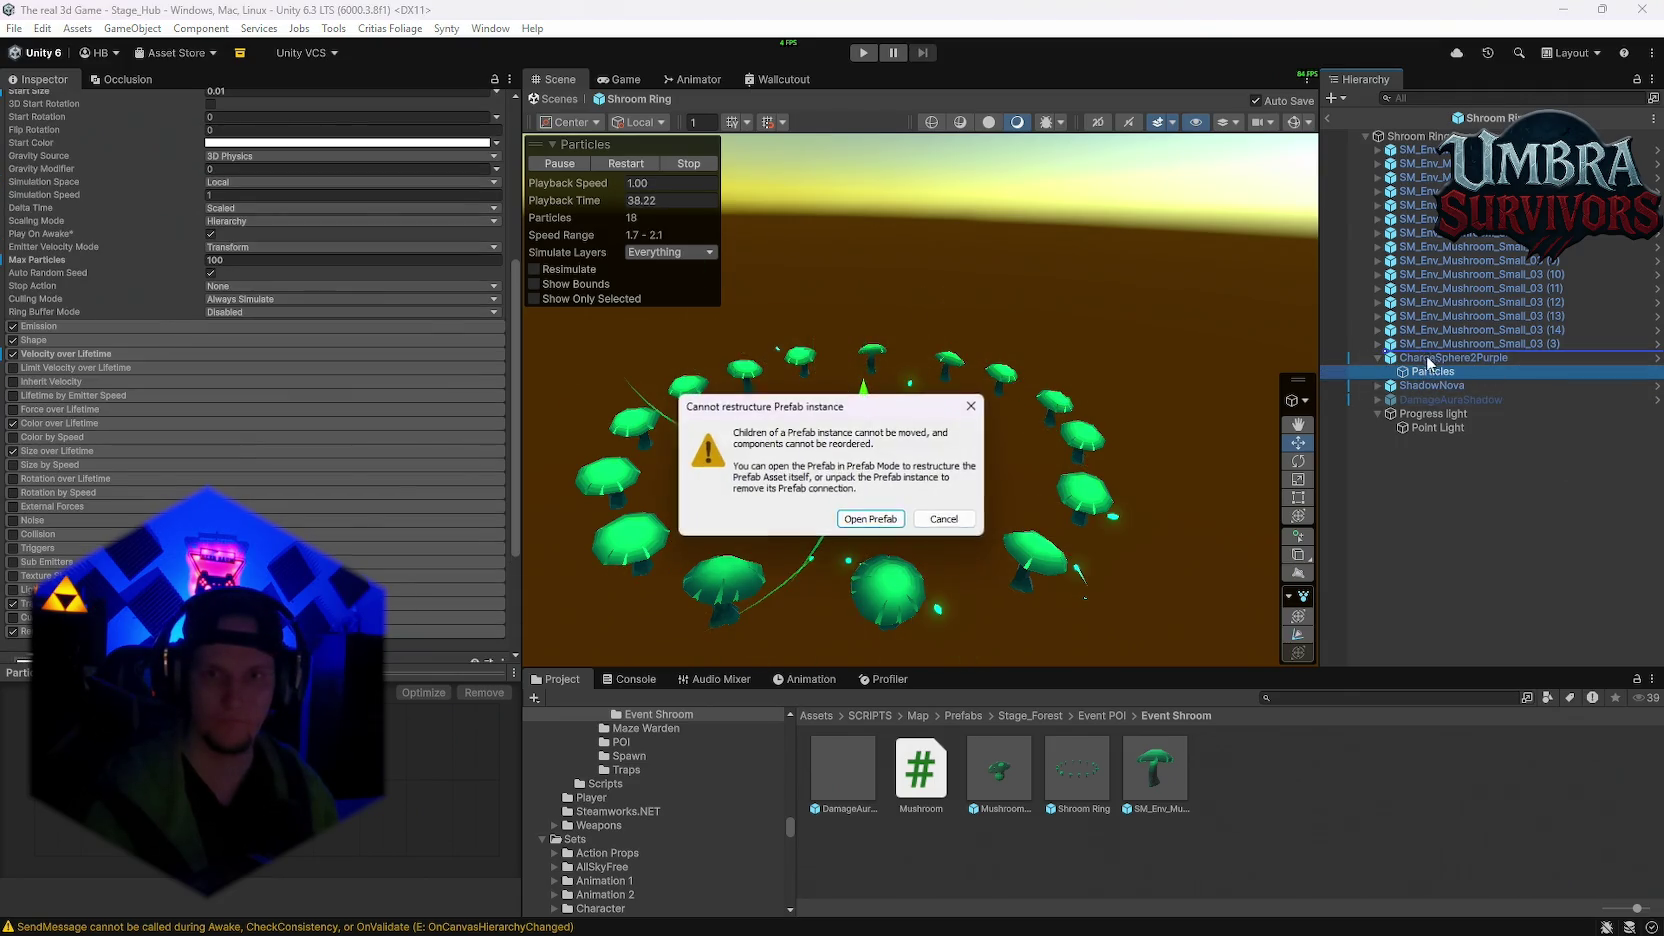
click(869, 520)
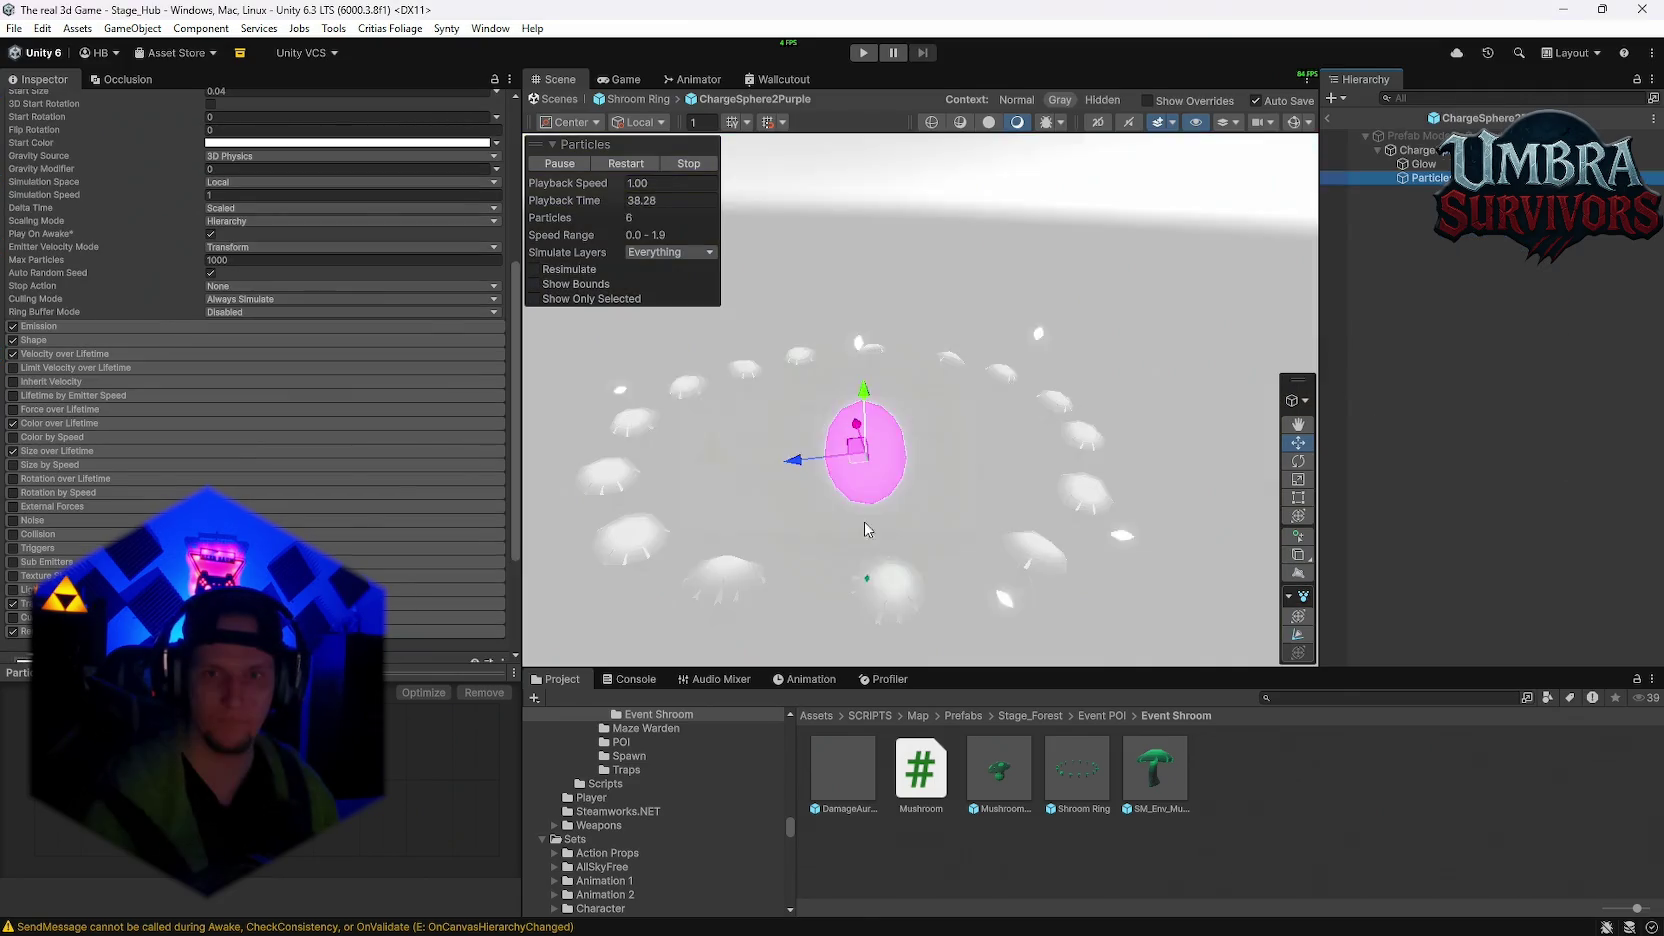
click(1424, 164)
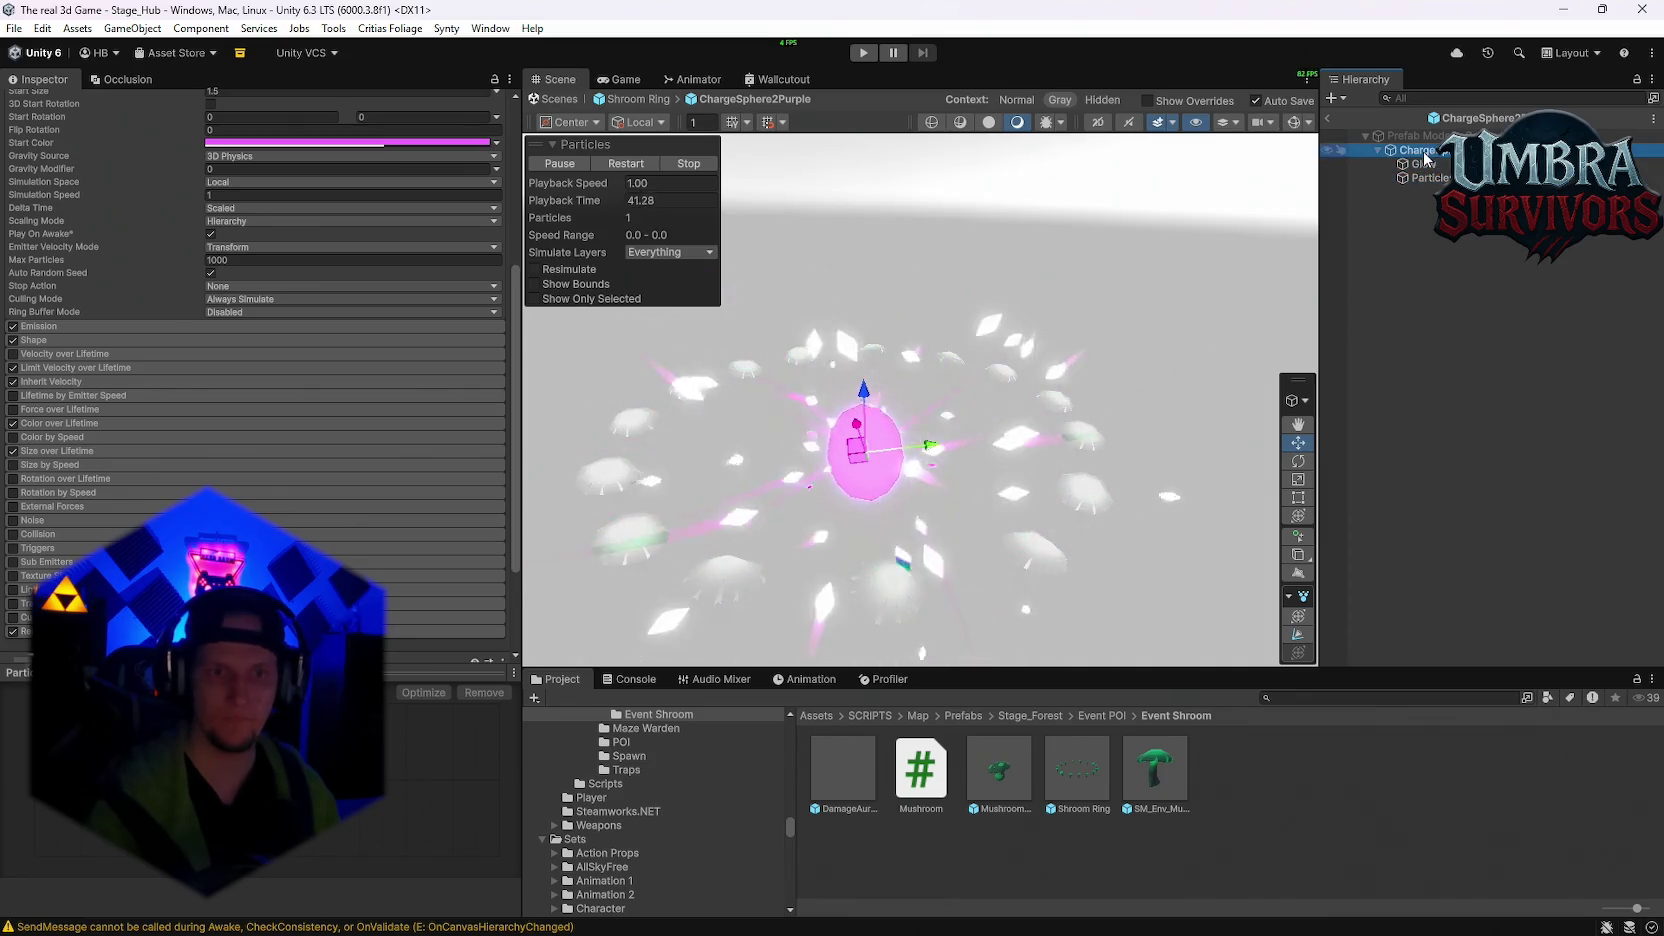
click(1422, 178)
click(1331, 116)
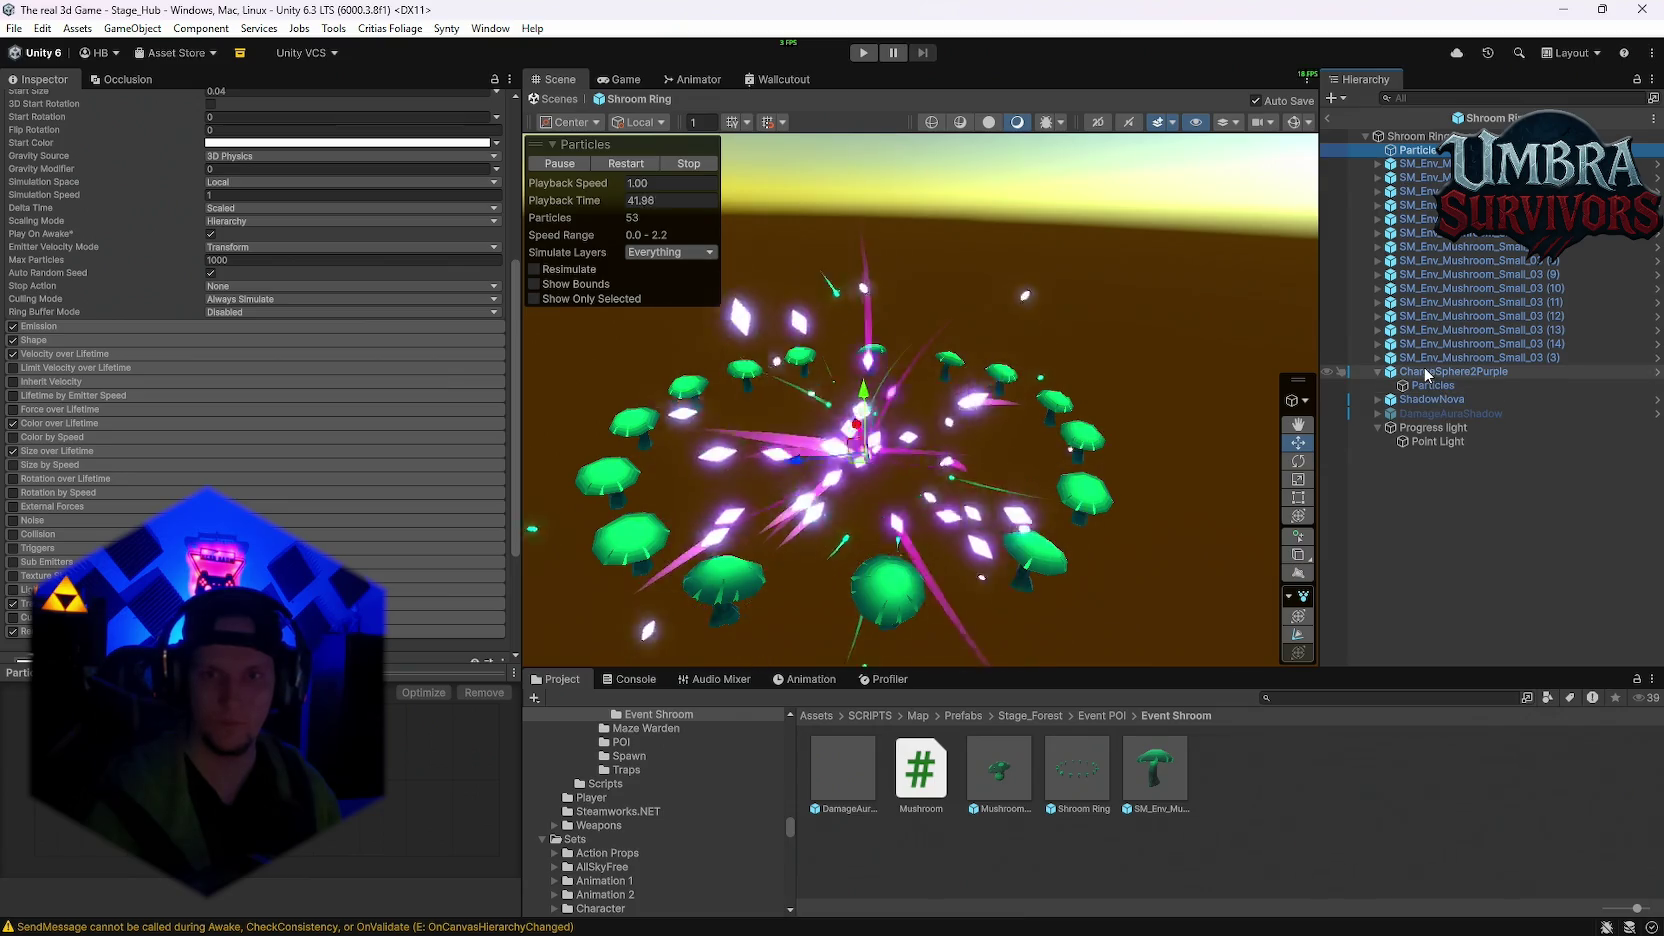
click(1450, 371)
click(1432, 385)
scroll(30, 300, up, 3)
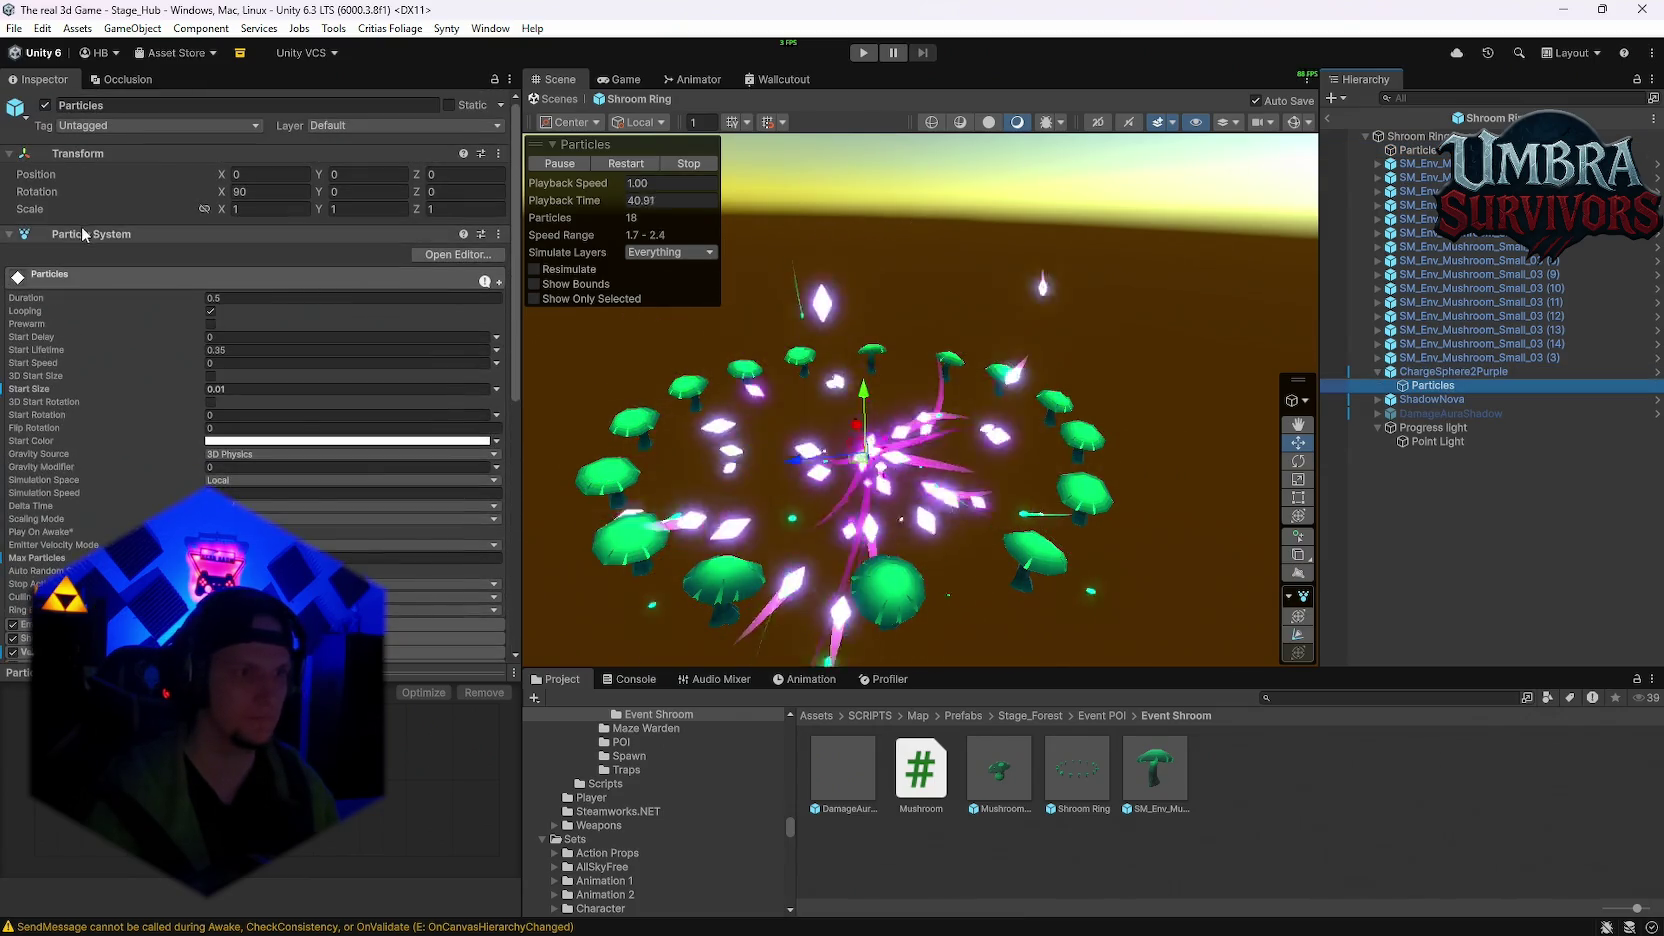
right_click(82, 238)
Step: Paste those values onto the new Particles object, delete ChargeSphere2Purple, and reparent Particles under Shroom Ring
click(148, 383)
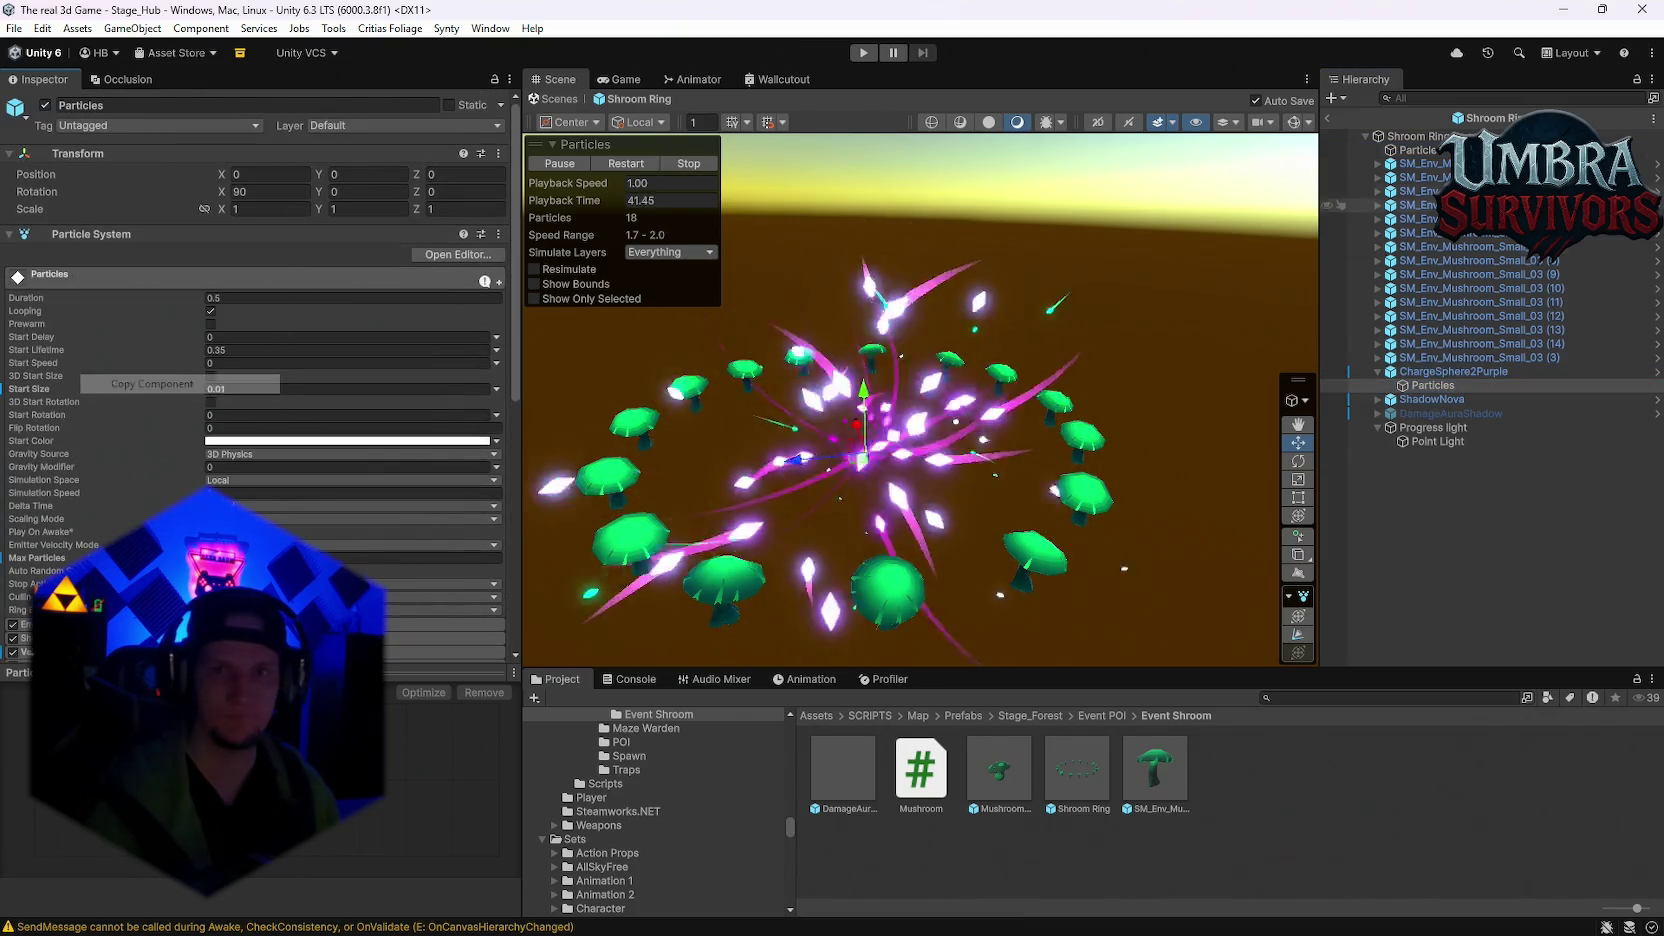
click(1417, 150)
right_click(80, 237)
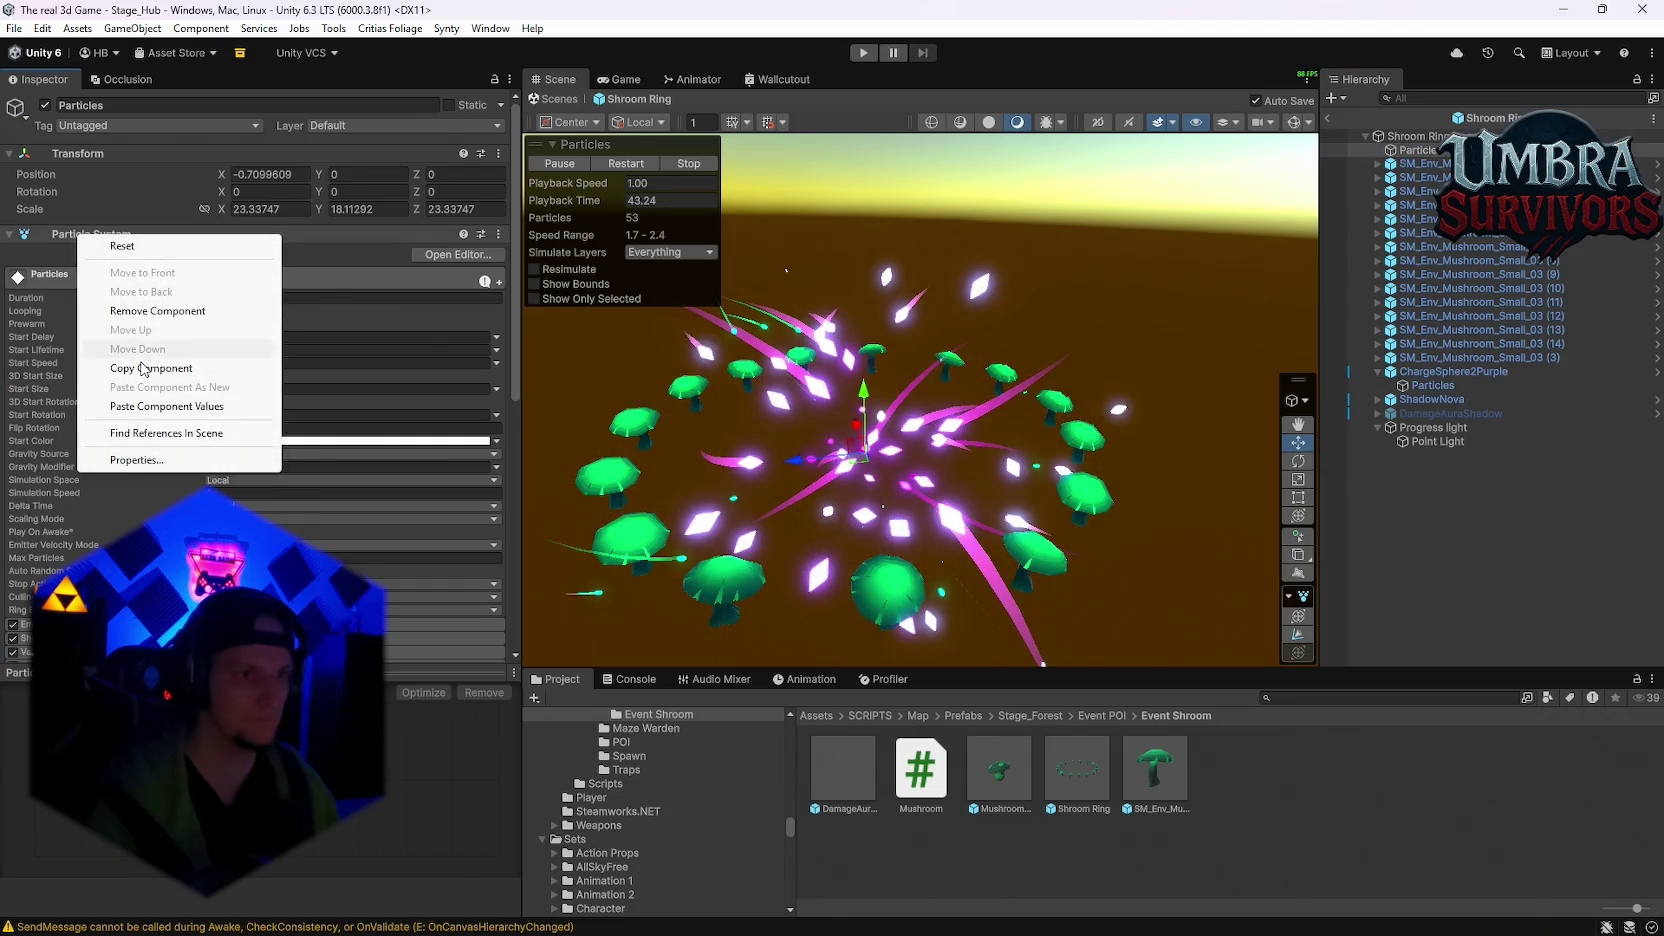
click(142, 407)
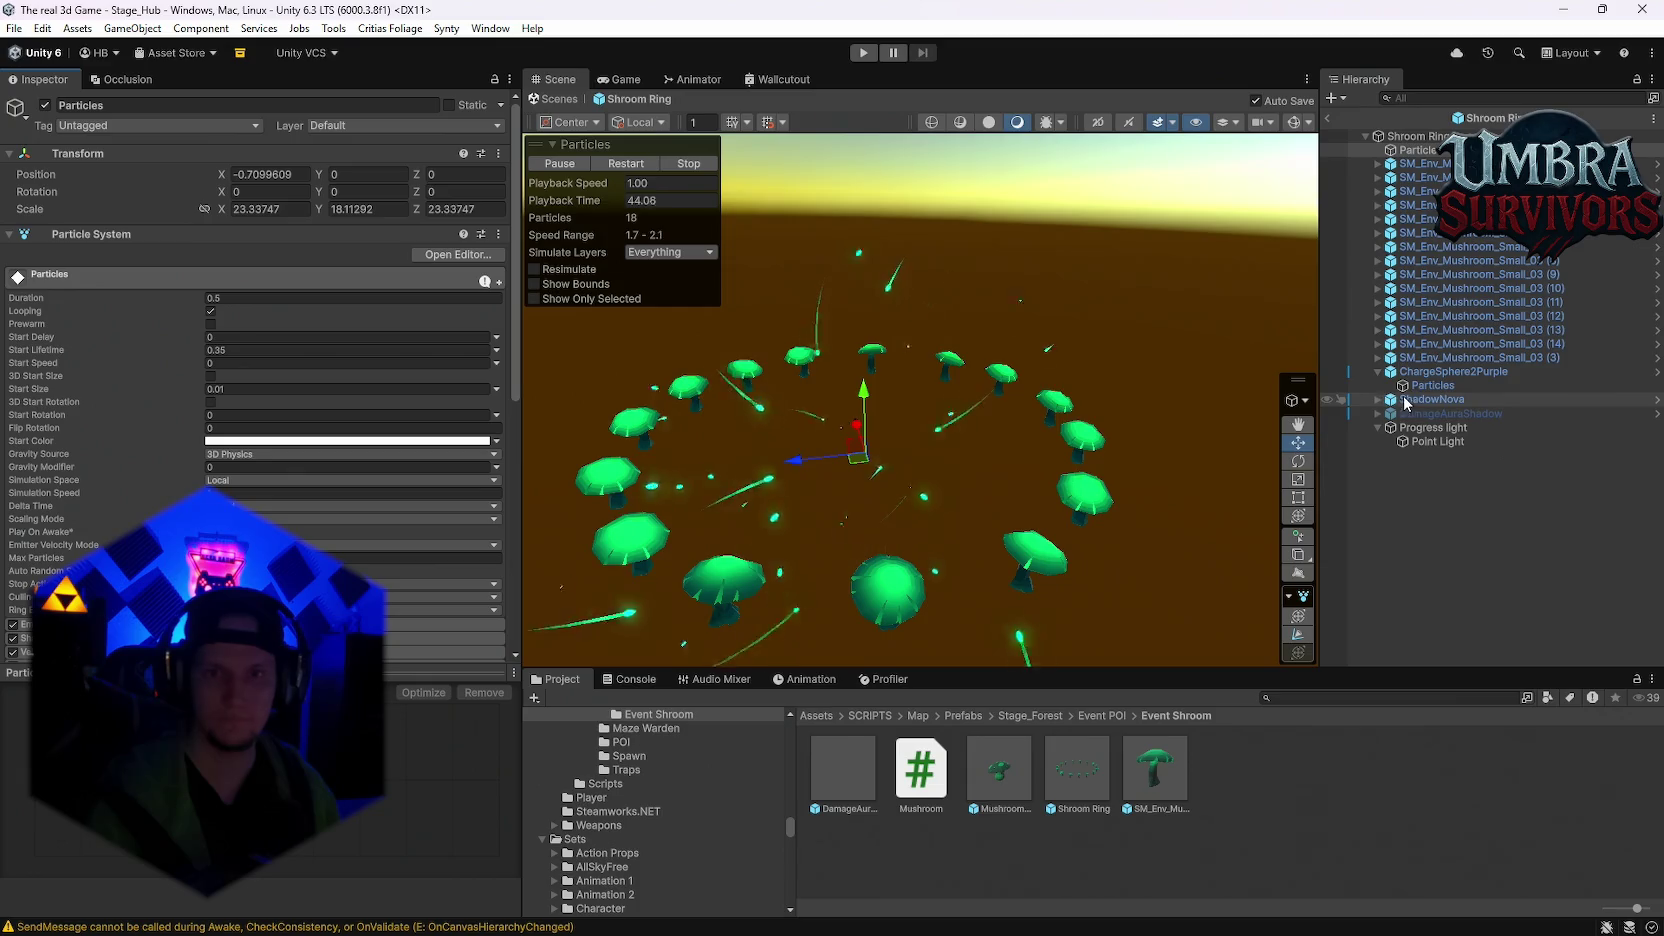
click(1450, 371)
key(Delete)
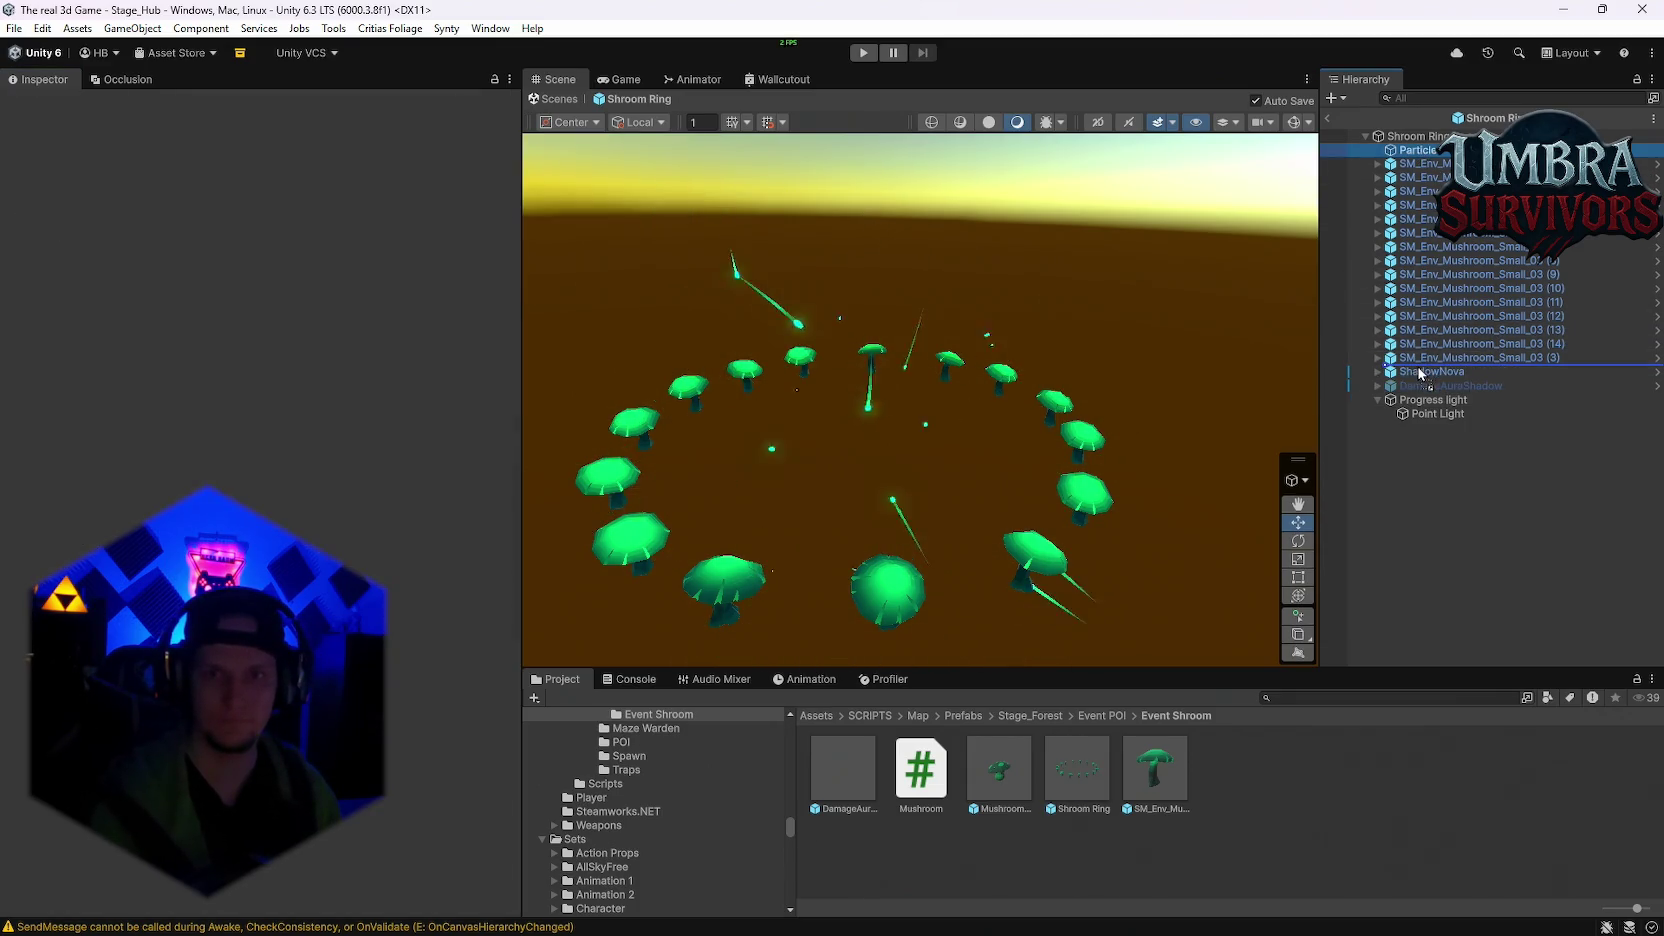
drag(1420, 373, 1420, 368)
Step: Assign Particles to the ritual script's Build Up Vfx slot with its Emission module enabled
click(1412, 136)
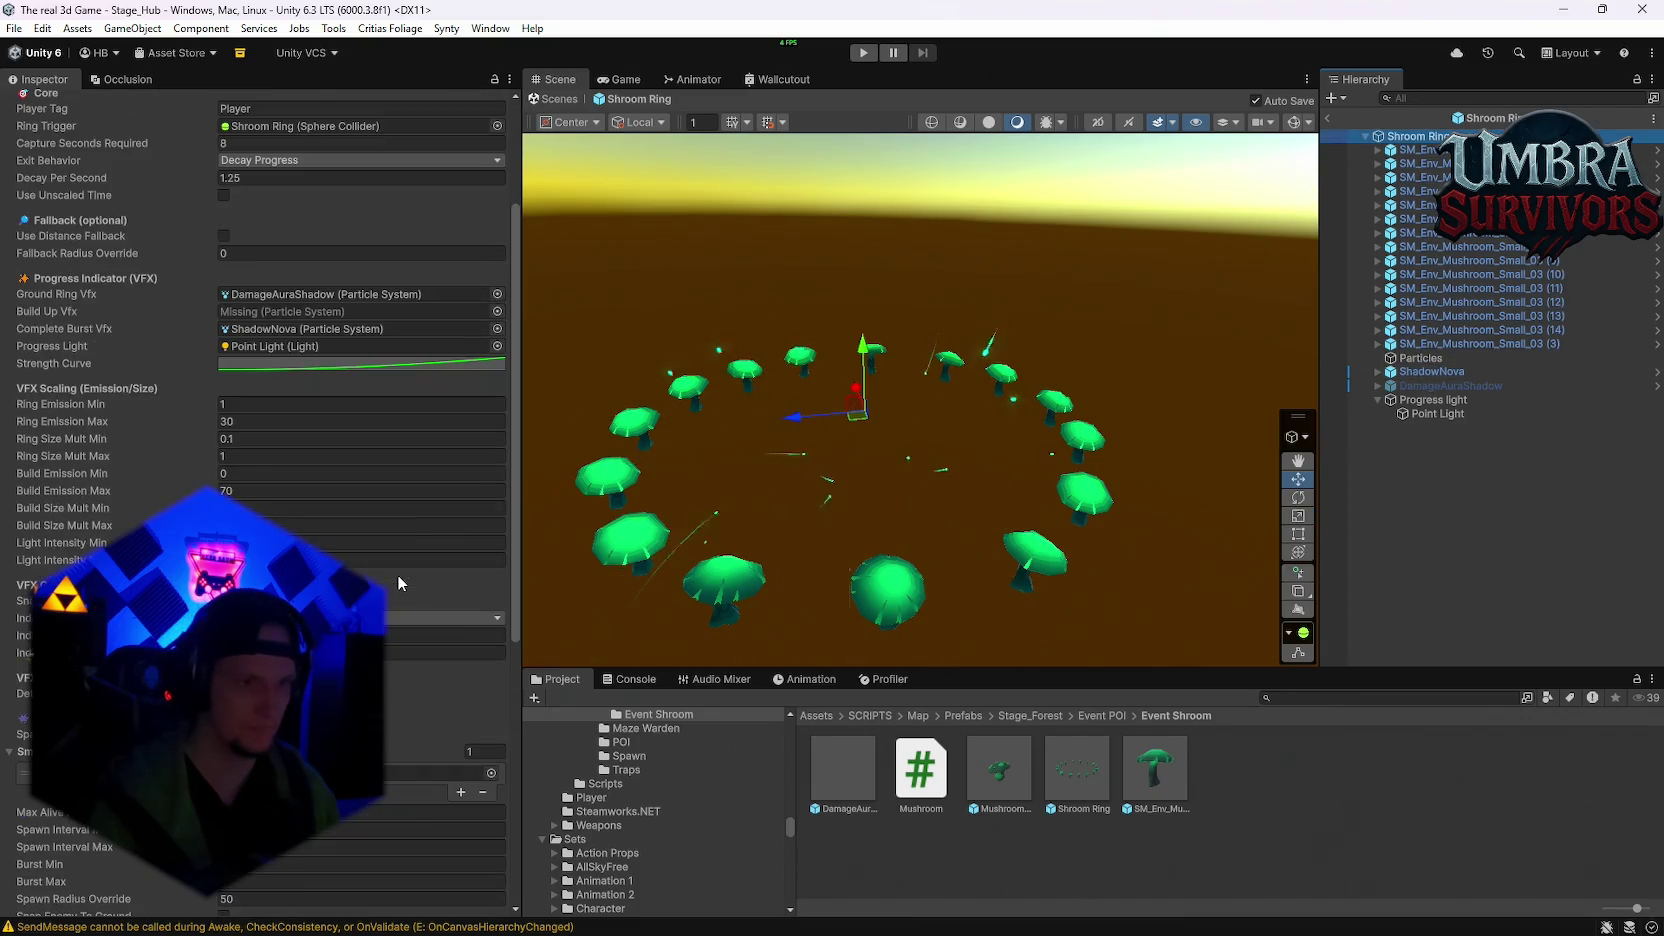
scroll(396, 575, up, 1)
drag(1420, 358, 305, 367)
click(1444, 357)
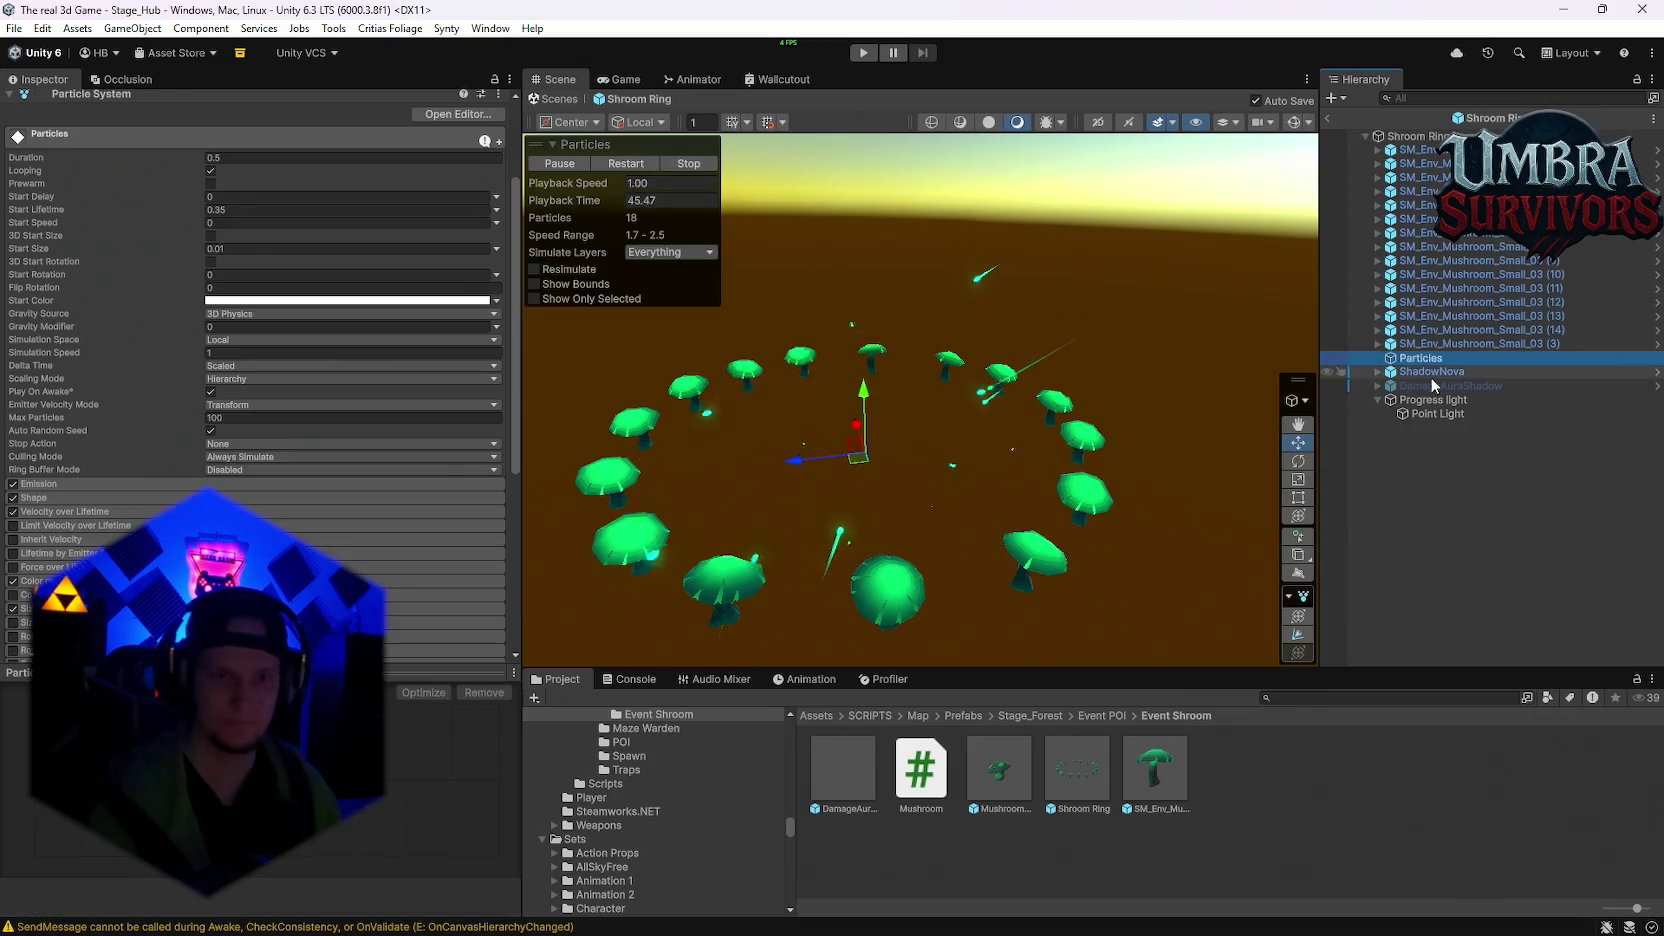
click(1380, 372)
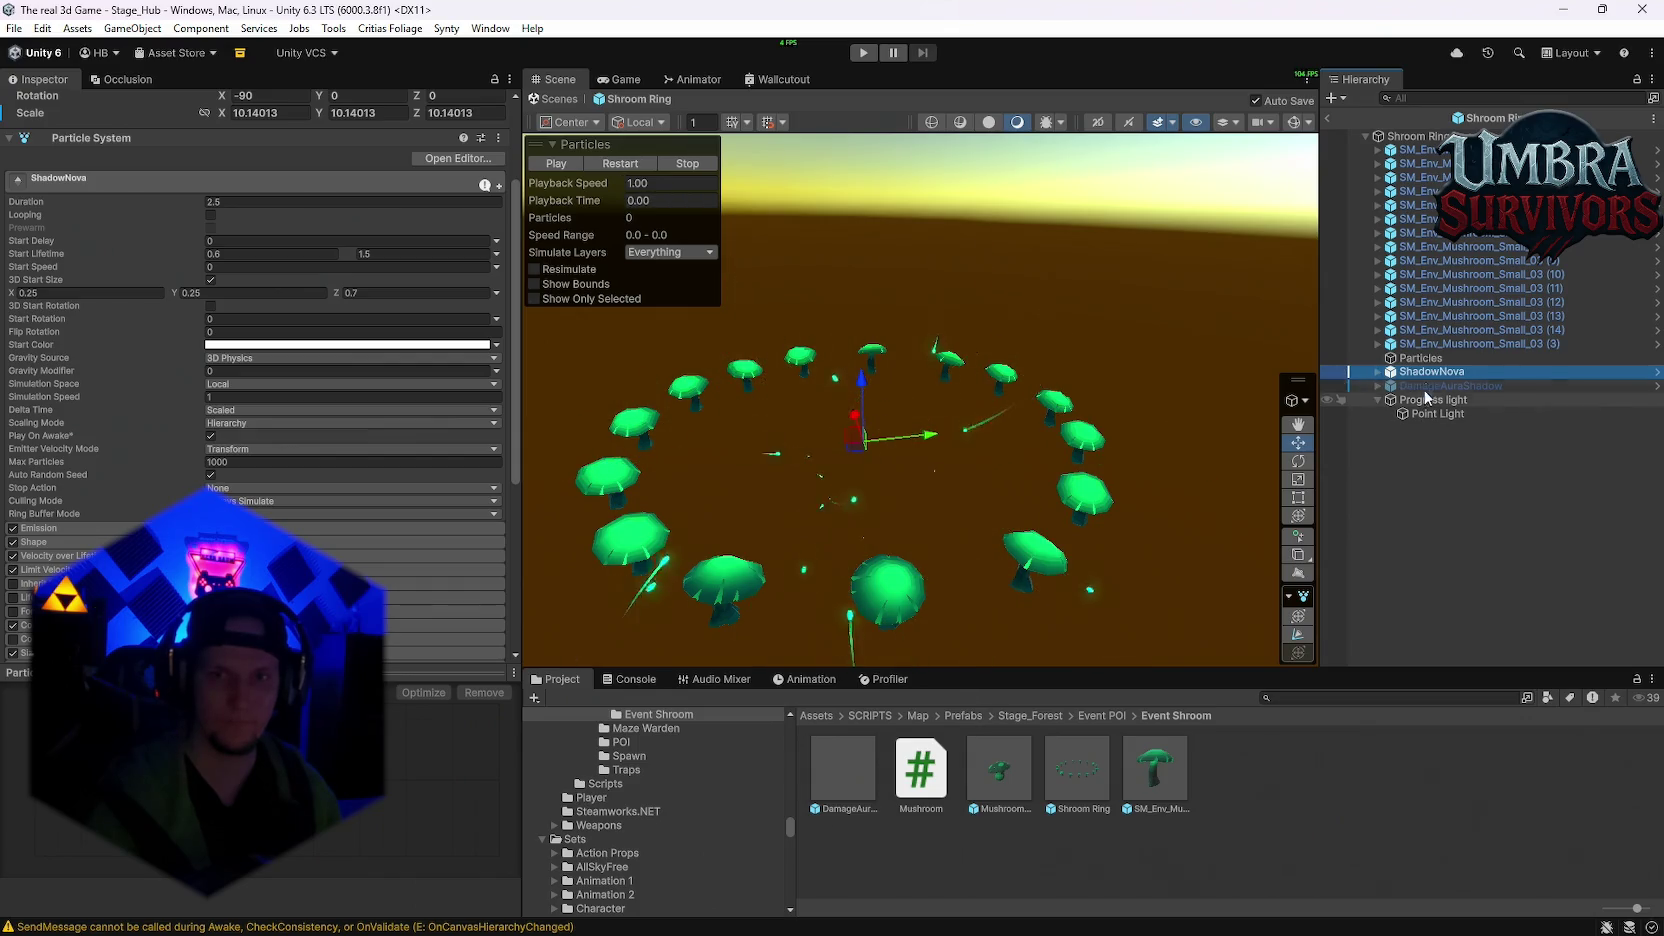
click(1420, 360)
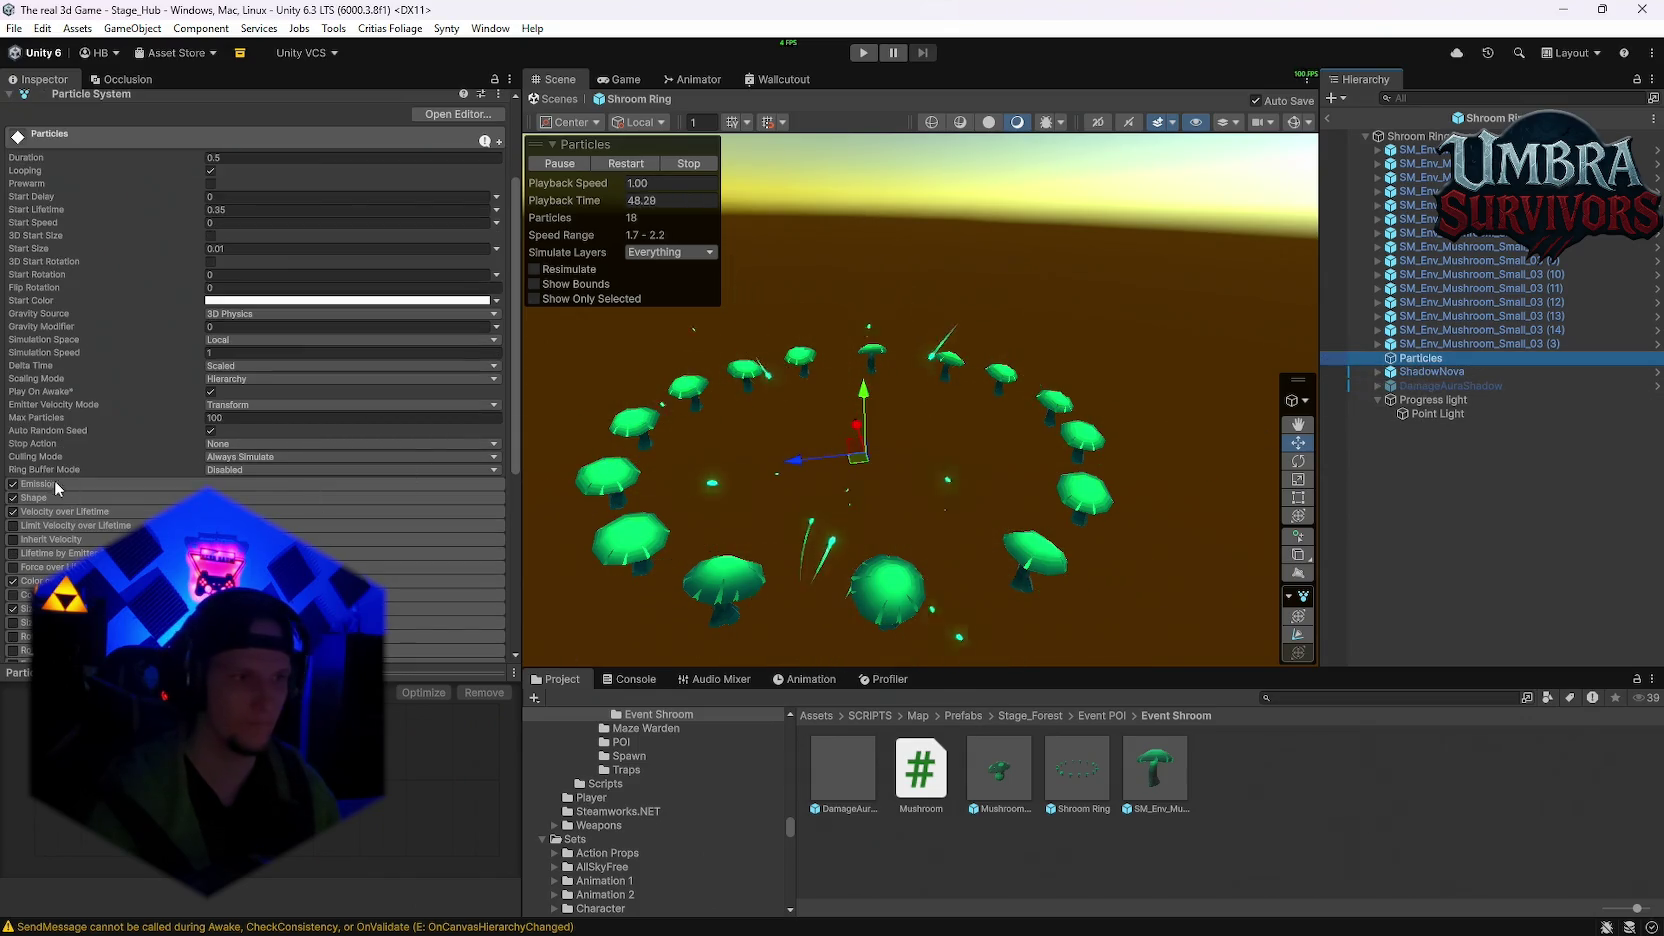
click(13, 484)
click(13, 484)
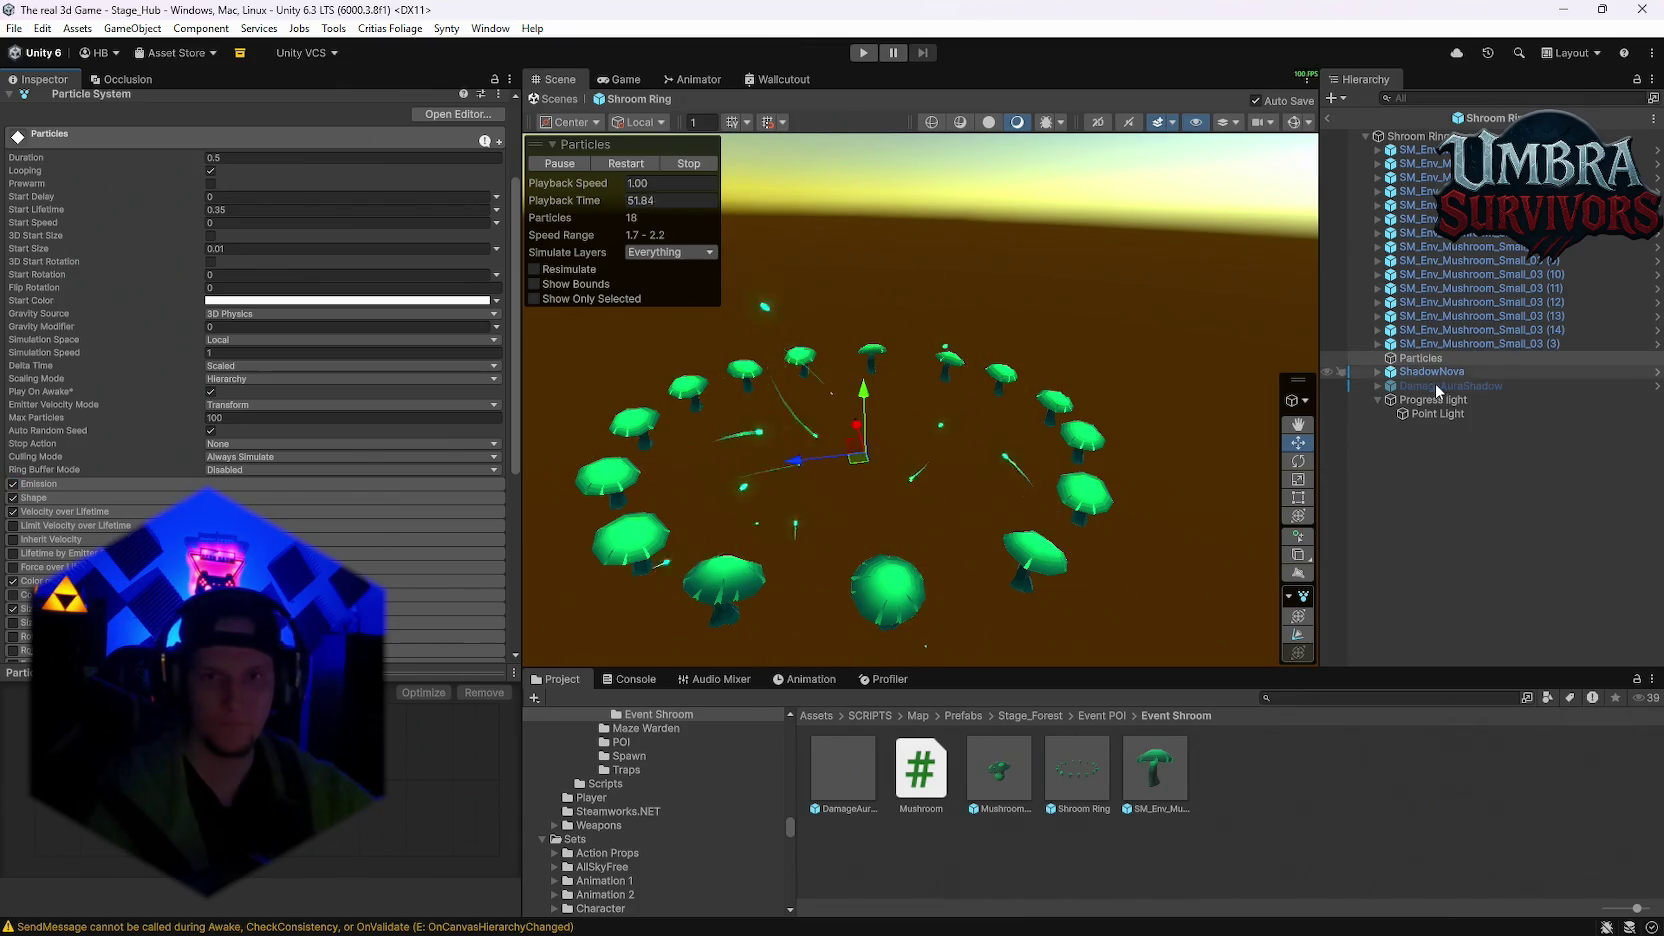
click(1410, 136)
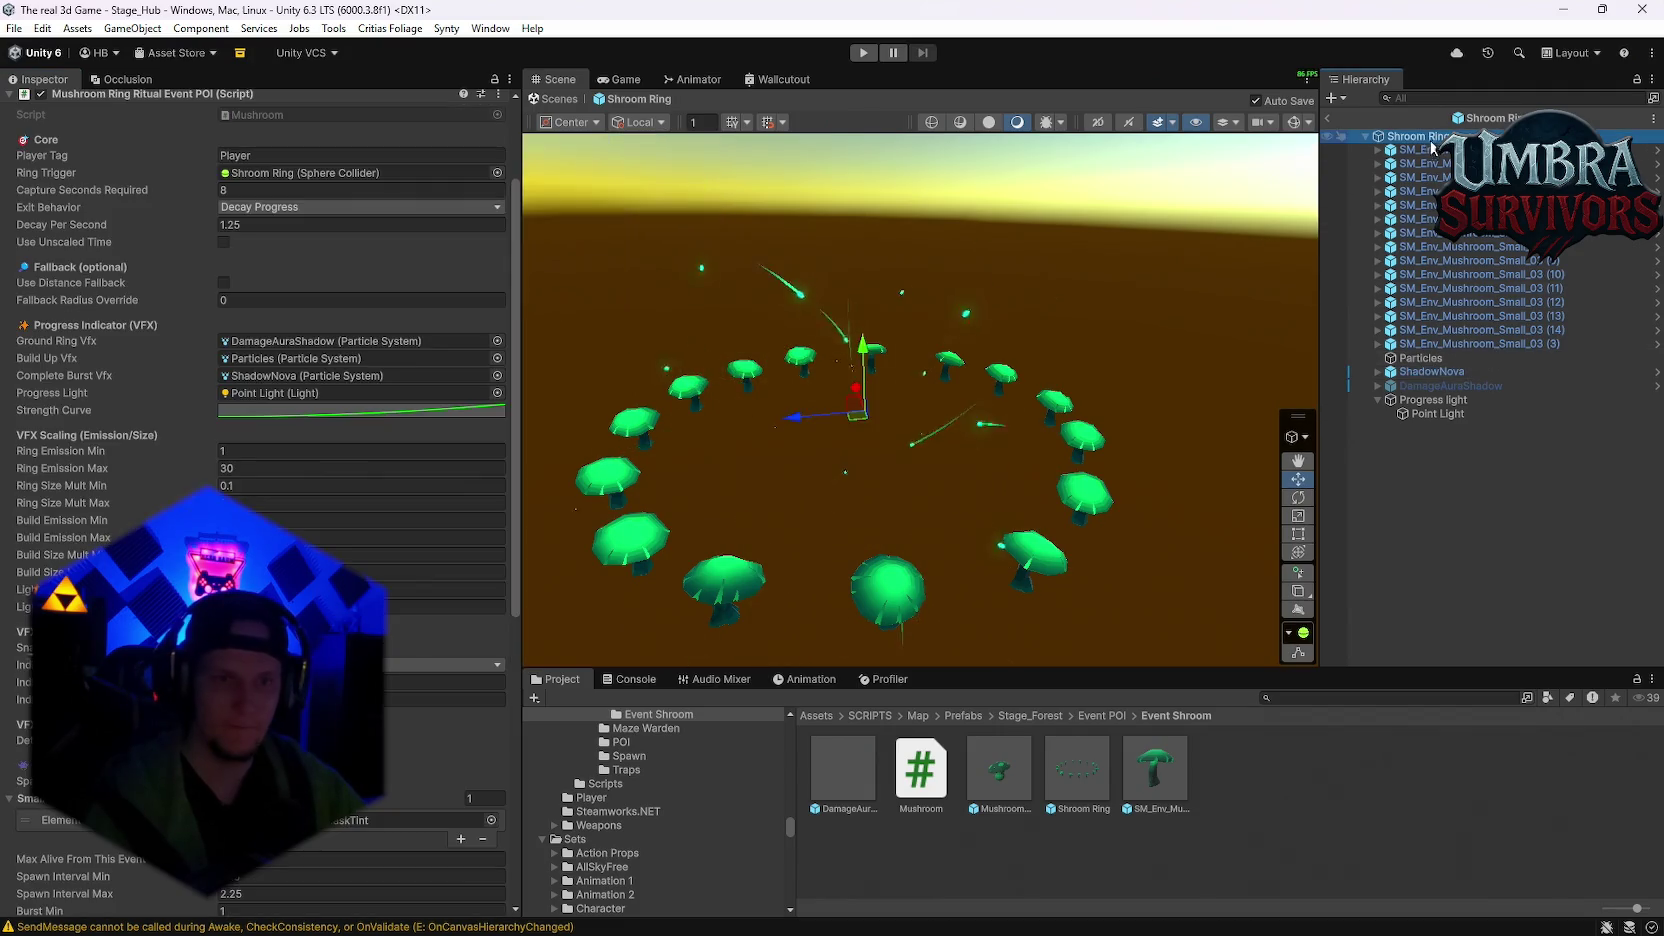
Step: Activate DamageAuraShadow and test toggling its Emission module
click(1445, 386)
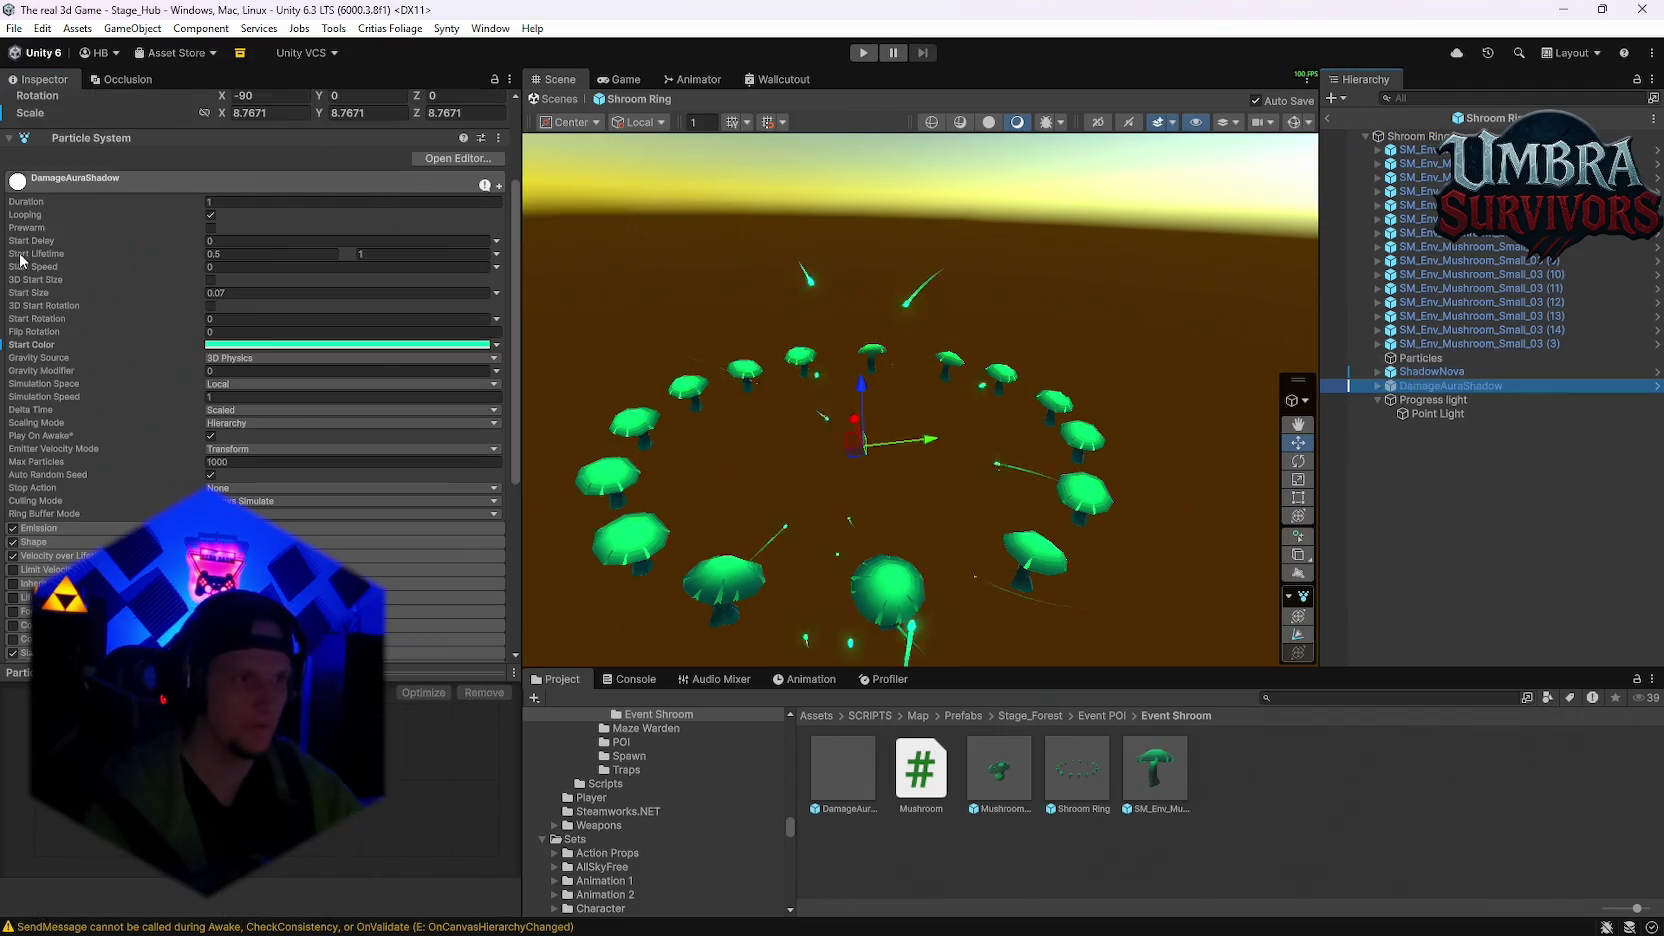
click(45, 105)
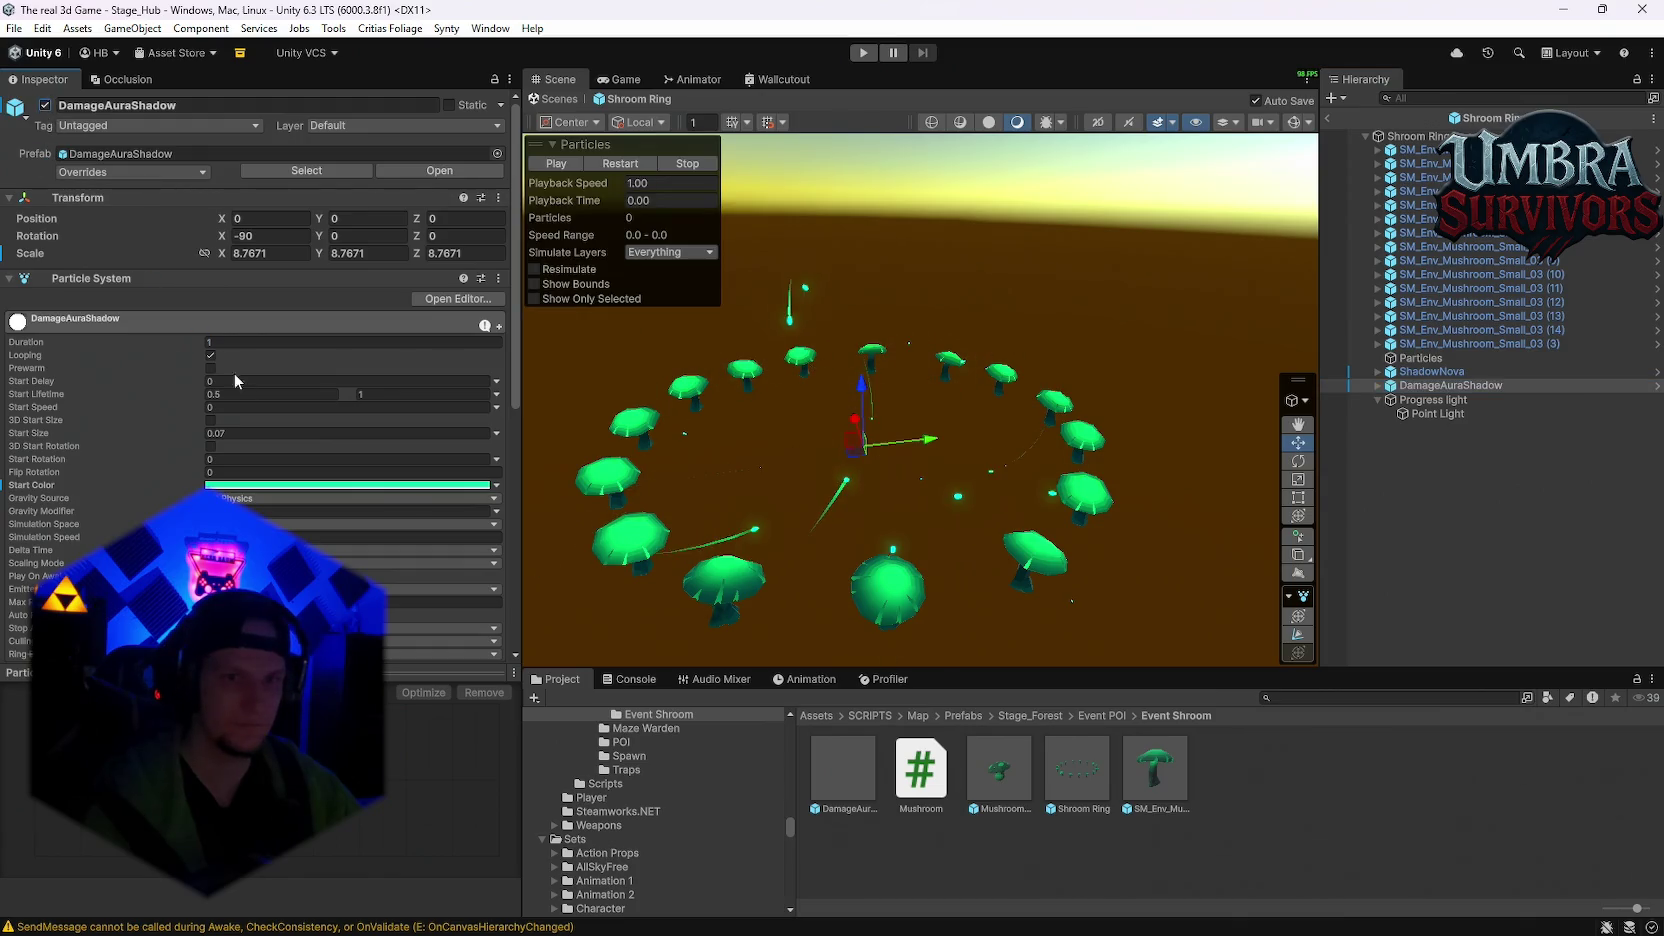
scroll(256, 399, down, 2)
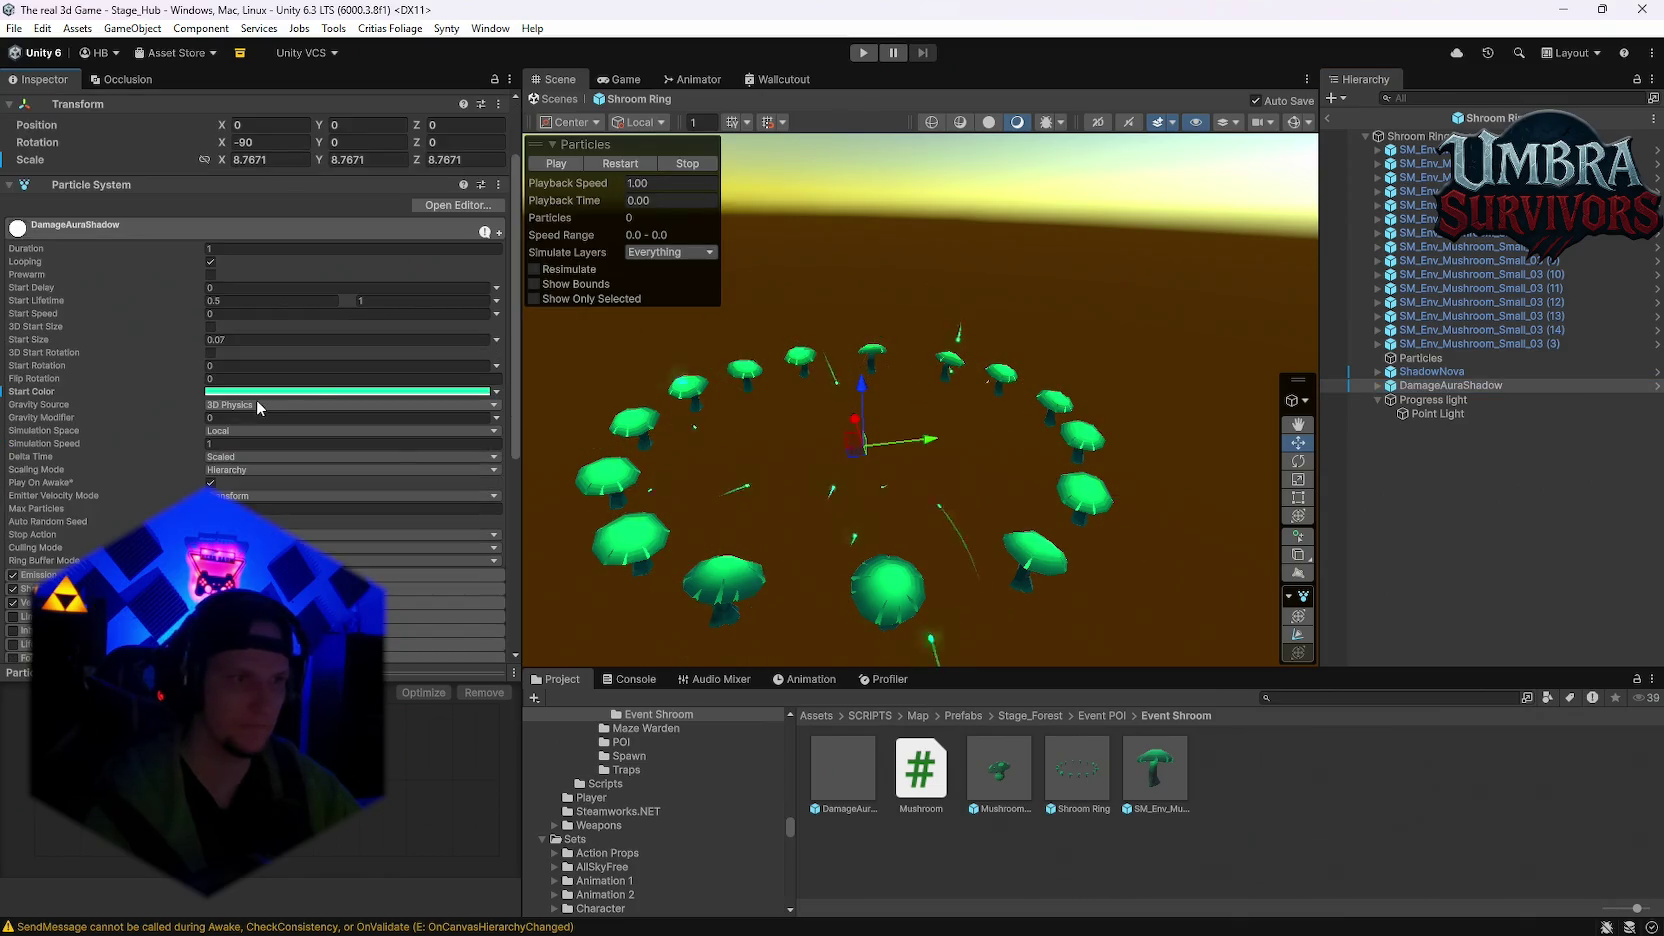
scroll(243, 471, down, 3)
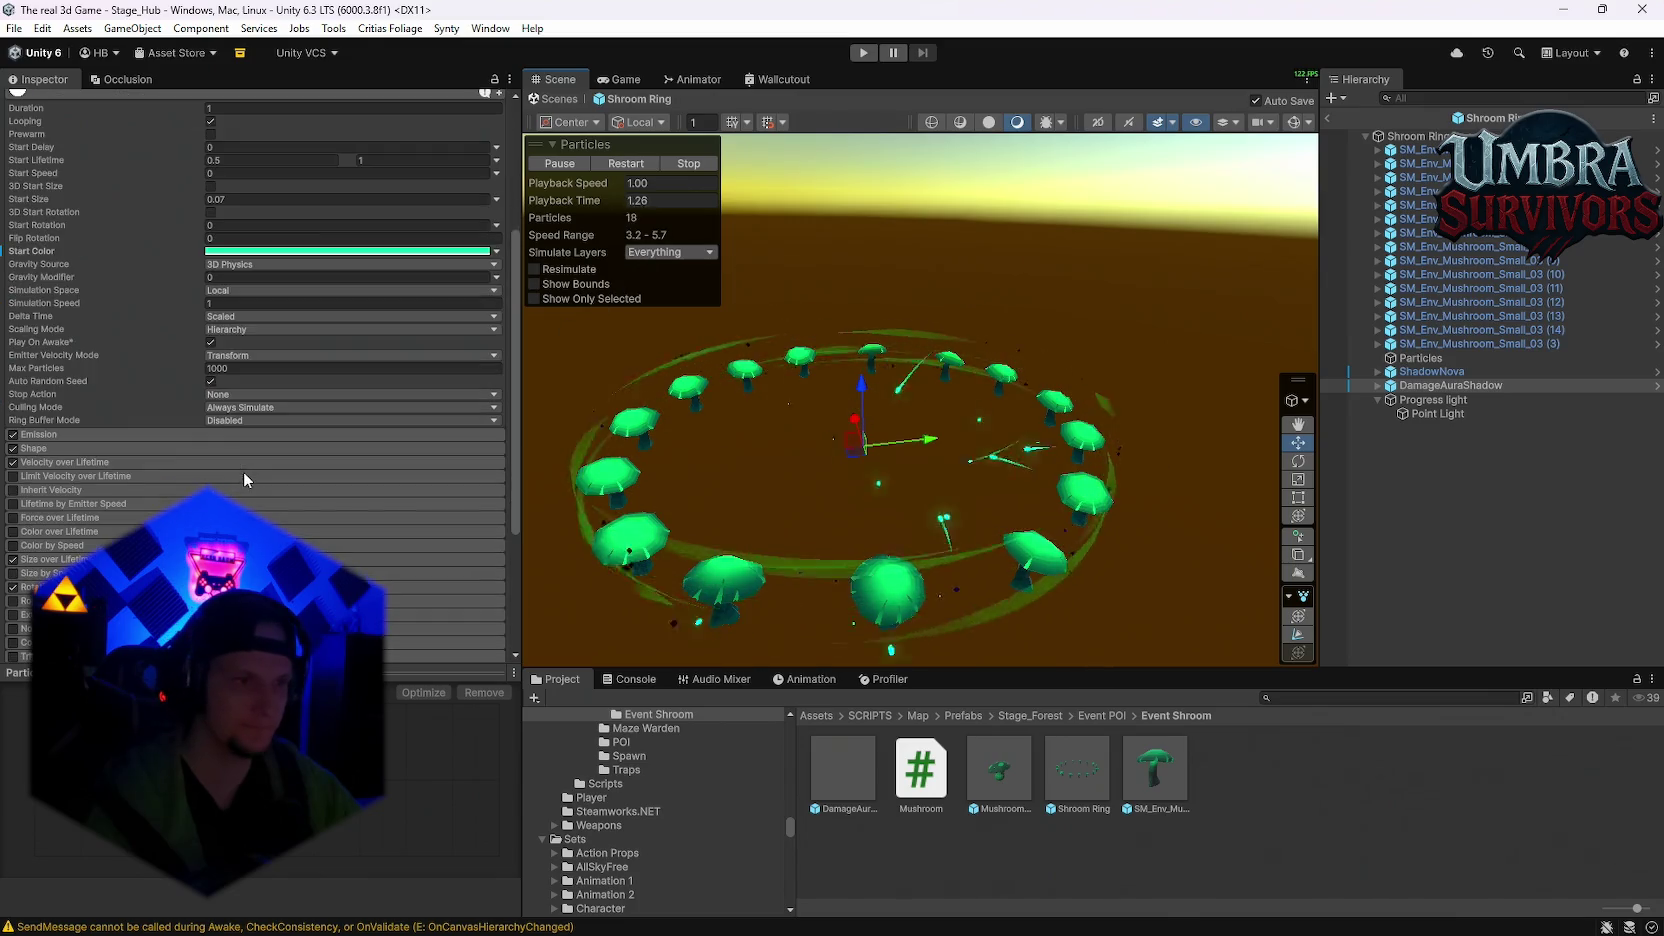
click(12, 436)
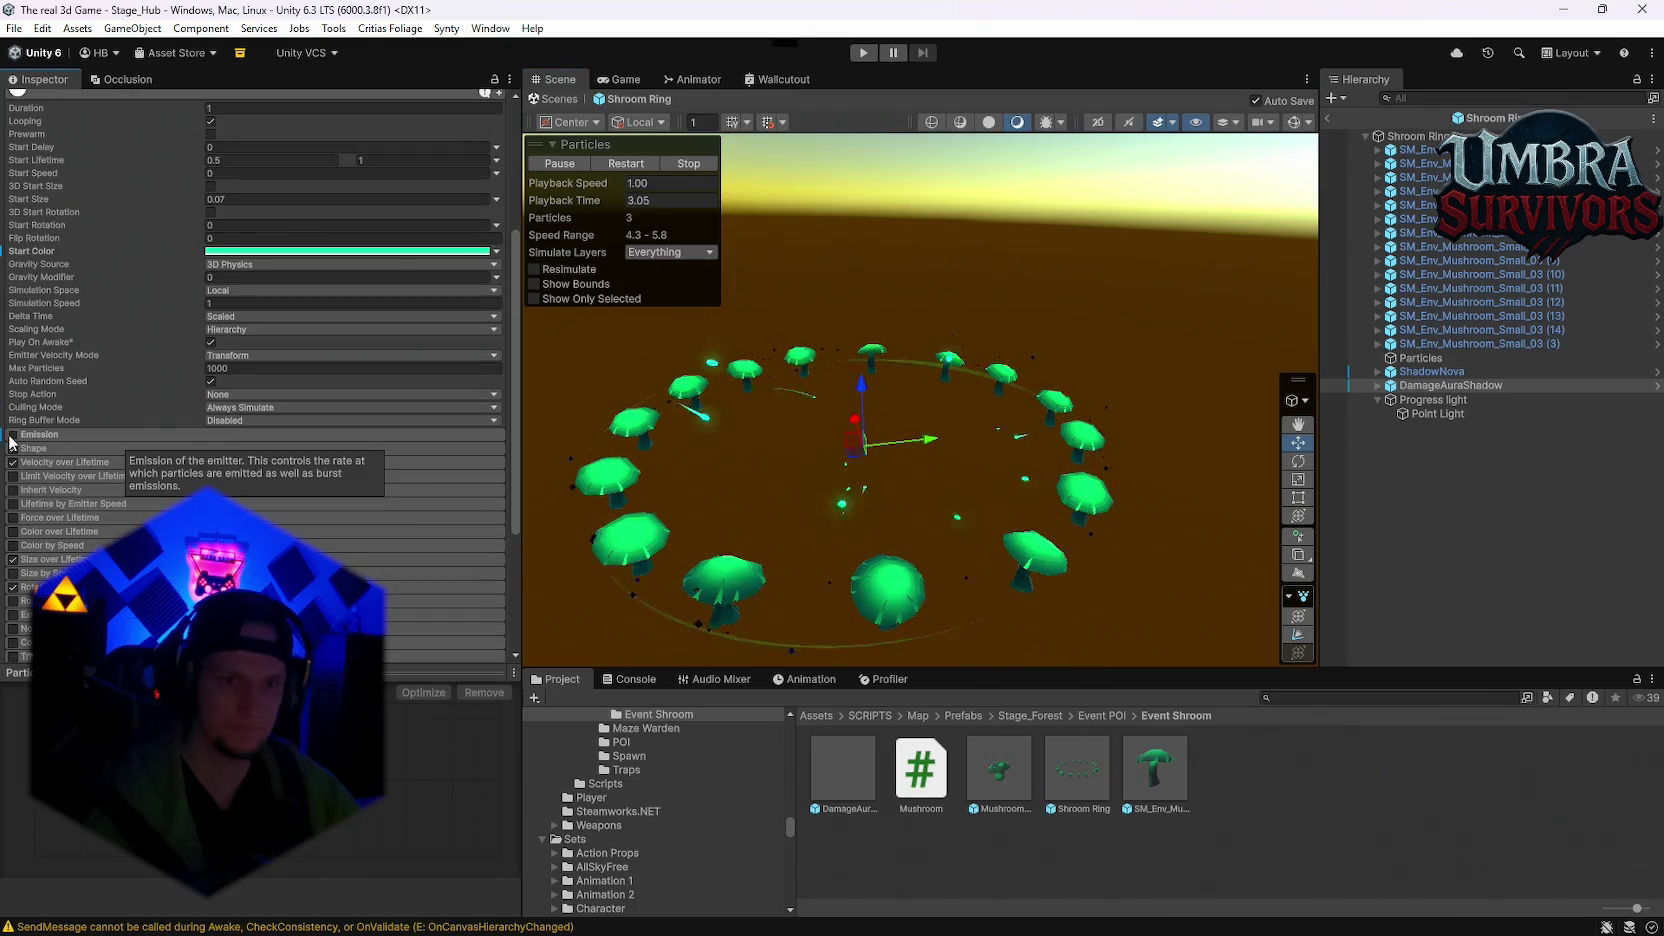
click(12, 436)
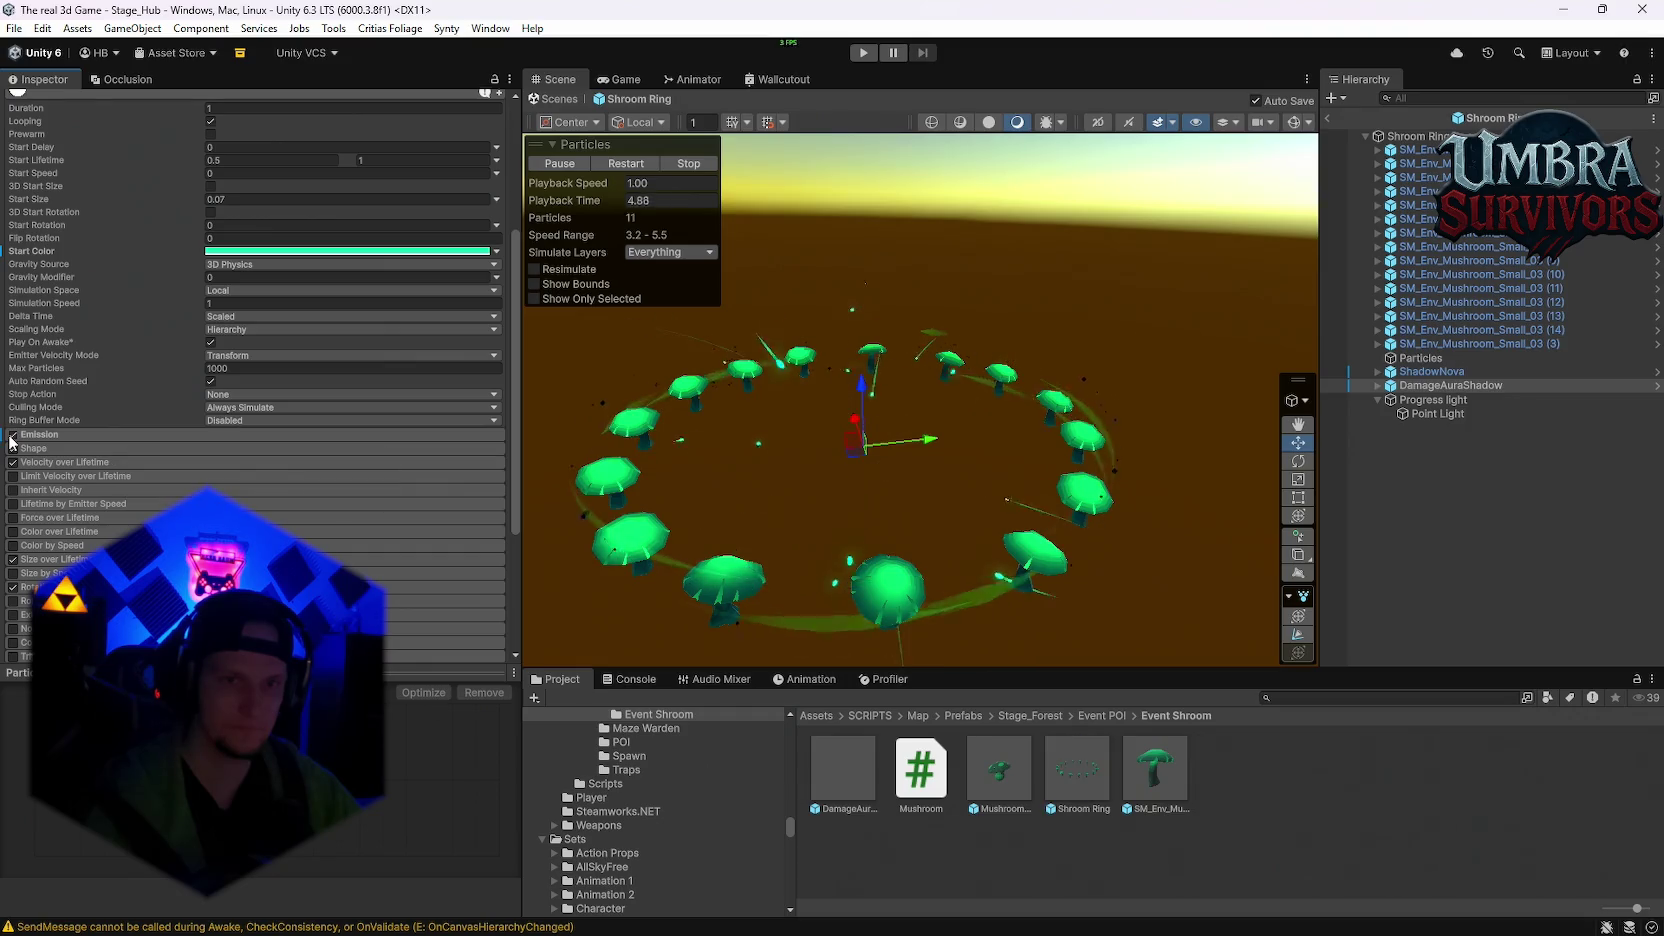
Step: Try new Rate over Time values on the ground ring, undo, and keep emission on
click(60, 435)
click(246, 452)
text(0)
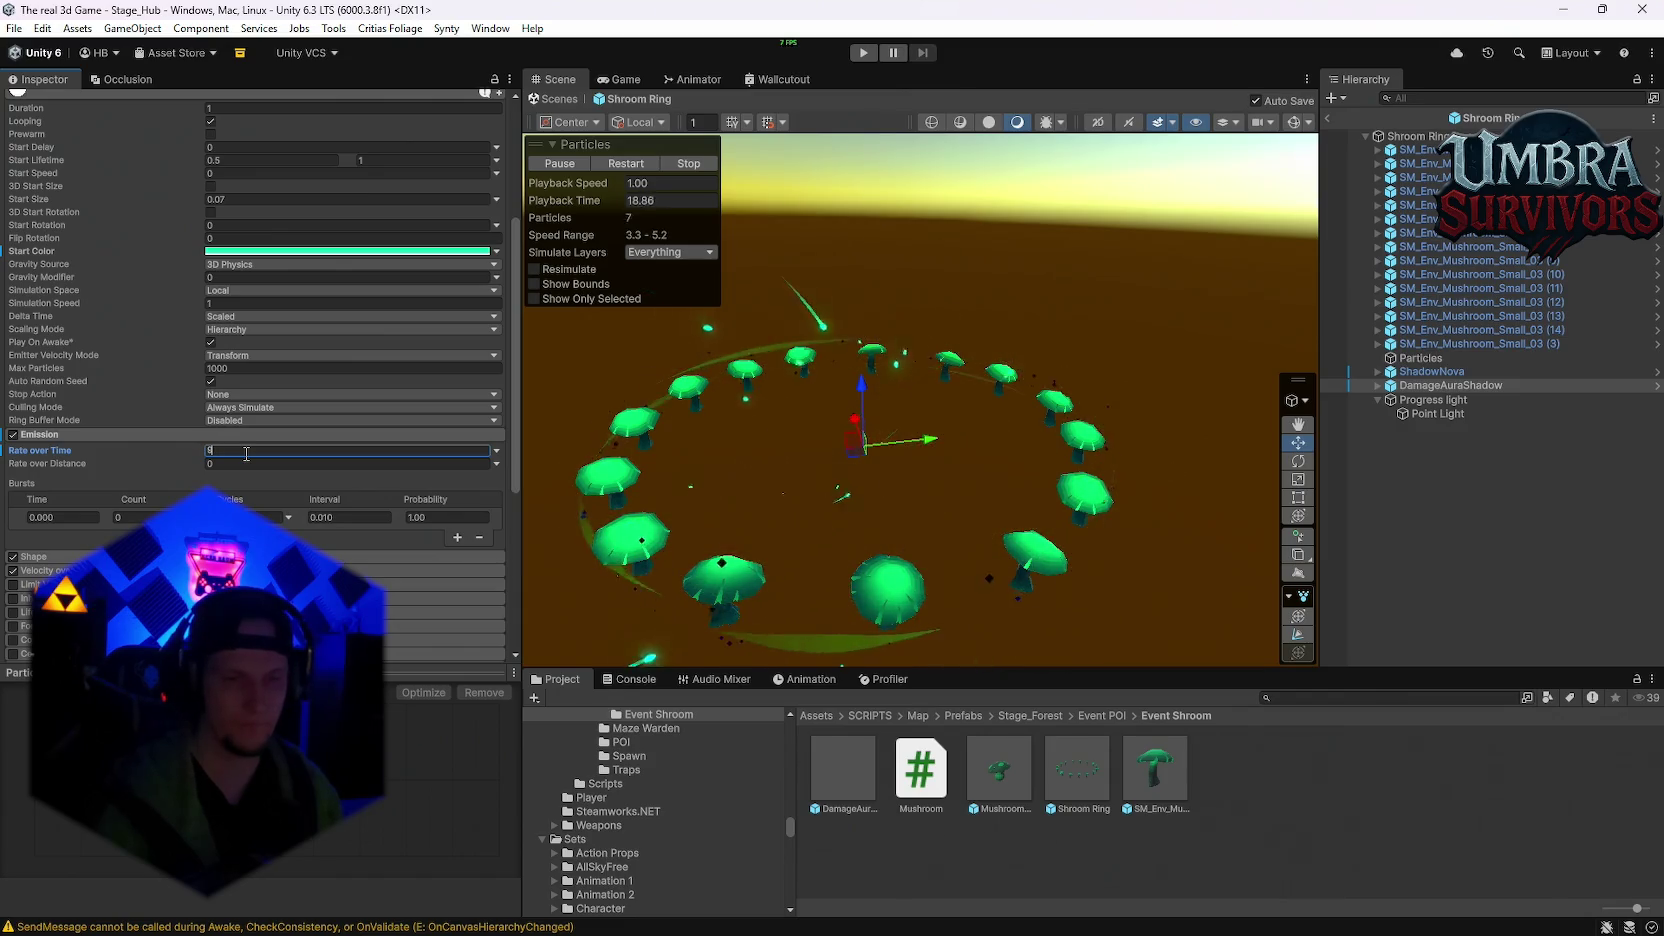
key(BackSpace)
text(1)
key(ctrl+z)
click(12, 434)
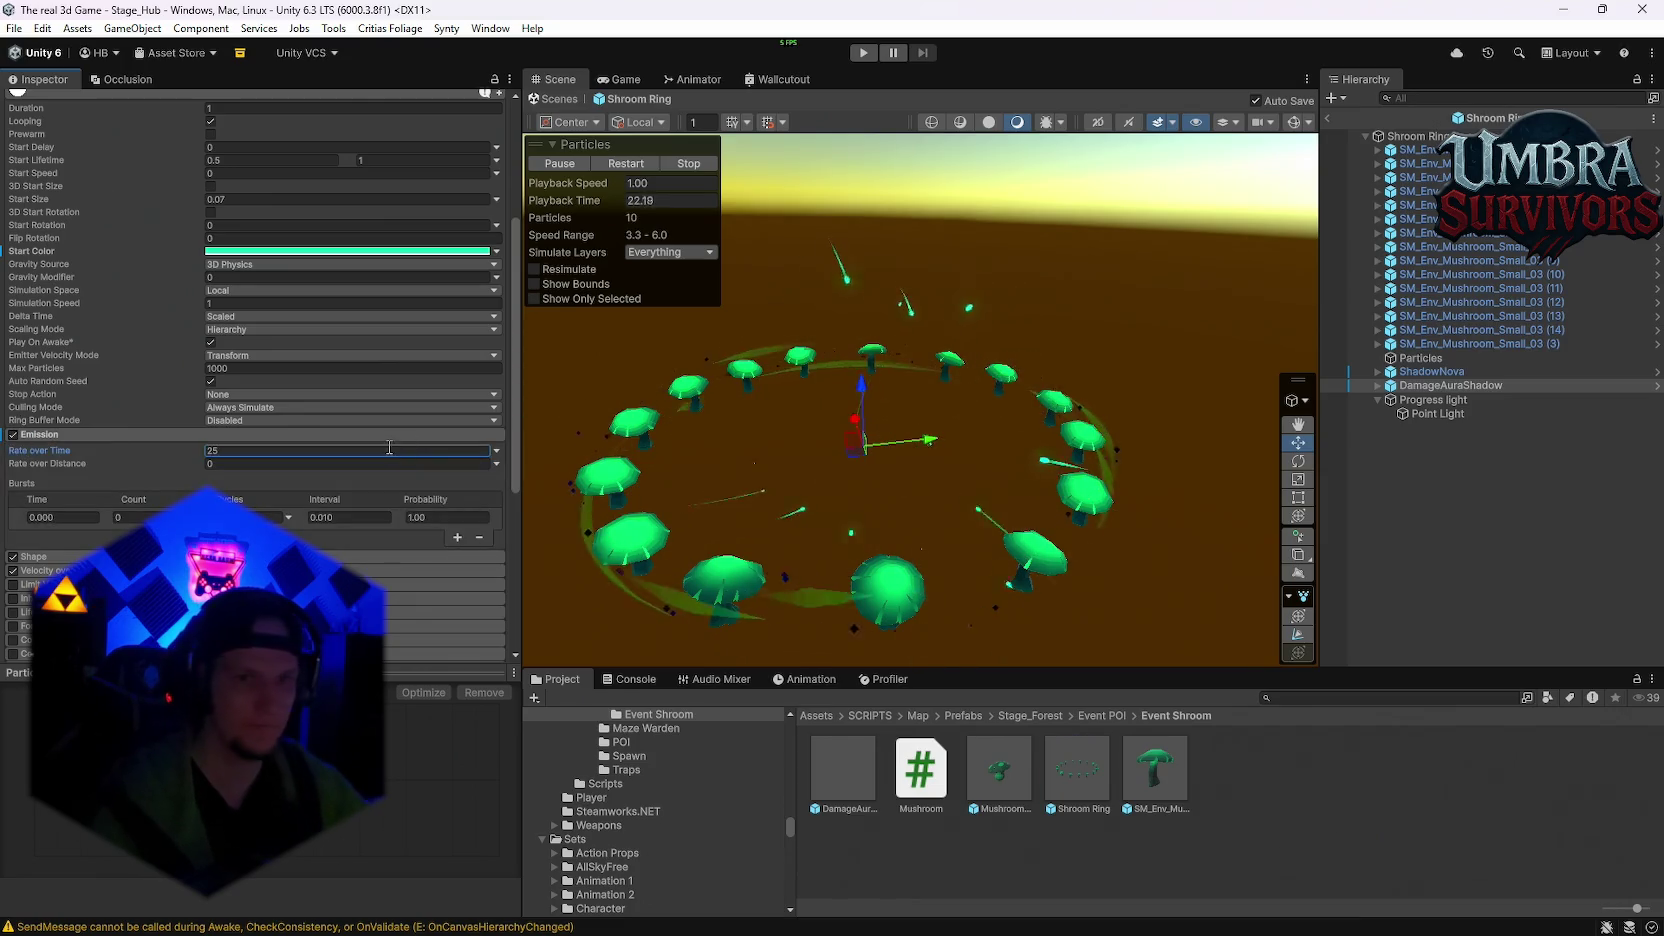
click(1410, 136)
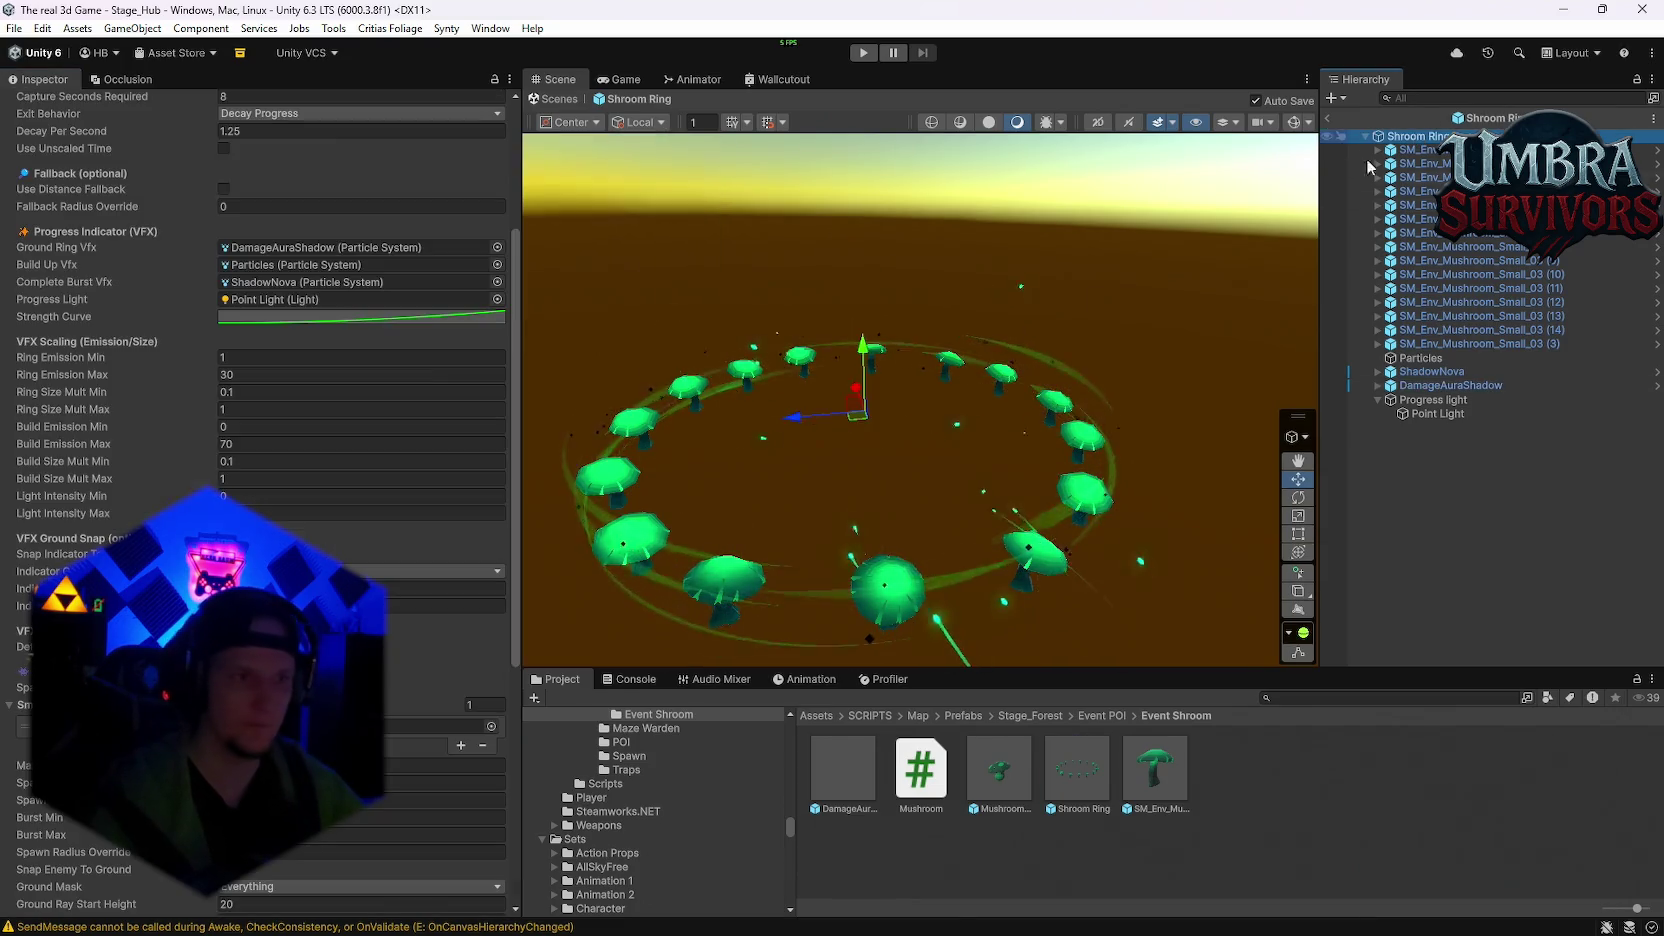
Step: Set Ring Emission Max to 20 and the Particles Rate over Time to 50
click(249, 374)
text(20)
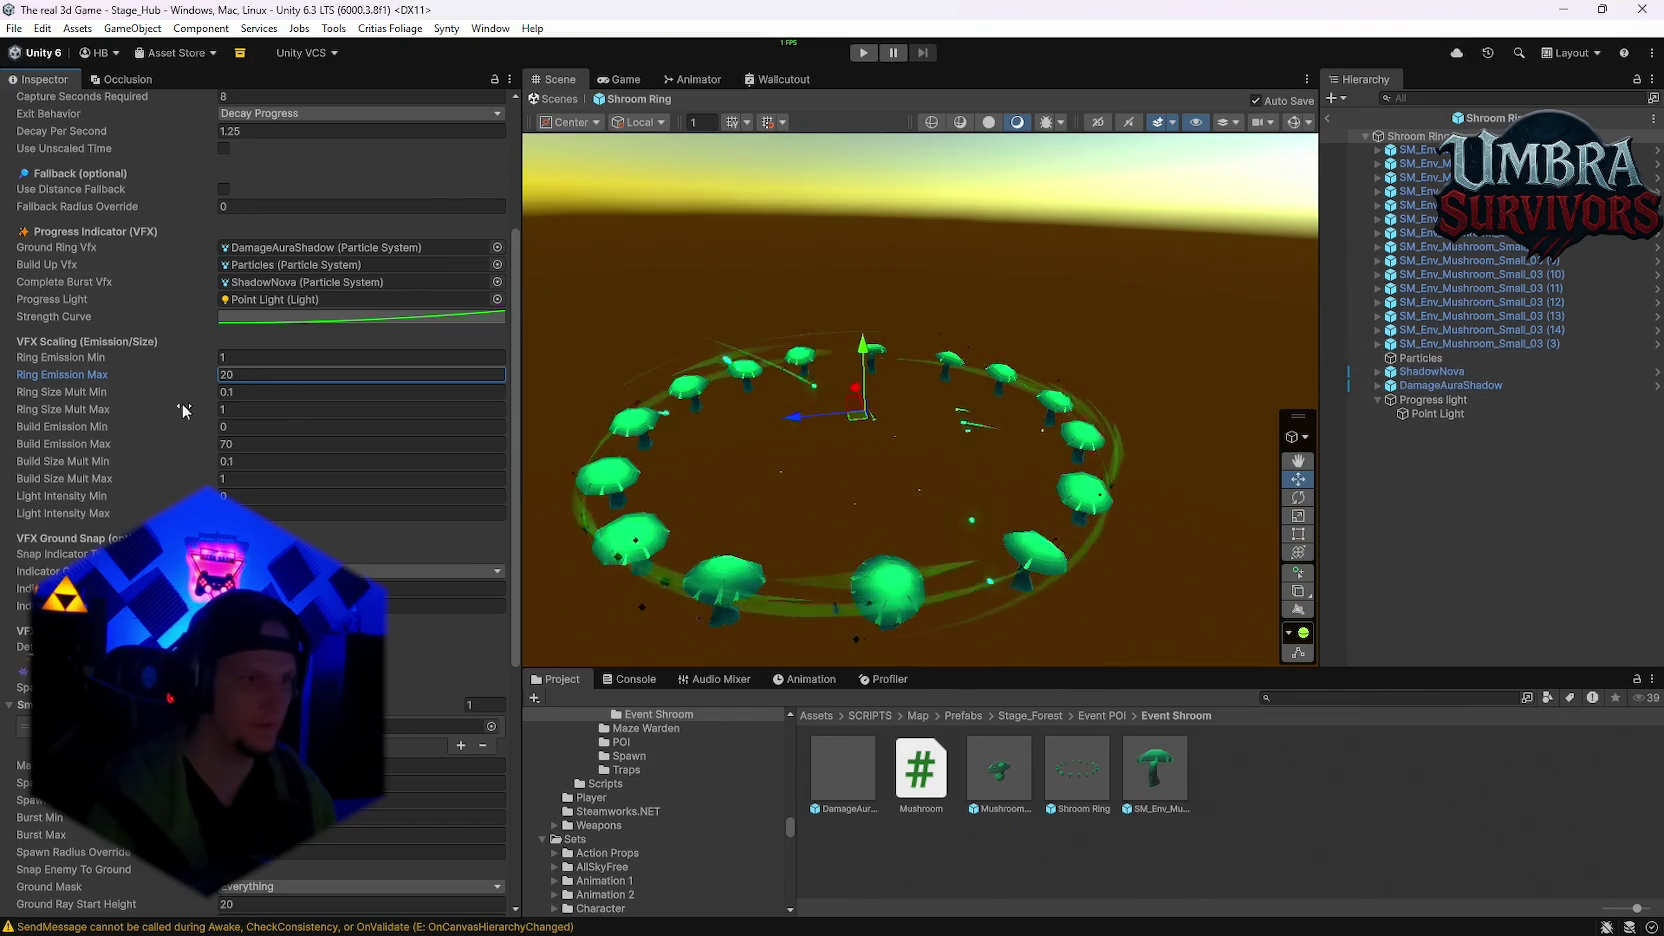
scroll(249, 463, up, 2)
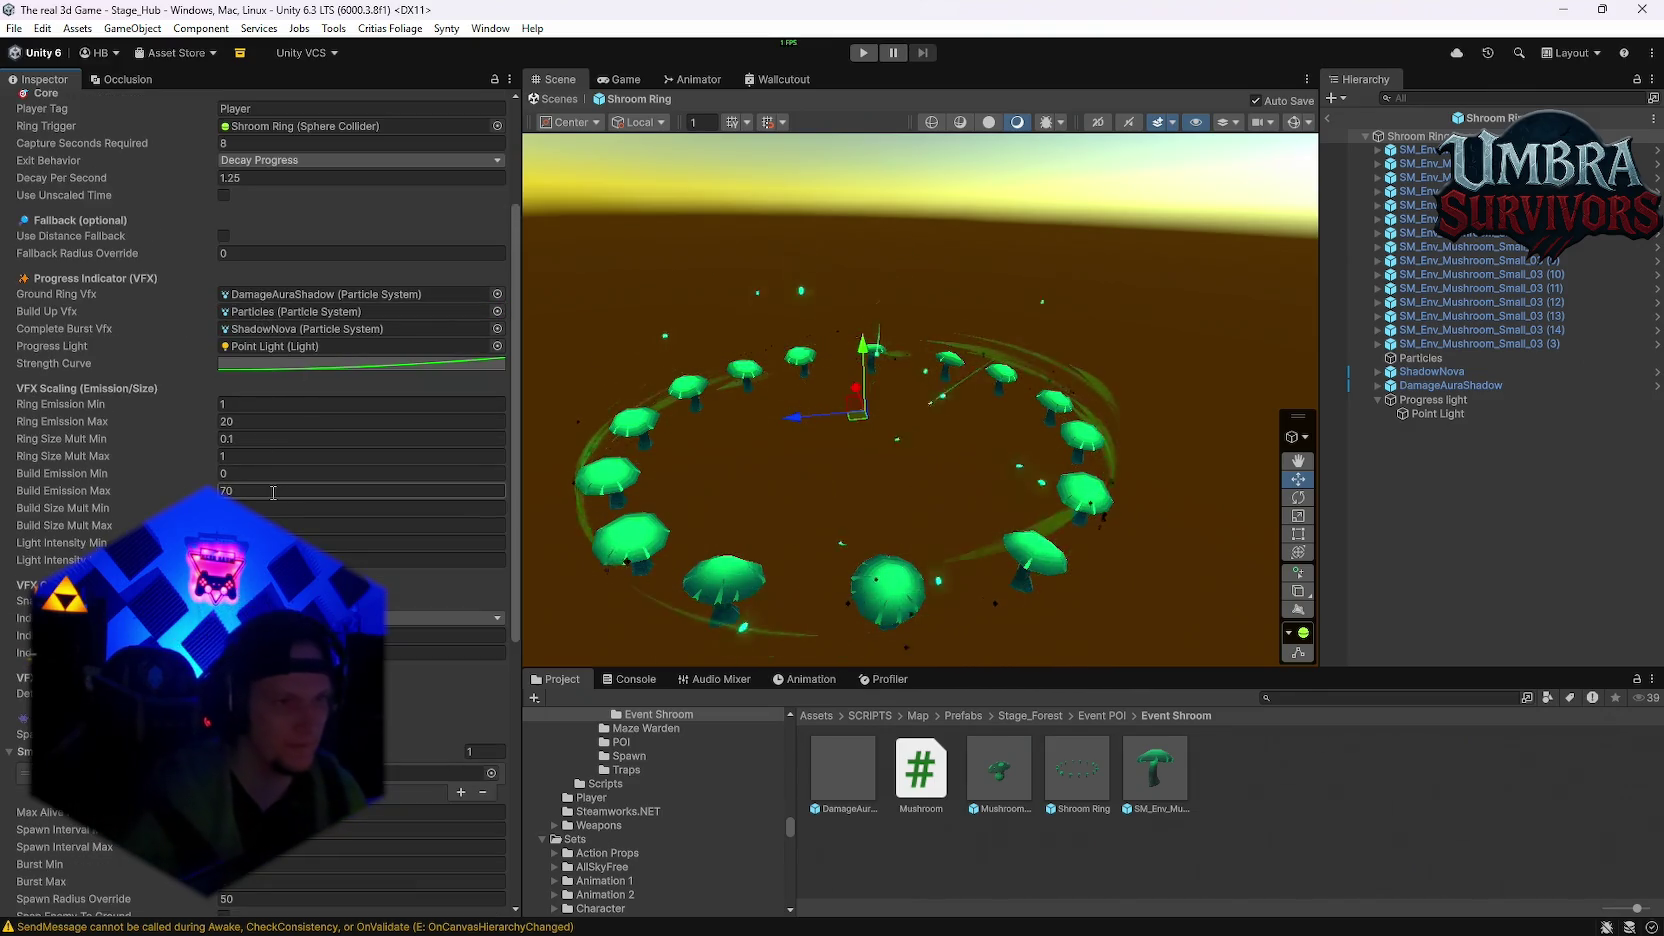
click(1418, 359)
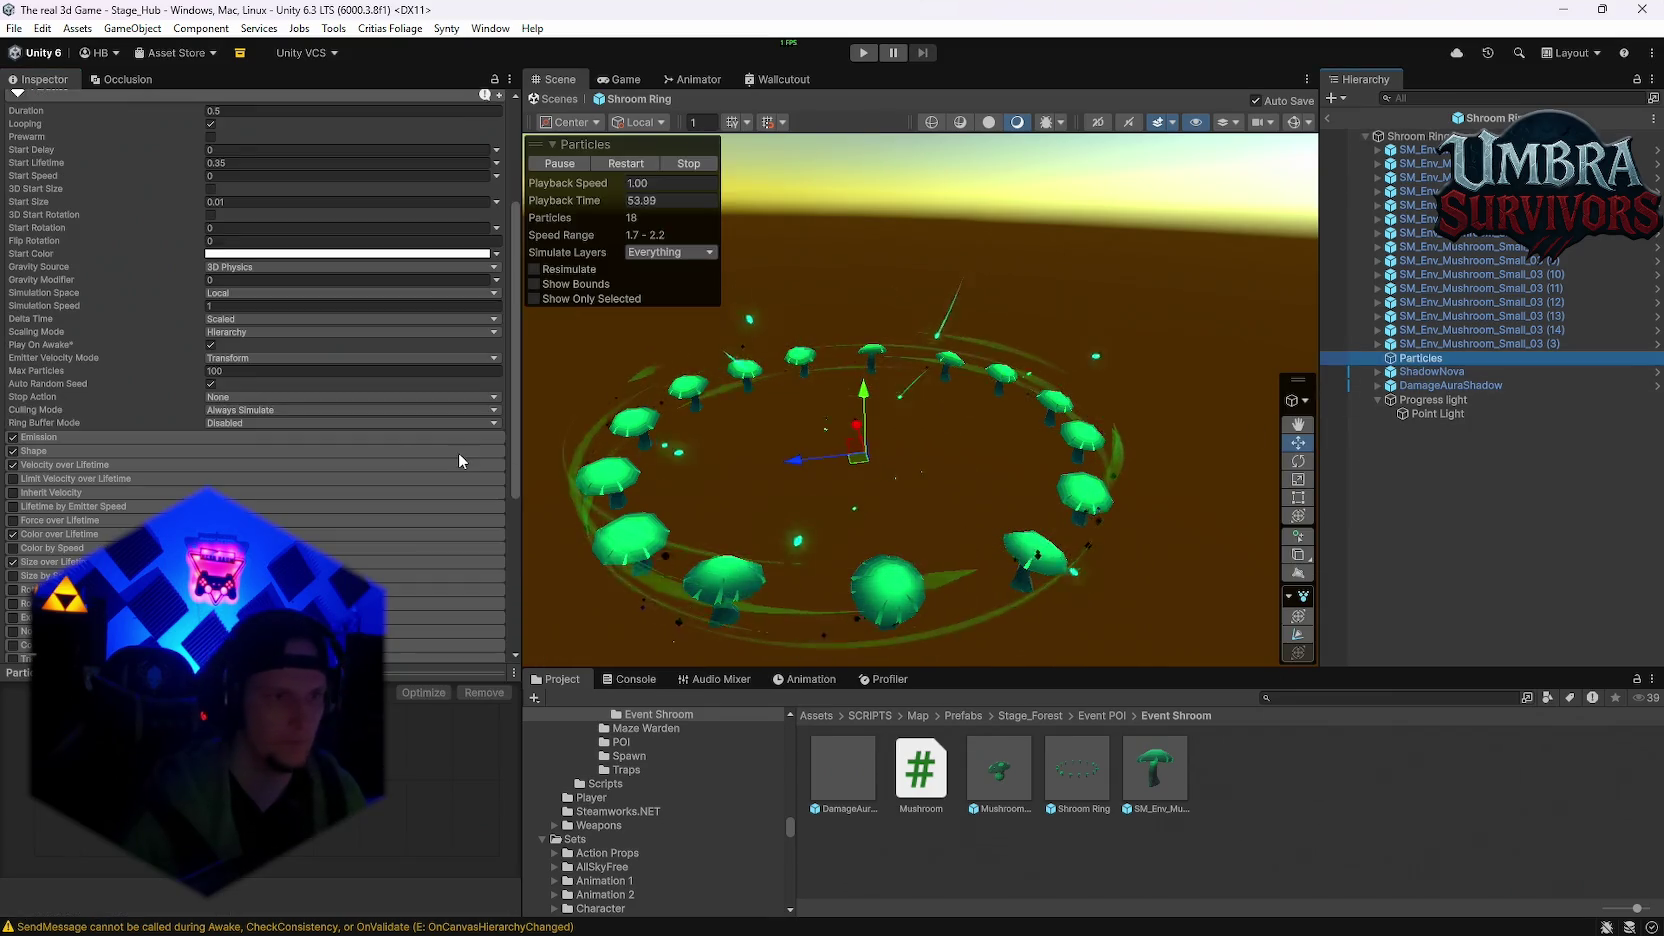
click(60, 437)
click(246, 452)
text(100)
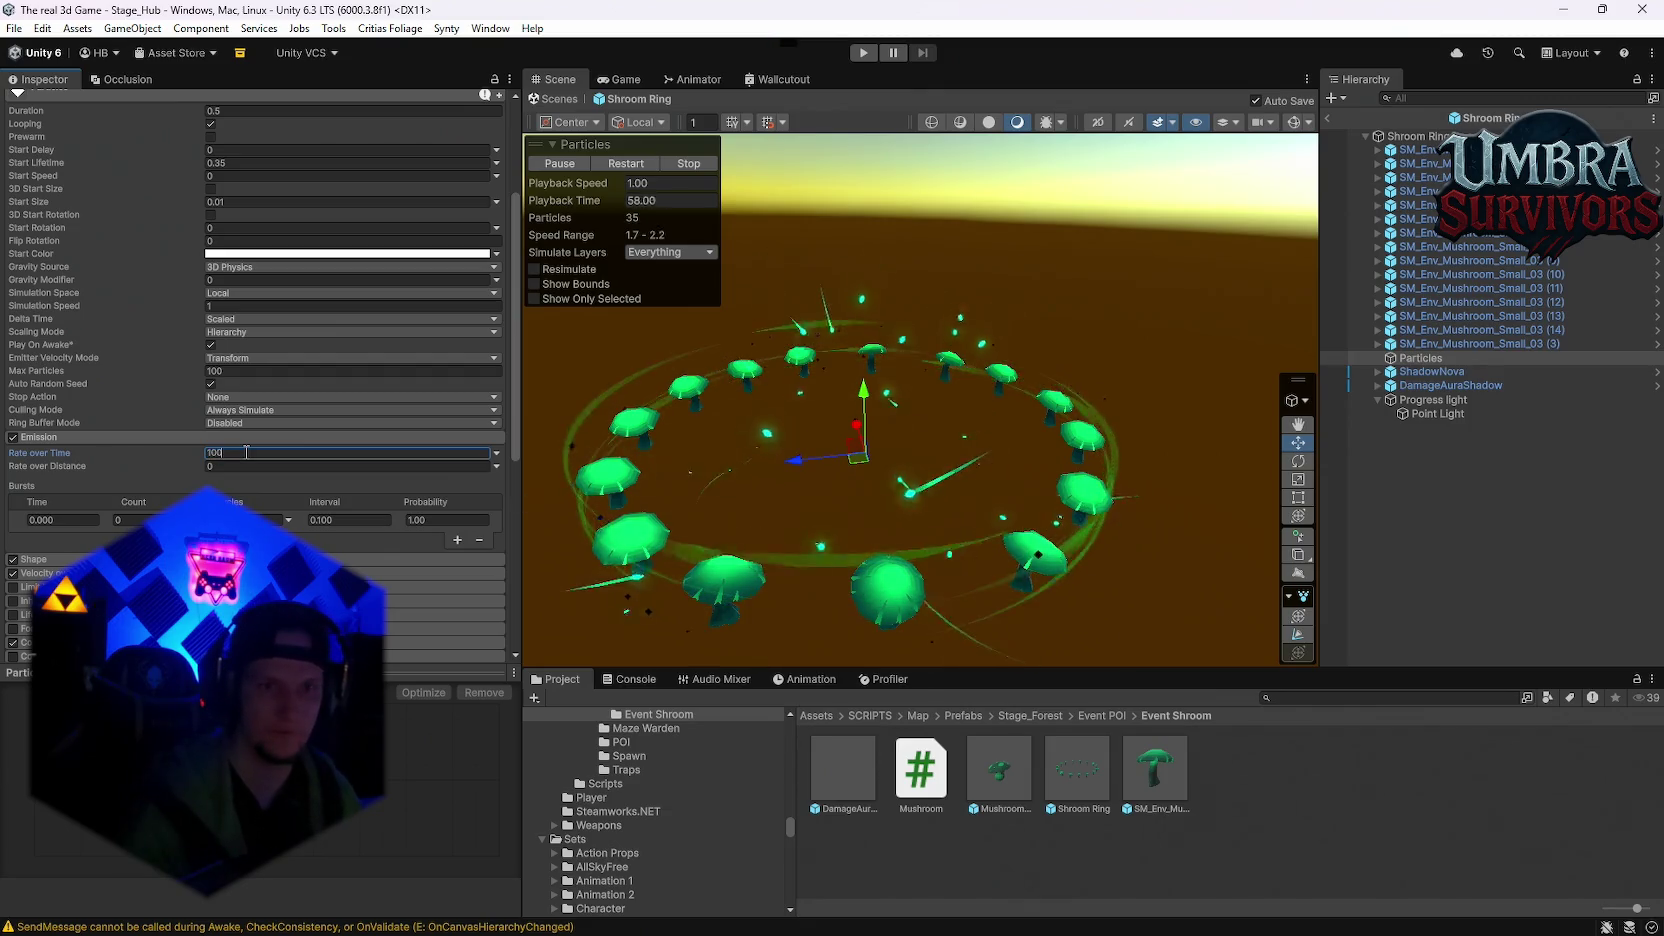
key(BackSpace)
key(BackSpace)
key(BackSpace)
text(50)
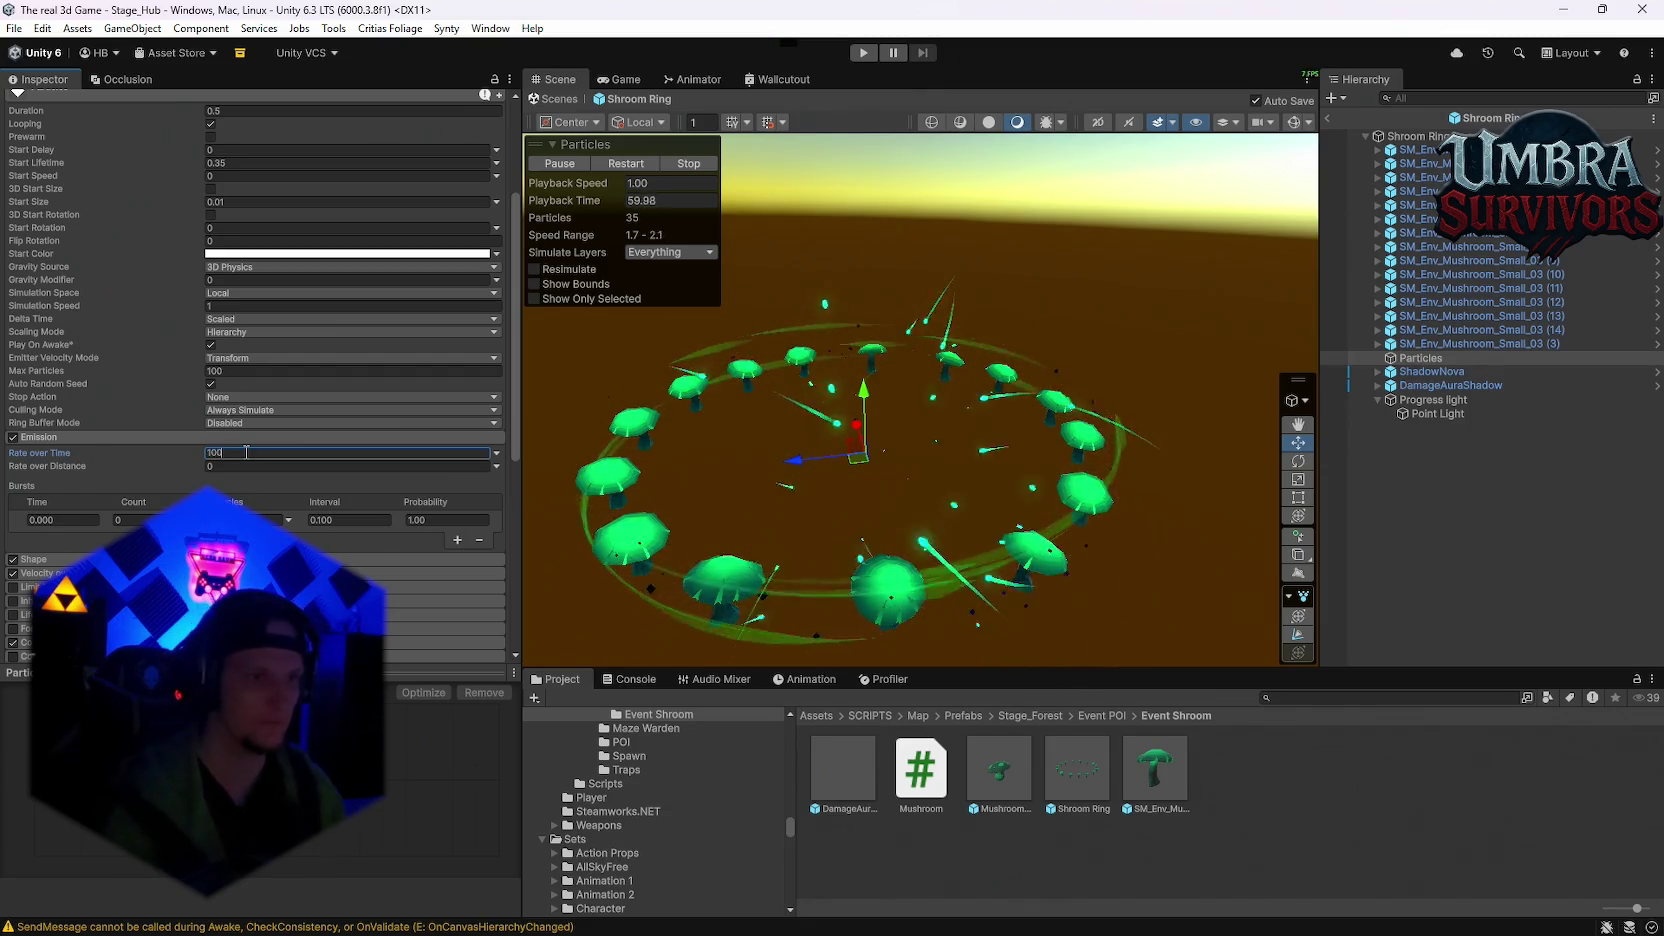
Step: Set Build Emission Max to 50 and Build Emission Min to 1
click(1130, 374)
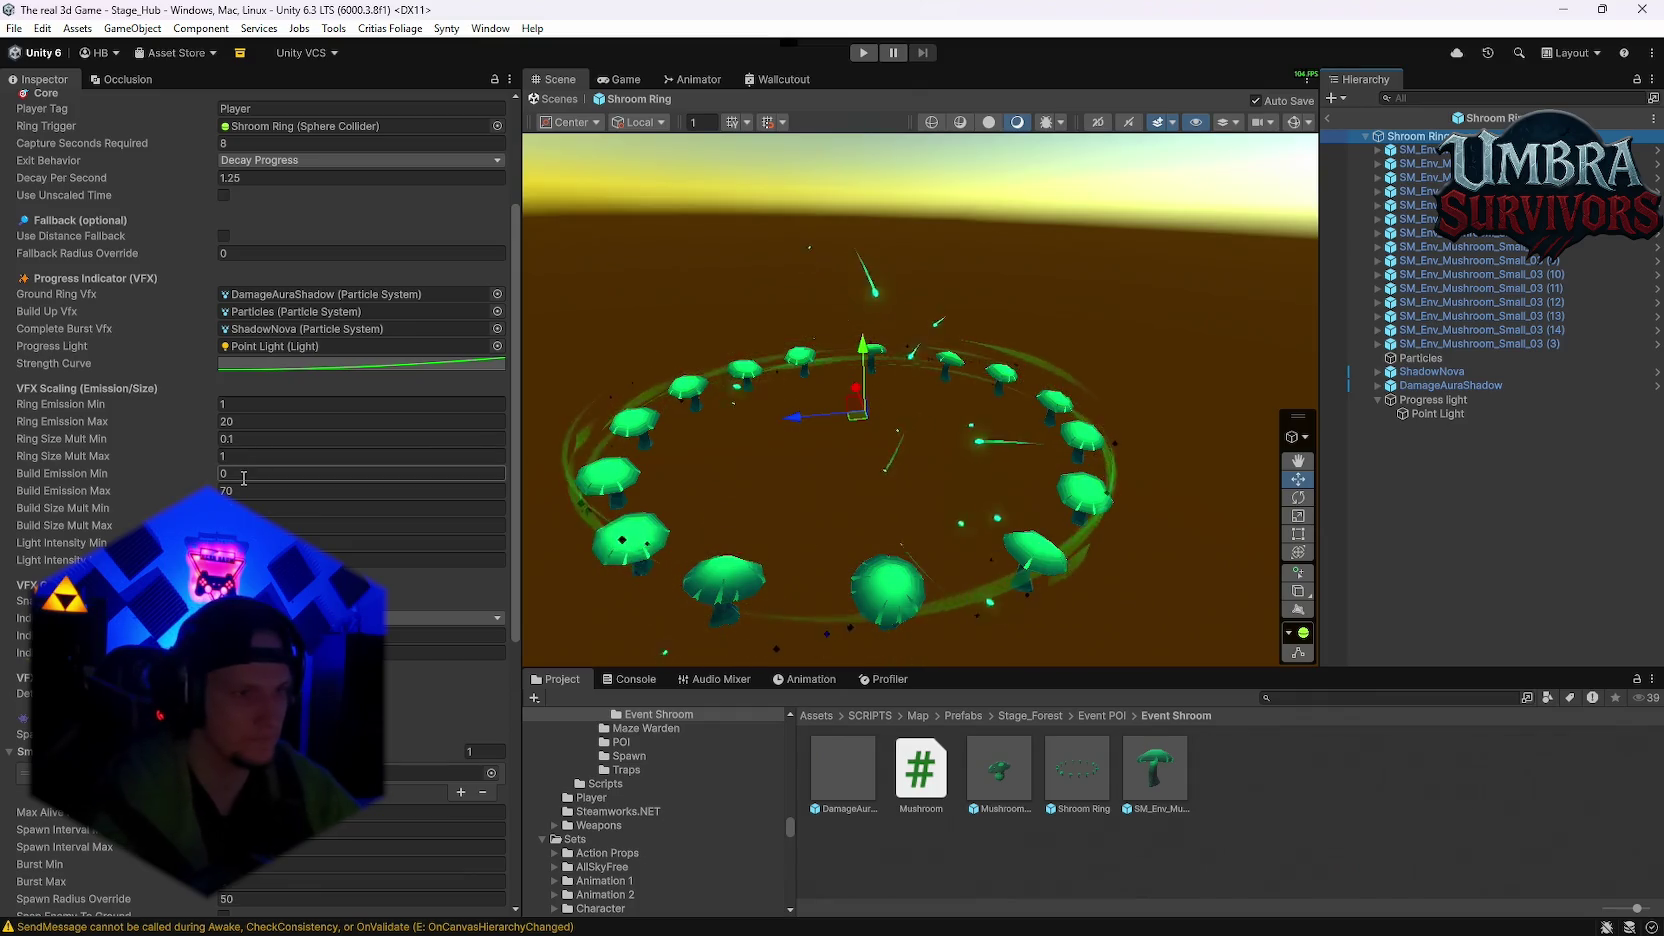
click(237, 491)
text(50)
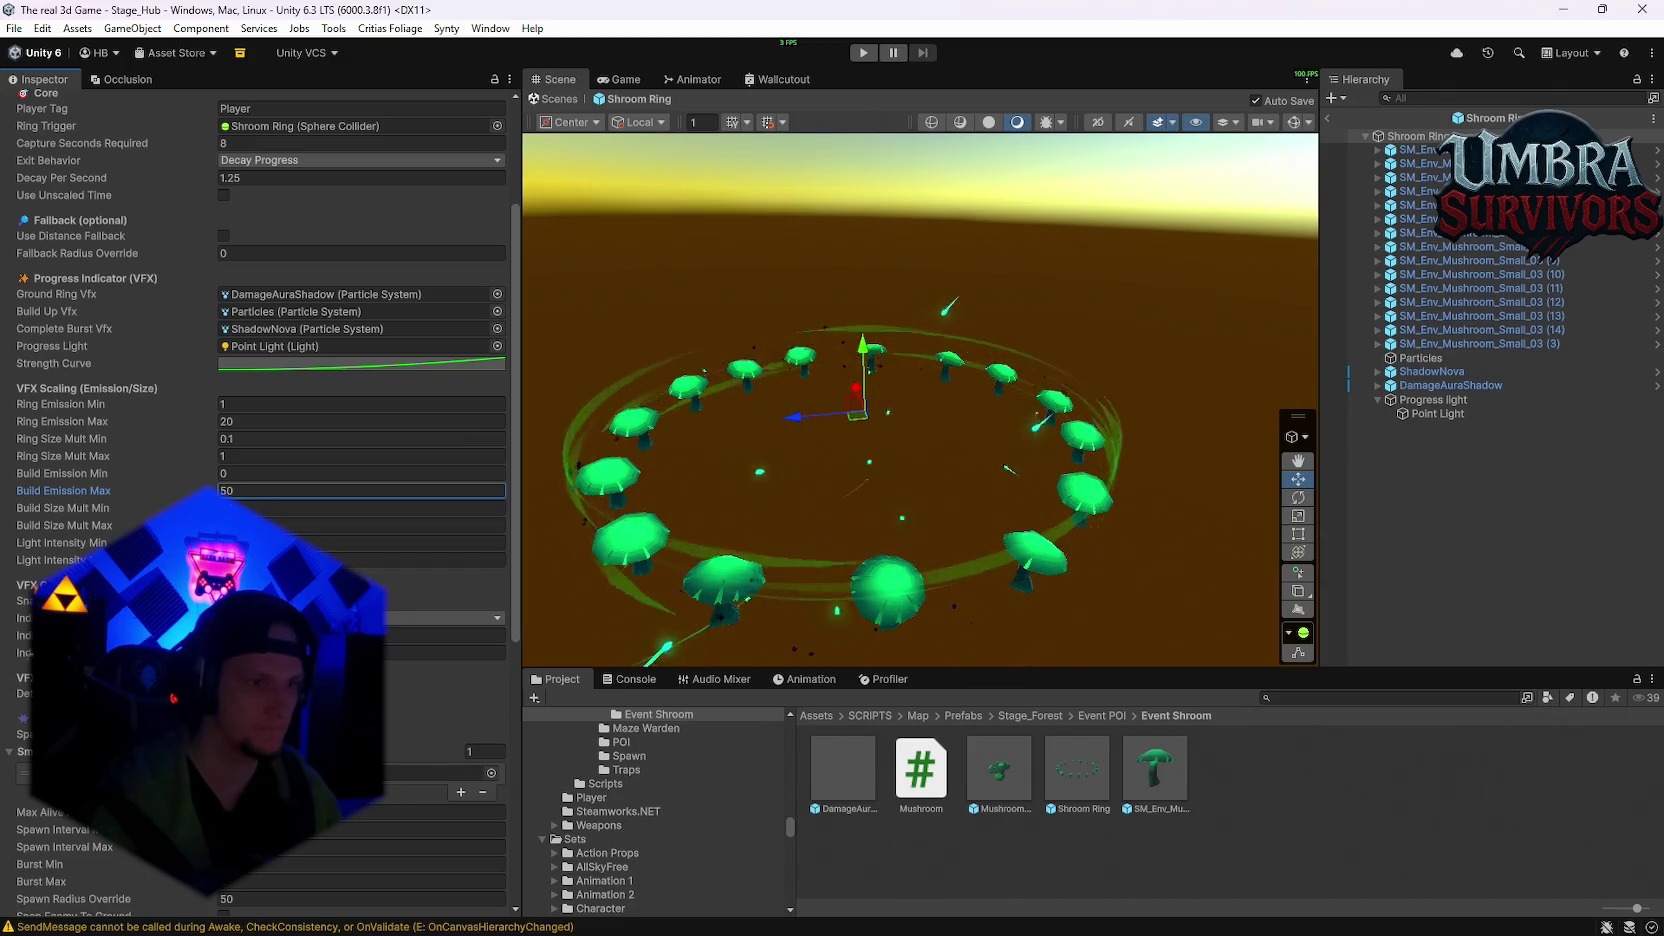
click(440, 542)
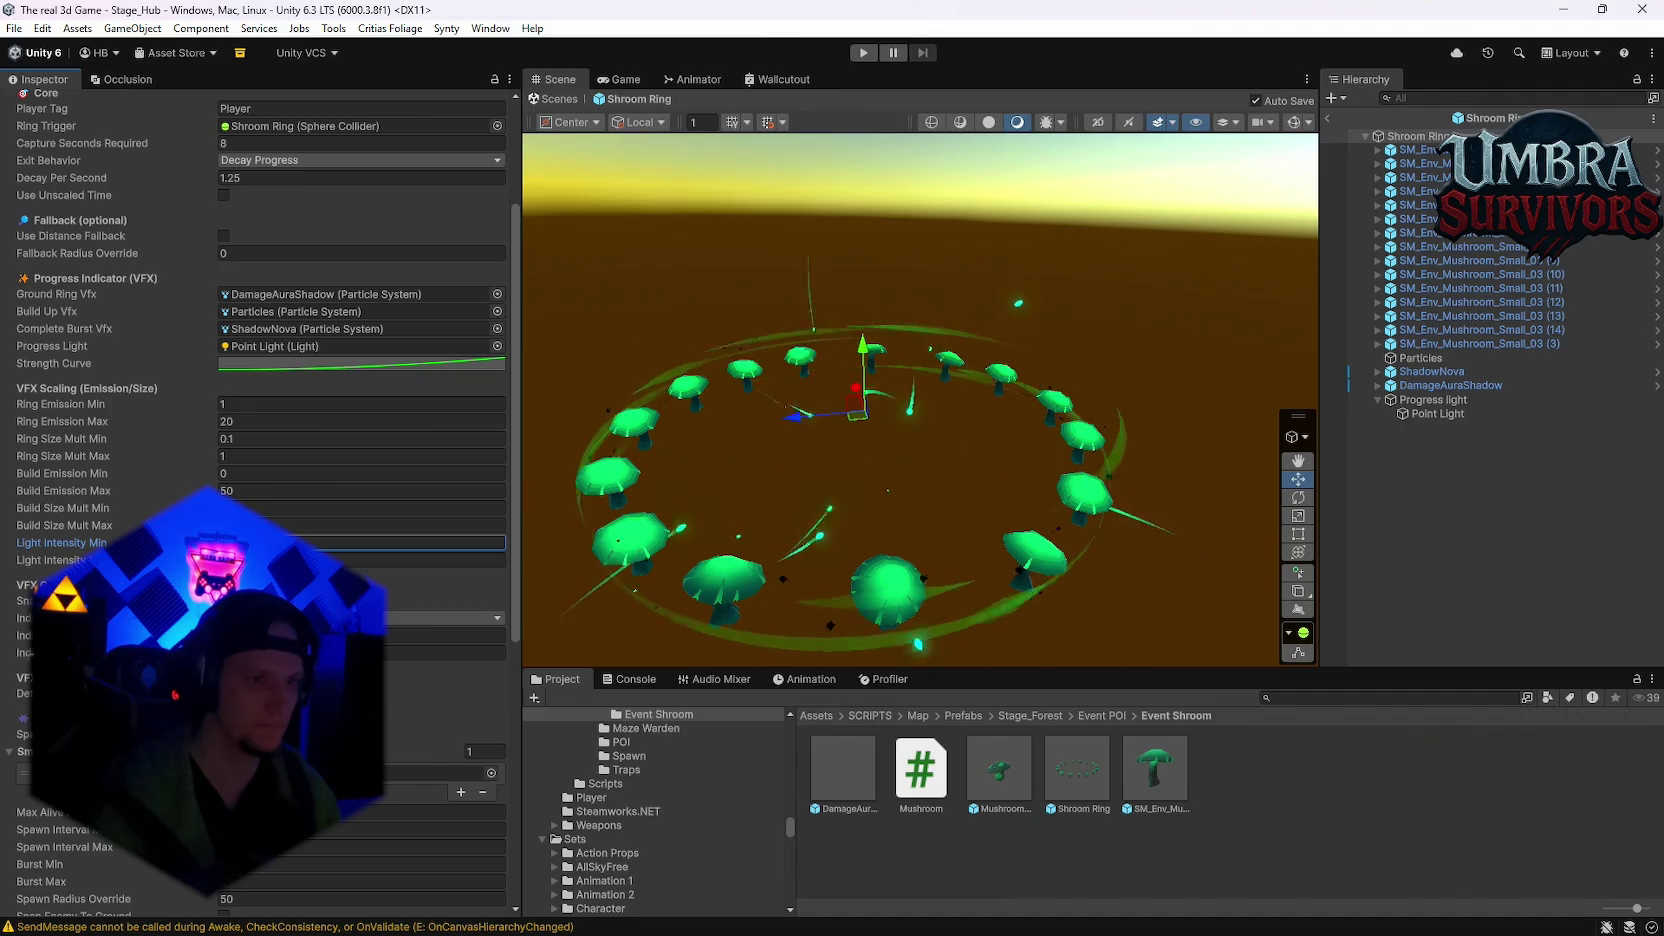
click(249, 474)
text(1)
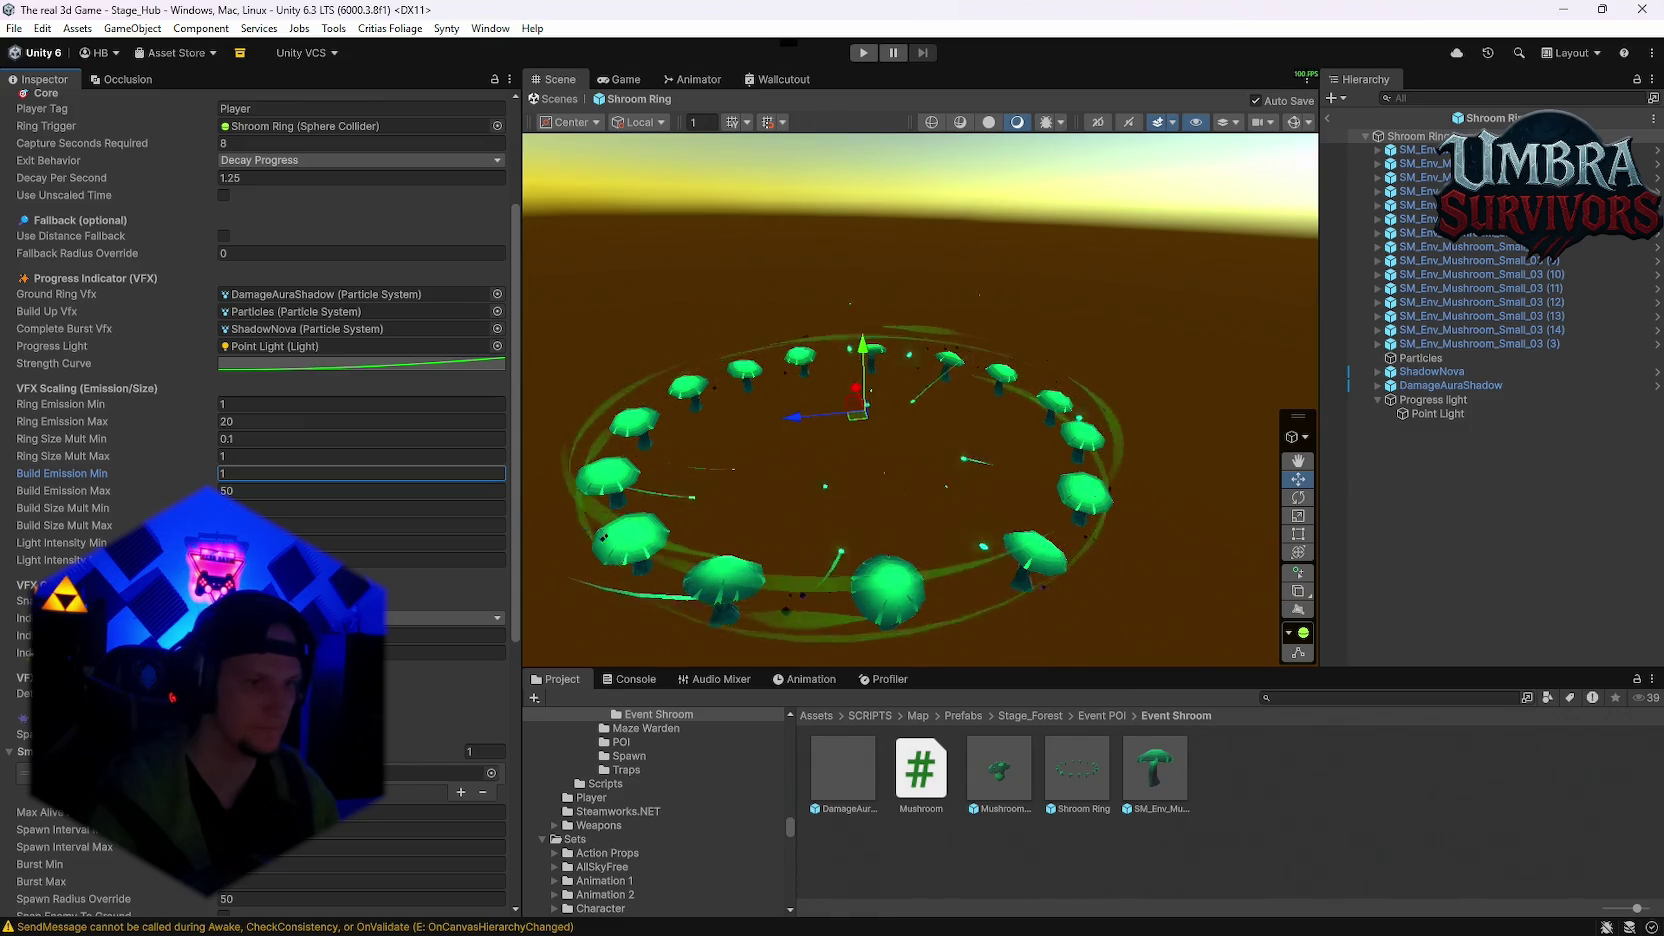
scroll(260, 500, down, 5)
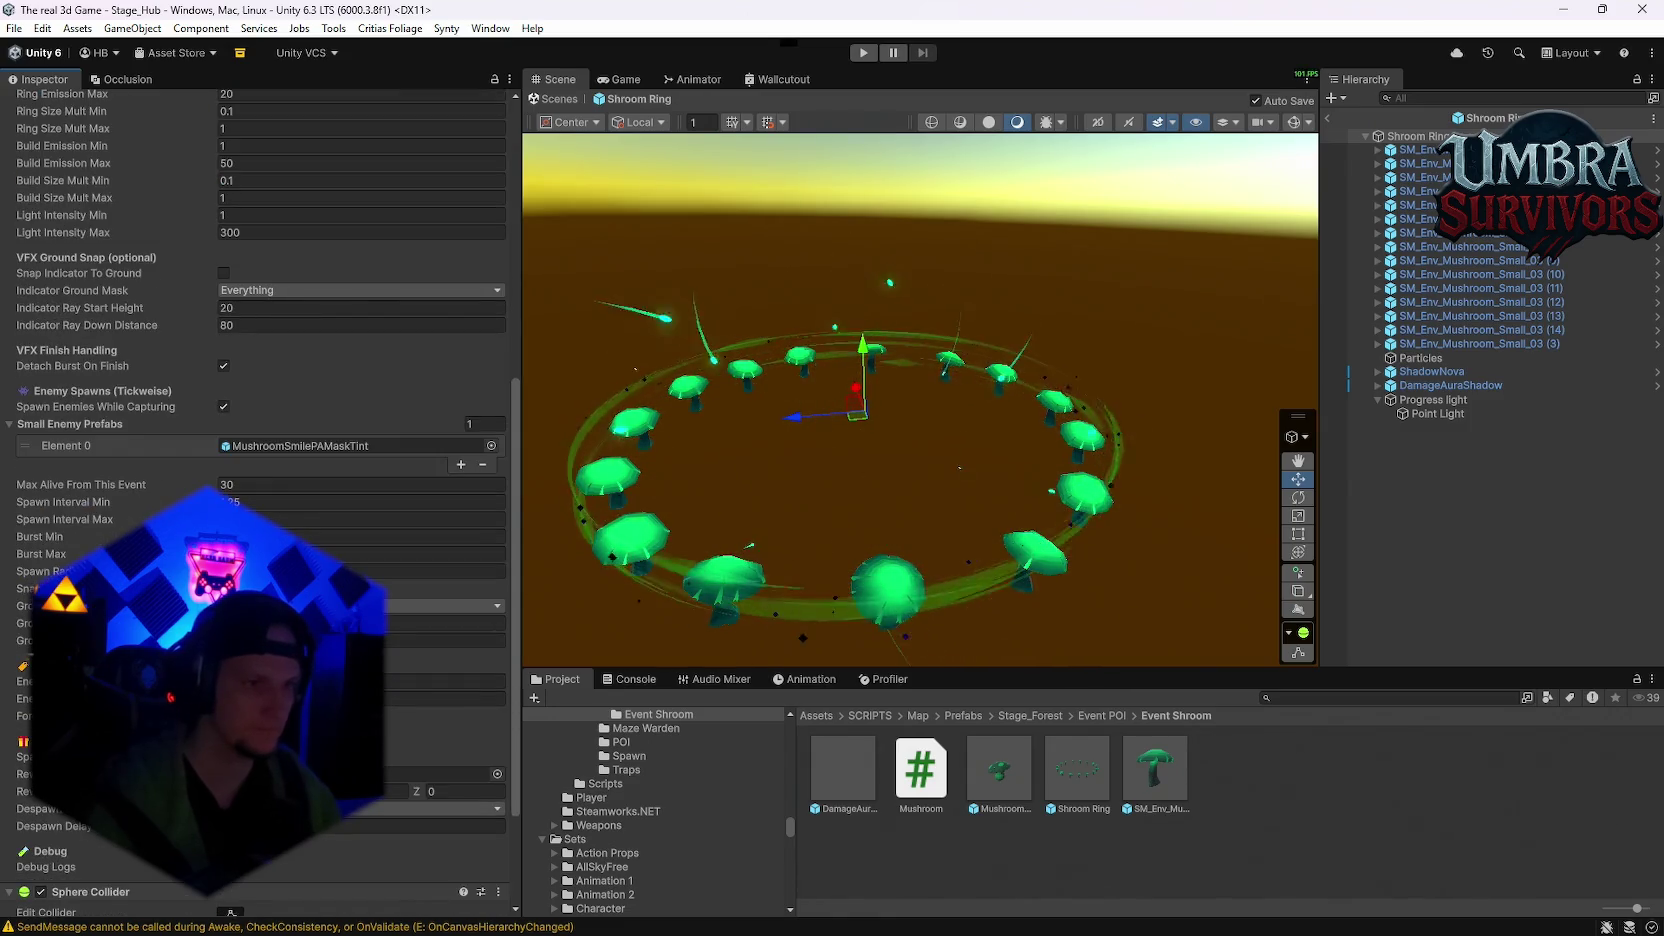
scroll(260, 500, down, 3)
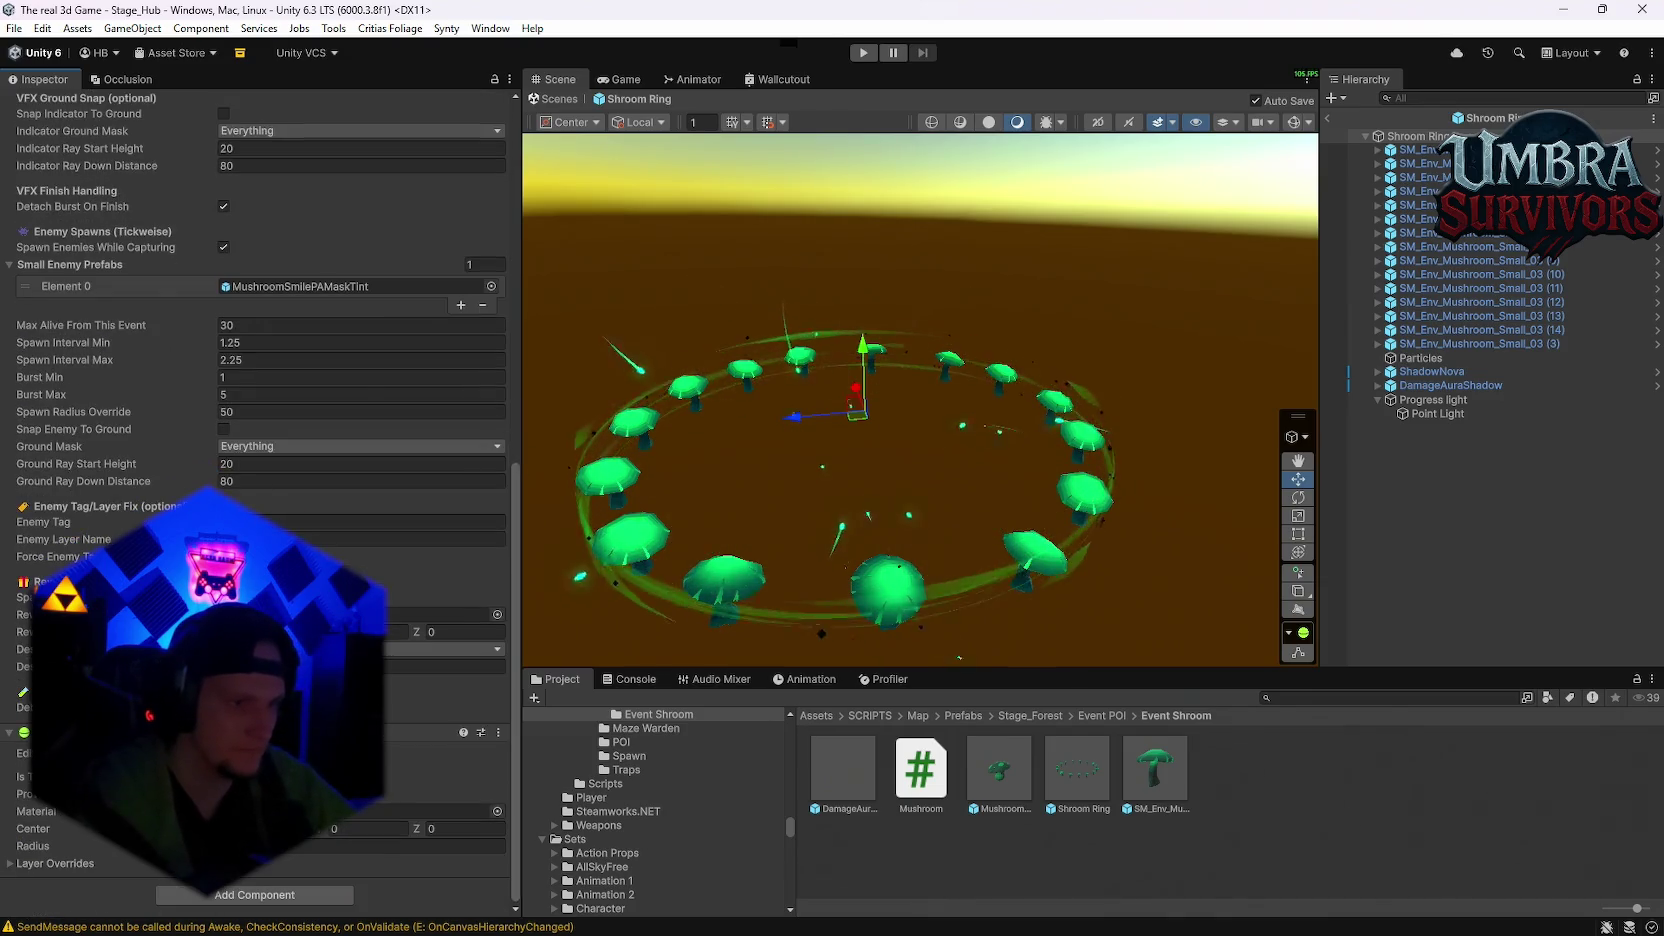
Step: Focus the Project window and wait for the C# scripts to finish recompiling
scroll(260, 450, up, 2)
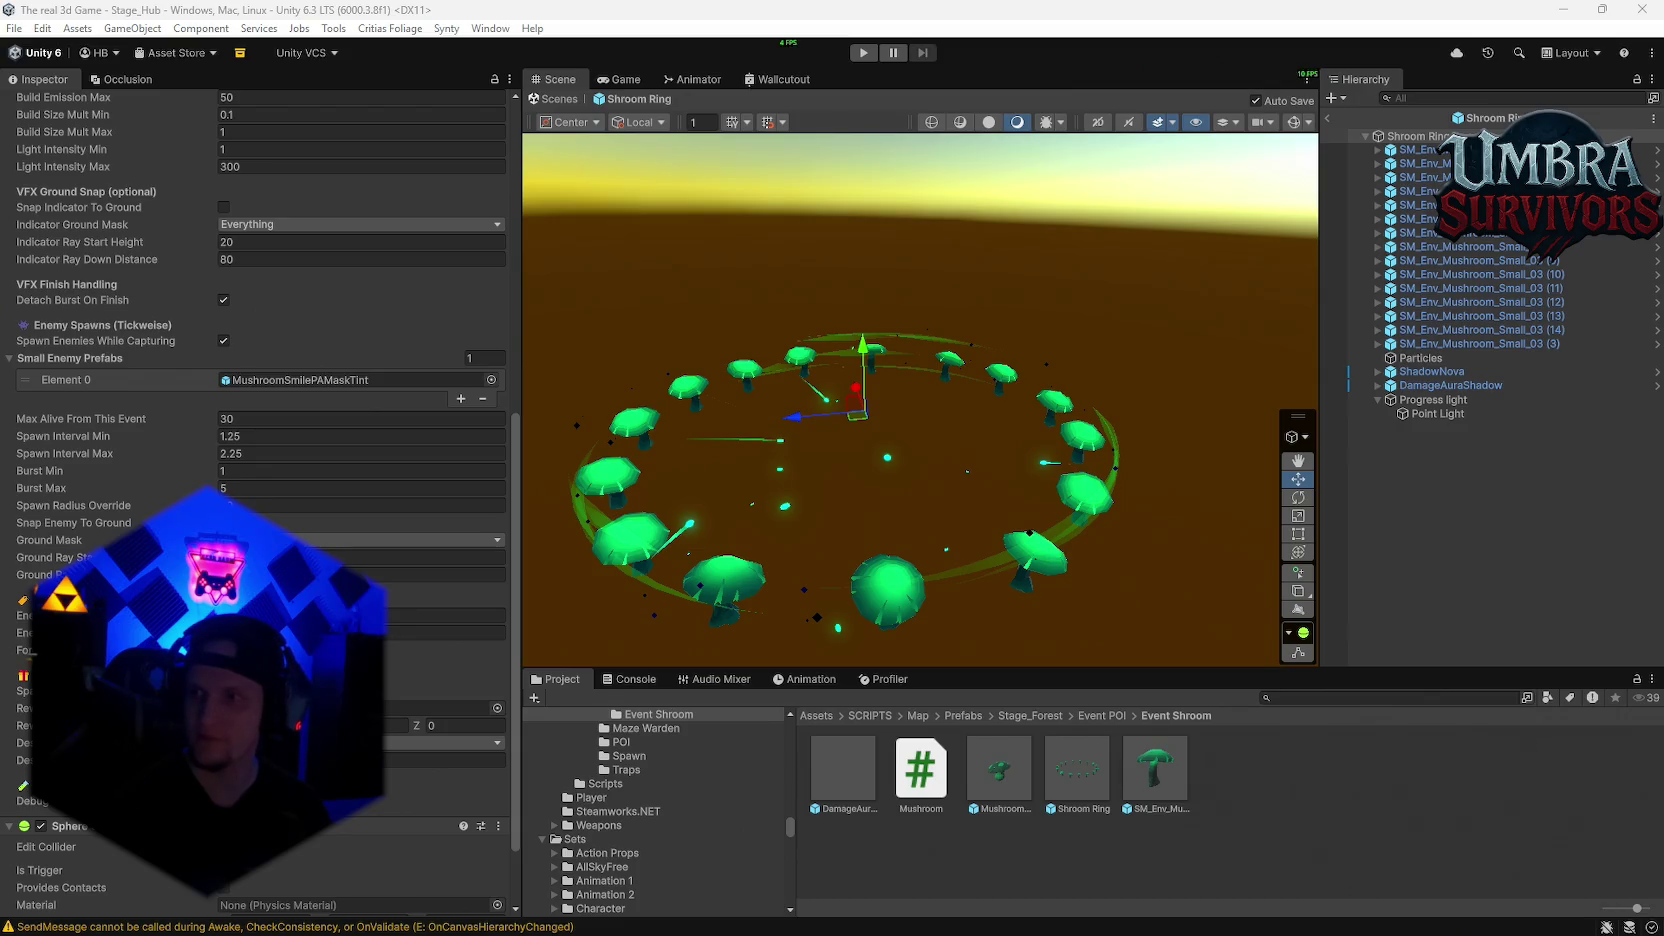
click(1225, 845)
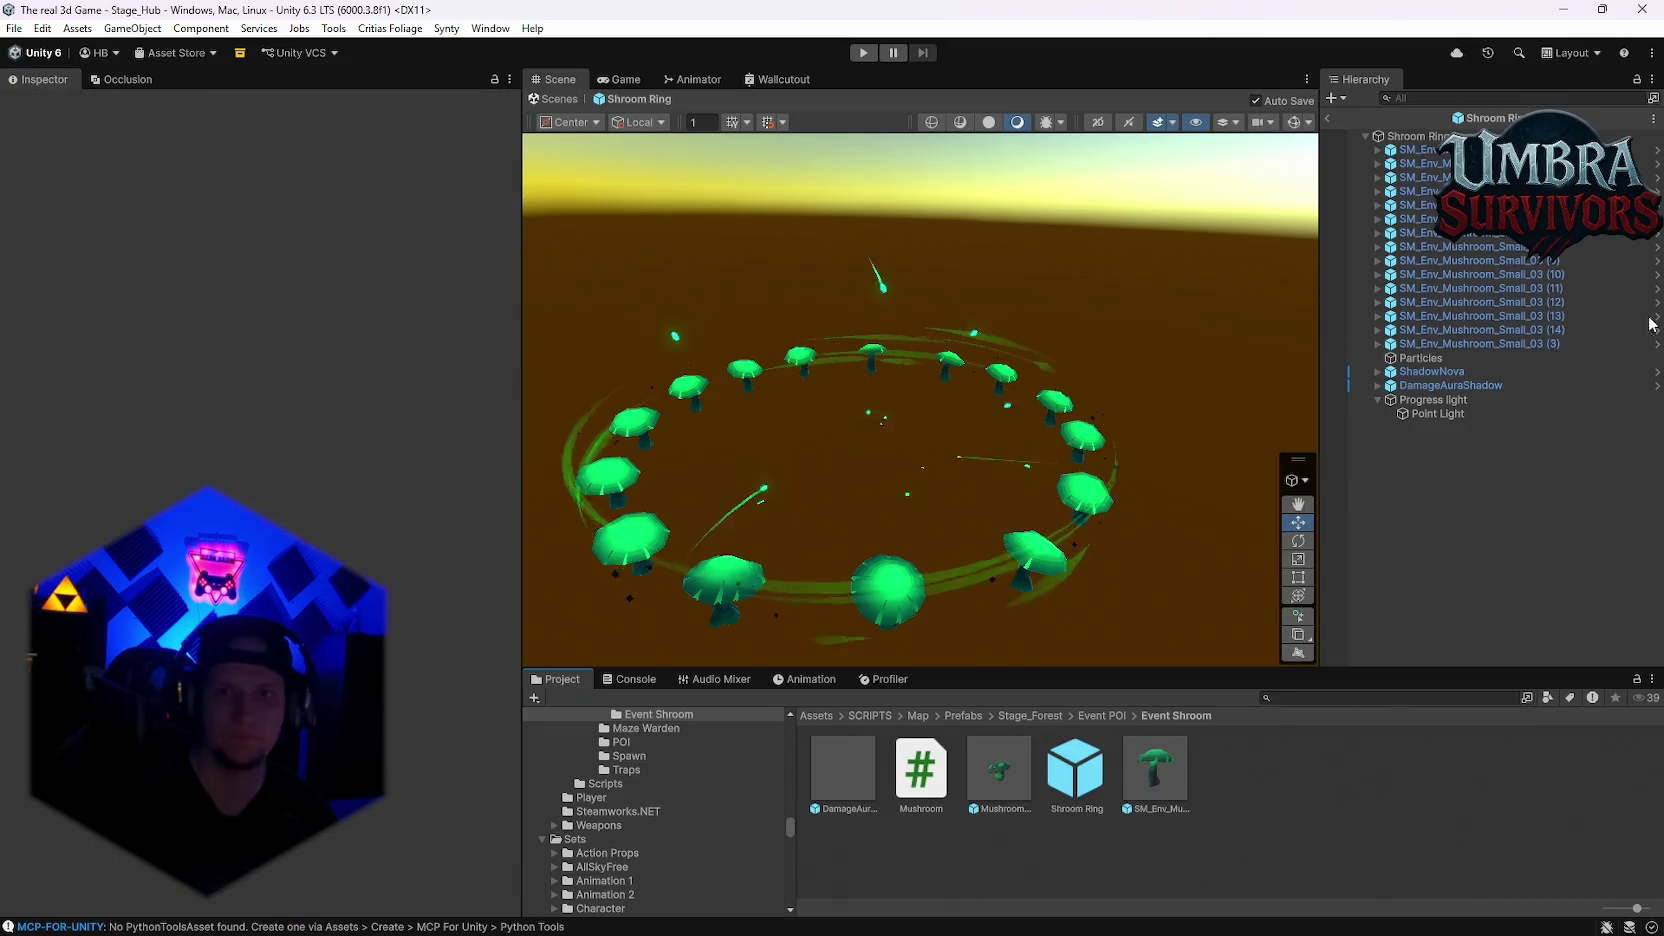
Step: Select the Particles build-up effect and enable Velocity over Lifetime
click(1509, 357)
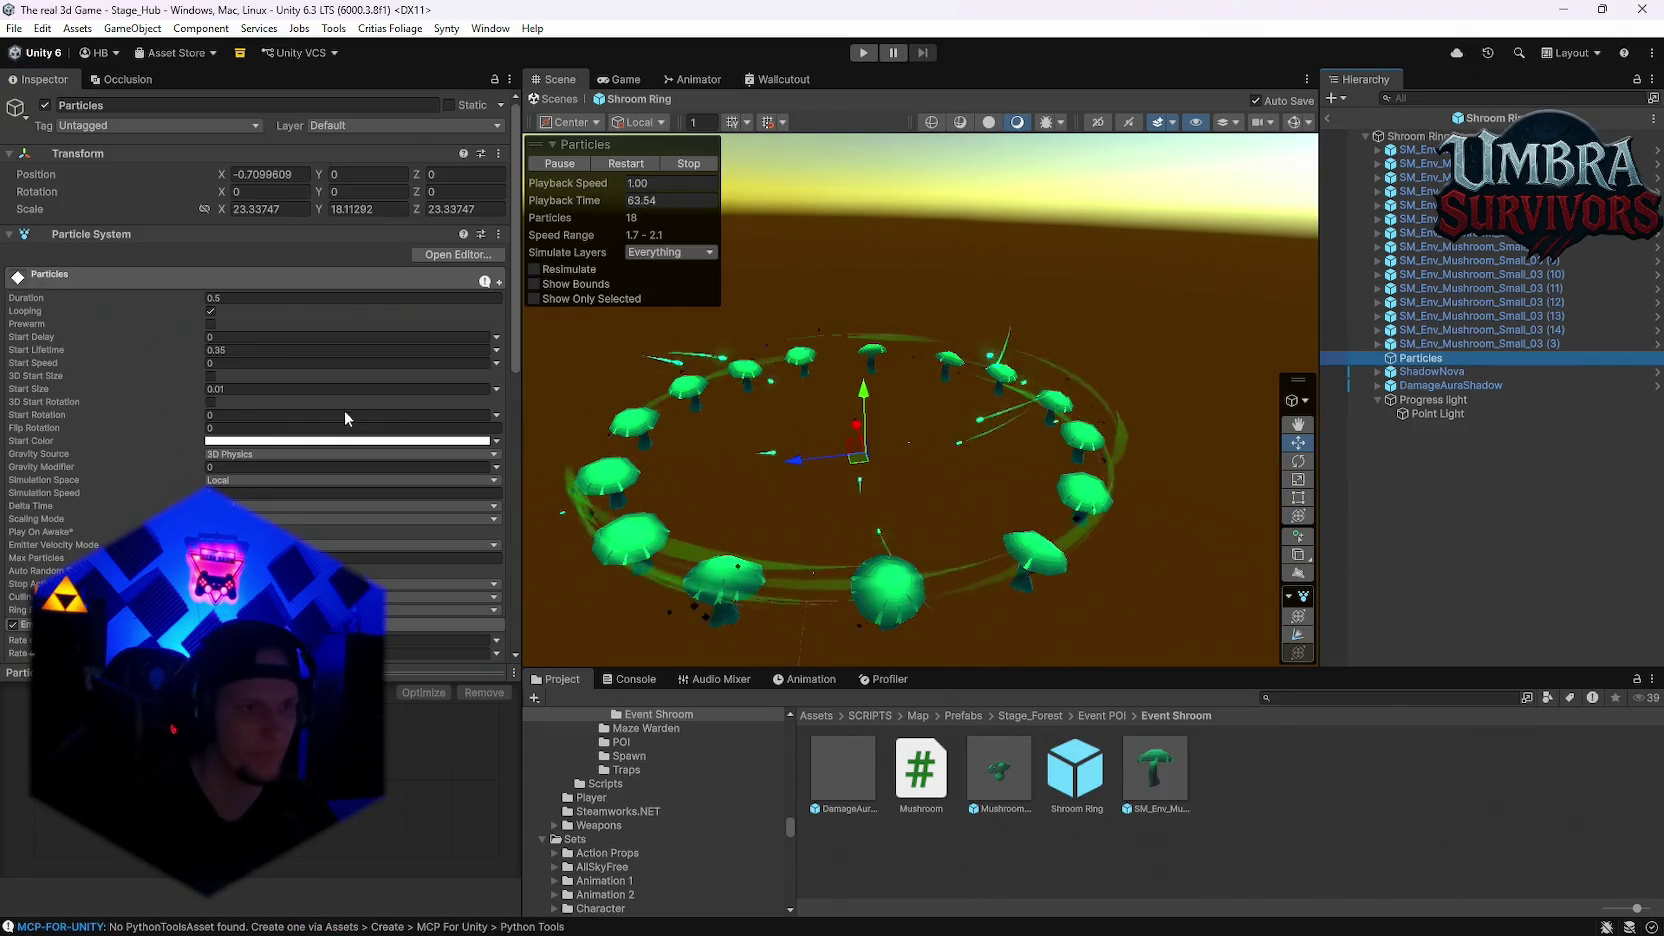
scroll(243, 477, down, 5)
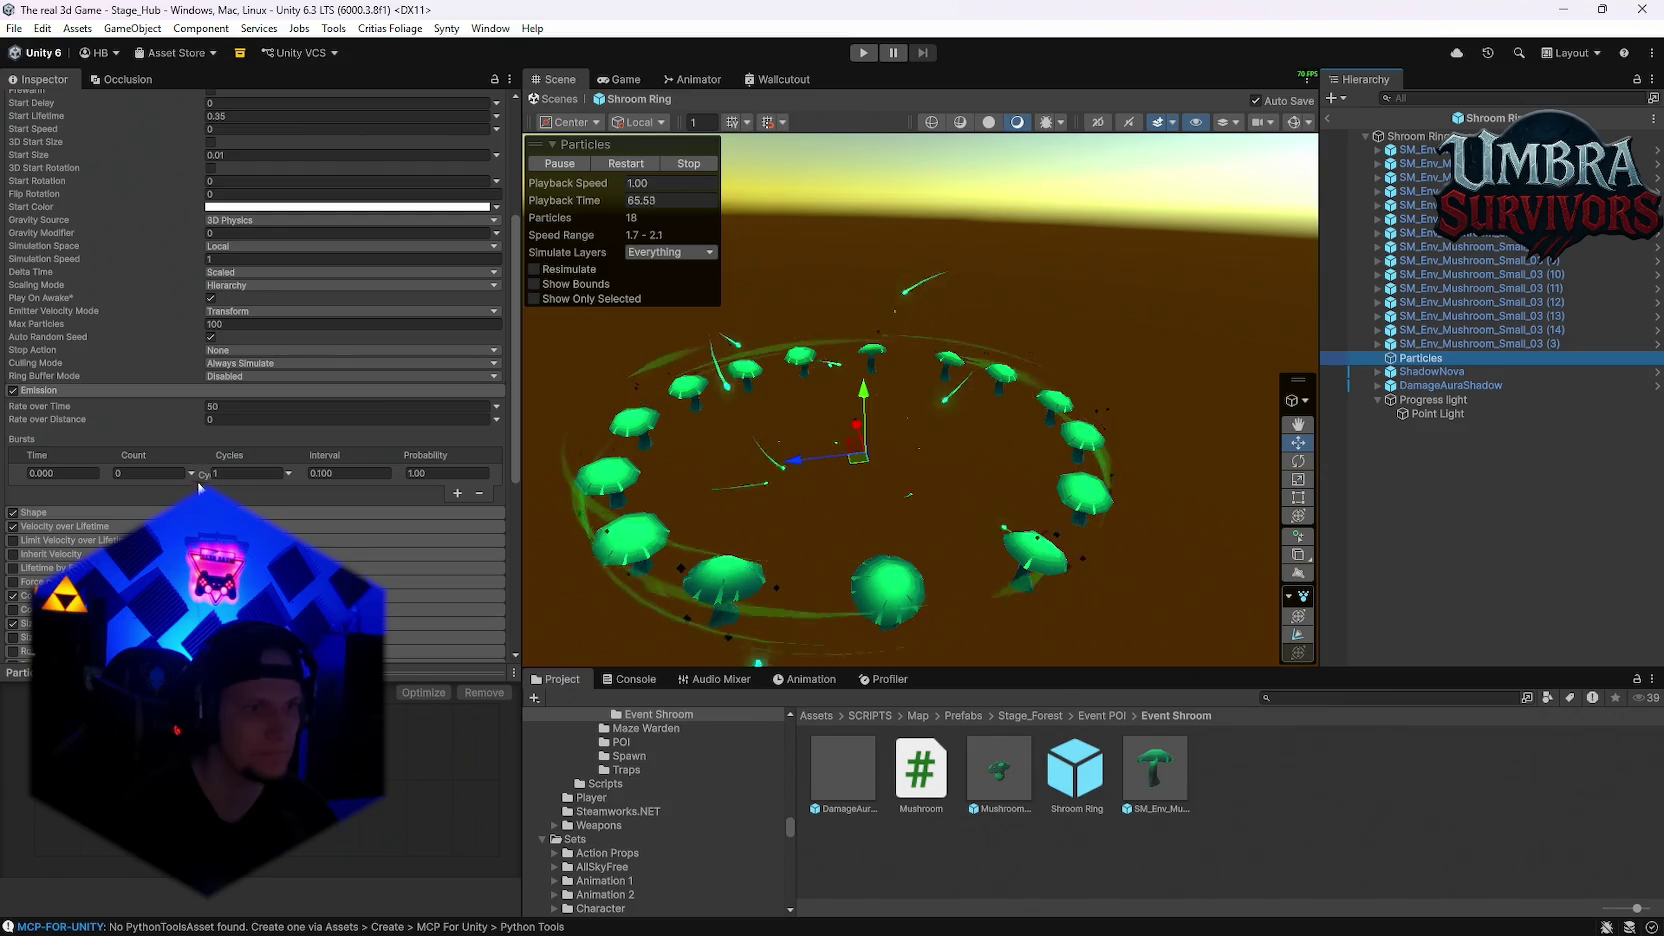
scroll(62, 495, down, 2)
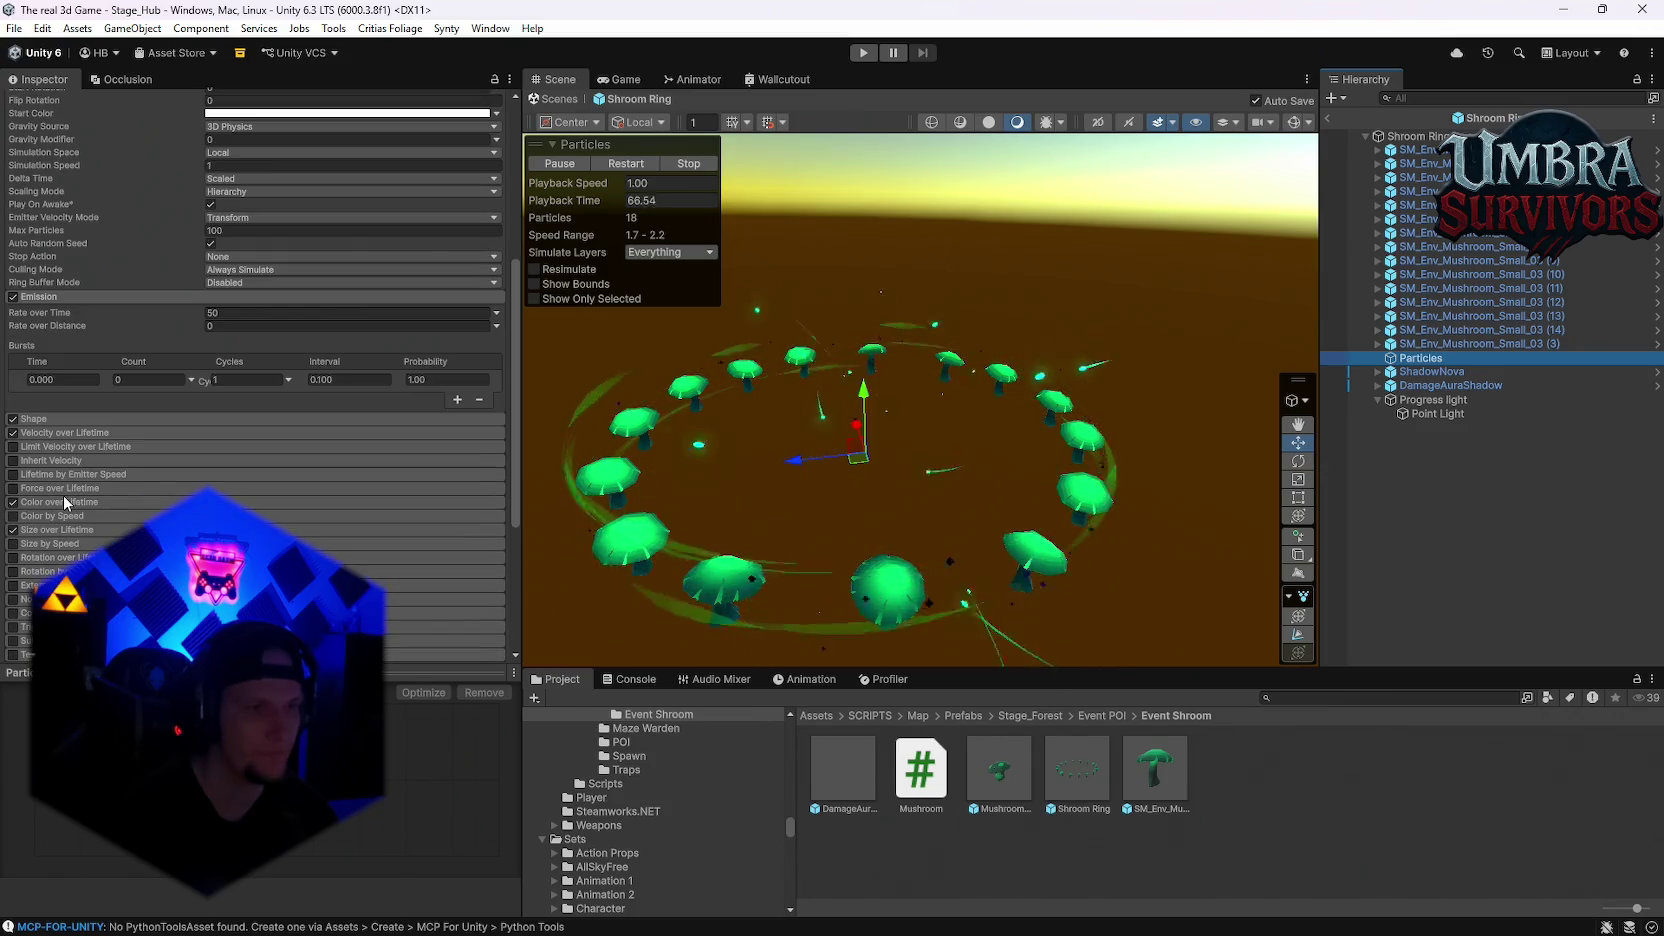
click(13, 432)
scroll(61, 534, down, 3)
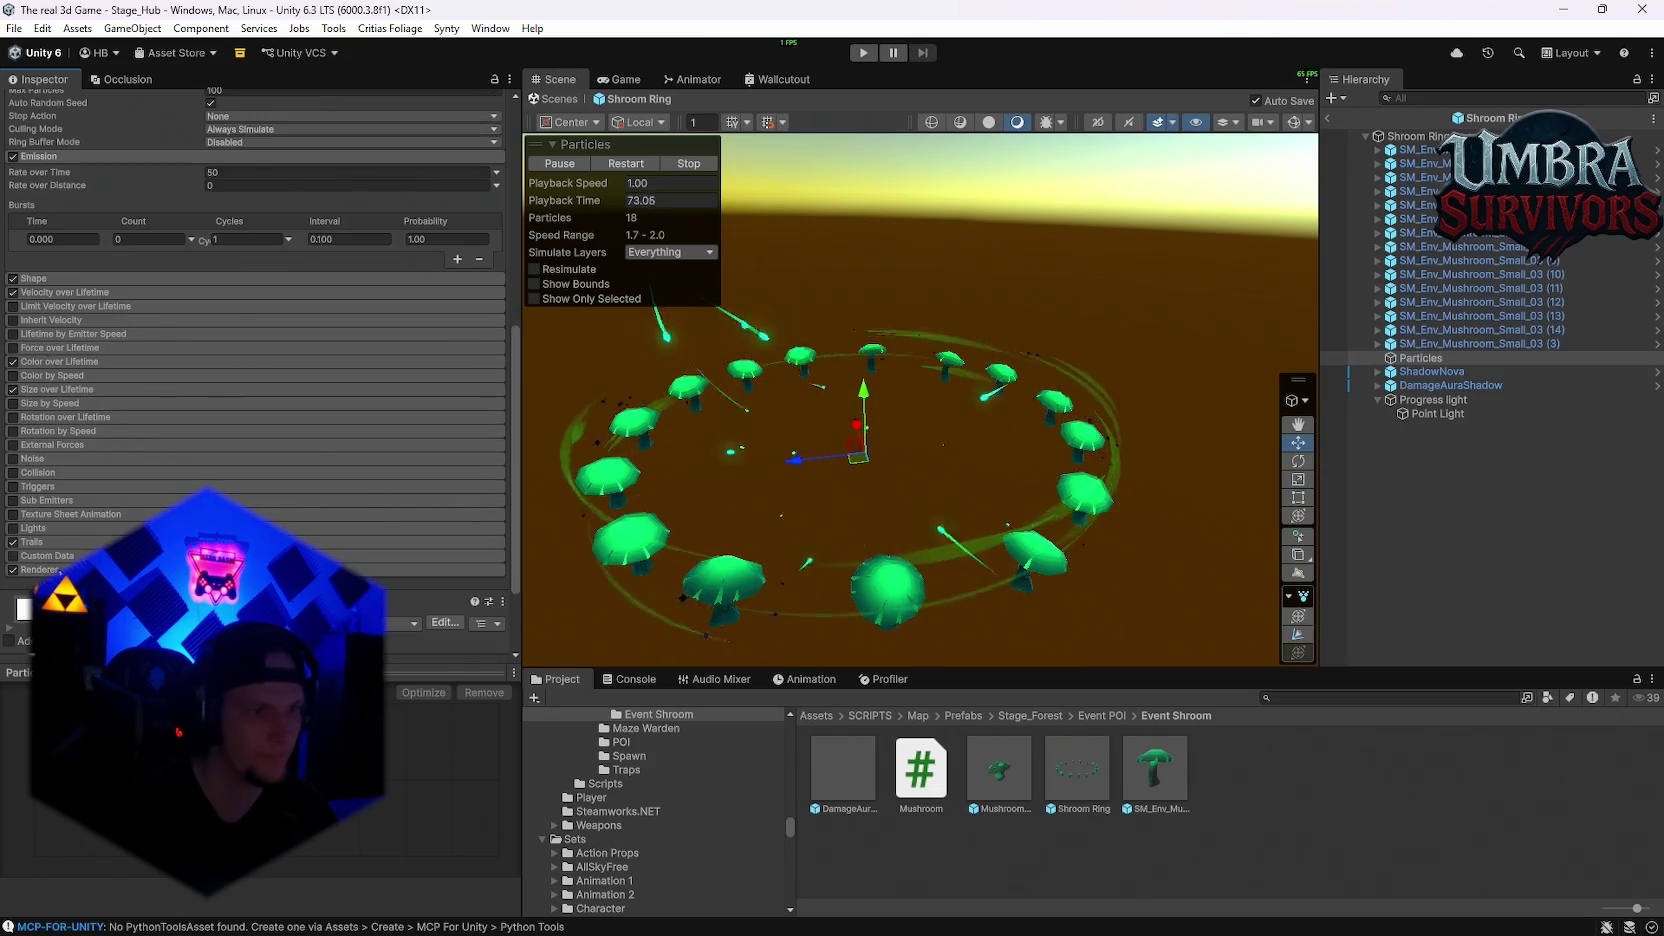
scroll(72, 504, up, 8)
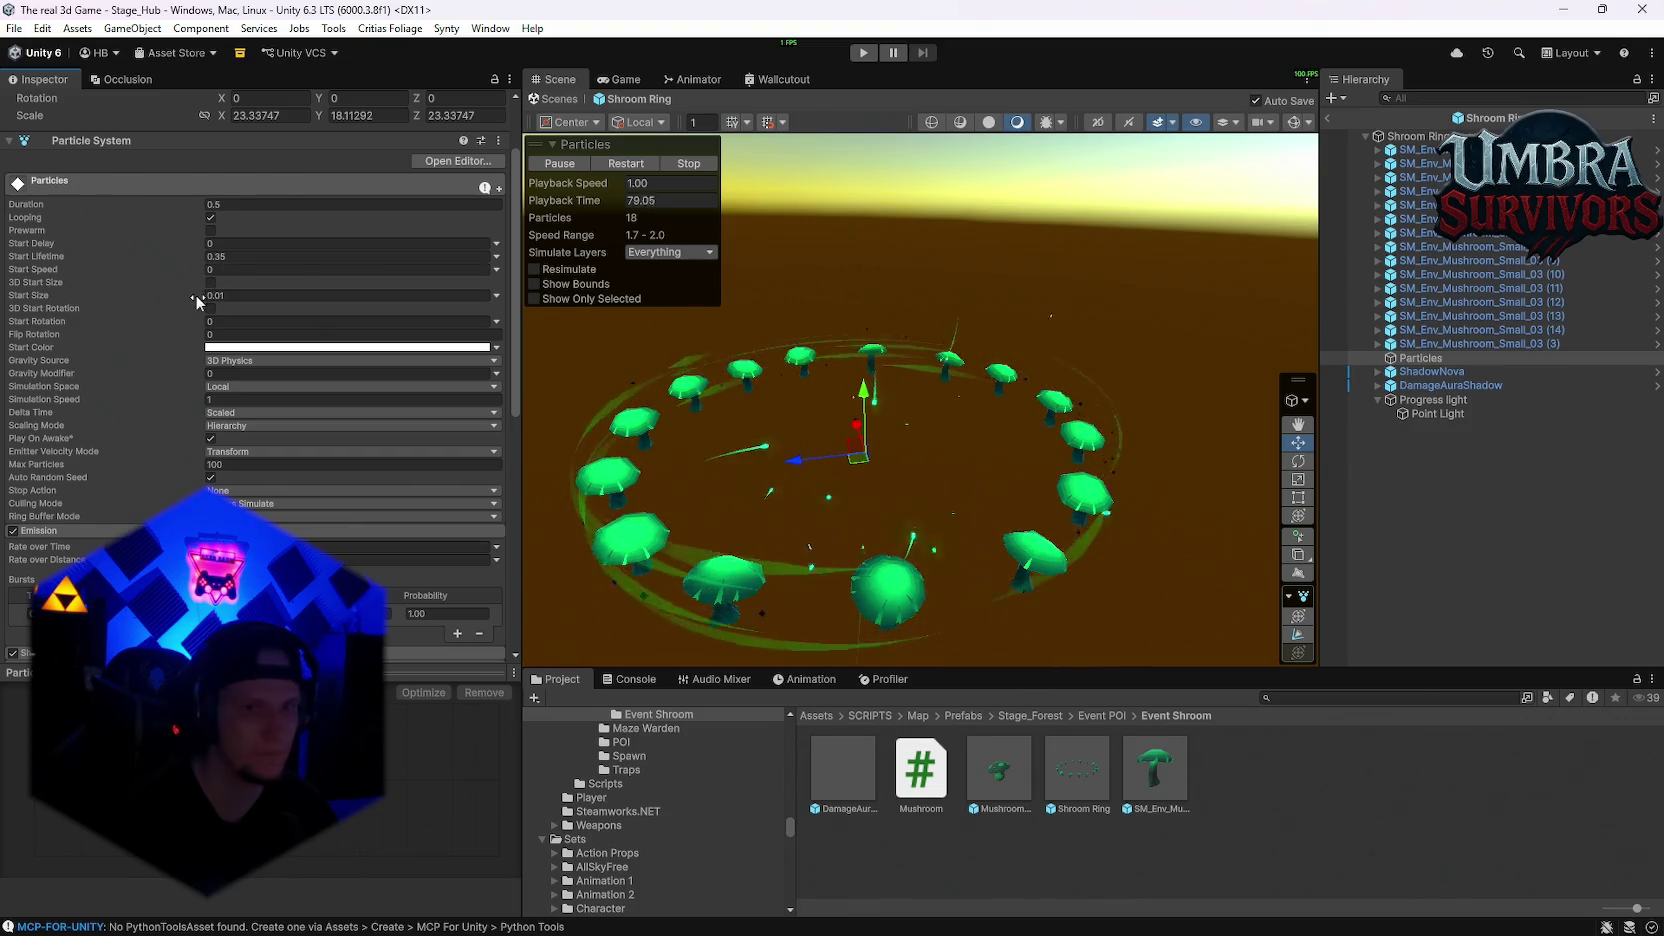
Step: Preview a larger Start Size, revert it to 0.01, and reselect the Shroom Ring
drag(195, 294, 255, 295)
key(ctrl+z)
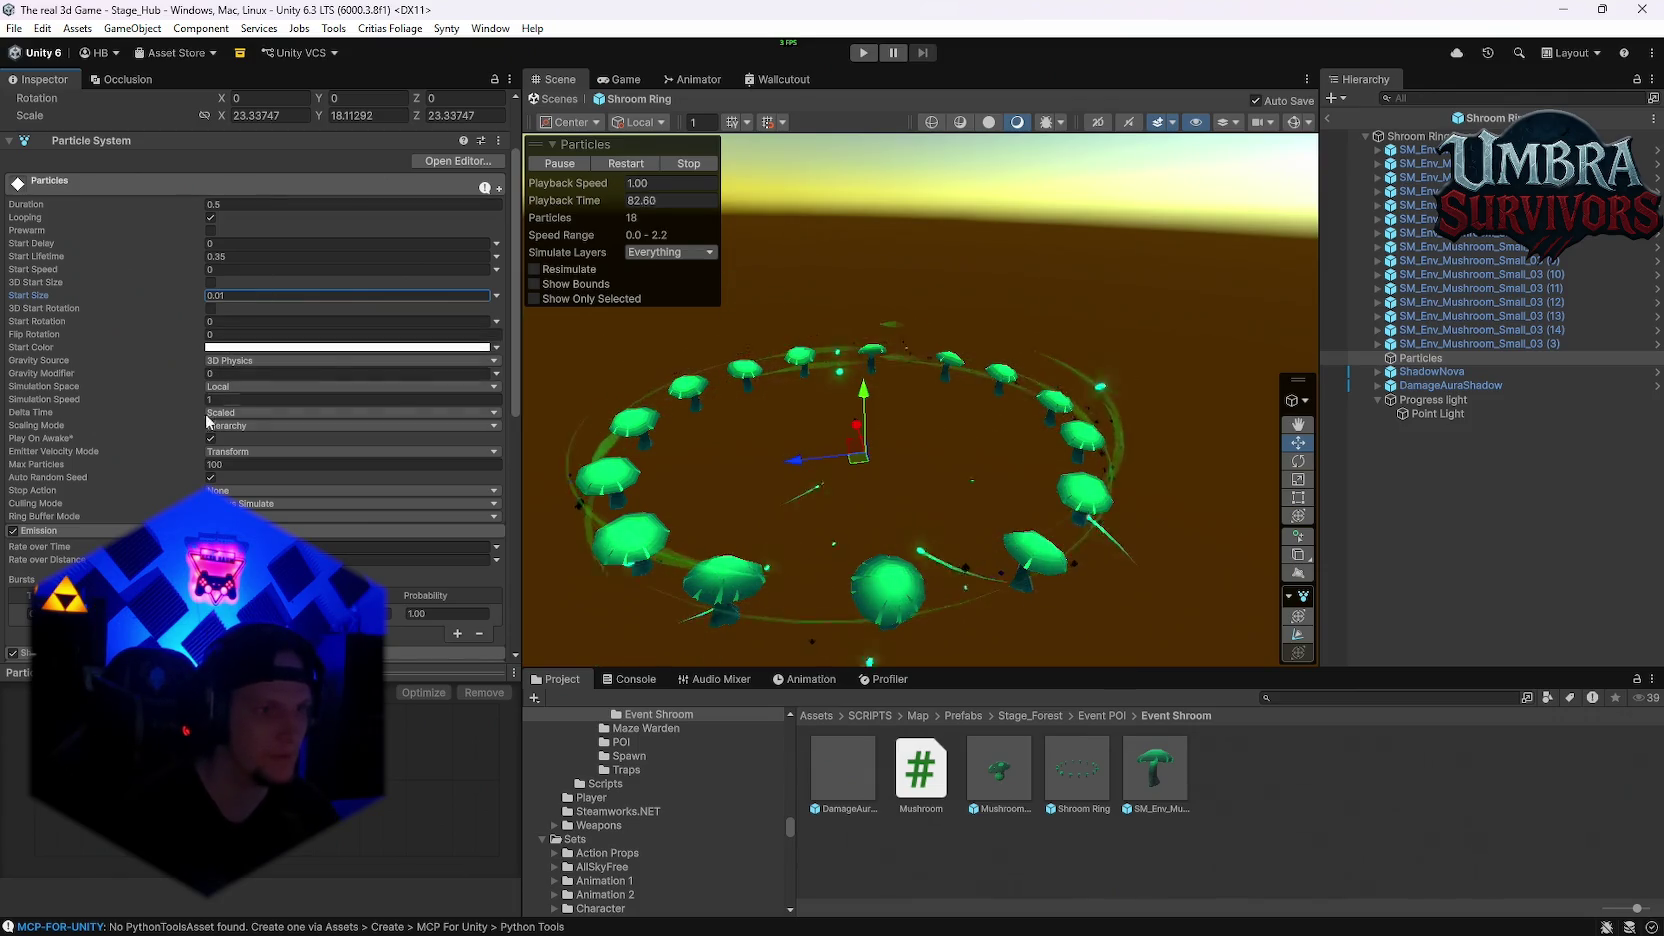
scroll(167, 508, down, 1)
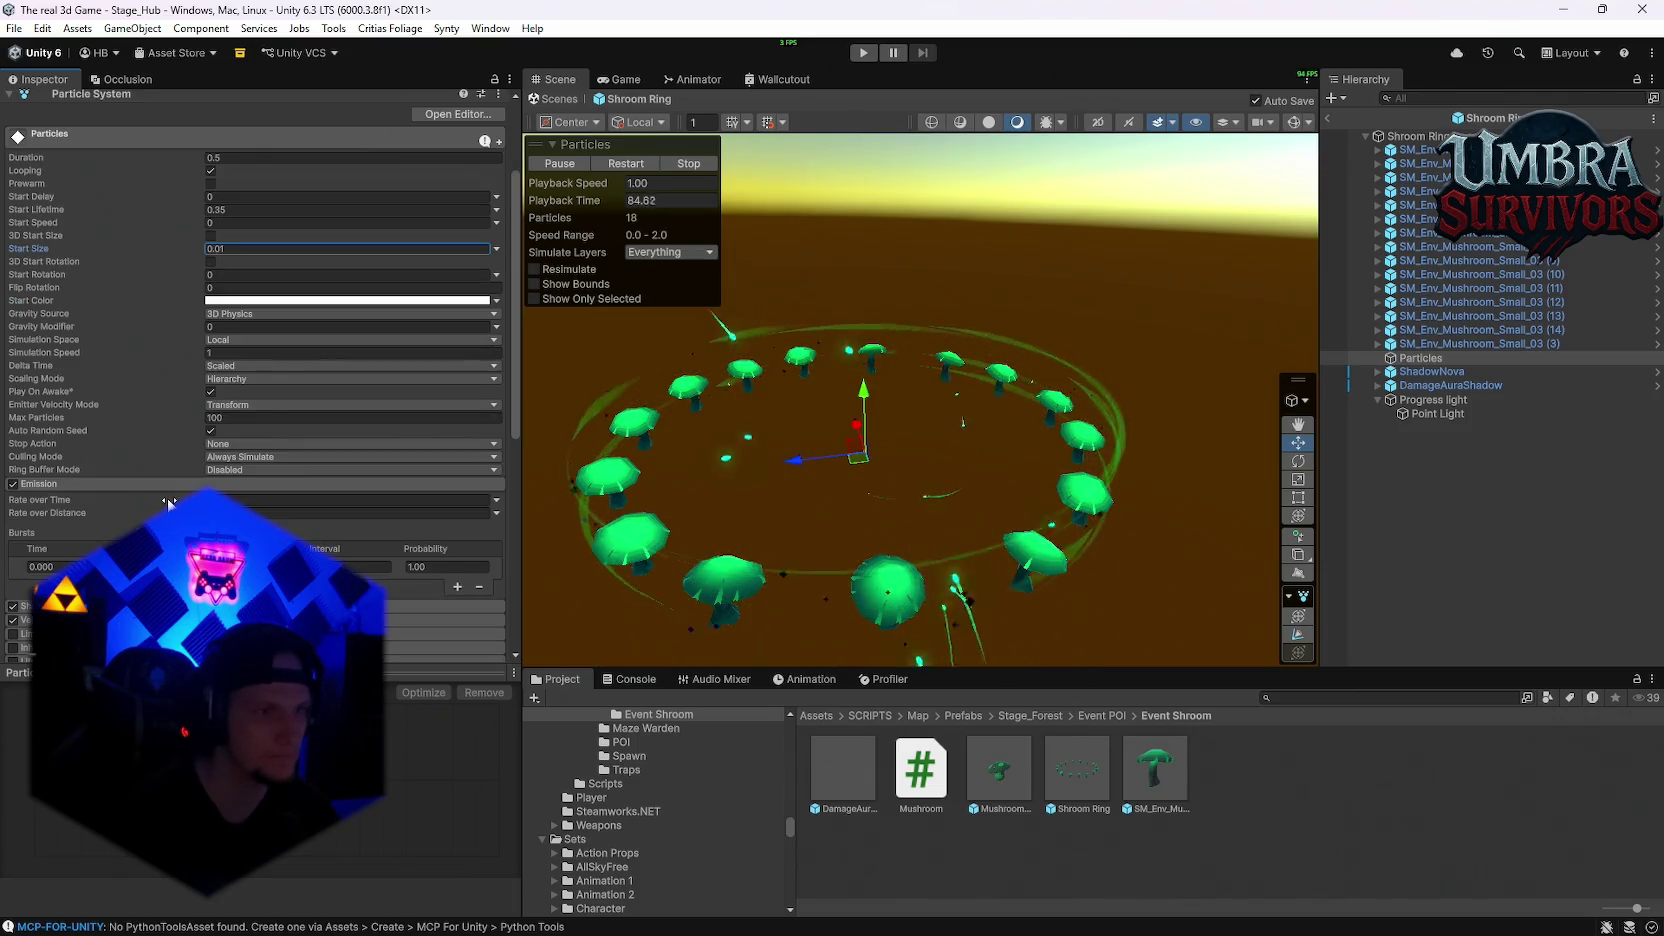
scroll(169, 505, down, 2)
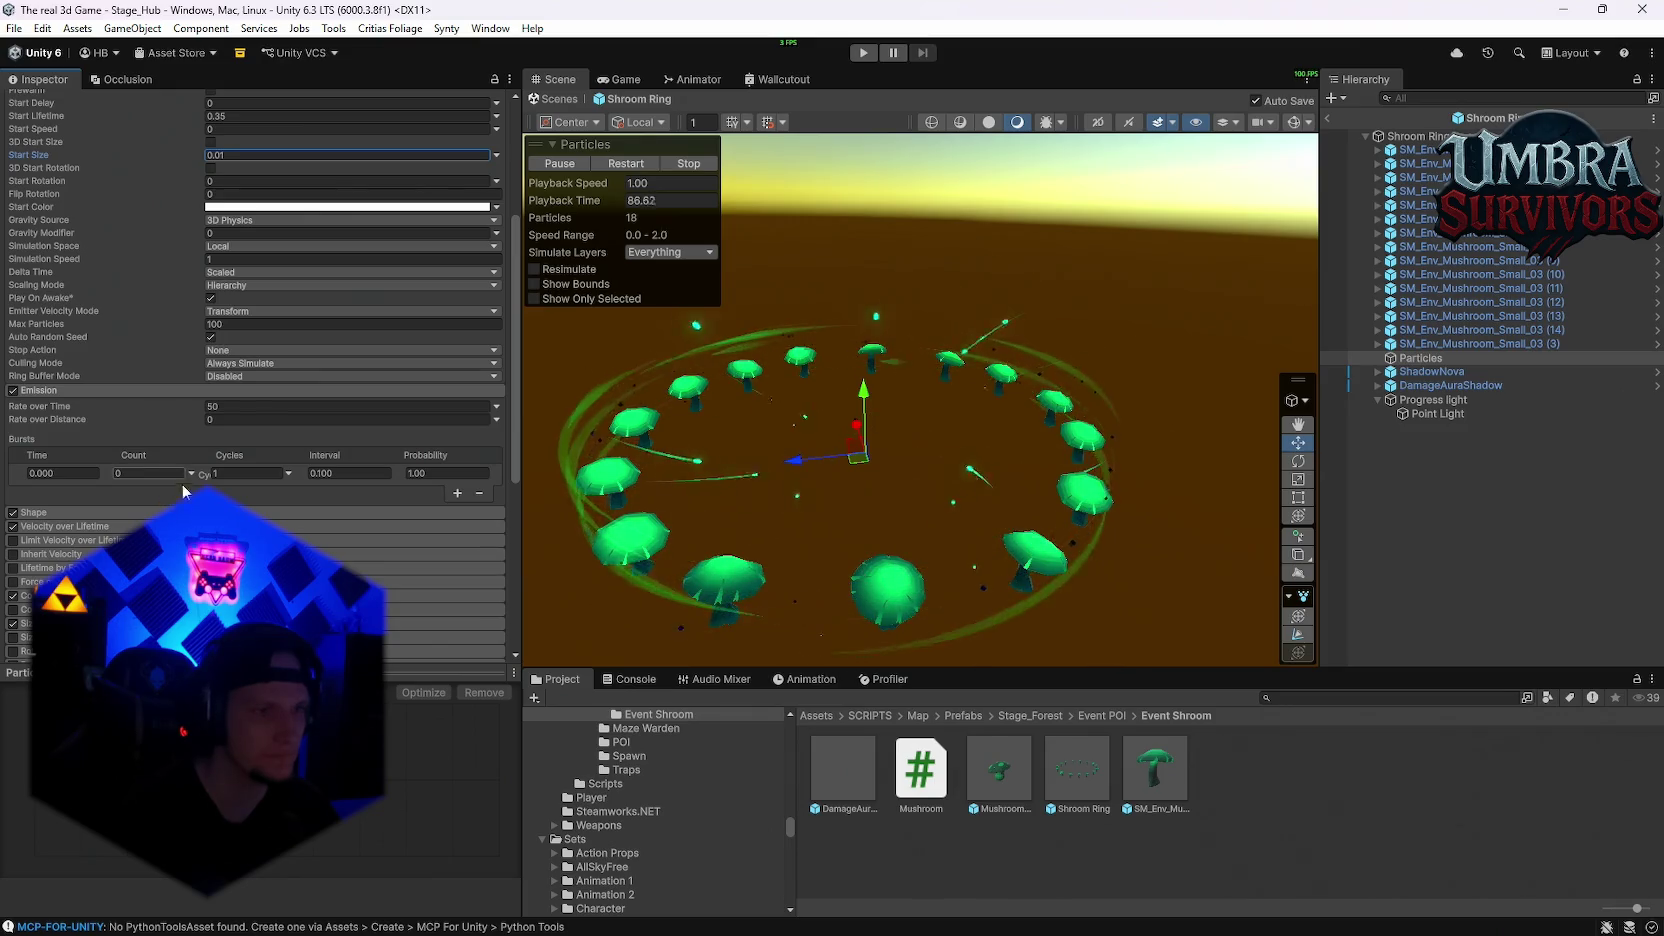
scroll(165, 489, up, 5)
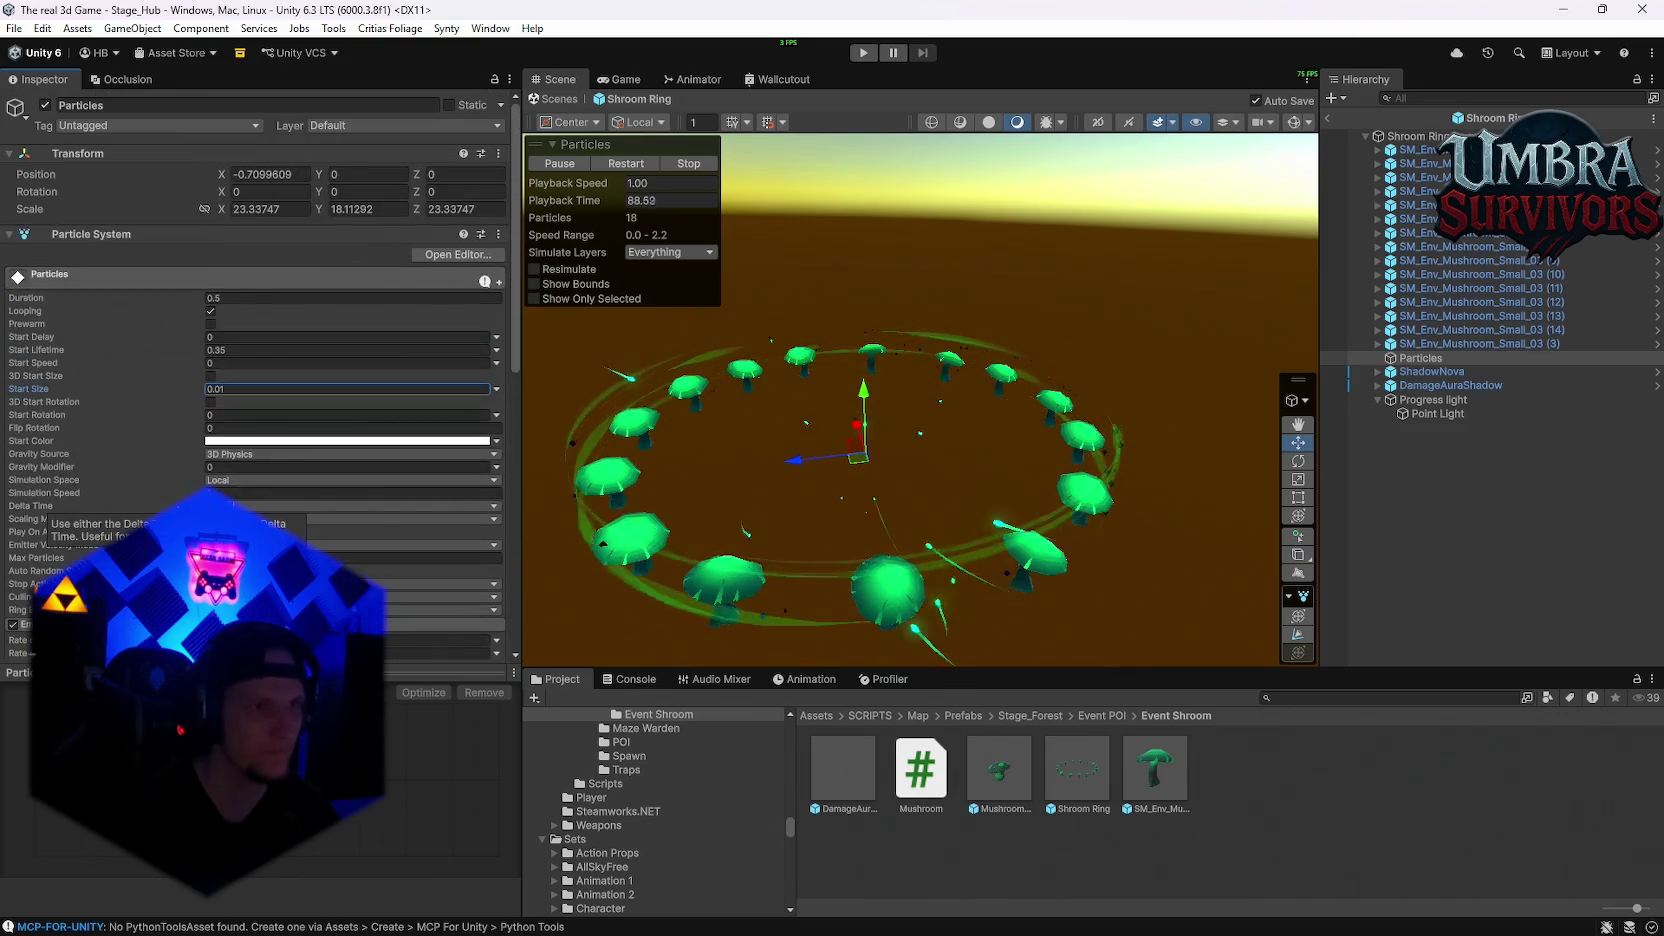
scroll(165, 489, down, 5)
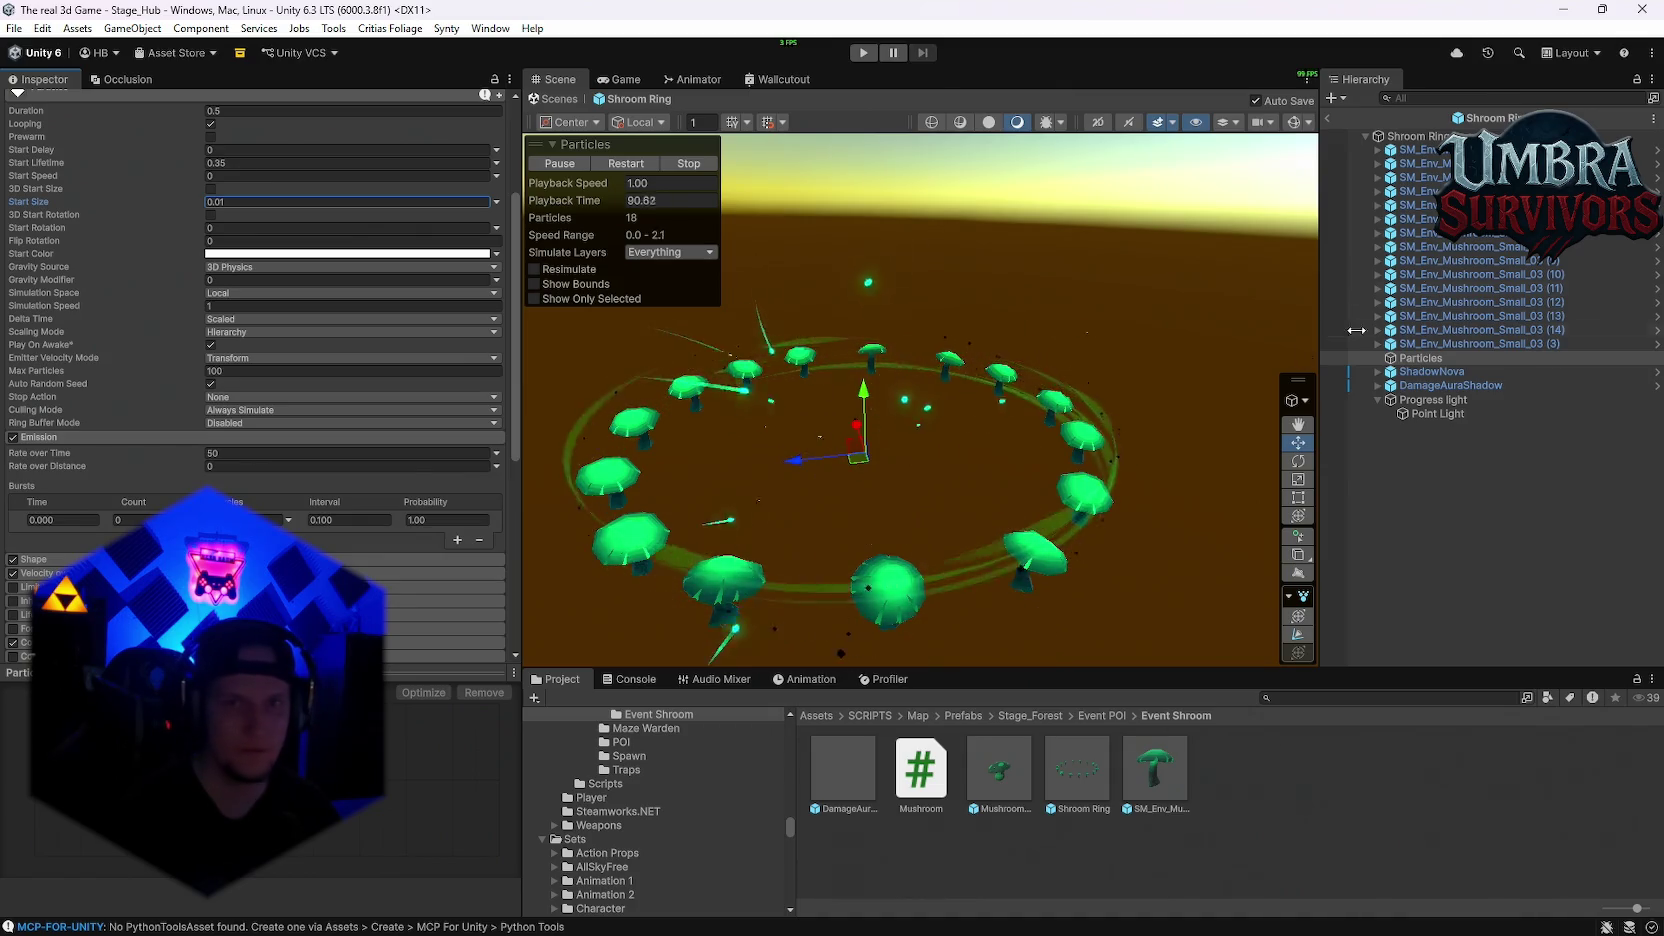
click(1412, 136)
scroll(334, 478, up, 2)
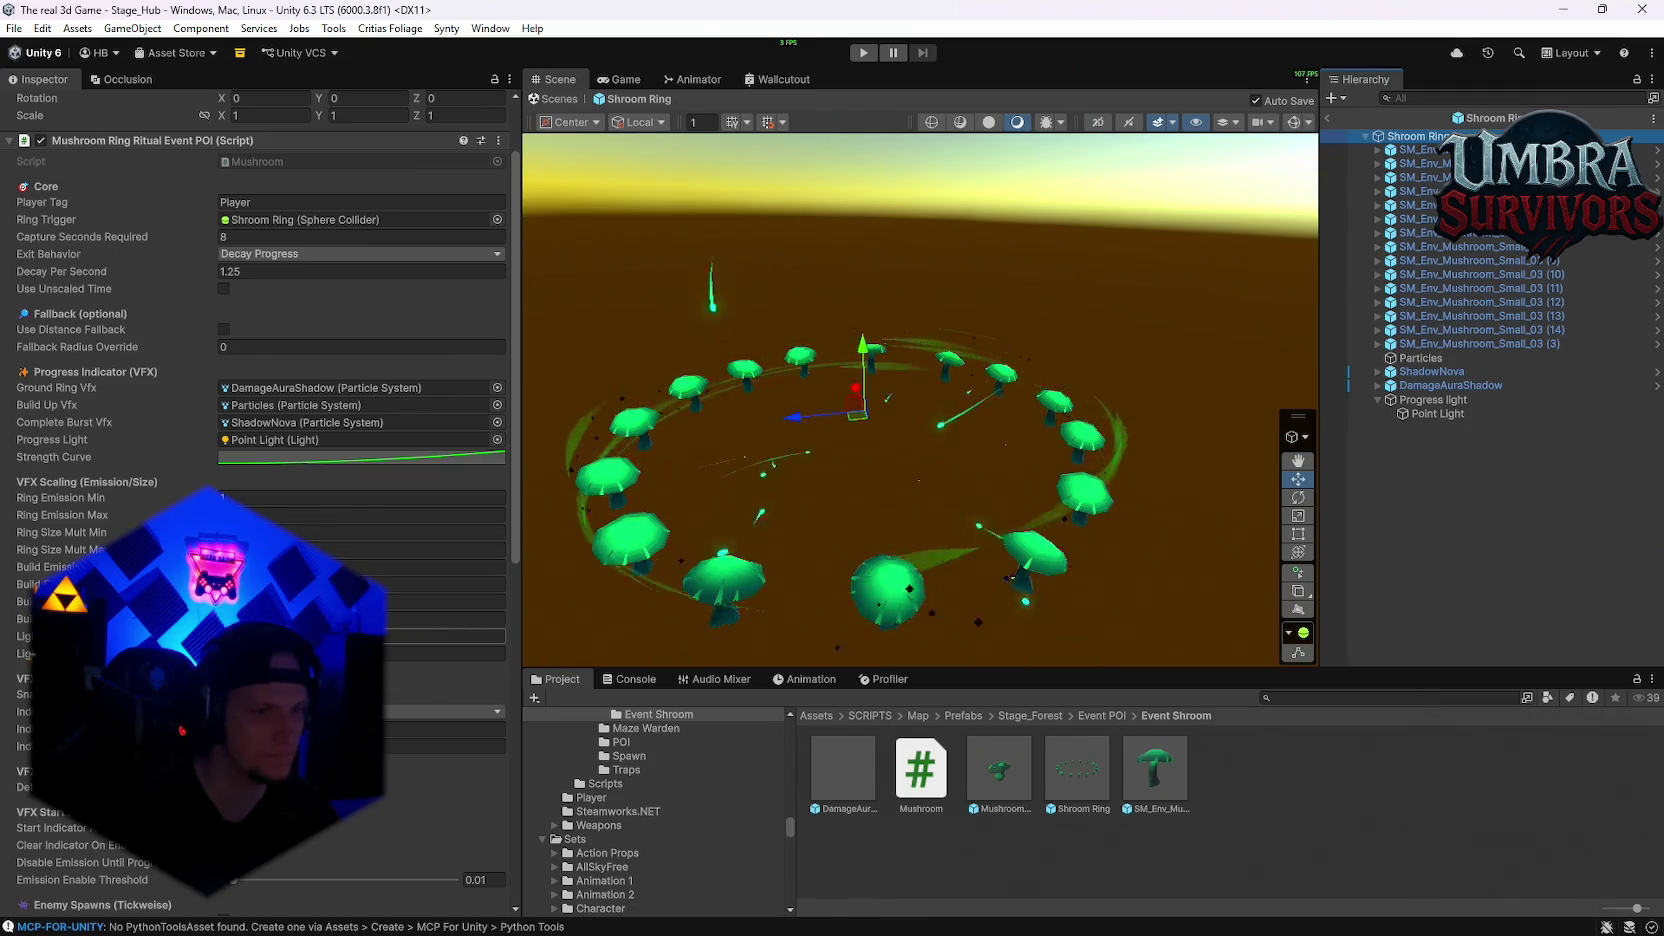
scroll(334, 478, down, 2)
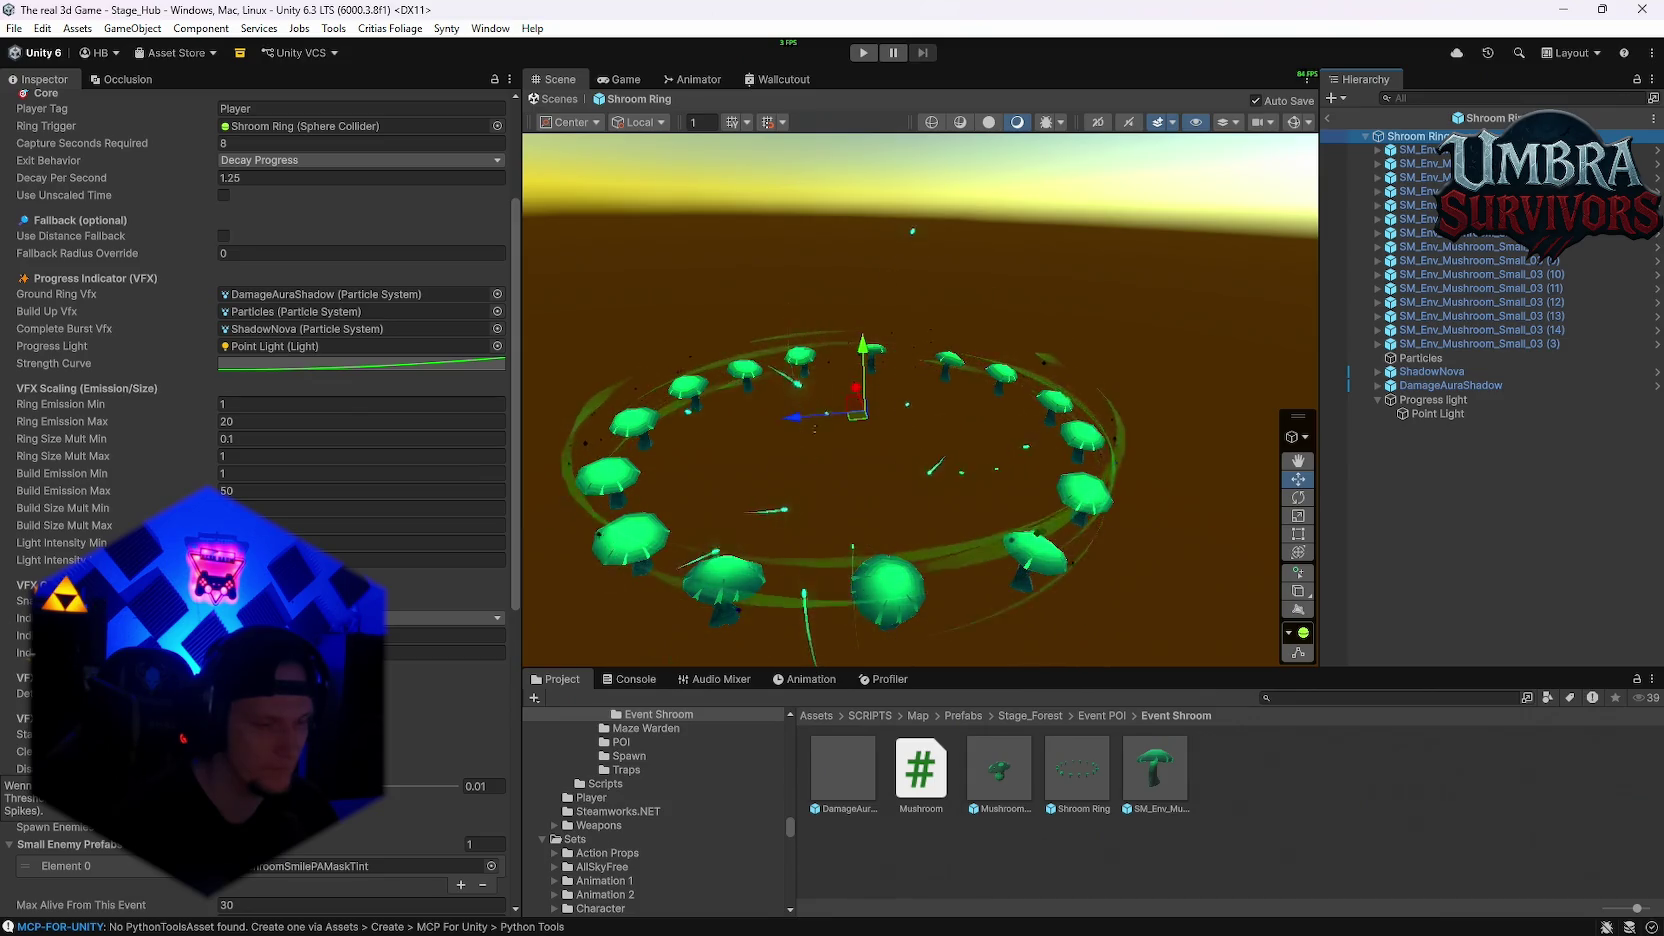
scroll(260, 400, down, 3)
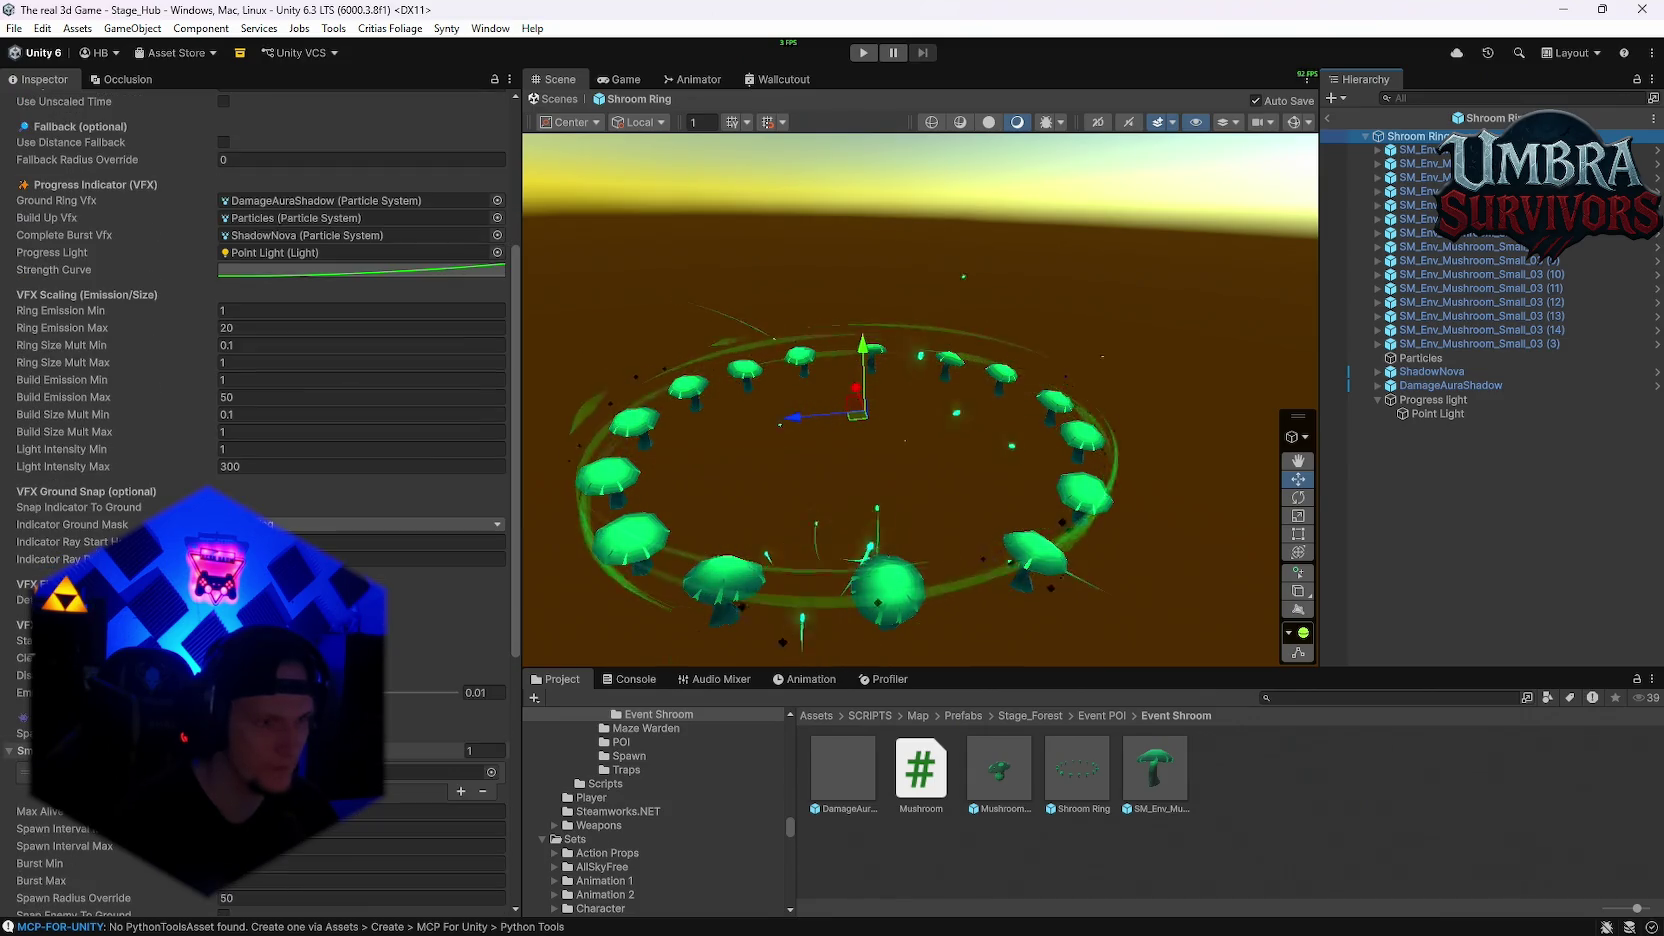
scroll(260, 450, down, 9)
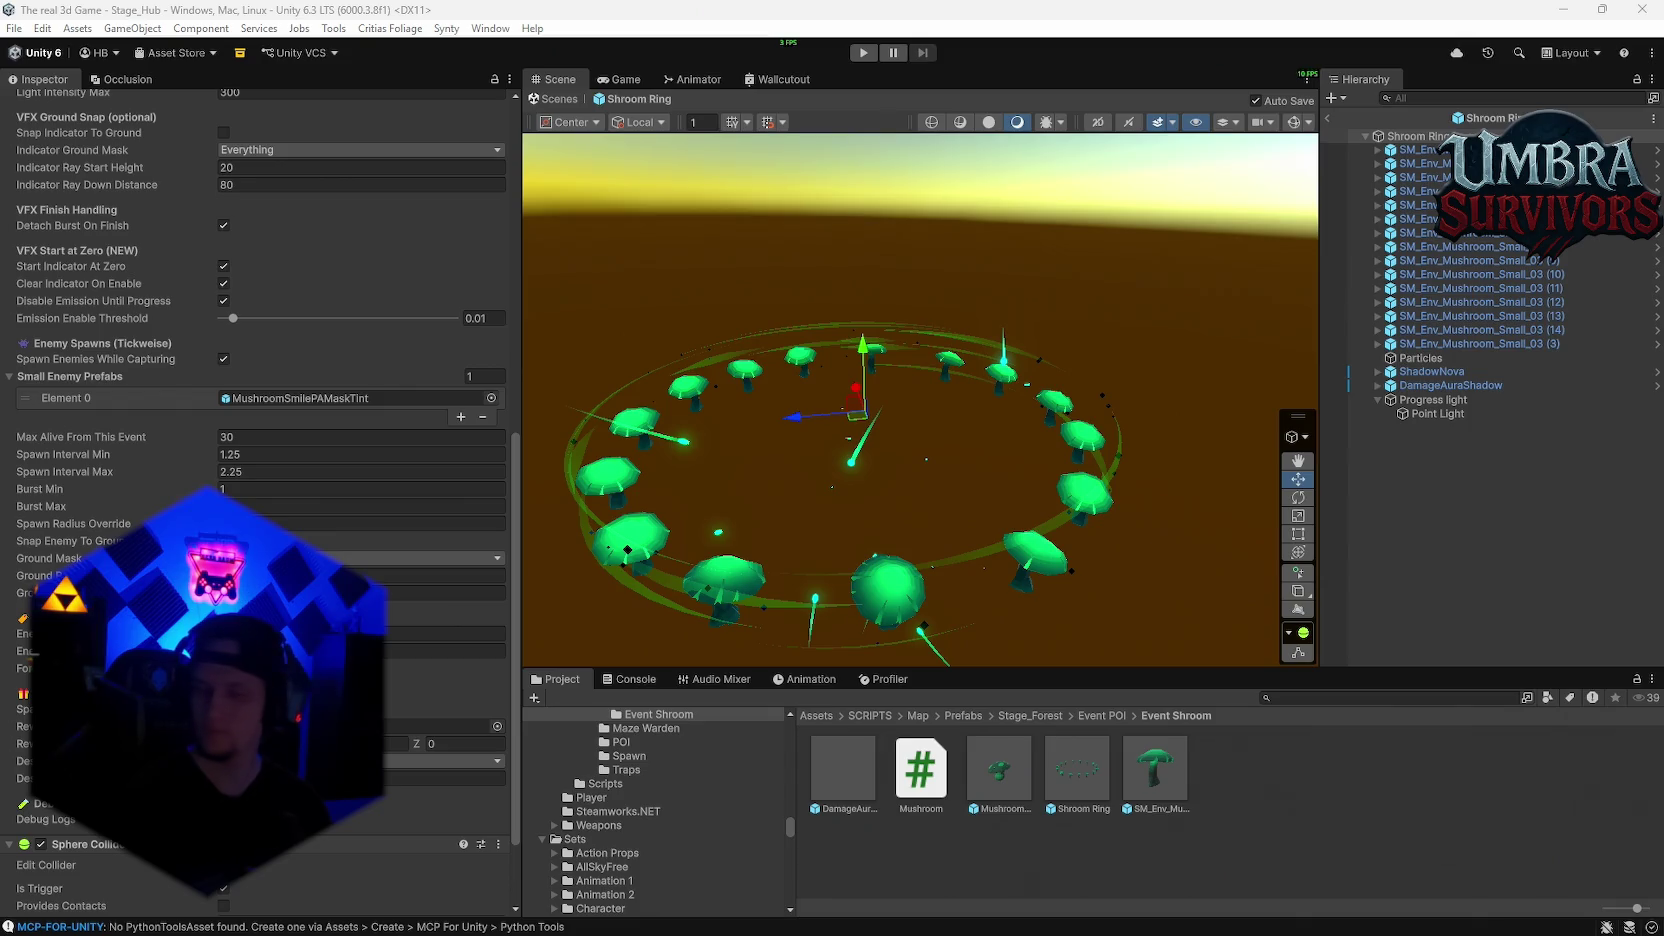
Step: Search the project for 'itemdro' and open the ItemDropHandler script
click(1300, 698)
text(itemdr)
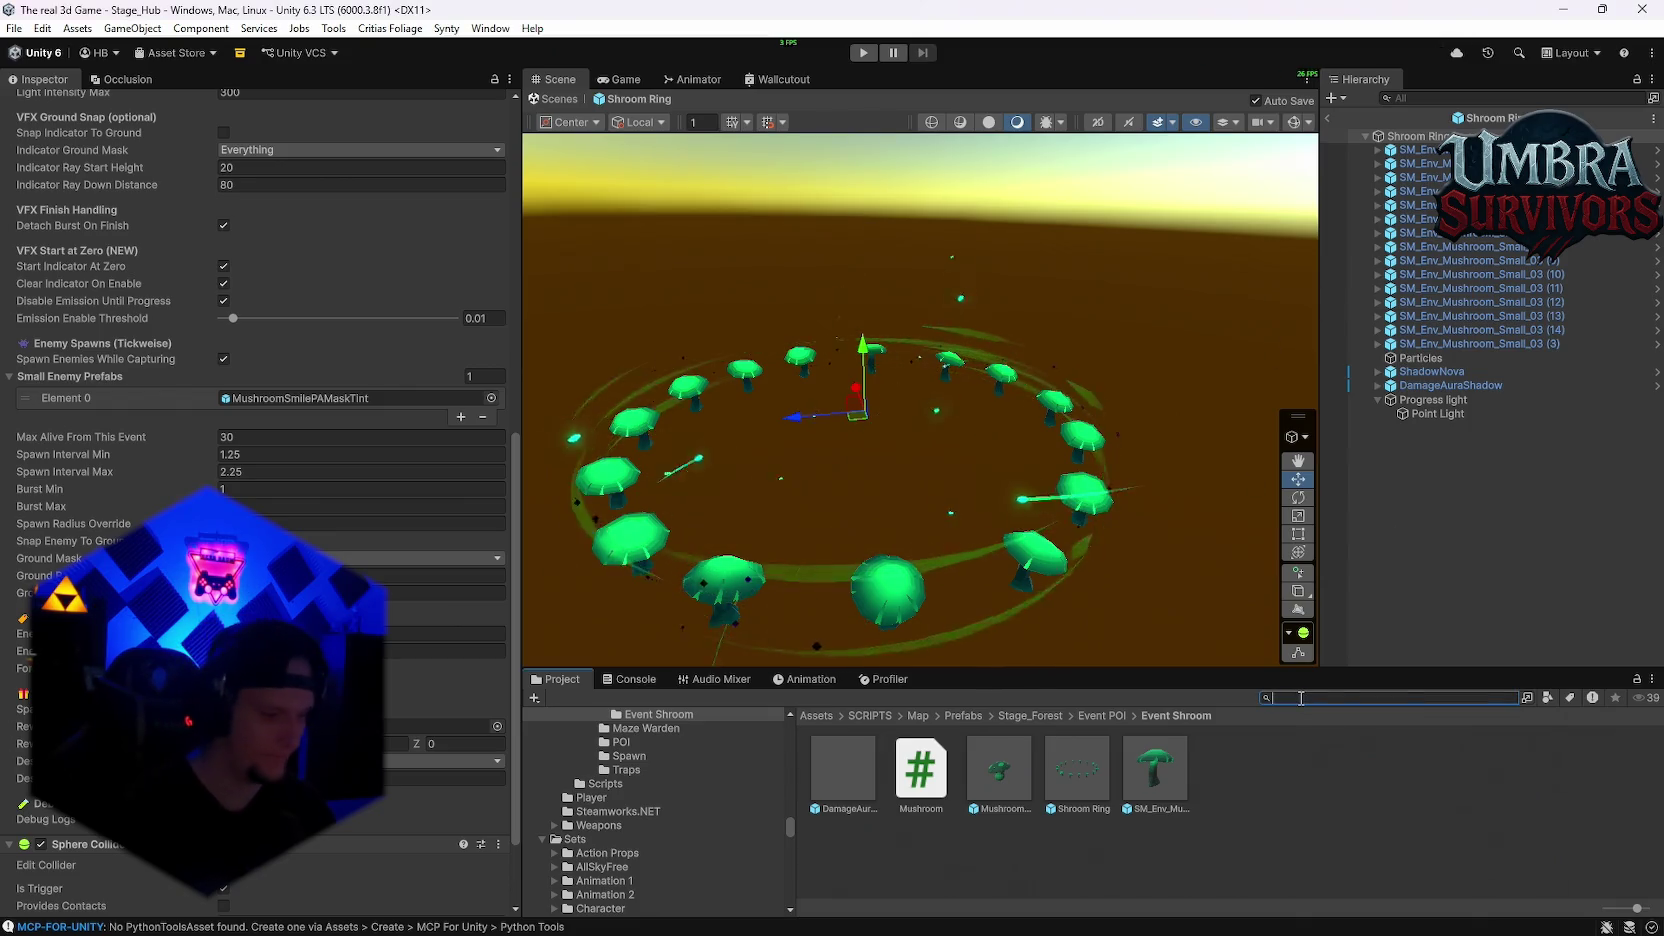
text(o)
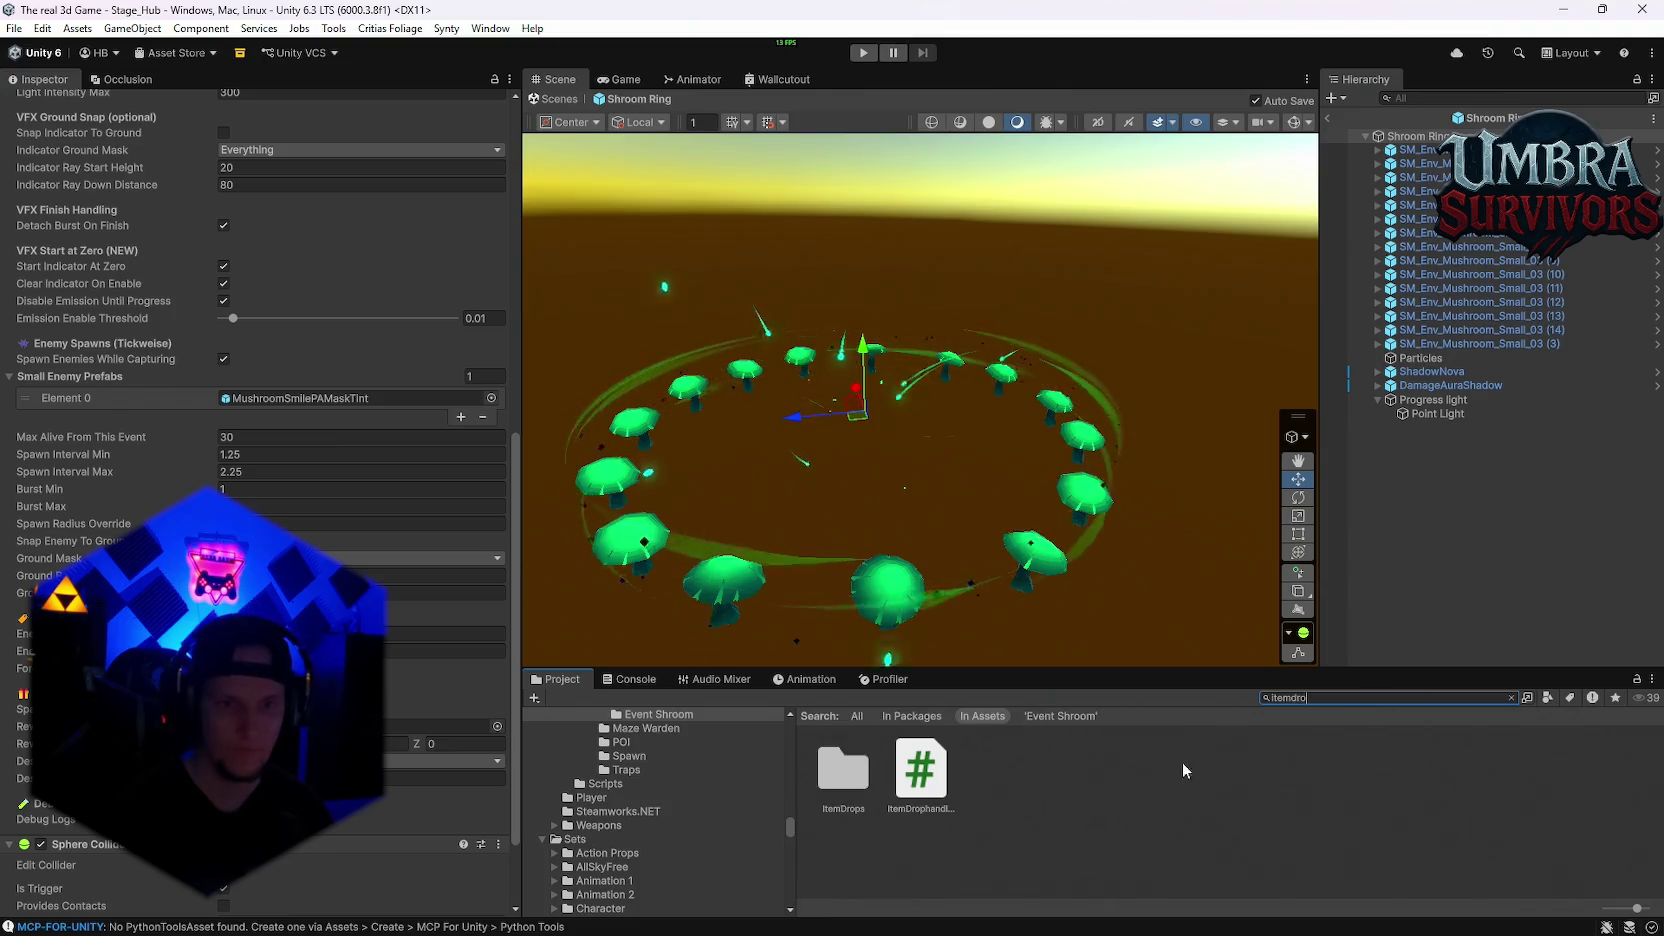
click(921, 770)
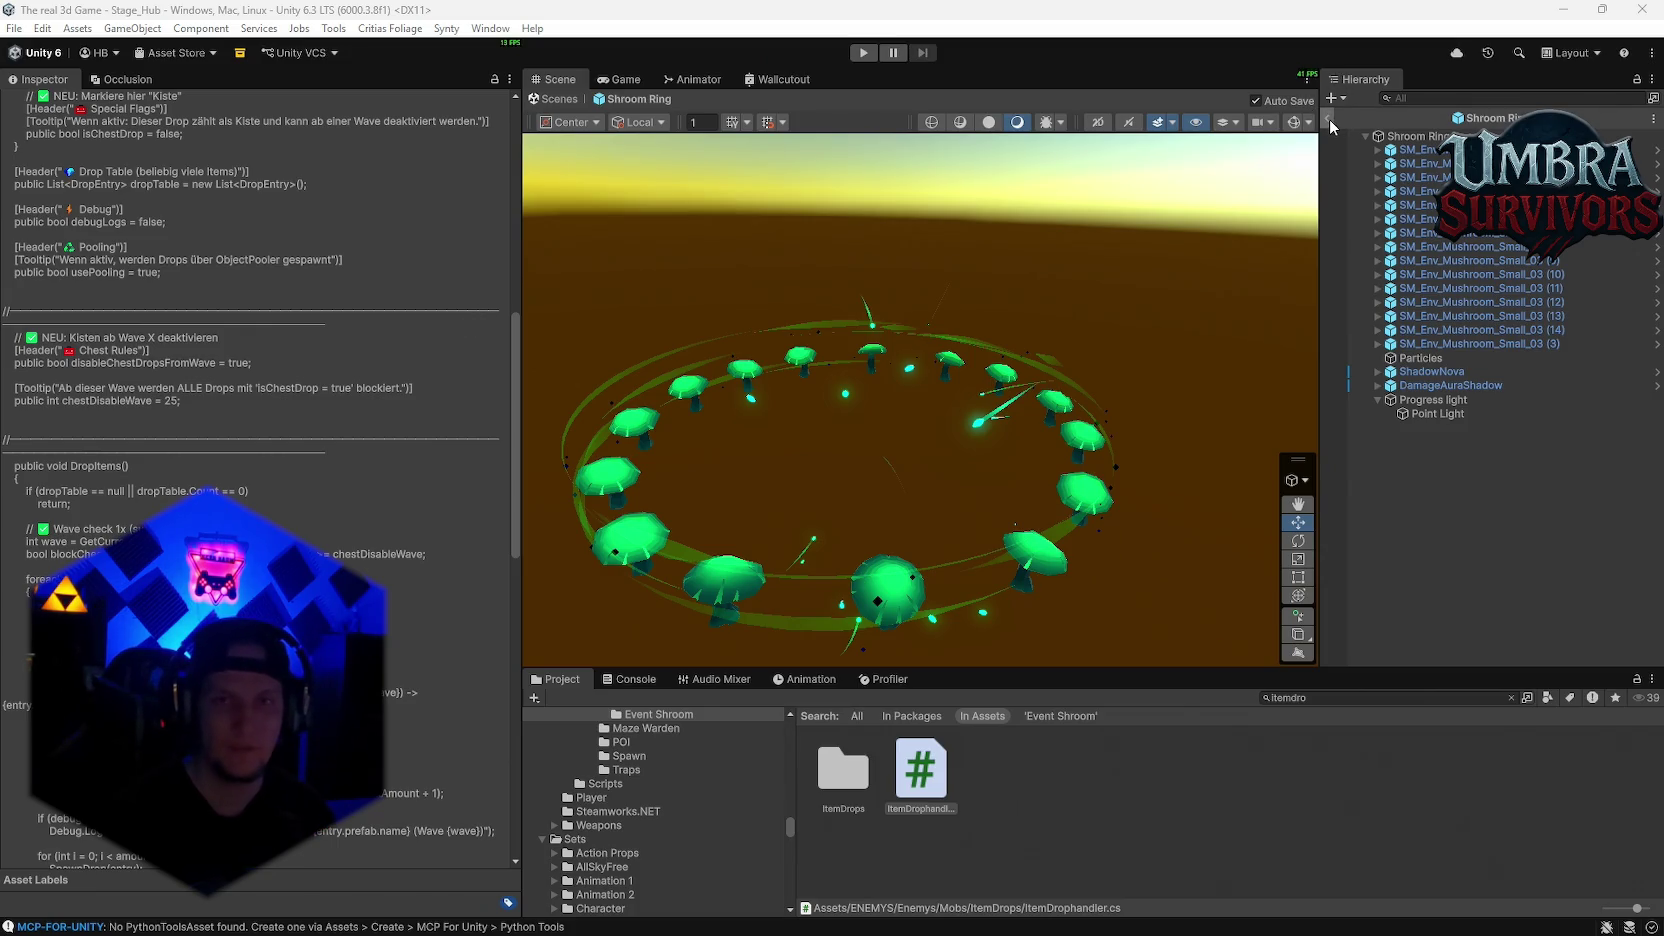
Step: Exit Shroom Ring prefab editing and return to the Stage_Hub Scene view
click(1491, 118)
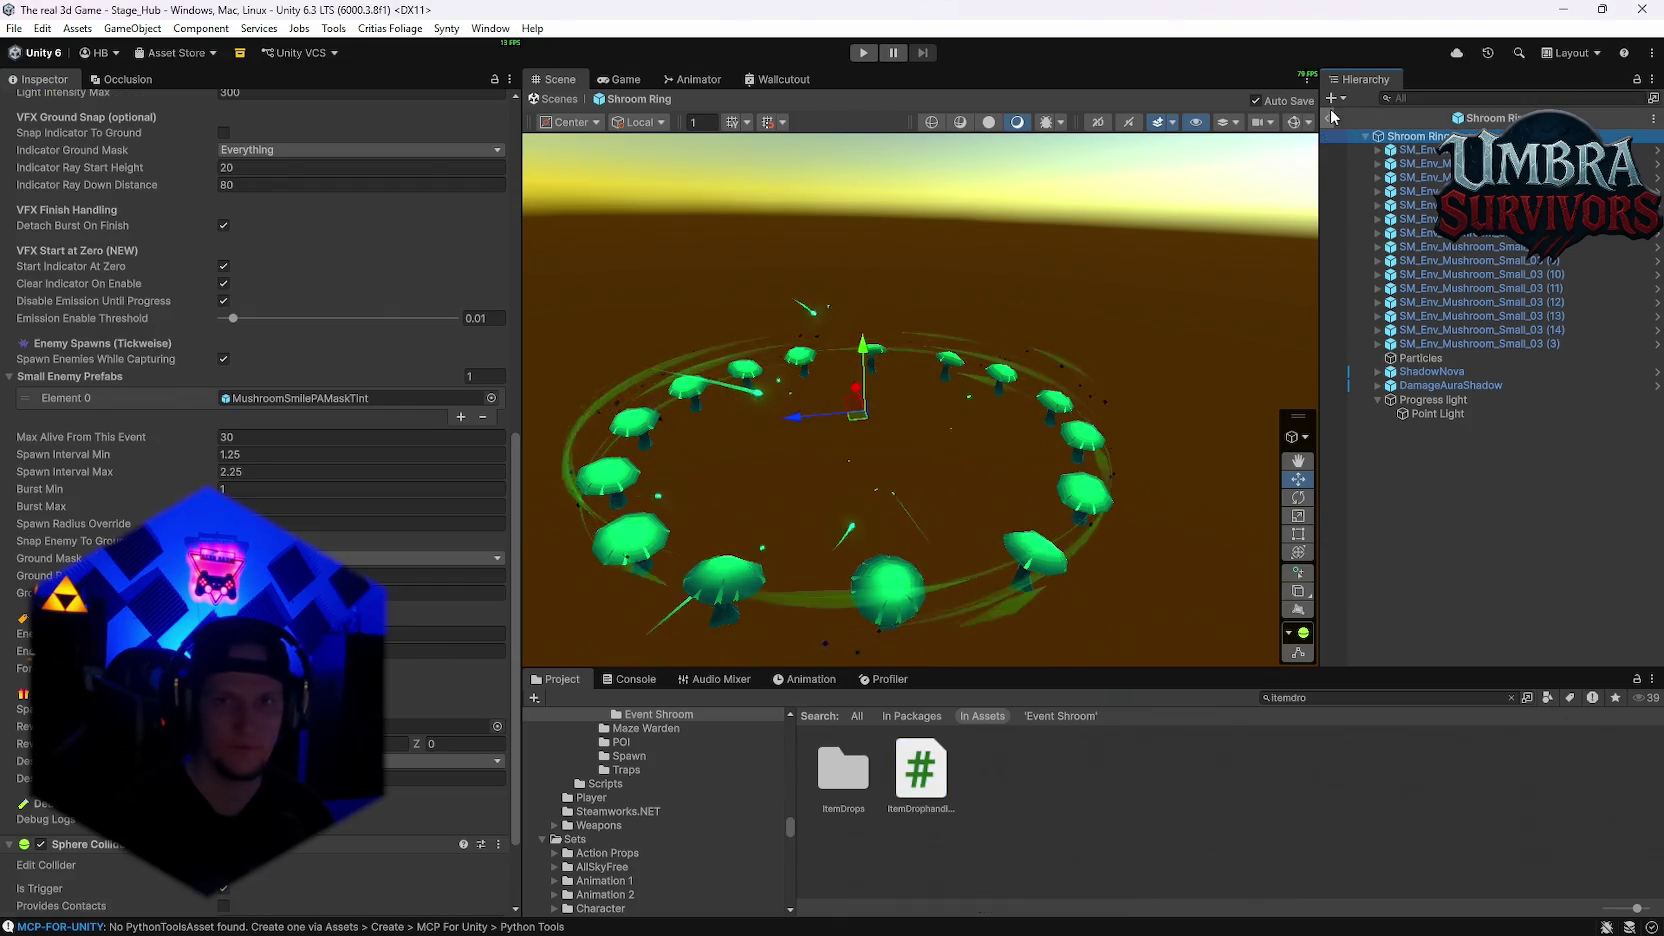
click(1327, 118)
click(14, 28)
click(14, 28)
click(14, 28)
key(Escape)
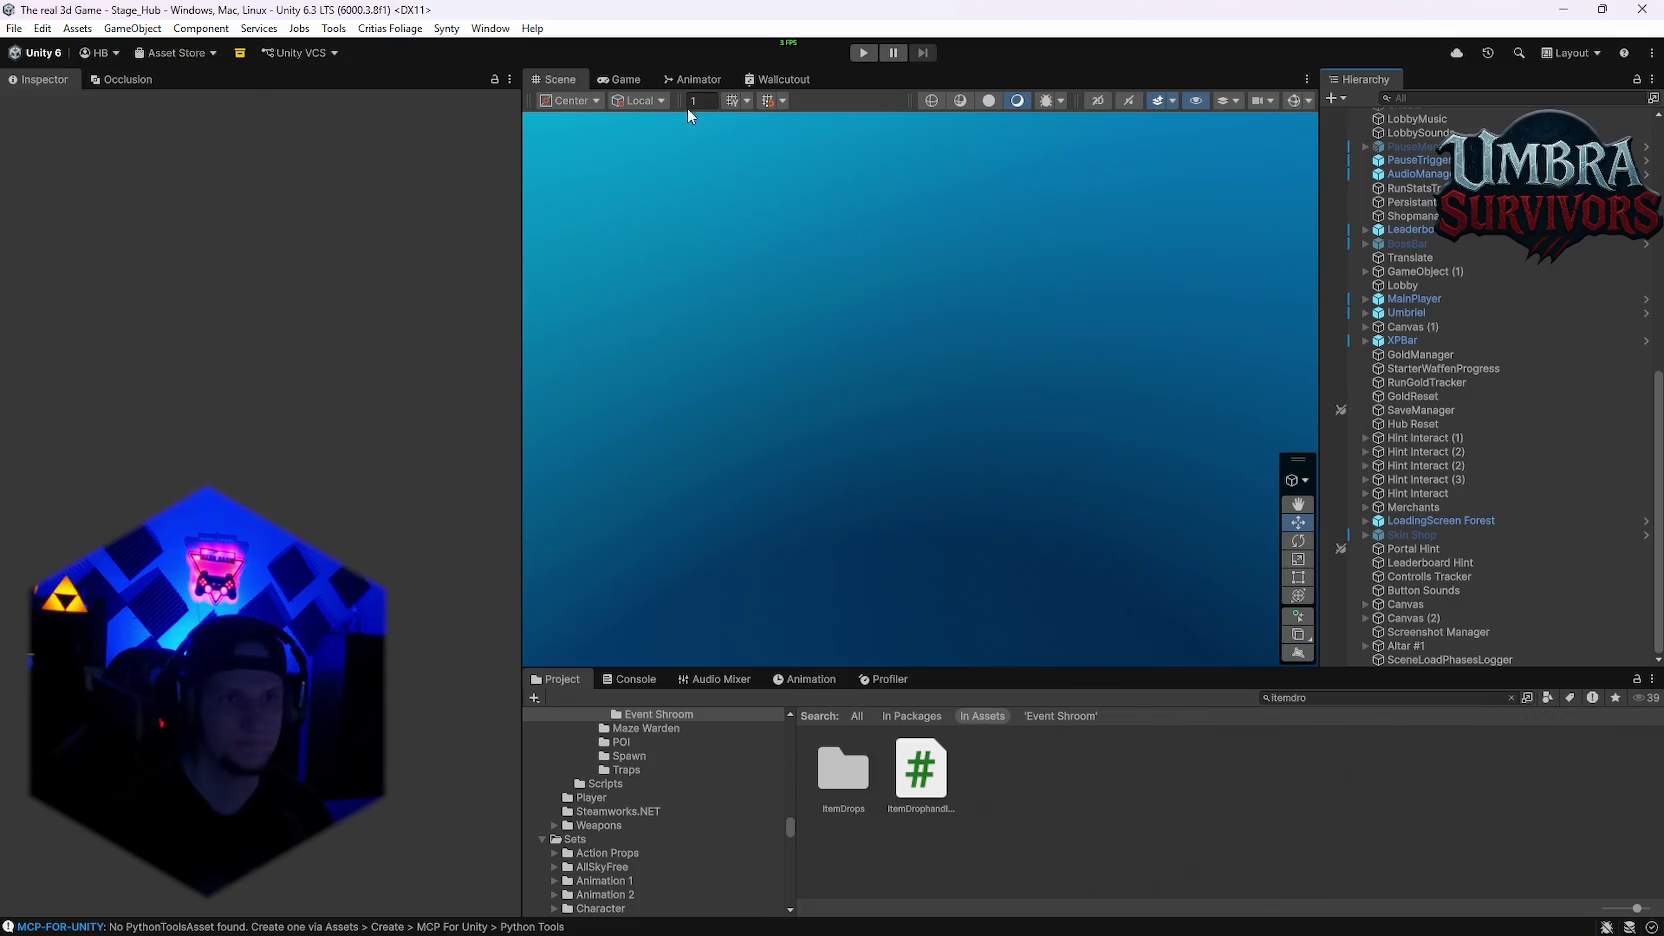
click(624, 79)
click(555, 79)
Step: Frame SpawnPoint 2 in the hub scene and clear the Project search field
scroll(1405, 182, up, 10)
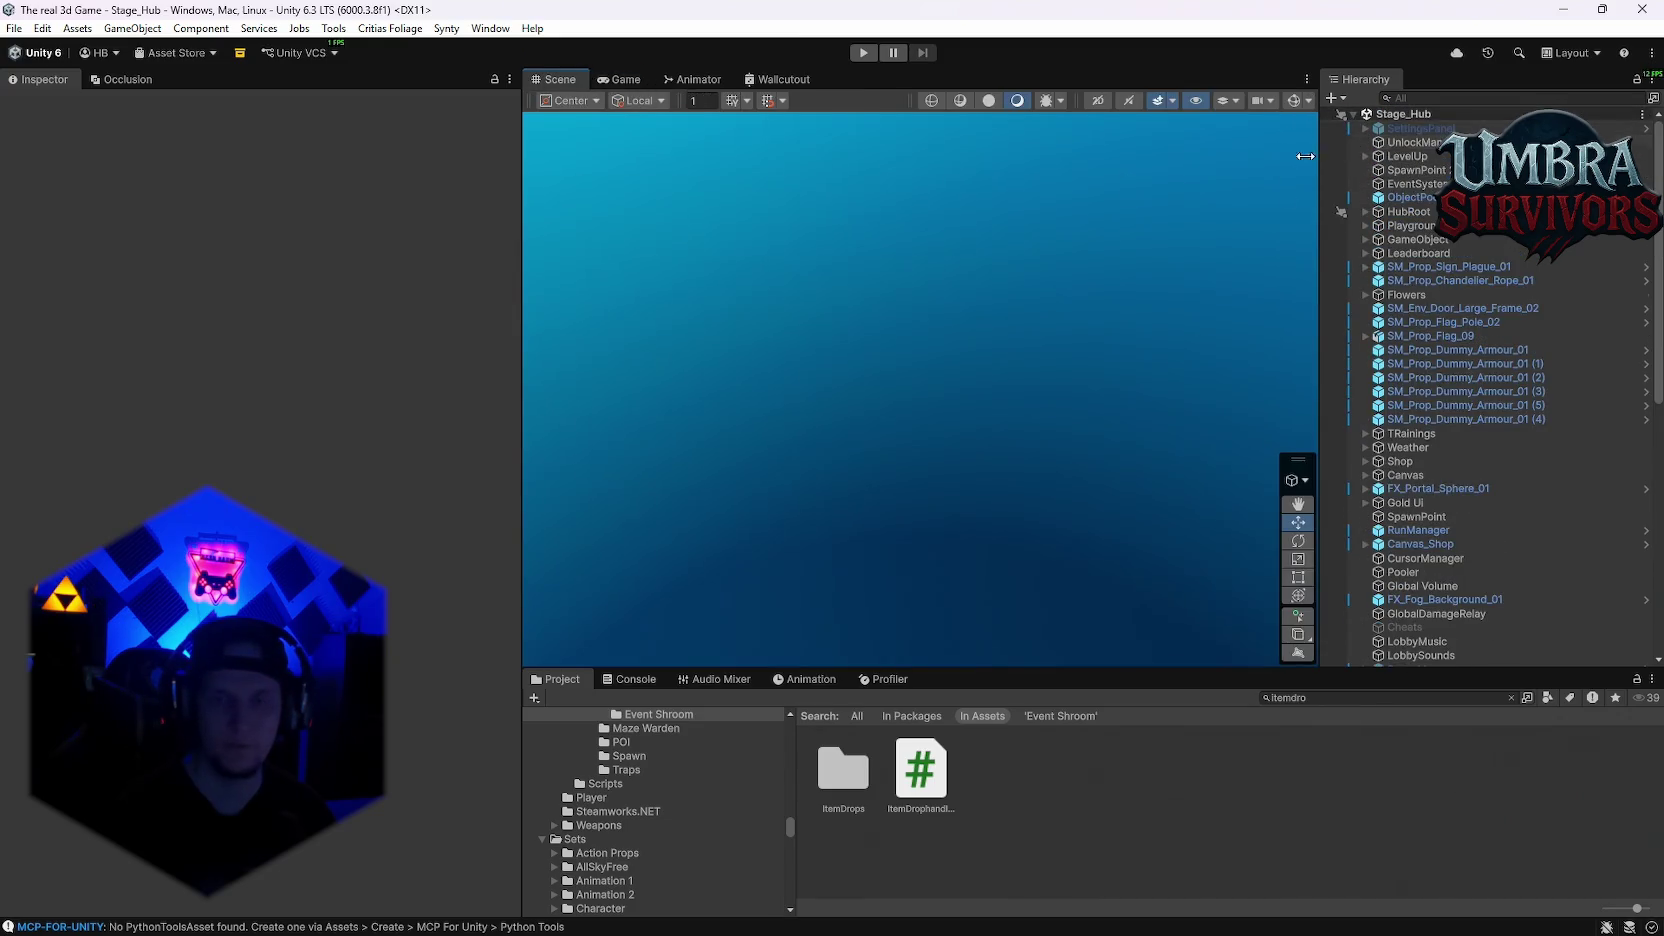
click(1392, 170)
key(f)
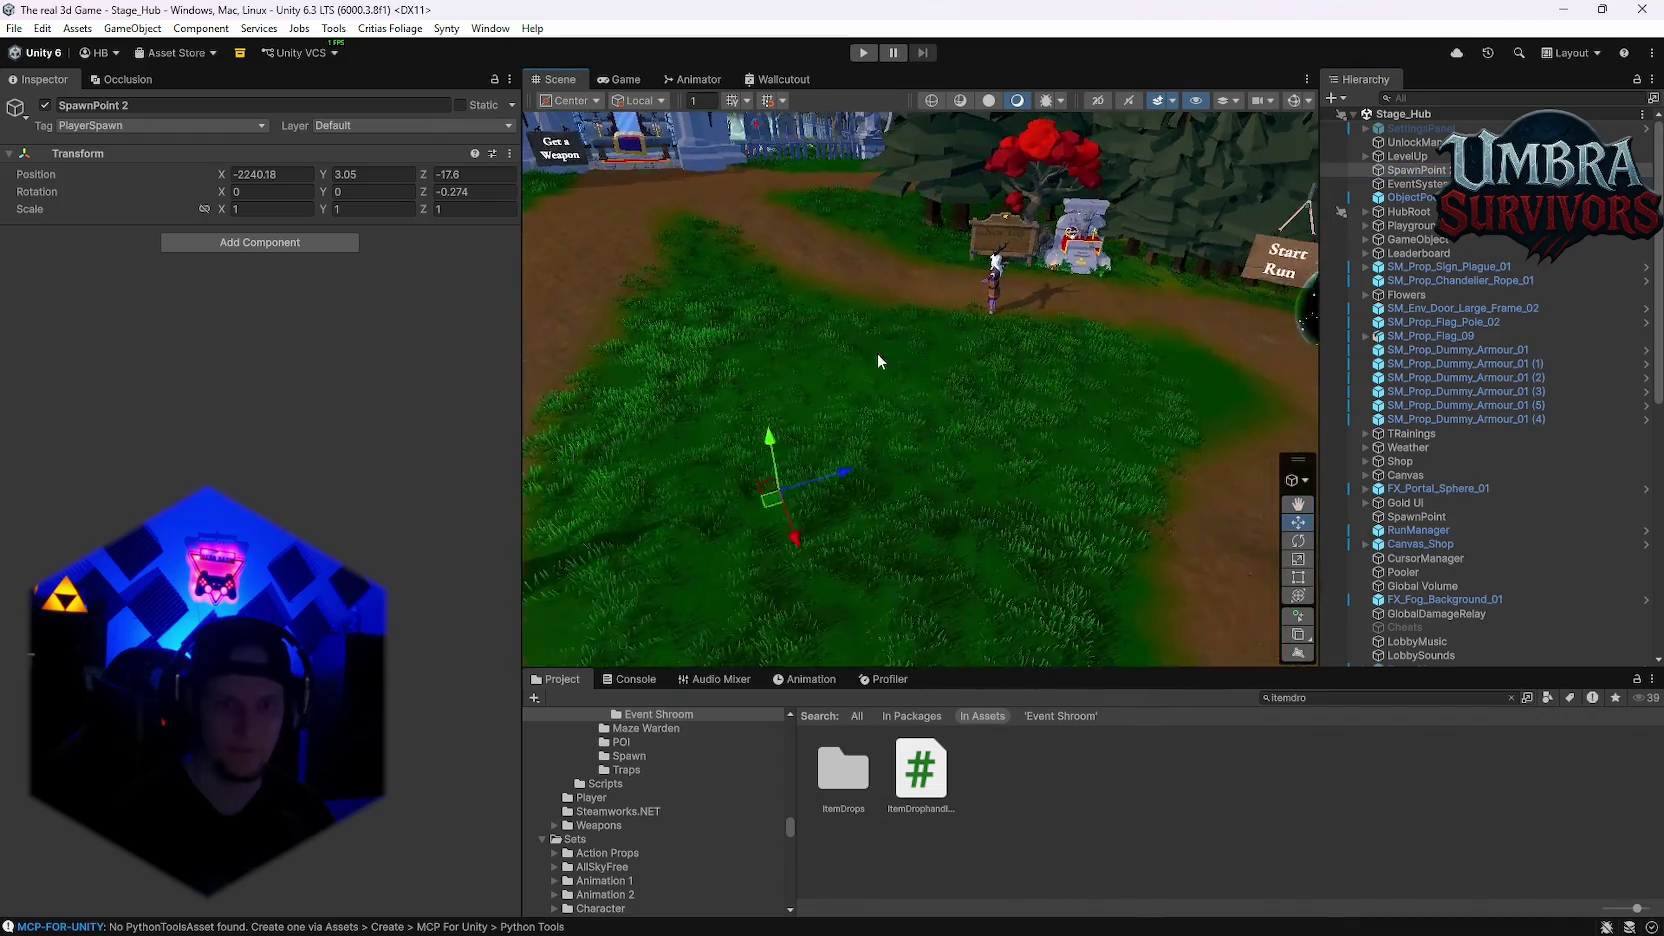
click(1330, 698)
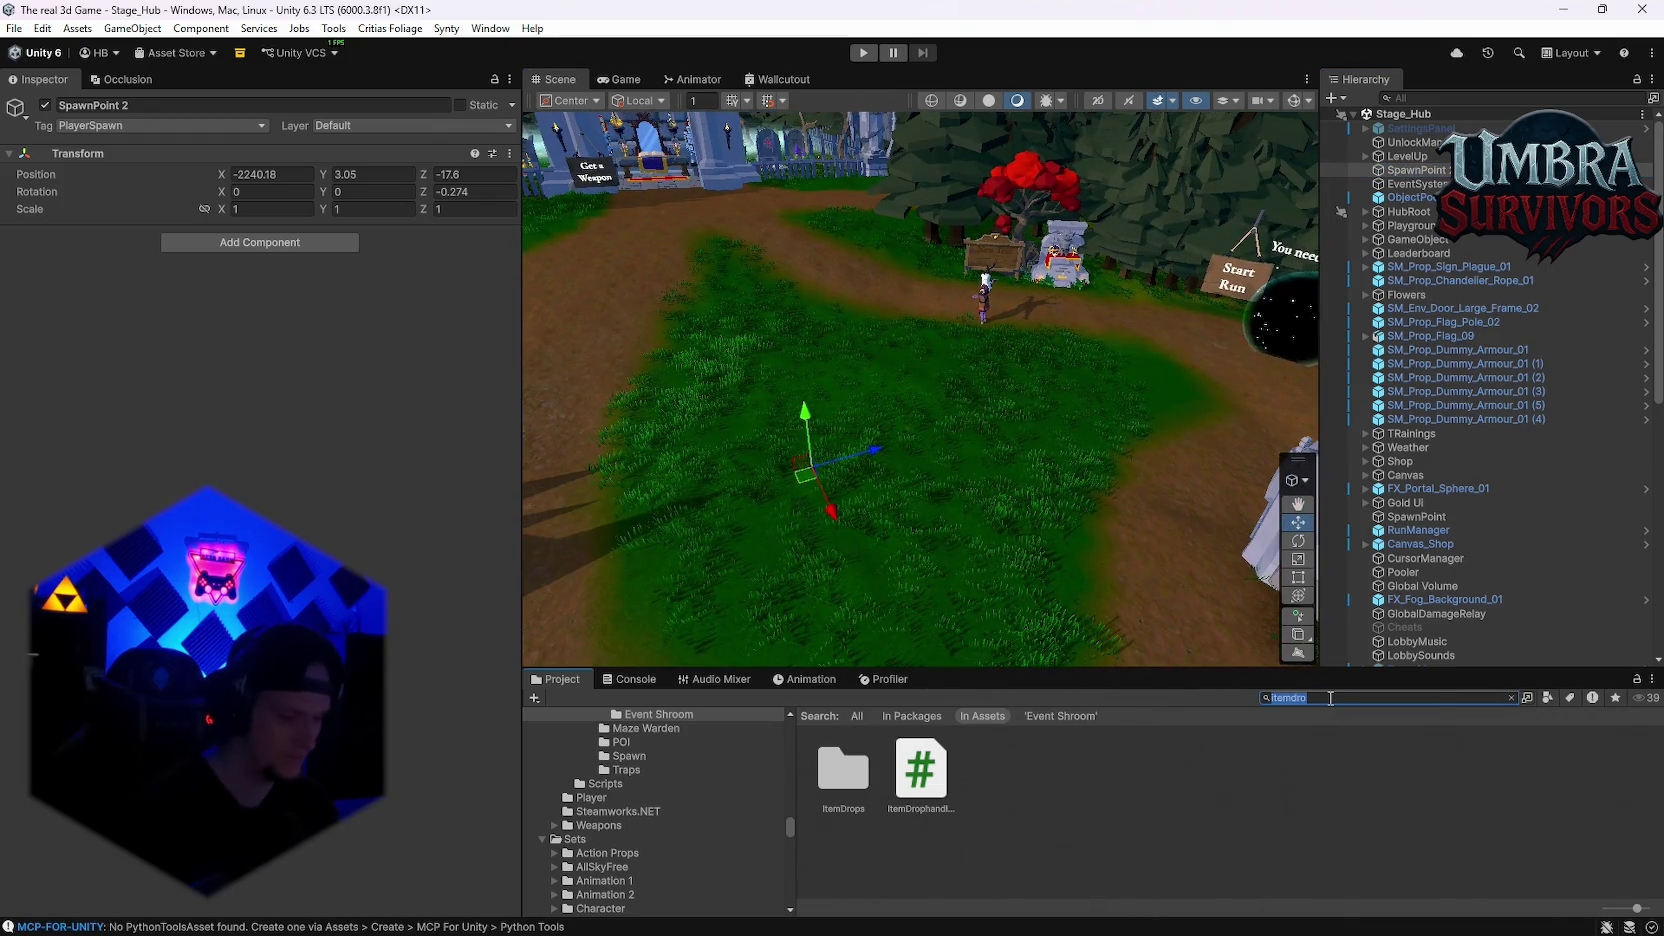
key(ctrl+a)
Step: Search 'shroom', drop the Shroom Ring prefab from Event Shroom beside the fountain, and enter Play mode
text(shroom)
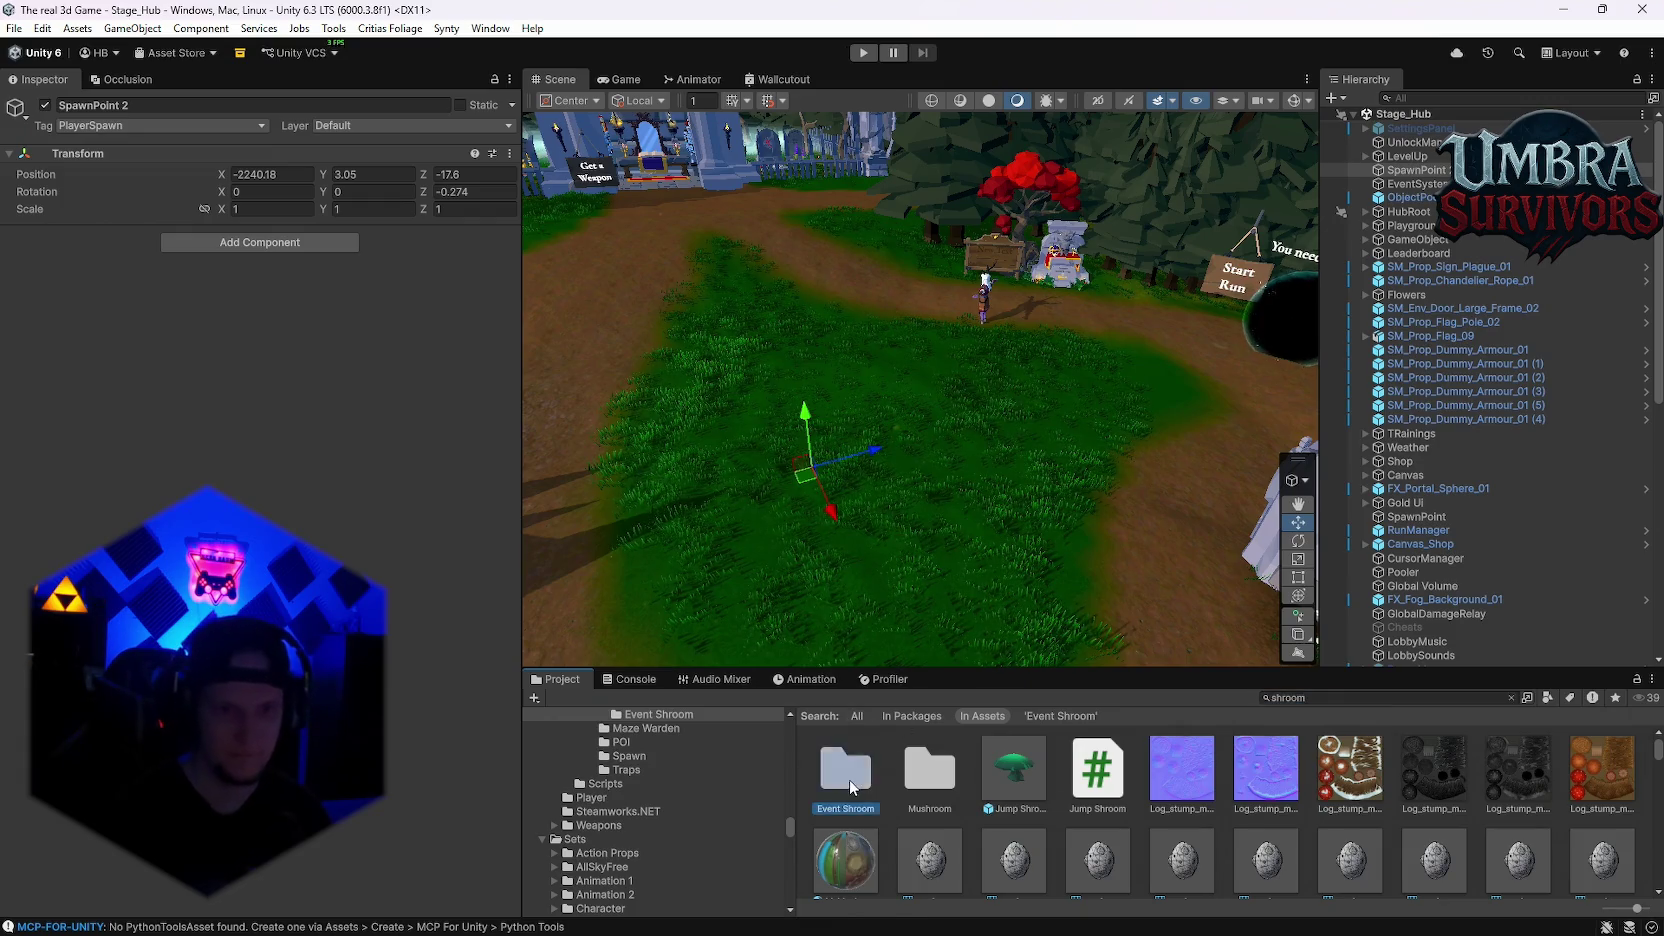
double_click(845, 770)
mouse_move(1077, 770)
mouse_down()
mouse_move(1048, 497)
mouse_move(1001, 454)
mouse_move(960, 470)
mouse_move(955, 500)
mouse_move(1022, 477)
mouse_move(988, 510)
mouse_move(942, 419)
mouse_move(916, 432)
mouse_move(940, 405)
mouse_move(884, 399)
mouse_move(815, 490)
mouse_move(823, 400)
mouse_move(1042, 405)
mouse_move(838, 420)
mouse_move(886, 349)
mouse_move(958, 335)
mouse_up()
scroll(985, 459, up, 3)
key(f)
key(ctrl+p)
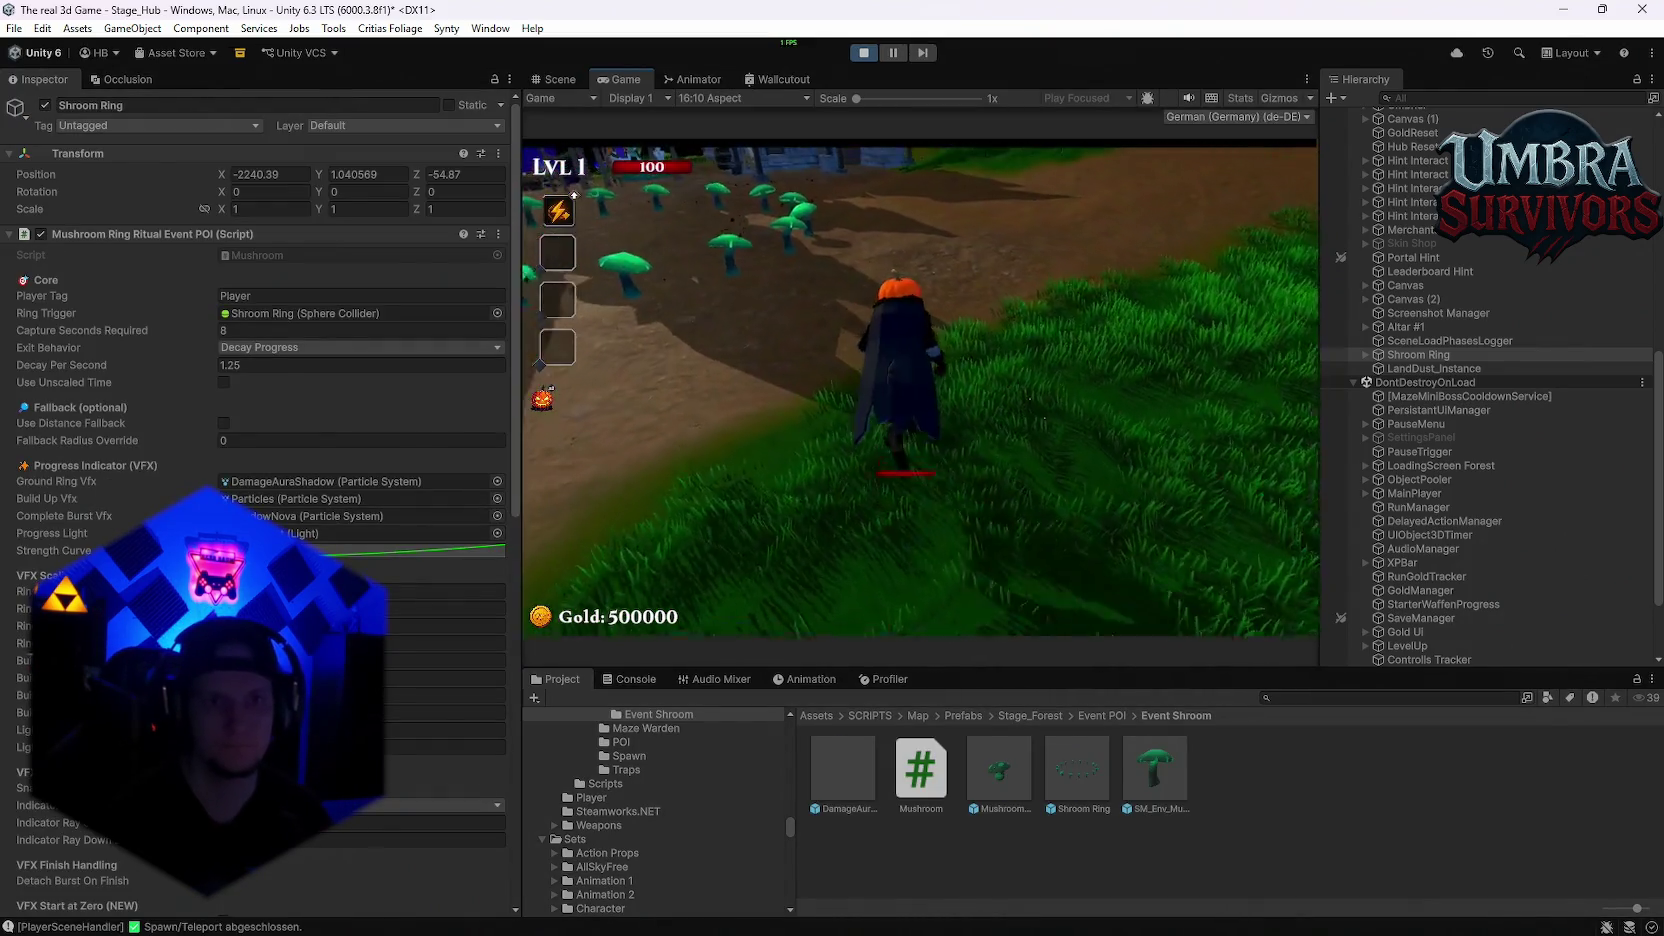
Step: Walk the character to the Get a Weapon sign and view the Infernal weapon card
key(a)
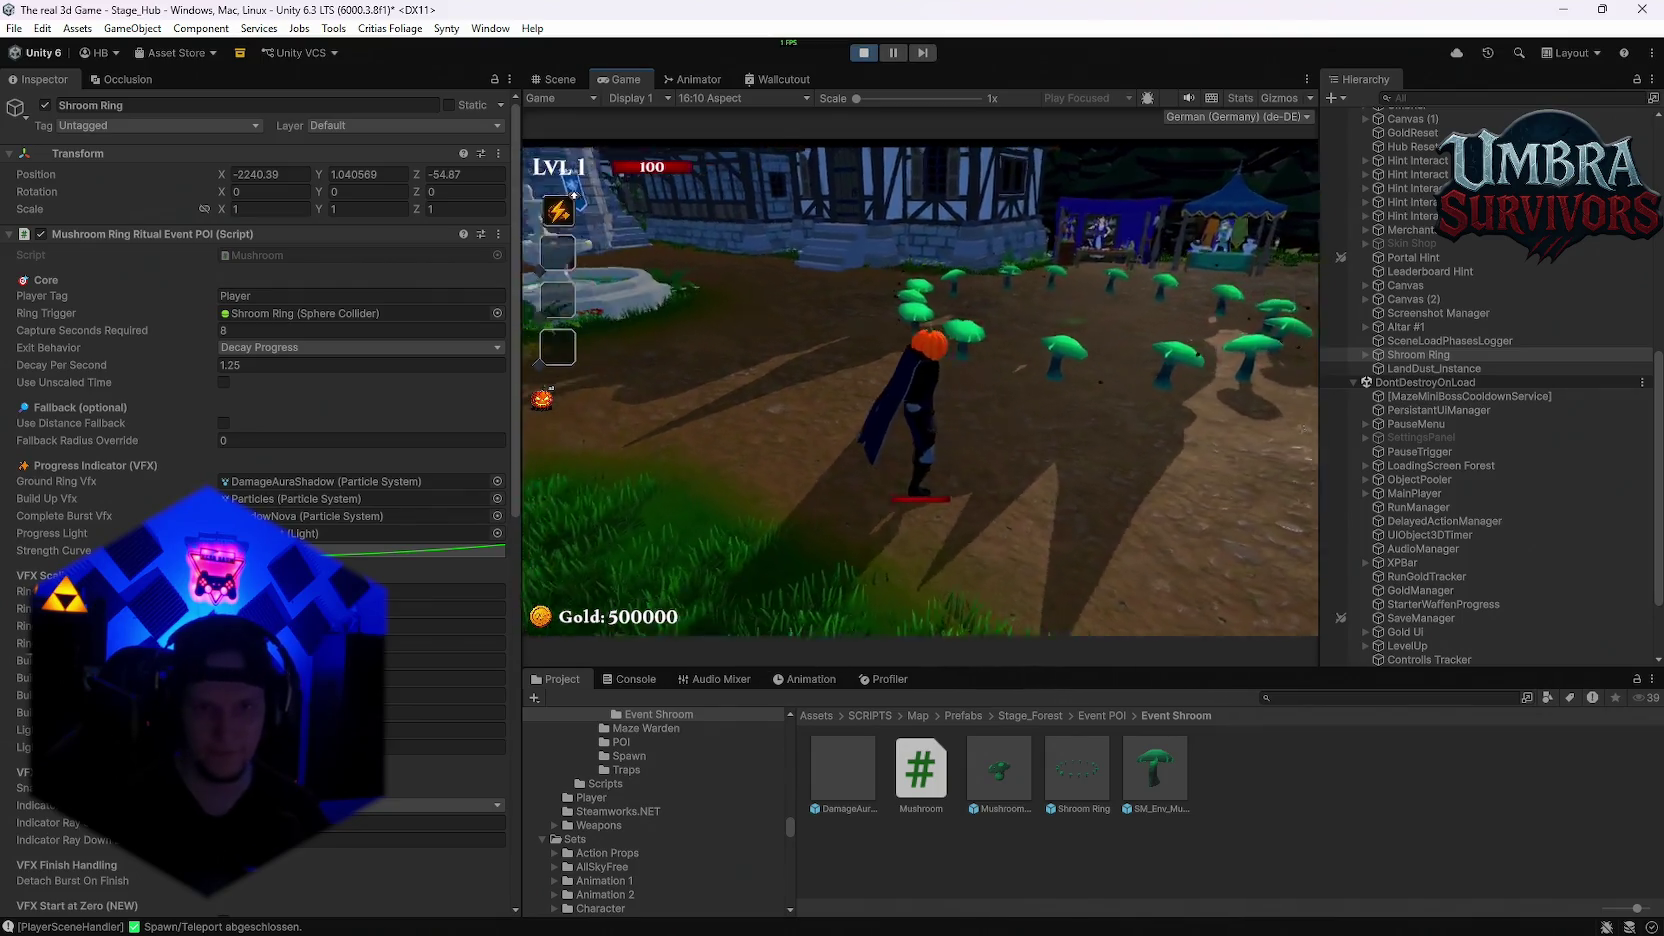
key(w)
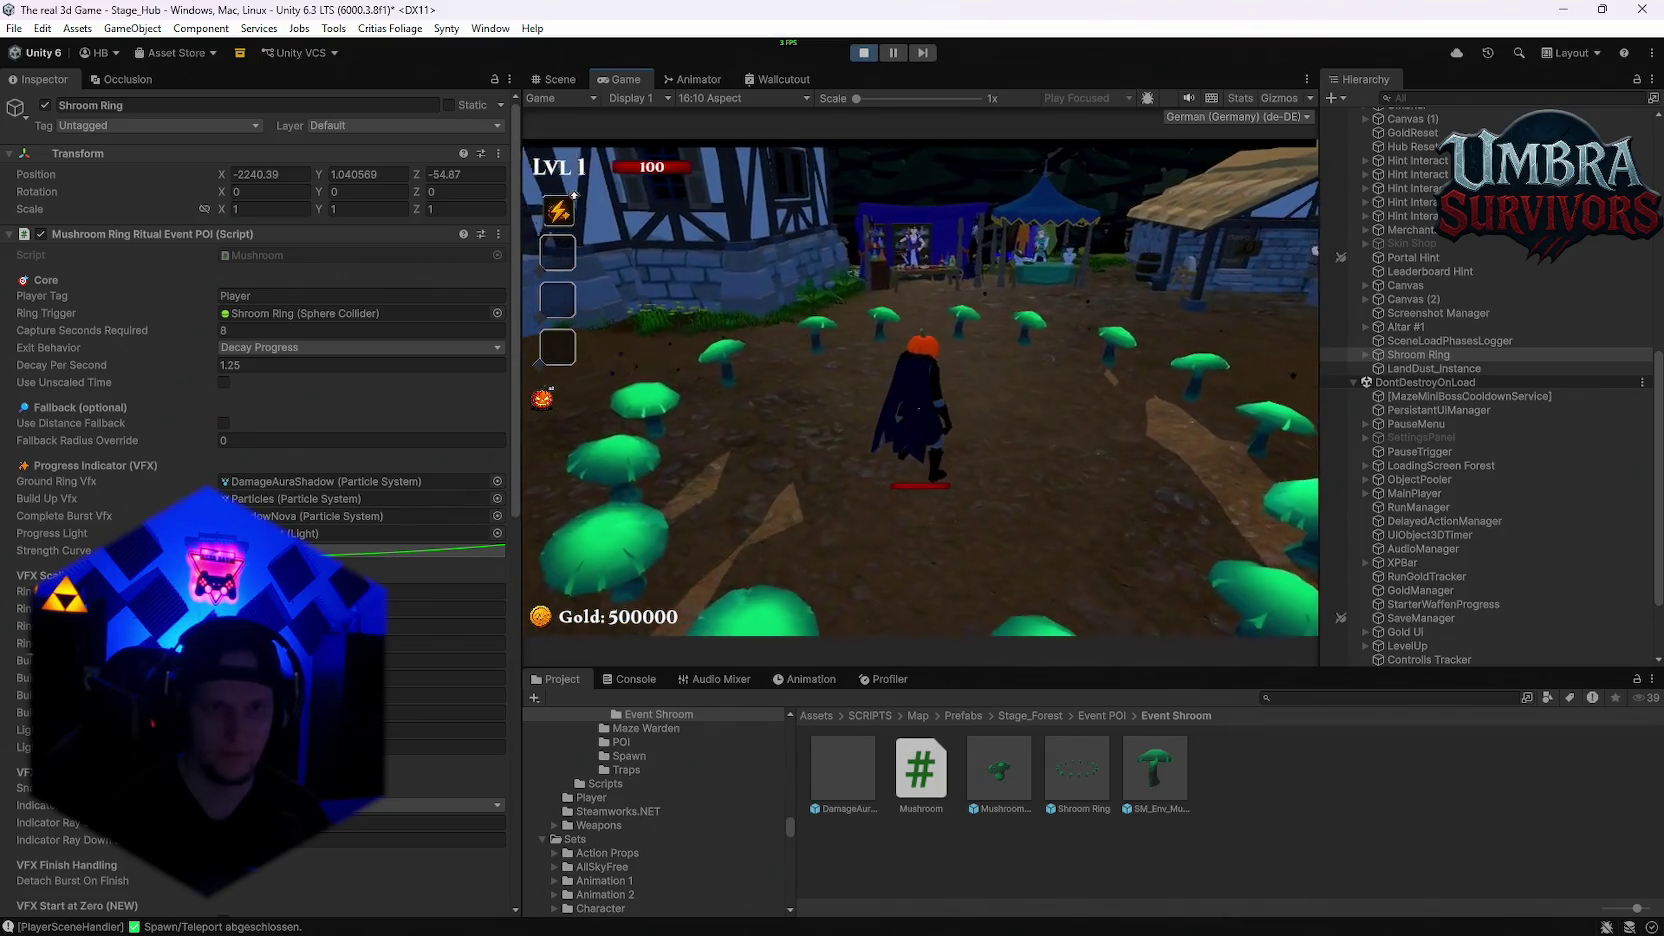
key(s)
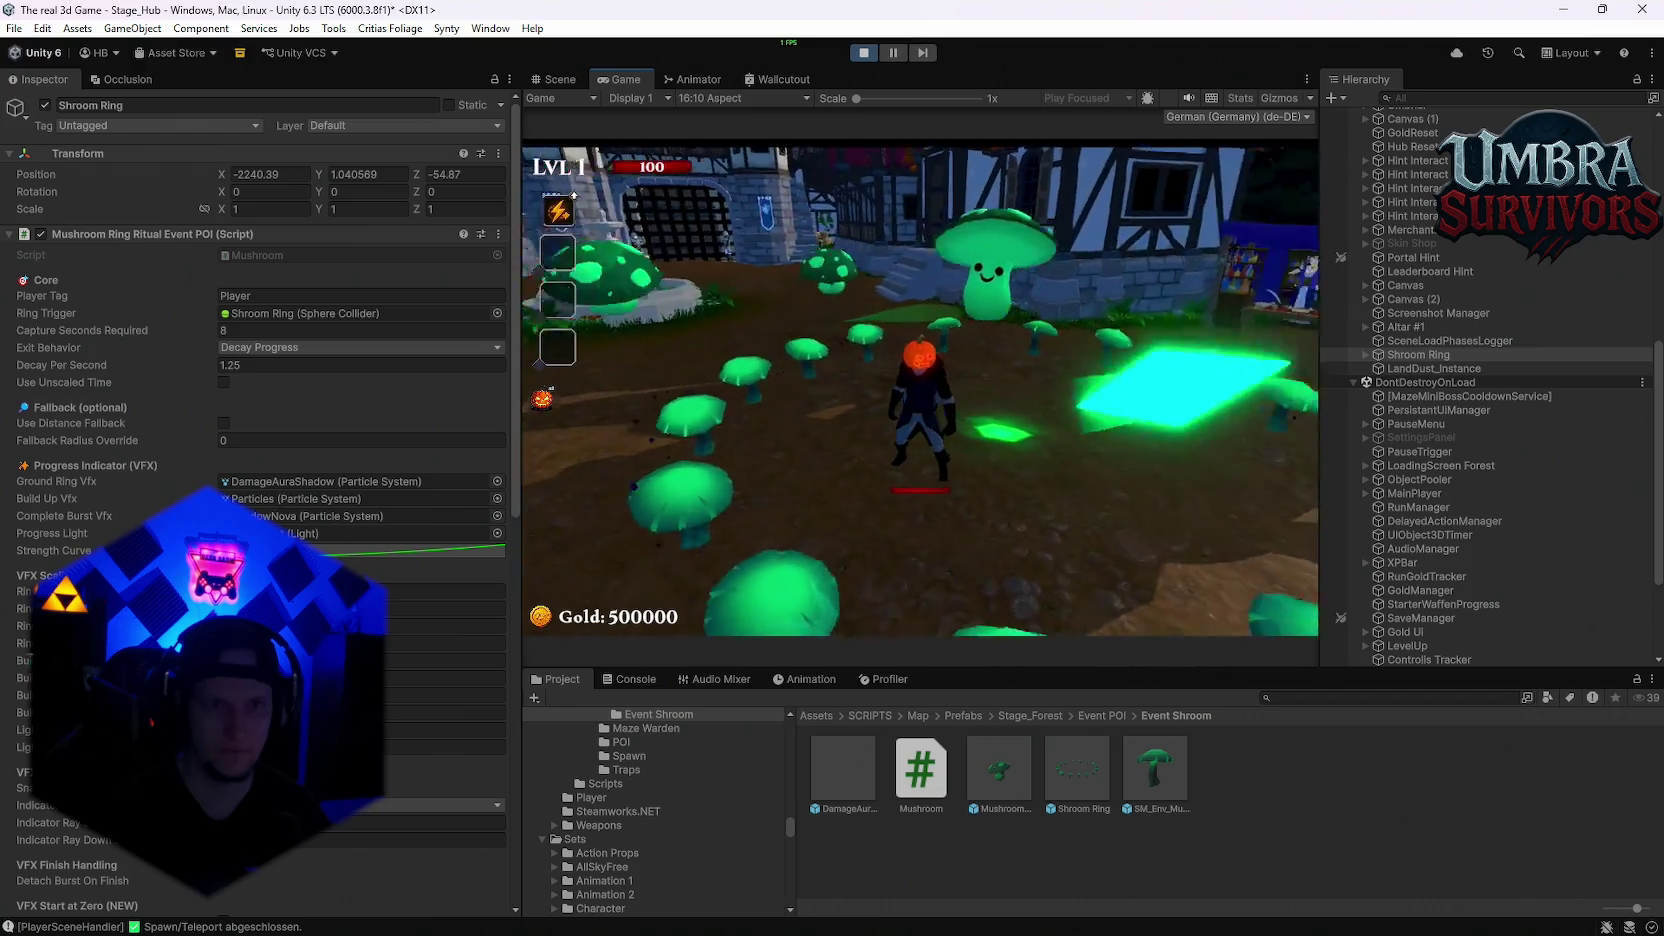
key(s)
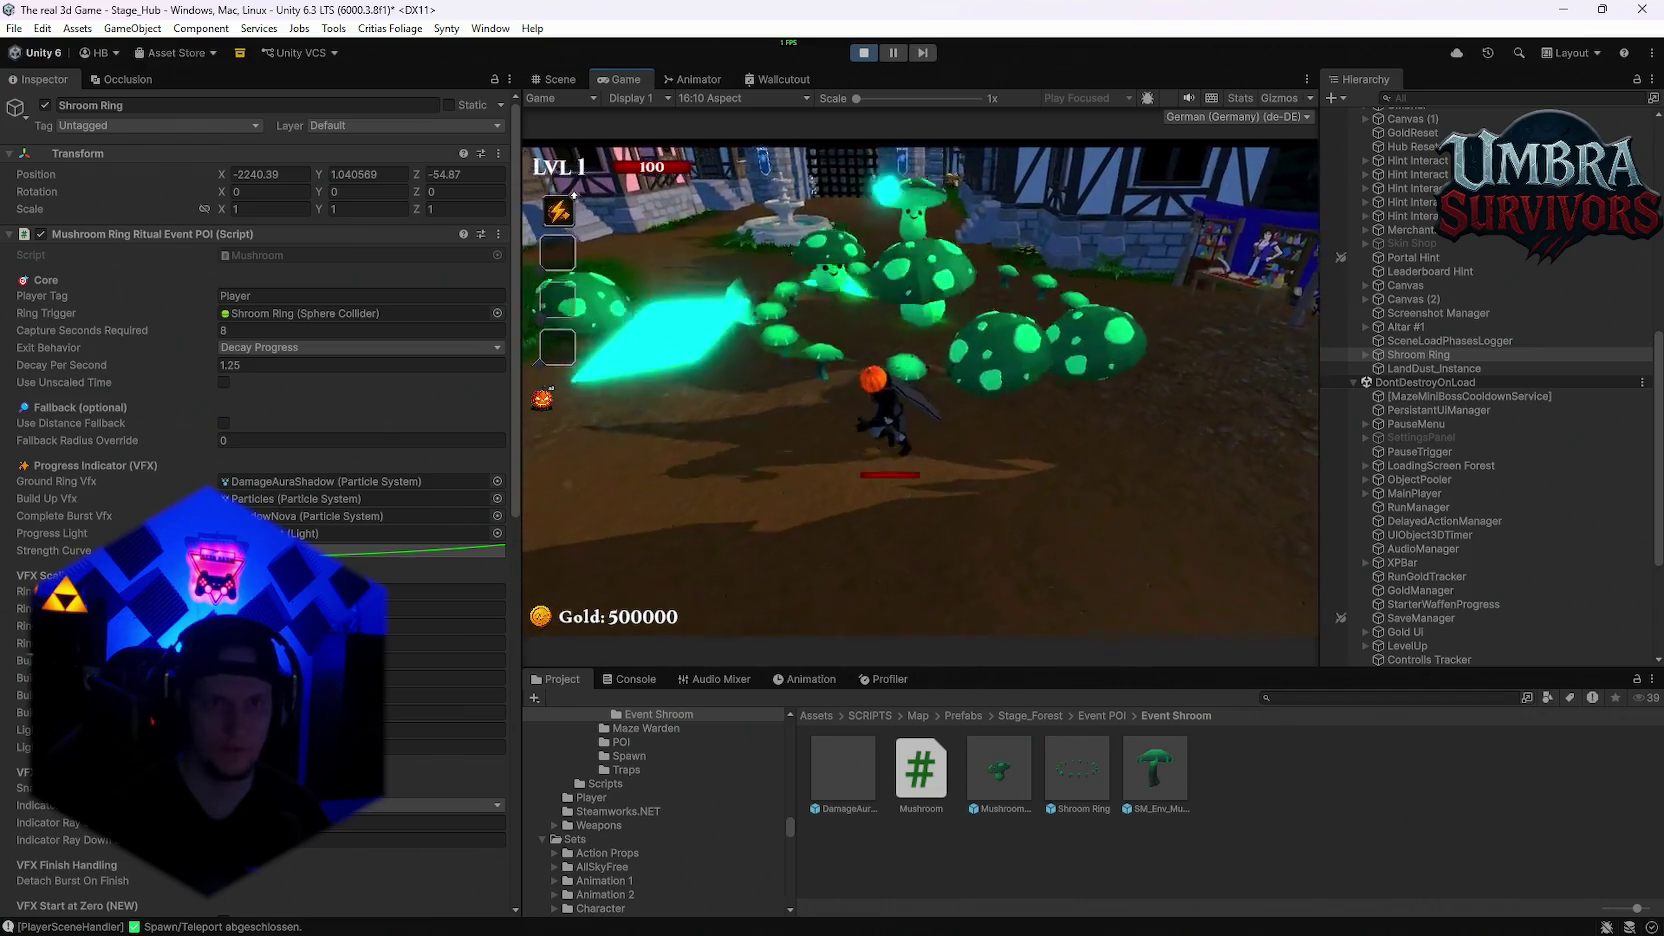
key(s)
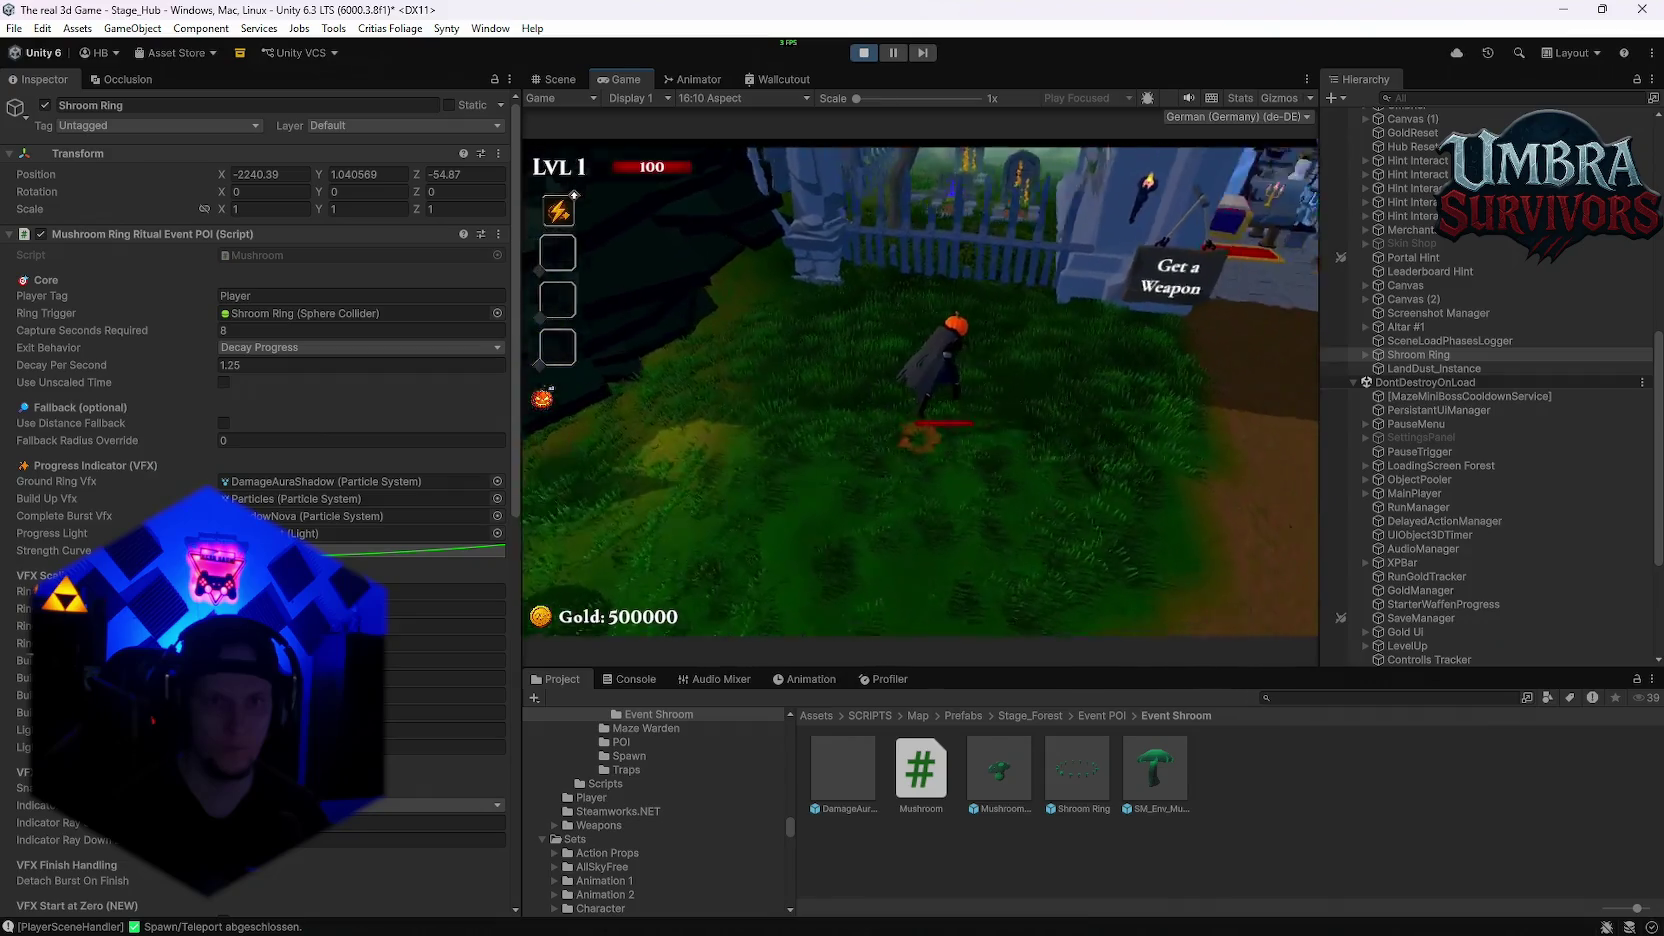
key(w)
key(e)
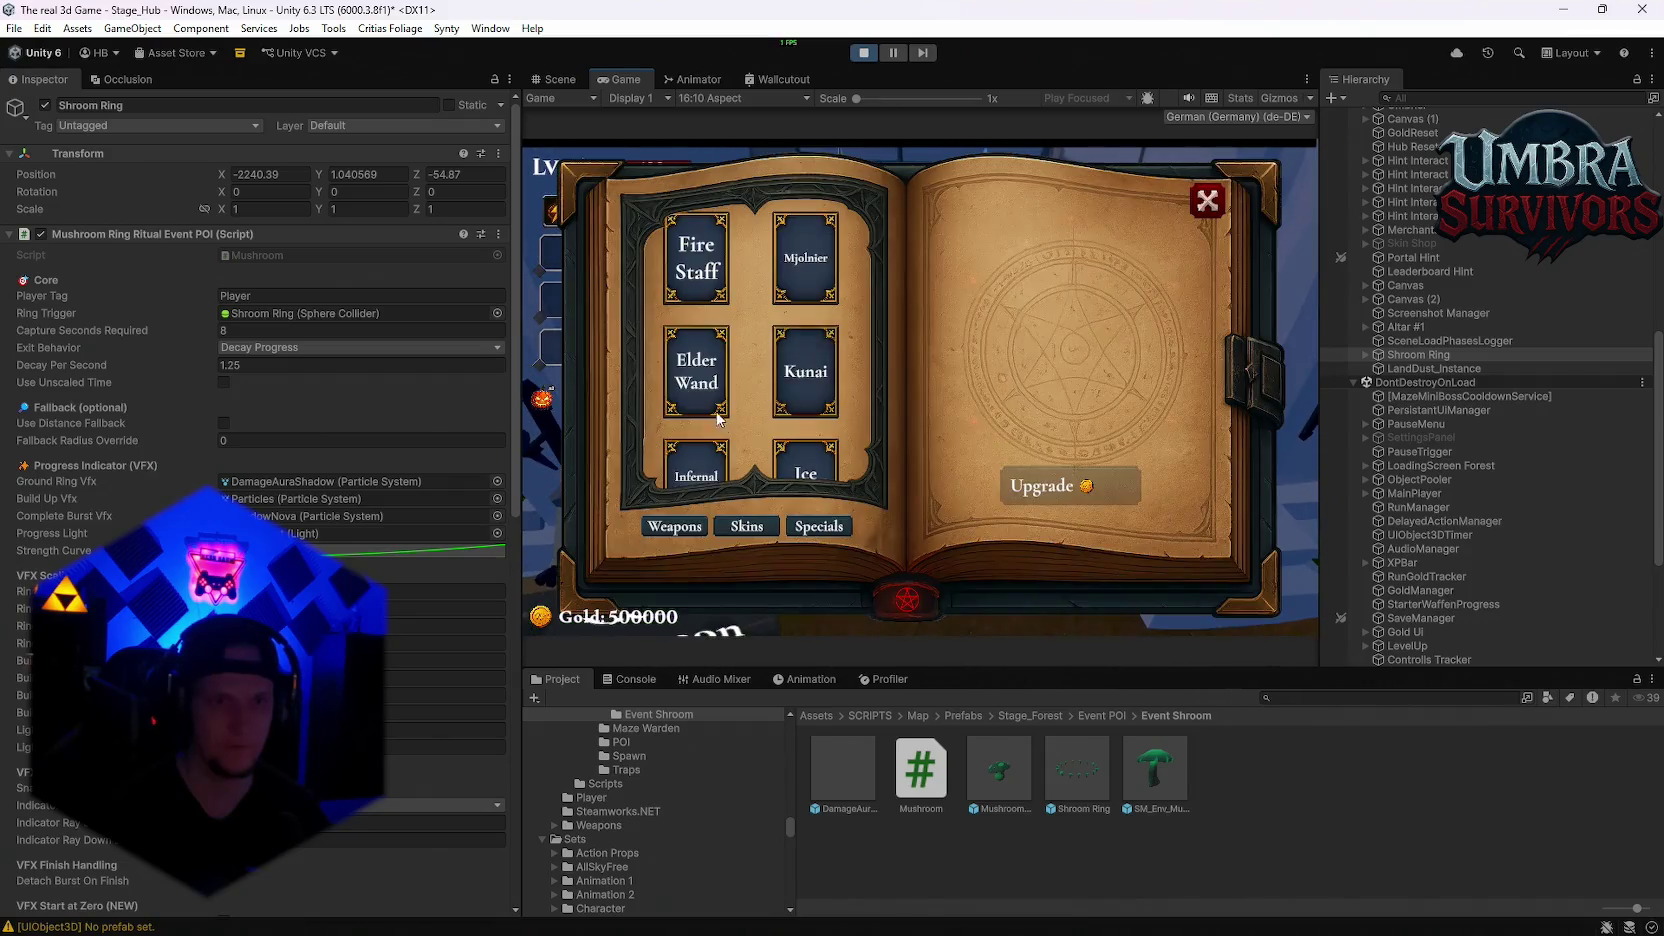
click(713, 465)
key(Escape)
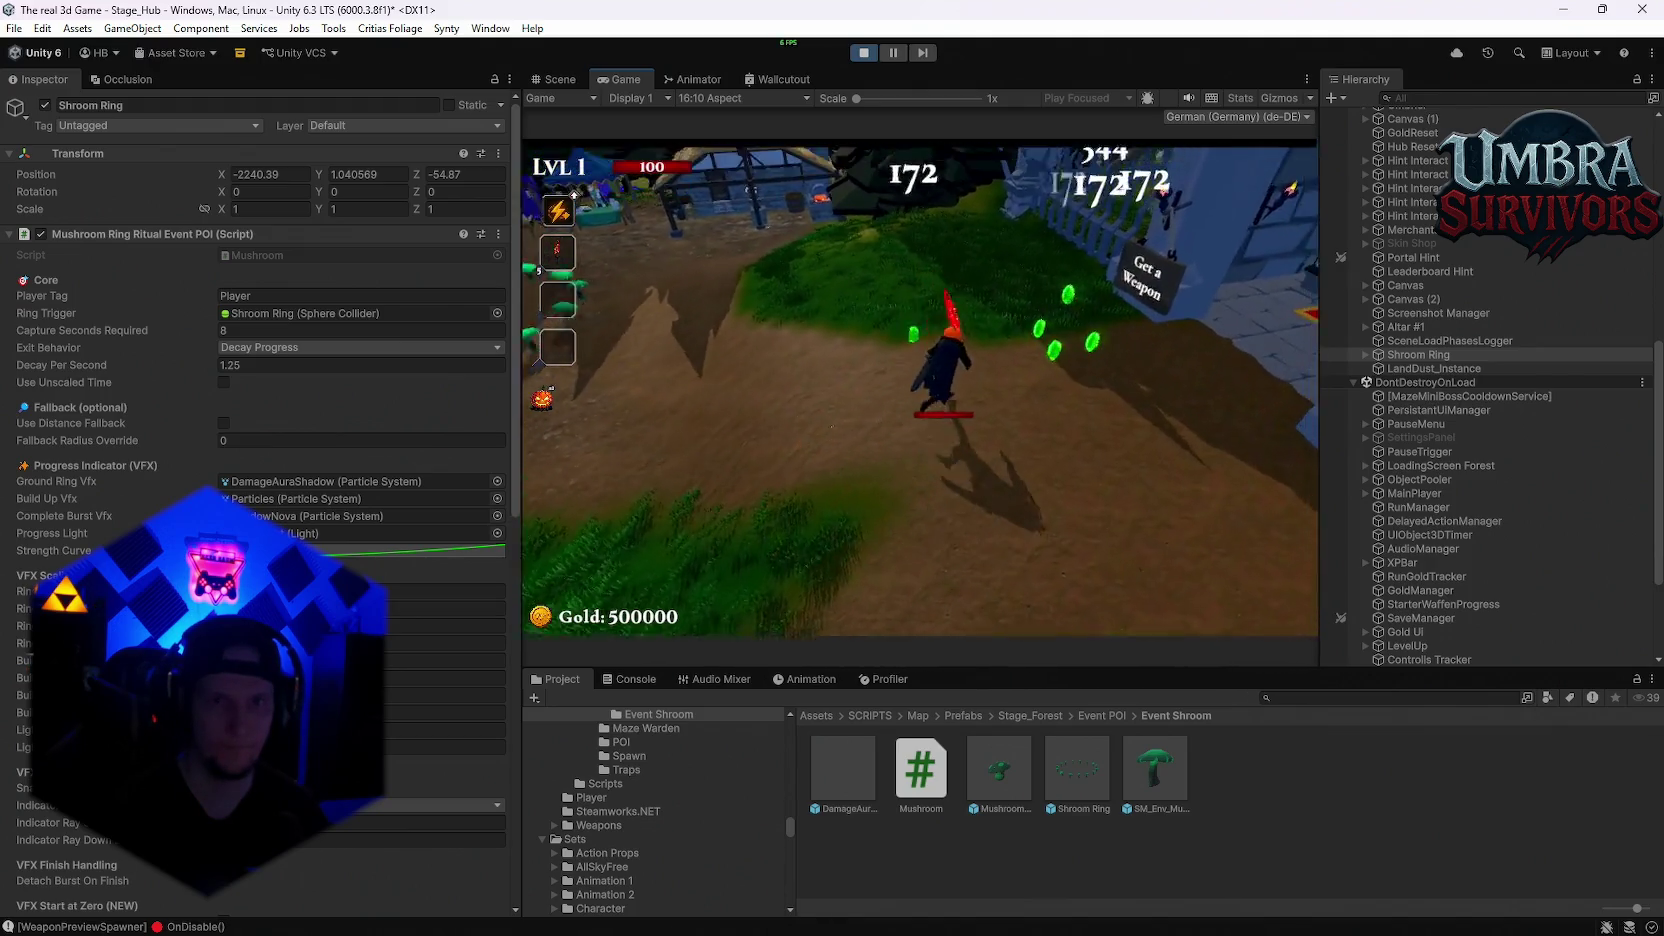
Step: Stand in the mushroom ring until the Event Chest appears, then stop play mode
key(s)
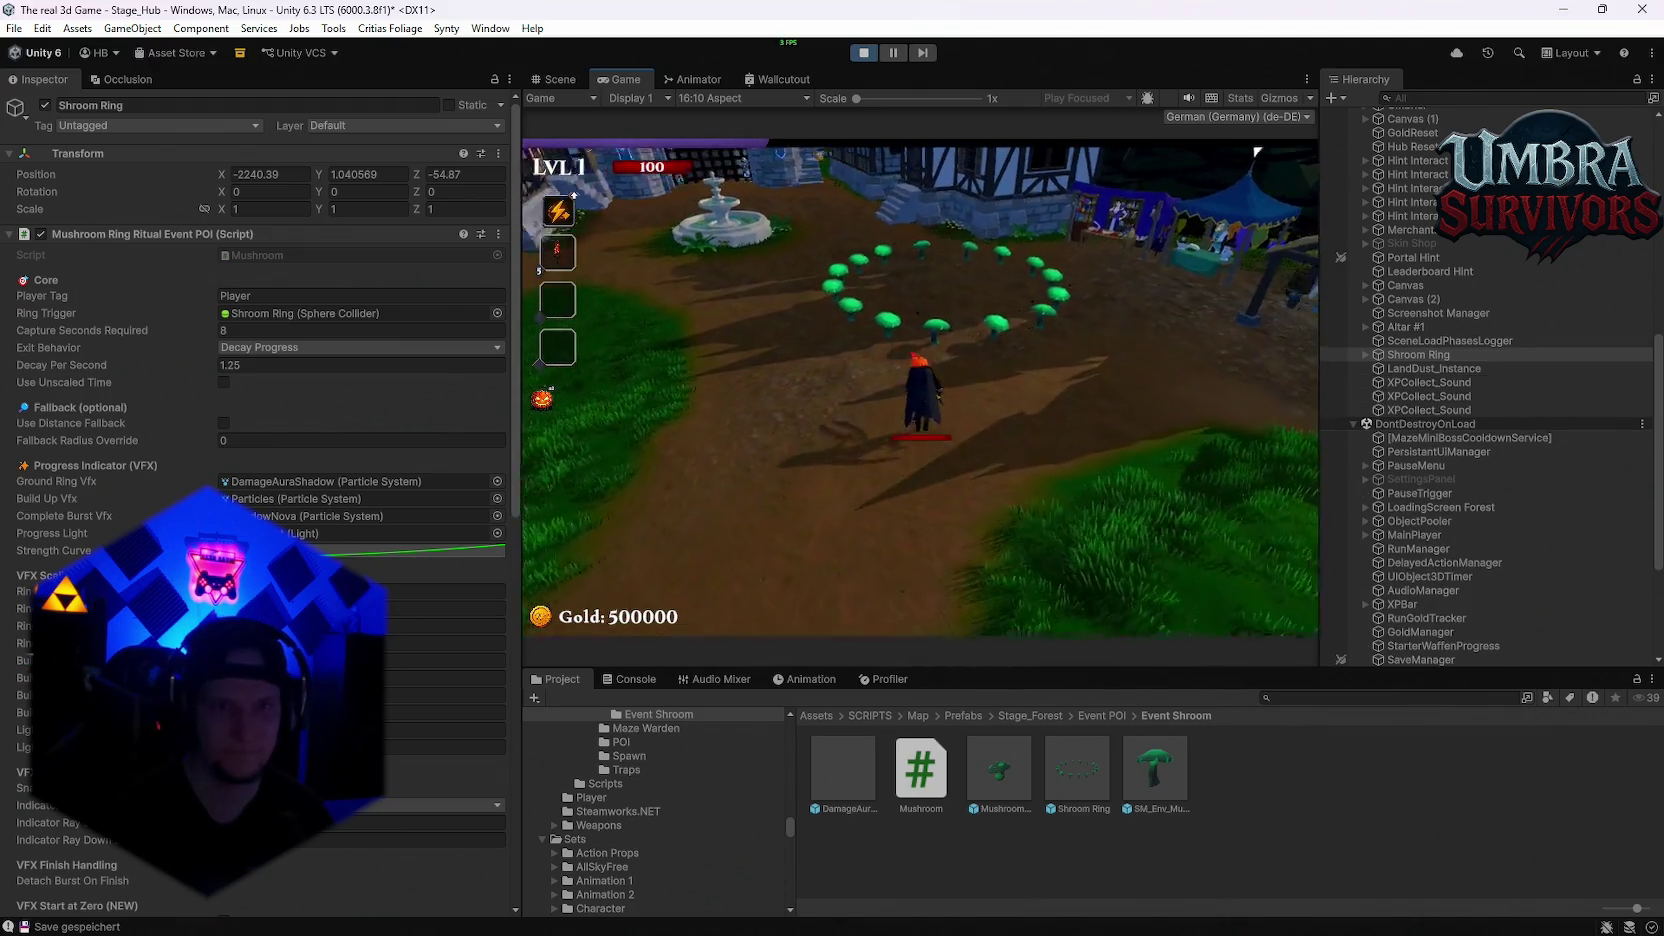
key(w)
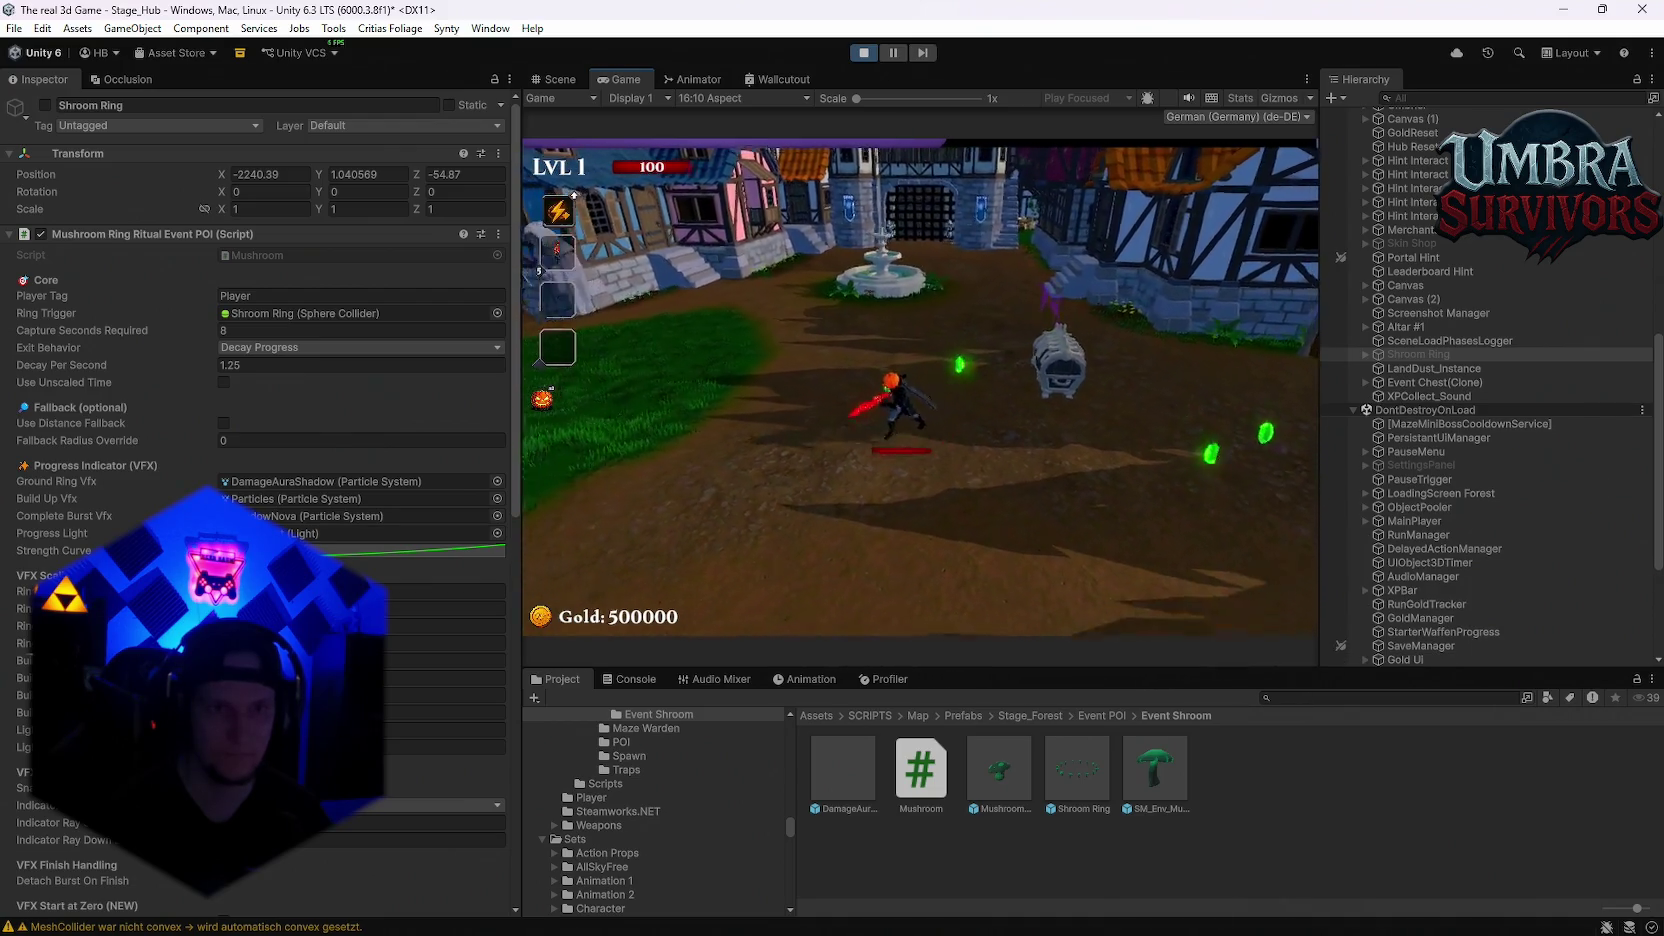
click(863, 52)
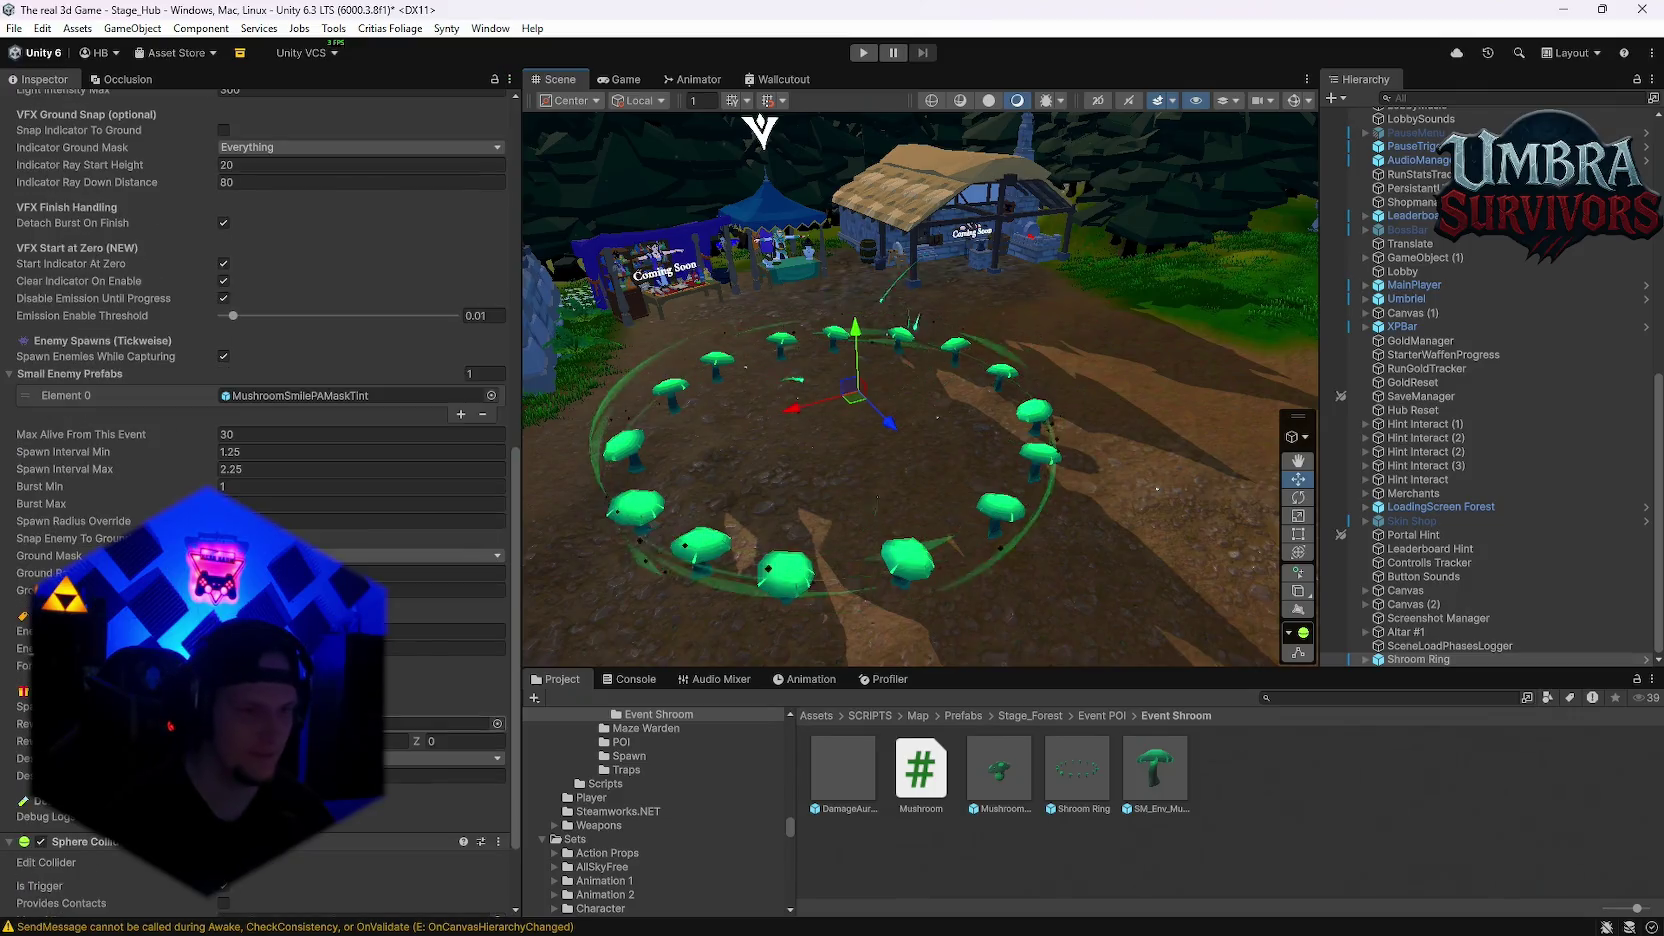
Step: Review the build, ring size and Ring Emission Max scaling values, then start another playtest
scroll(260, 500, up, 10)
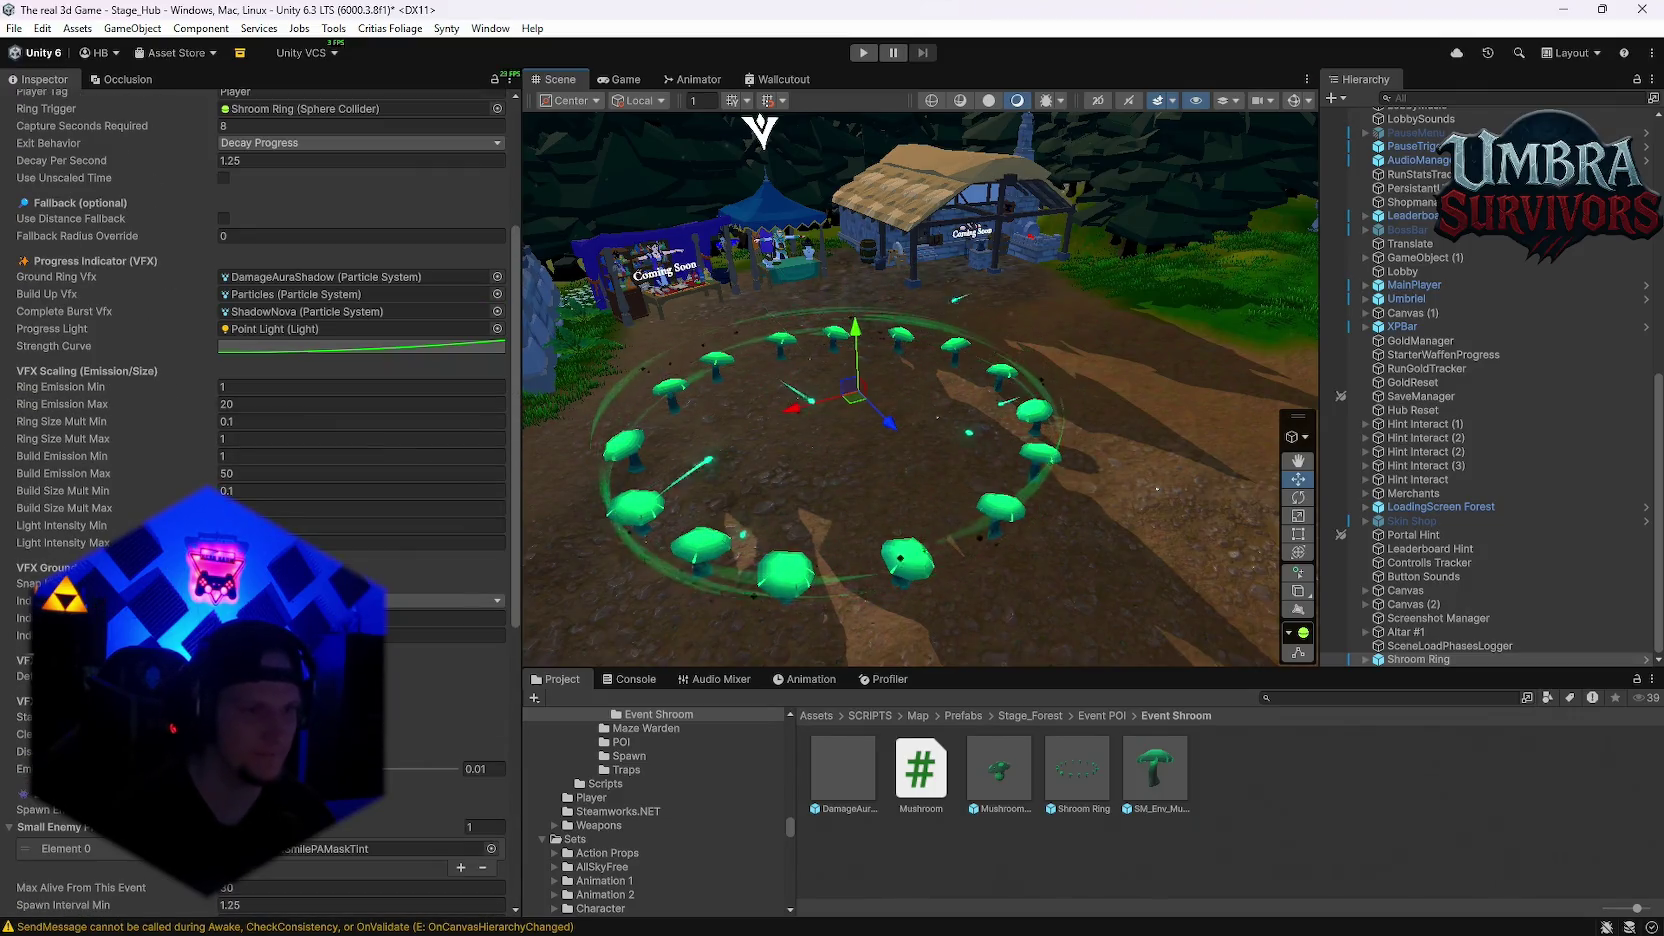
scroll(260, 400, up, 3)
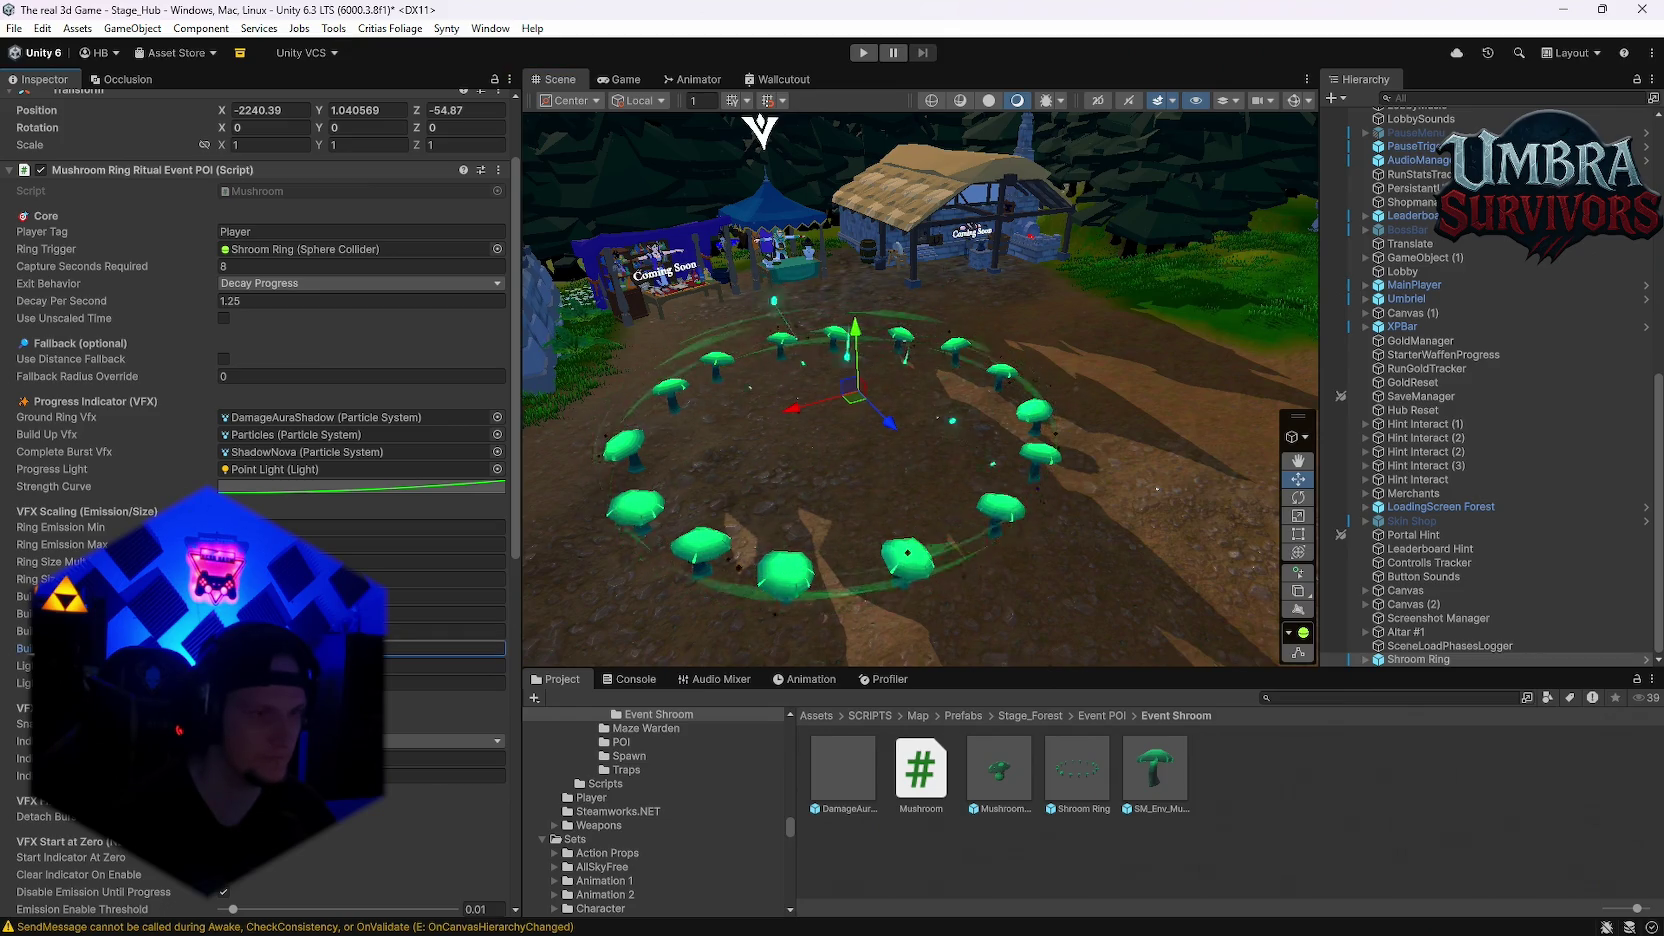
click(445, 648)
click(445, 631)
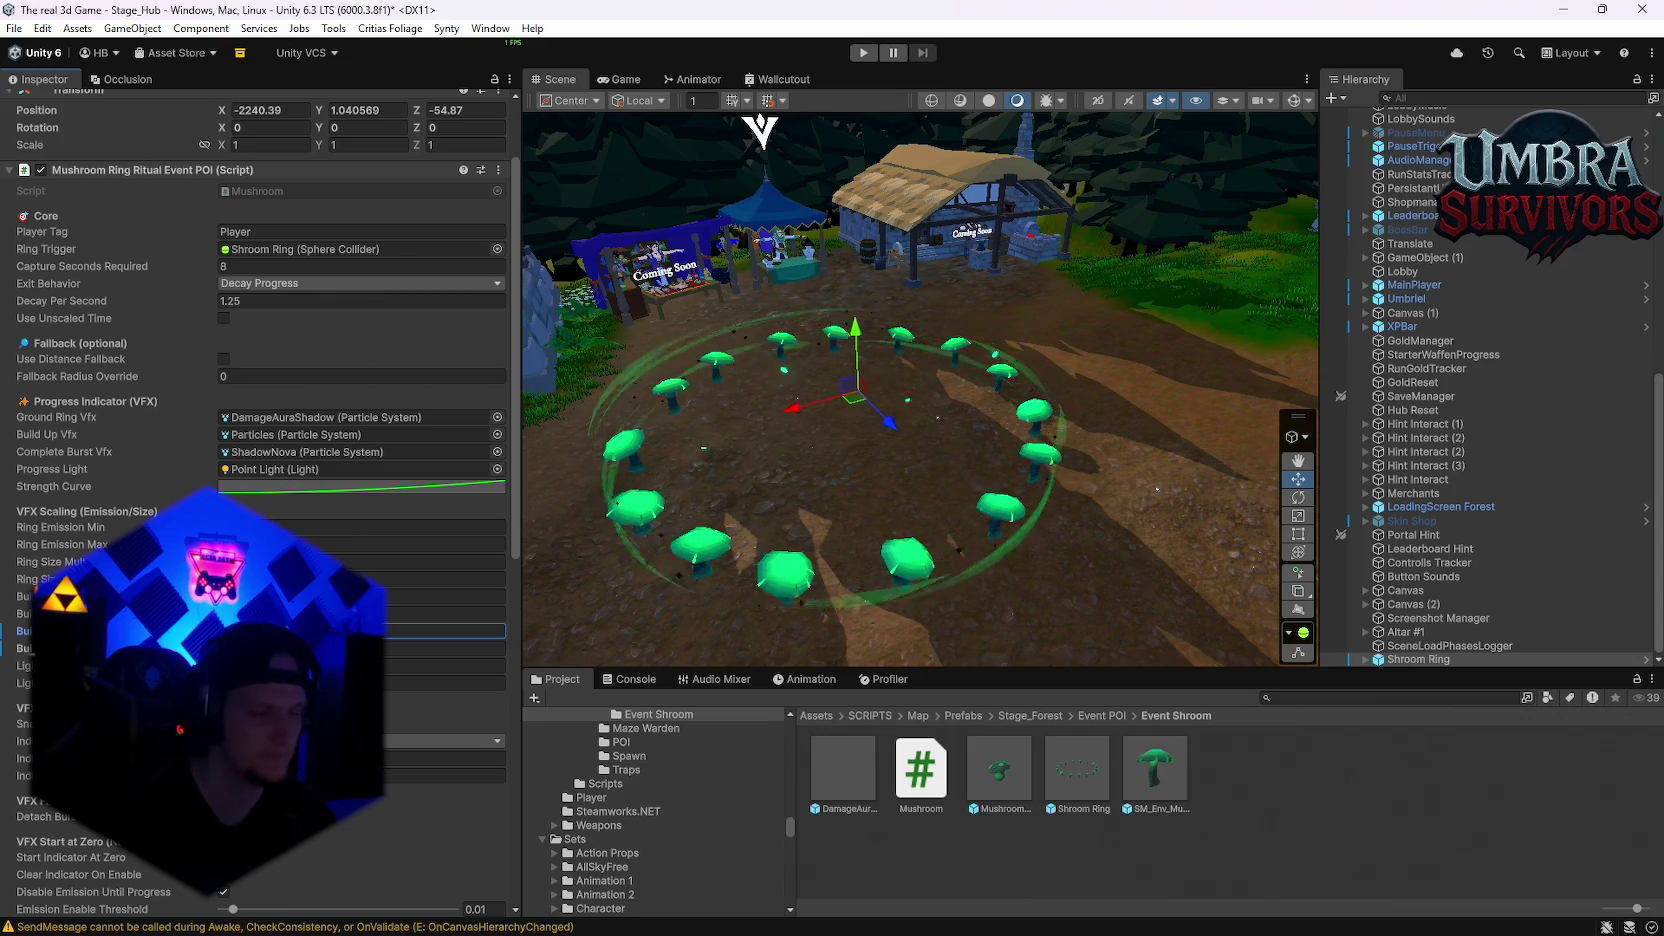
click(445, 579)
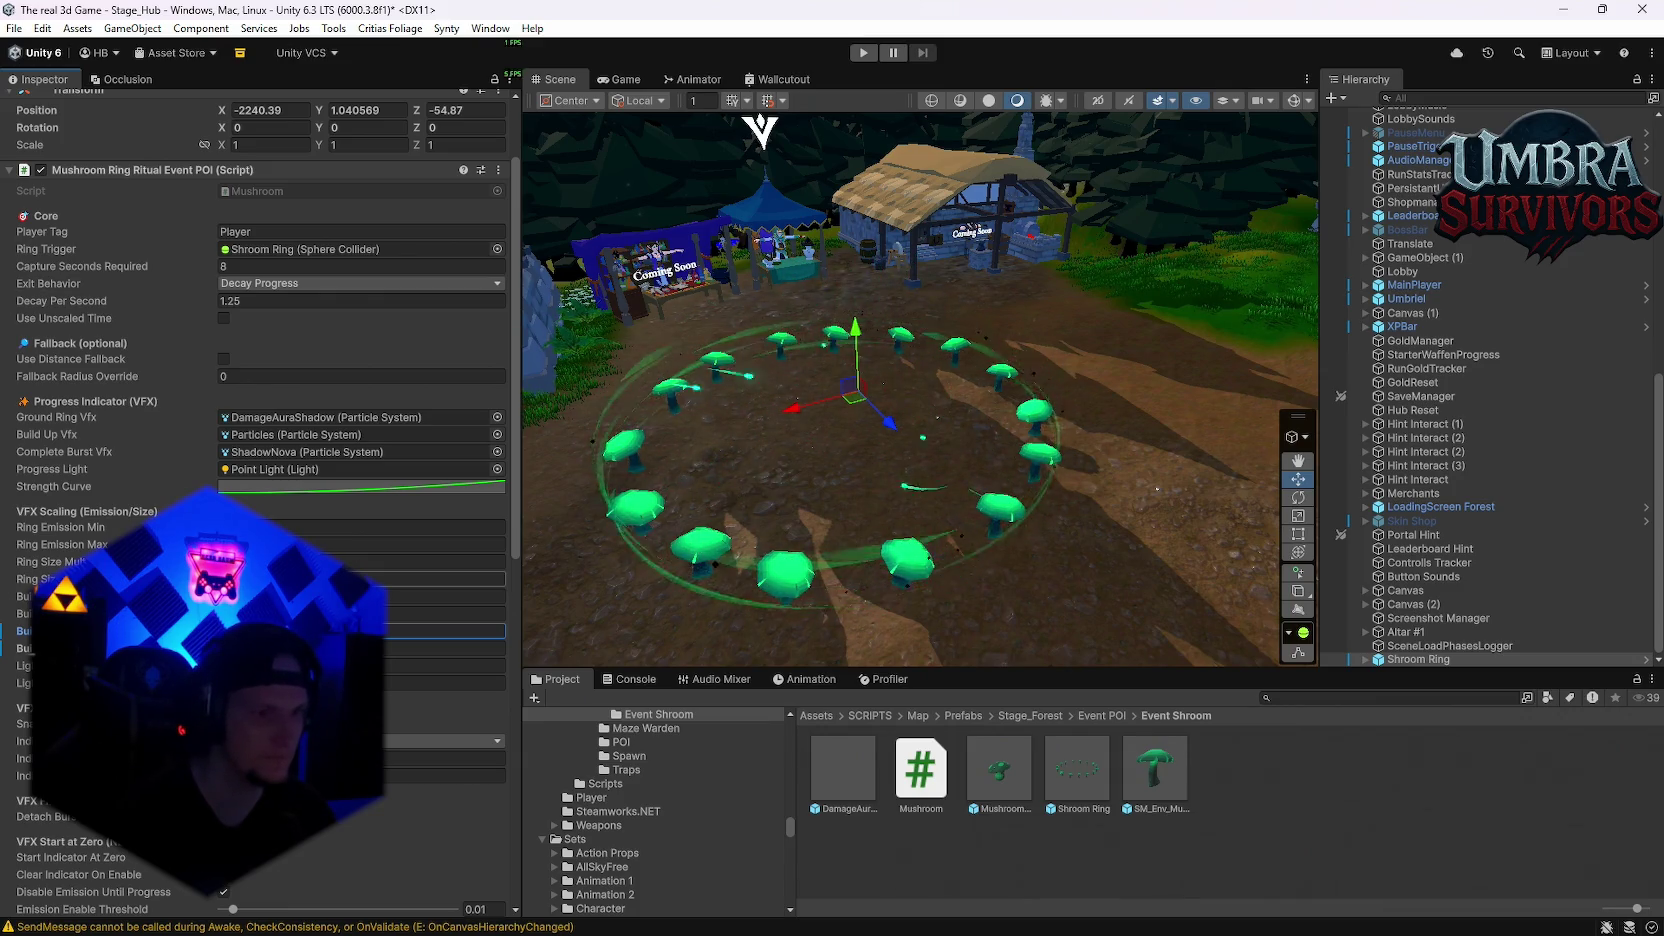
click(445, 562)
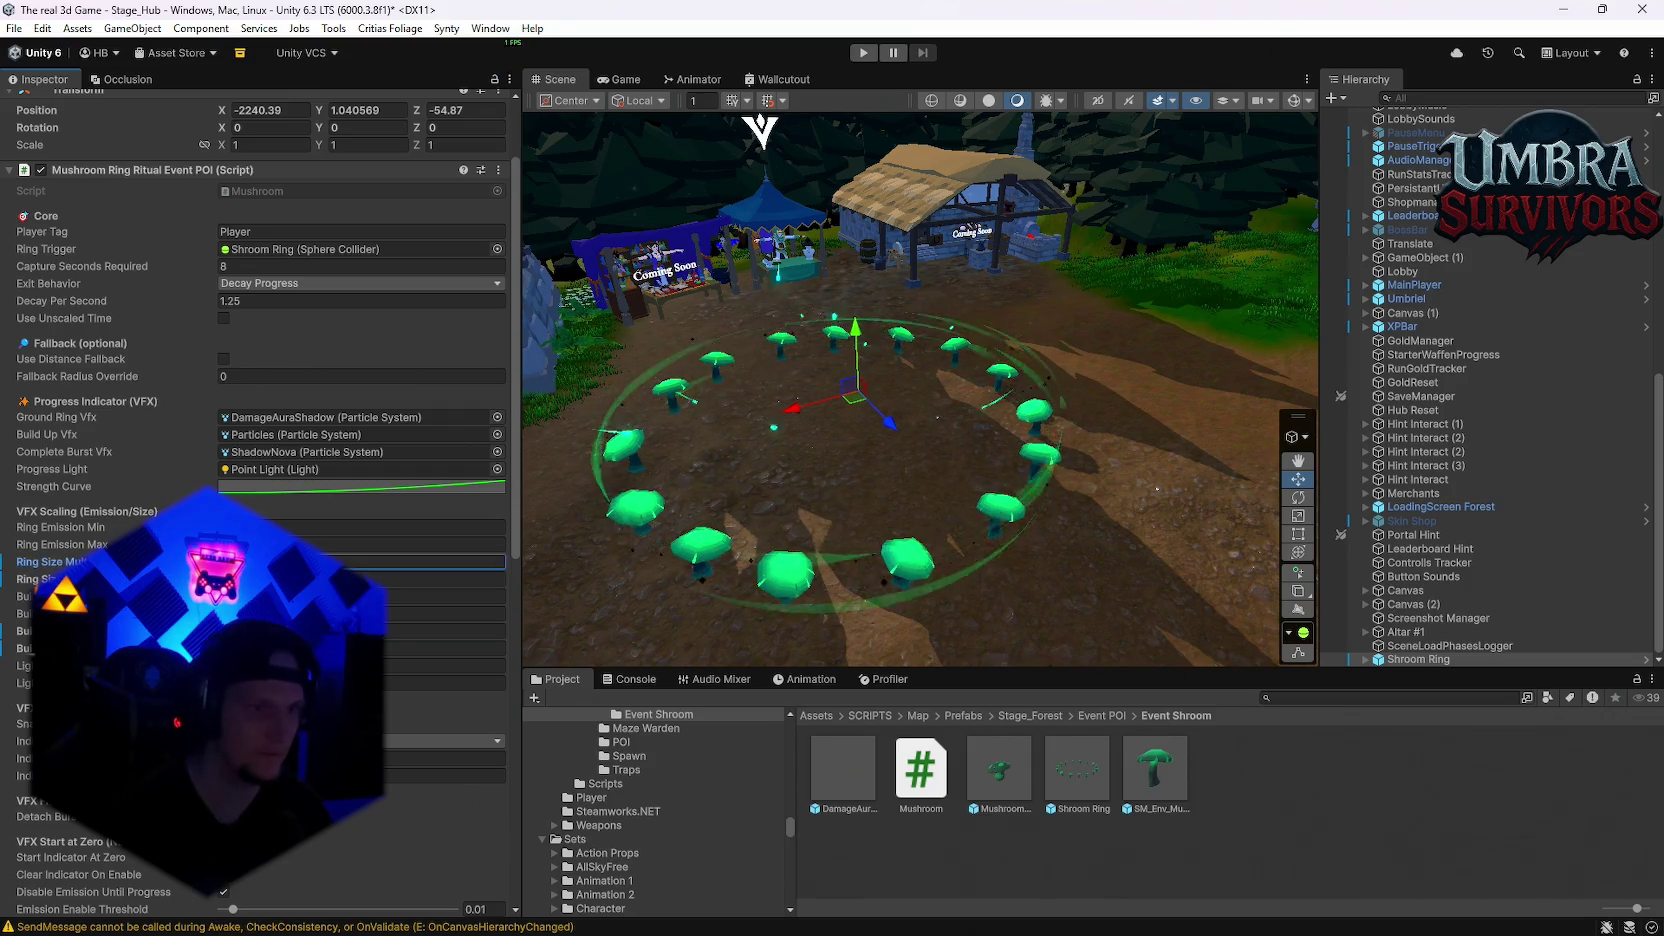
click(445, 544)
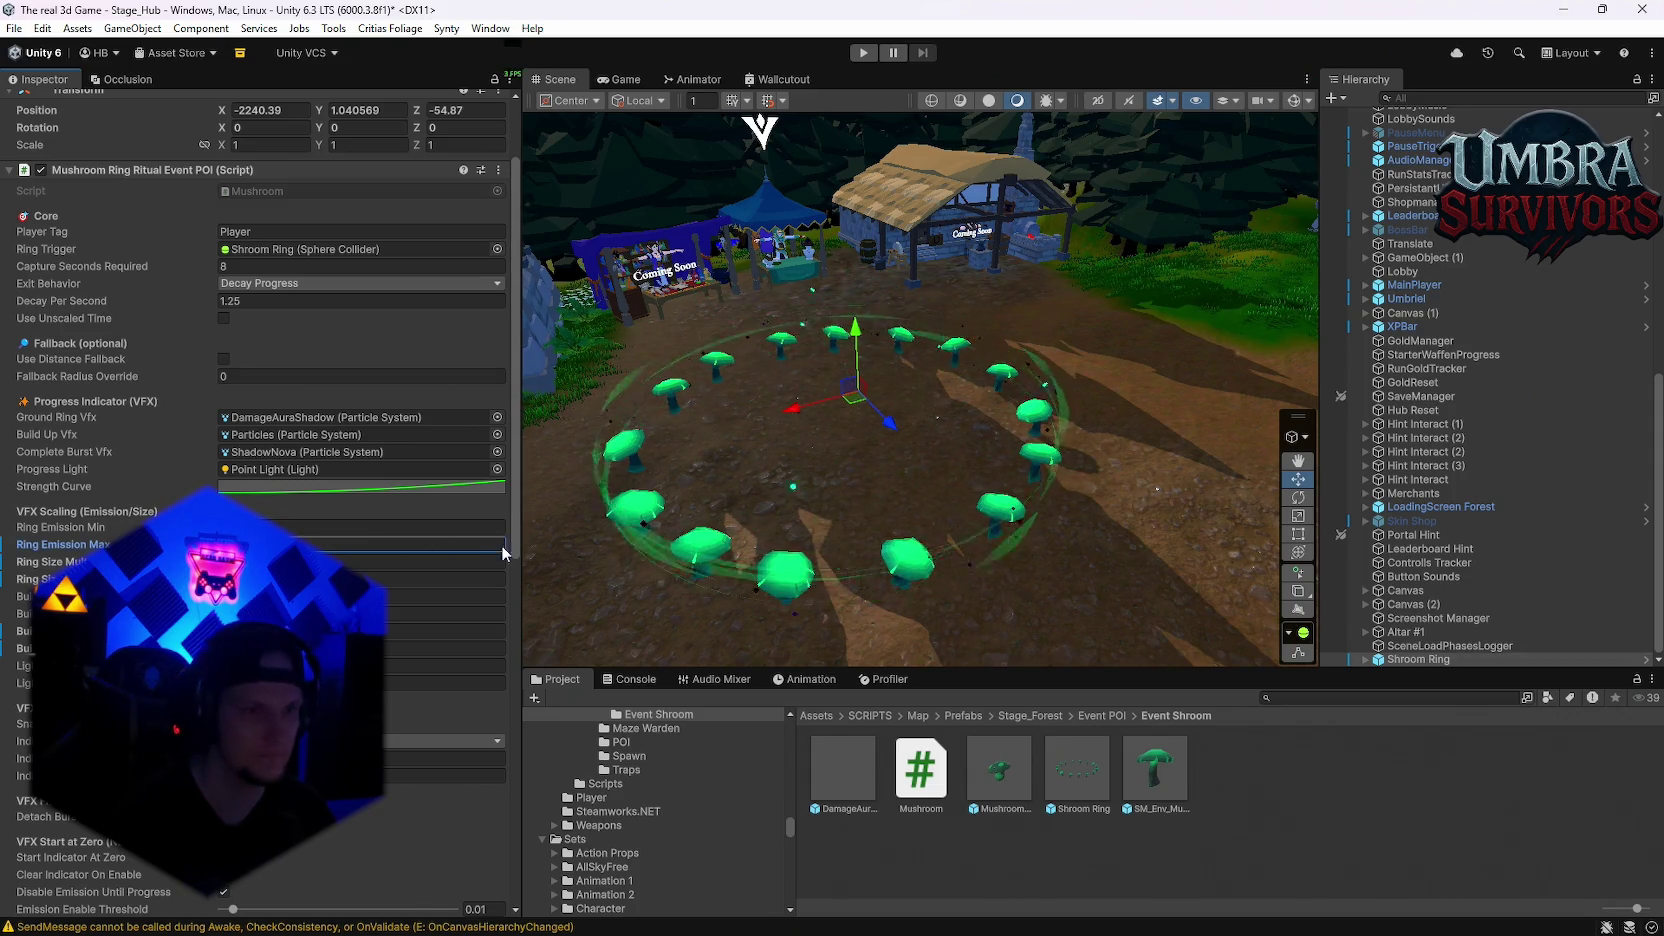
click(866, 52)
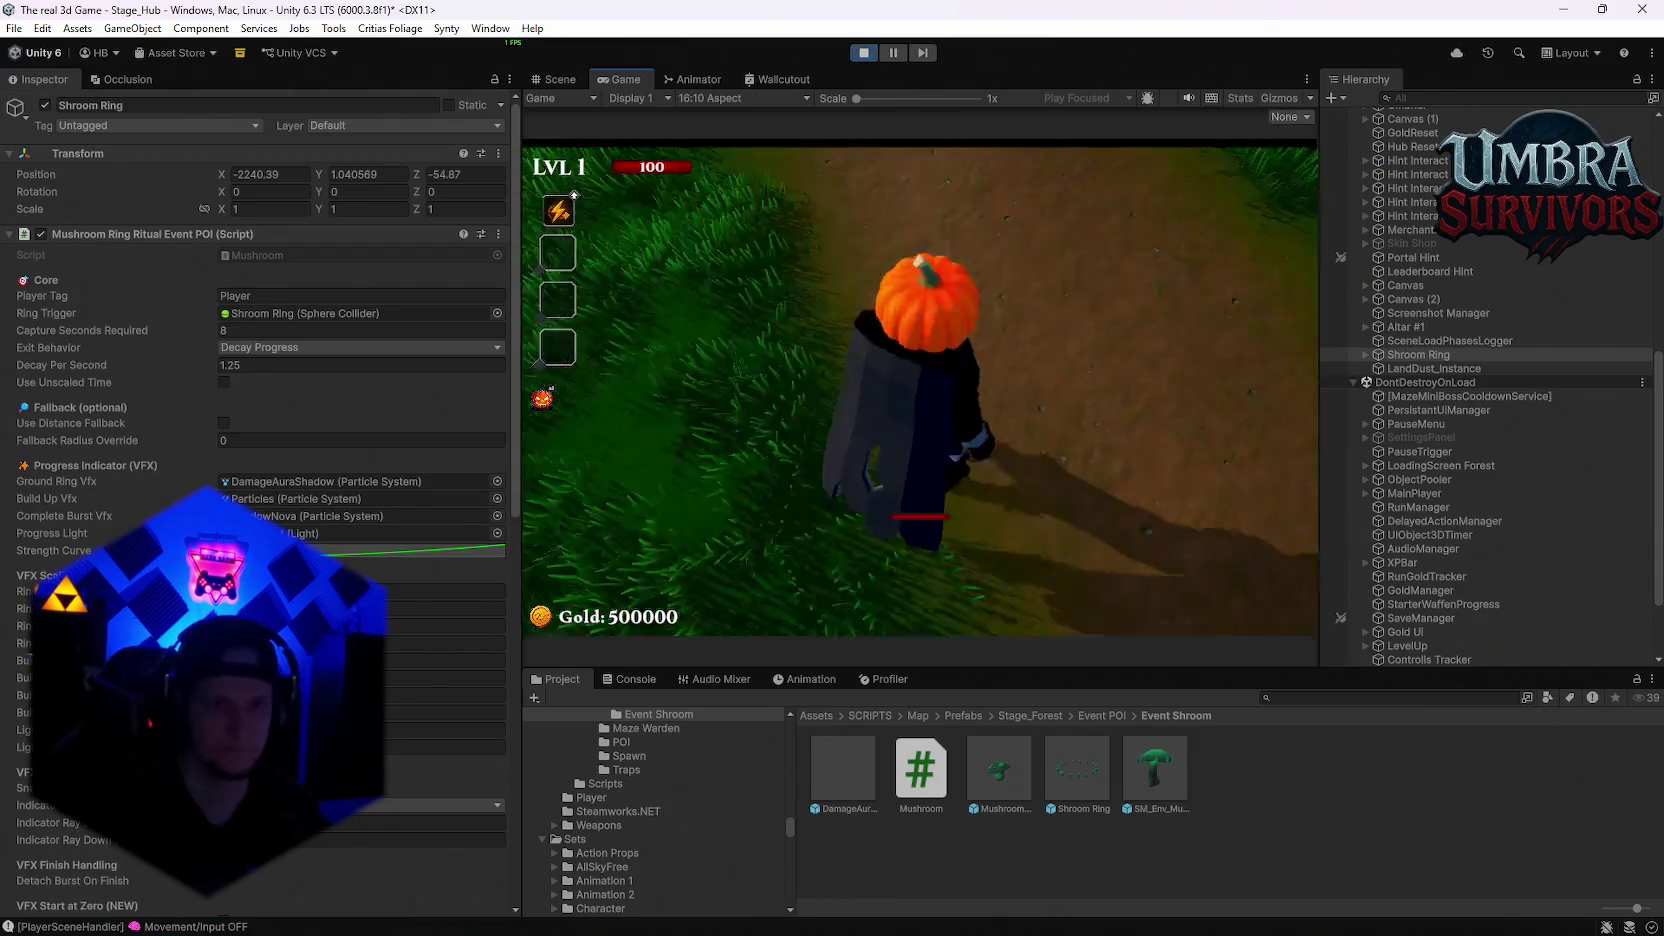
Step: Run to the Get a Weapon shrine and pick the Fire Staff
key(w)
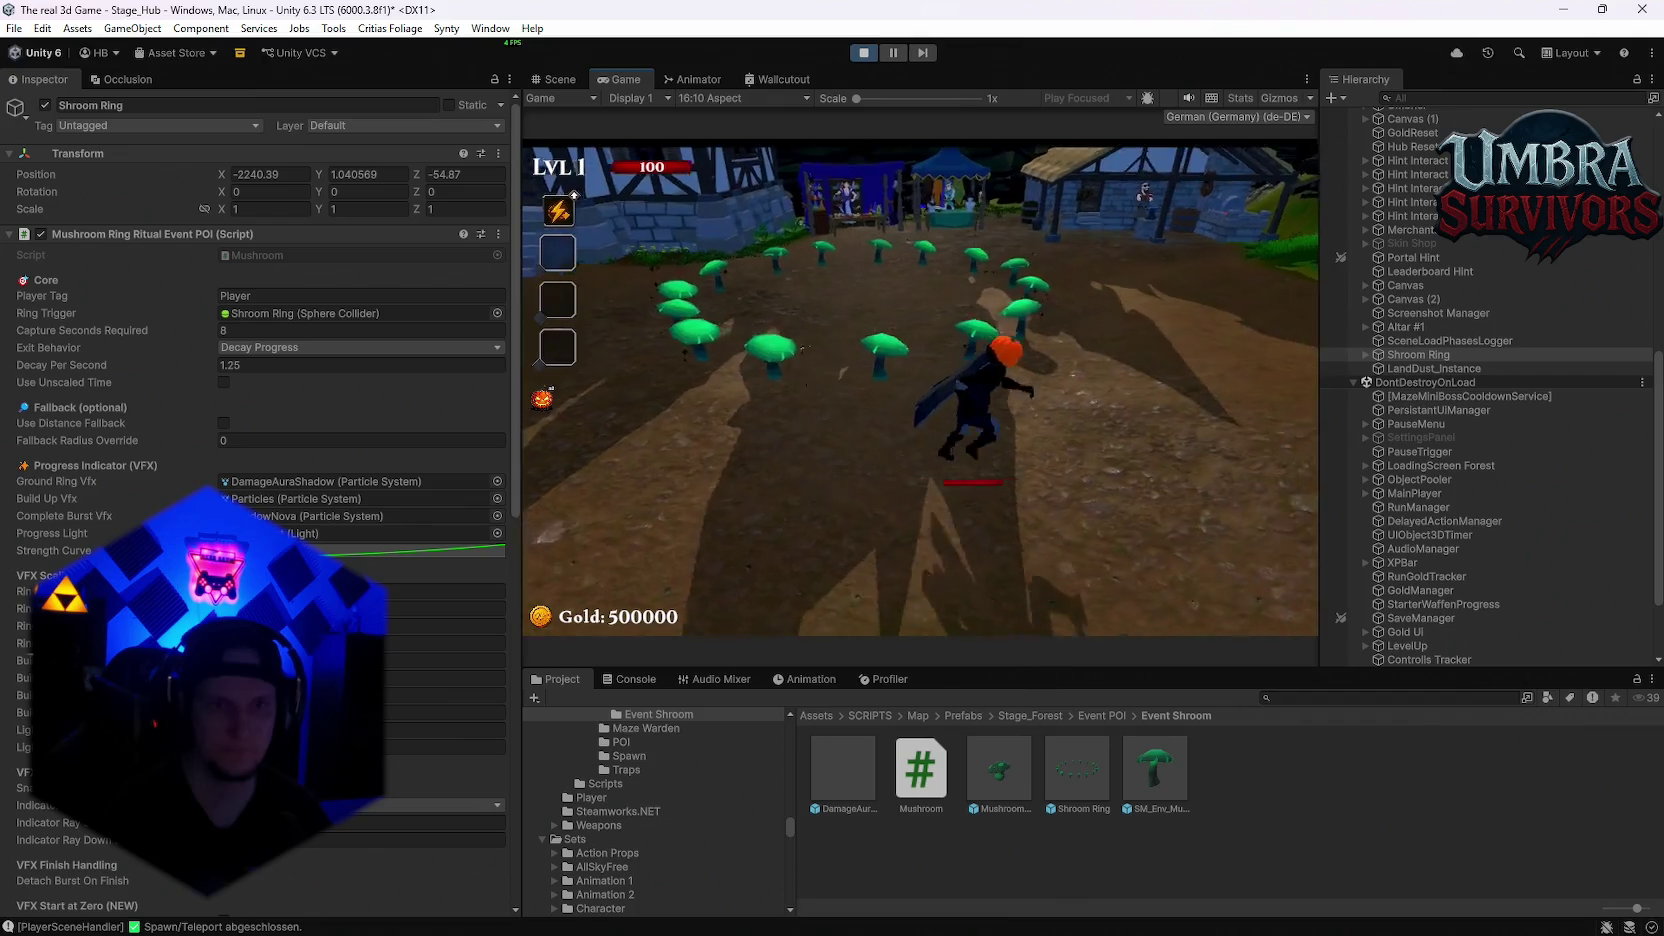
key(w)
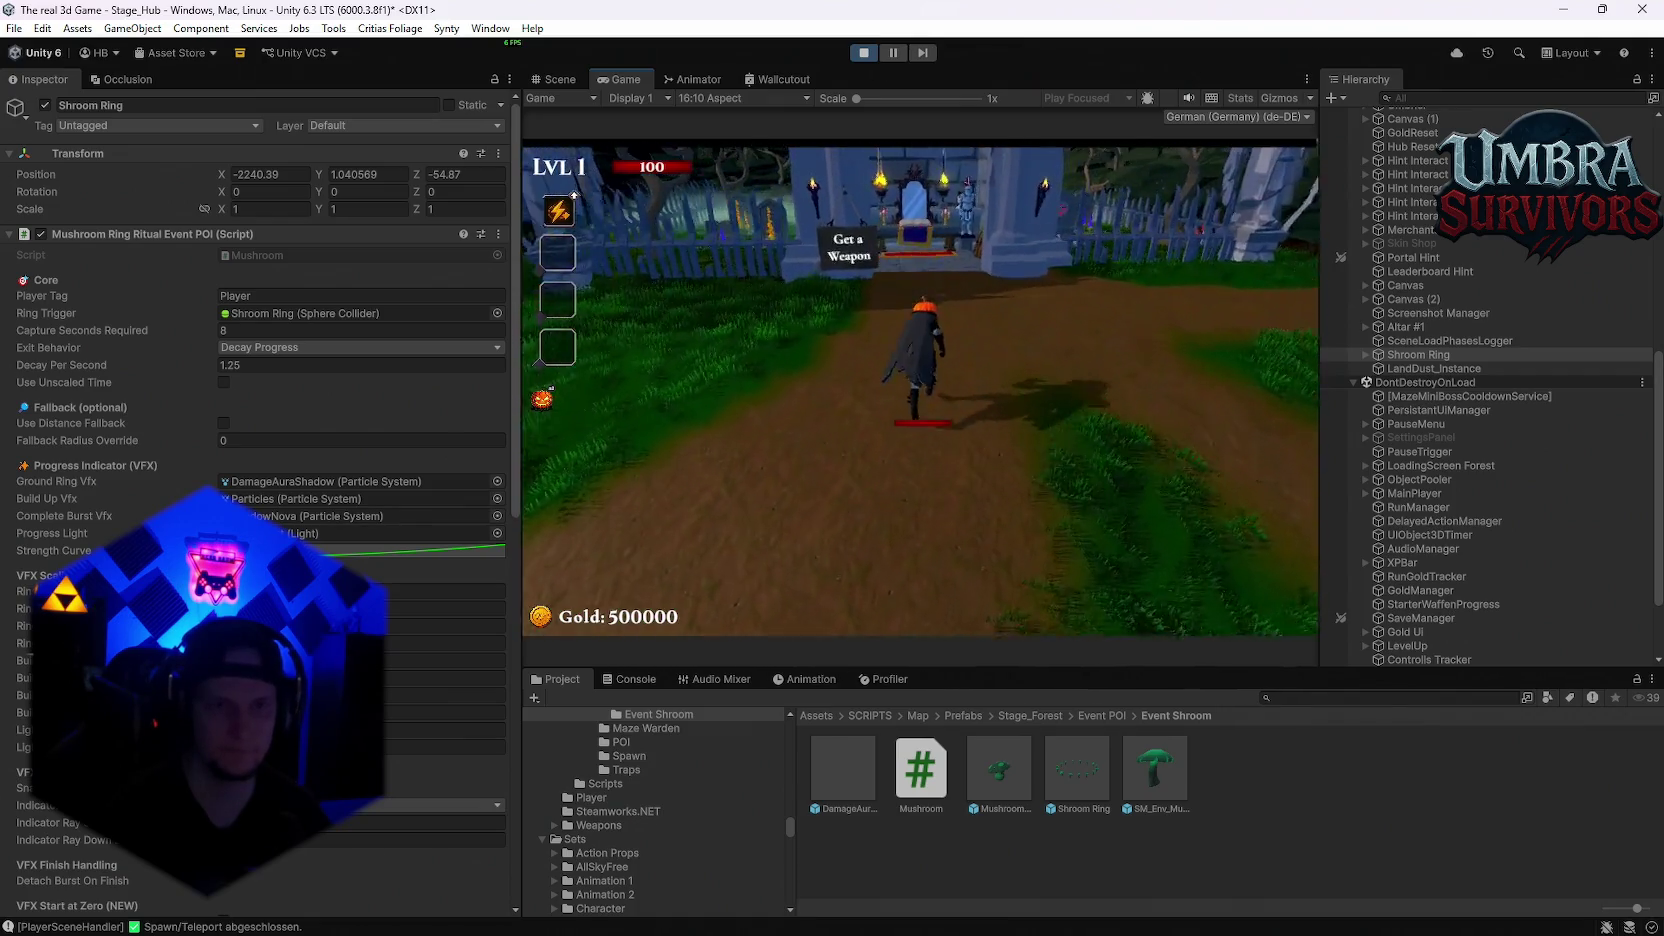
key(e)
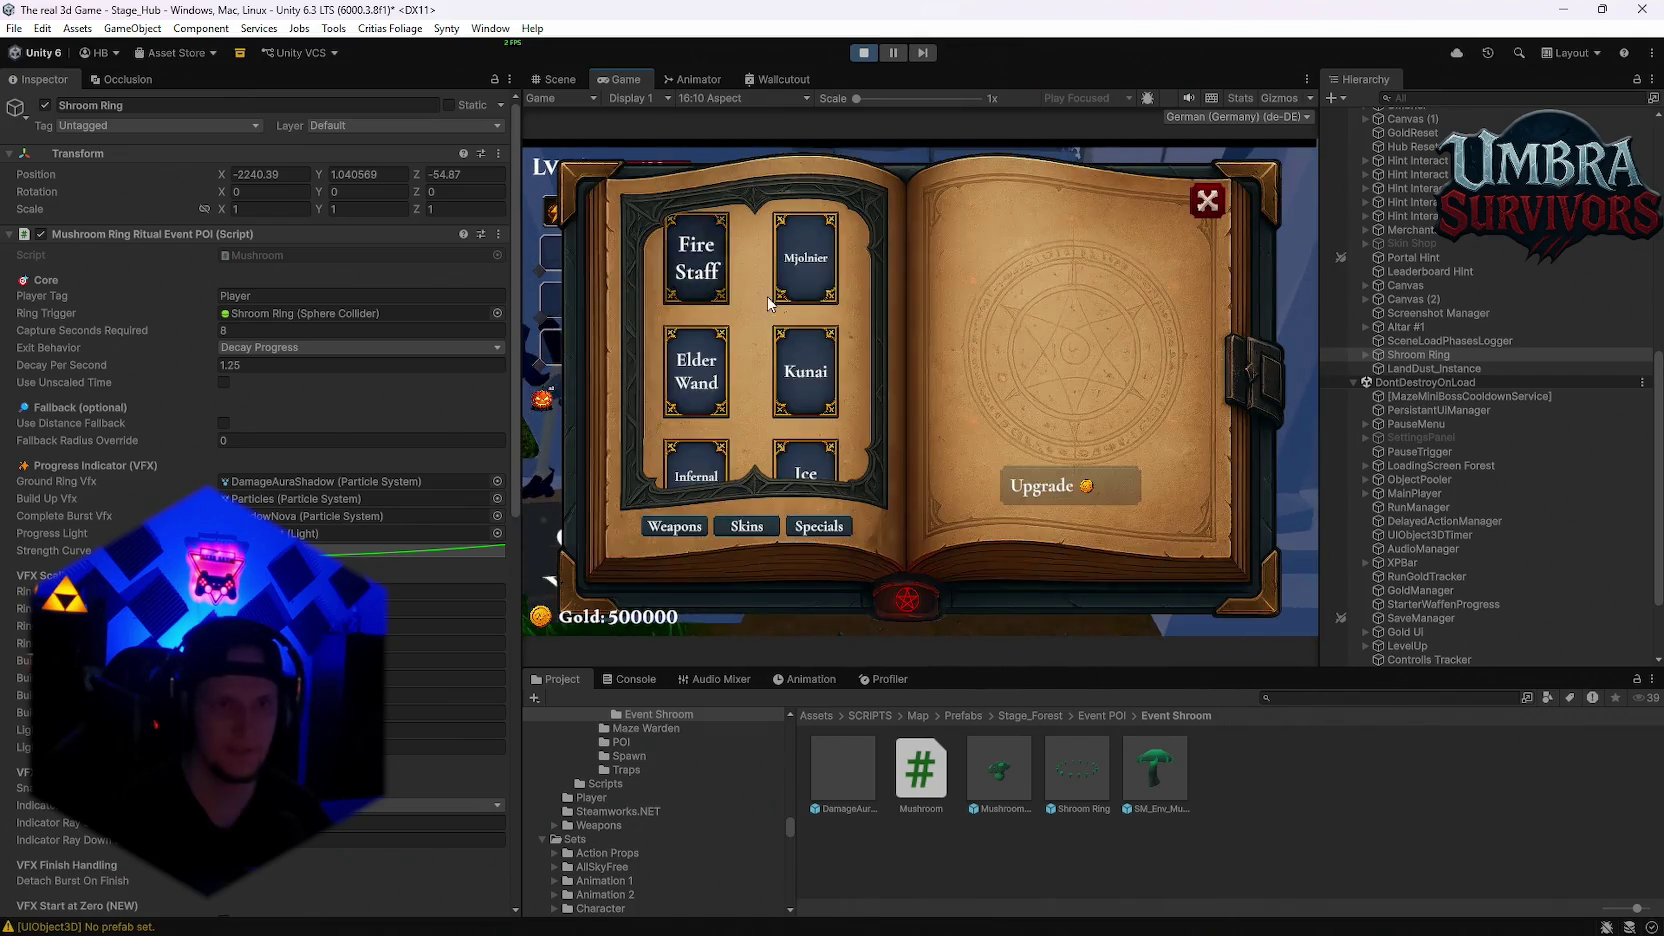
click(705, 260)
key(Escape)
Step: Hold position in the mushroom ring until the Event Chest spawns, then pause and stop play mode
key(w)
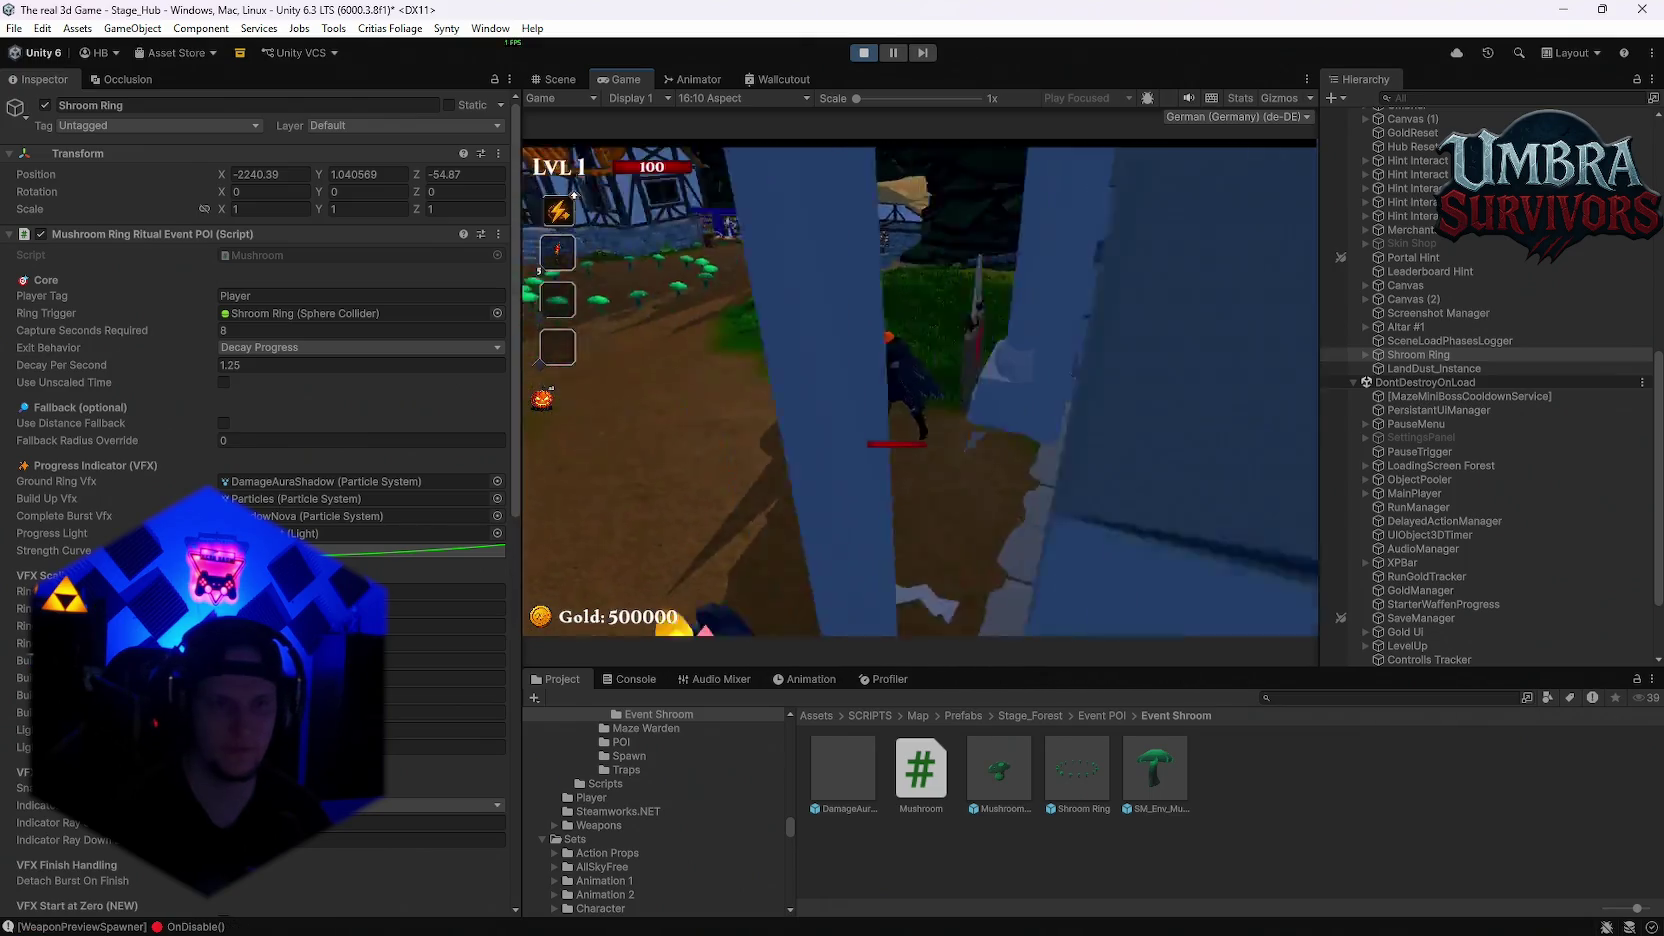
key(w)
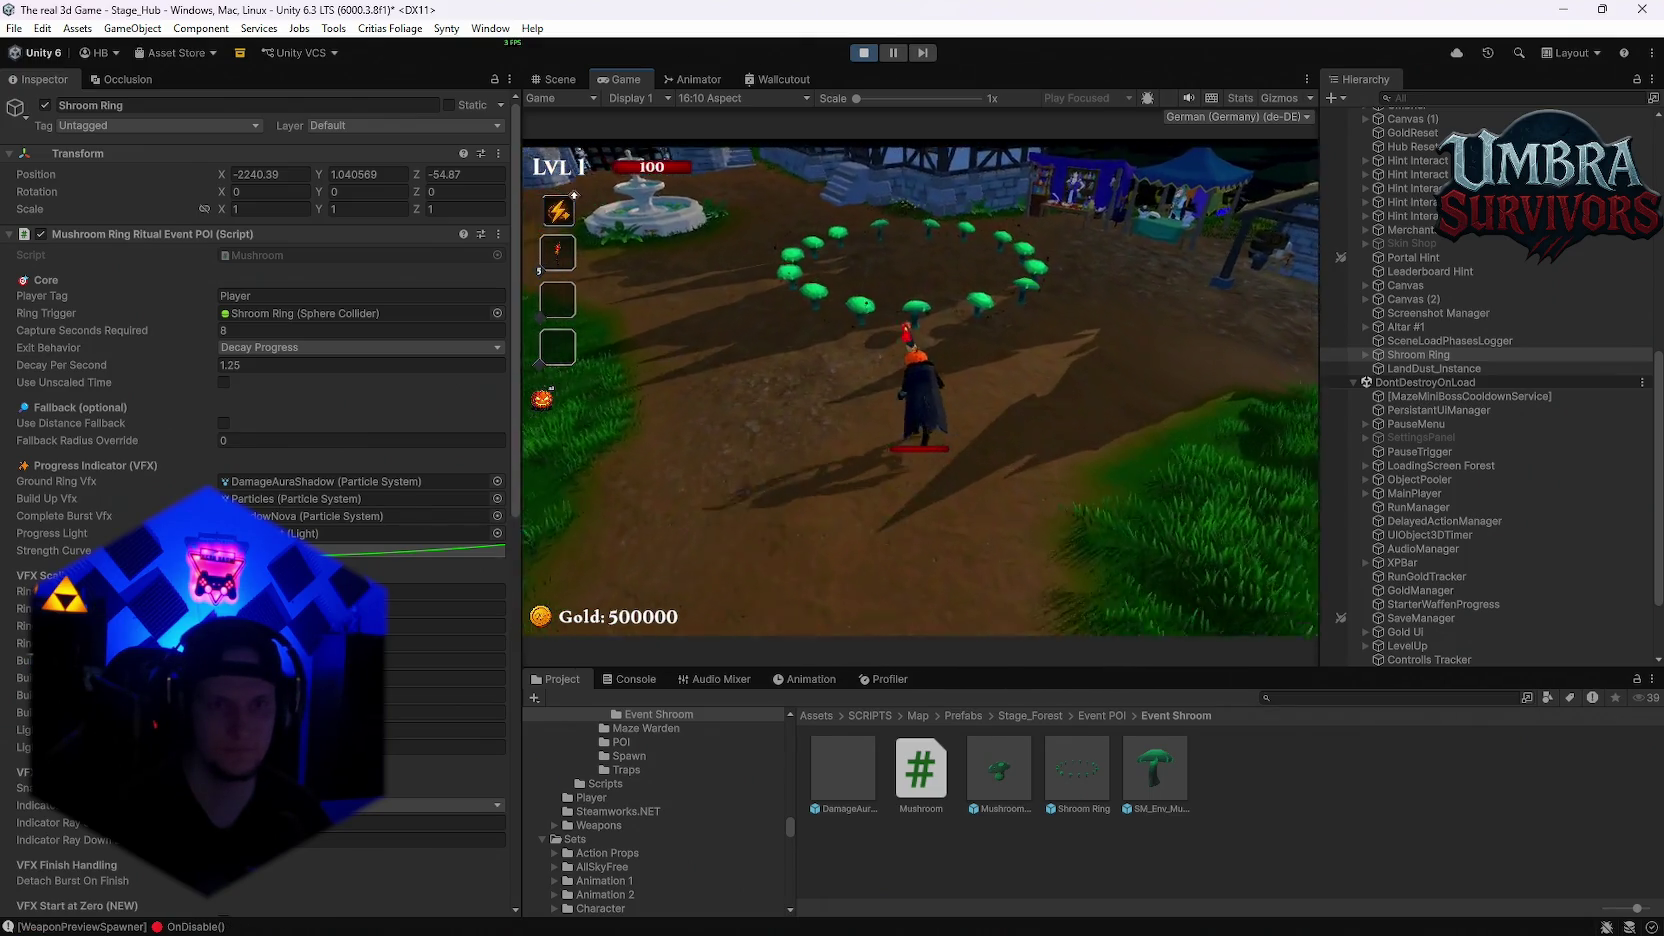
key(w)
key(w)
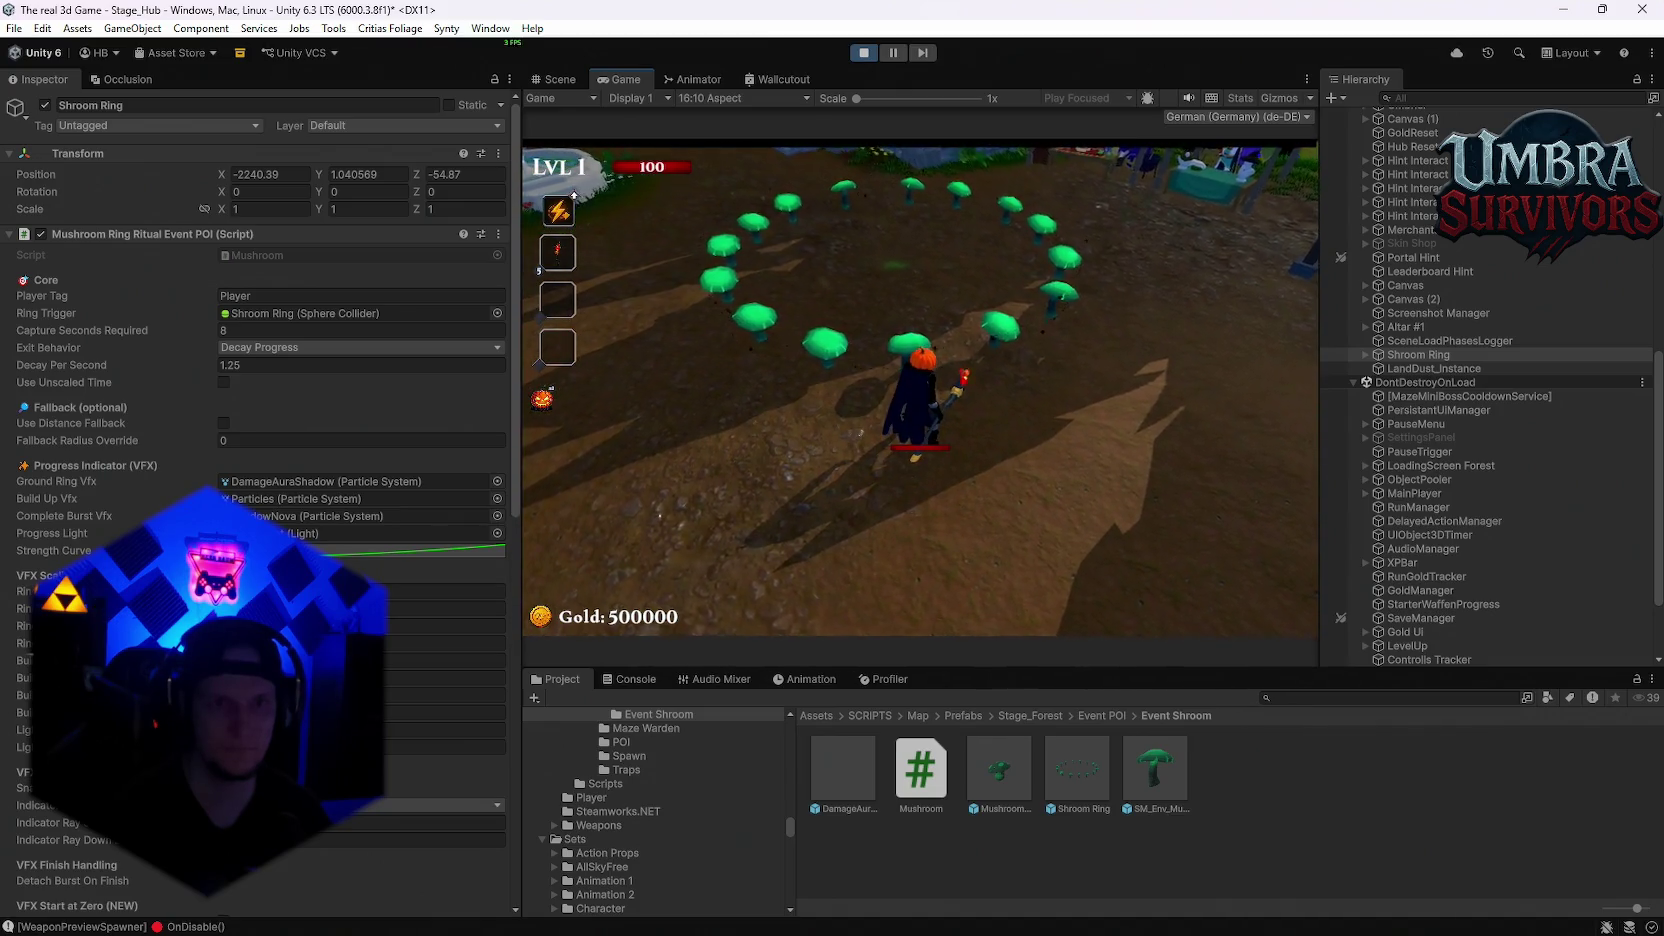
key(w)
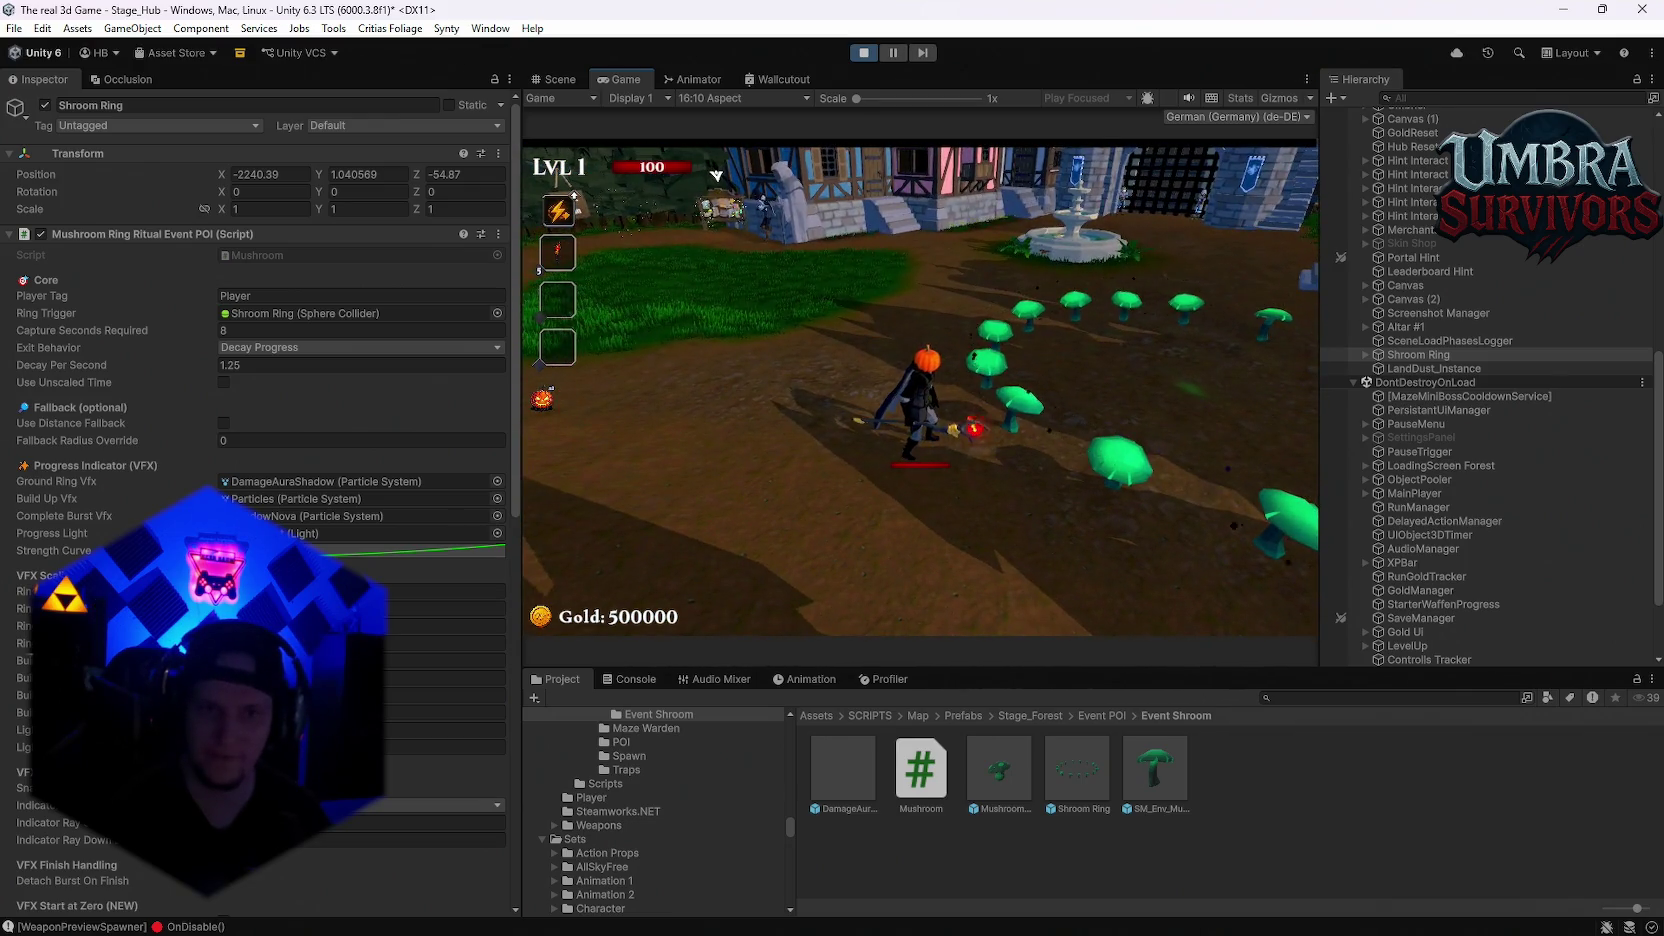
key(d)
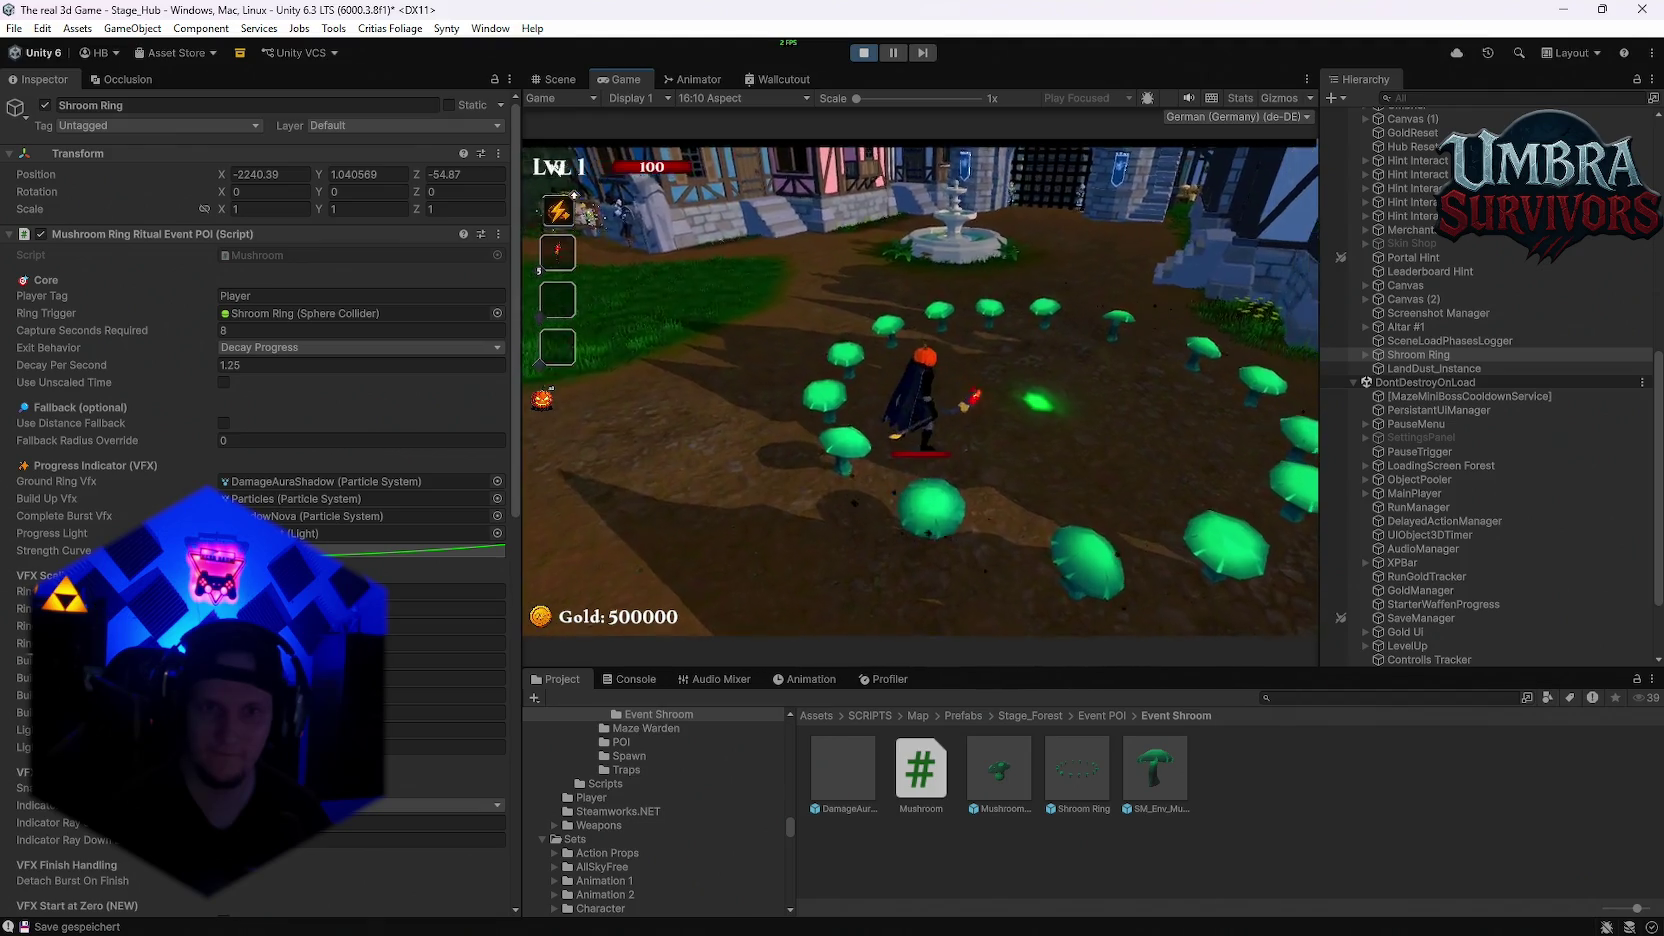
key(a)
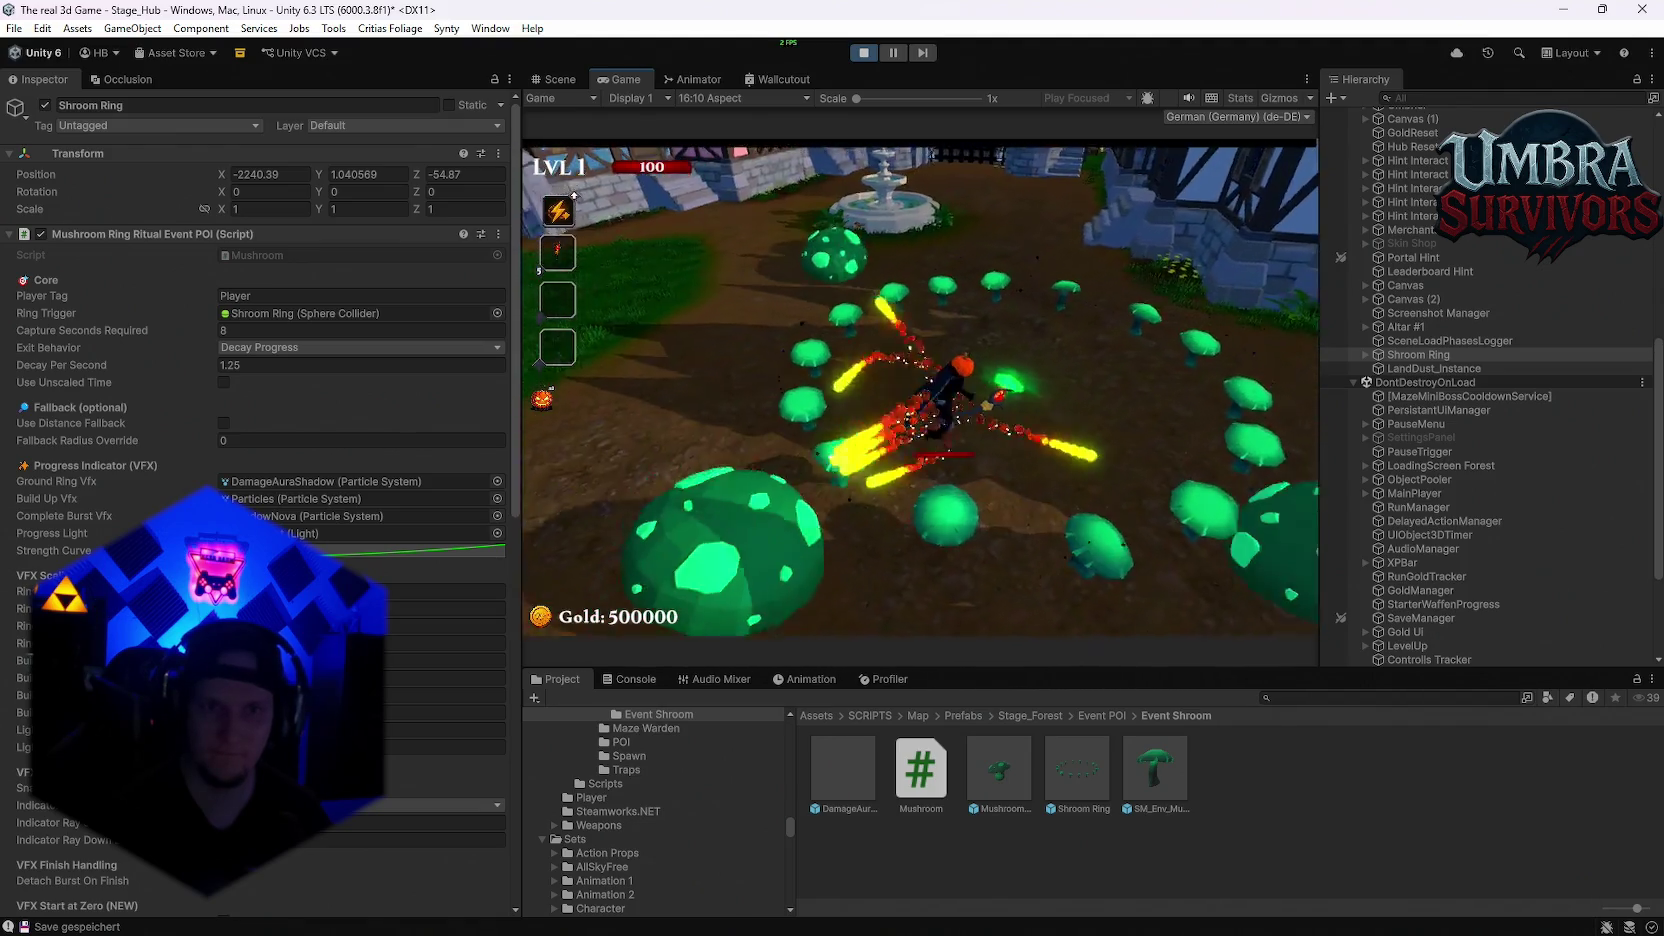
key(d)
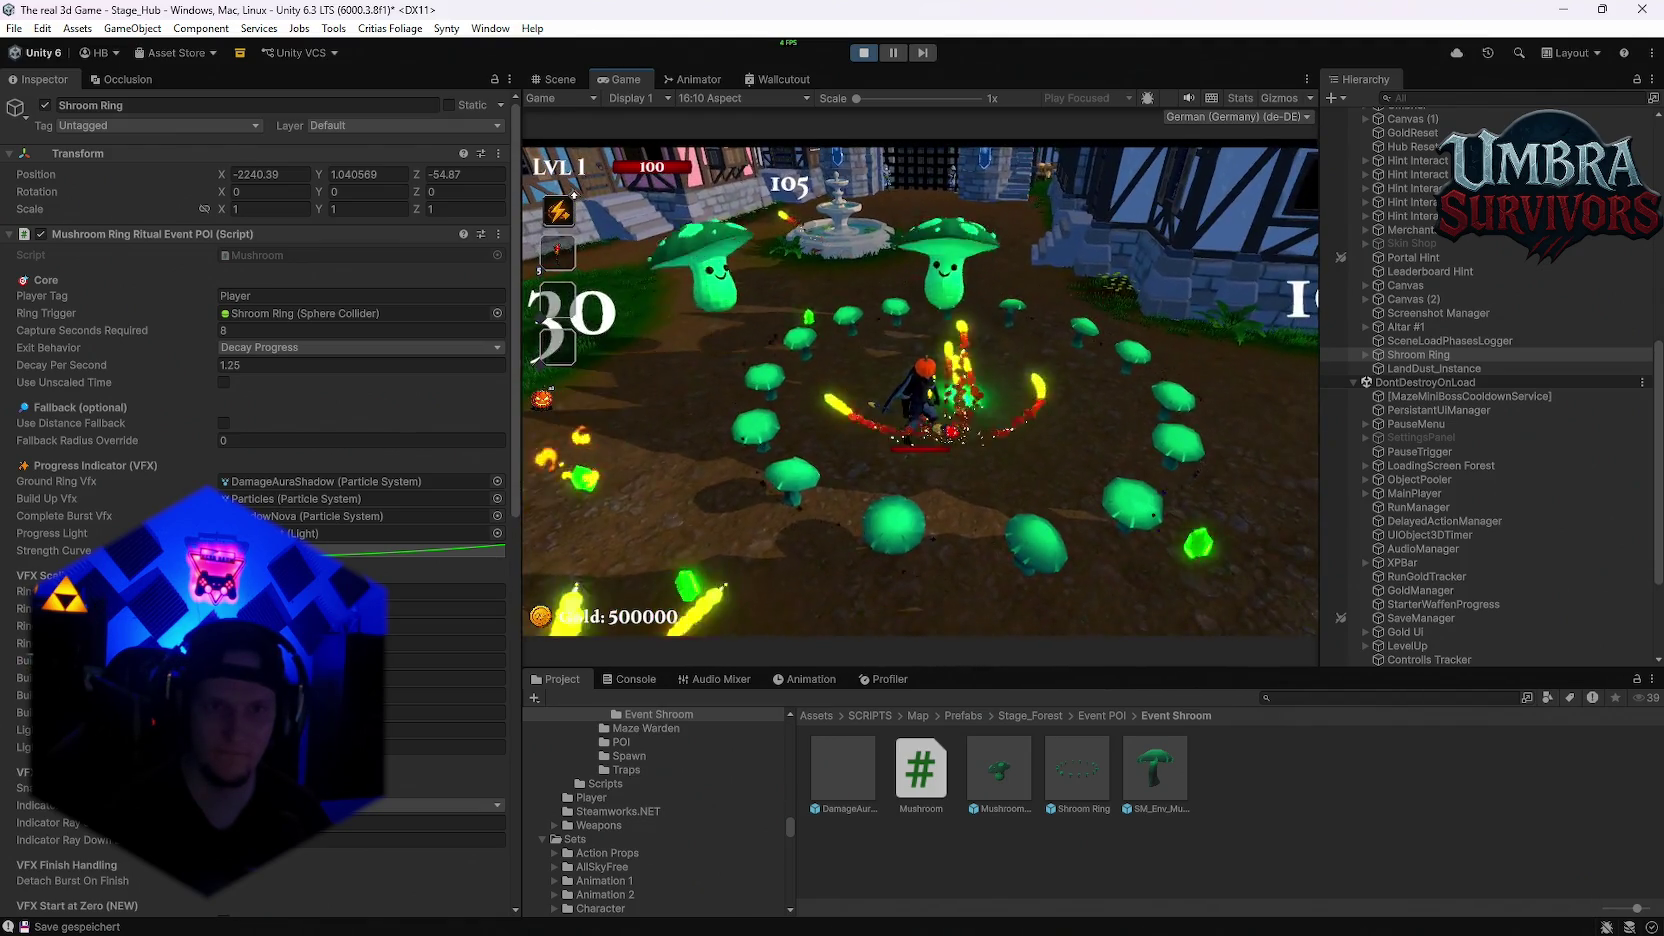
key(d)
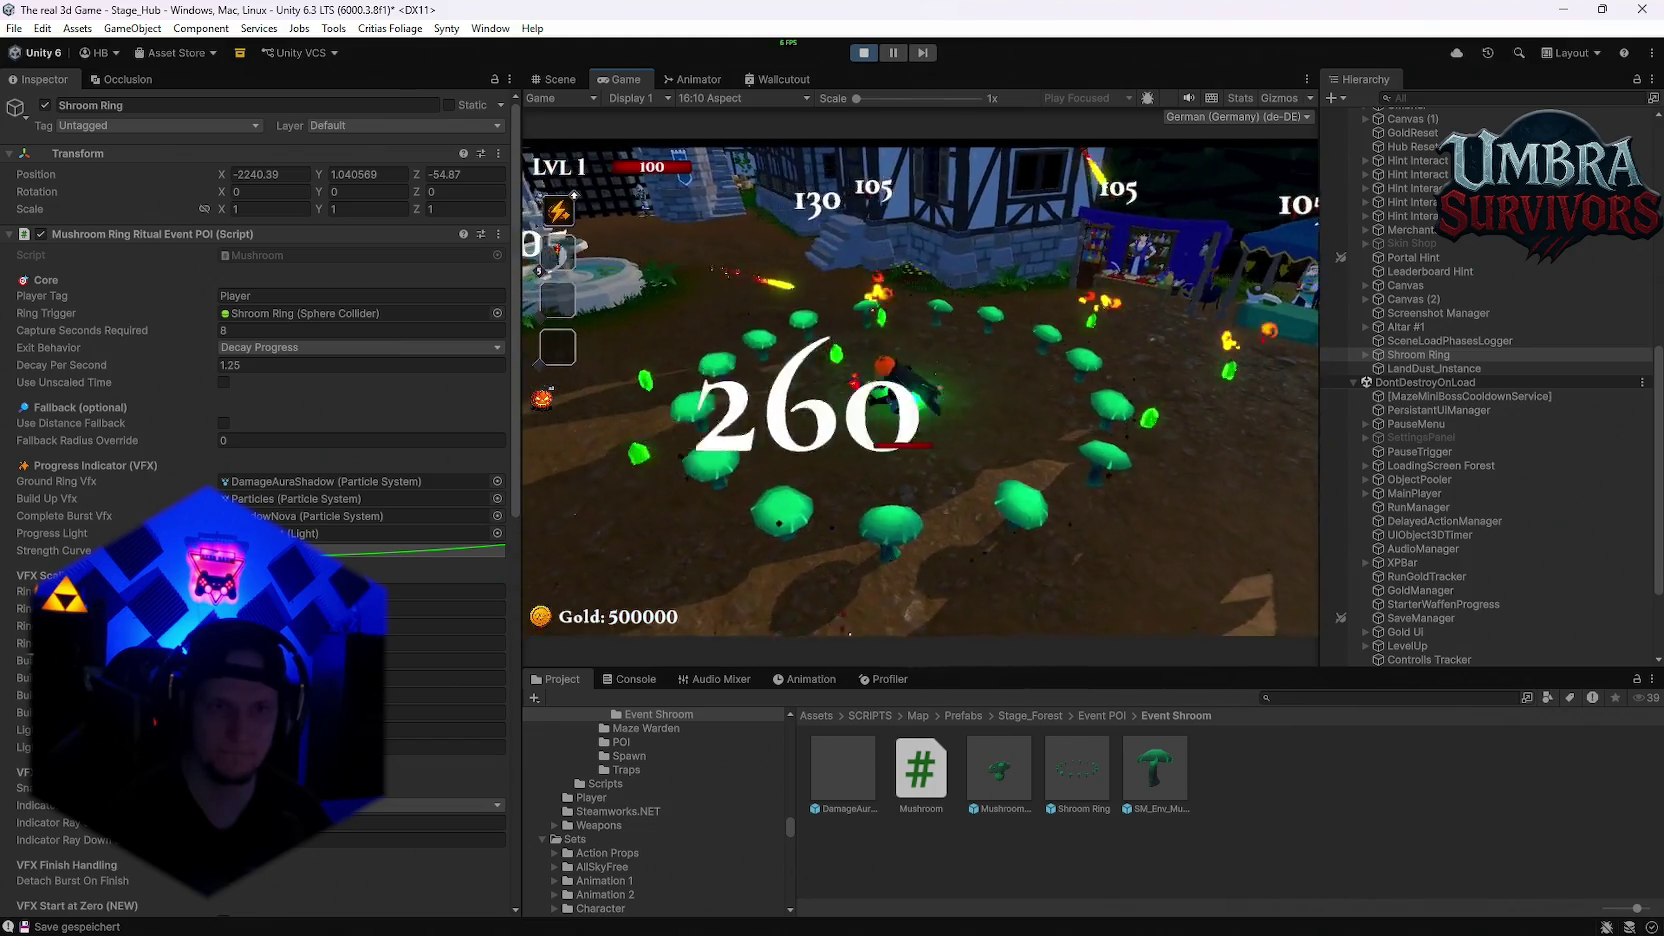
key(d)
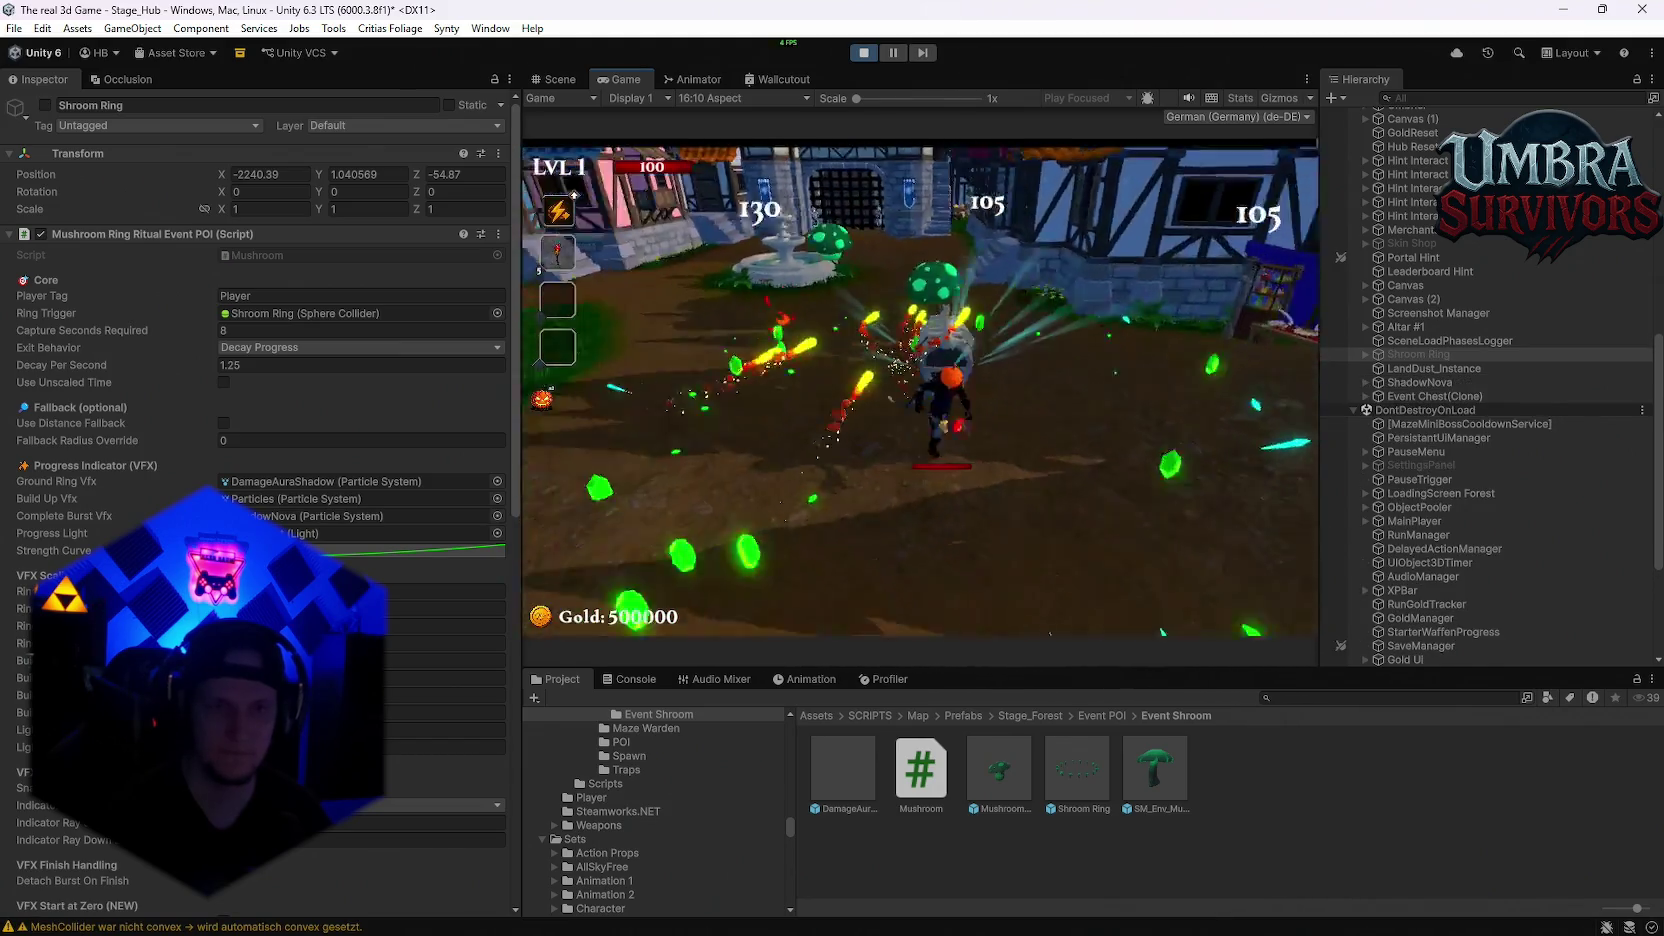
key(w)
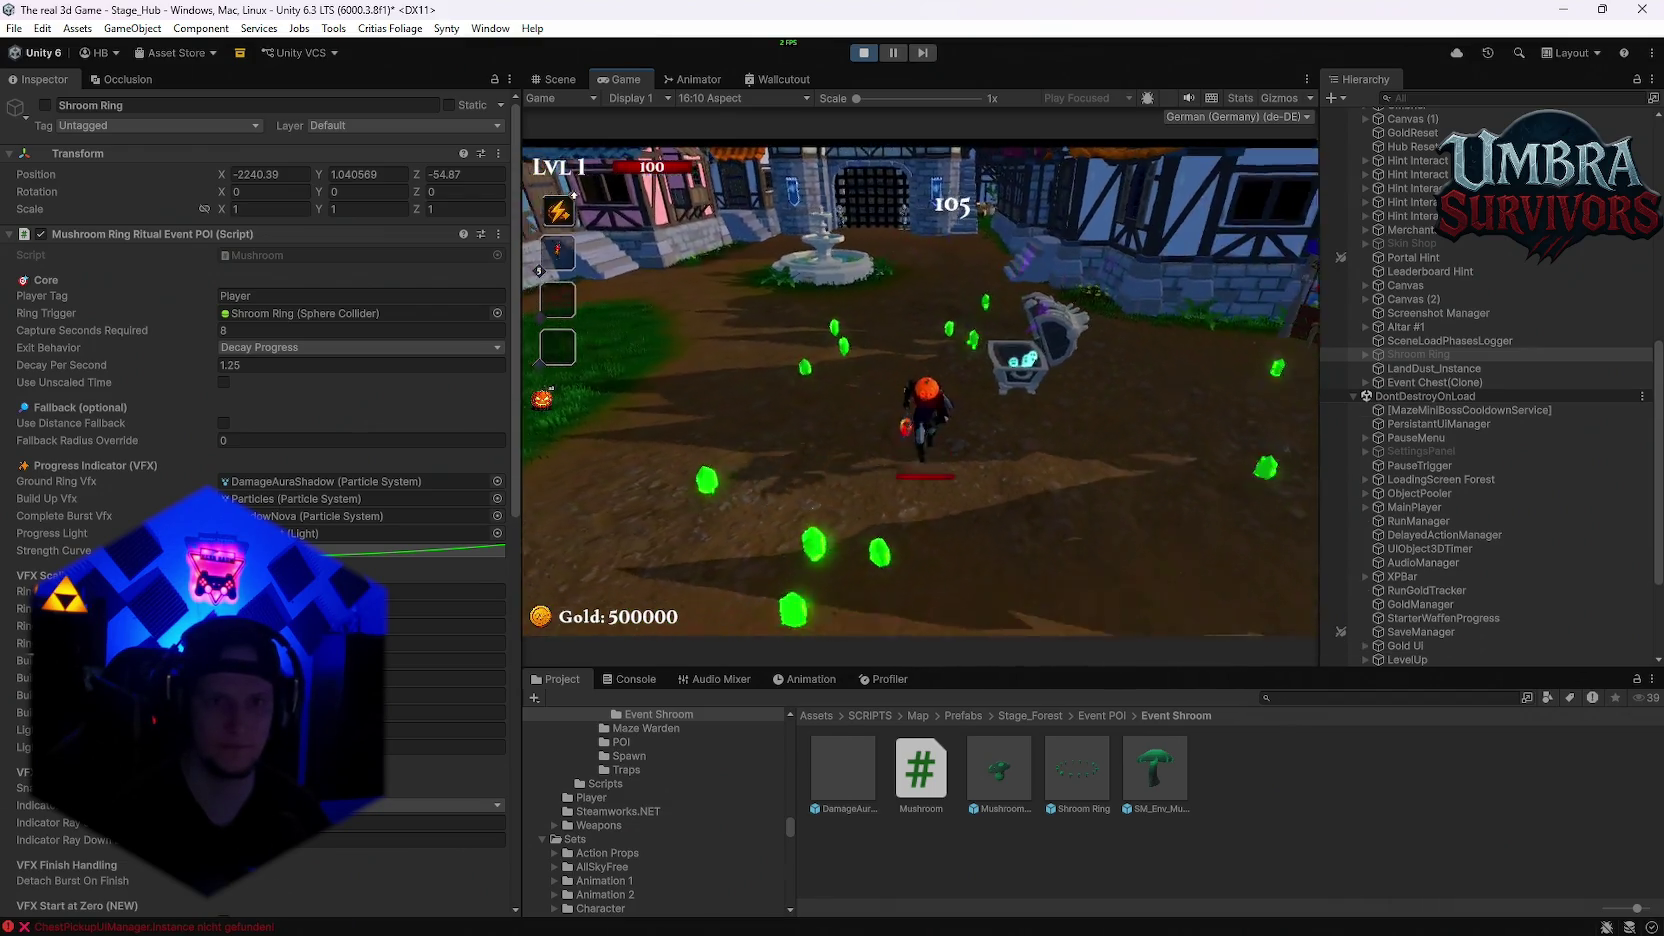
key(Escape)
key(Escape)
key(Escape)
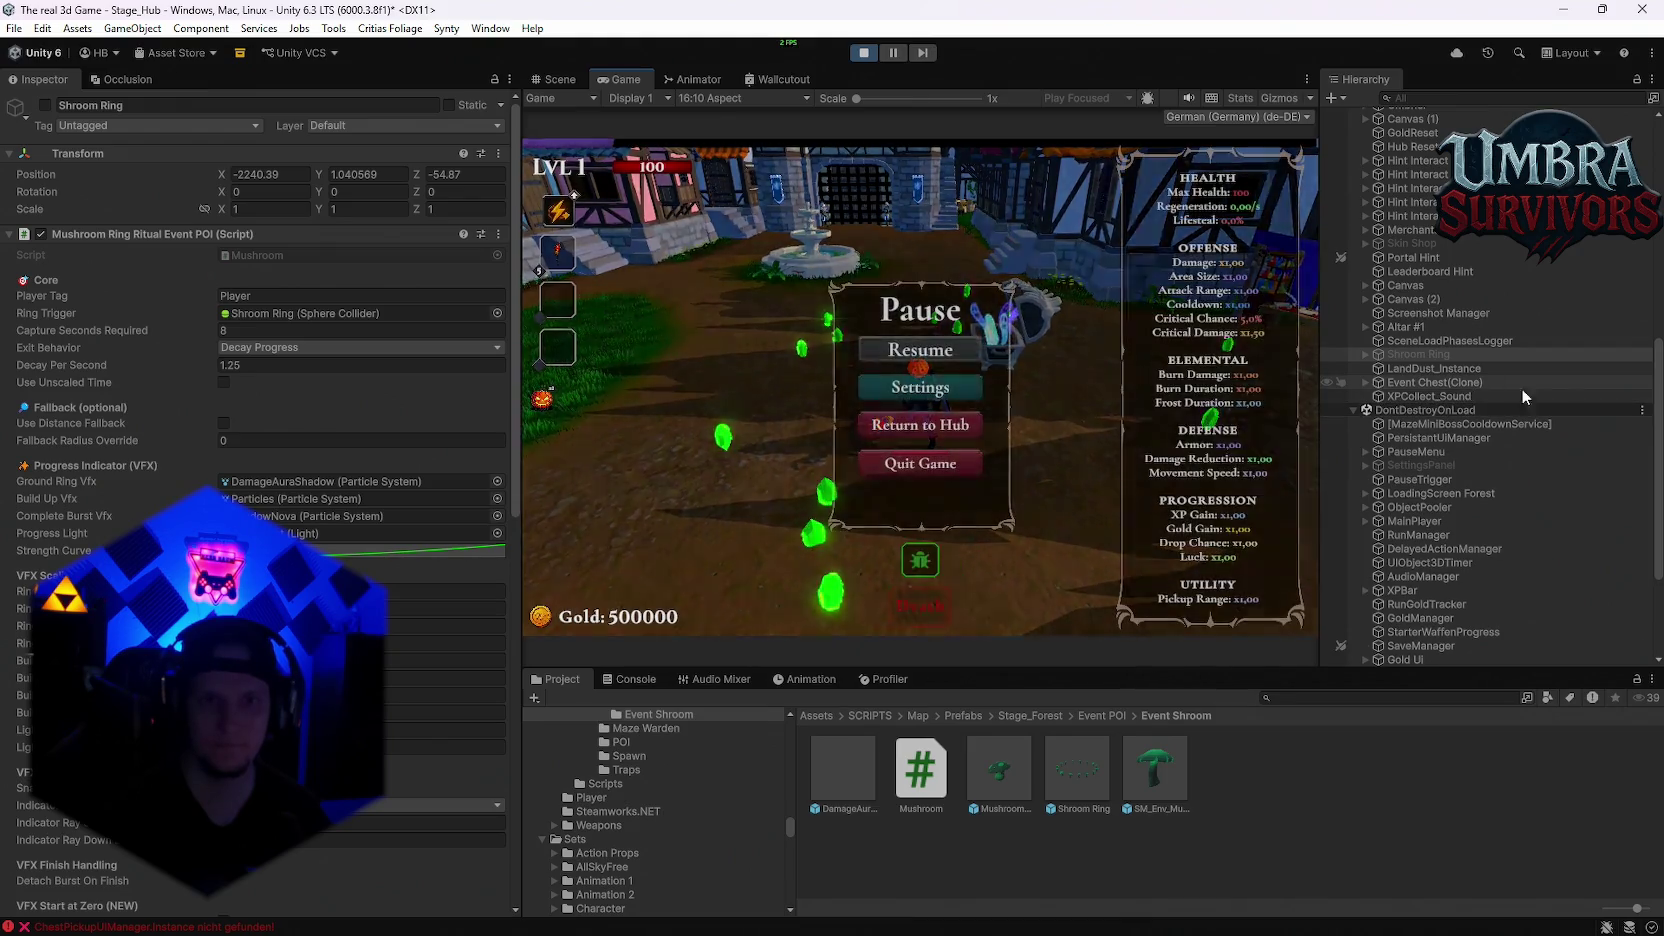
click(863, 52)
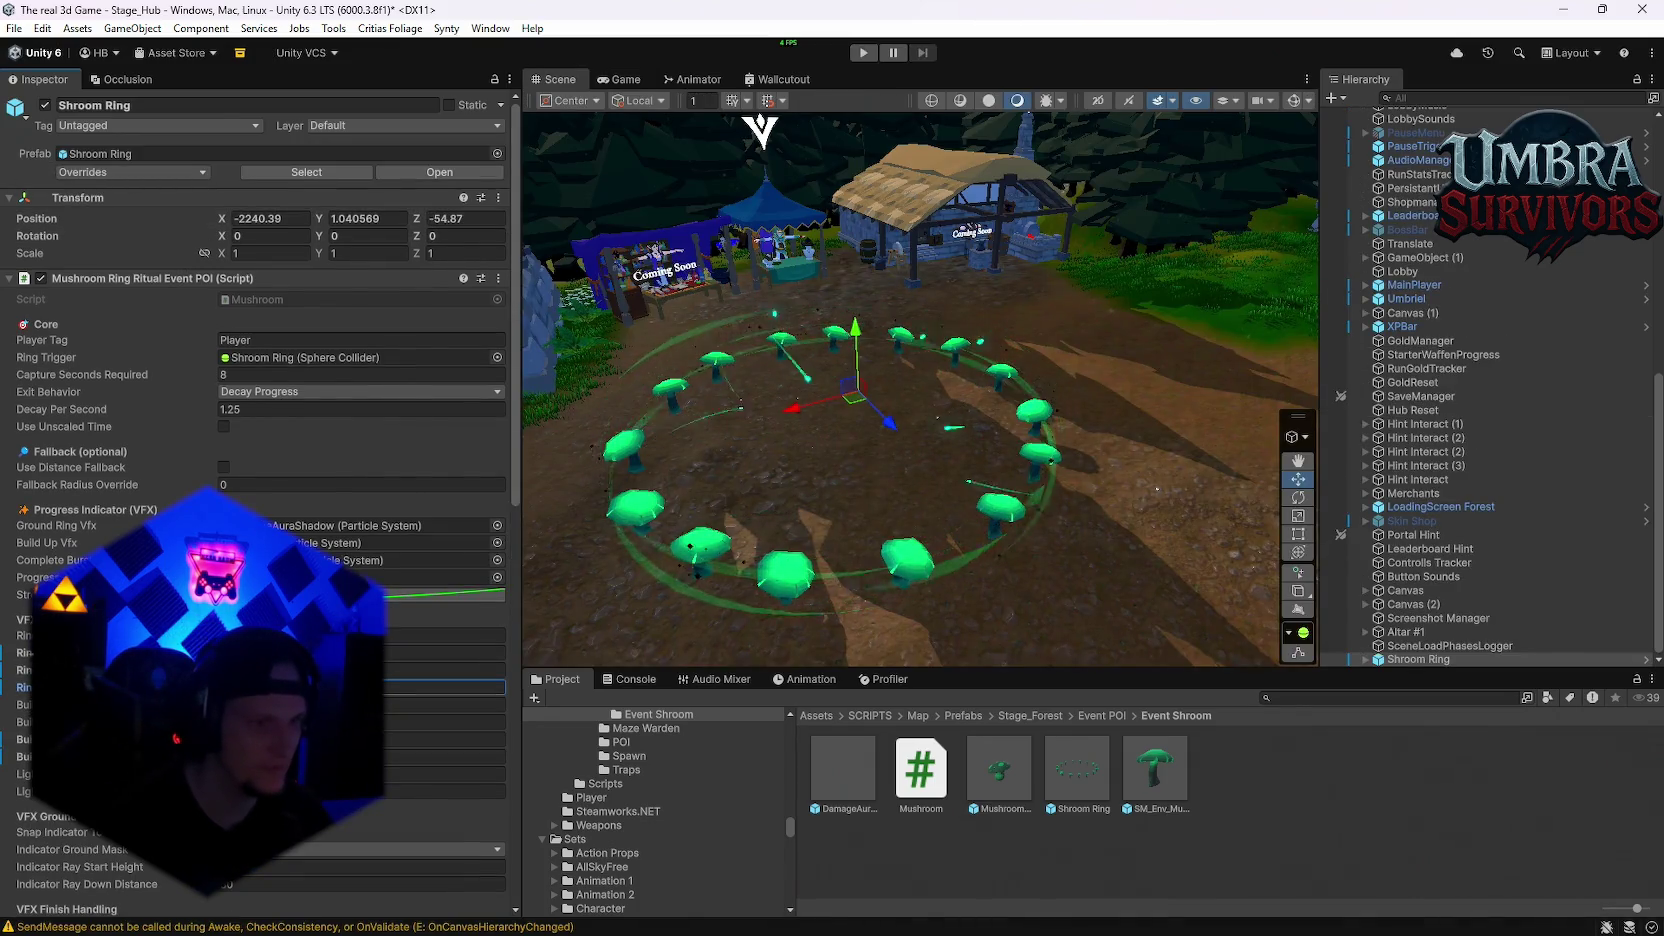
Step: Edit two Shroom Ring VFX fields in the Inspector and enter play mode again
click(445, 687)
click(445, 756)
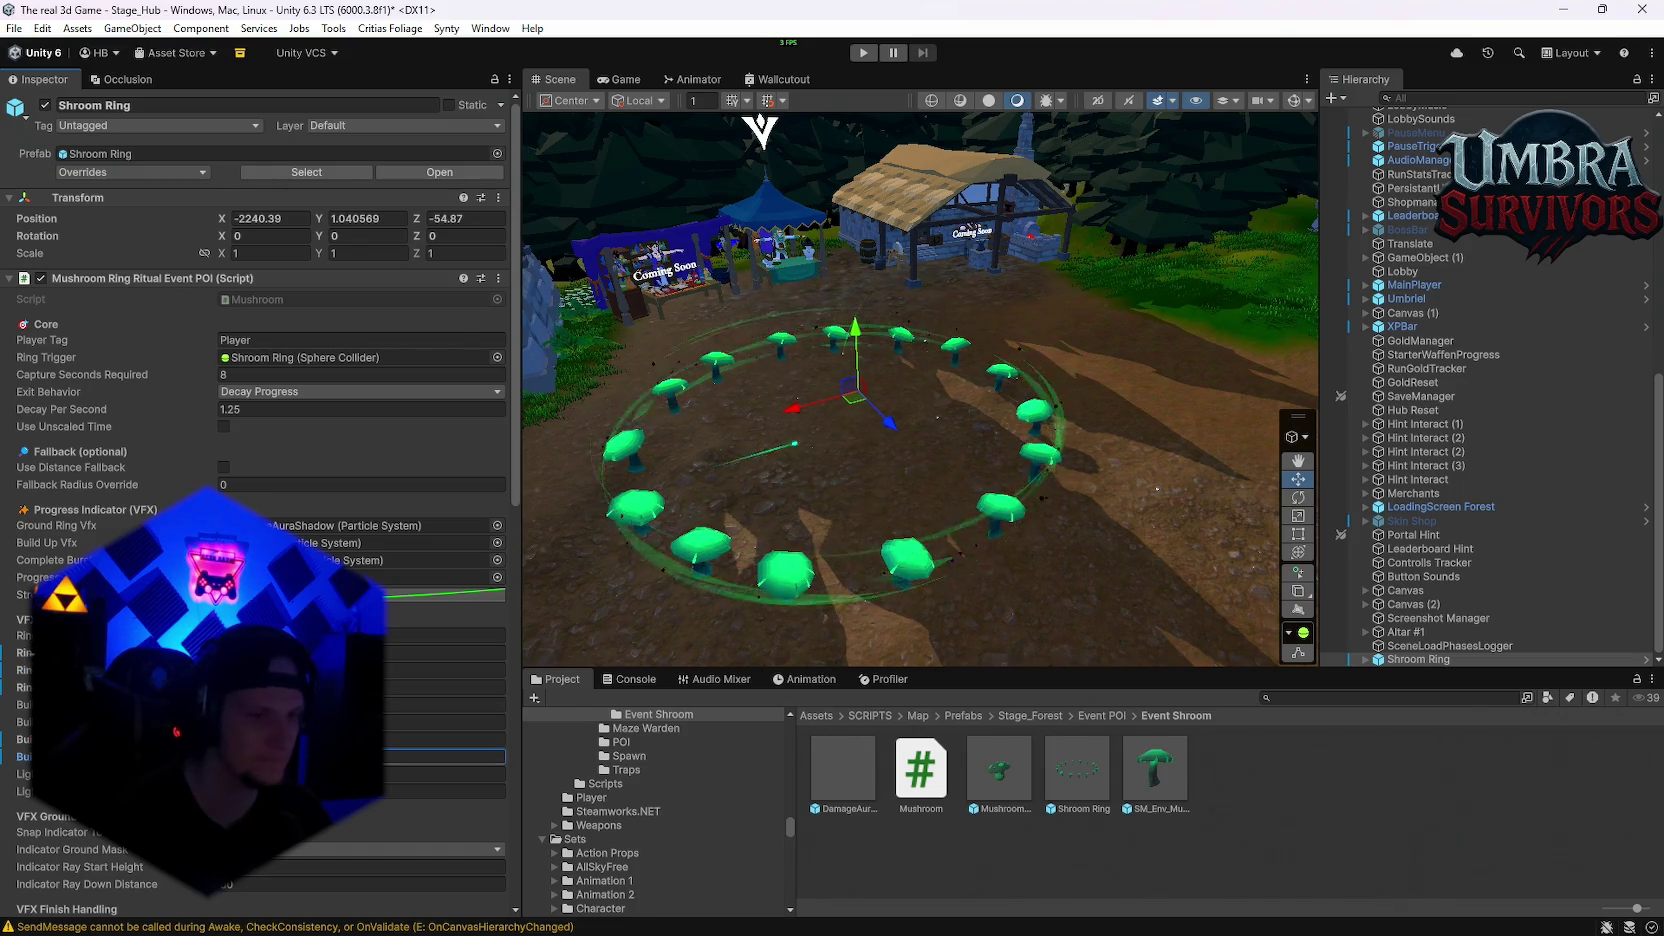
click(863, 52)
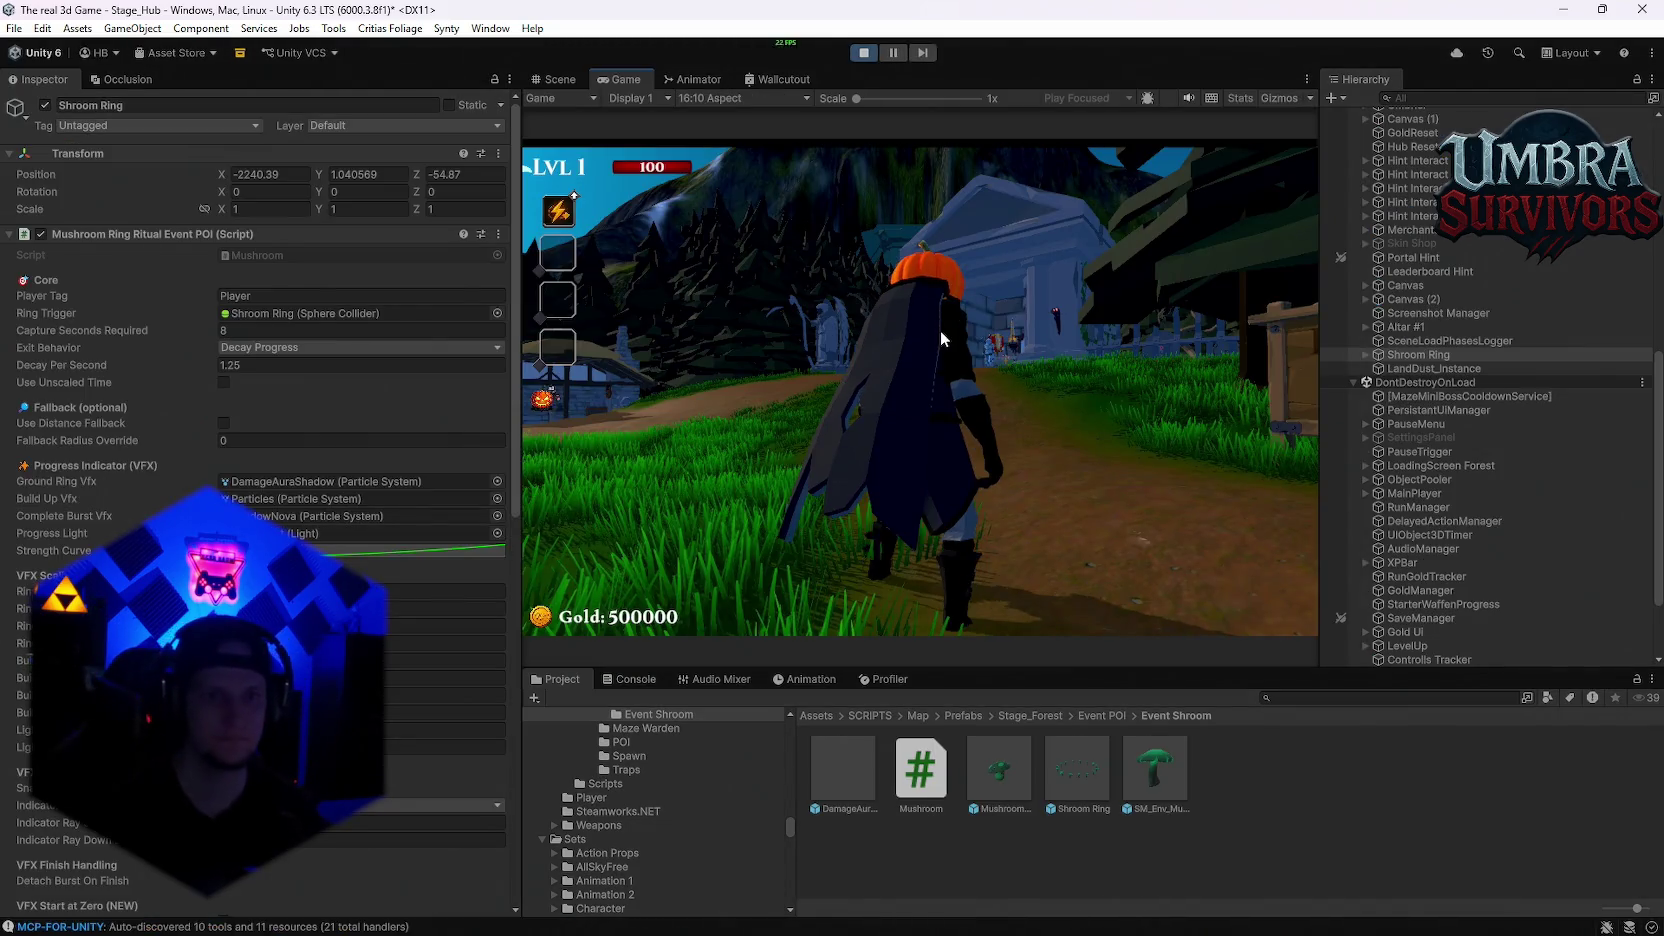
Step: Run to the Get a Weapon shrine, open the weapon book, and close it
key(w)
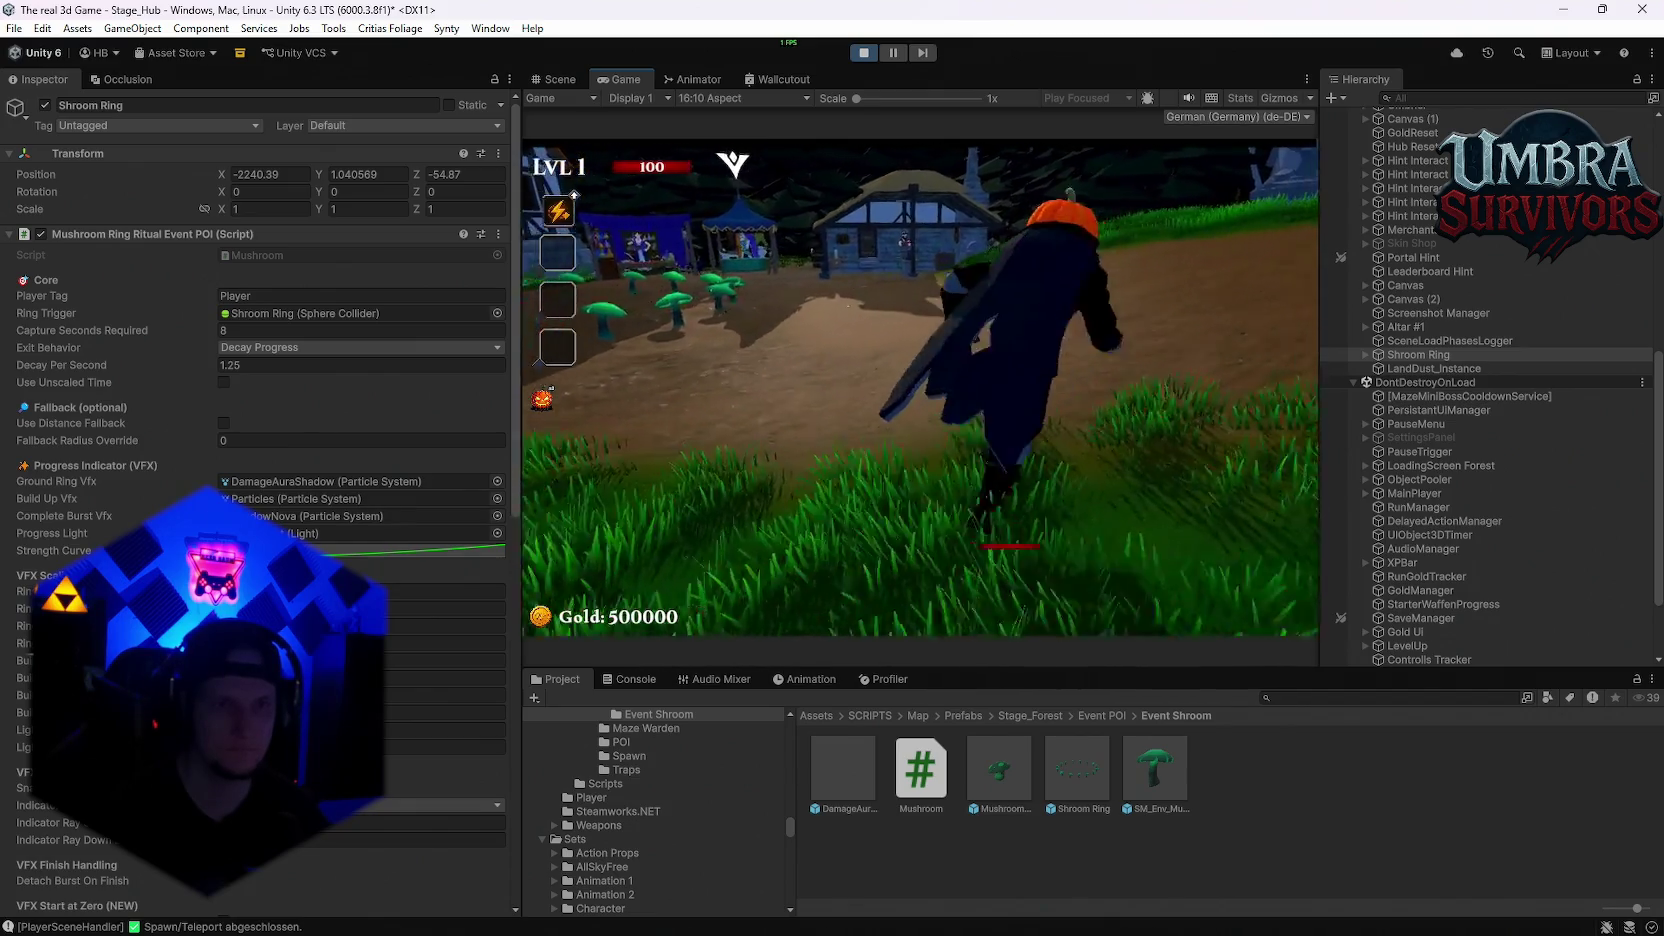
key(w)
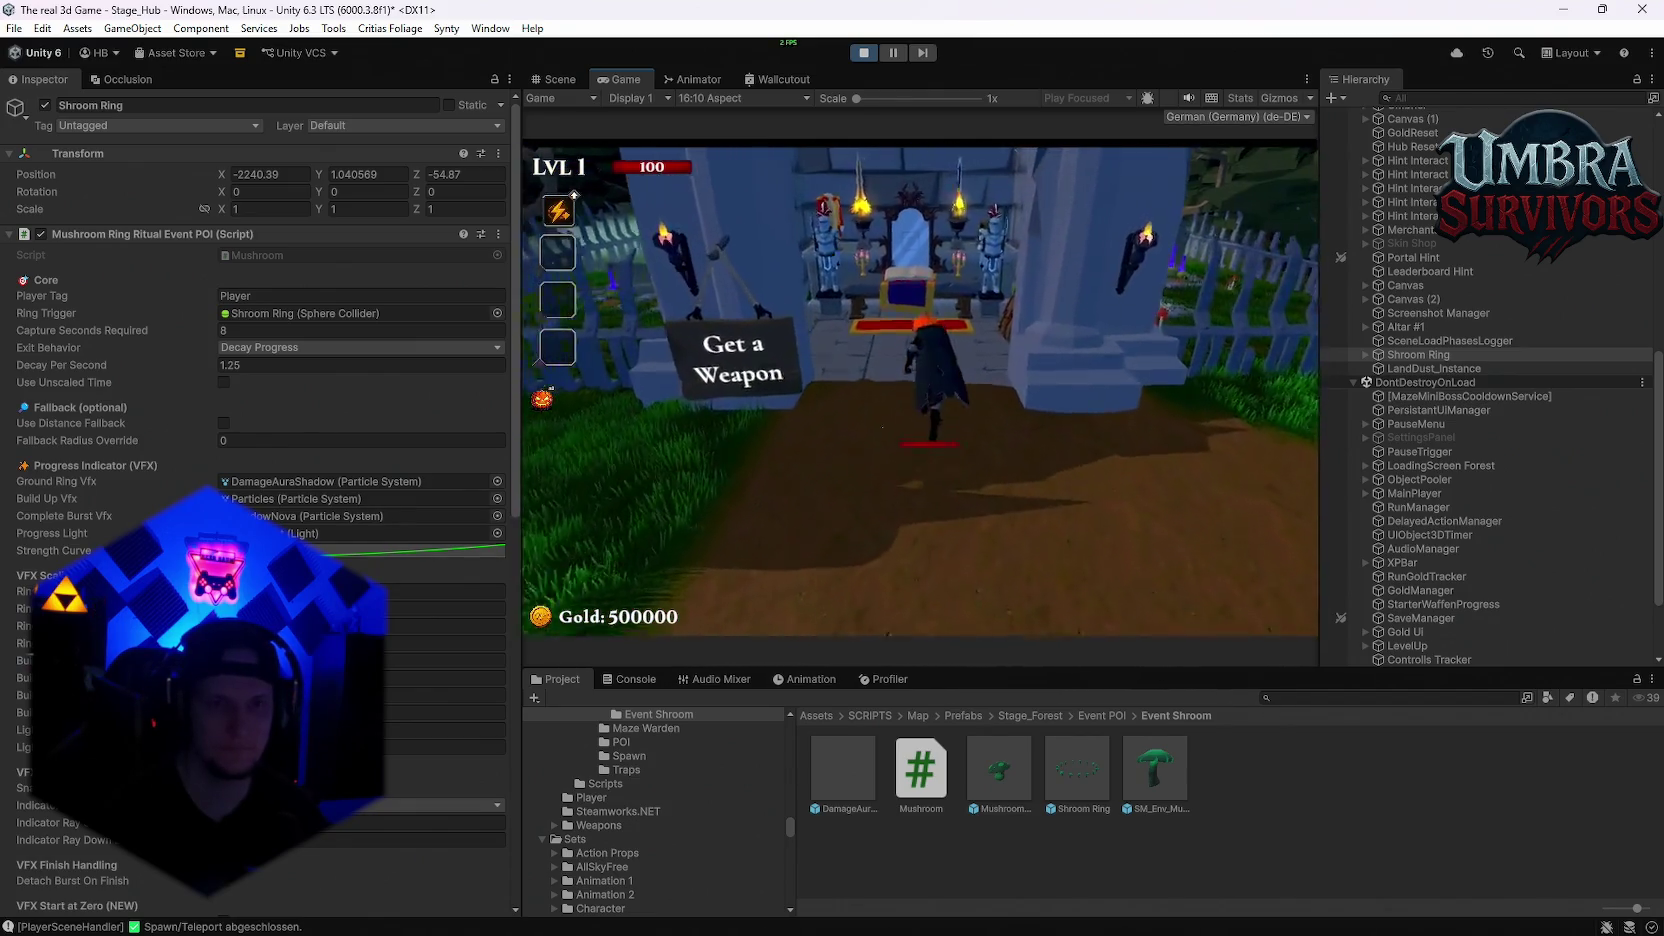
key(e)
click(1206, 204)
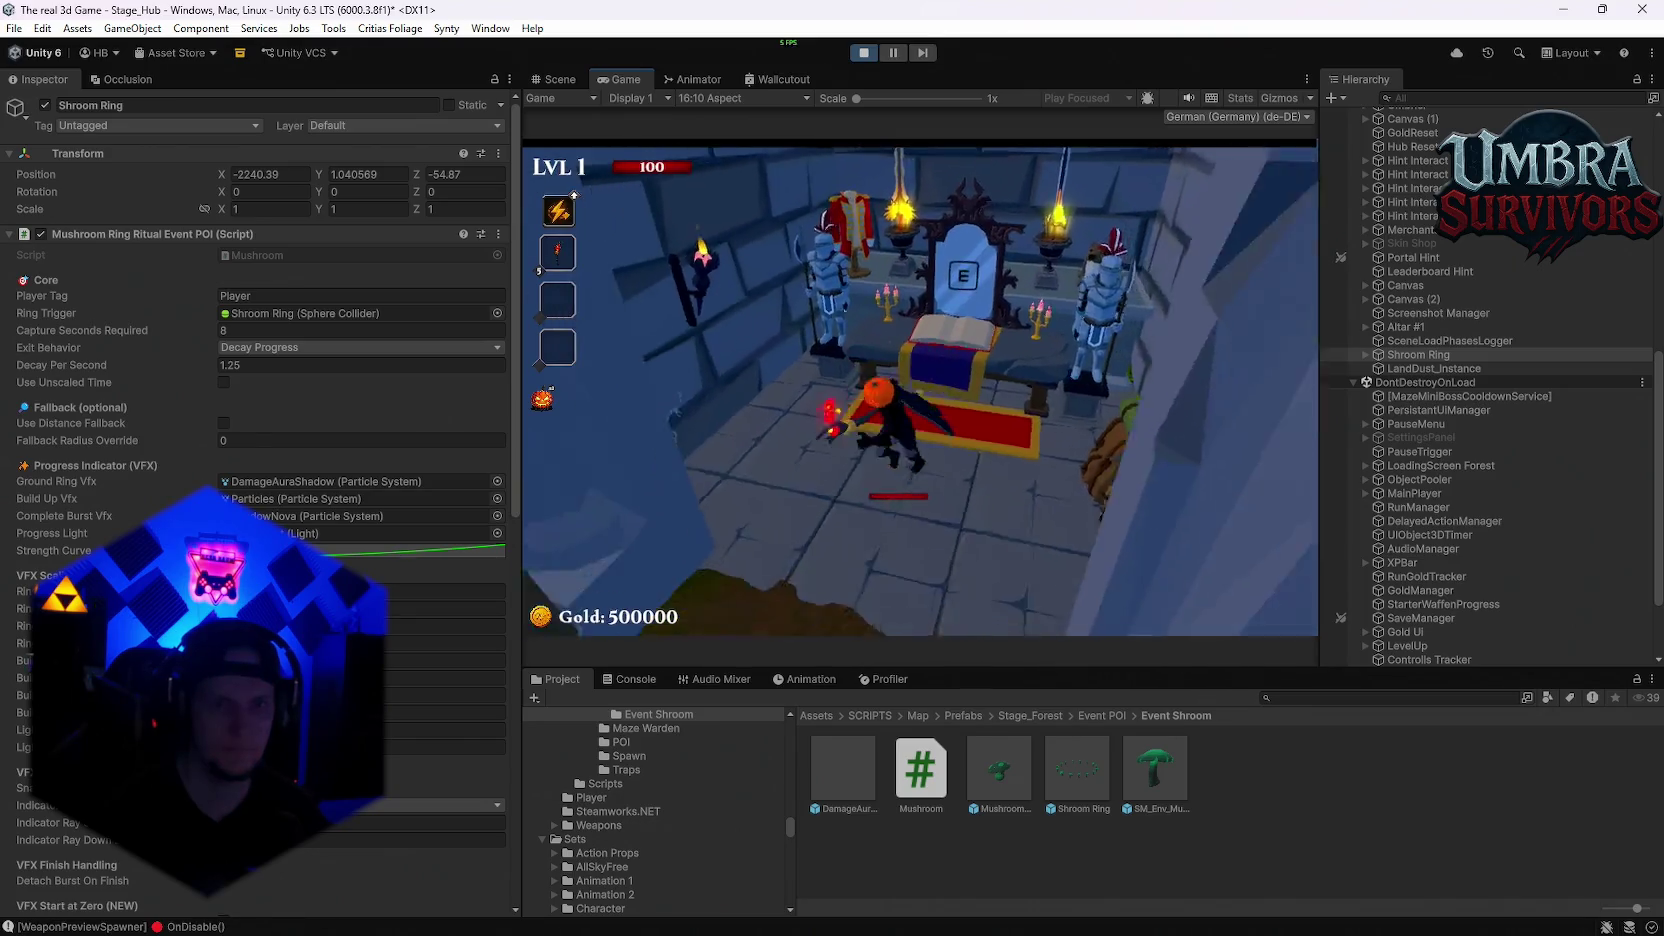
Step: Stay in the mushroom ring until the capture completes, then pause and stop play mode
key(w)
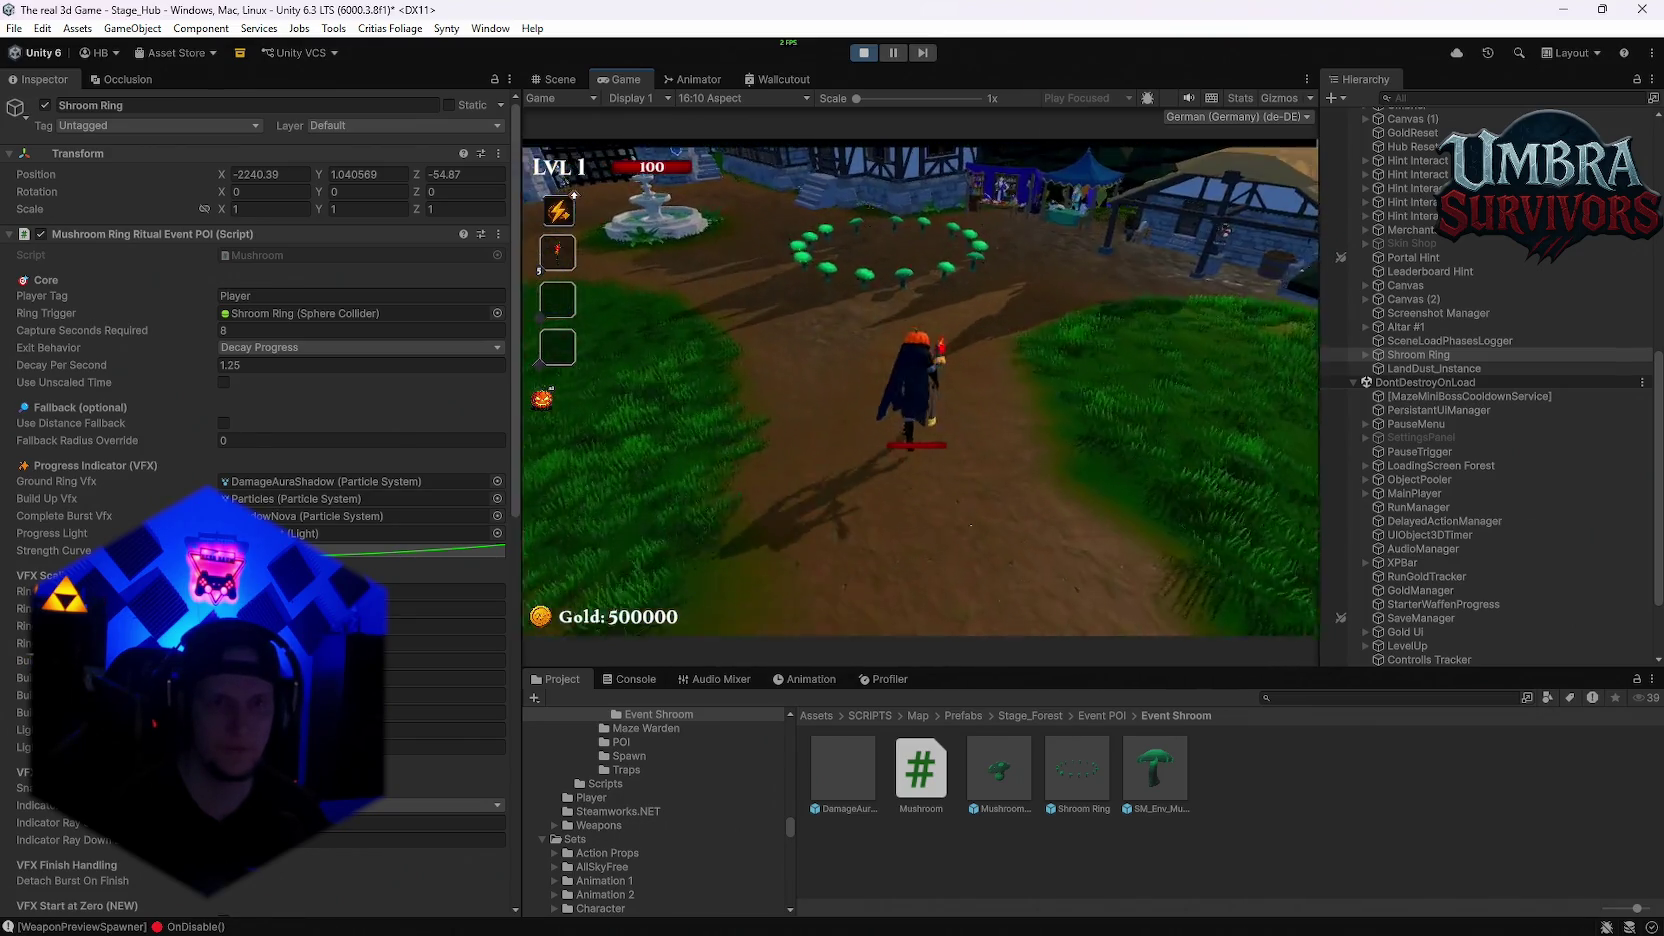
key(a)
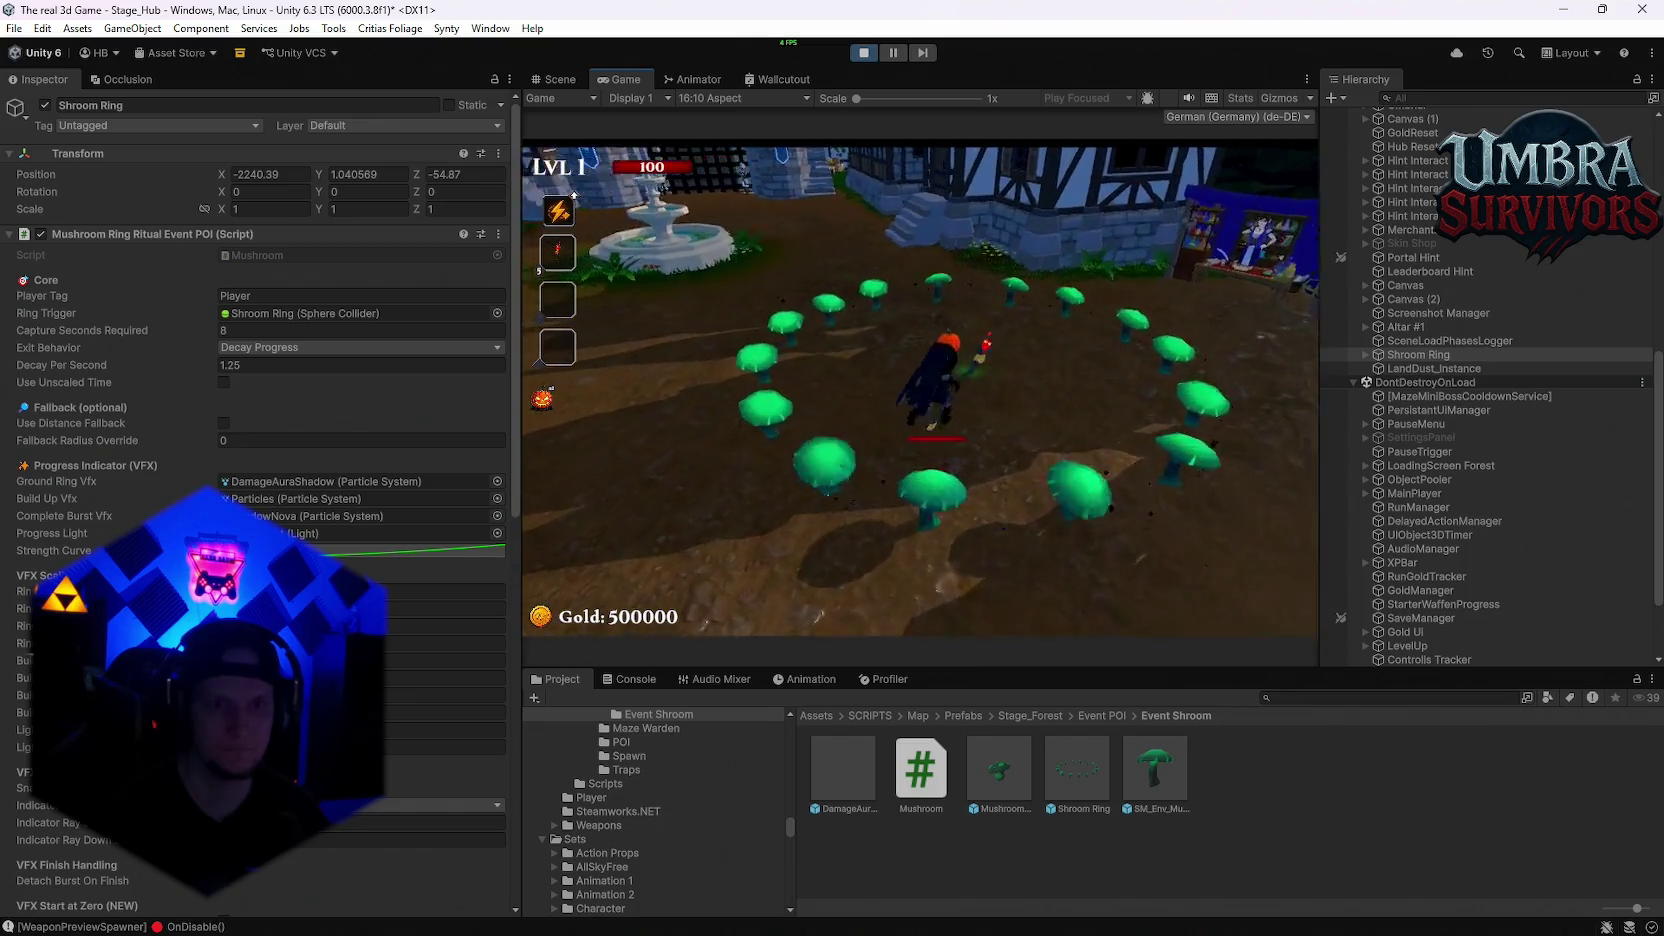
key(a)
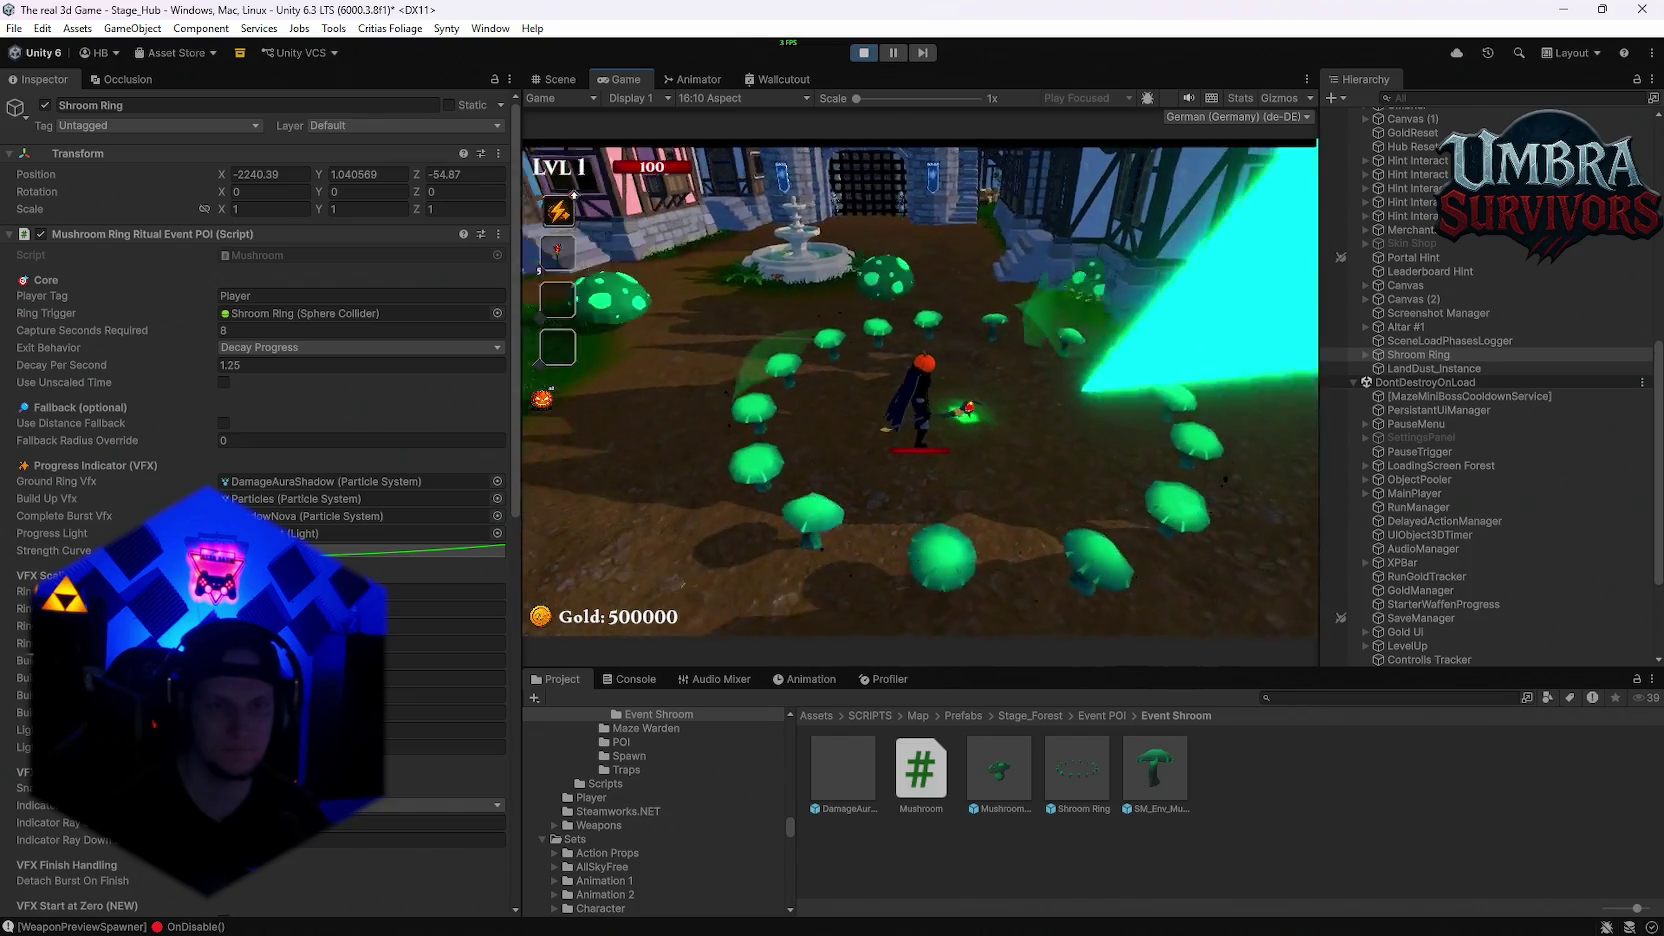
key(a)
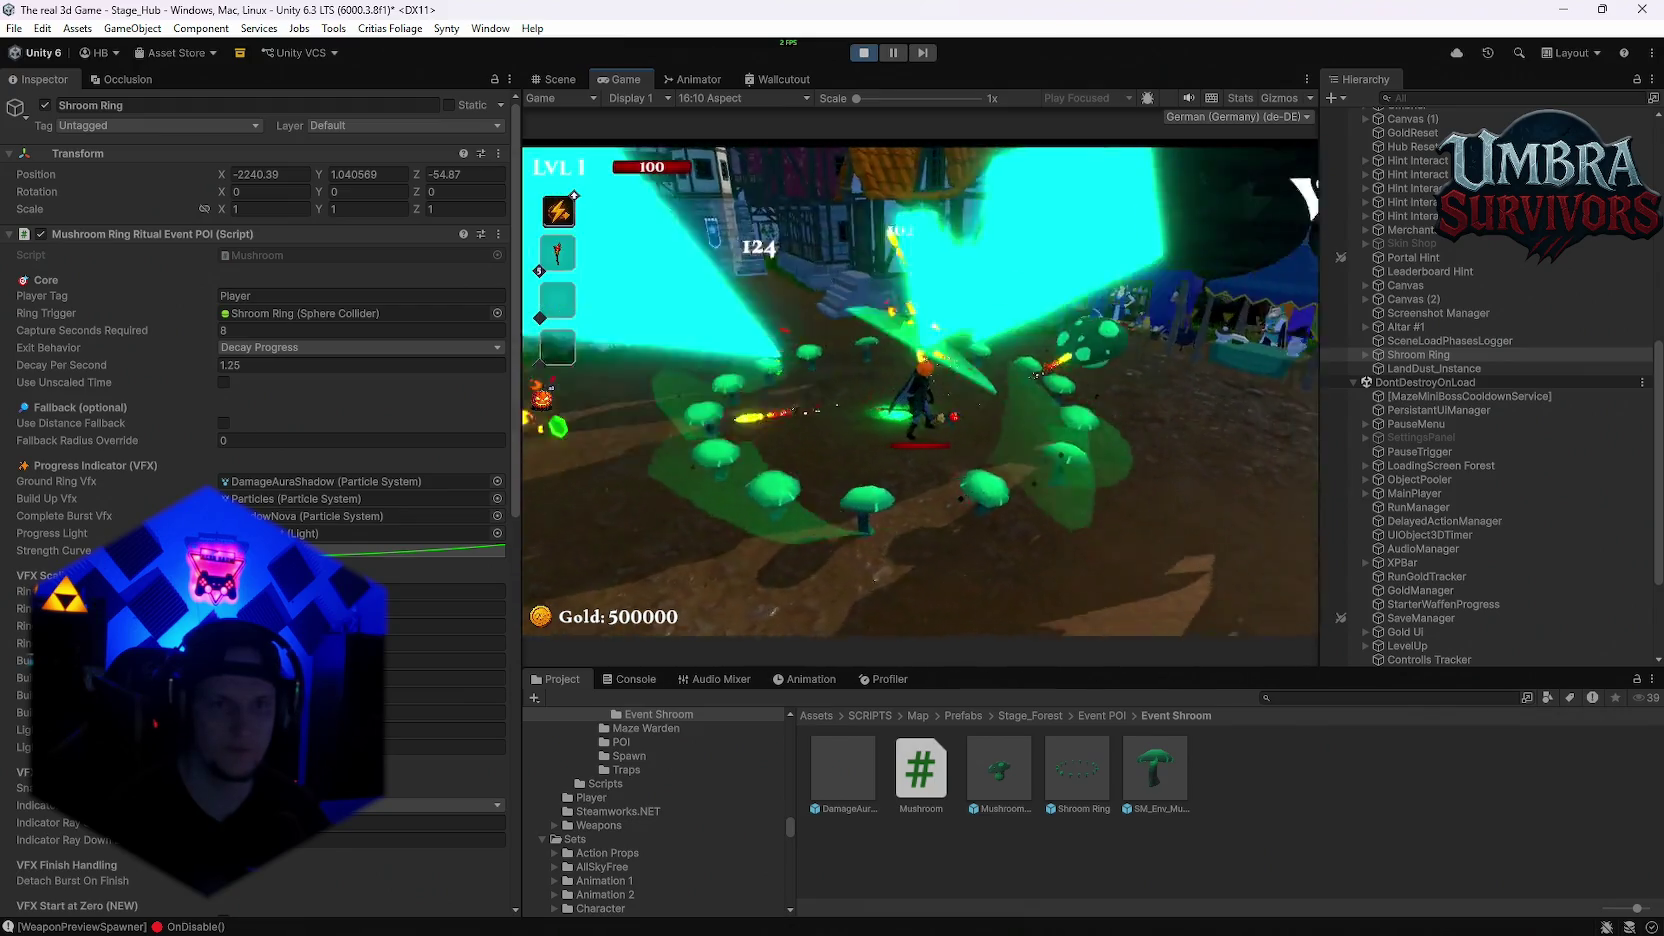
key(a)
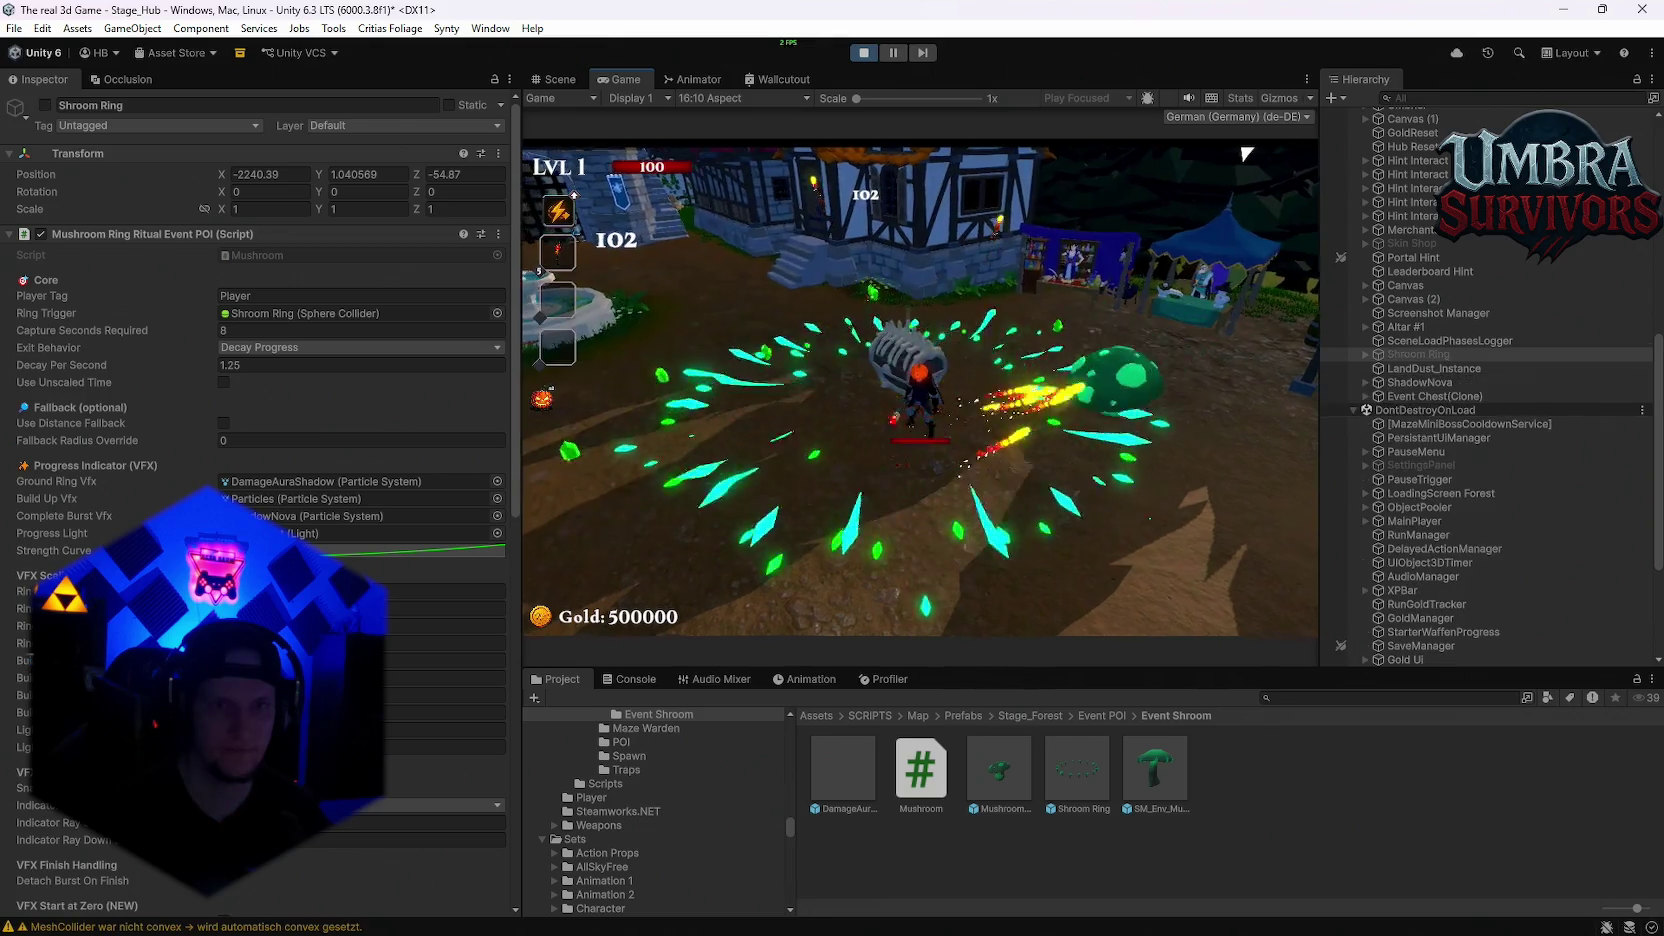
key(Escape)
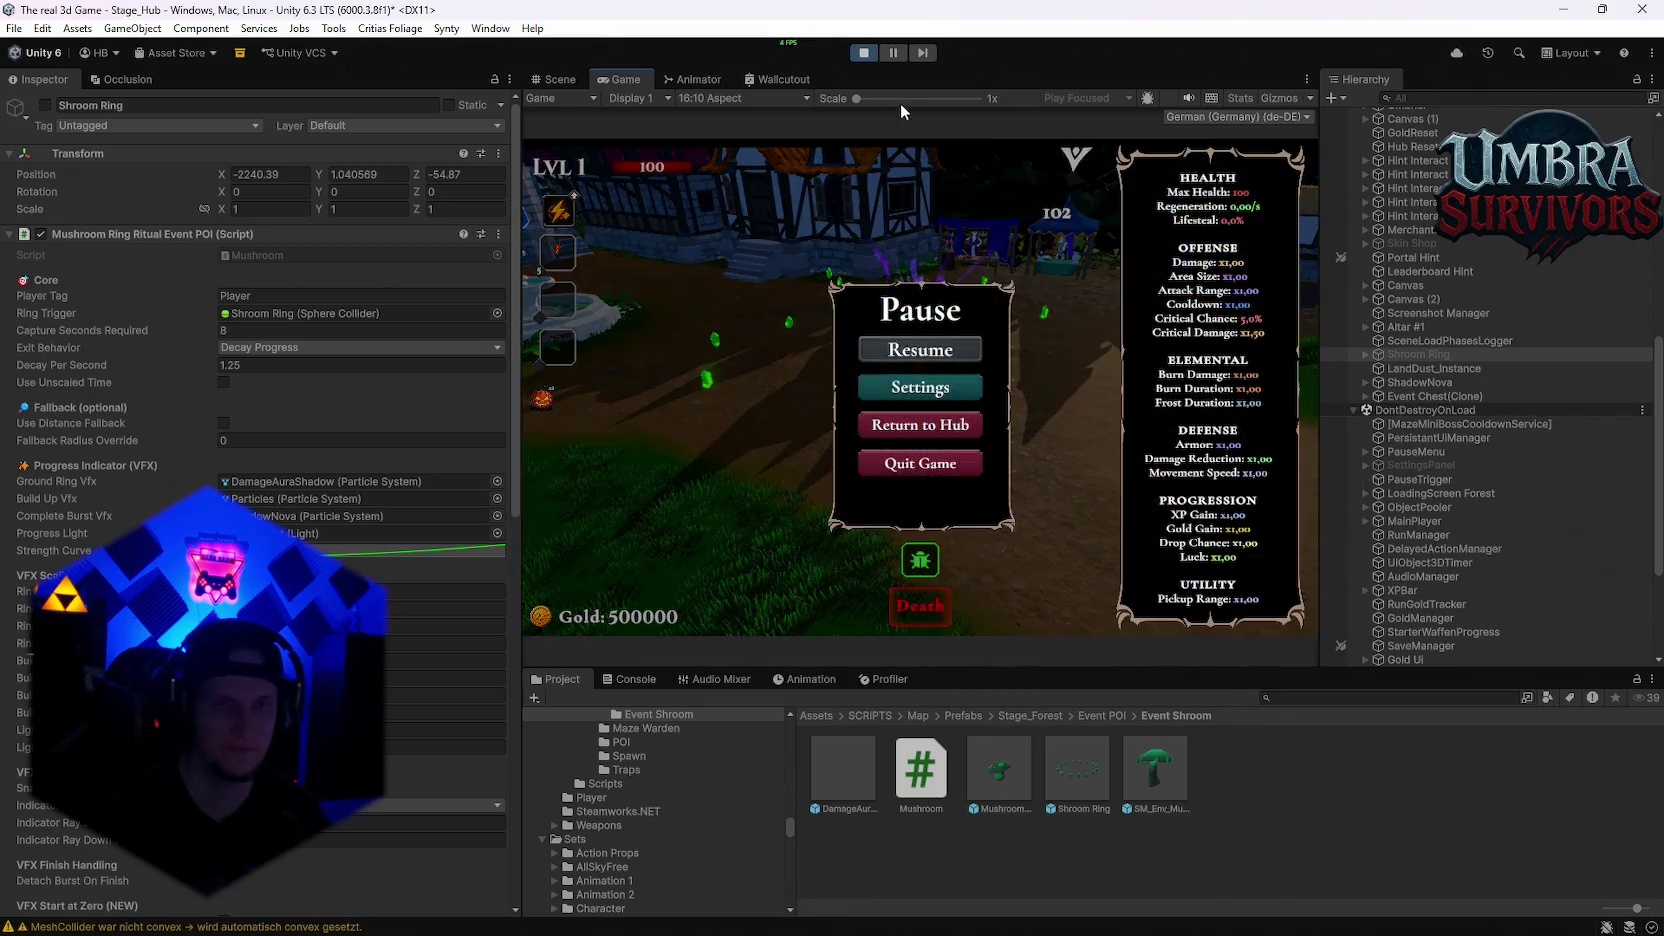
click(864, 53)
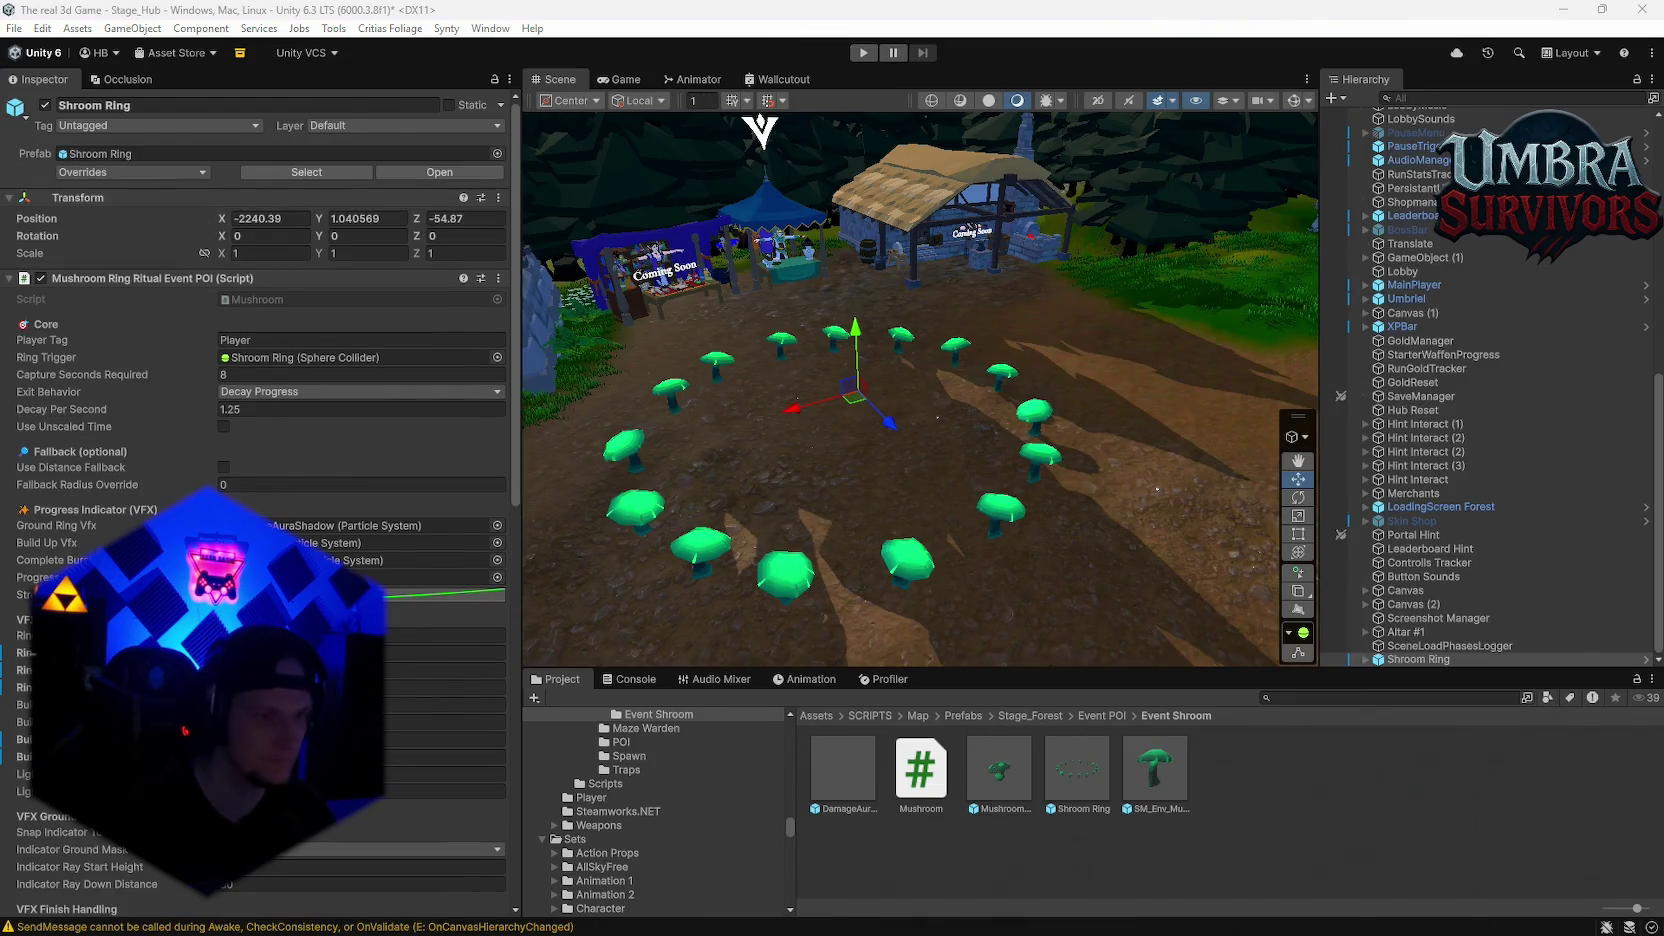
Step: Select three ring VFX fields in the Shroom Ring Inspector to preview the green particle ring
click(445, 704)
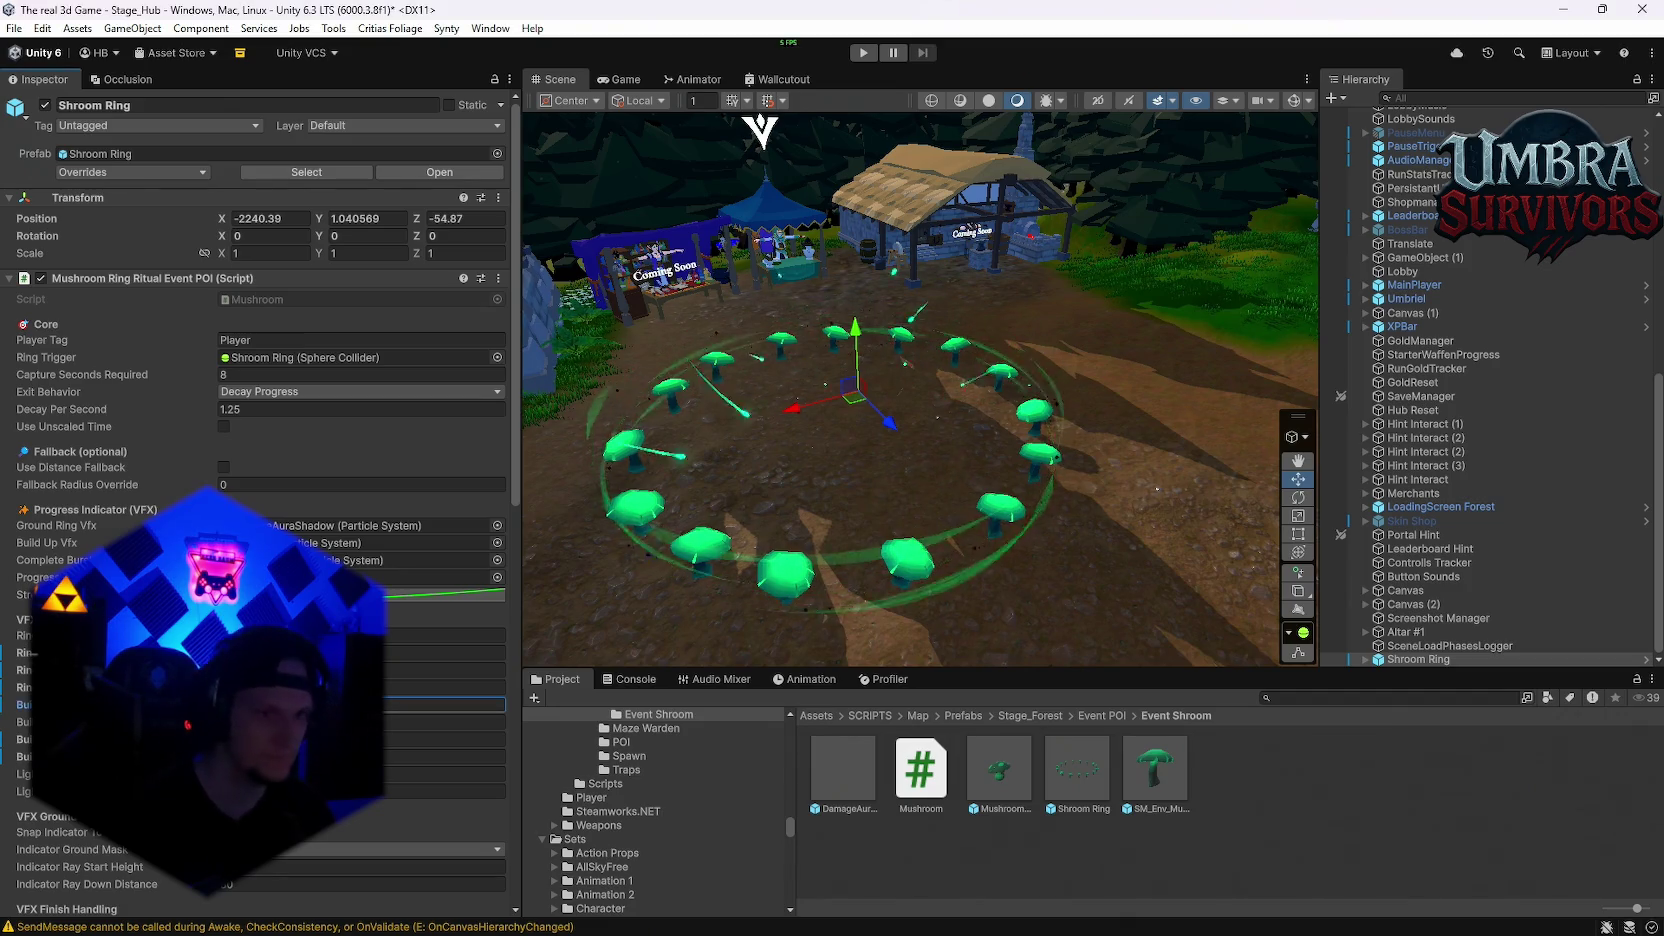
click(445, 687)
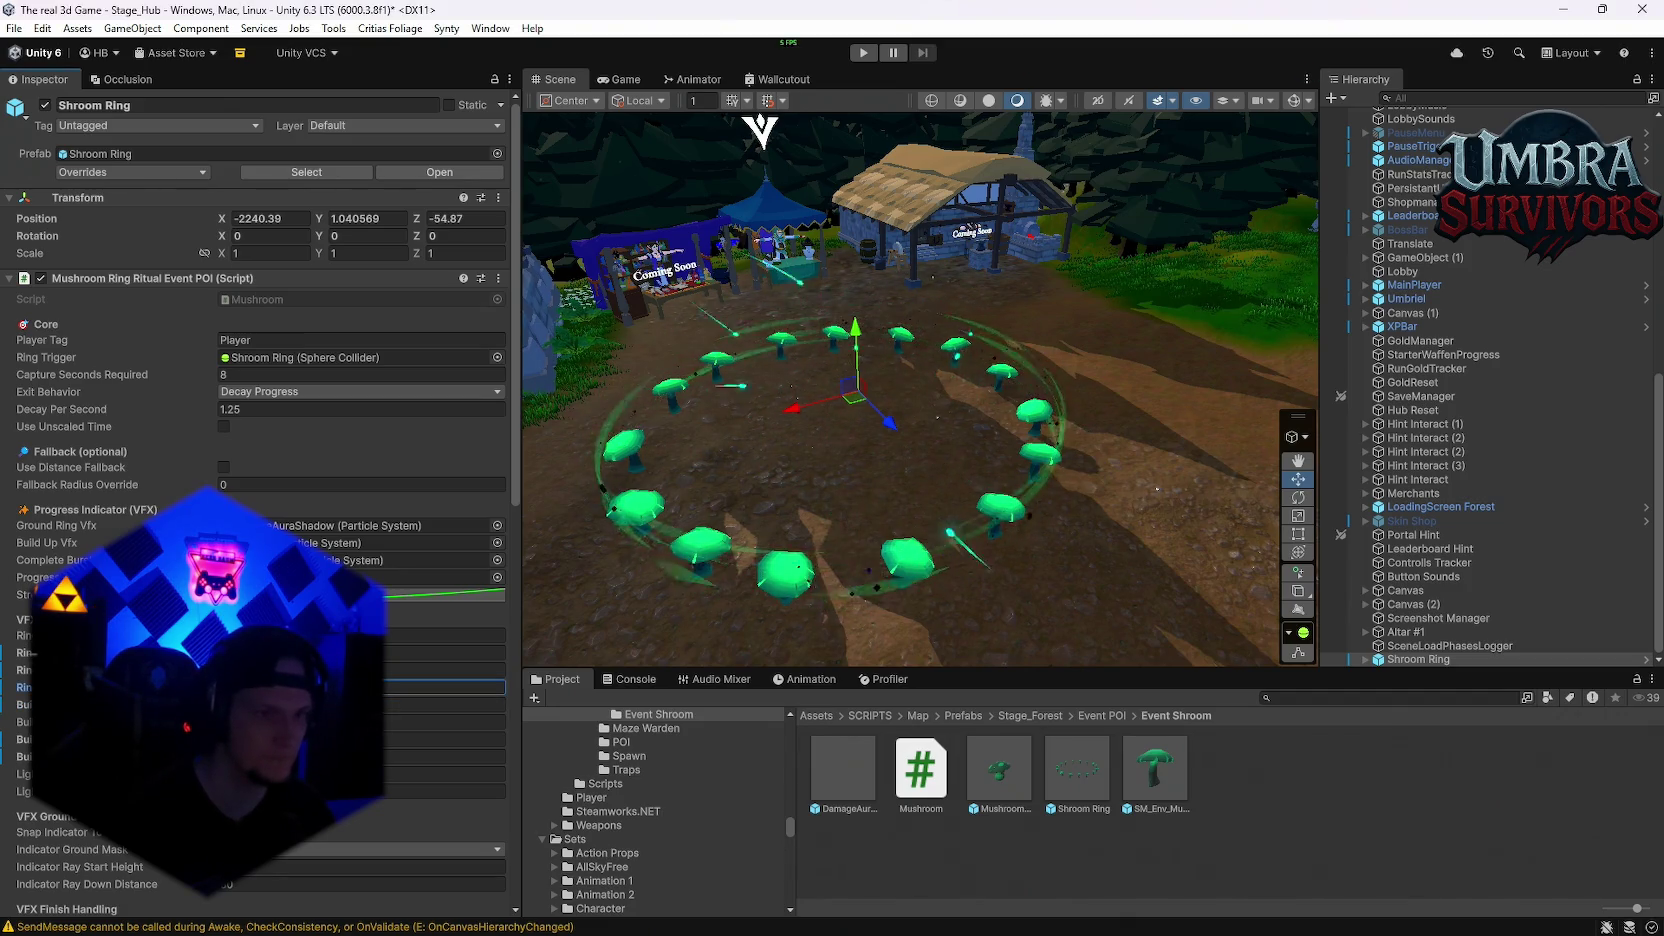
click(445, 670)
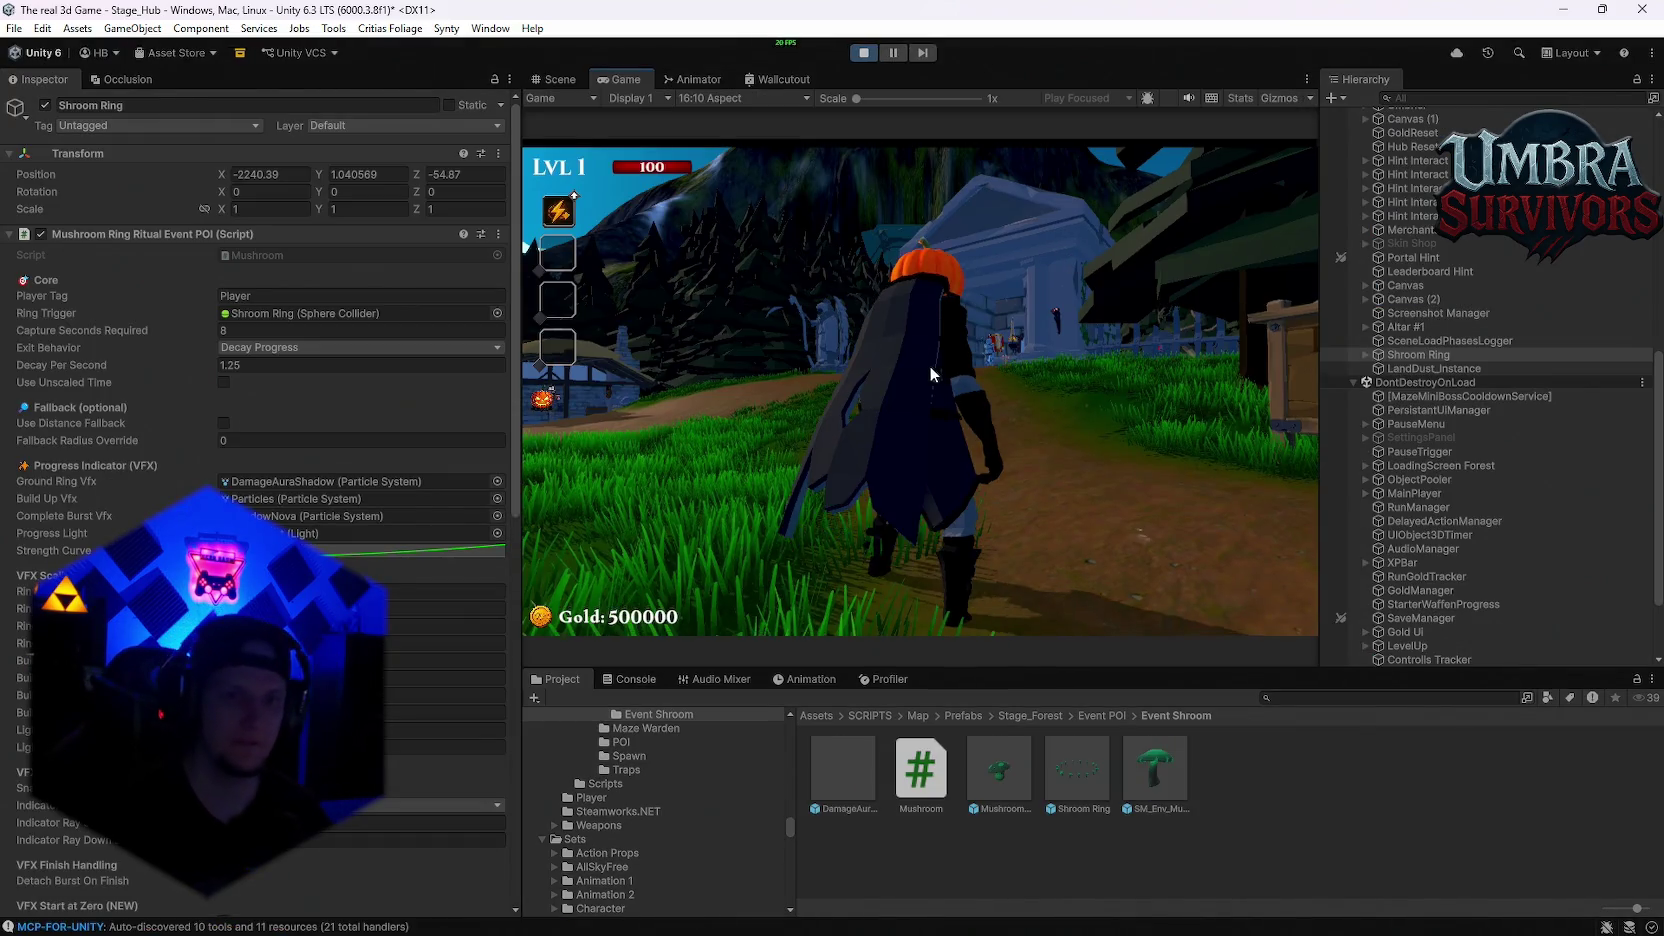
Step: Run the character through the village to the throne room and equip a second weapon from the spellbook
key(w)
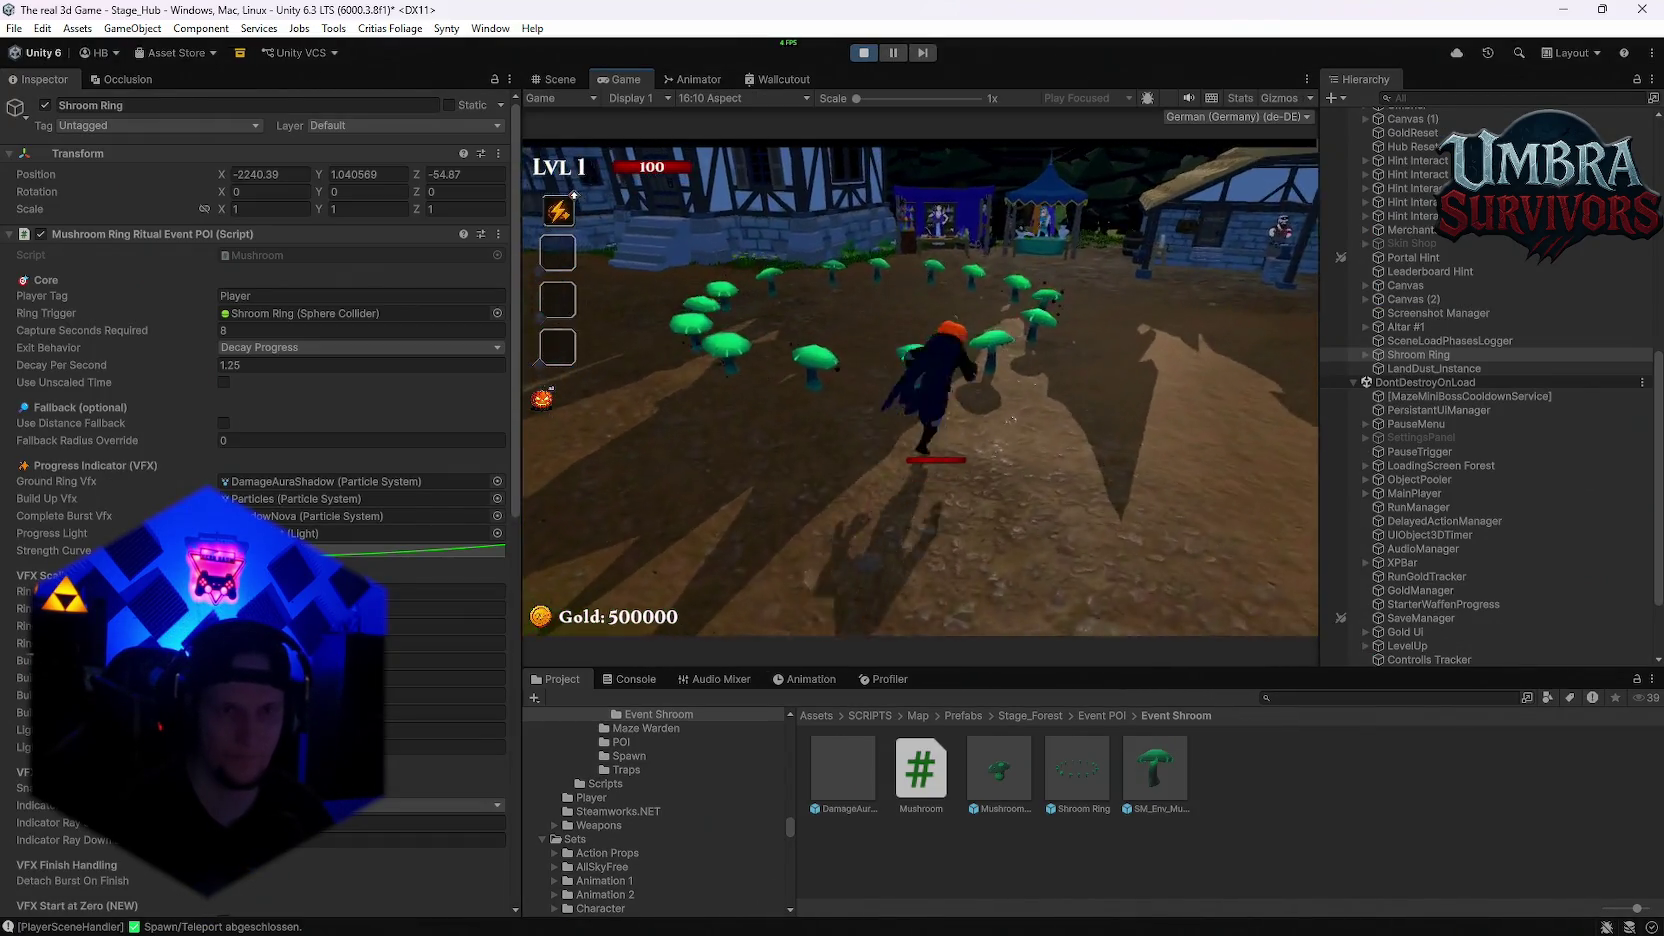
key(w)
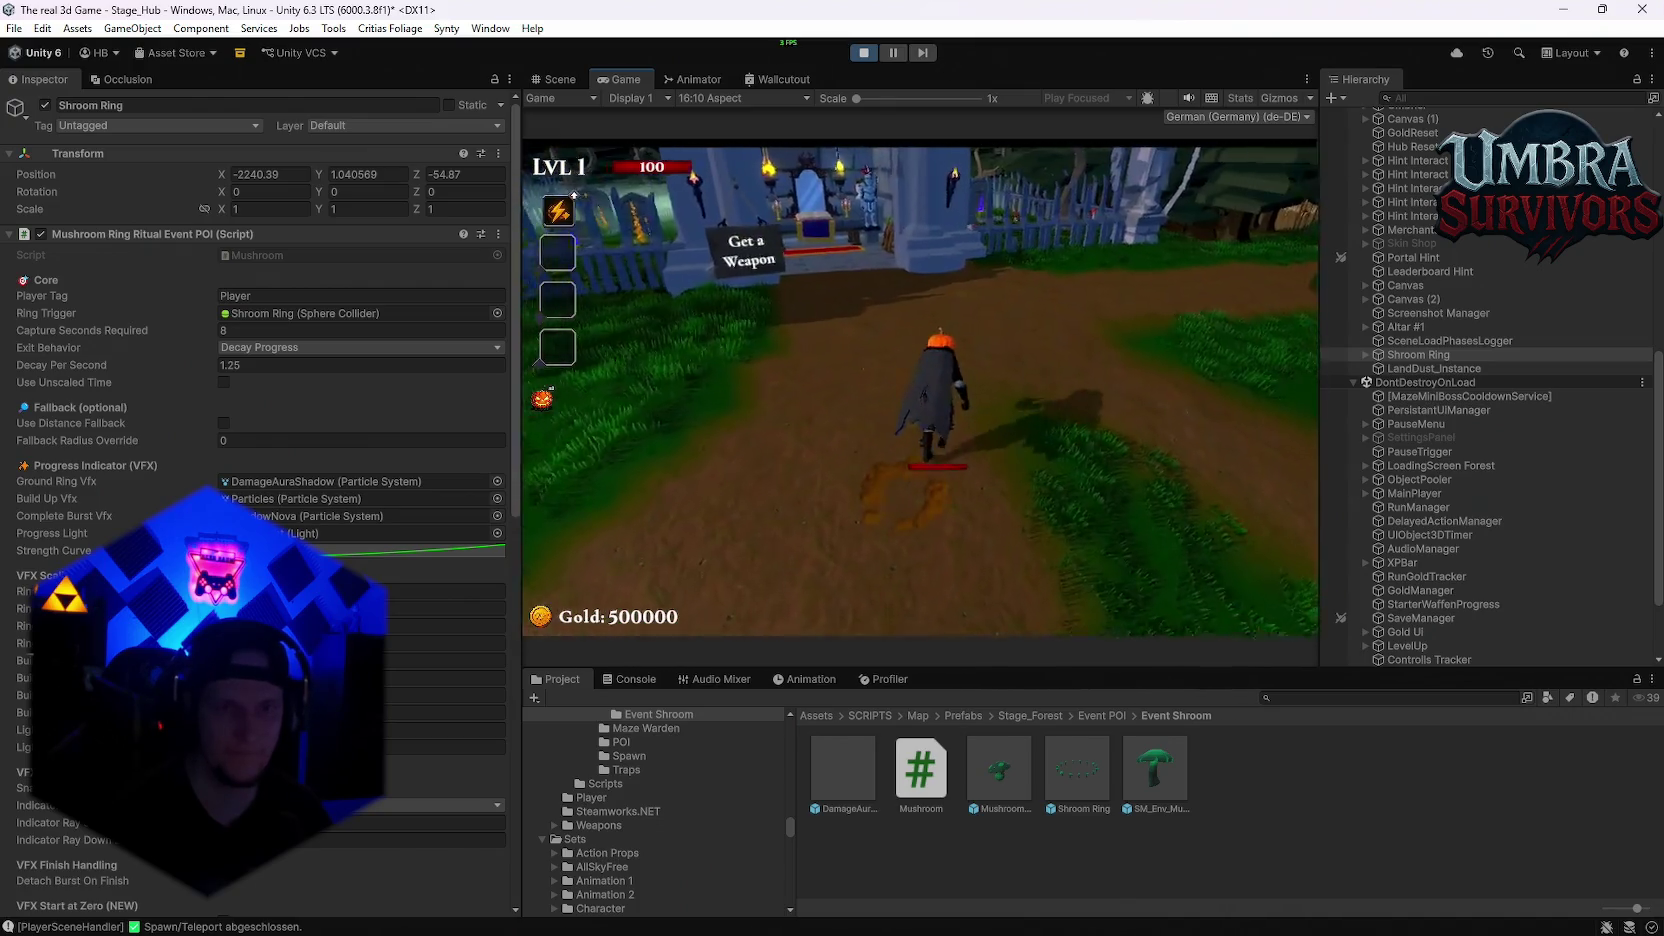
key(e)
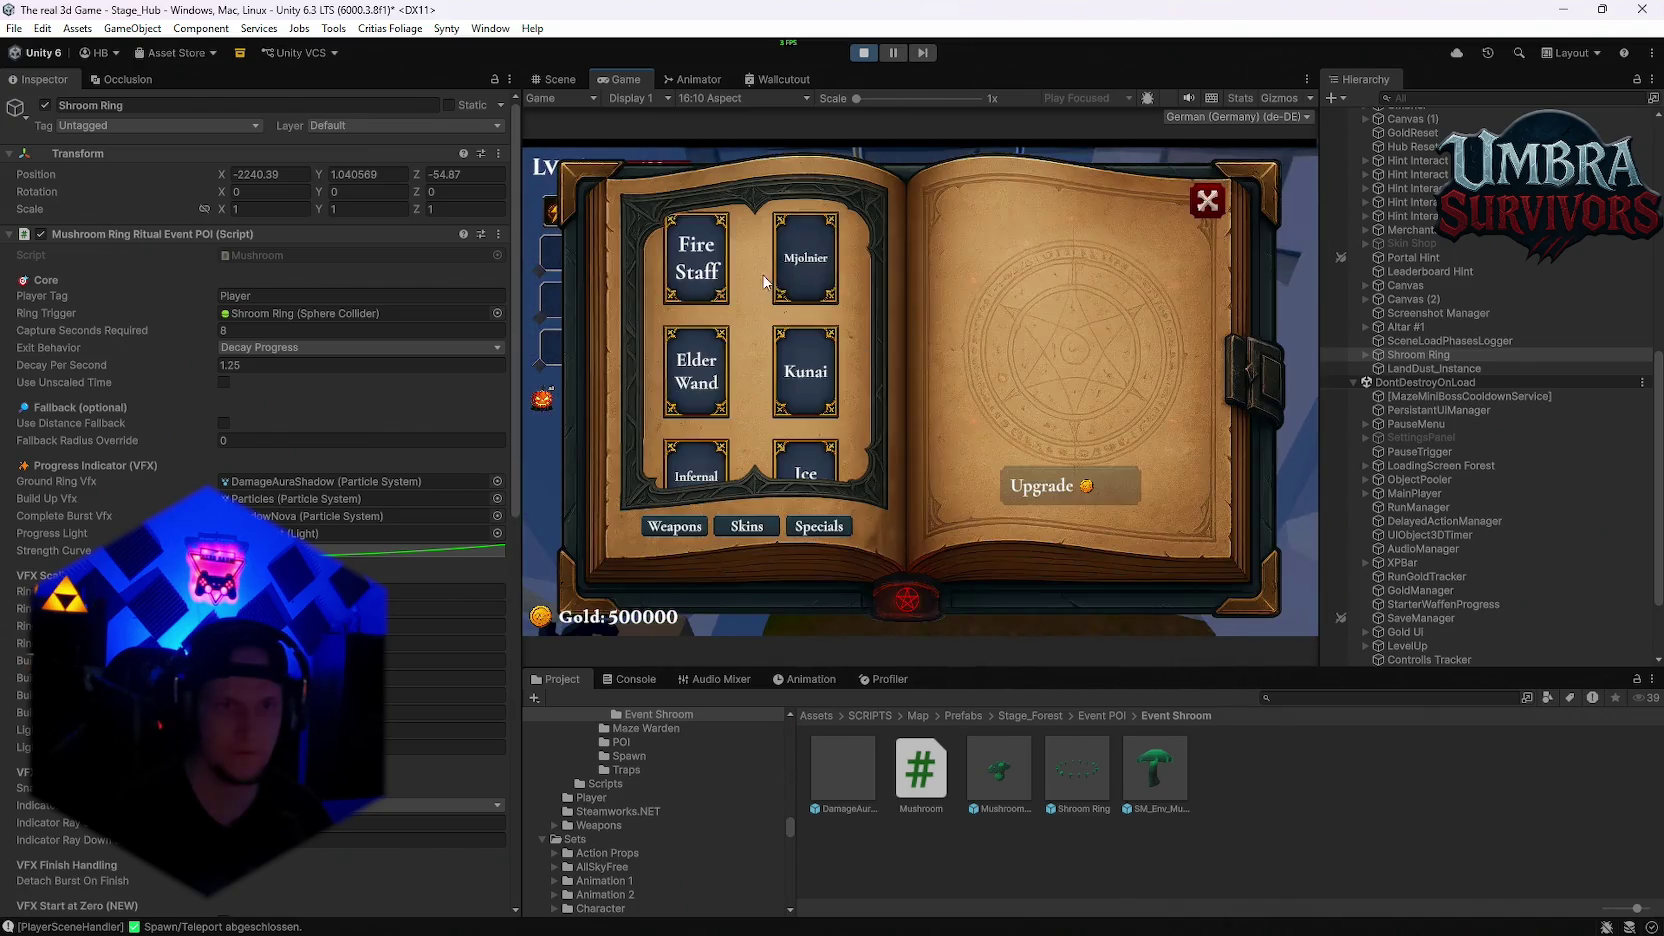
key(Escape)
Step: Walk into the glowing mushroom ring, run back through it, and pause the game
key(w)
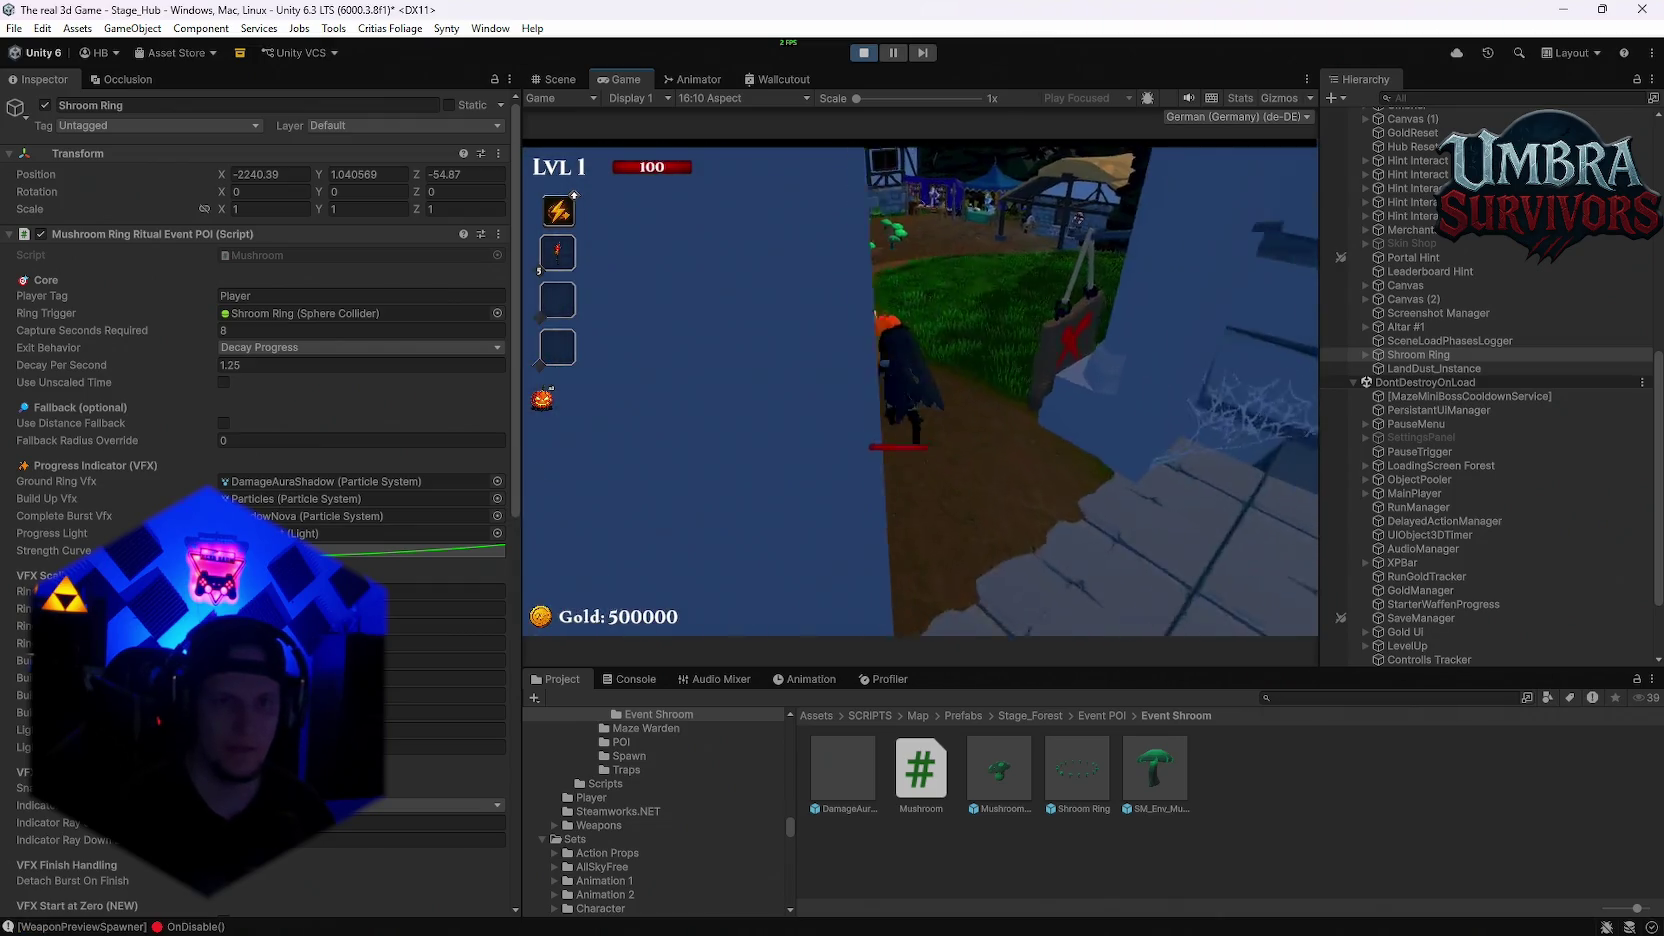
key(w)
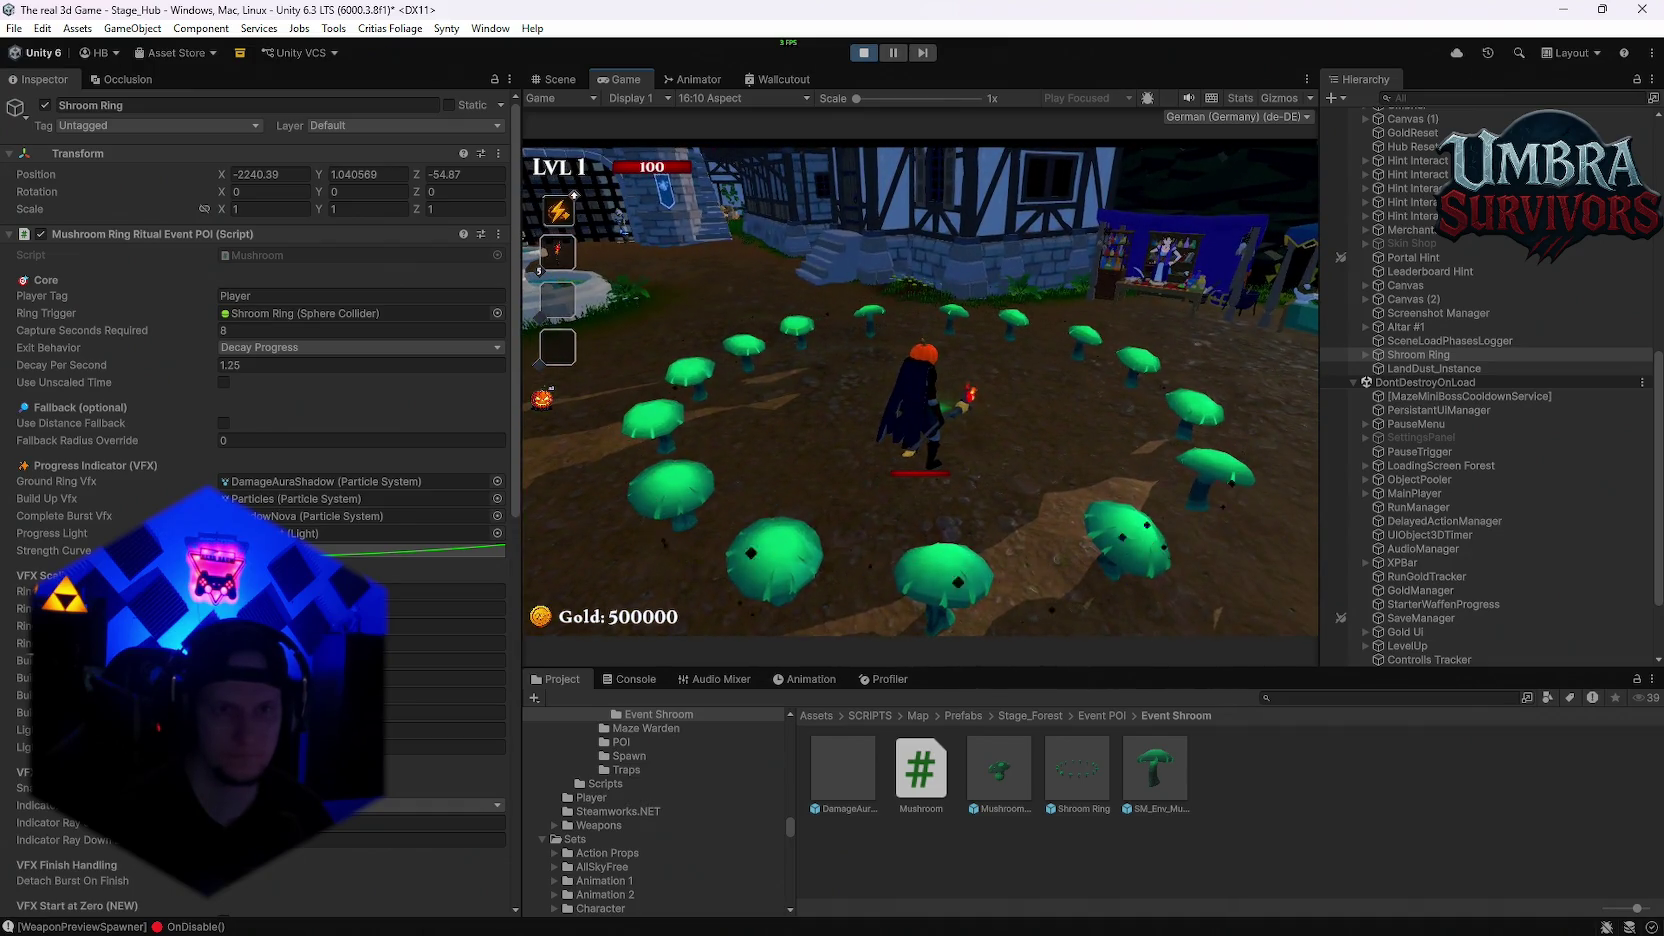
key(s)
key(s)
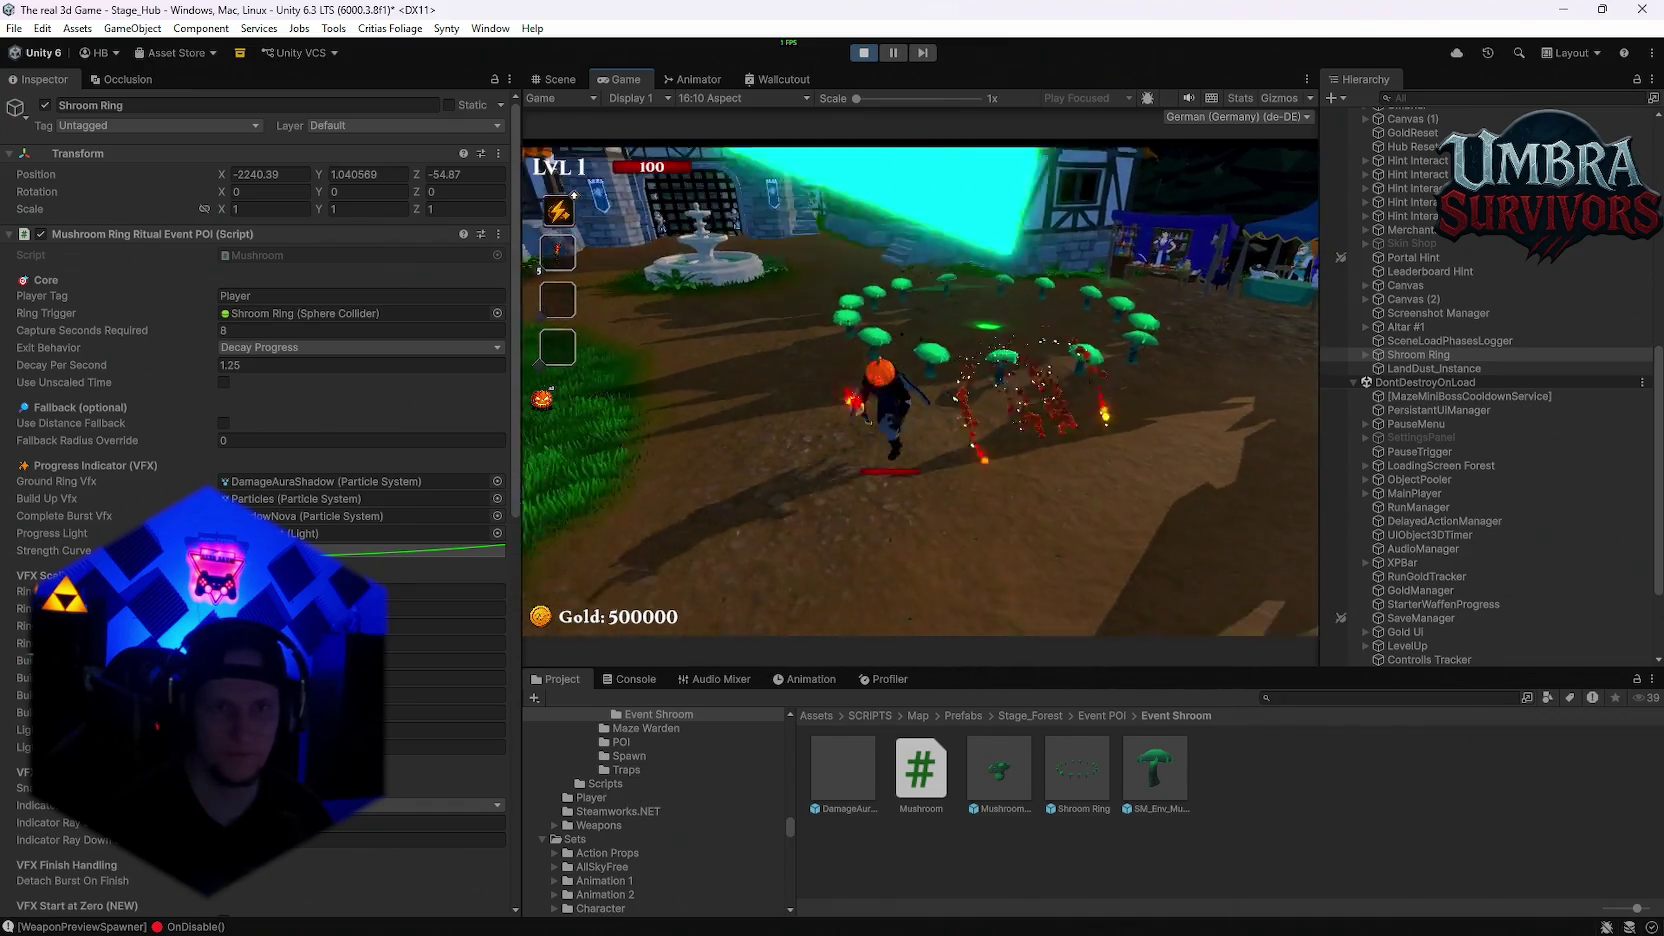
key(Escape)
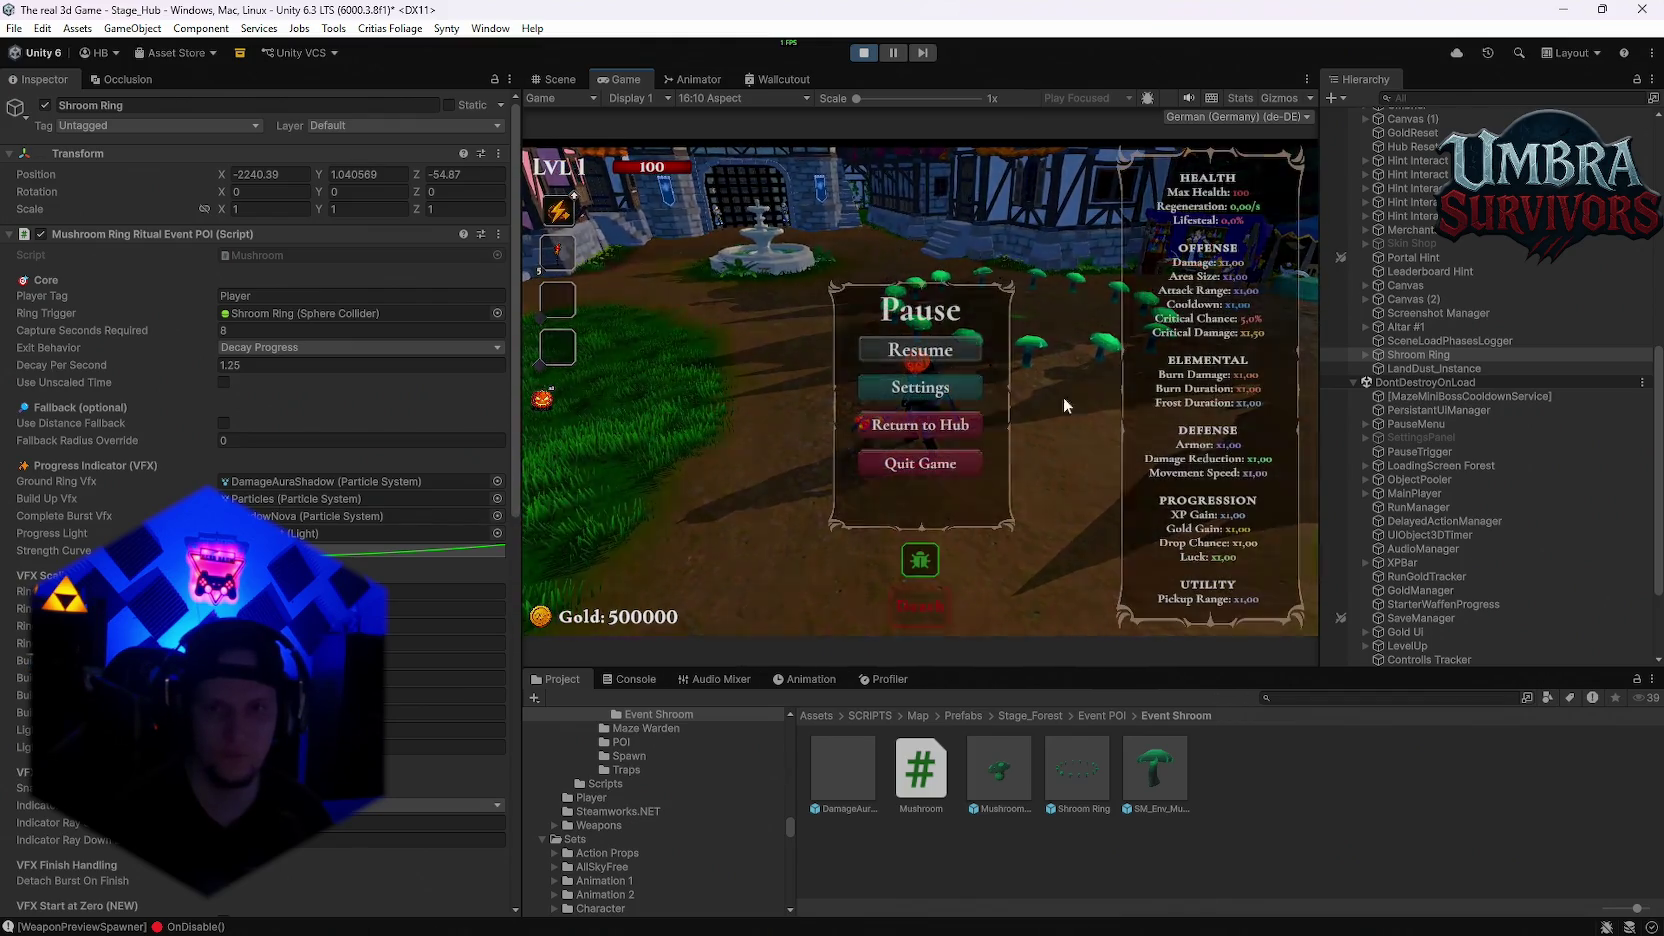
scroll(1455, 601, down, 3)
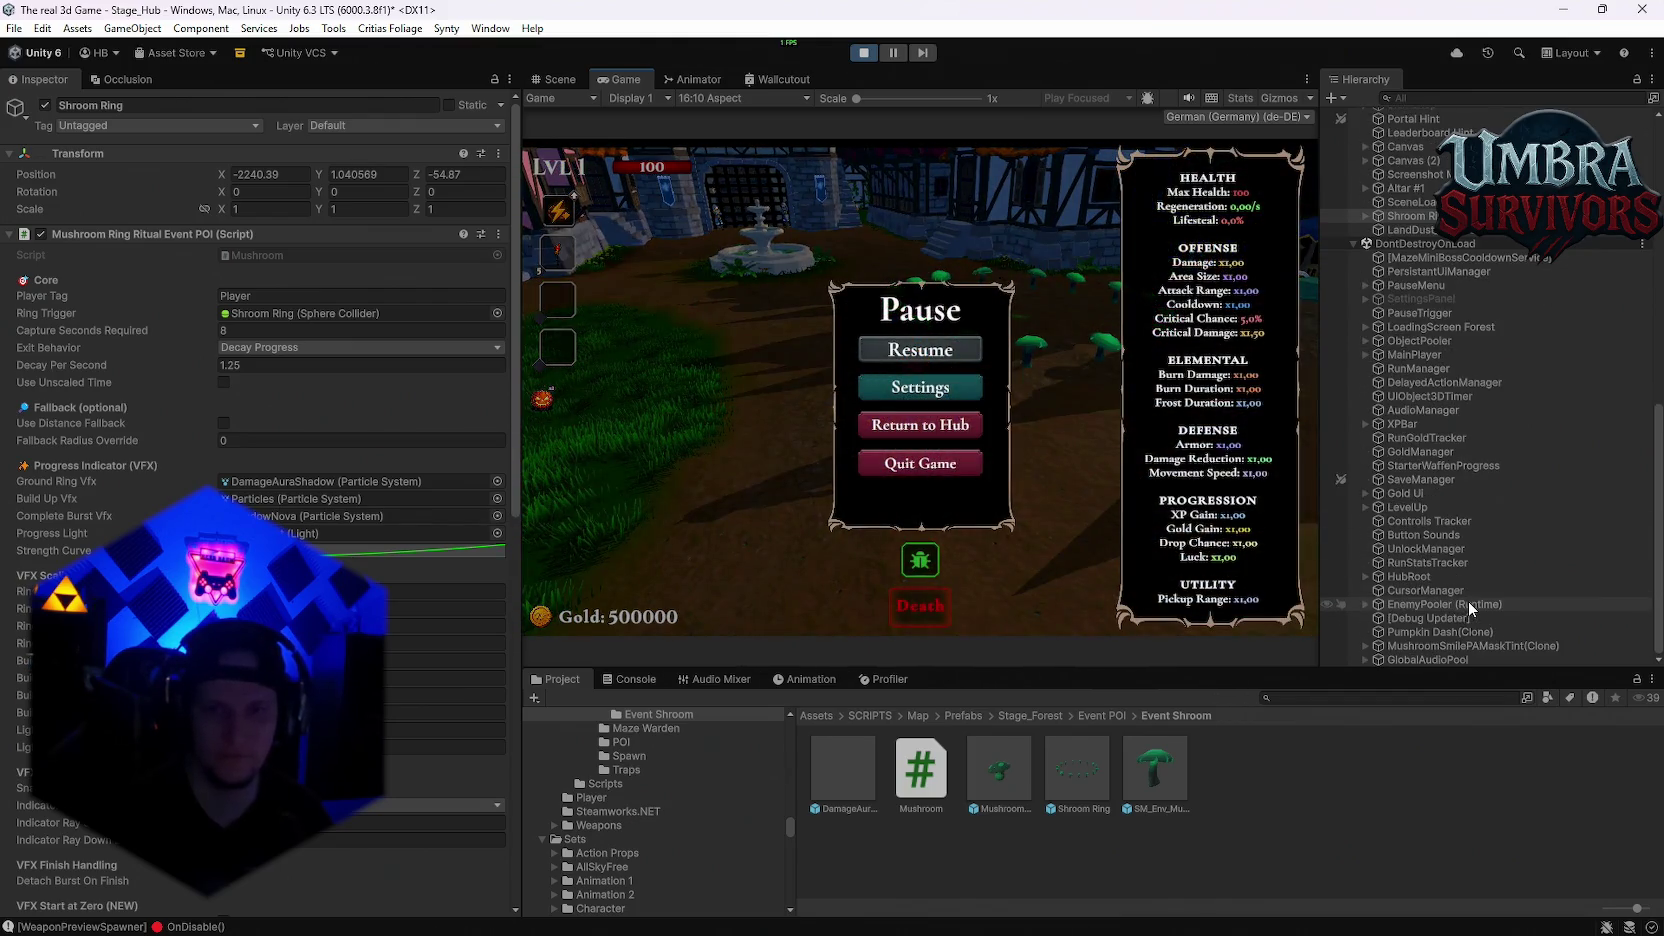
Step: Show the ring in the Scene view and select Shroom Ring to display its event settings
click(1433, 645)
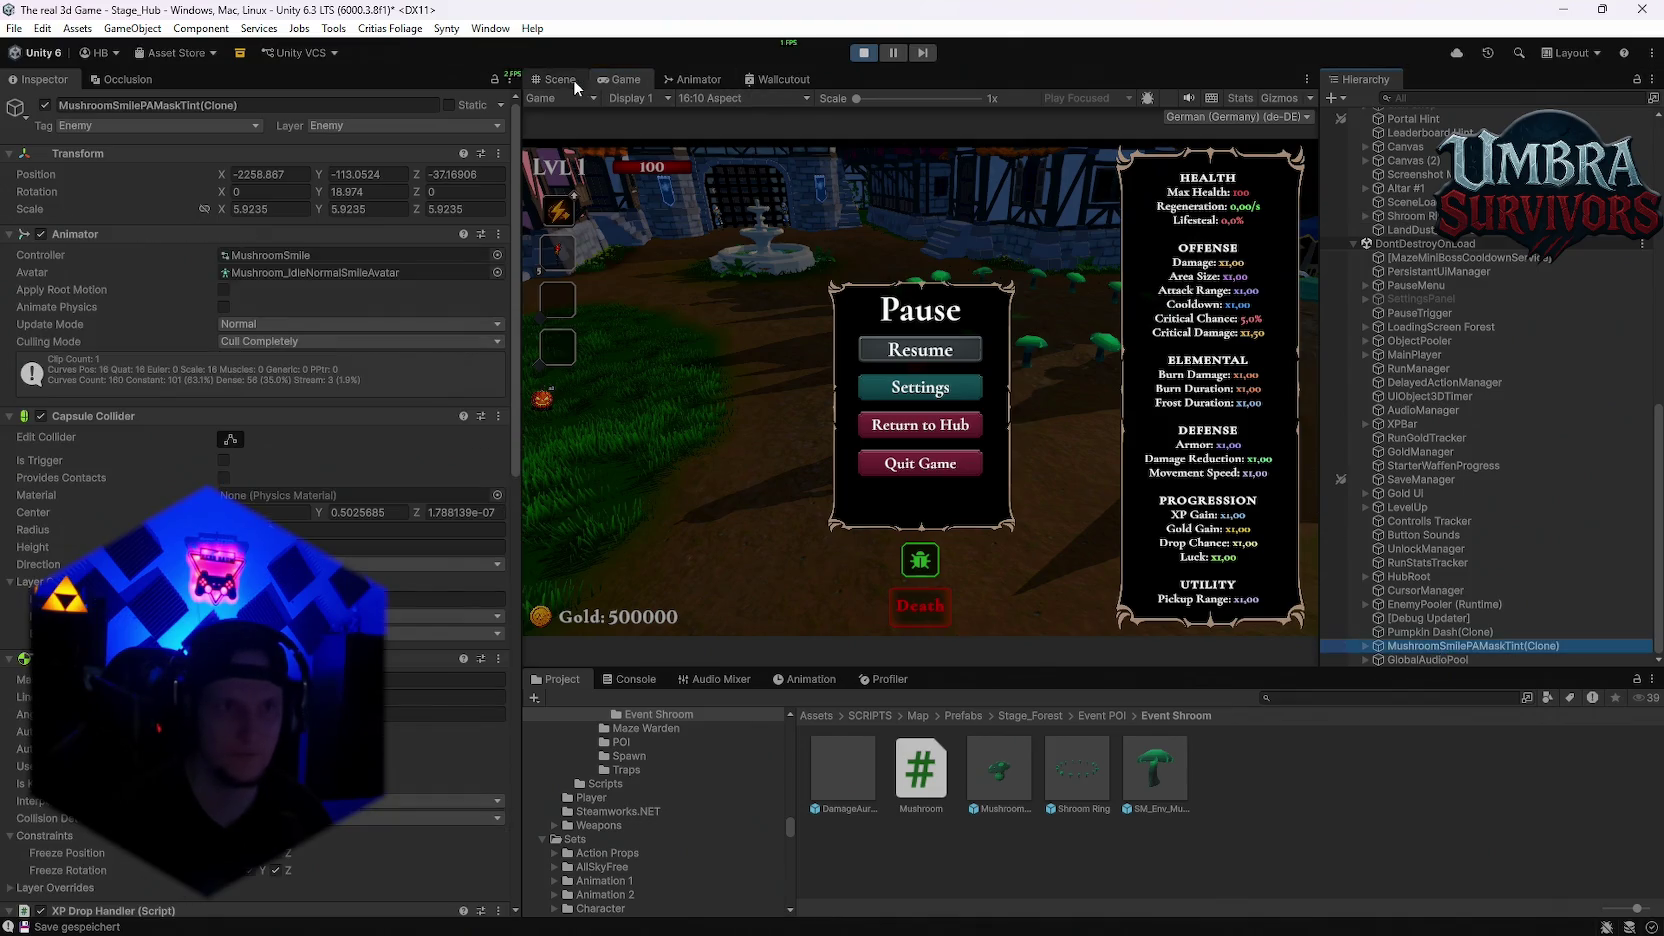
click(556, 79)
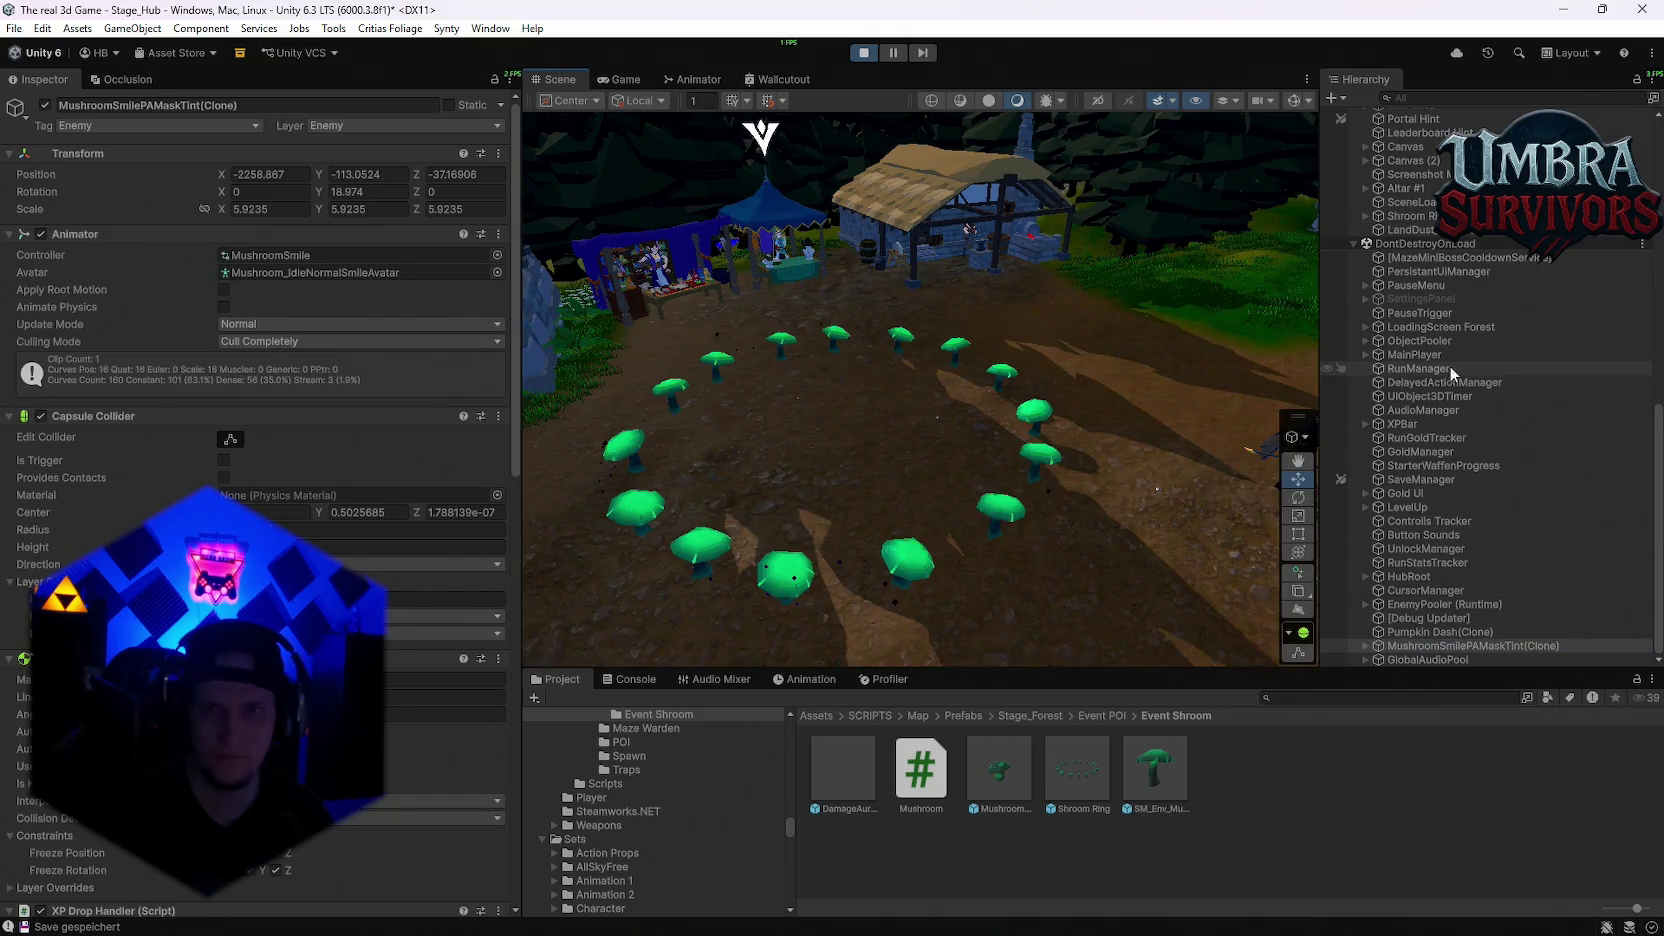
scroll(1450, 365, up, 2)
click(1416, 270)
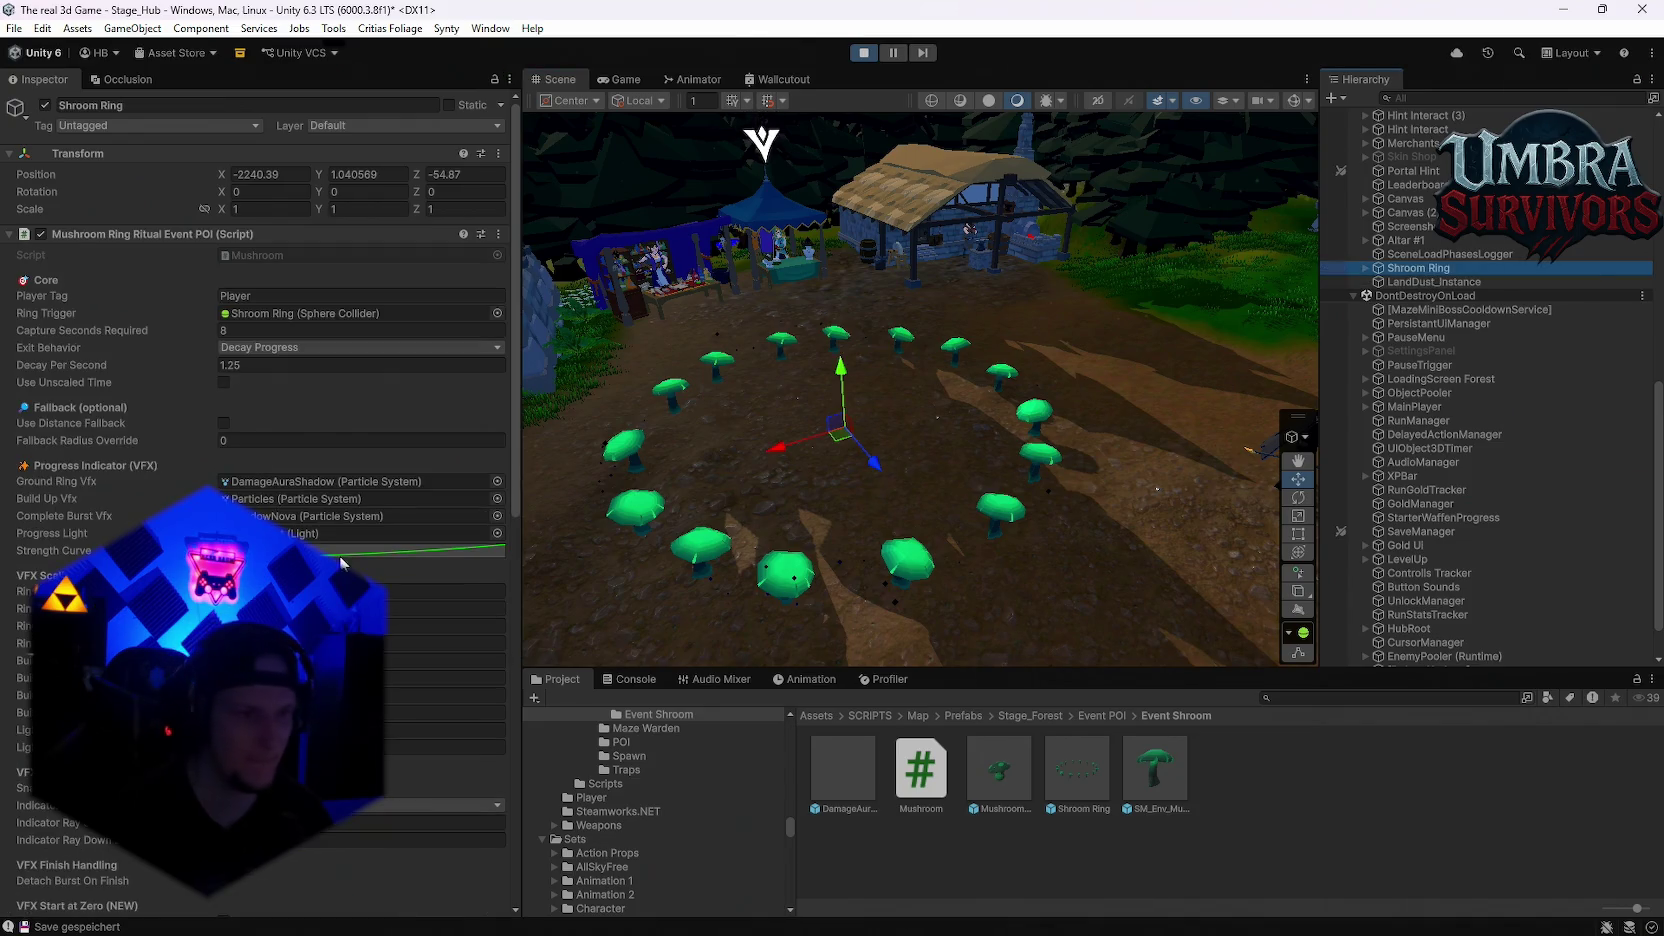
scroll(260, 500, down, 3)
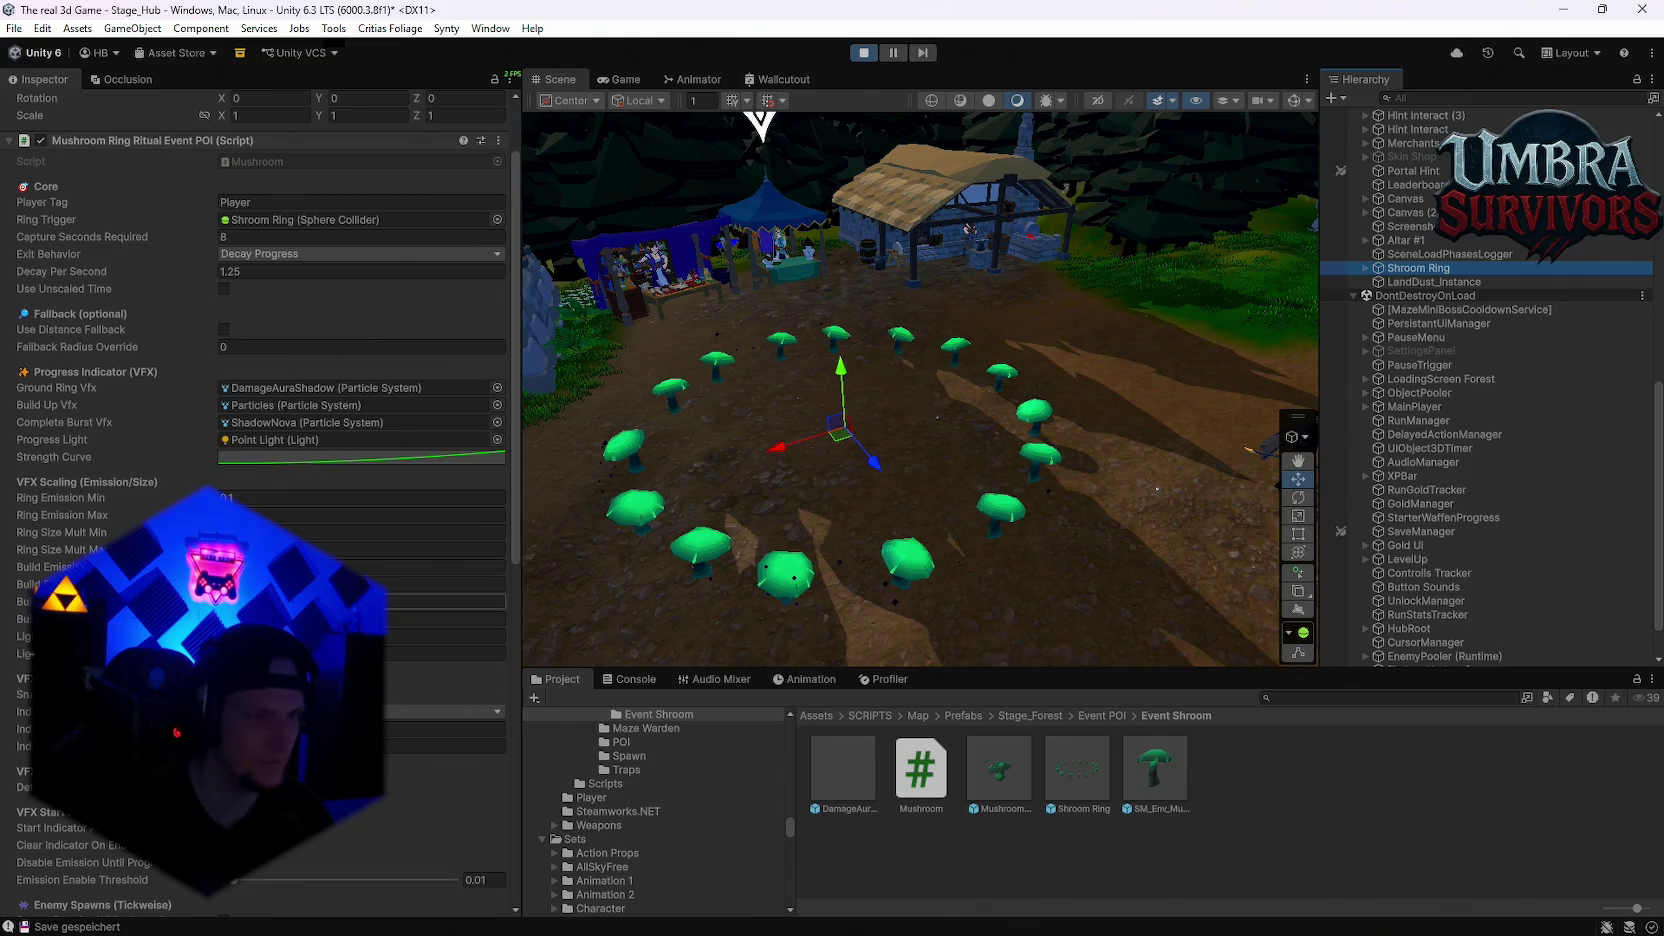
Step: Click into a VFX Scaling field, then return to the Game view and resume play
click(300, 618)
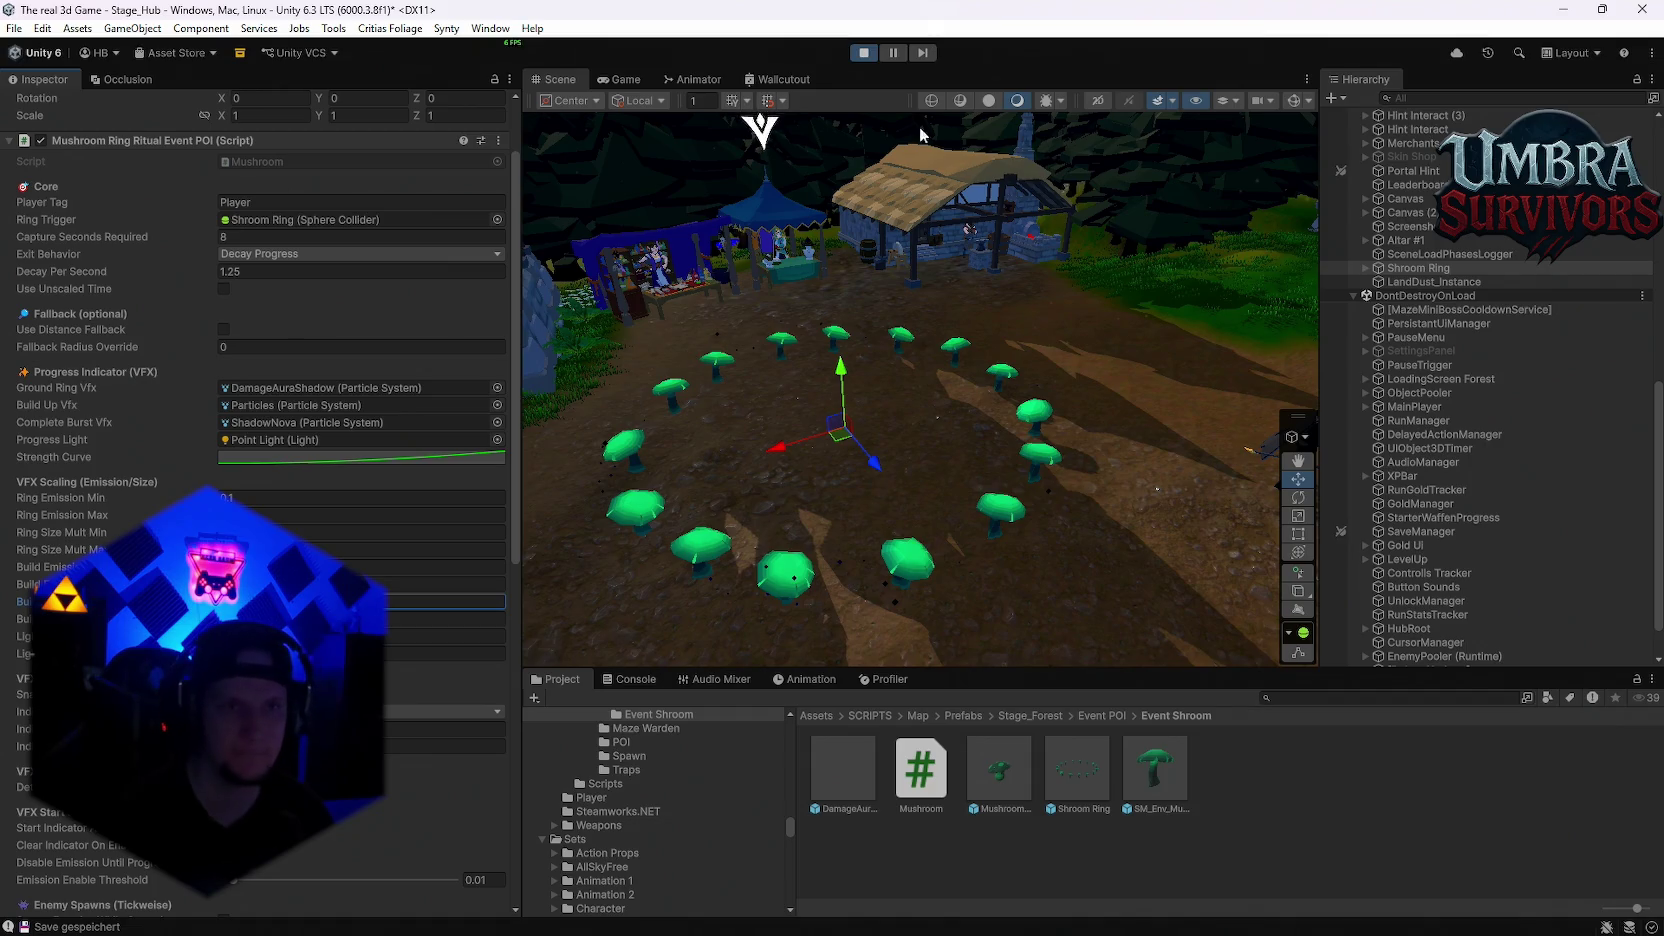
click(622, 79)
click(910, 360)
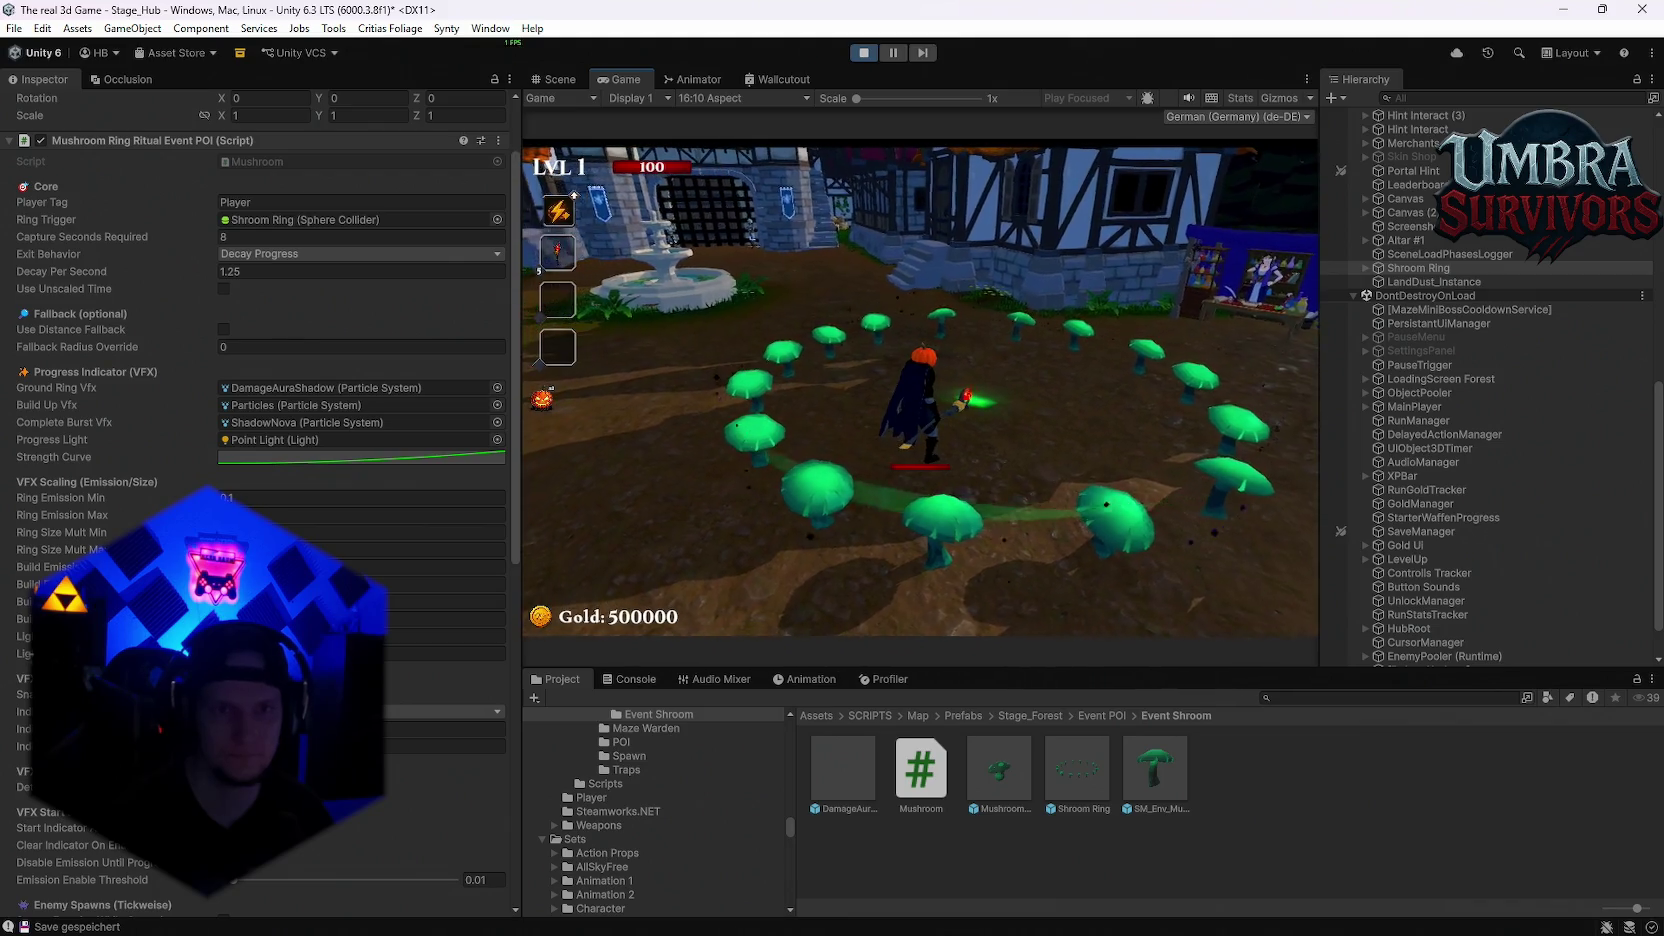
Step: Stand and fight inside the mushroom ring until the capture completes, then pause
key(d)
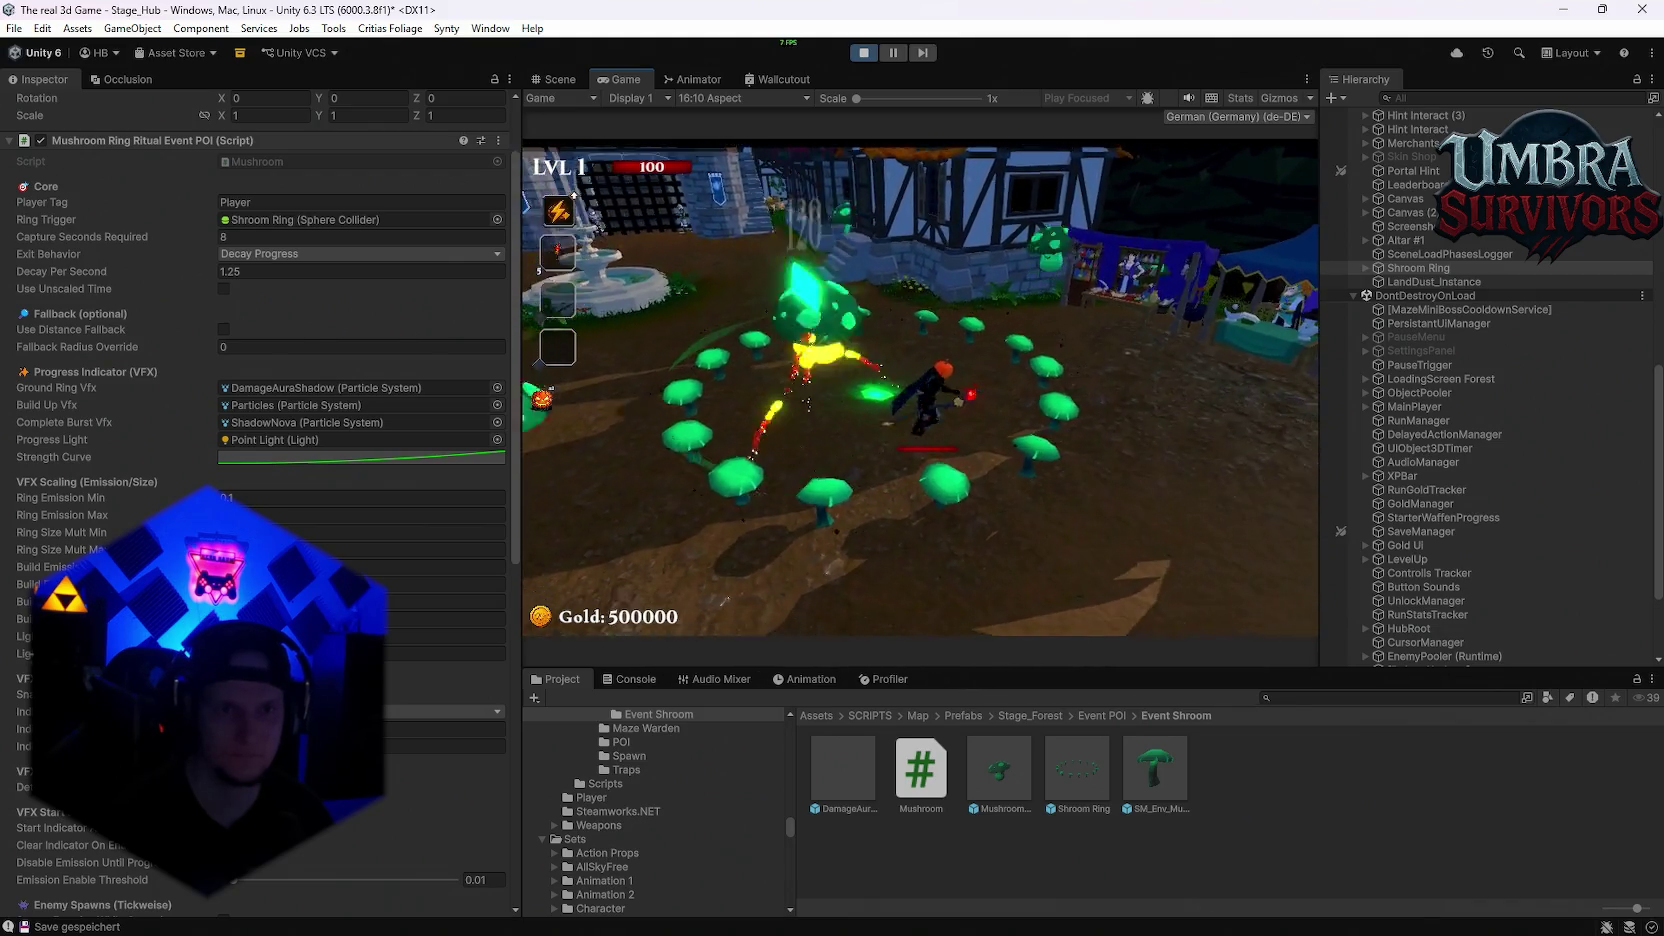
key(d)
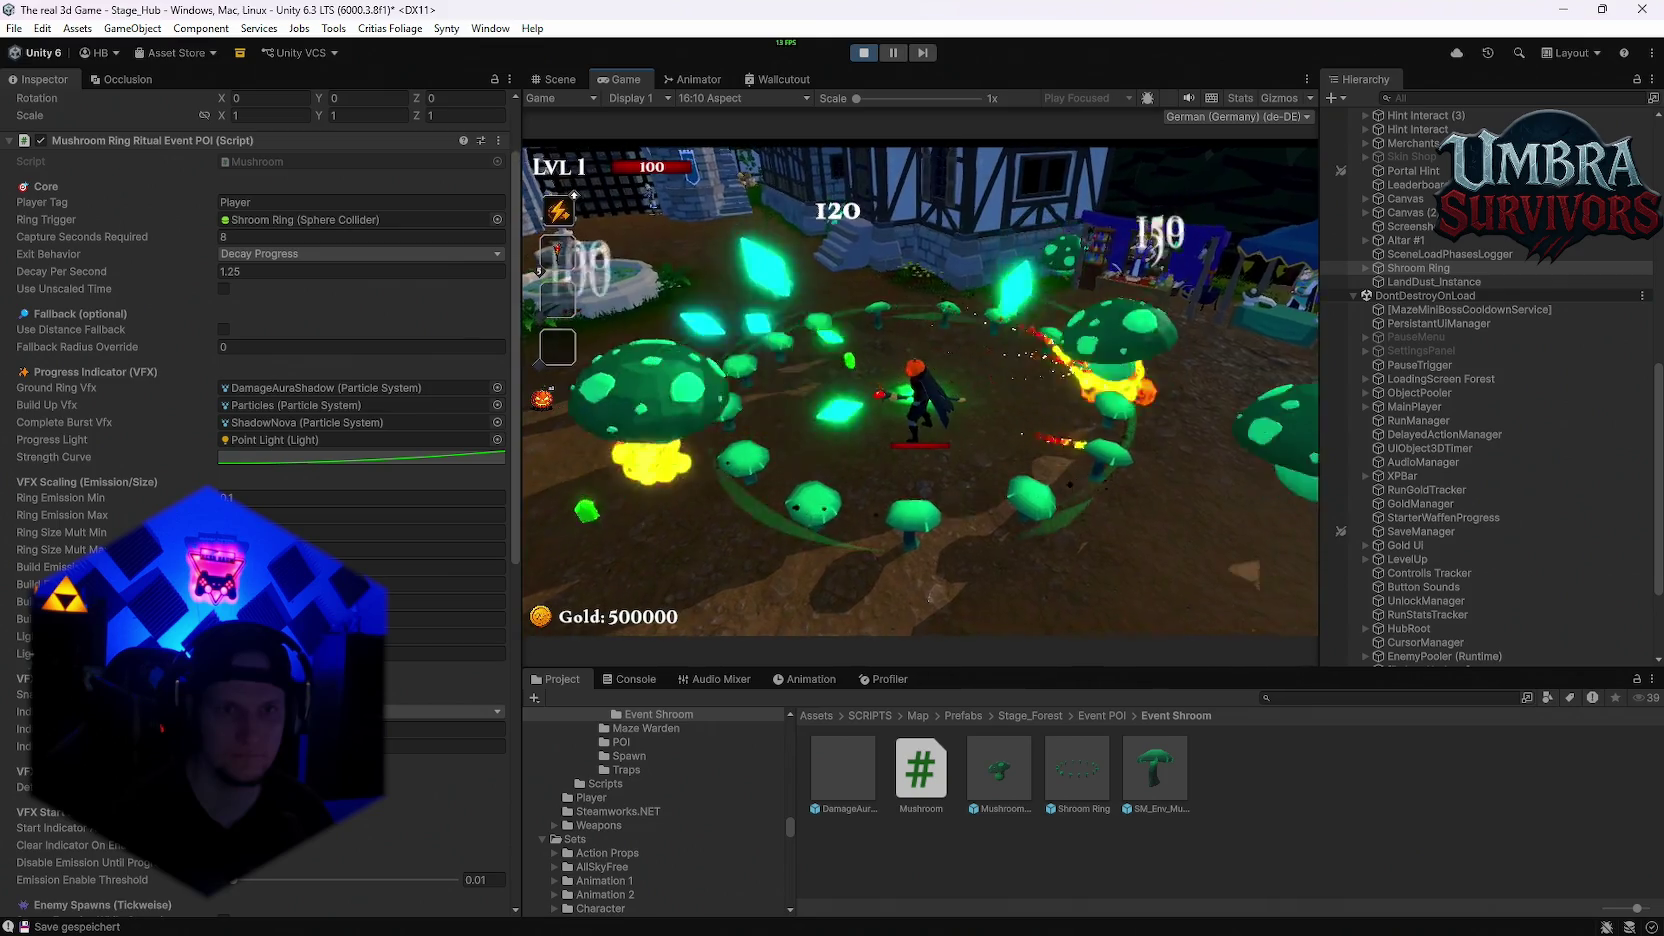
key(a)
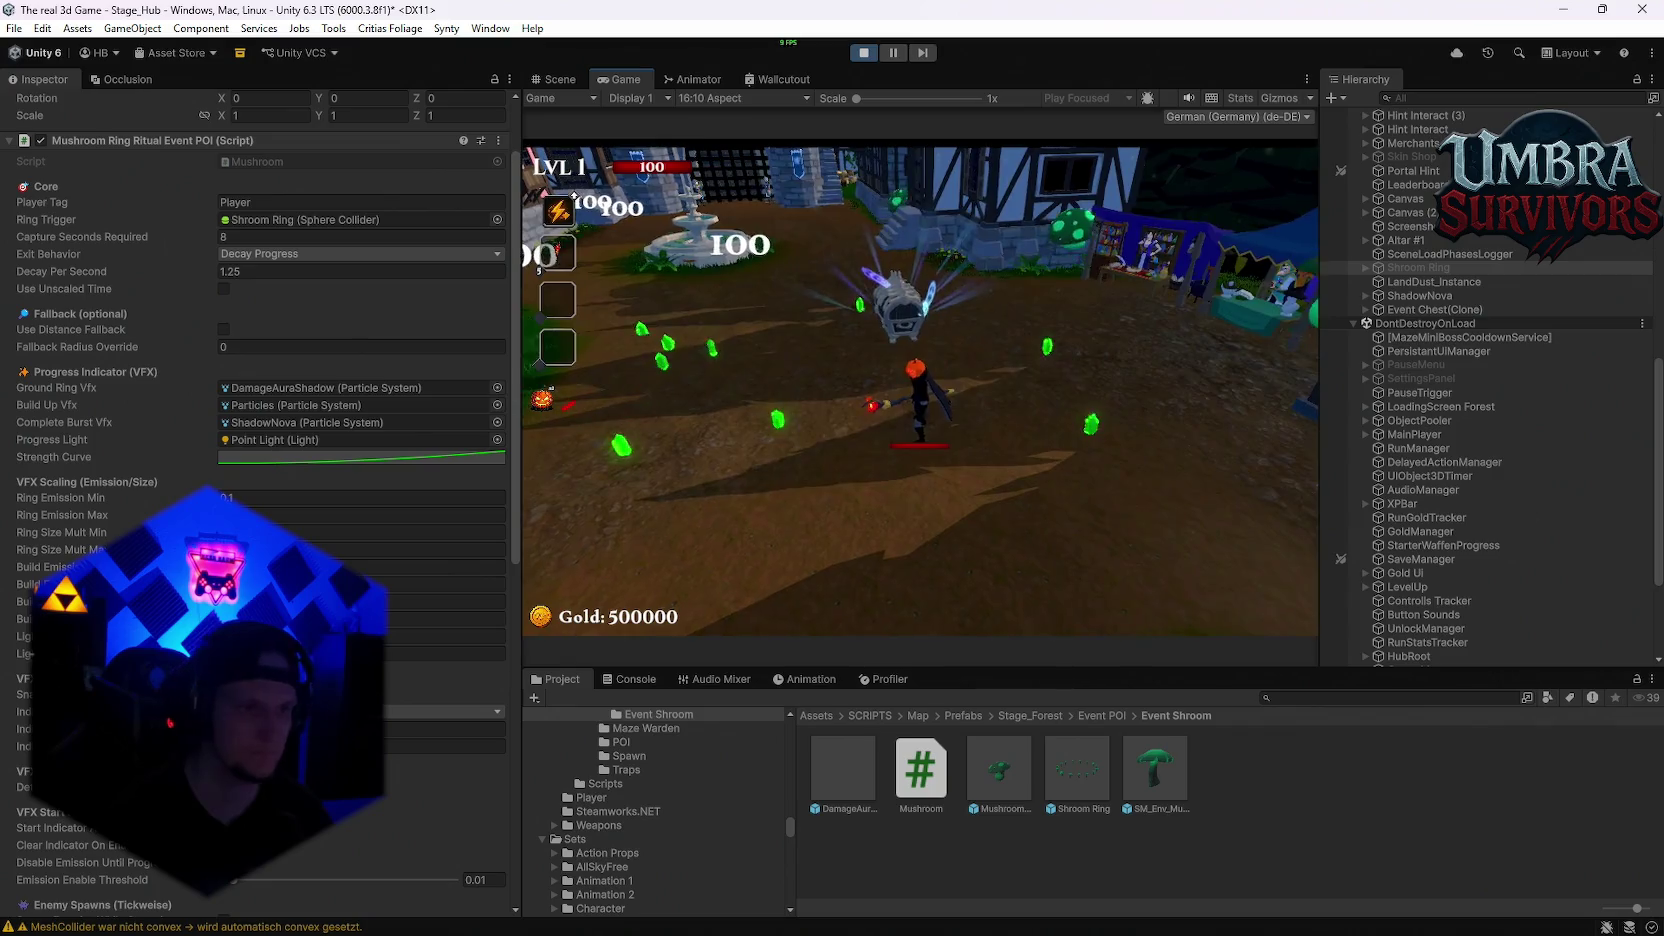
key(Escape)
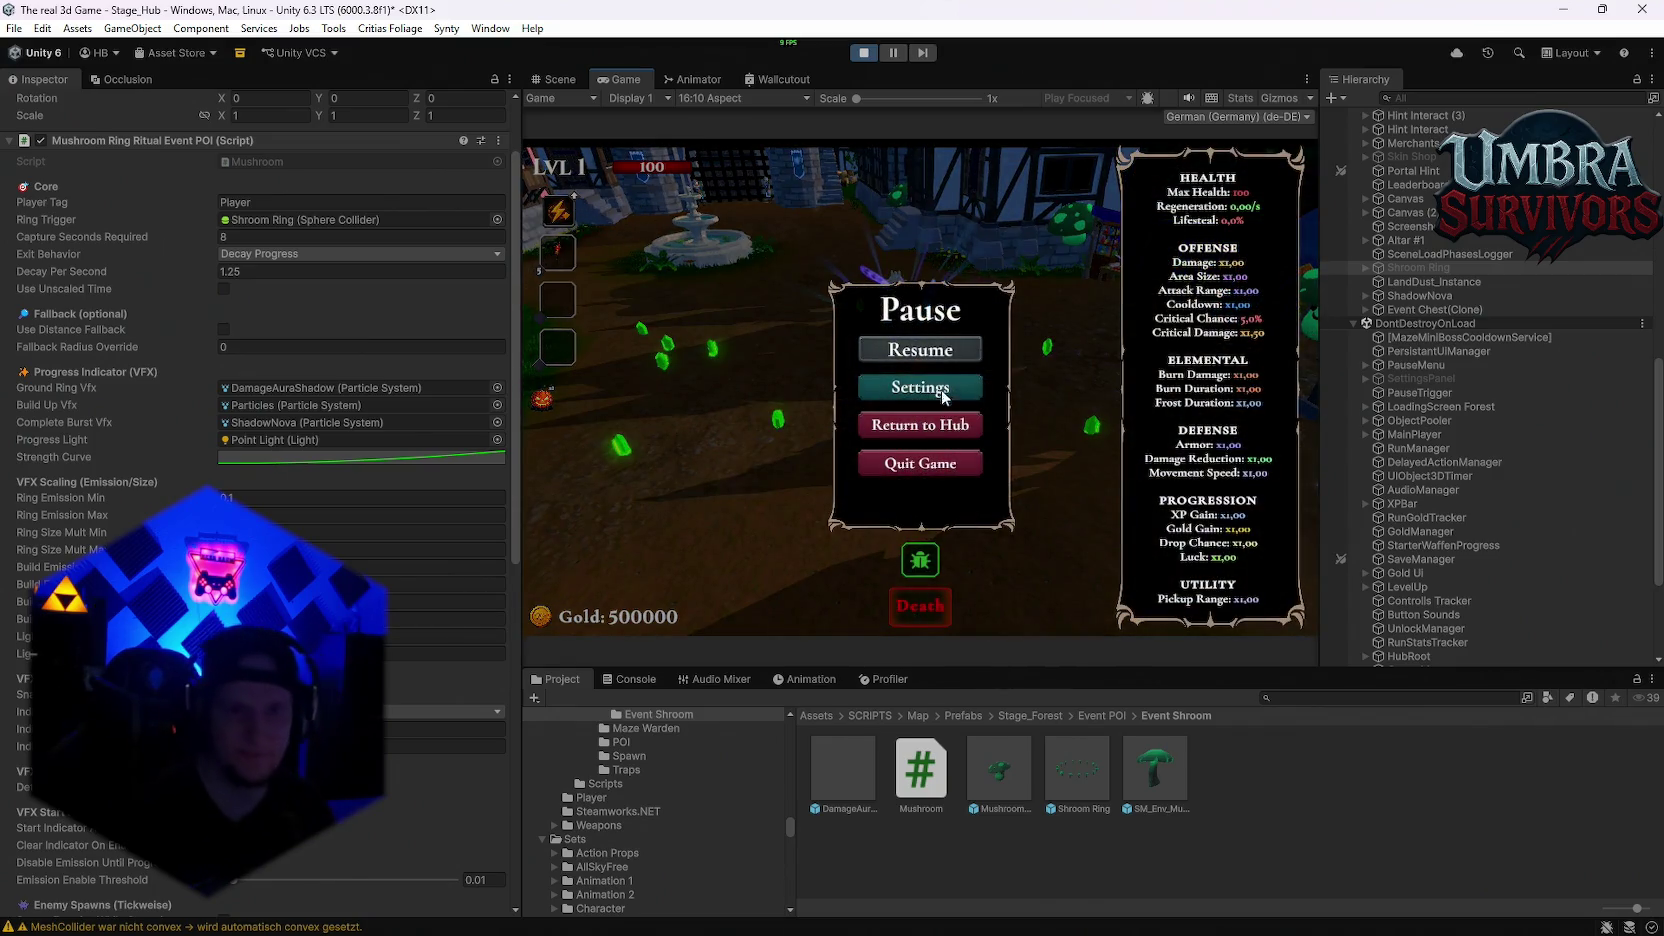
Step: Frame the Shroom Ring in the Scene view, edit a VFX Scaling value, then resume the game
click(556, 79)
key(f)
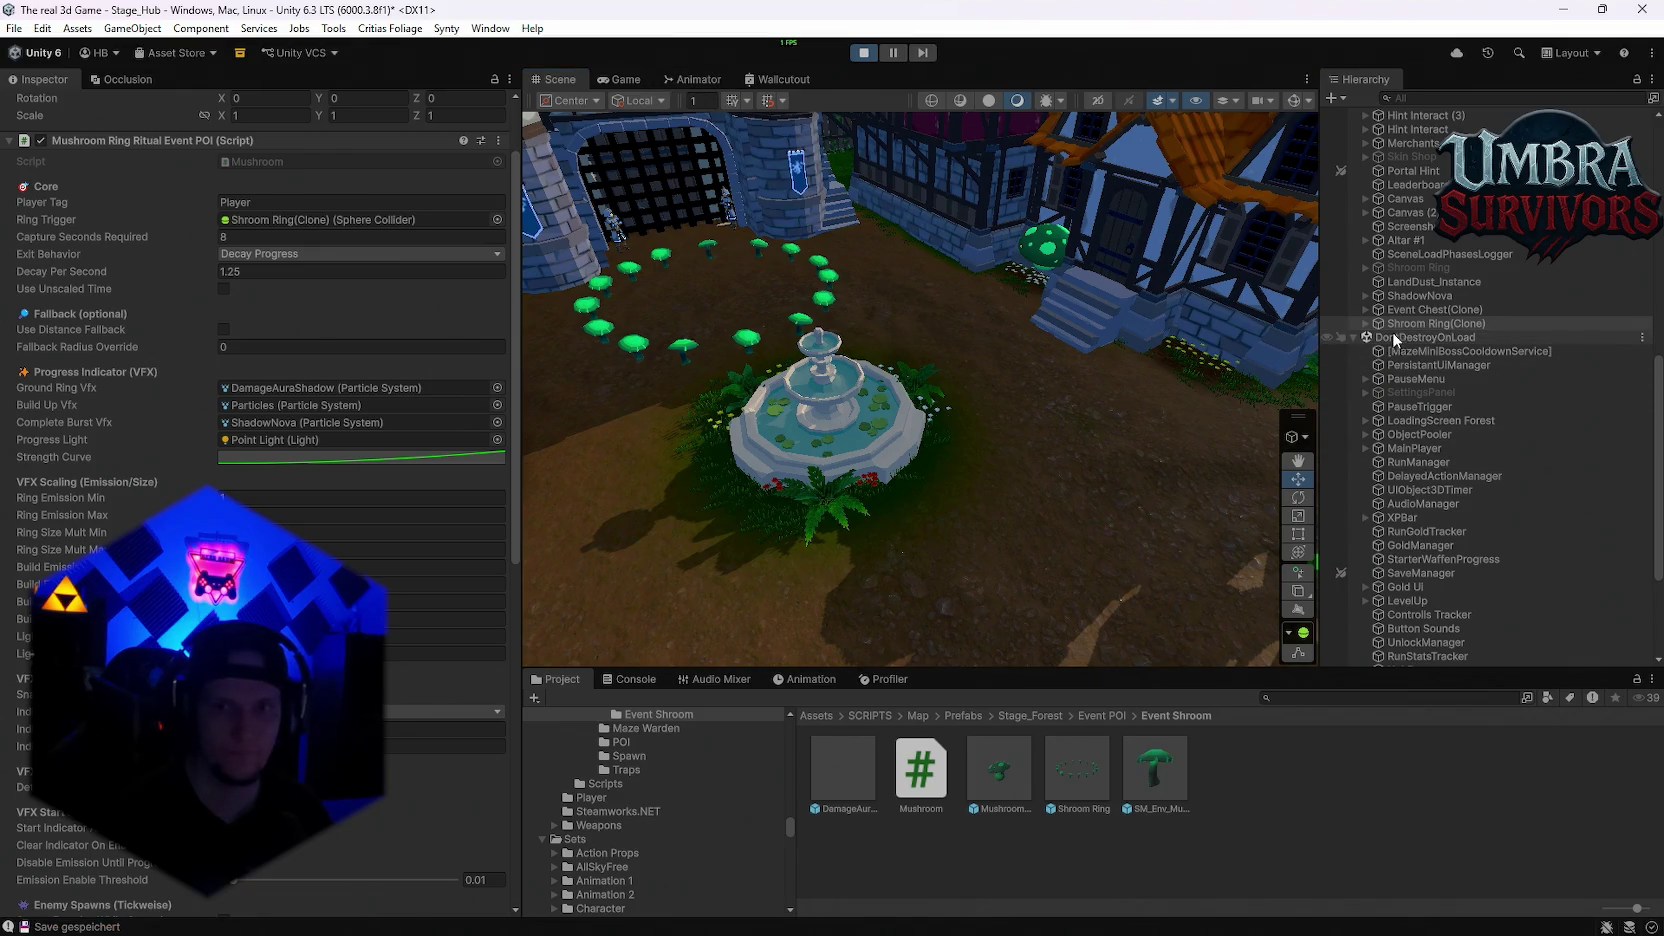
click(445, 618)
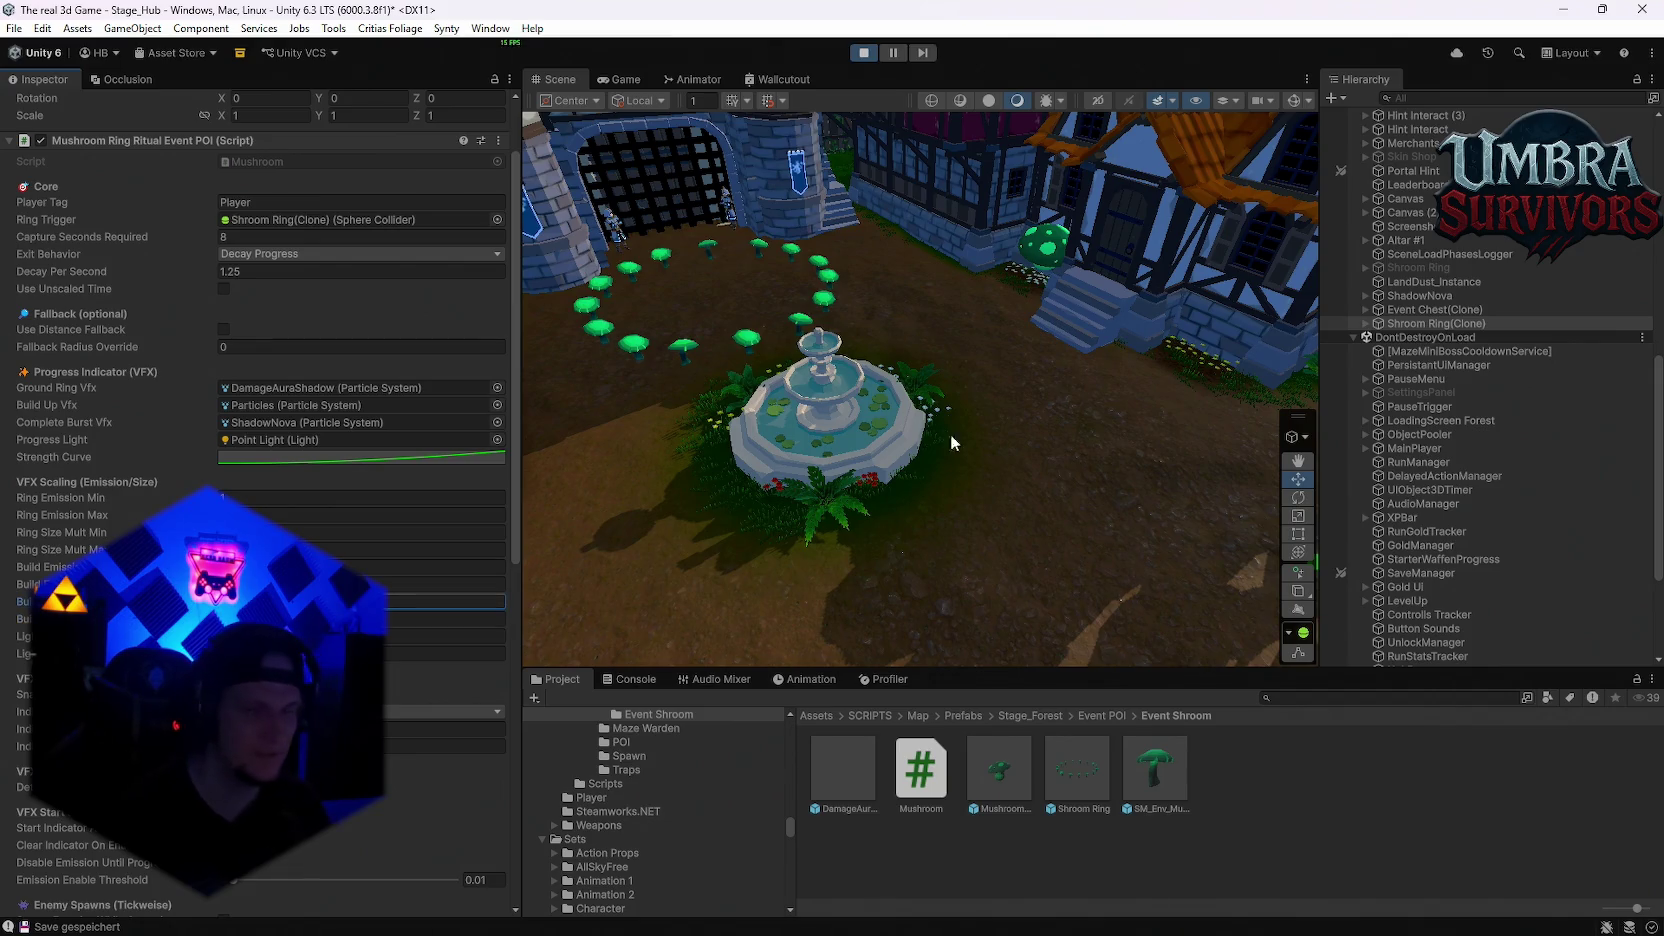
key(ctrl+2)
click(897, 354)
Step: Run through the second mushroom ring toward the fountain, then pause and exit Play mode
key(w)
key(a)
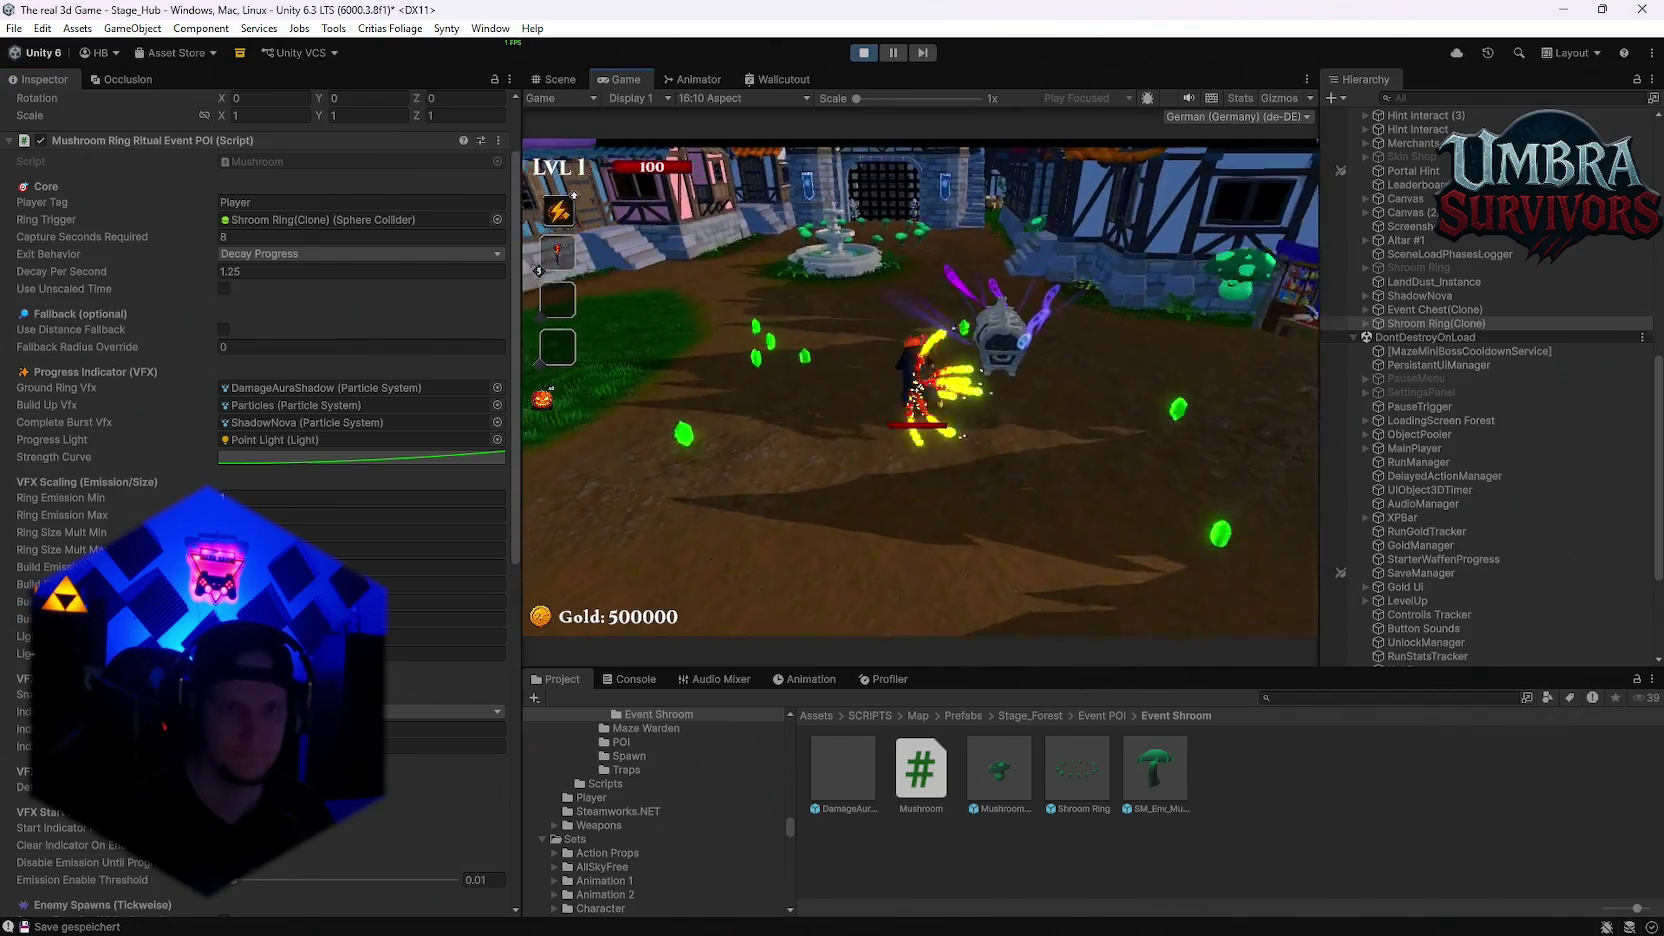
key(w)
key(a)
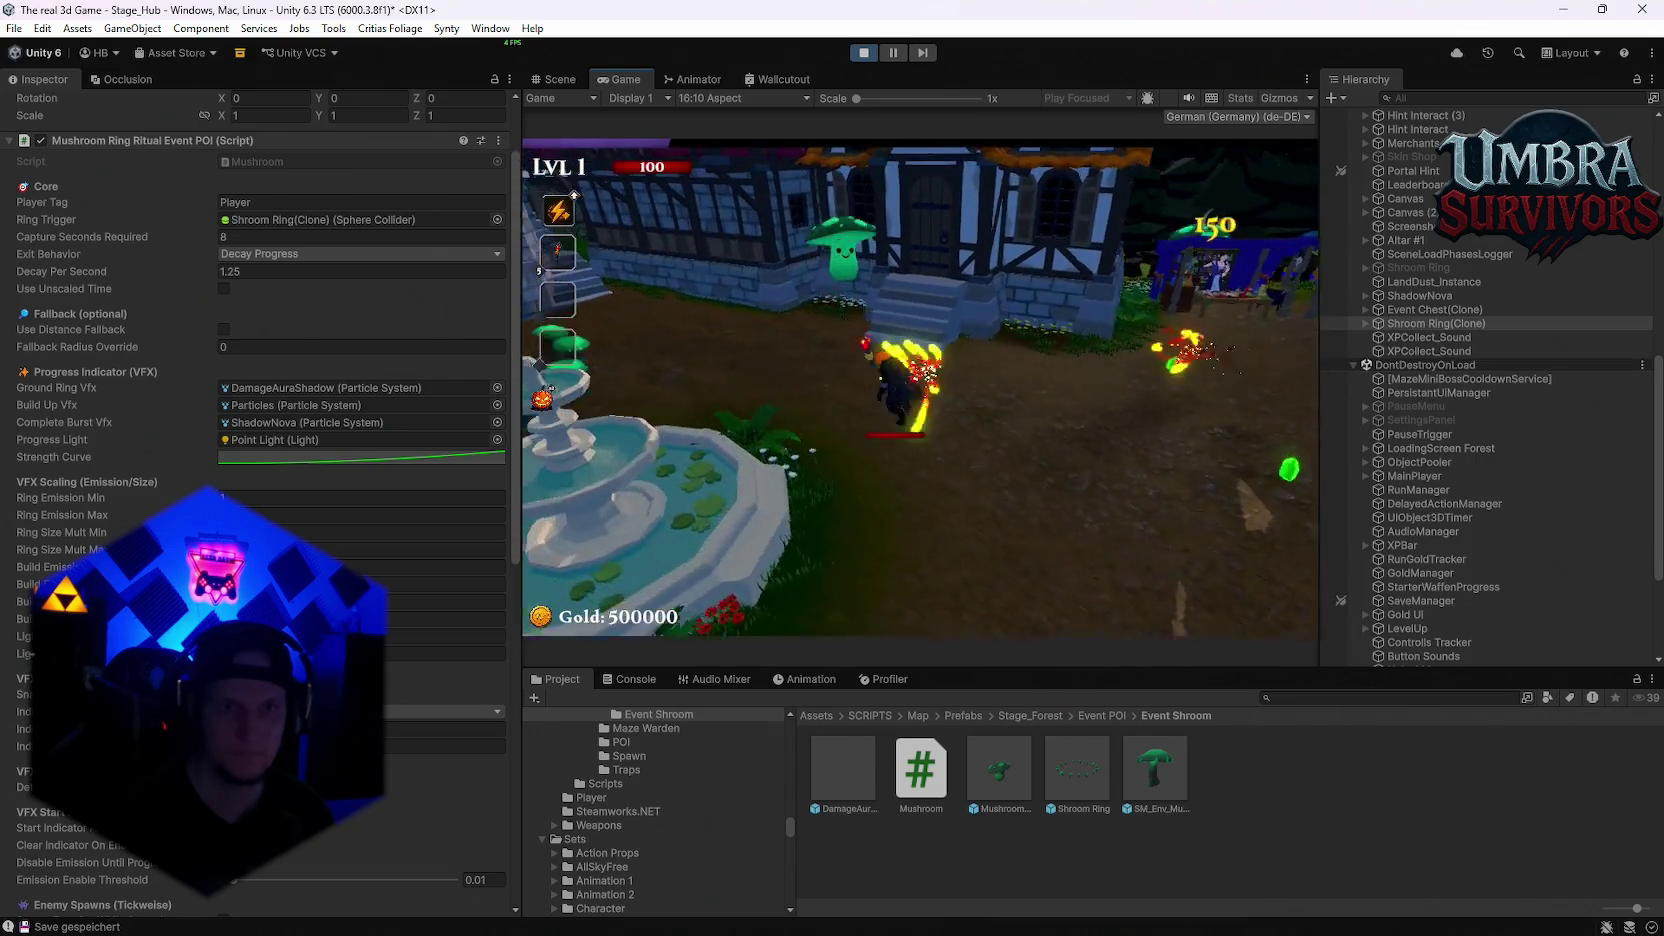
key(w)
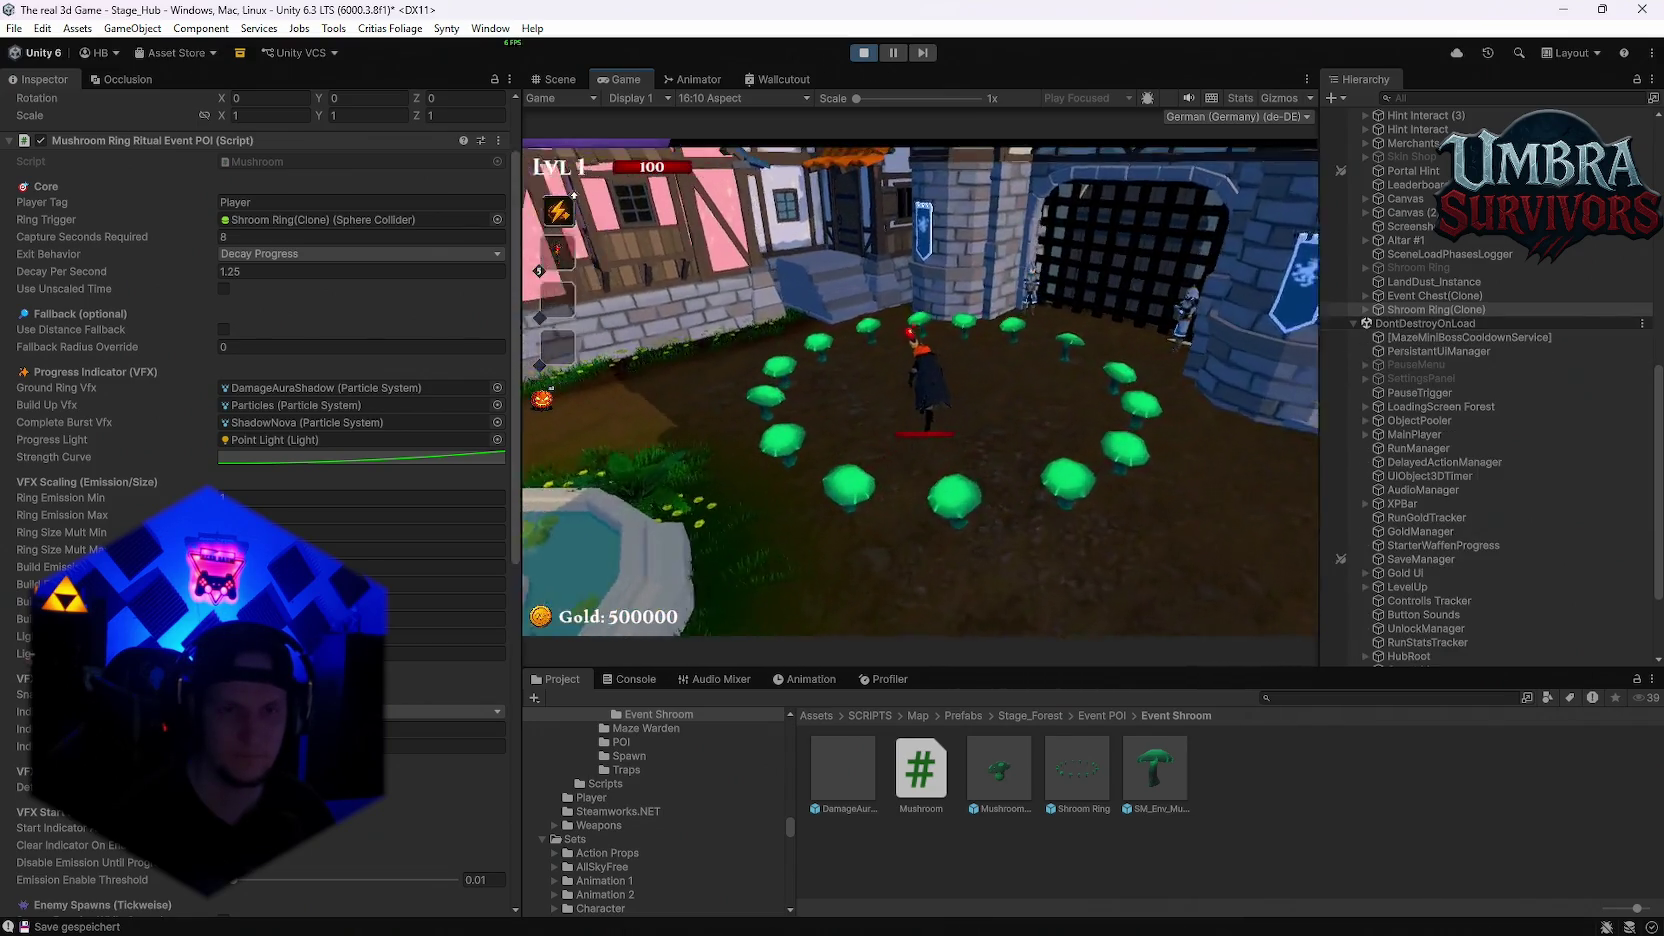
key(a)
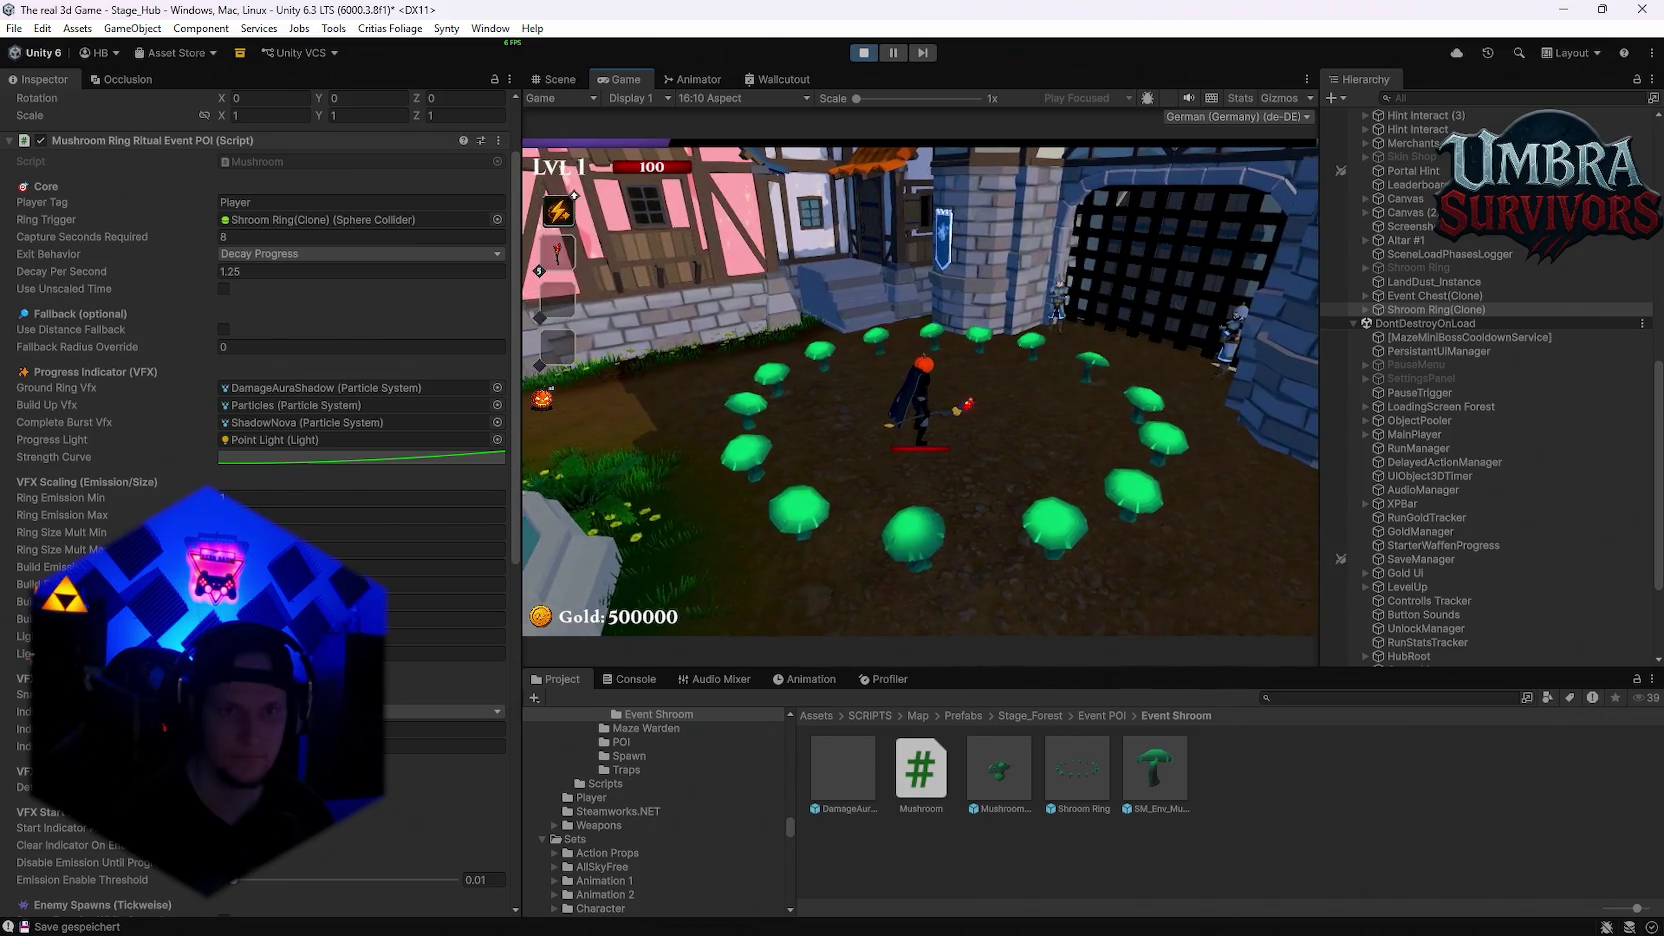
key(w)
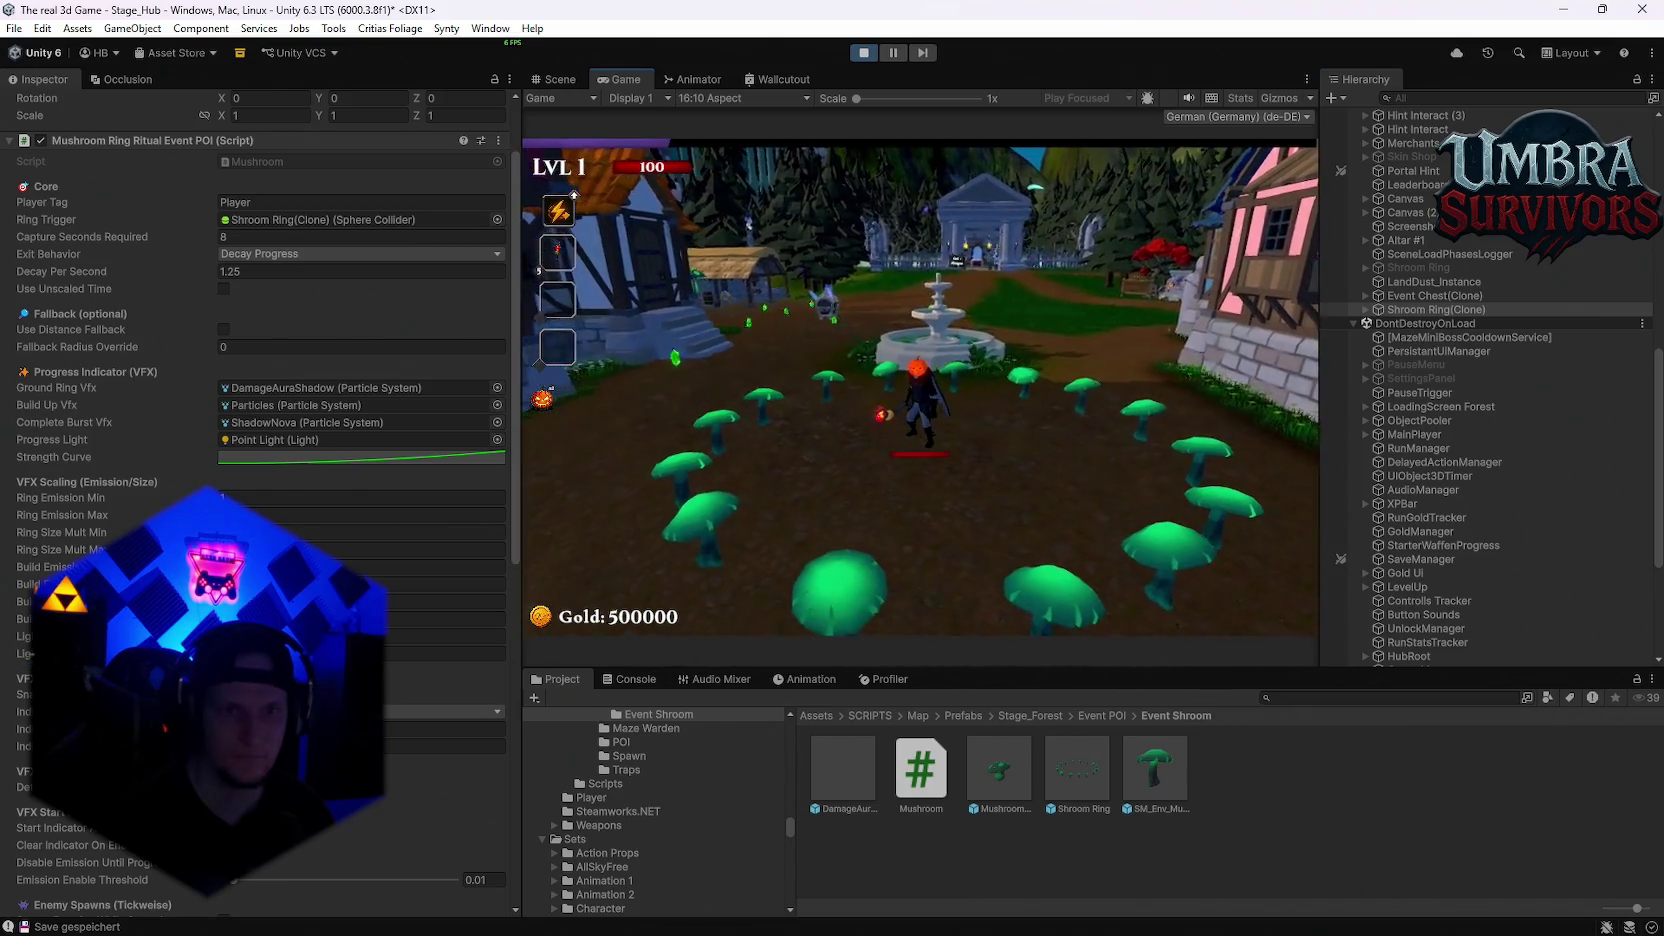
key(Escape)
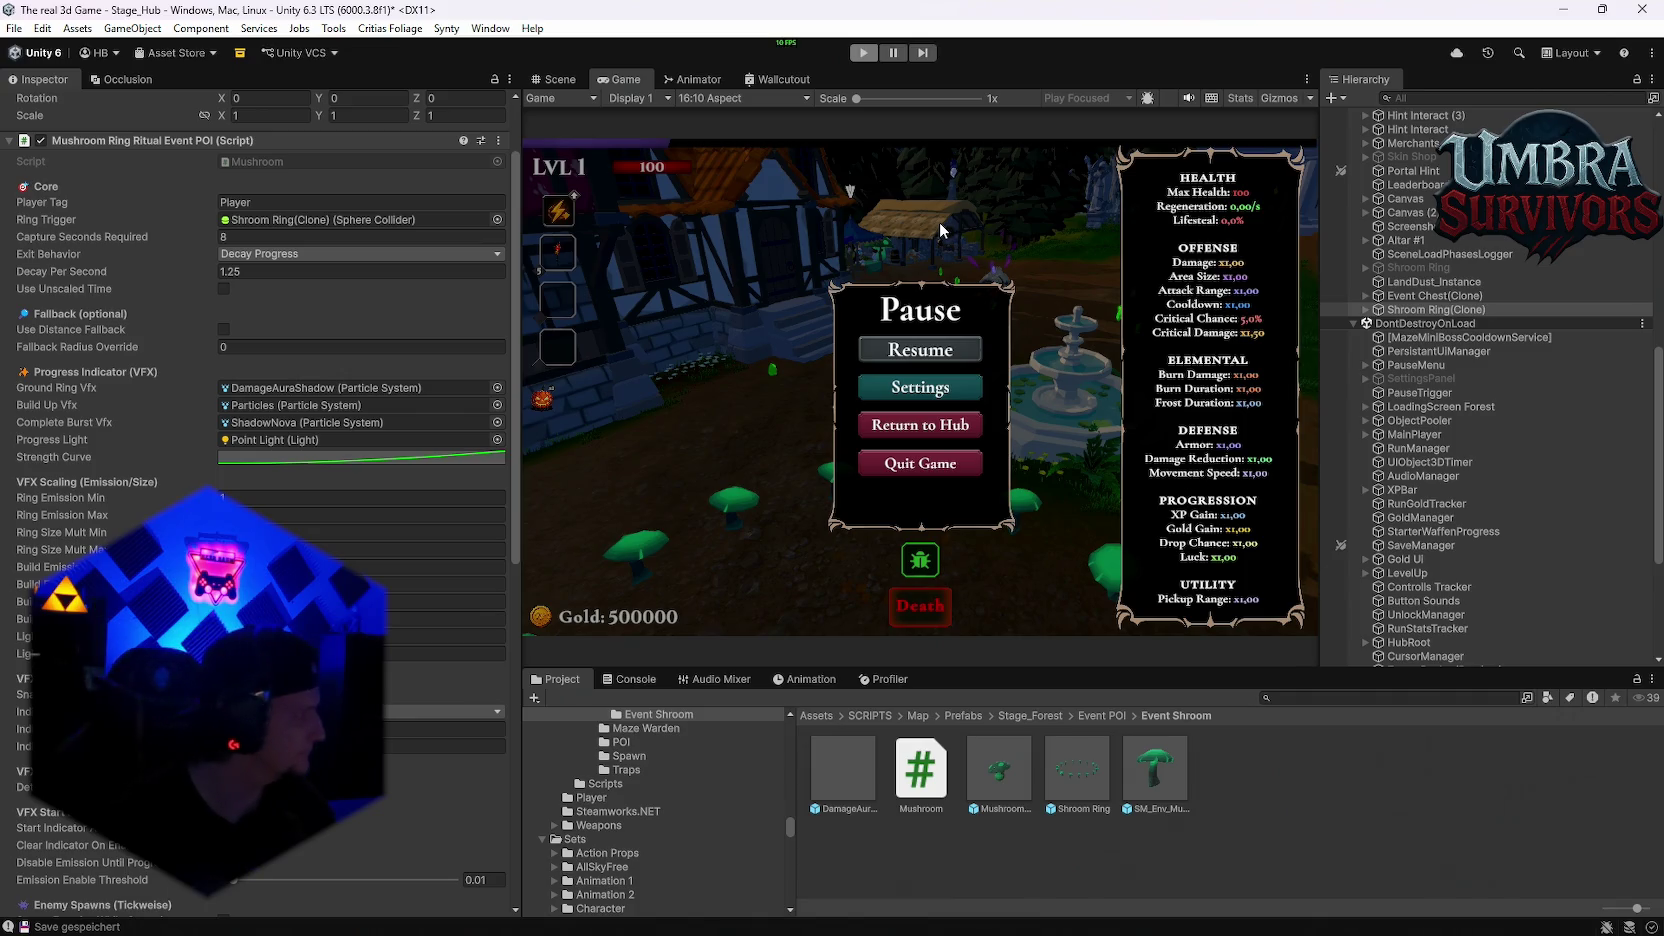
key(ctrl+p)
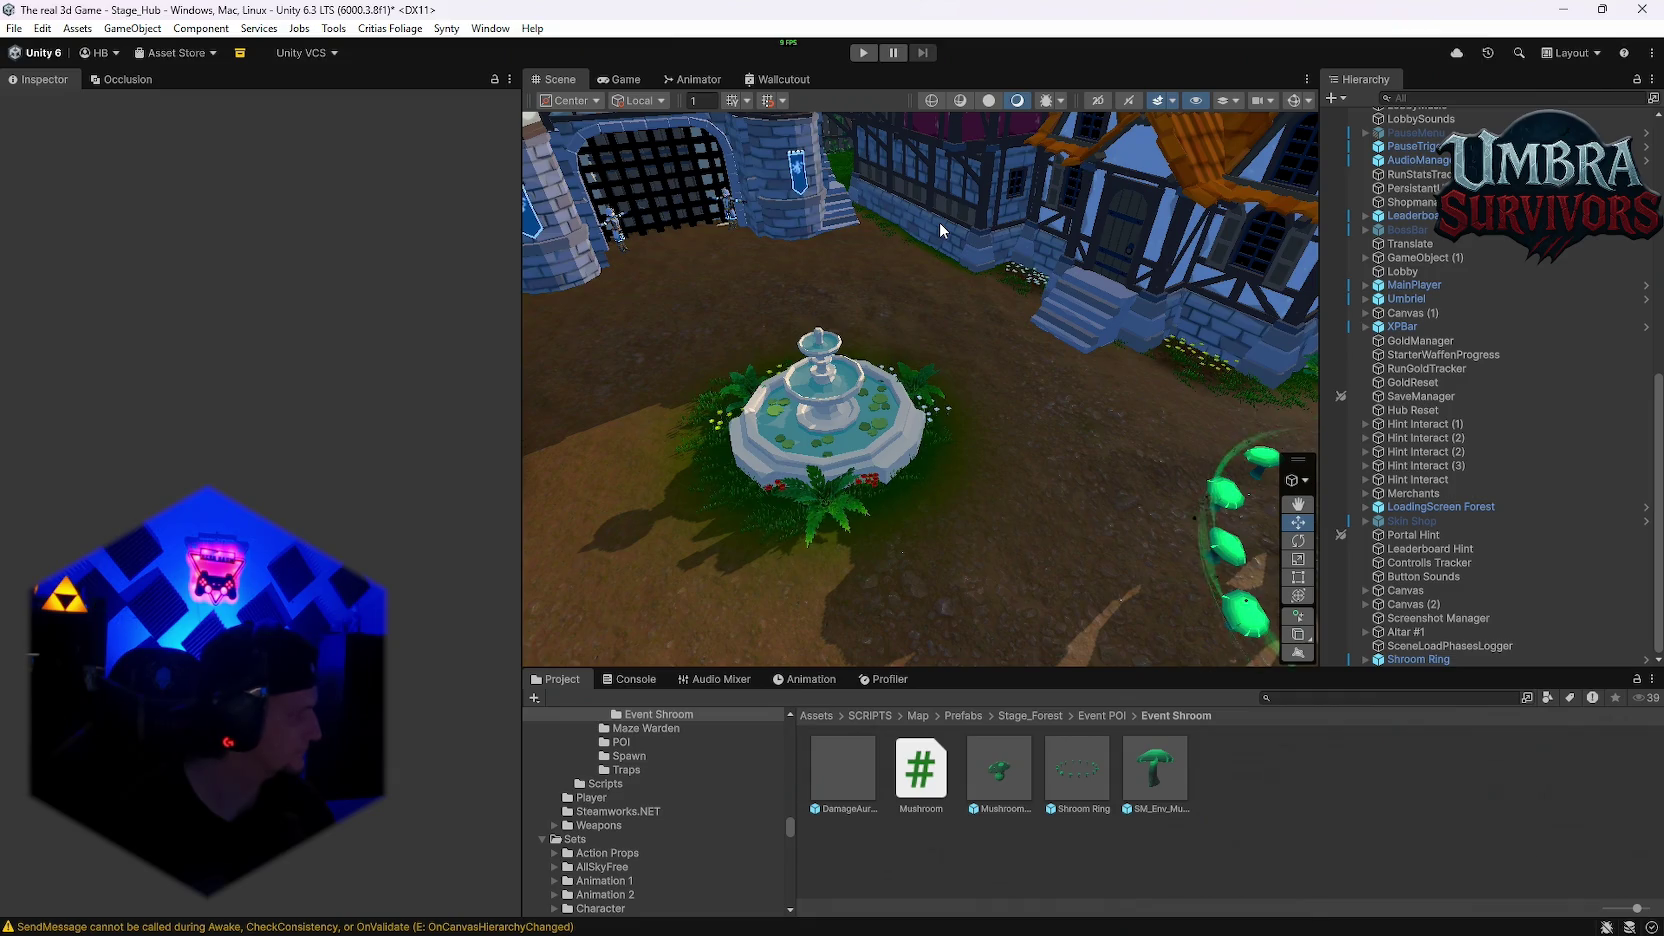
drag(905, 228, 1228, 455)
click(1412, 660)
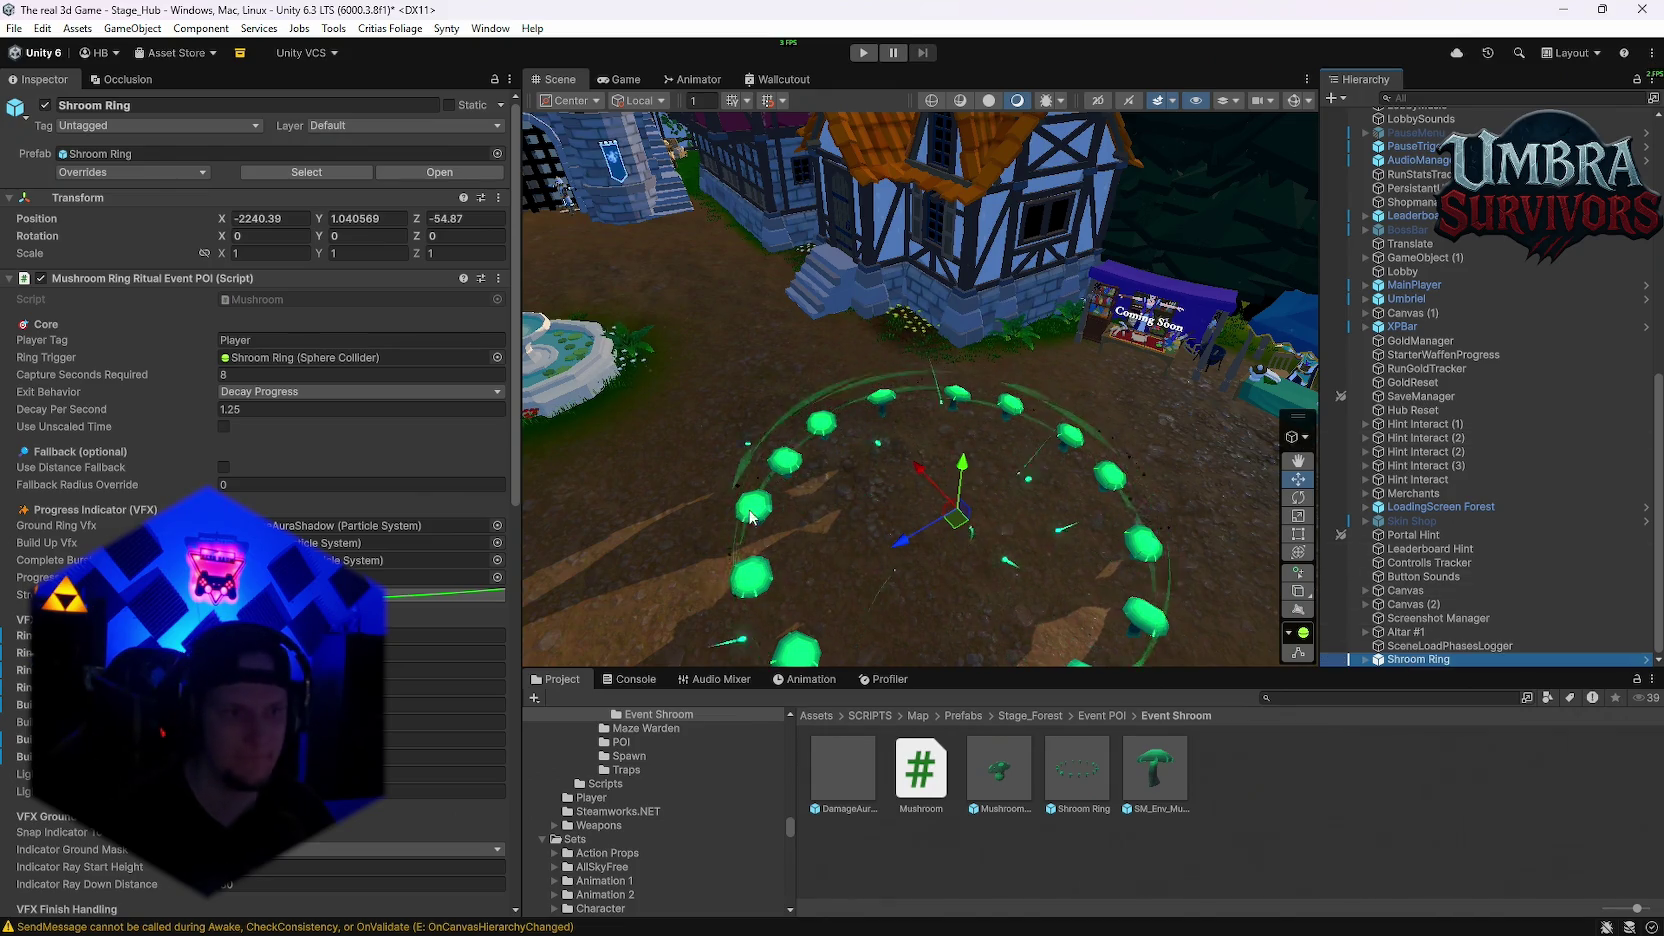
click(445, 756)
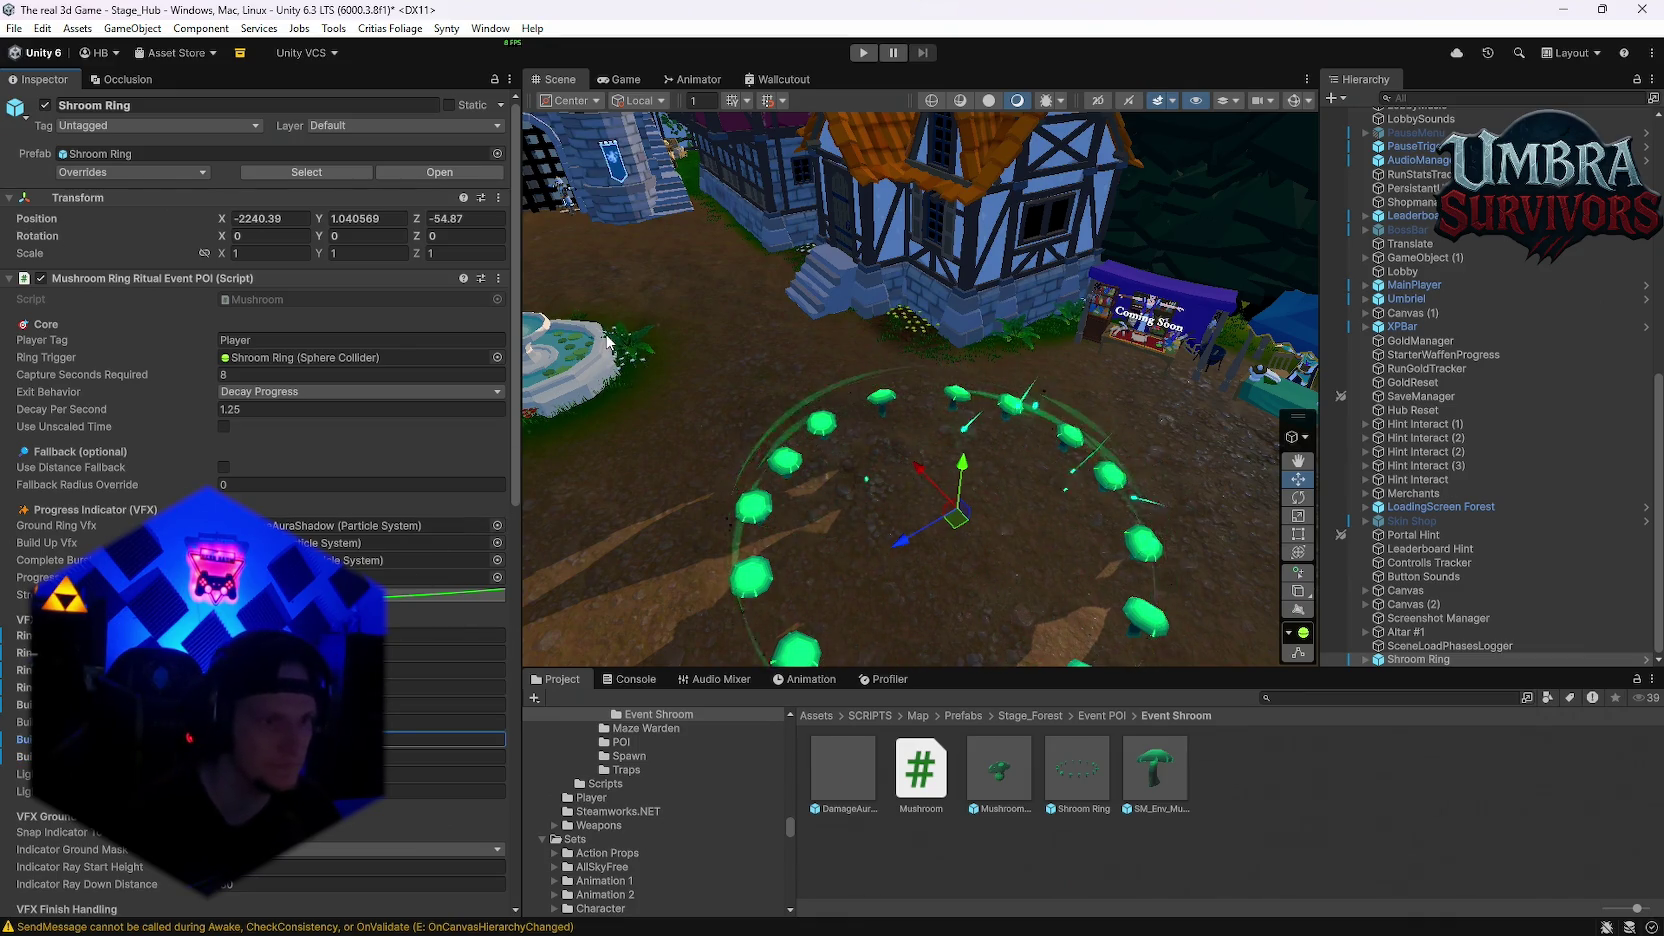
click(862, 53)
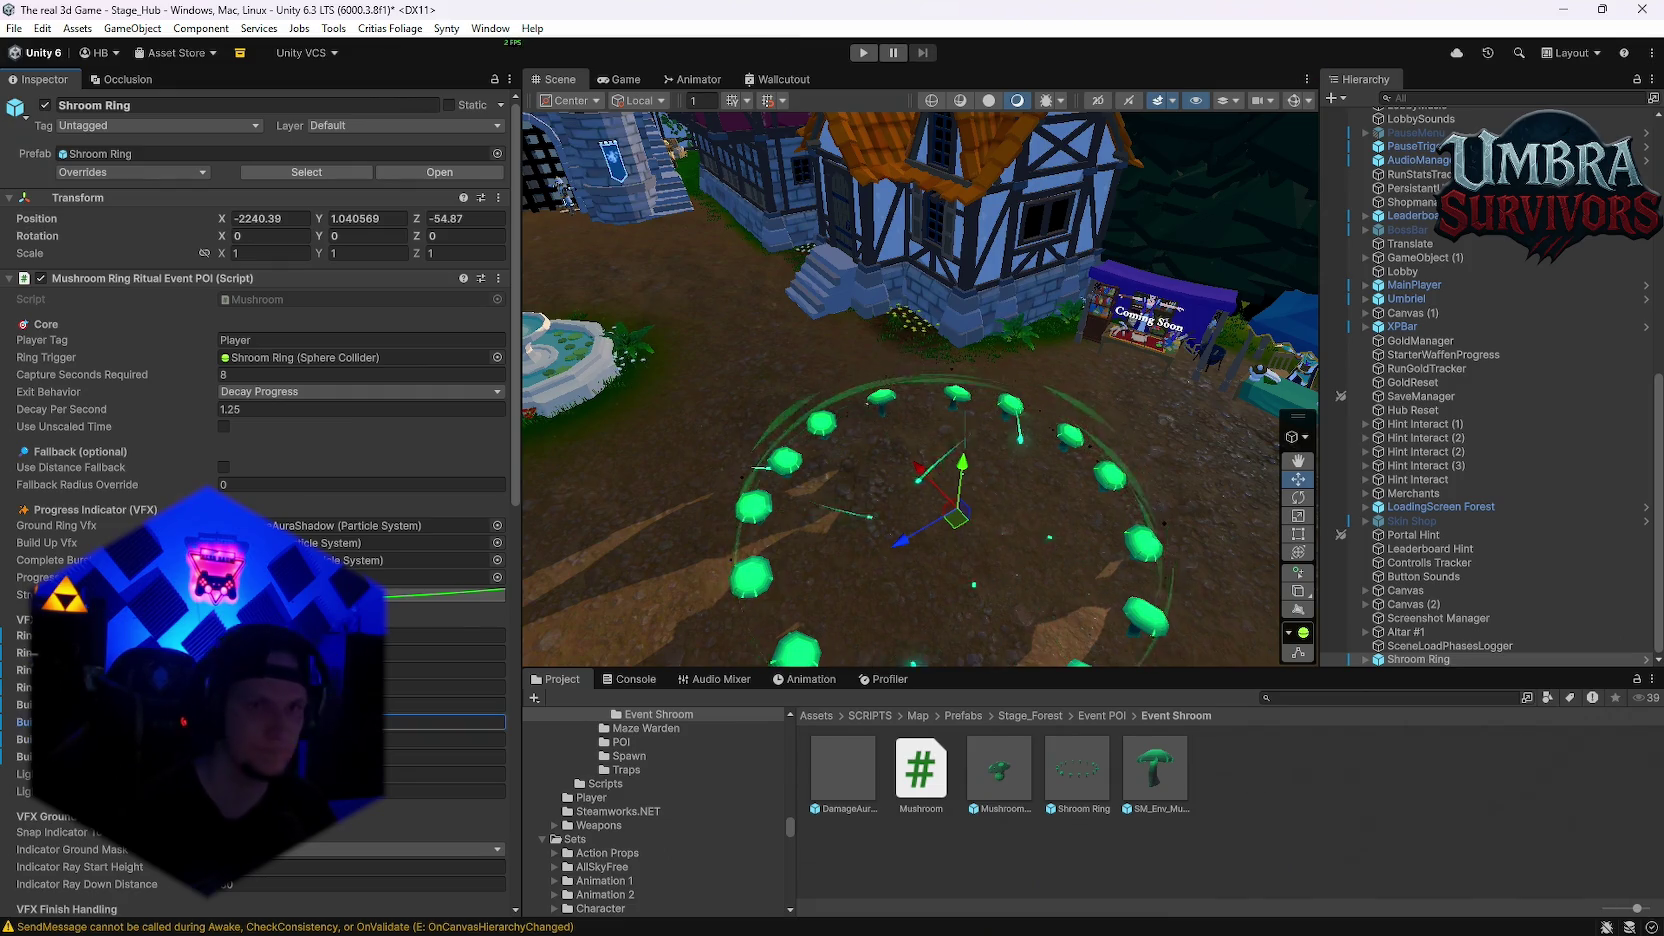
click(862, 53)
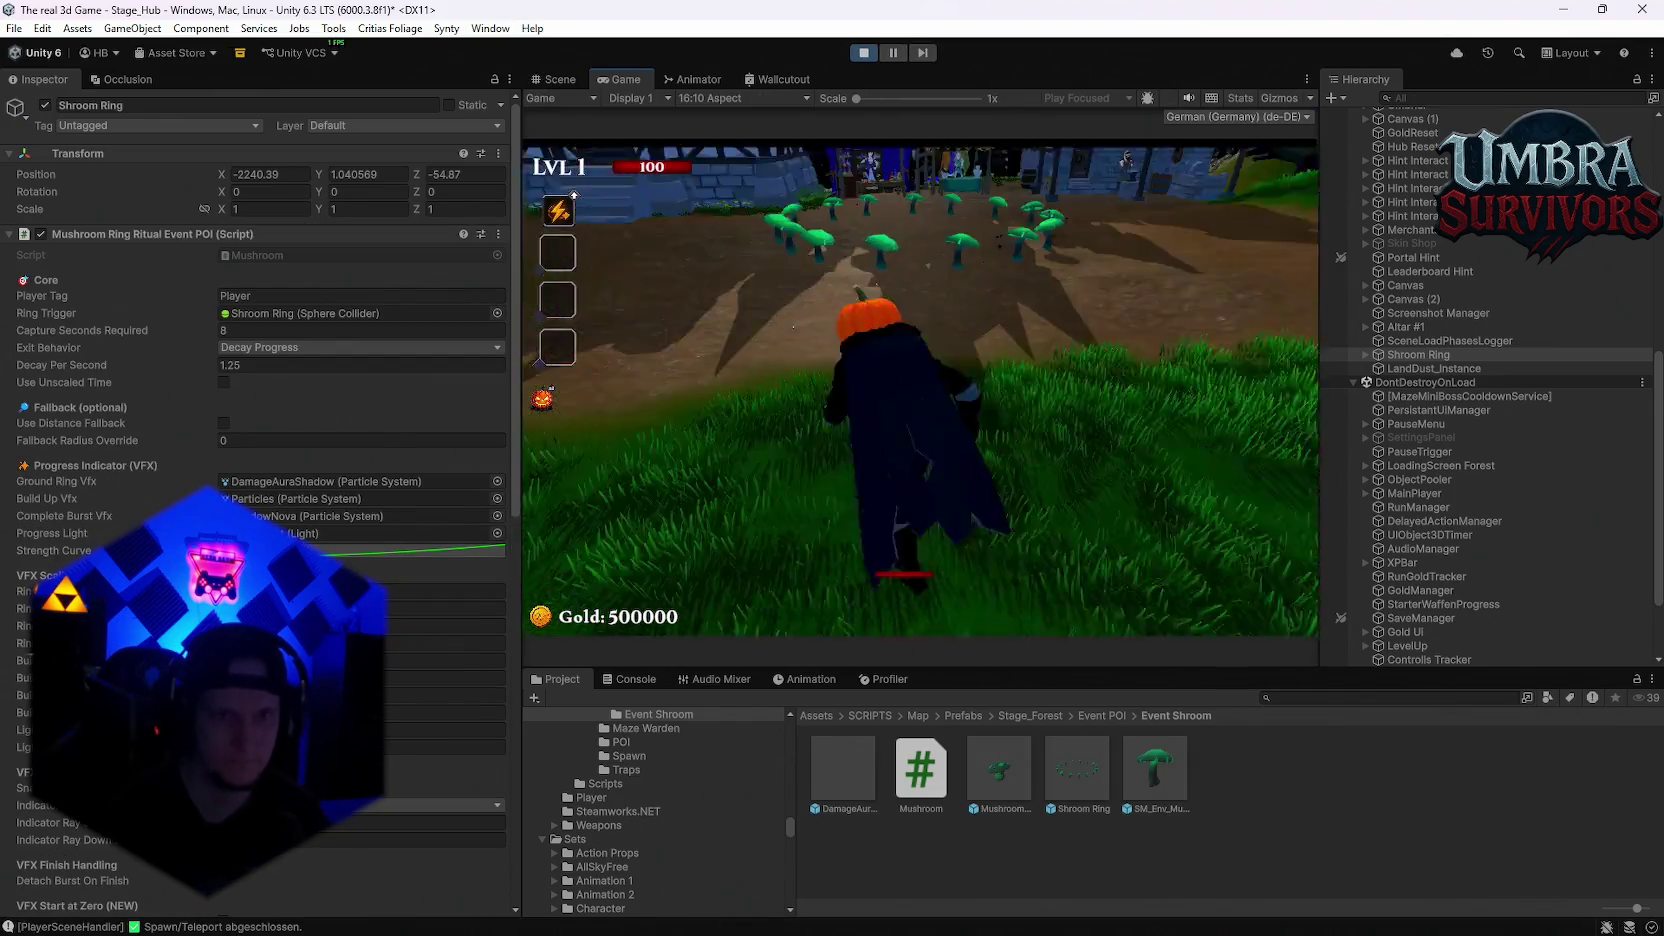
Step: Run through the mushroom ring to the weapon stand and equip the Fire Staff
key(w)
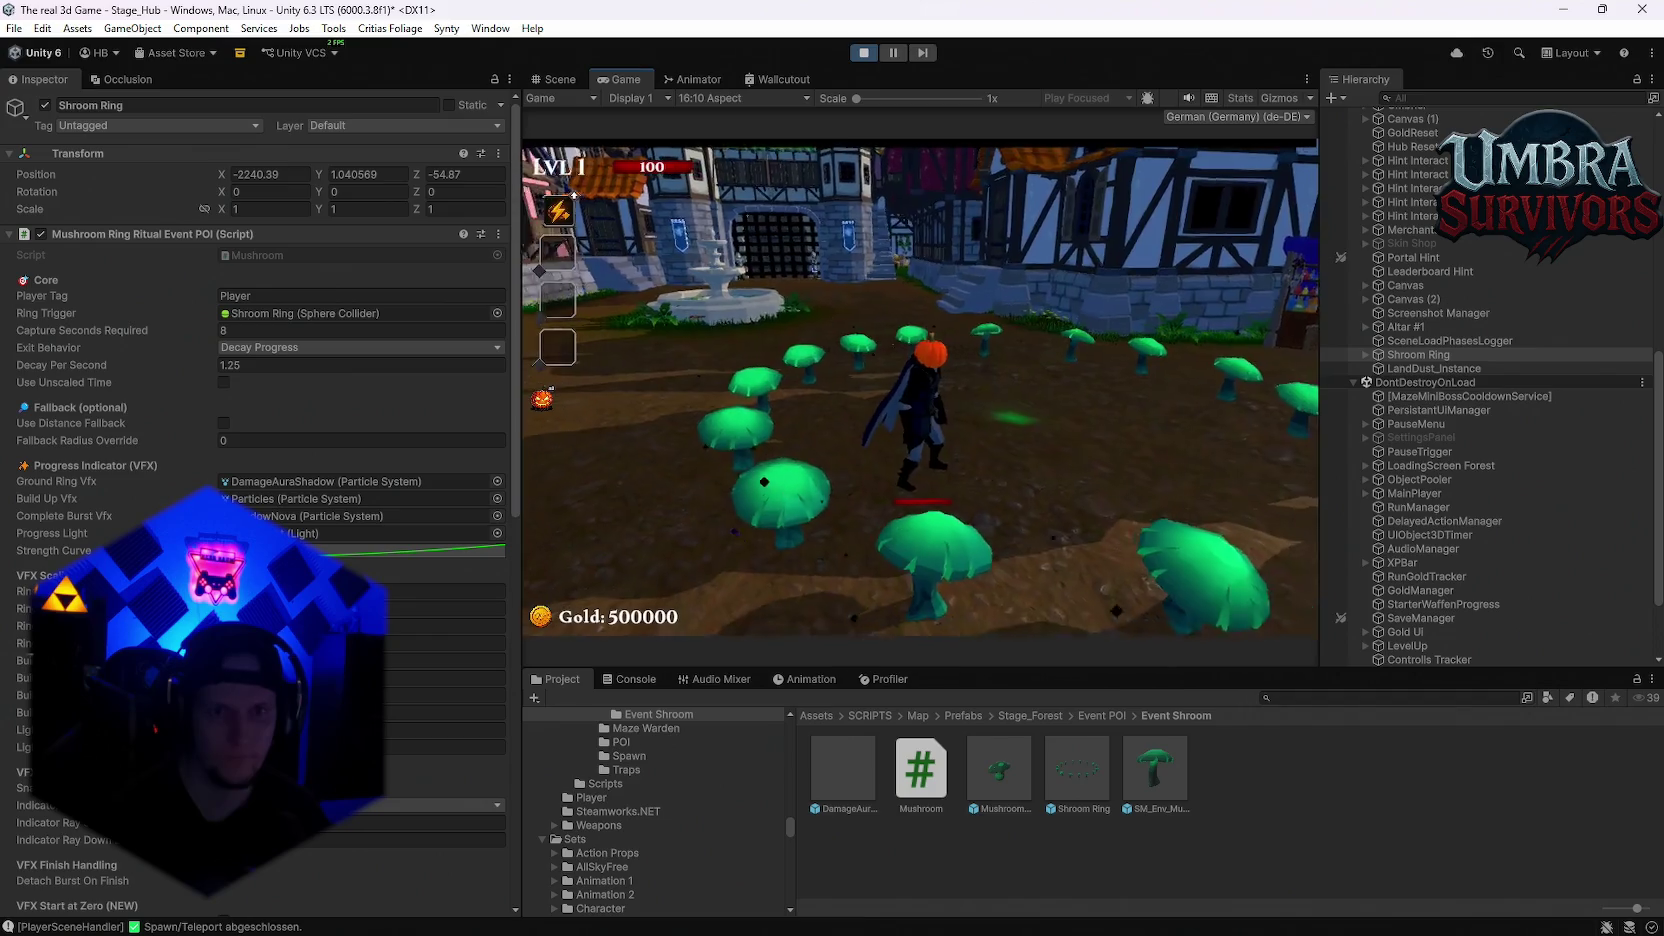
key(w)
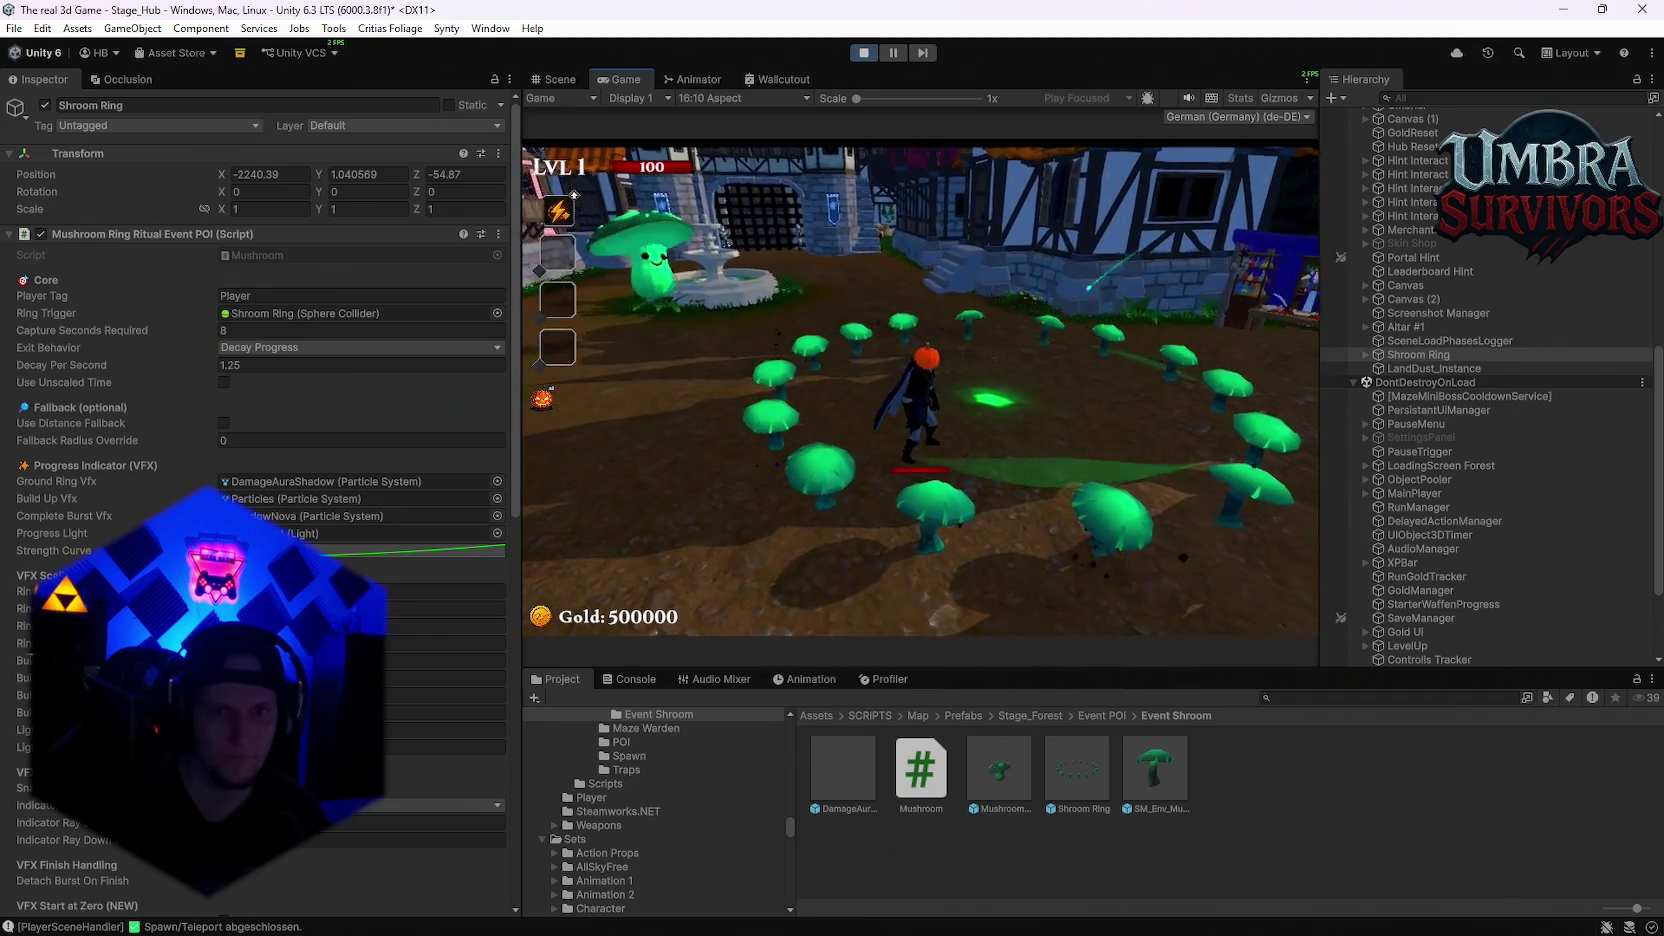
key(a)
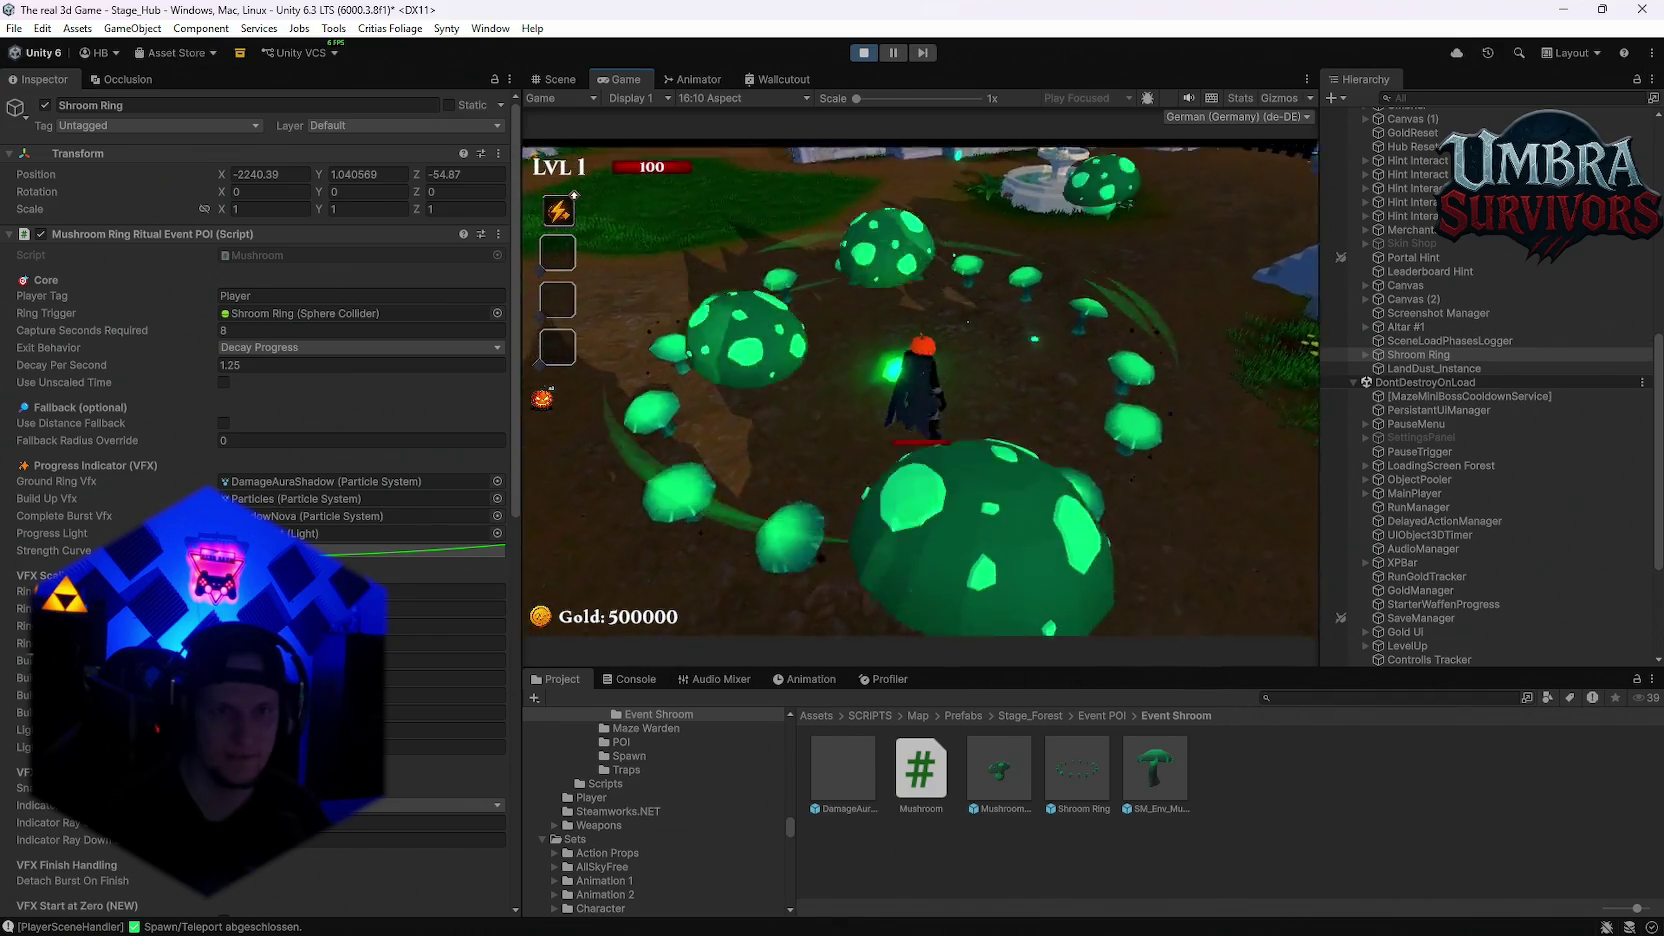
key(w)
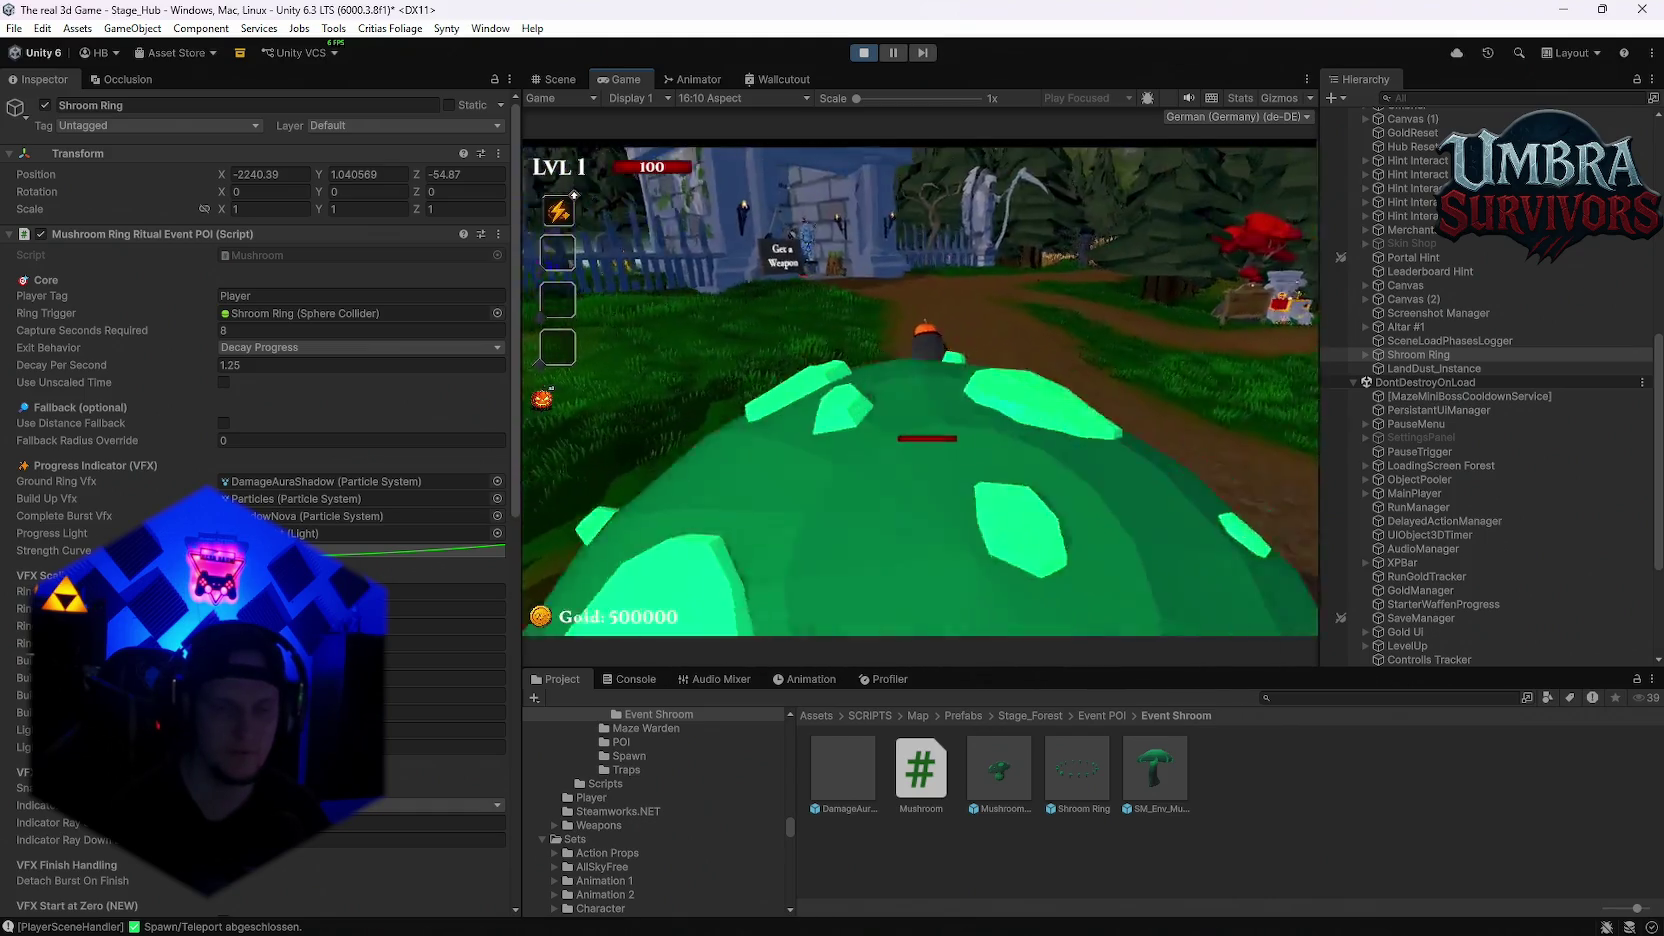
key(w)
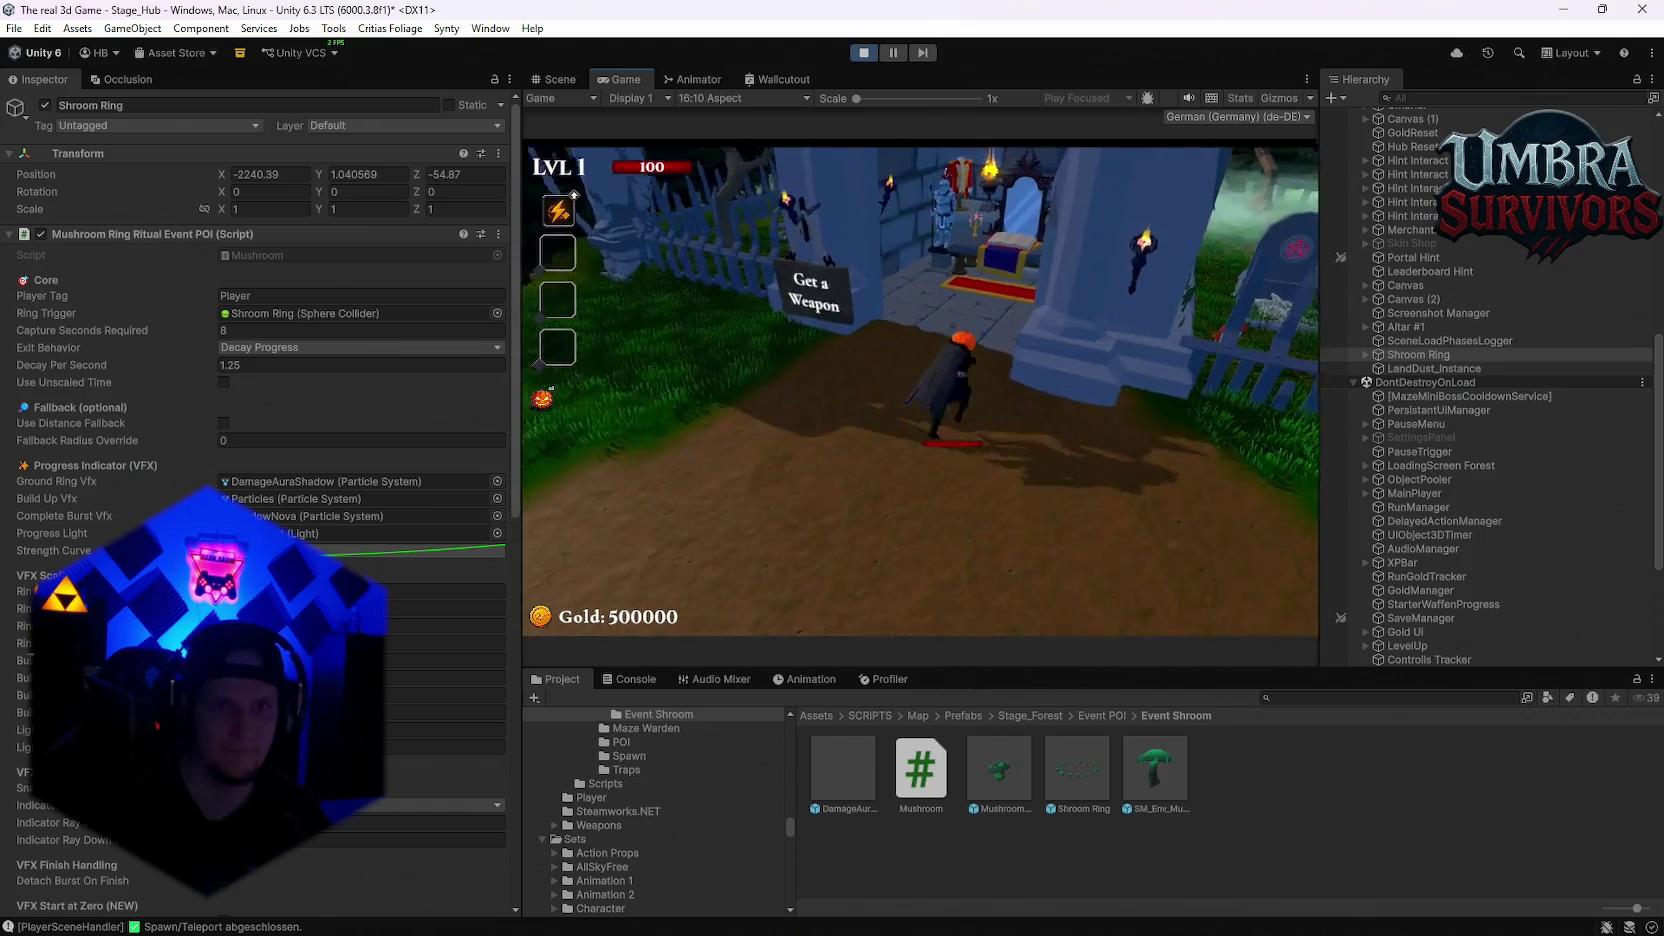
key(e)
click(697, 258)
key(Escape)
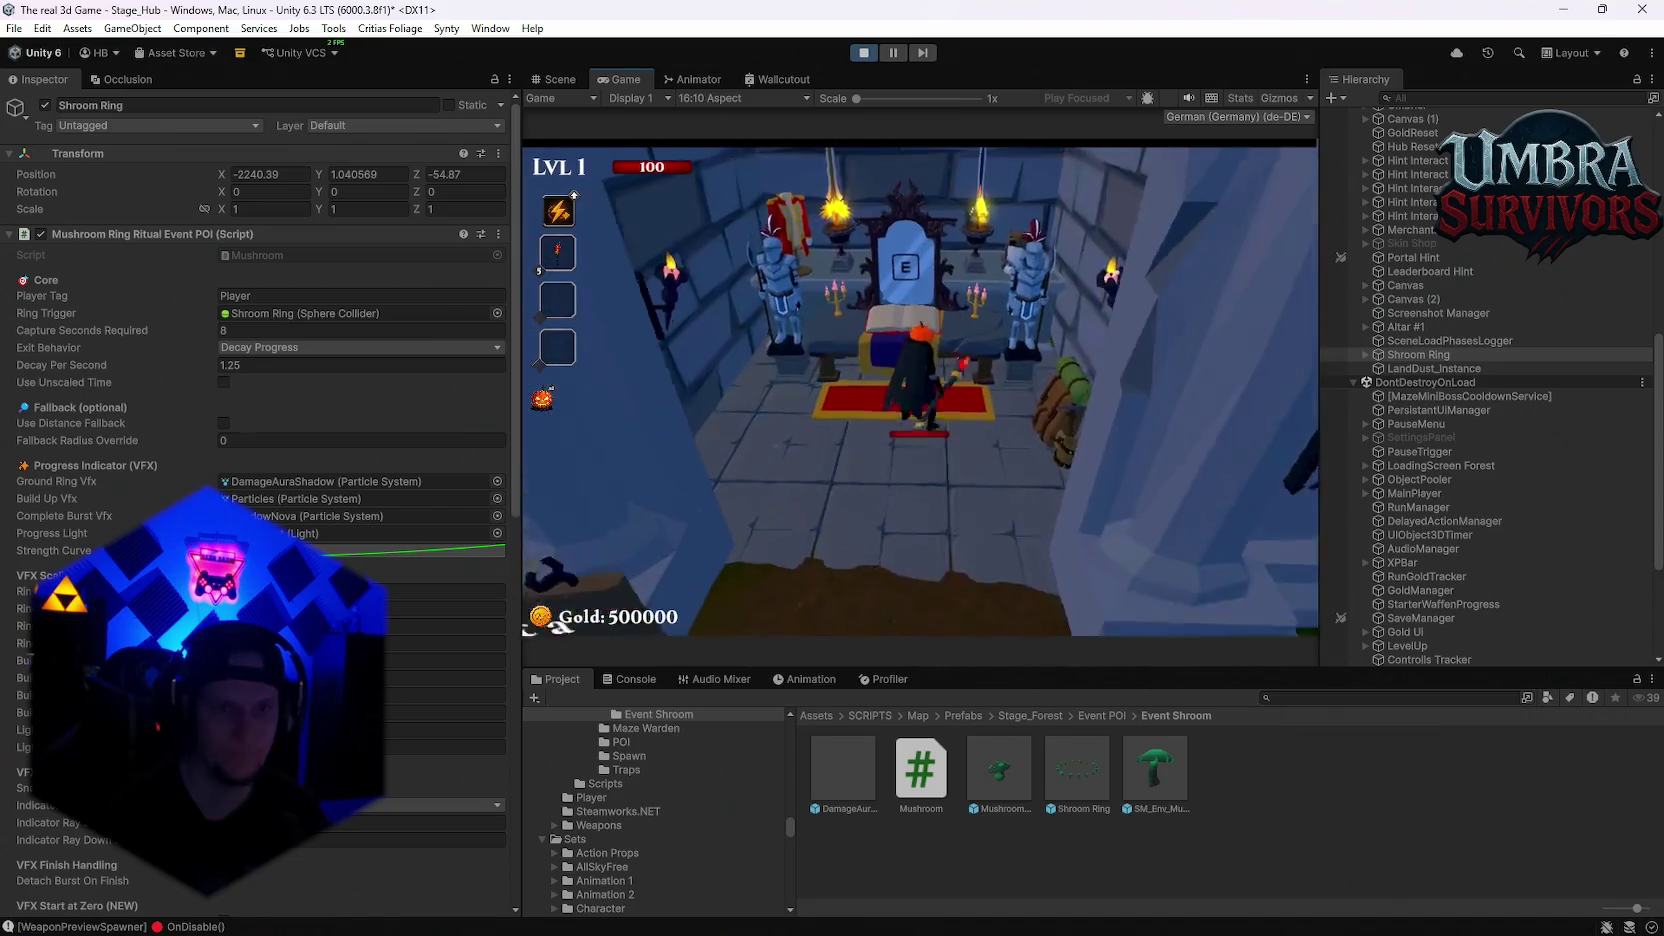
Step: Return to the mushroom ring and stay inside while it charges
key(w)
key(w)
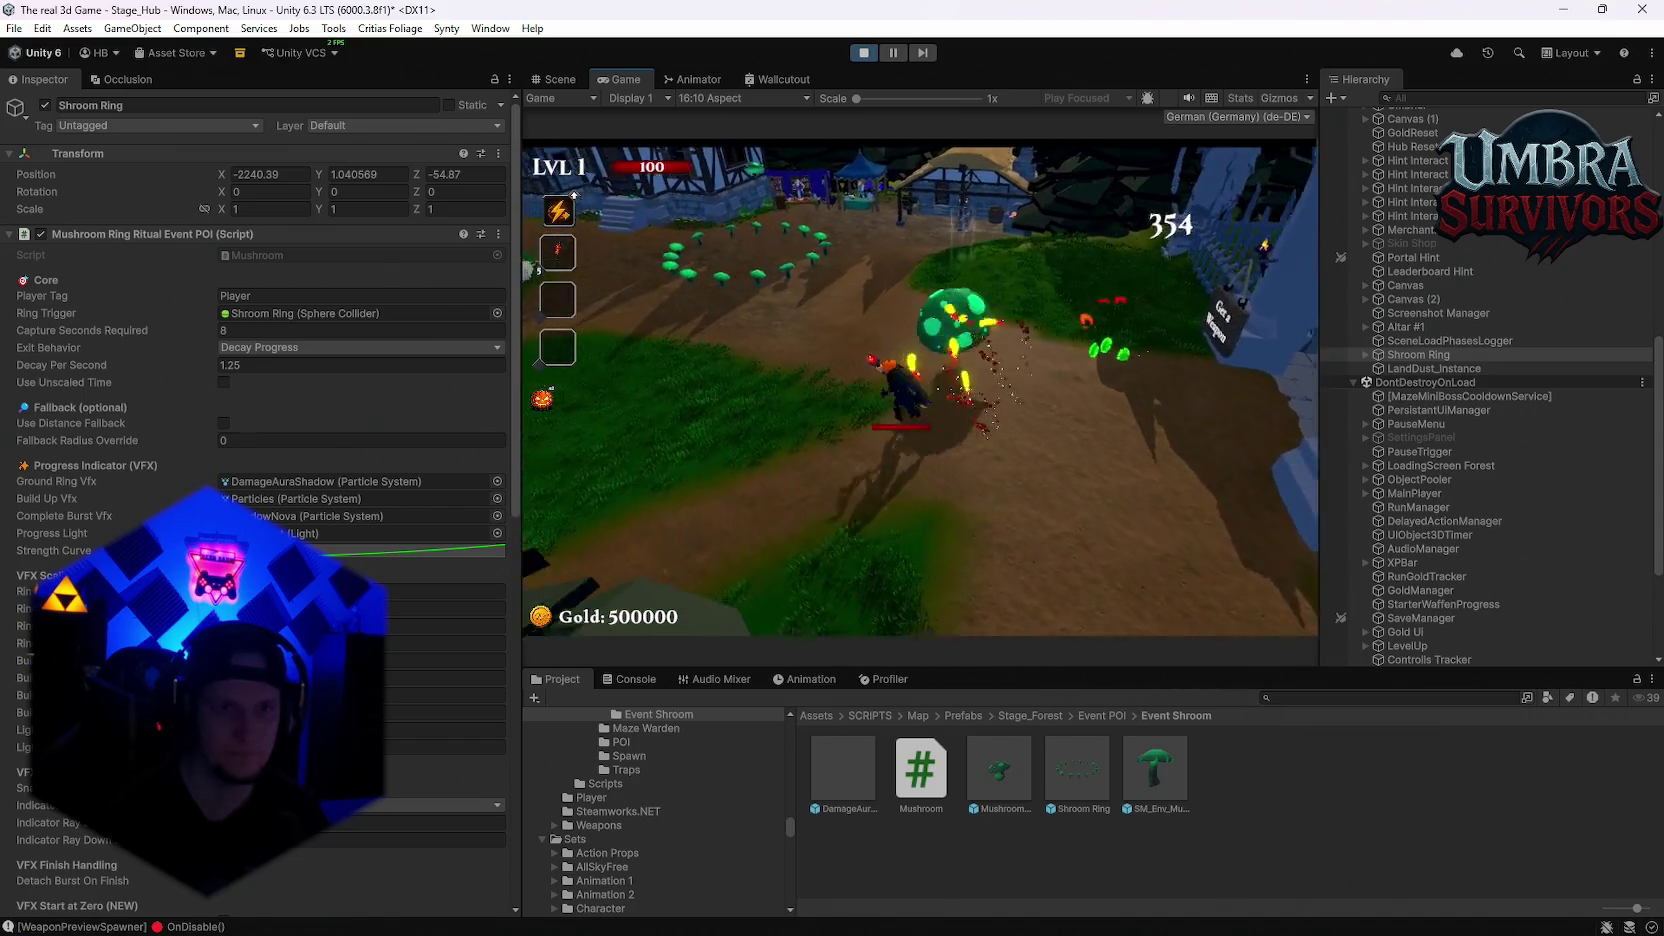
key(w)
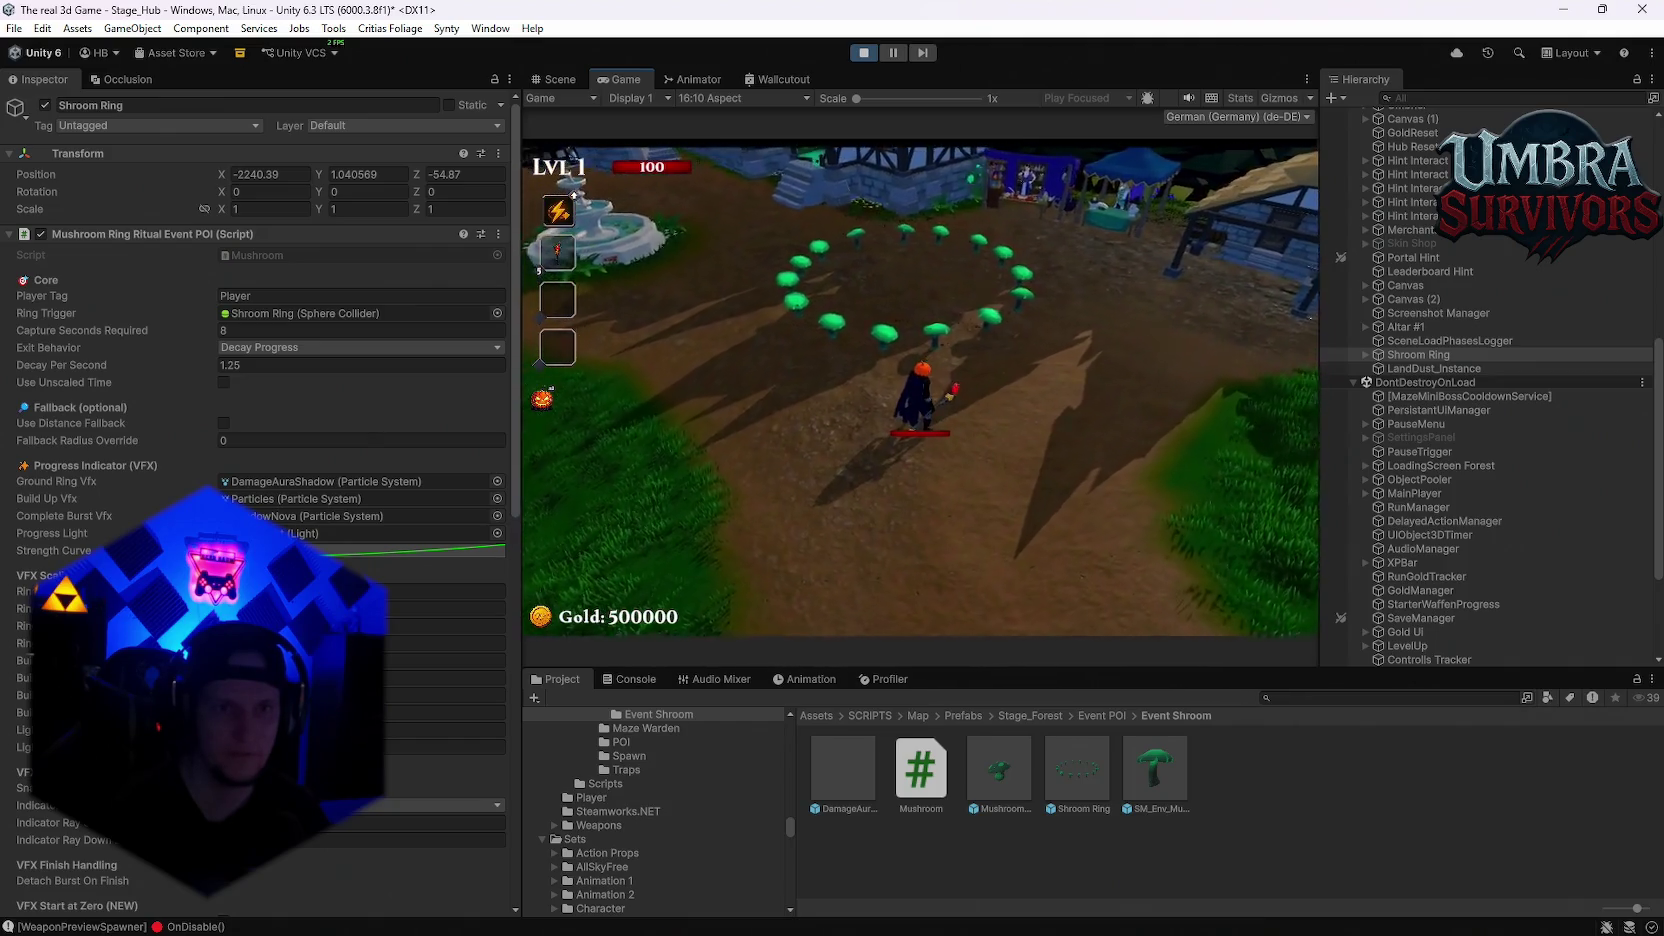
key(a)
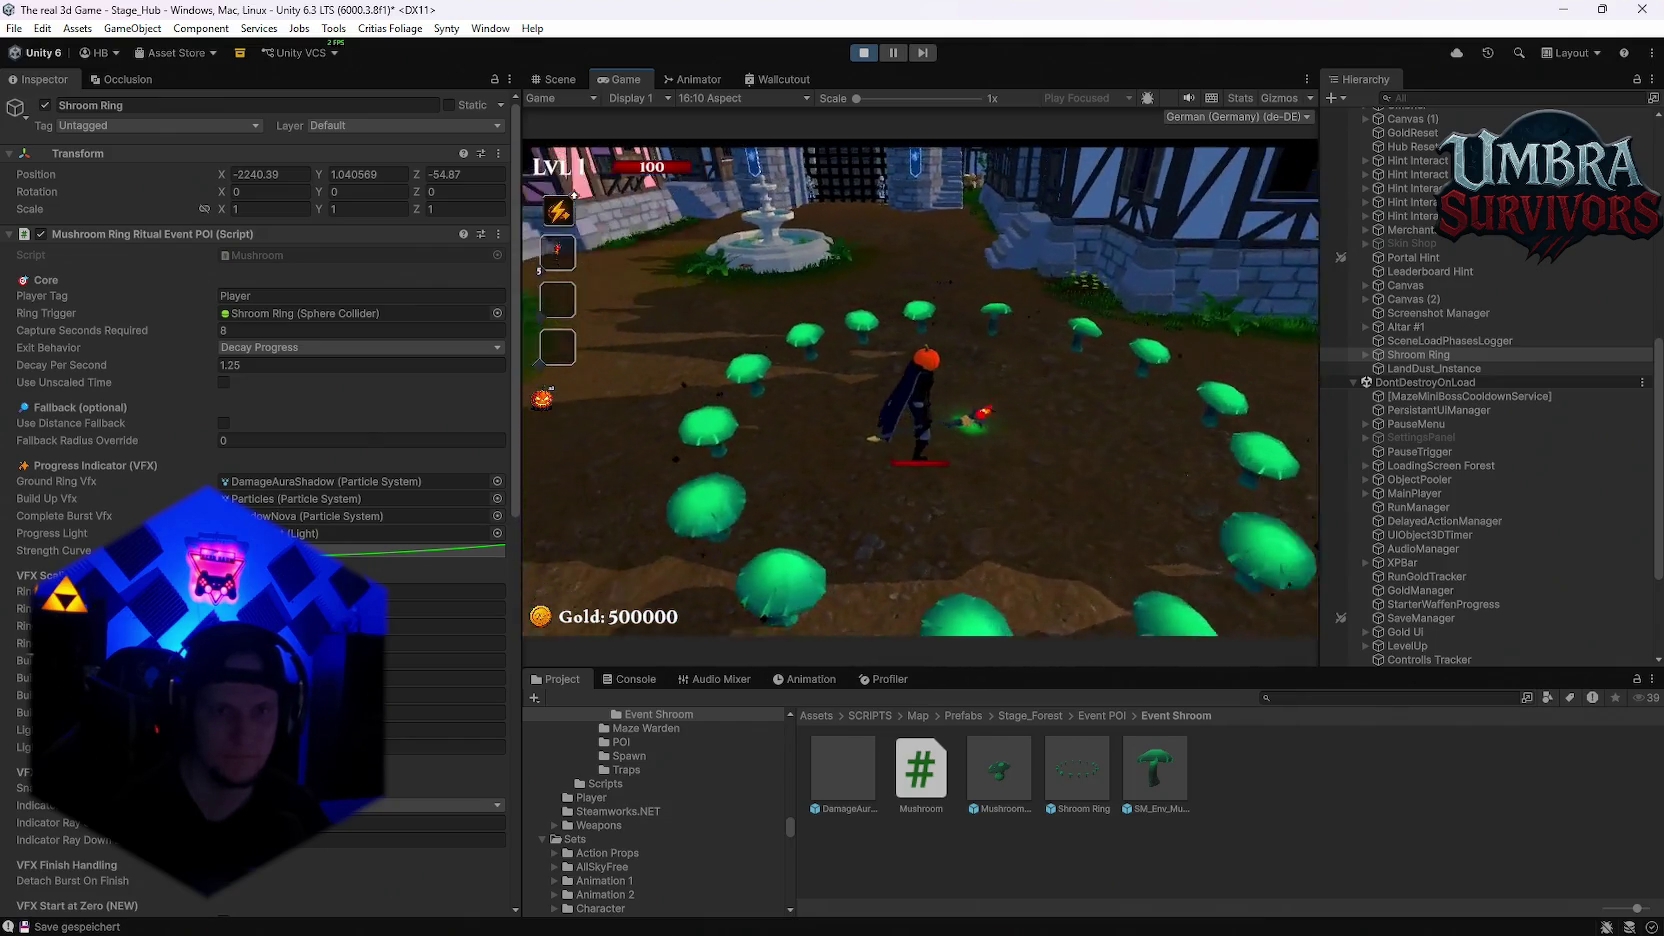
key(d)
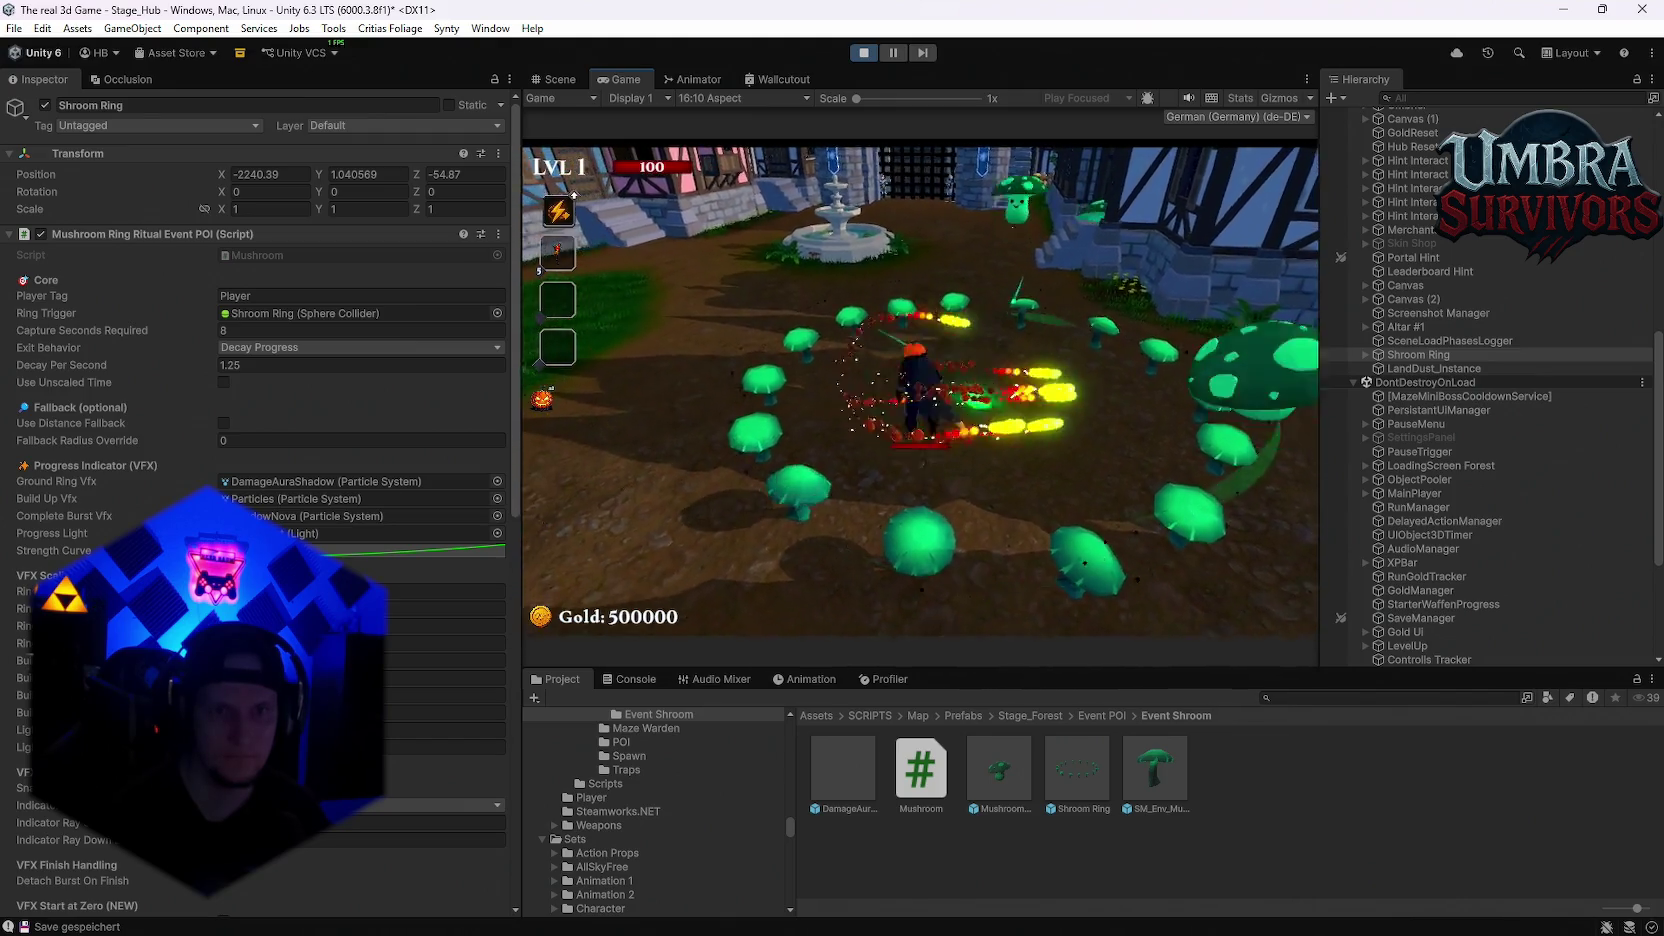
key(a)
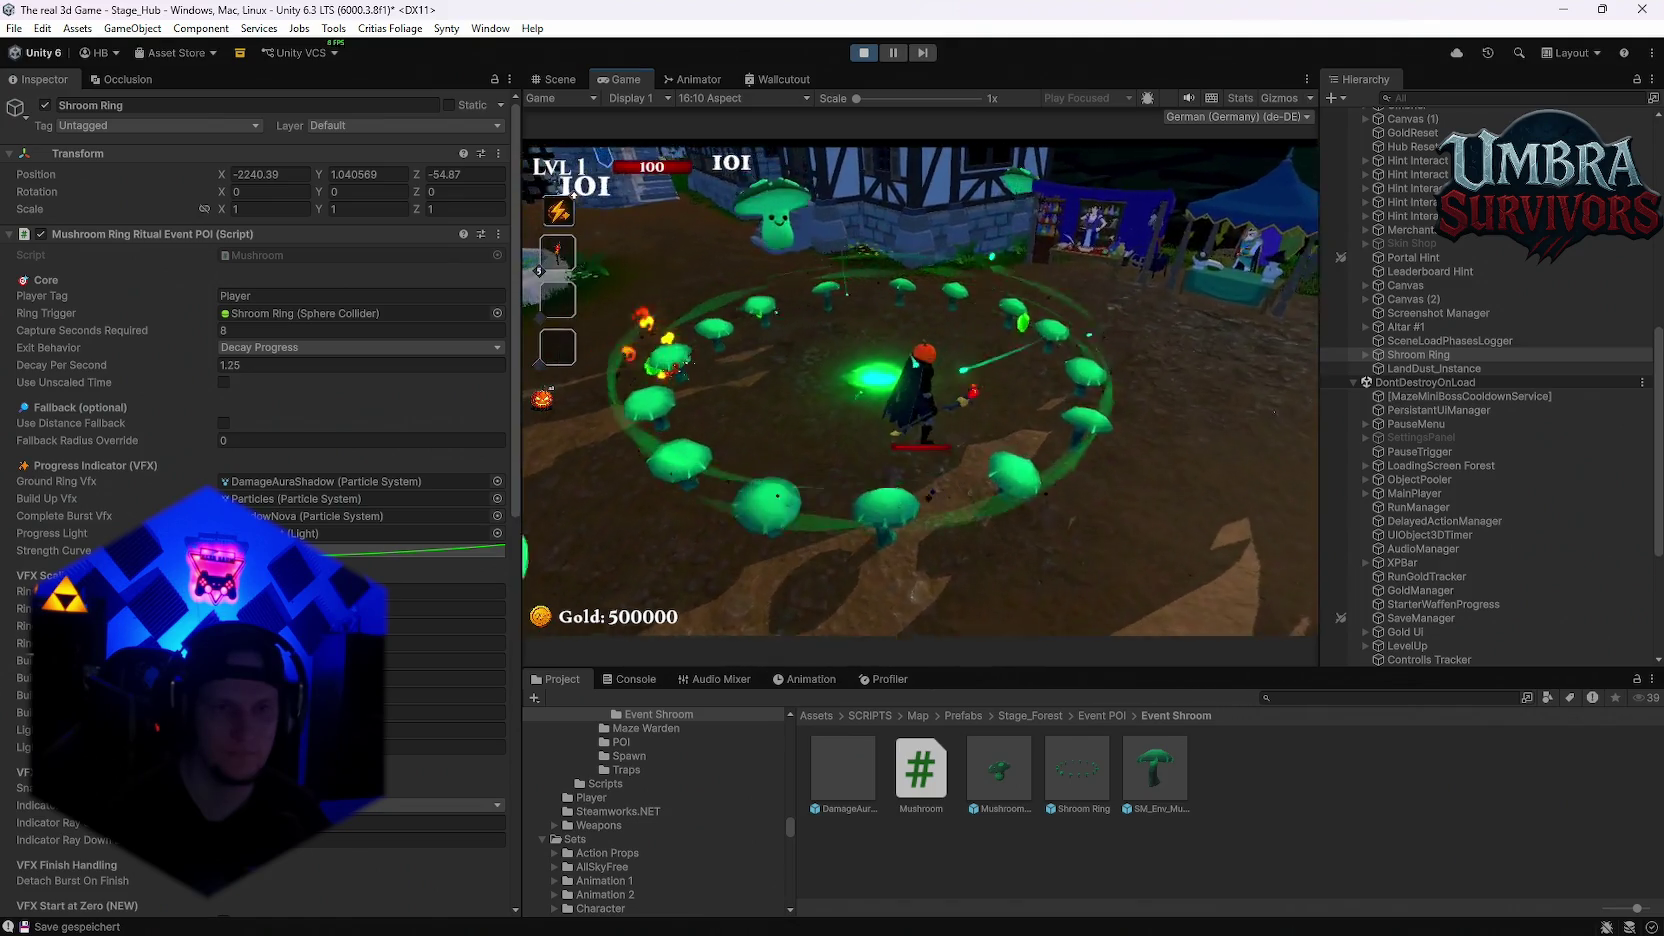
Step: Walk away from the spawned event chest toward the market stalls, then pause and stop play
key(s)
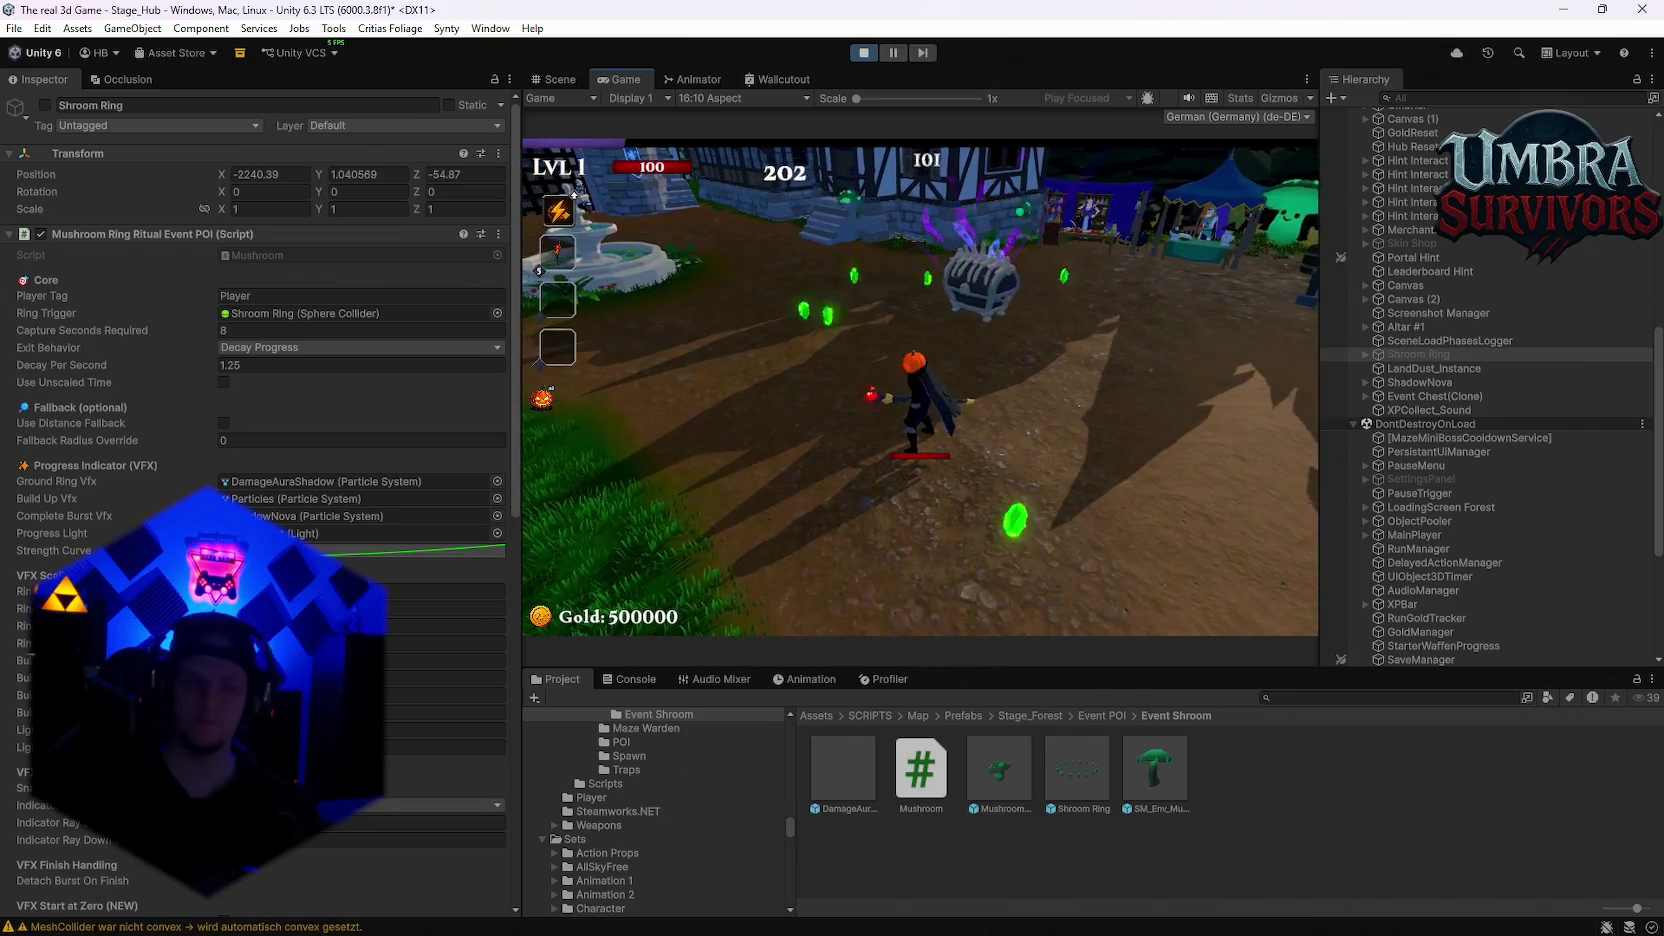
key(w)
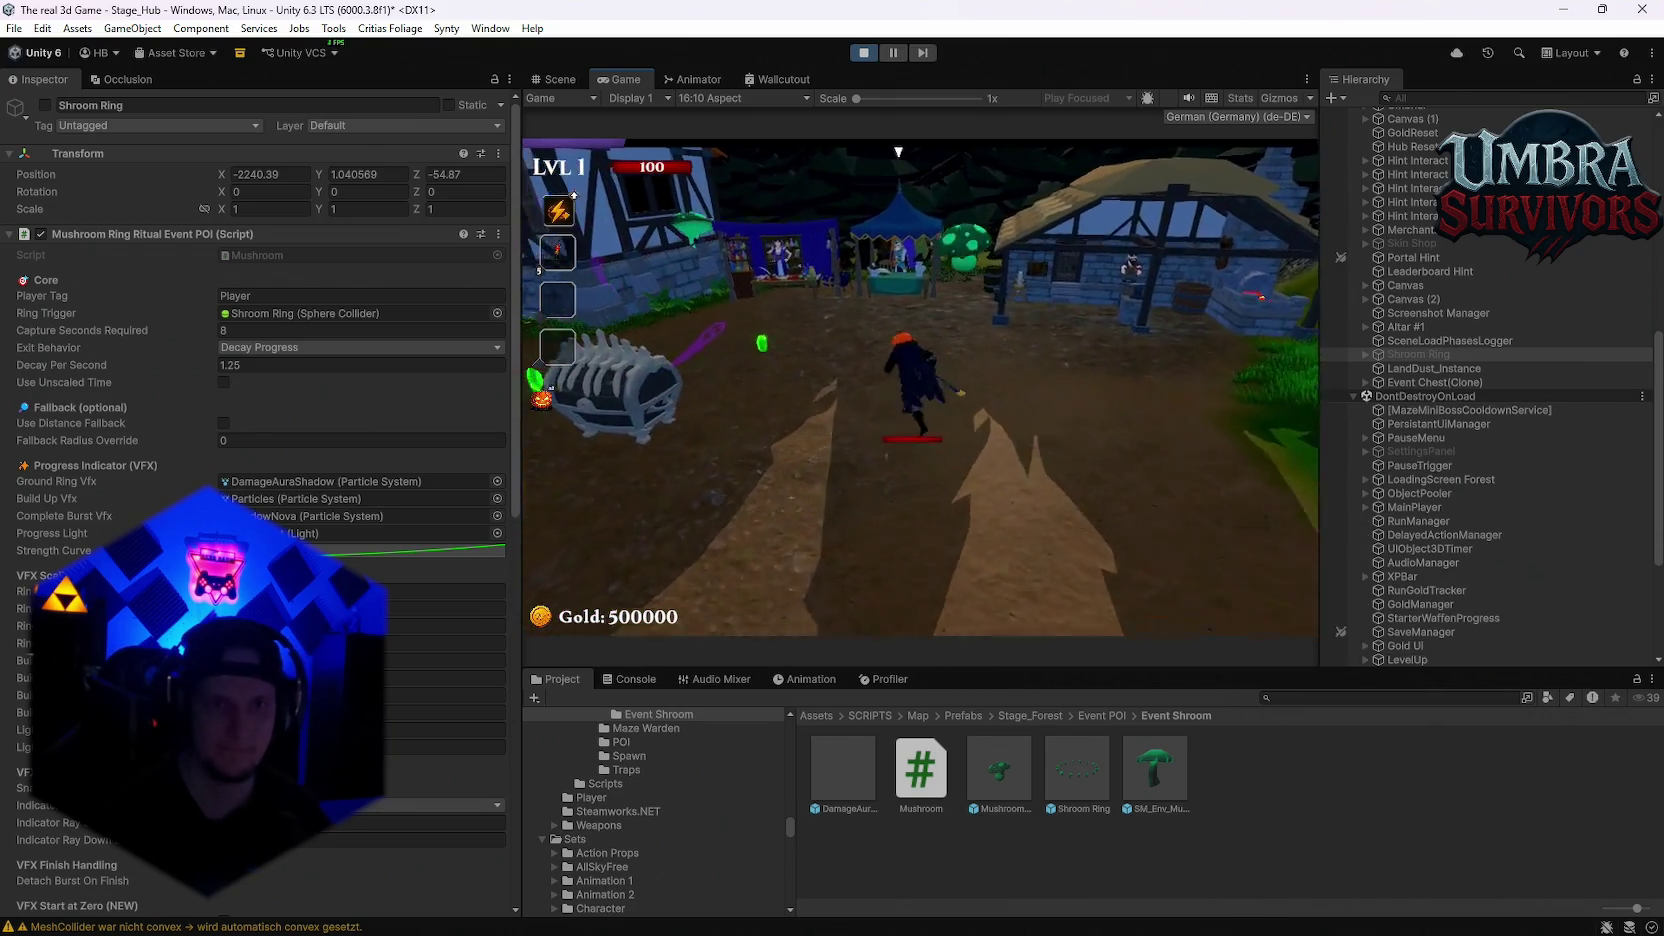
key(Escape)
click(859, 55)
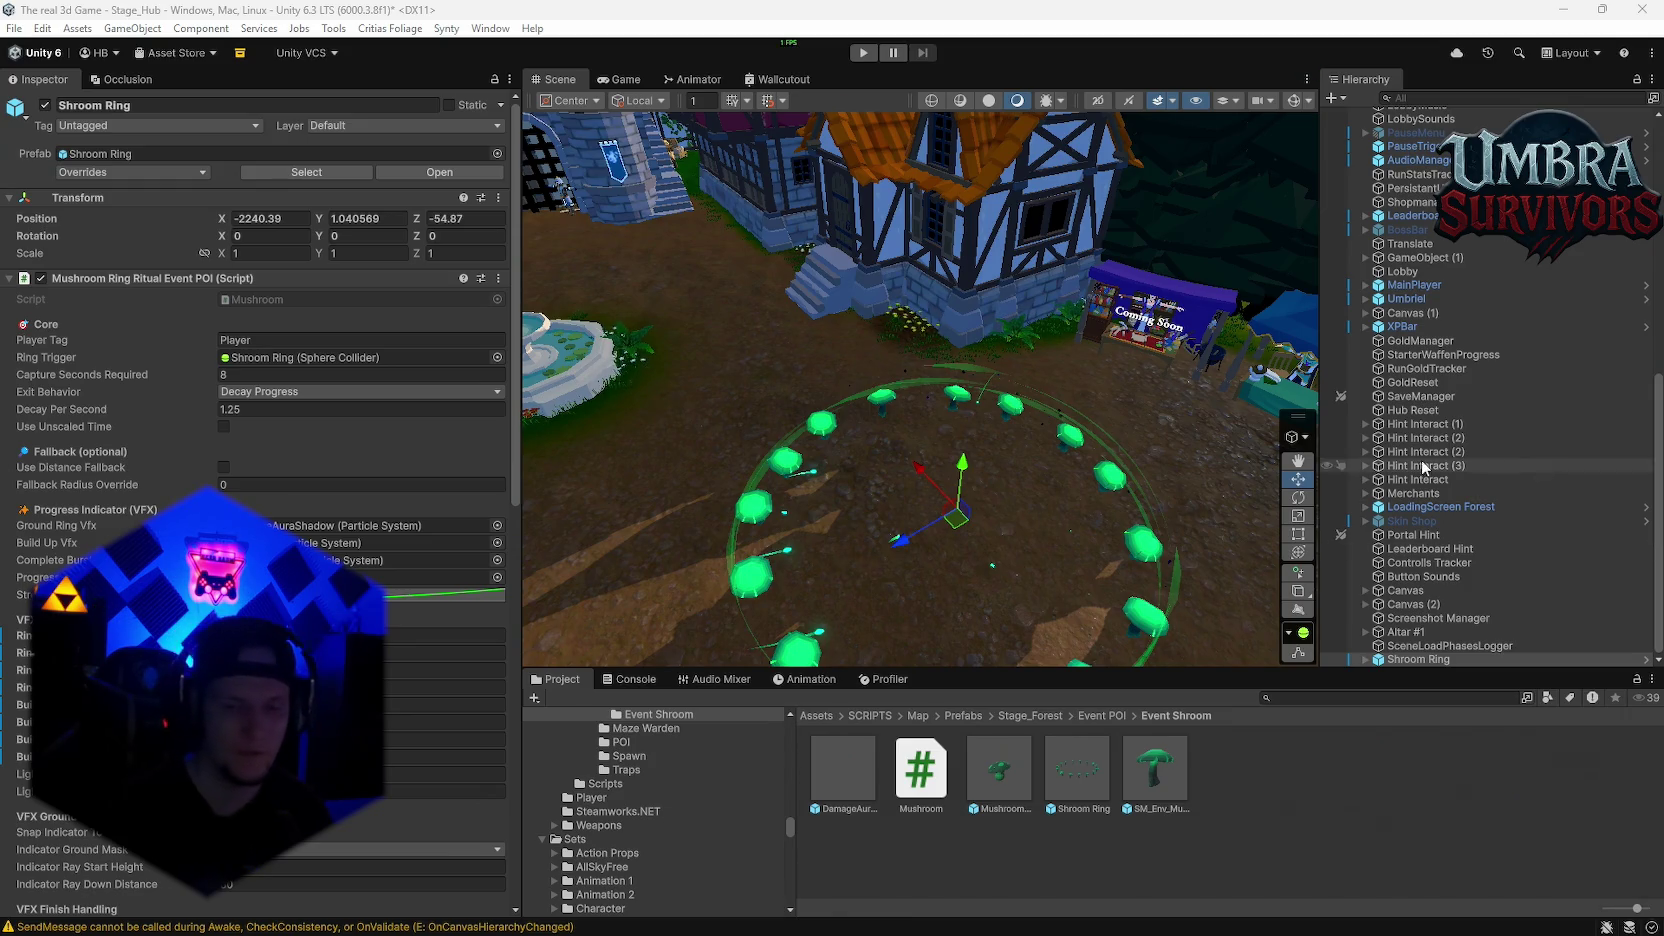
Step: Search the project assets for 'charge' and enlarge the Project panel
click(1337, 699)
text(chareg)
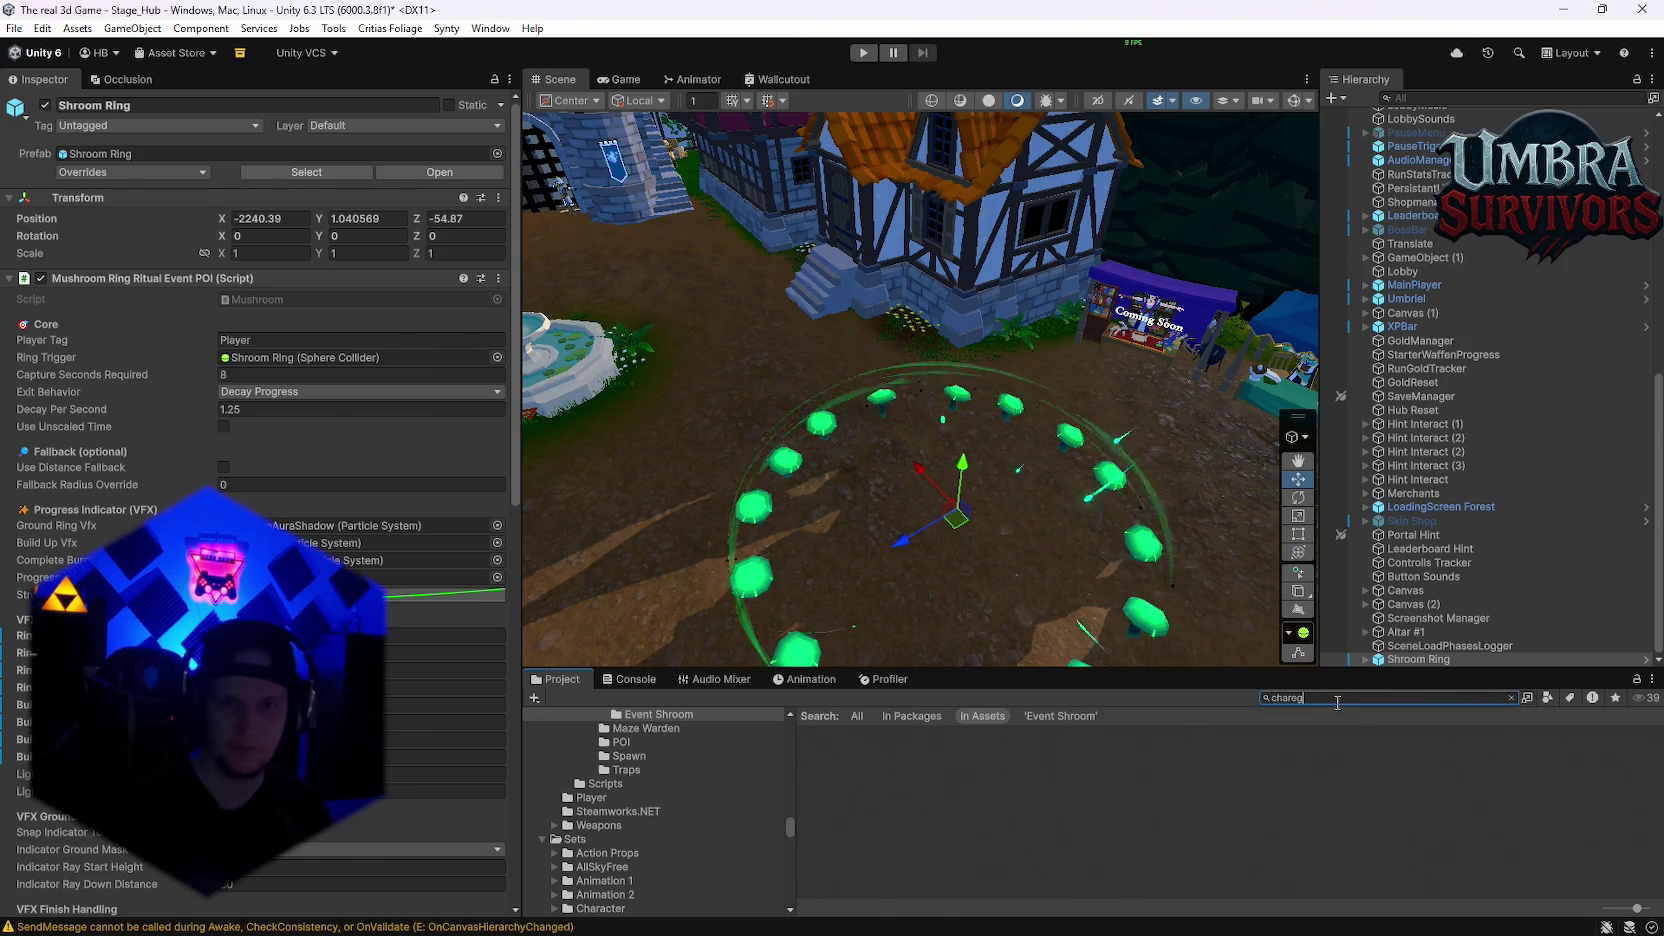
key(BackSpace)
key(BackSpace)
text(ge)
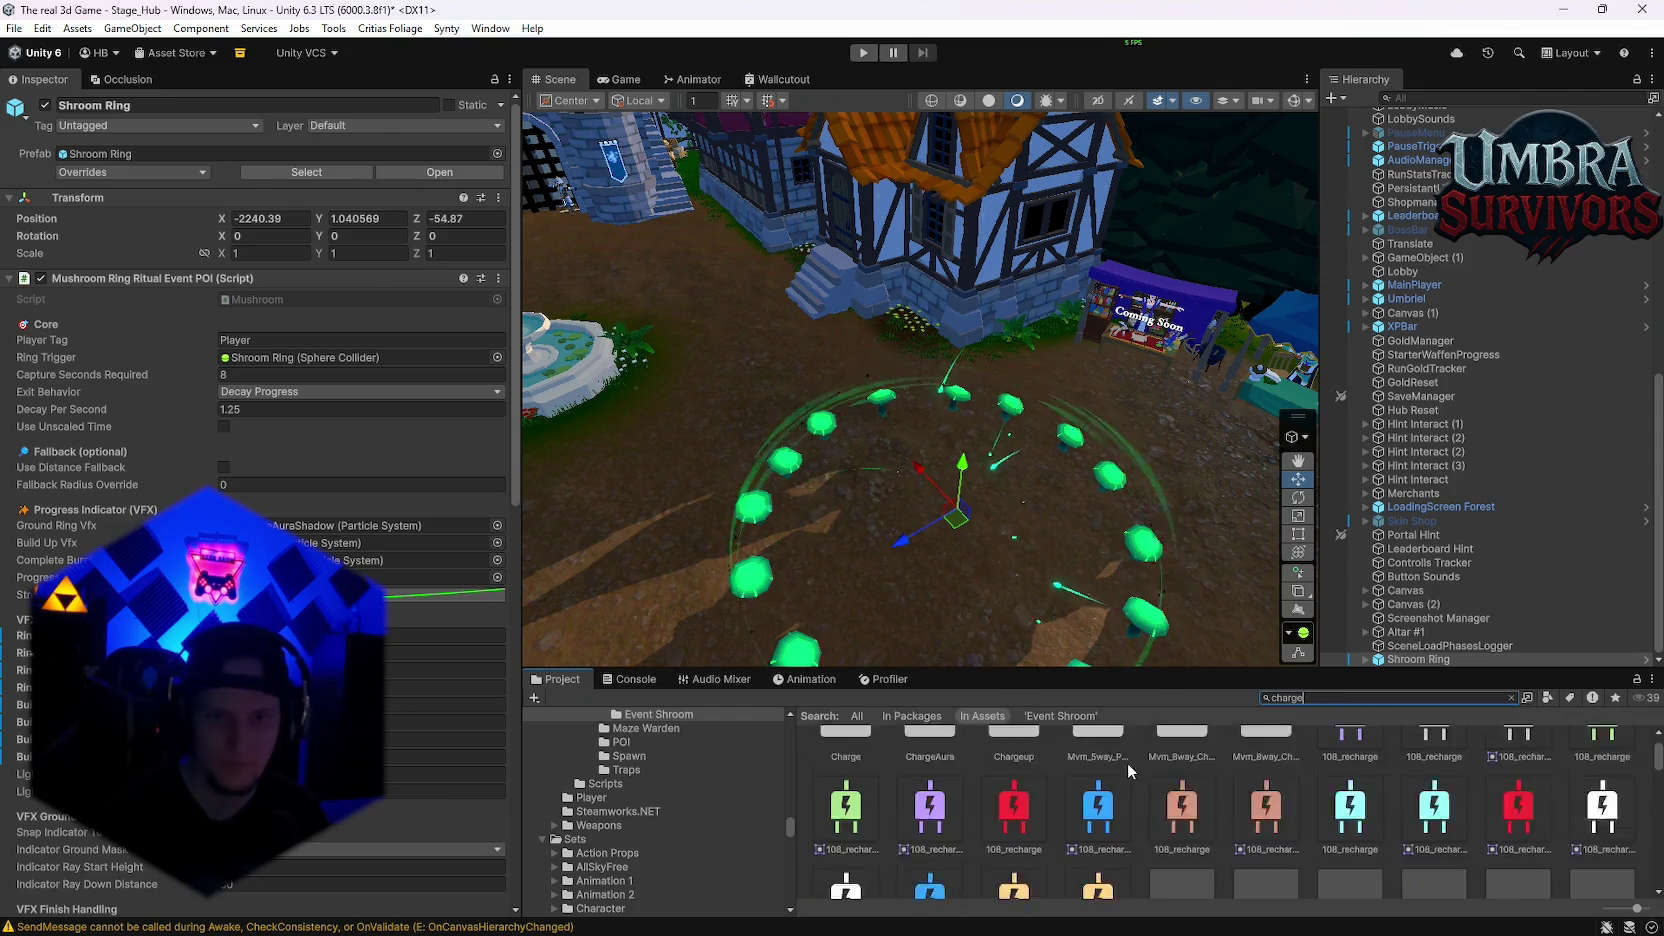
scroll(1127, 762, down, 2)
drag(1120, 669, 1120, 541)
scroll(1323, 770, down, 10)
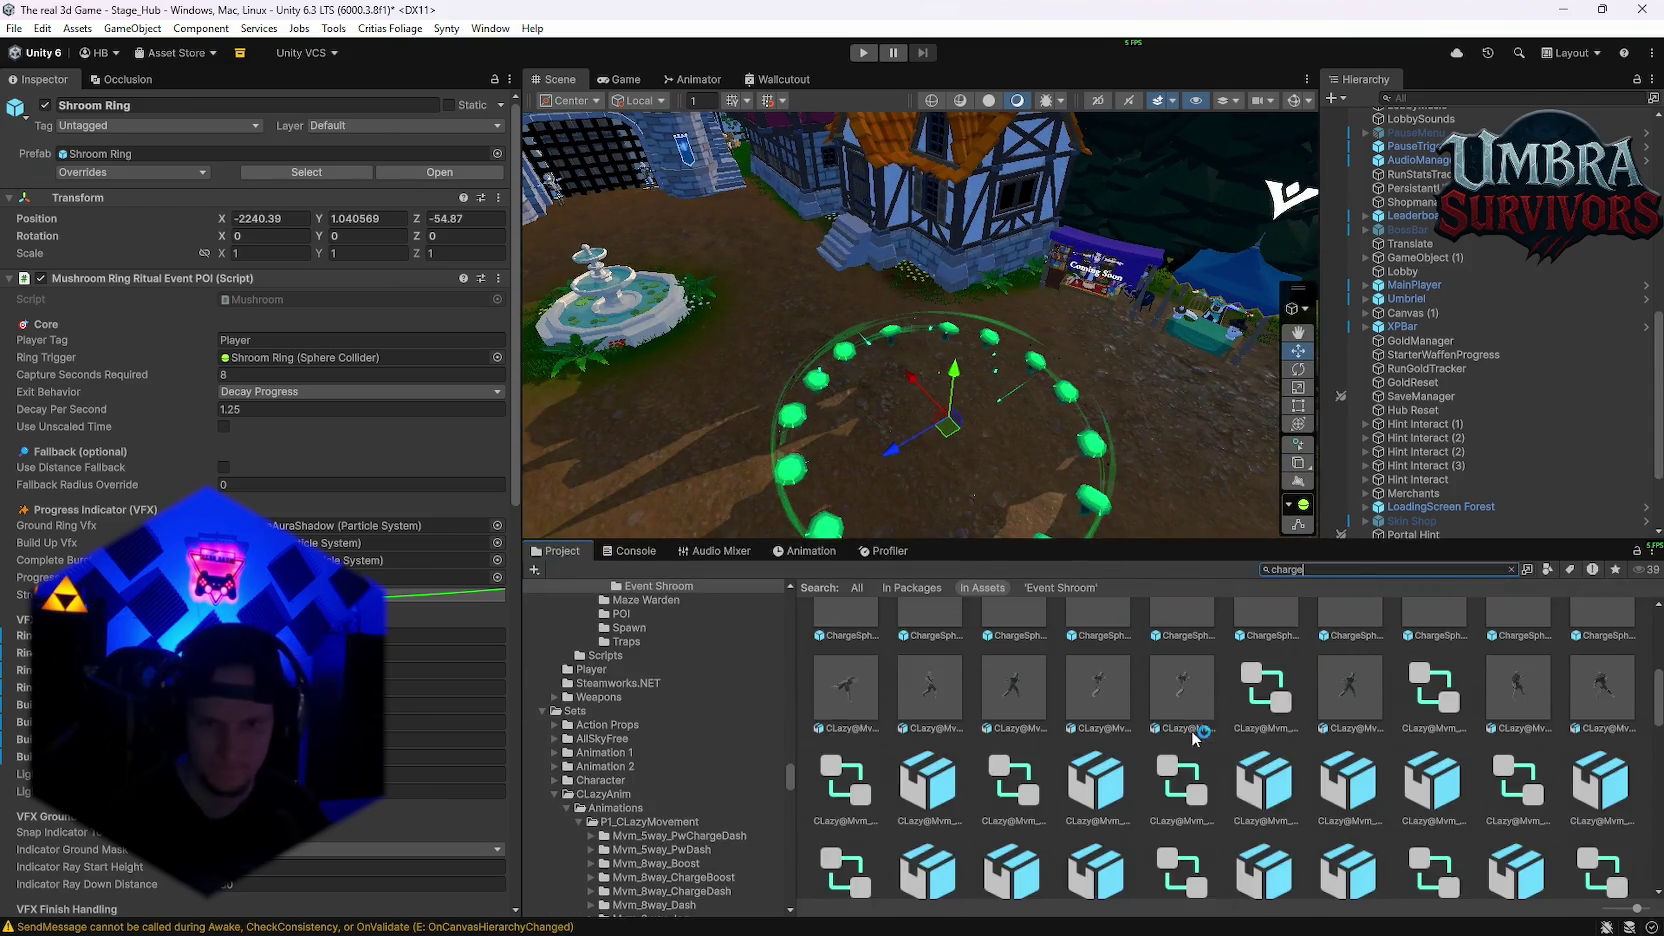
scroll(1300, 780, up, 8)
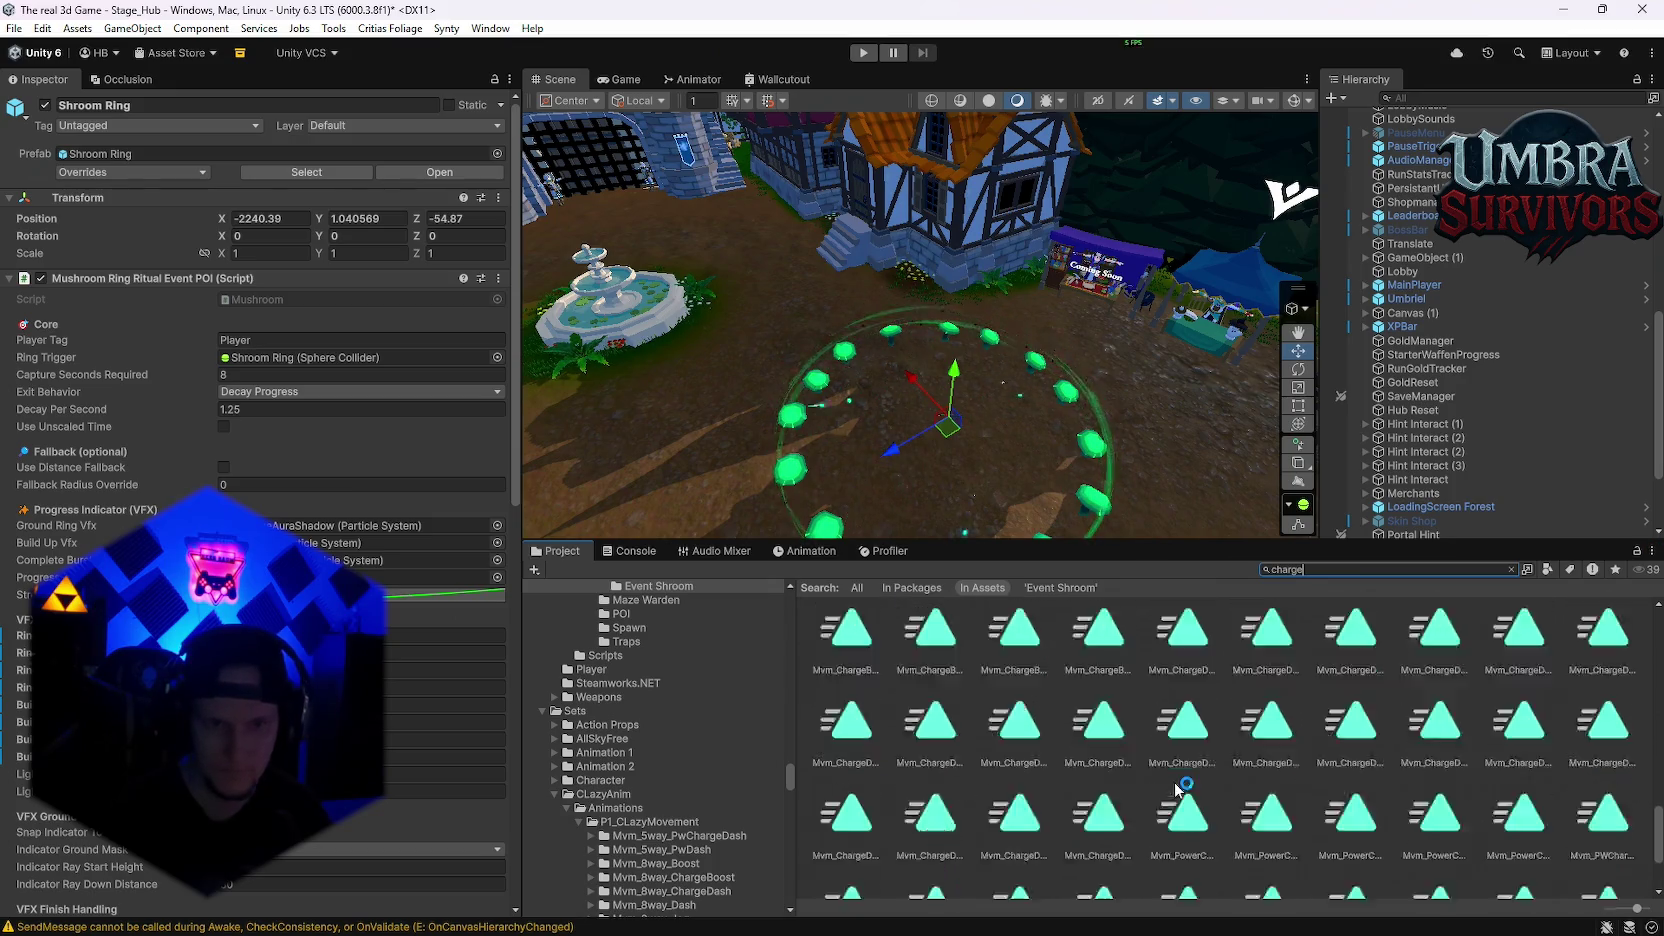
scroll(1191, 851, up, 5)
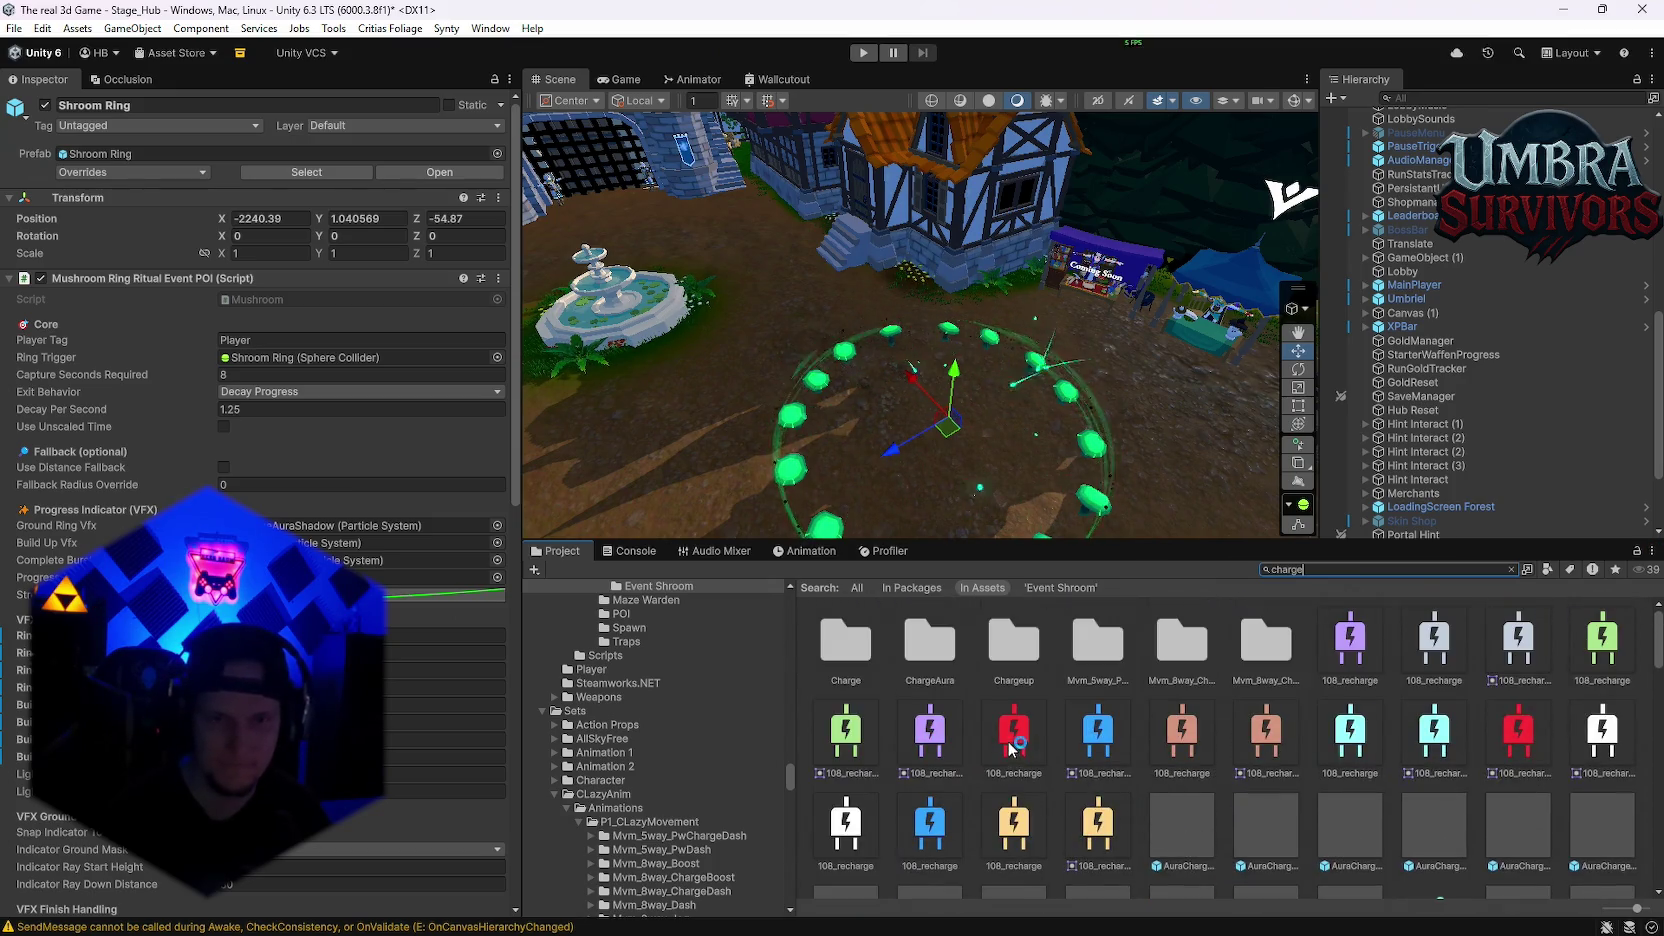
scroll(687, 762, up, 4)
scroll(700, 760, up, 5)
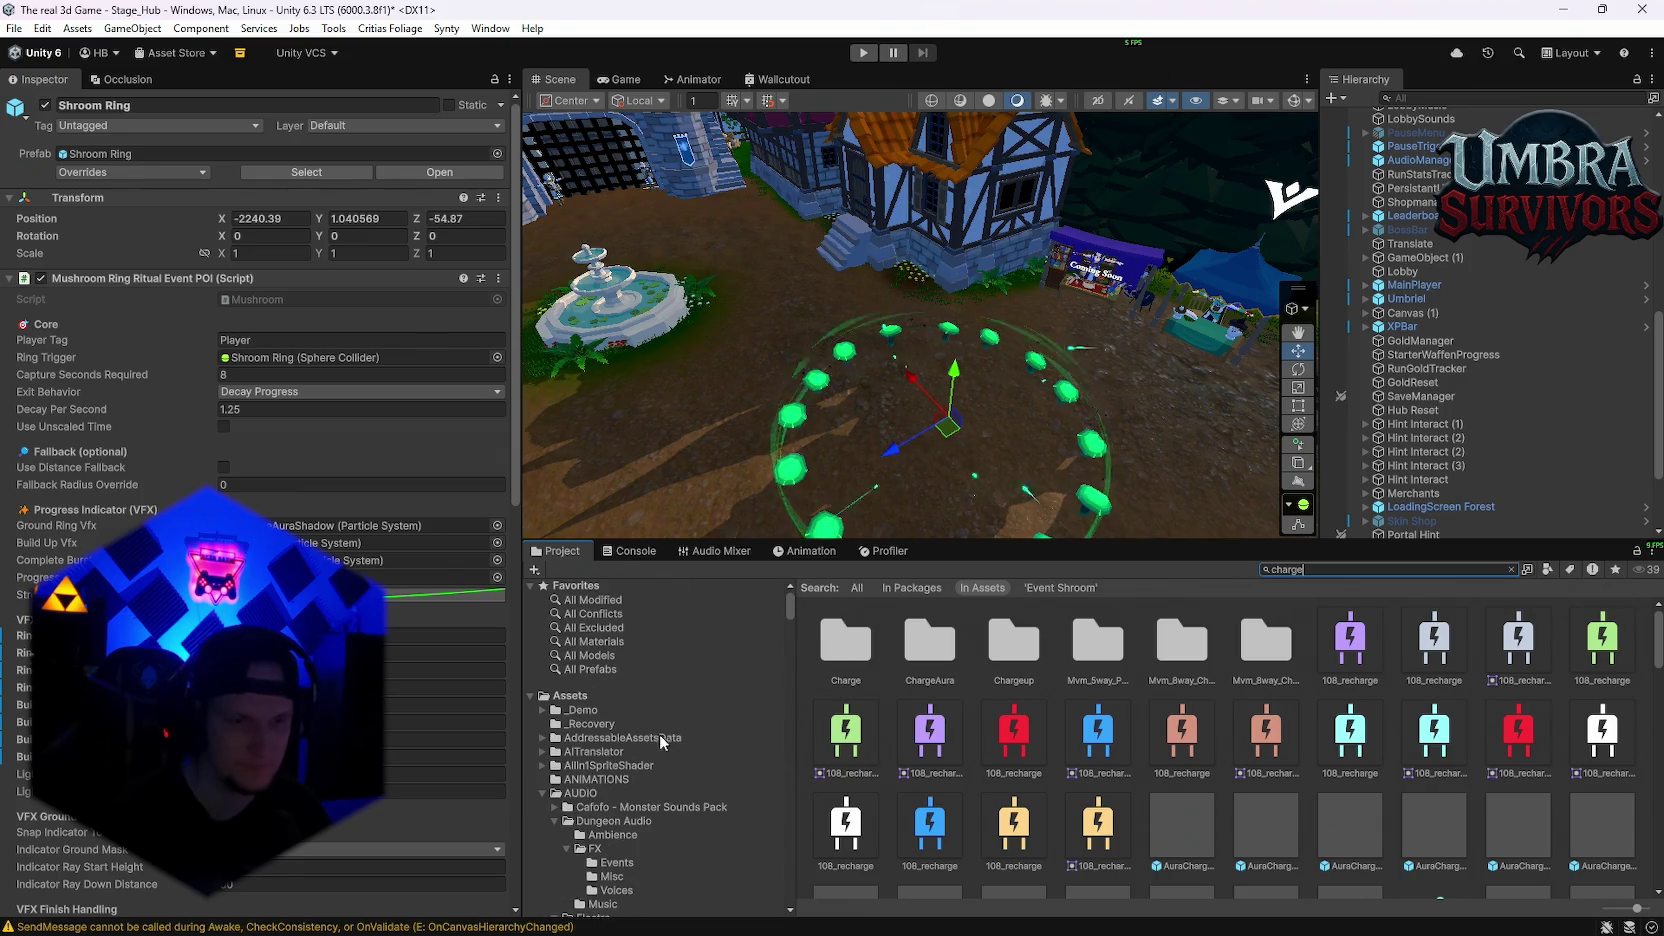
scroll(659, 734, up, 5)
Step: Preview Event 7 from the Events folder, plus Gear 2 and Corf 1 from Misc
click(620, 759)
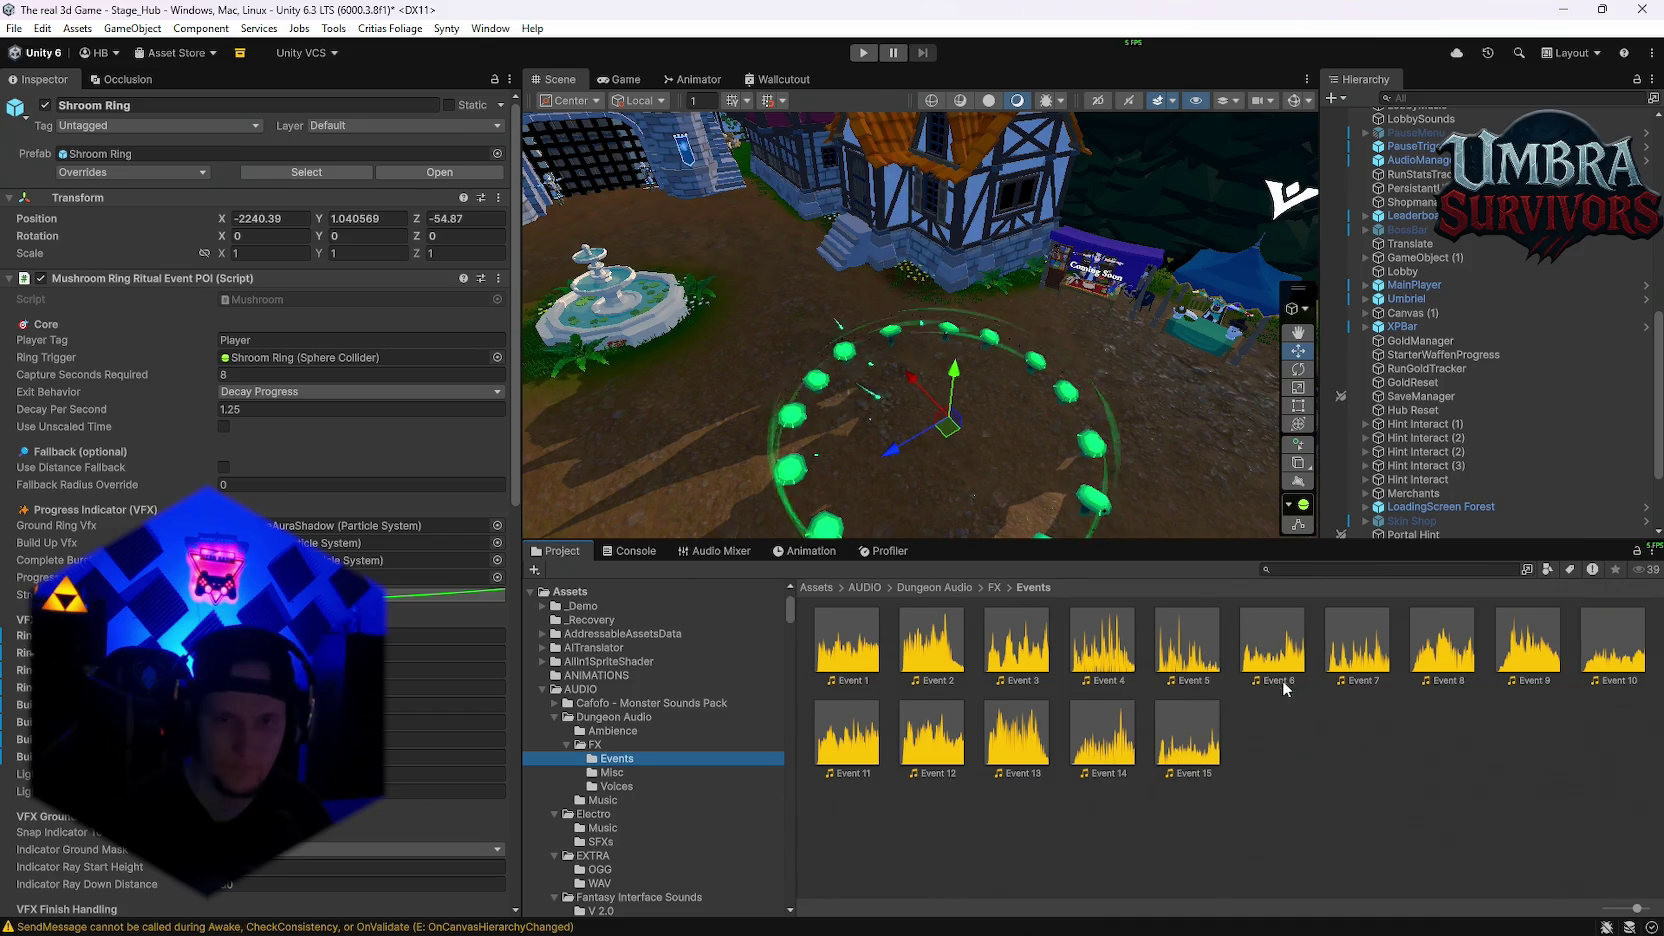
click(1362, 650)
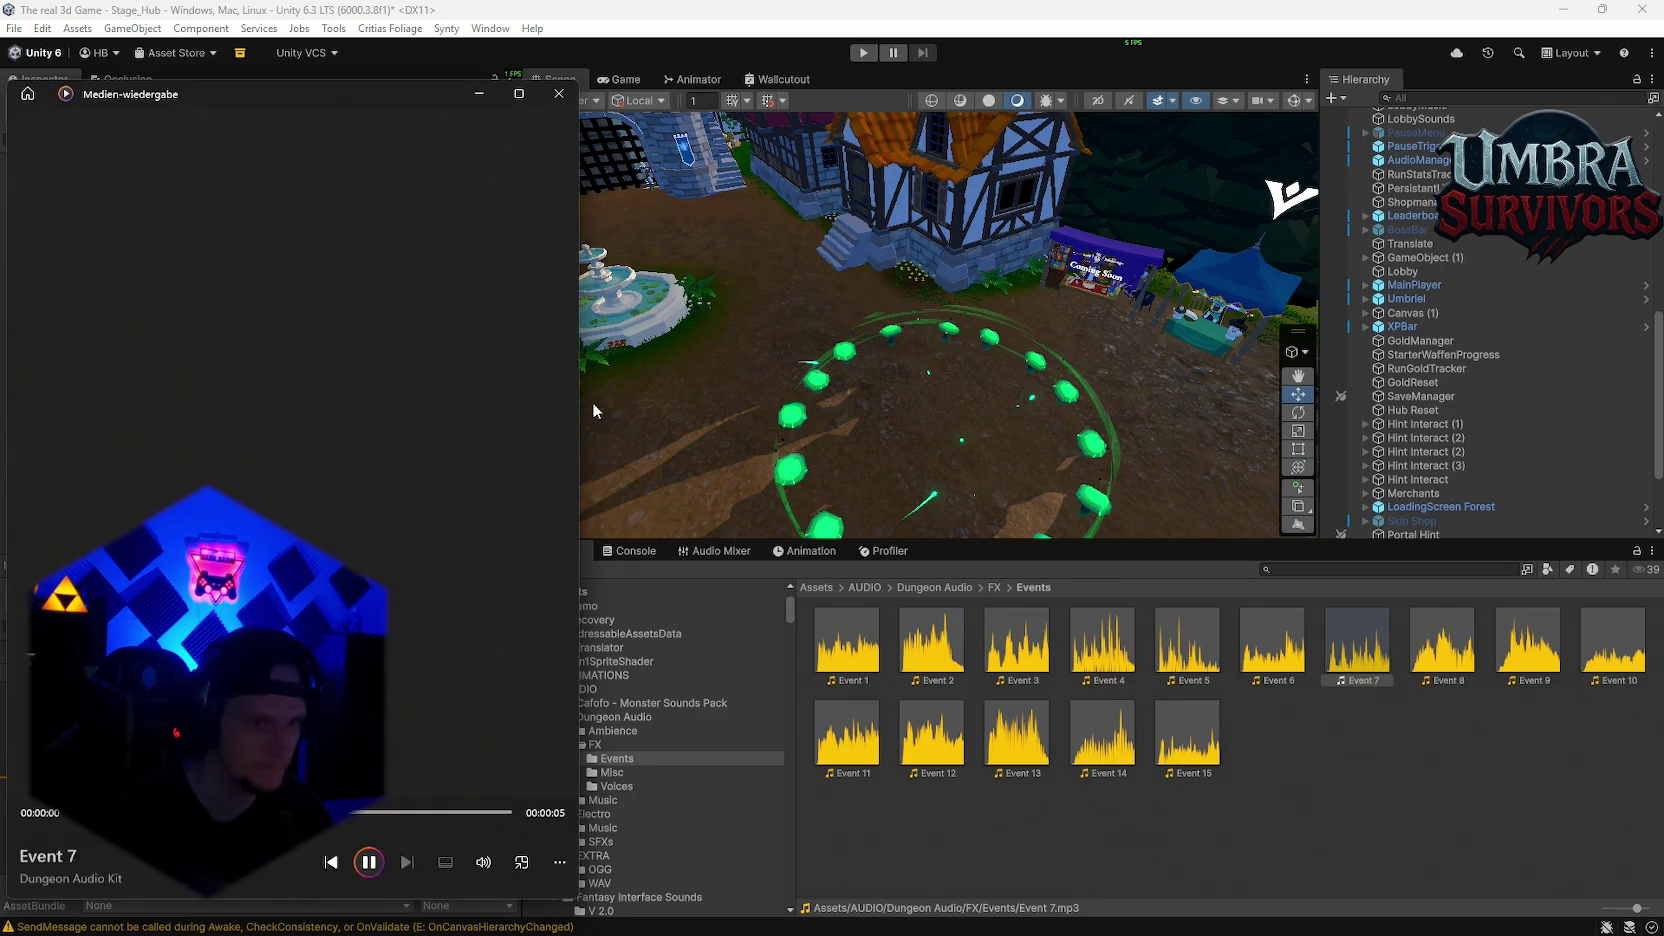
click(562, 98)
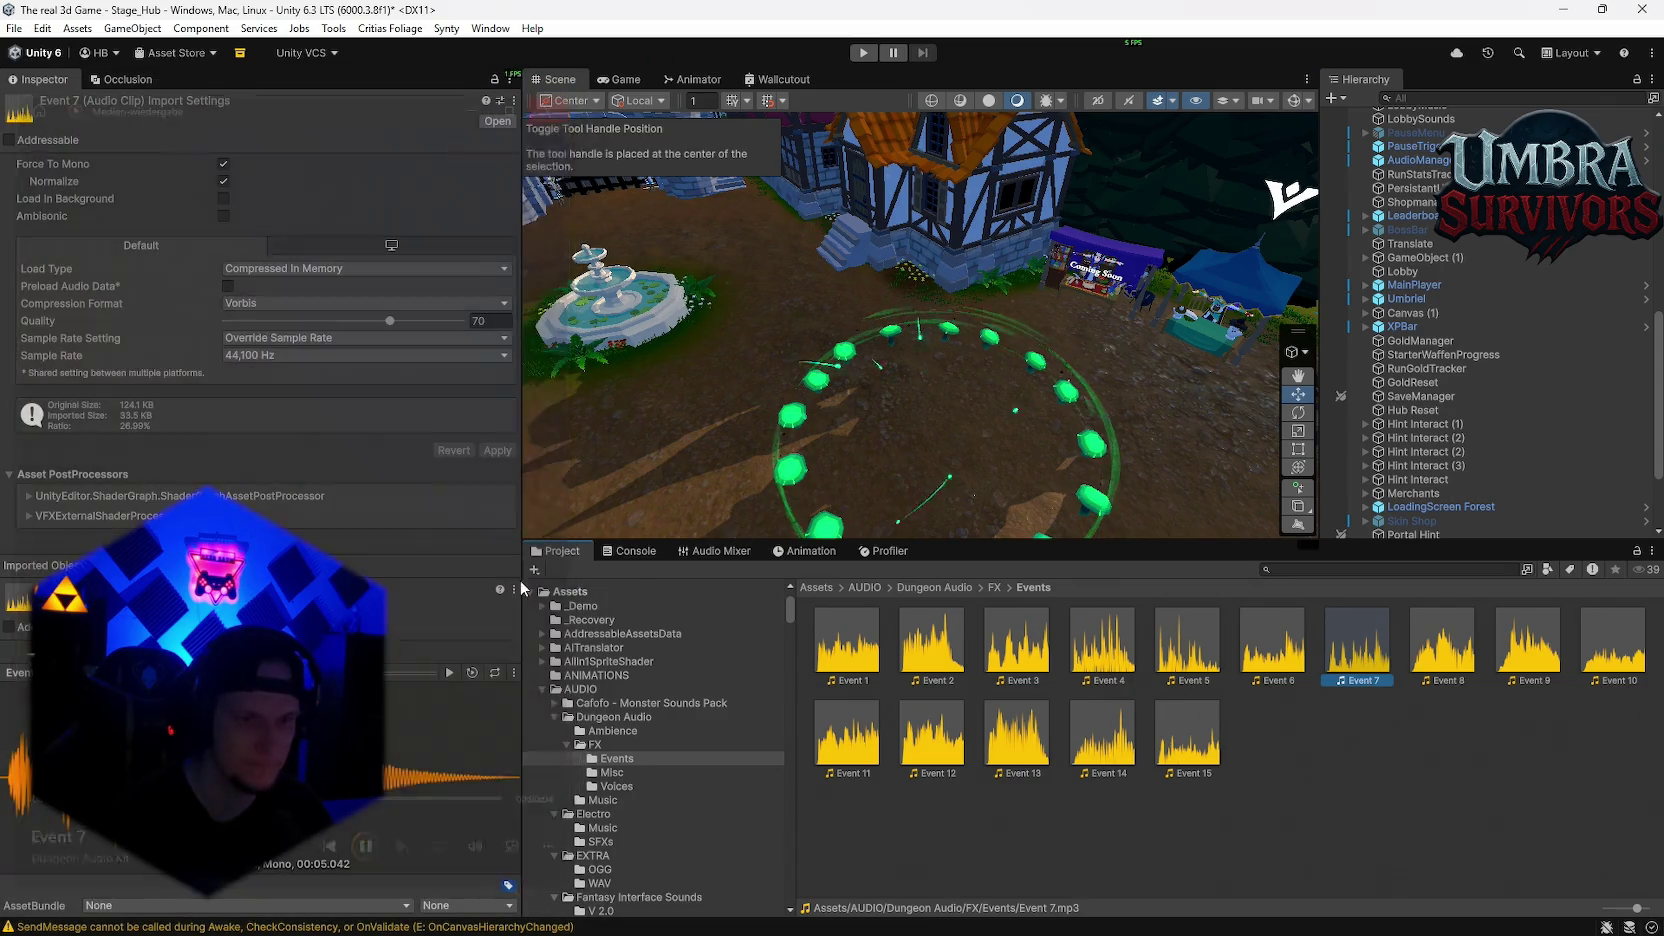
click(632, 772)
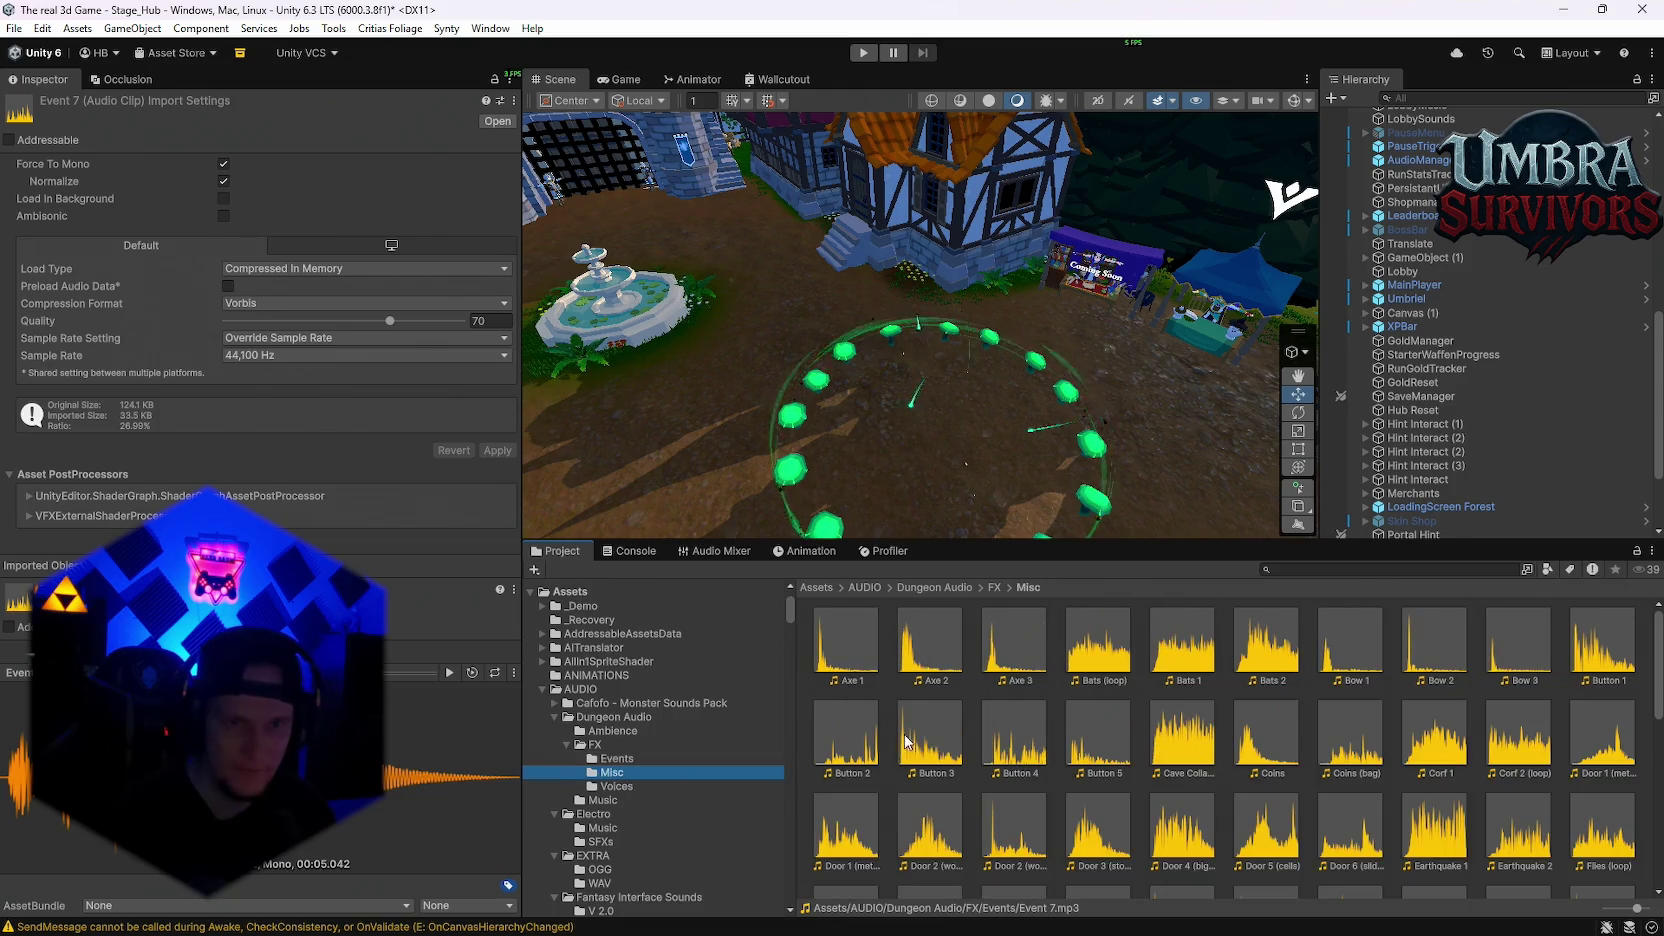
scroll(1035, 760, down, 2)
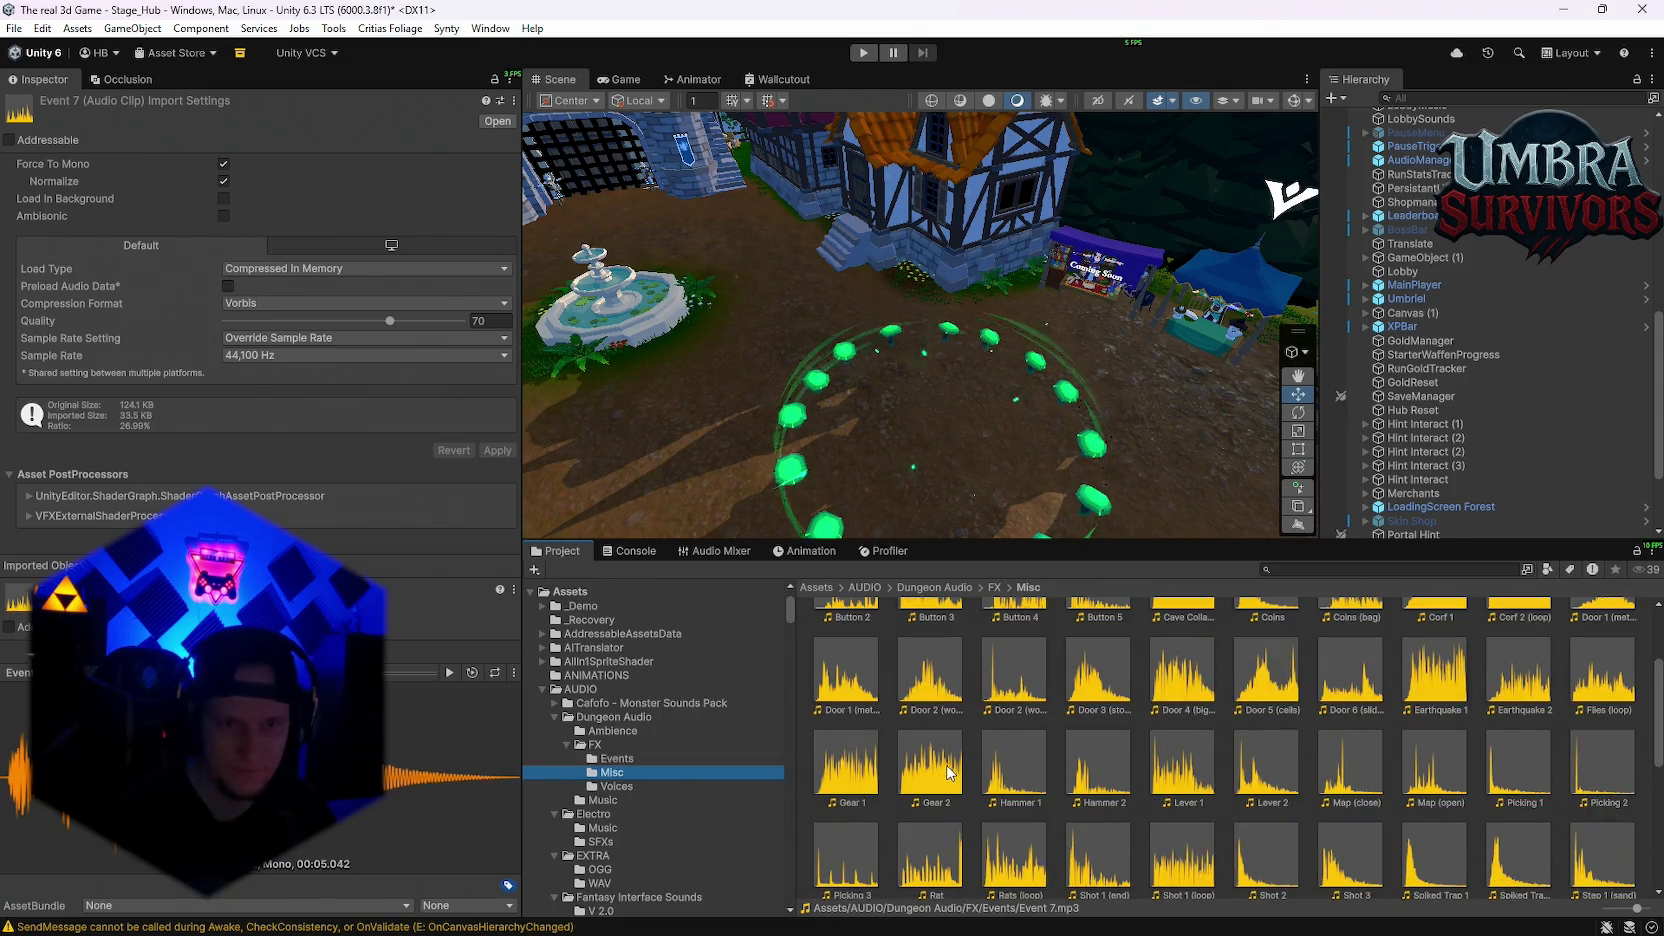
double_click(930, 765)
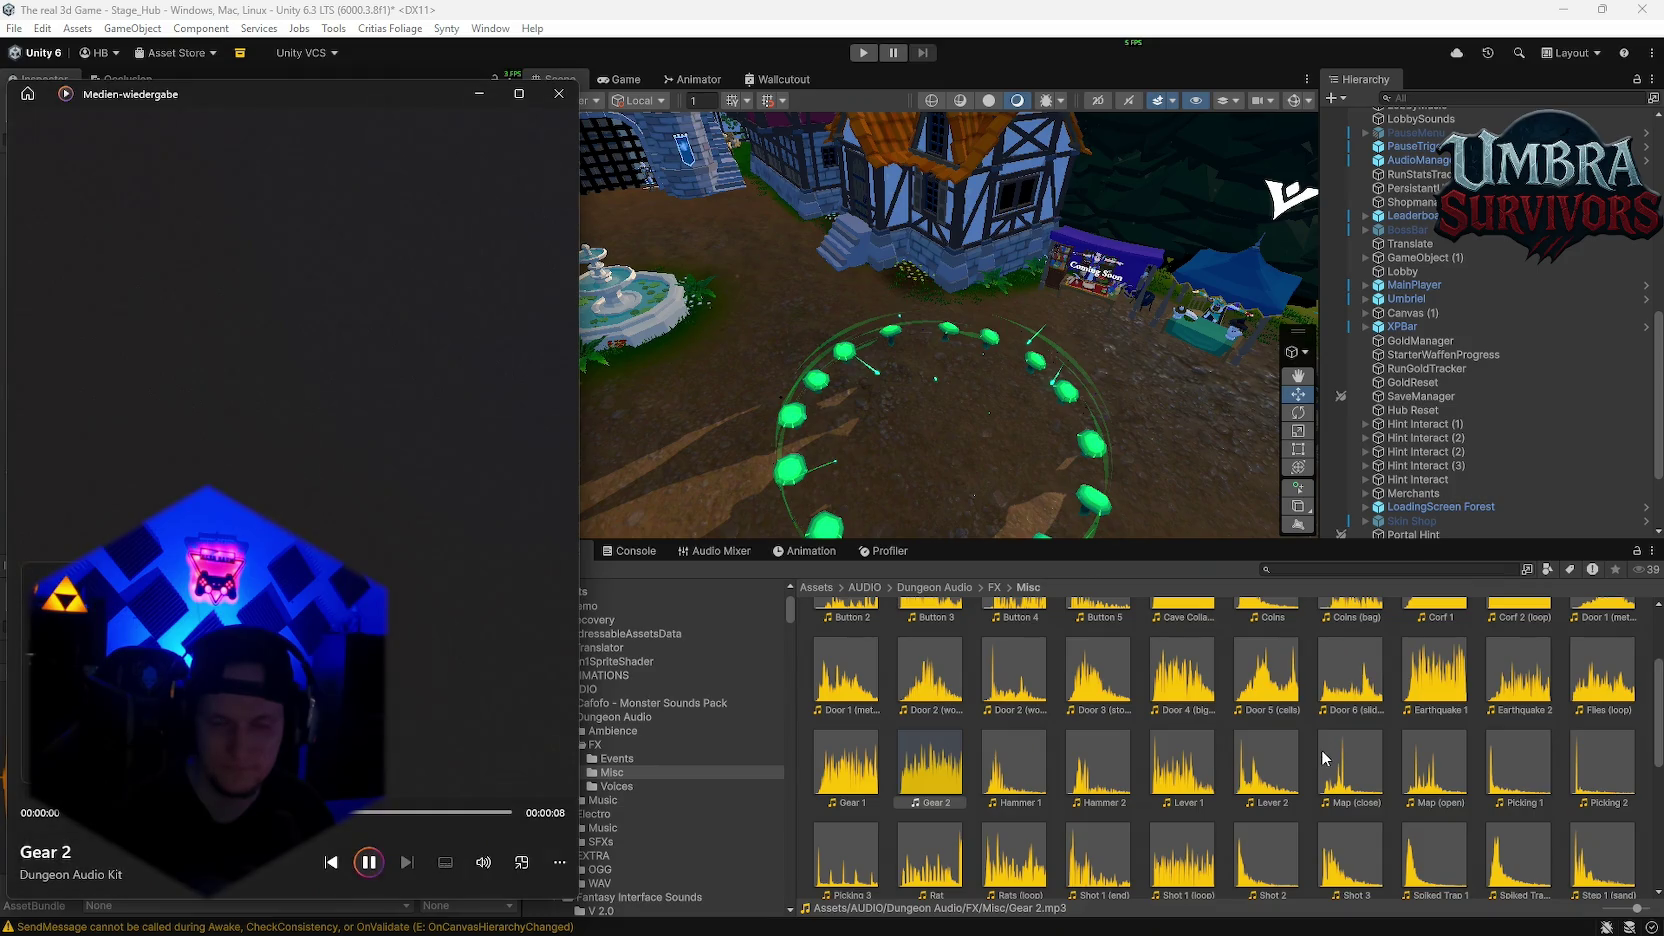
scroll(1323, 758, up, 3)
double_click(1424, 755)
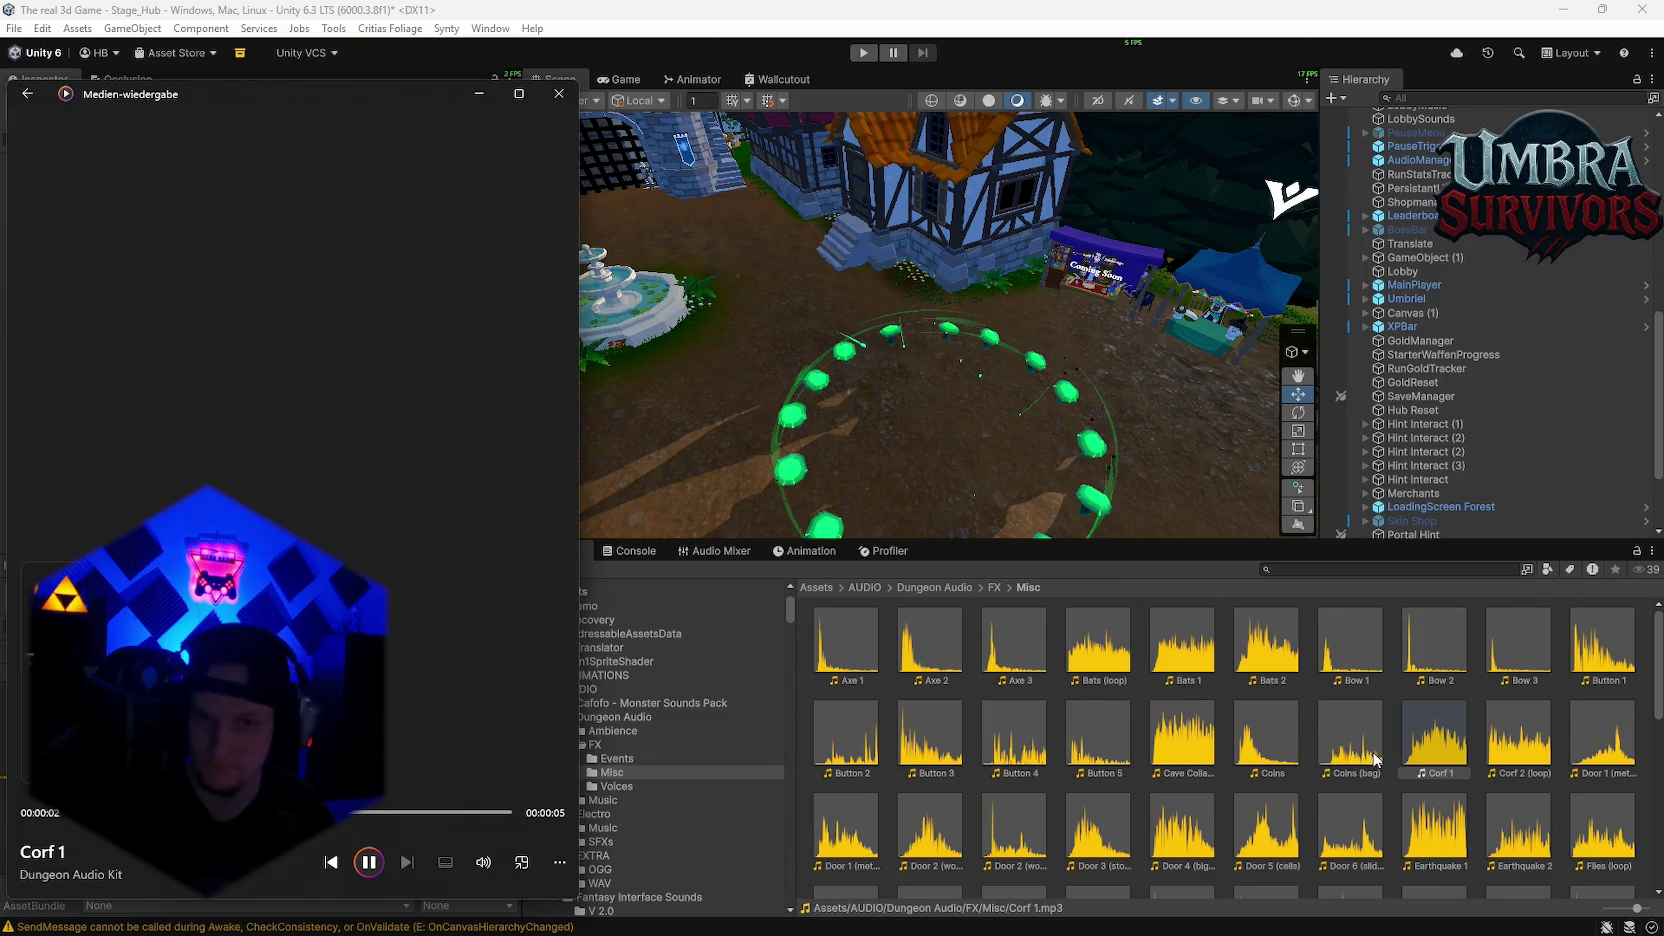
scroll(1500, 667, down, 3)
scroll(1380, 785, down, 3)
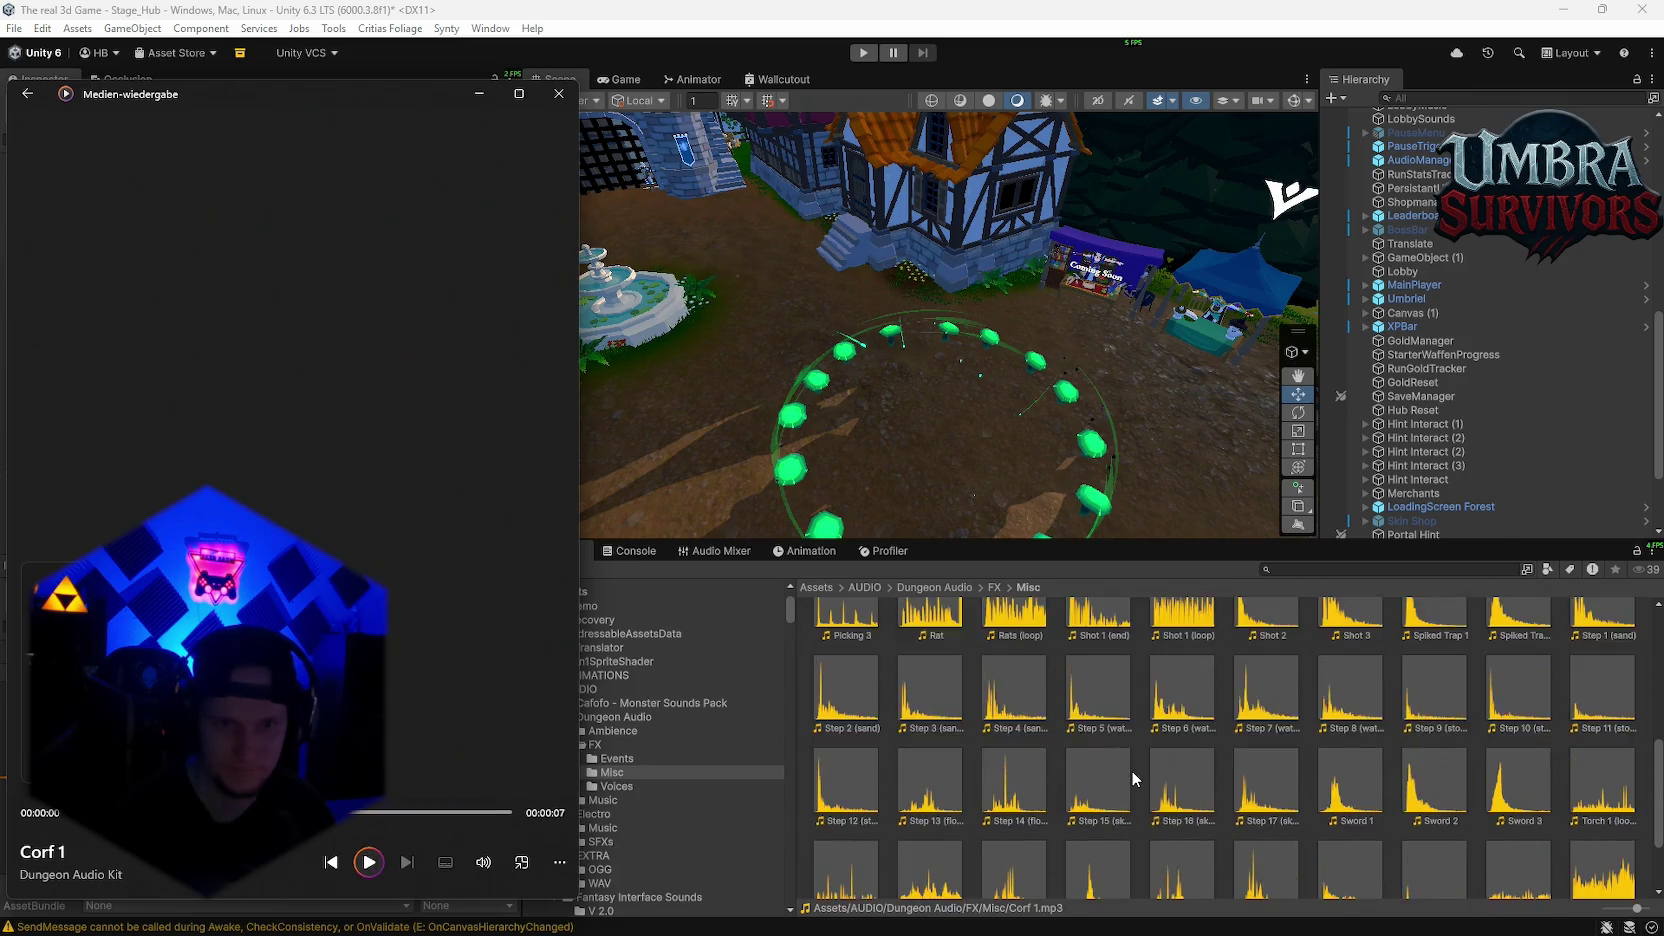
Step: Preview the Water Stream (loop), Wind 3 and Wind 2 clips
double_click(1518, 770)
scroll(1174, 762, down, 1)
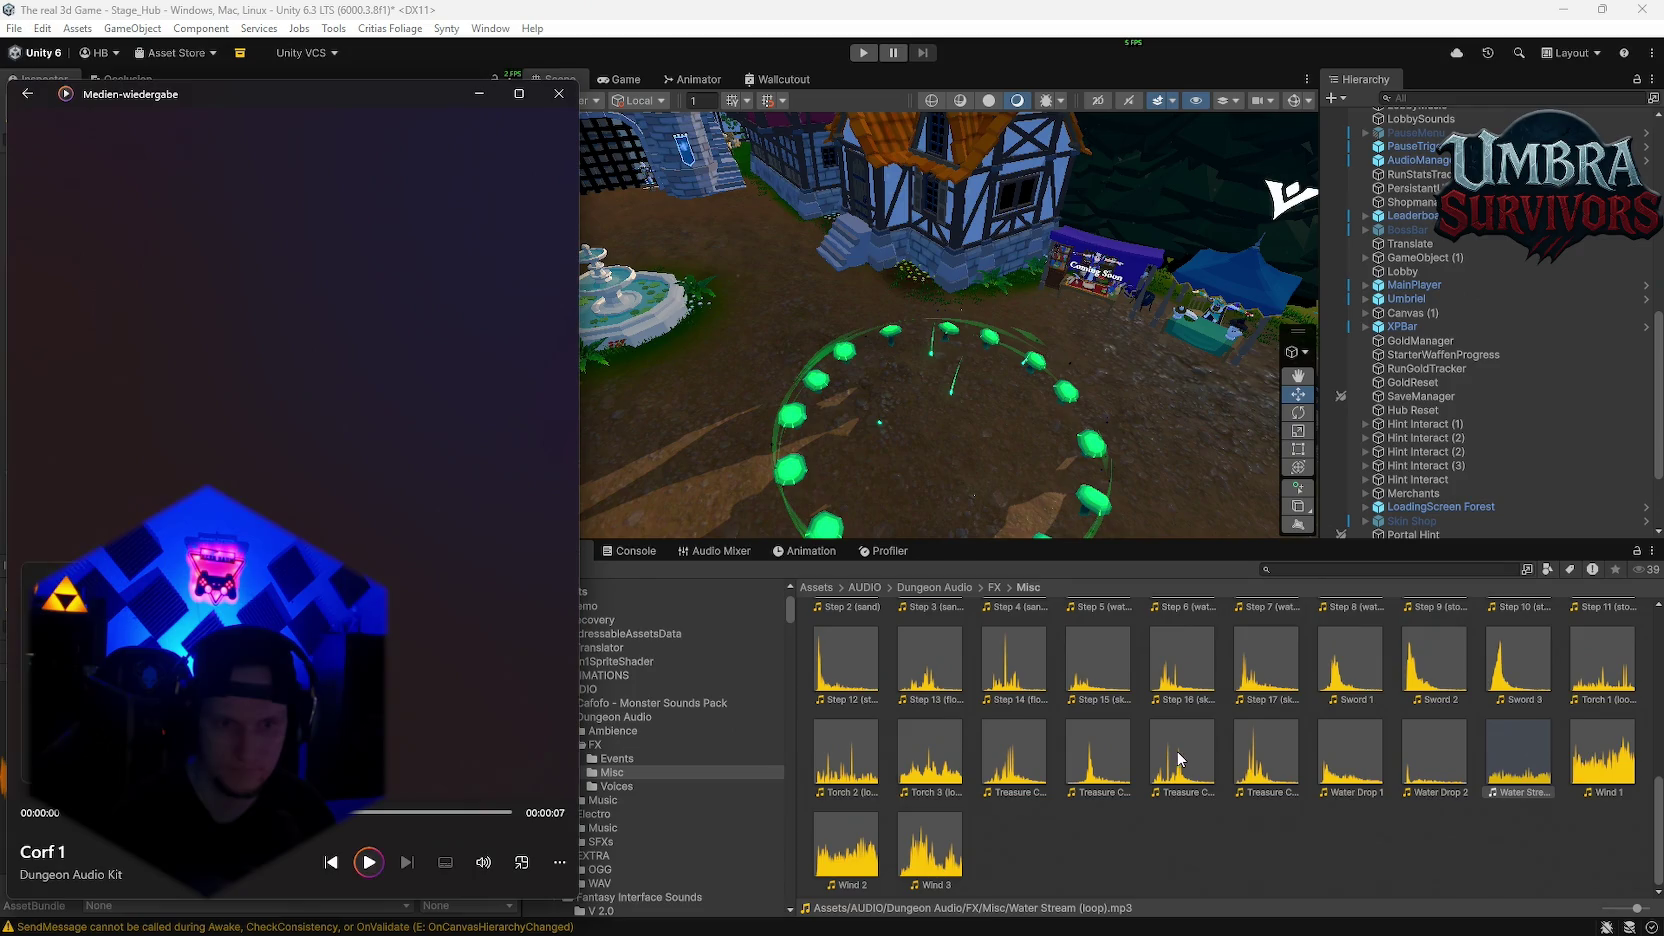
double_click(903, 845)
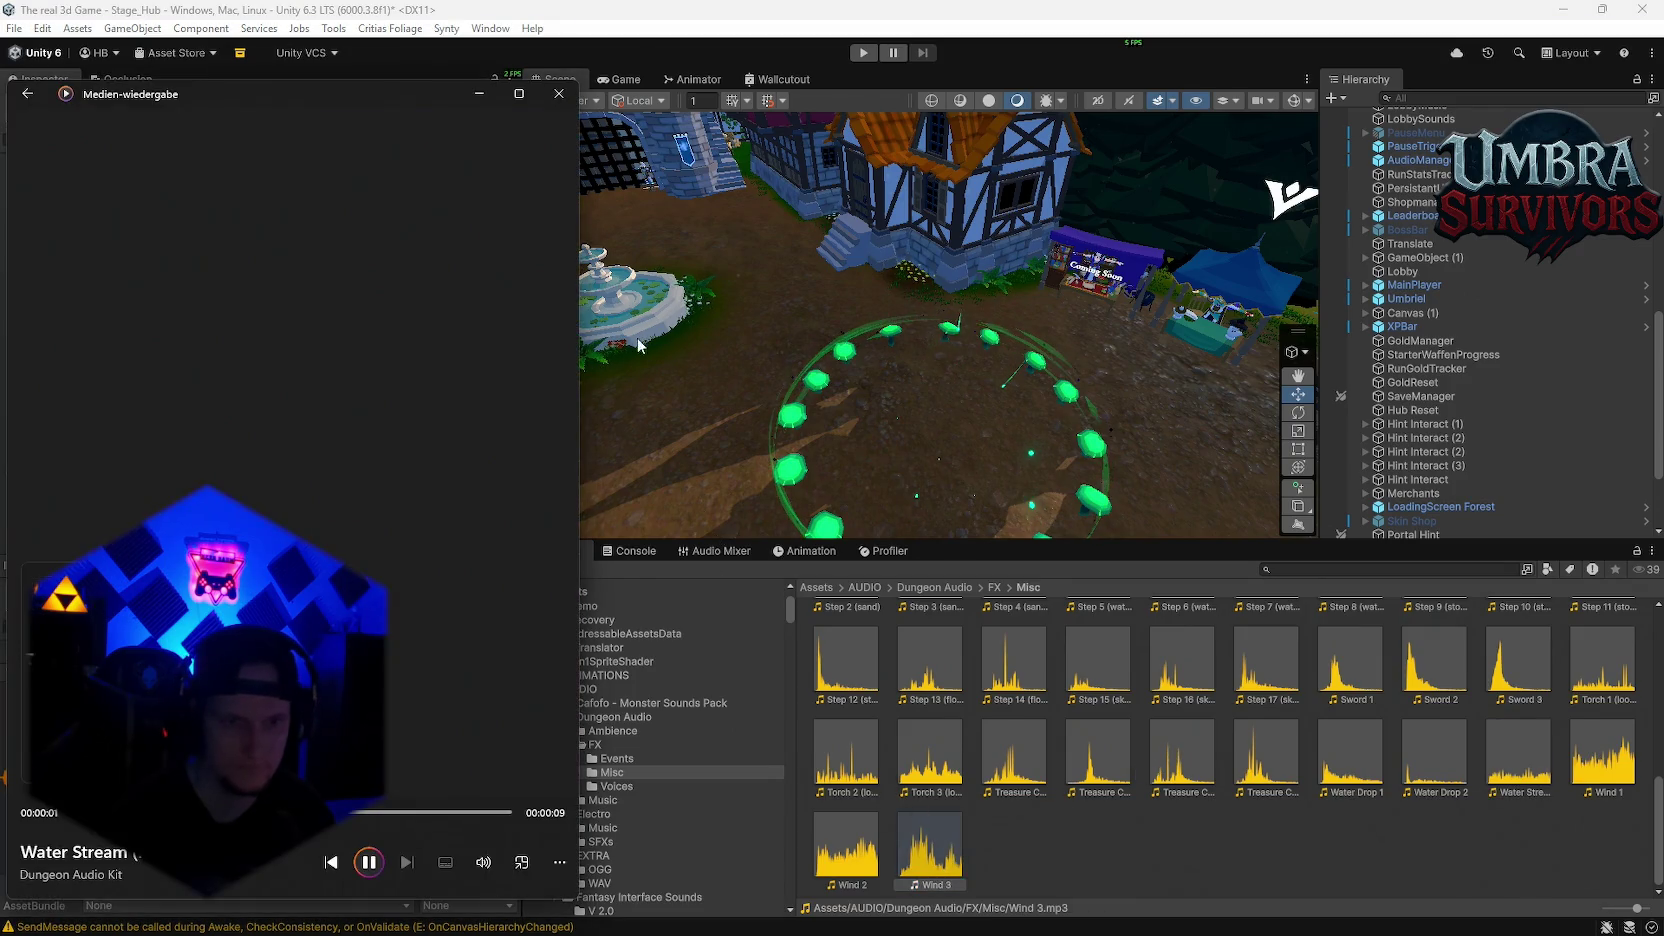
click(559, 93)
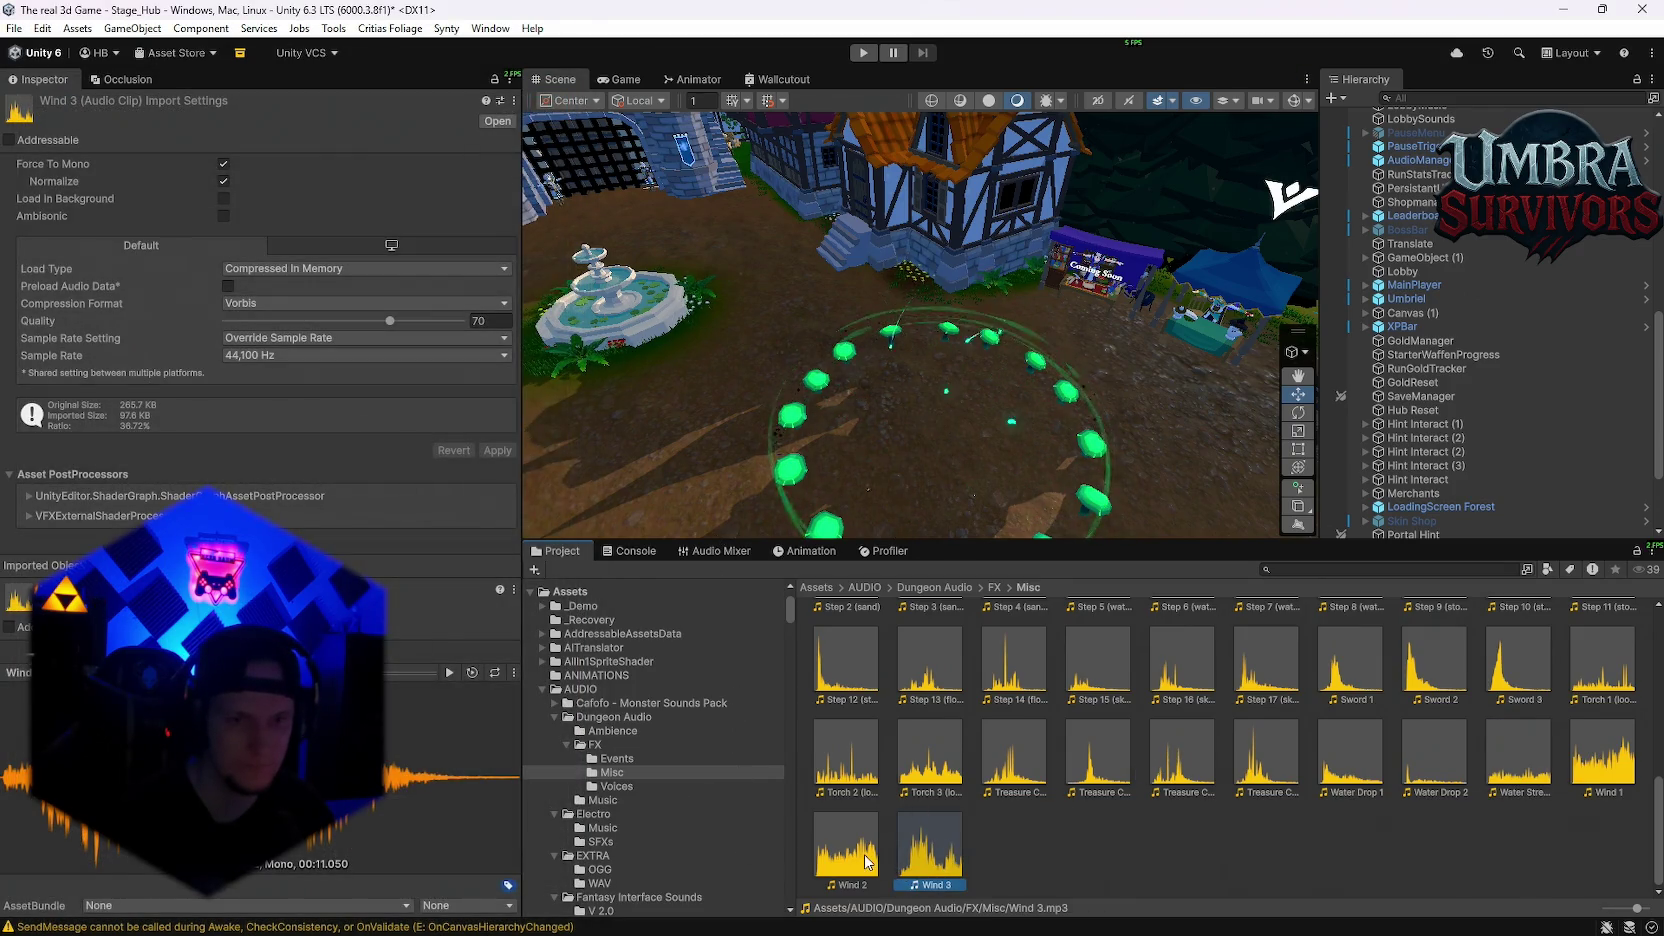
double_click(845, 848)
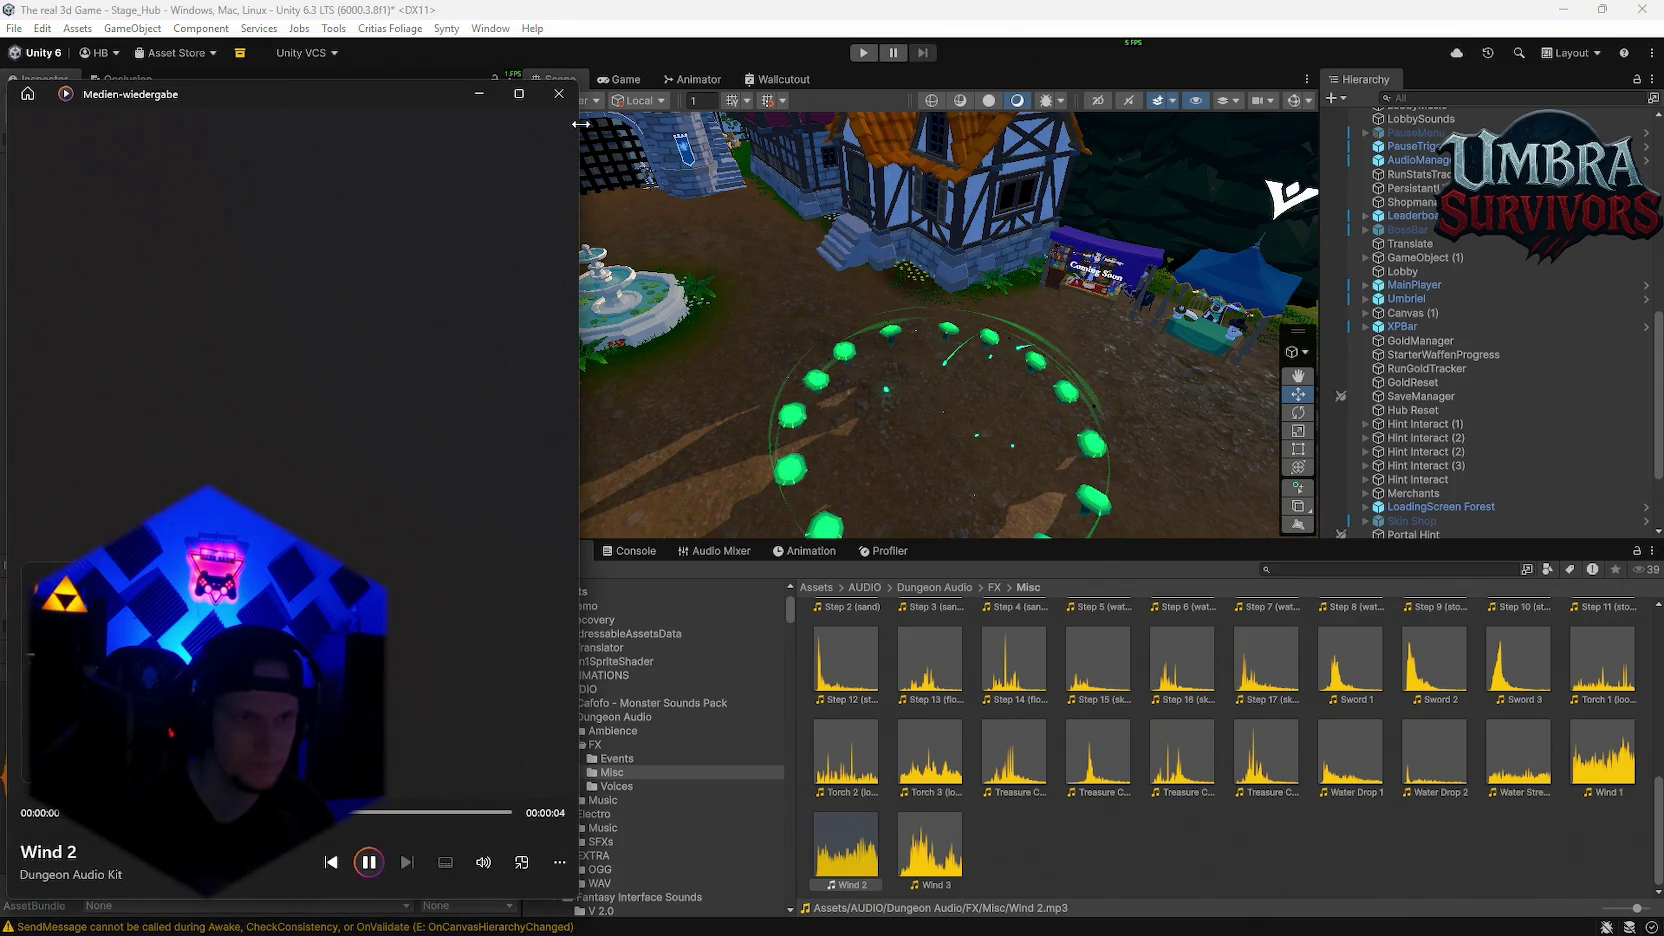
click(559, 94)
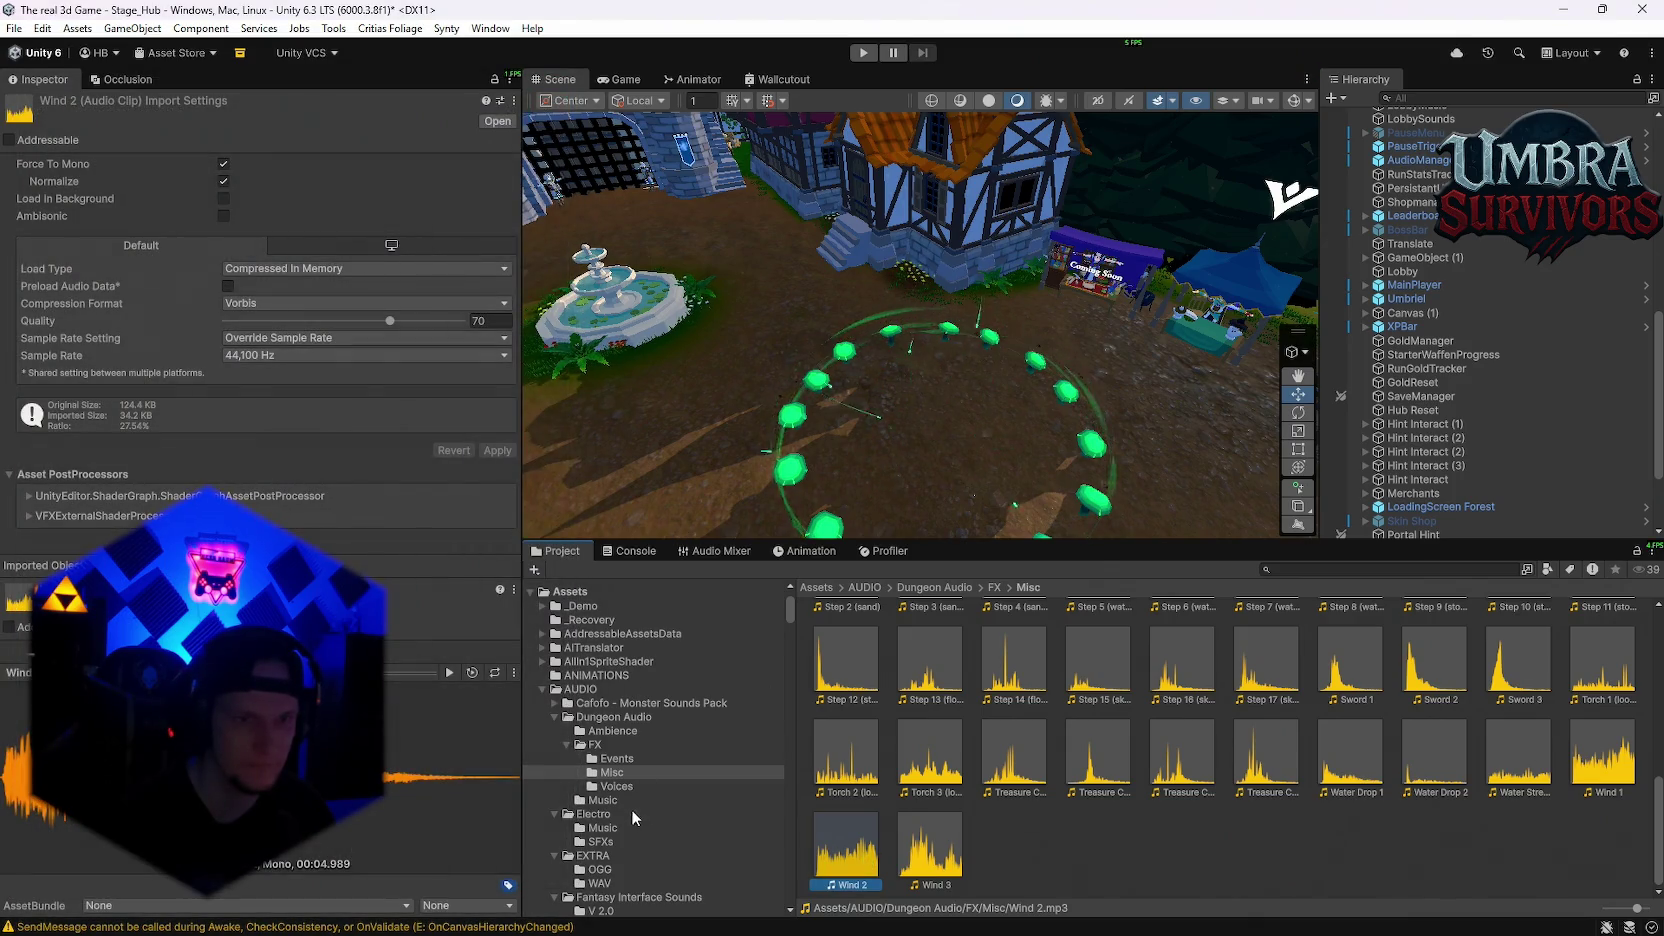
Step: Browse through the audio folders to Fantasy_Ambience_Sounds_Pack and Game Music Ambience
click(612, 786)
click(605, 801)
scroll(614, 820, down, 3)
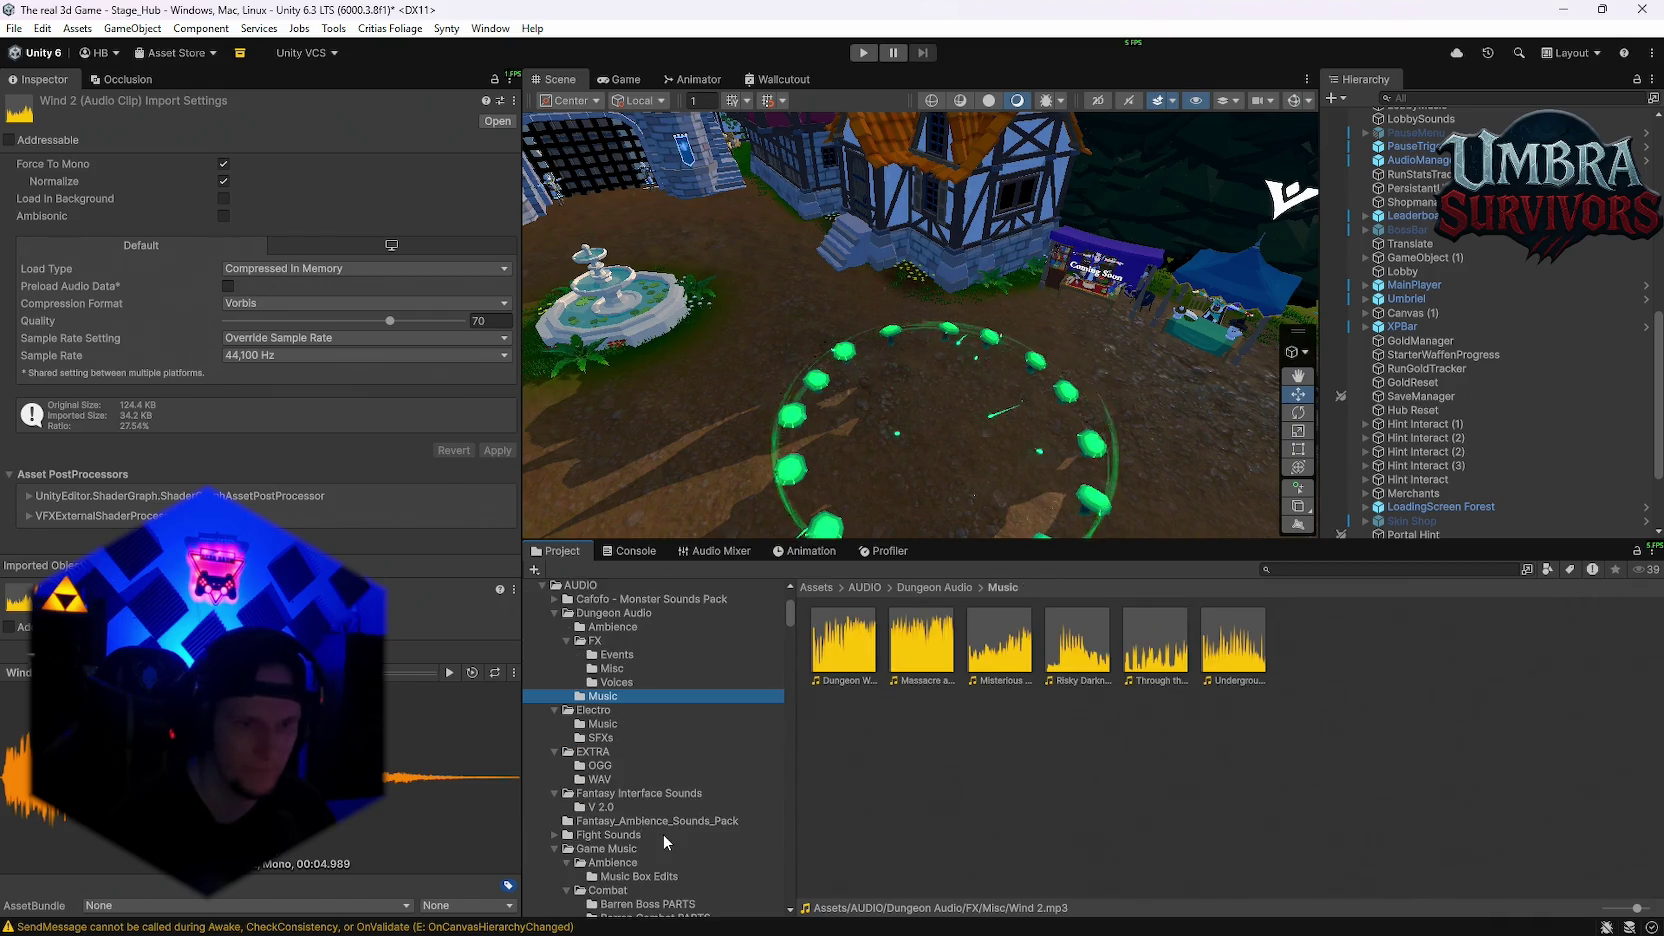
click(599, 781)
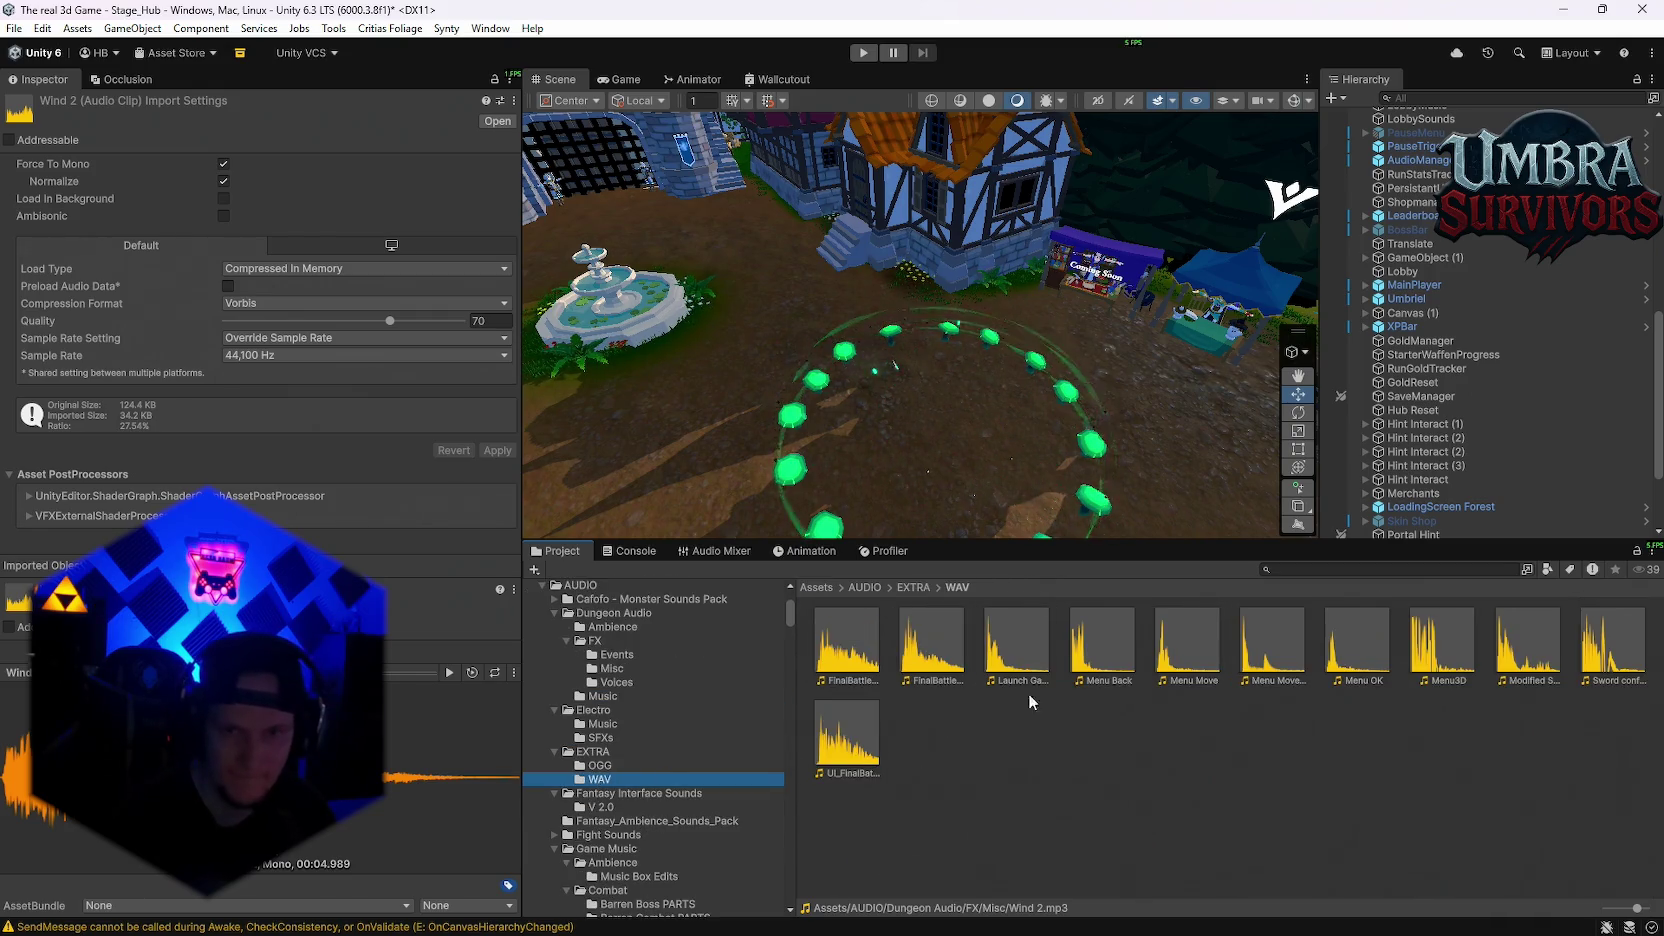
click(640, 795)
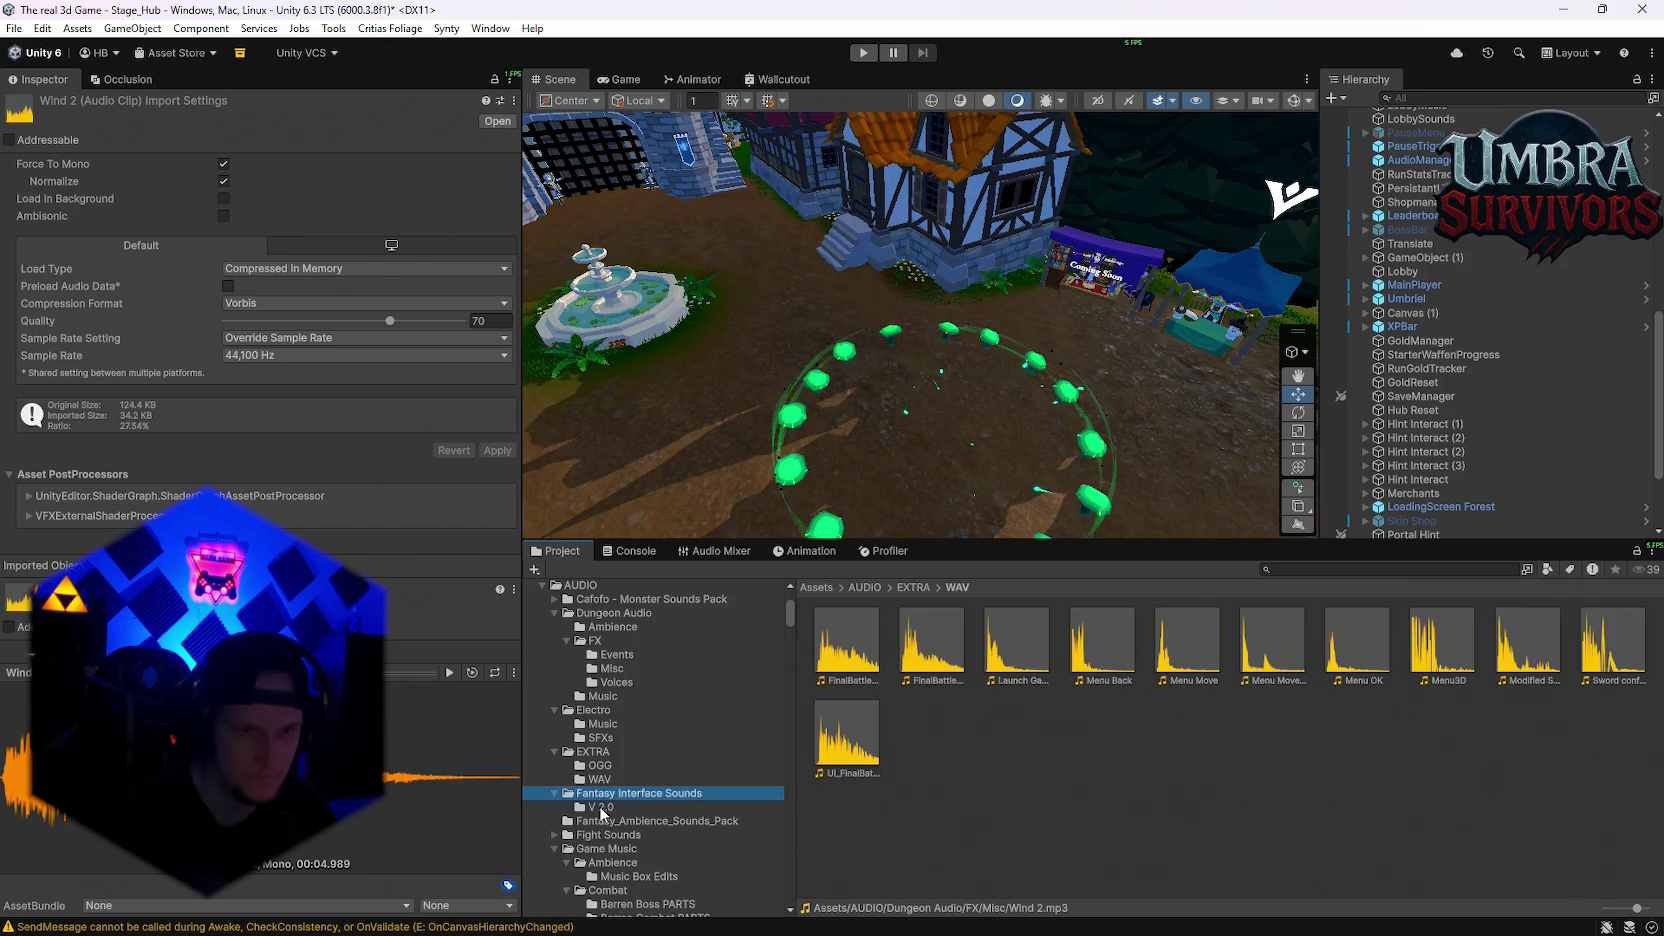
click(700, 808)
click(680, 821)
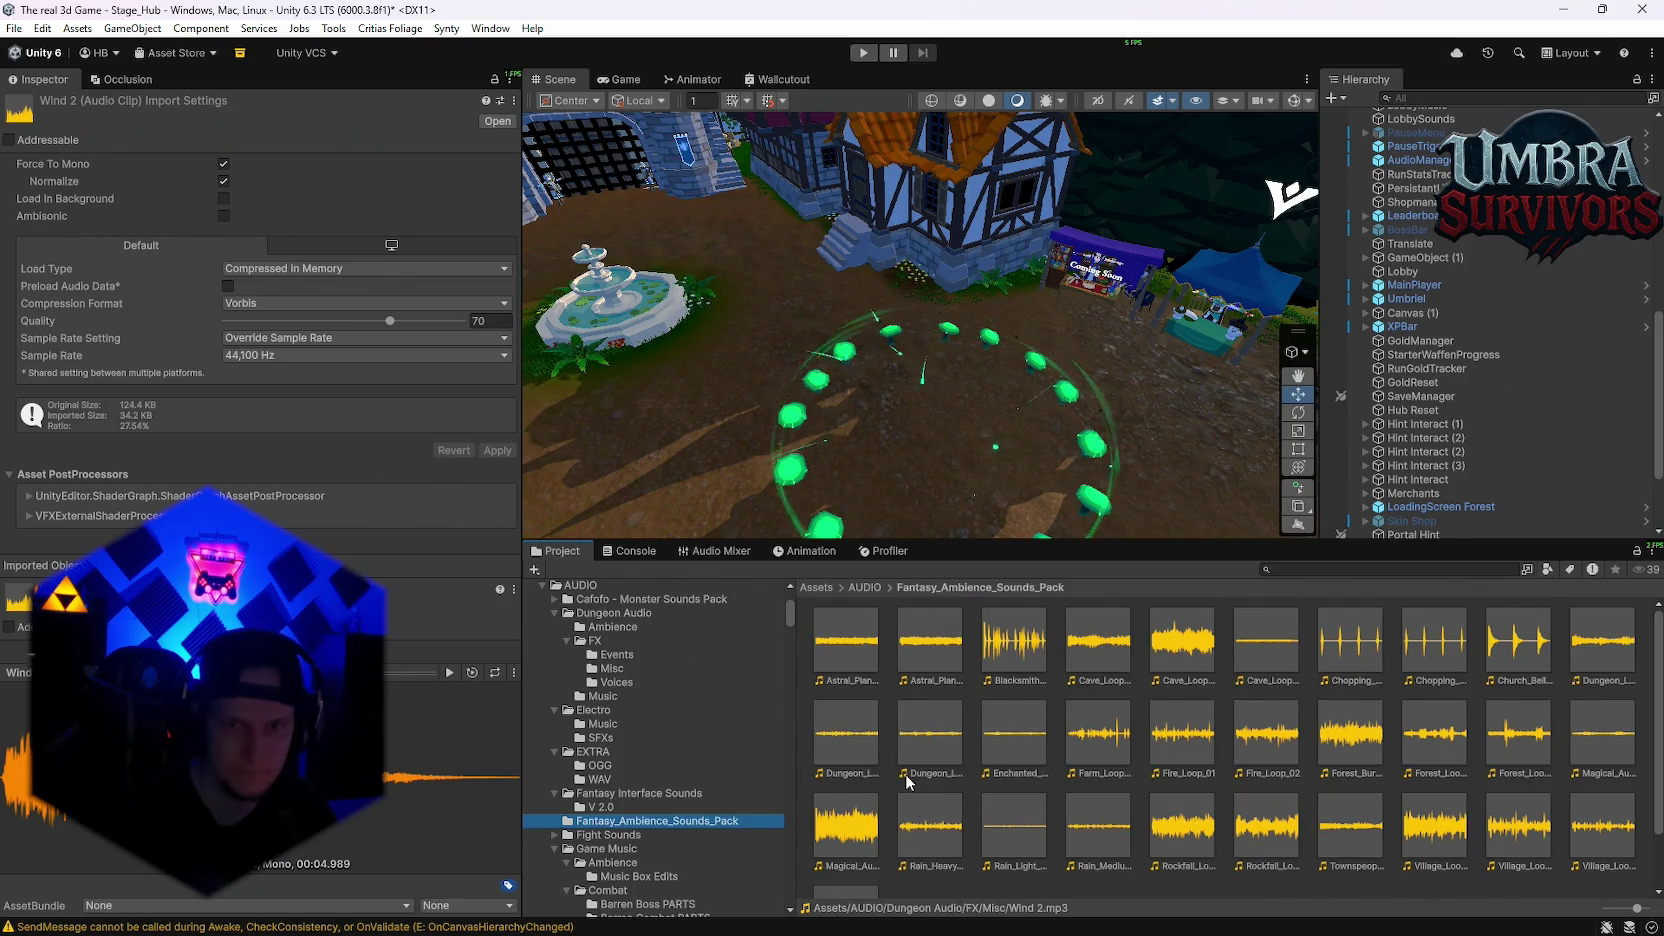
scroll(908, 782, down, 1)
scroll(600, 790, down, 1)
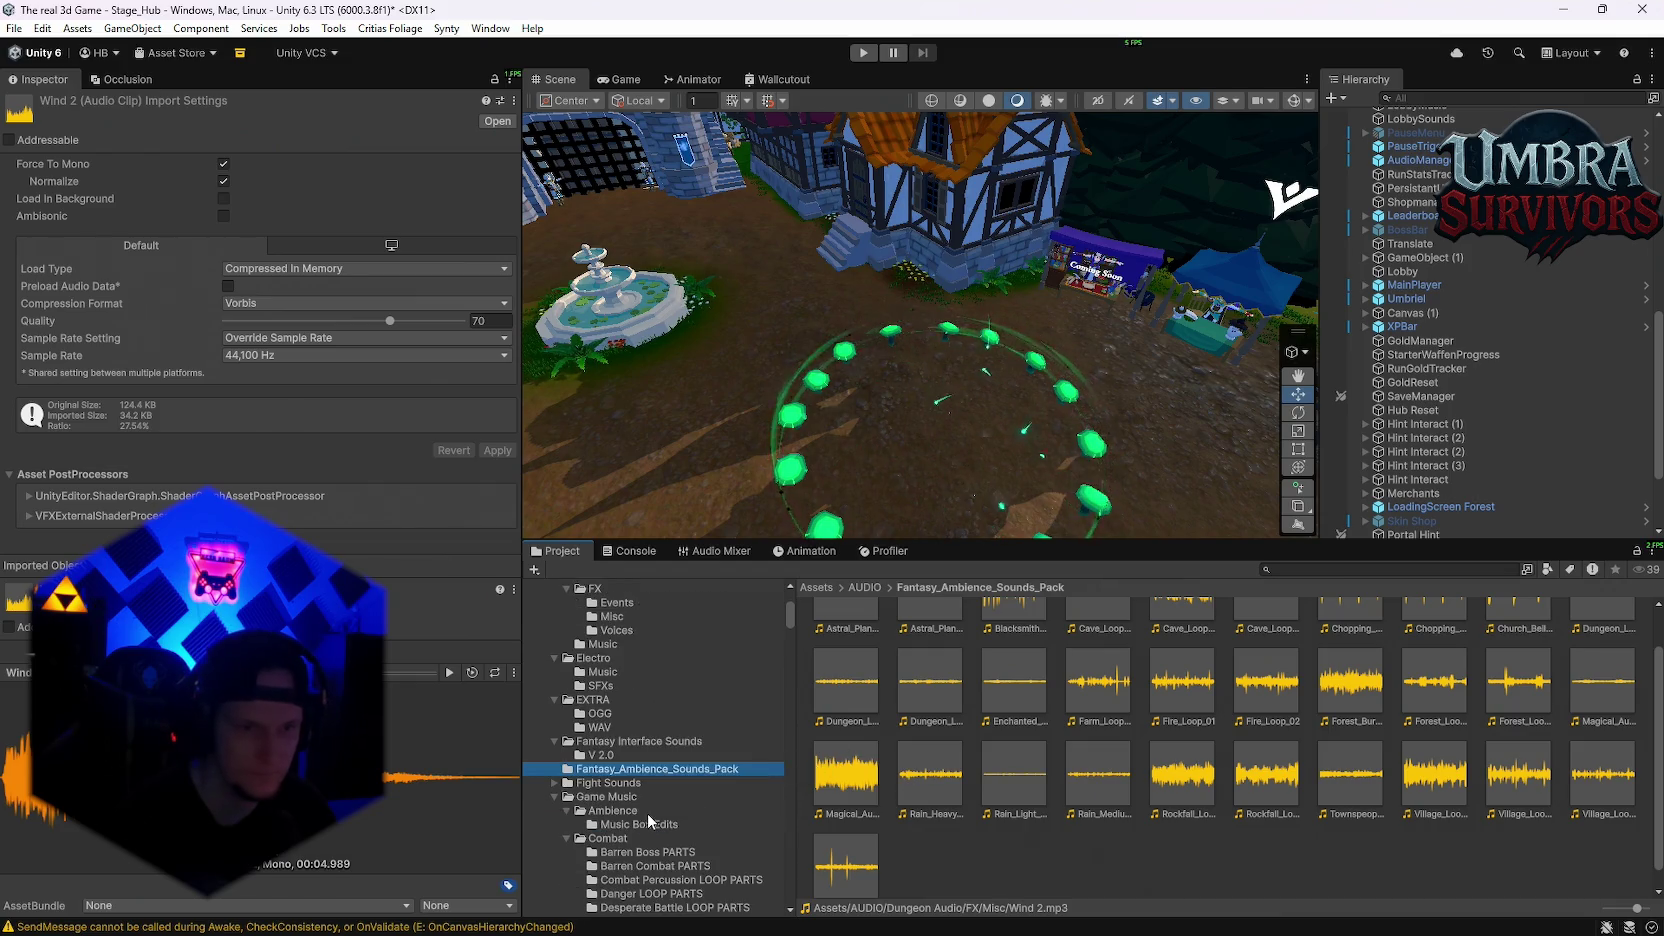
scroll(635, 815, down, 1)
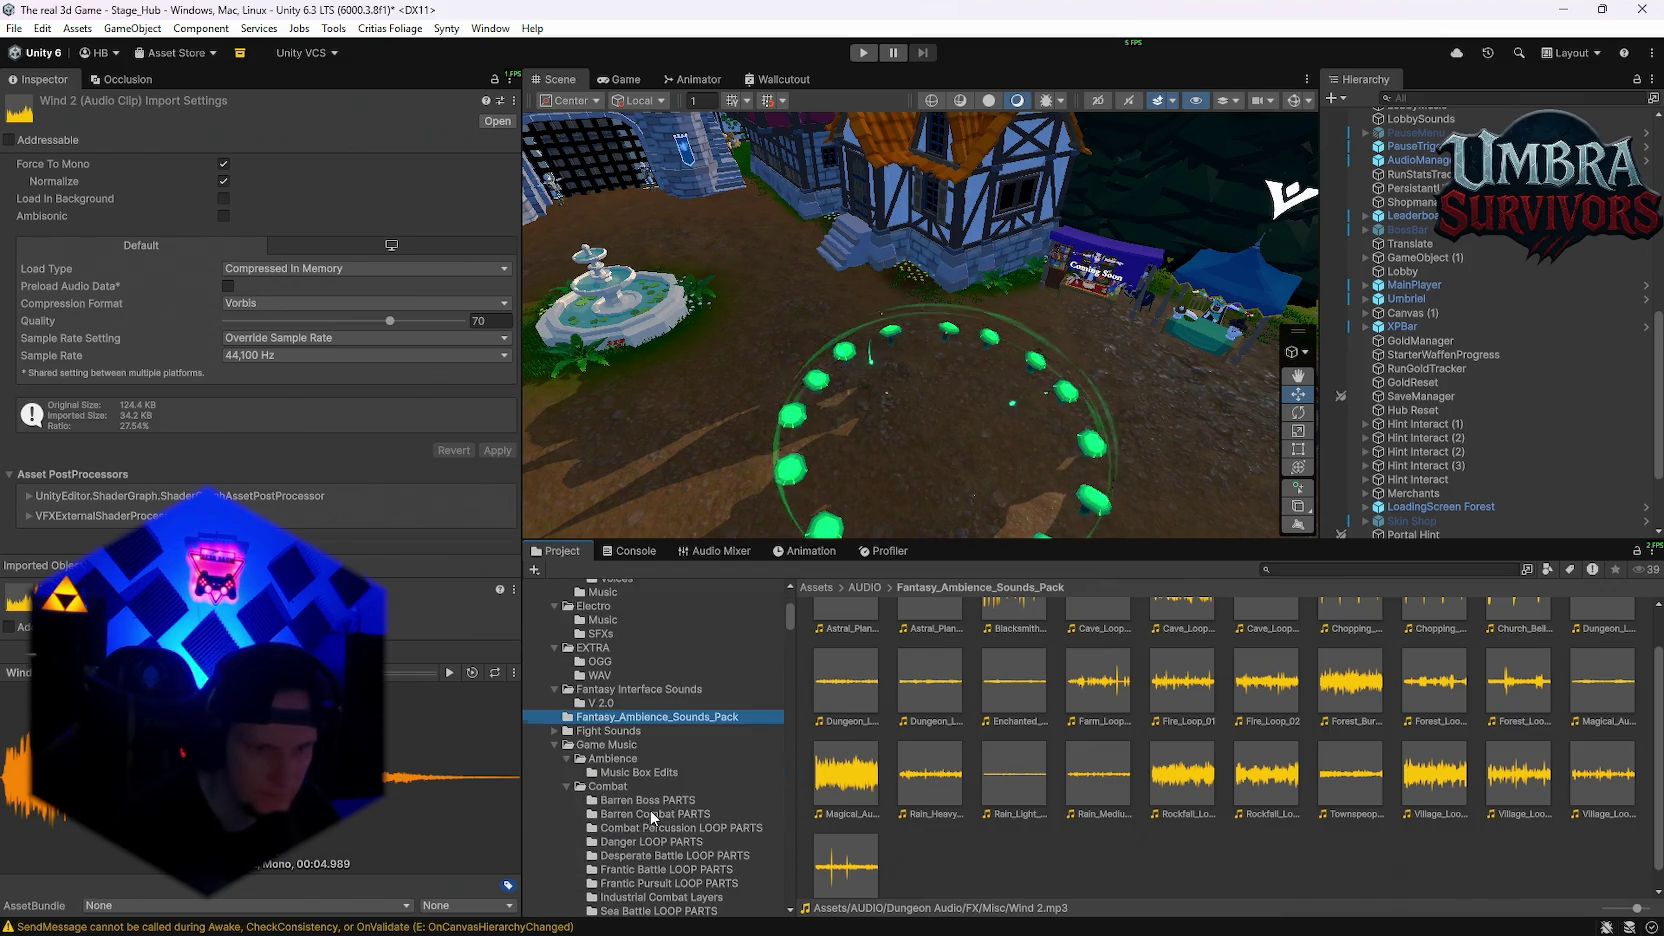
click(616, 760)
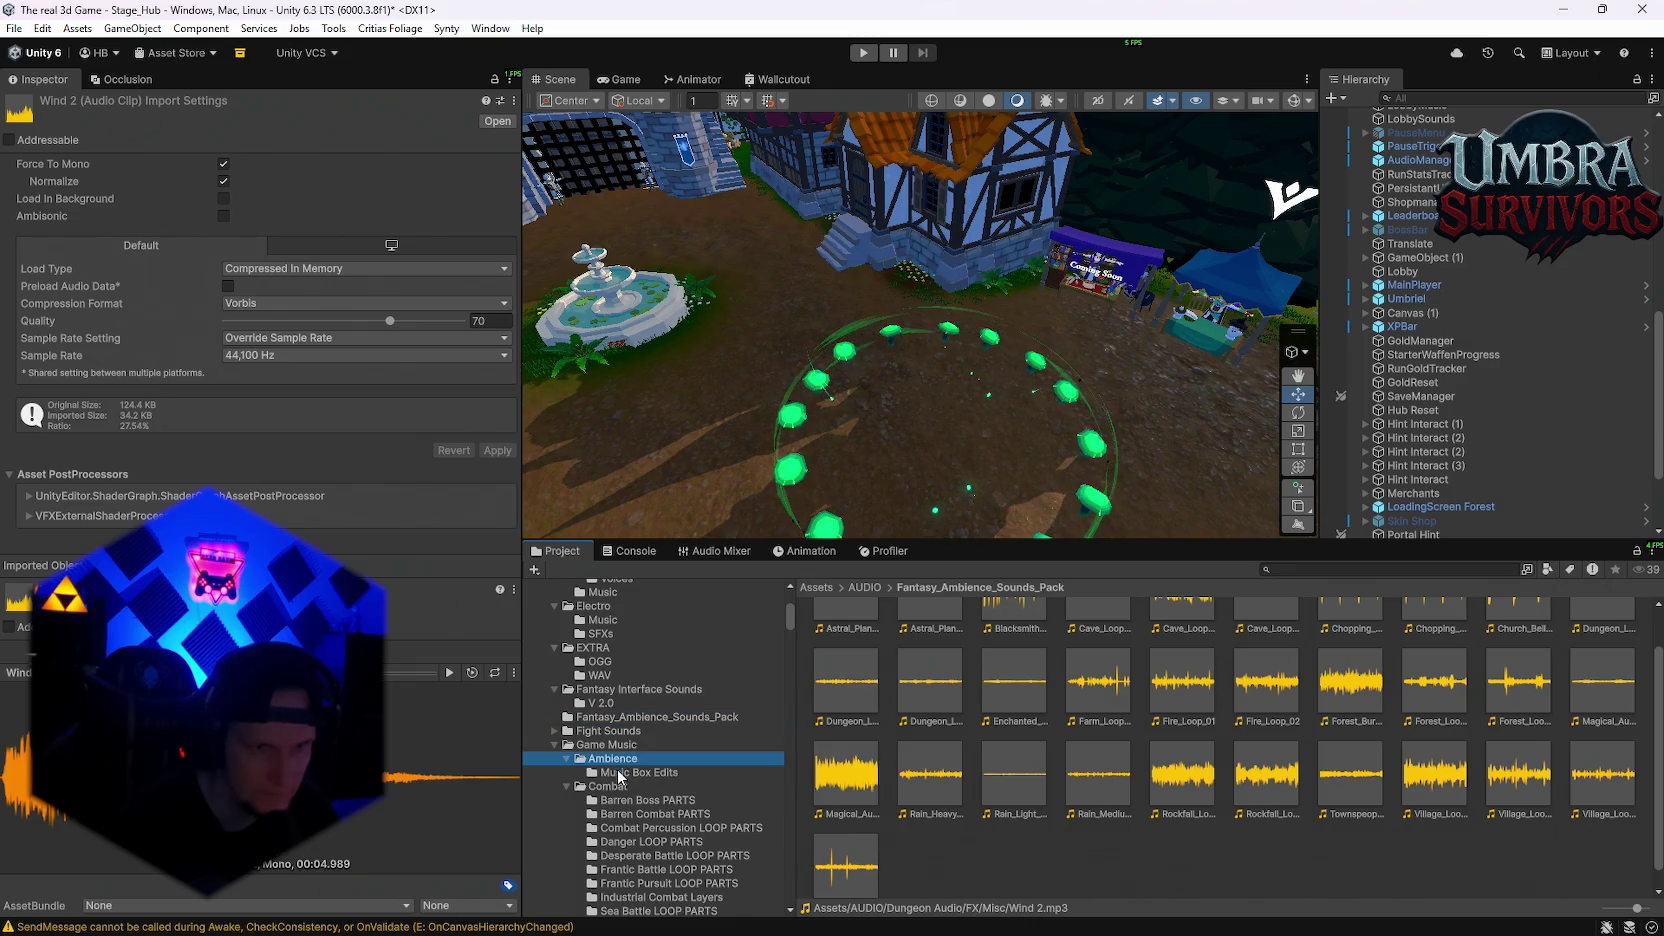
Step: Preview the Barren Ambience clip
scroll(965, 786, up, 1)
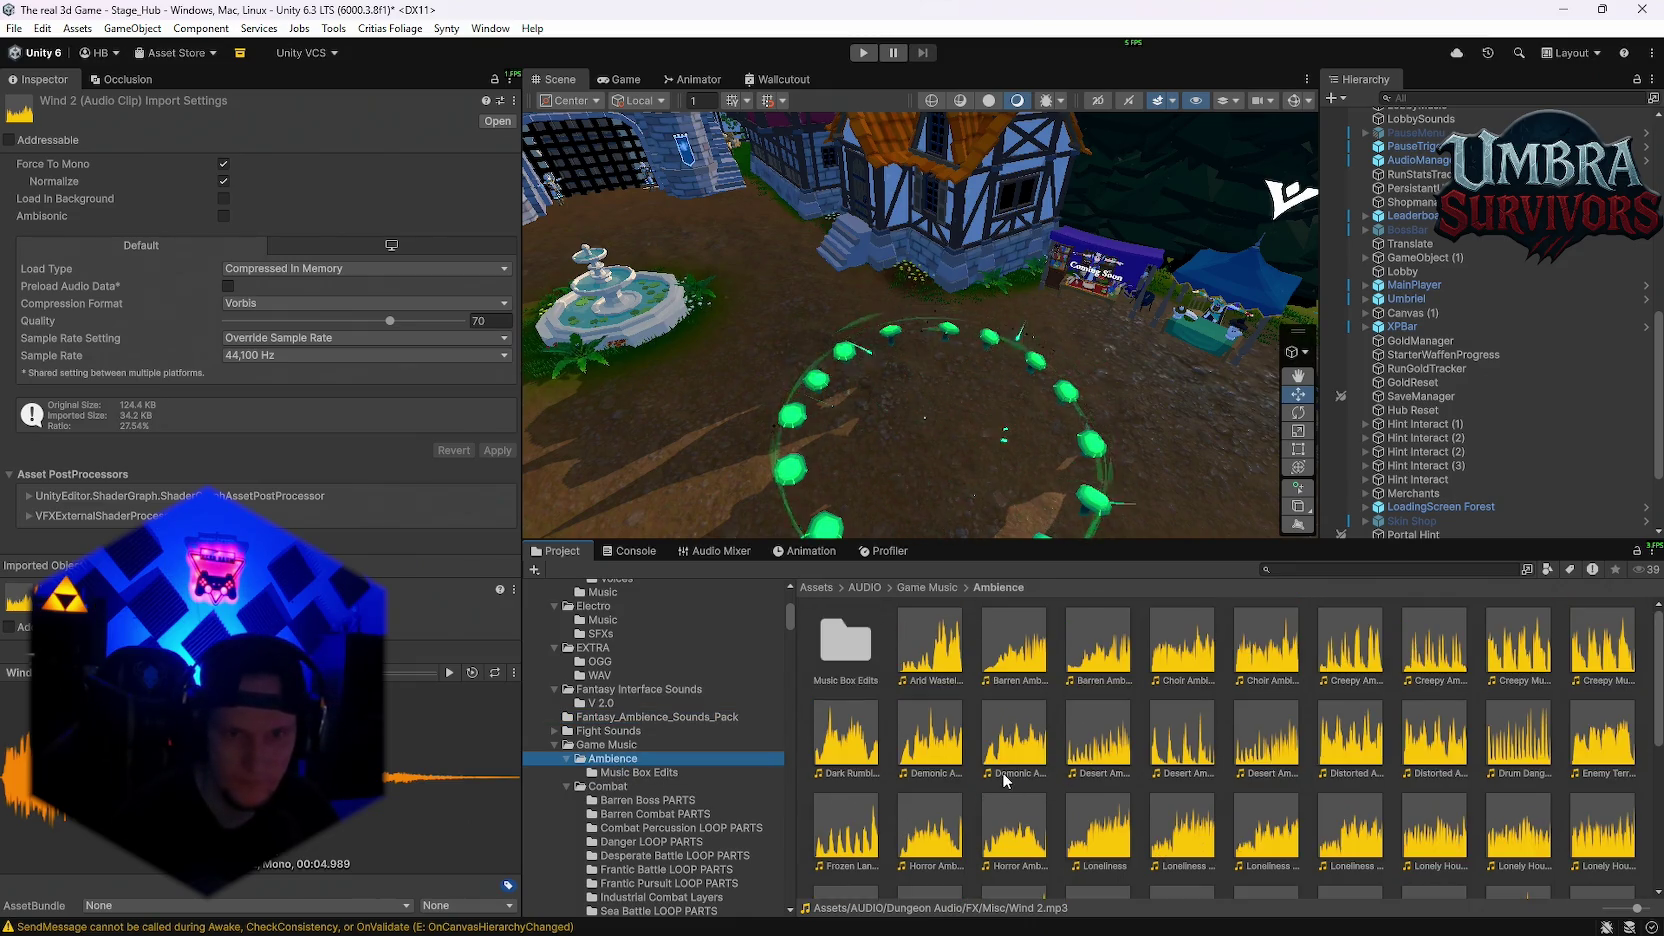
double_click(1014, 650)
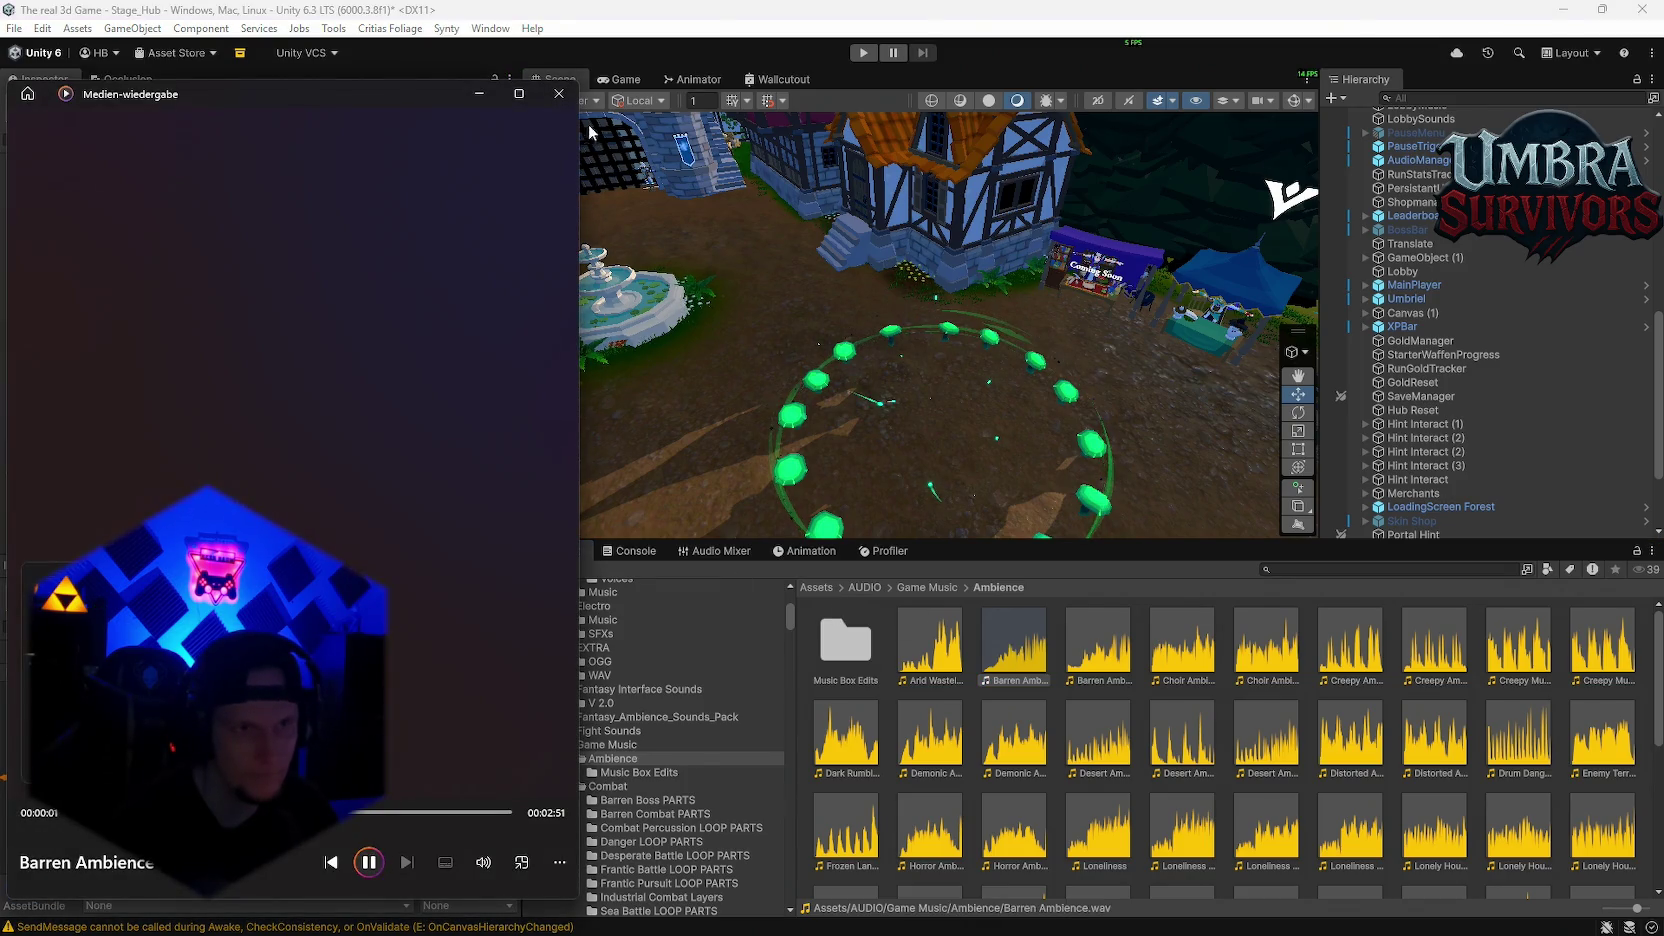
click(558, 94)
Step: Open the Puzzles music folder and preview the Pretty clip
scroll(997, 750, down, 3)
scroll(1010, 752, down, 1)
scroll(1023, 772, down, 1)
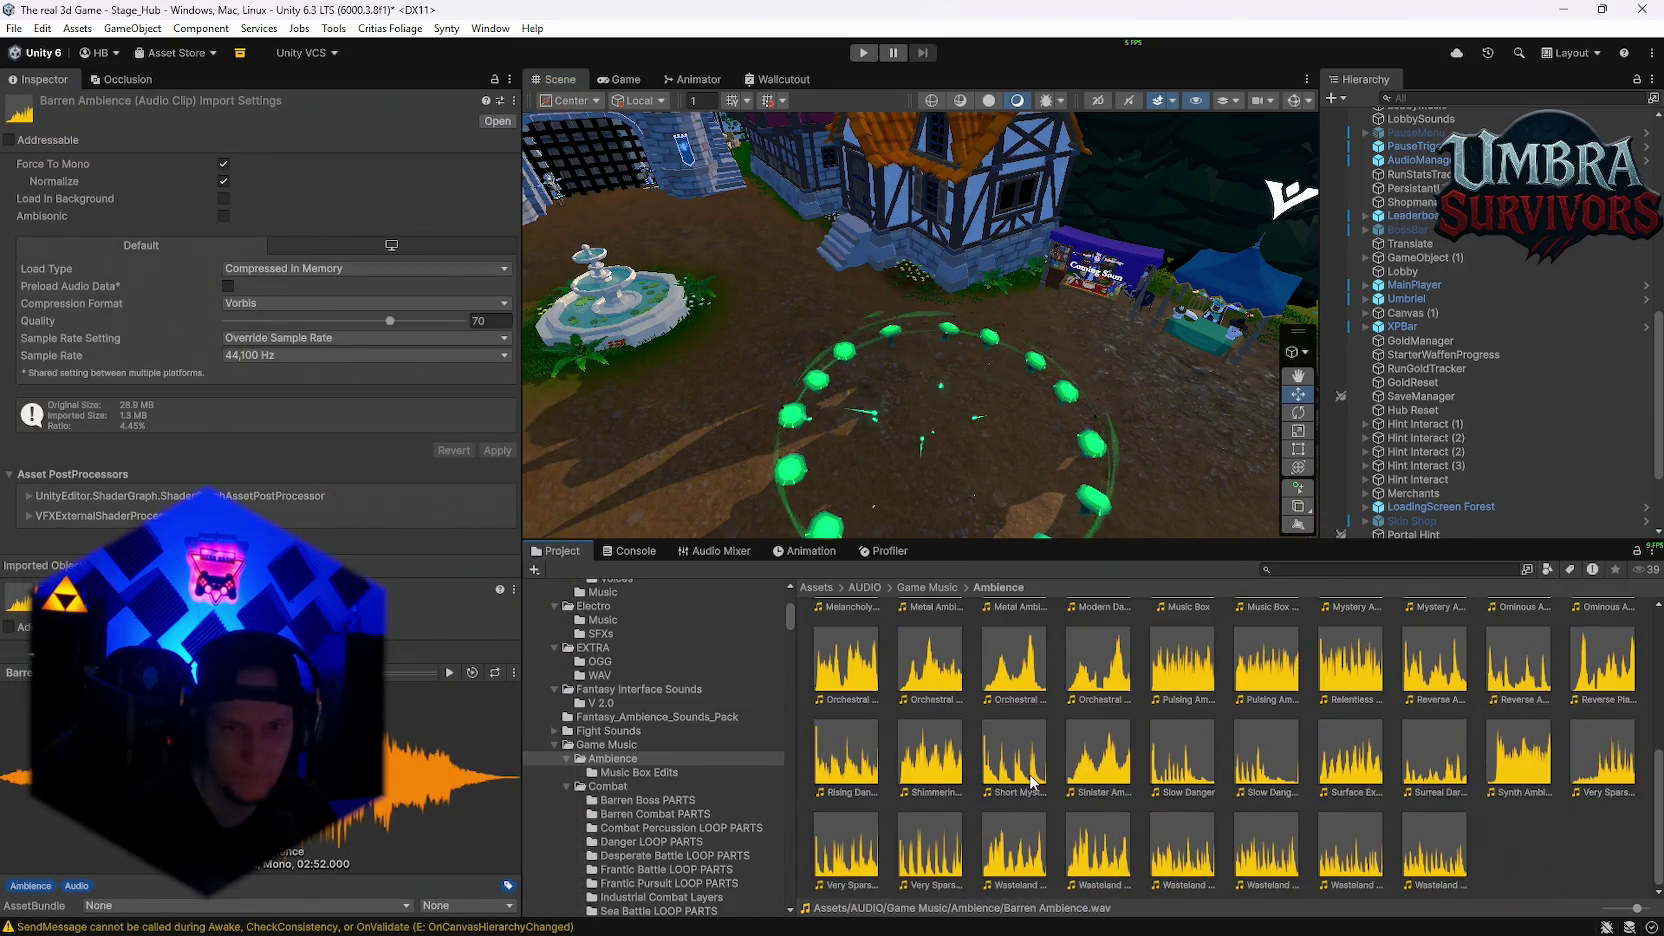
scroll(630, 797, down, 3)
scroll(659, 793, down, 1)
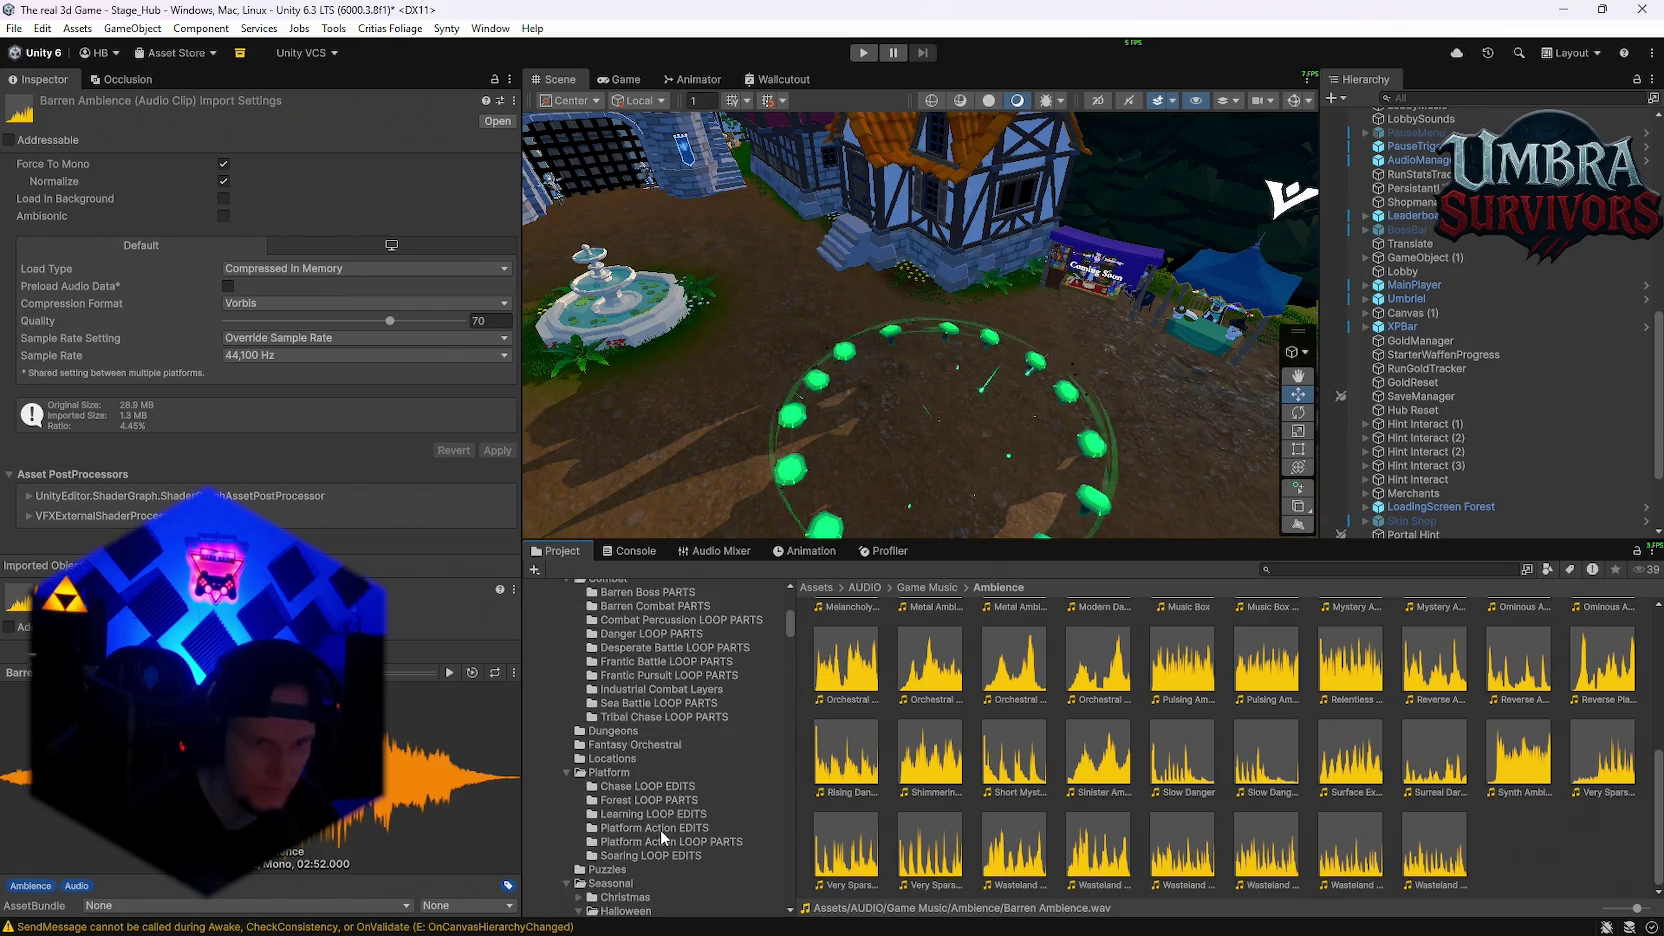
scroll(640, 780, down, 1)
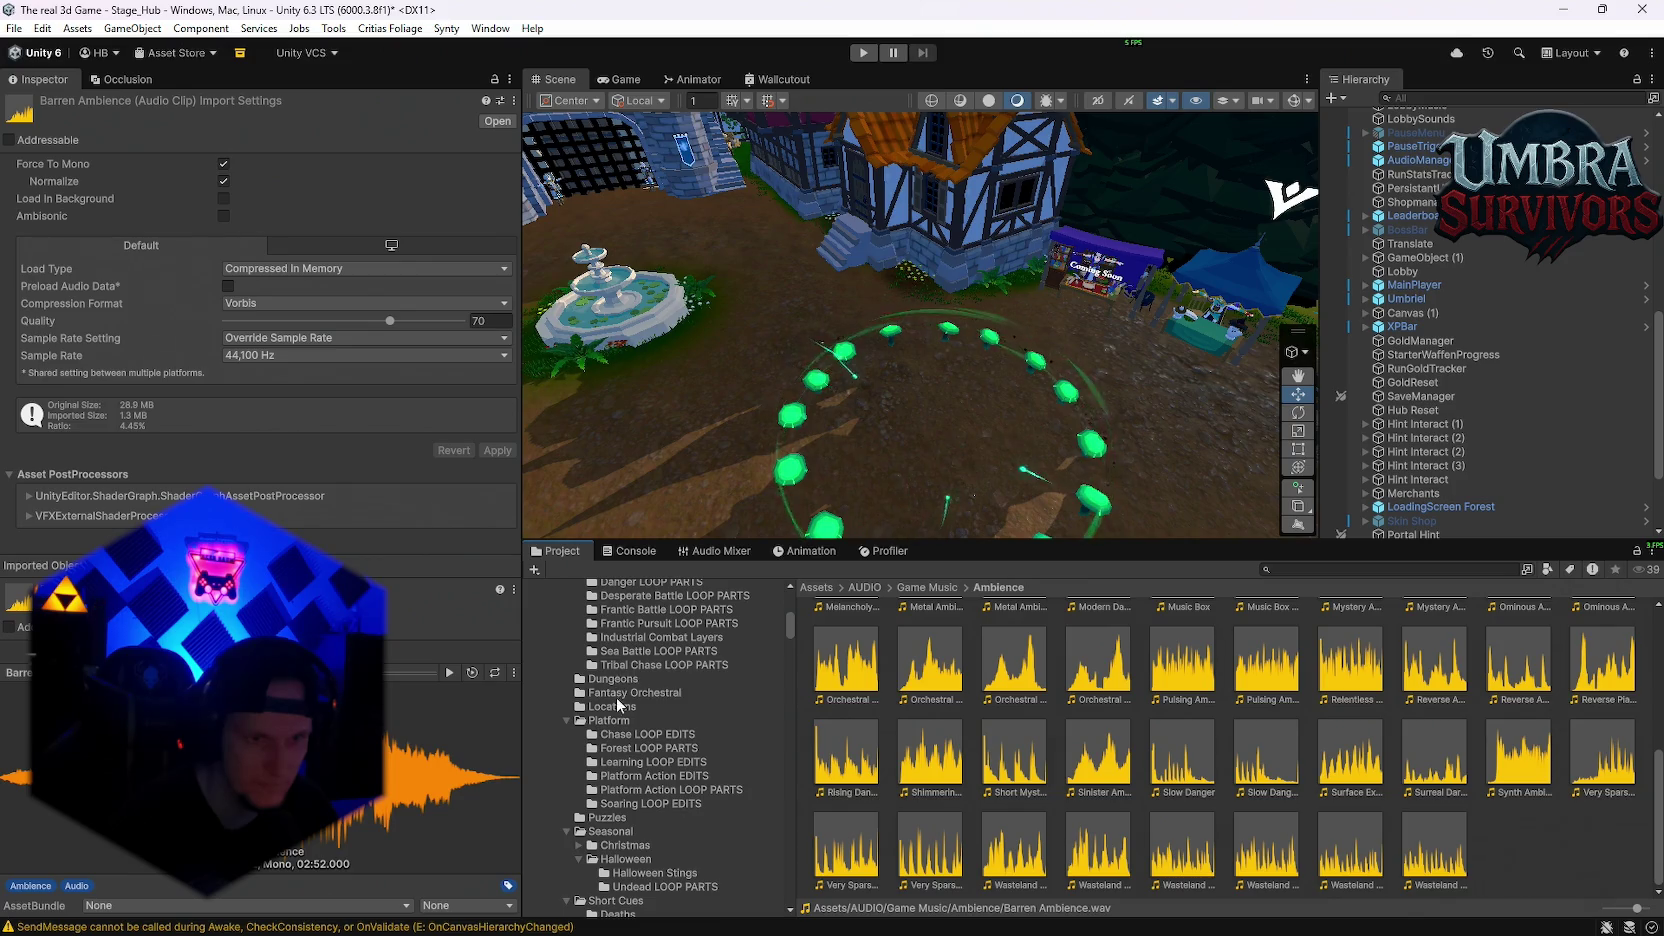
scroll(620, 730, down, 1)
click(610, 765)
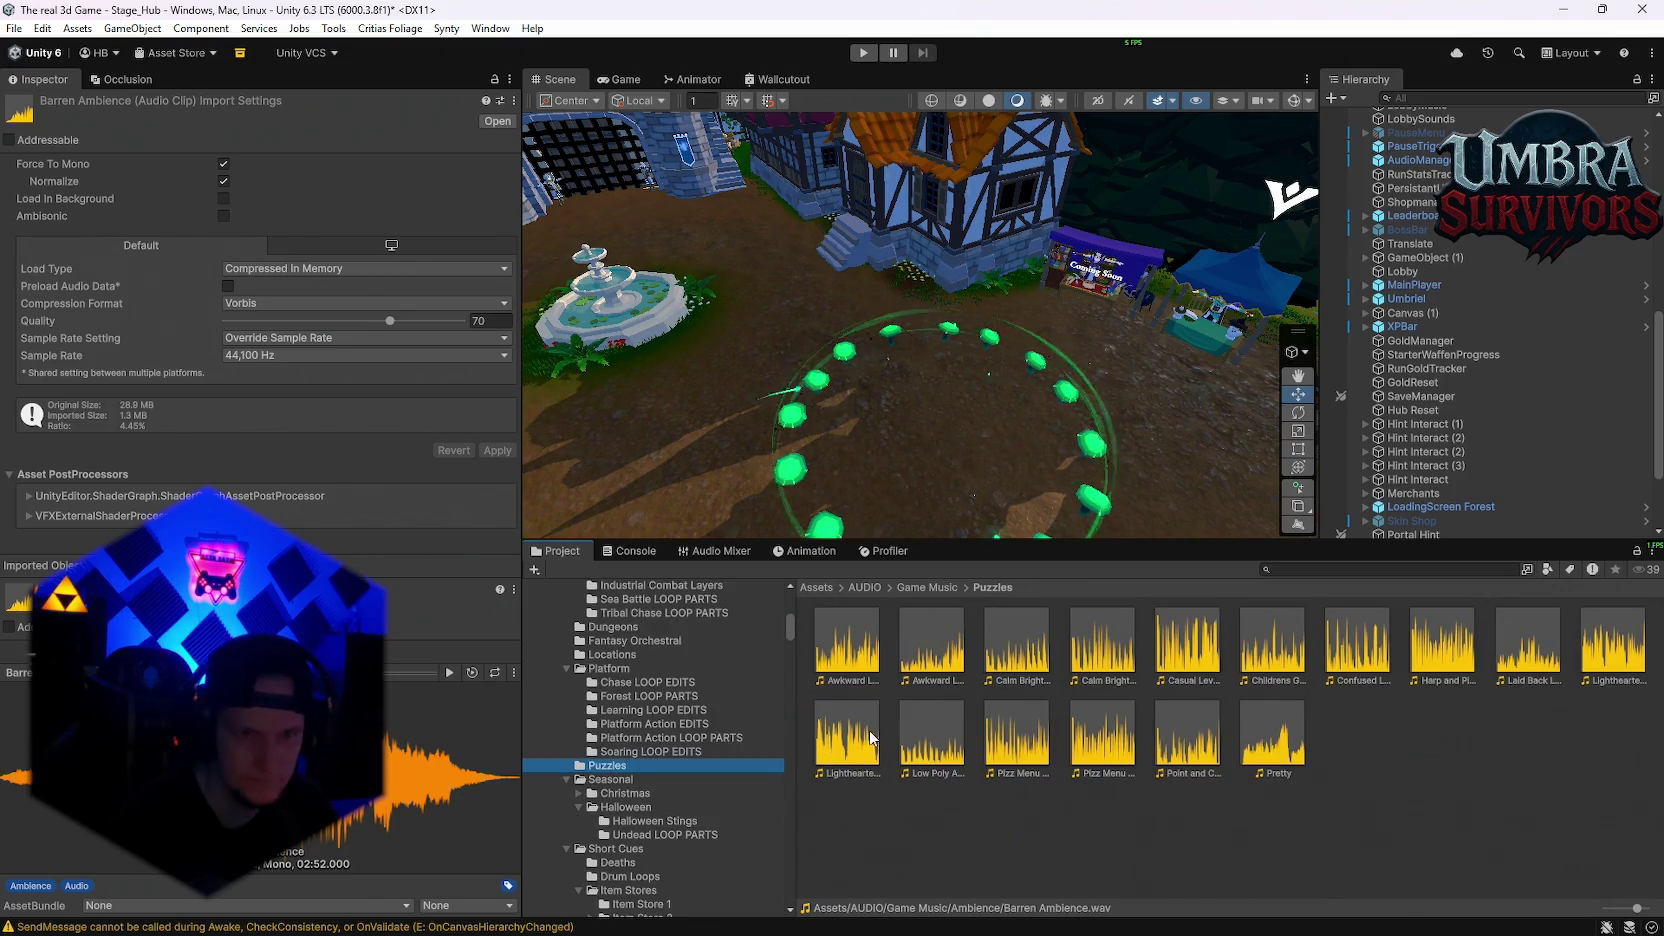
double_click(1271, 740)
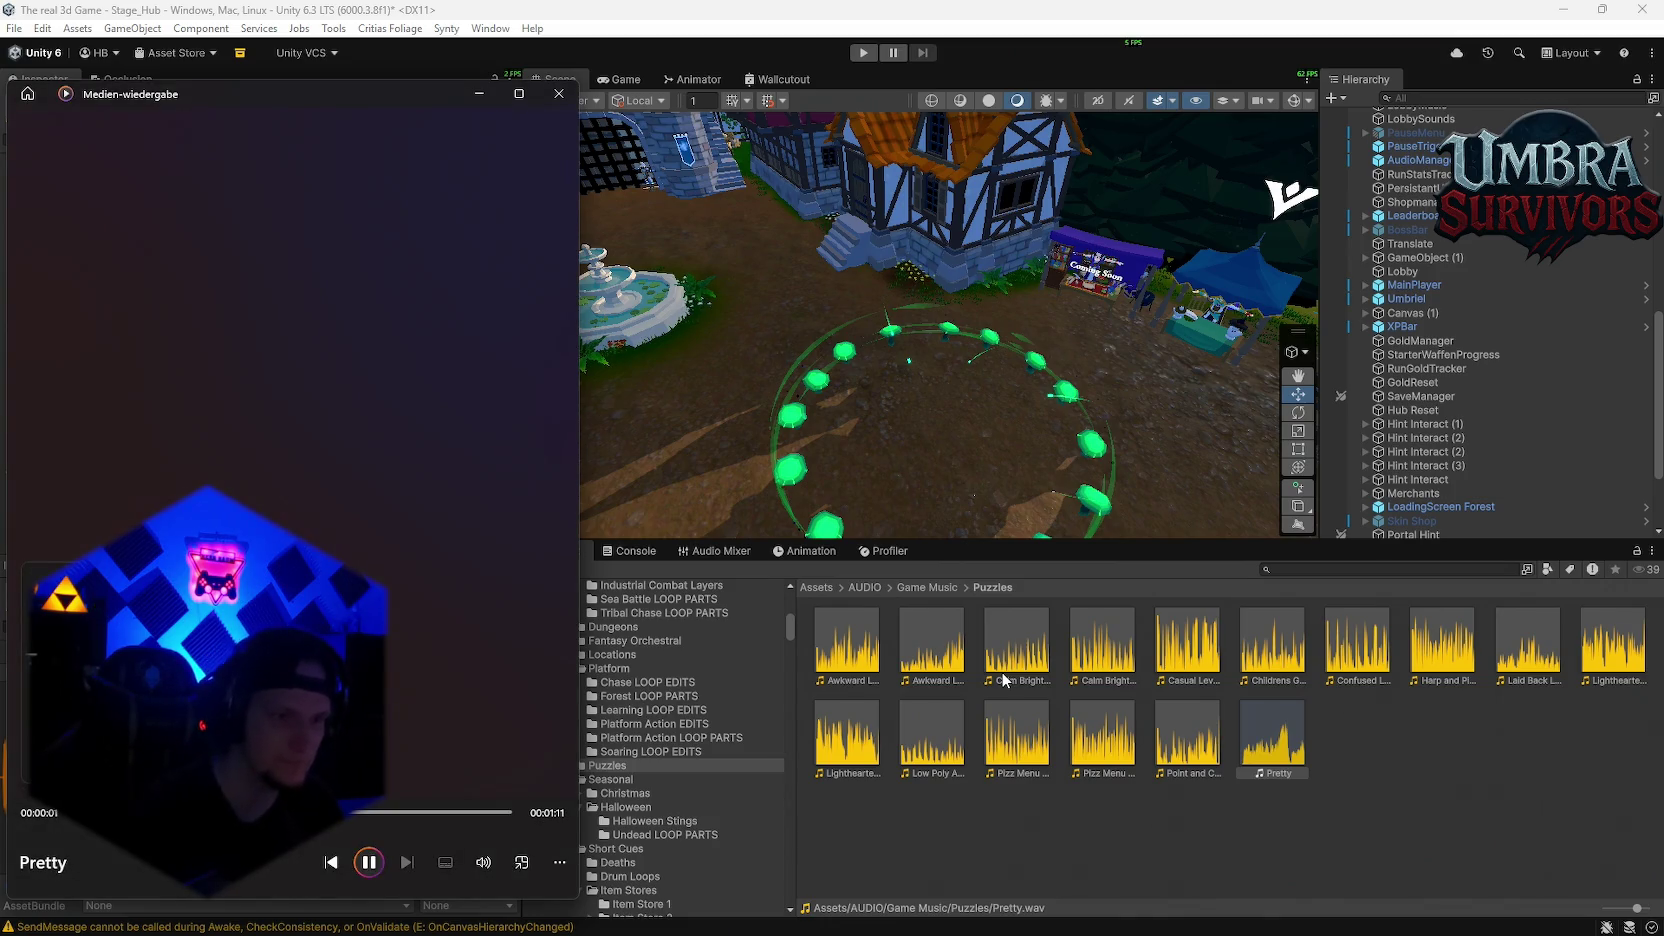
click(559, 93)
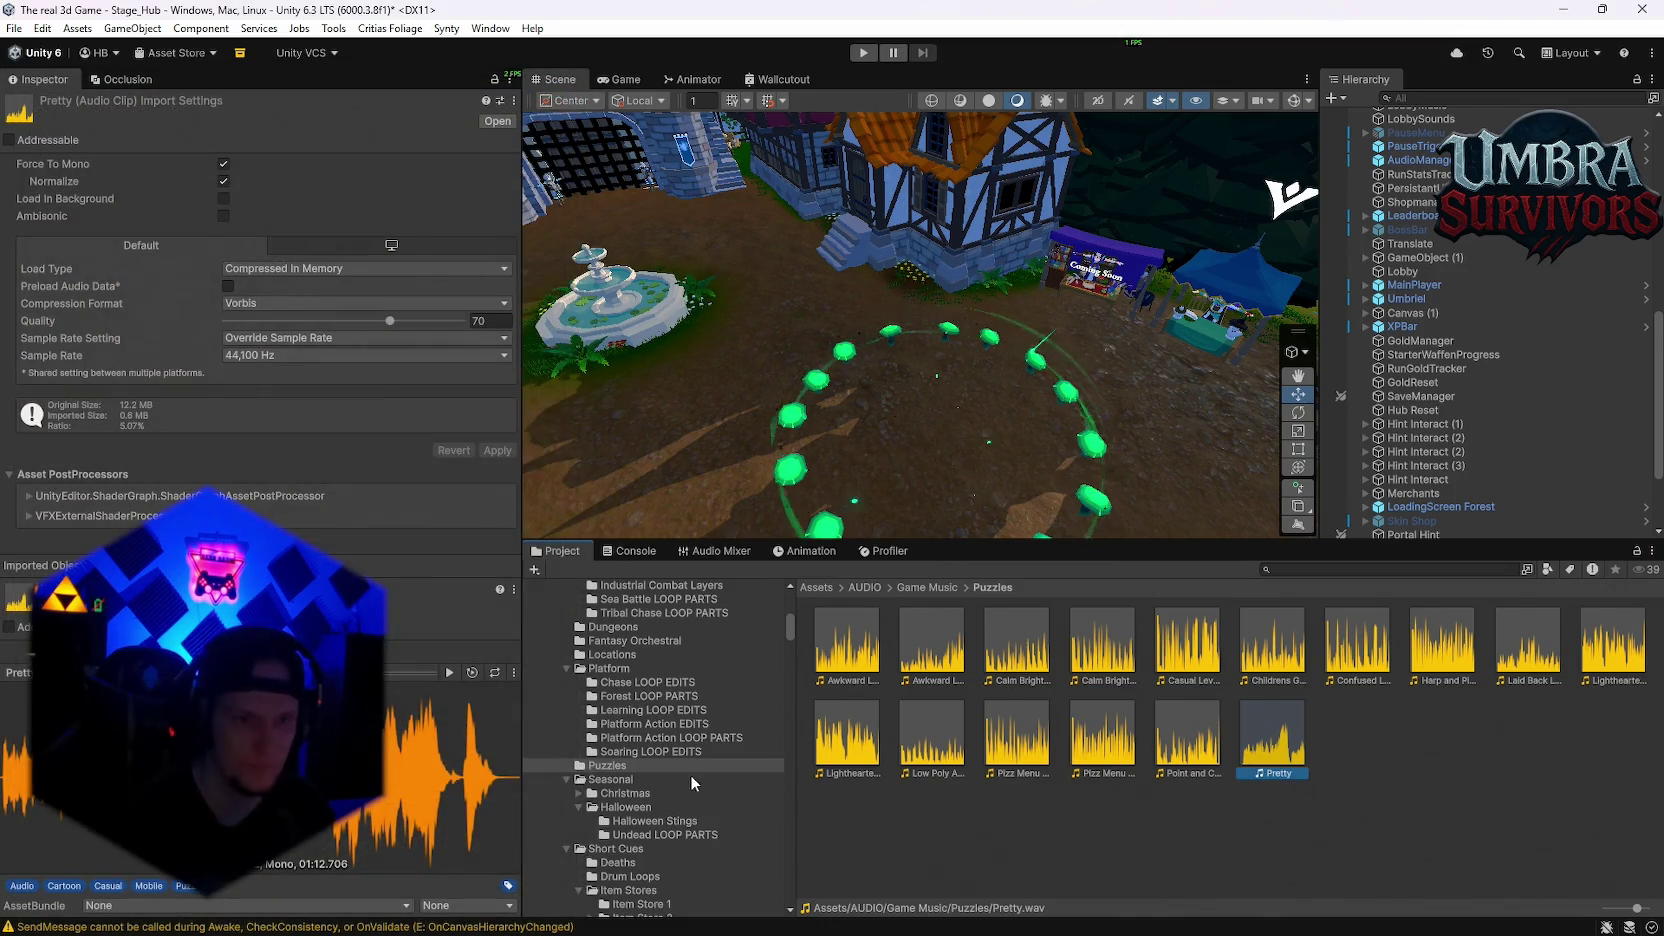
Step: Preview the Undead LOOP INTRO clip from the Undead LOOP PARTS folder
click(655, 821)
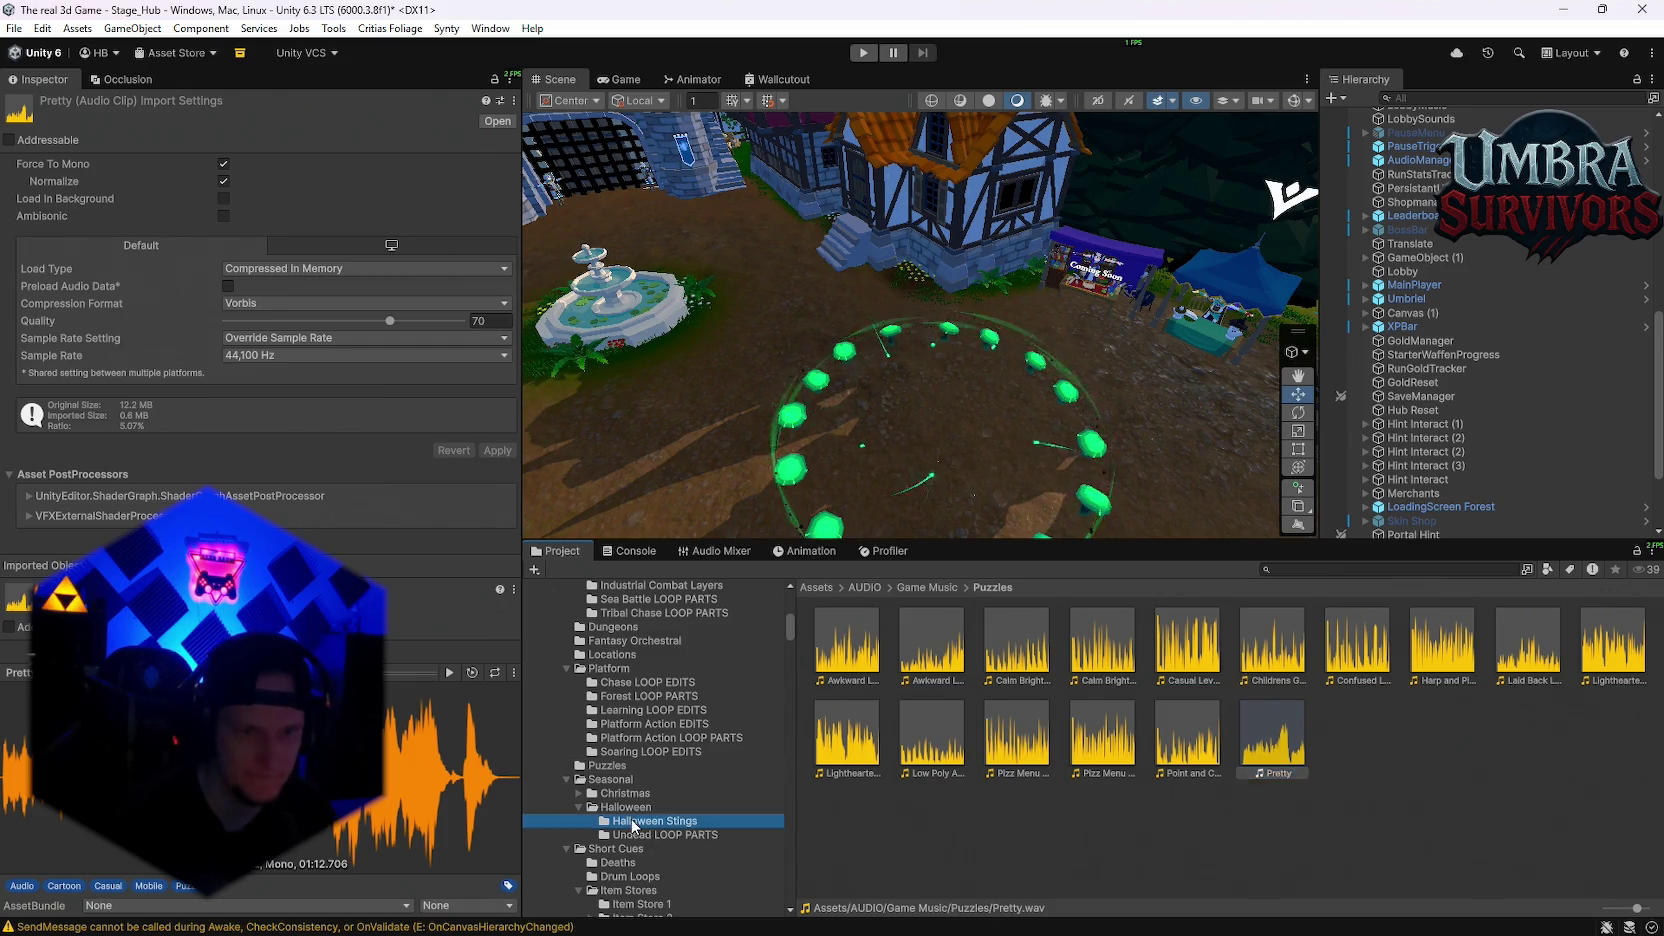
click(665, 835)
double_click(848, 666)
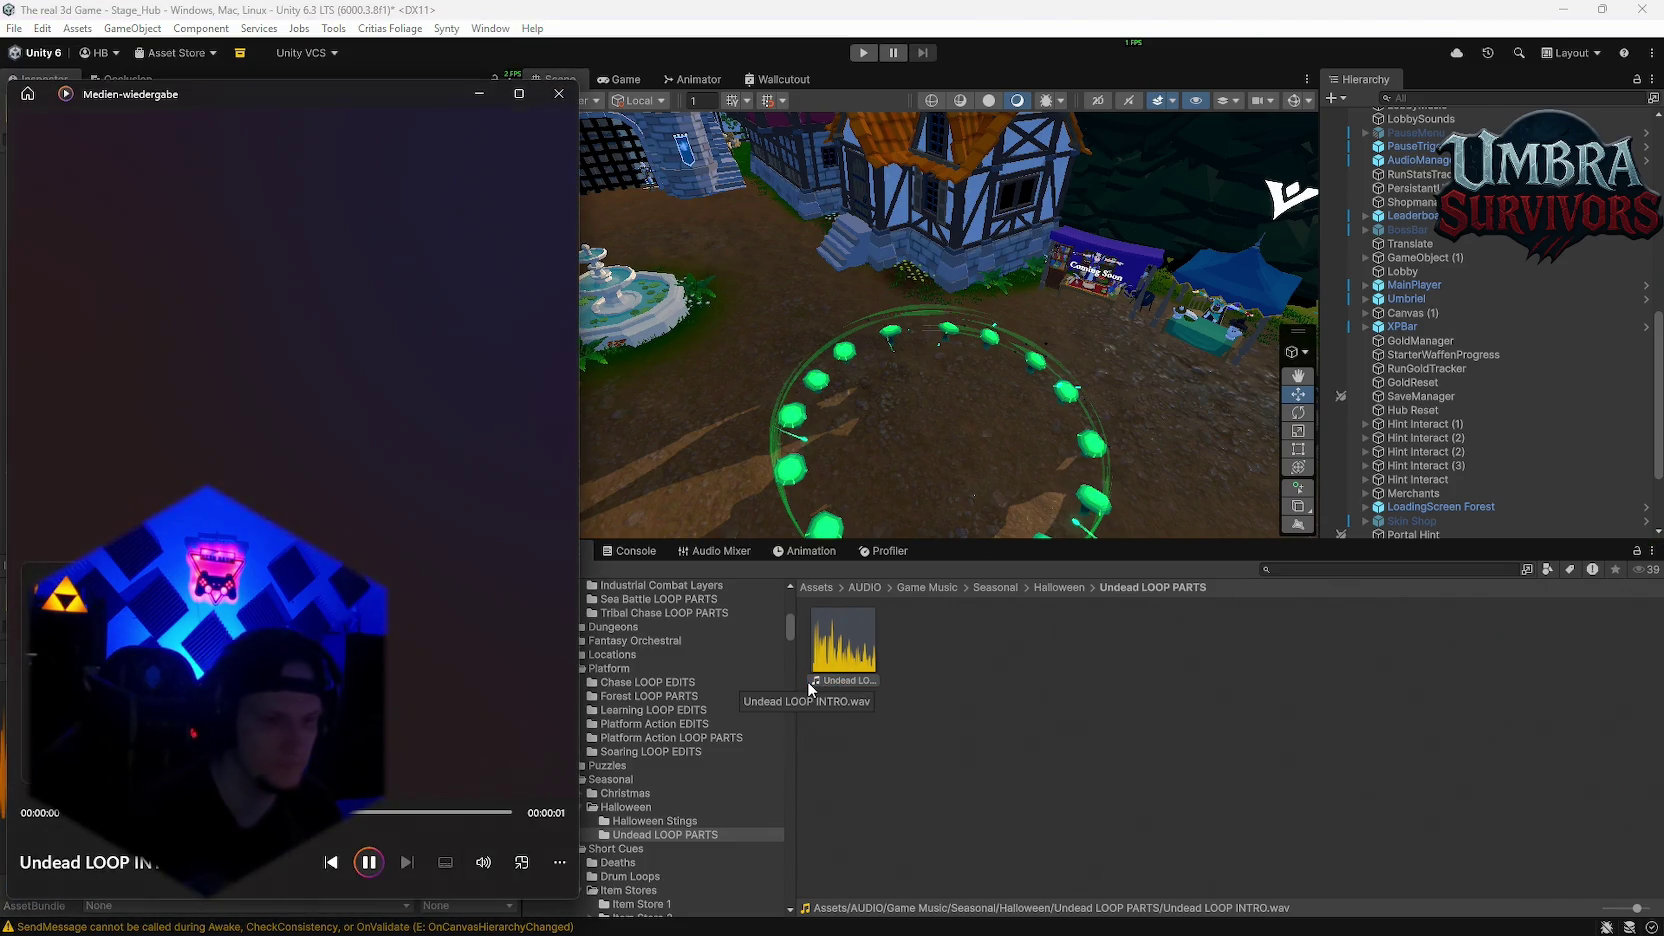
click(558, 93)
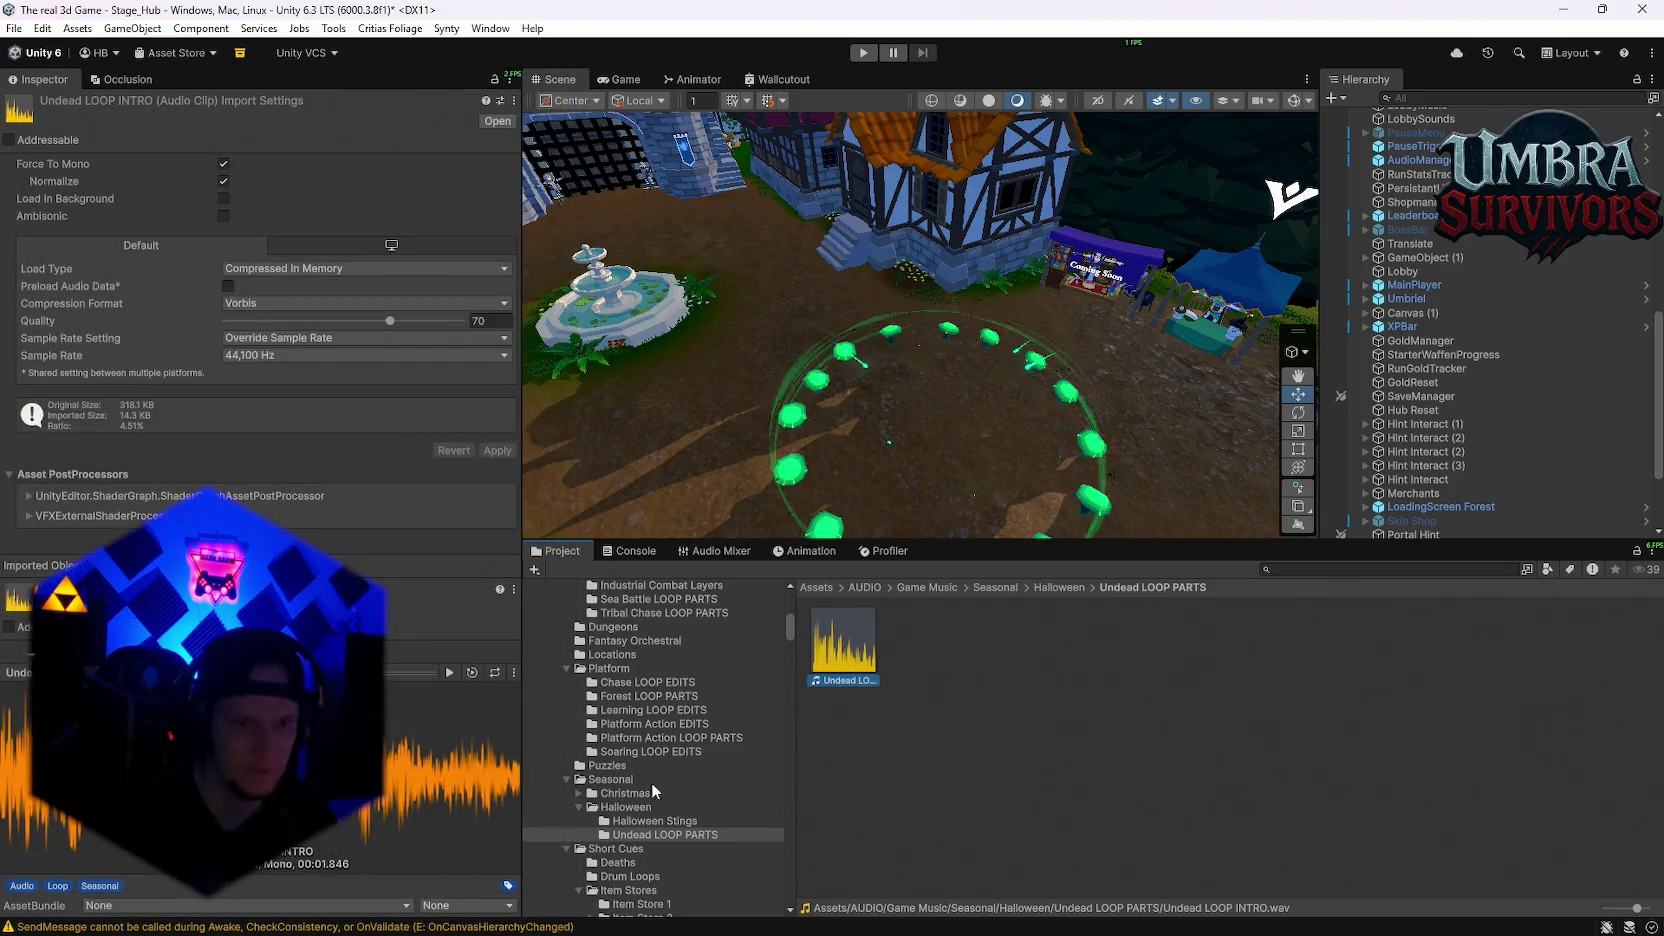
Step: Preview the Eerie, Haunted and Scary Halloween stings
click(655, 821)
click(868, 662)
double_click(868, 662)
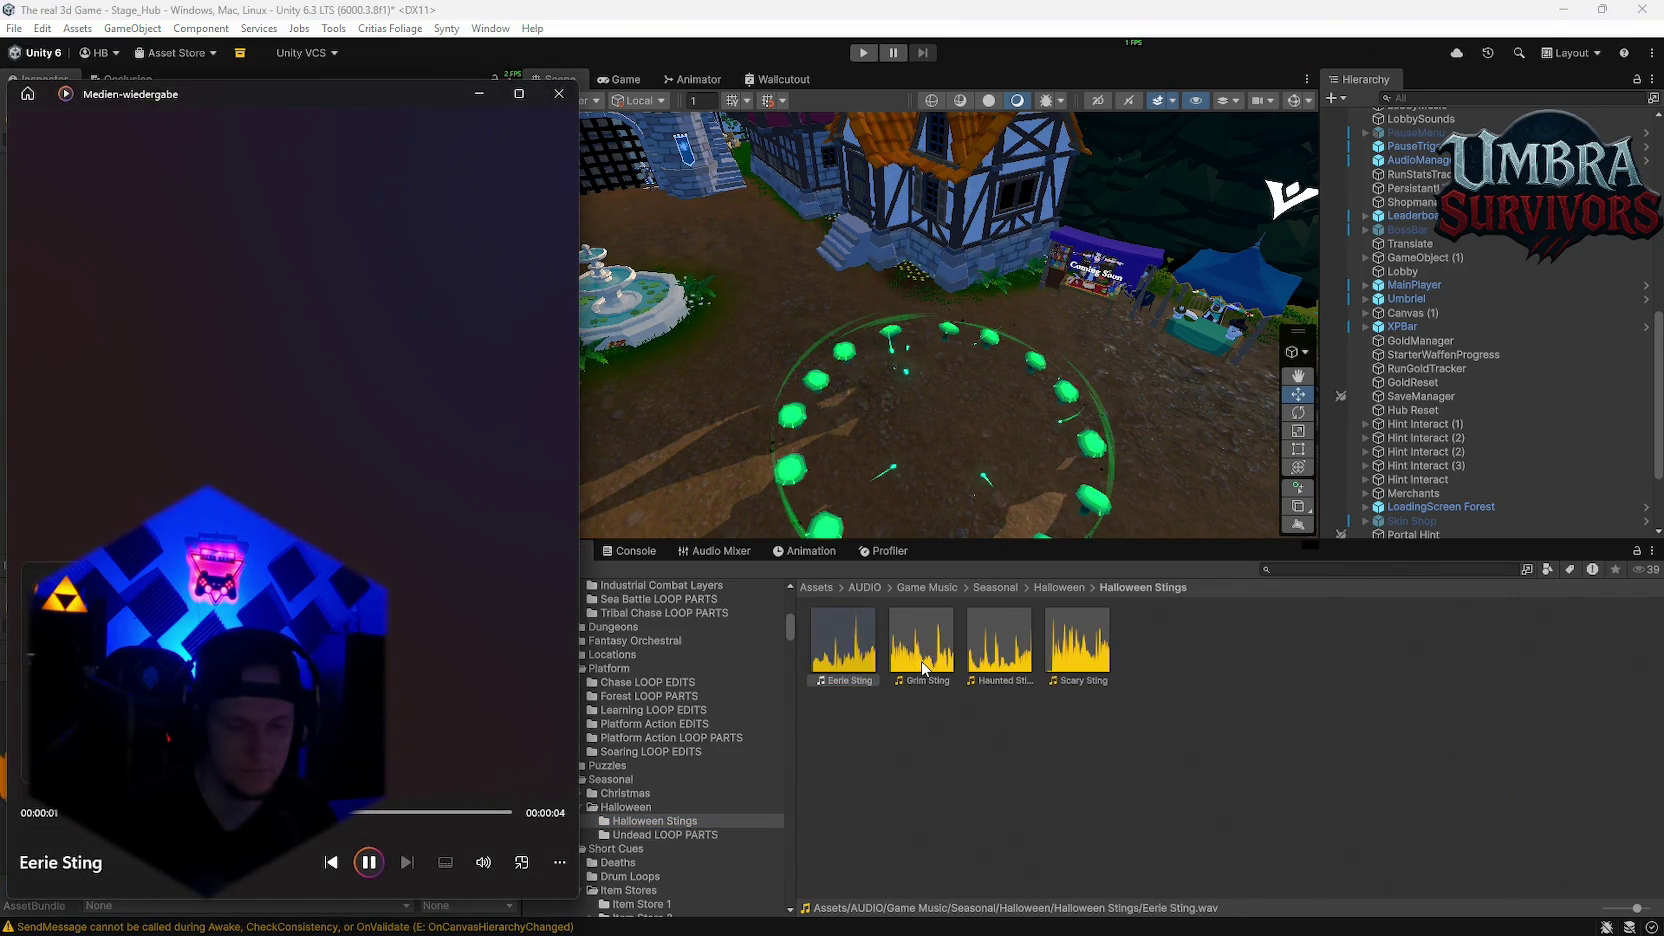
double_click(996, 659)
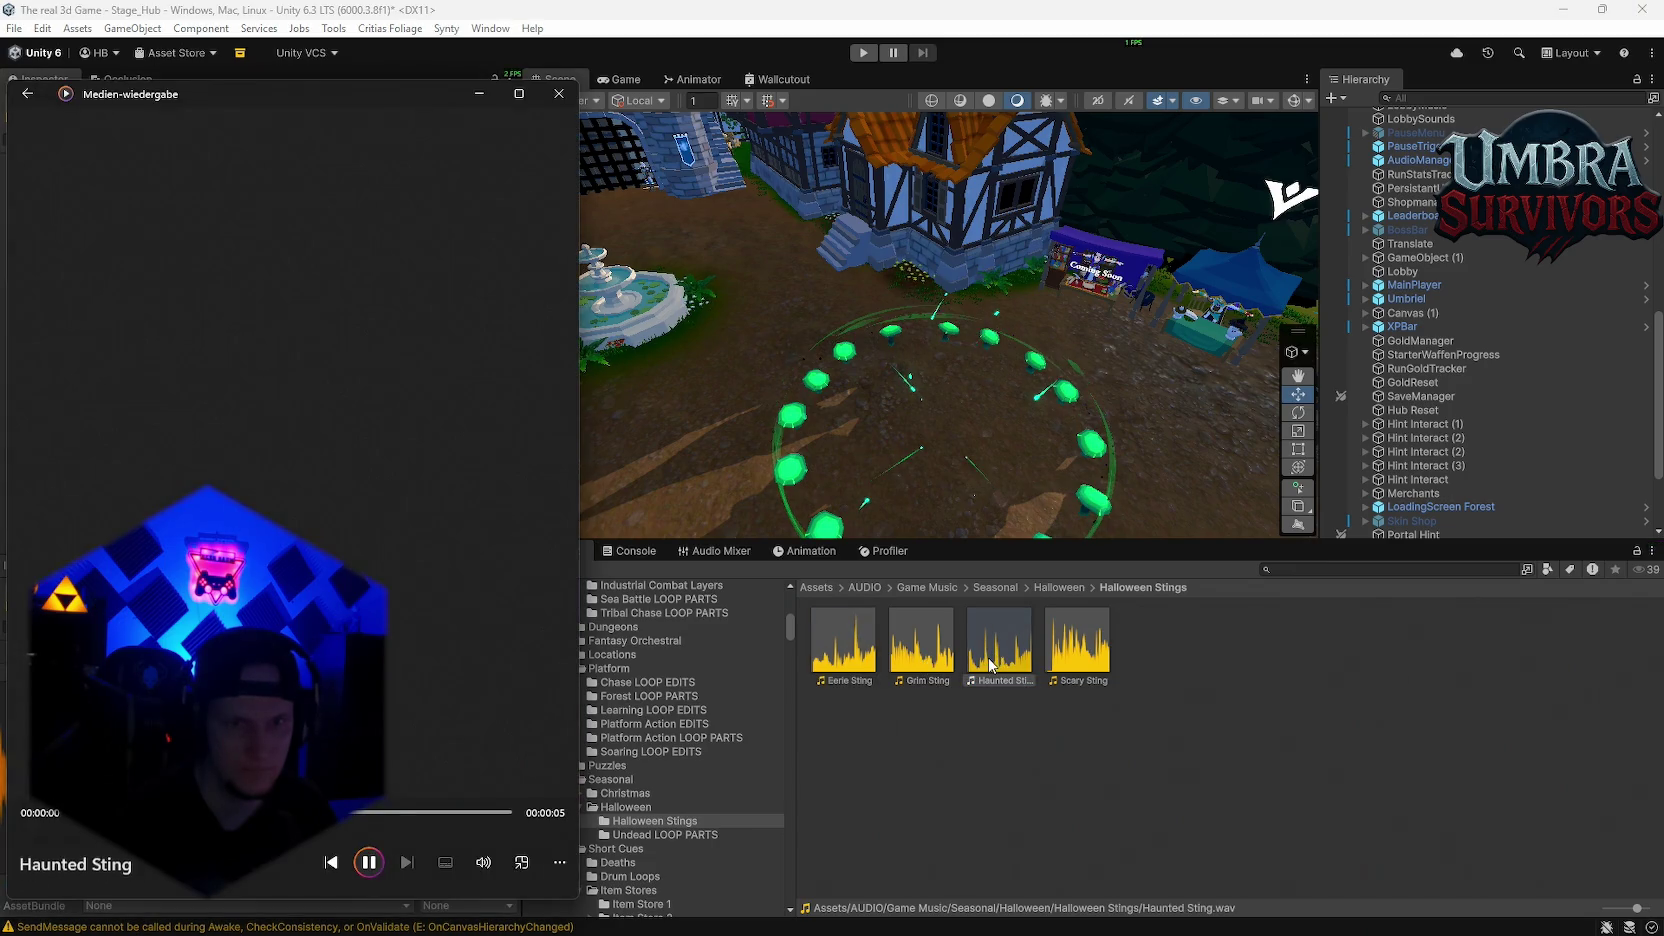
click(1090, 657)
double_click(1090, 657)
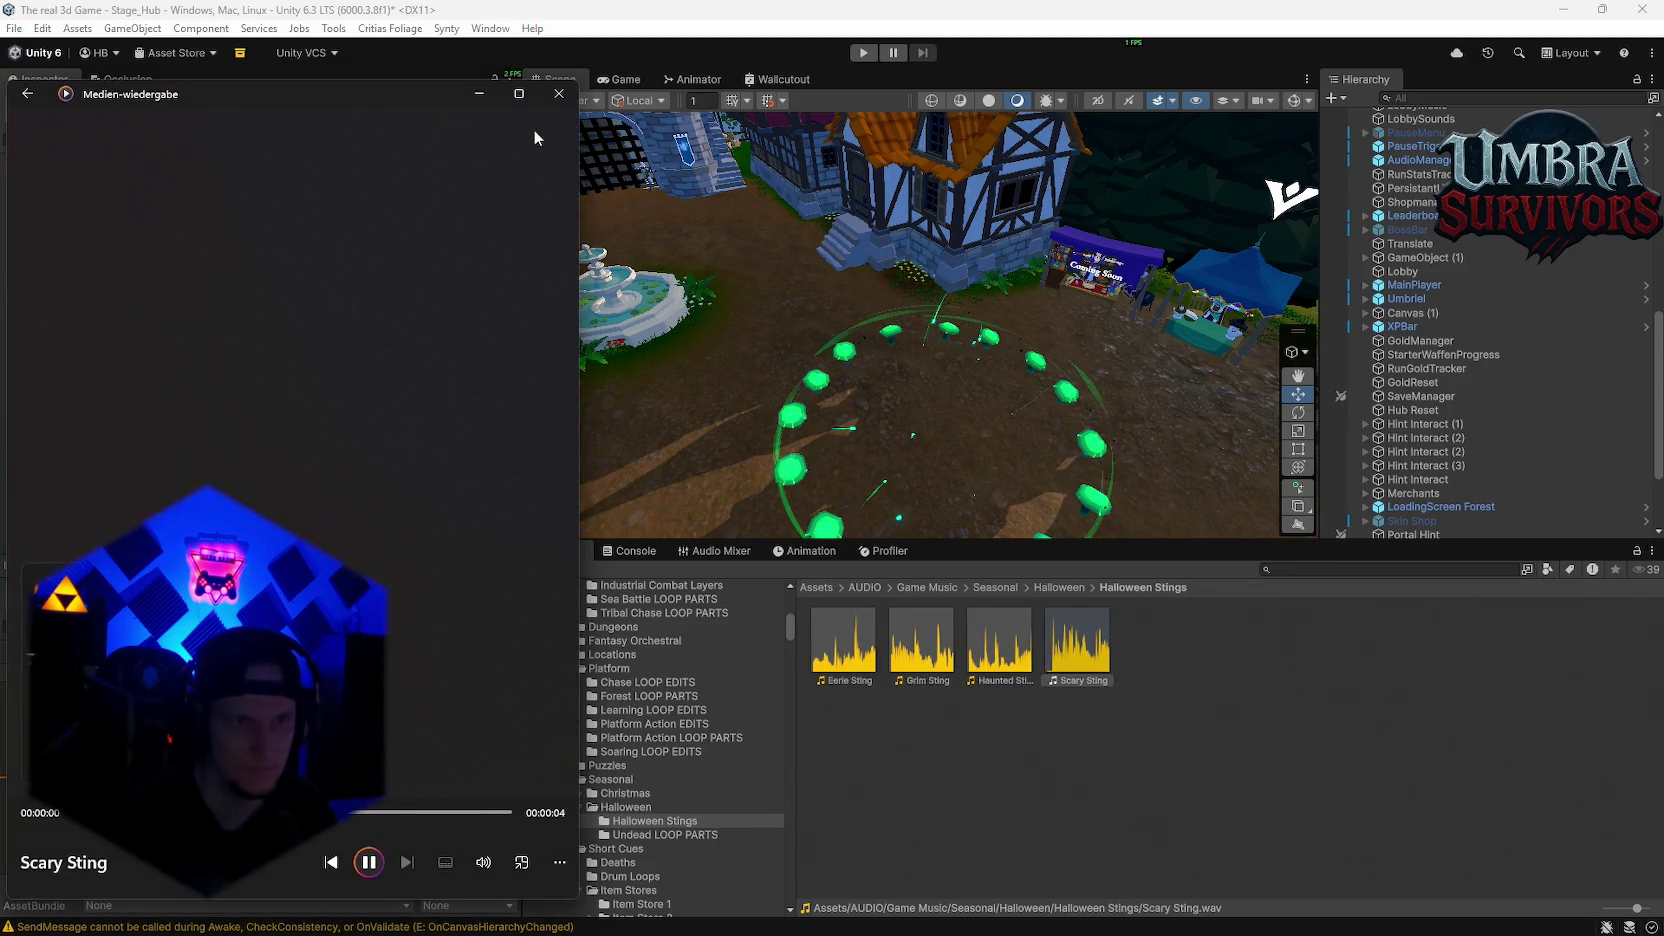
click(560, 97)
Step: Open Short Cues > Deaths and preview the Death STRINGS clip
scroll(650, 720, down, 2)
click(615, 796)
click(618, 810)
double_click(1201, 663)
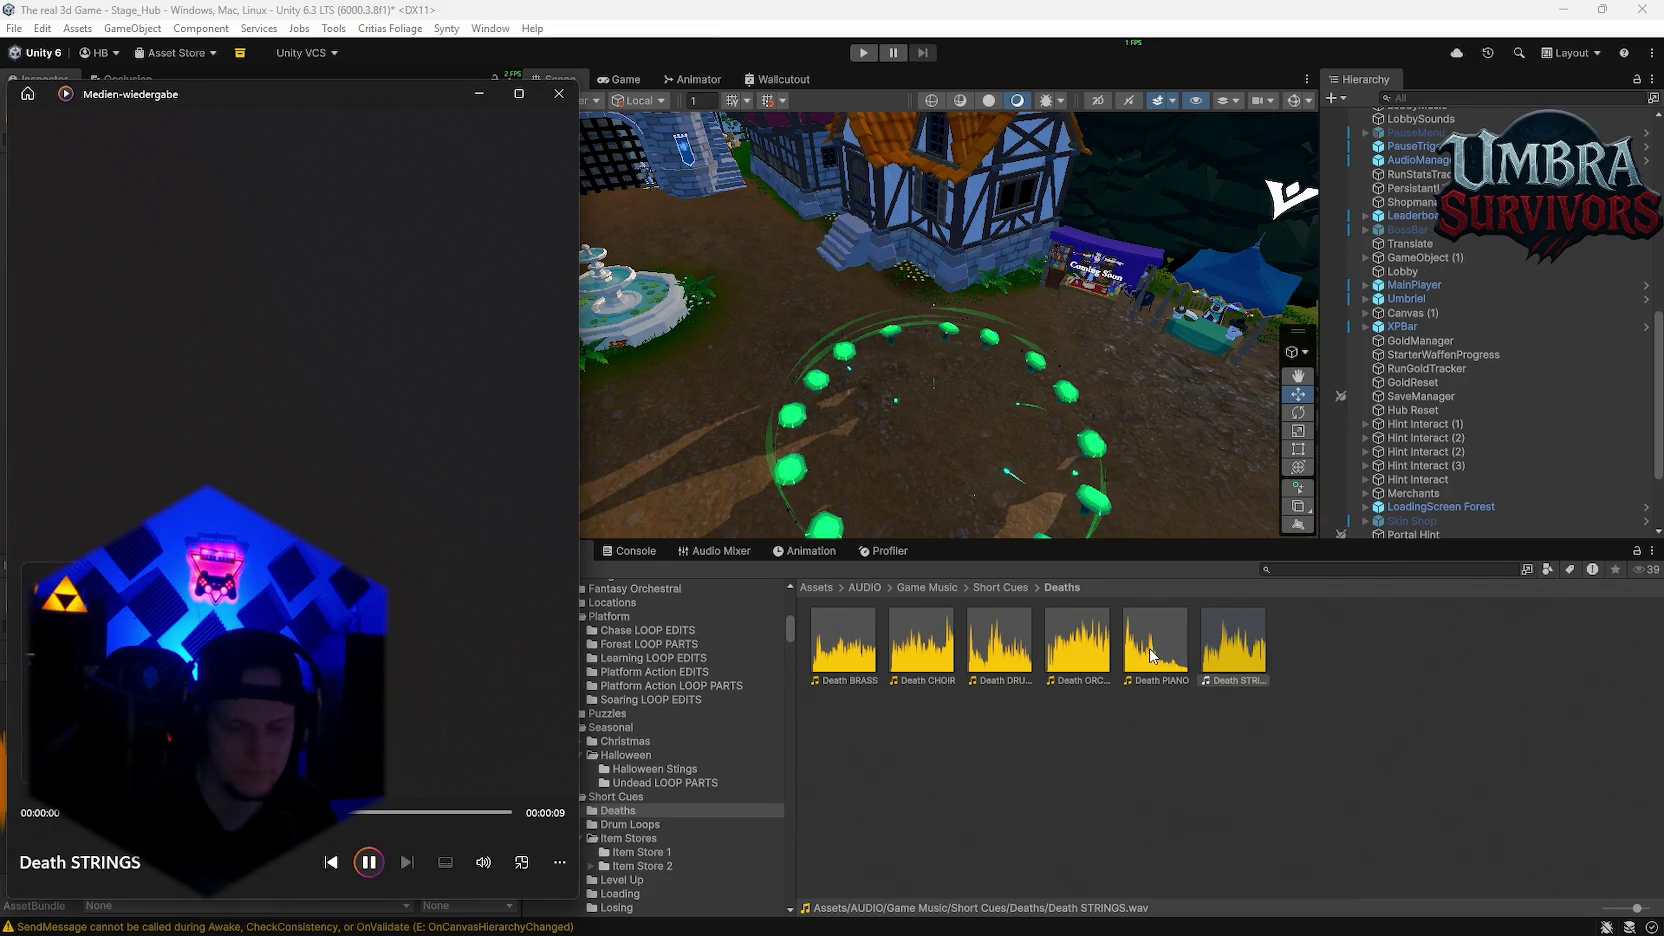
Step: Preview Death PIANO, then move through Item Store 1 and Level Up to preview a Loading clip
double_click(1149, 647)
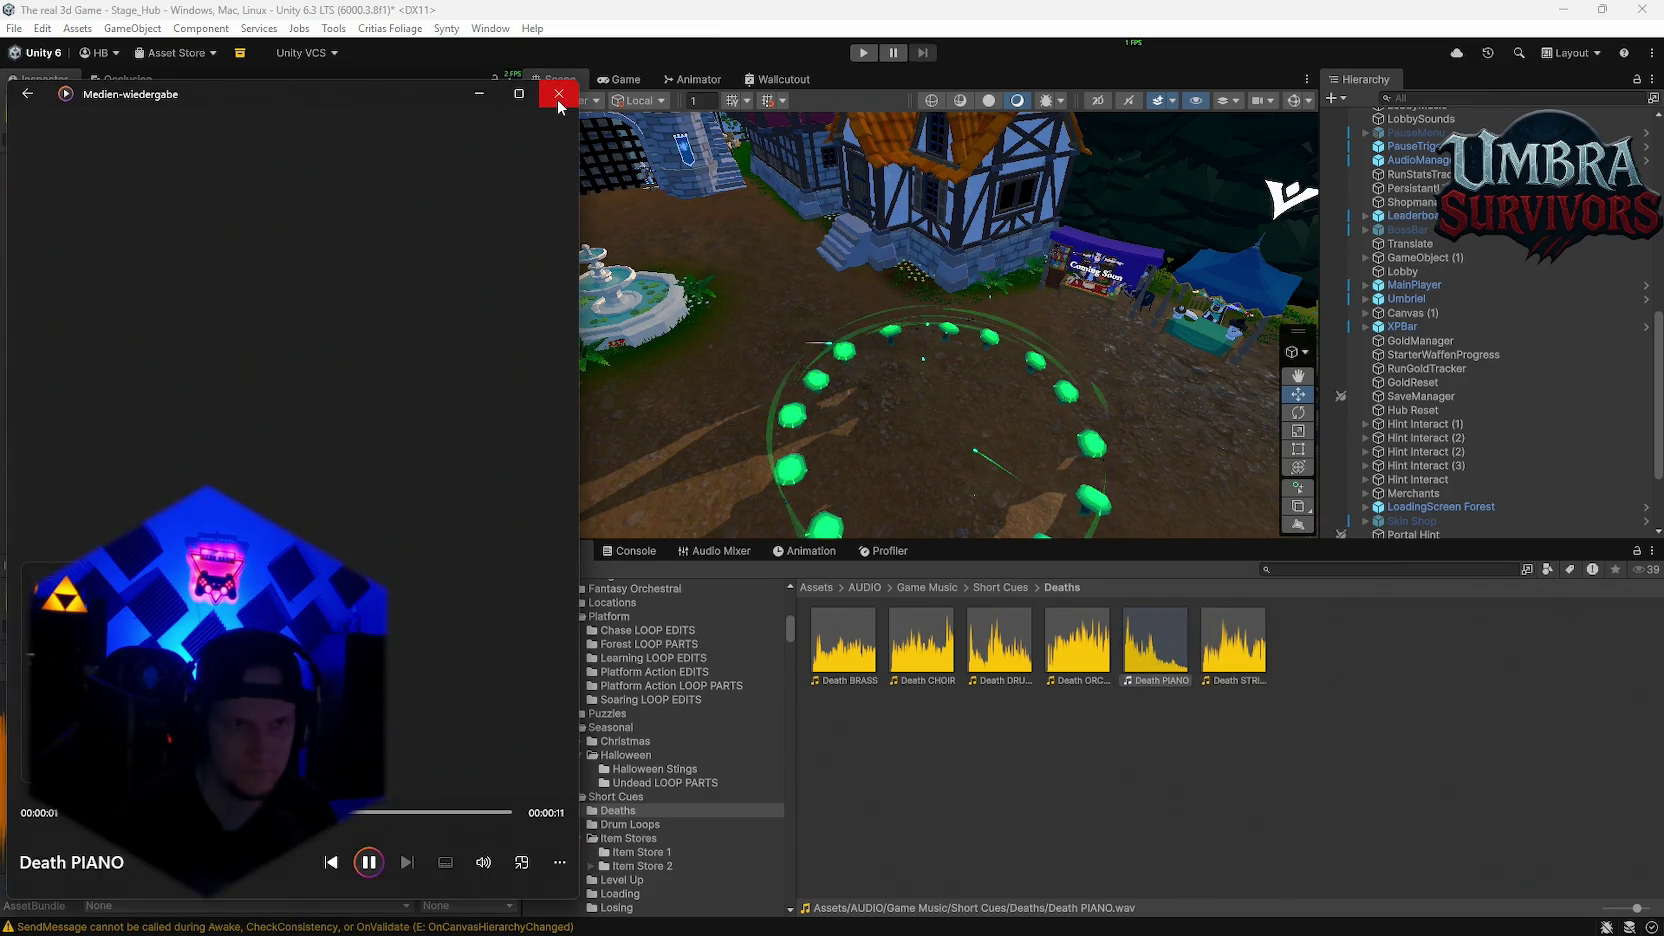
click(559, 93)
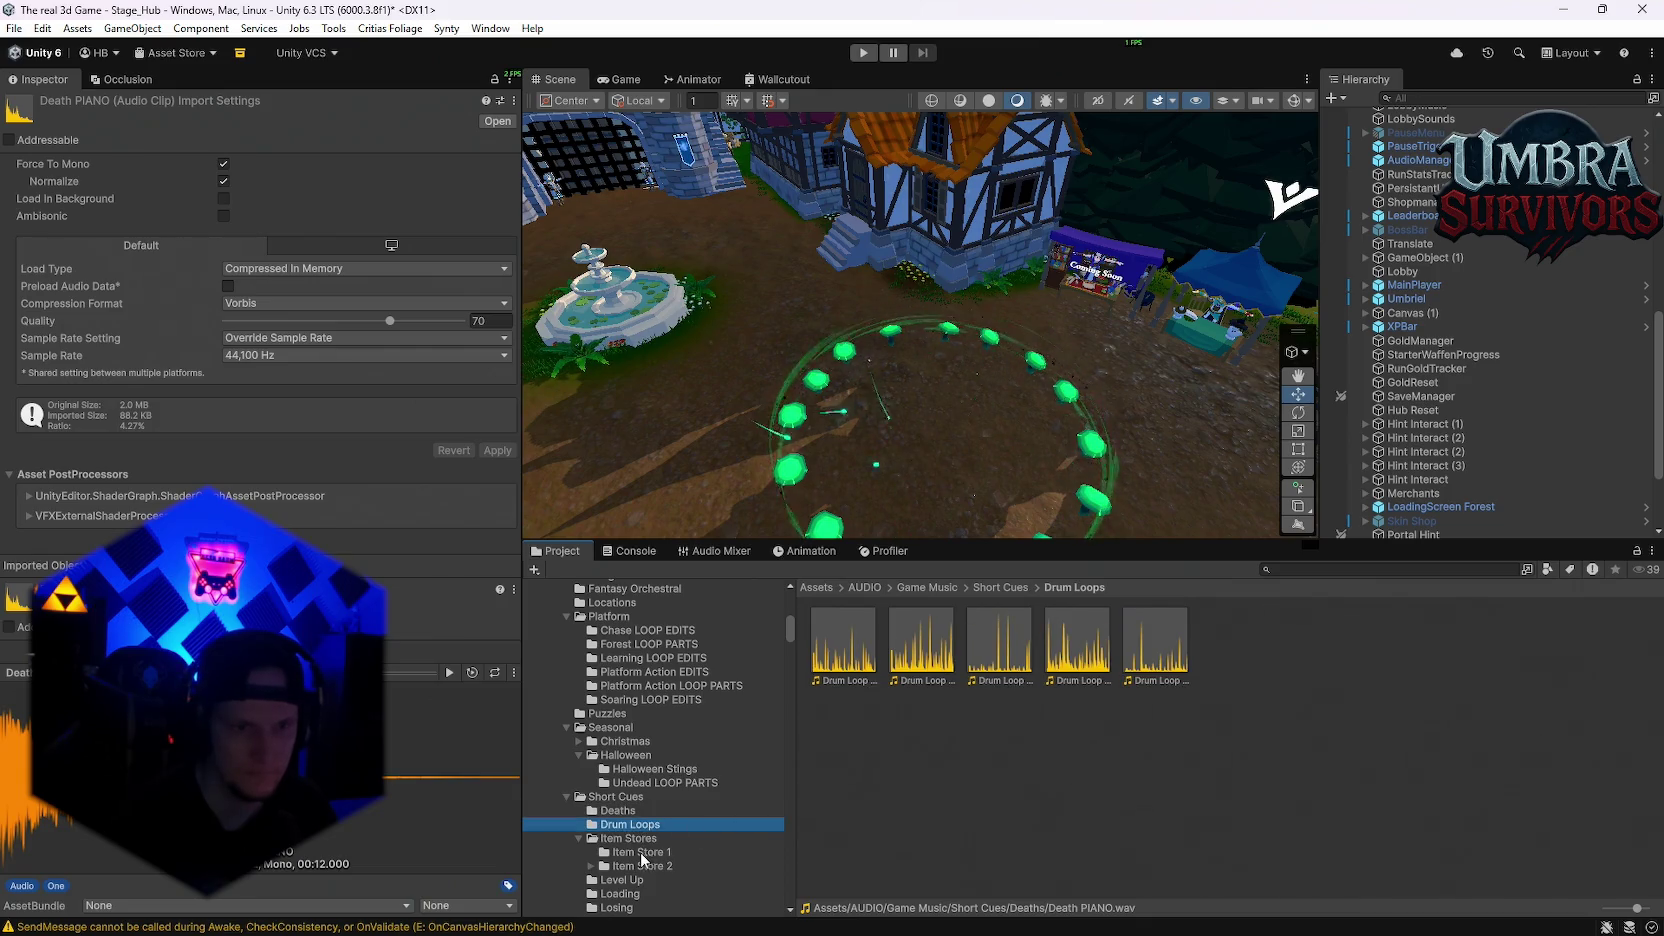
click(697, 850)
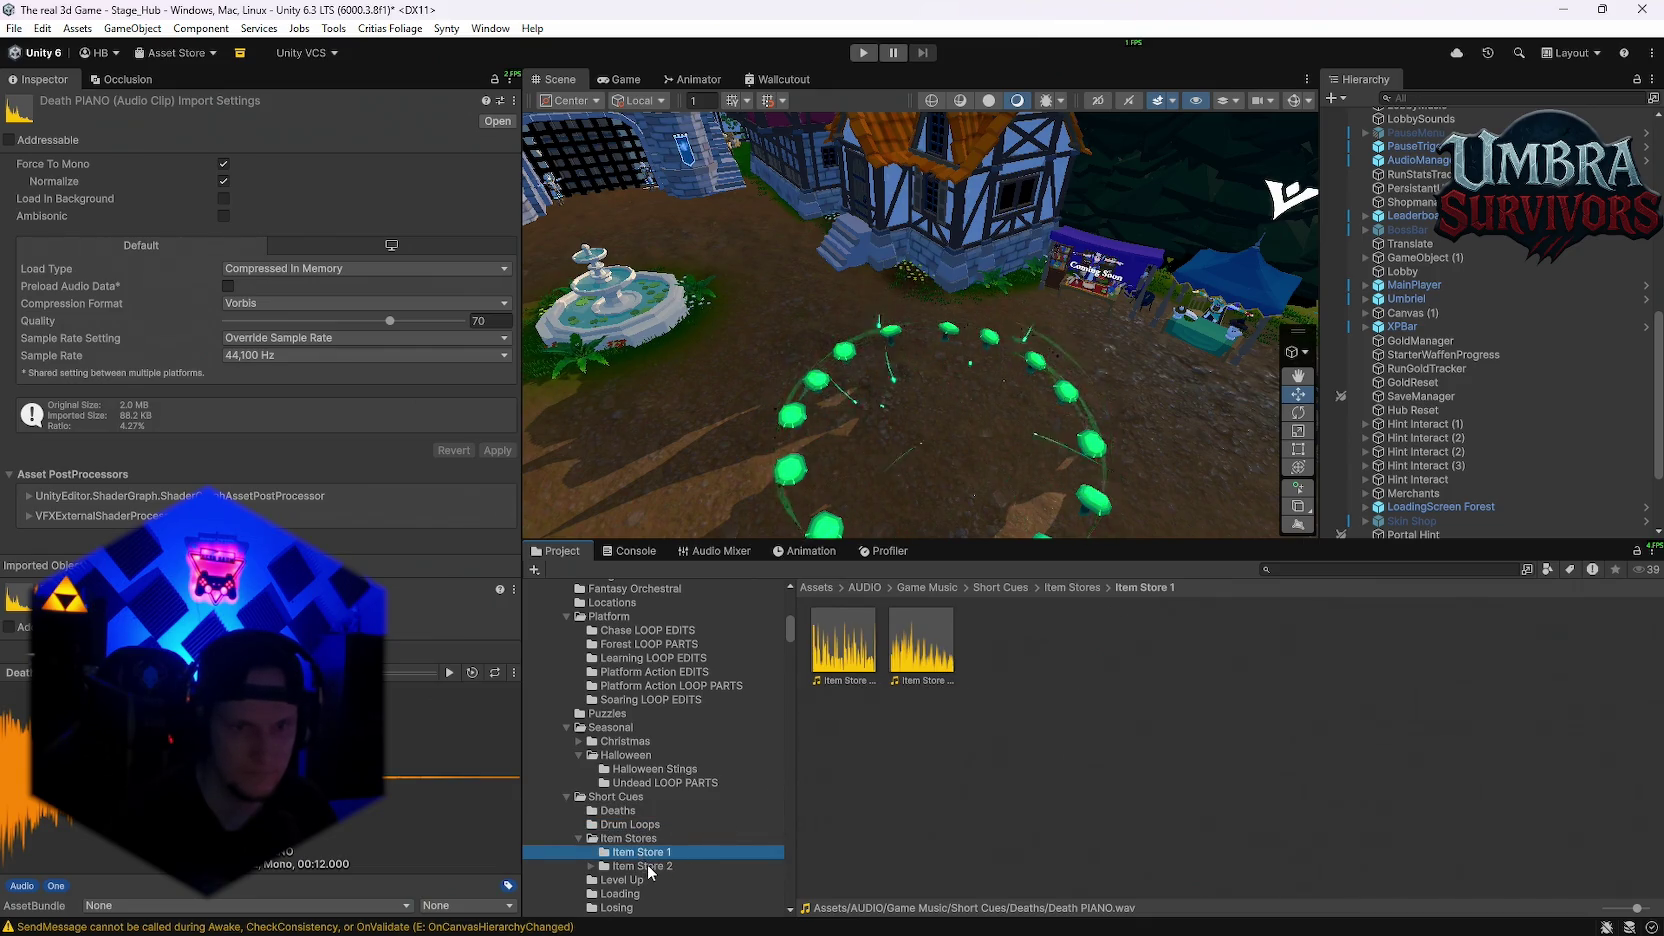
click(649, 866)
scroll(660, 855, down, 2)
click(689, 829)
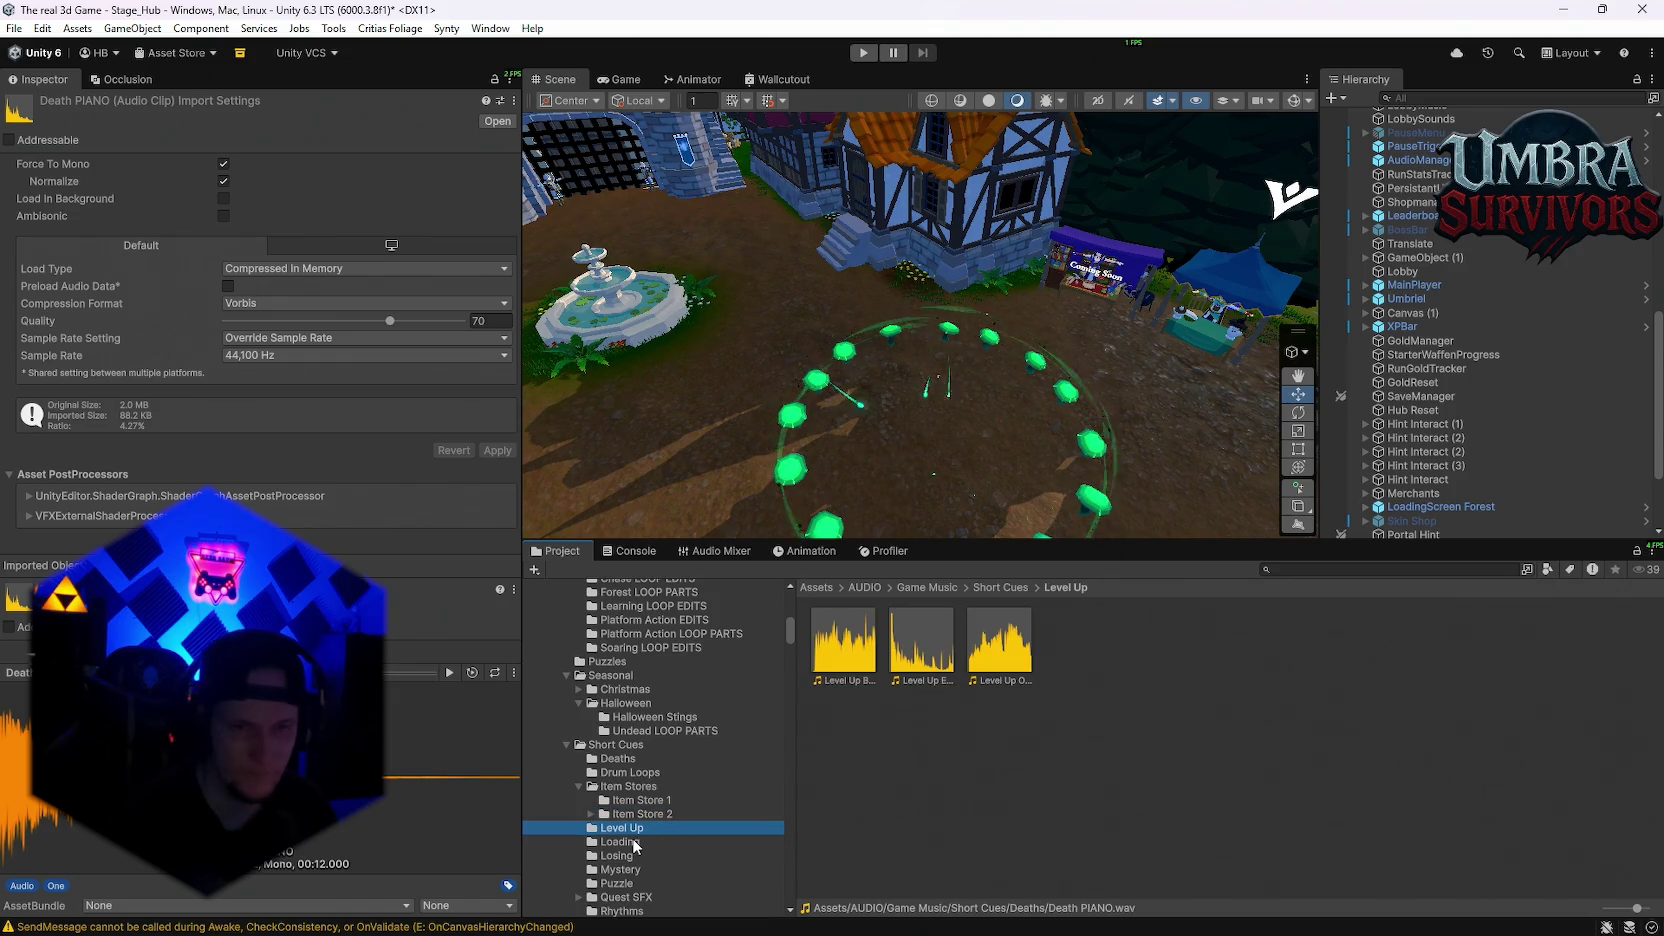
click(632, 843)
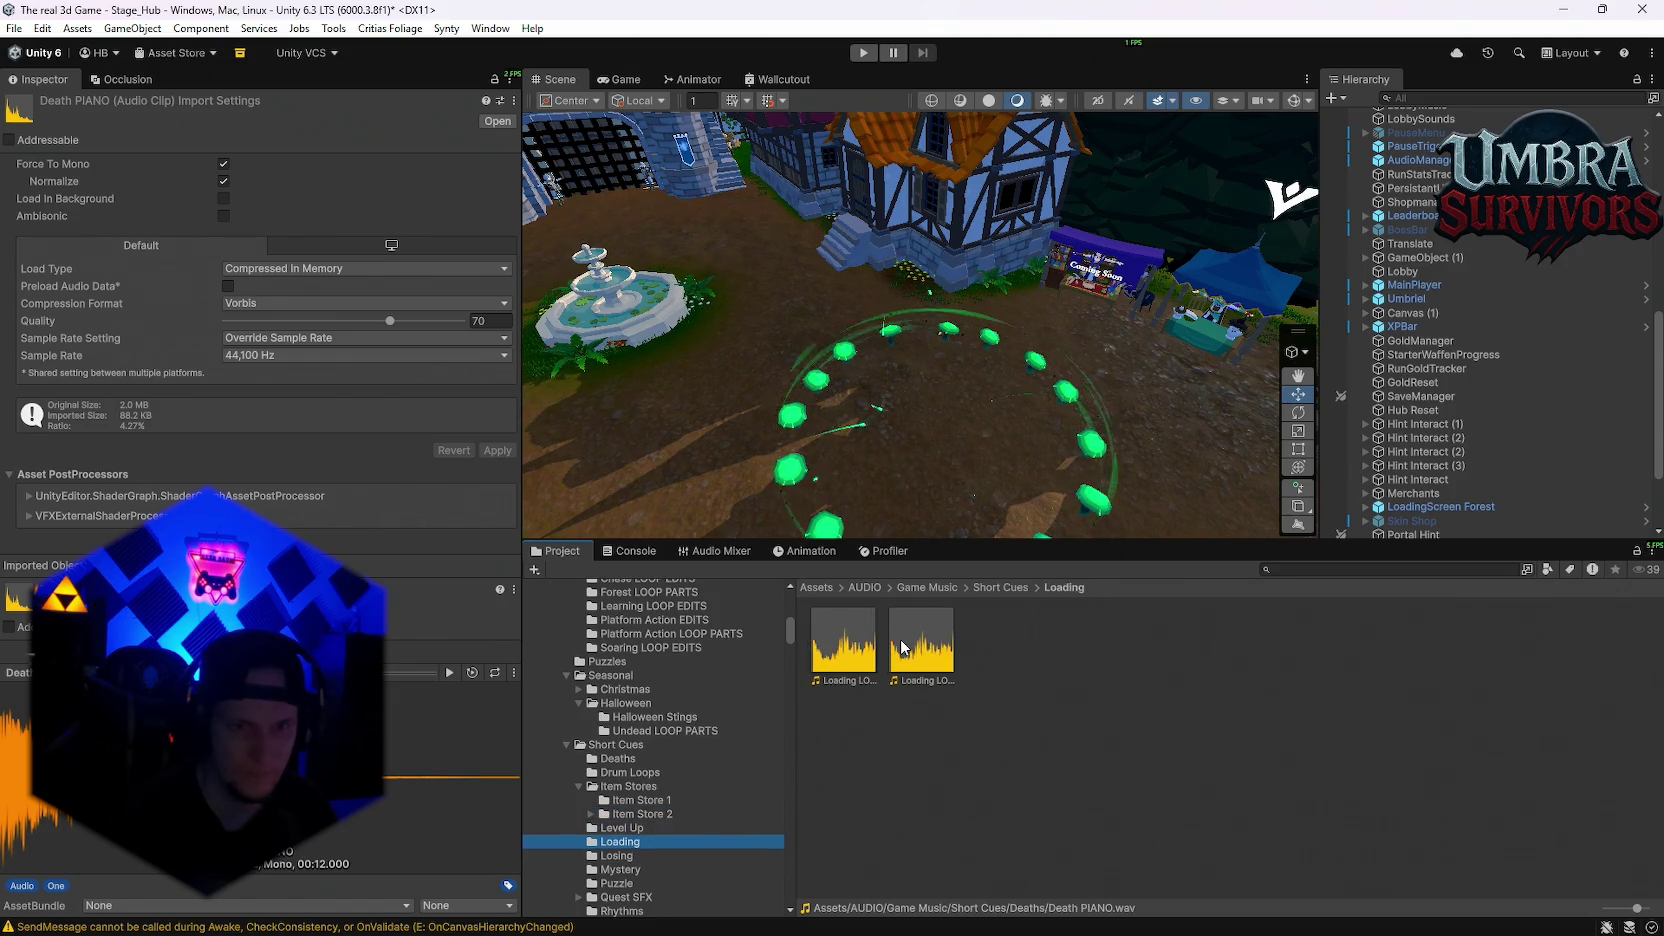
double_click(903, 648)
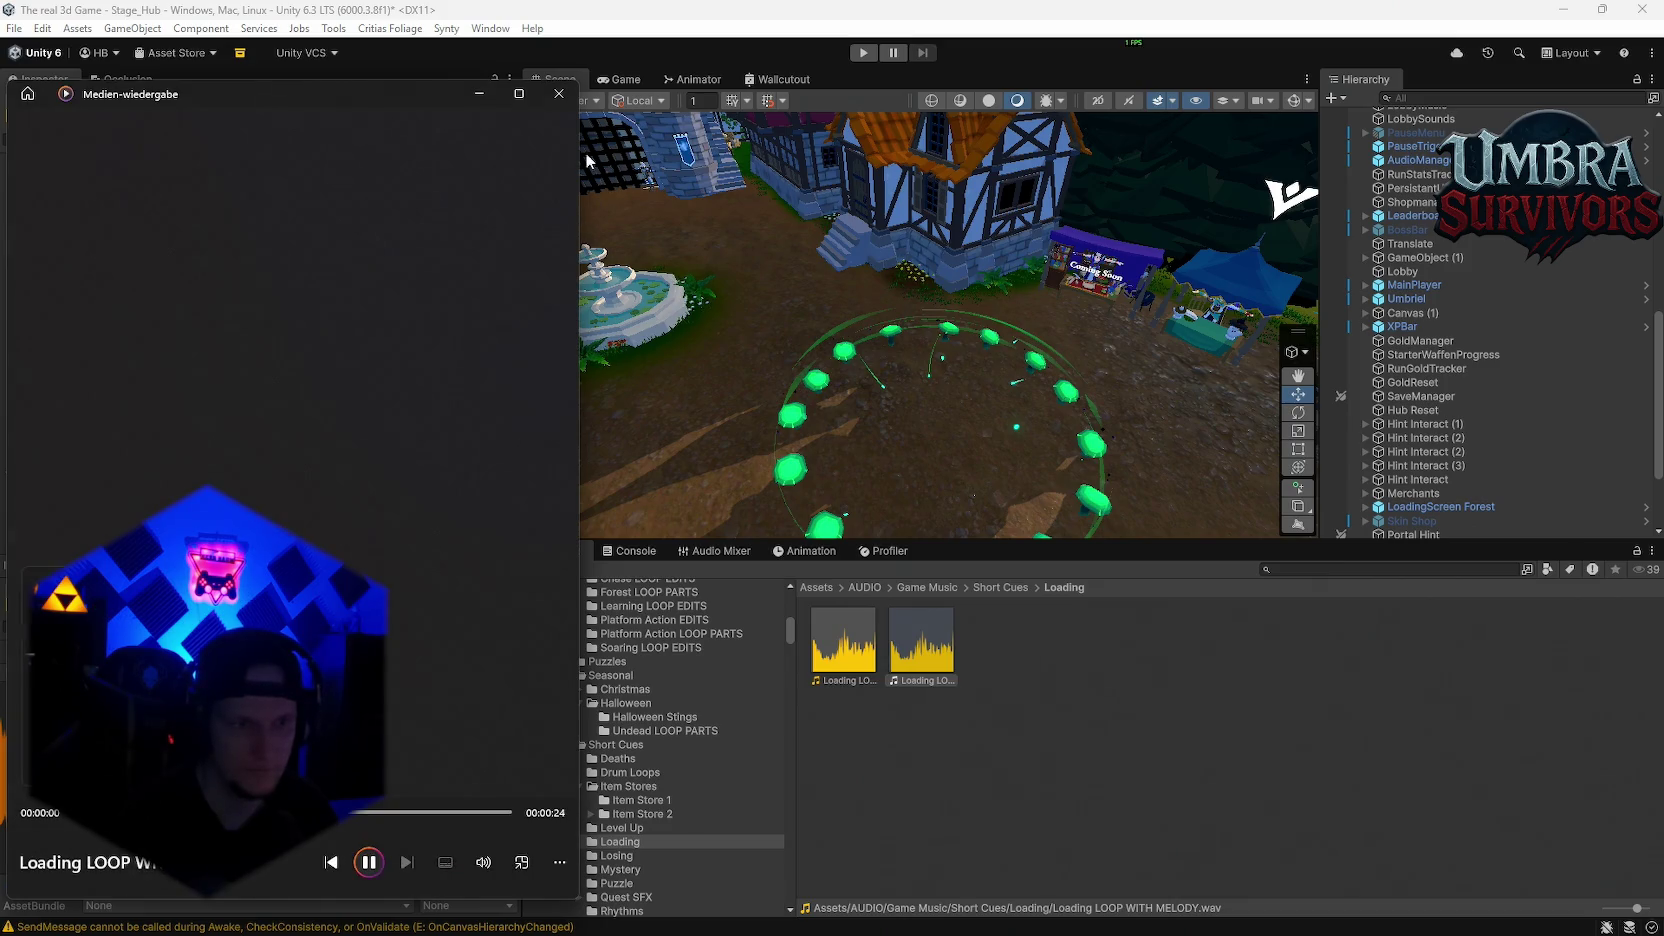
click(569, 104)
Step: Audition Alert STING 1 in the Losing folder and Mystery PIANO in the Mystery folder
click(656, 803)
click(872, 651)
double_click(872, 651)
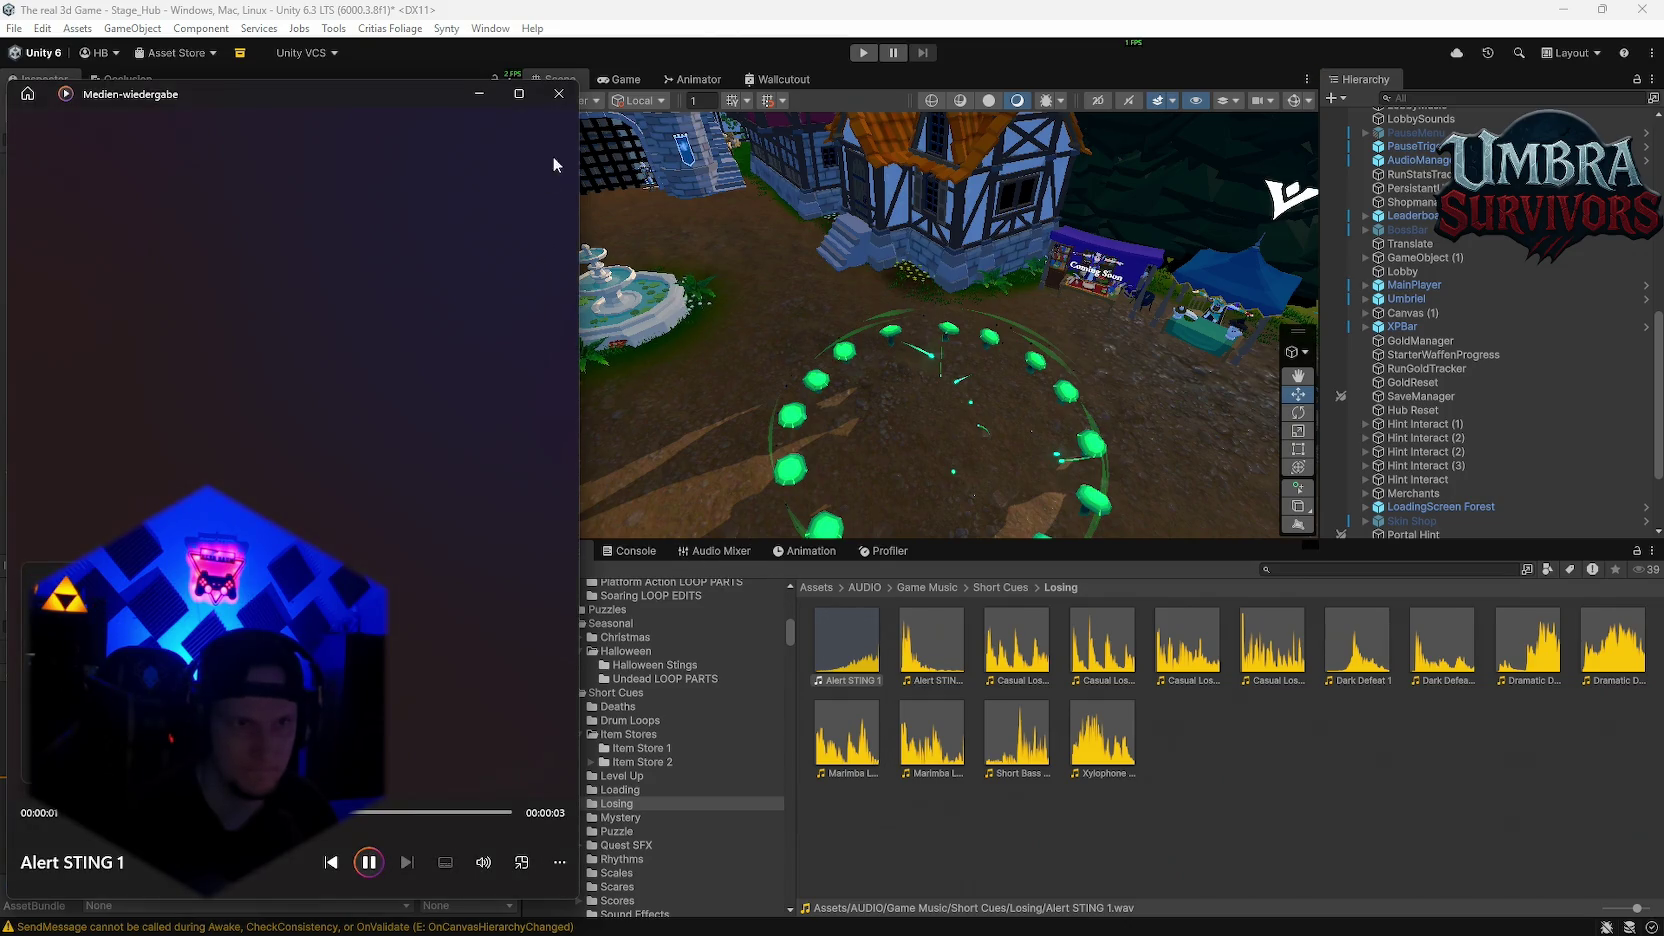
click(563, 98)
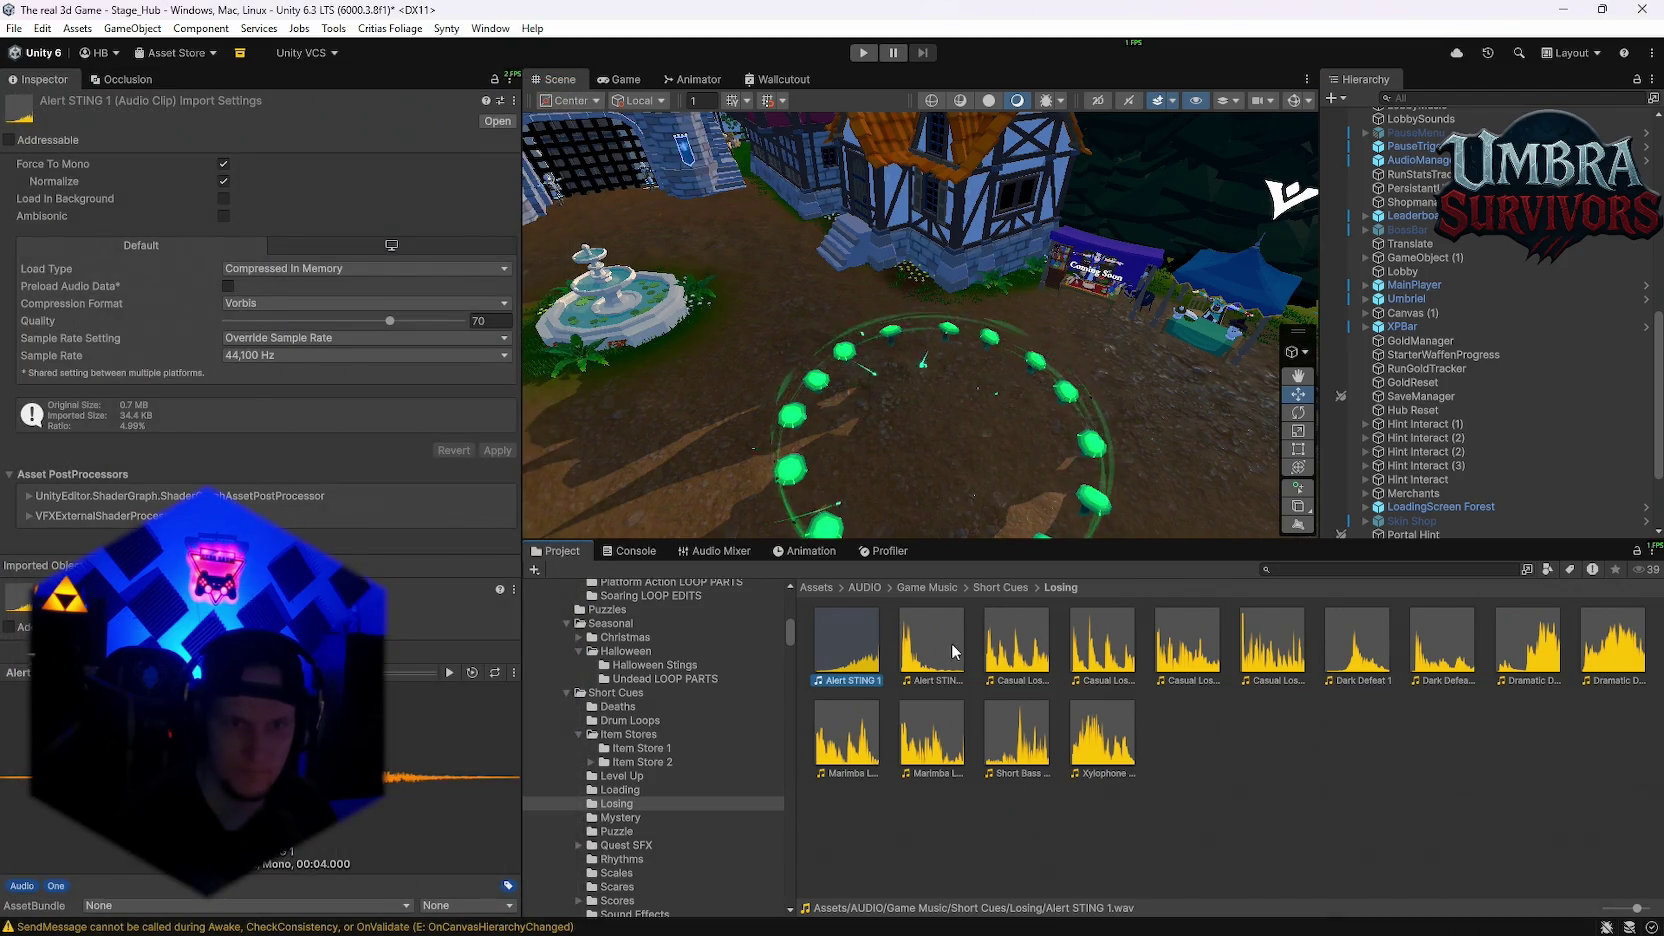
click(621, 818)
double_click(923, 630)
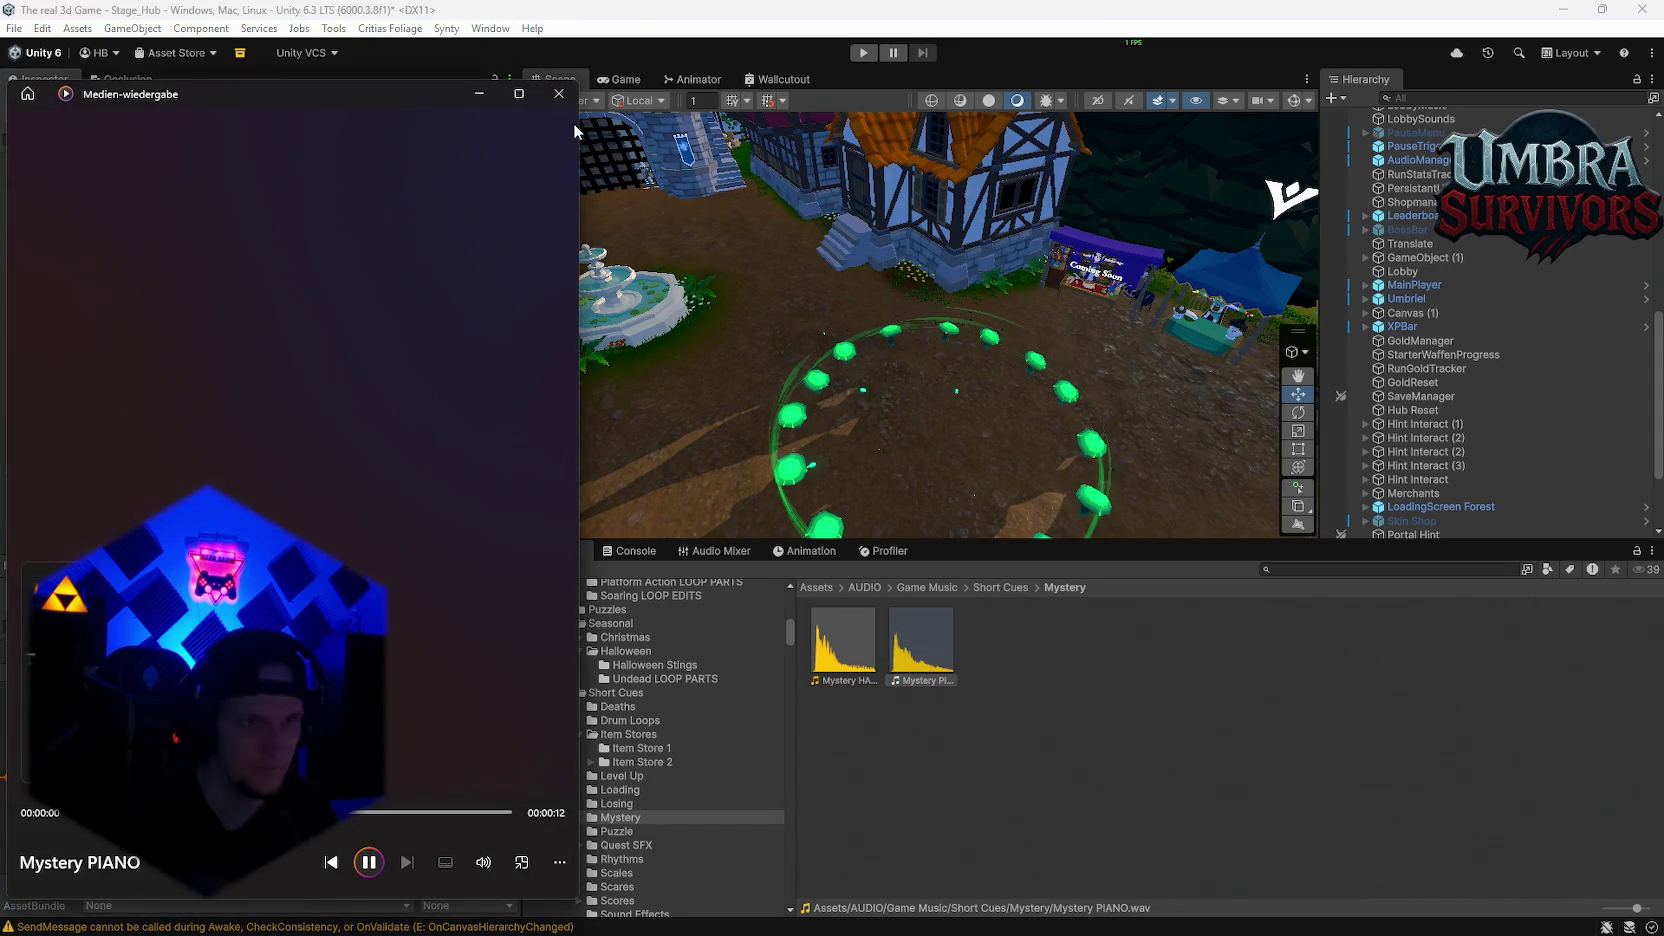
click(559, 93)
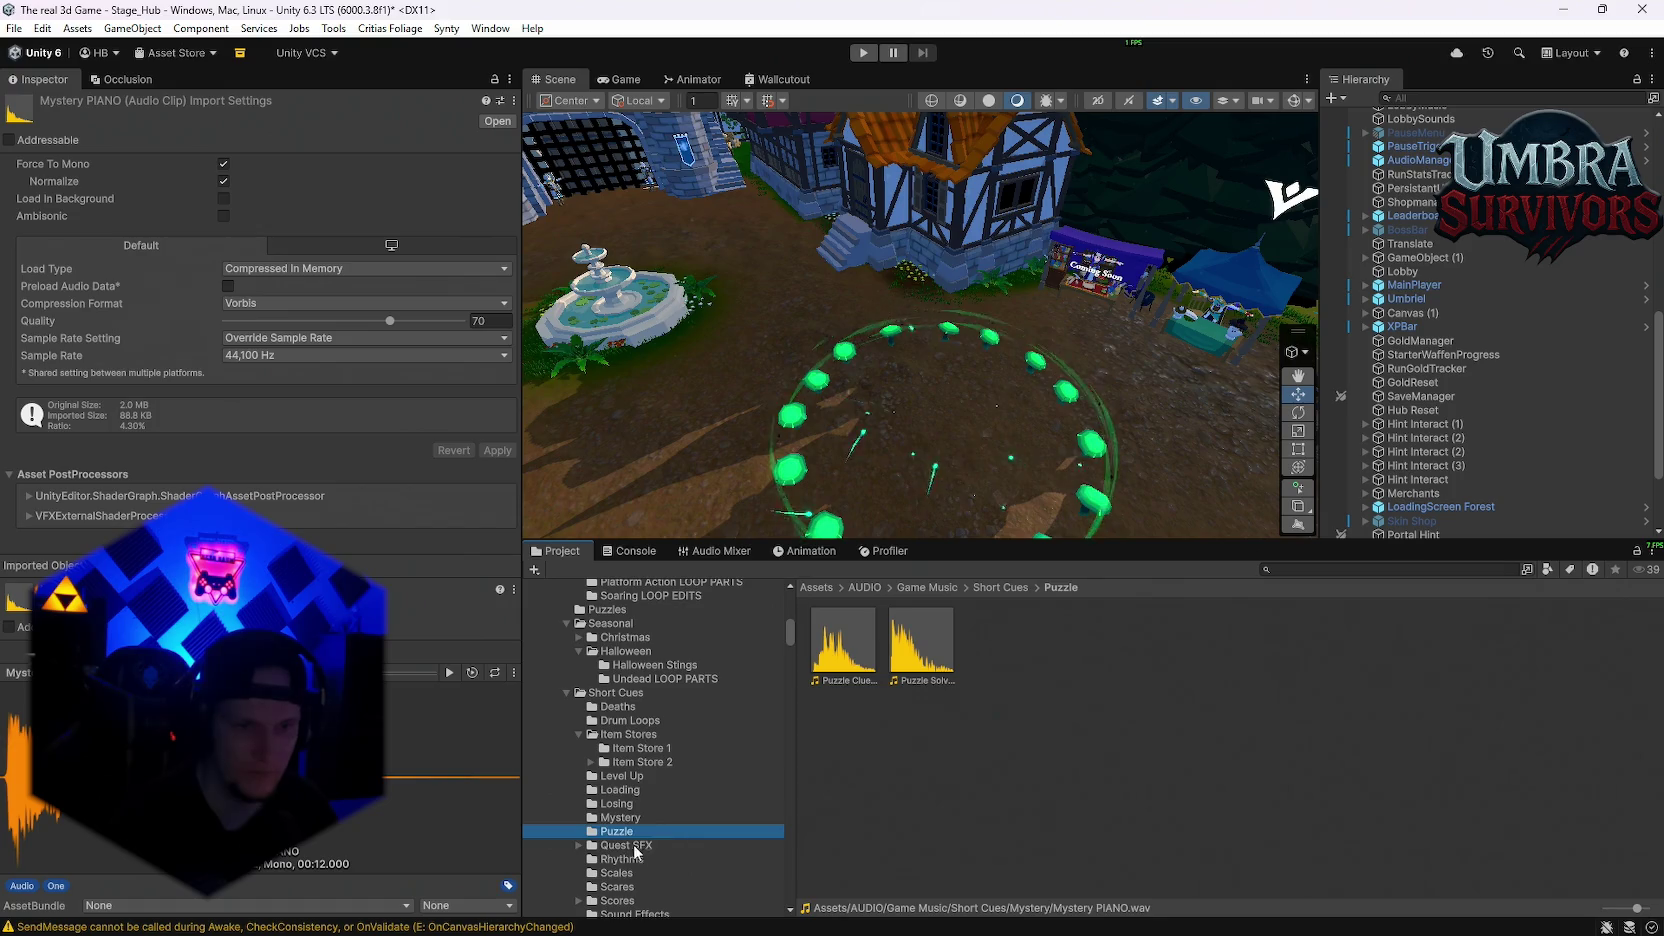
Step: Audition Quest Bongos 2 from Quest SFX Bongo Hits and Ethnic LOOP Sting from Rhythms
click(626, 845)
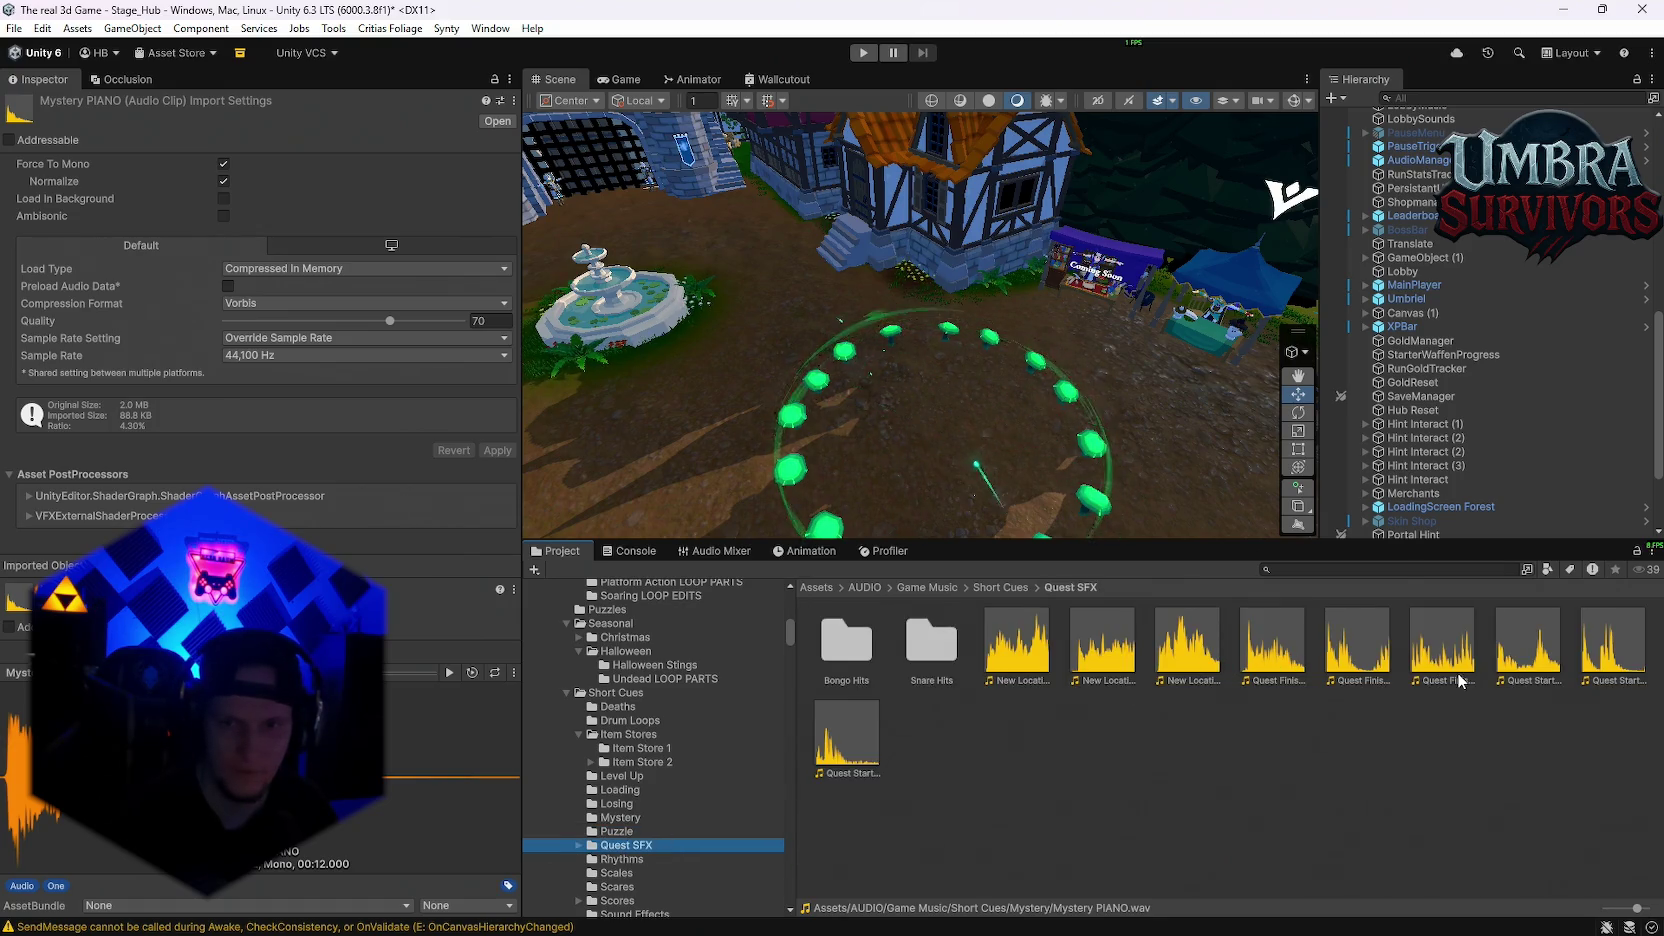
click(578, 846)
click(646, 860)
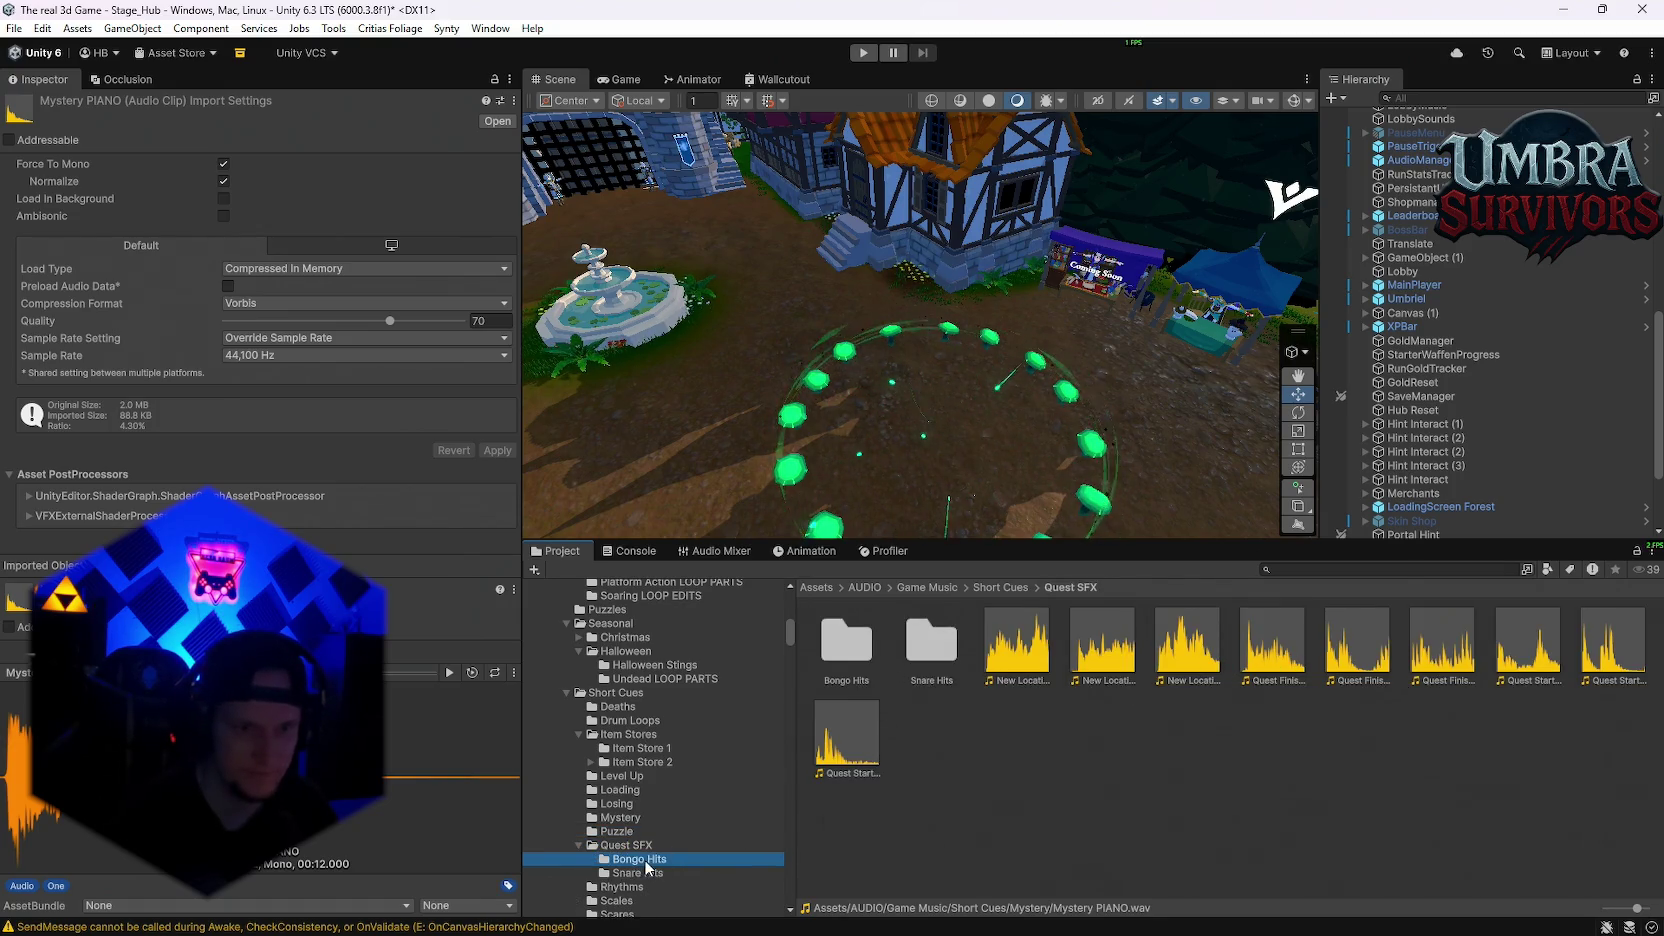
double_click(916, 645)
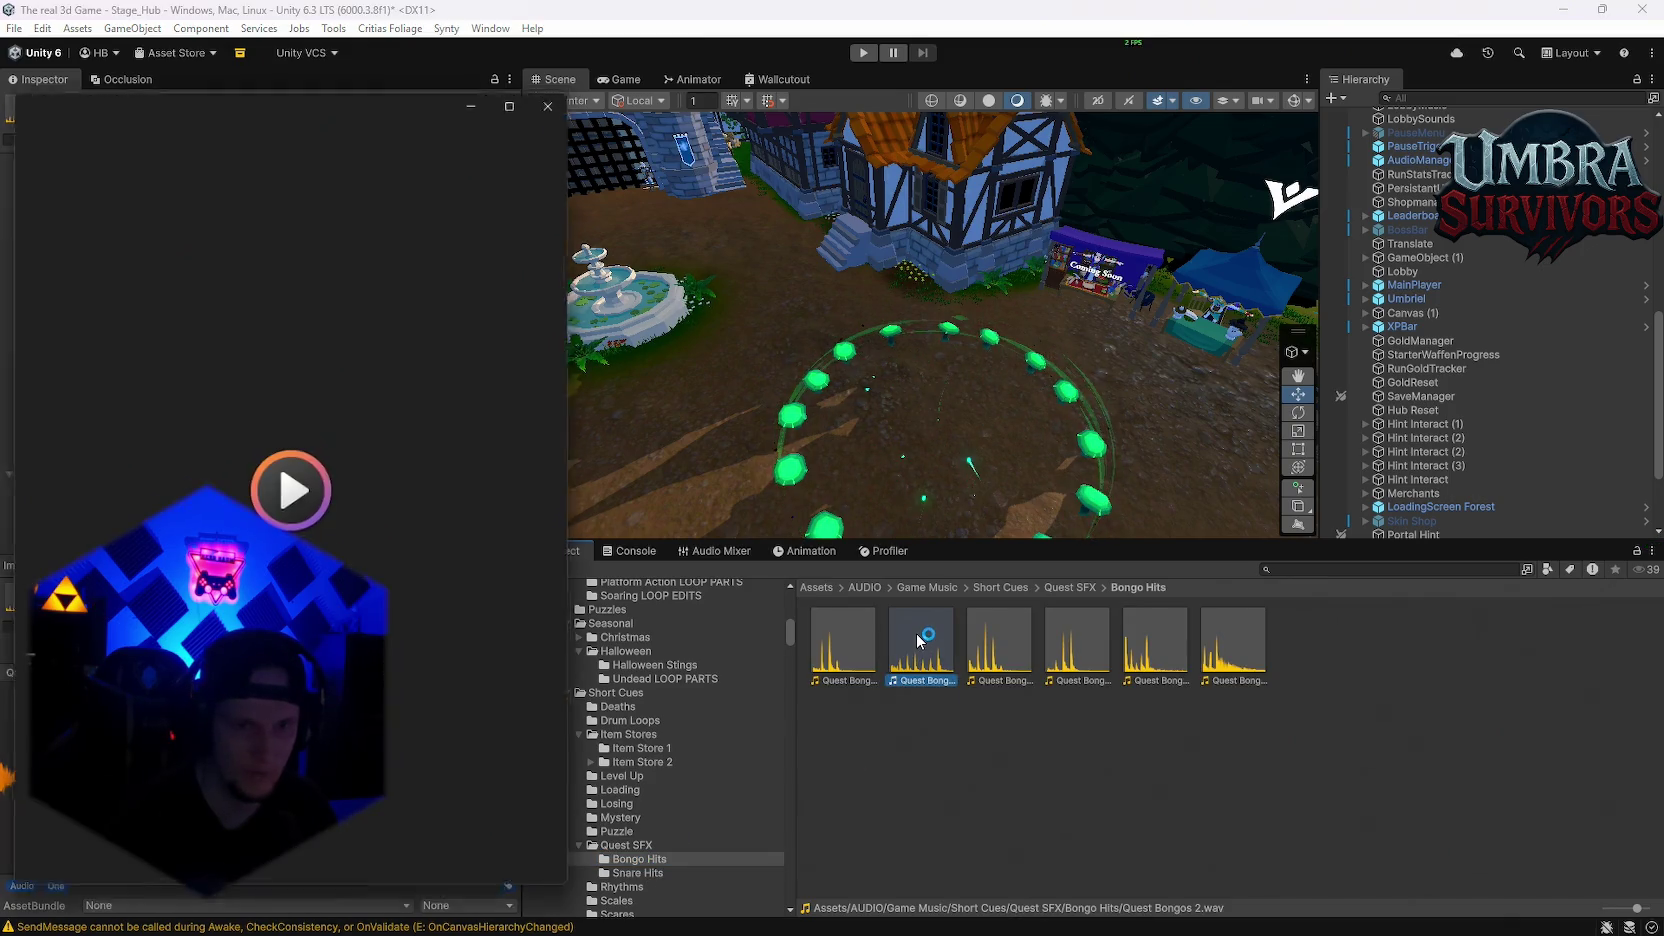
scroll(640, 785, down, 3)
click(630, 783)
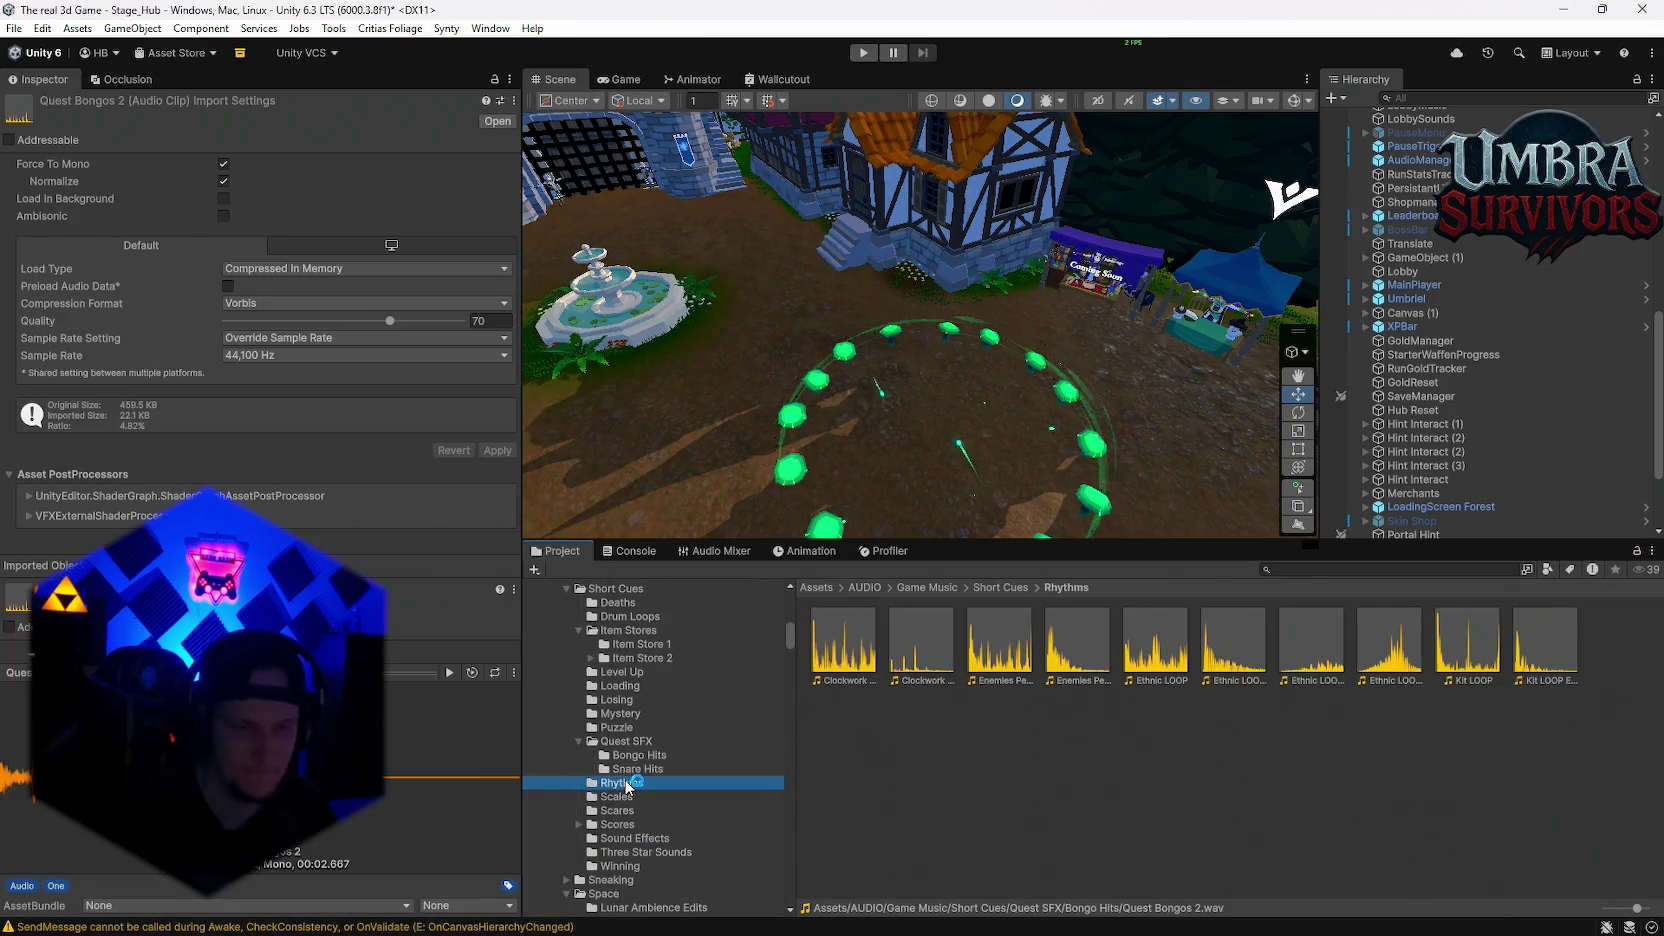
double_click(1388, 648)
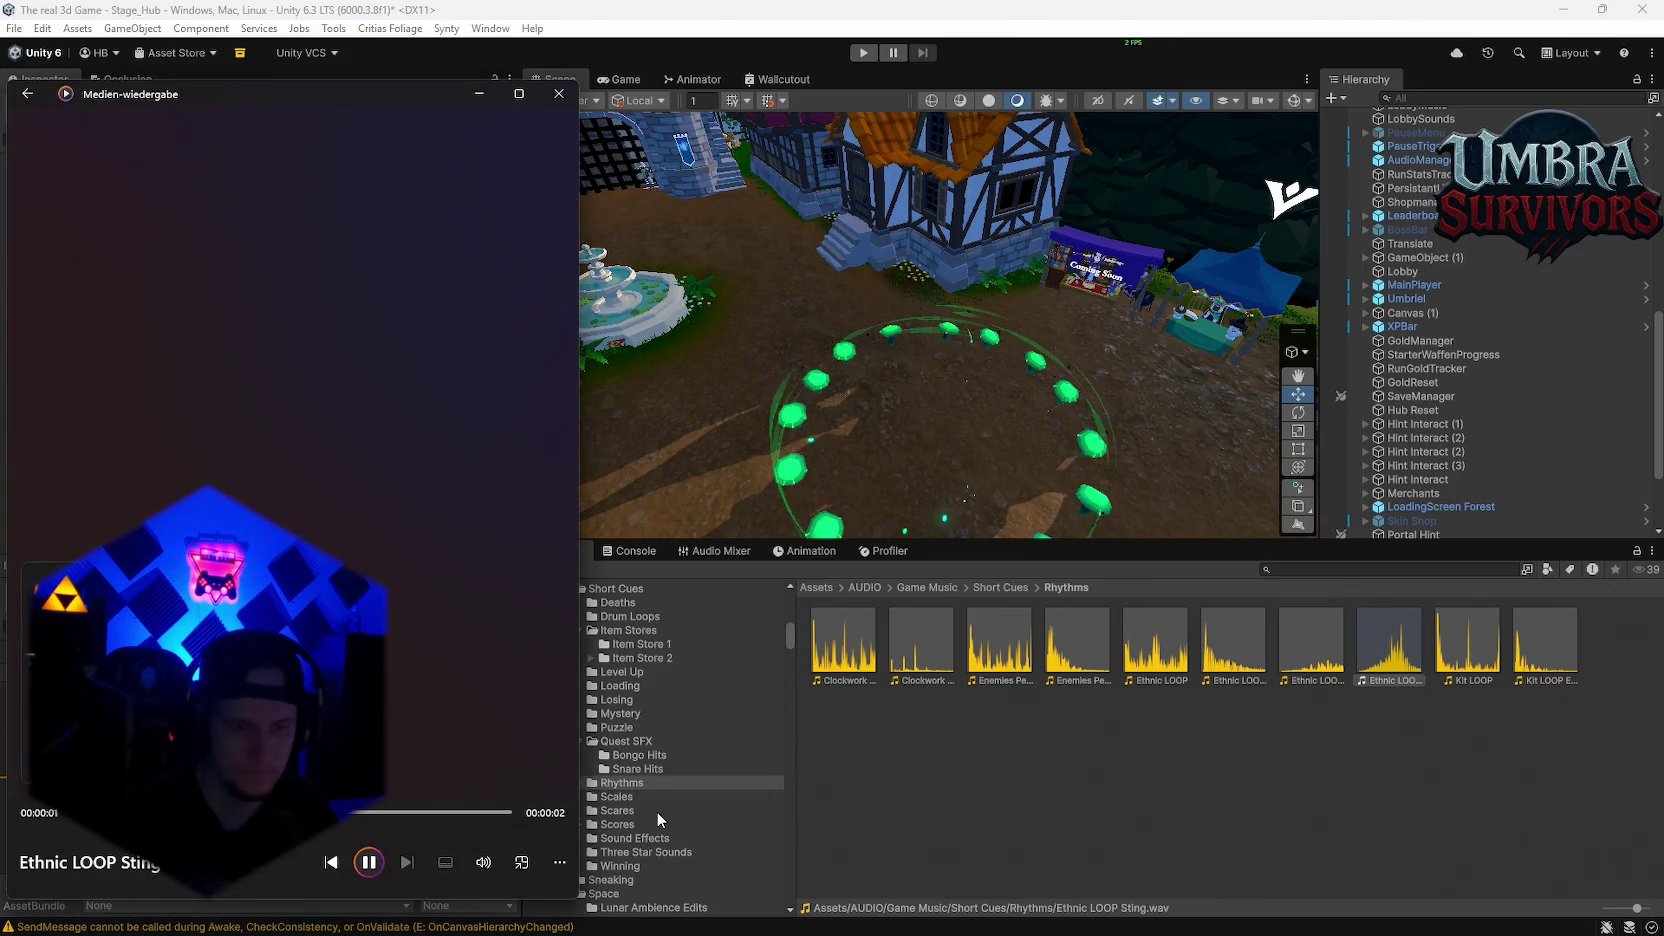
Step: Check the Scales folder and audition the Slow Scratch RISER clip in Scares
click(631, 798)
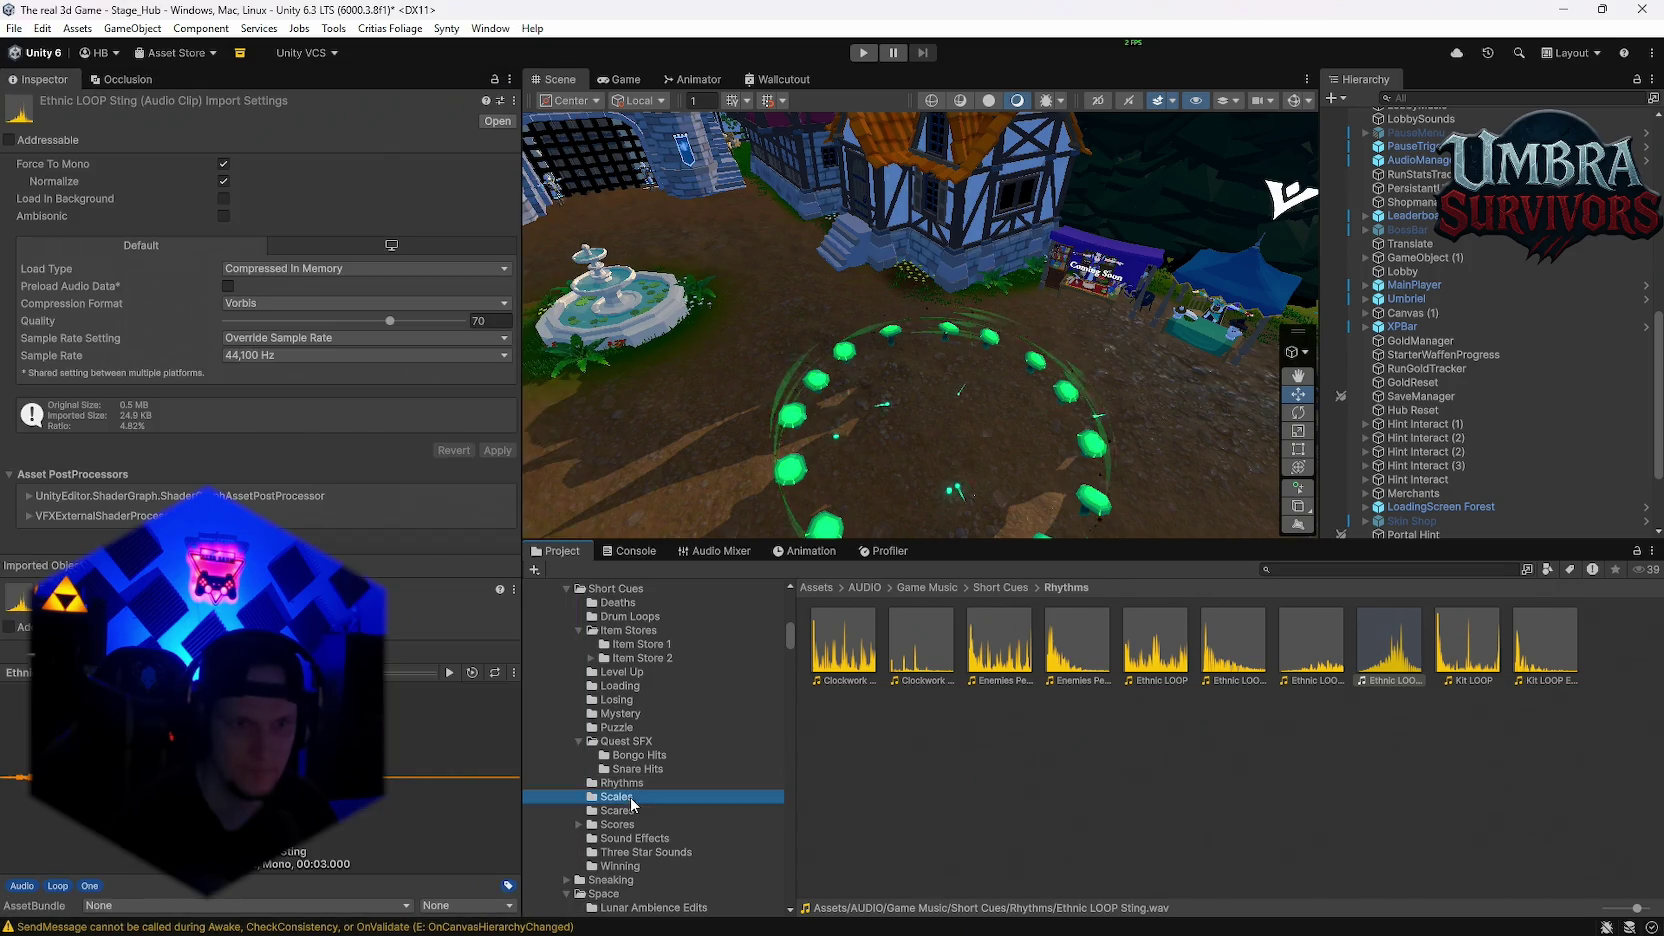
click(632, 820)
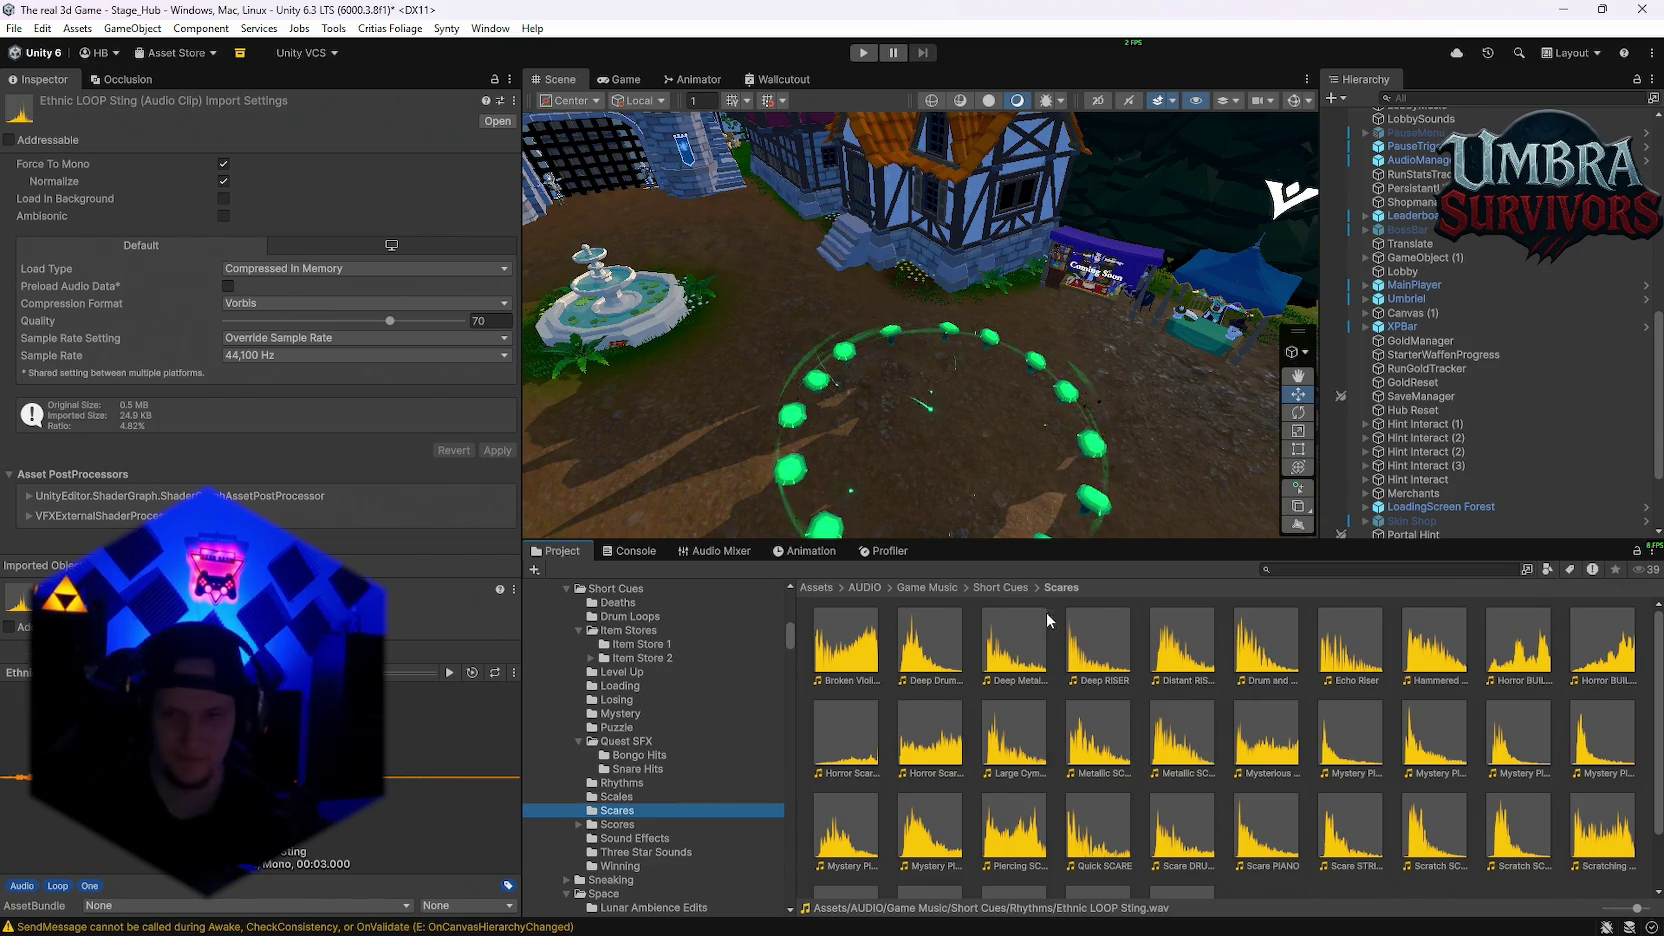
scroll(1030, 820, down, 2)
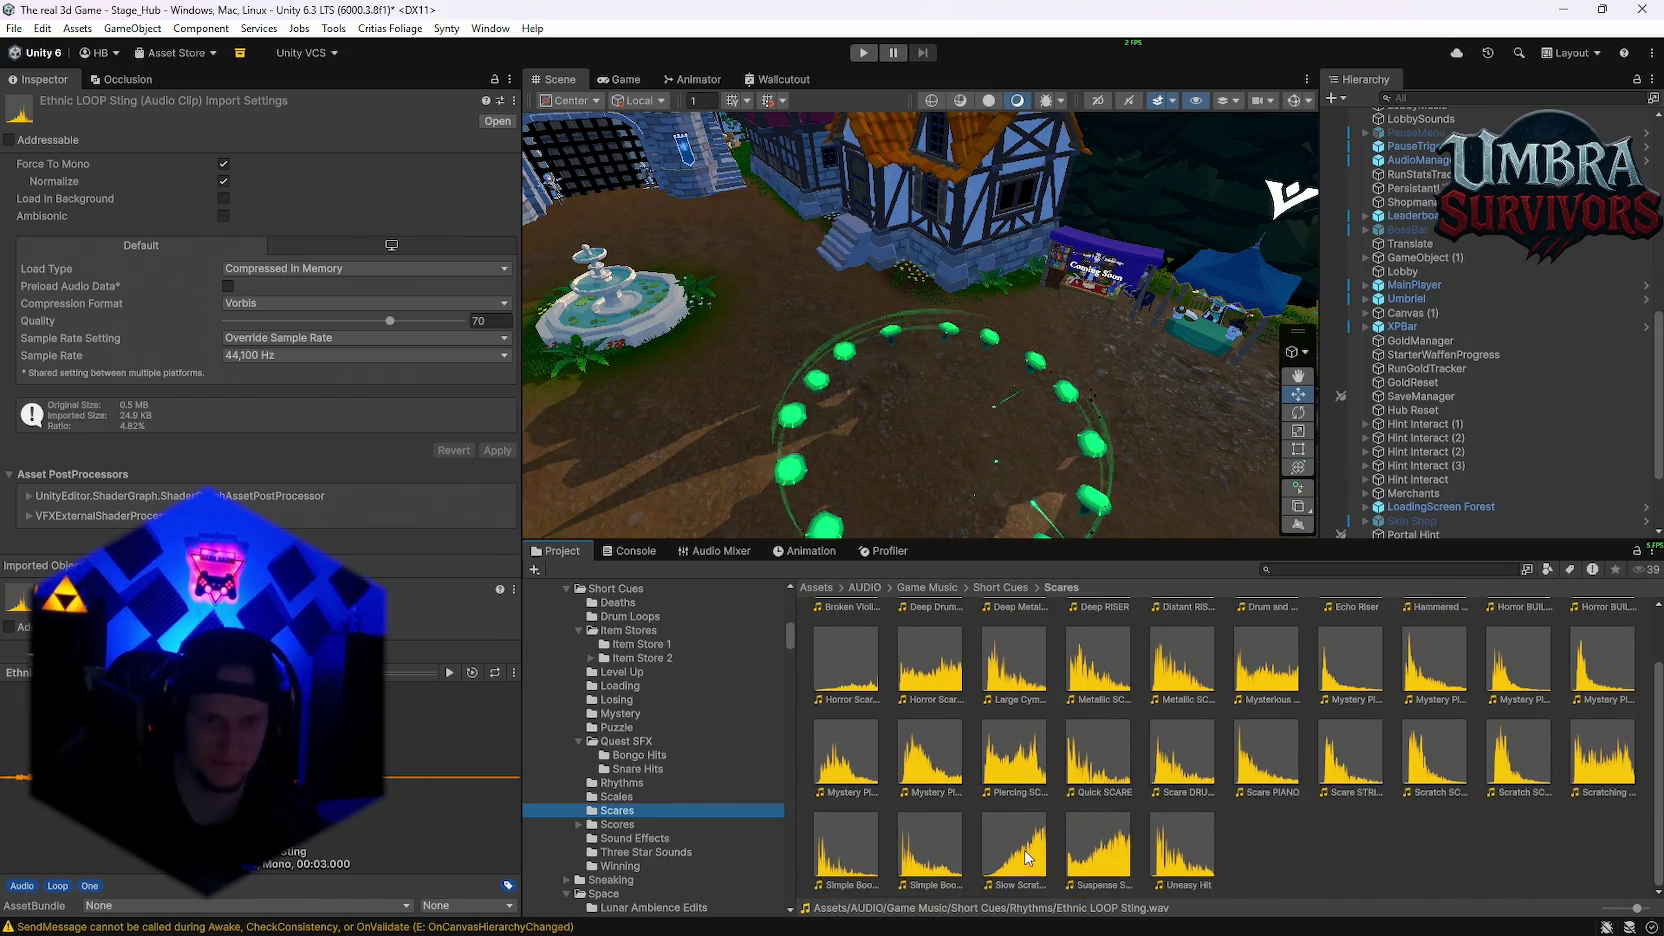
double_click(1026, 856)
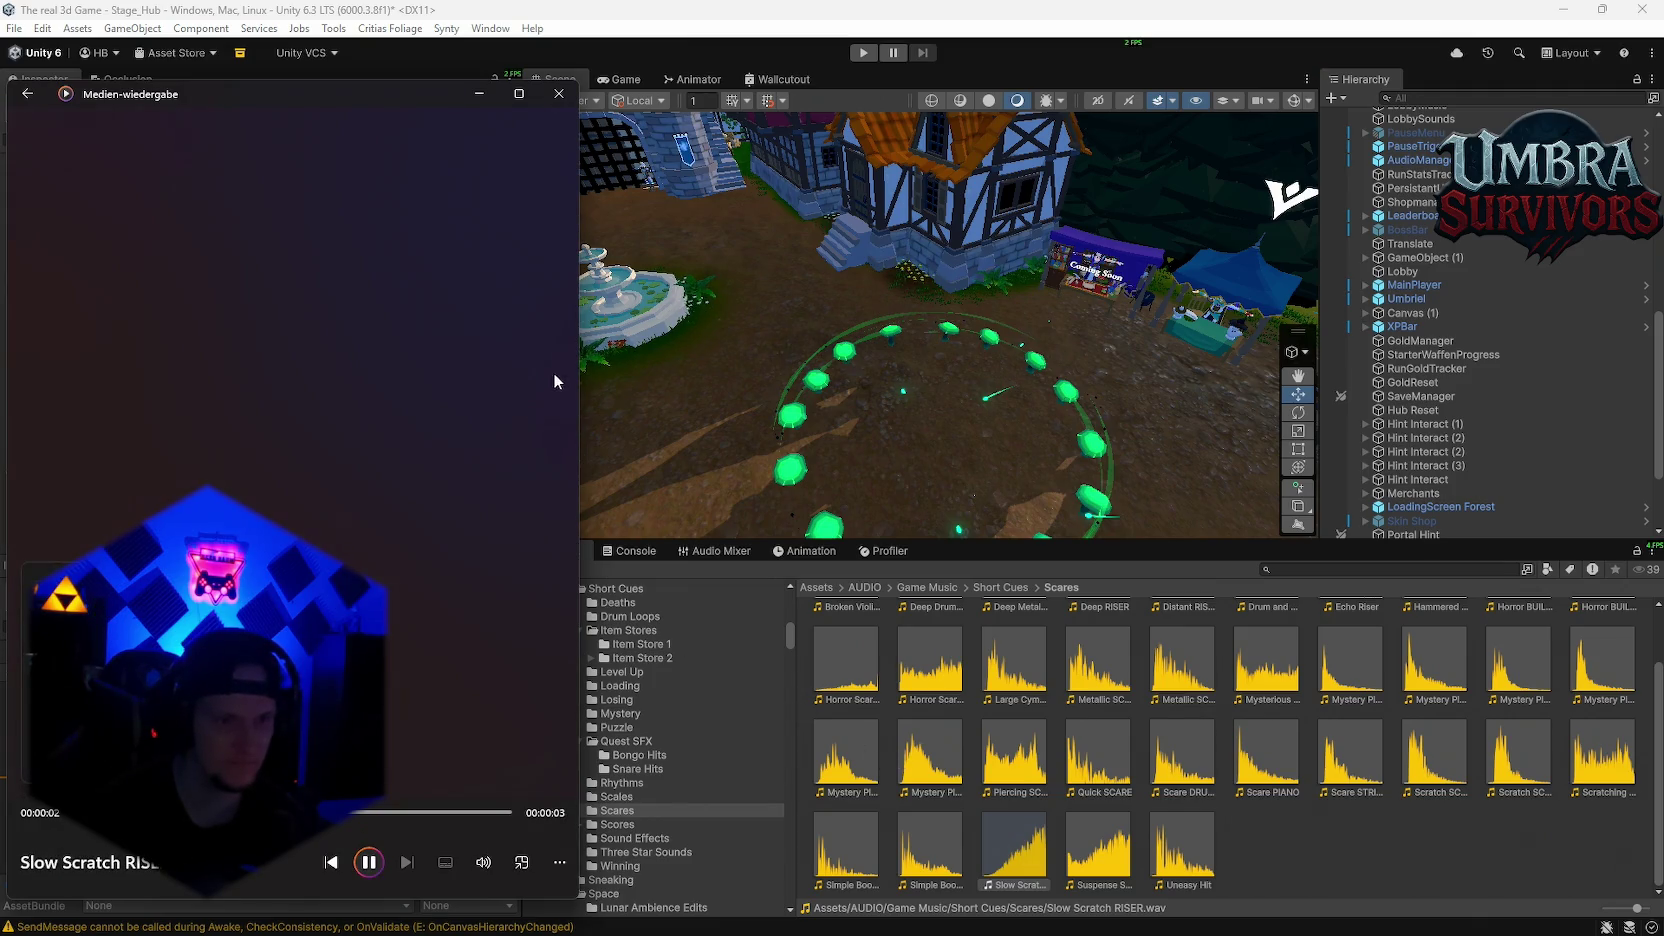
click(559, 93)
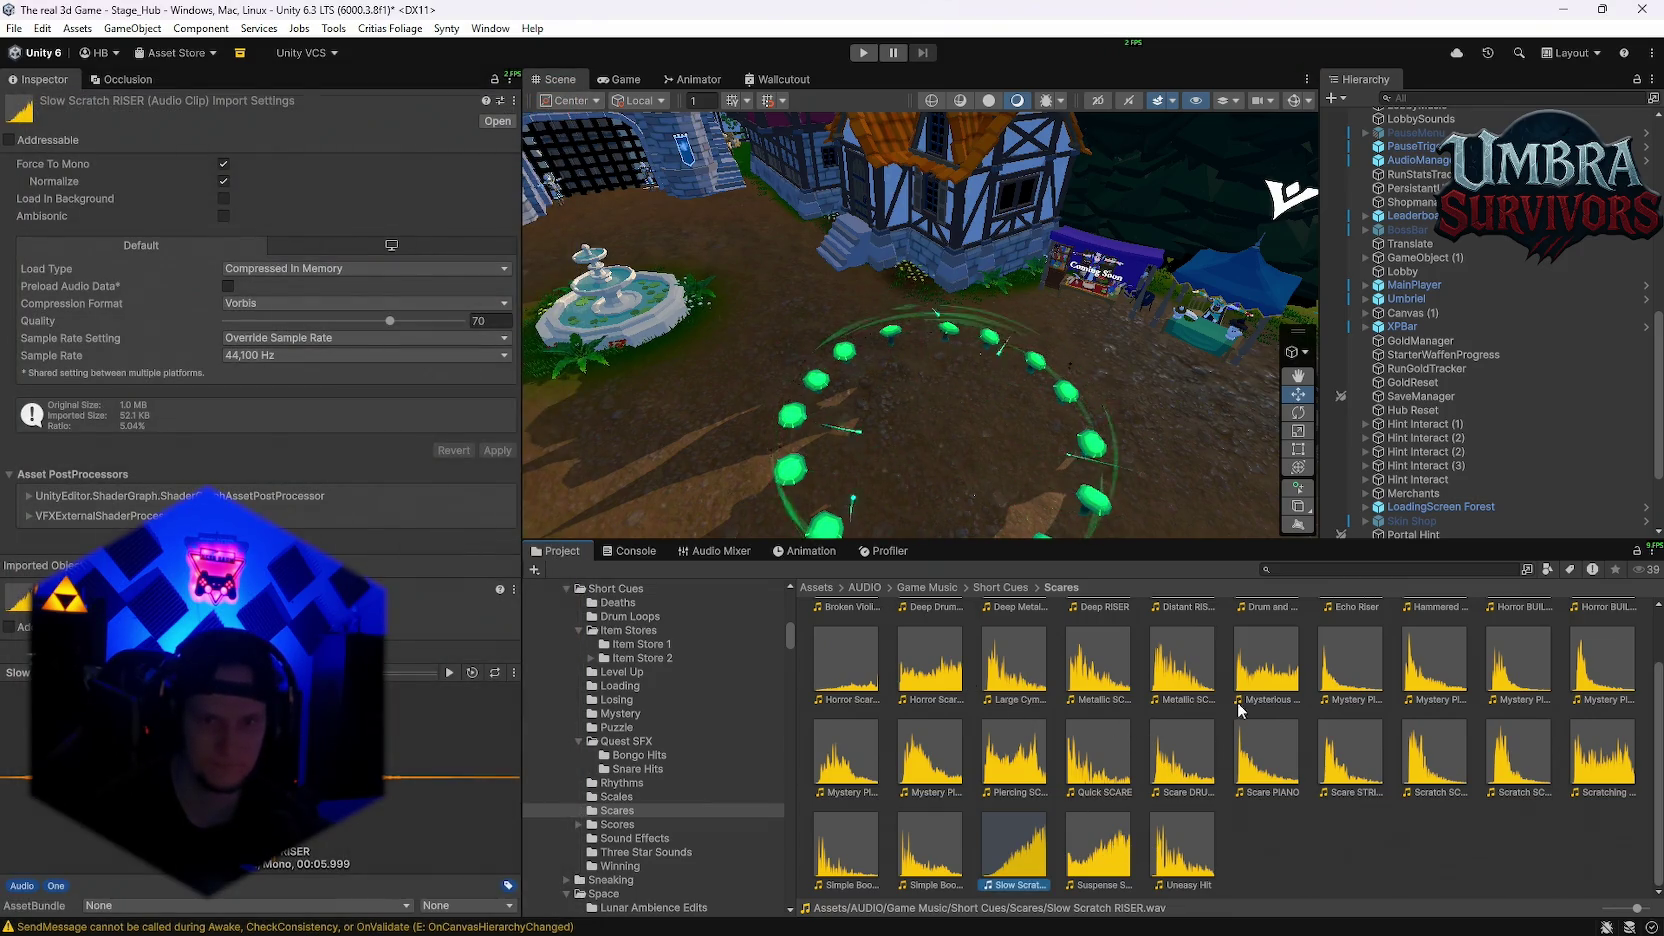
Step: Audition the Scores clip, then move on to the Sound Effects folder
click(617, 824)
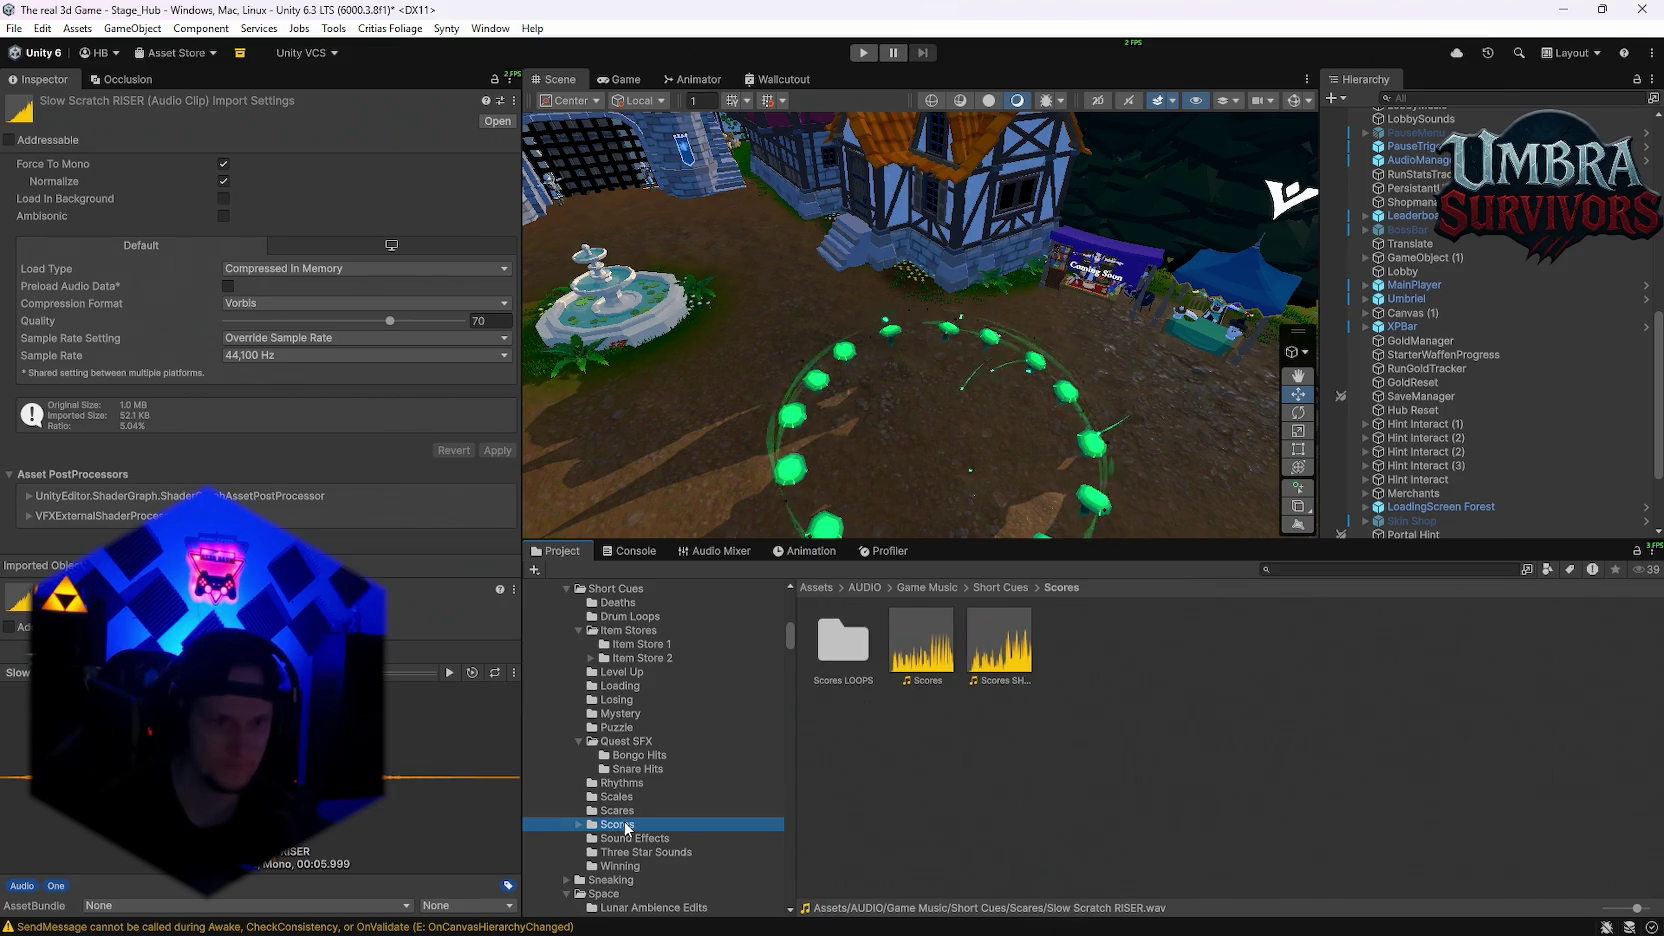
click(934, 668)
double_click(934, 668)
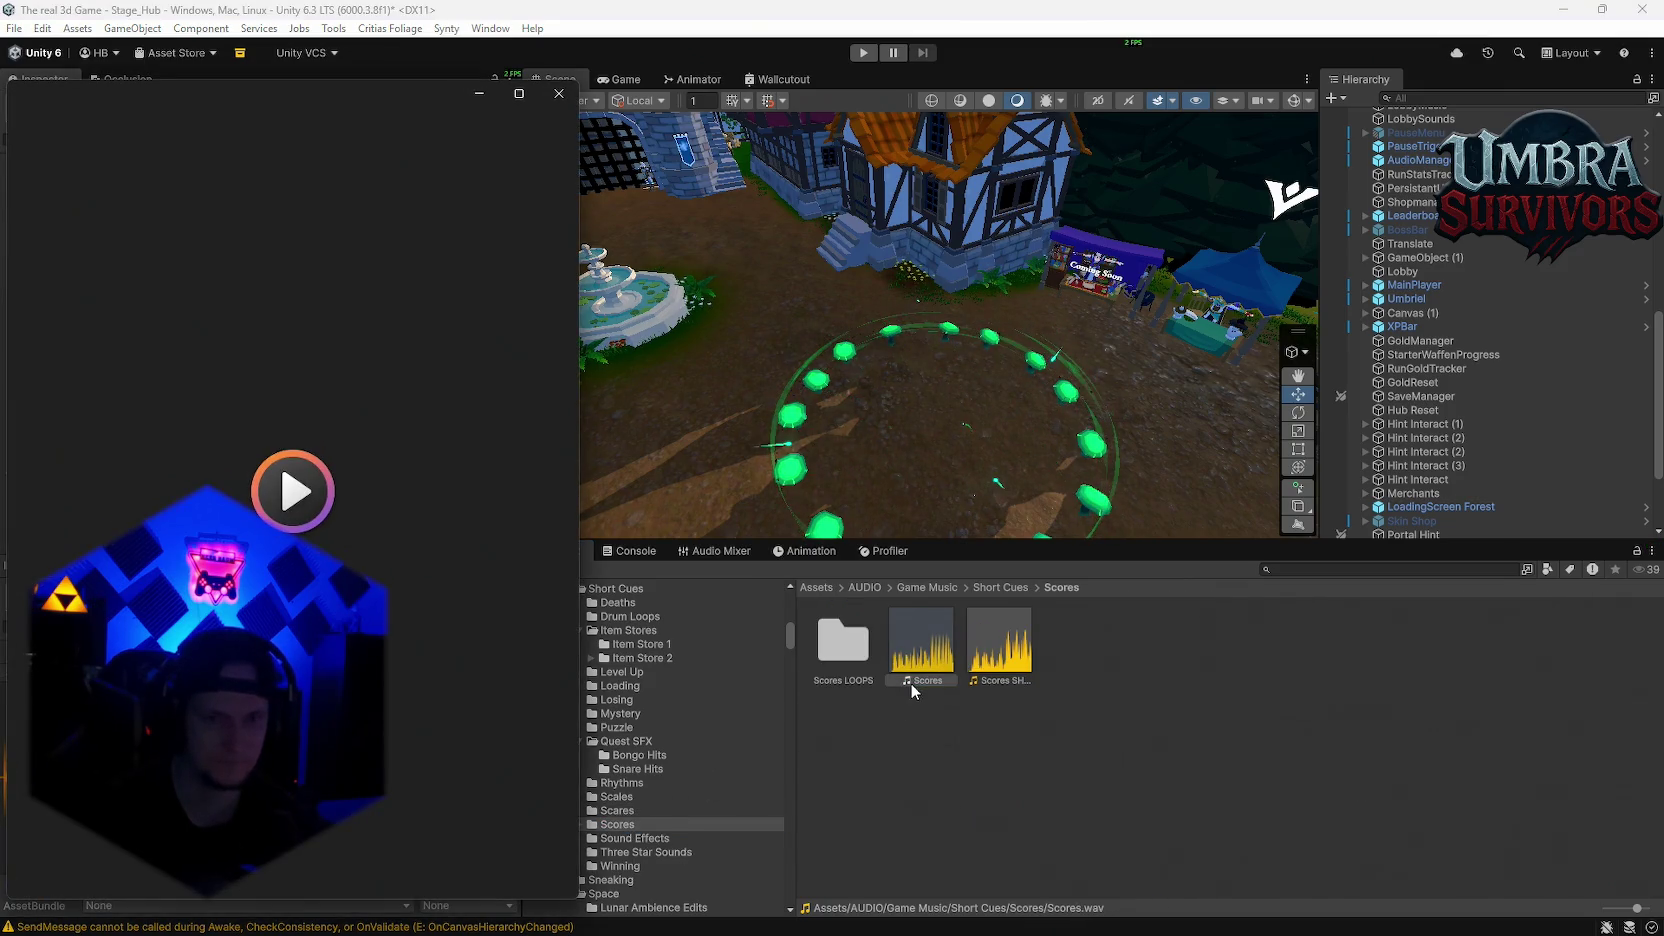
click(559, 93)
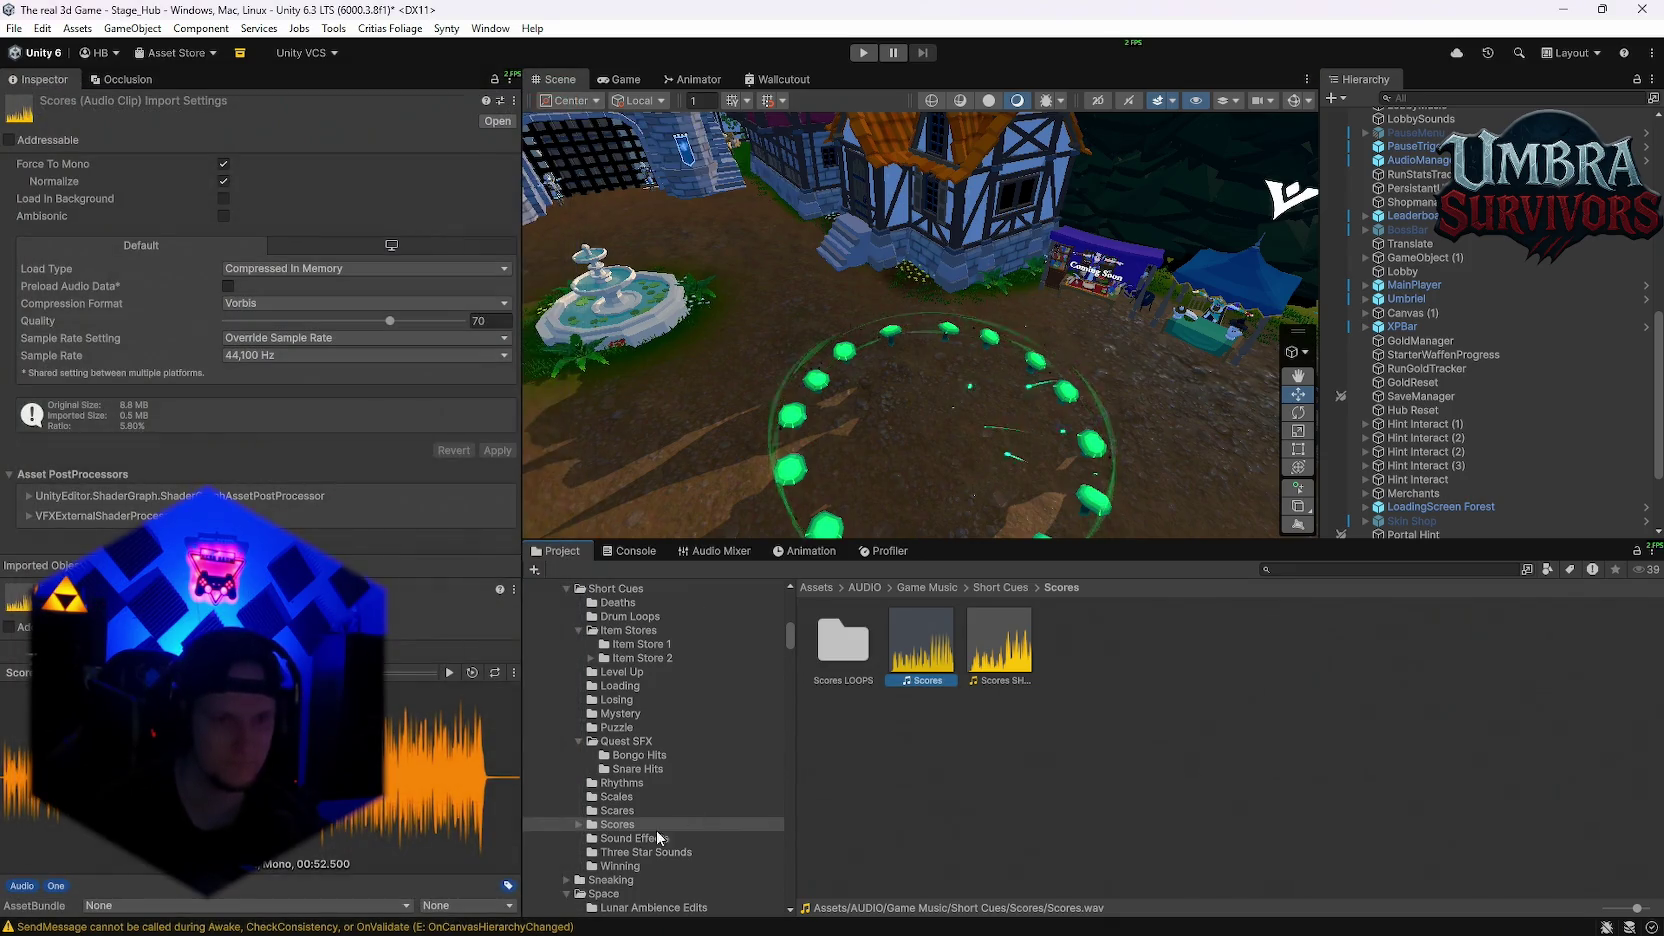
click(658, 838)
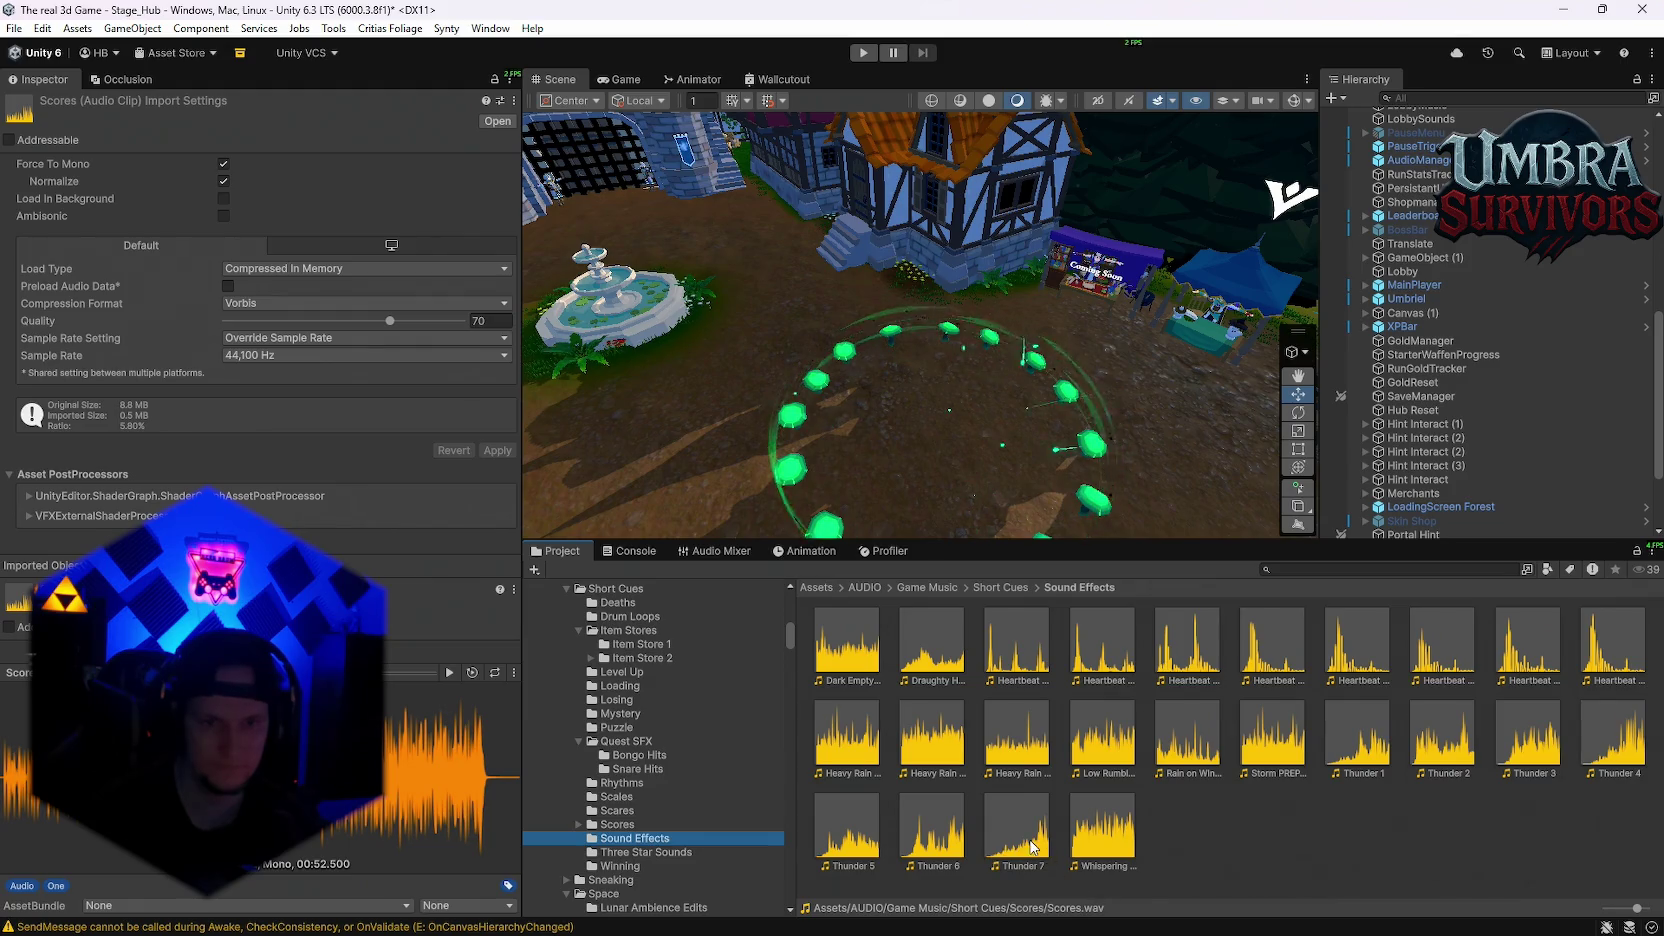
Step: Preview Thunder 7, Whispering LOOP and Draughty House Loop, then show the Winning cue folder
double_click(1033, 847)
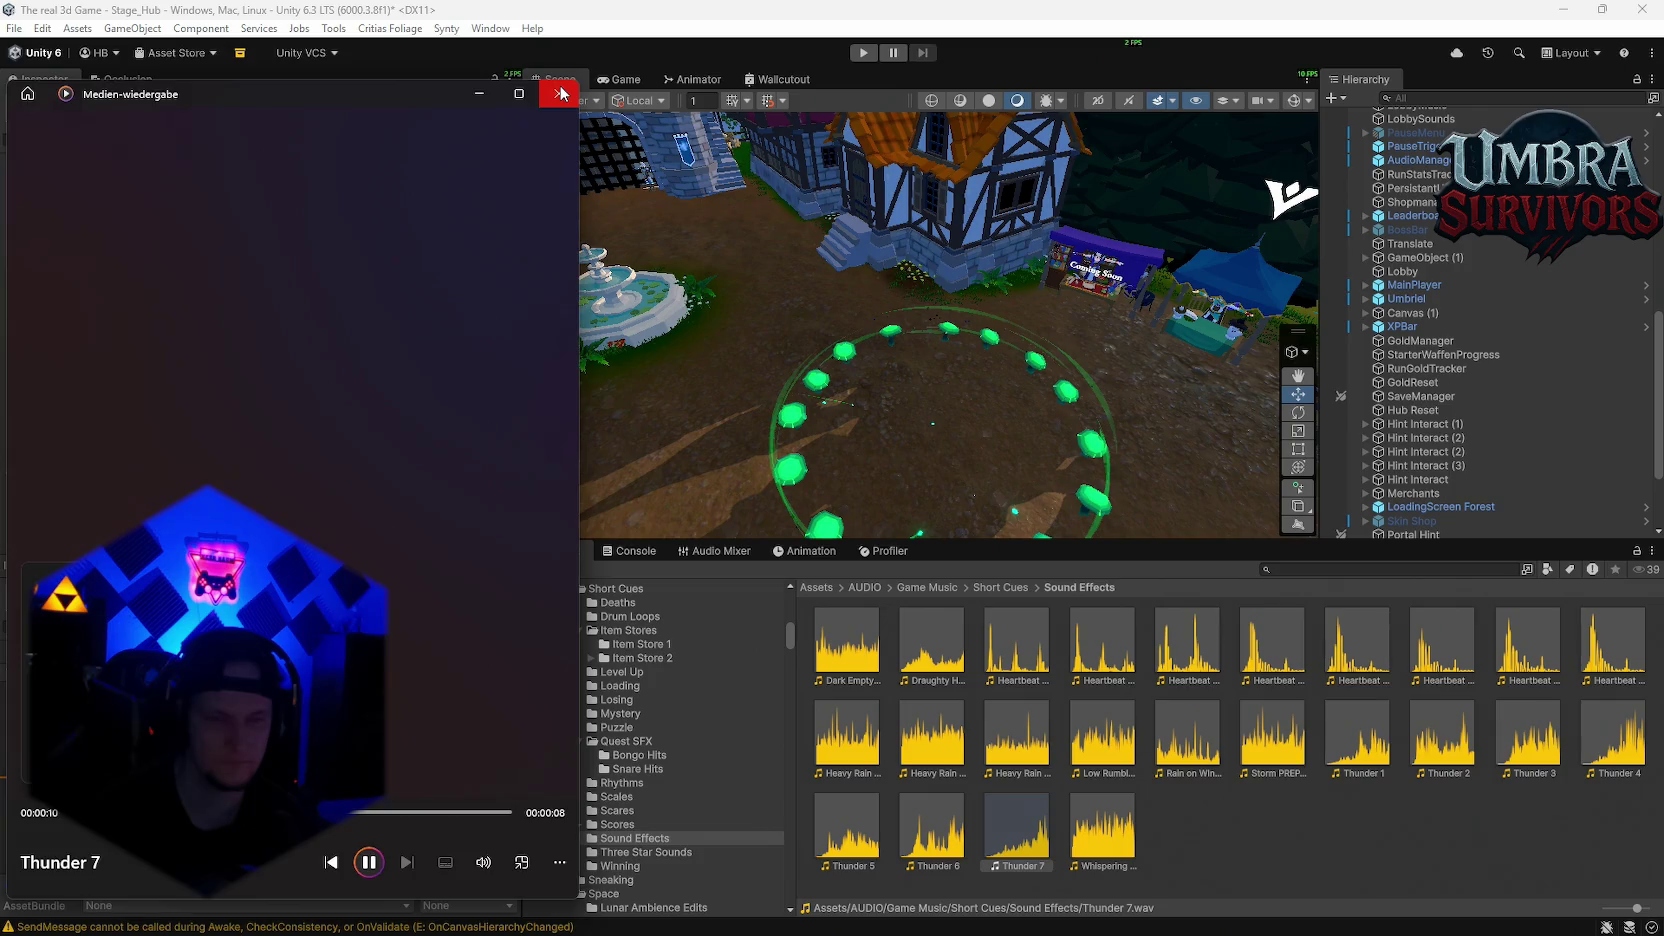
click(560, 94)
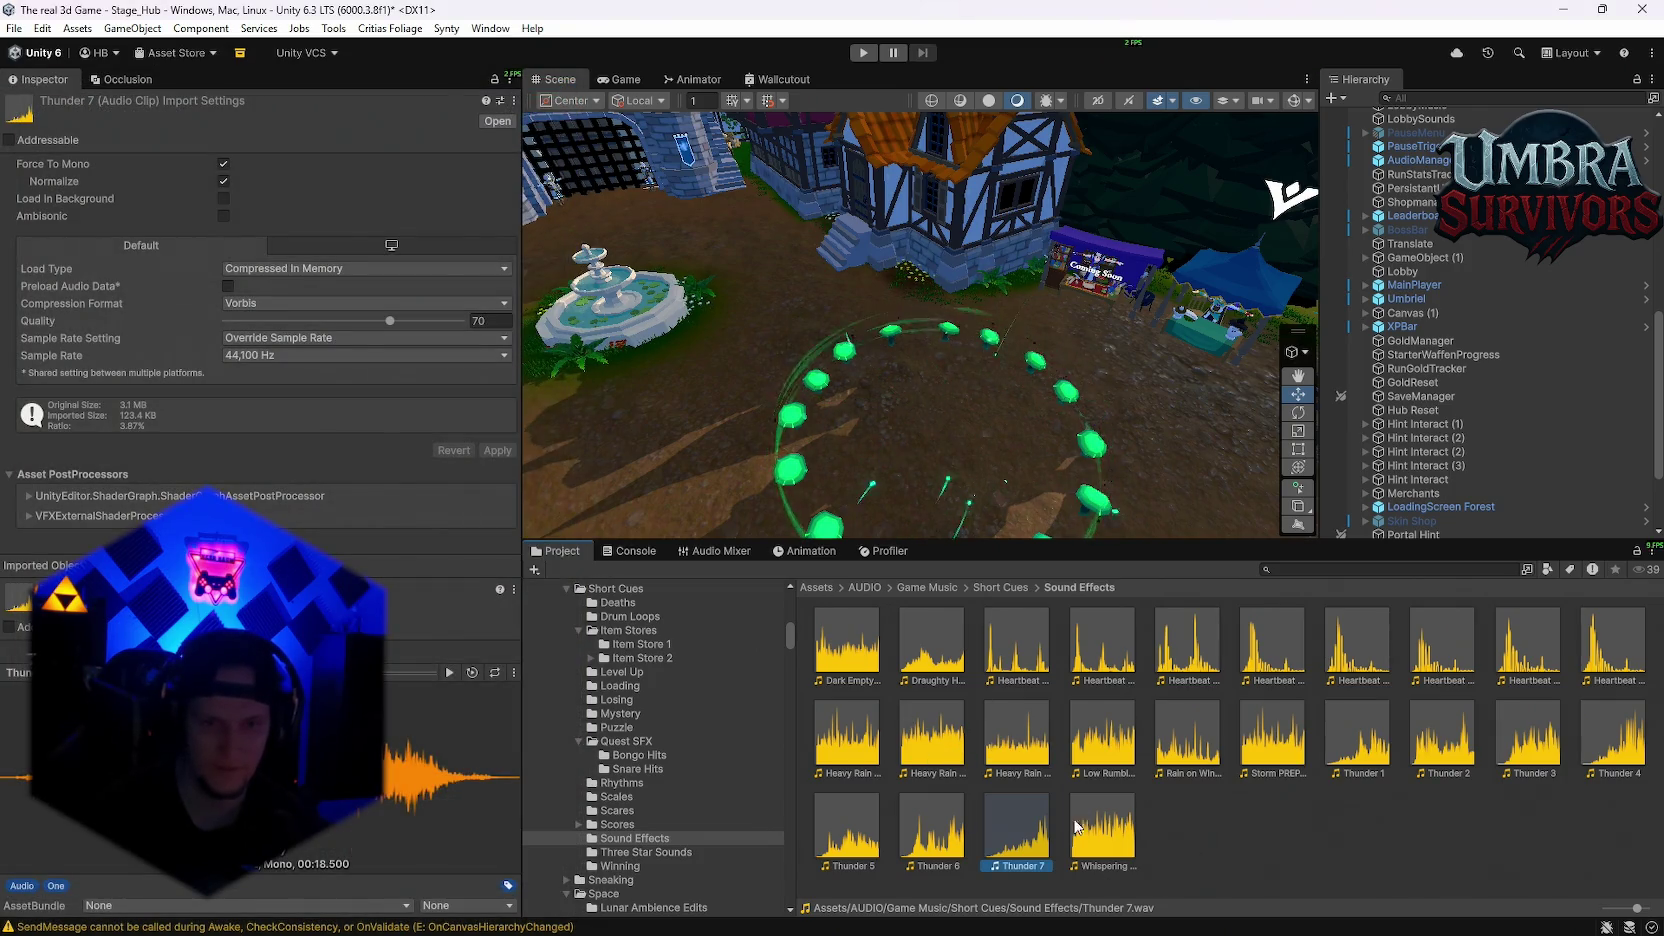
double_click(1098, 829)
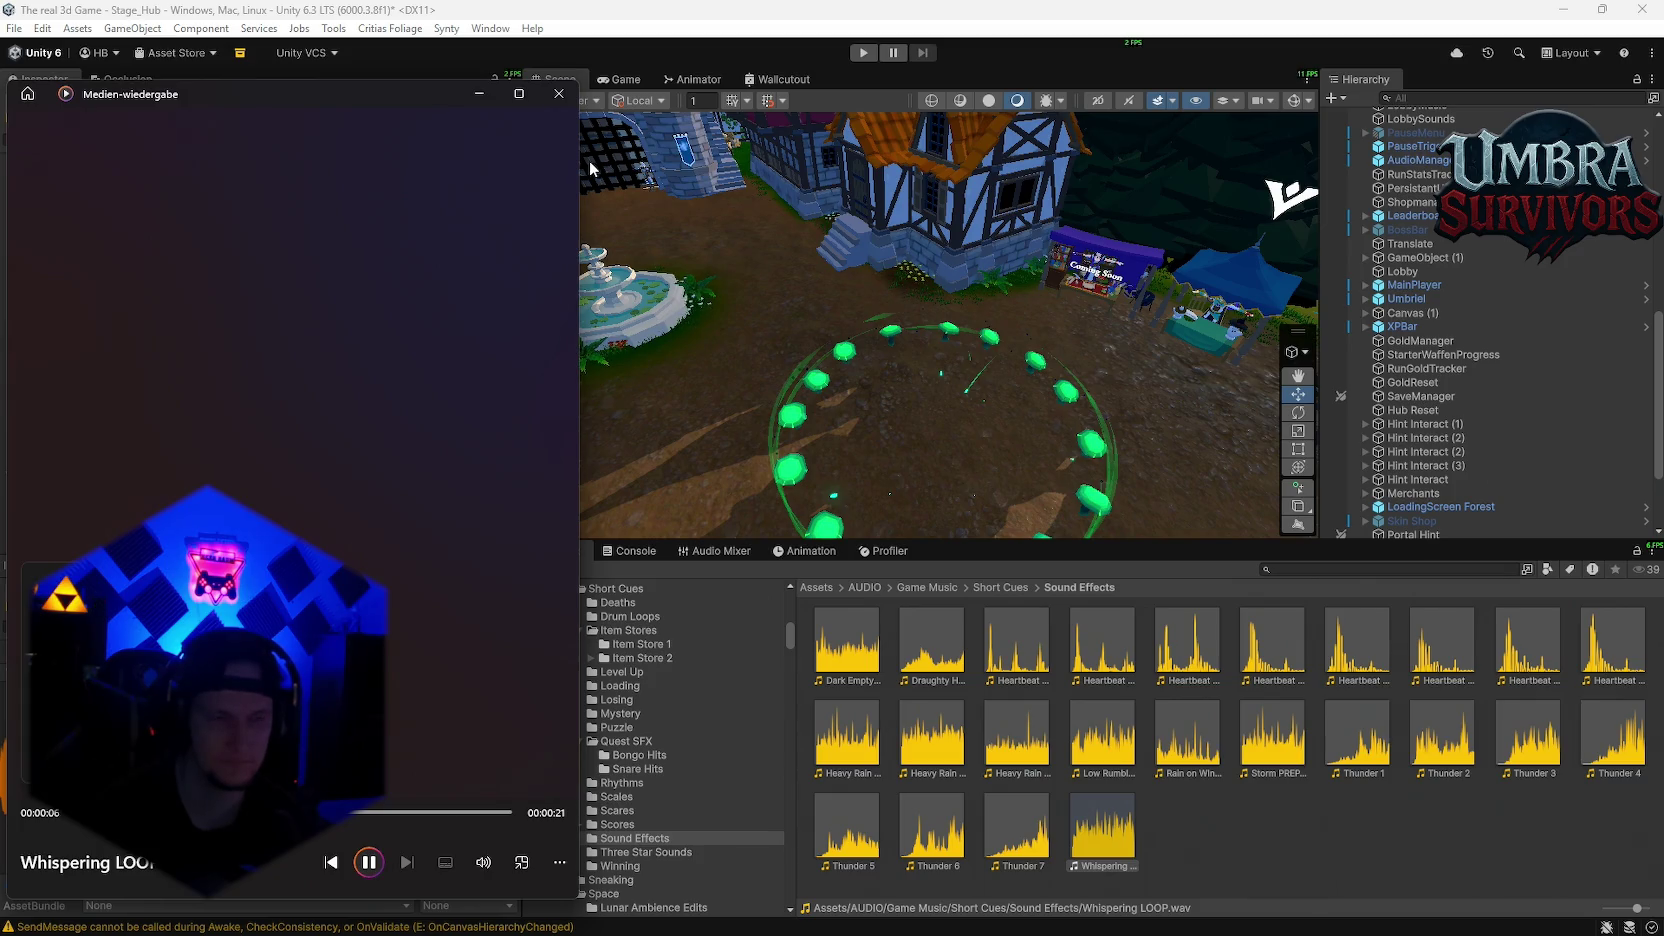
click(559, 93)
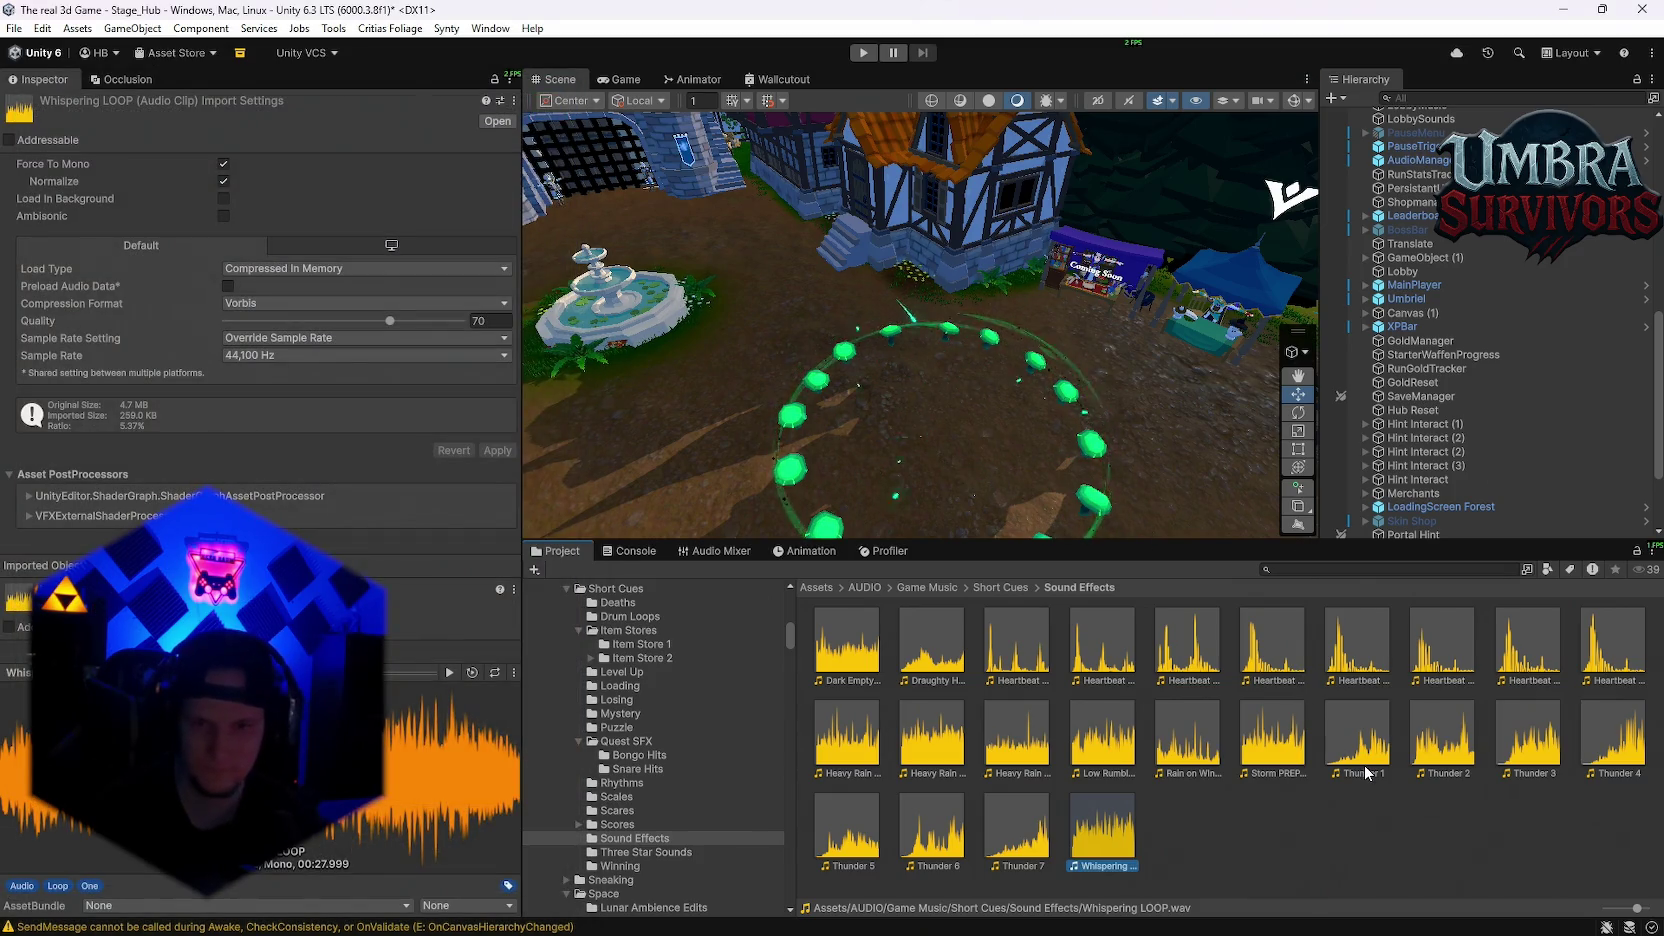
double_click(921, 674)
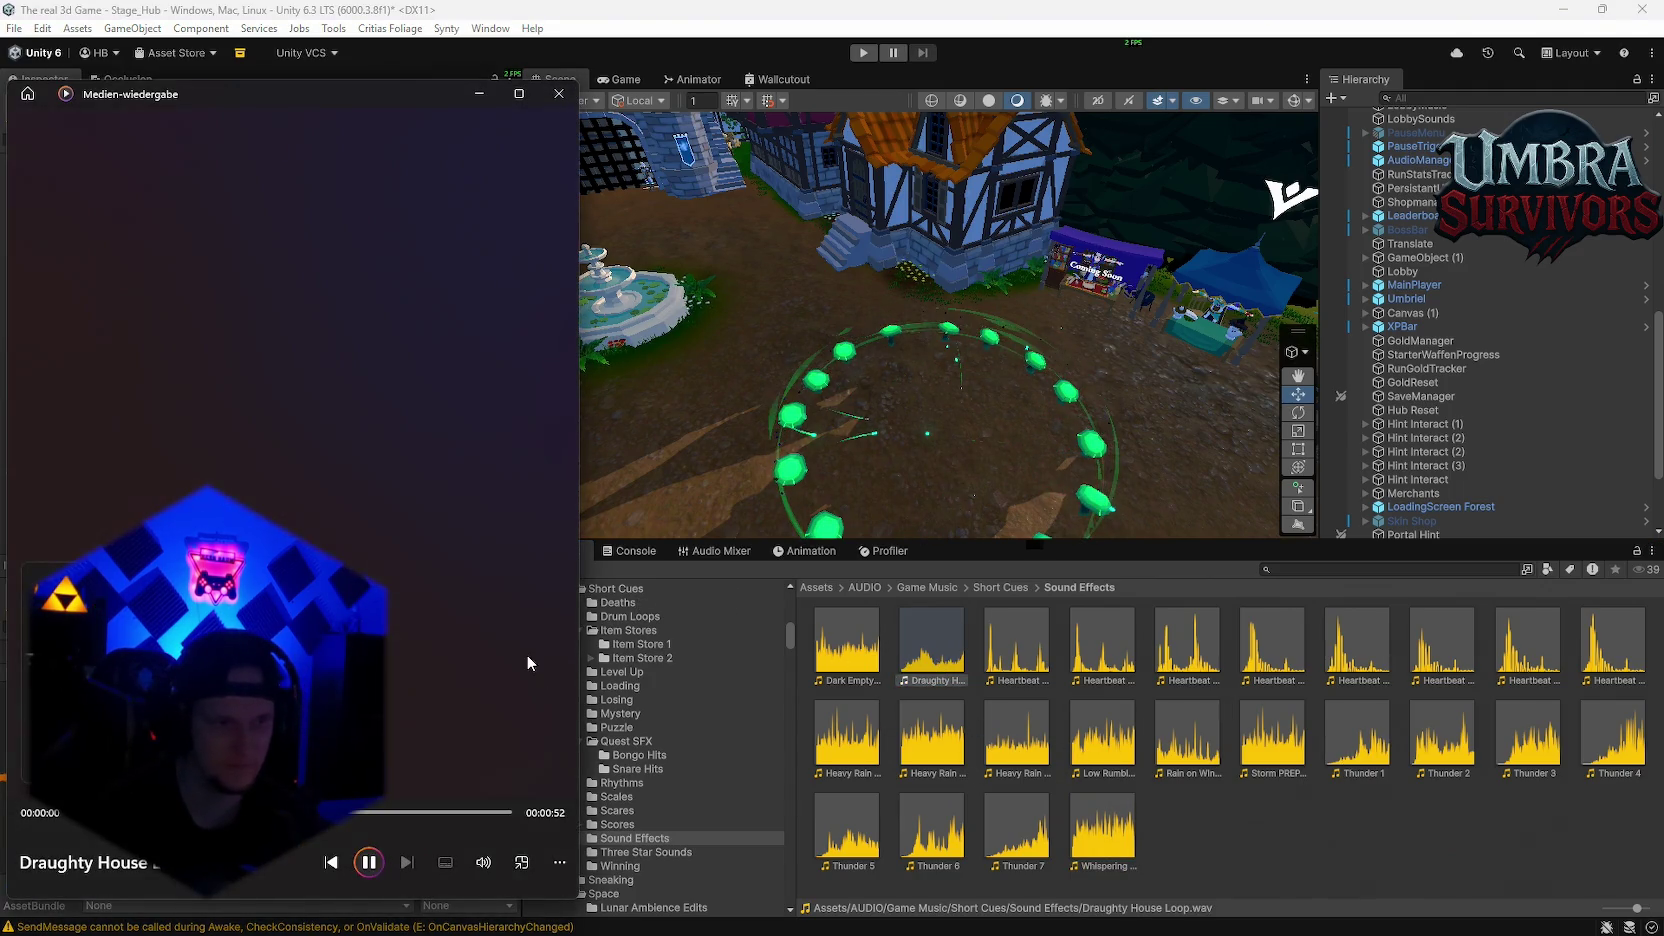
click(559, 93)
scroll(700, 815, down, 2)
click(627, 817)
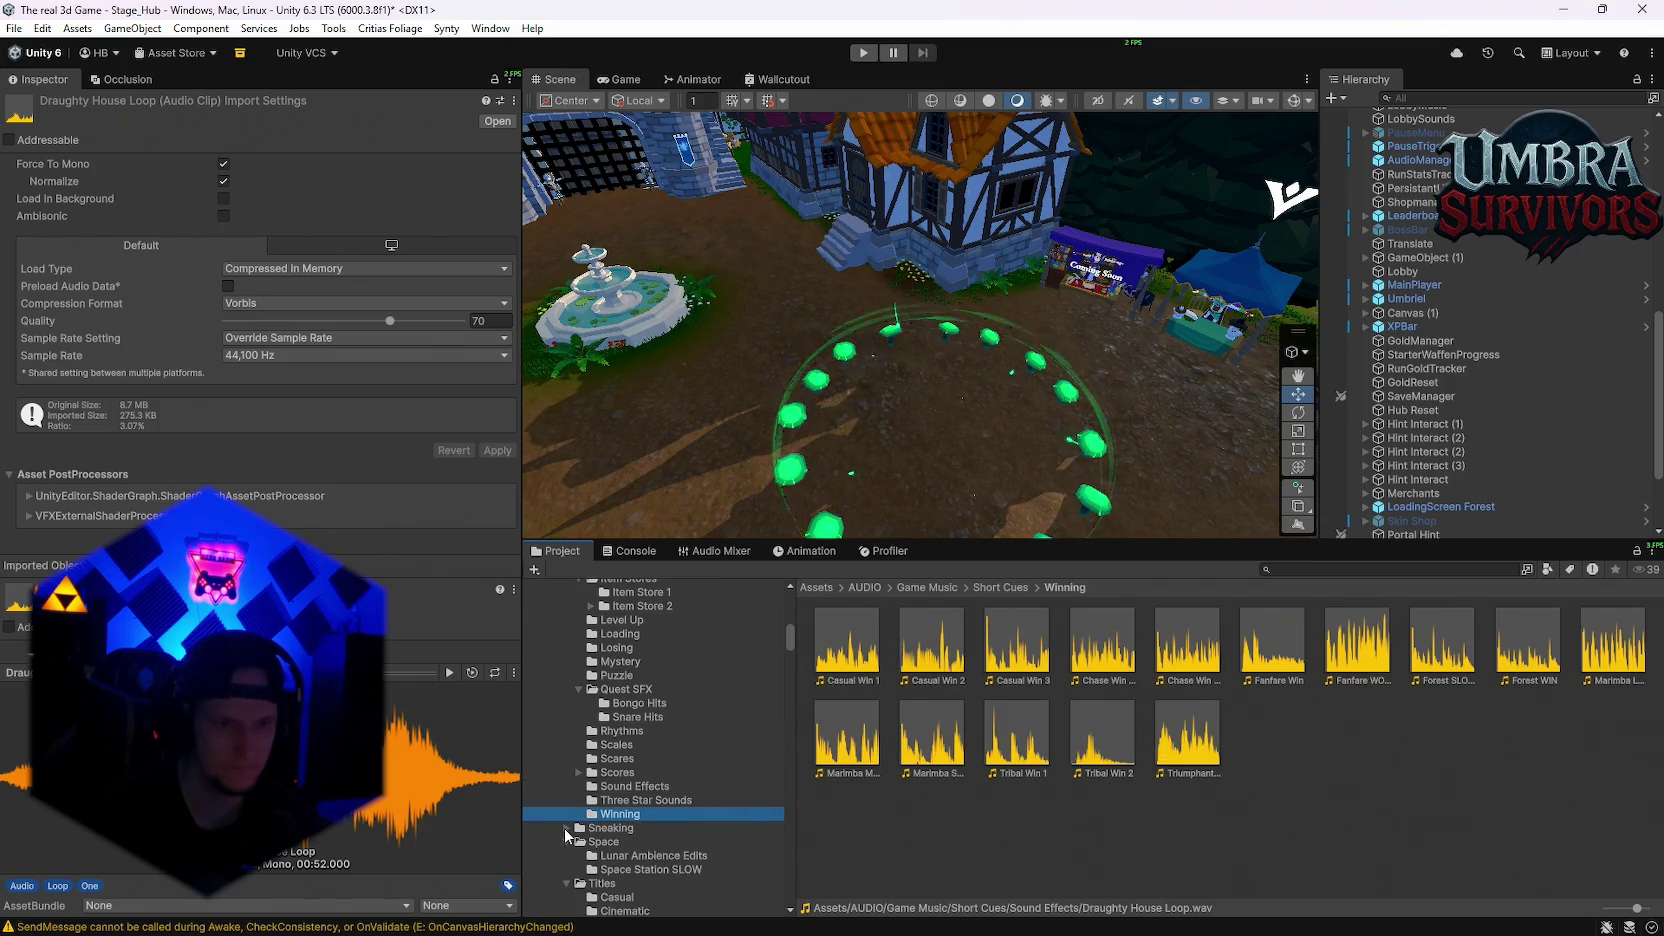
Step: Browse Sneaking, Lunar Ambience Edits, Space Station SLOW and Casual titles to the Cinematic music folder
click(567, 828)
click(620, 842)
click(610, 828)
scroll(640, 828, down, 2)
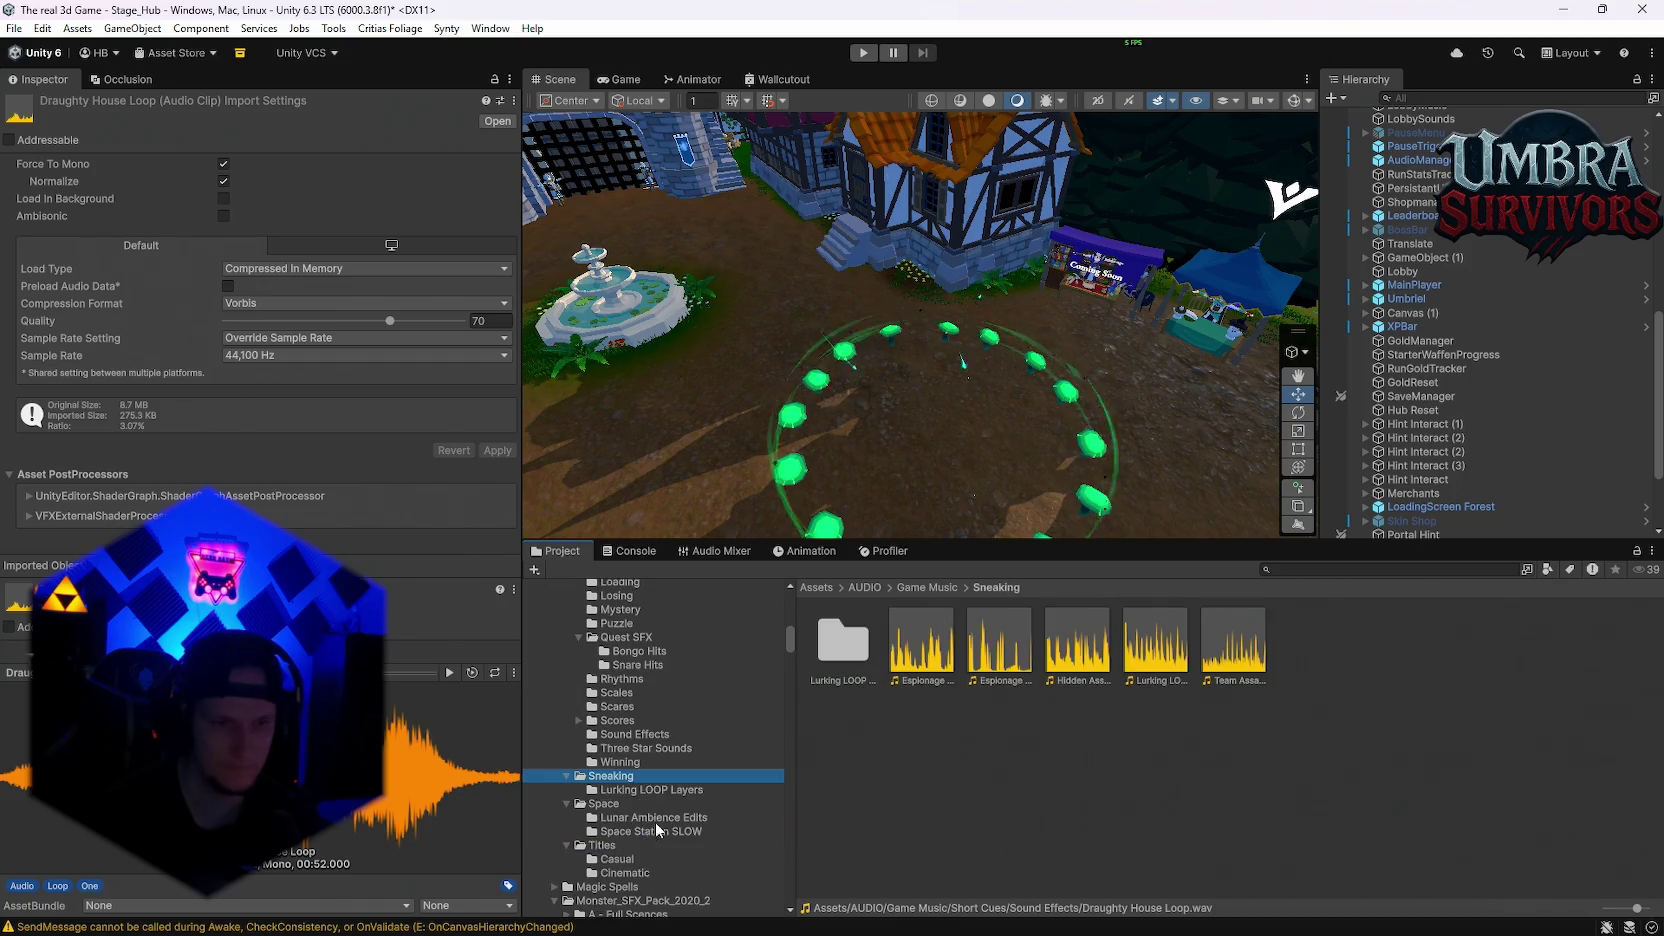
click(624, 815)
click(630, 829)
scroll(610, 800, down, 2)
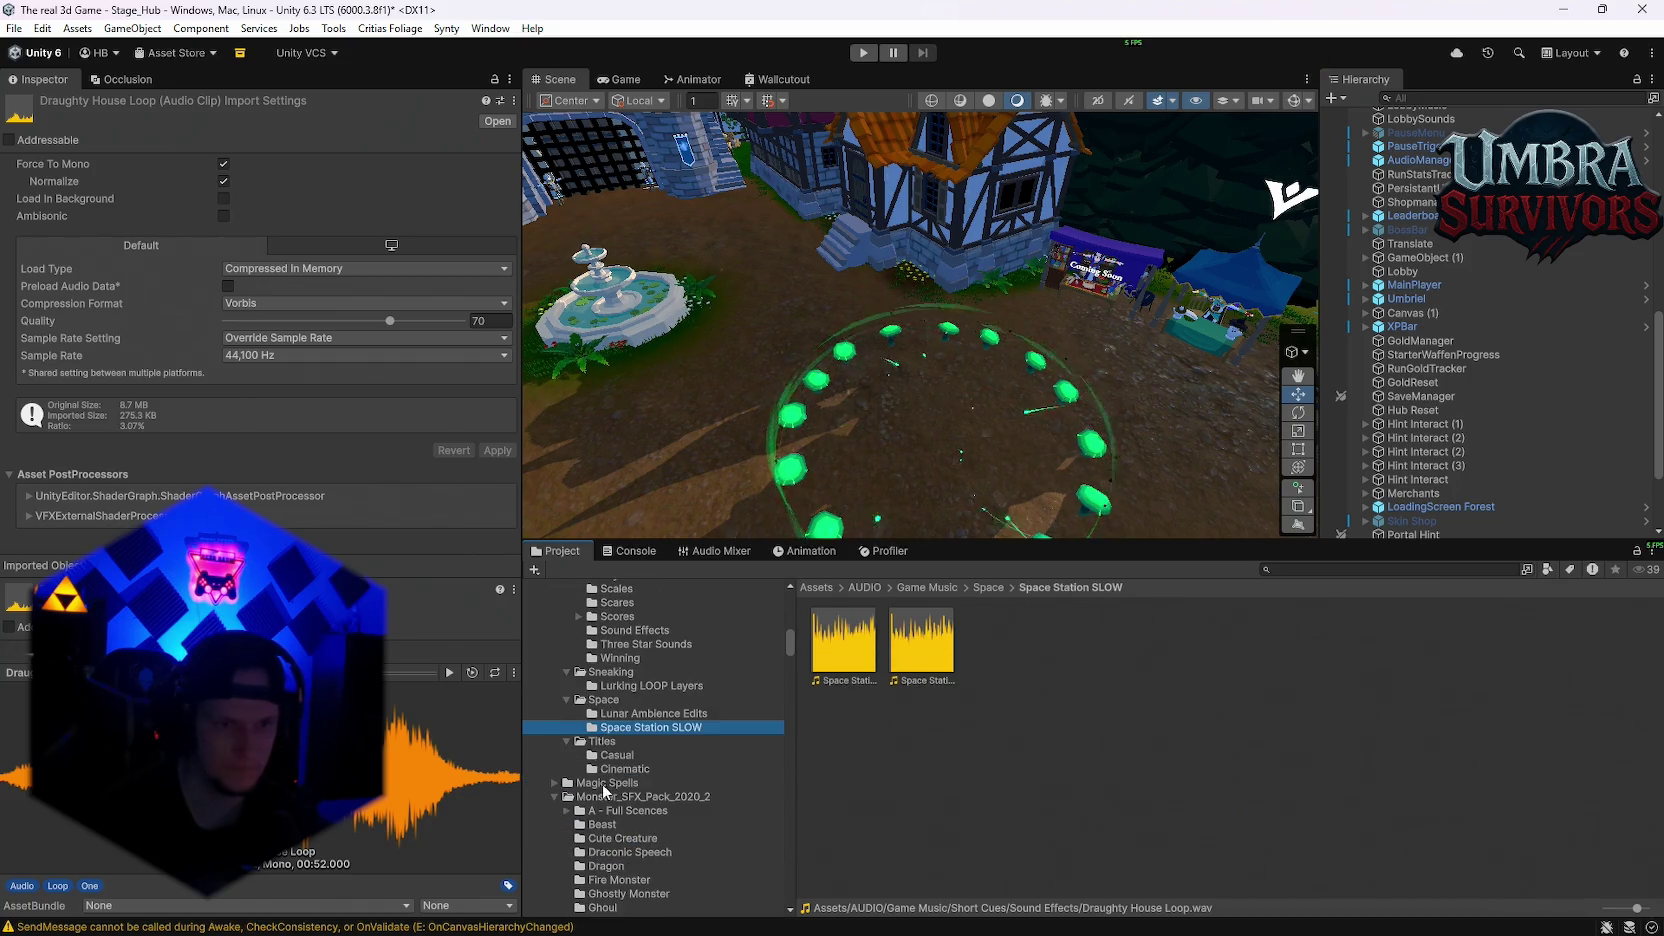
click(616, 755)
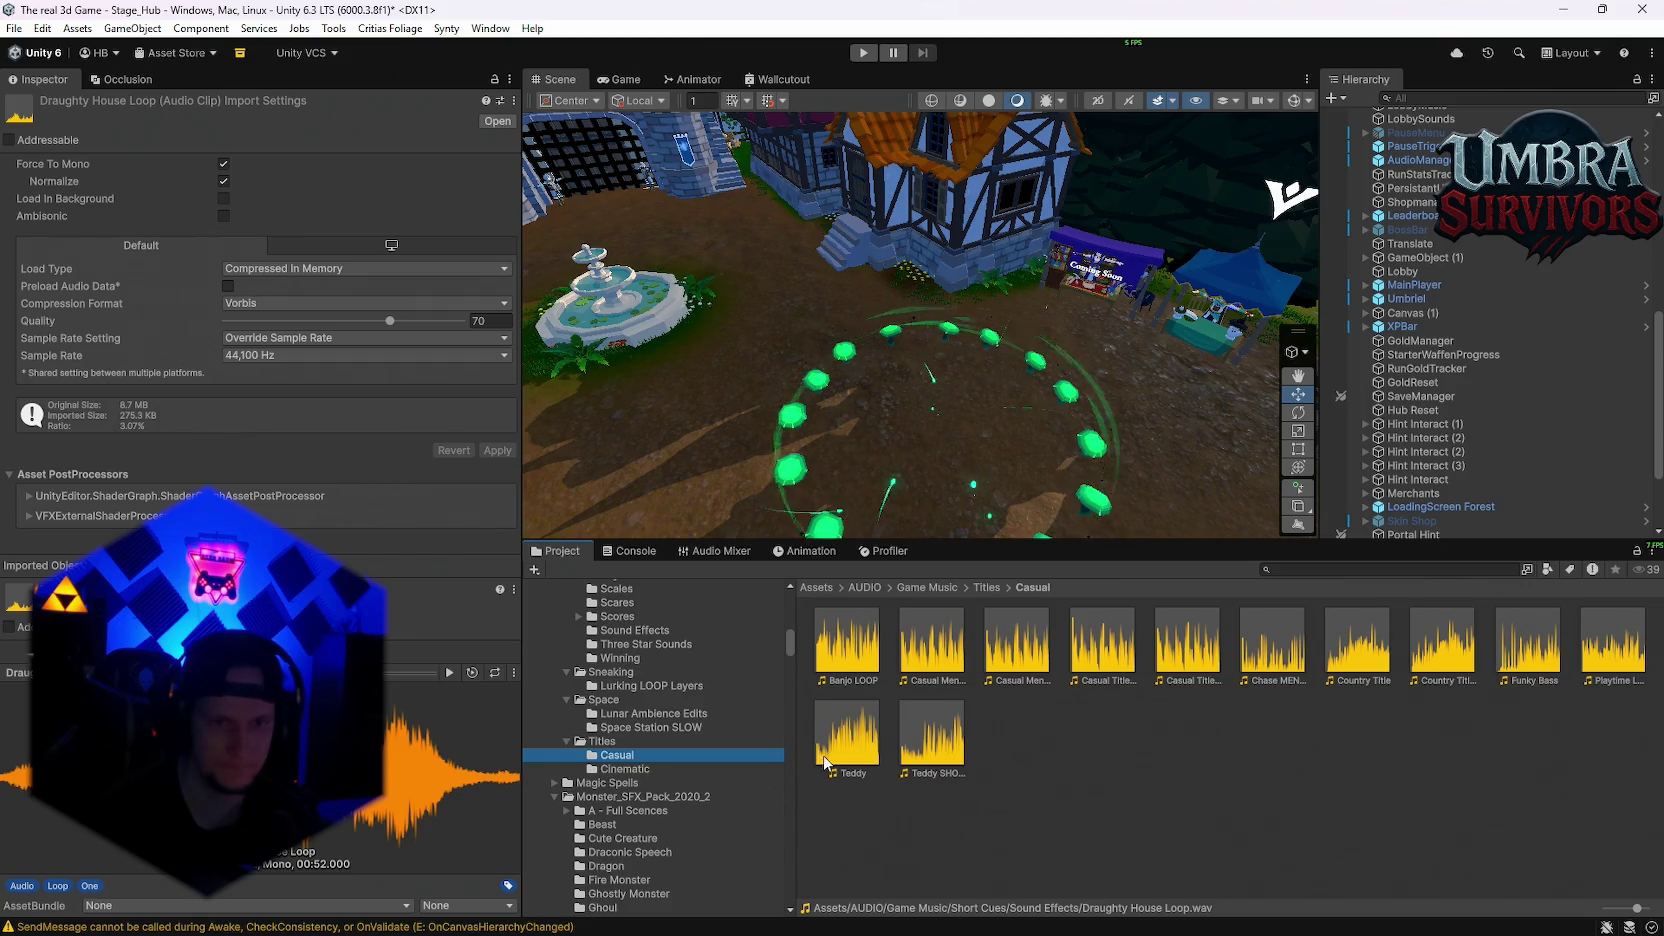
click(630, 769)
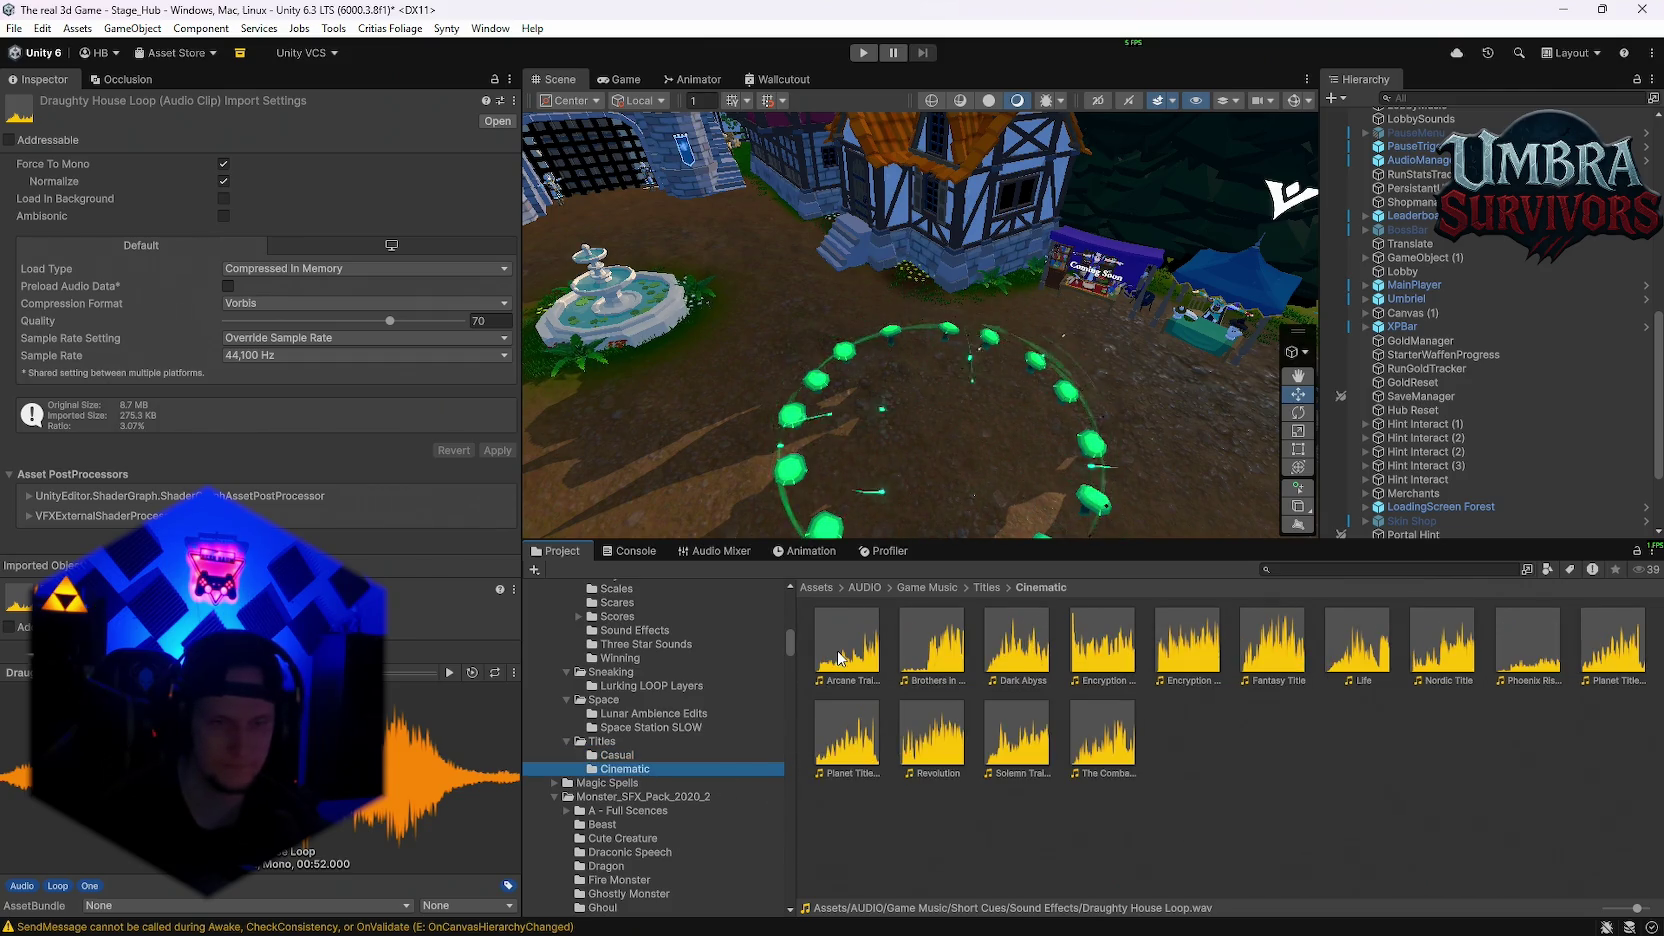
Step: Preview Arcane Trailer, Nordic Title and Phoenix Rising, then close the media player
double_click(840, 658)
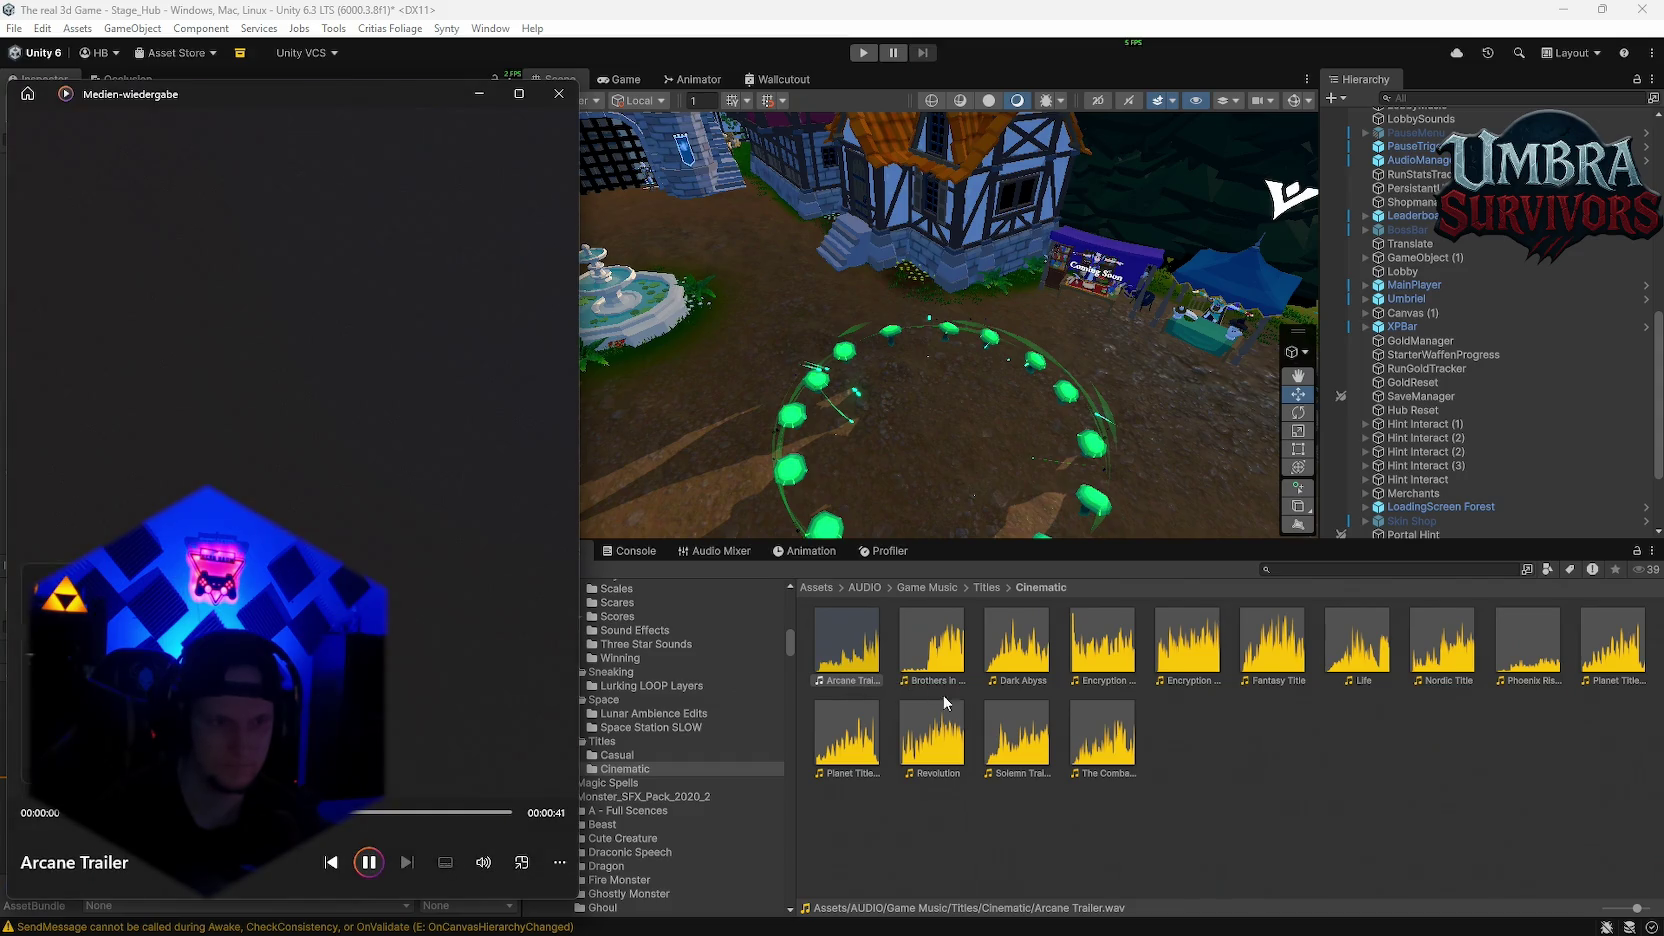
double_click(1438, 663)
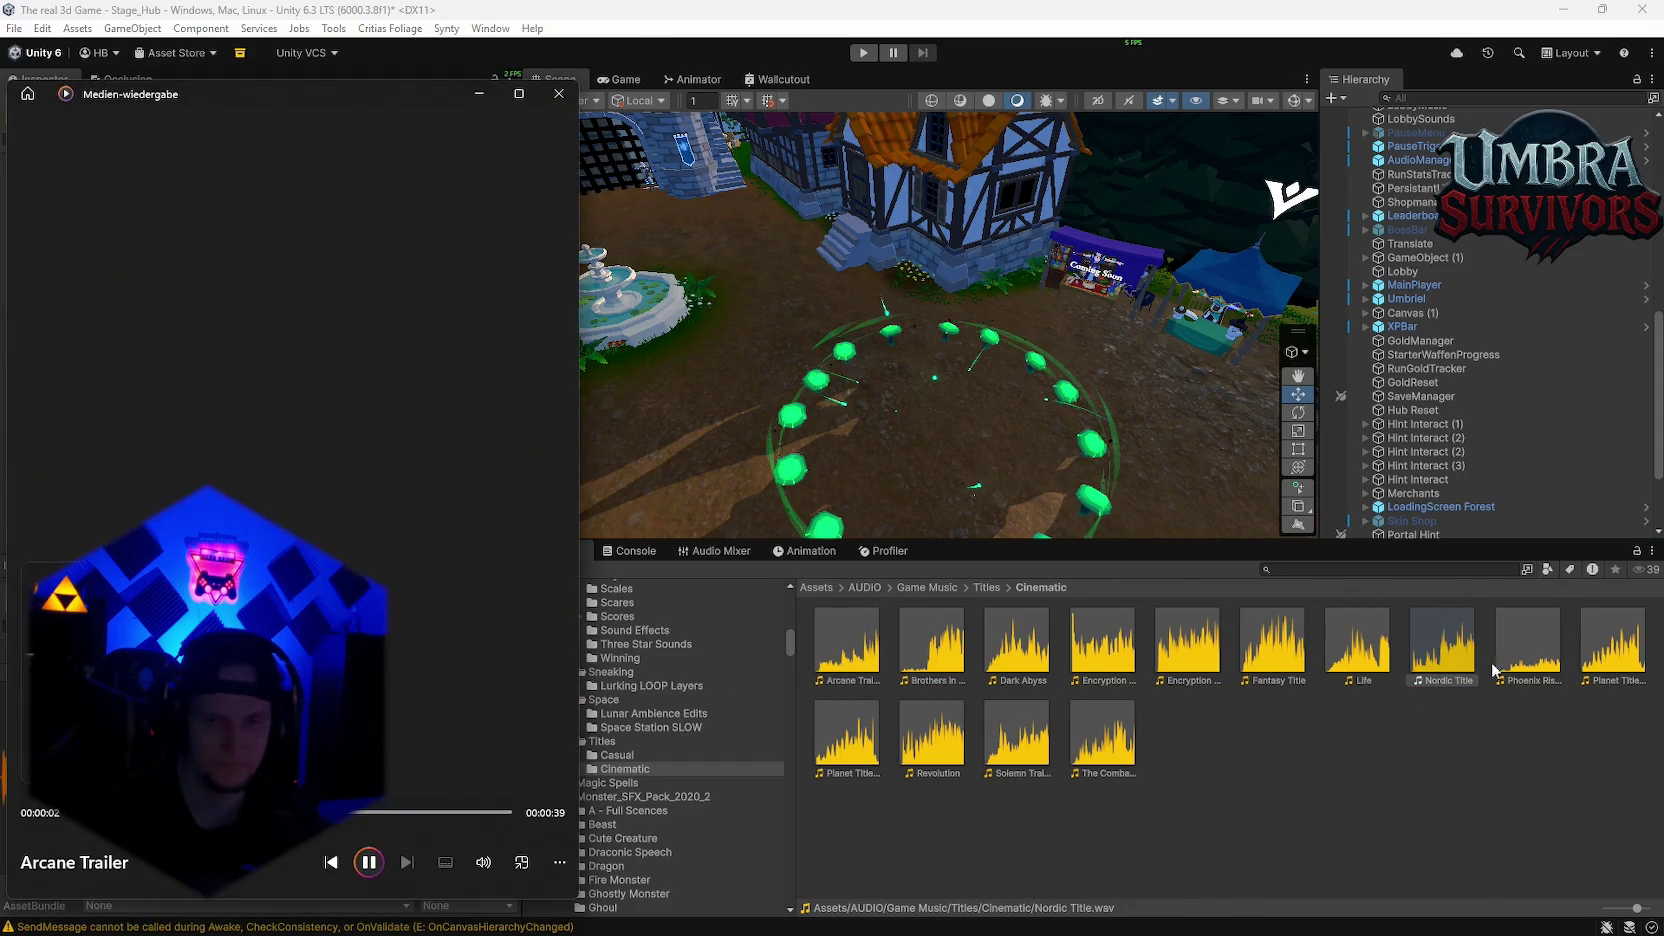
double_click(1528, 649)
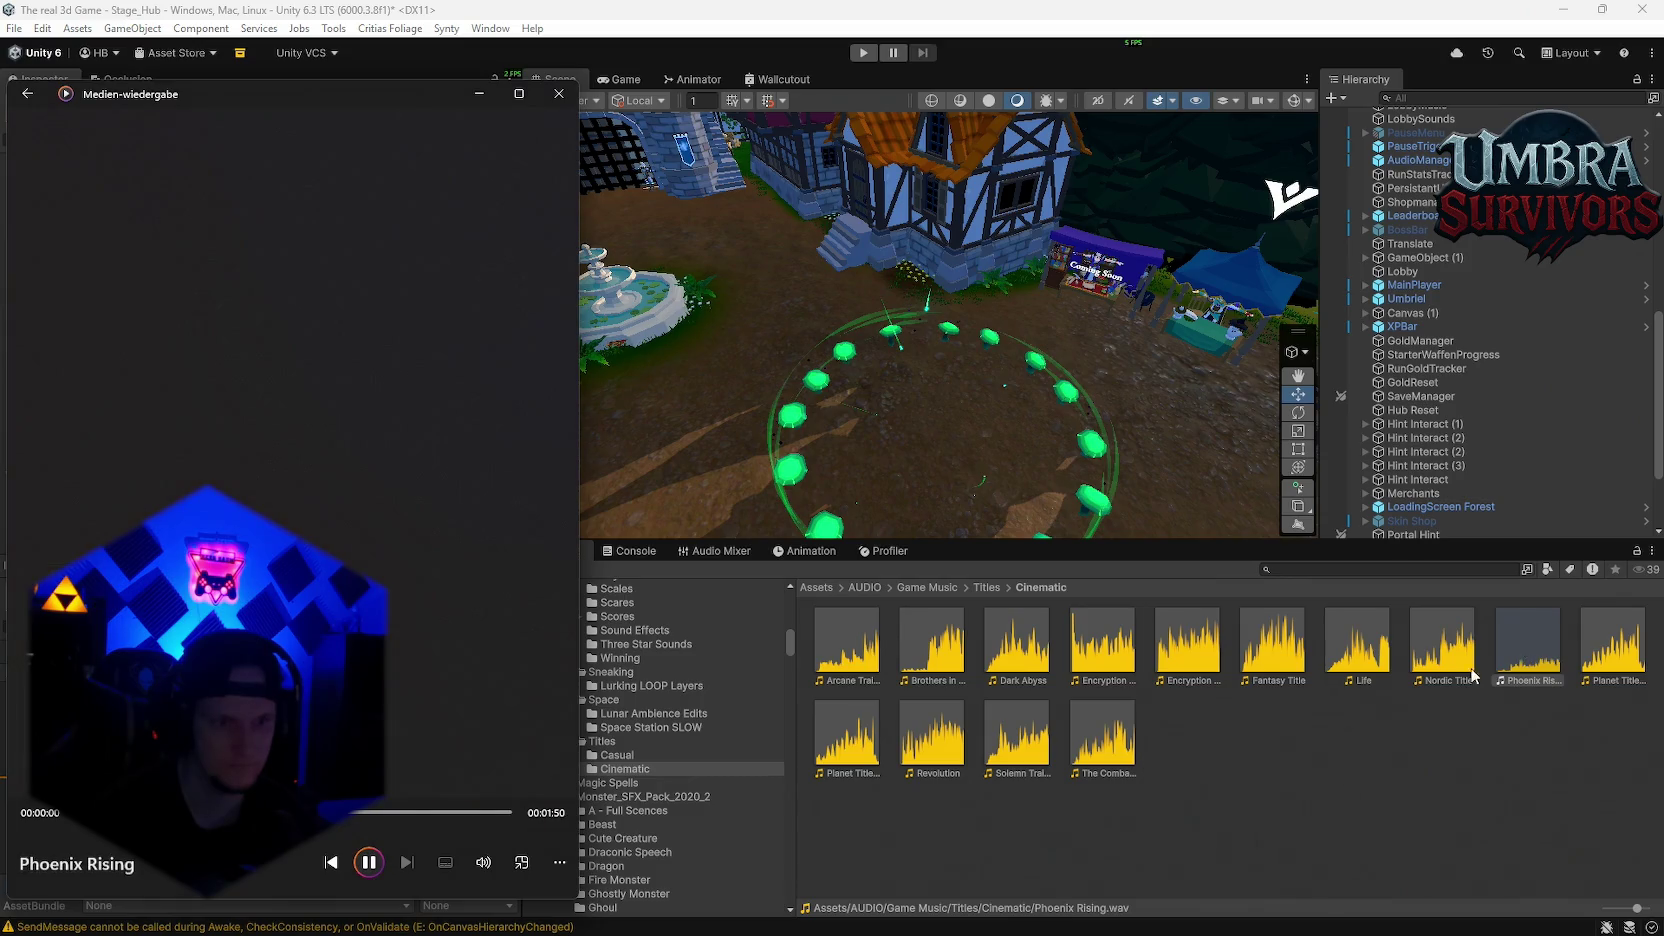
click(559, 94)
scroll(655, 805, down, 5)
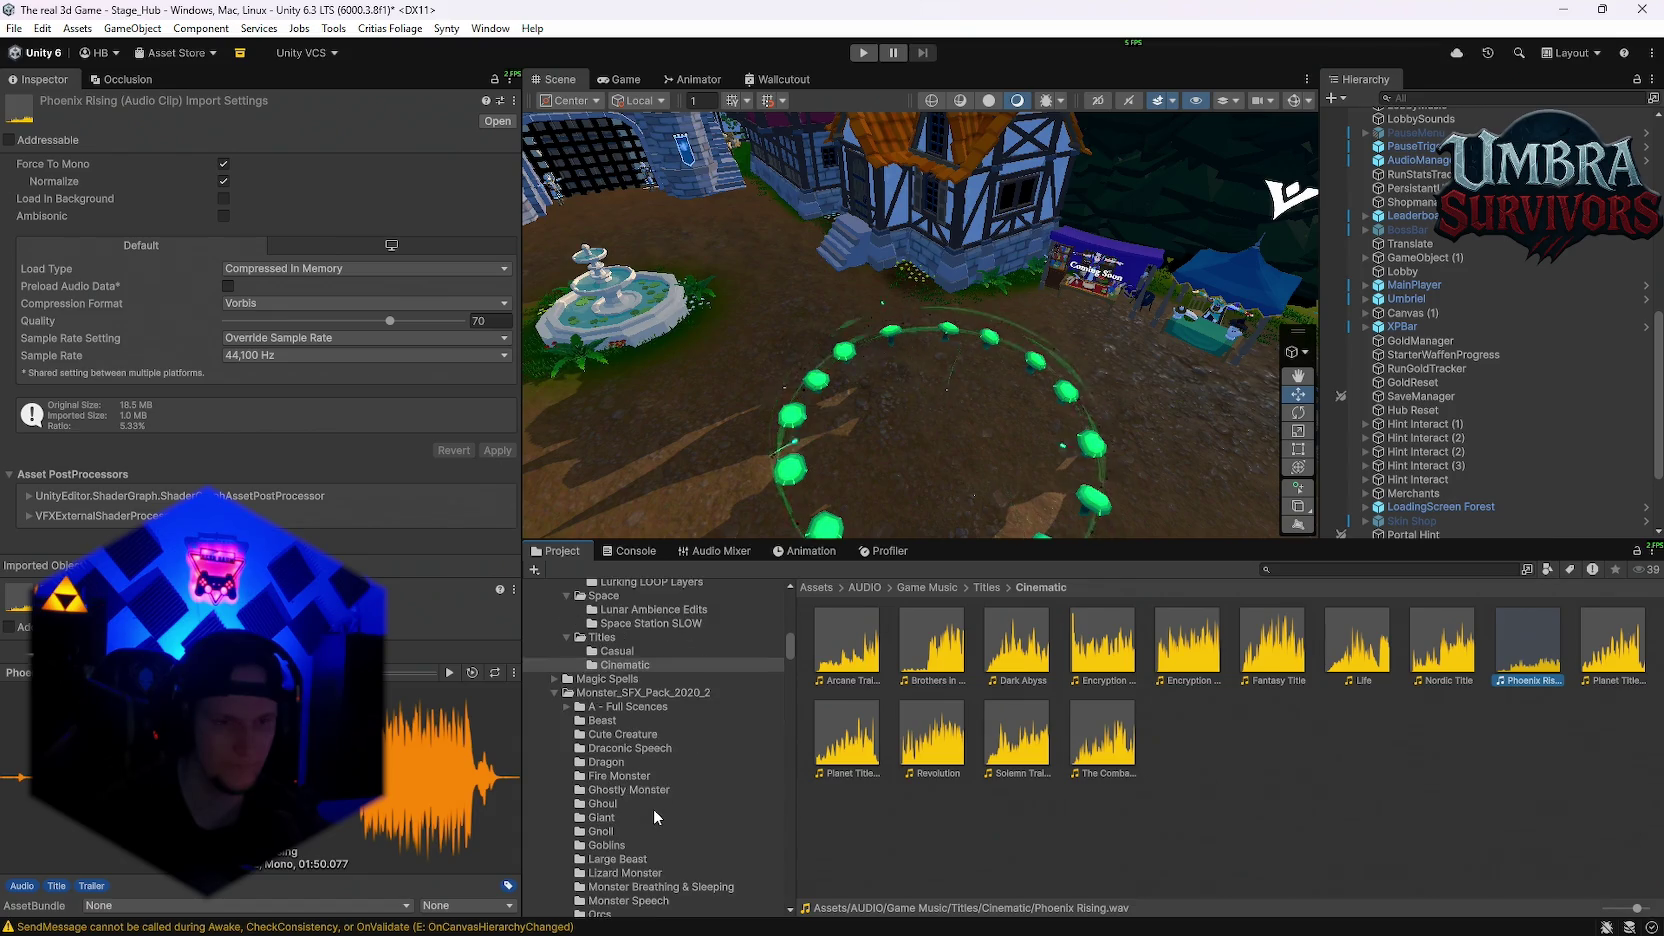
scroll(657, 815, down, 8)
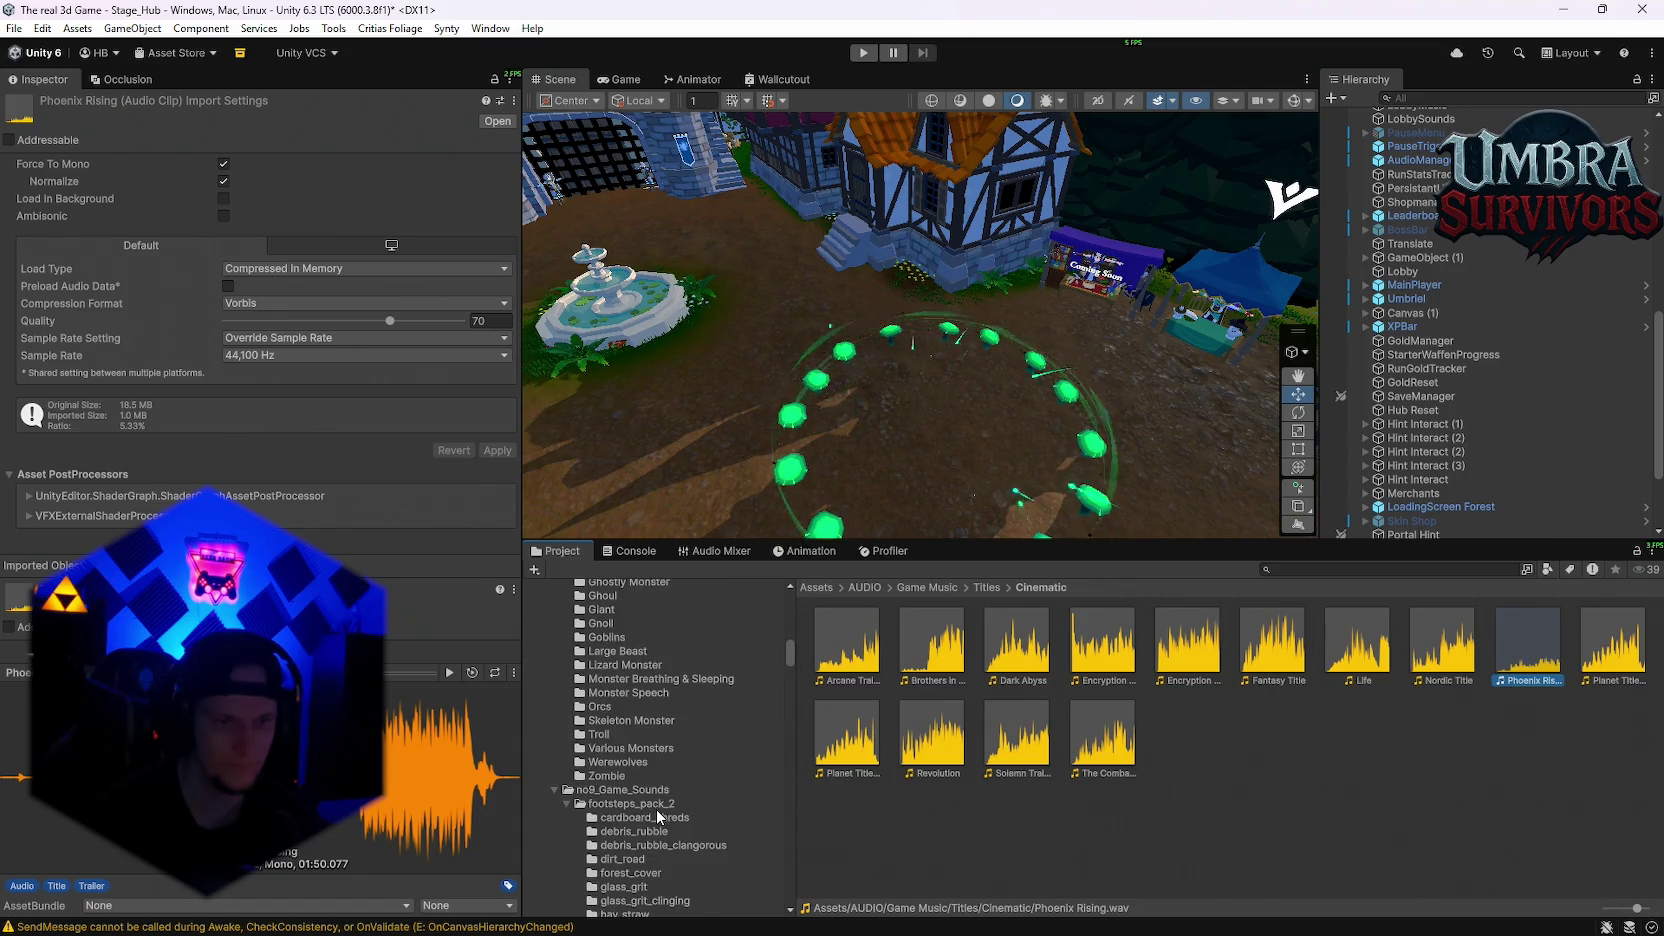
scroll(653, 822, up, 8)
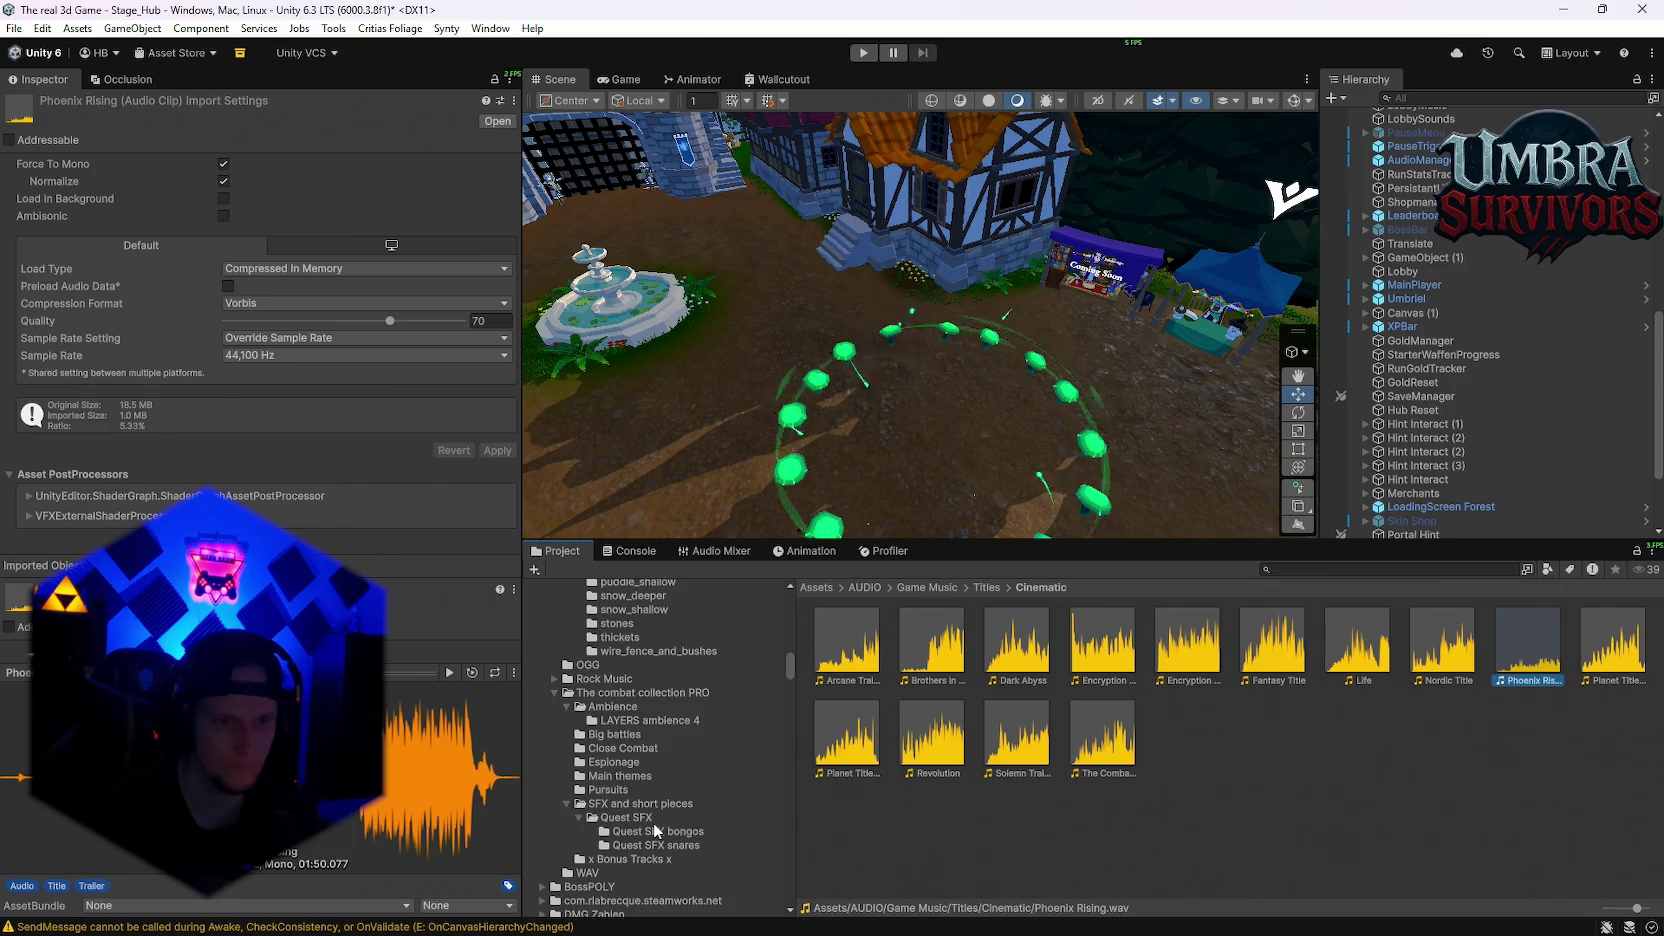
text(w)
click(1378, 569)
Step: Search 'whisp', audition Gurgly Whisper, Whispery Monster and 520274 clips, and select Whispering LOOP
text(whisp)
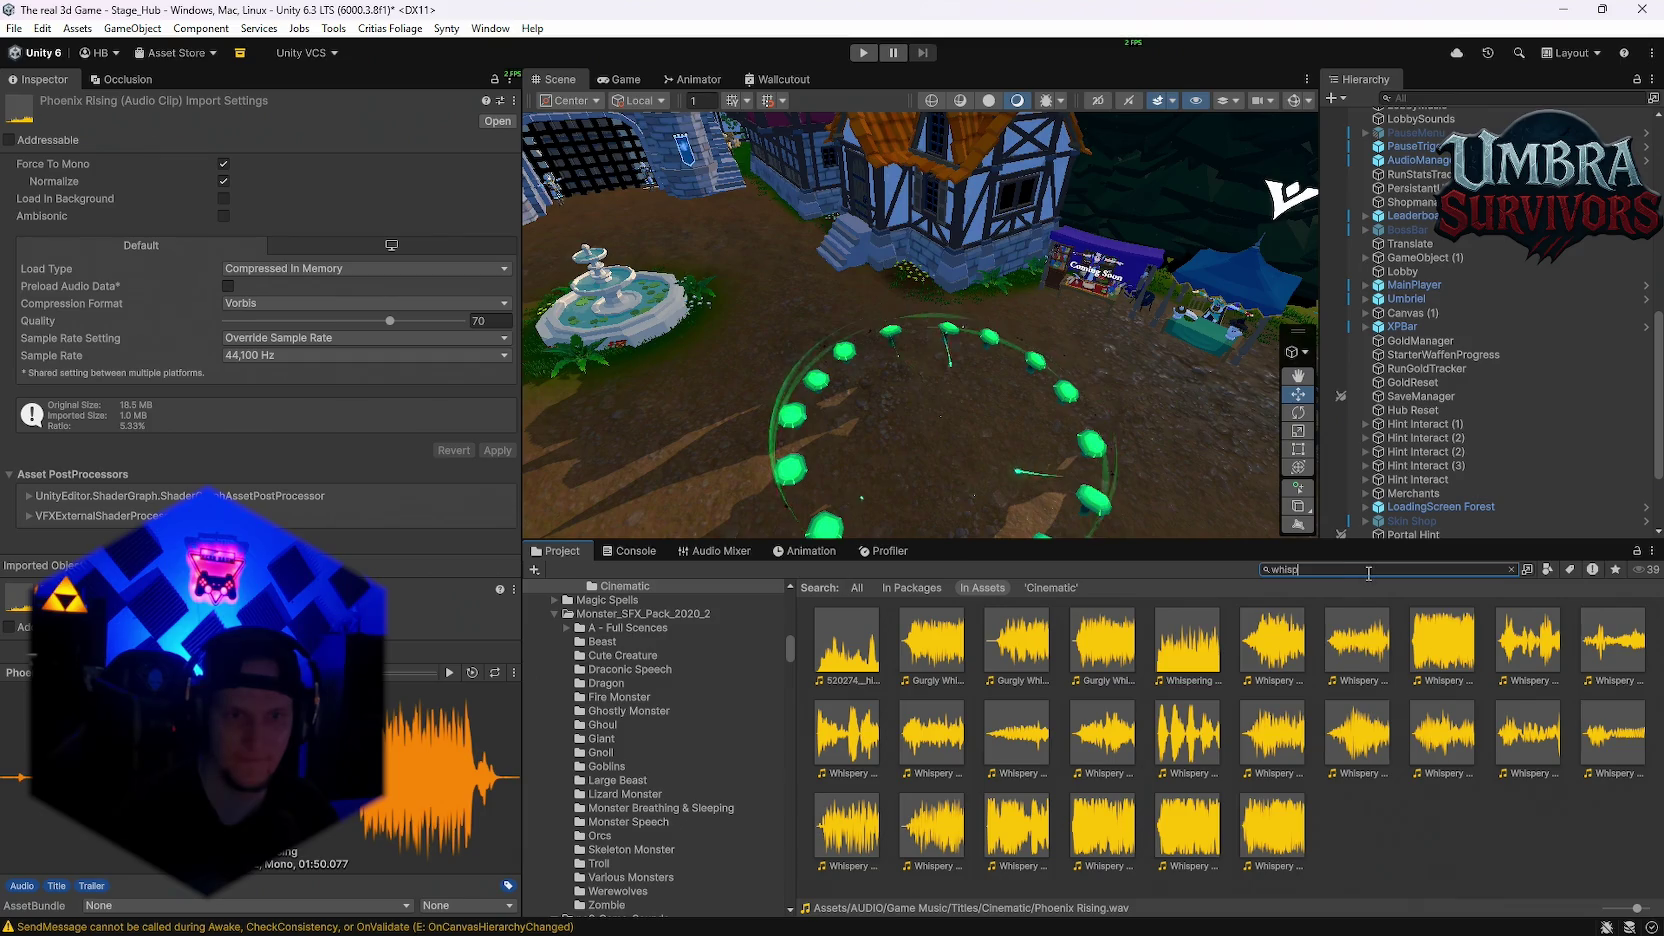
double_click(935, 645)
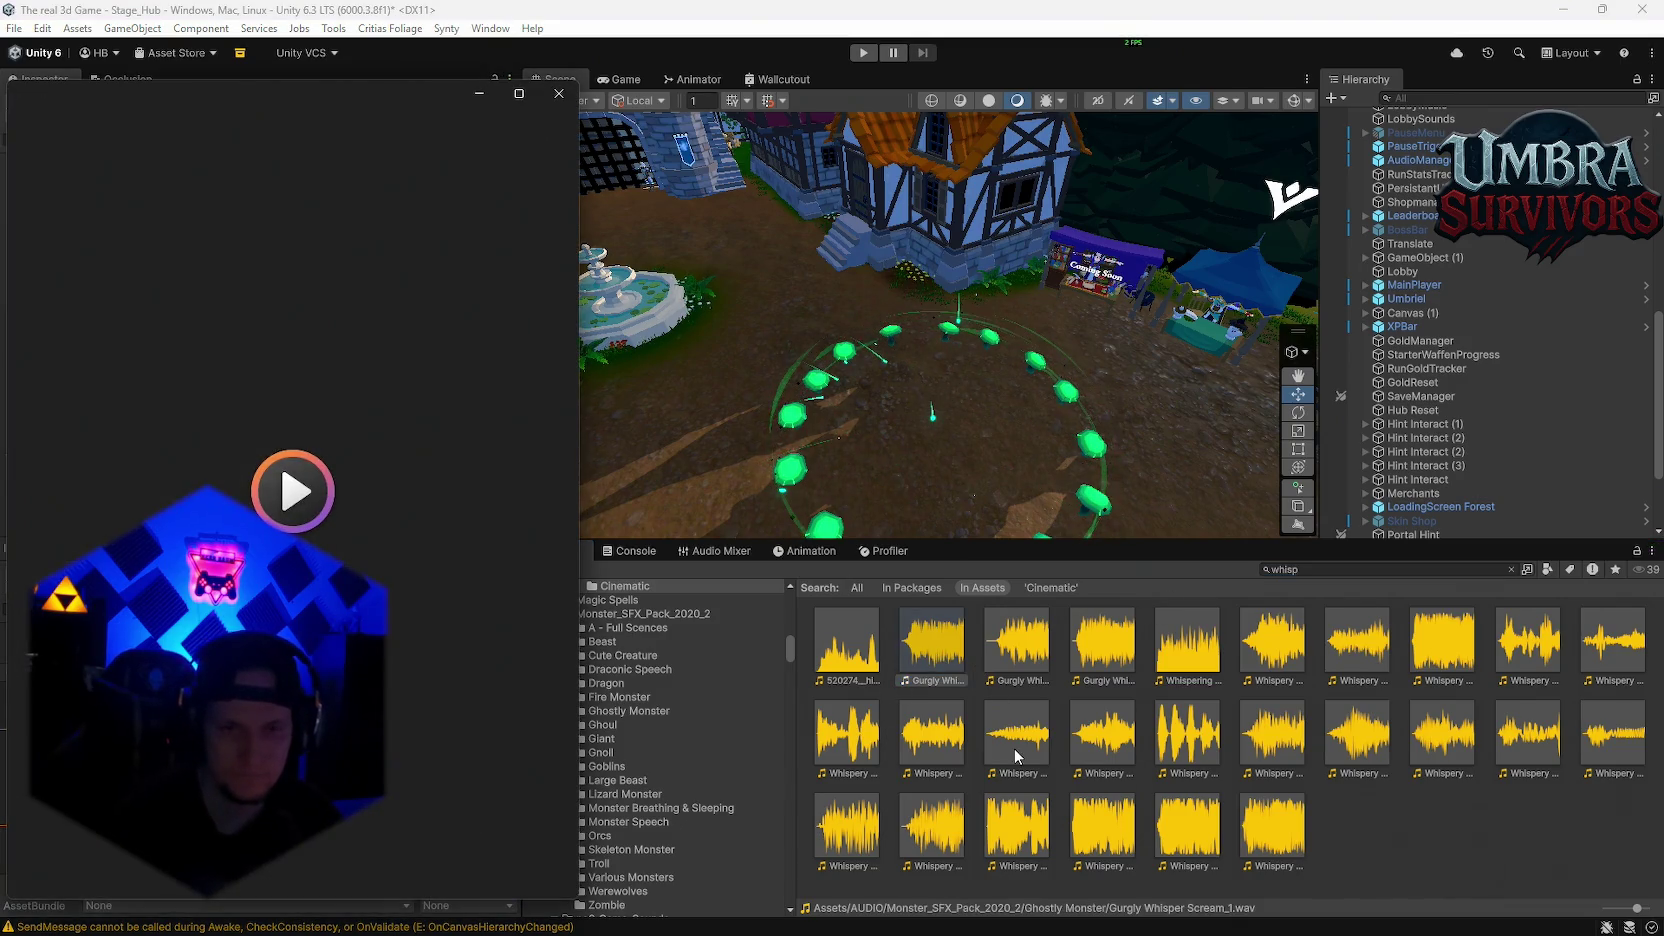
double_click(1017, 640)
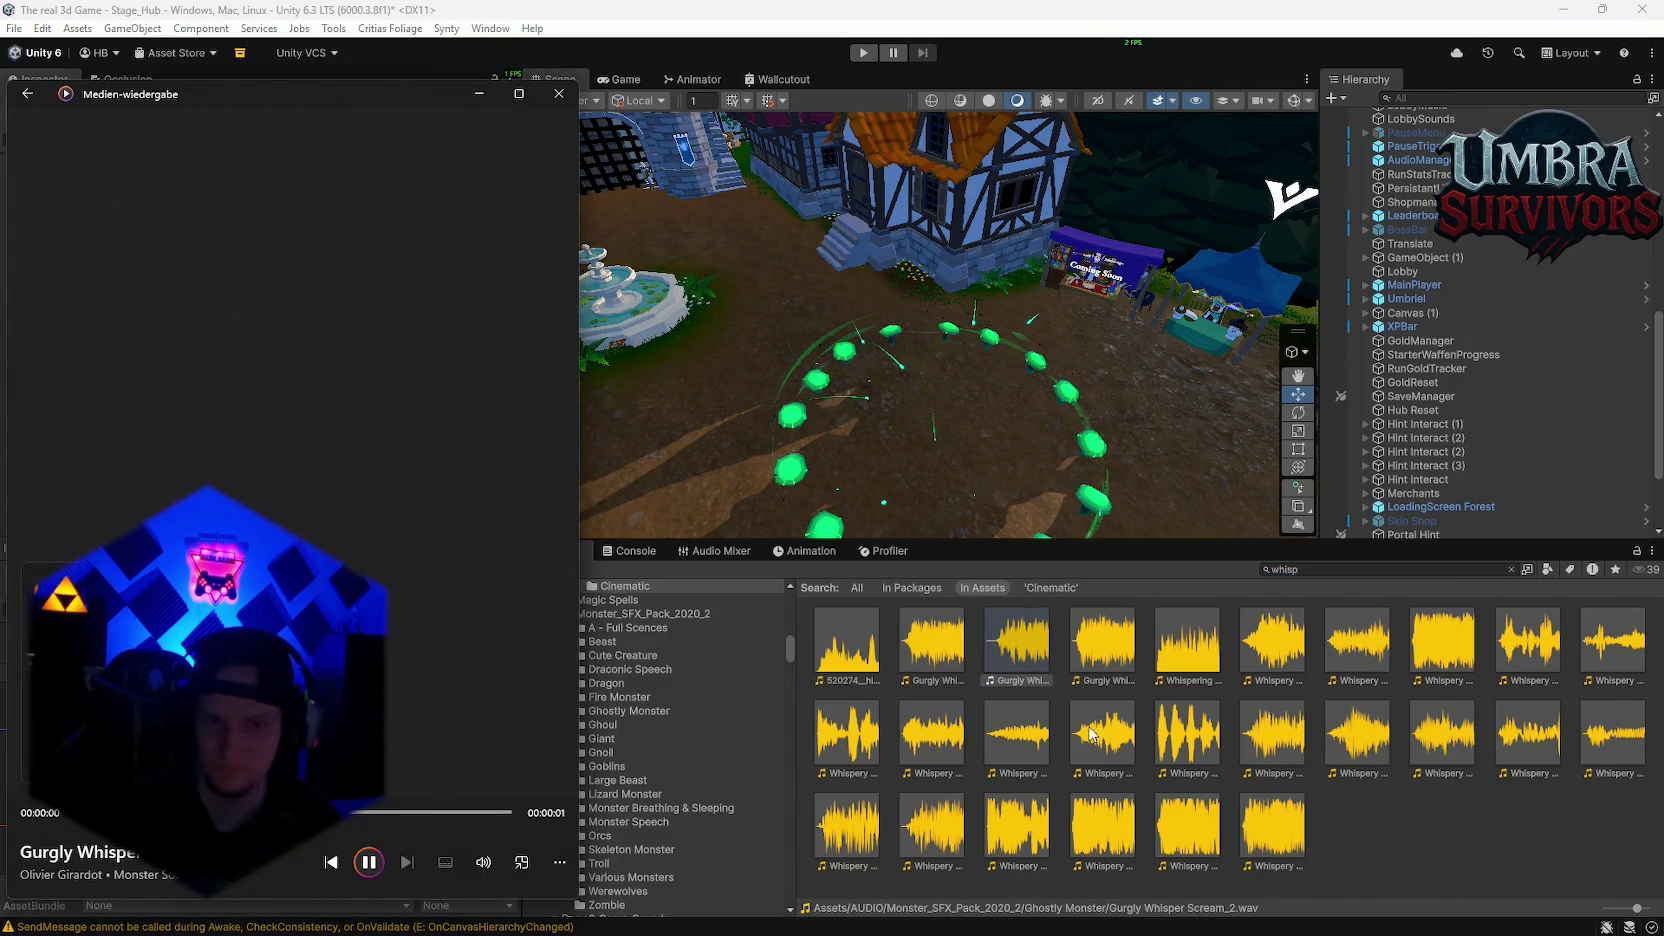
double_click(1186, 650)
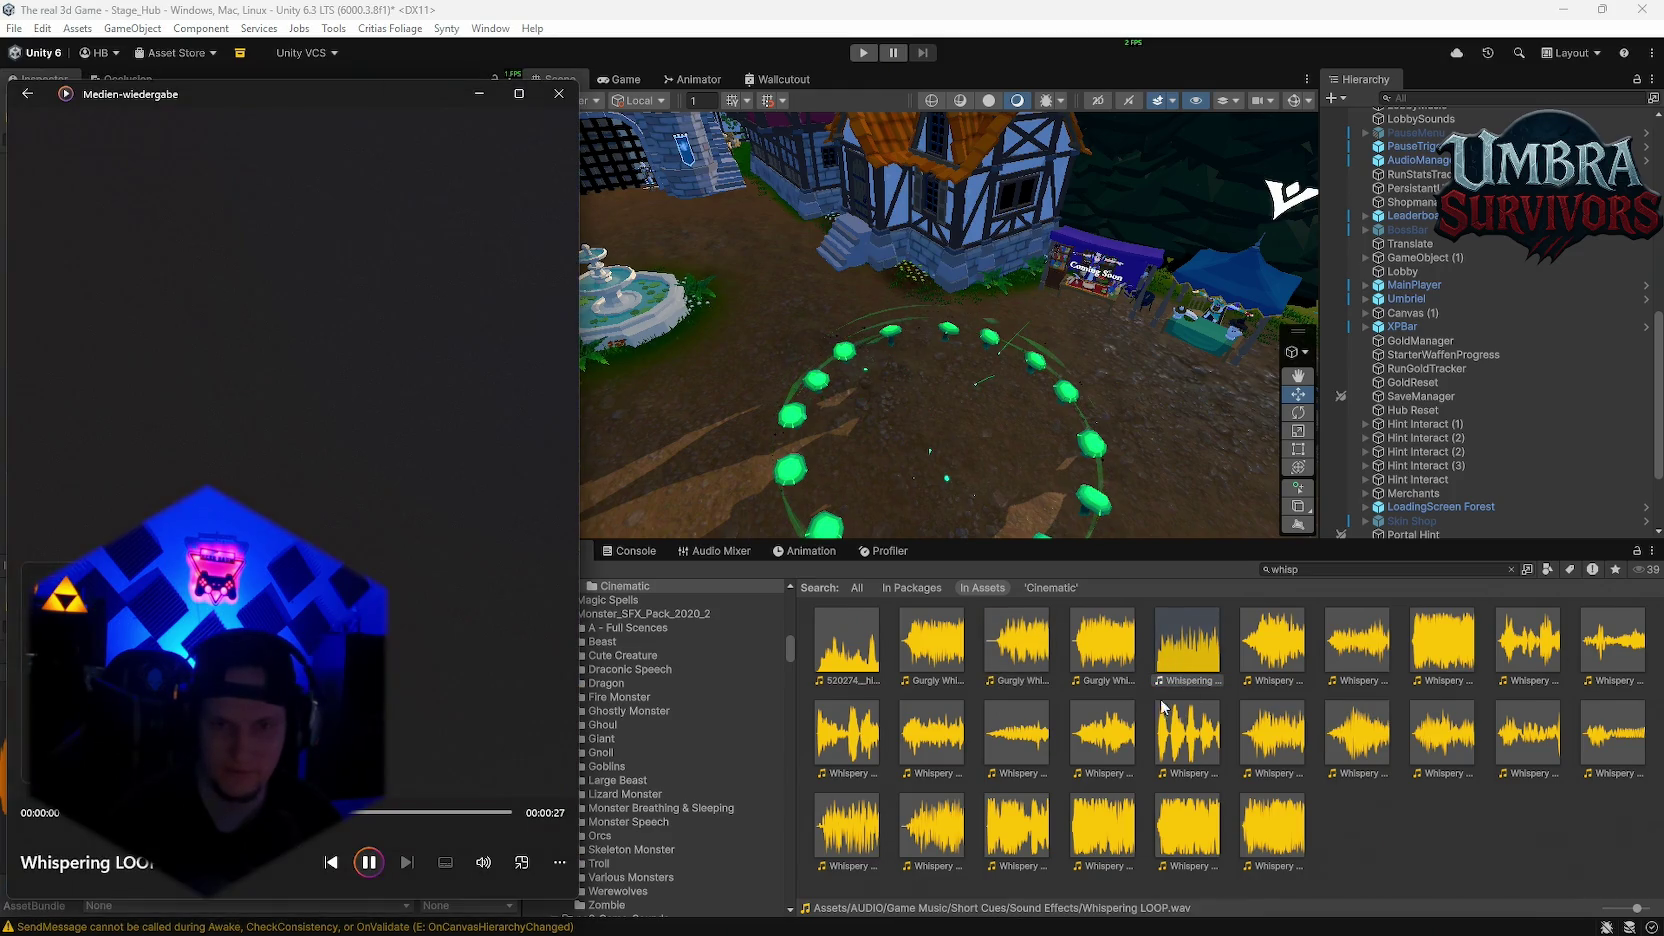
double_click(1188, 735)
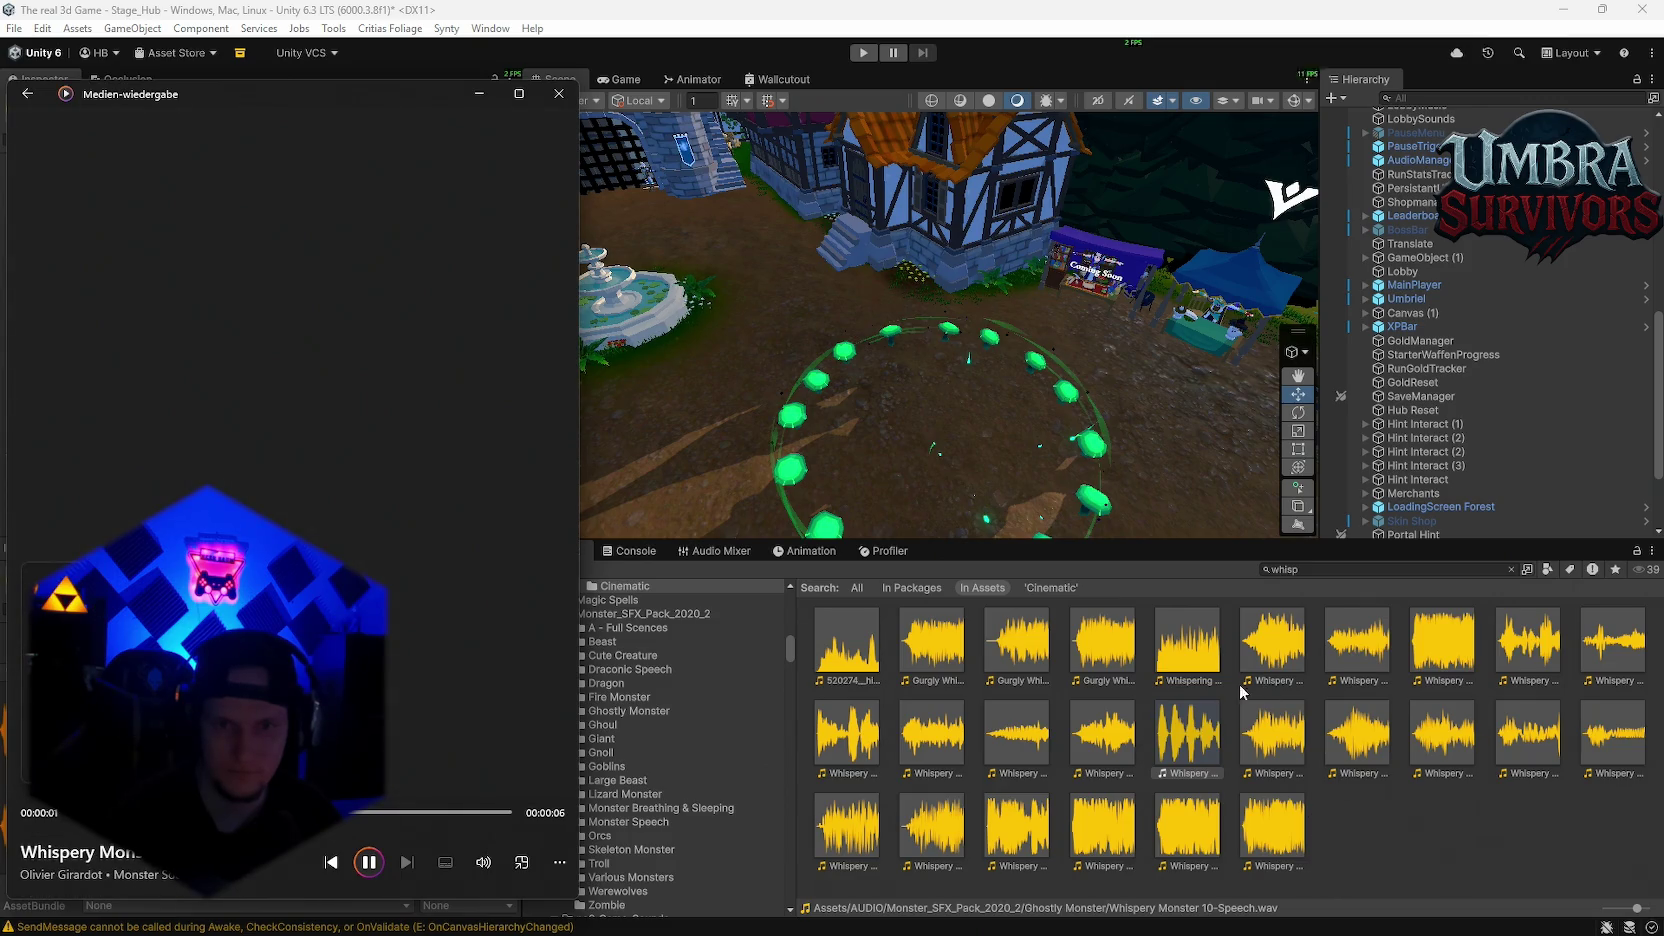
double_click(1272, 825)
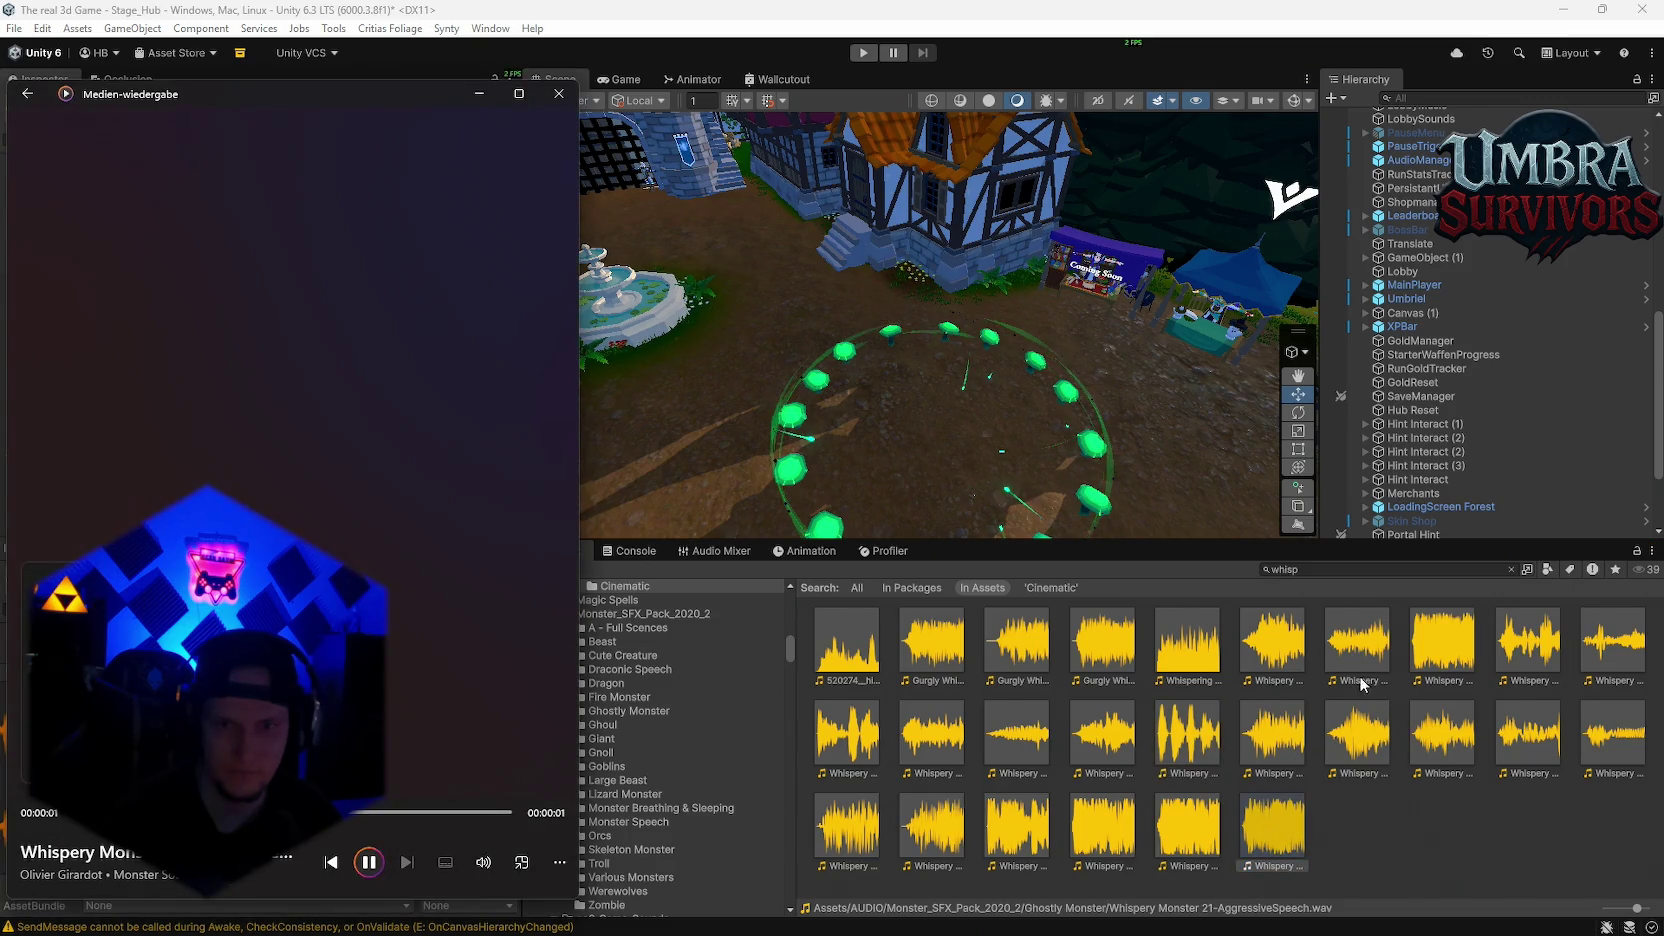
double_click(1208, 658)
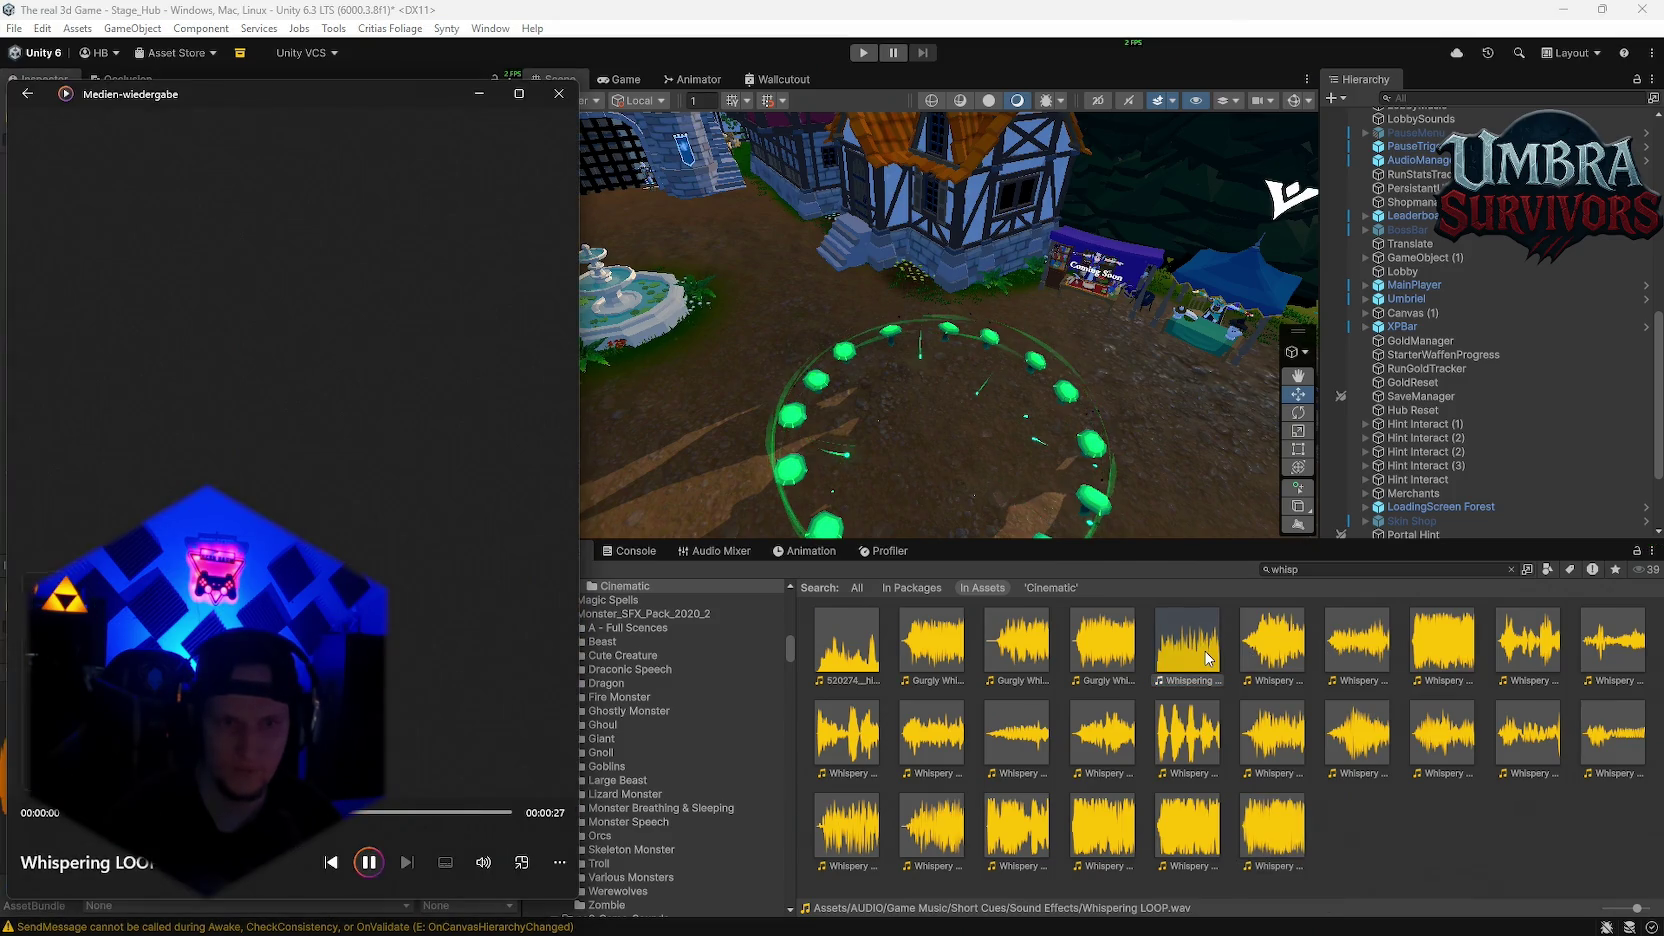
double_click(852, 652)
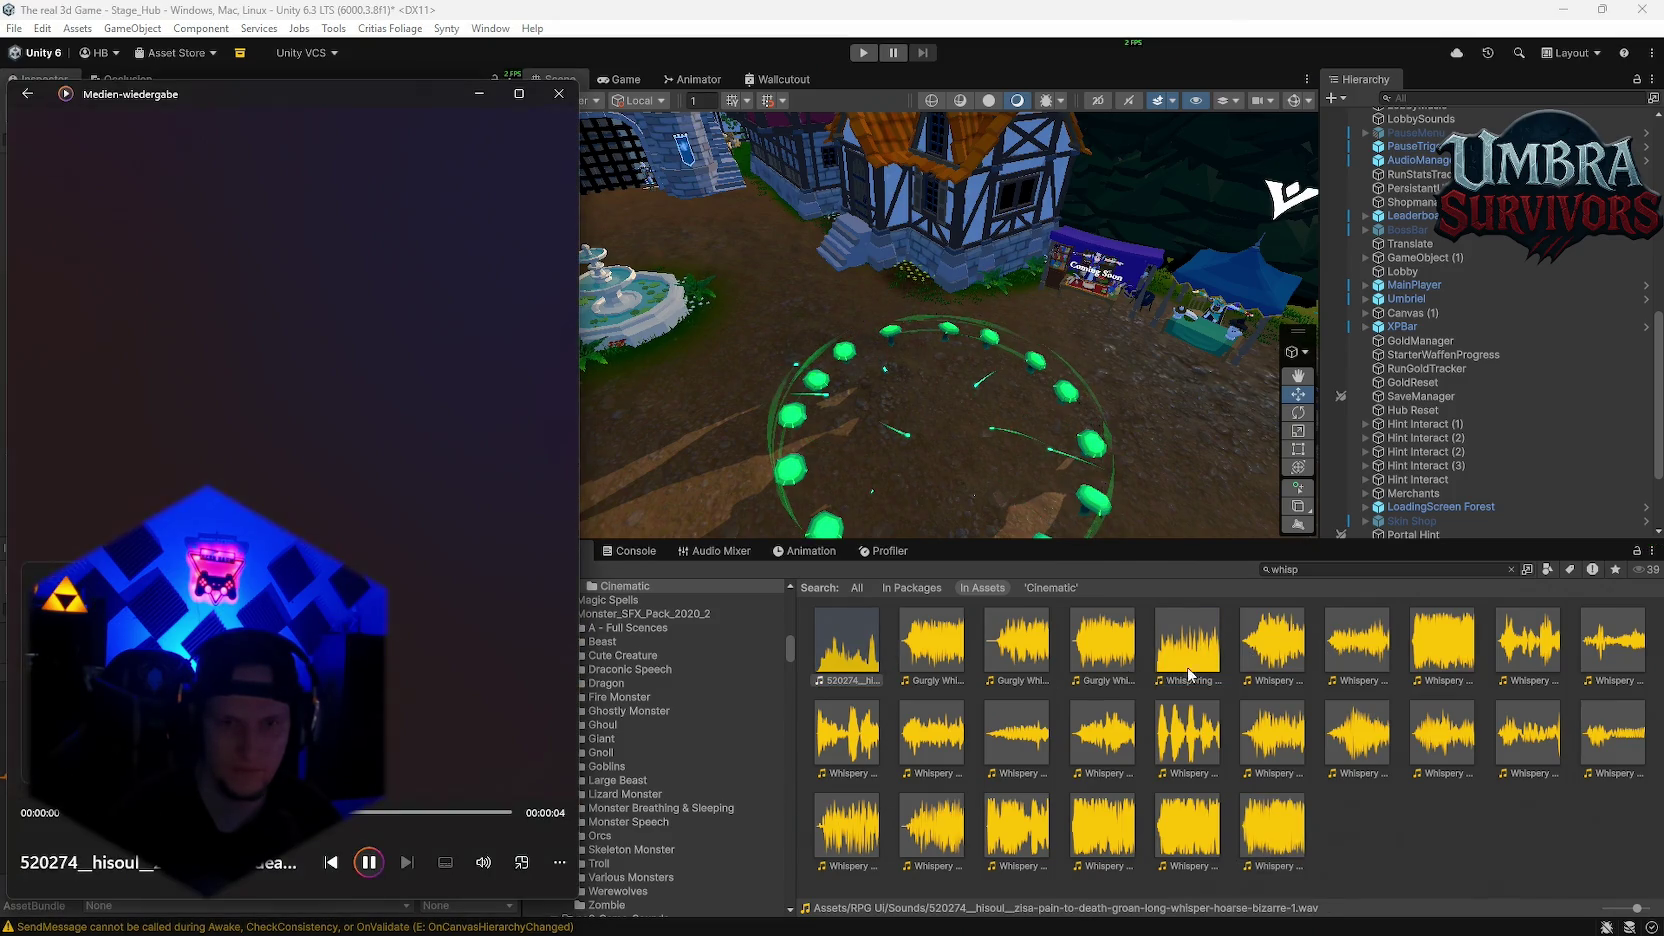
double_click(1201, 666)
click(1201, 666)
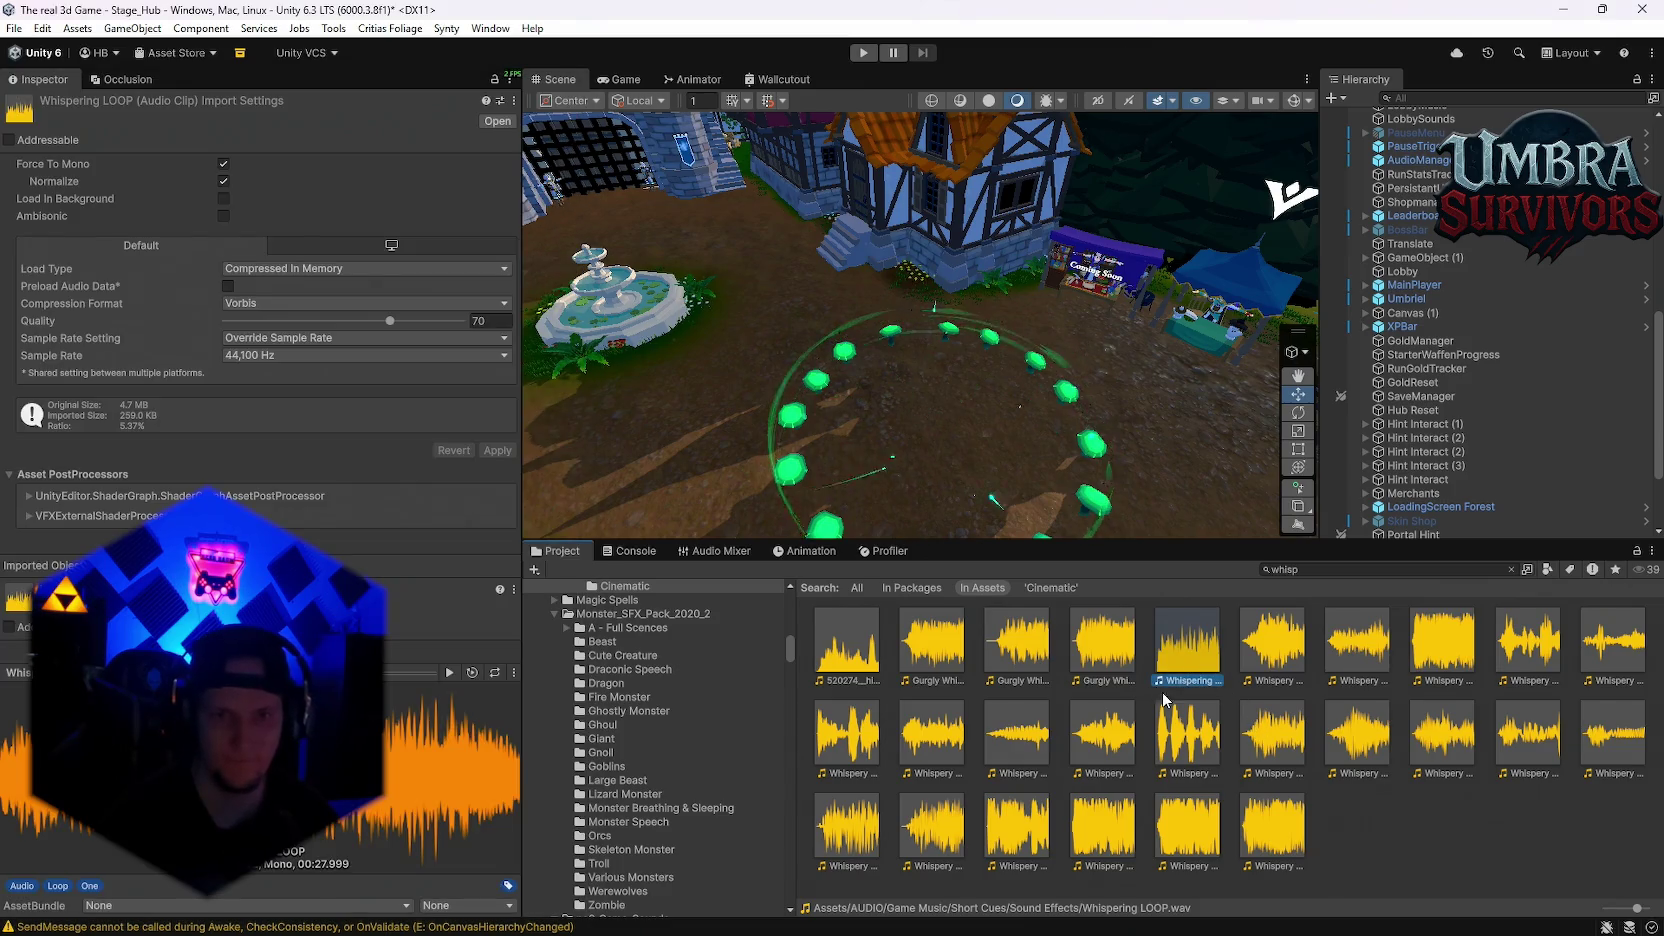
click(1316, 568)
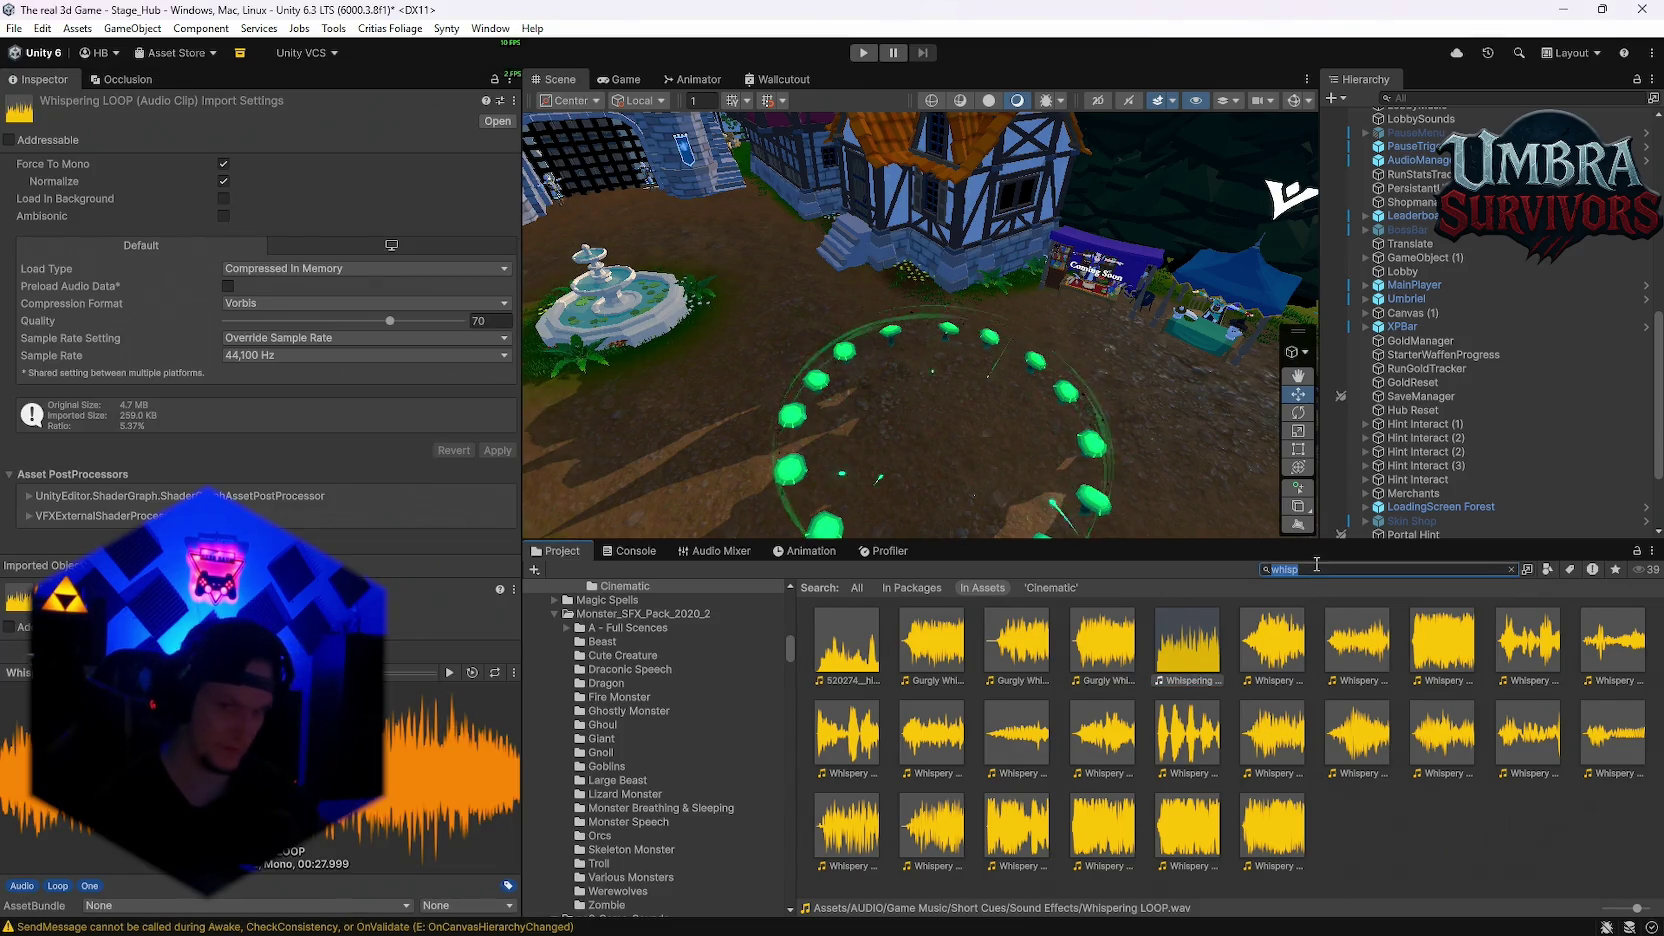
Step: Search 'shroom' and paste Whispering LOOP into the Event Shroom folder
text(shroom)
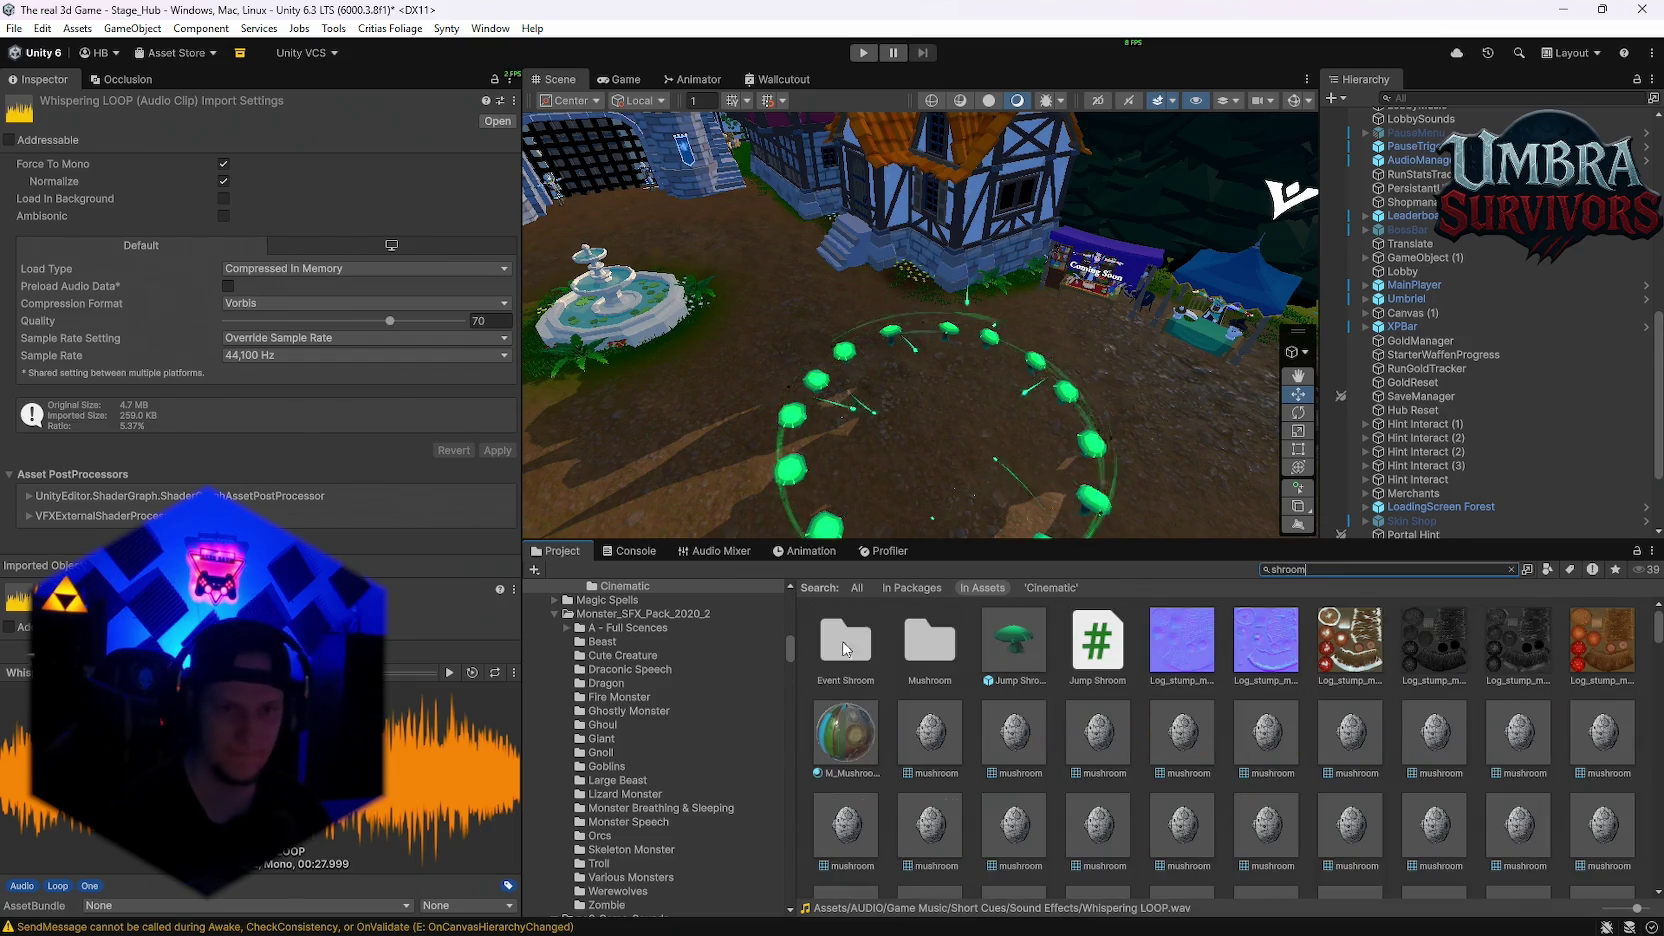
double_click(944, 749)
key(ctrl+v)
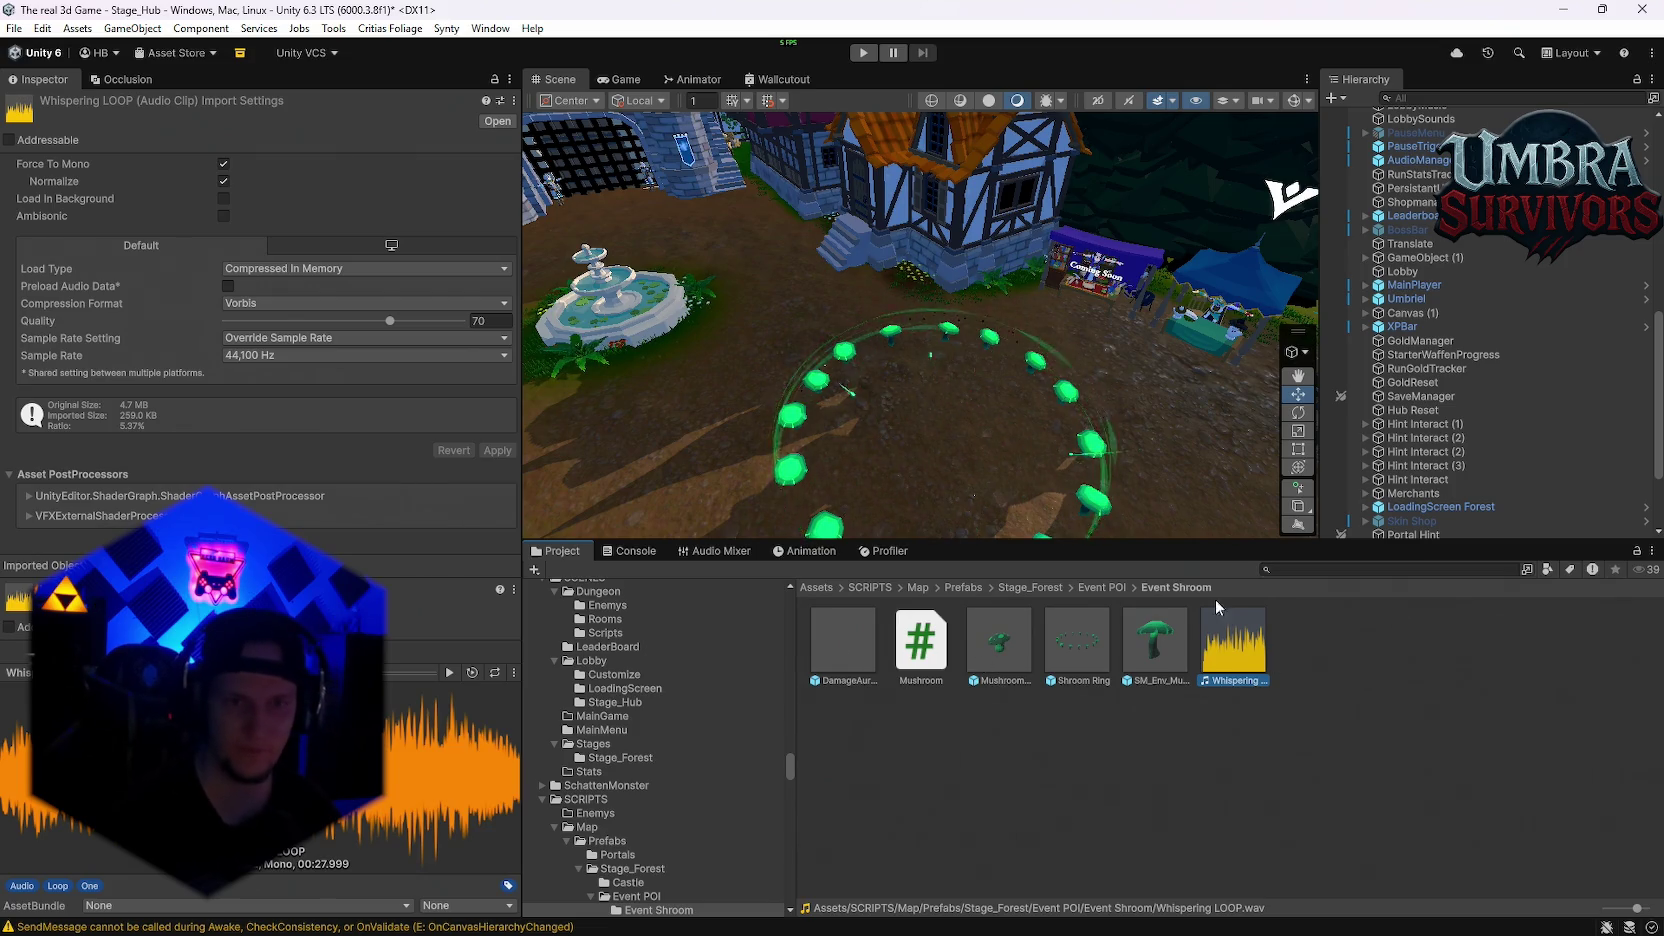
Step: Close the external media player and deselect the Whispering LOOP asset in Unity
key(super+Tab)
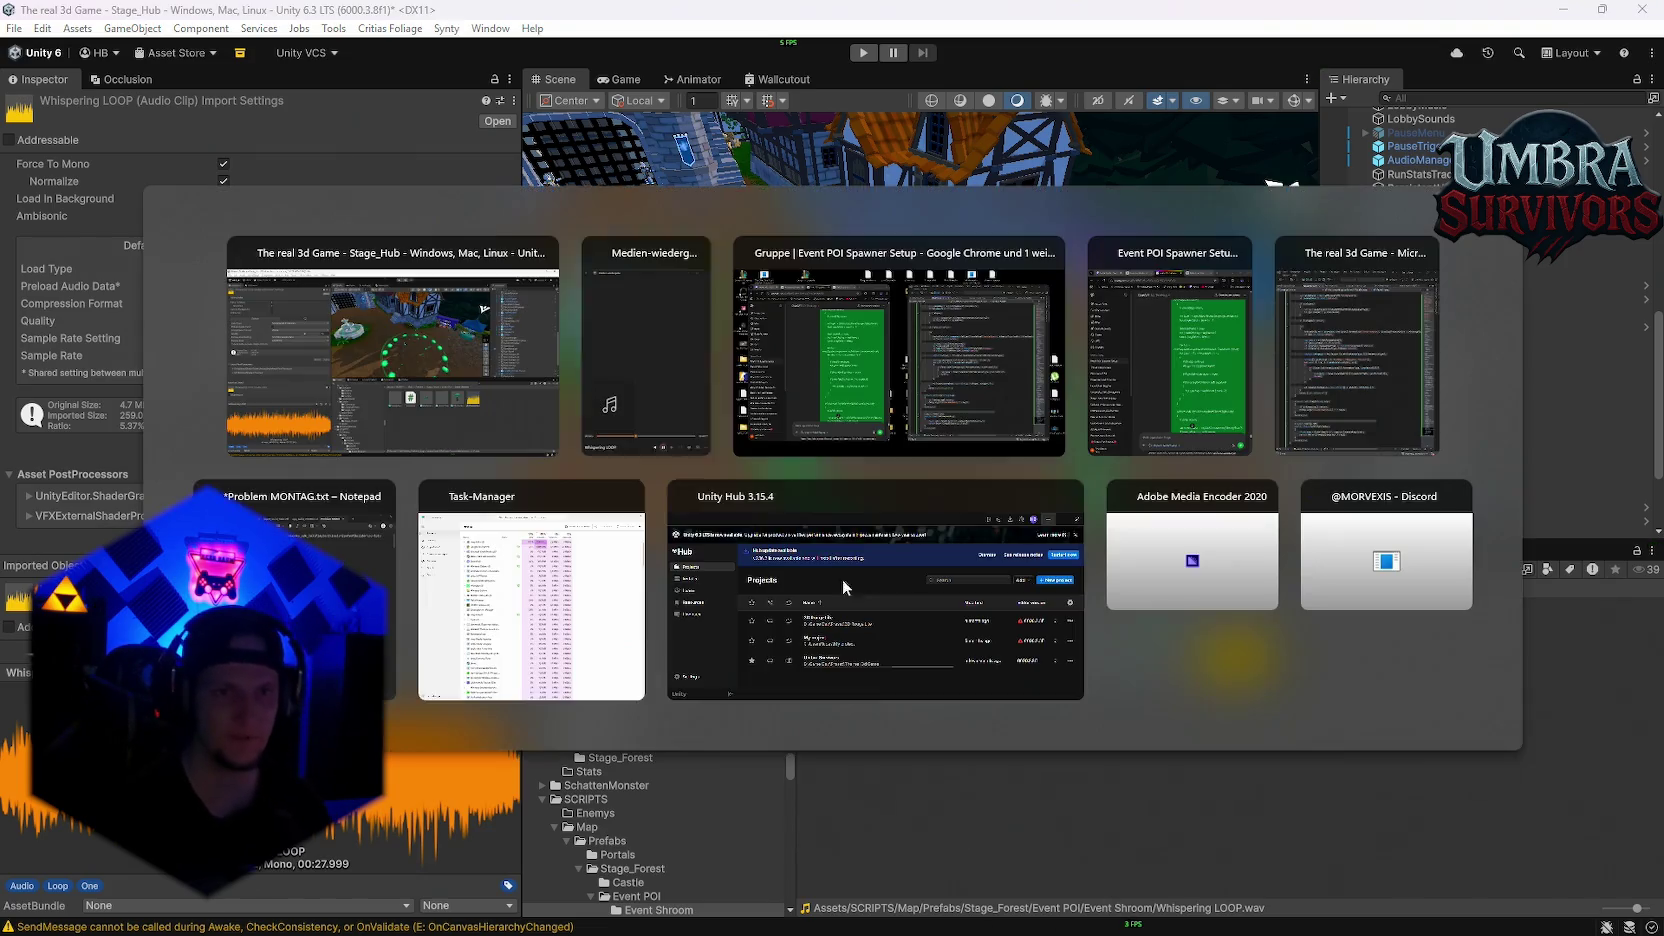
click(694, 252)
click(1121, 824)
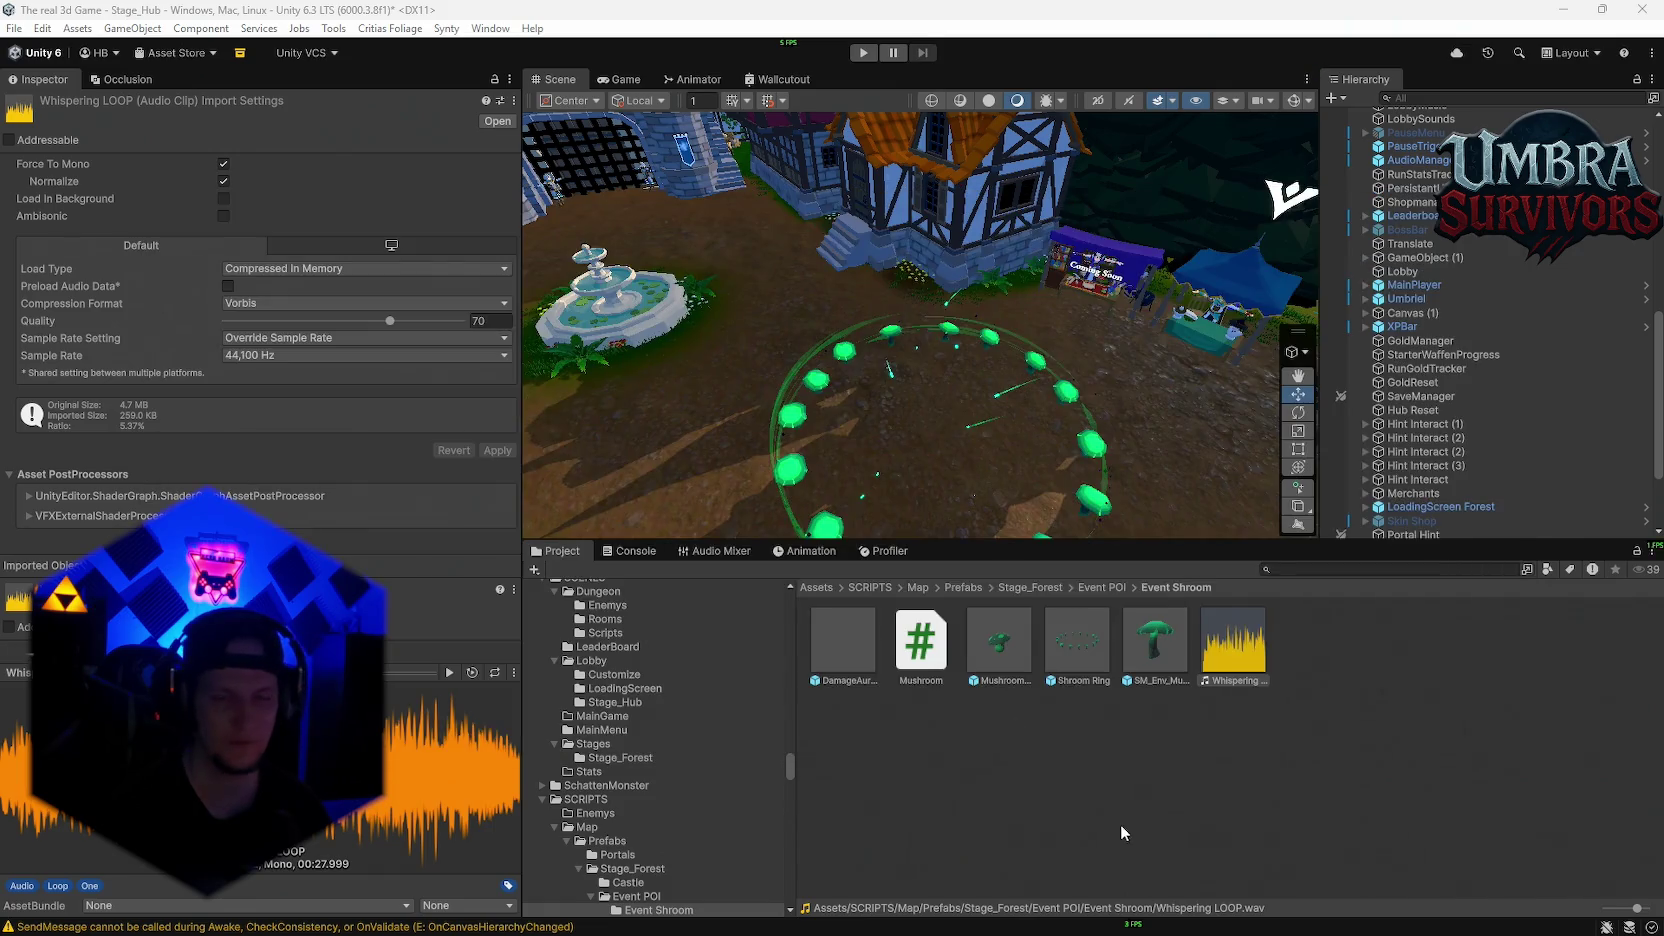
click(1173, 848)
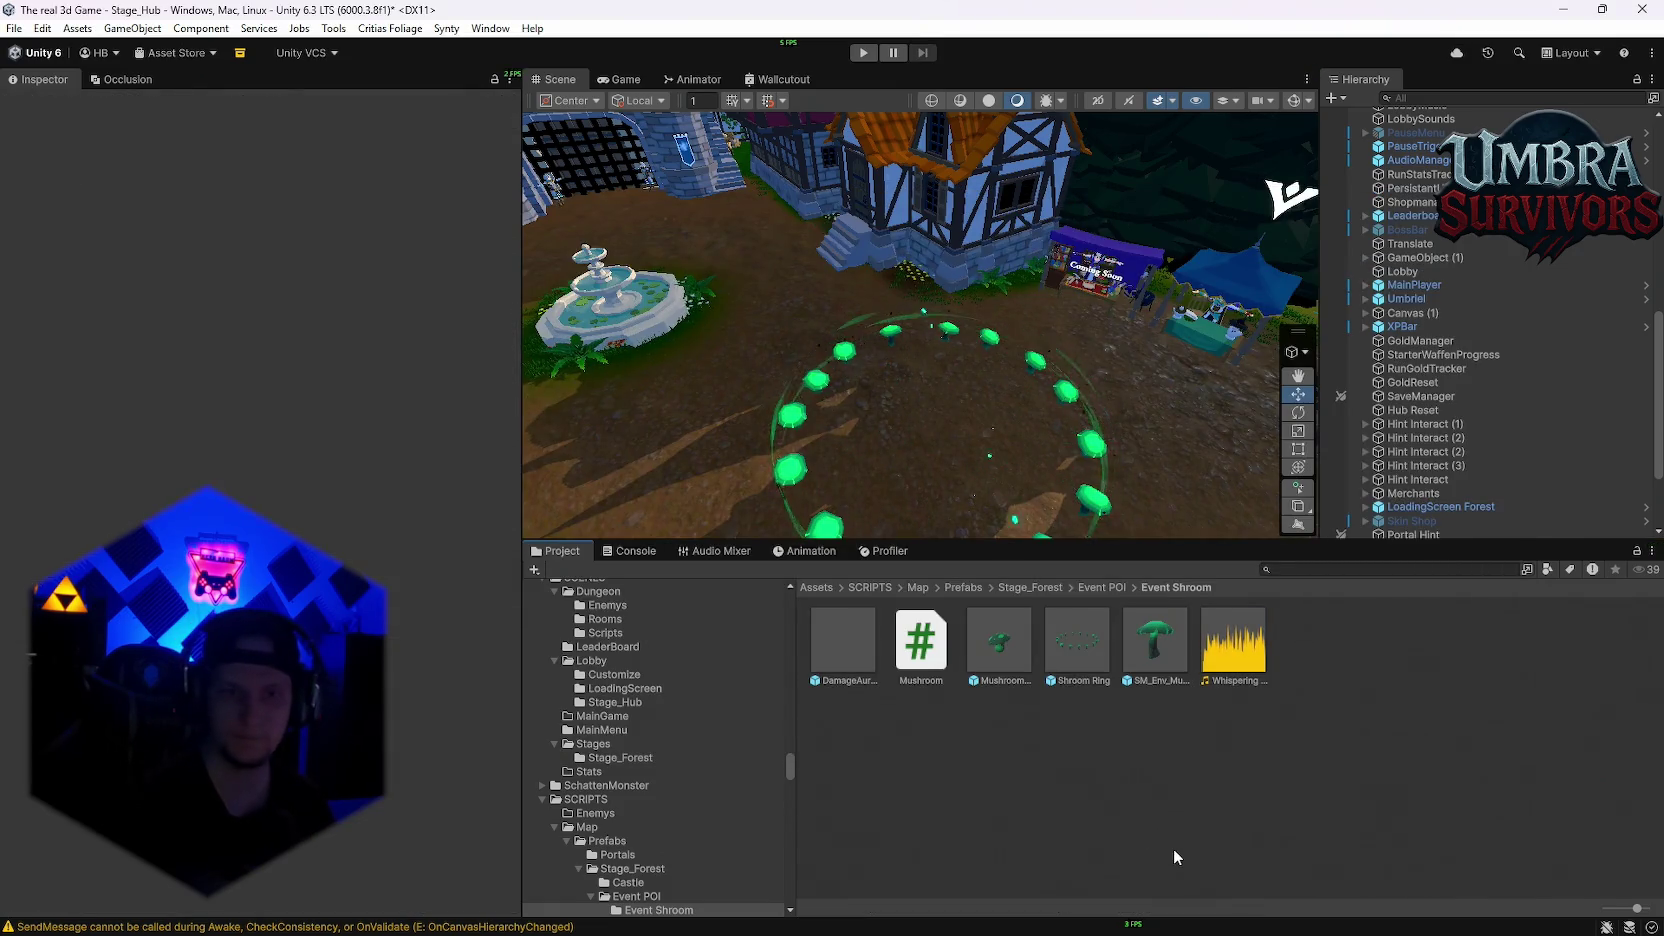
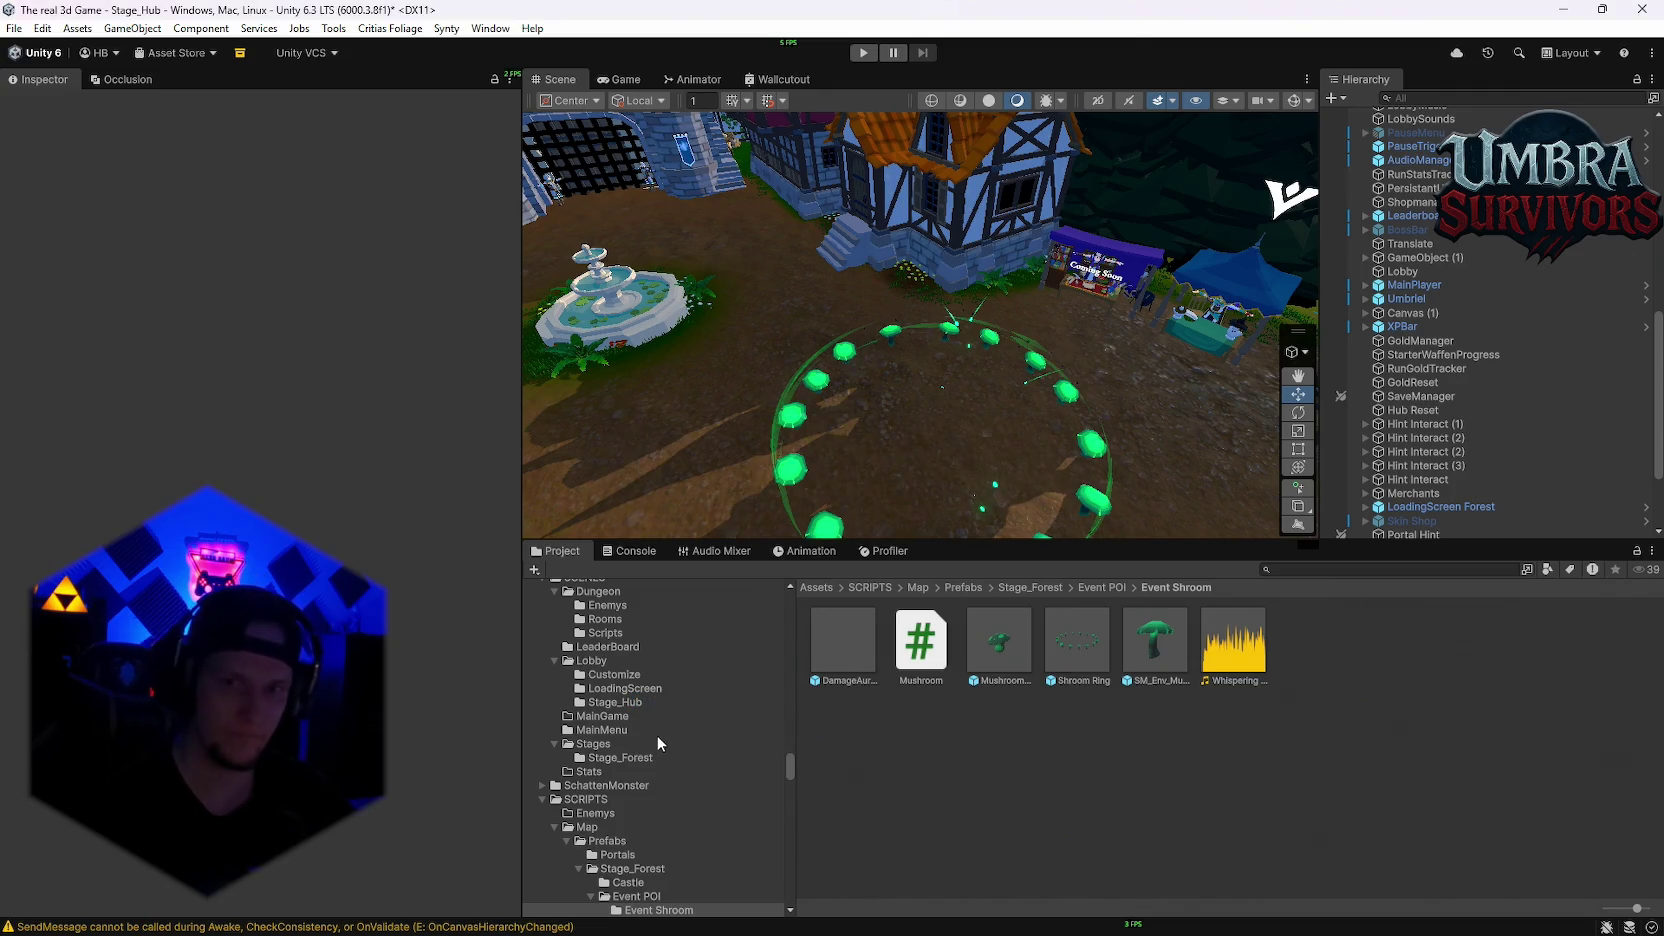
Step: Select the Shroom Ring prefab to show its event settings in the Inspector
drag(793, 764, 795, 600)
scroll(693, 776, down, 5)
scroll(658, 764, up, 5)
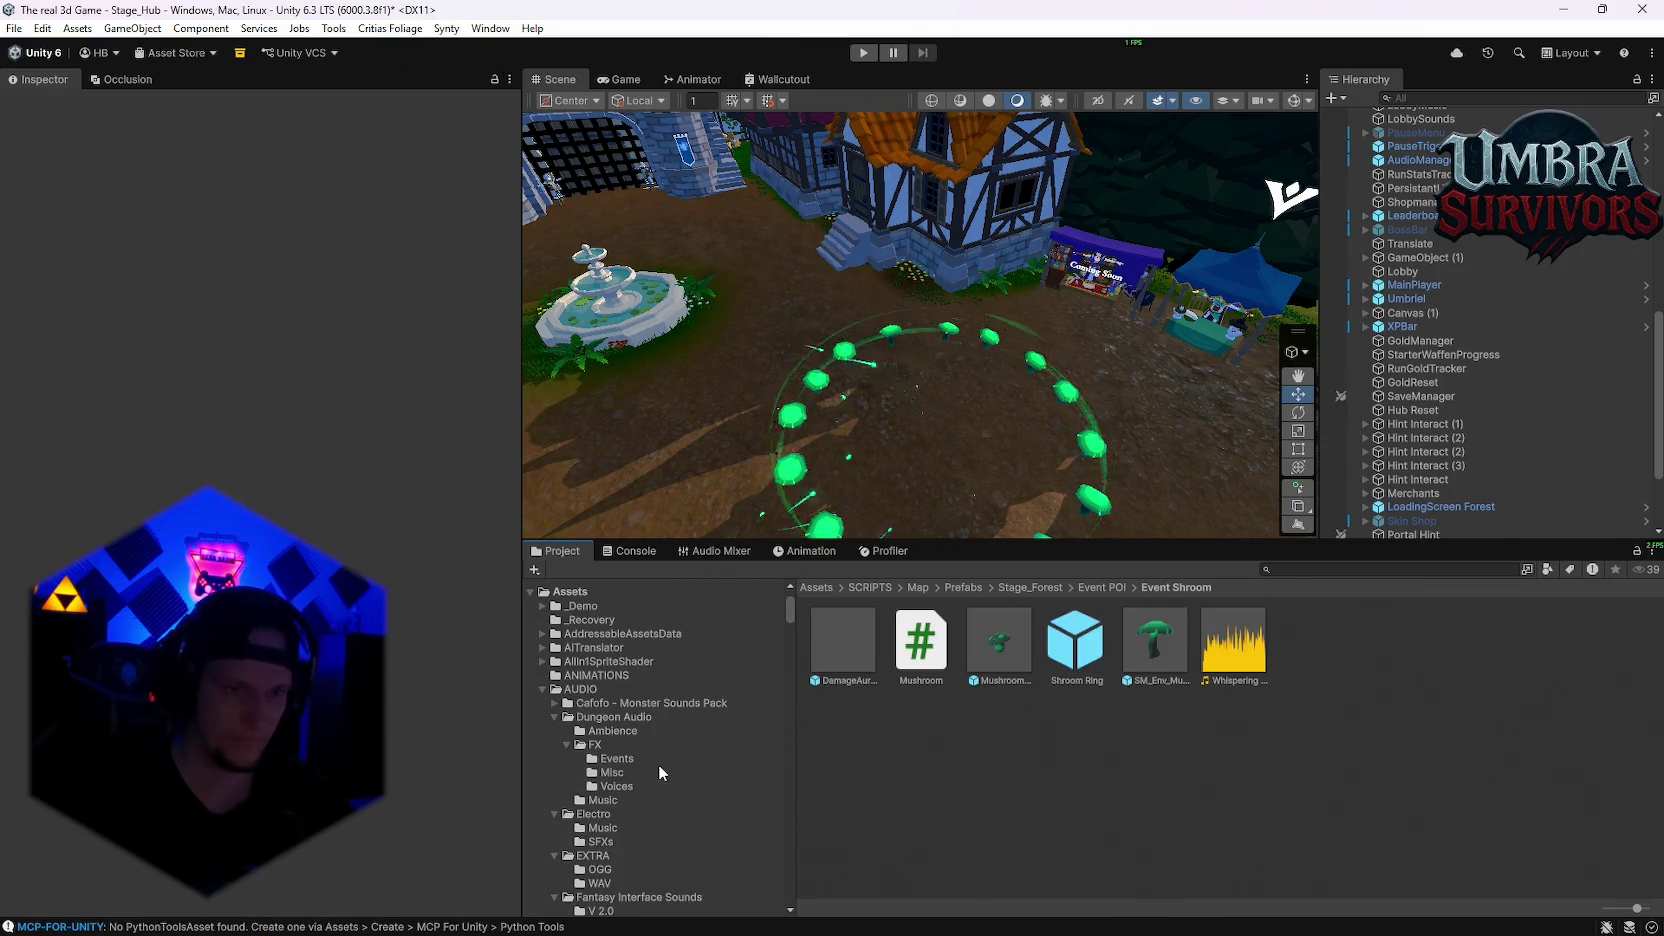
scroll(658, 764, down, 1)
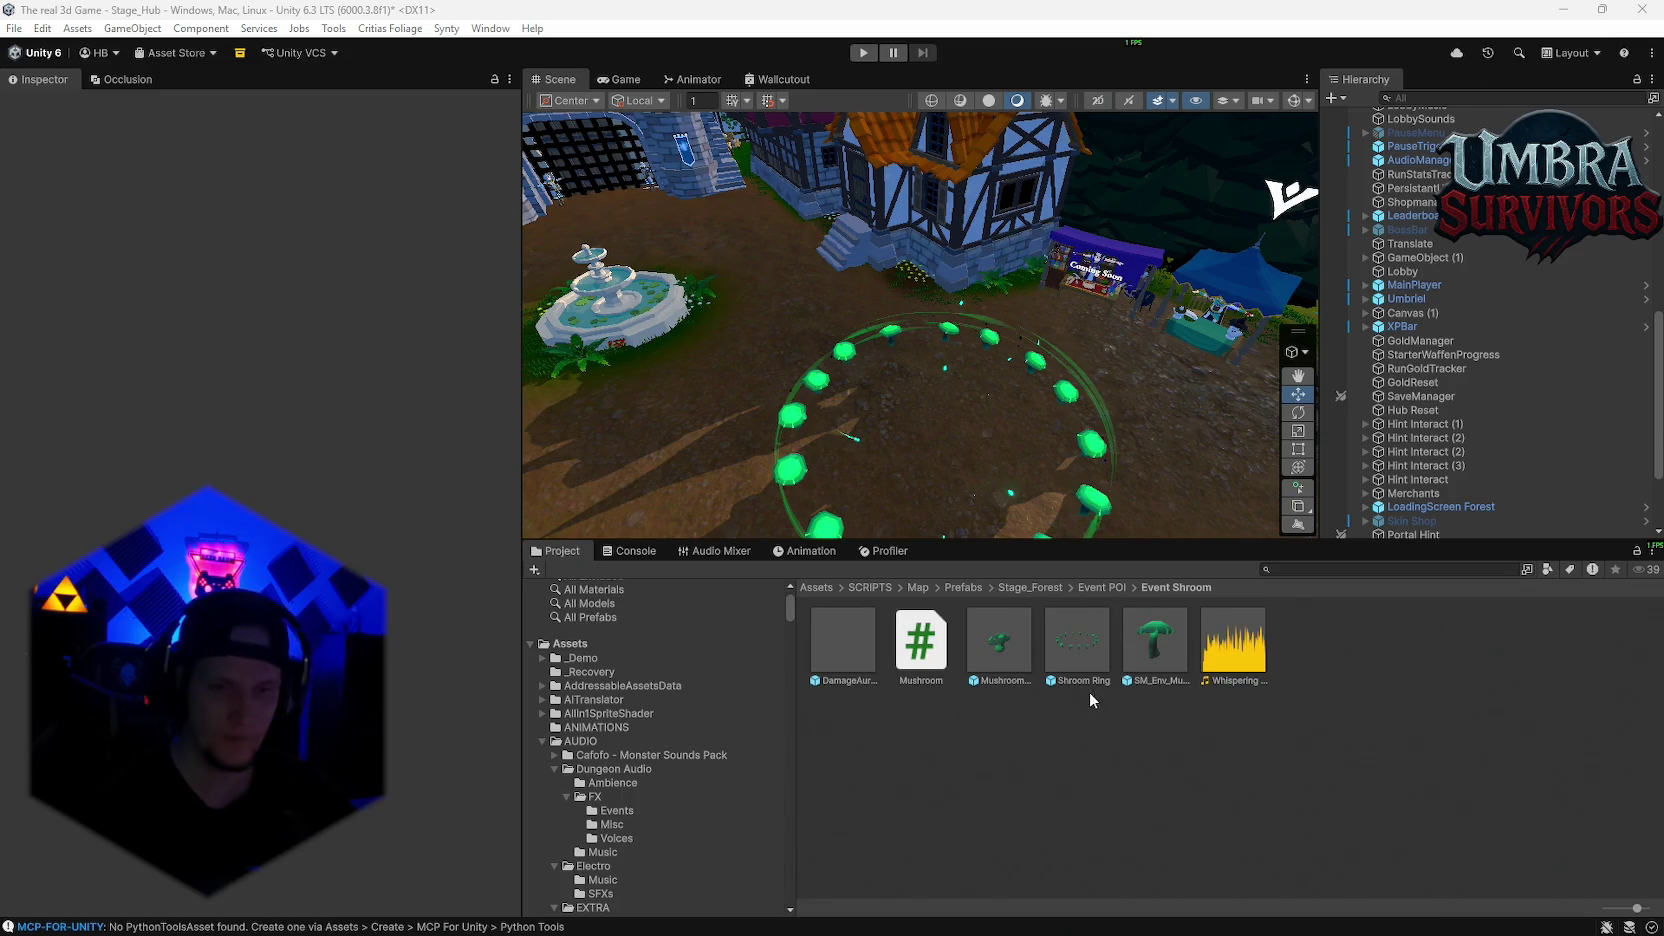
click(1077, 645)
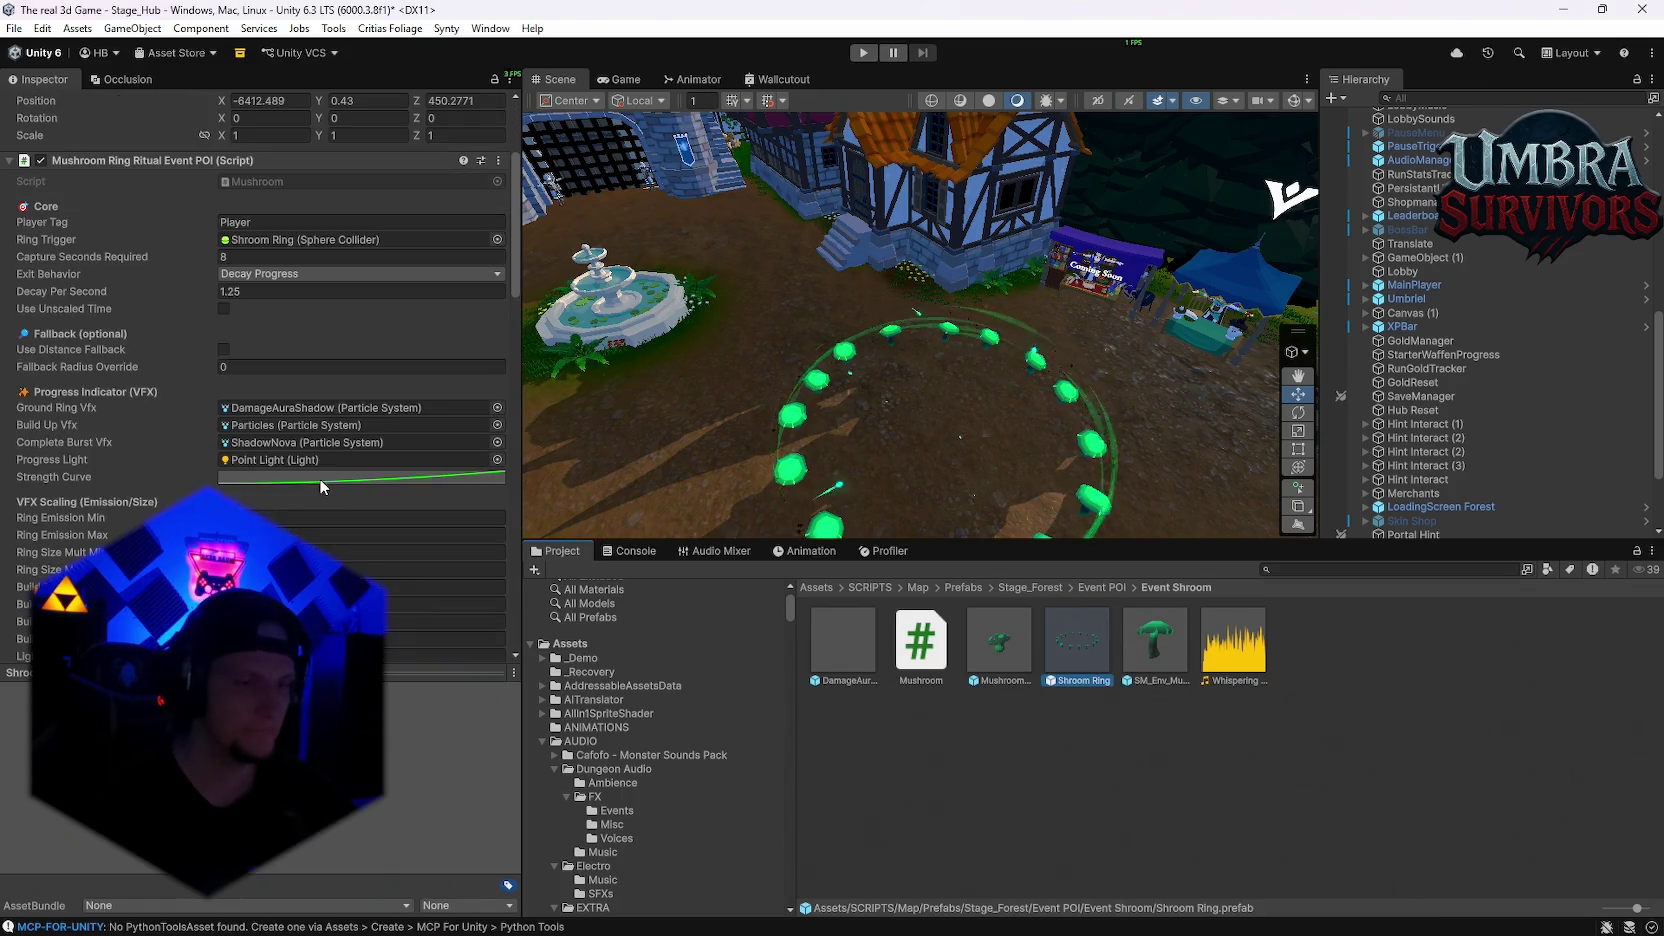
scroll(329, 490, down, 5)
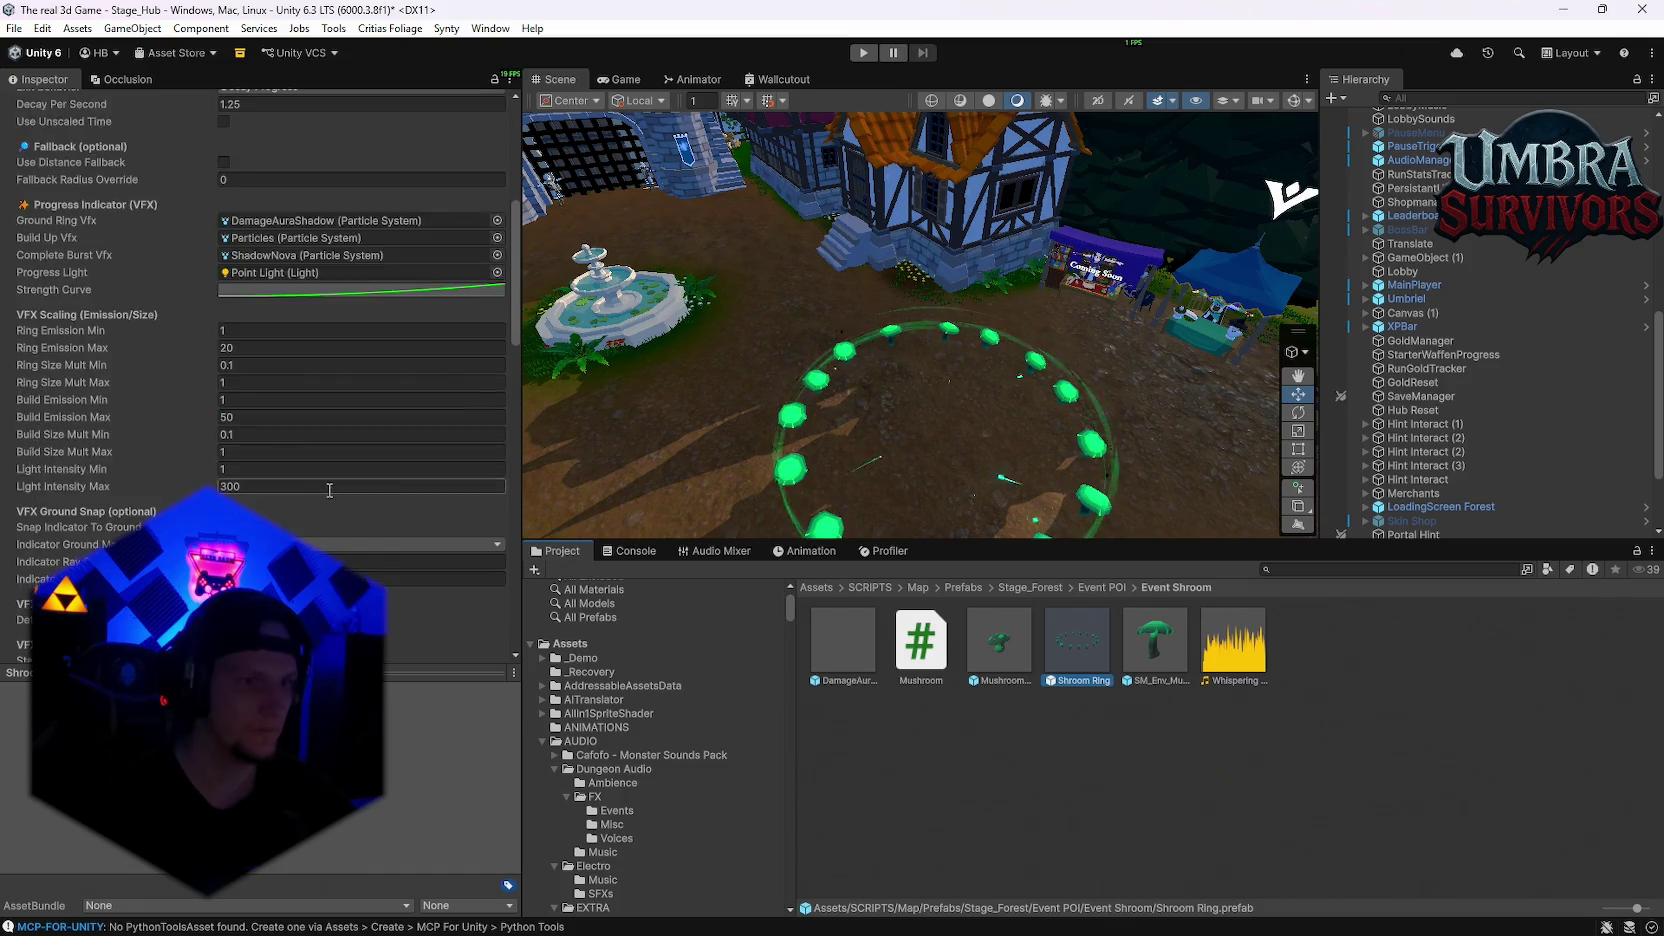
scroll(329, 490, down, 9)
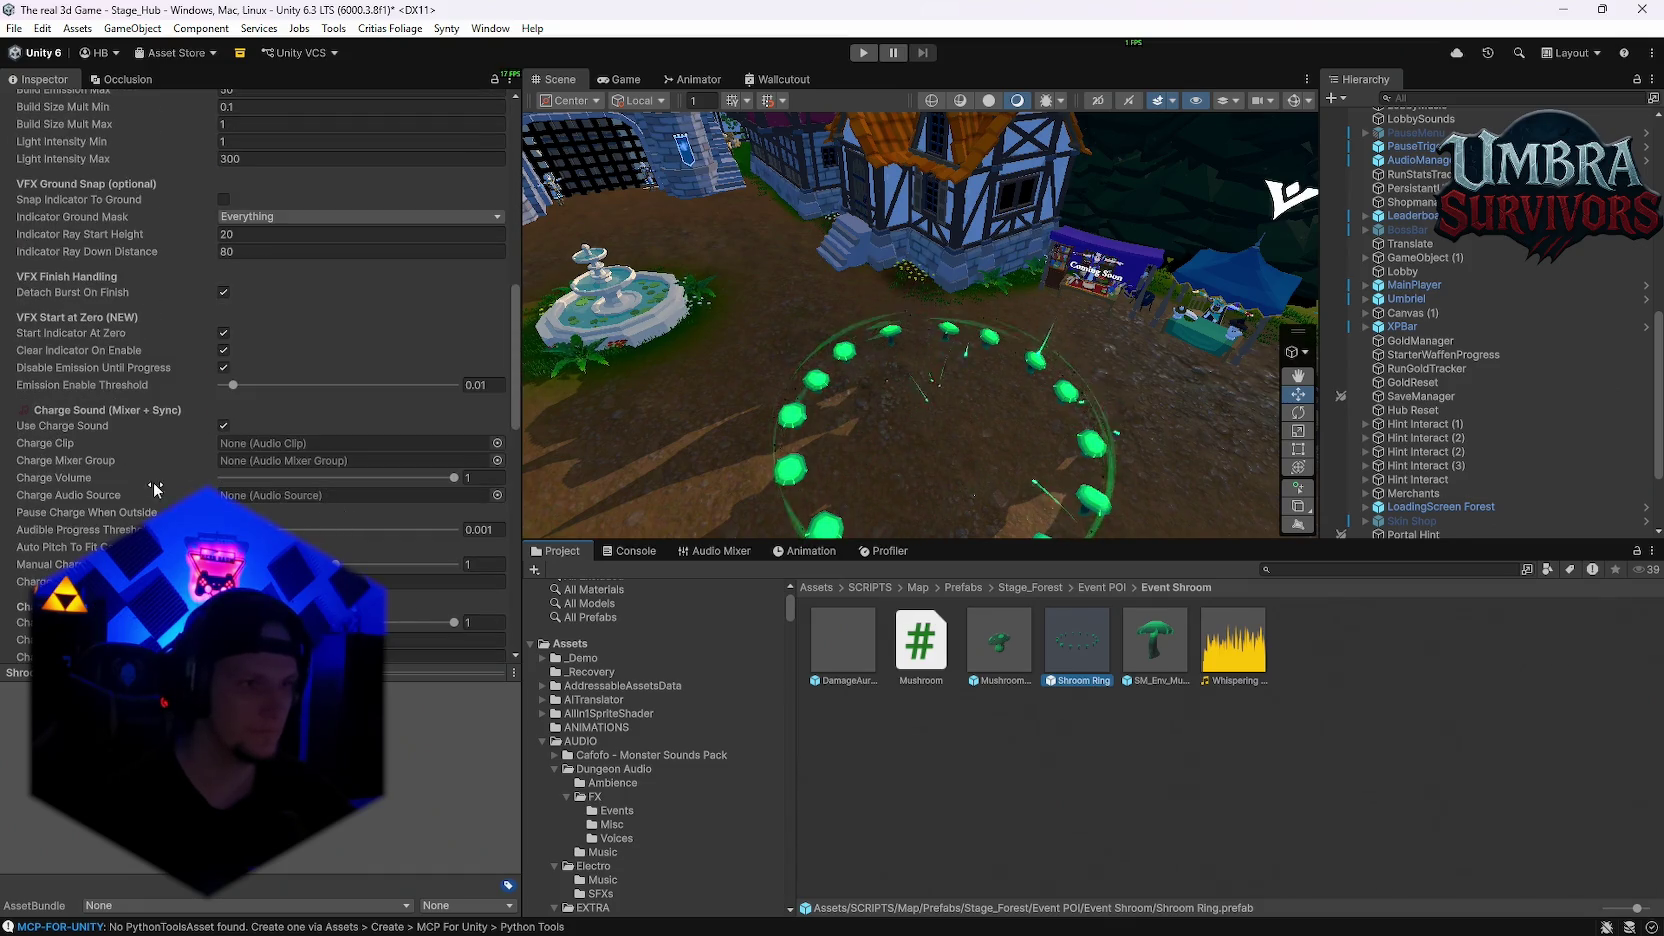
scroll(186, 492, down, 3)
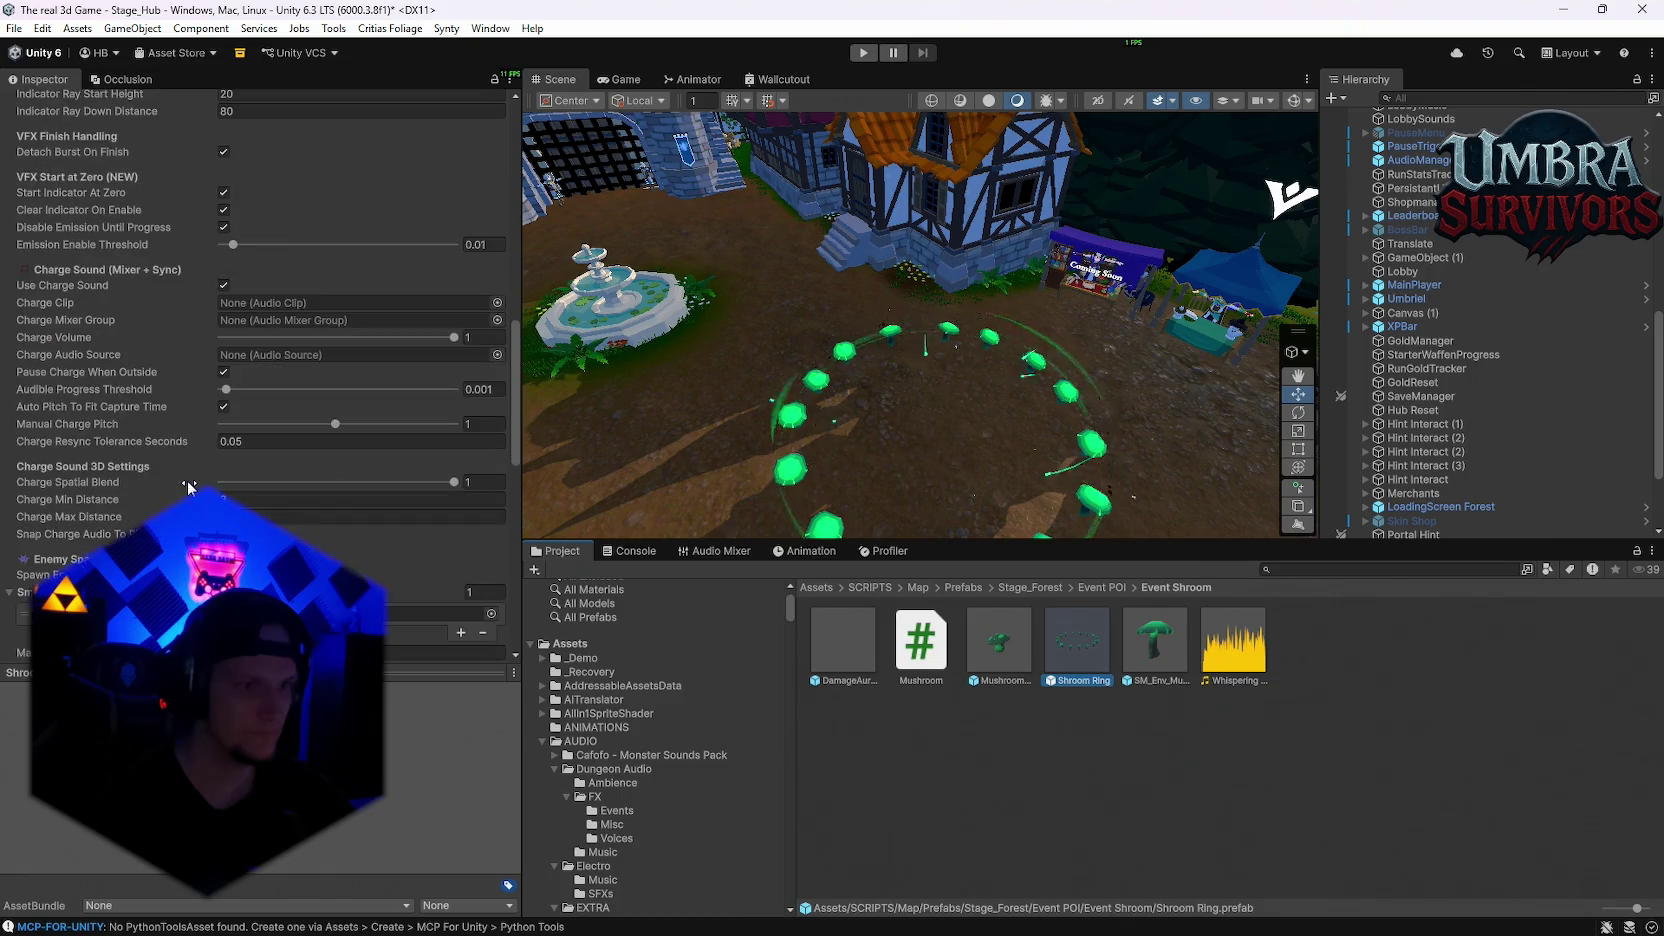
Step: Assign Whispering LOOP as the Charge Clip on the SFX (MasterVol) mixer group
drag(1228, 663, 360, 350)
click(497, 368)
click(540, 458)
double_click(540, 458)
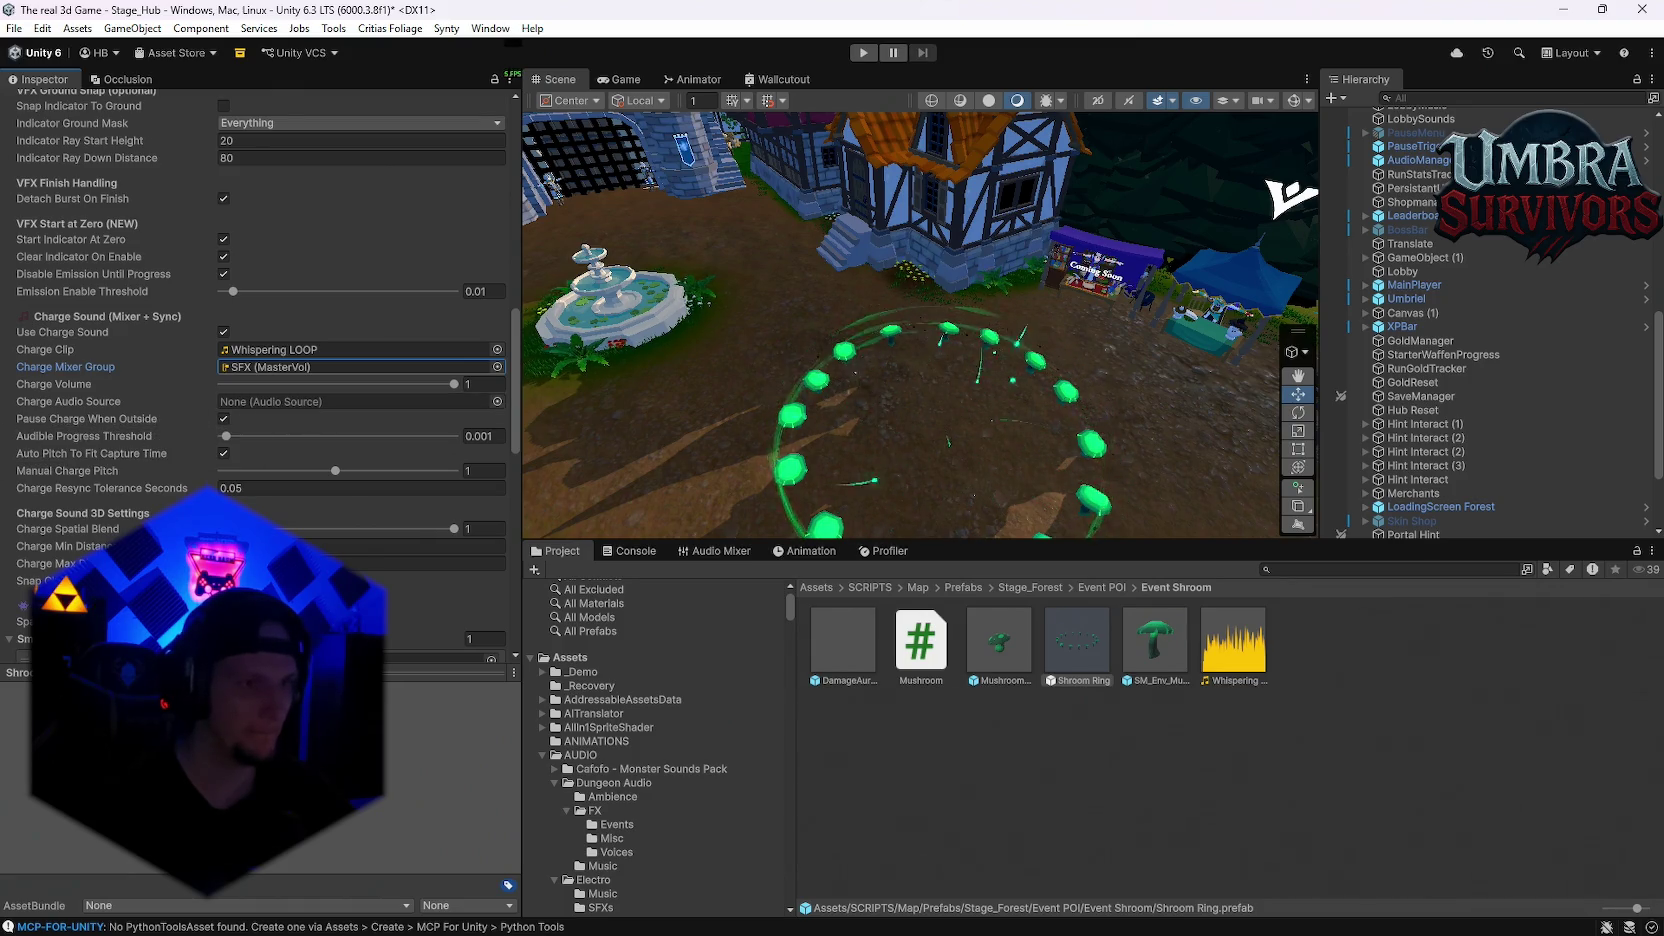
Step: Set the Charge Max Distance to 100
scroll(246, 509, down, 2)
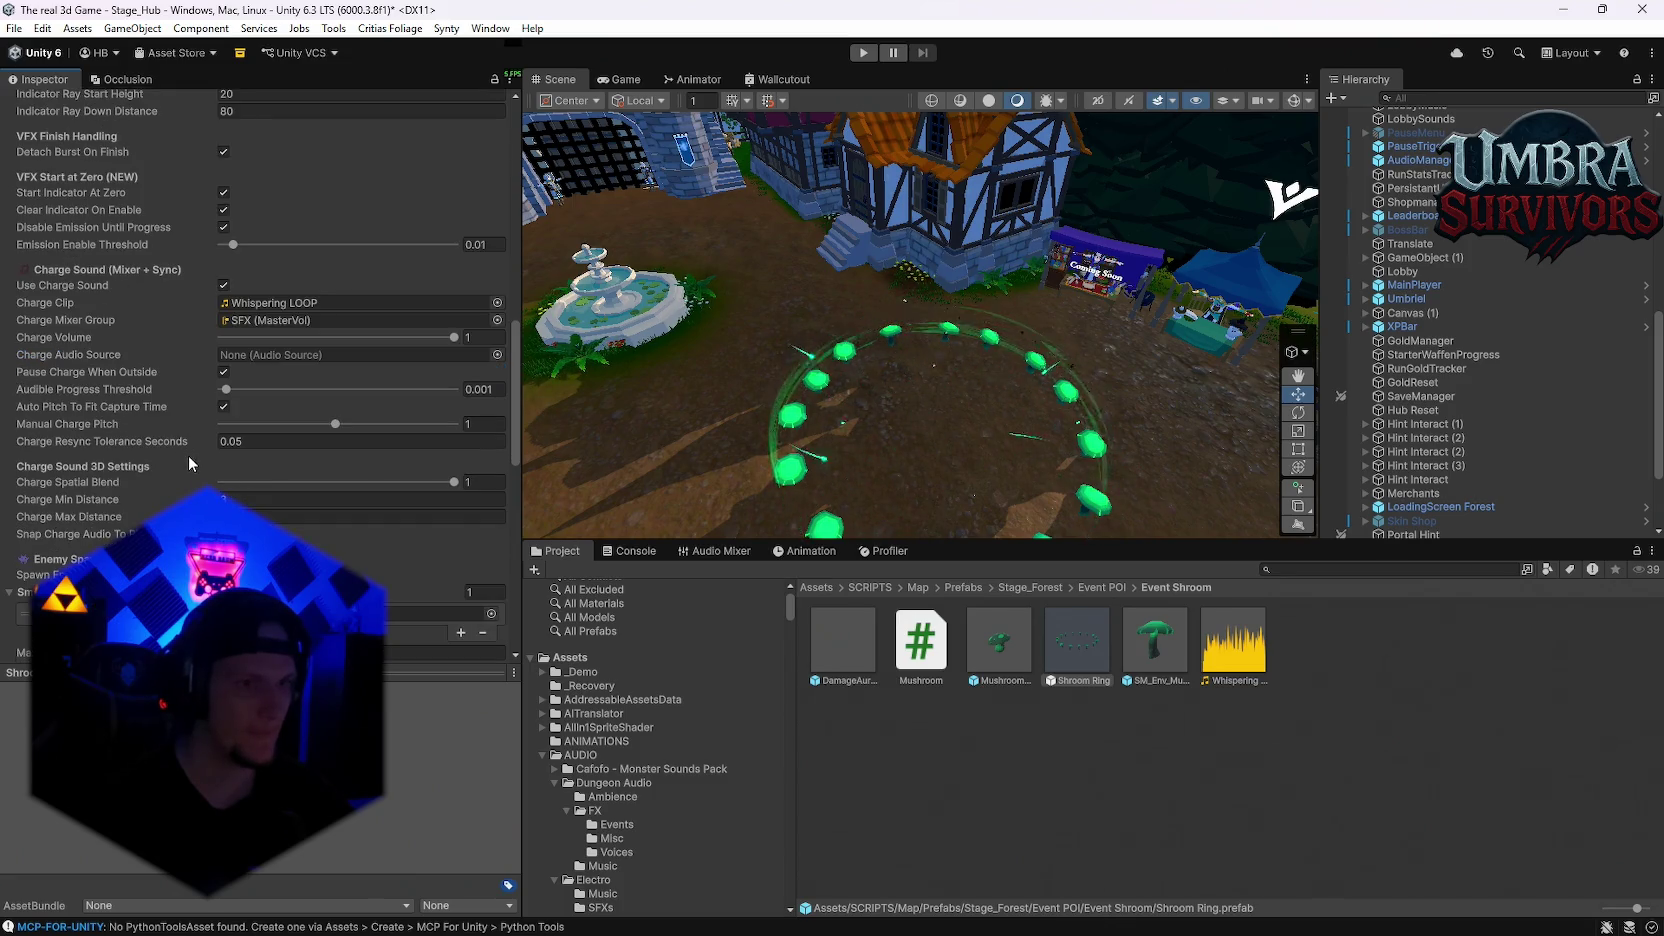
click(256, 516)
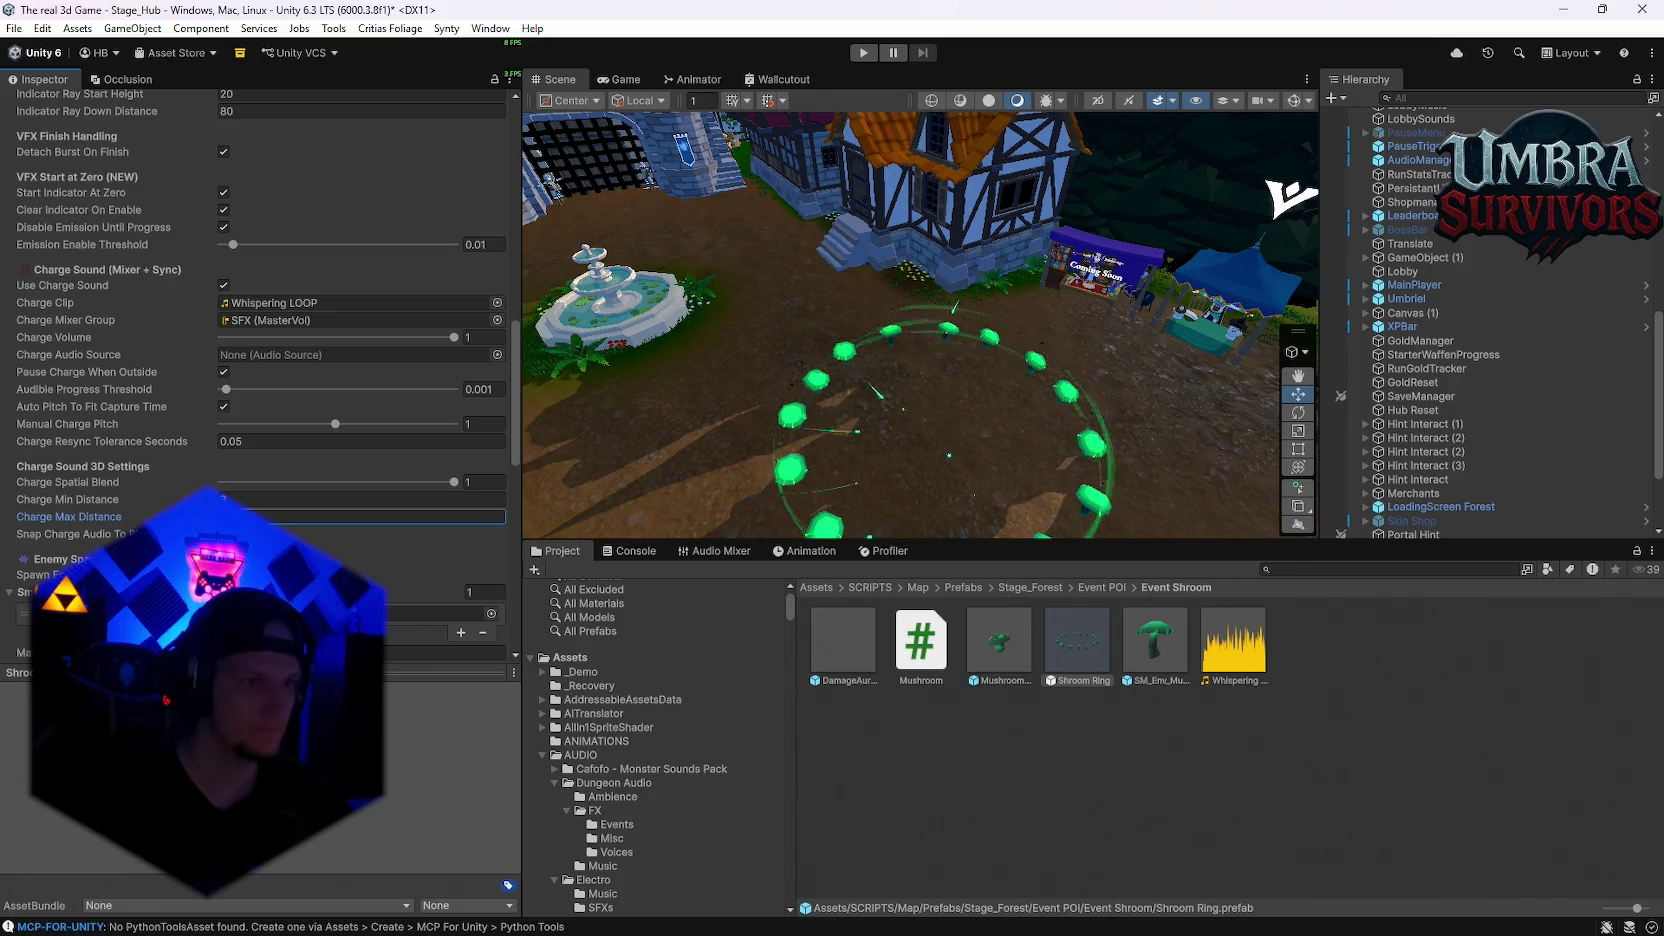
scroll(268, 375, down, 6)
scroll(268, 375, down, 5)
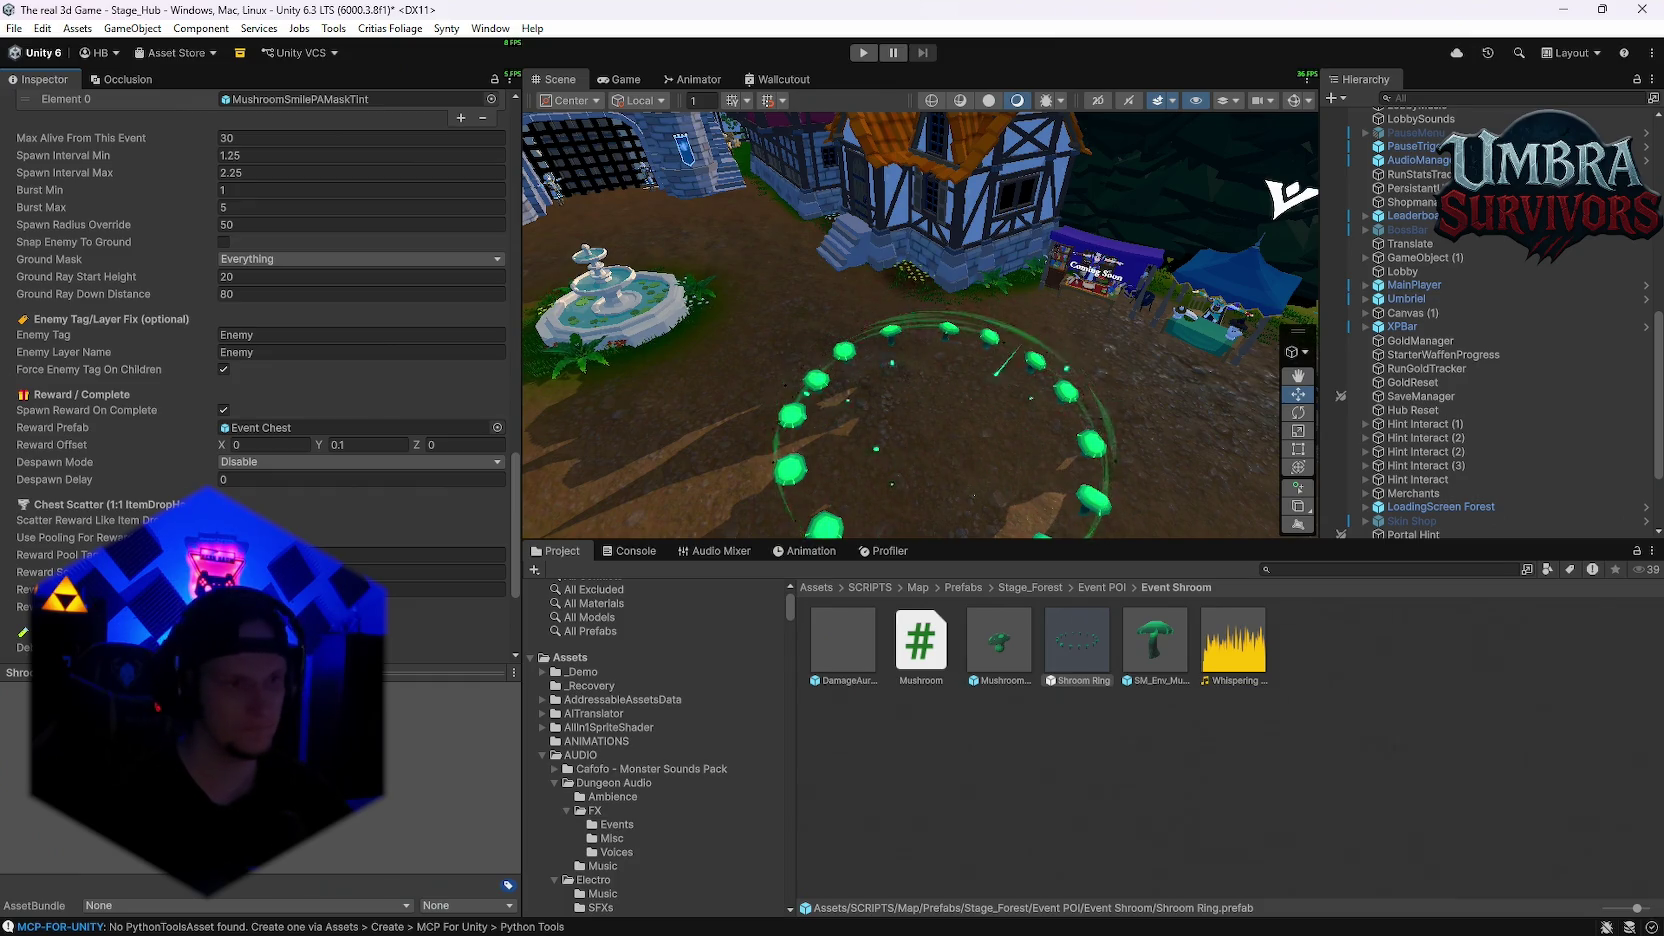
Step: Edit a chest reward setting and show the Dungeon Audio FX Misc folder clips
click(300, 572)
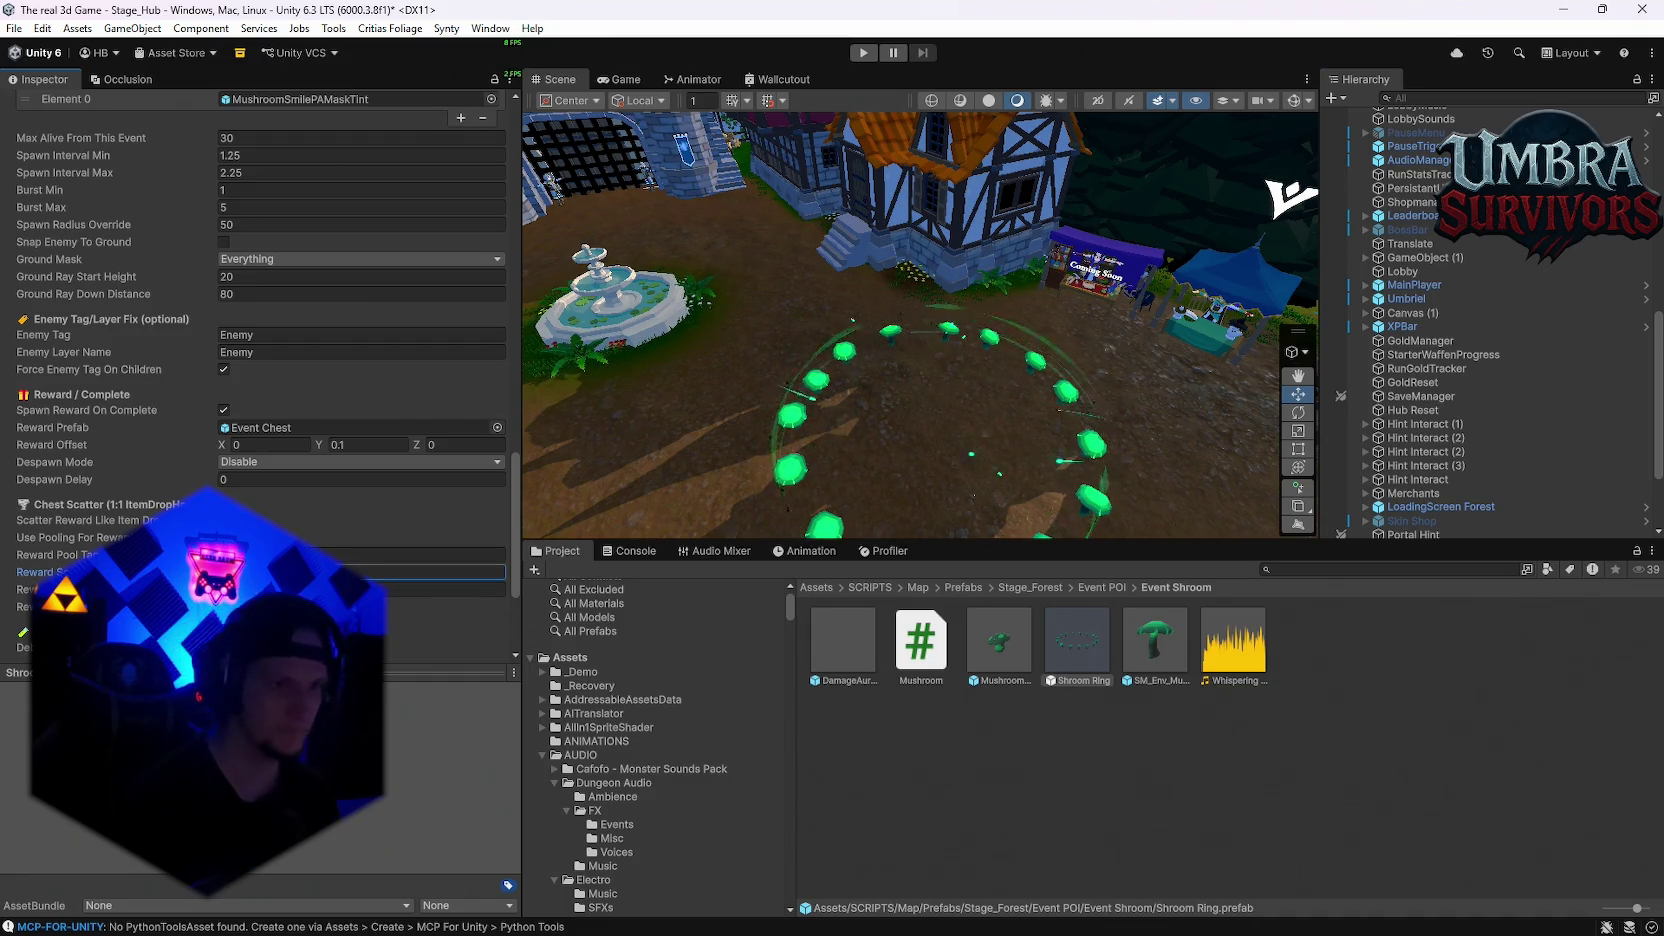
key(Tab)
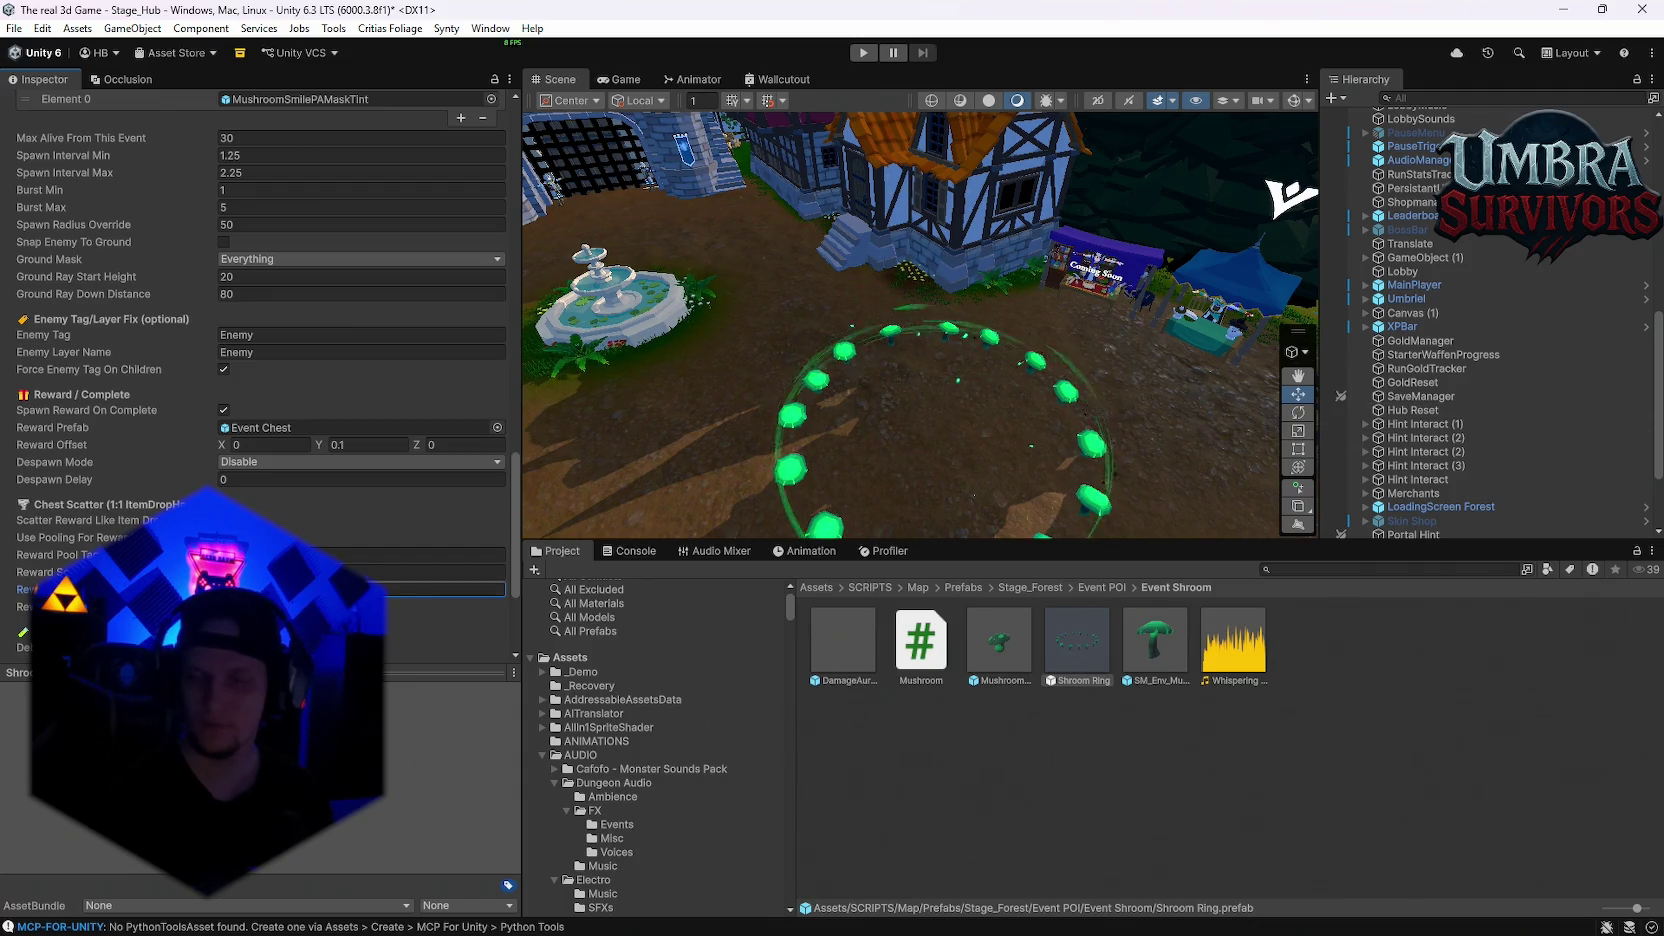
scroll(720, 751, down, 5)
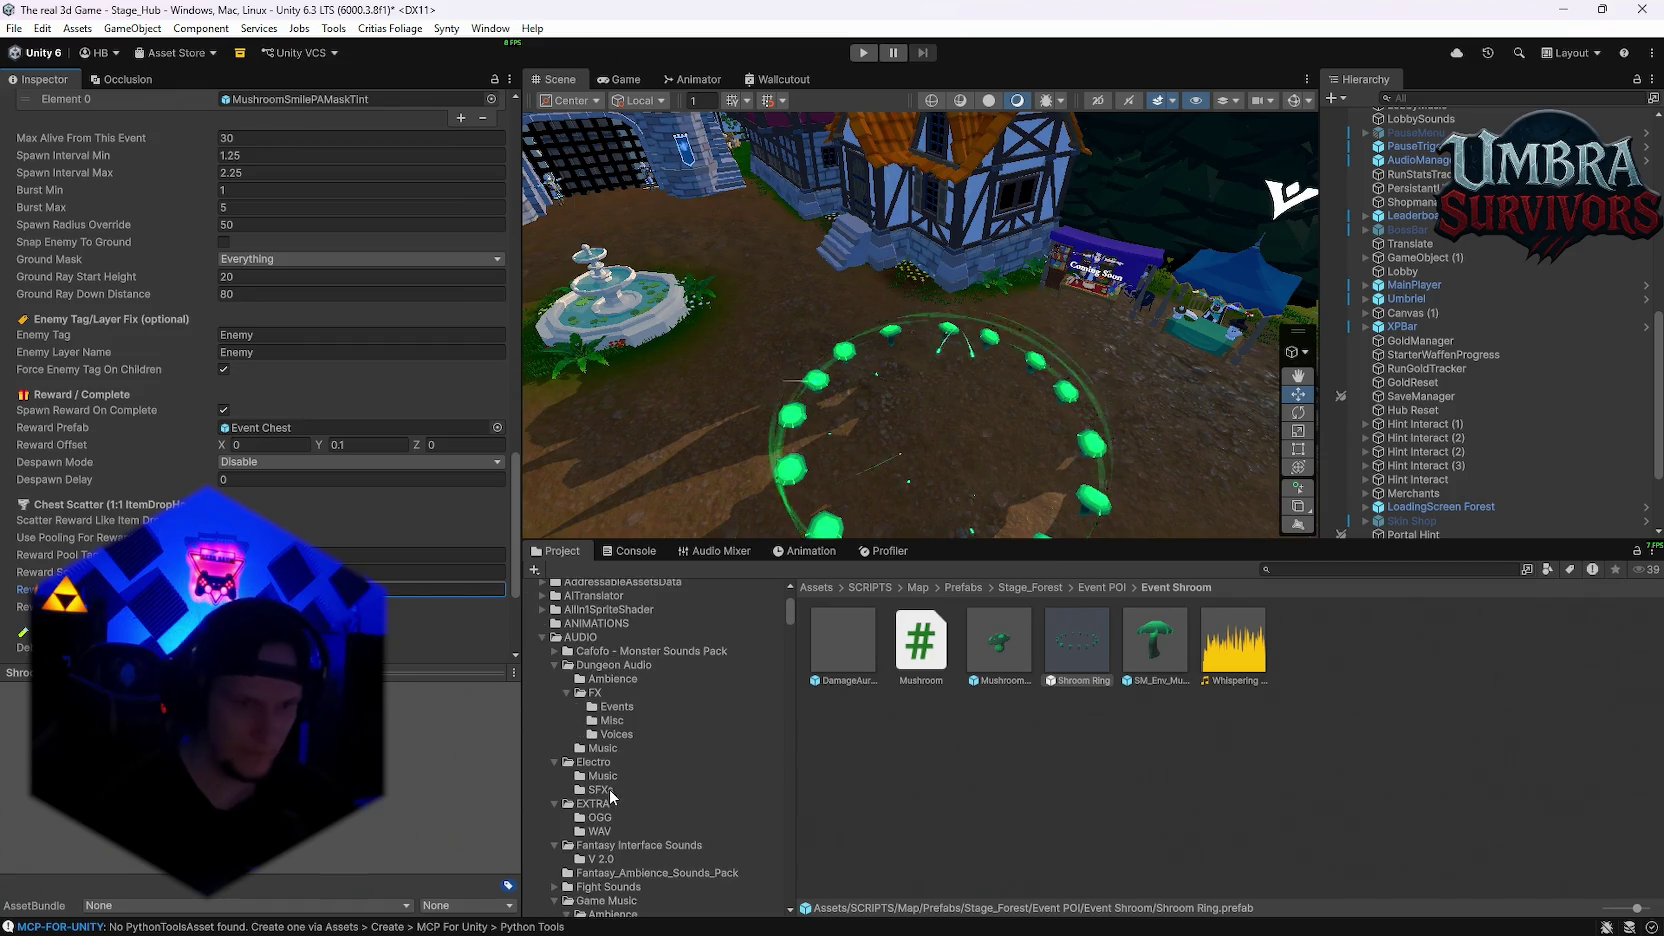
click(620, 722)
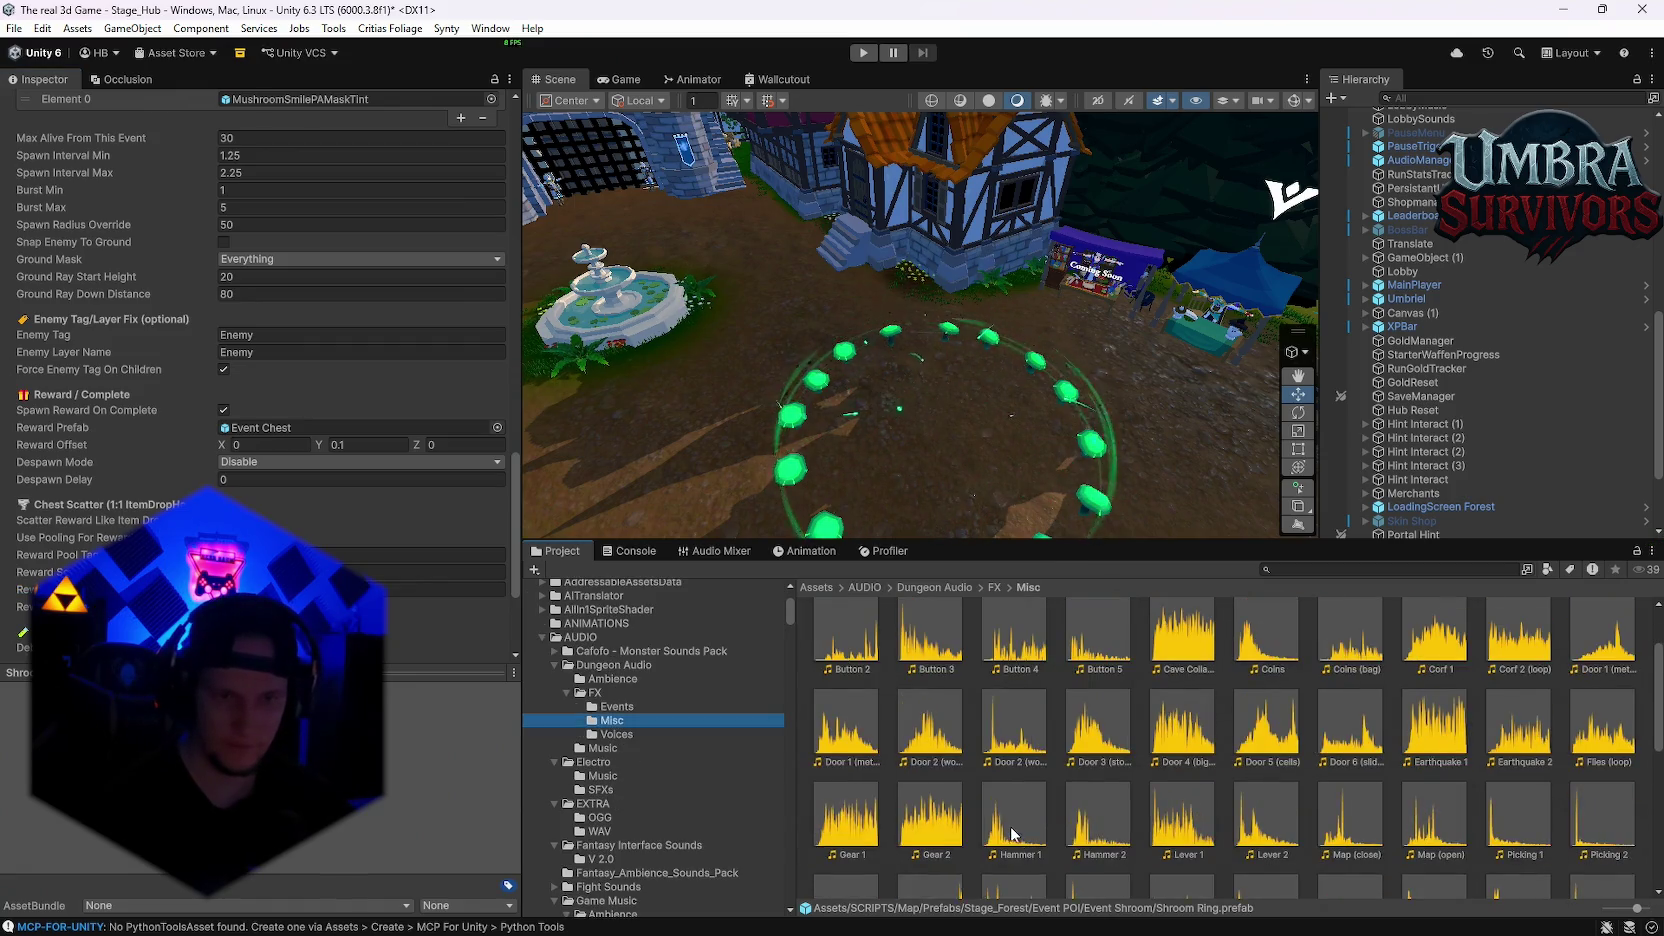
Step: Preview the Lever 2 and Treasure Chest (open, rubbish, bones, close) clips, then close the player
scroll(1005, 822, down, 3)
scroll(1000, 795, down, 1)
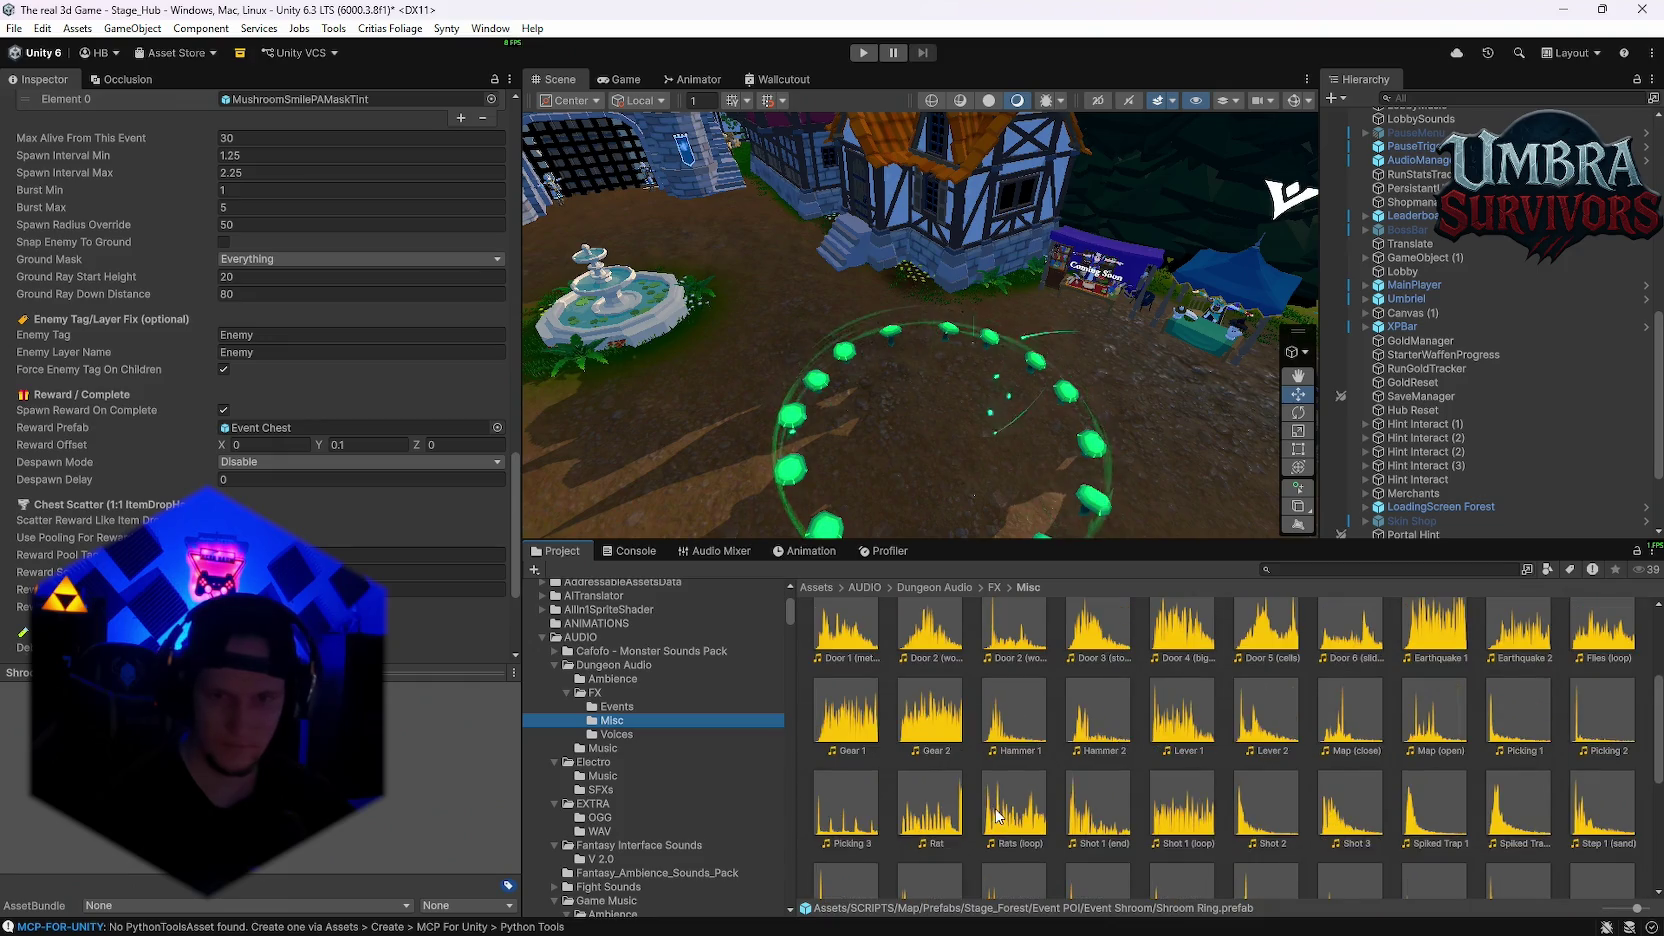
double_click(1264, 740)
scroll(1262, 770, down, 5)
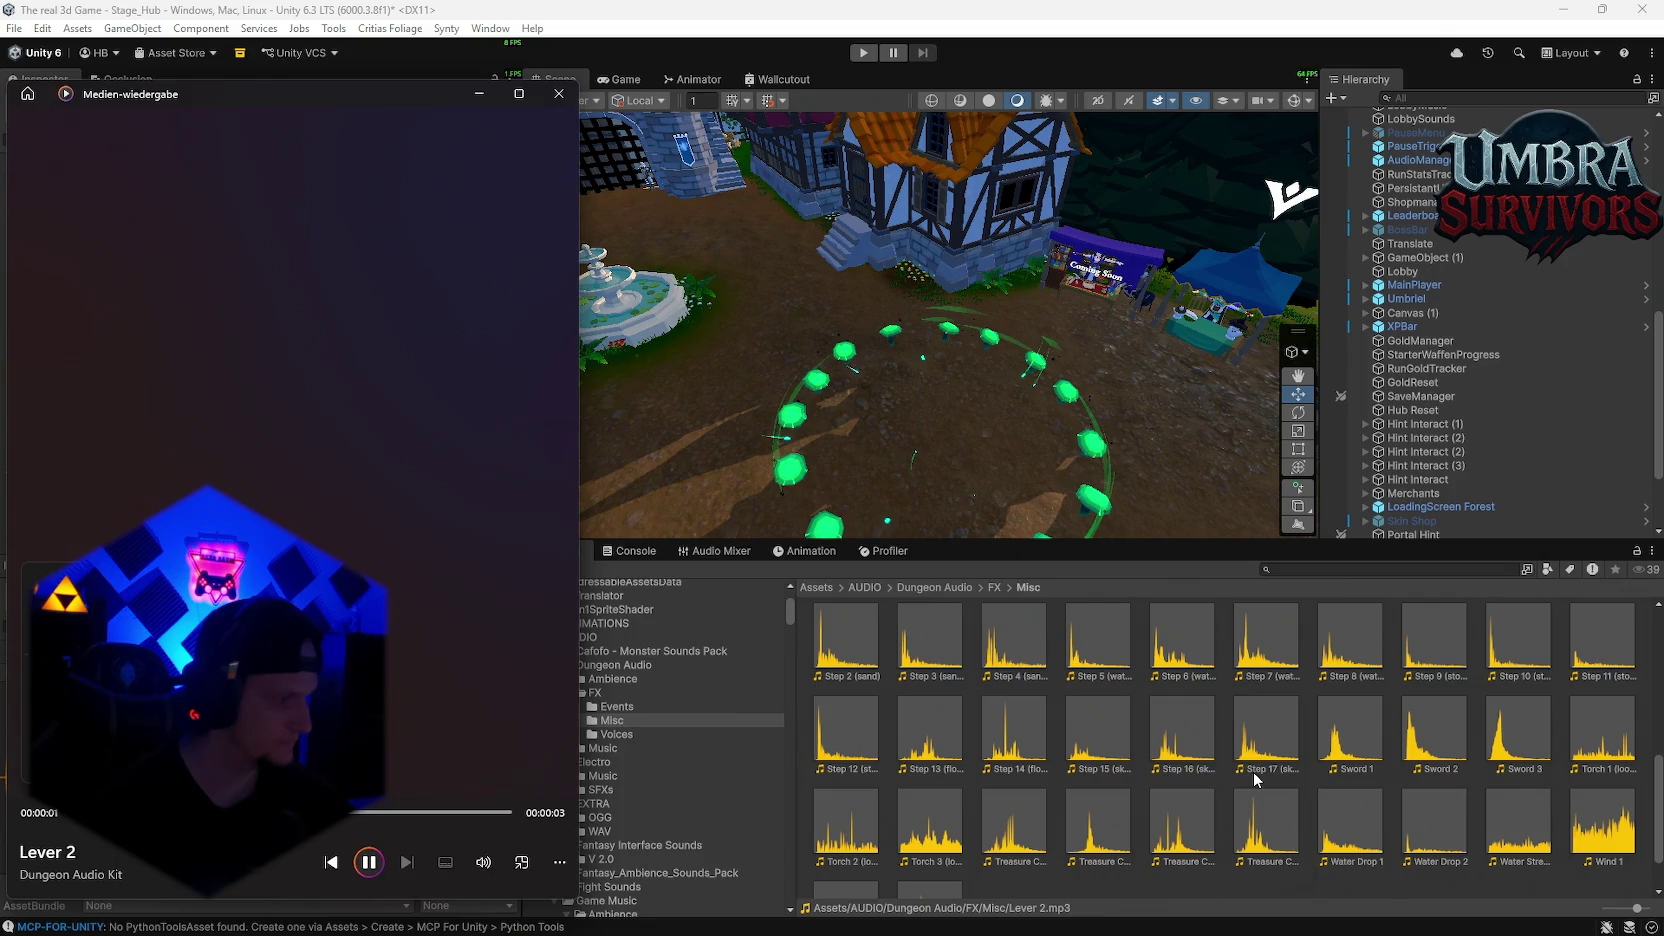
scroll(1250, 771, down, 1)
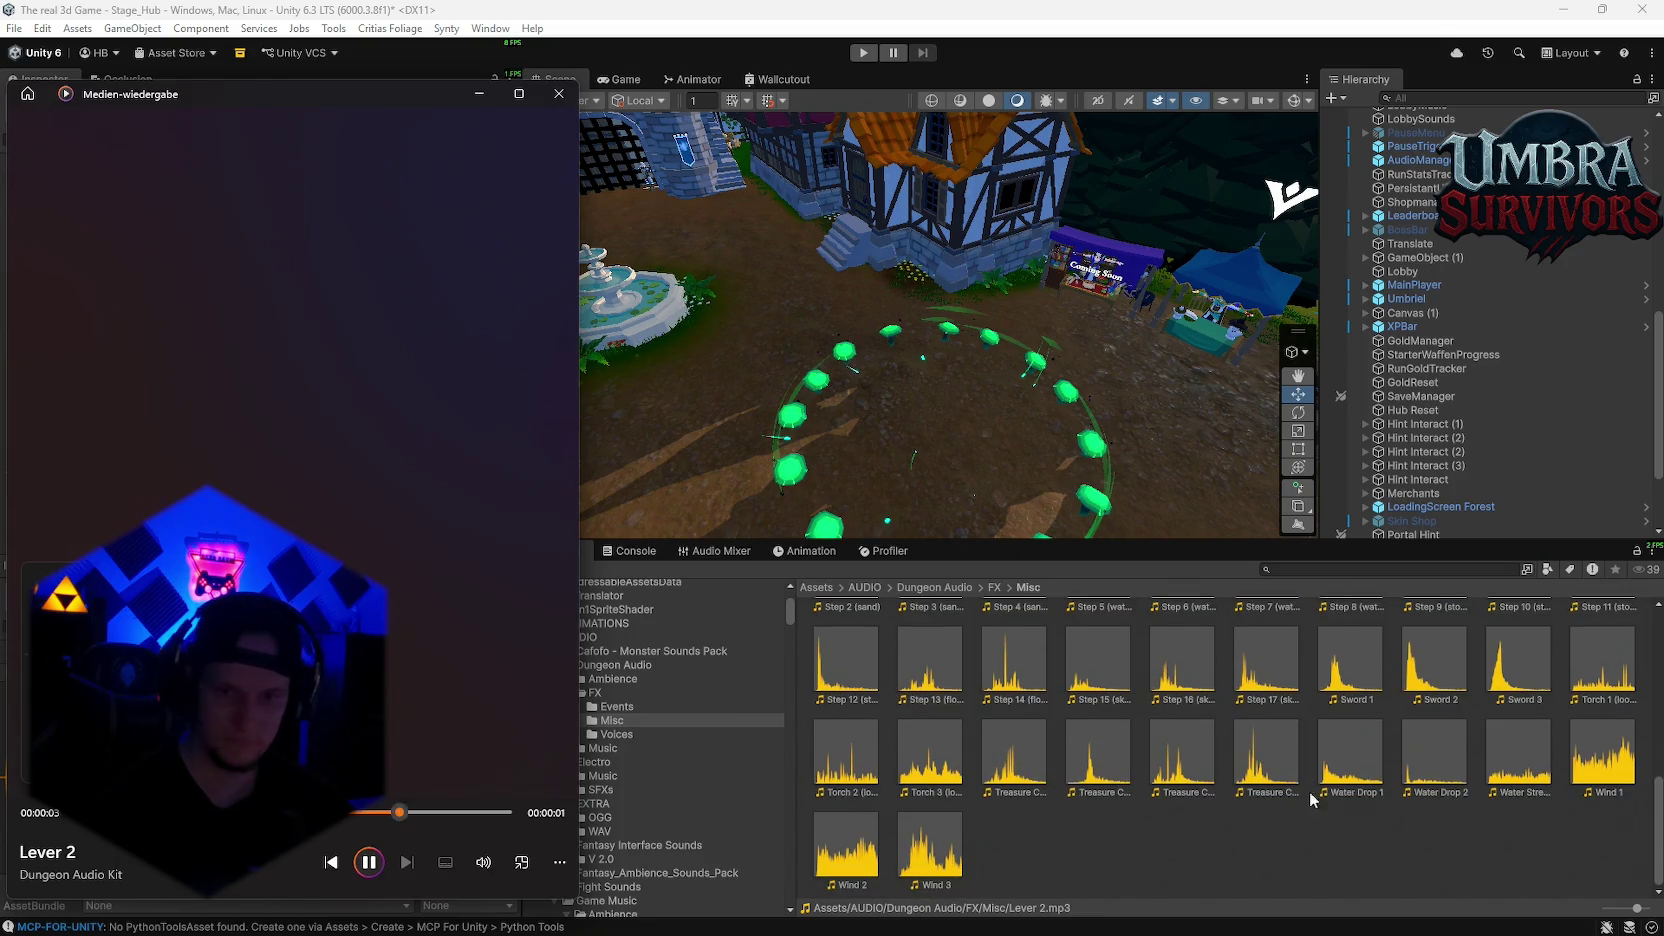
double_click(1166, 764)
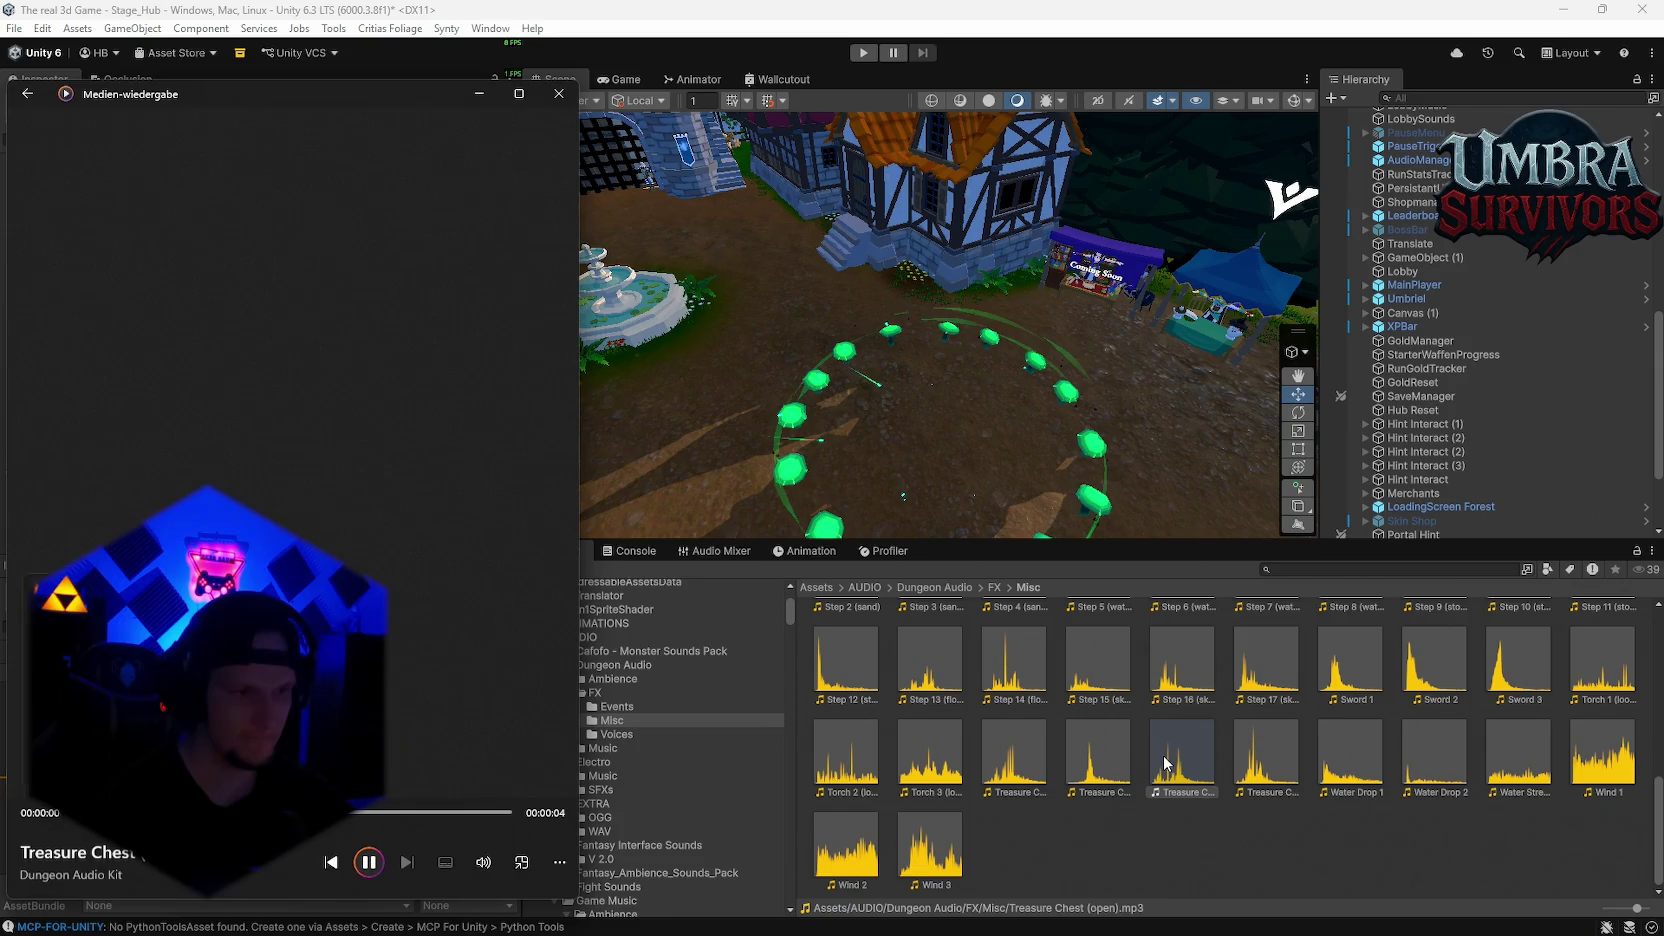
double_click(1262, 755)
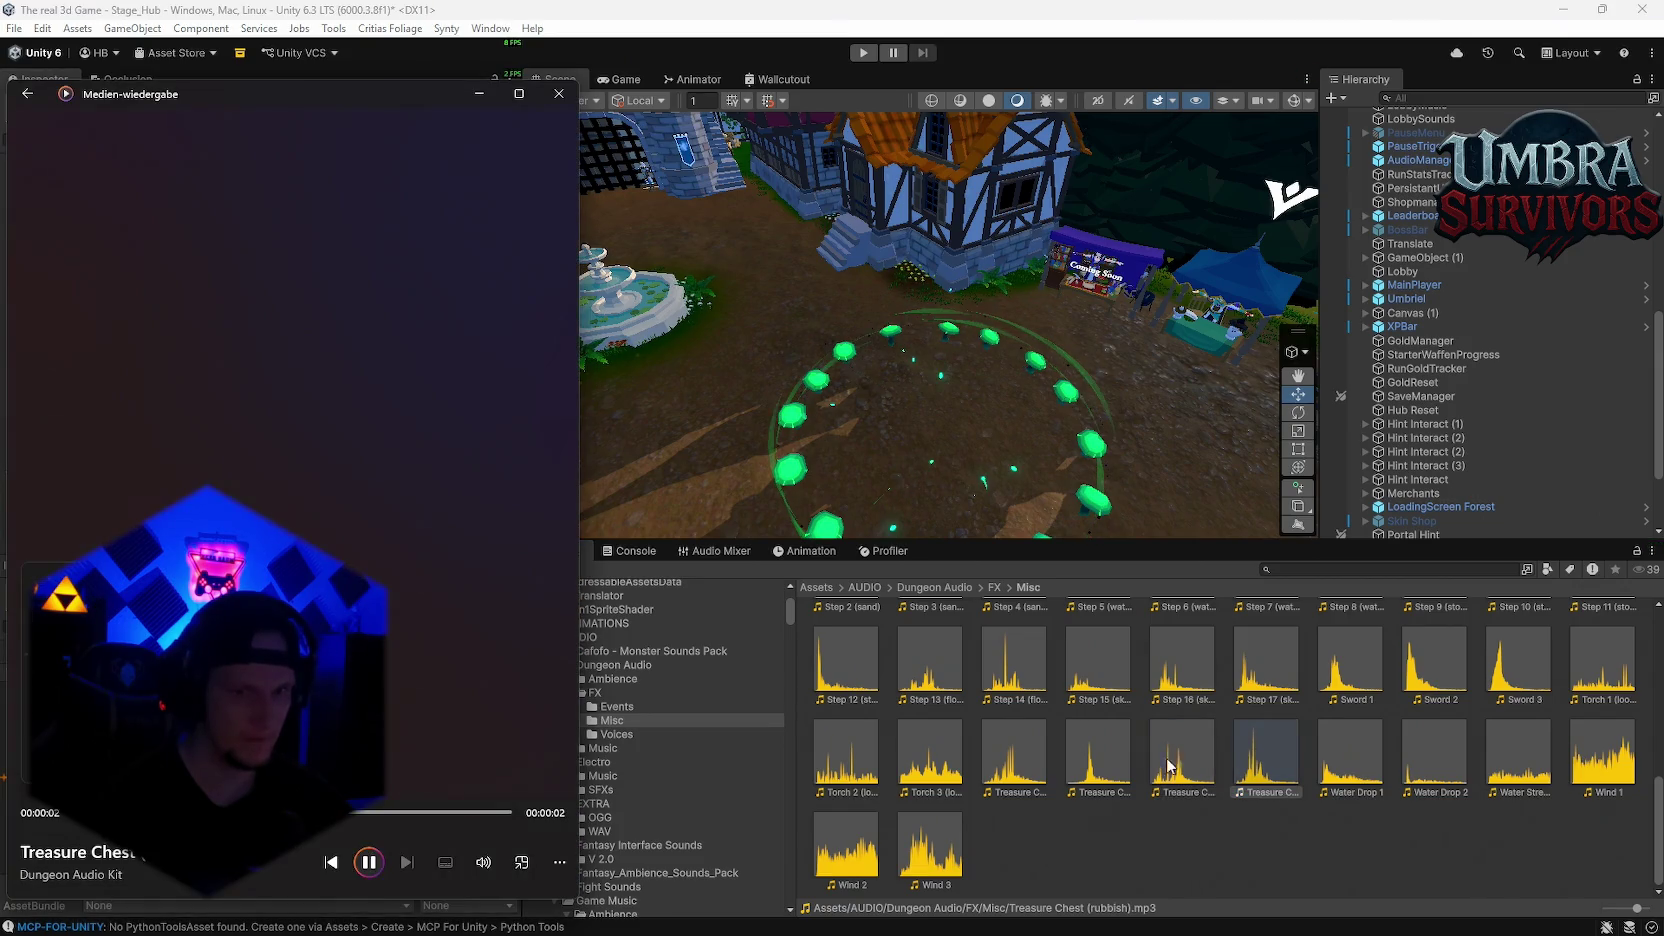
double_click(980, 784)
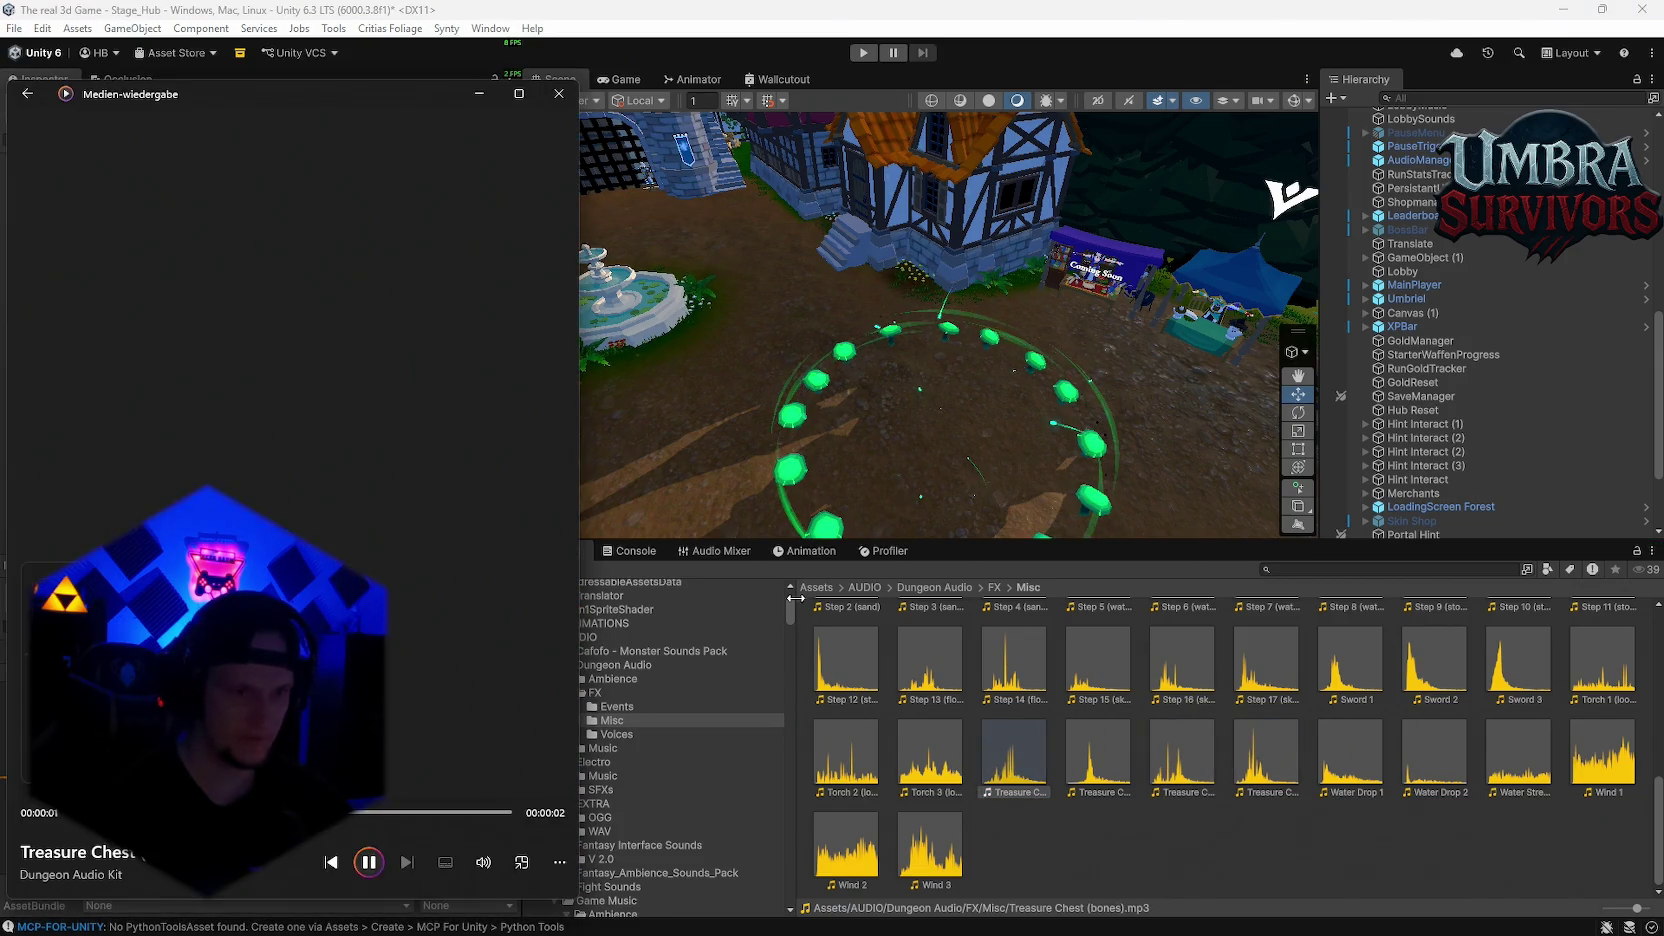
double_click(1098, 757)
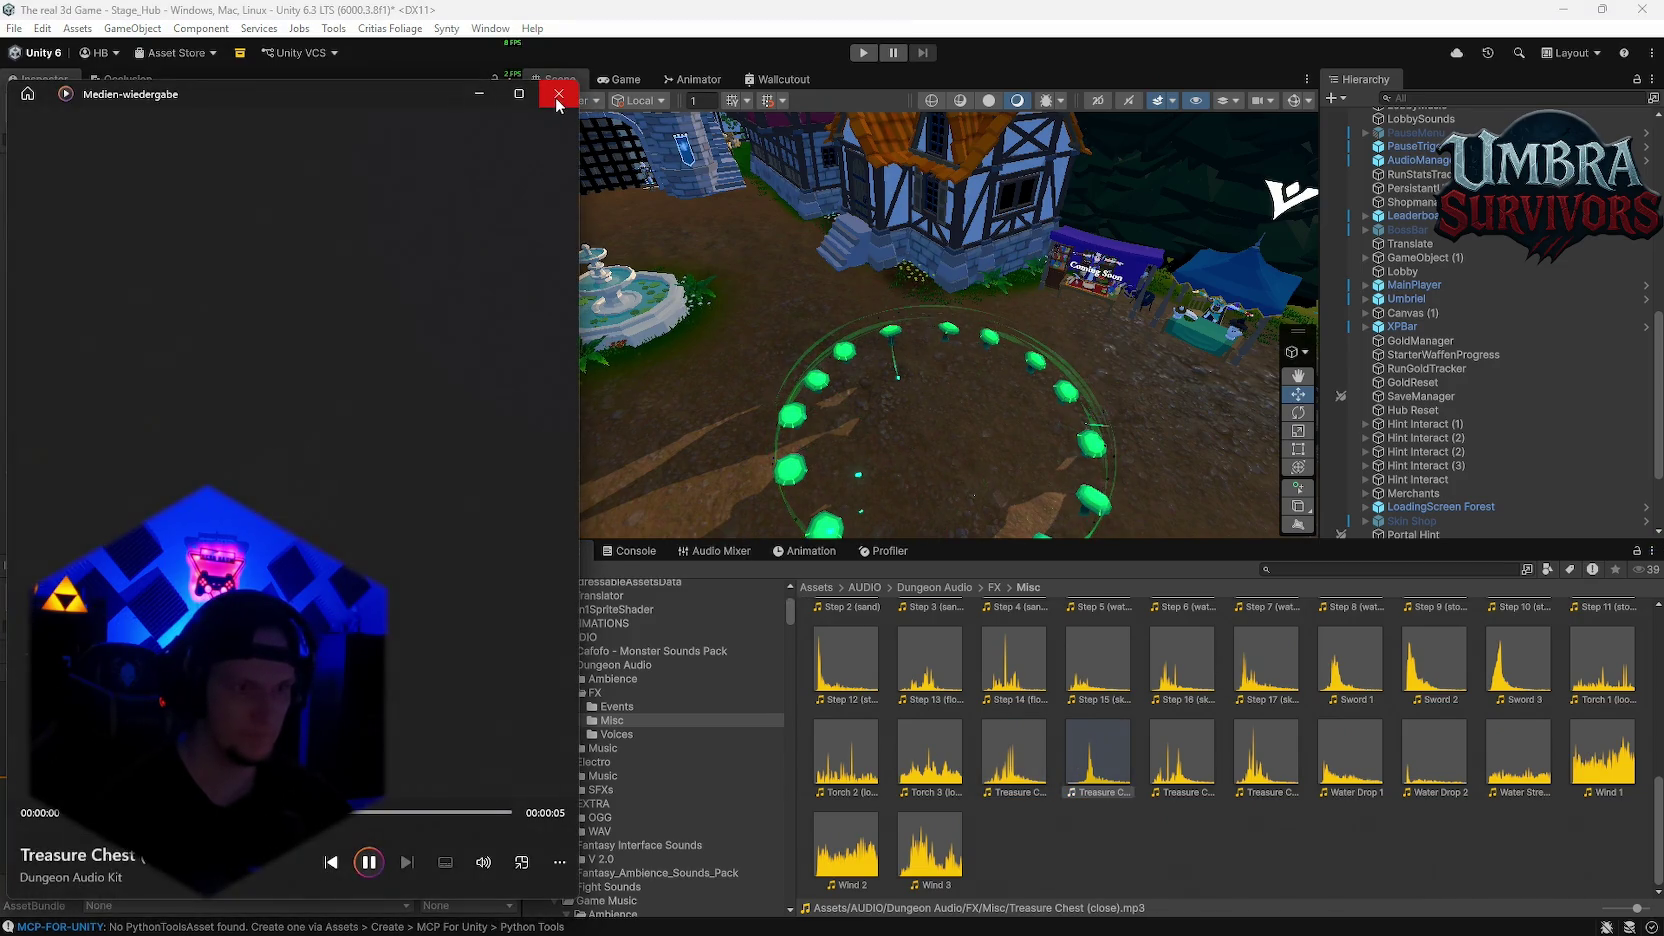
click(557, 95)
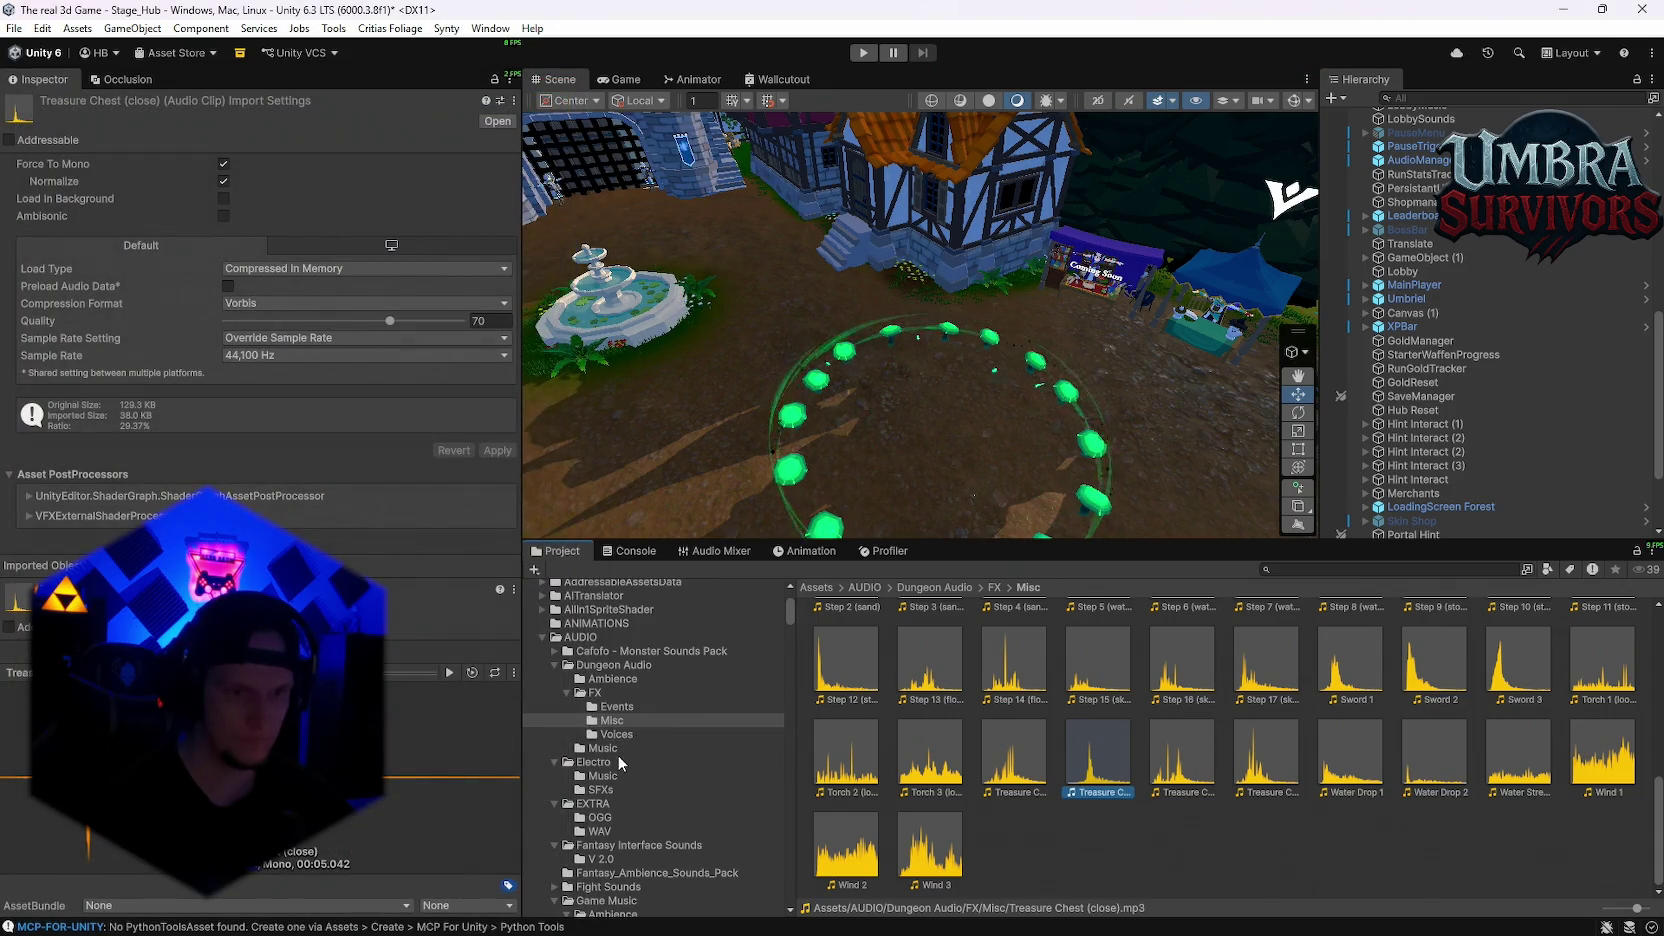
Step: Expand and collapse the Fight Sounds folder in the Project tree
scroll(619, 810, down, 1)
click(612, 834)
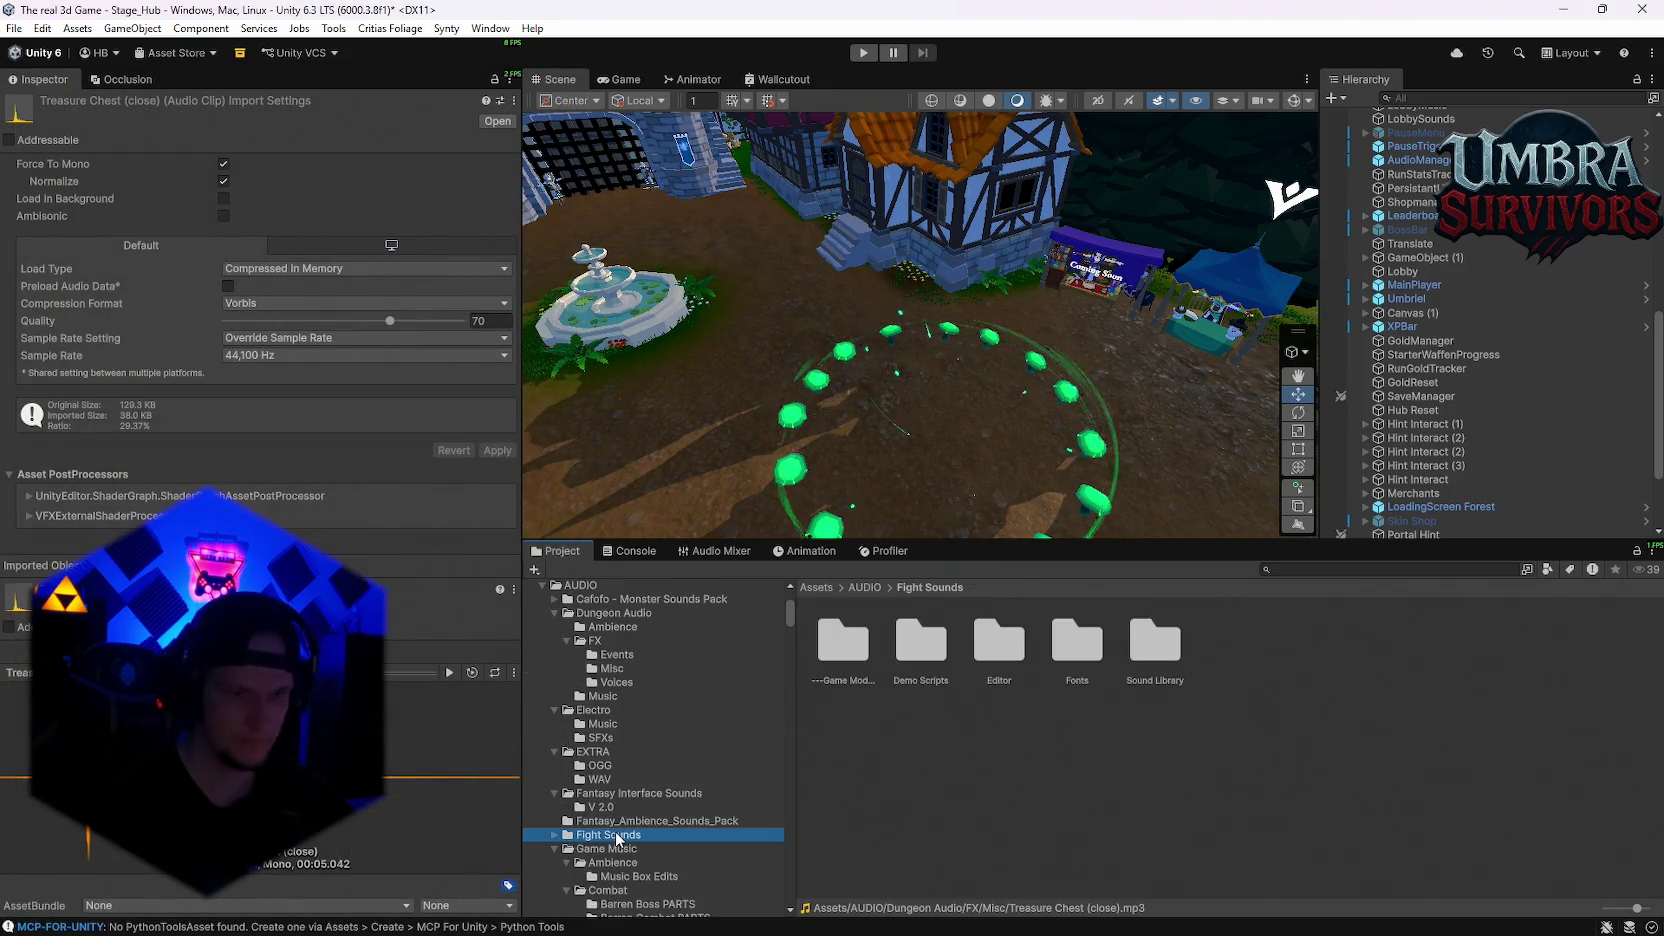
click(555, 834)
scroll(637, 777, down, 2)
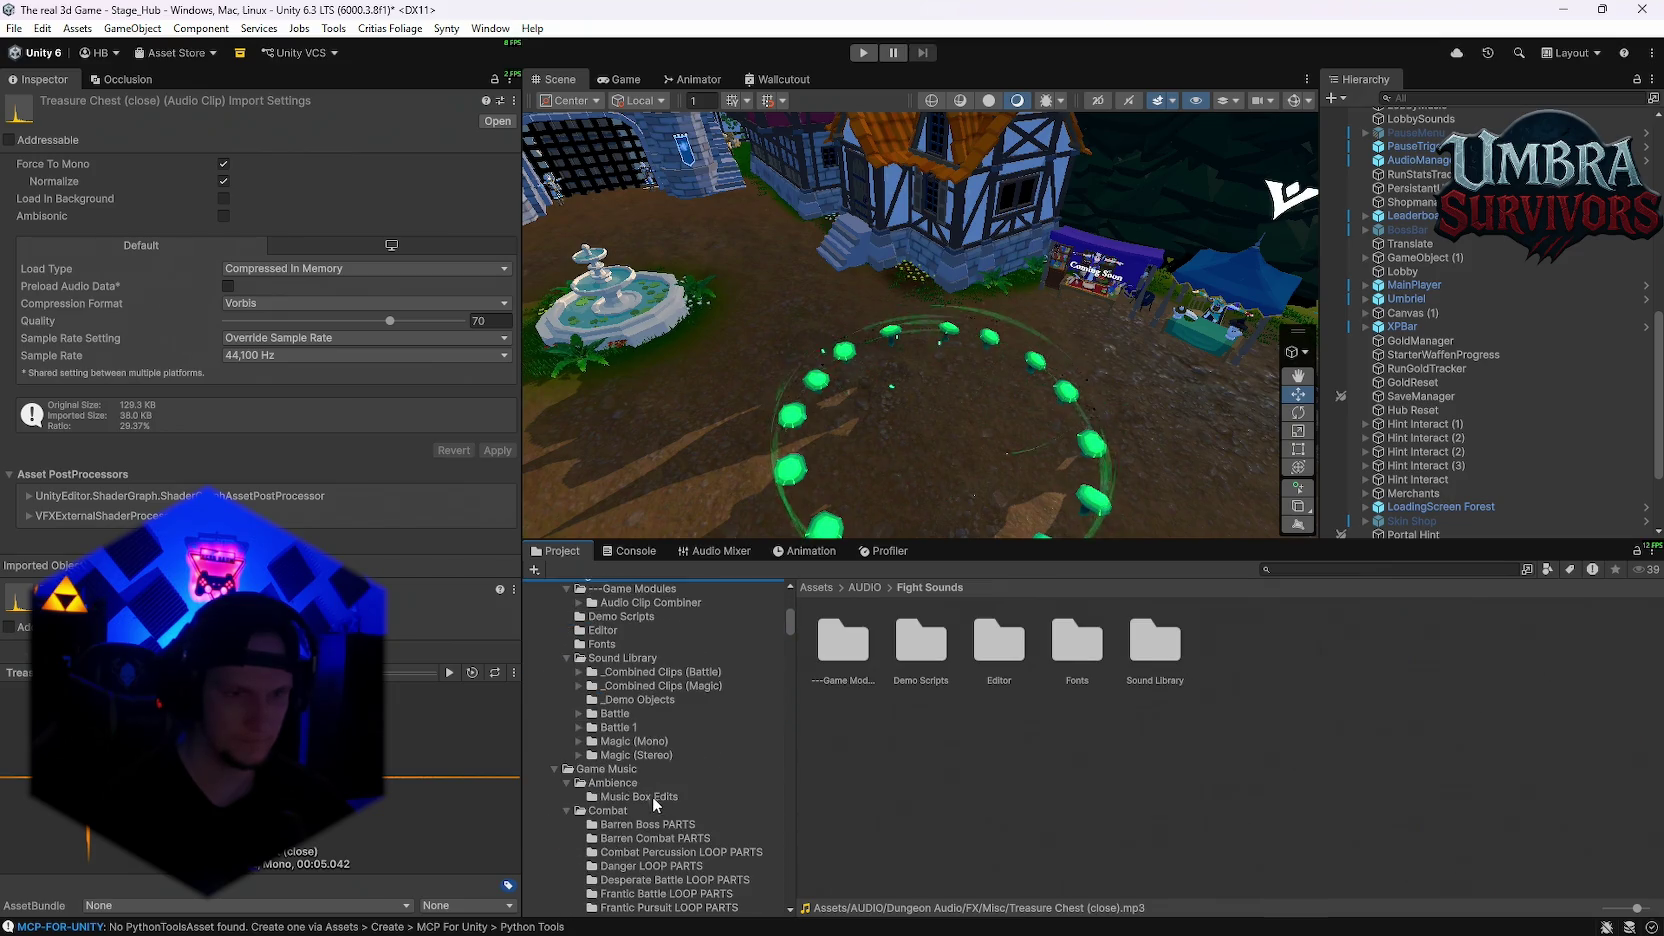
click(555, 731)
scroll(633, 762, up, 1)
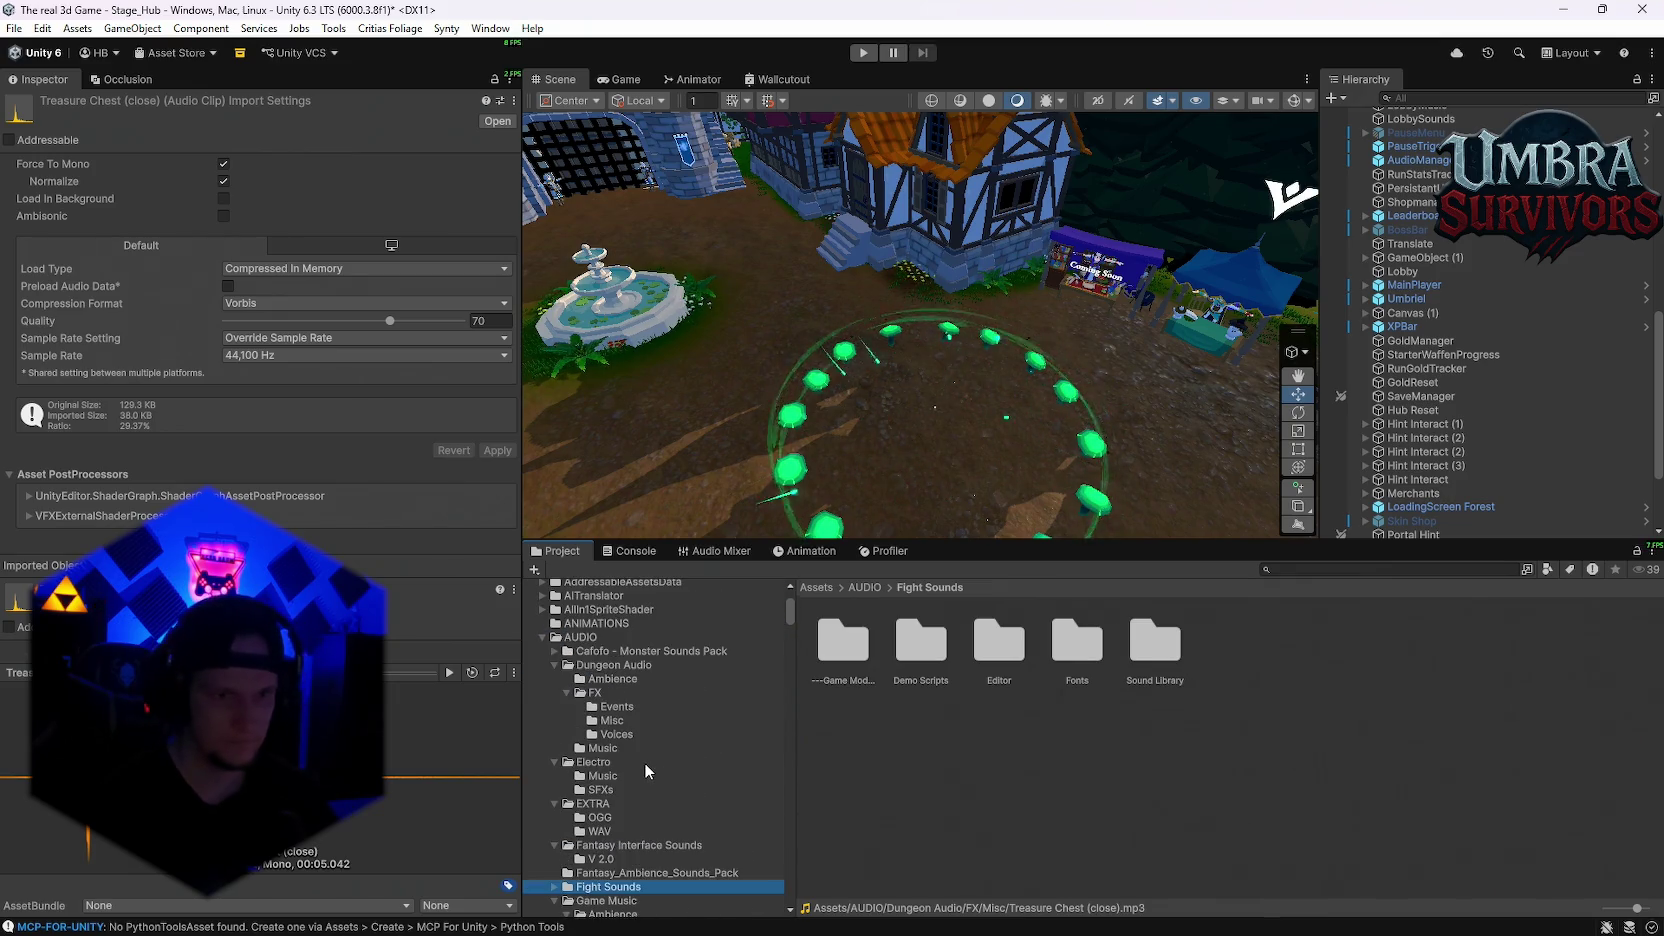
Step: Browse the FX, Dungeon Audio Ambience and Deaths folder clips
click(604, 693)
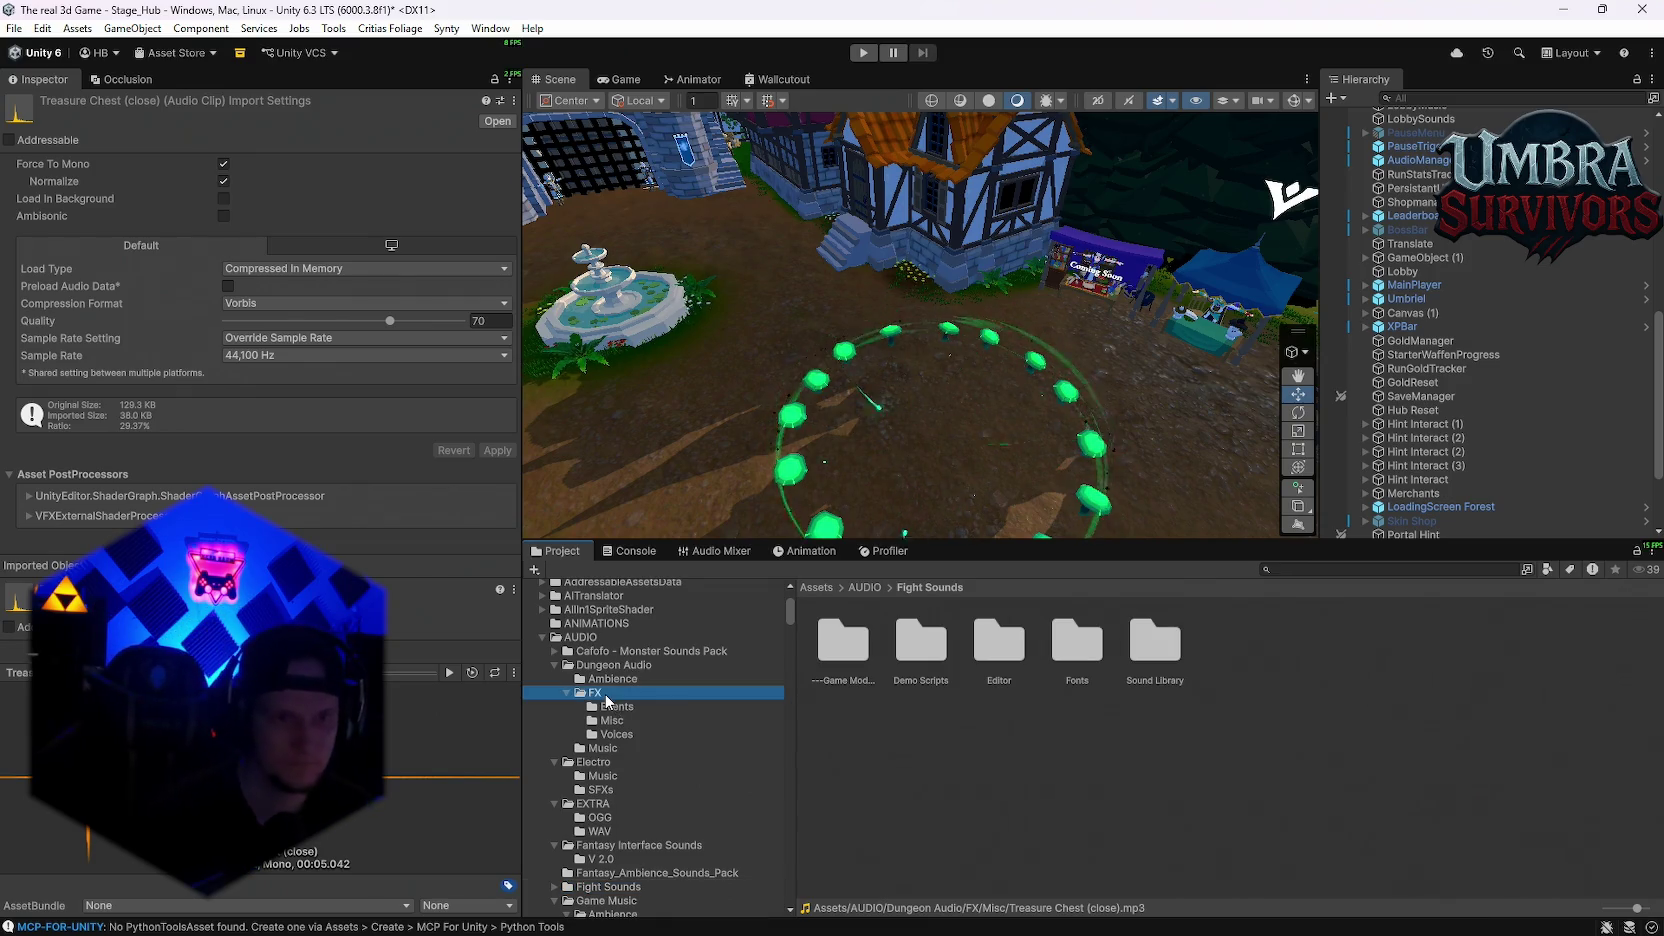
click(603, 681)
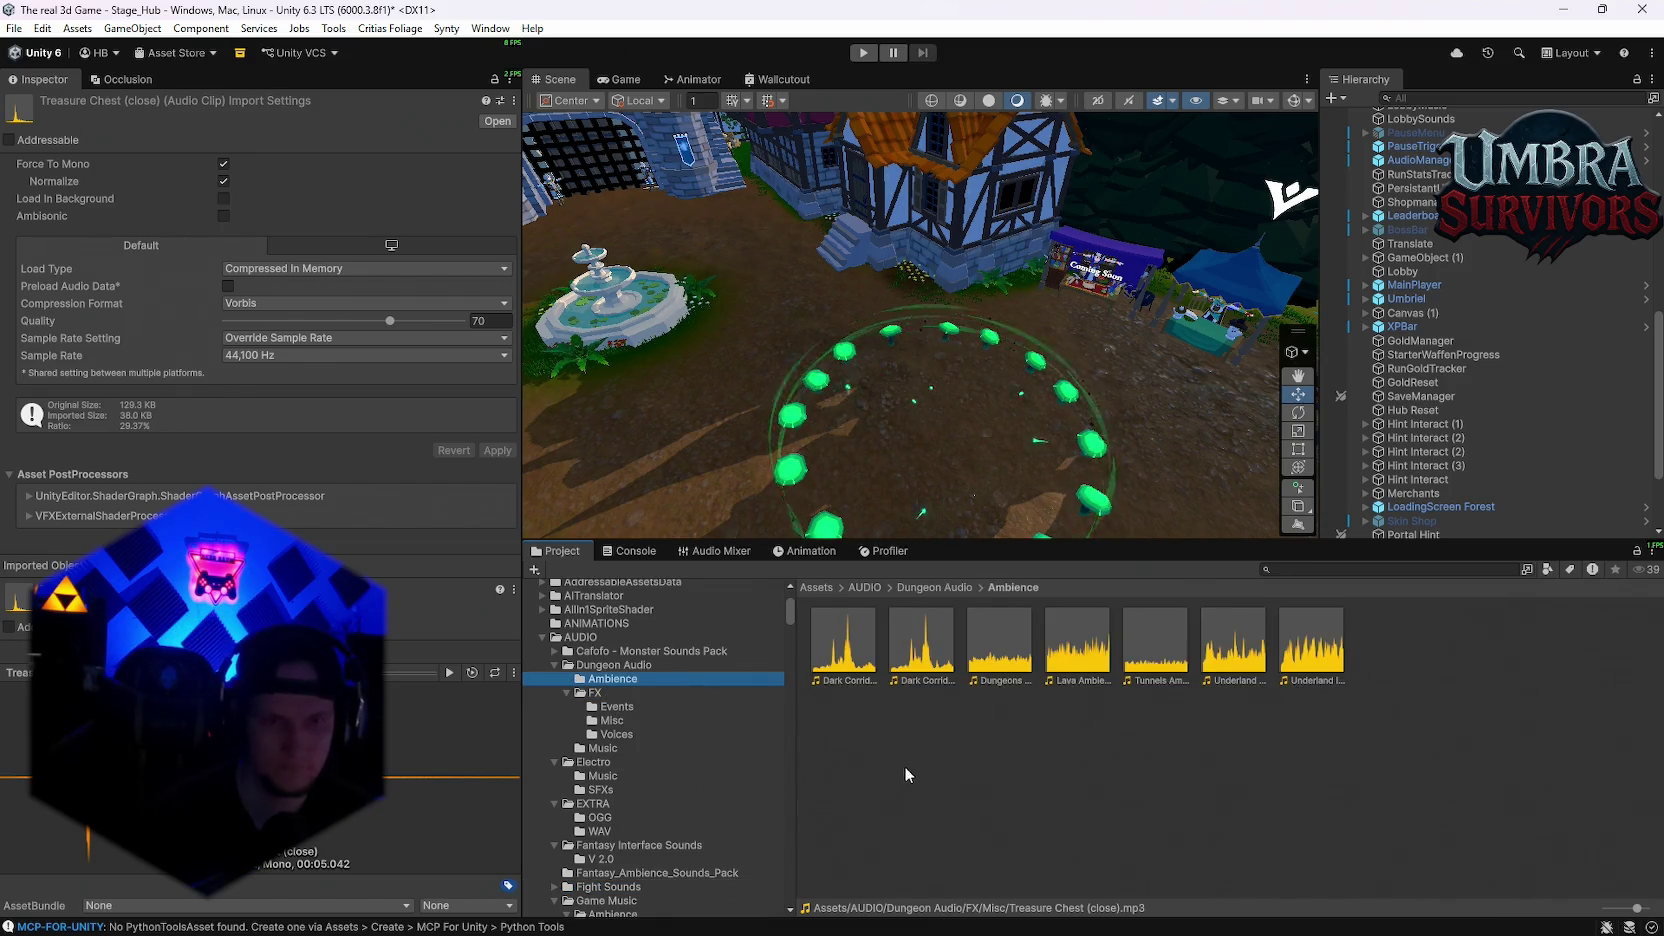
click(597, 693)
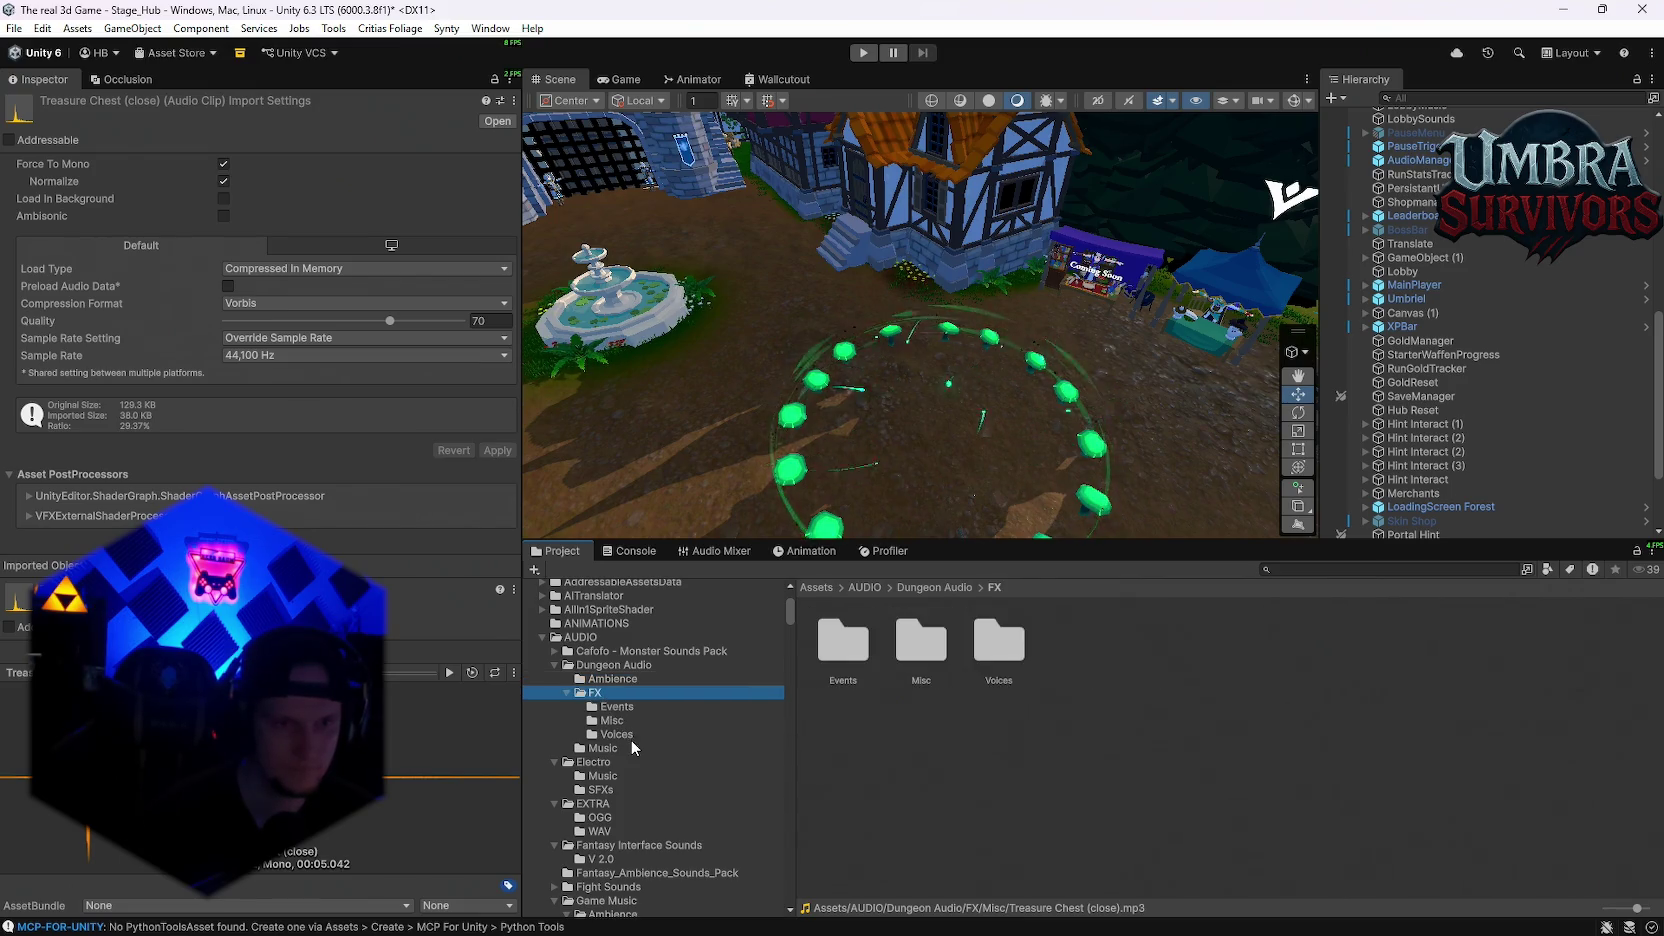
scroll(631, 740, down, 8)
scroll(660, 790, down, 5)
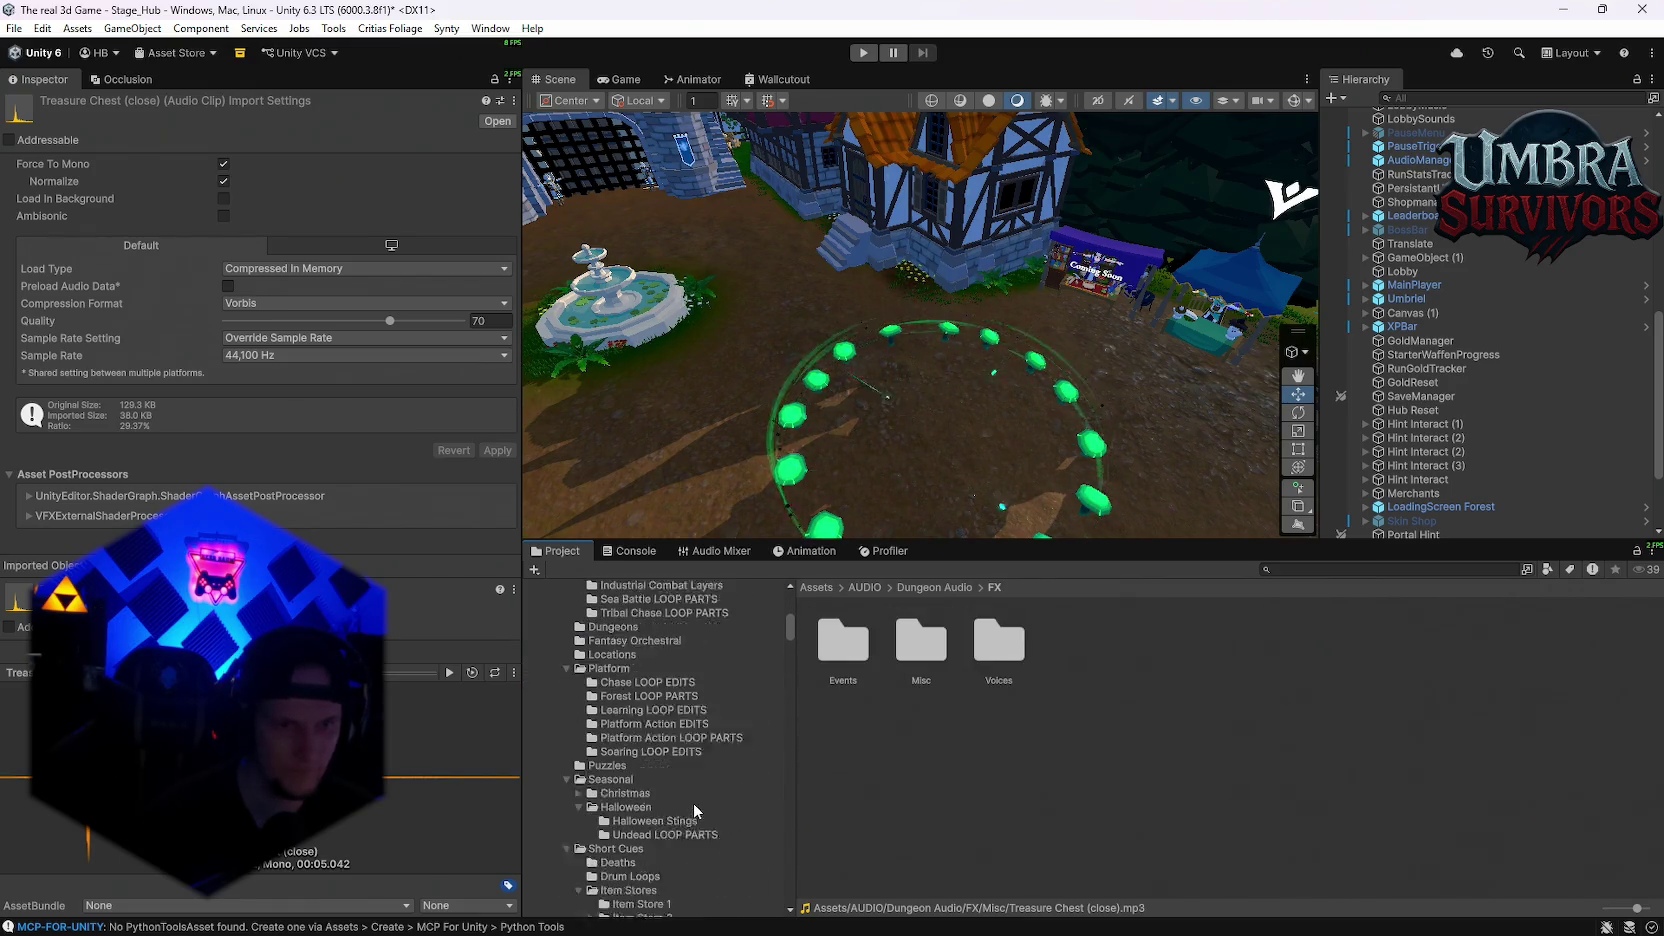
click(624, 759)
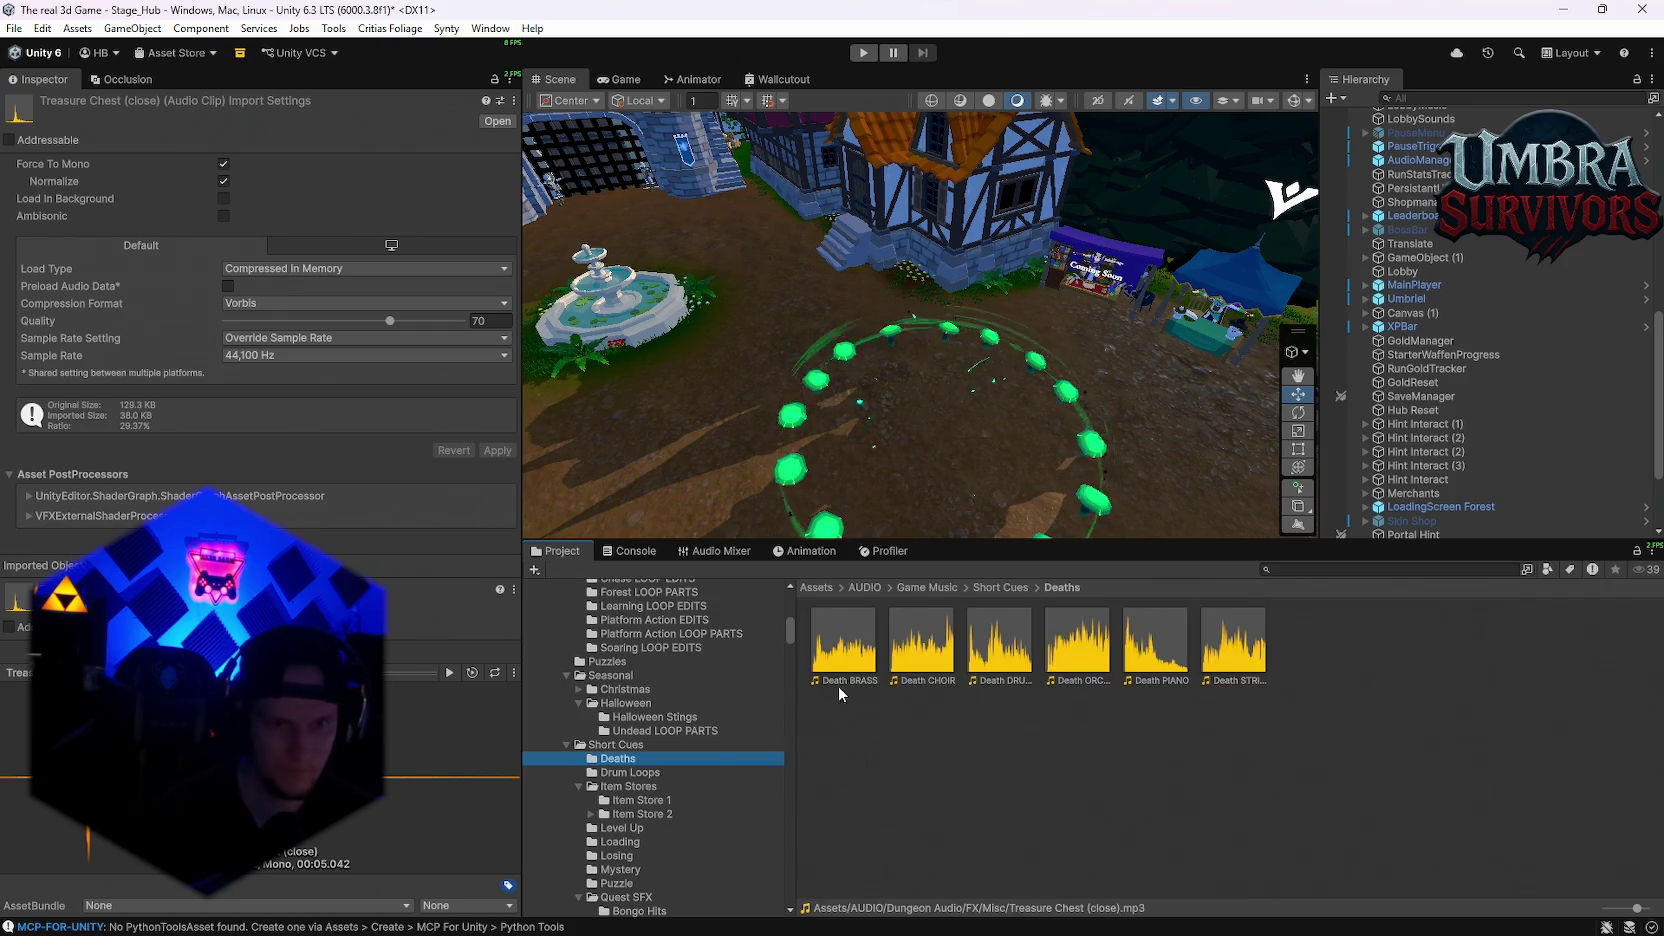
Step: Look through the Drum Loops clips, then show the Fantasy_Ambience_Sounds_Pack folder
key(Down)
scroll(660, 786, down, 15)
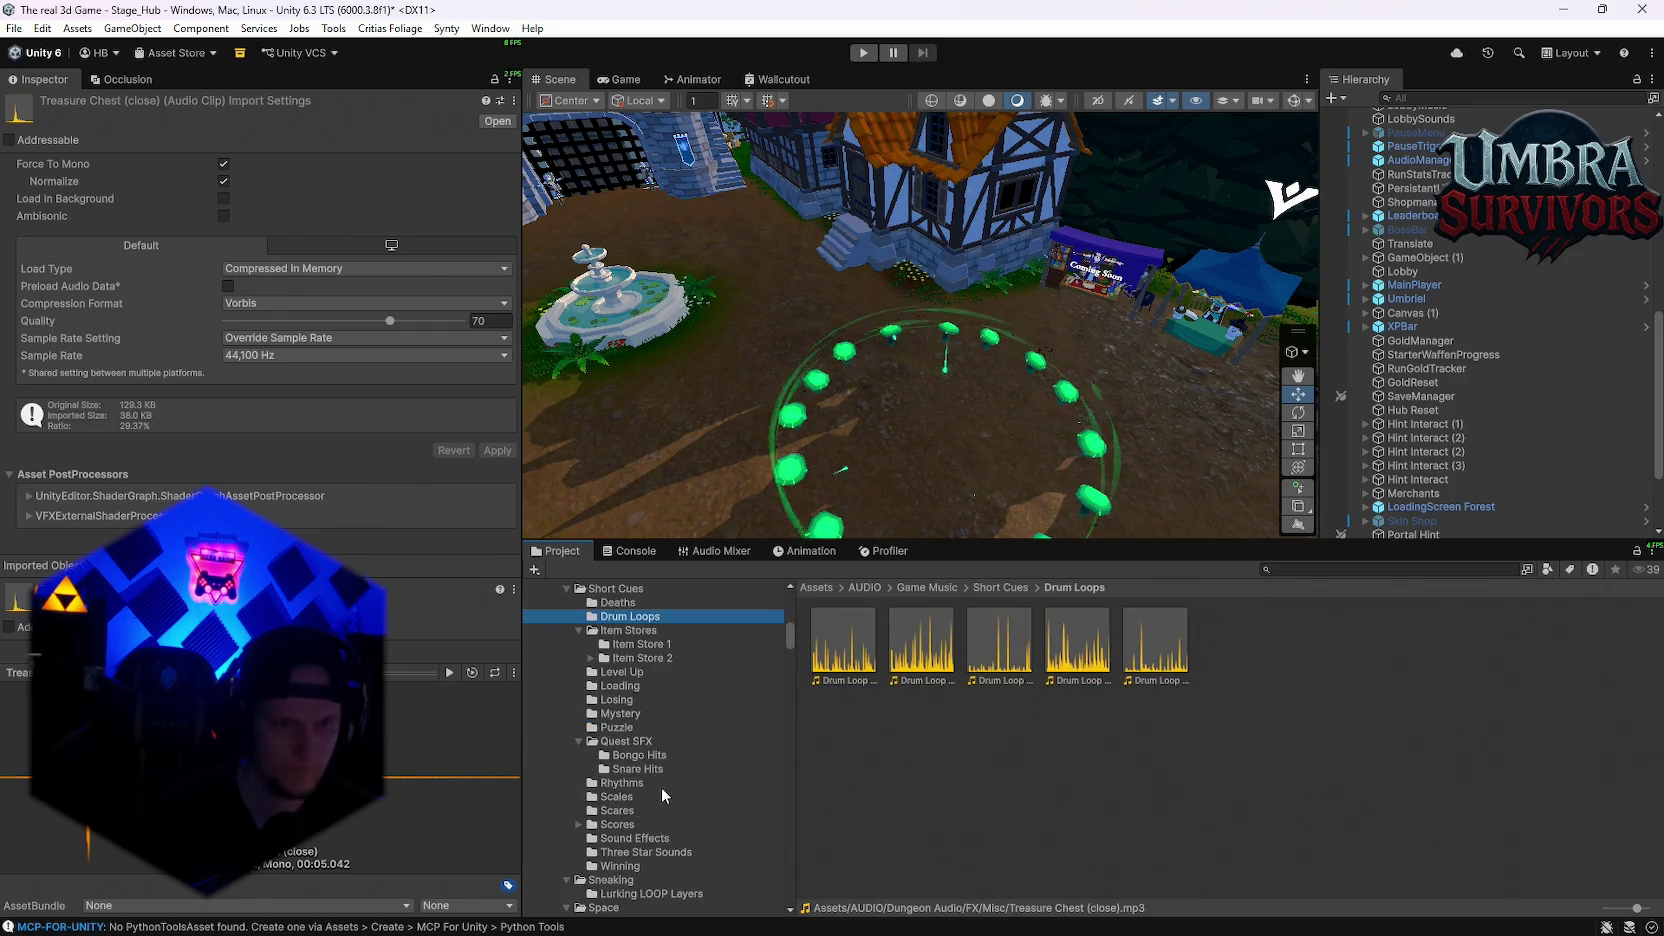
scroll(660, 815, down, 8)
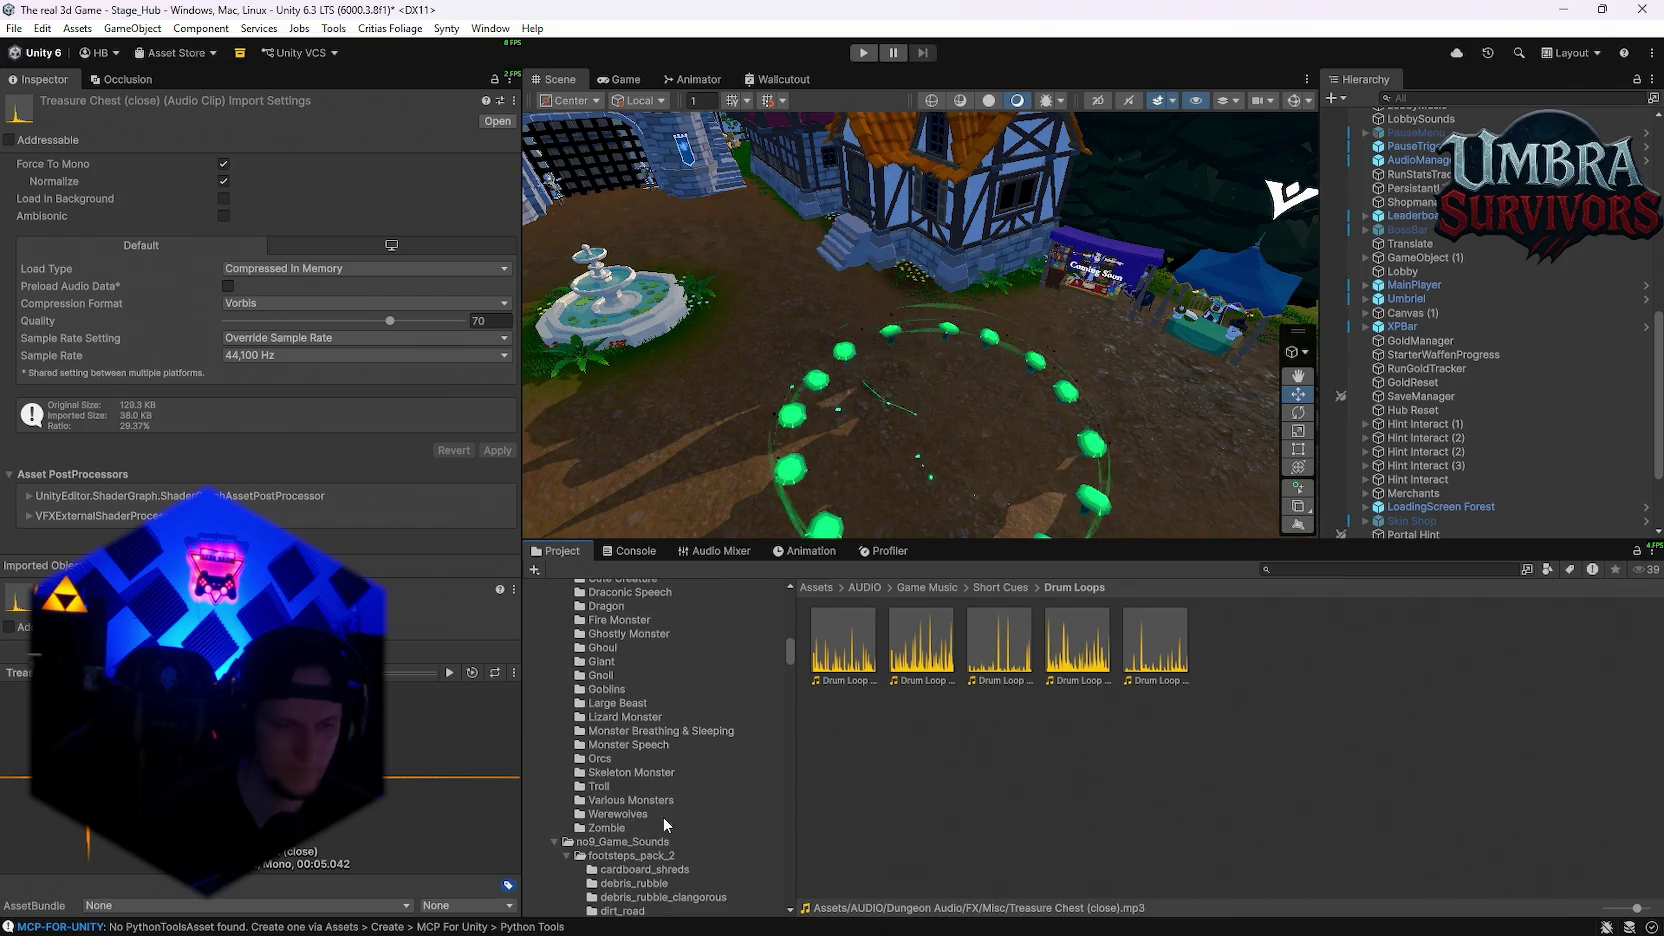
scroll(644, 793, up, 2)
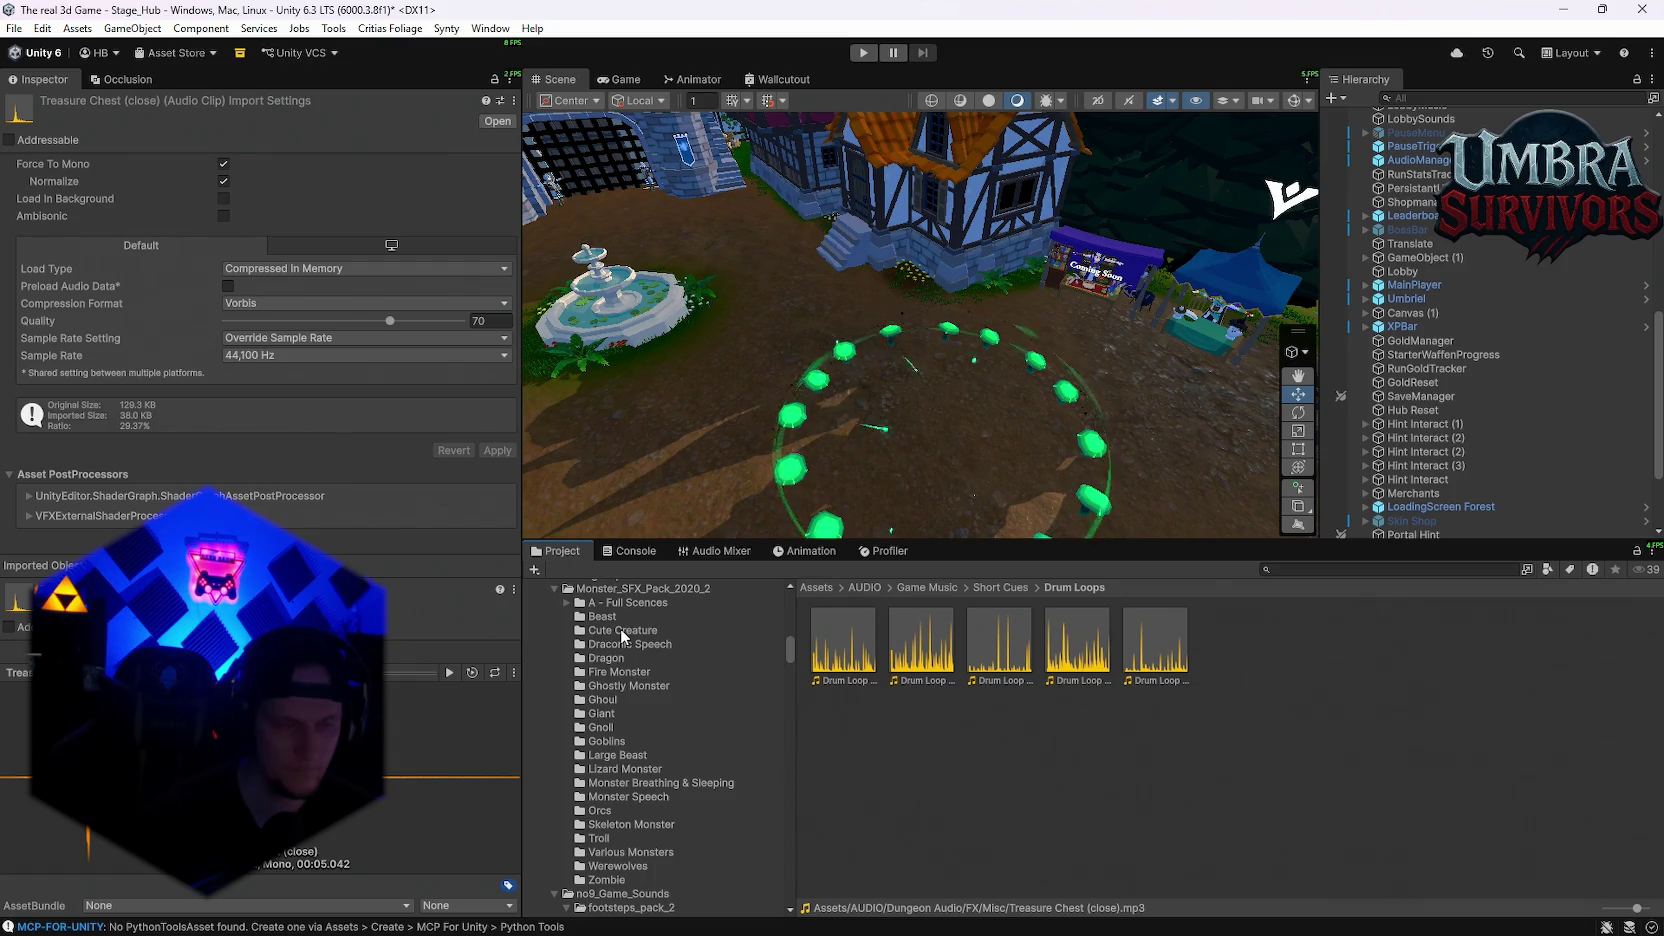
scroll(618, 737, down, 10)
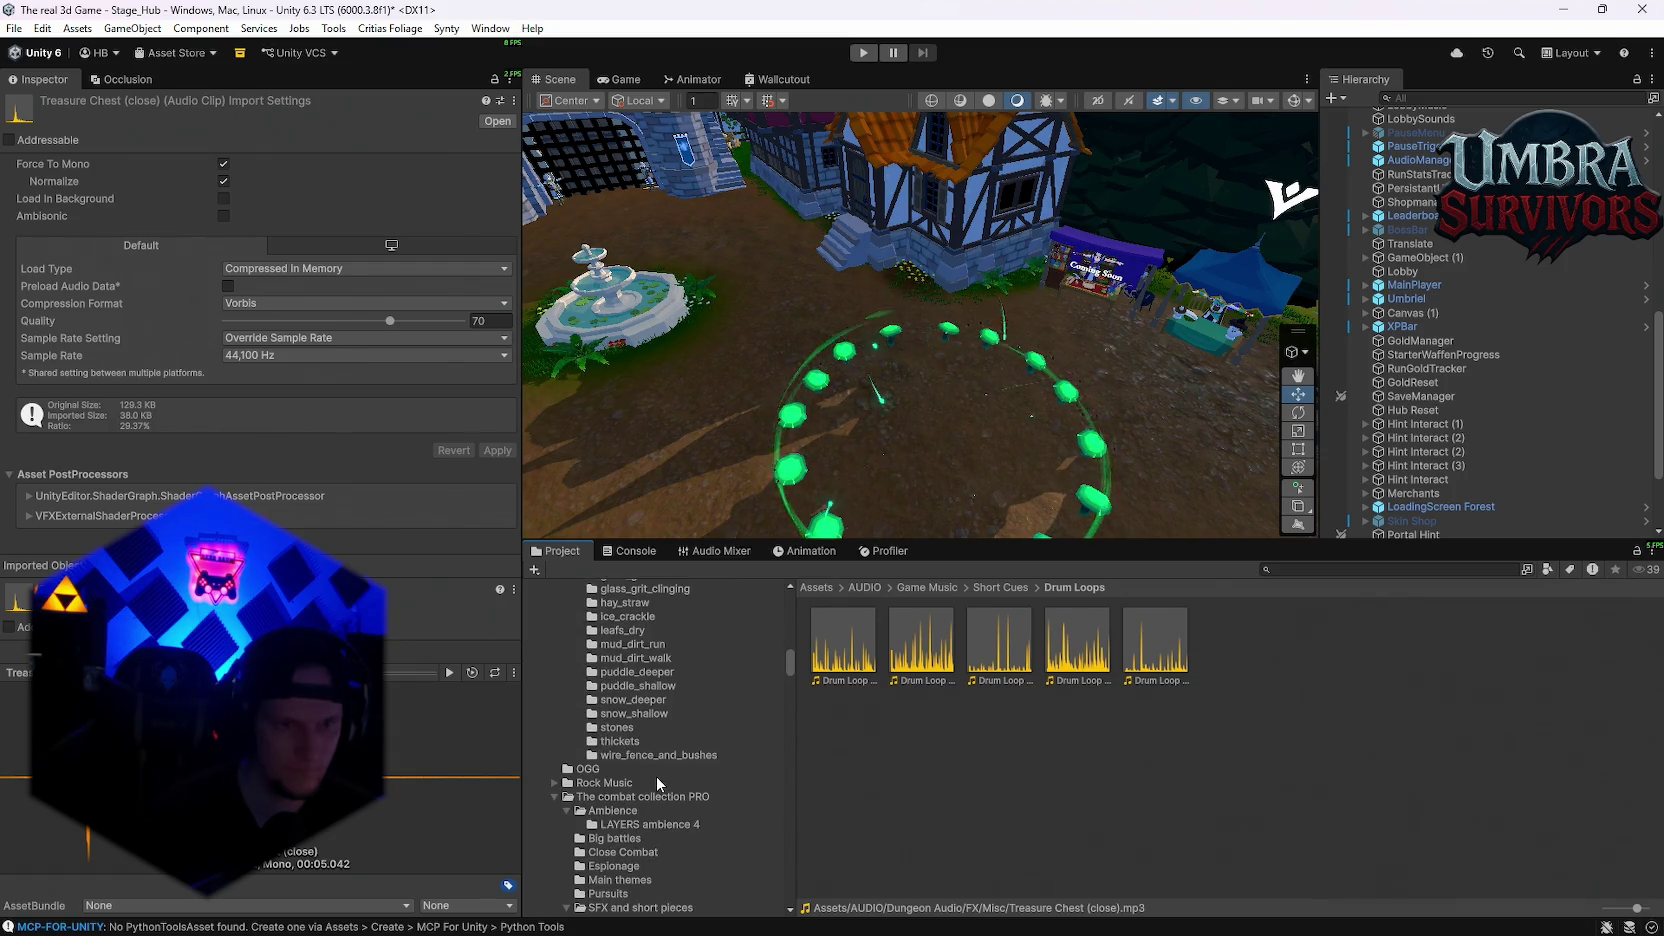
scroll(656, 776, down, 3)
scroll(673, 786, down, 5)
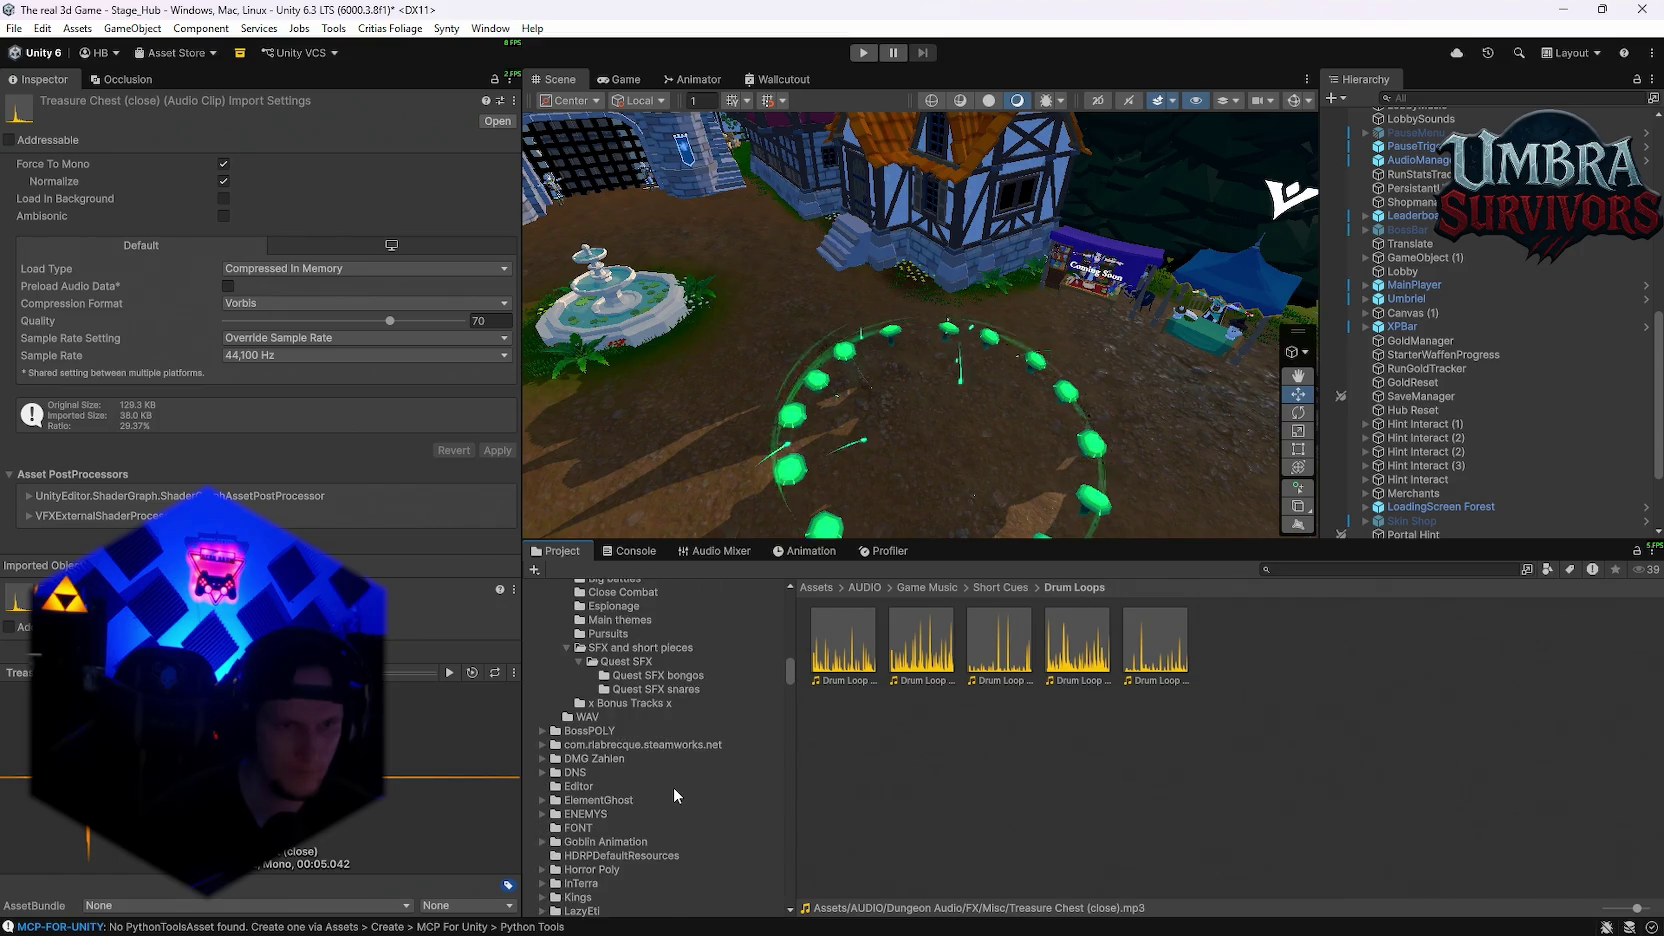
scroll(680, 786, up, 10)
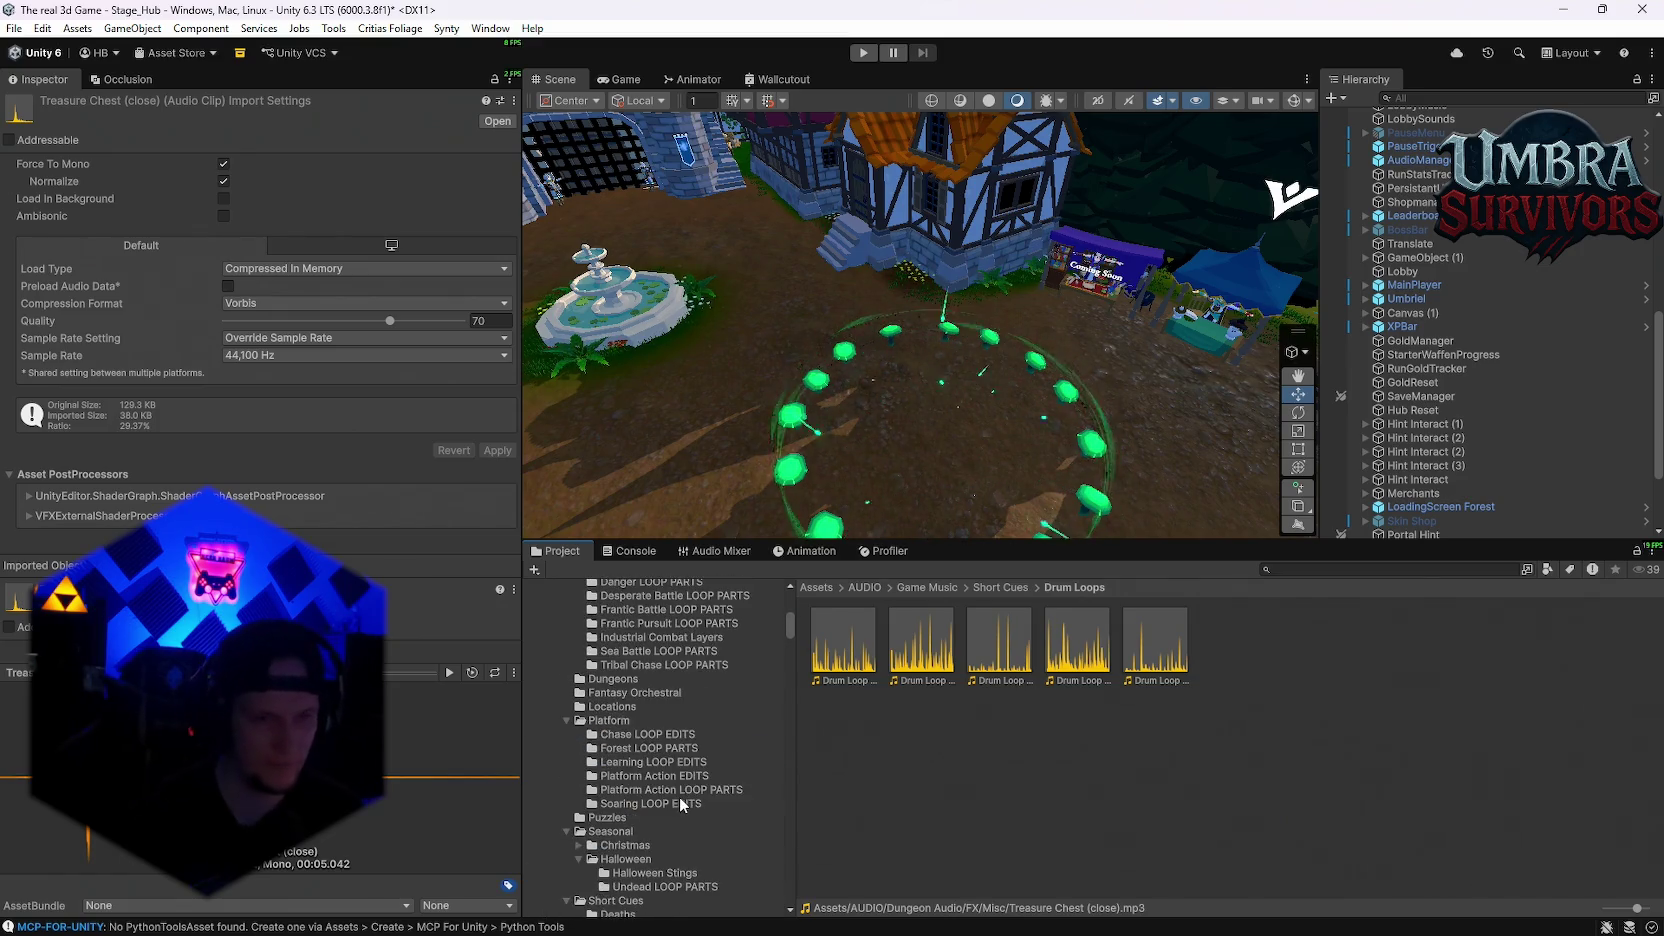
scroll(680, 805, up, 4)
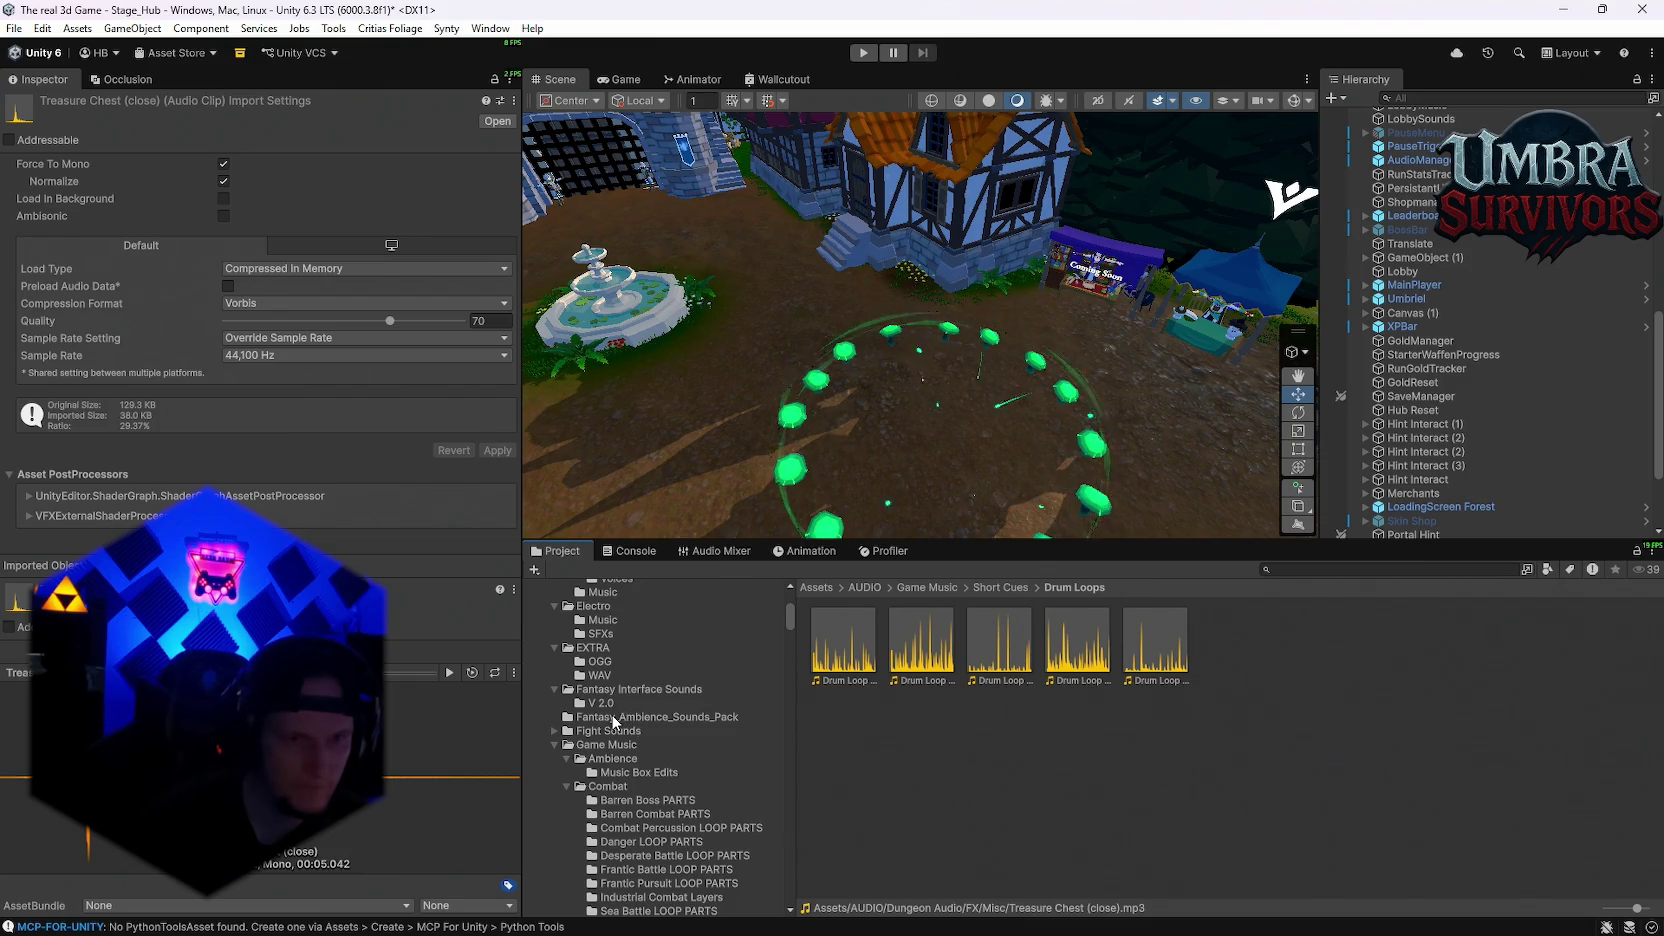
click(684, 717)
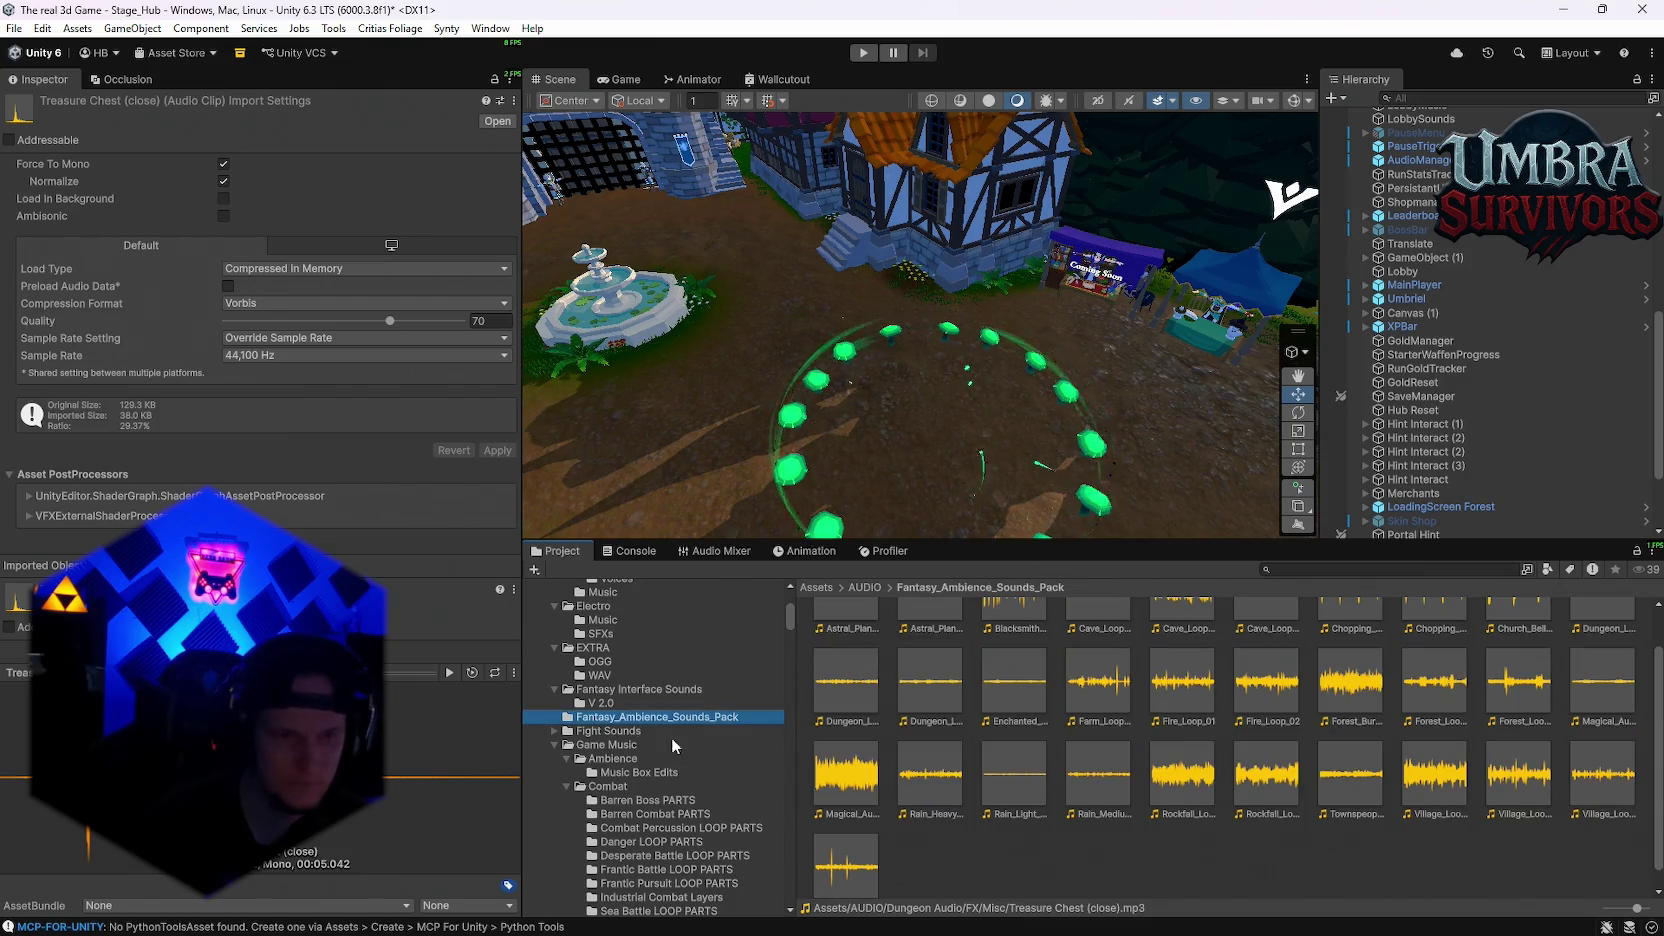